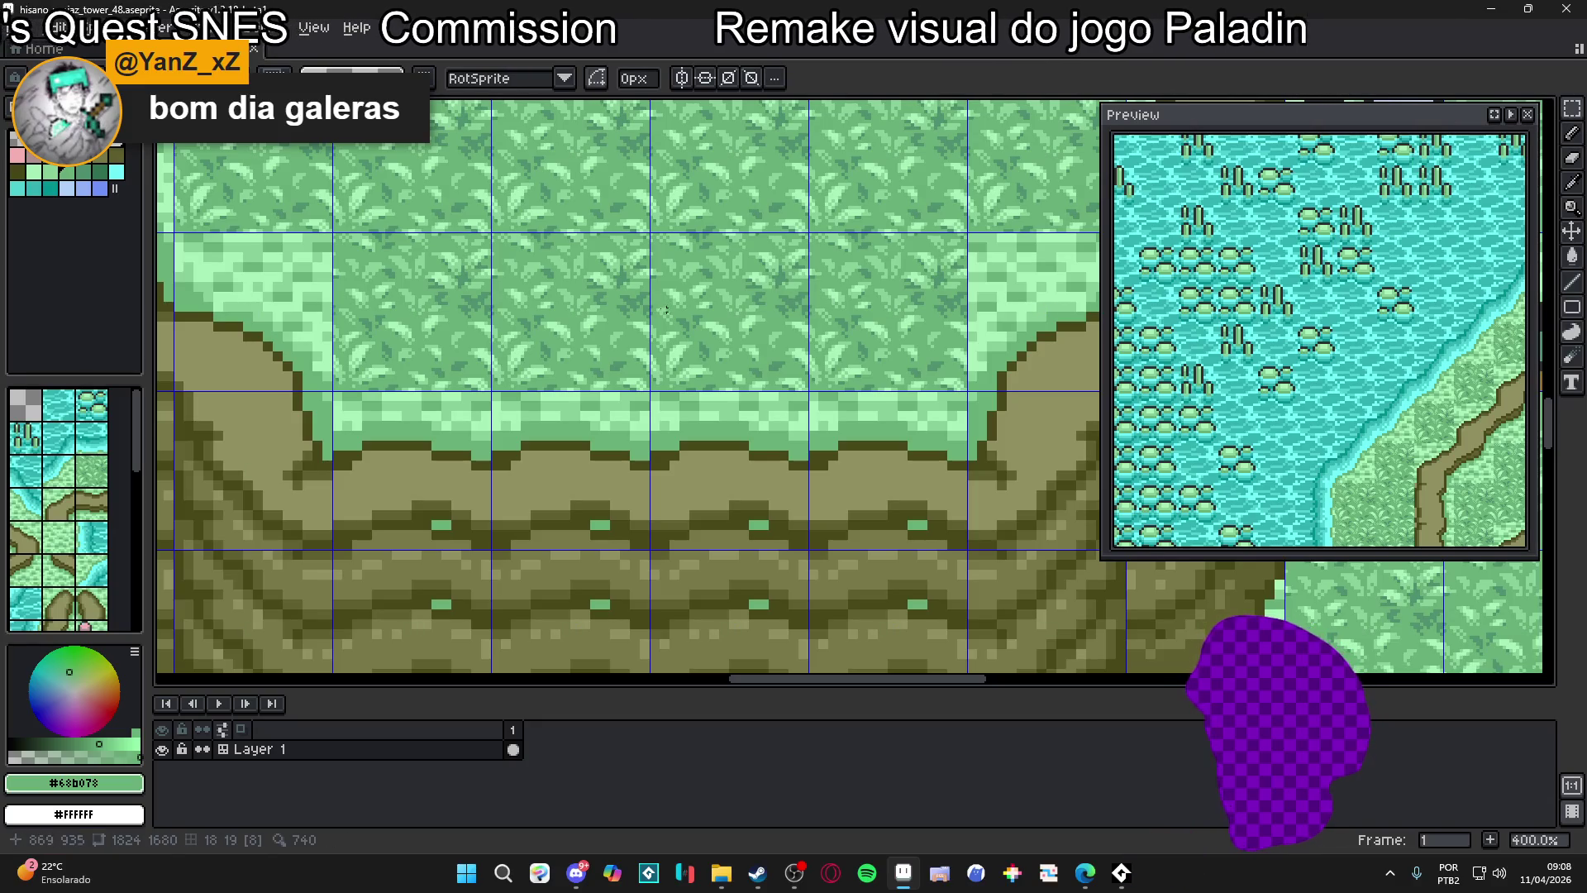
Move a grass tile from above the cliff edge down into the middle cliff tile
left_click_drag(657, 240, 707, 346)
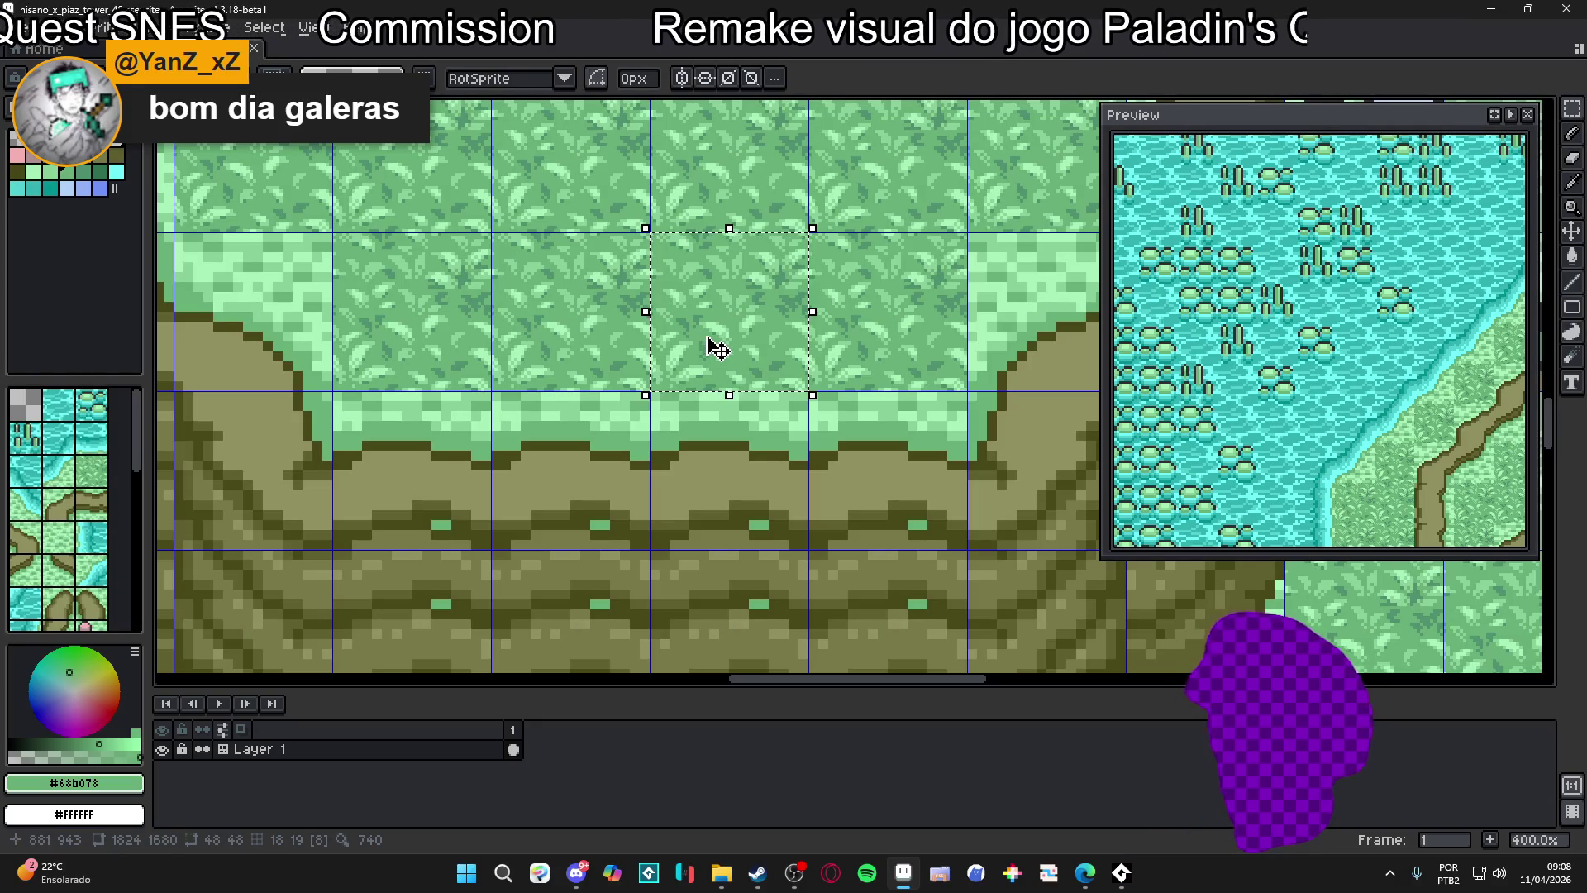
key("shift+Down")
key("shift+Down")
key("shift+Down")
key("ctrl+d")
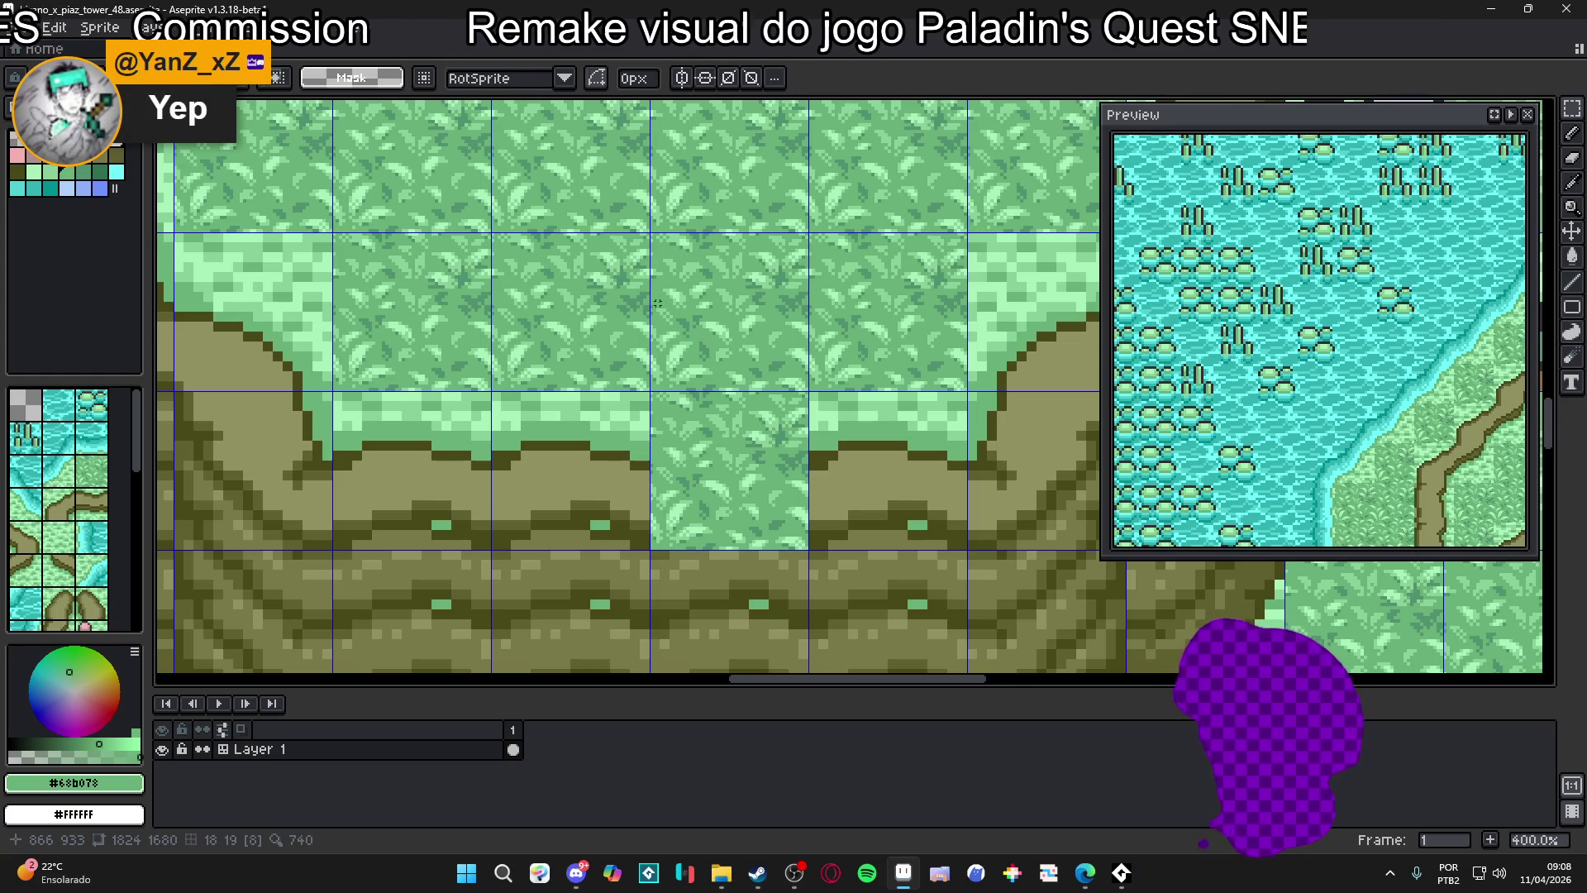
scroll(802, 450, "down", 1)
scroll(768, 542, "up", 2)
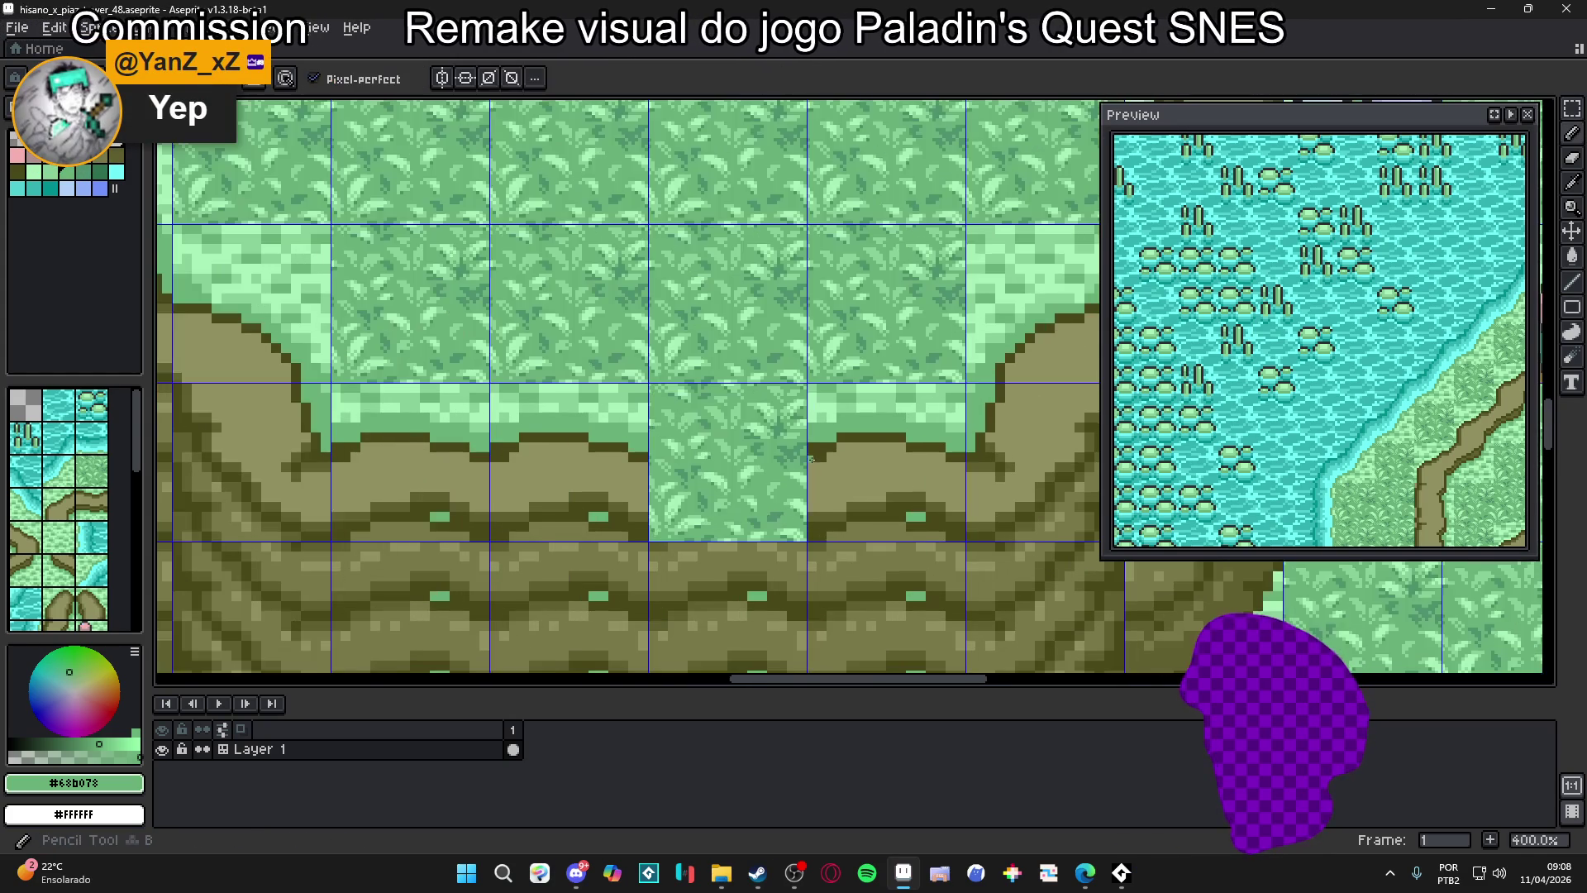
Outline the lowered tile's lower half and fill it with #909060 olive ground
key("b")
left_click(812, 459, "alt")
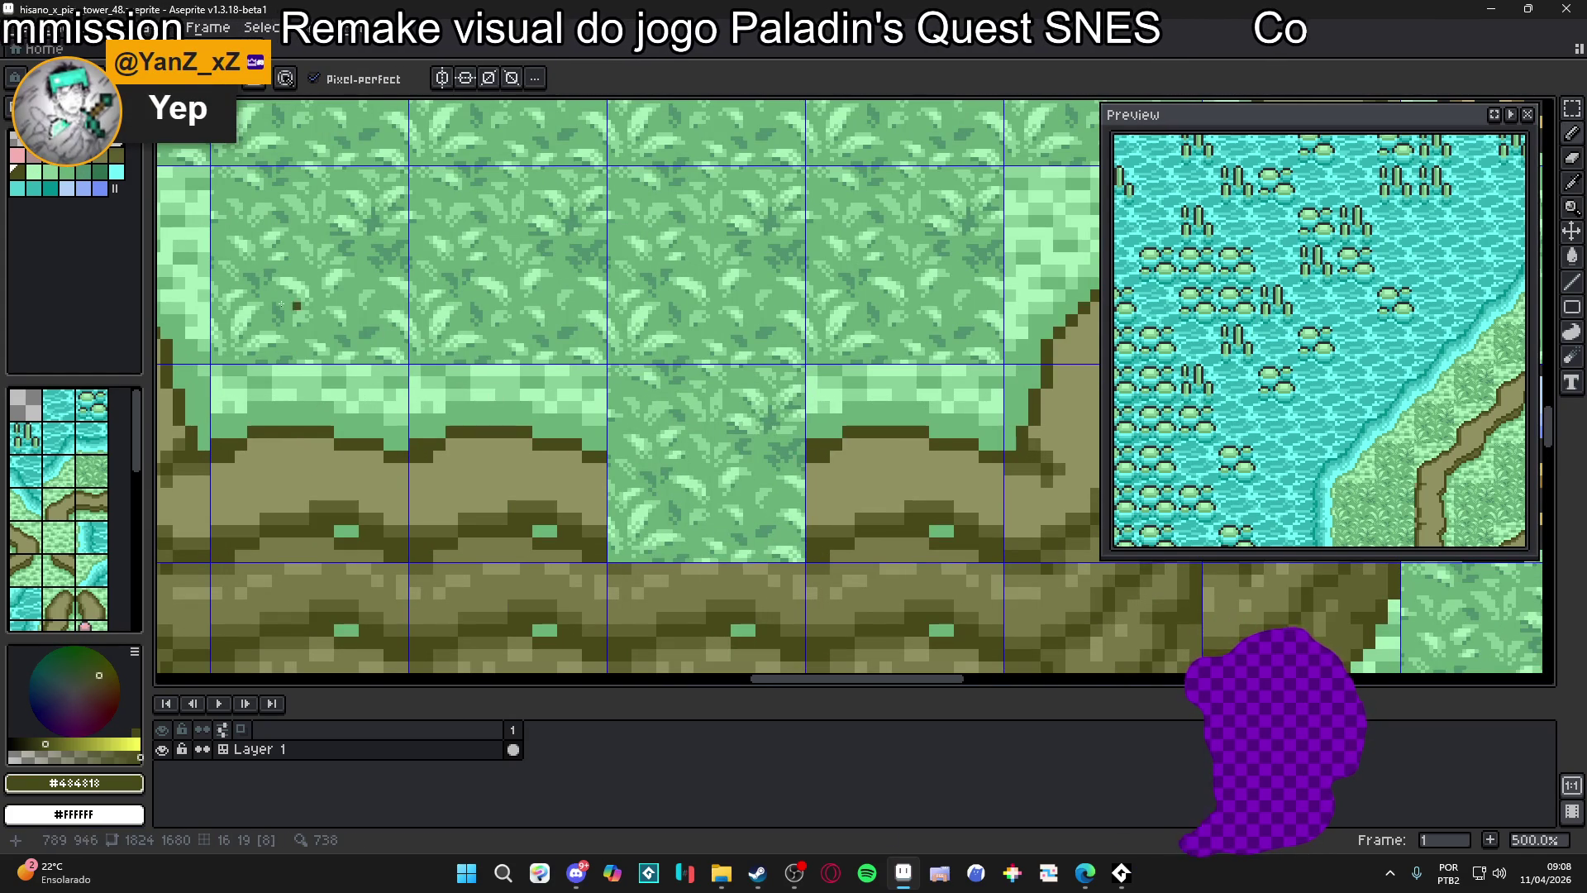
left_click(17, 172)
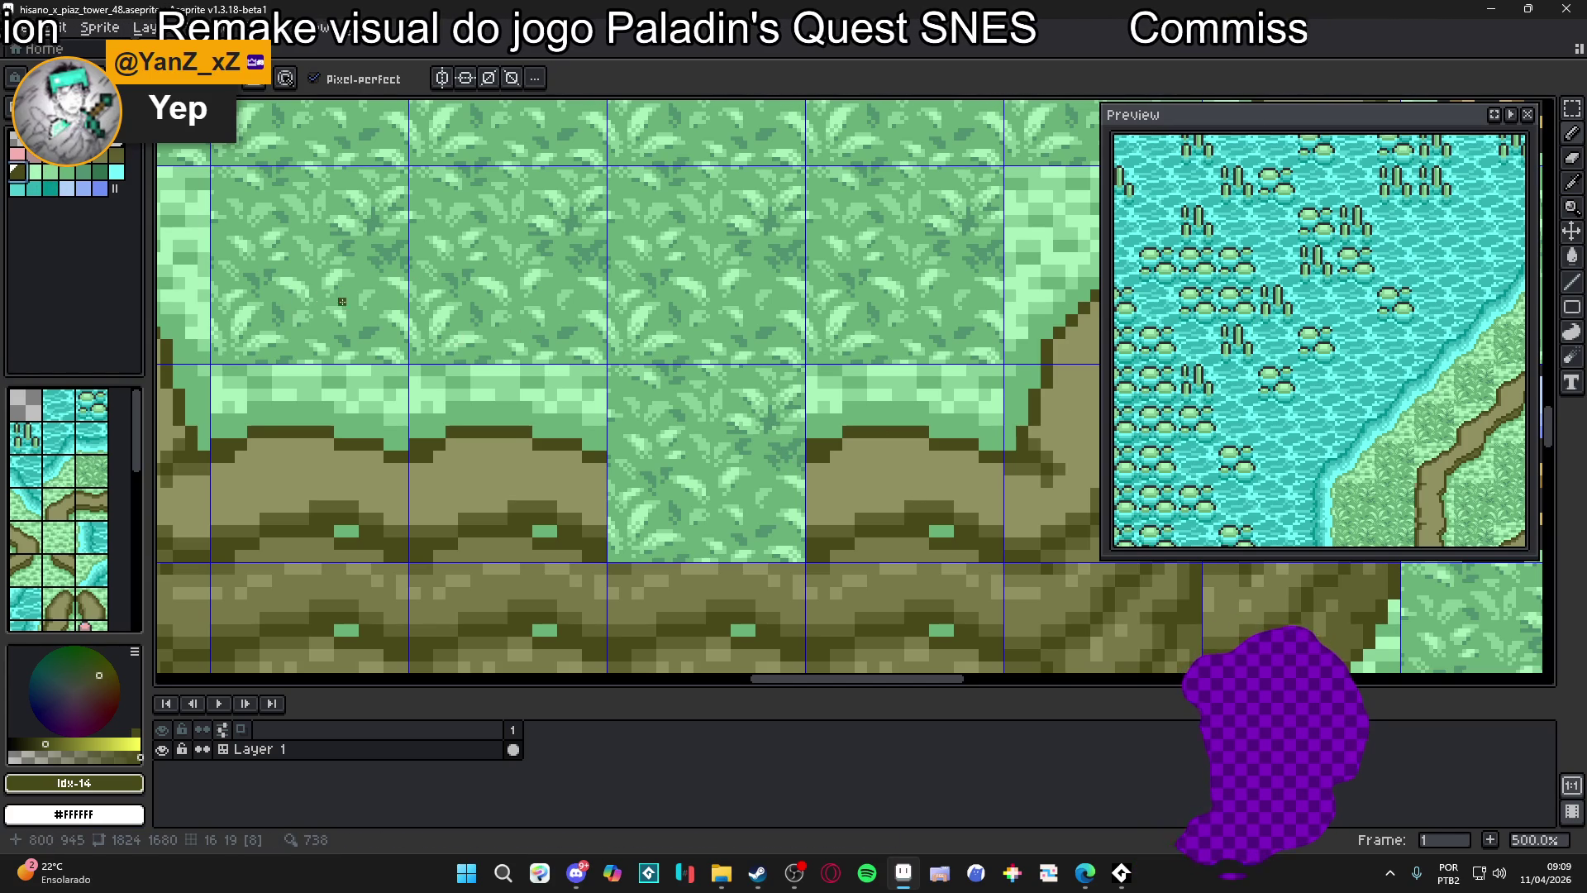
left_click(896, 455, "alt")
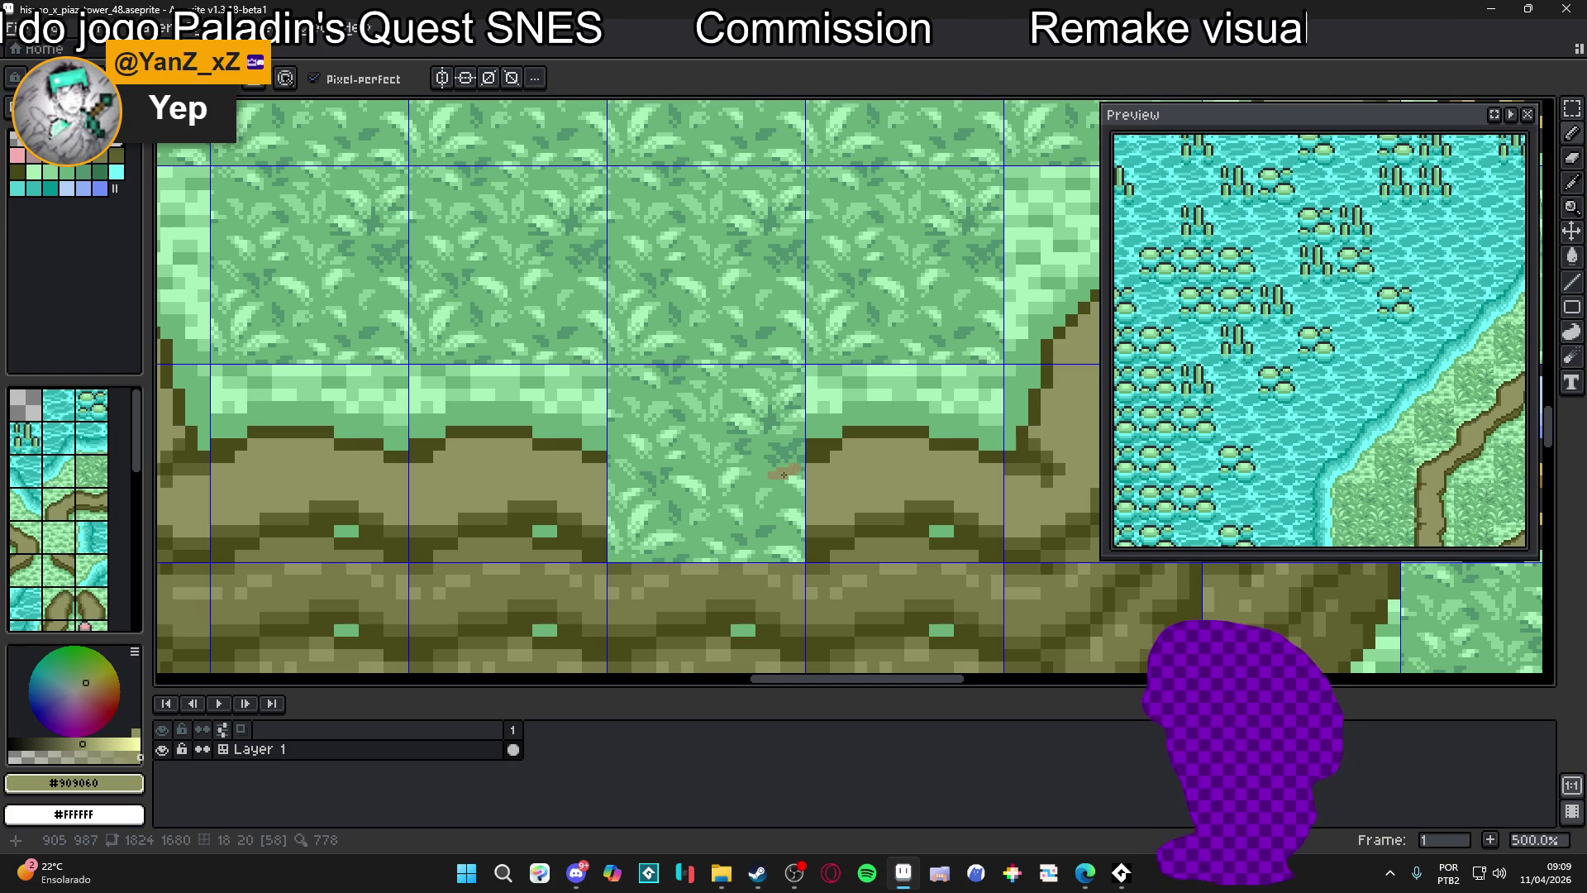
left_click_drag(794, 469, 633, 474)
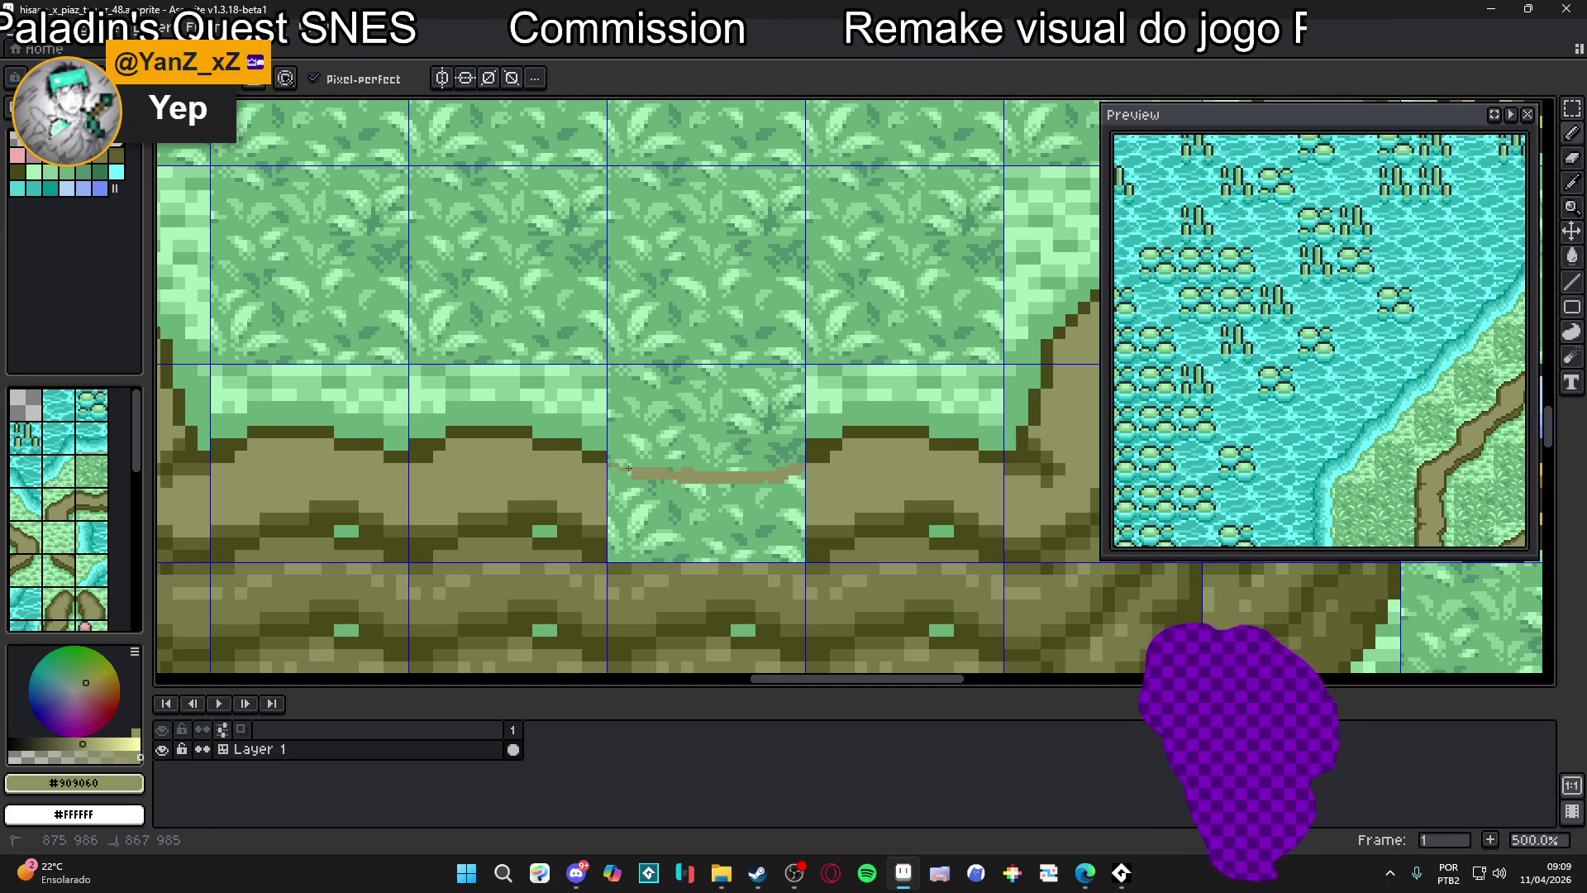
mouse_move(800, 486)
left_mouse_down()
mouse_move(798, 554)
mouse_move(799, 522)
mouse_move(680, 561)
mouse_move(610, 561)
mouse_move(610, 477)
left_mouse_up()
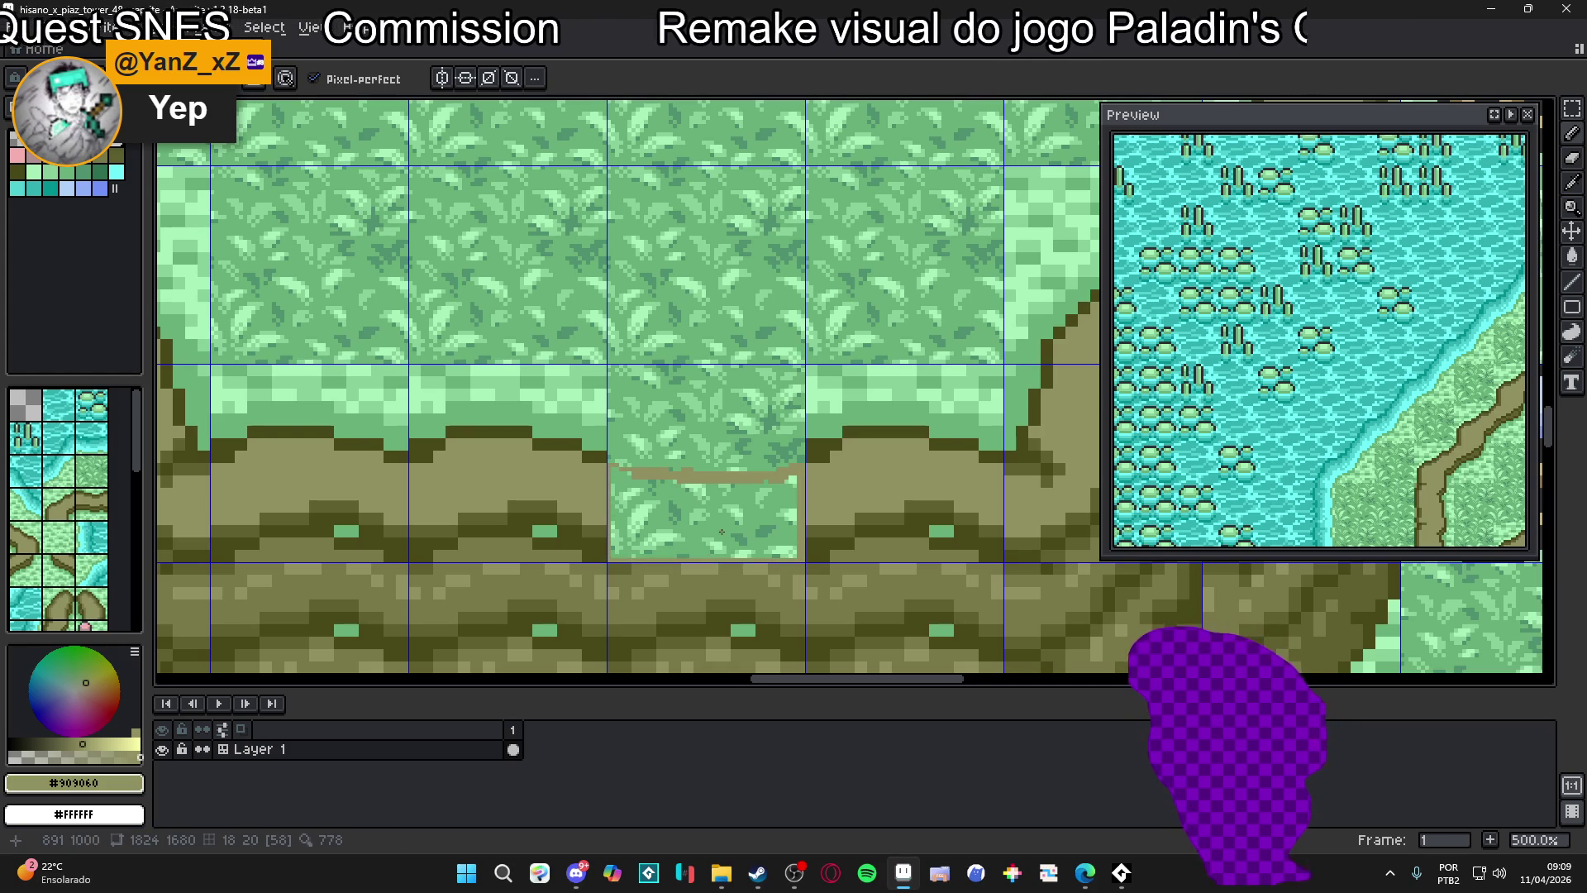
left_click_drag(794, 480, 785, 500)
left_click(785, 501)
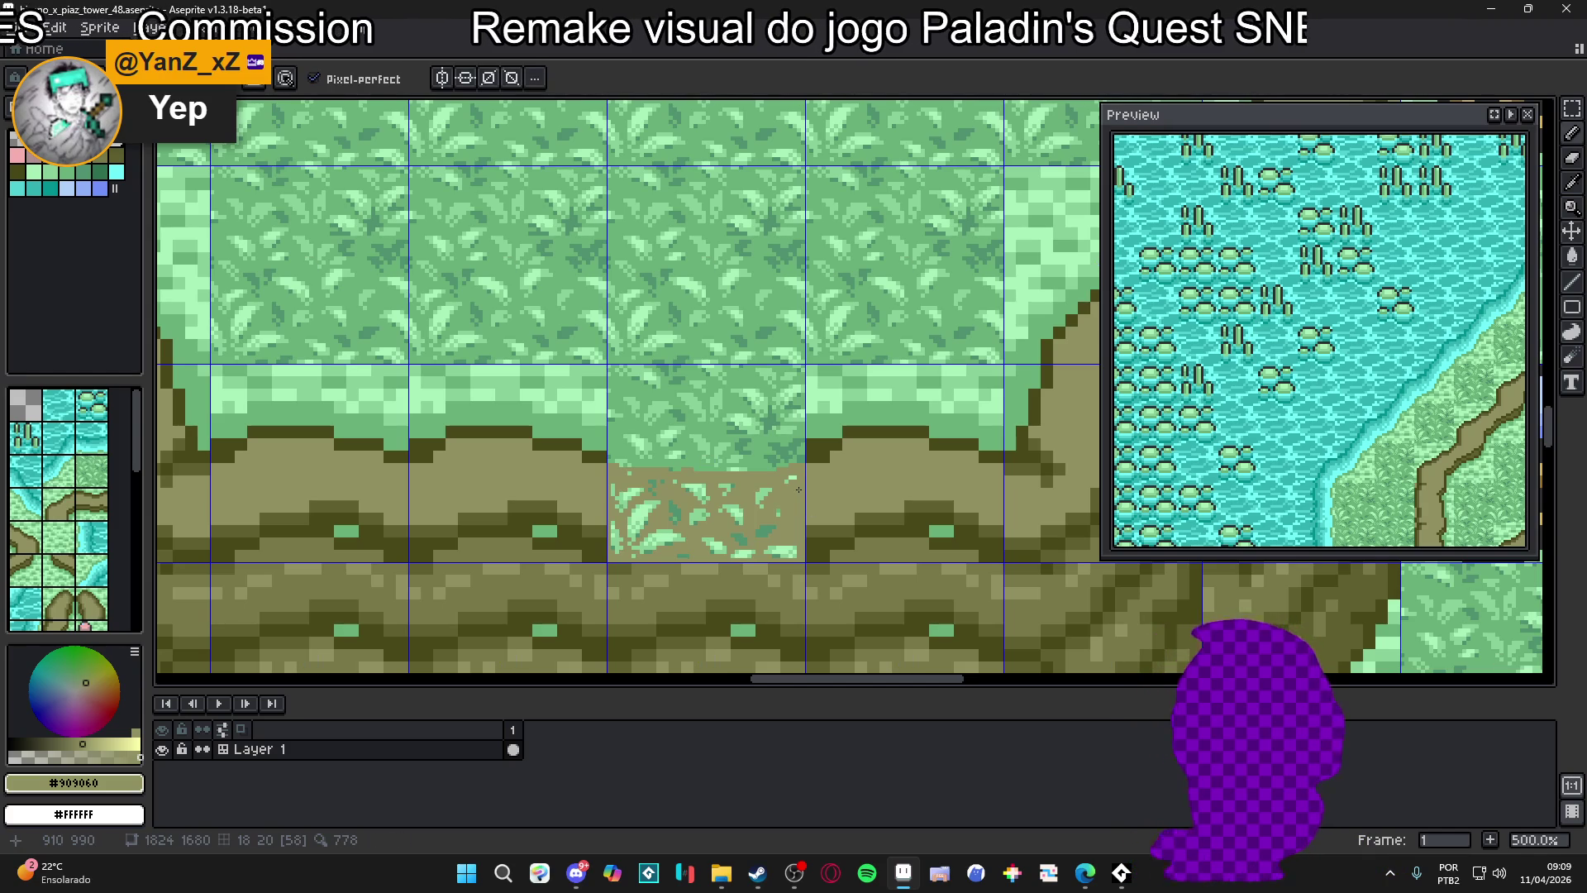
Paint over the stray leaf pixels left in the ground patch with tan
left_click(784, 546)
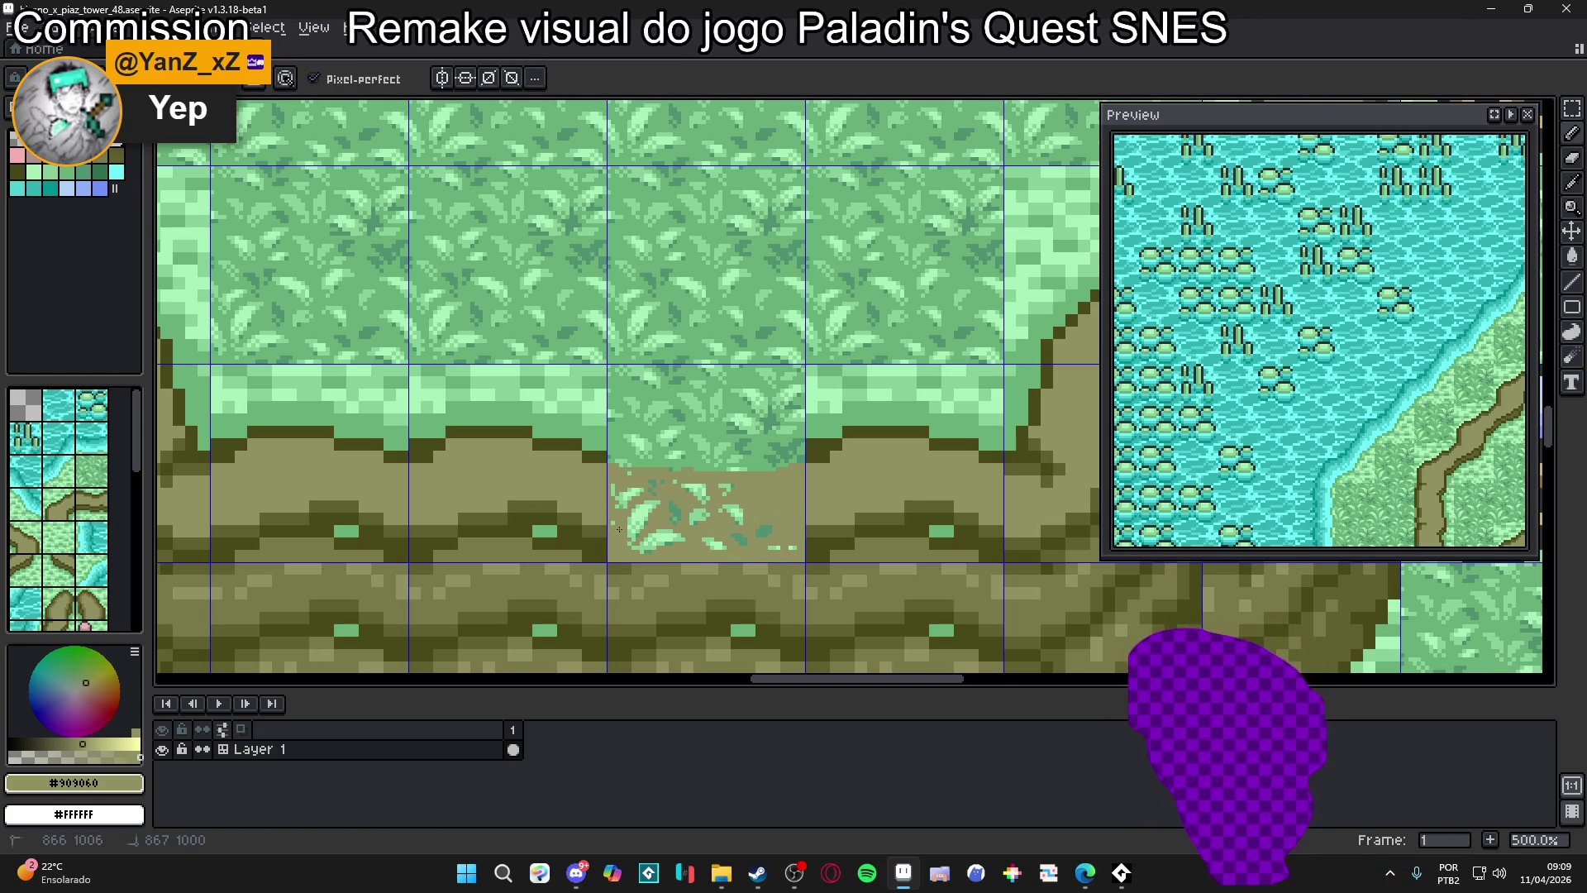
mouse_move(632, 506)
left_mouse_down()
mouse_move(632, 533)
mouse_move(646, 501)
left_mouse_up()
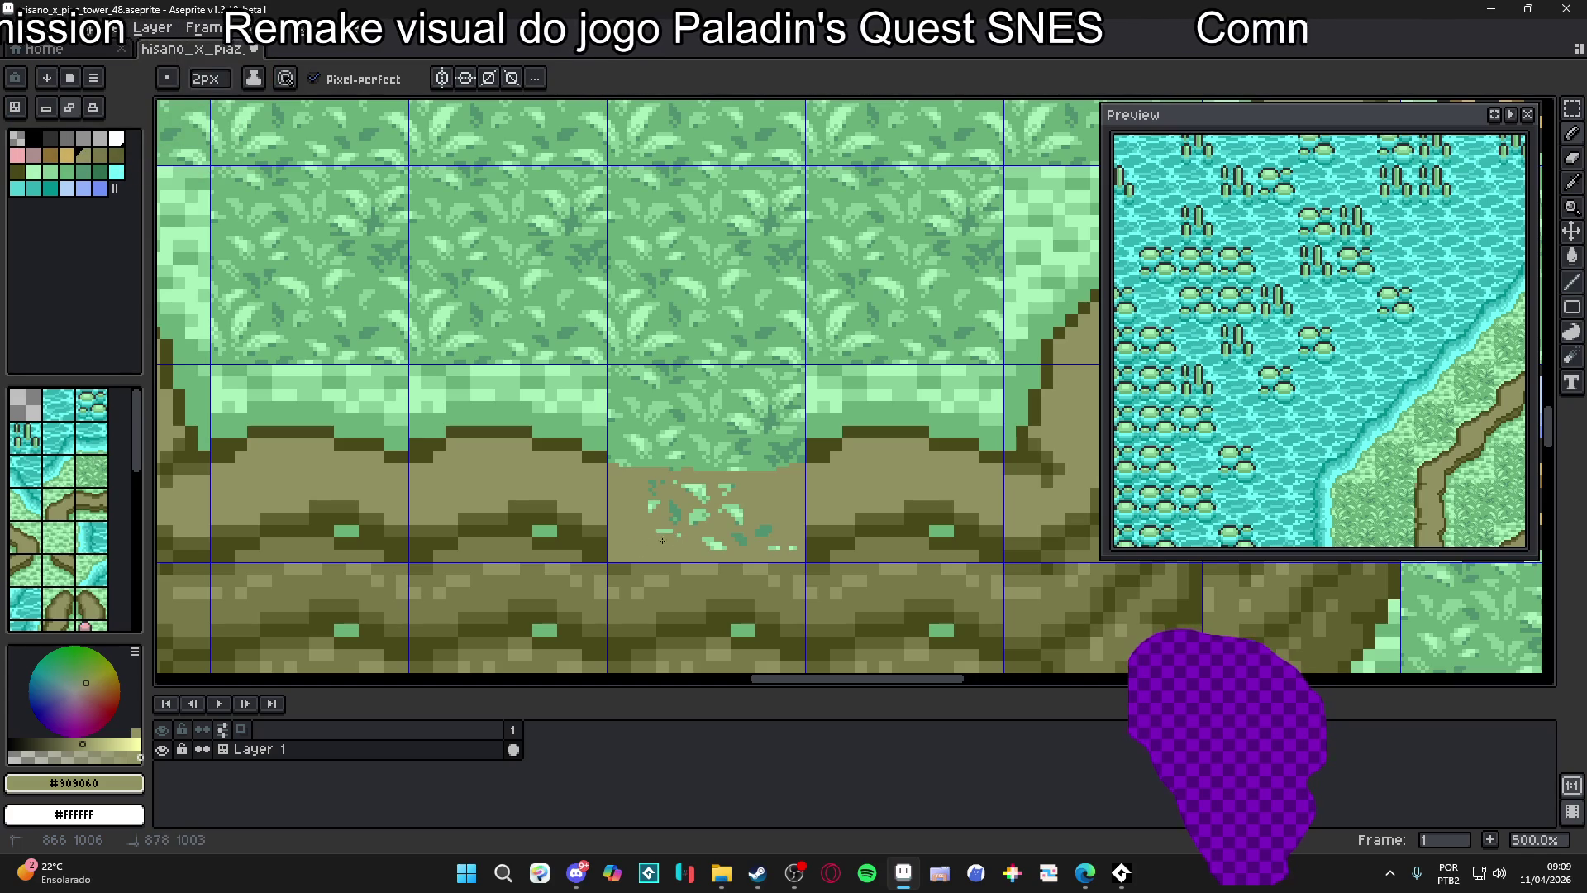
left_click_drag(769, 548, 787, 547)
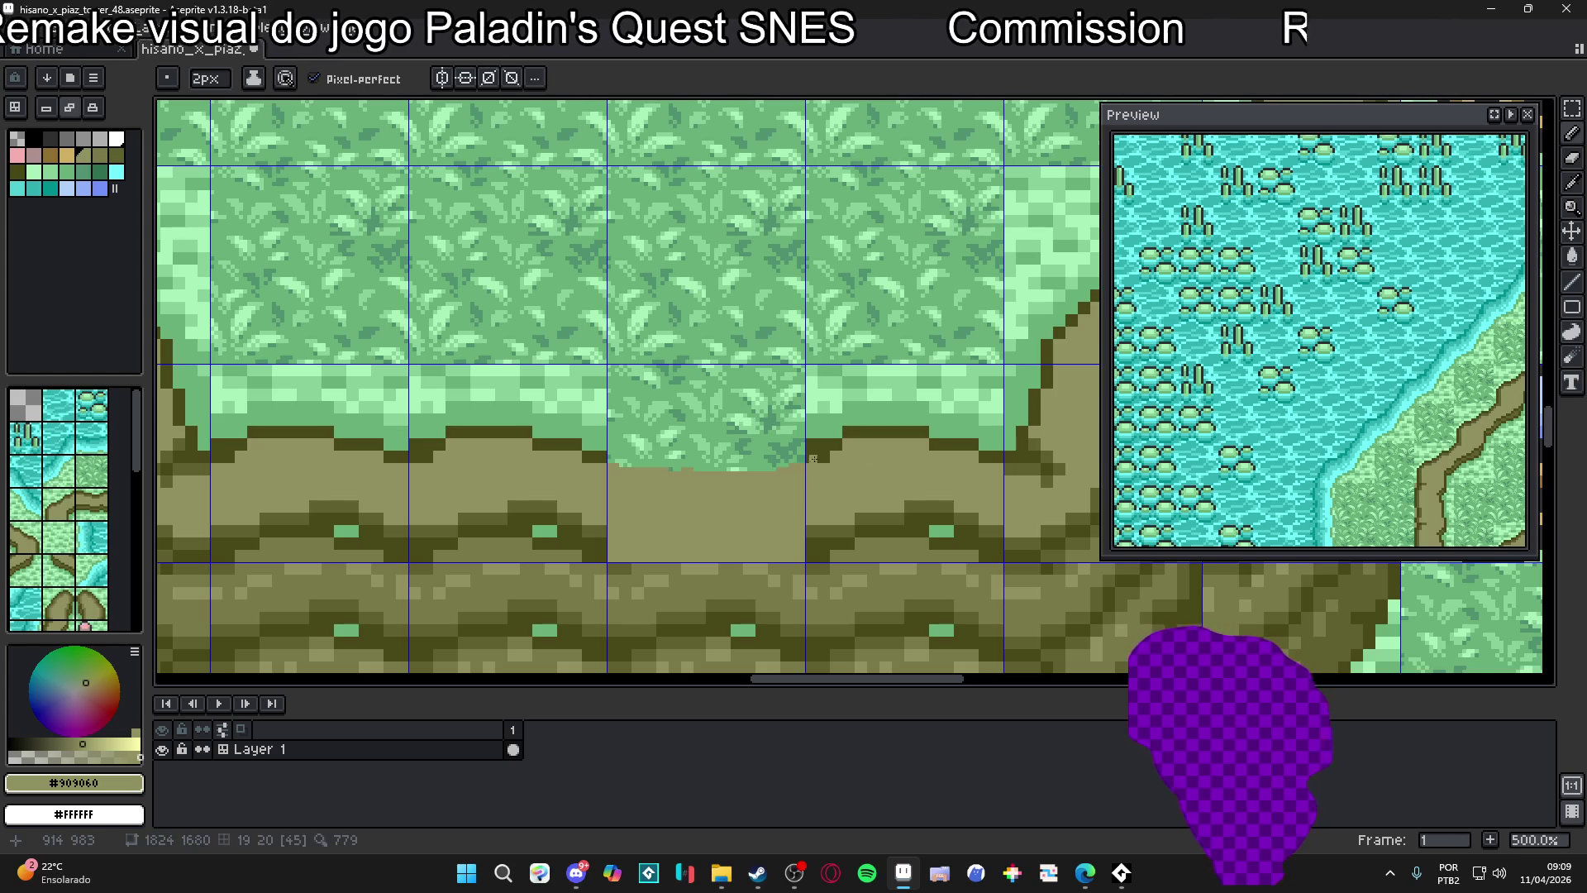
Trace the bottom of the grass overhang in #484818 with a 1px pencil
left_click(797, 455, "alt")
key("minus")
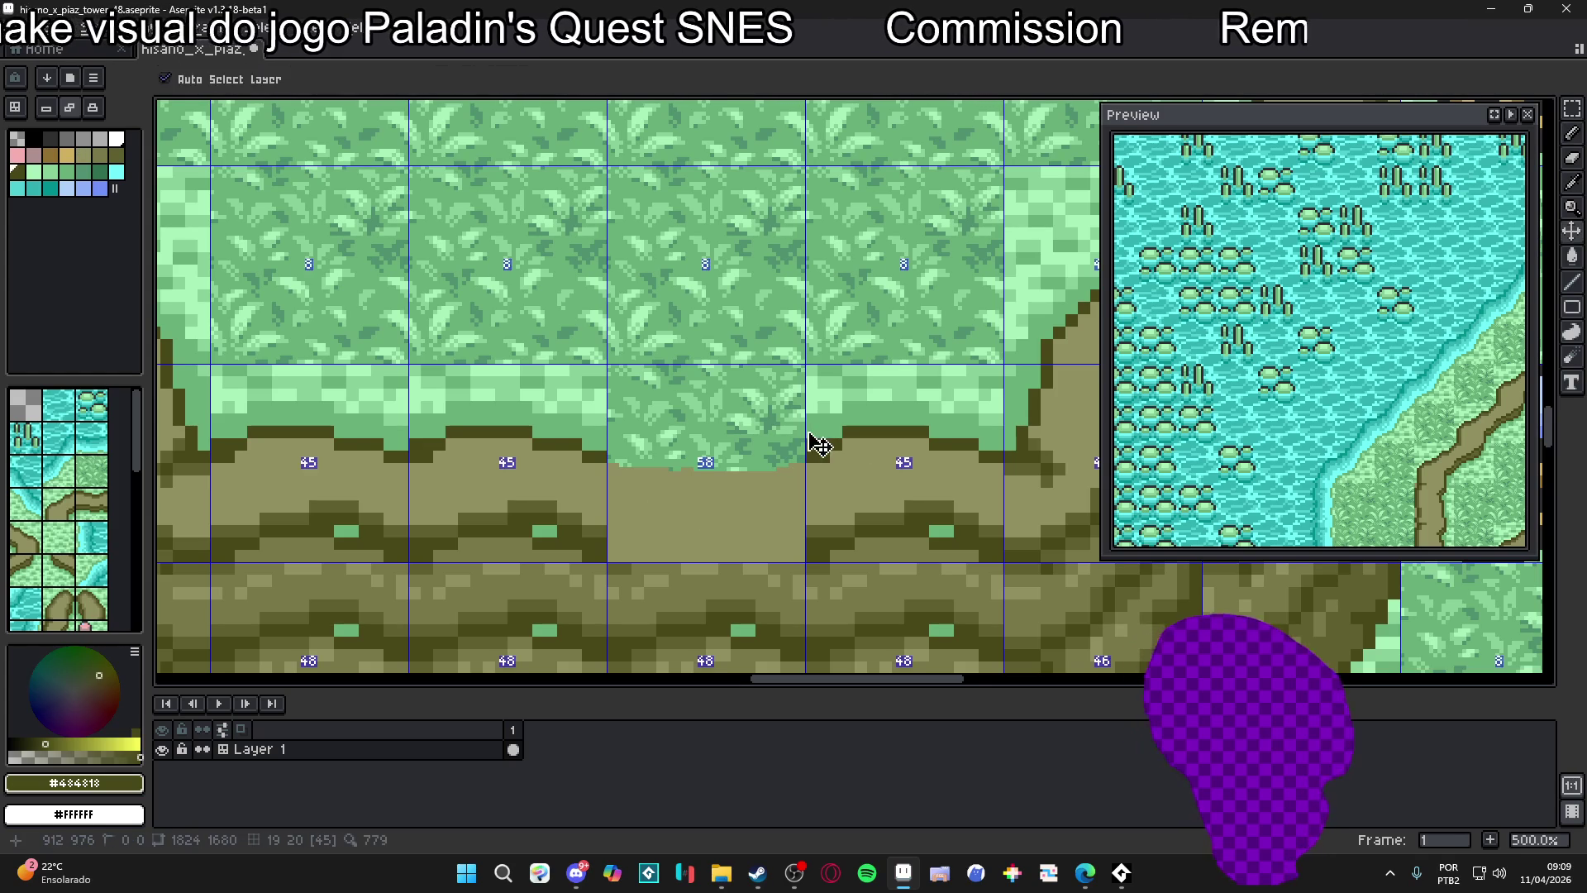
left_click(785, 466)
left_click_drag(682, 473, 619, 459)
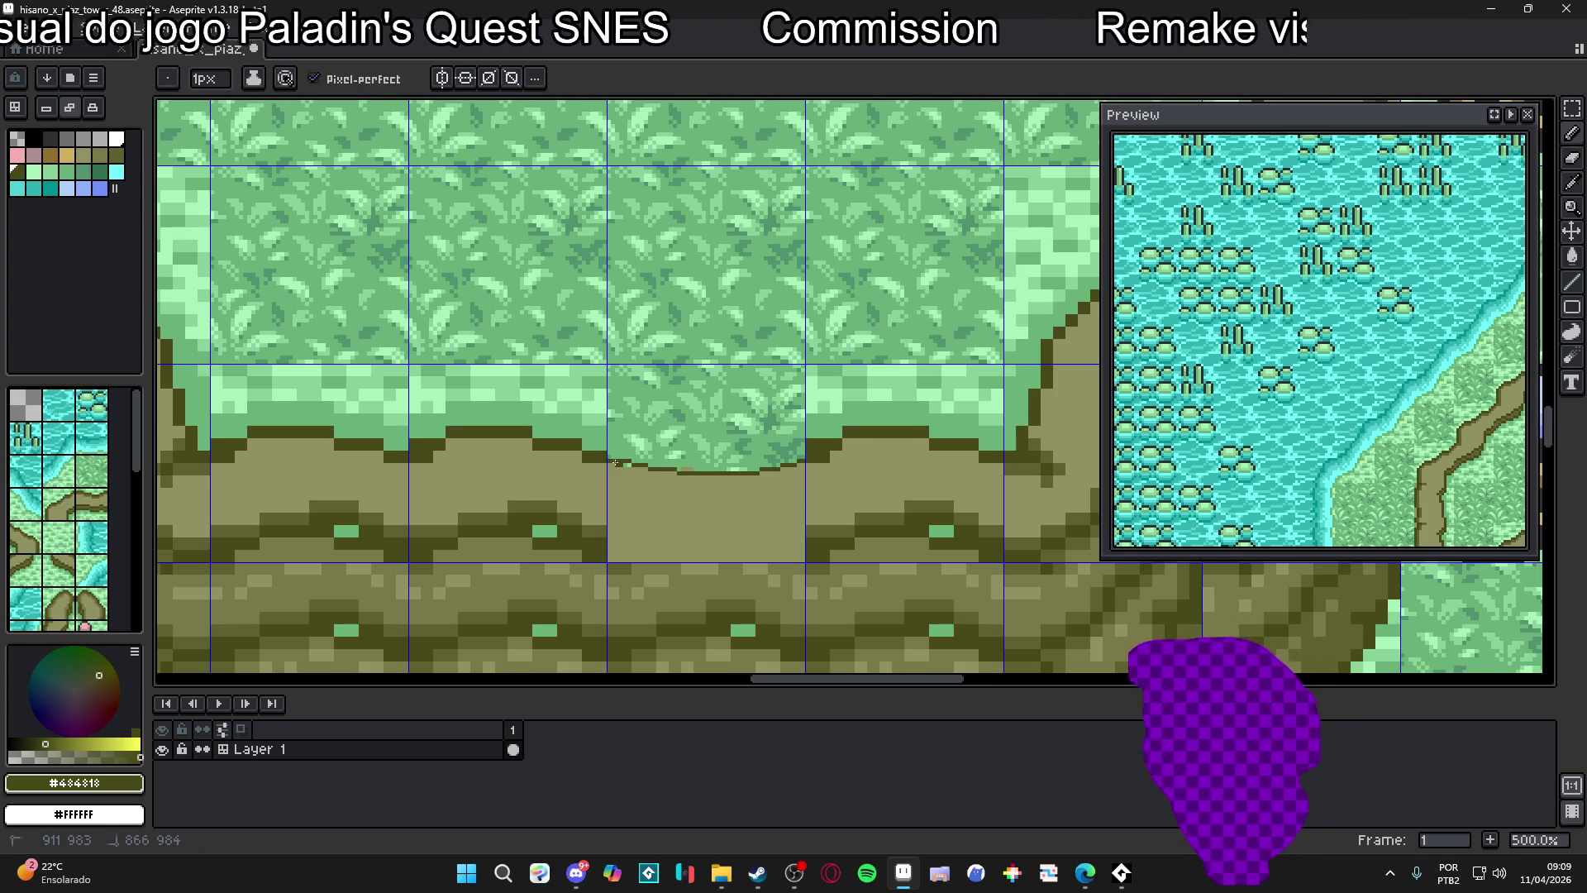
Move the rounded-grass dirt tile one cell left to 816,960
scroll(727, 471, "down", 1)
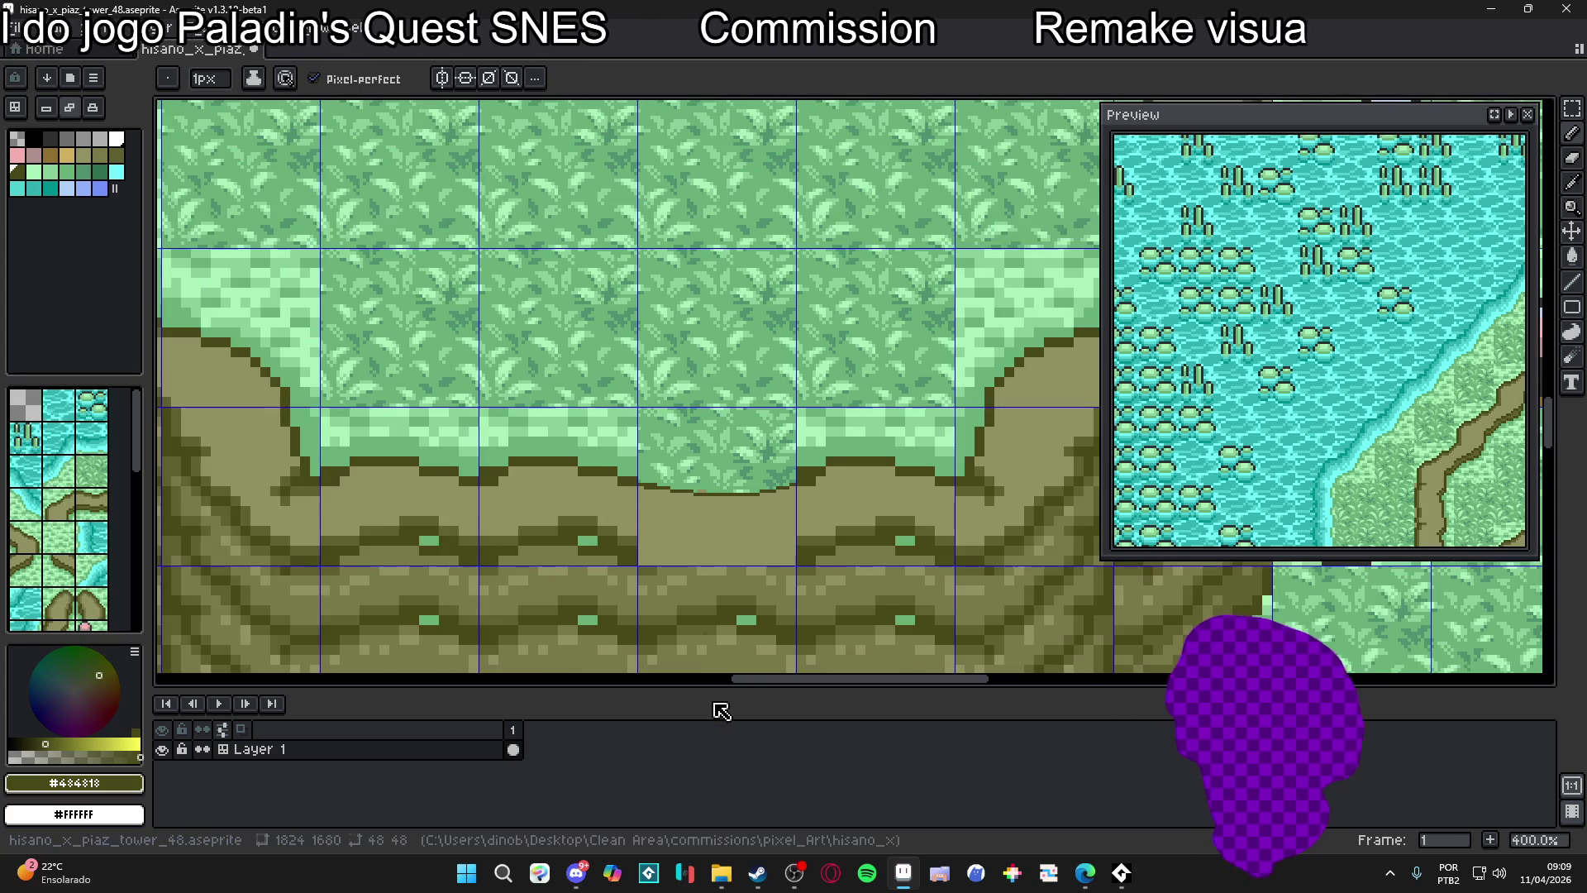
left_click(728, 509, "alt")
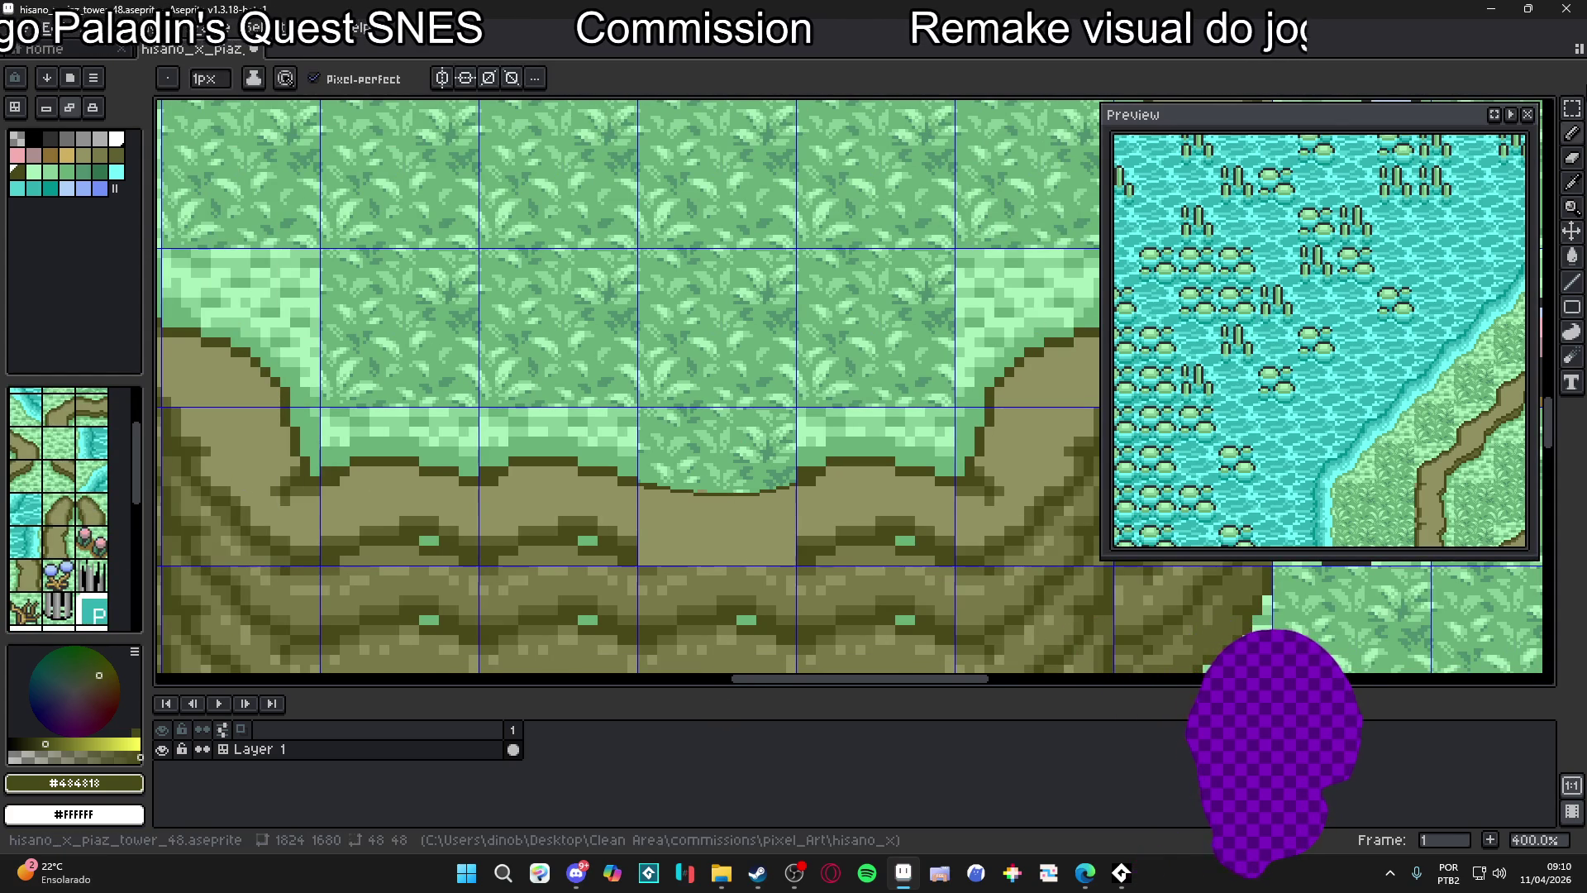
key("Tab")
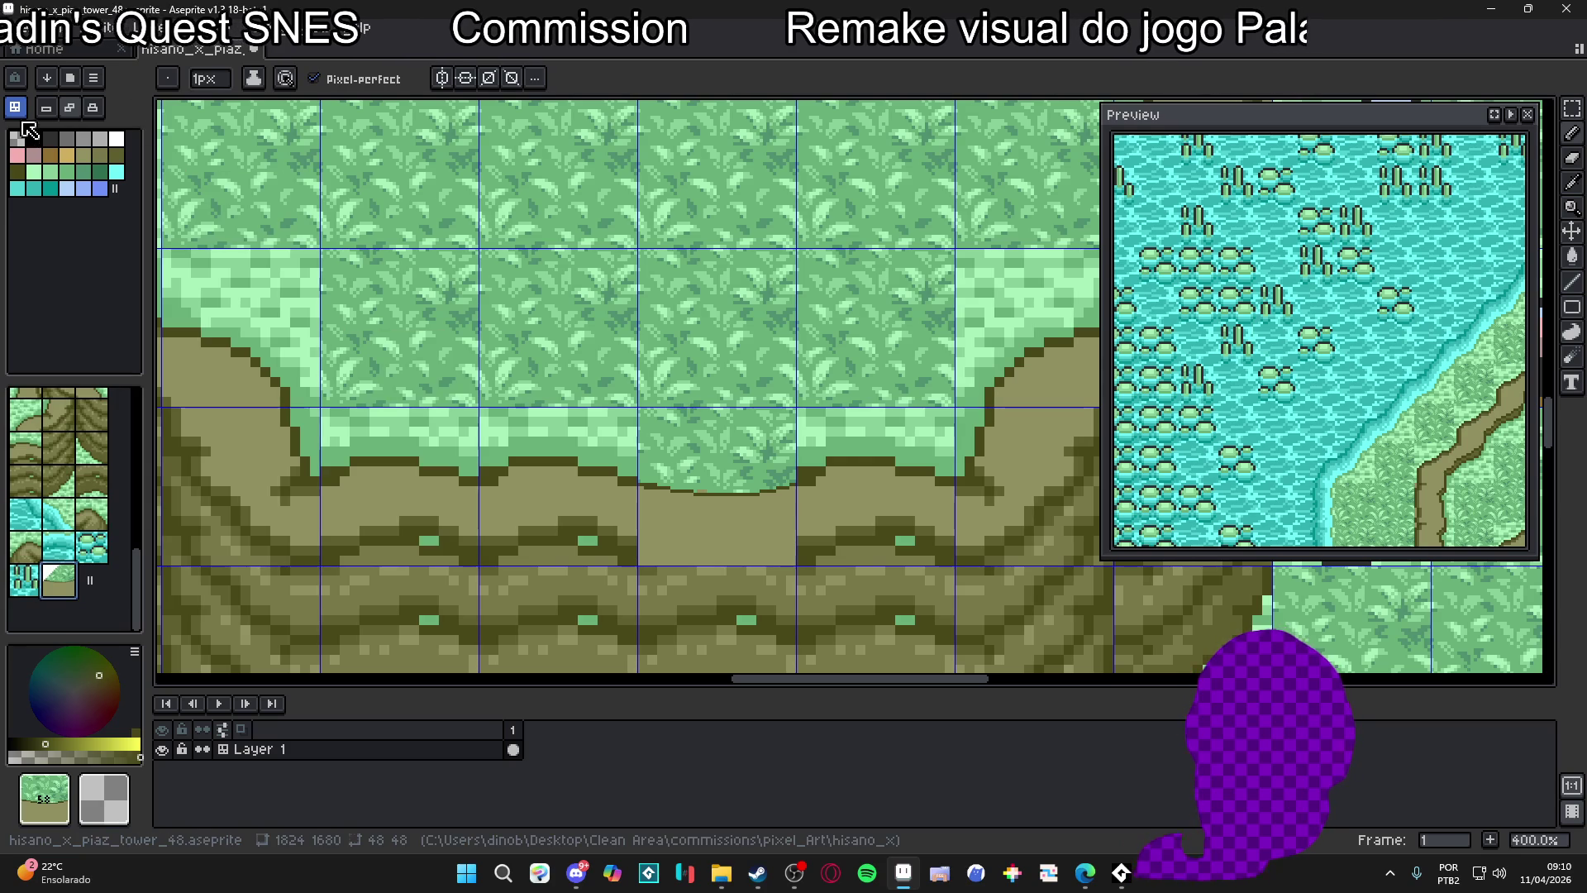
key("Tab")
key("v")
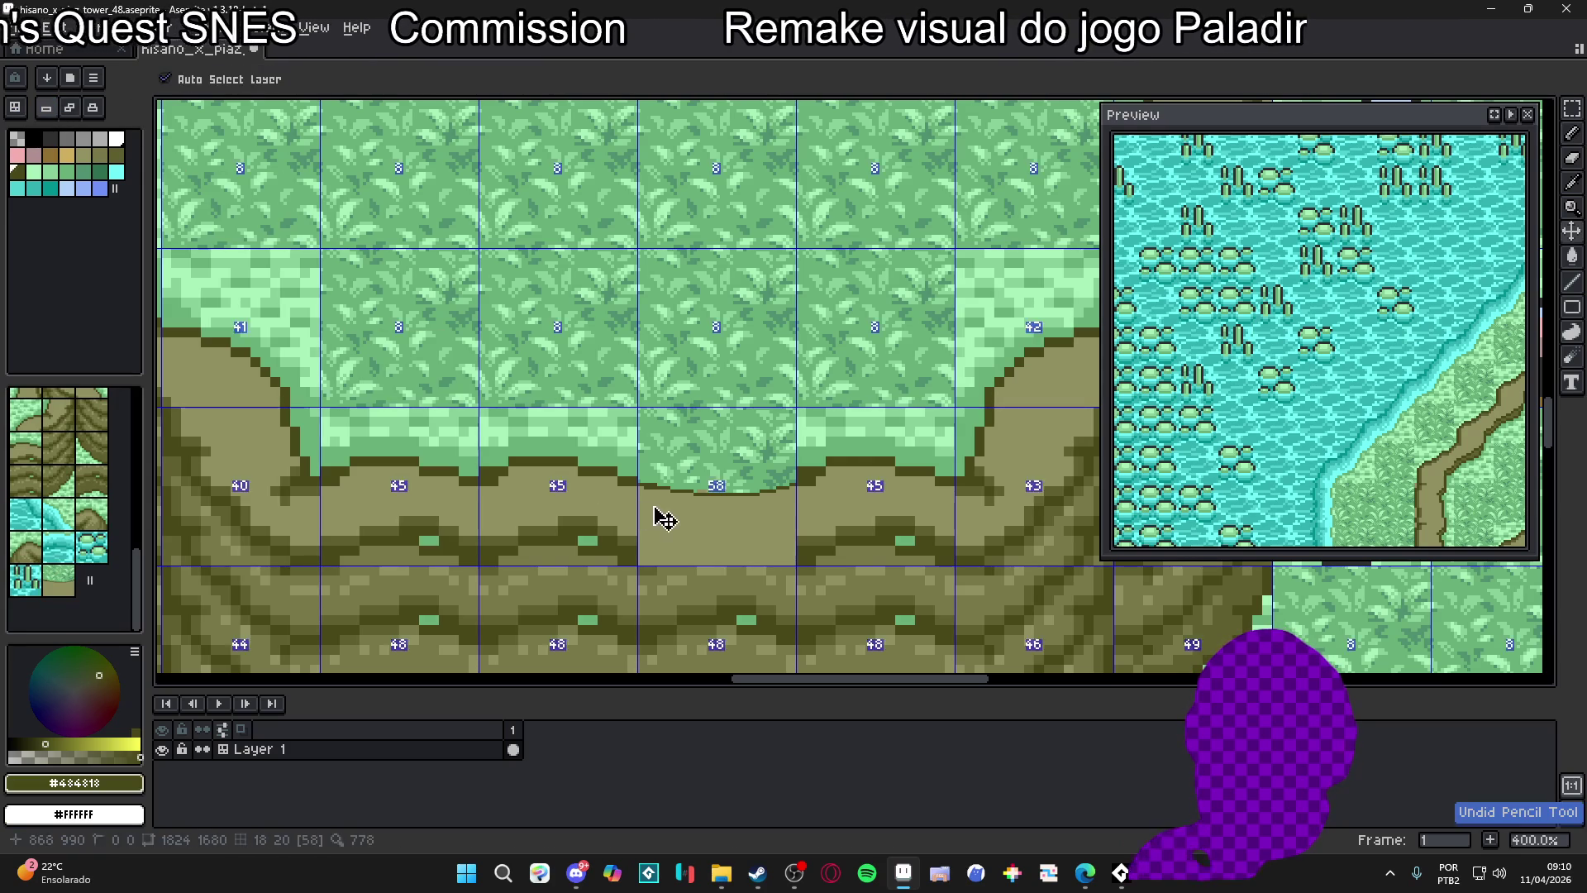
left_click(719, 492, "ctrl")
mouse_move(648, 507)
left_mouse_down()
mouse_move(655, 518)
mouse_move(504, 526)
left_mouse_up()
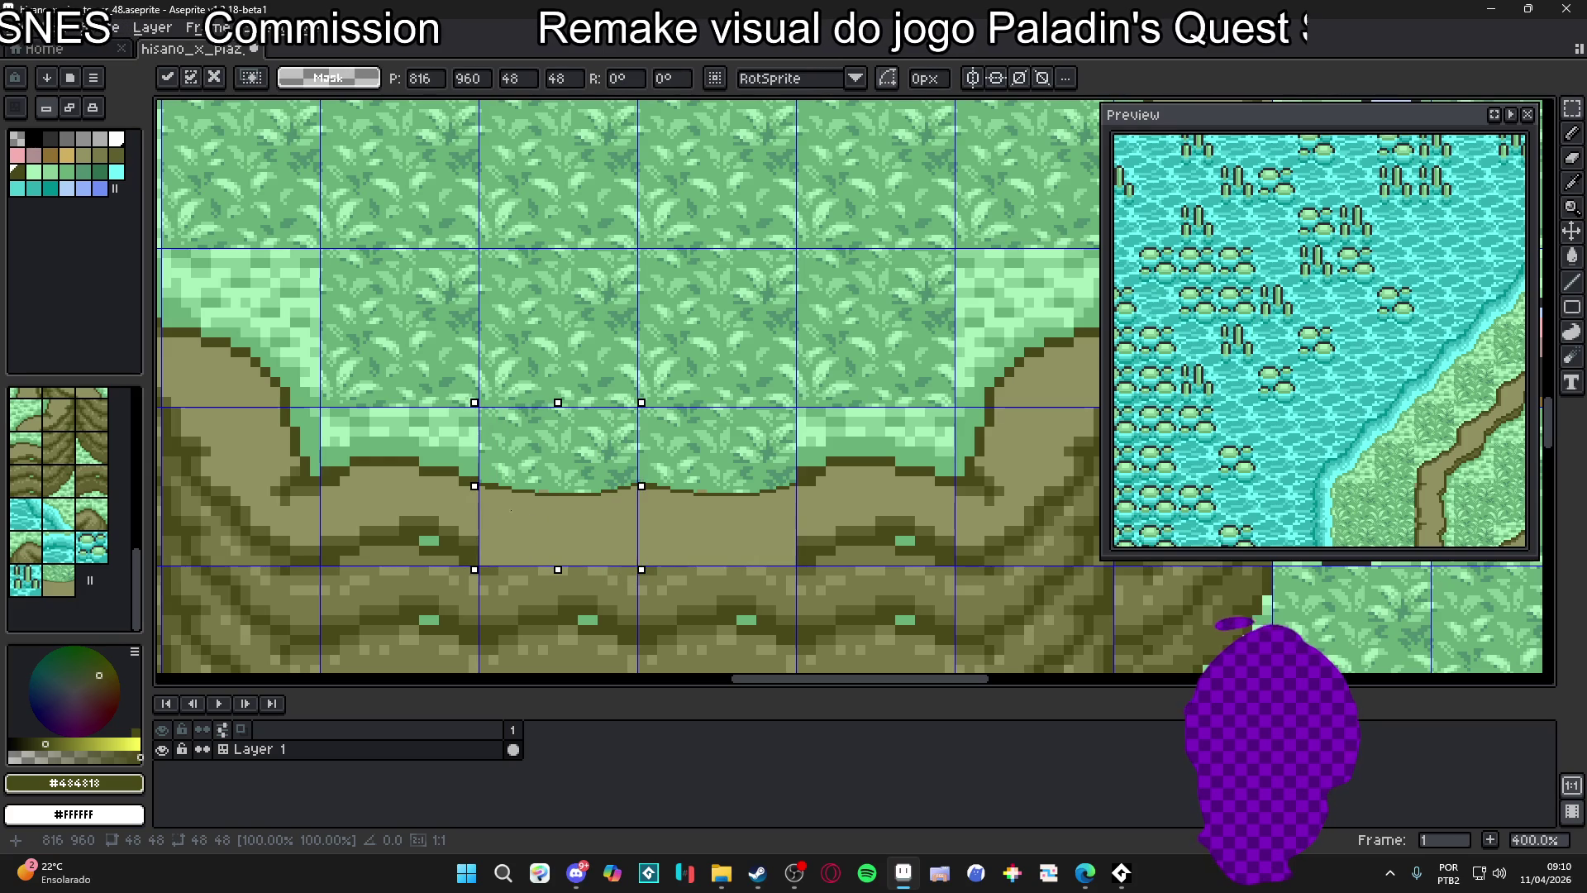
Commit the moved grass-overhang tile onto the olive cliff ledge
key("Return")
scroll(590, 538, "down", 1)
scroll(590, 538, "down", 2)
scroll(620, 544, "up", 1)
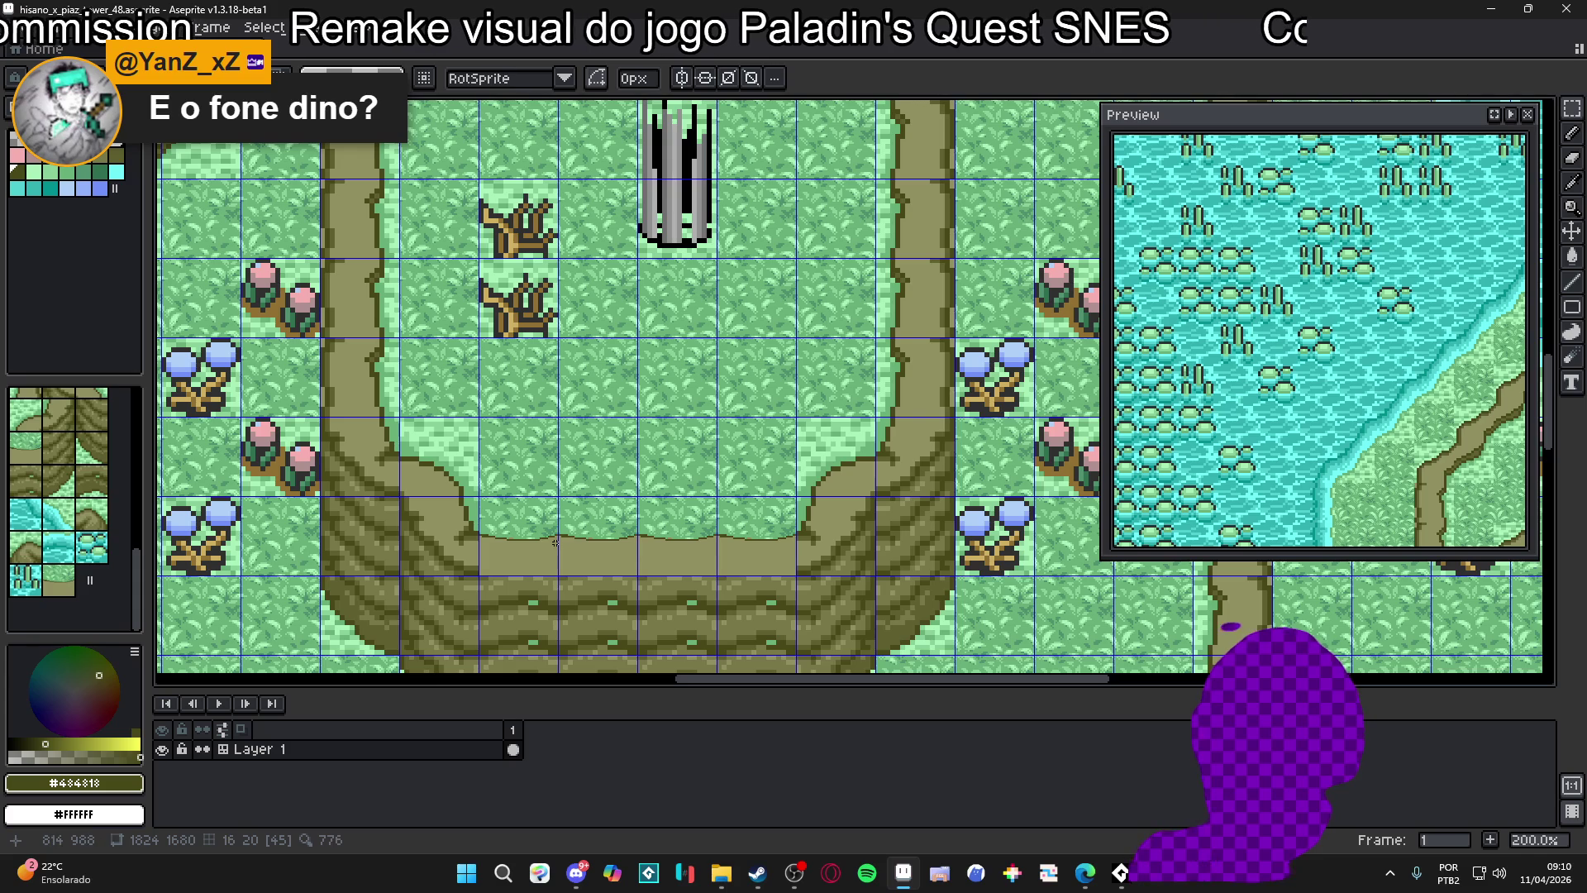
scroll(558, 543, "up", 1)
scroll(579, 537, "down", 1)
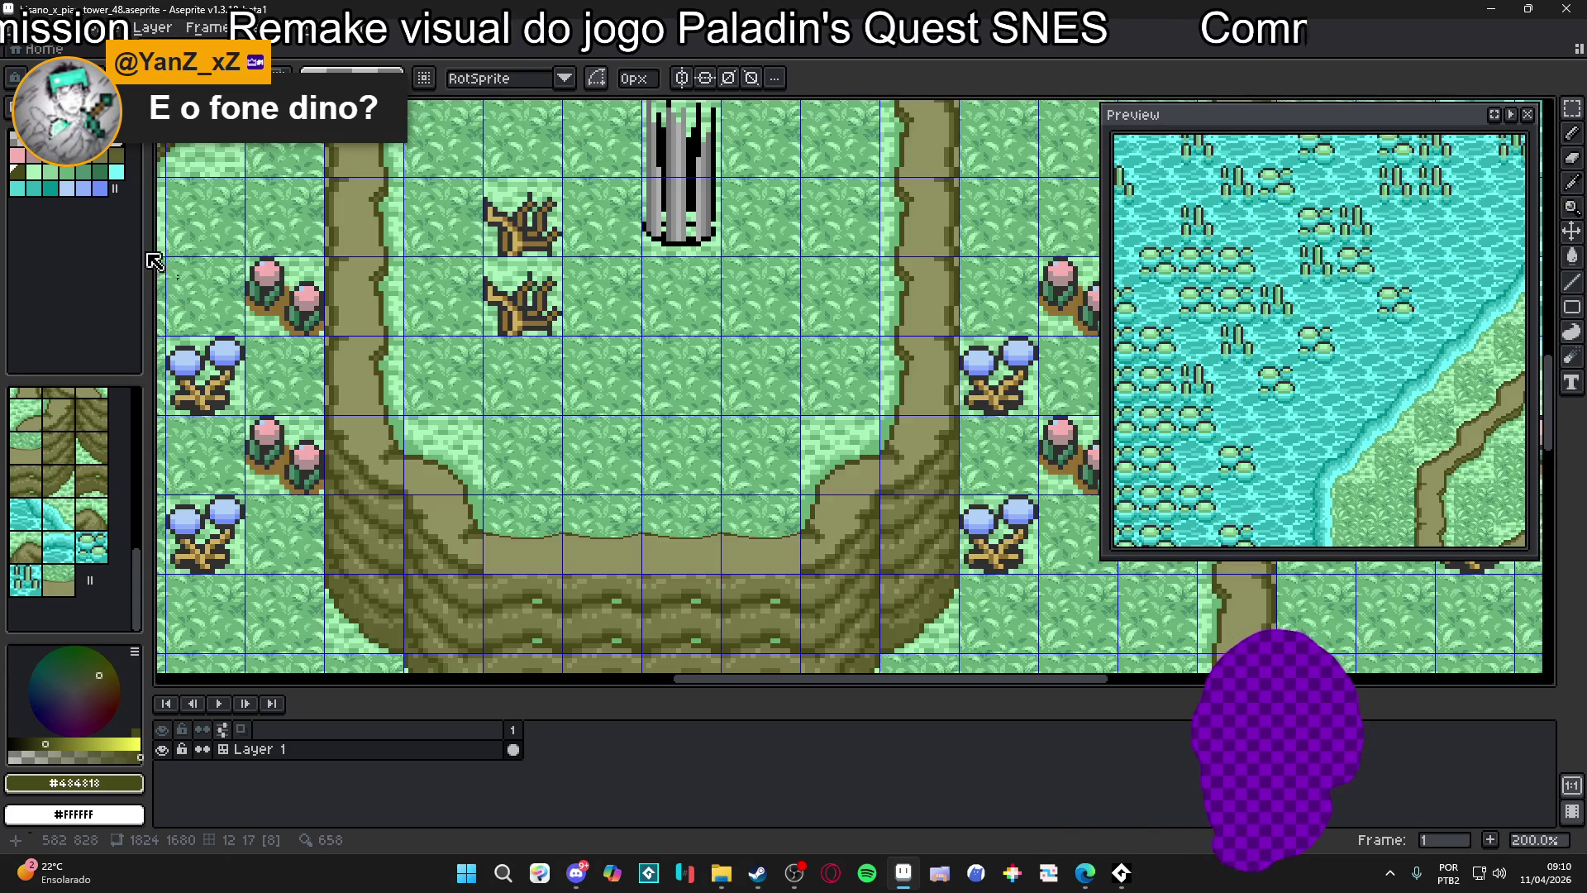
scroll(71, 559, "up", 3)
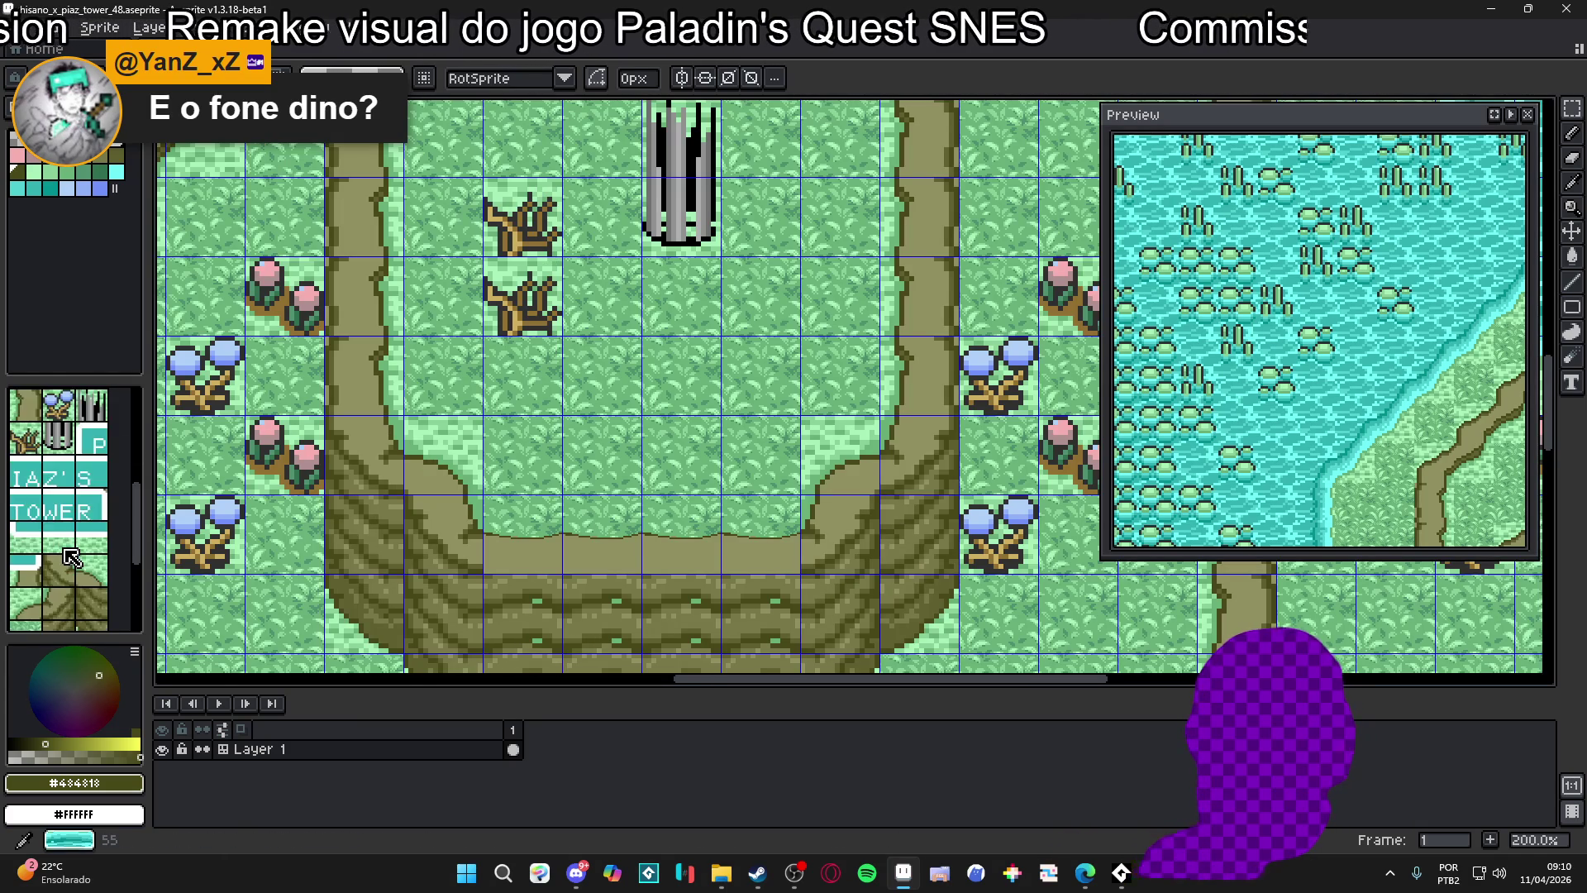
scroll(66, 552, "down", 3)
scroll(66, 567, "down", 3)
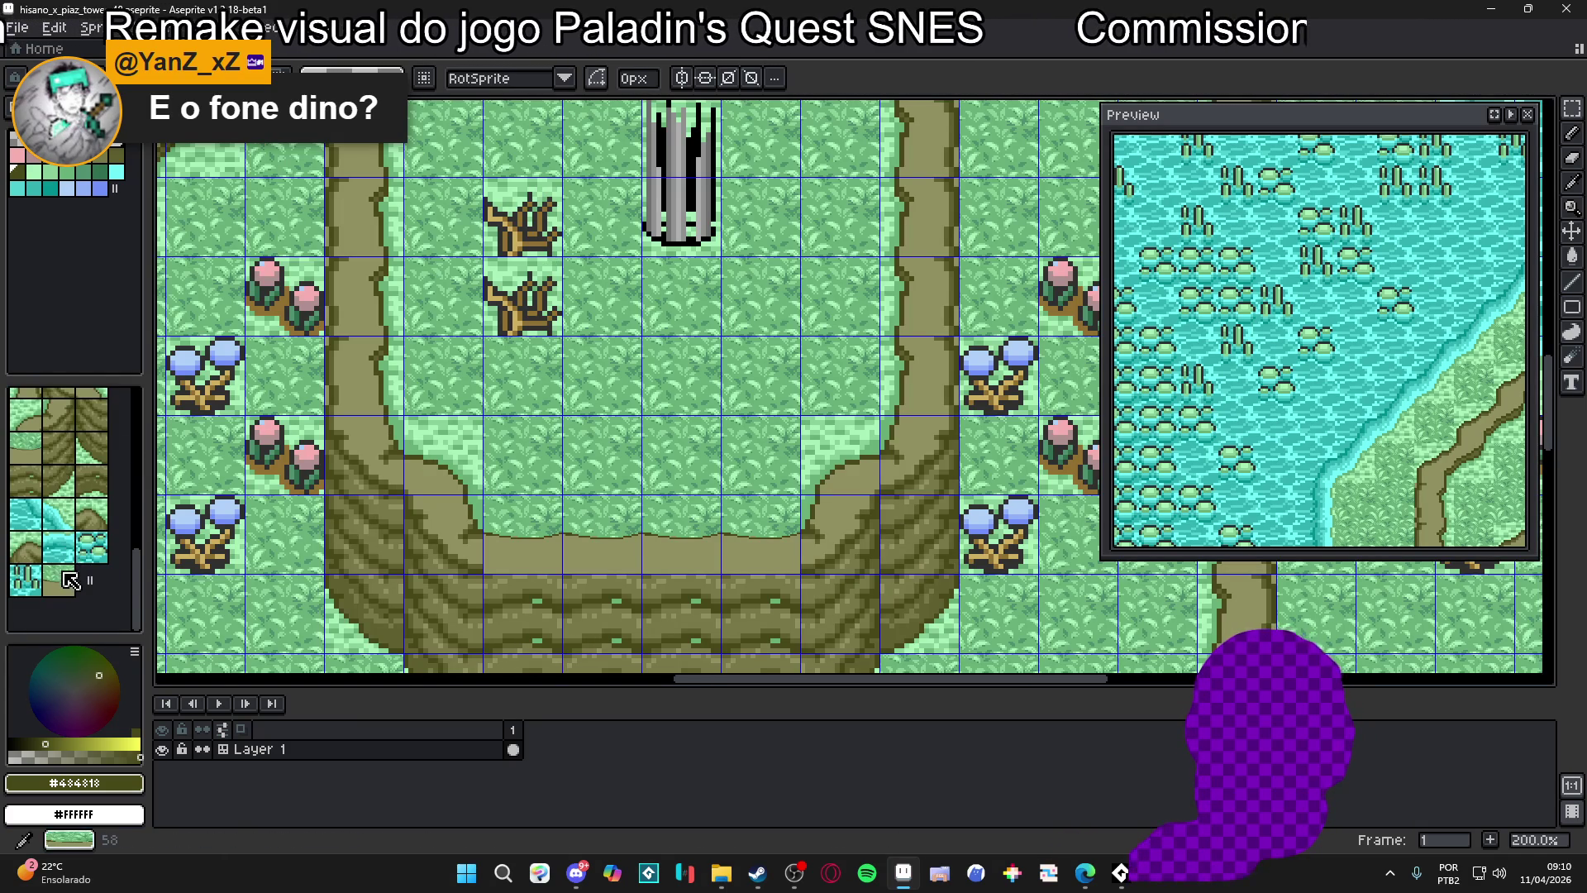
scroll(70, 592, "up", 4)
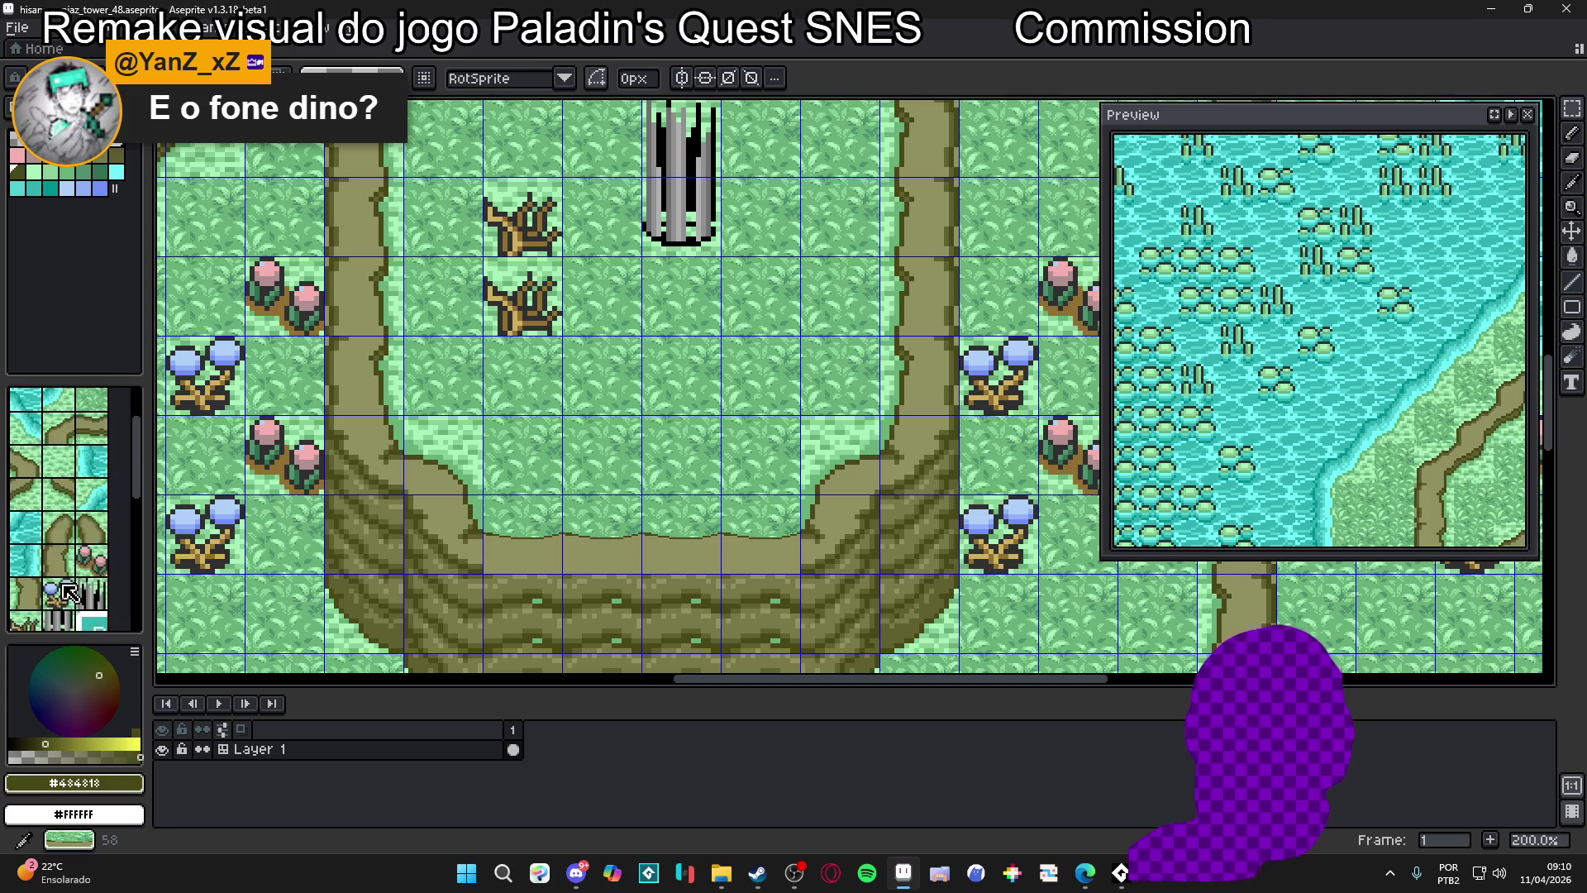
scroll(70, 592, "down", 4)
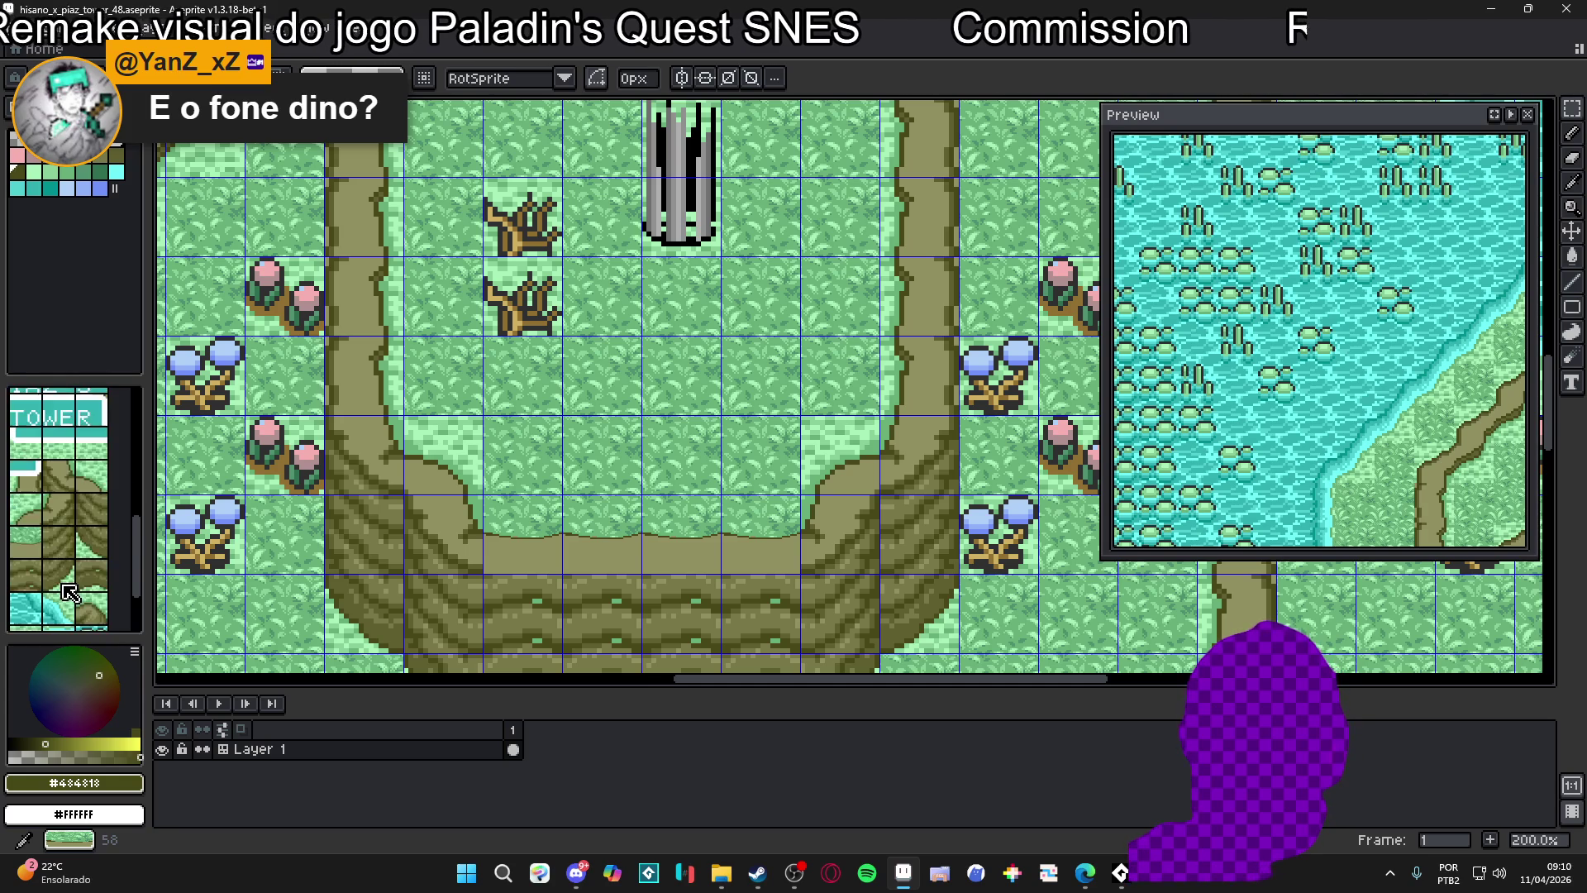
scroll(70, 593, "down", 3)
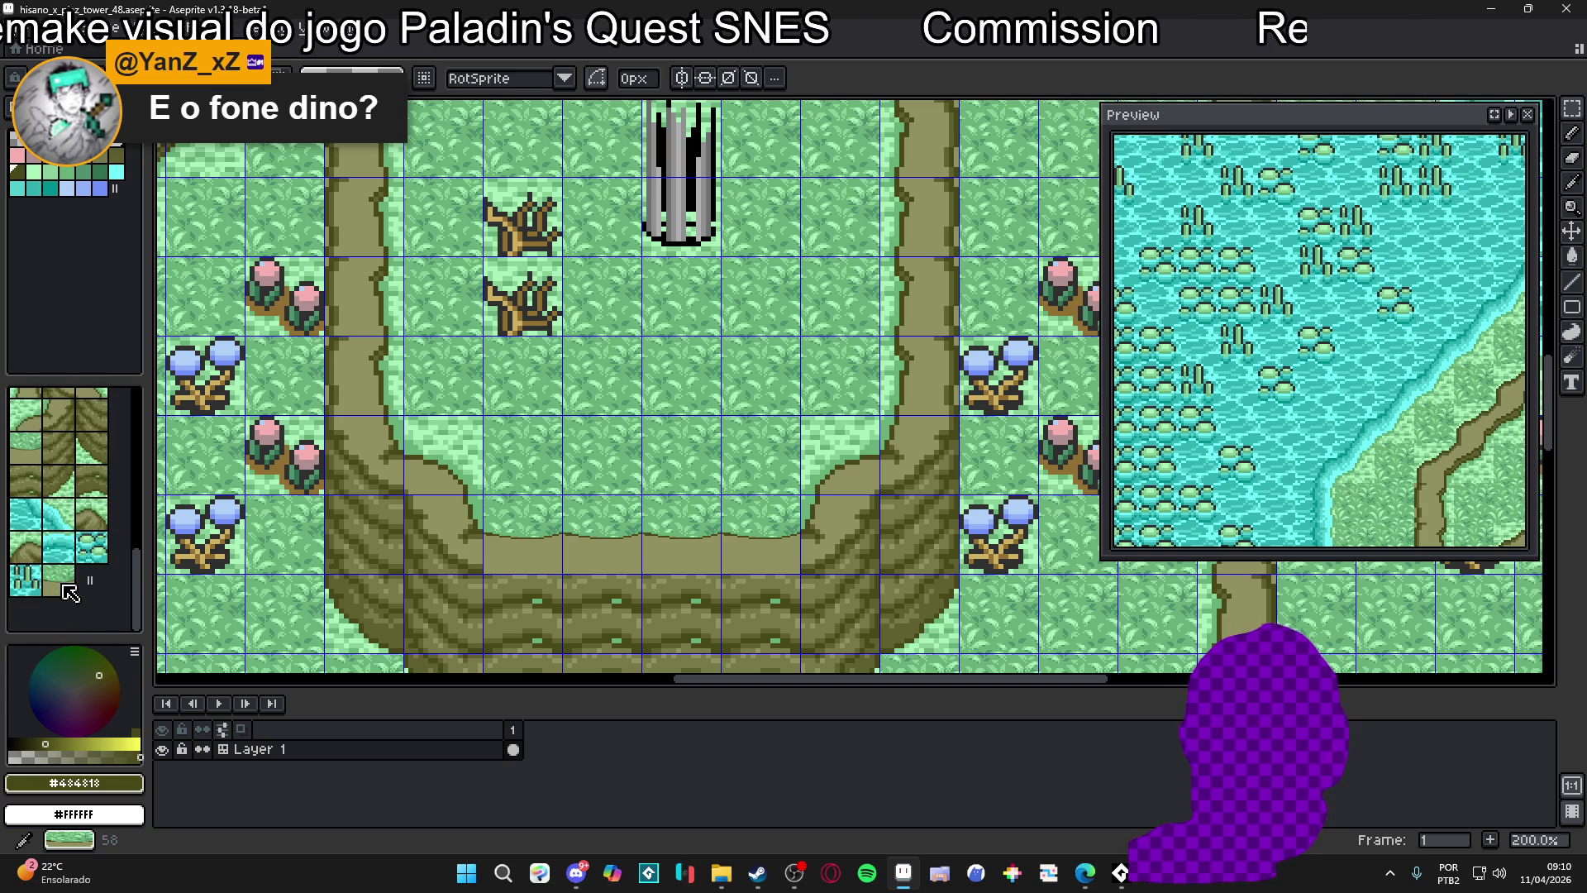
Delete the blank tile at the end of the tileset
left_click(33, 459)
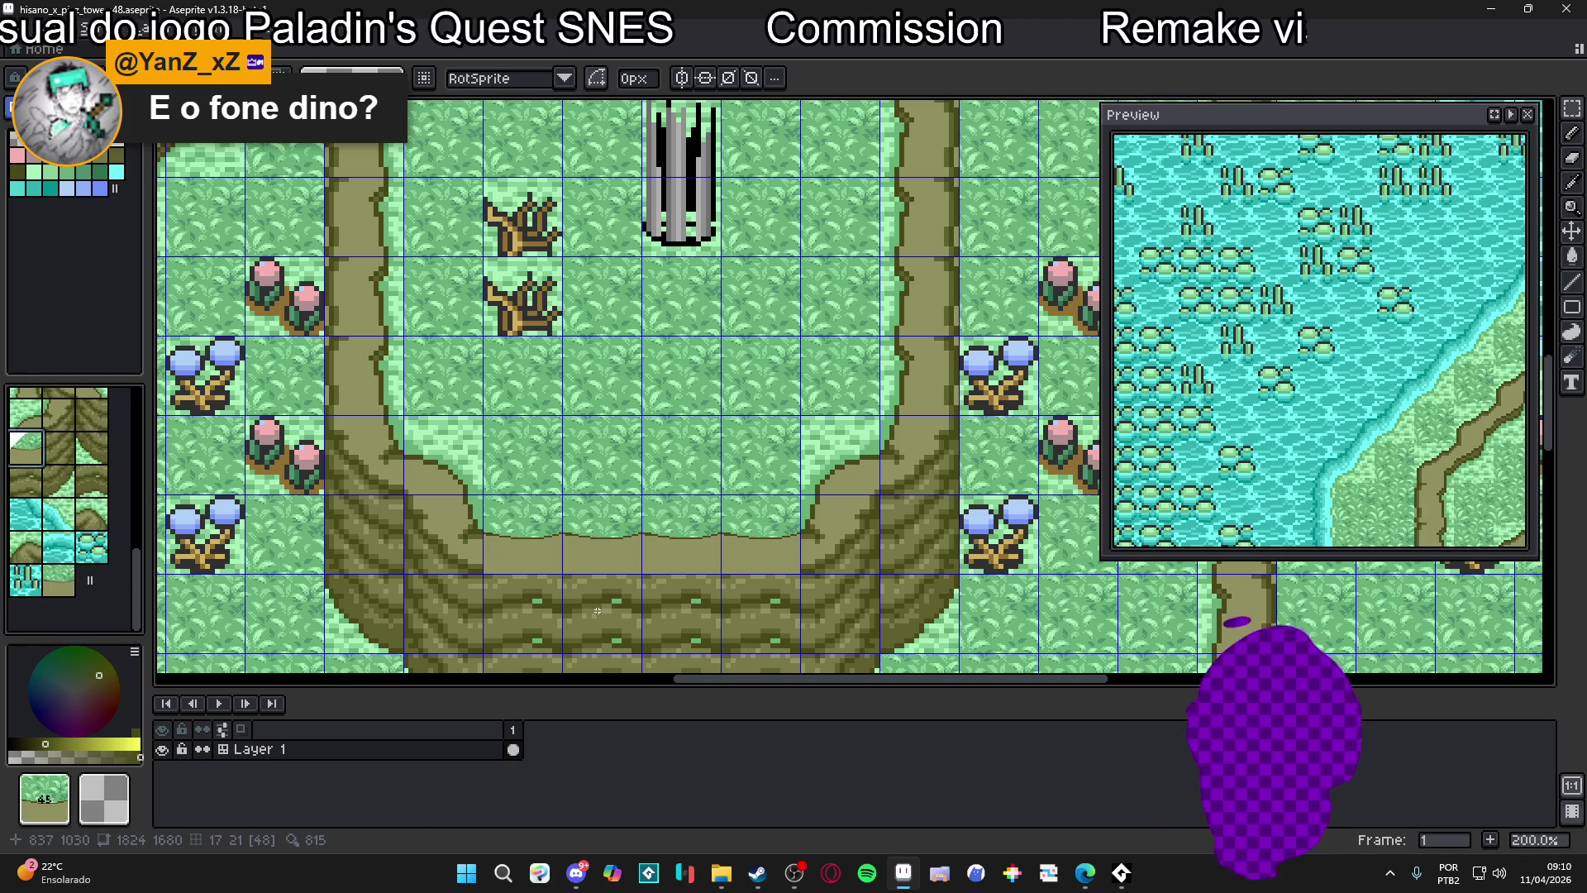
key("ctrl")
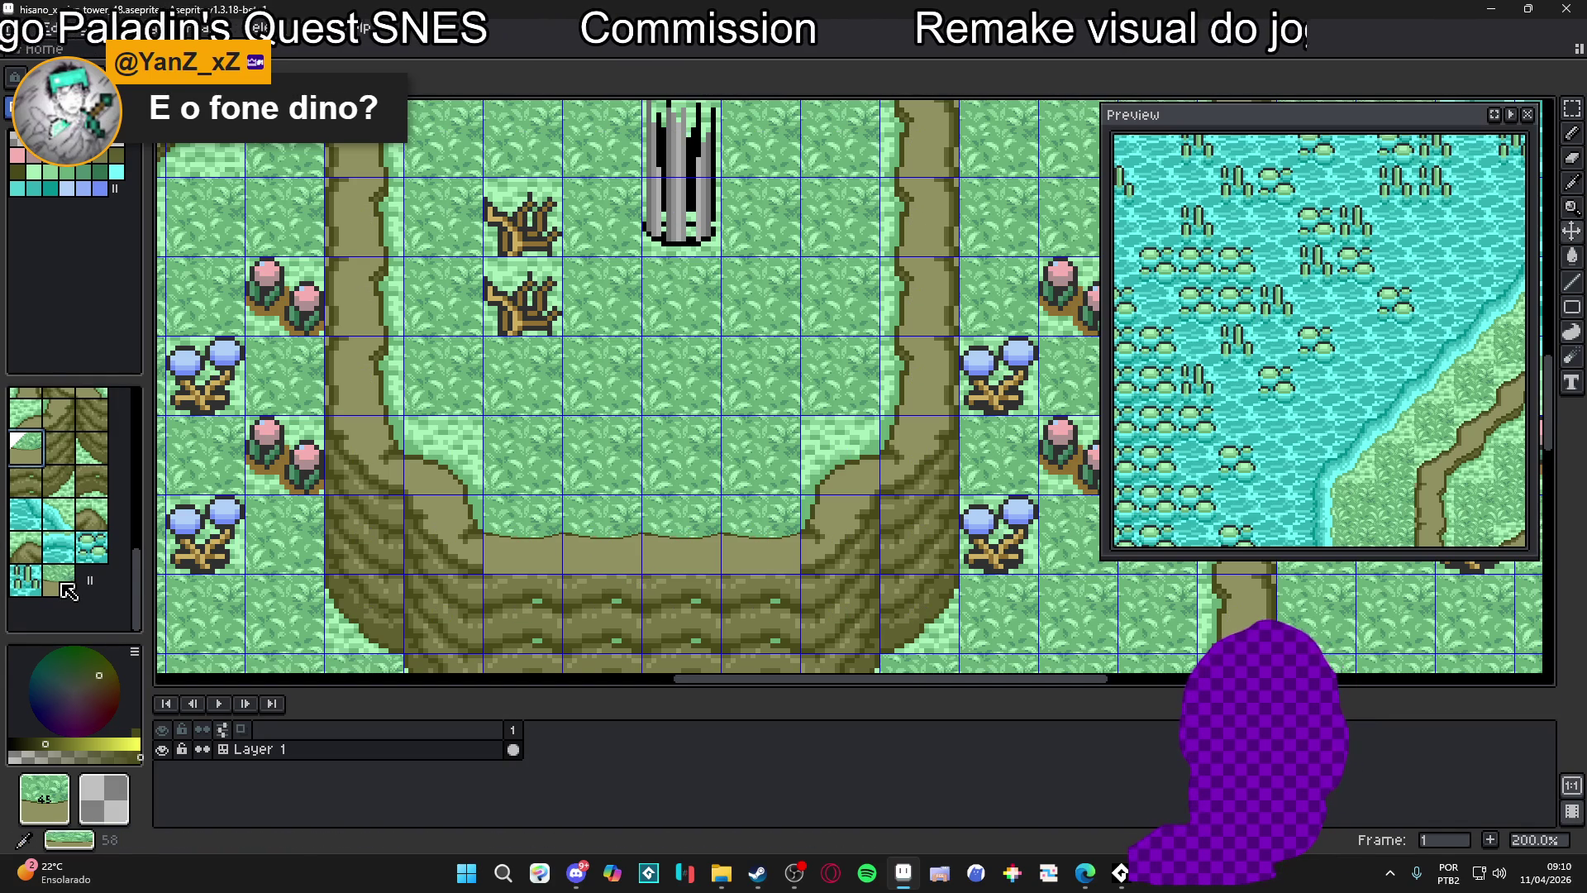
scroll(60, 557, "up", 3)
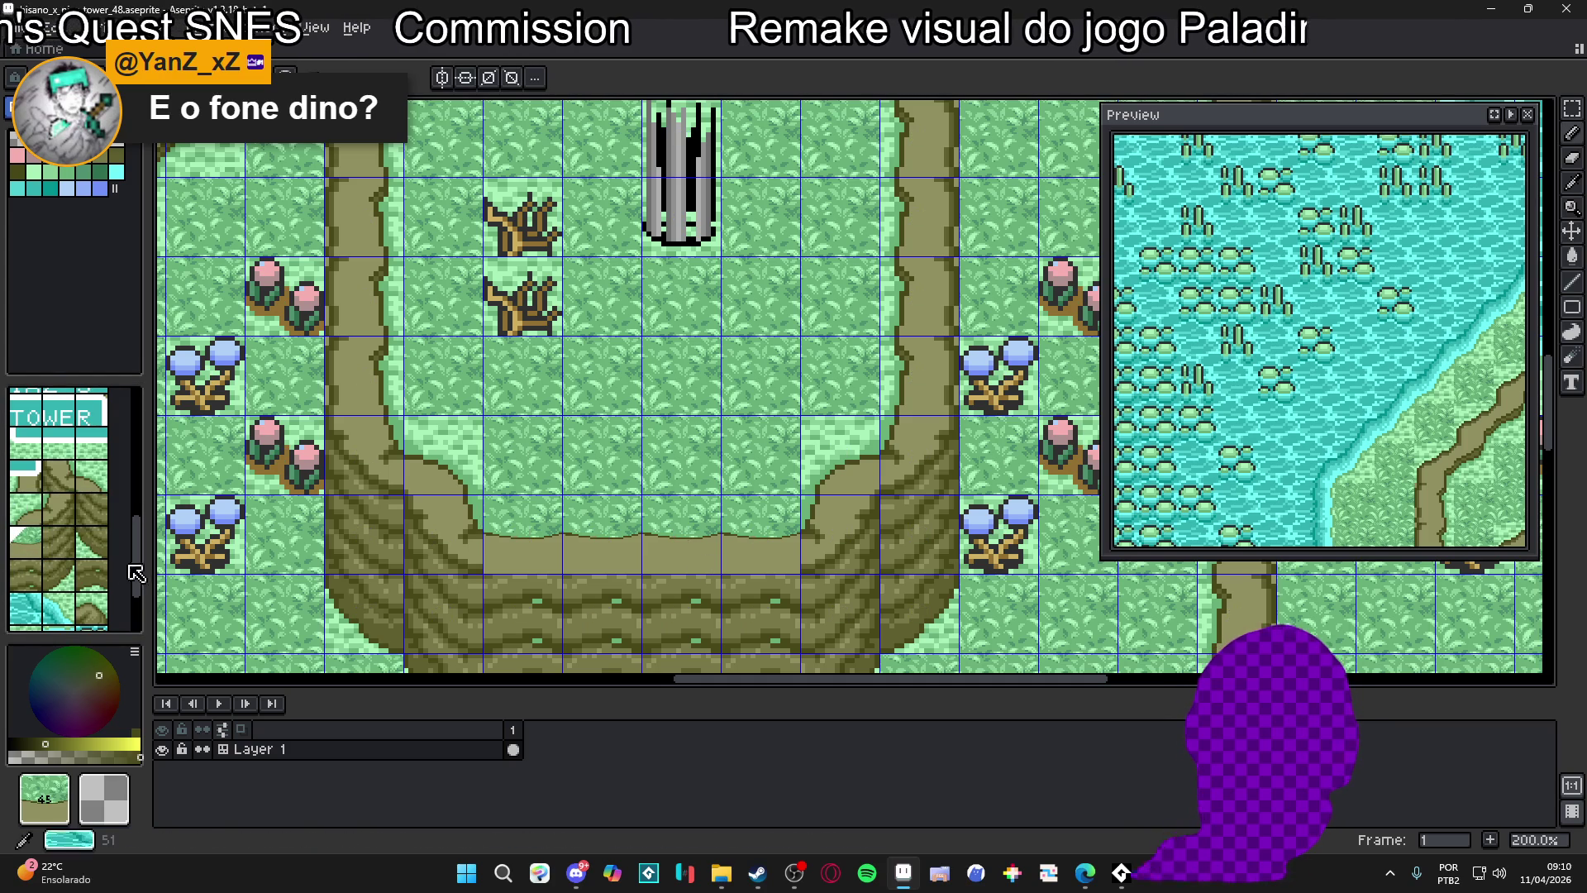
scroll(60, 558, "down", 3)
left_click(63, 586)
key("Delete")
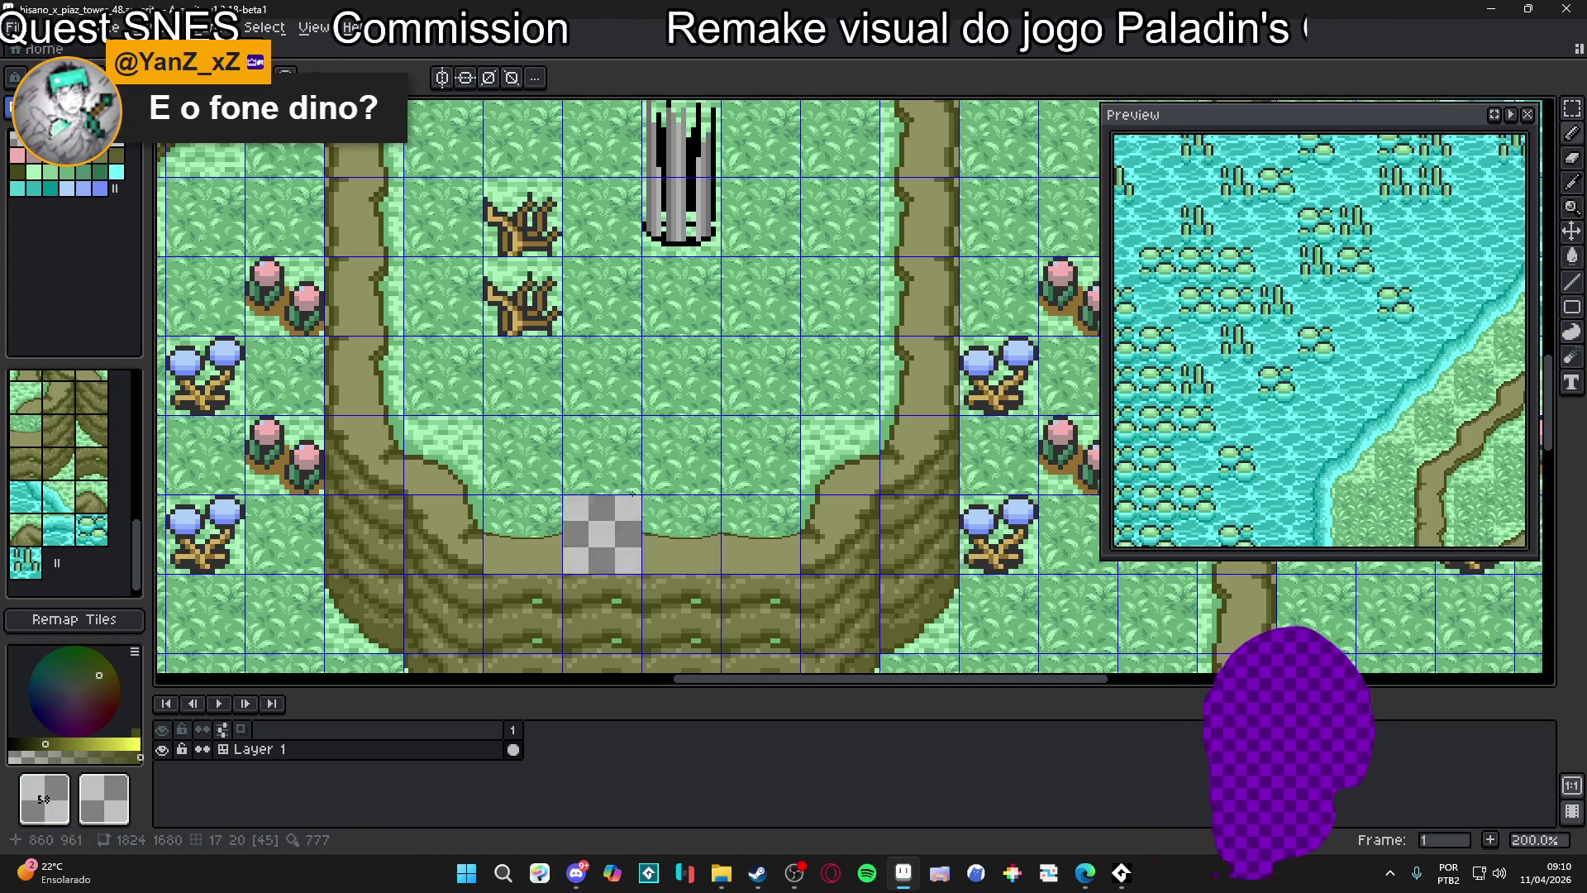
key("space+Tab")
Zoom in on the cliff edge and set the Pencil to 2px
scroll(591, 491, "up", 2)
scroll(676, 541, "down", 4)
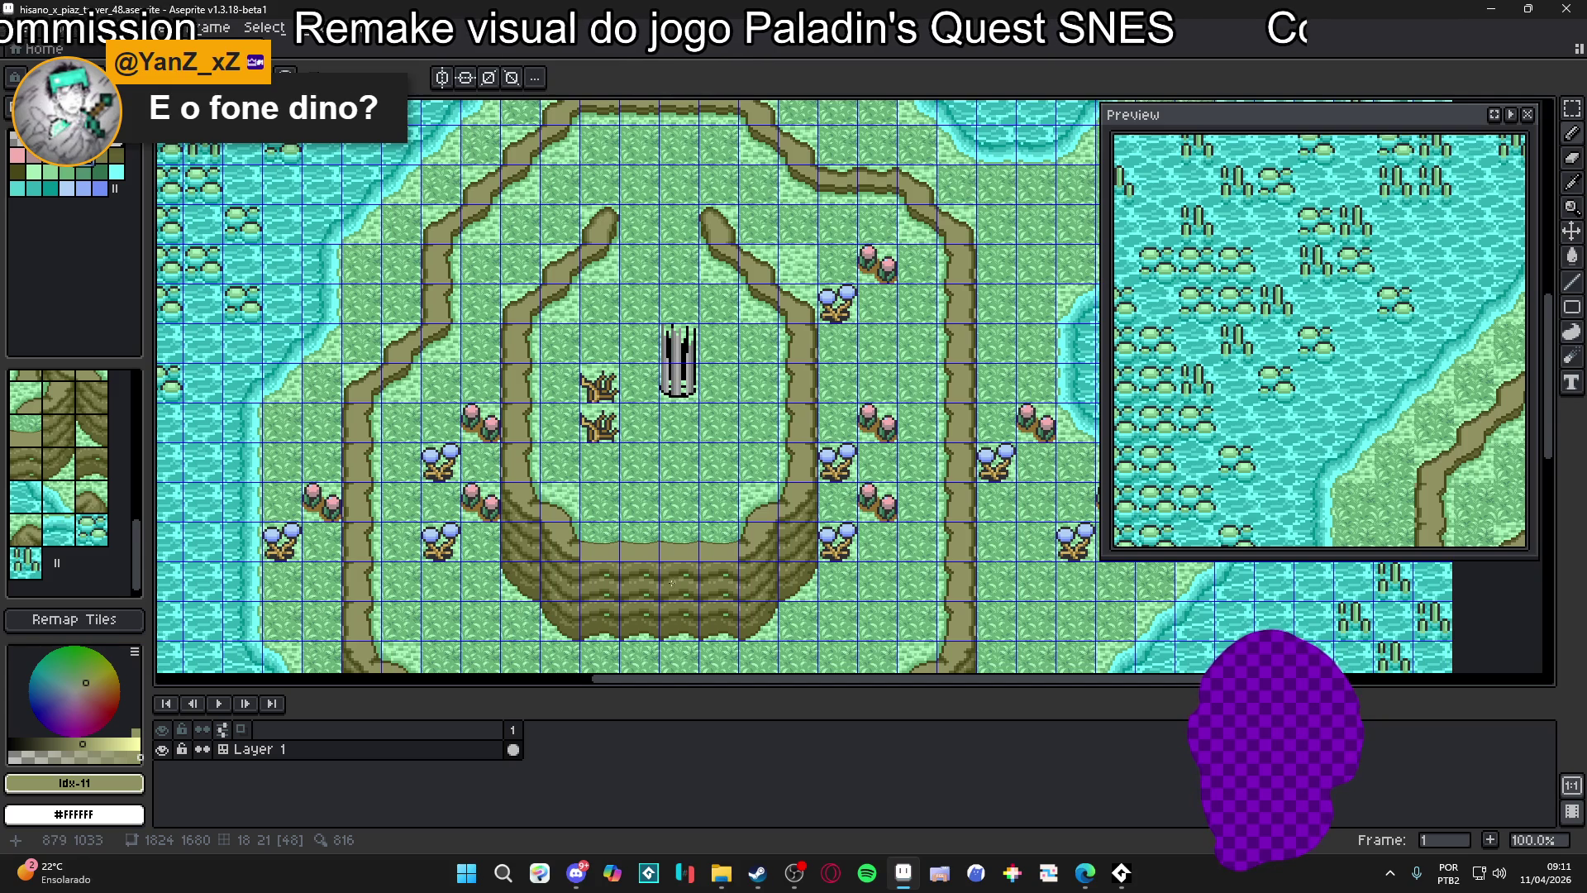
scroll(671, 580, "up", 2)
scroll(665, 496, "down", 1)
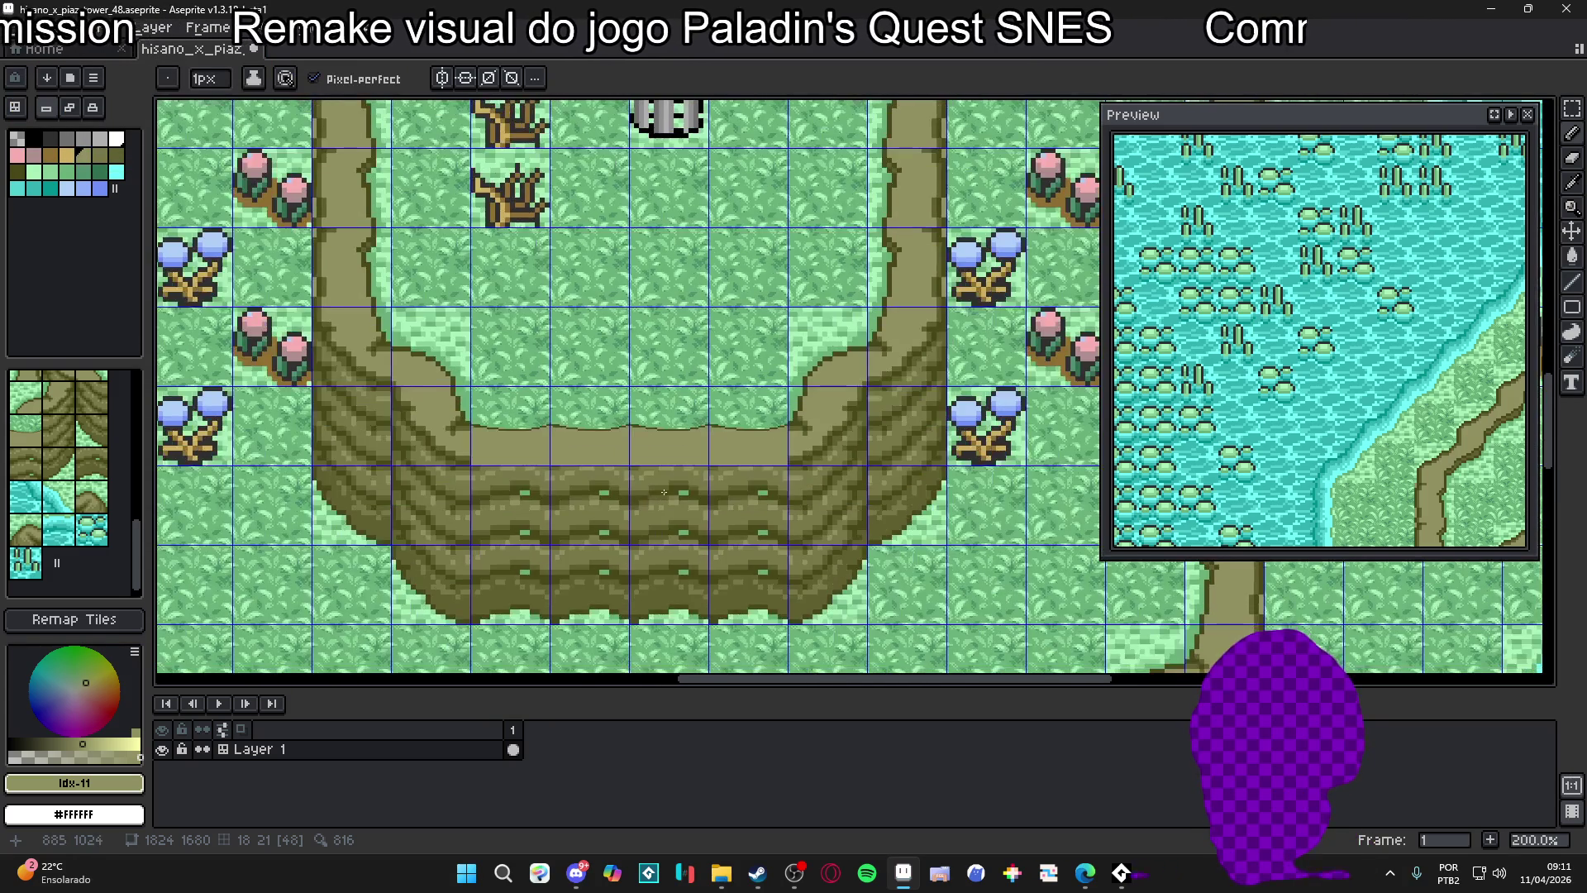
scroll(664, 492, "up", 1)
key("b")
key("plus")
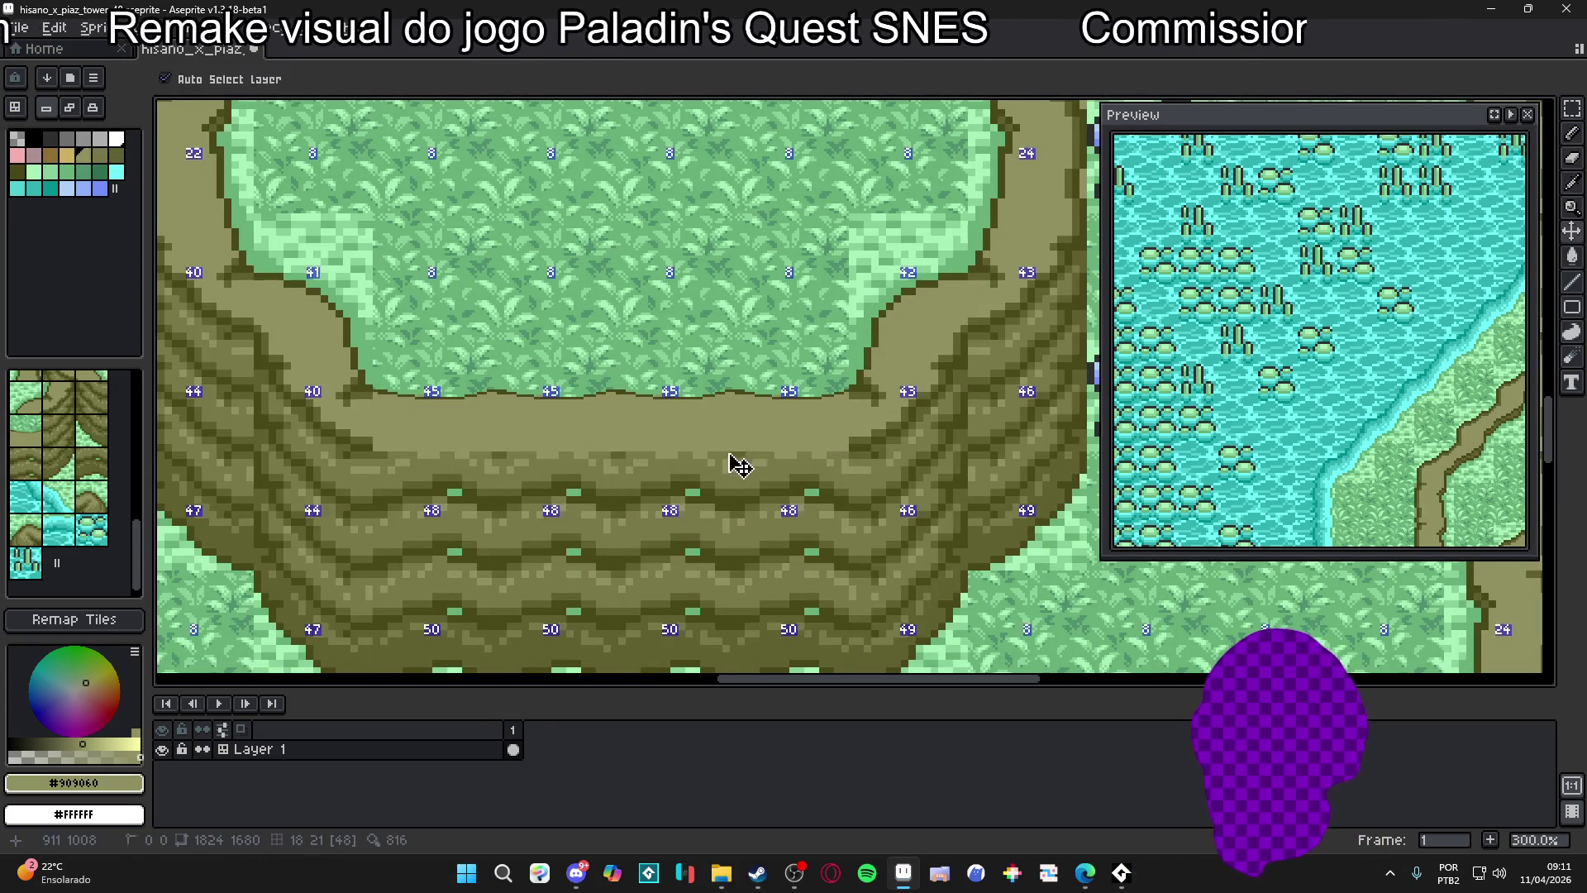
Show the tile grid and draw a #484818 outline along the grass edge
key("ctrl+apostrophe")
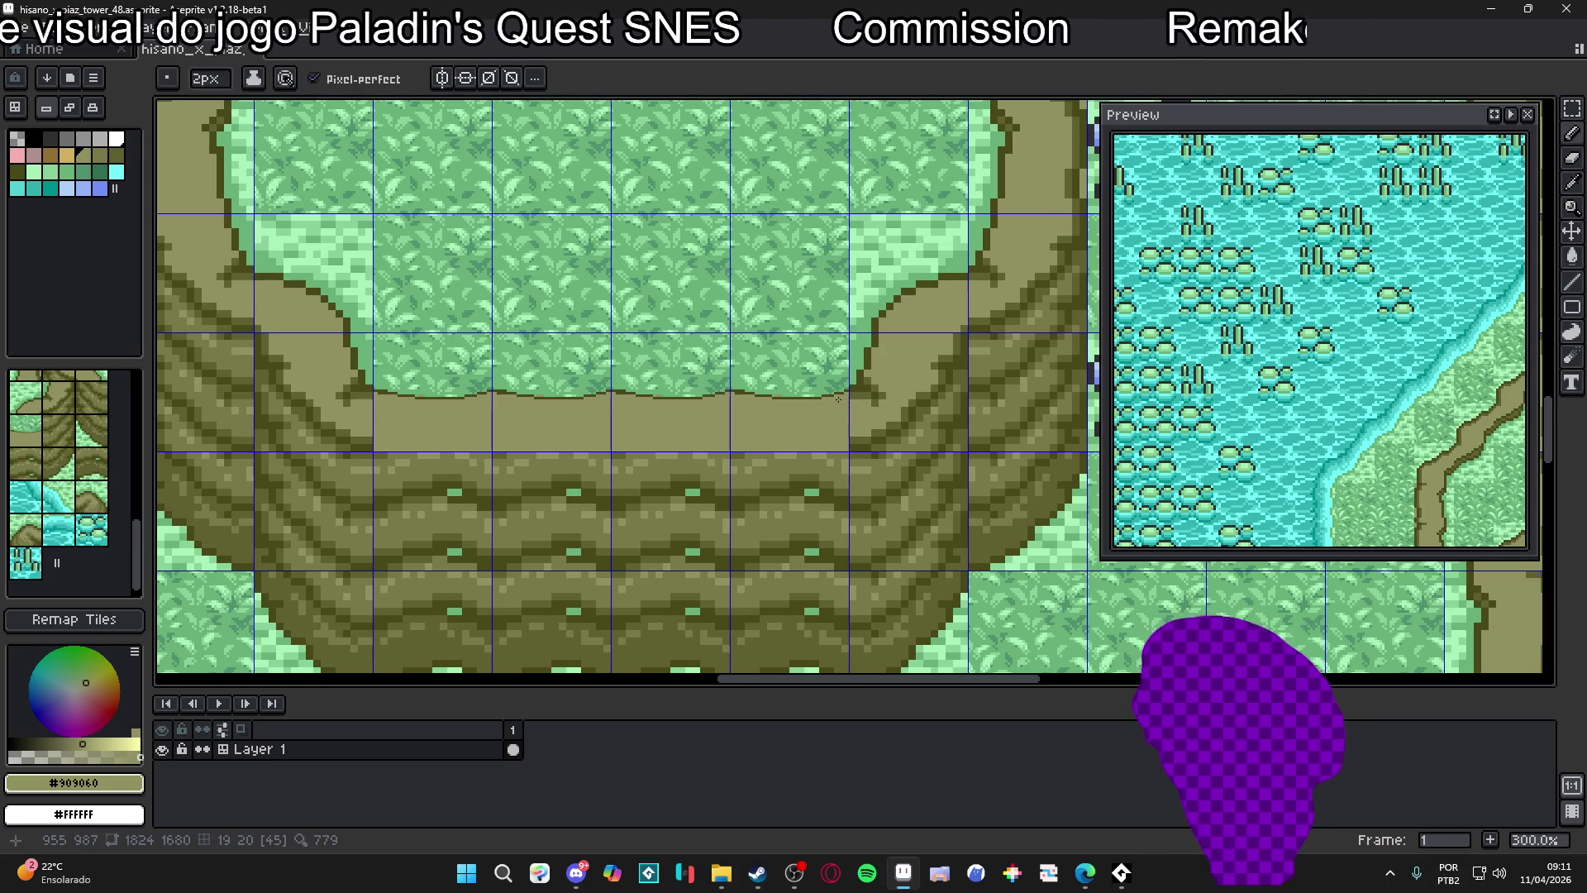
left_click_drag(839, 398, 624, 397)
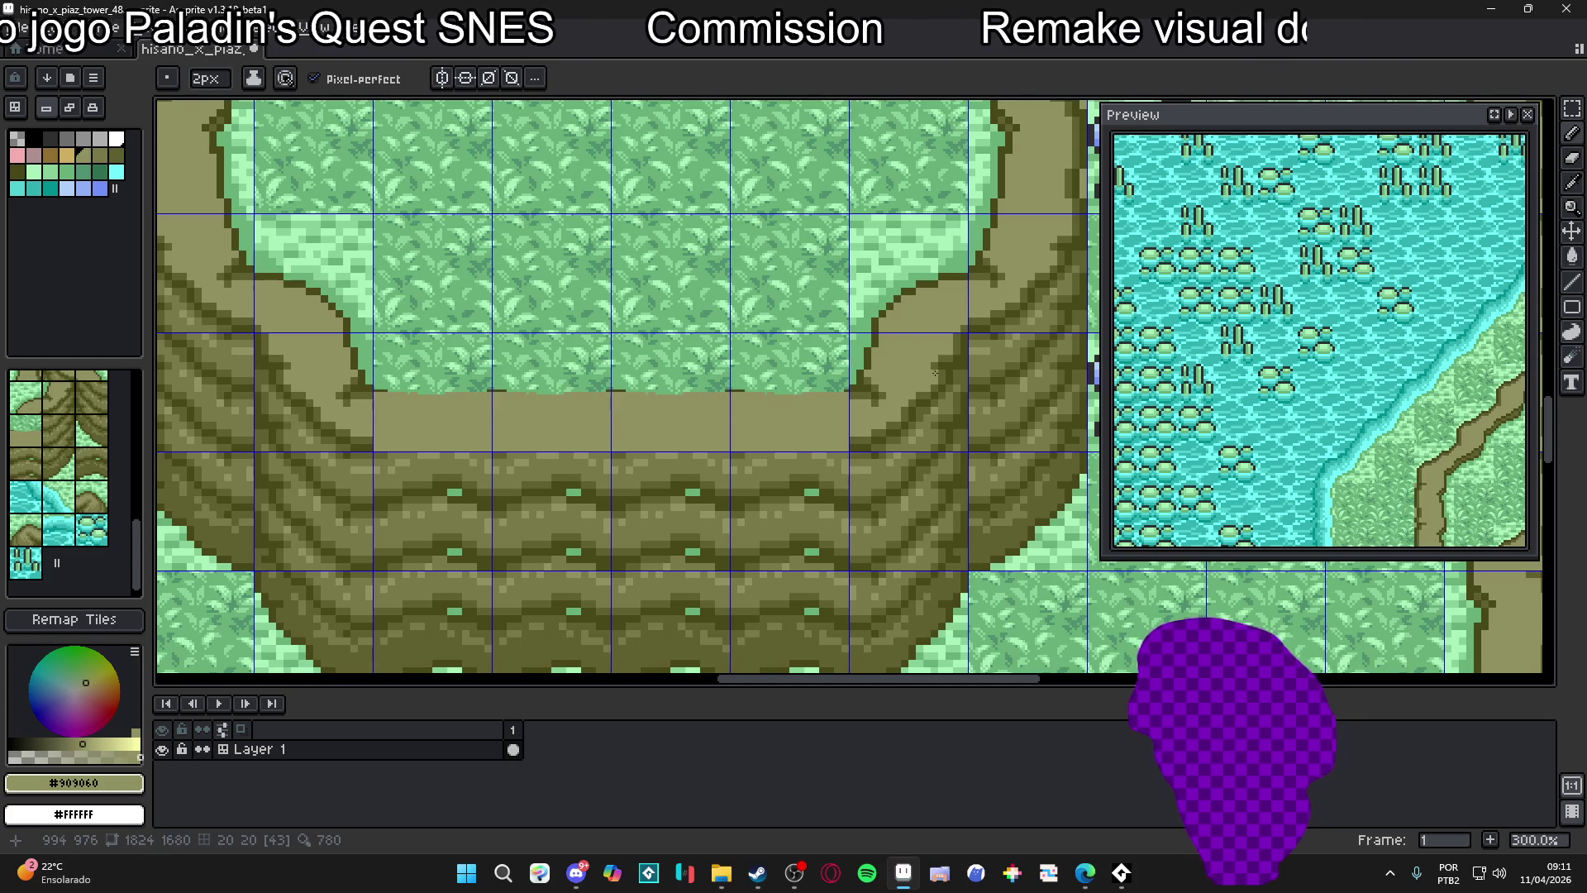
left_click(861, 381, "alt")
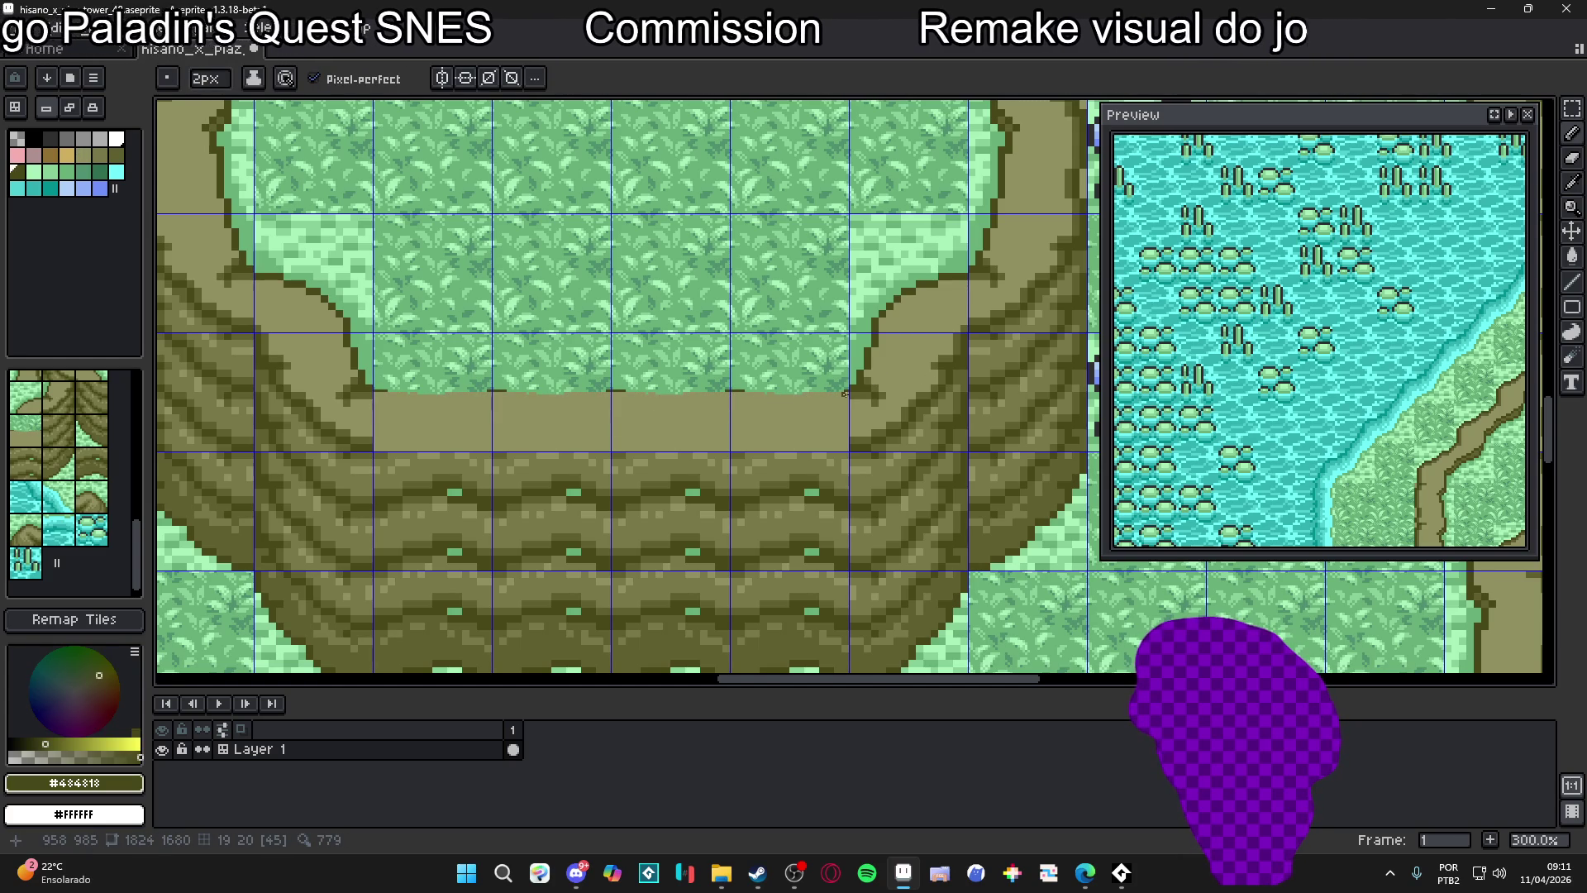
left_click_drag(846, 394, 748, 398)
left_click(753, 399, "alt")
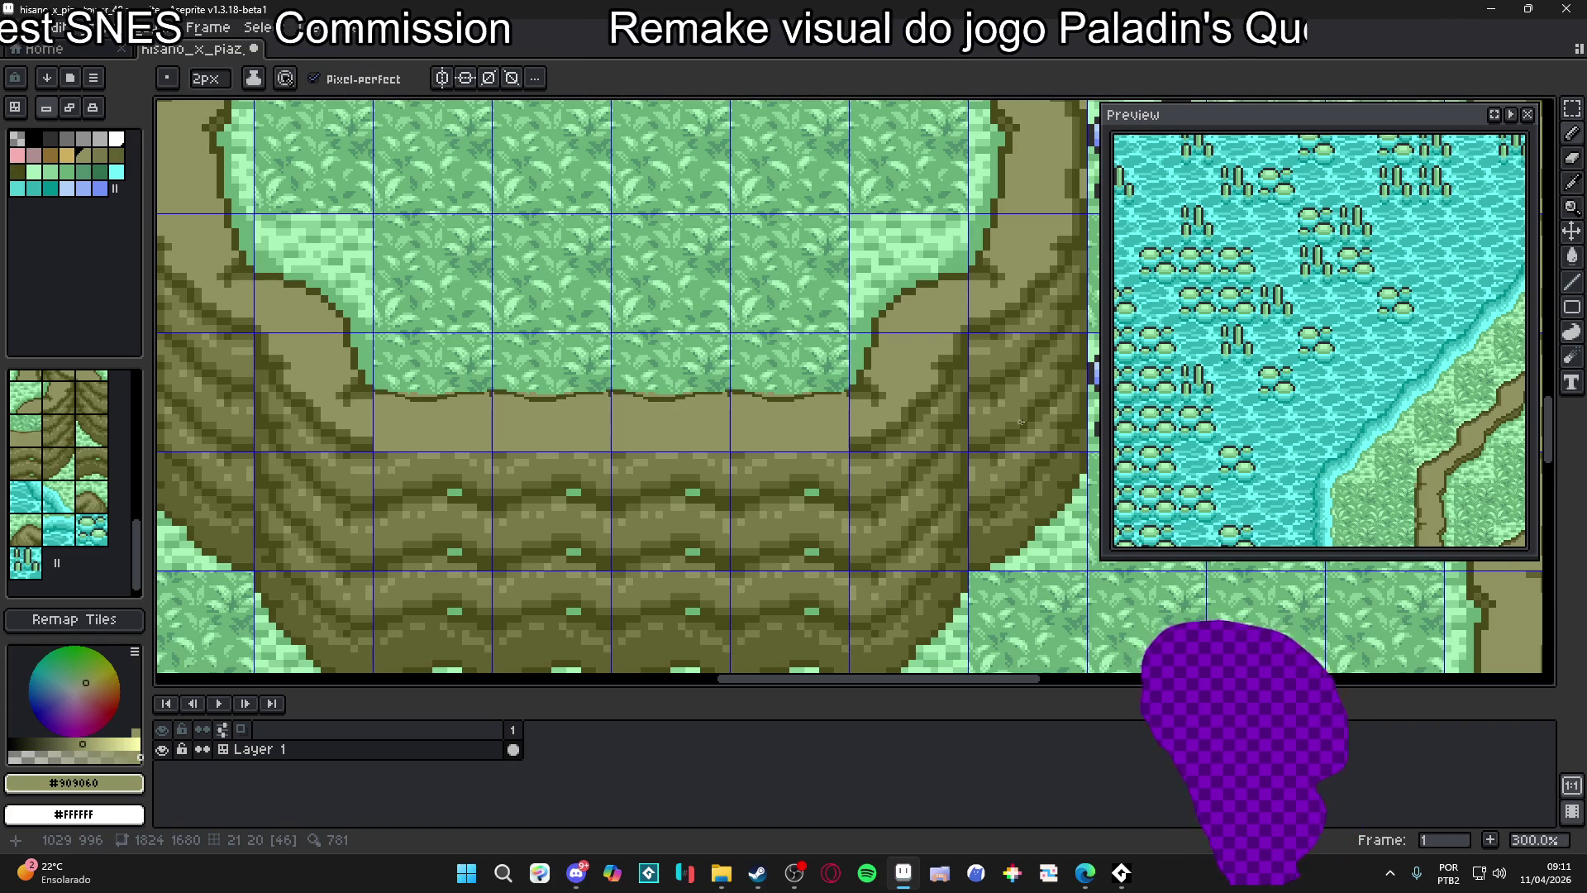
Pick #787848 dirt and dark colours and dot dark pixels along the dirt edge
scroll(833, 489, "up", 2)
scroll(833, 489, "left", 3)
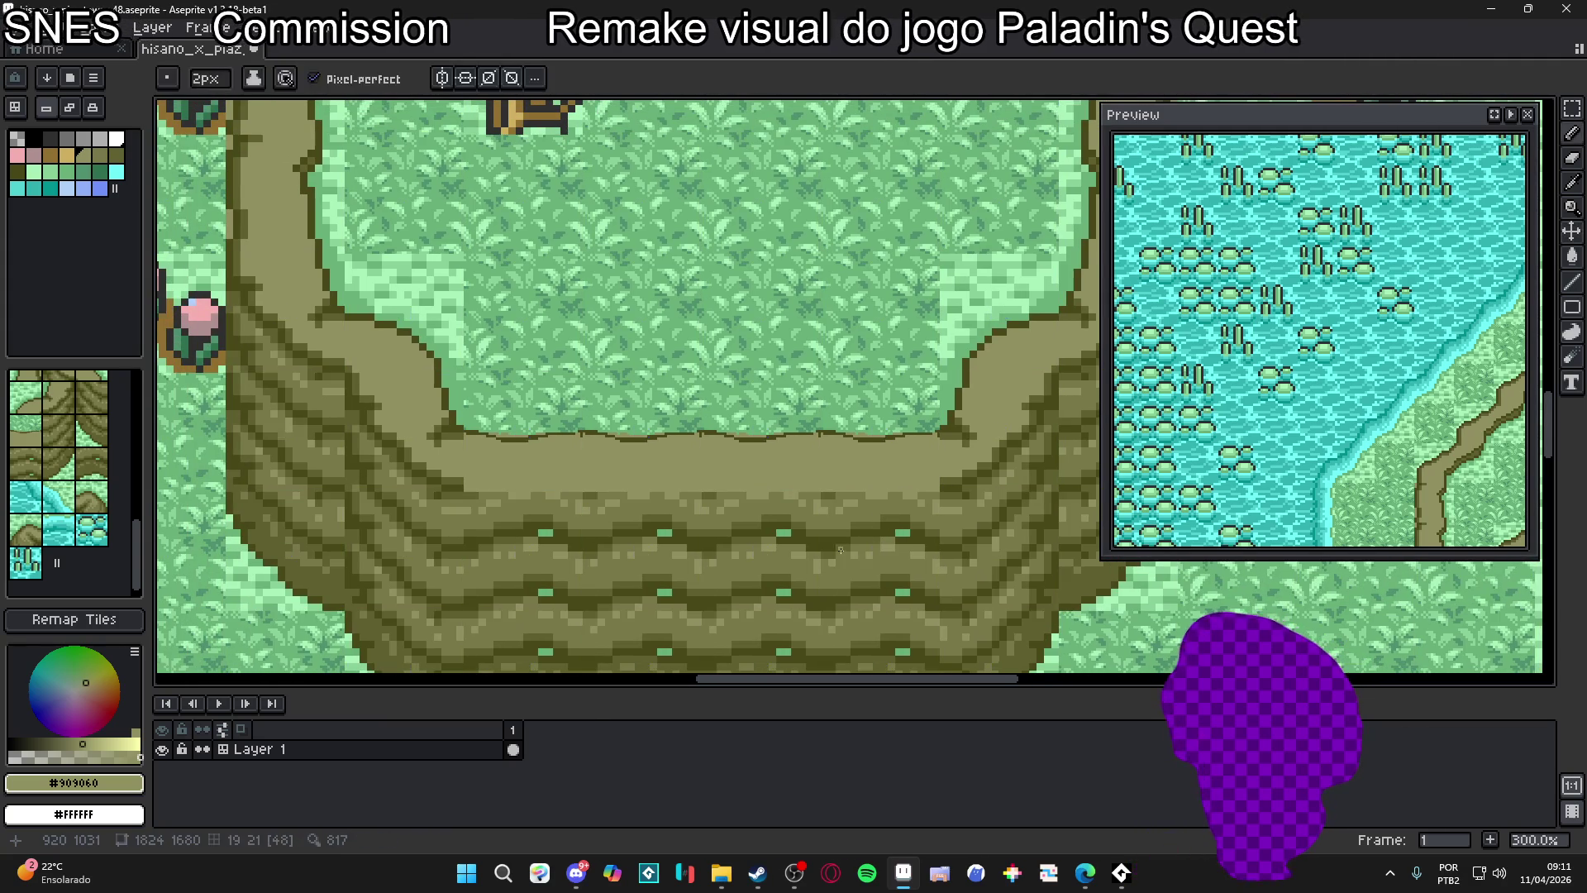
key("ctrl")
key("alt")
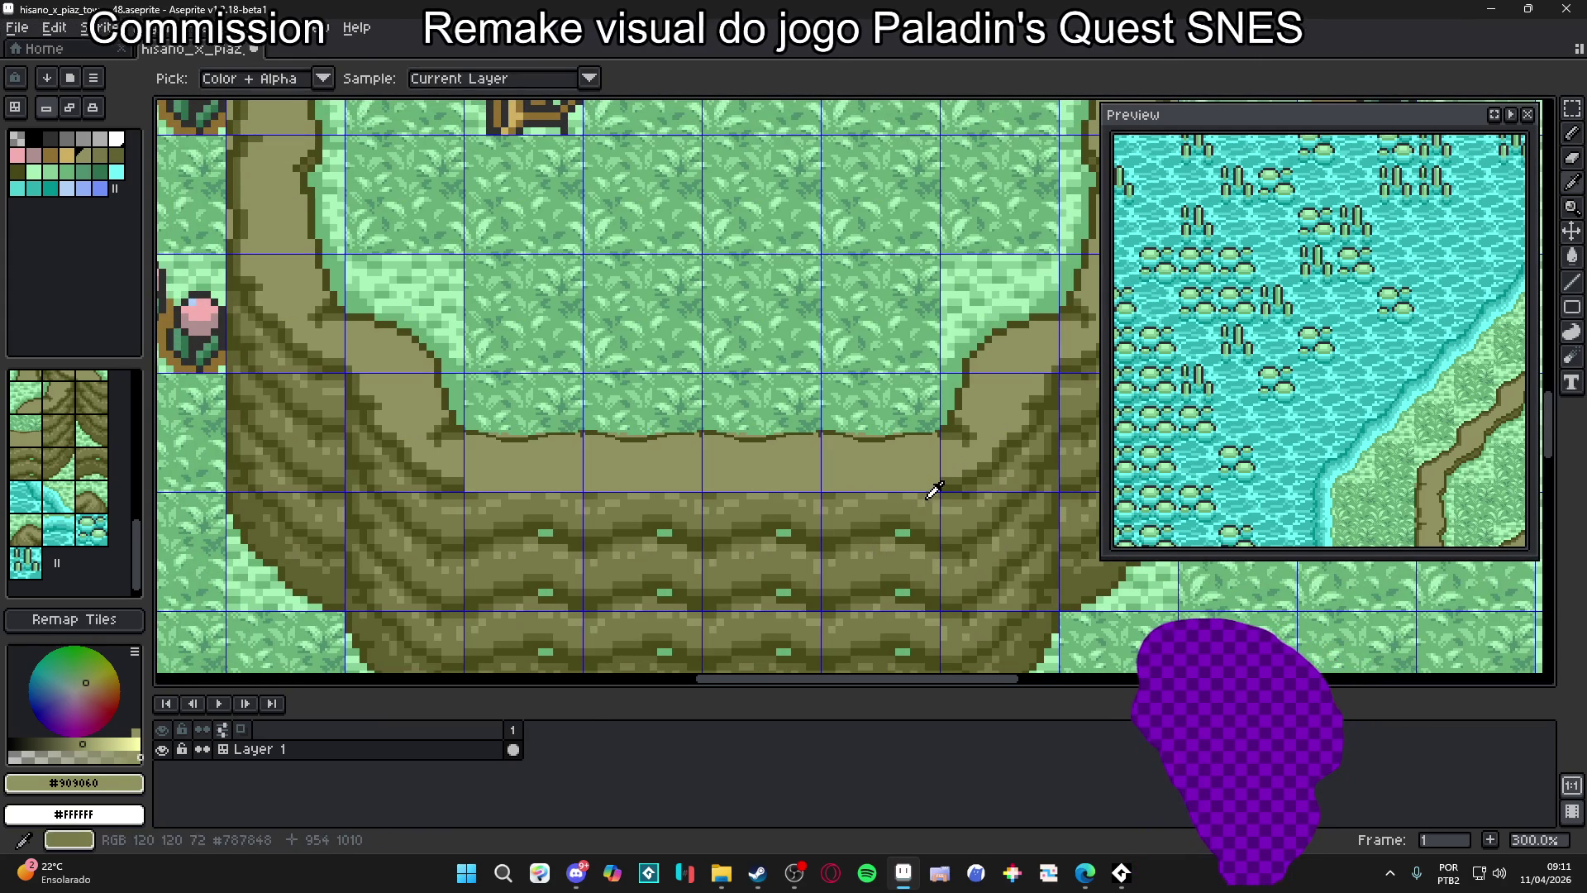
left_click(934, 487, "alt")
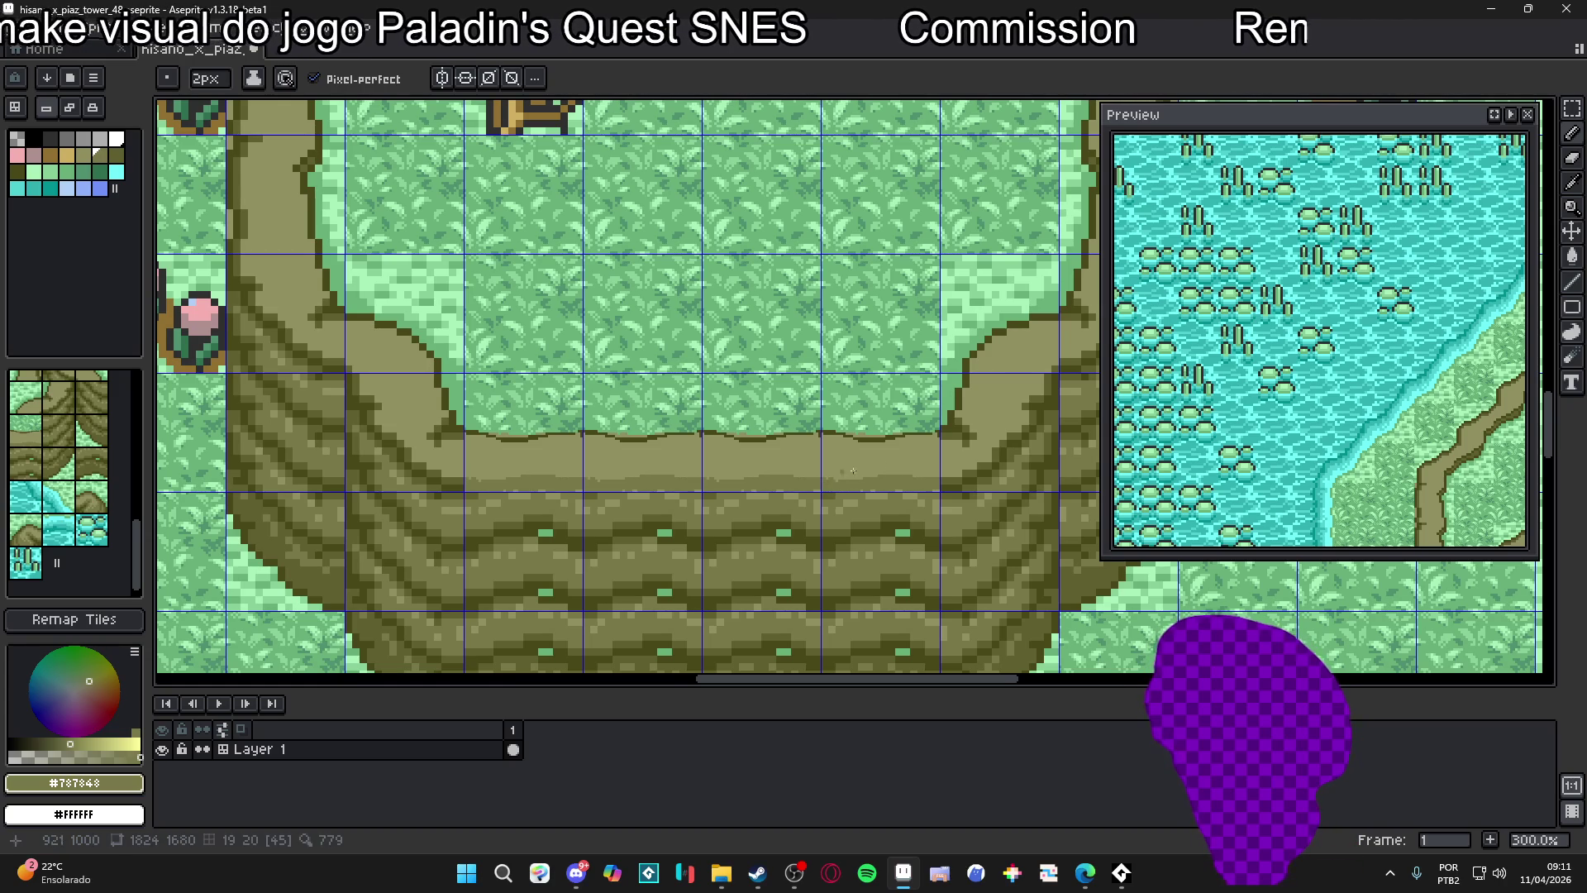
left_click(927, 490, "alt")
left_click(883, 490)
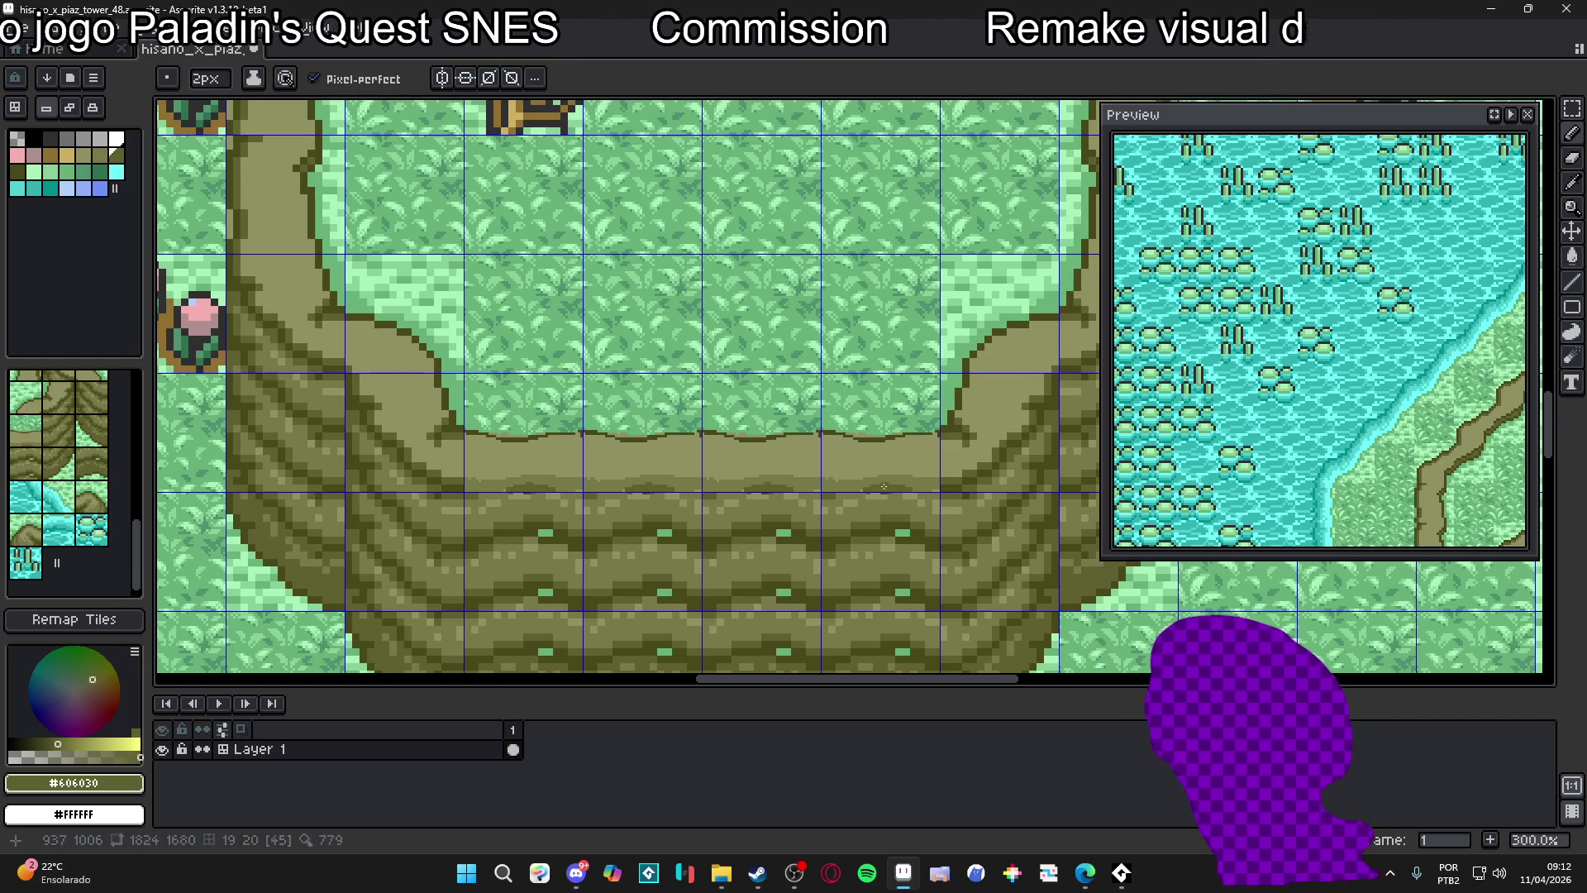
left_click(844, 447, "alt")
left_click(851, 444)
left_click_drag(847, 440, 856, 443)
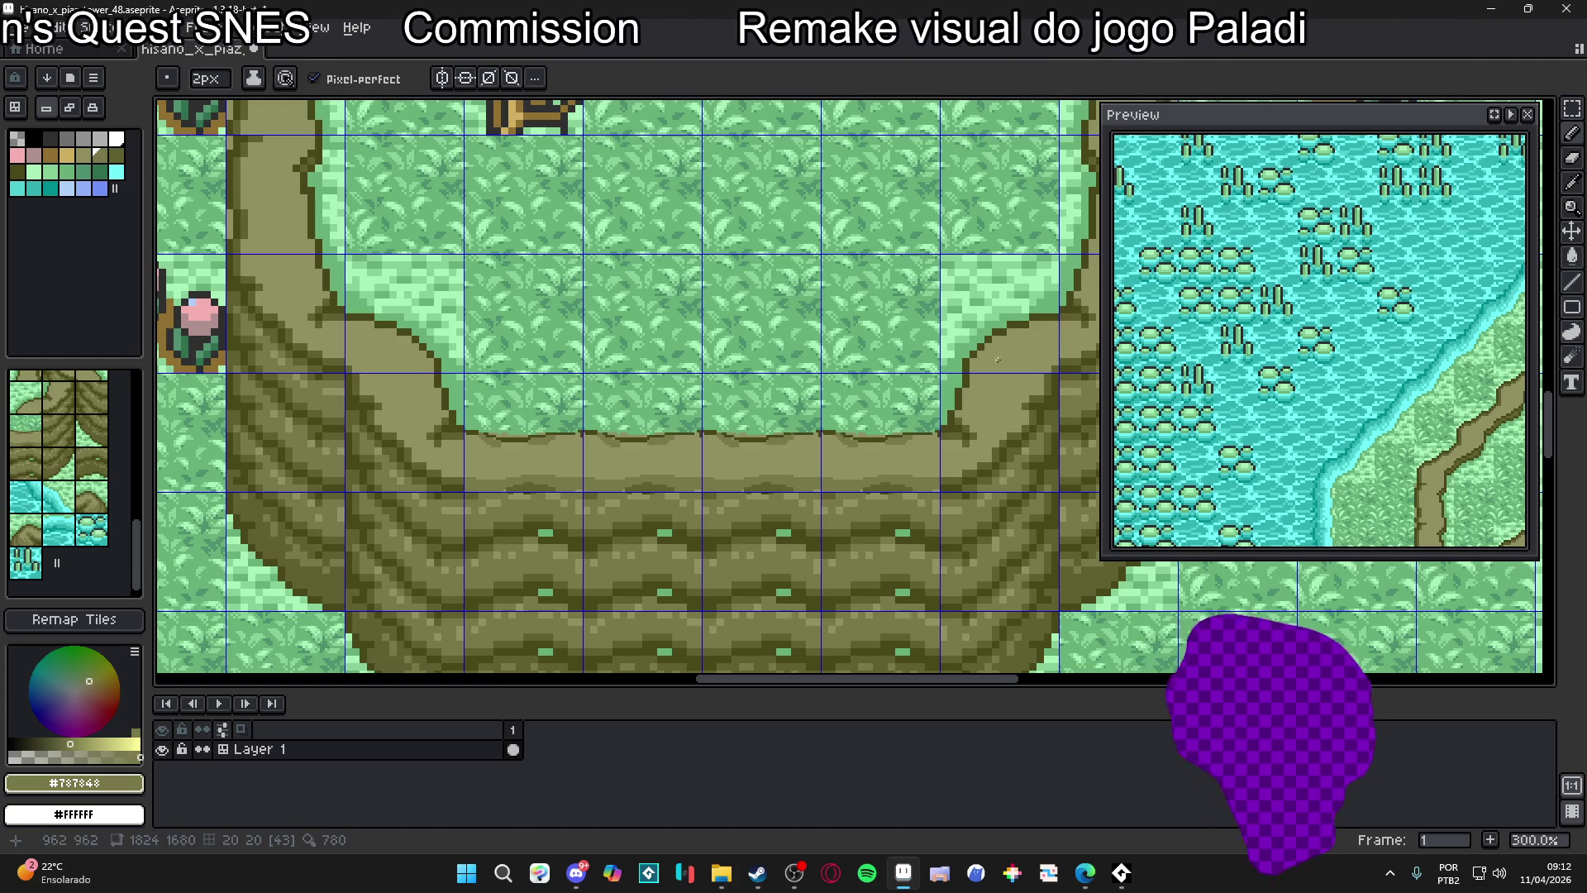
Centre the preview on the cliff and add more pixels along the ledge top
left_click(1496, 116)
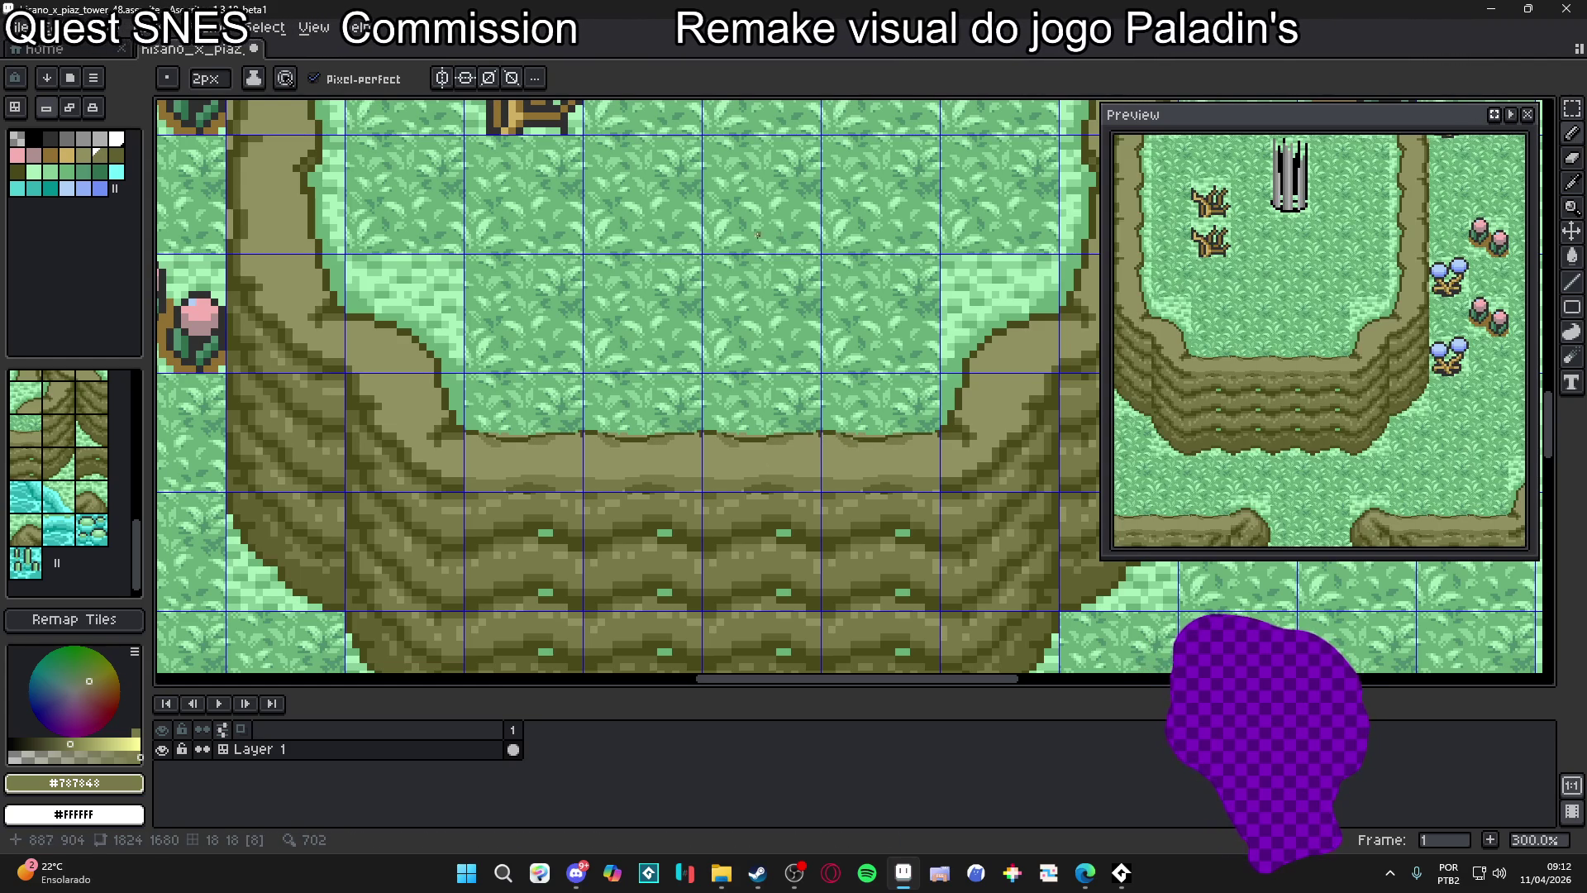
left_click(816, 474)
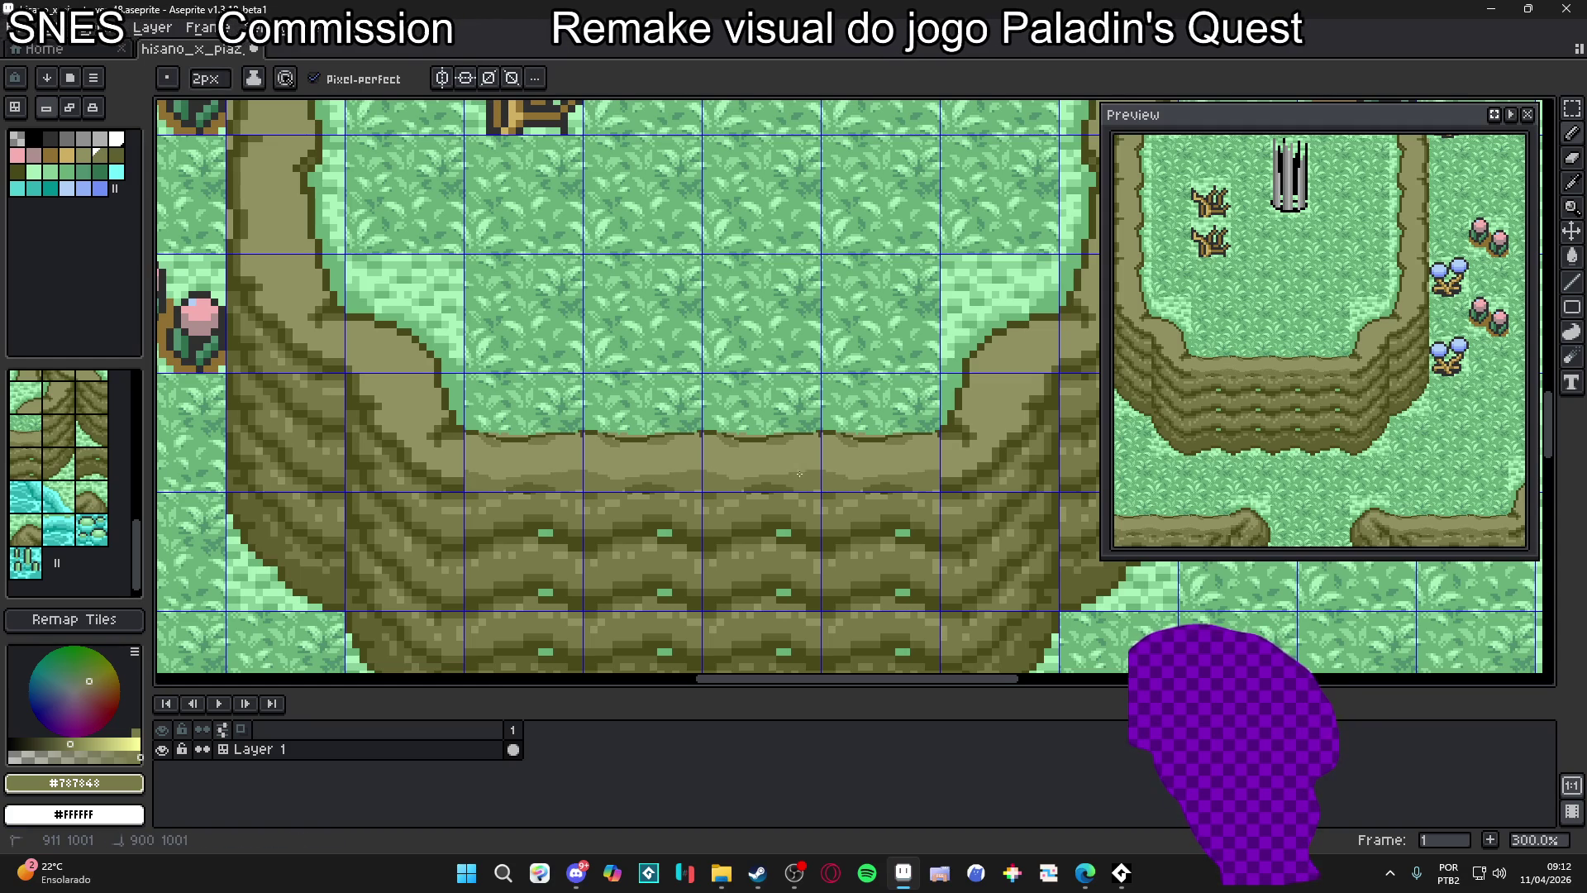
left_click_drag(763, 479, 874, 471)
left_click(862, 469)
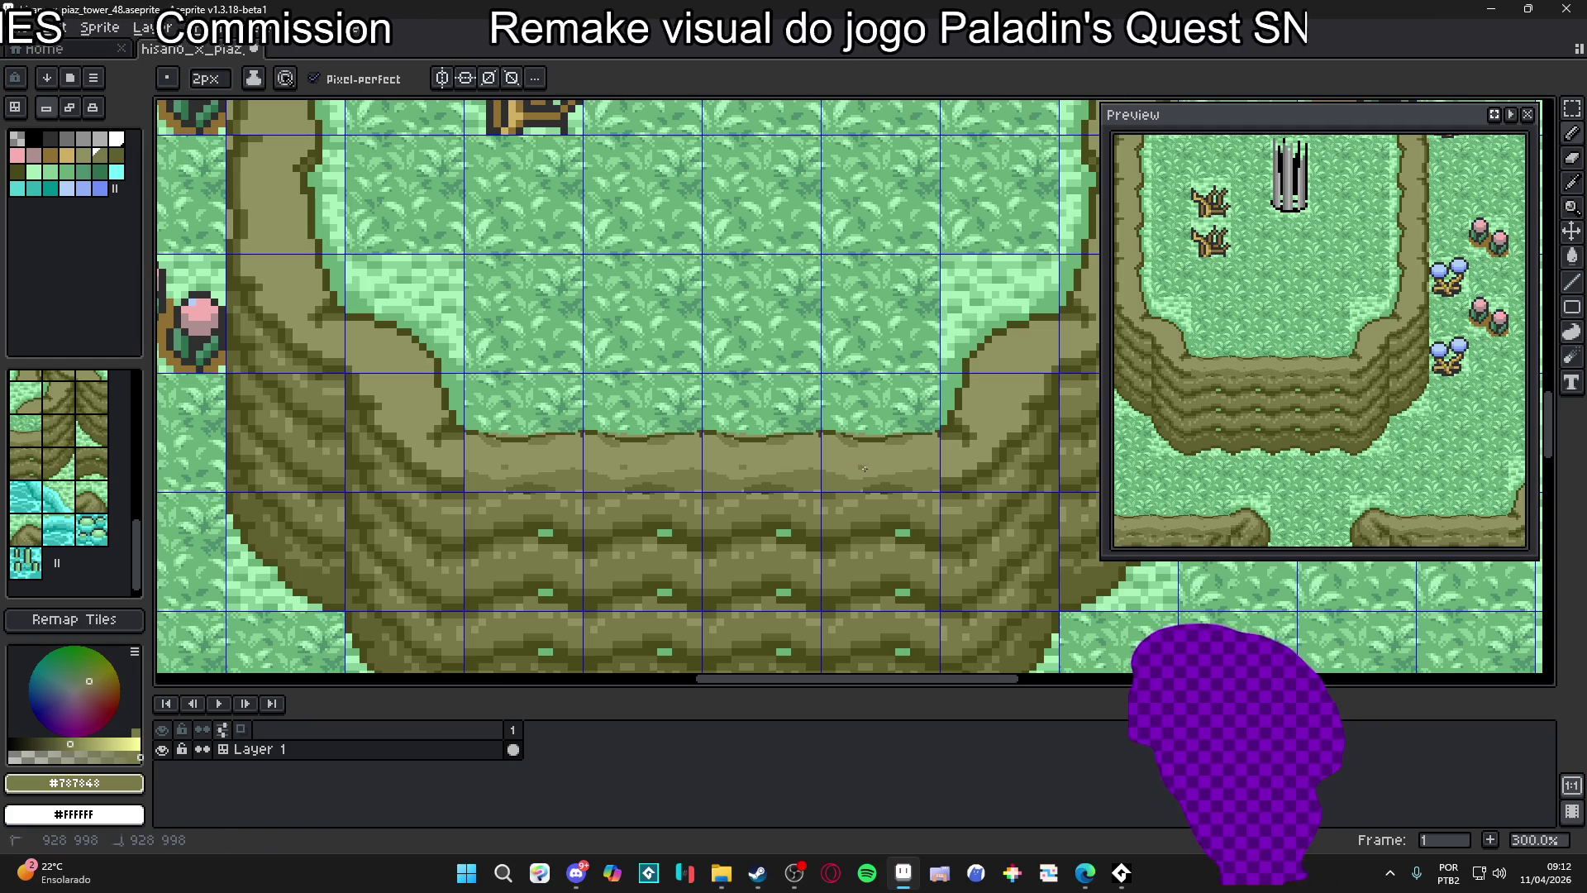
left_click(875, 470)
left_click(878, 478)
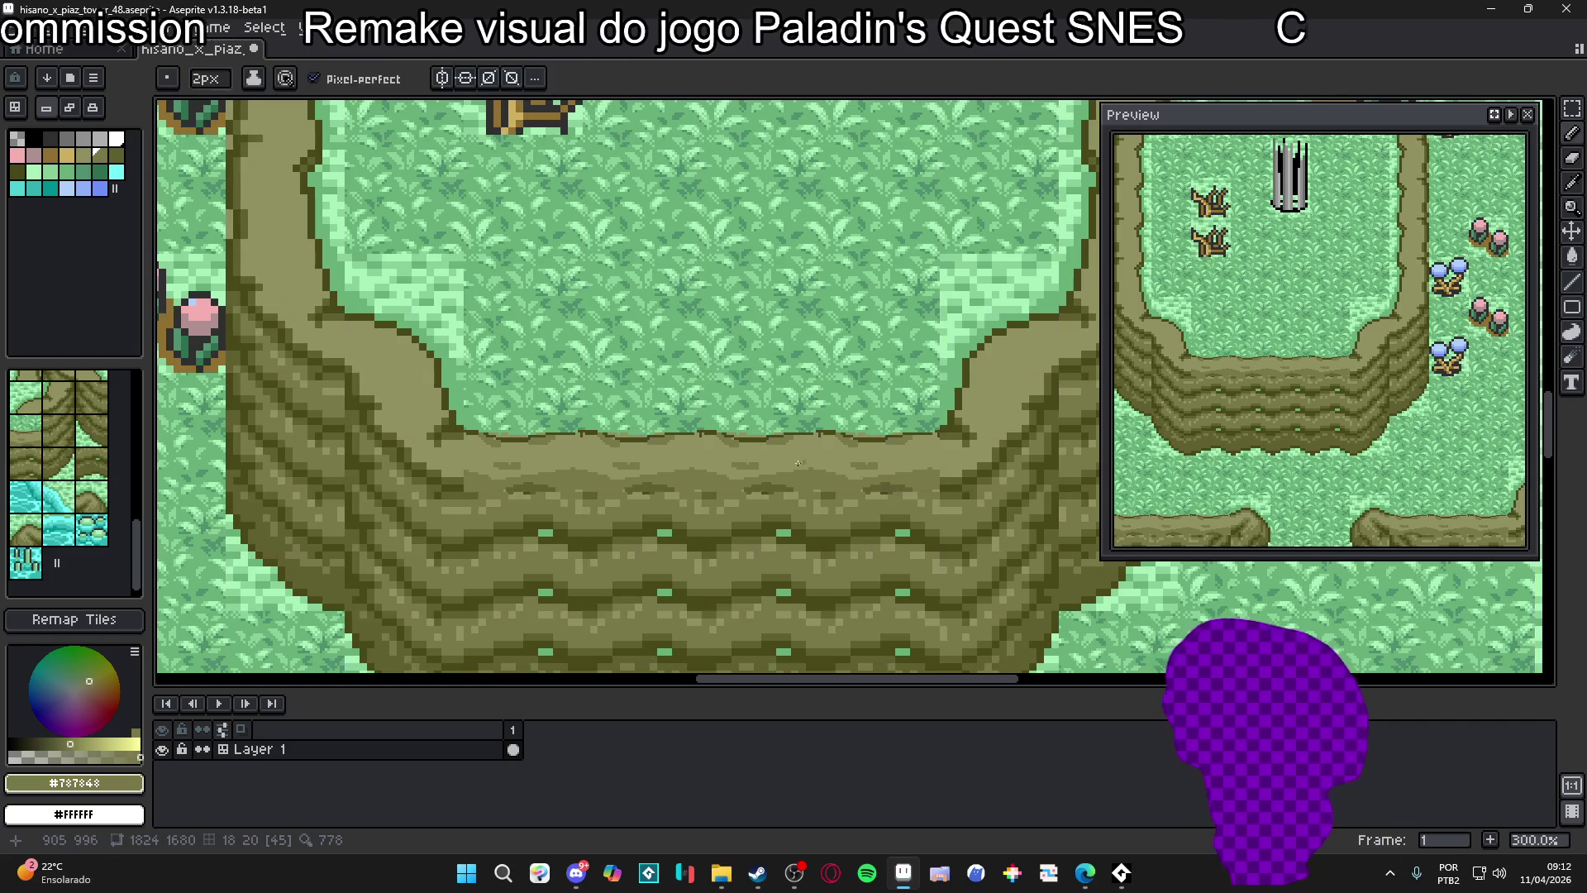
Pick the #606030 cliff shade and narrow the pencil to 1 pixel
scroll(781, 461, "down", 1)
left_click_drag(729, 526, 738, 563)
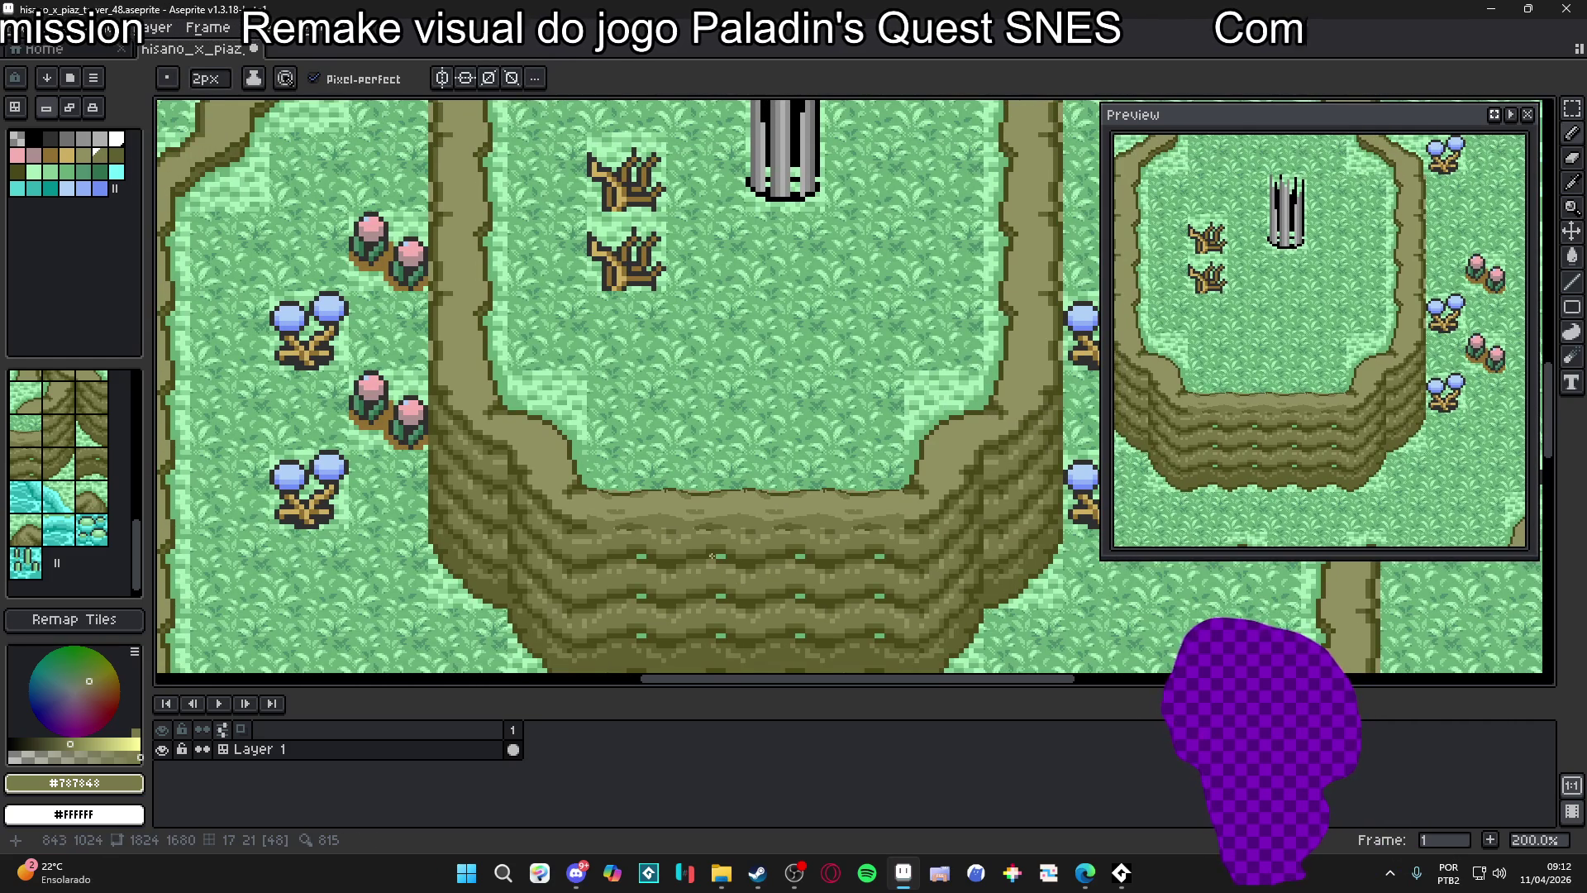
scroll(776, 545, "up", 3)
left_click(728, 513, "alt")
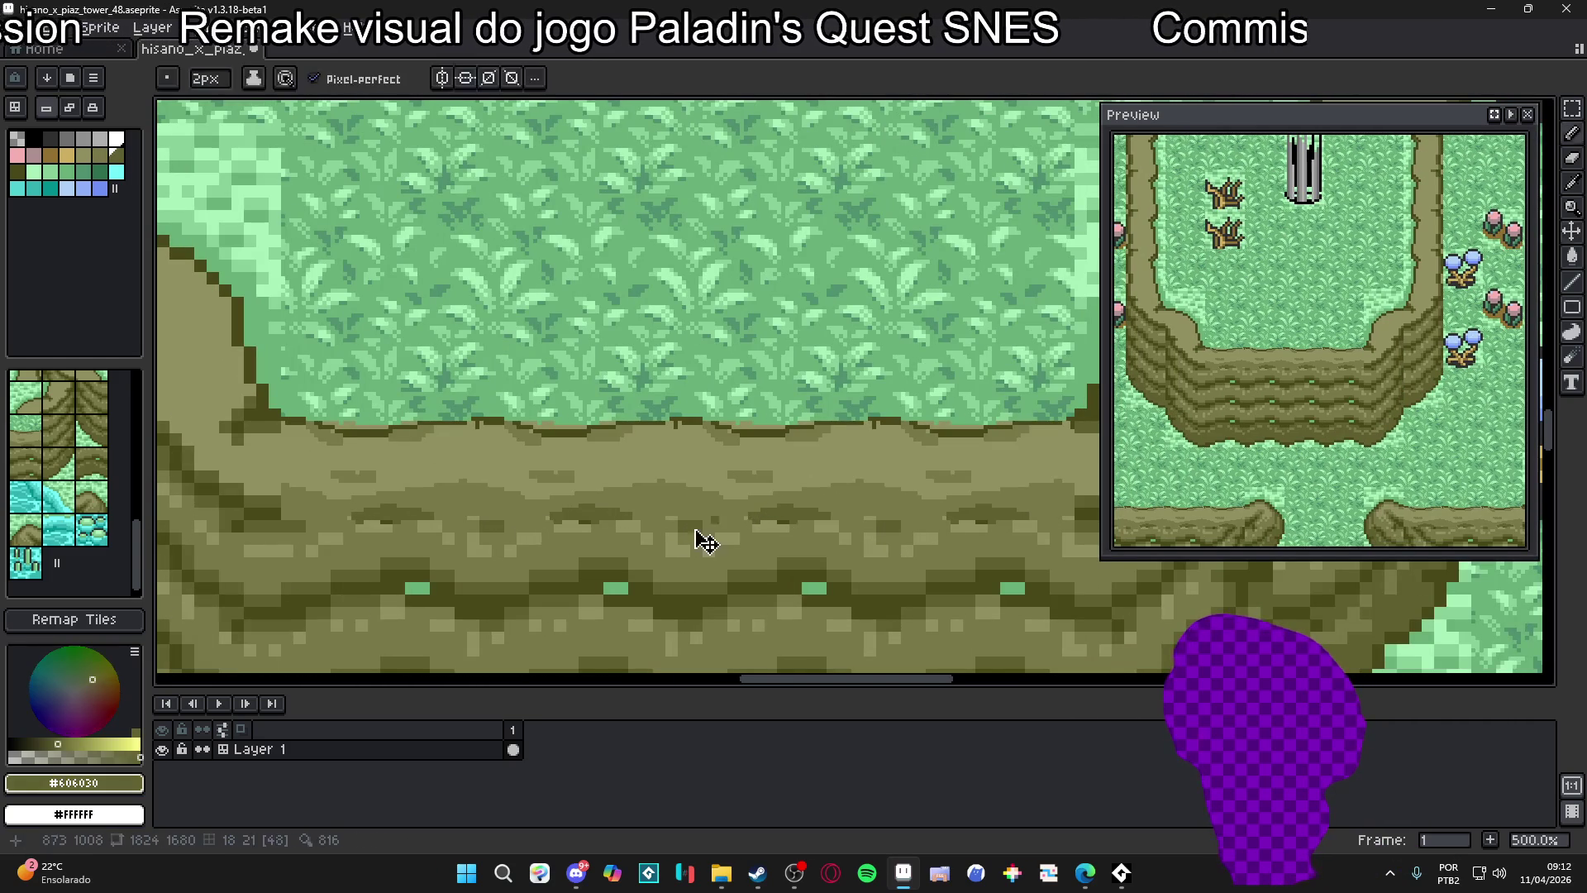
key("minus")
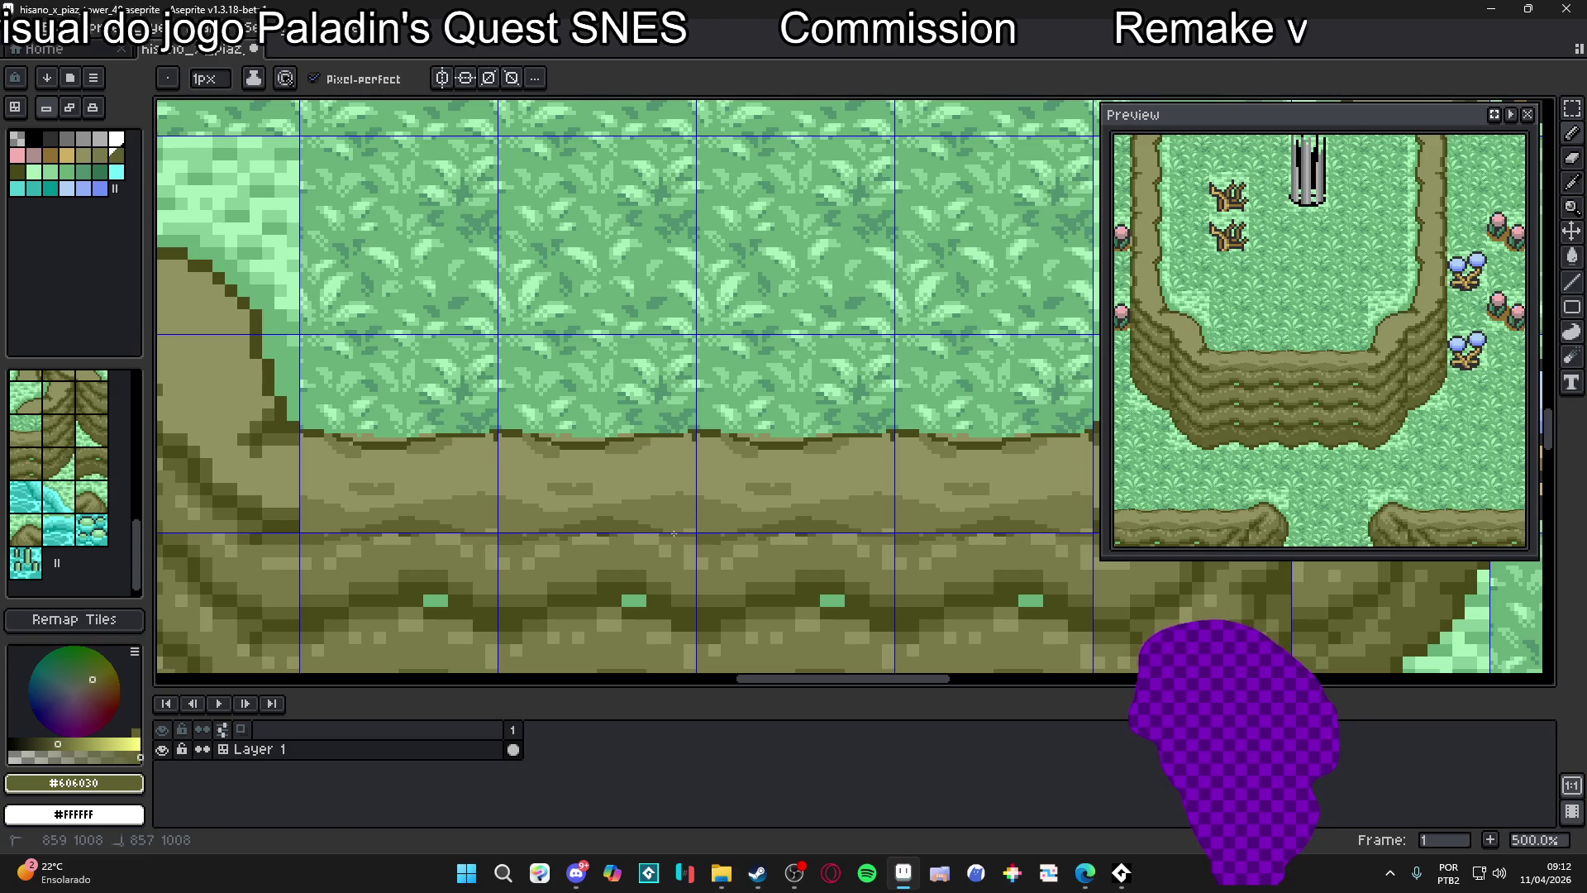
scroll(783, 519, "down", 4)
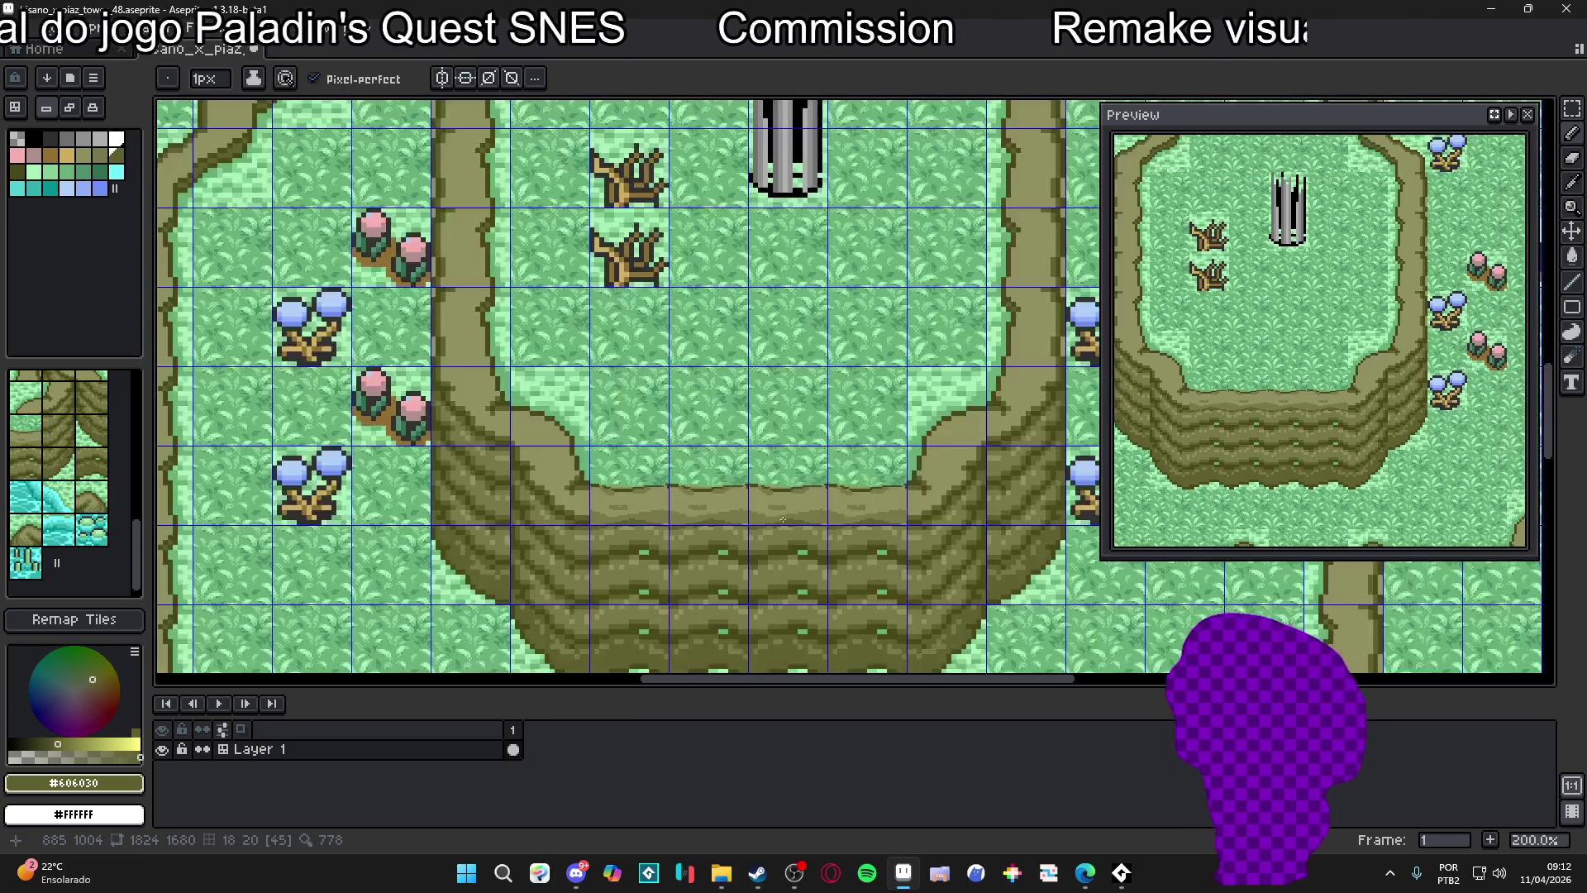
scroll(668, 527, "up", 3)
scroll(669, 527, "down", 1)
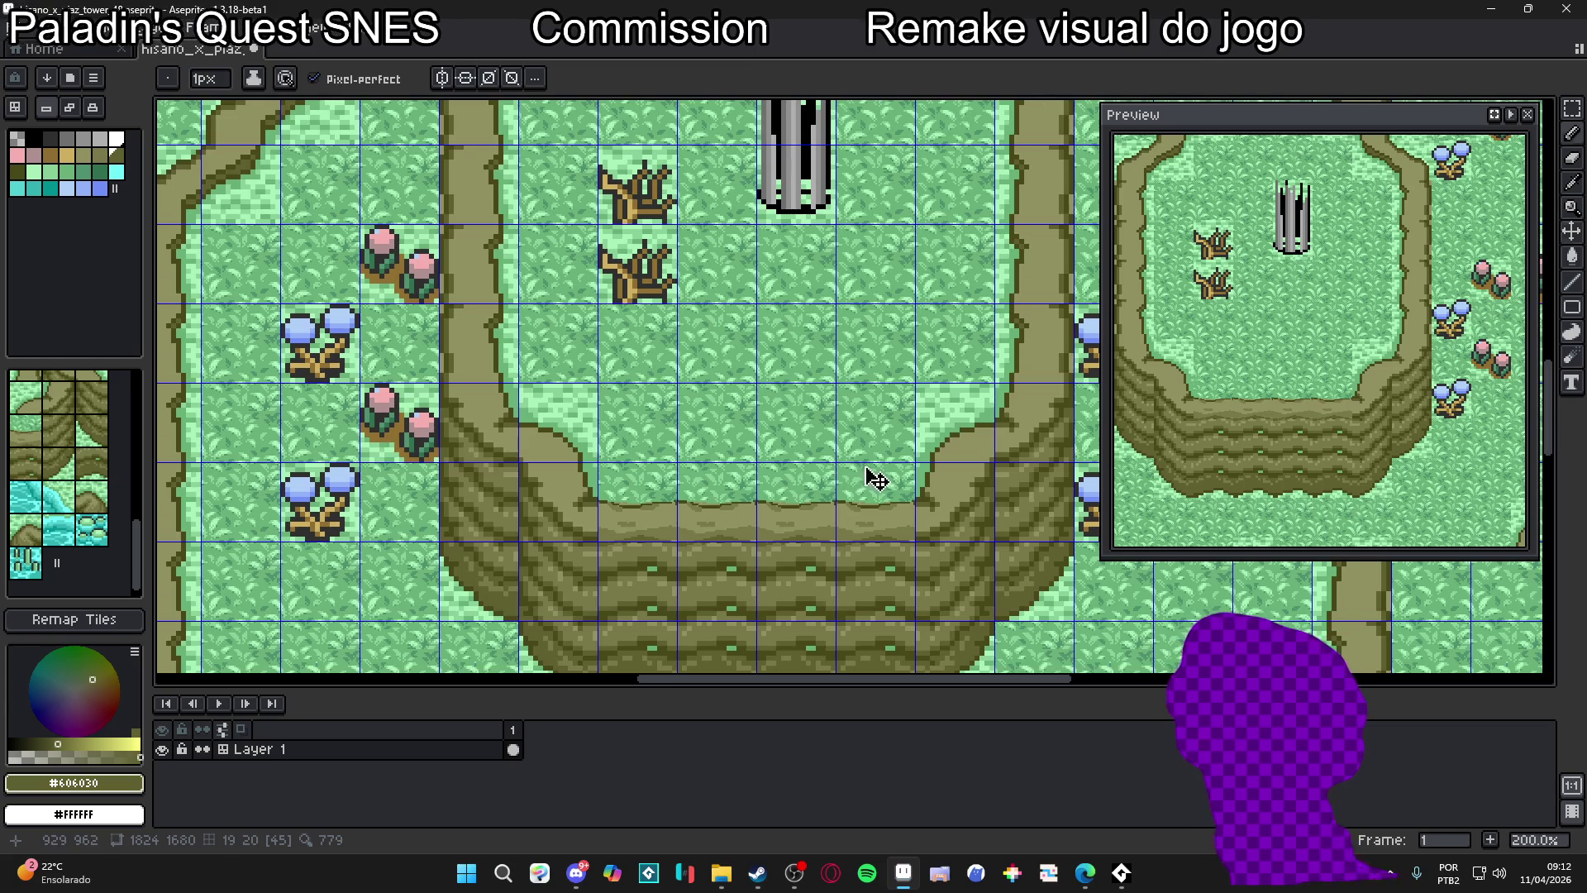
Hide the tile grid and pick the #787848 dirt colour
key("ctrl+apostrophe")
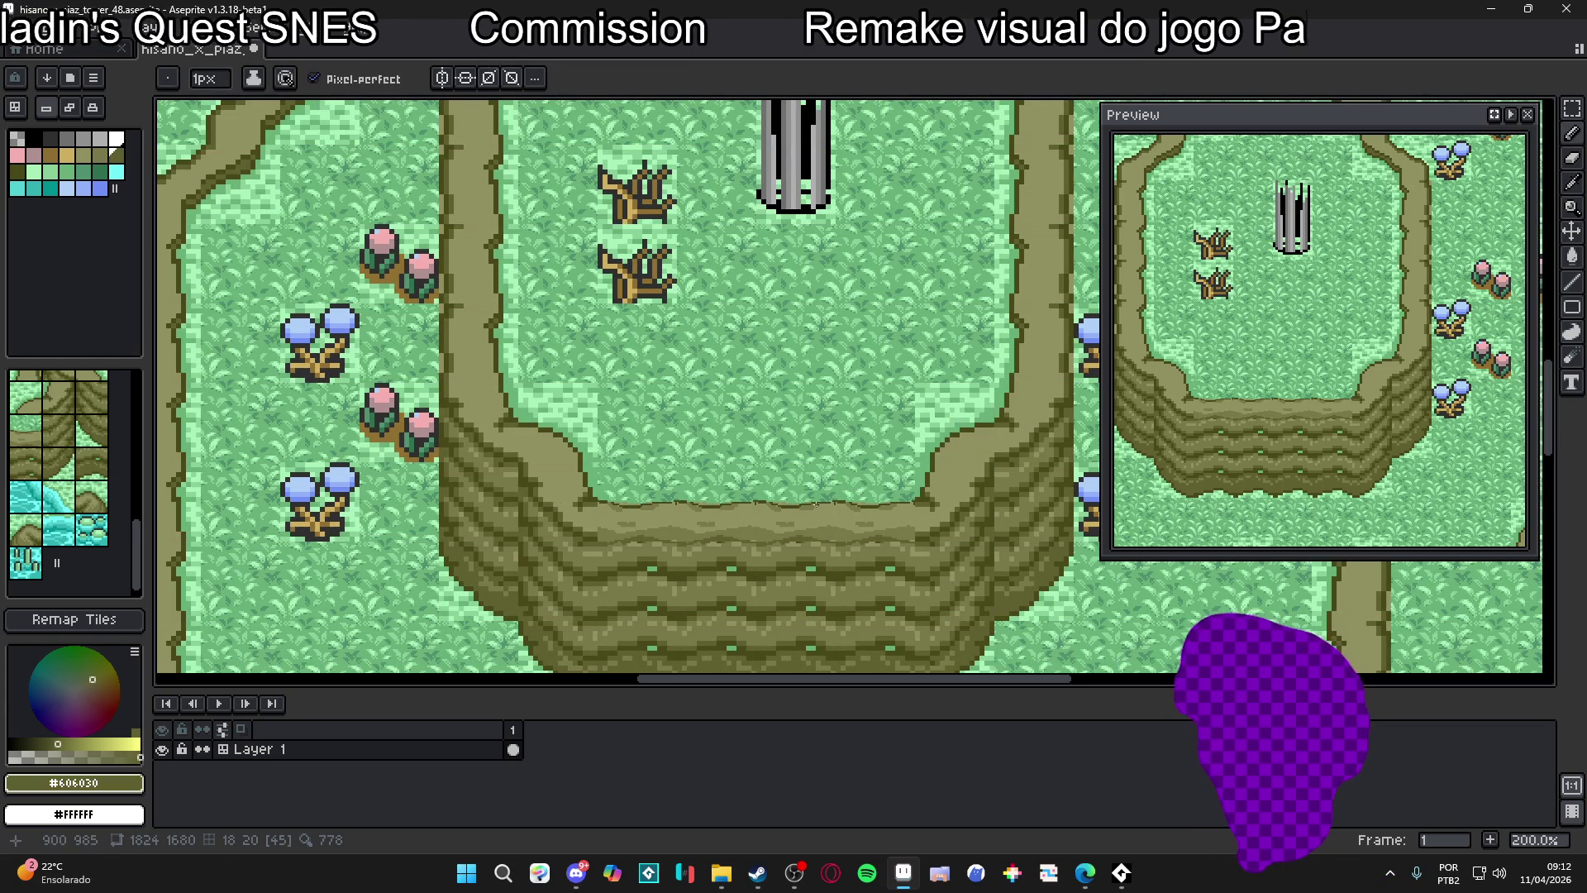
key("ctrl+apostrophe")
key("ctrl+apostrophe")
scroll(801, 526, "up", 4)
left_click(745, 527, "alt")
scroll(748, 519, "up", 3)
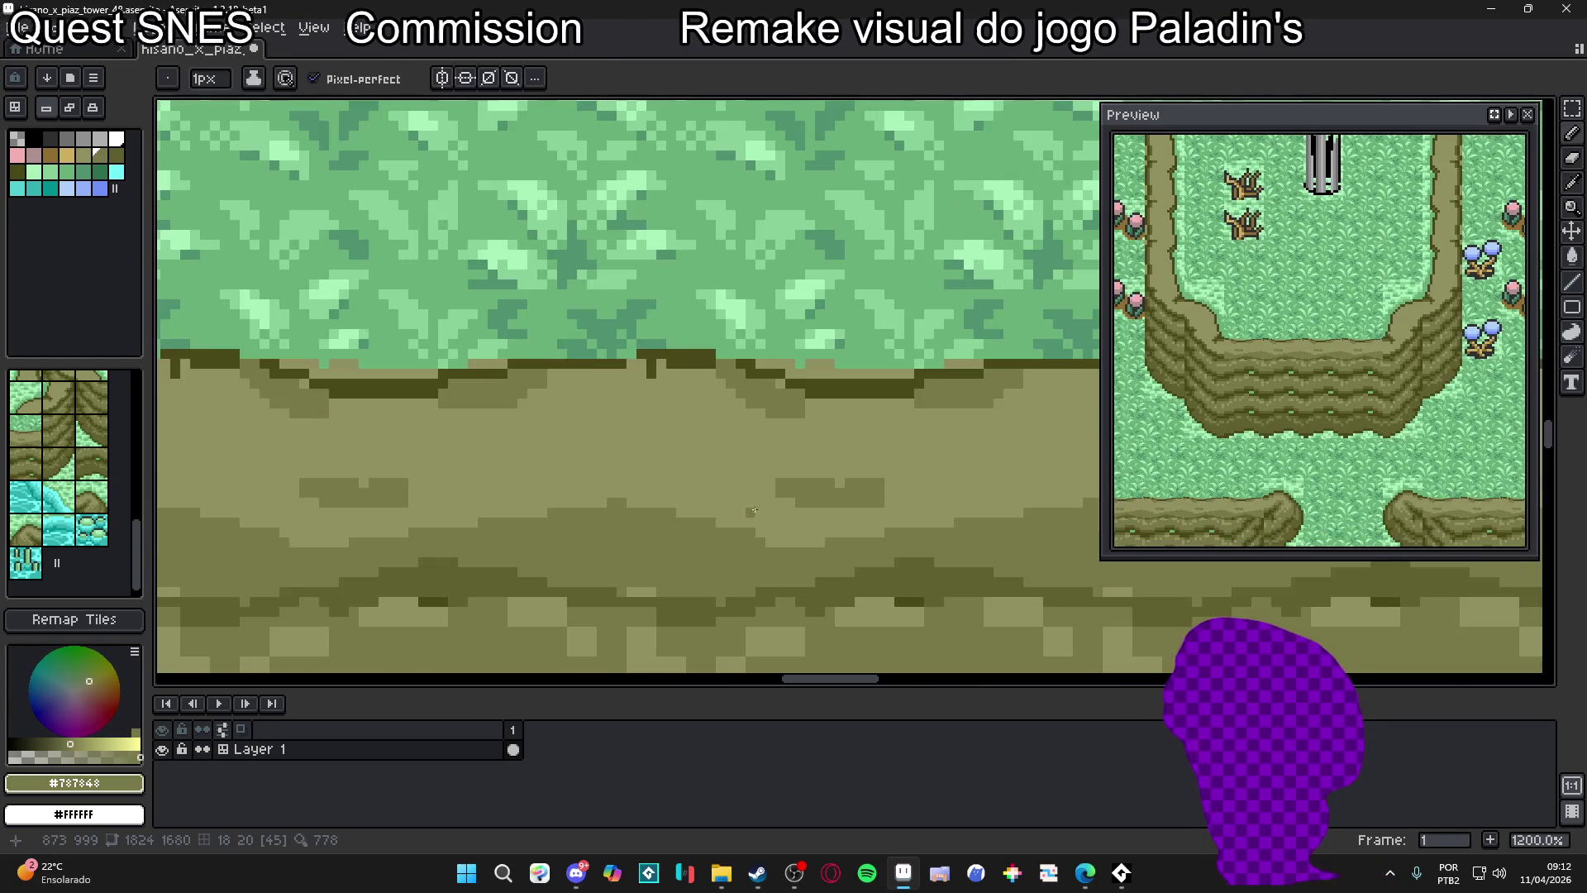
Add a few darker pixels to the ledge dirt beneath the grass
left_click(780, 498)
left_click(801, 474)
left_click_drag(784, 478, 784, 469)
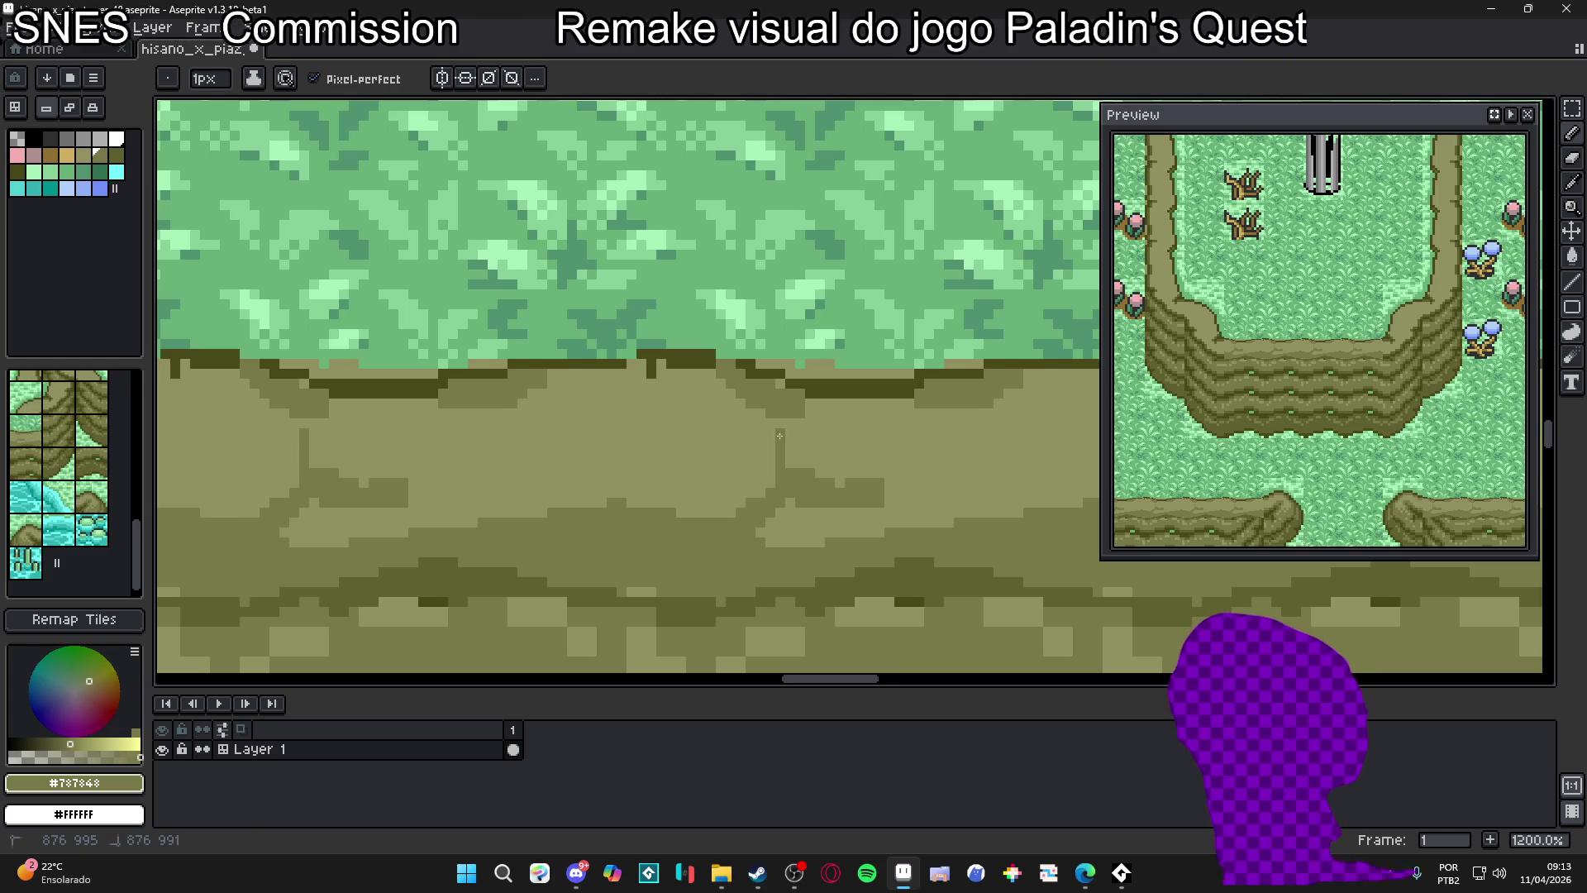
left_click(784, 463)
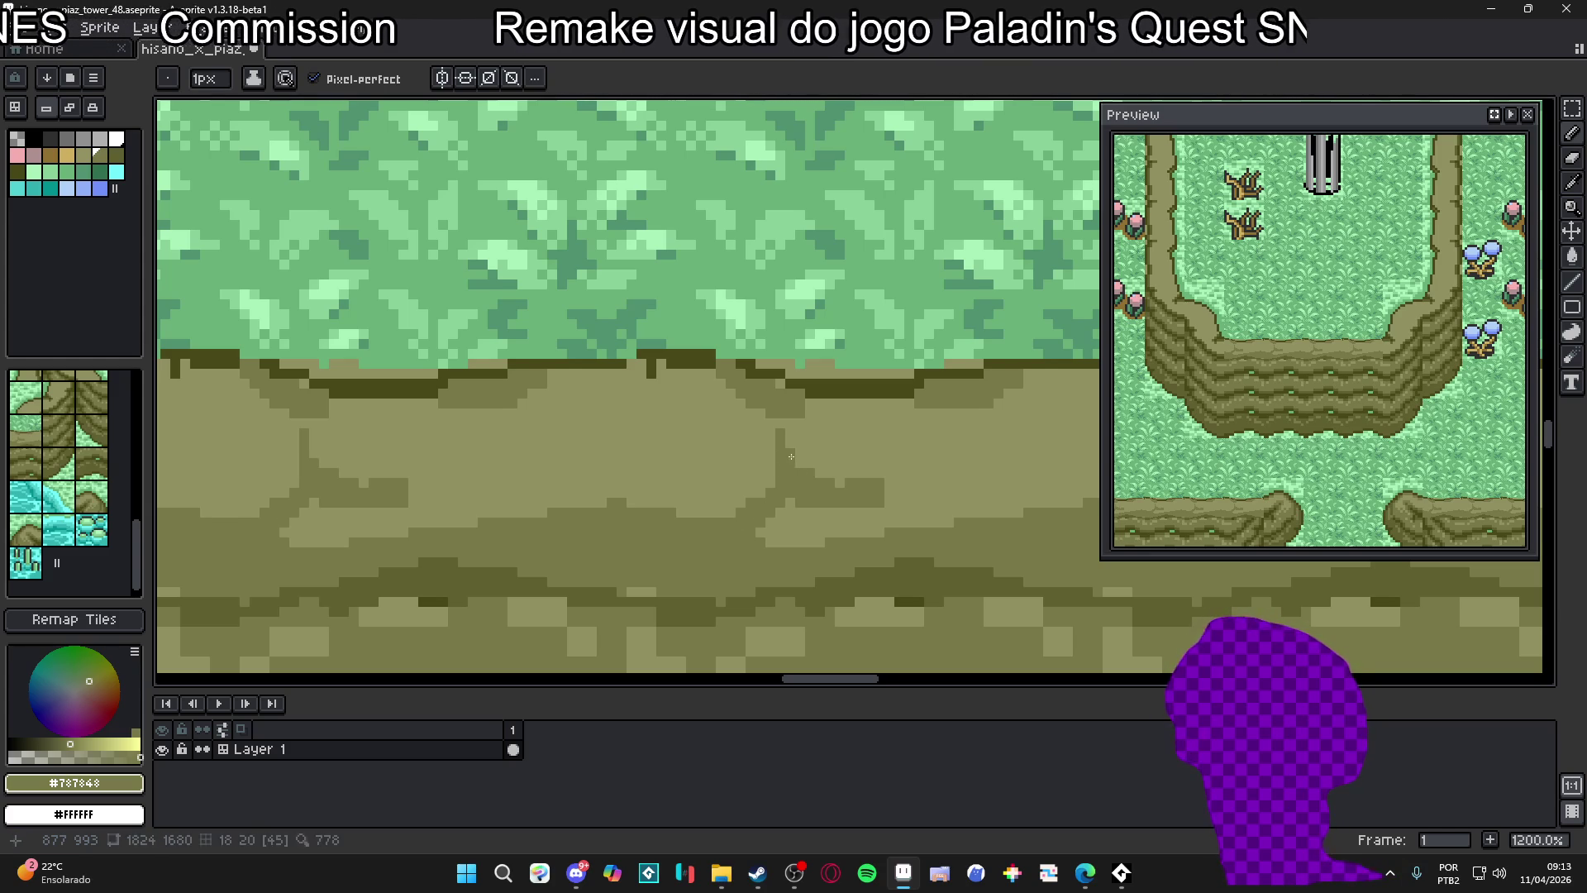
left_click_drag(554, 456, 686, 484)
Paint 2px #606030 shading patches onto the ledge rocks
key("shift")
left_click(659, 592, "alt")
key("plus")
mouse_move(742, 562)
left_mouse_down()
mouse_move(787, 560)
mouse_move(758, 548)
left_mouse_up()
key("minus")
key("plus")
left_click(894, 526)
key("minus")
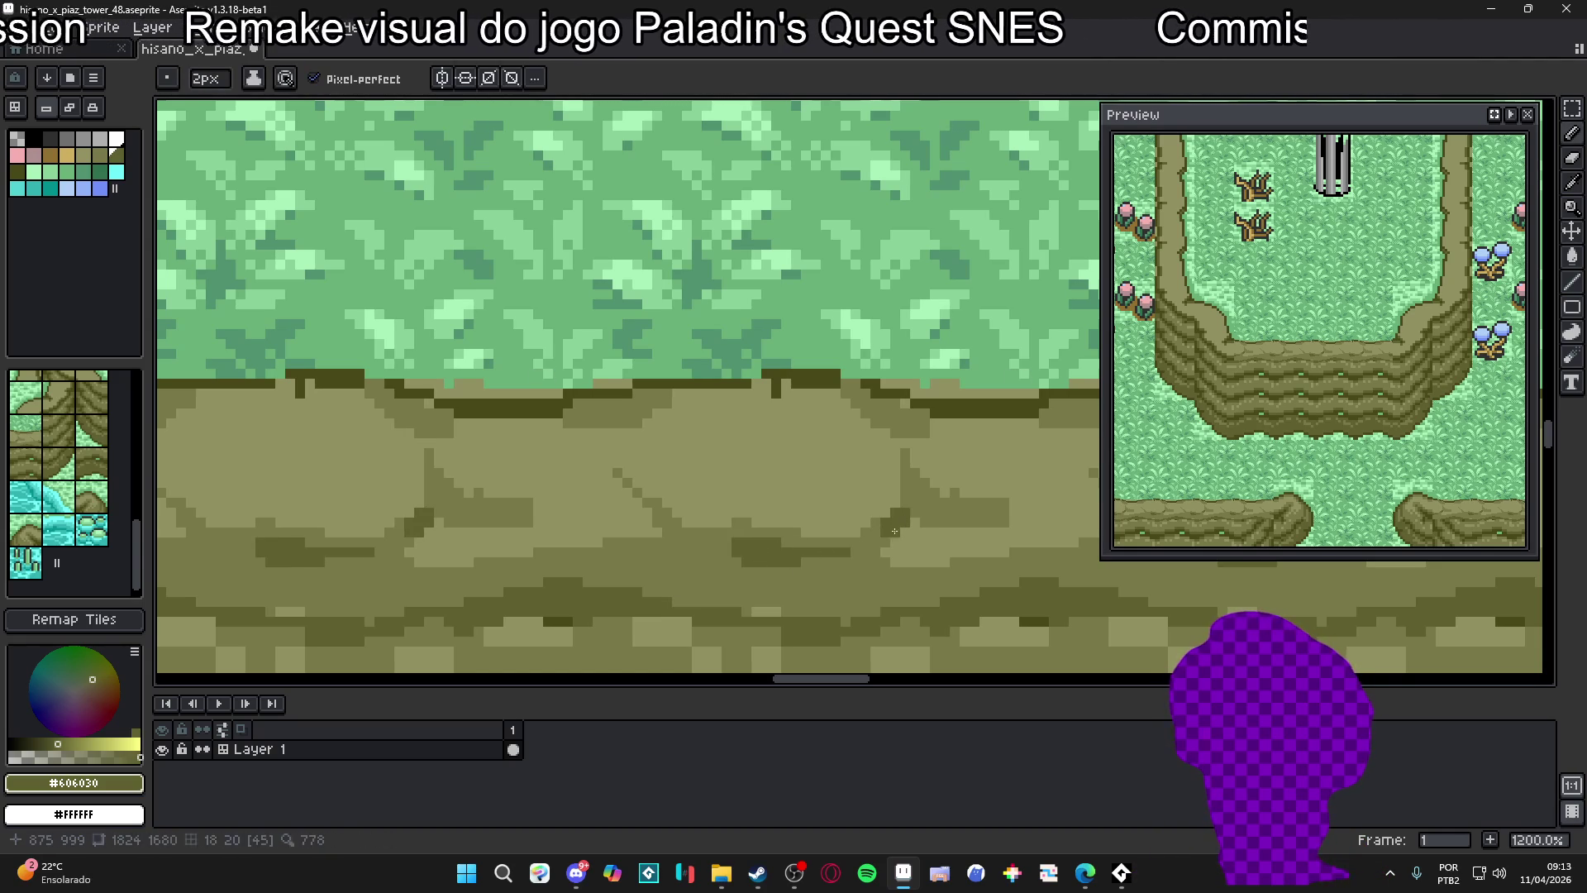
Draw a dark rock outline upward and a dark line beneath the rocks
left_click_drag(905, 506, 906, 478)
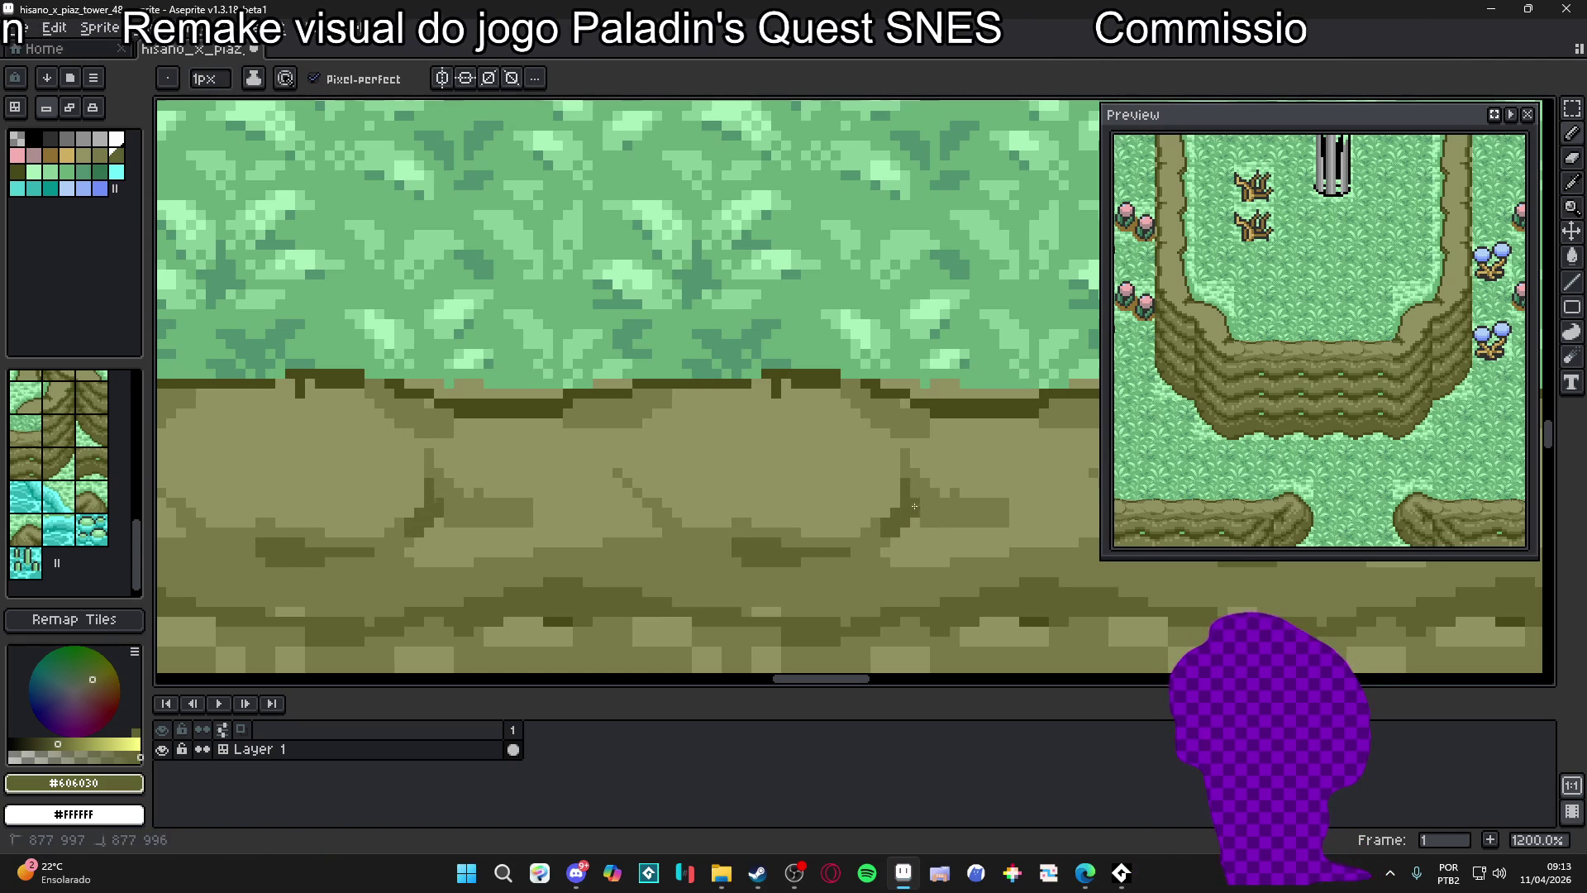
key("plus")
scroll(876, 529, "up", 1)
left_click(831, 529)
key("minus")
left_click_drag(810, 531, 759, 530)
Pick #787848 and add outline and shading strokes around the rocks
left_click(791, 518, "alt")
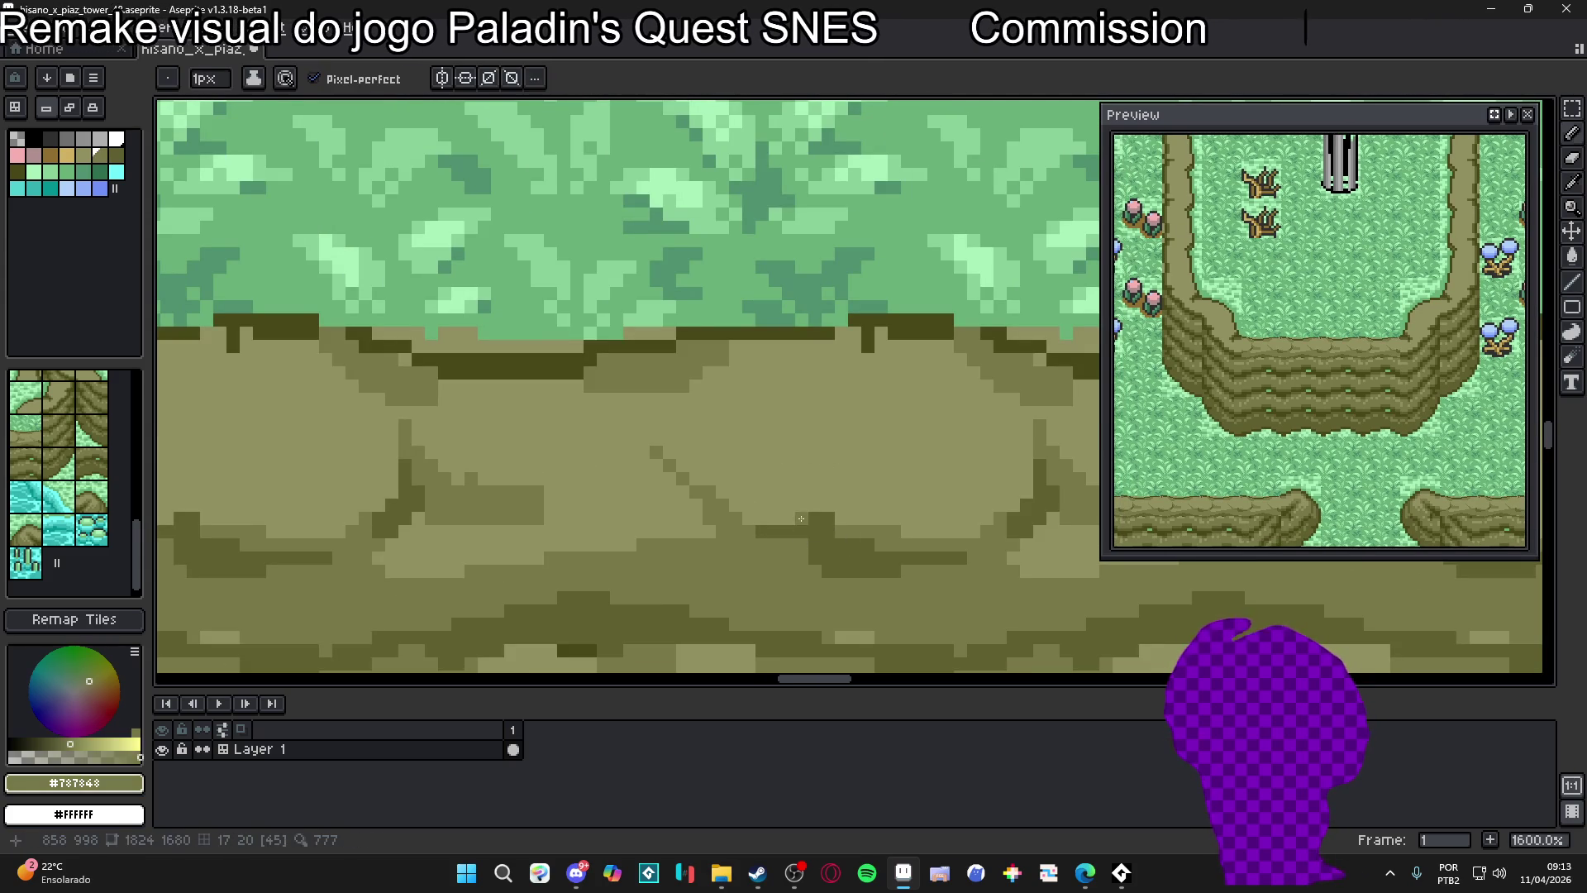
scroll(853, 558, "down", 6)
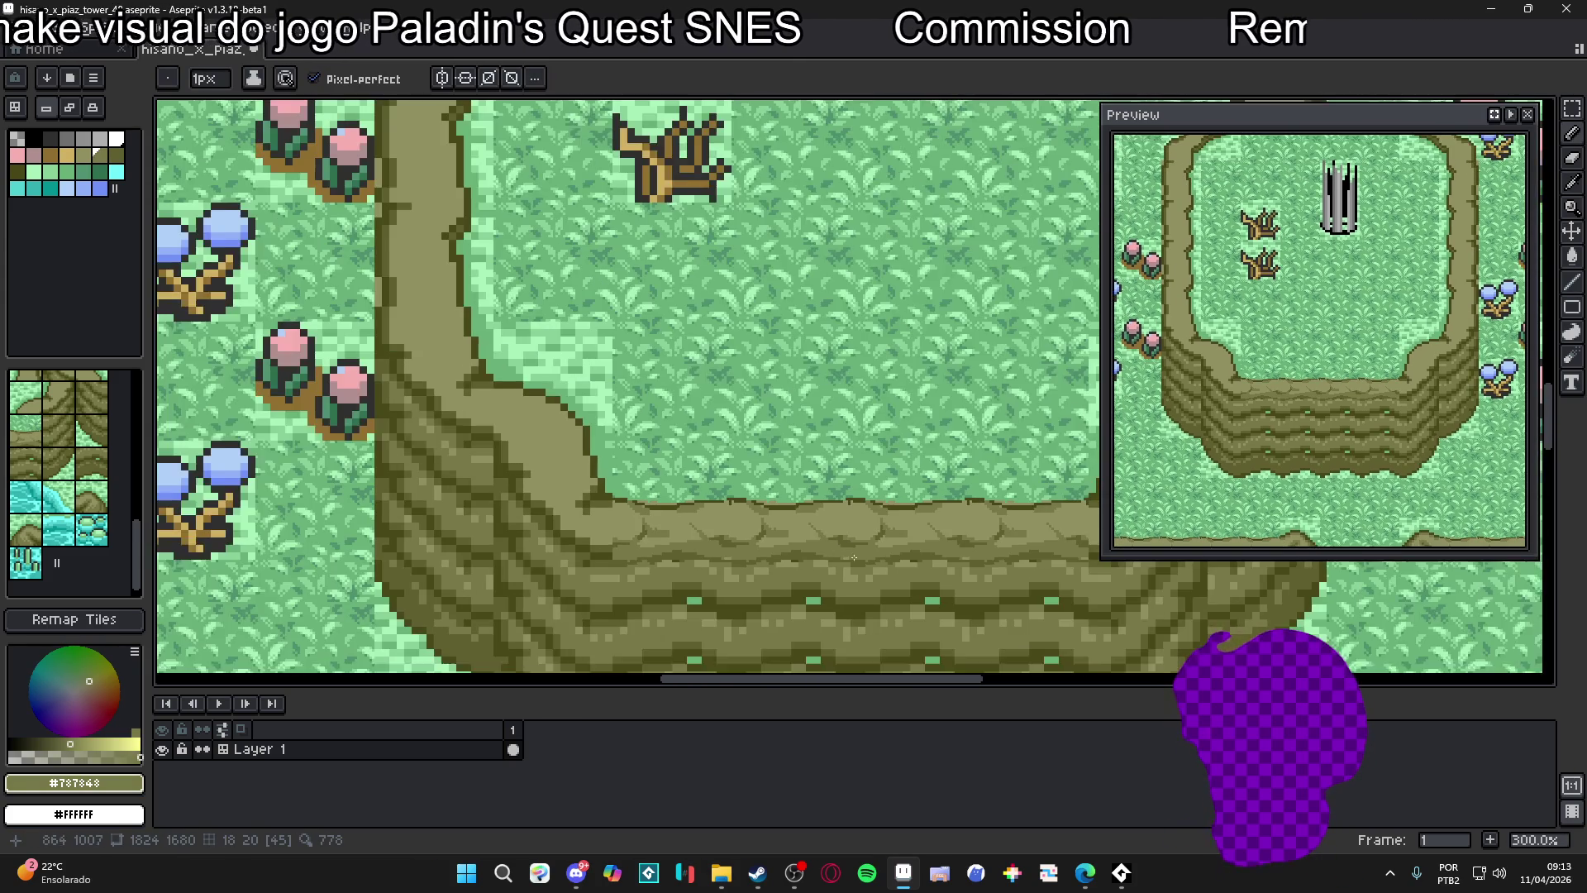
left_click_drag(853, 558, 756, 553)
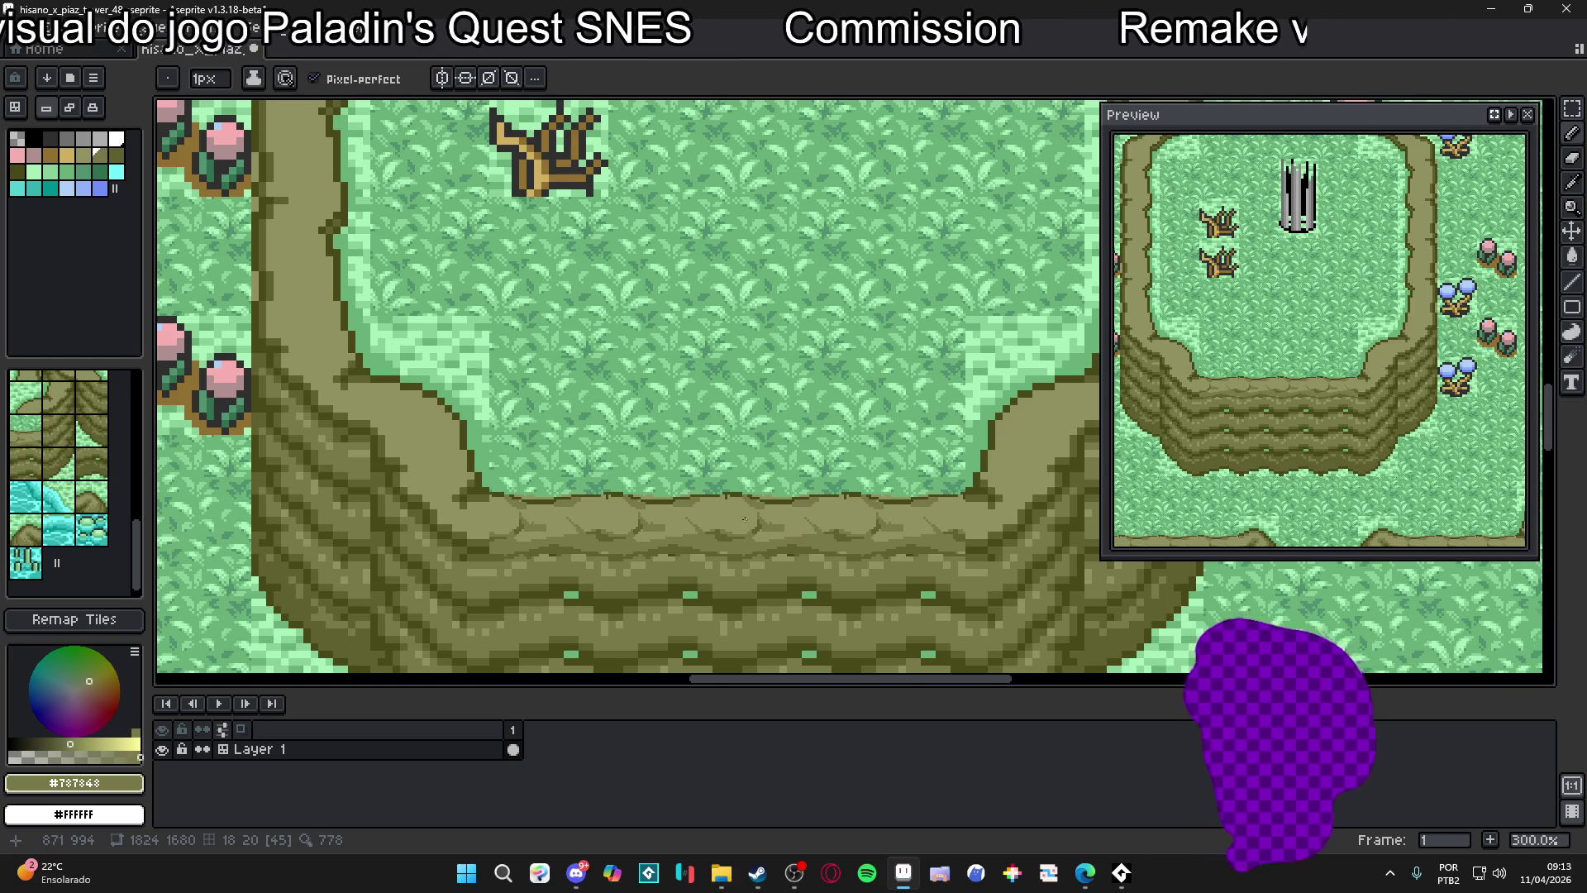
scroll(751, 521, "up", 6)
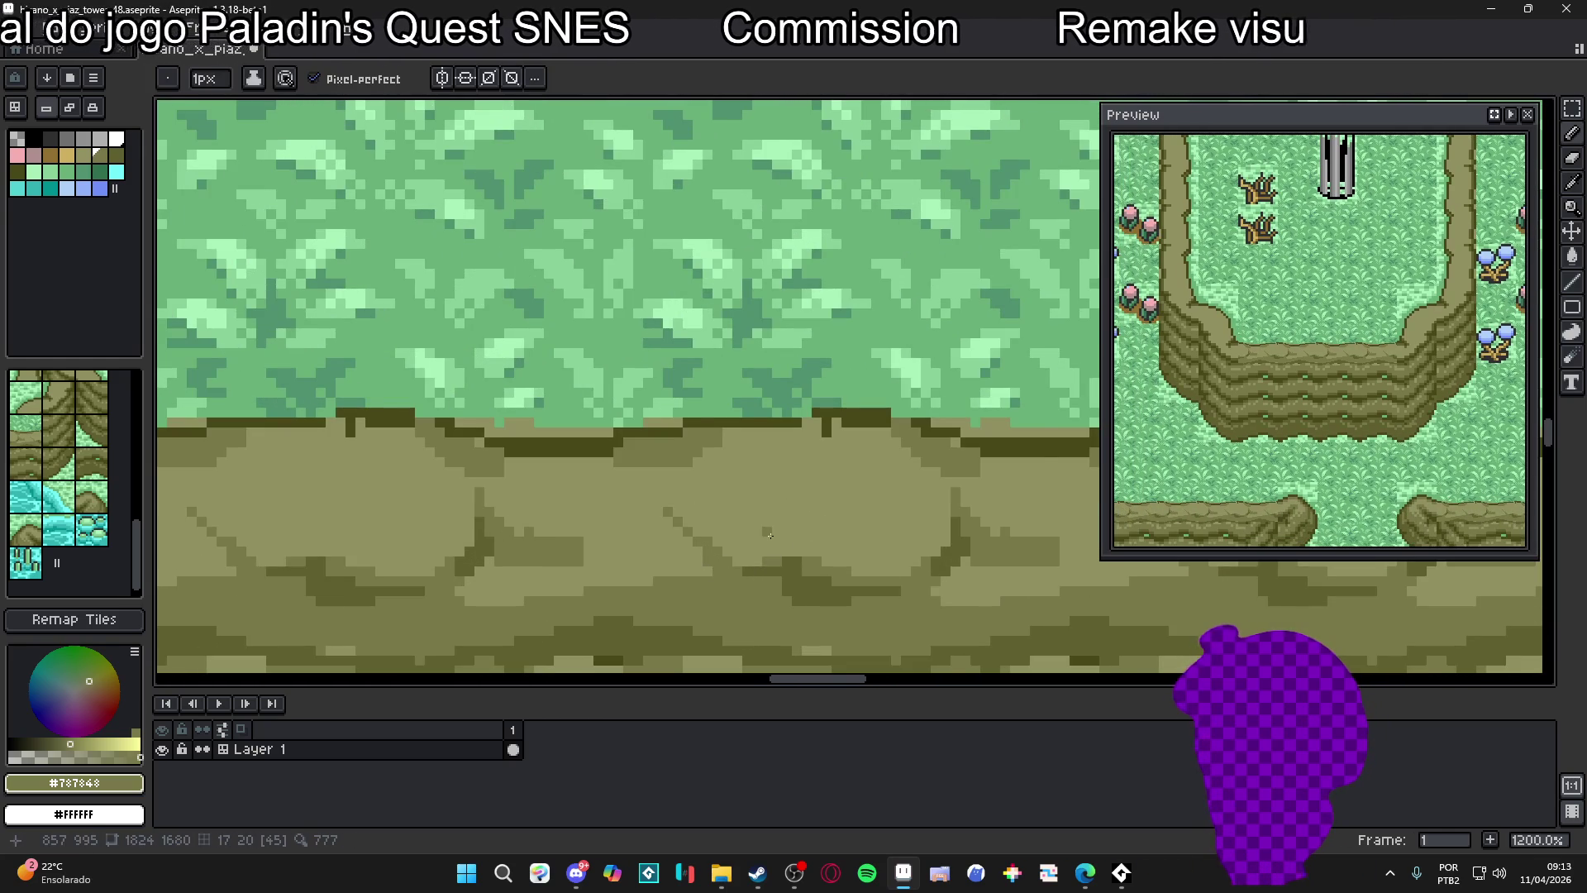
scroll(769, 535, "up", 1)
mouse_move(783, 550)
left_mouse_down()
mouse_move(777, 510)
mouse_move(742, 500)
left_mouse_up()
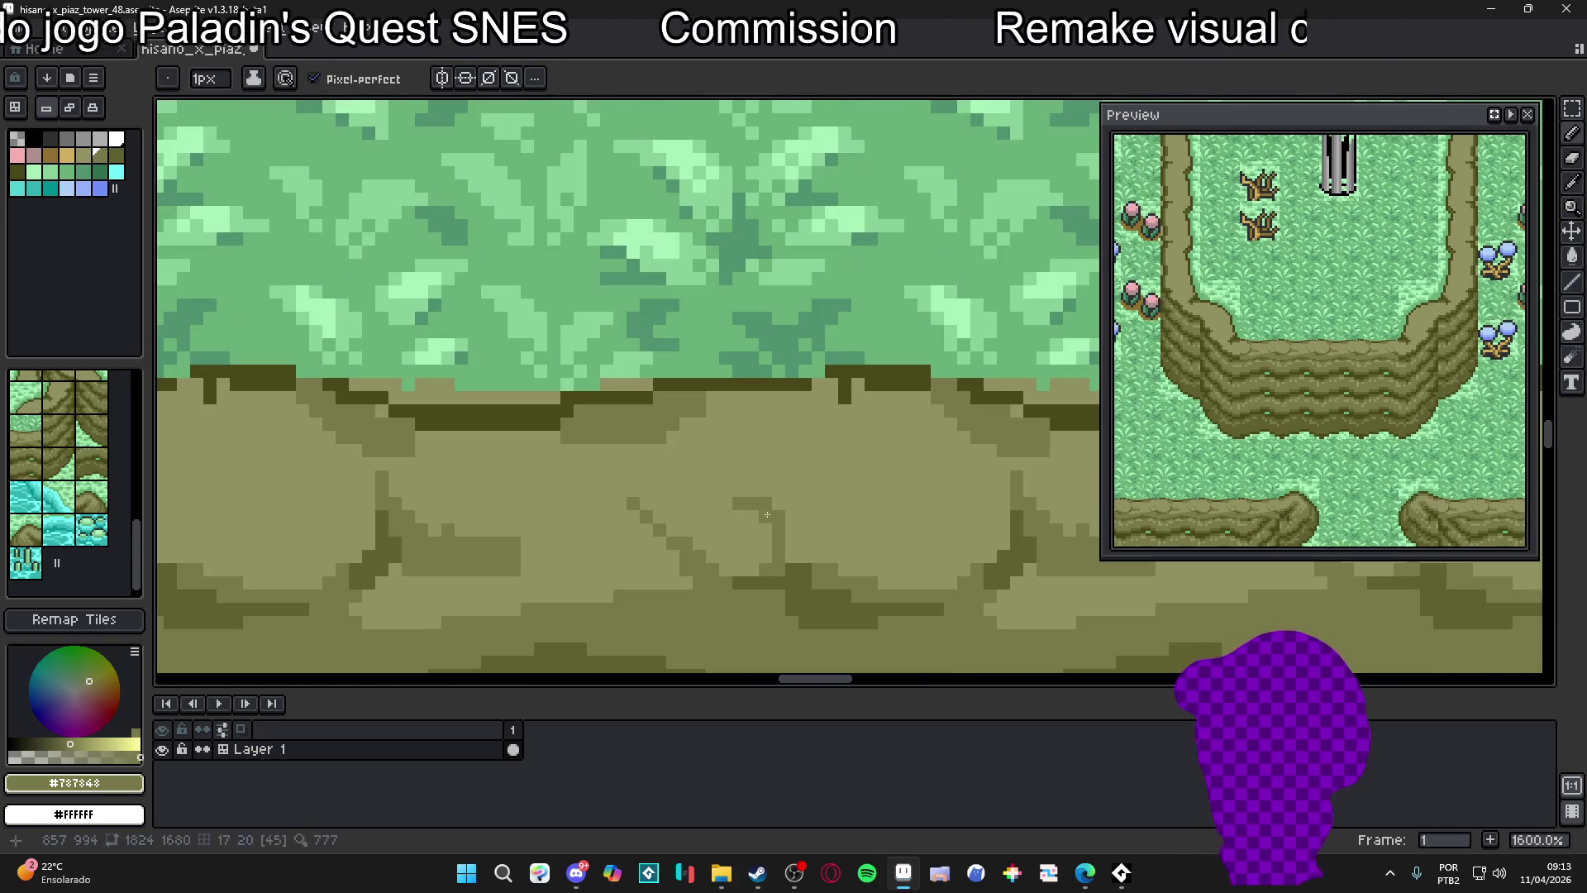
scroll(772, 551, "down", 1)
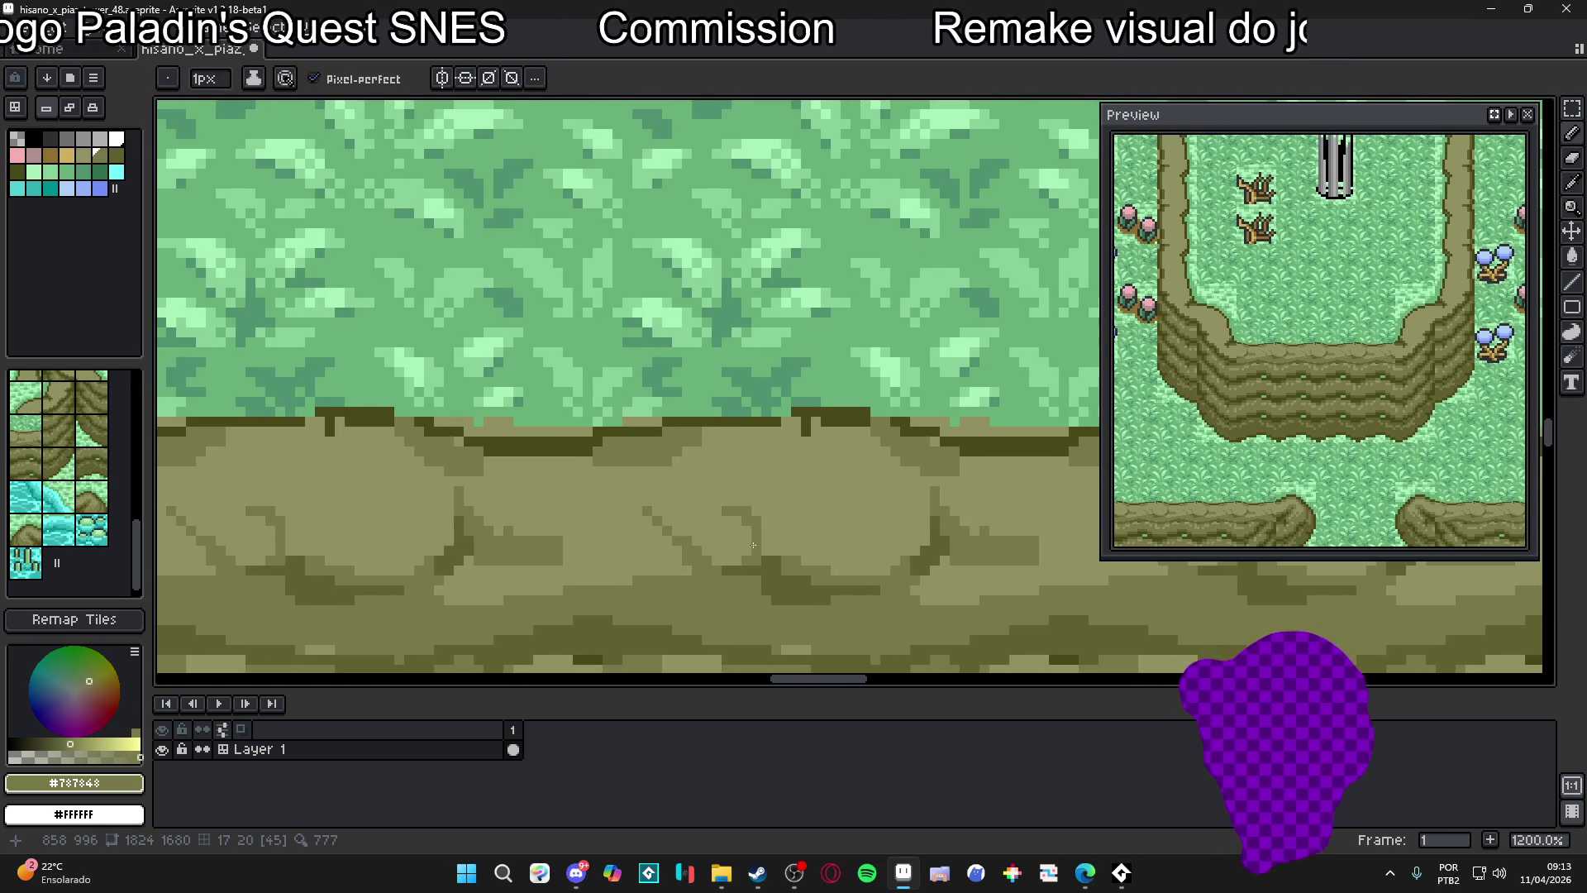
scroll(722, 531, "up", 3)
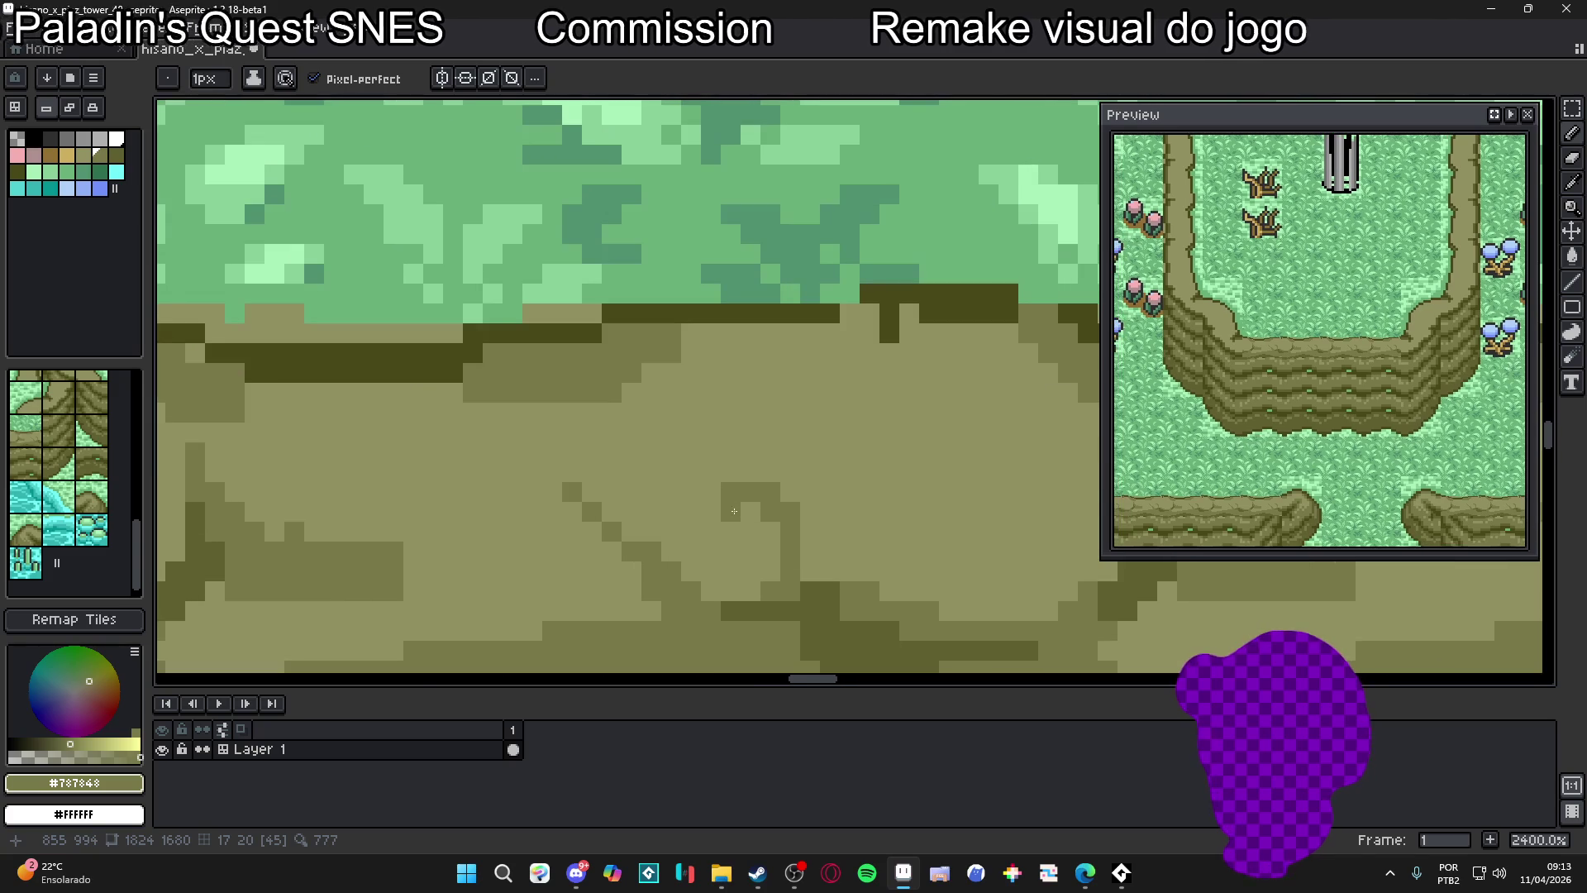
left_click_drag(709, 506, 683, 550)
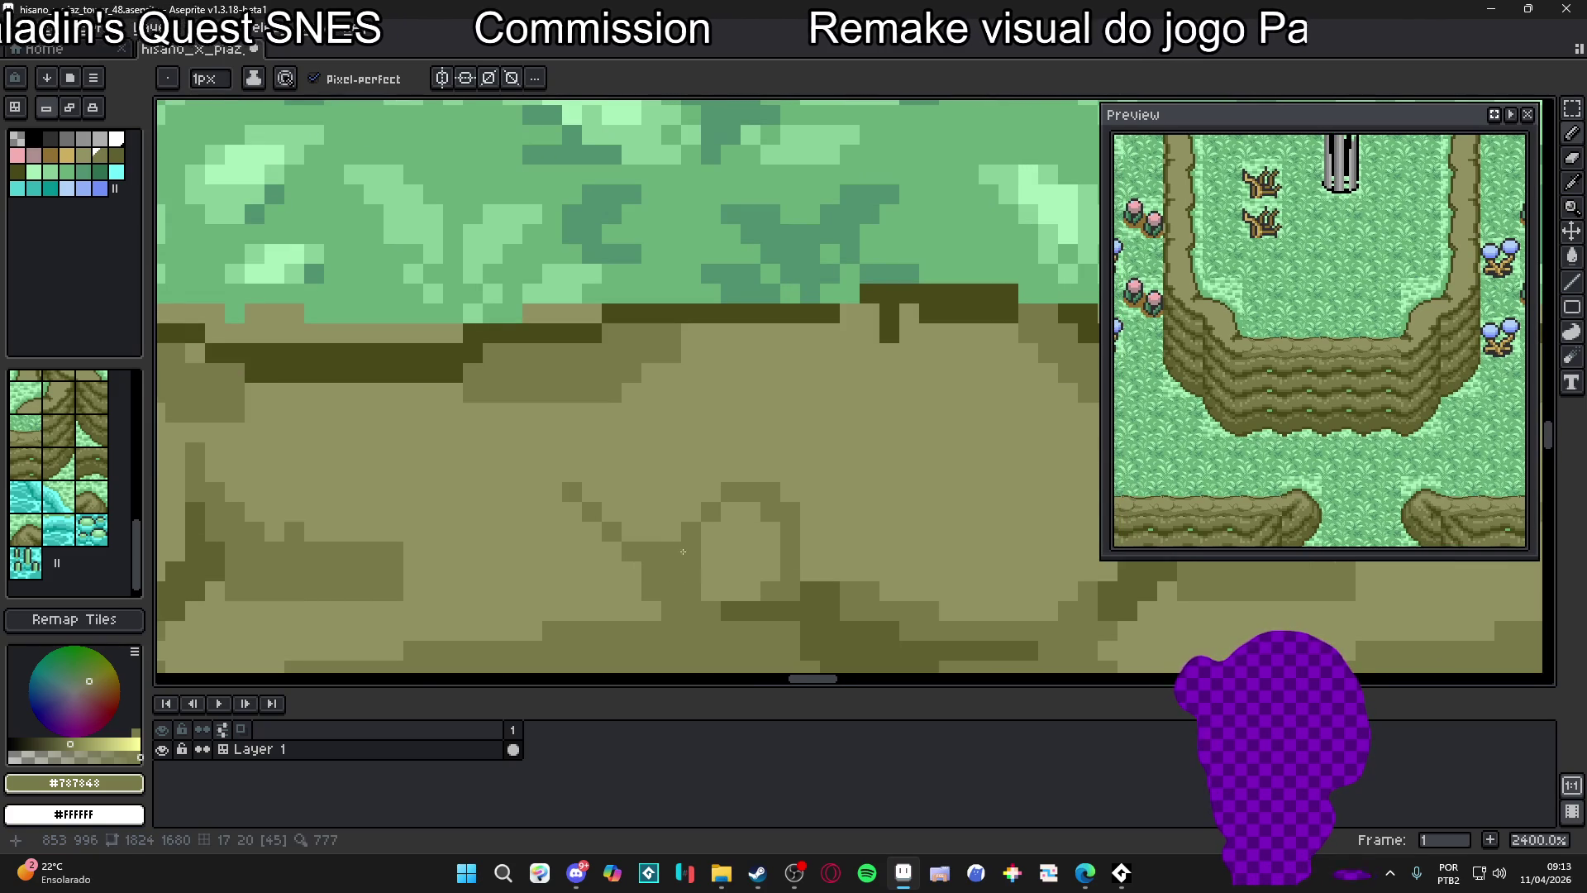
Extend the medium-olive shaded area on the upper rock
mouse_move(672, 392)
left_mouse_down()
mouse_move(672, 372)
mouse_move(711, 412)
mouse_move(690, 372)
mouse_move(668, 372)
left_mouse_up()
left_click(576, 418)
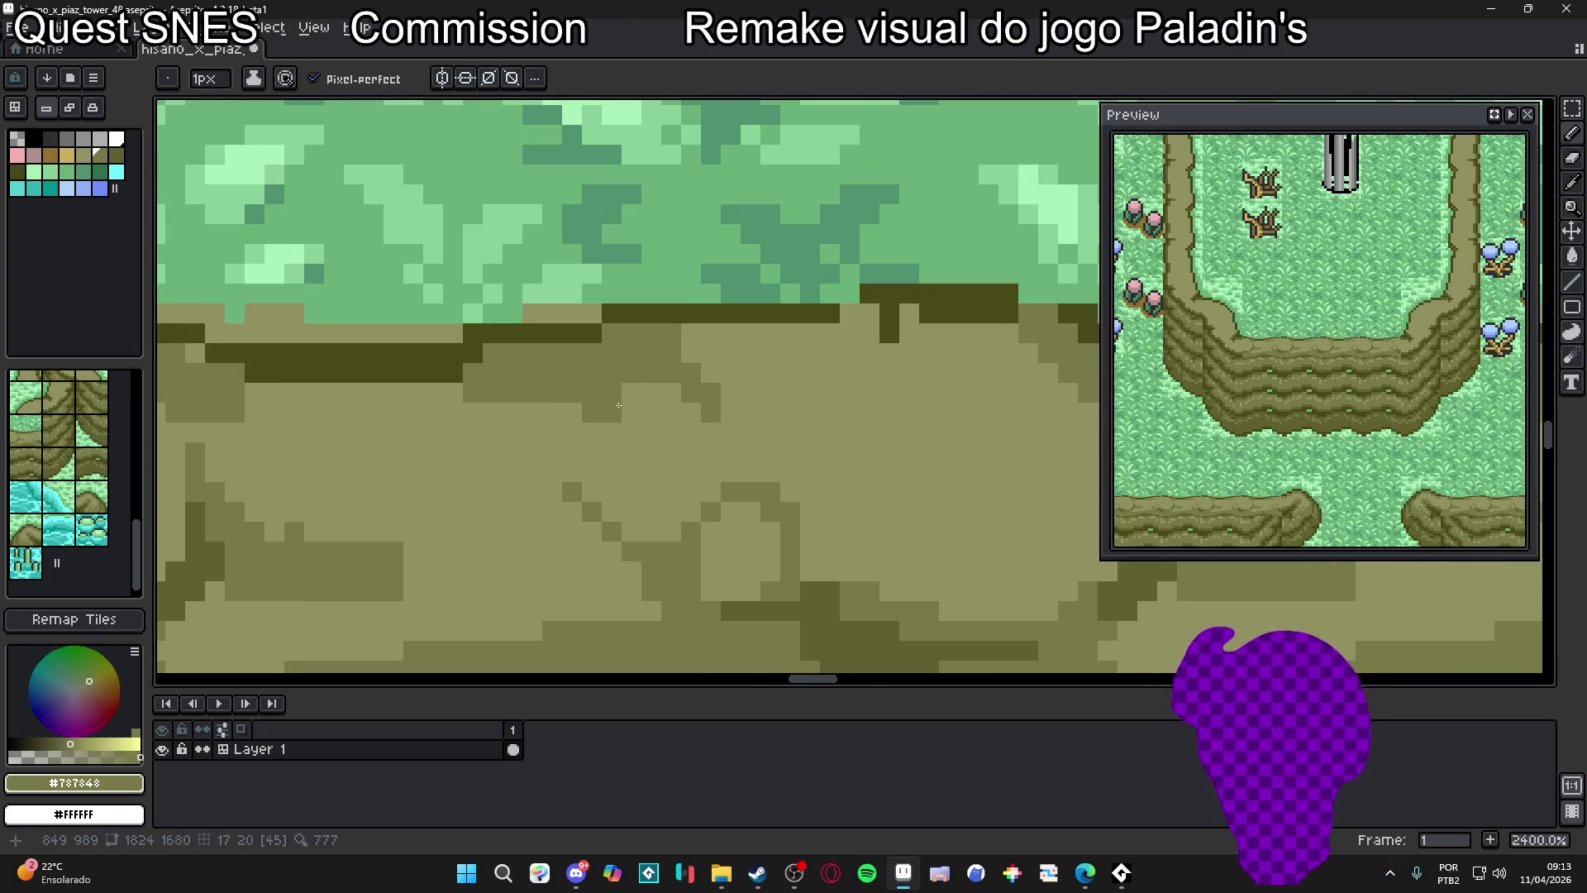
scroll(592, 403, "down", 3)
scroll(674, 508, "down", 1)
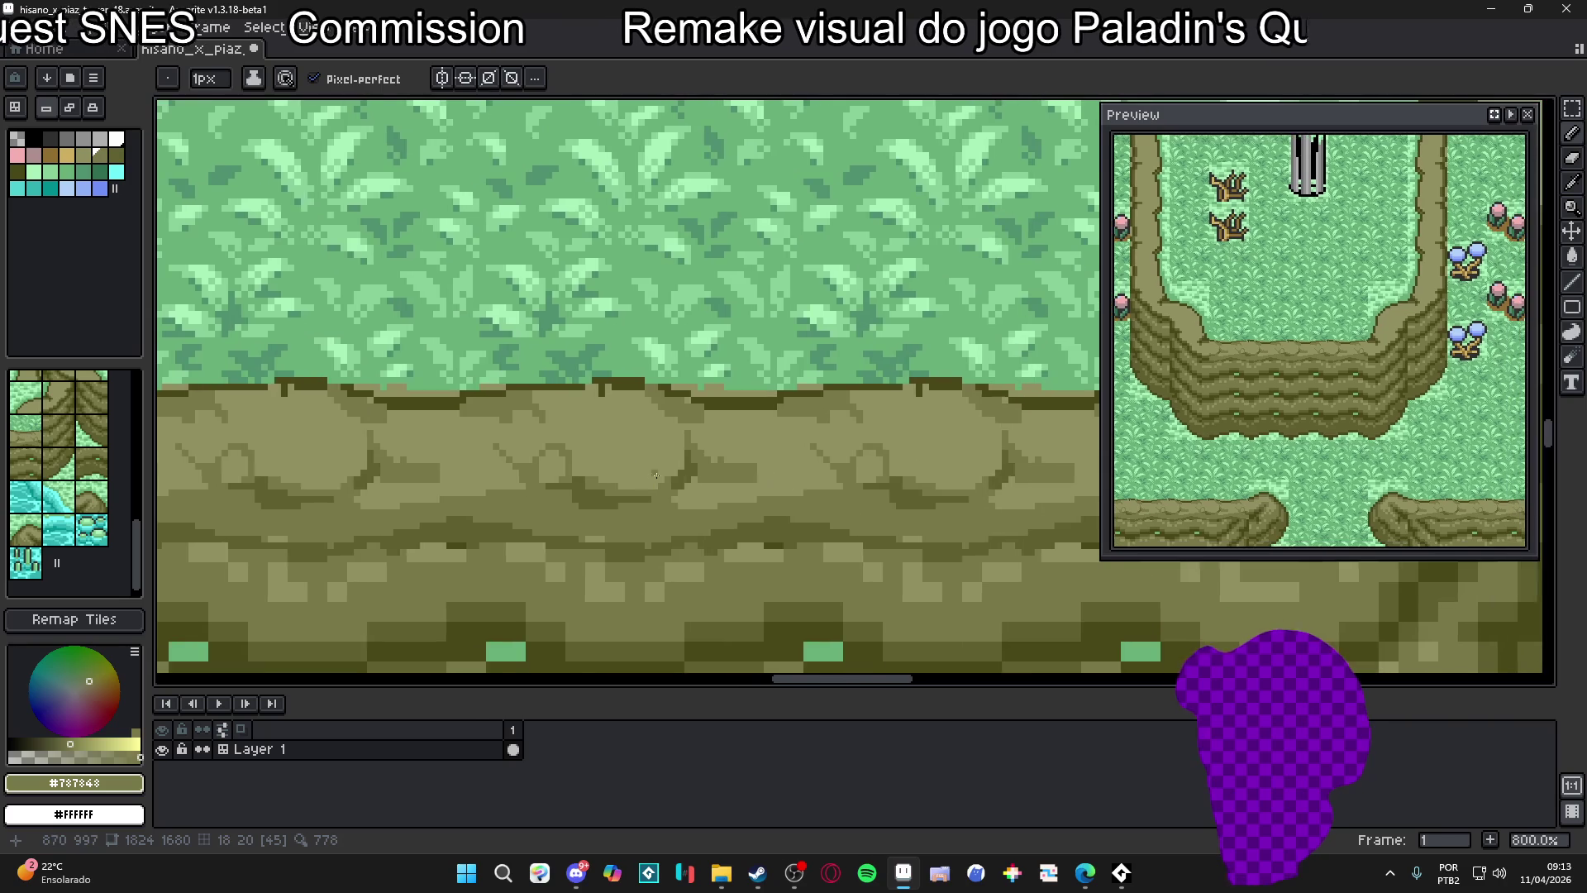
scroll(749, 464, "up", 2)
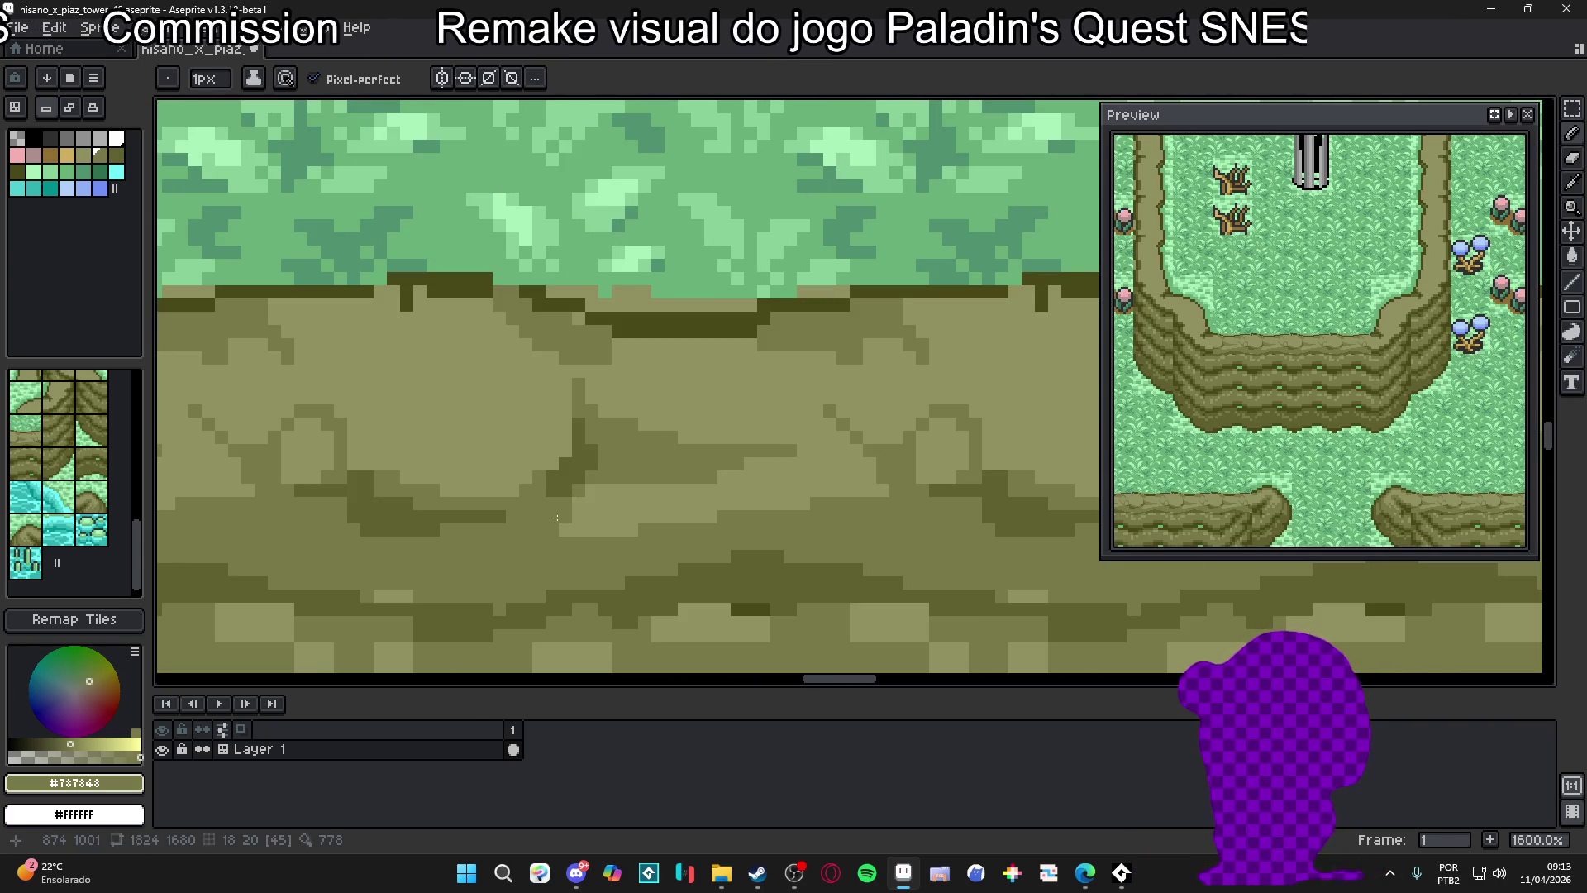
scroll(588, 529, "down", 1)
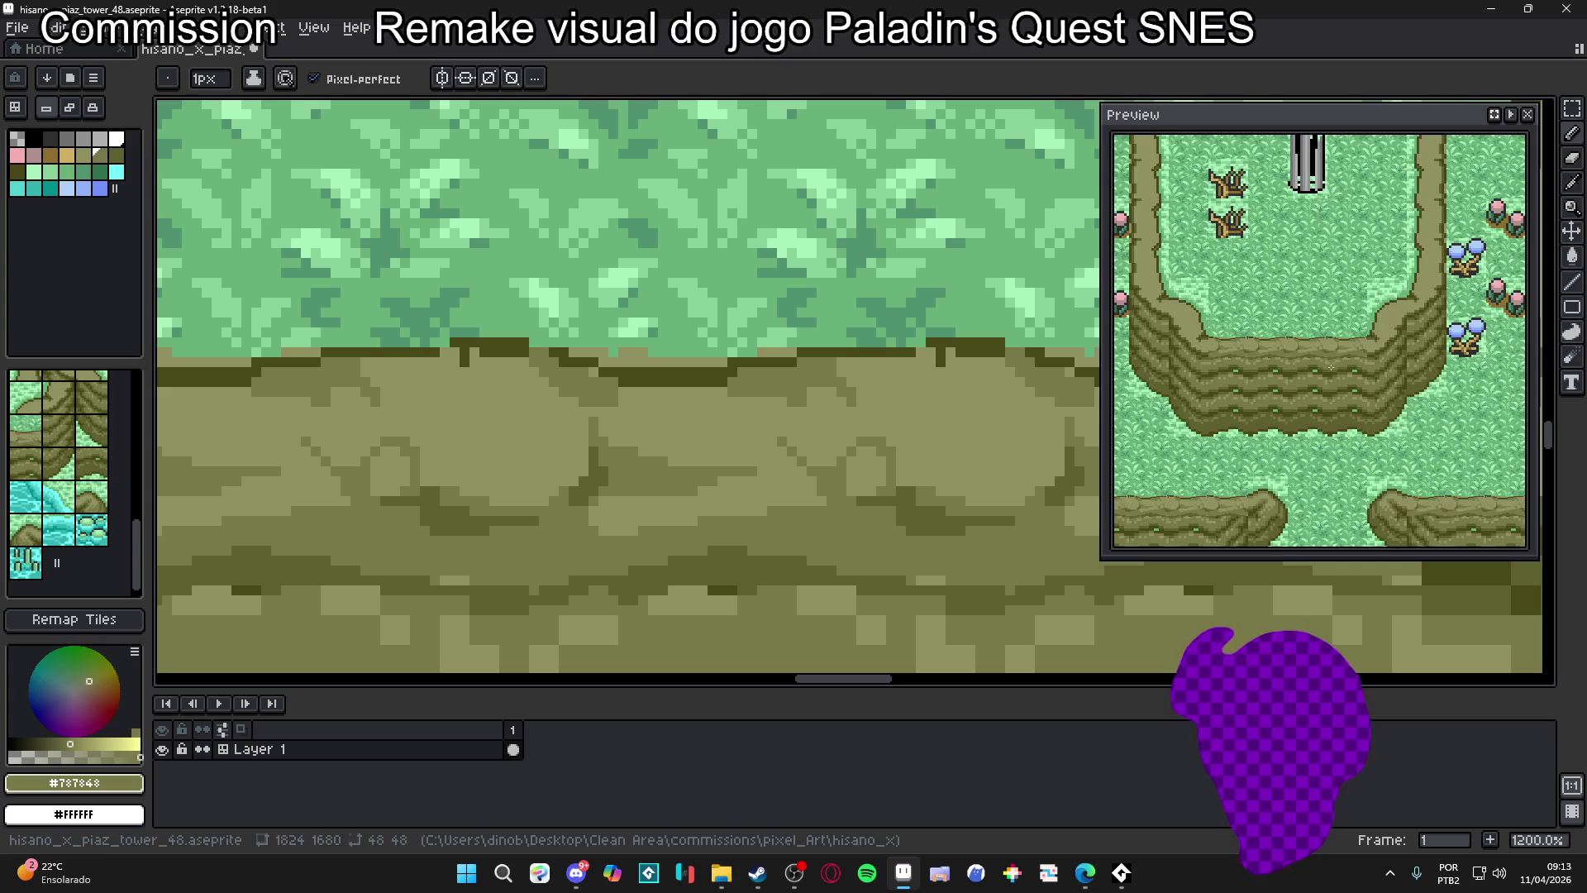
scroll(1317, 388, "up", 3)
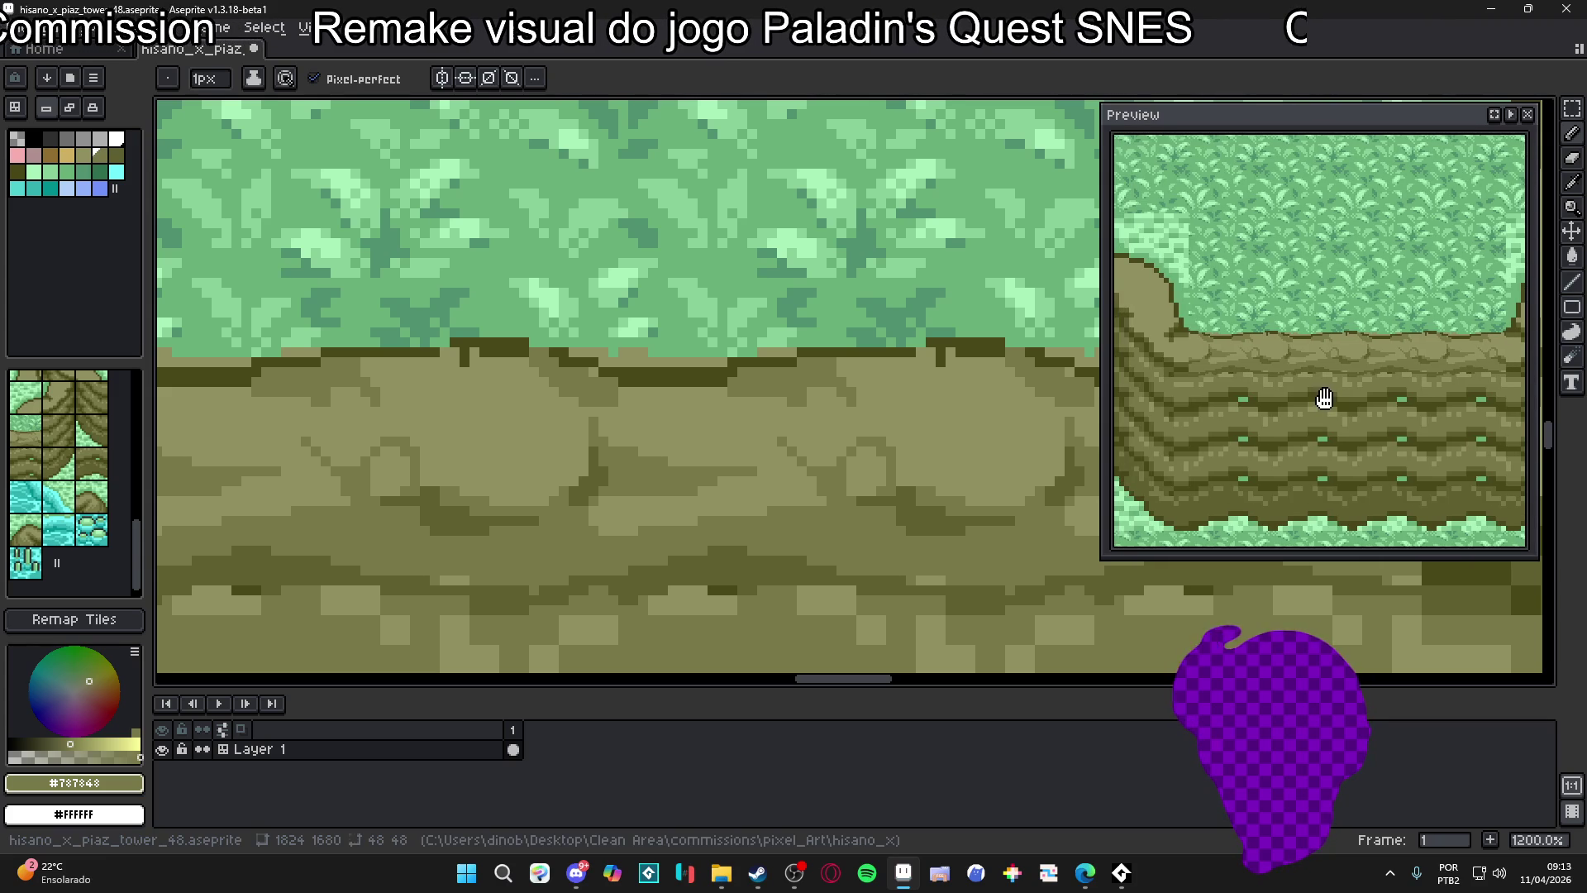
Switch to a 1px brush in dark olive #606030 and add dark pixels to the rock outline
scroll(706, 476, "down", 2)
scroll(707, 488, "up", 3)
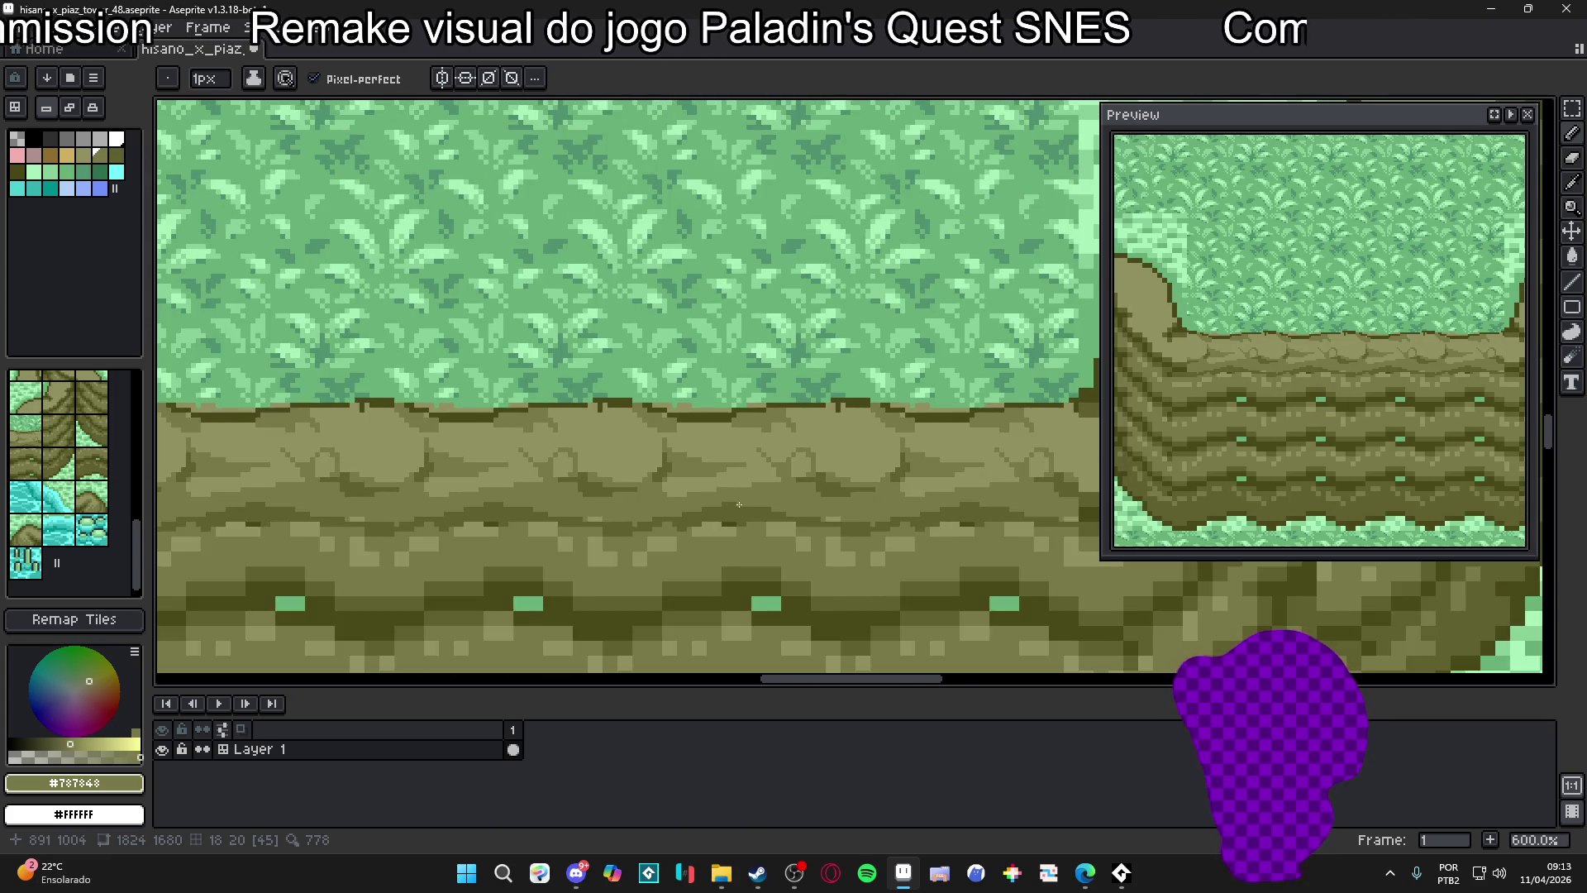
left_click(705, 515, "alt")
scroll(712, 507, "down", 1)
scroll(713, 508, "up", 1)
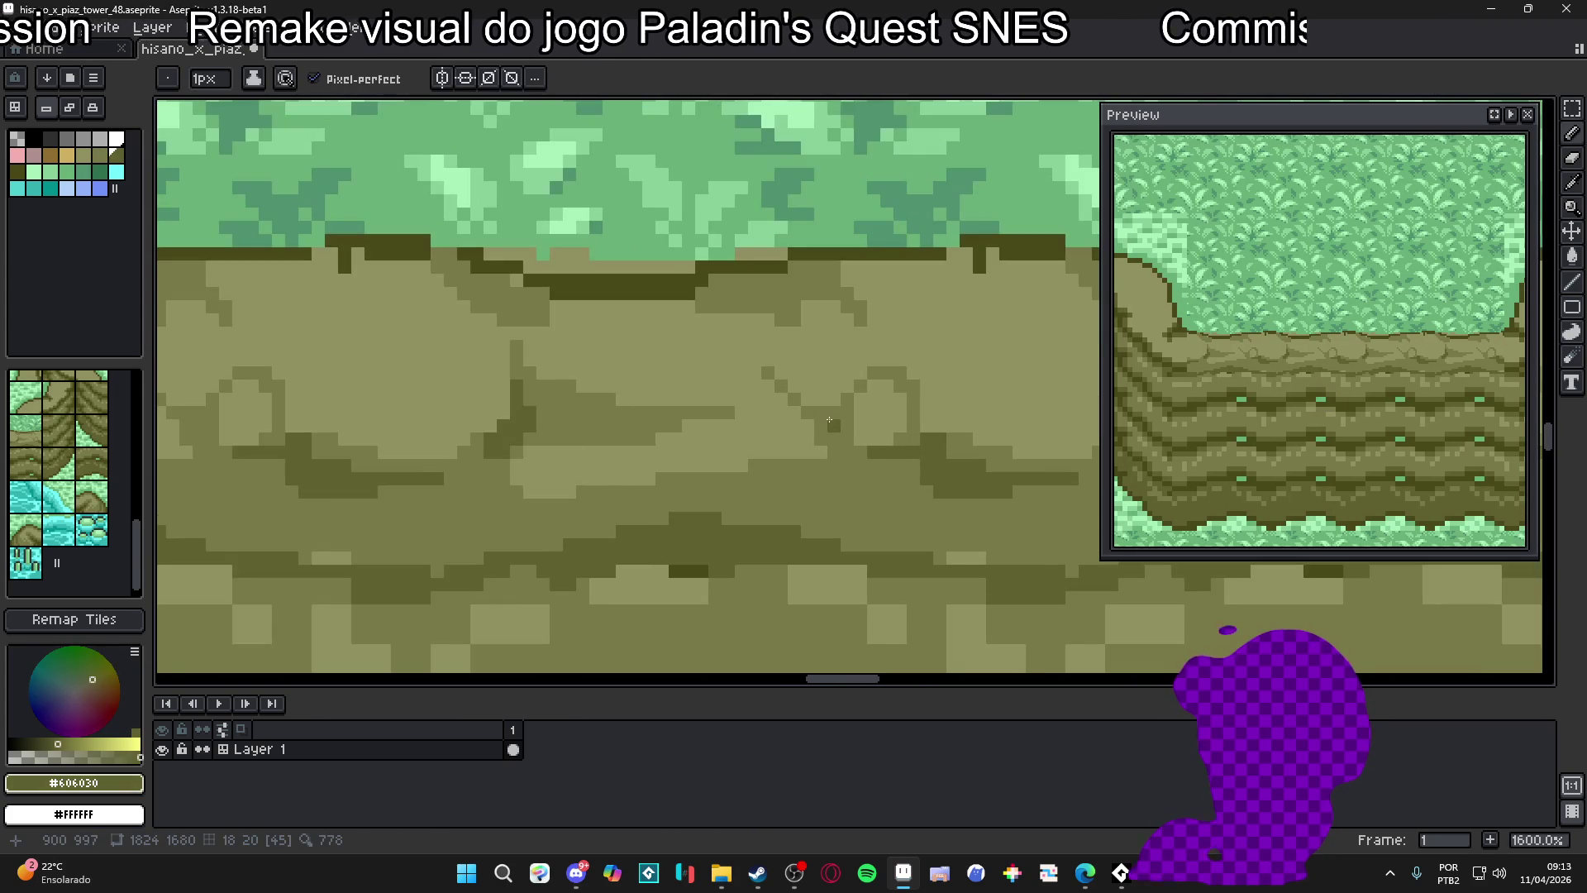
key("minus")
left_click_drag(848, 398, 847, 421)
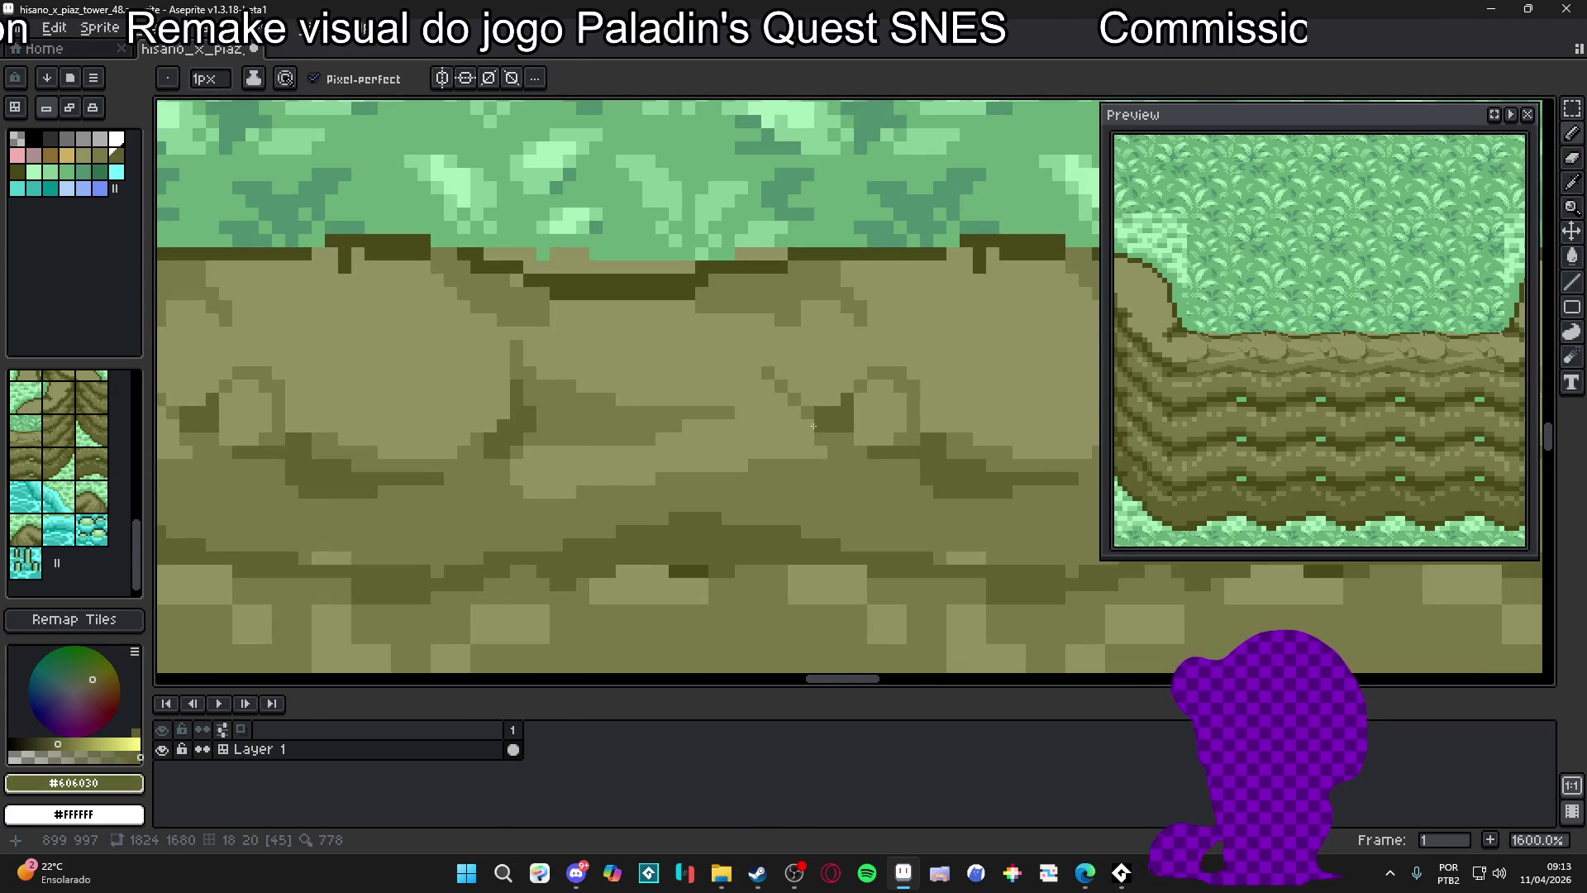
Sample the olive tones, then draw a #68b078 grass-green line along the ridge edge
left_click(625, 503, "alt")
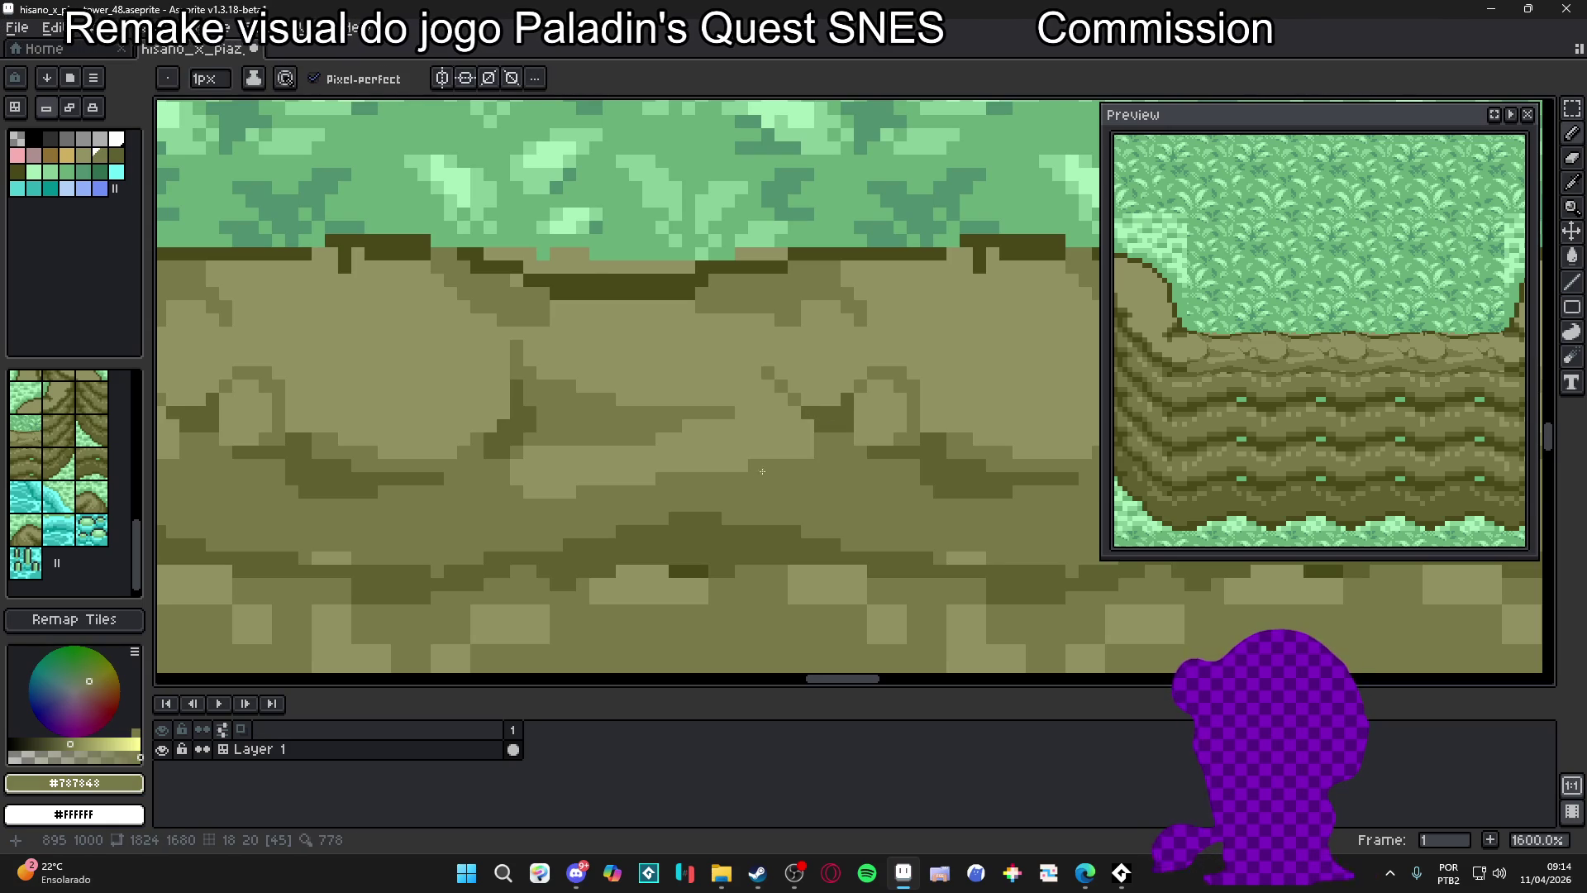
scroll(625, 503, "down", 1)
scroll(558, 482, "left", 1)
left_click(601, 461, "alt")
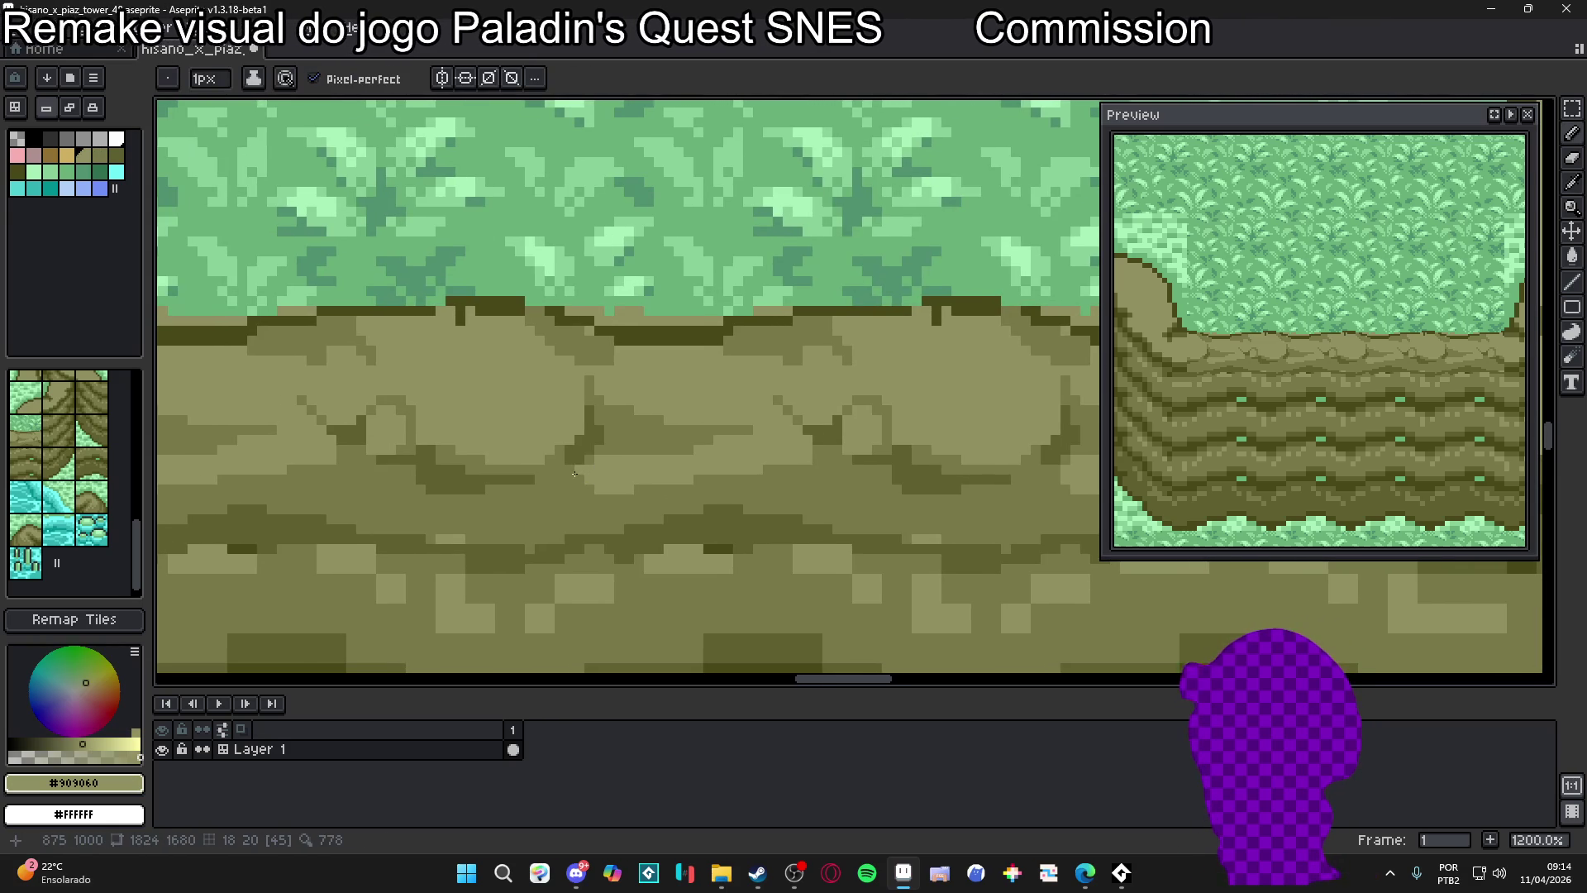
left_click(587, 485, "alt")
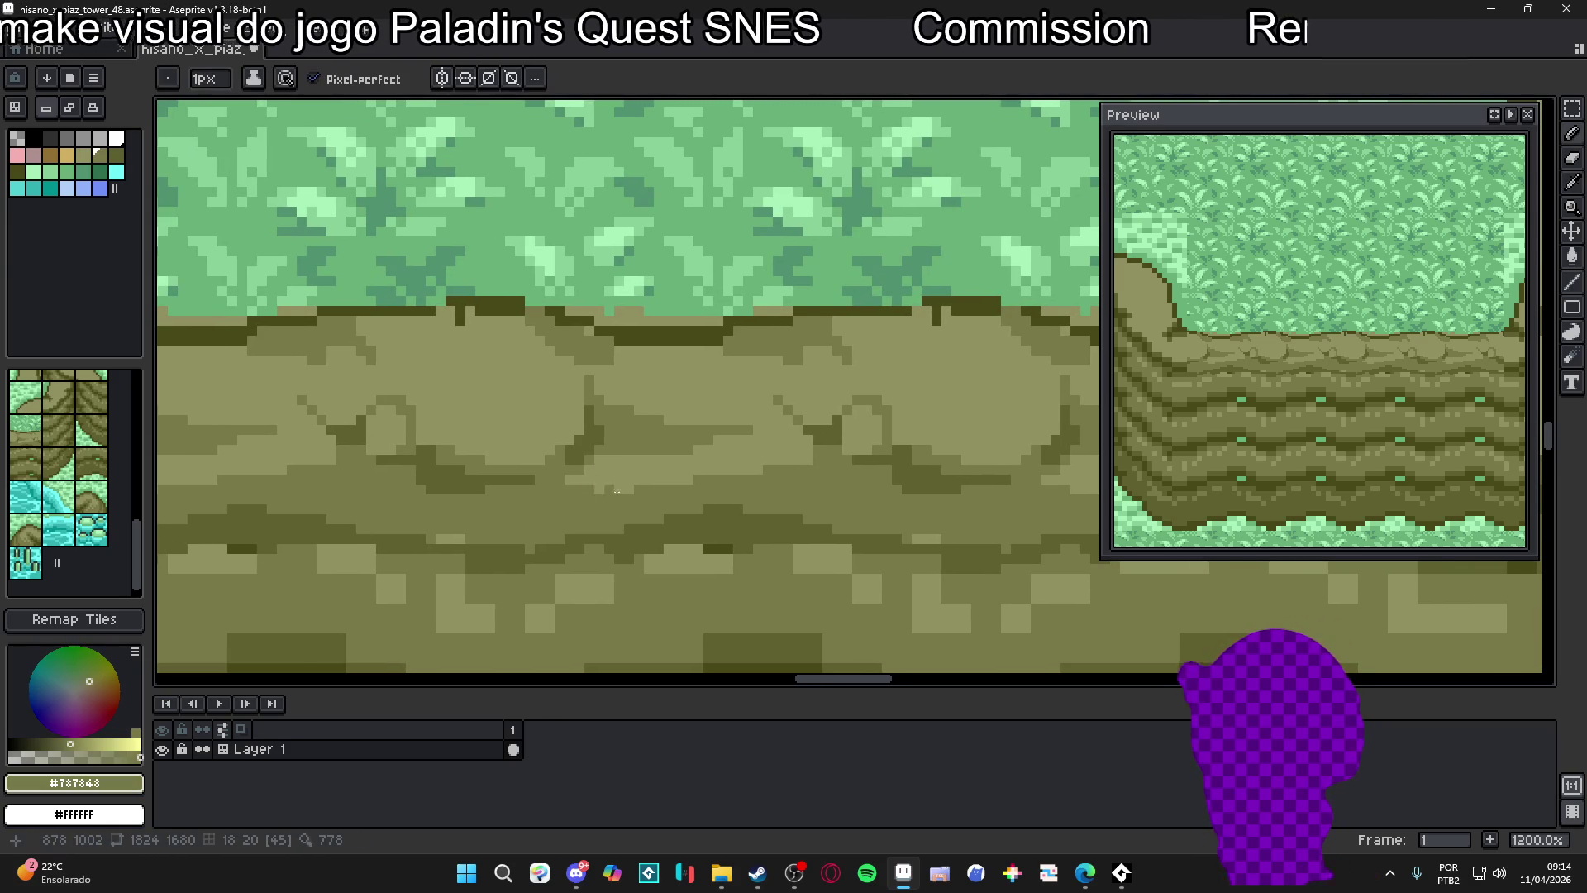
left_click(713, 439, "alt")
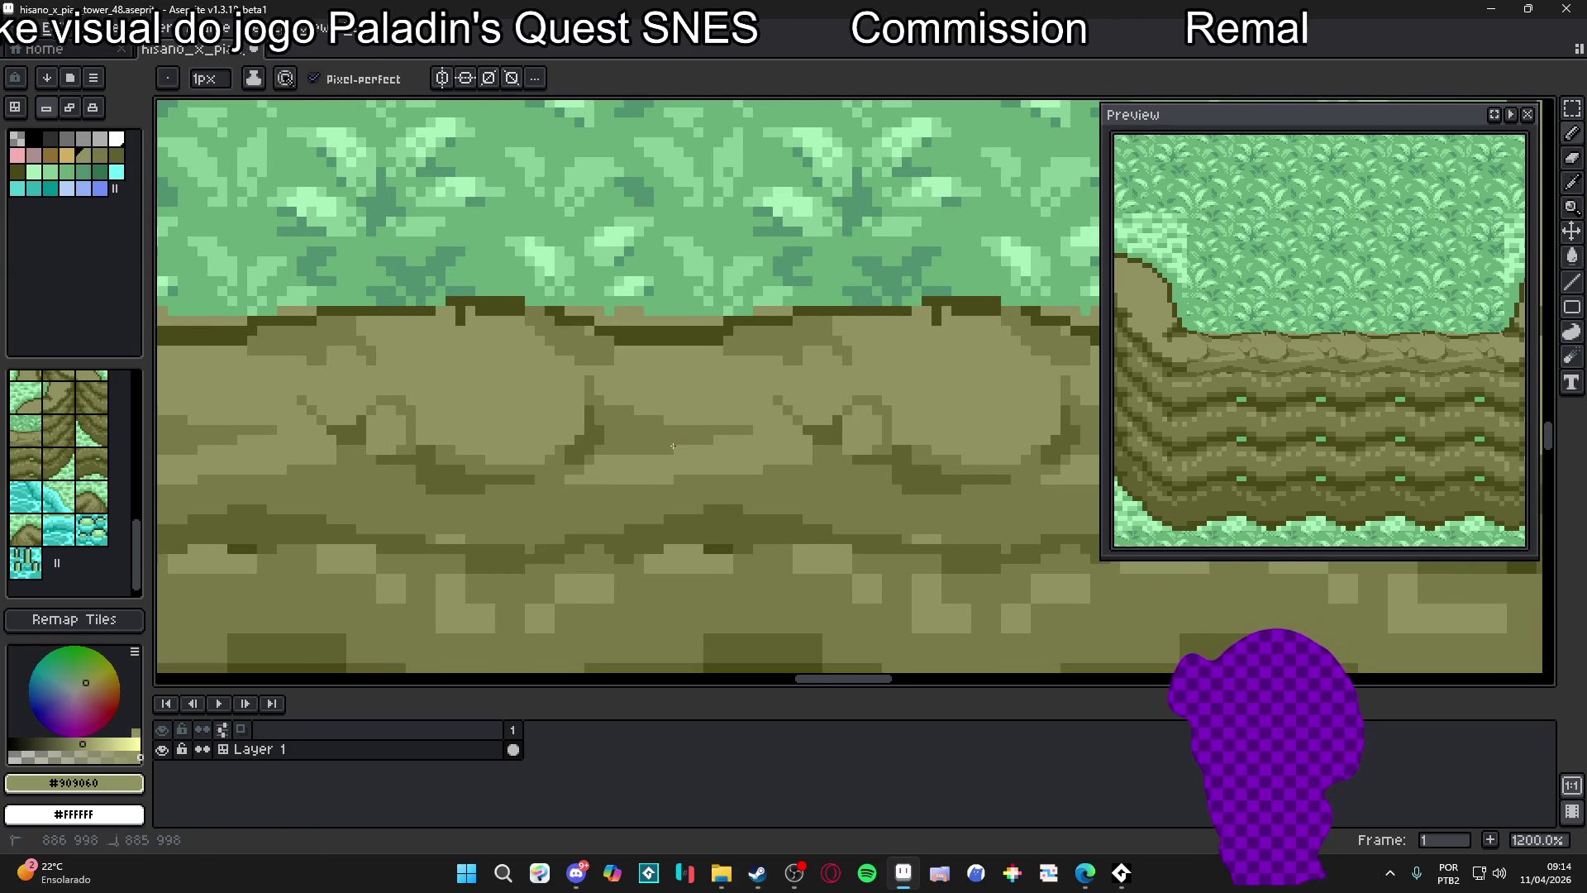
left_click(594, 329, "alt")
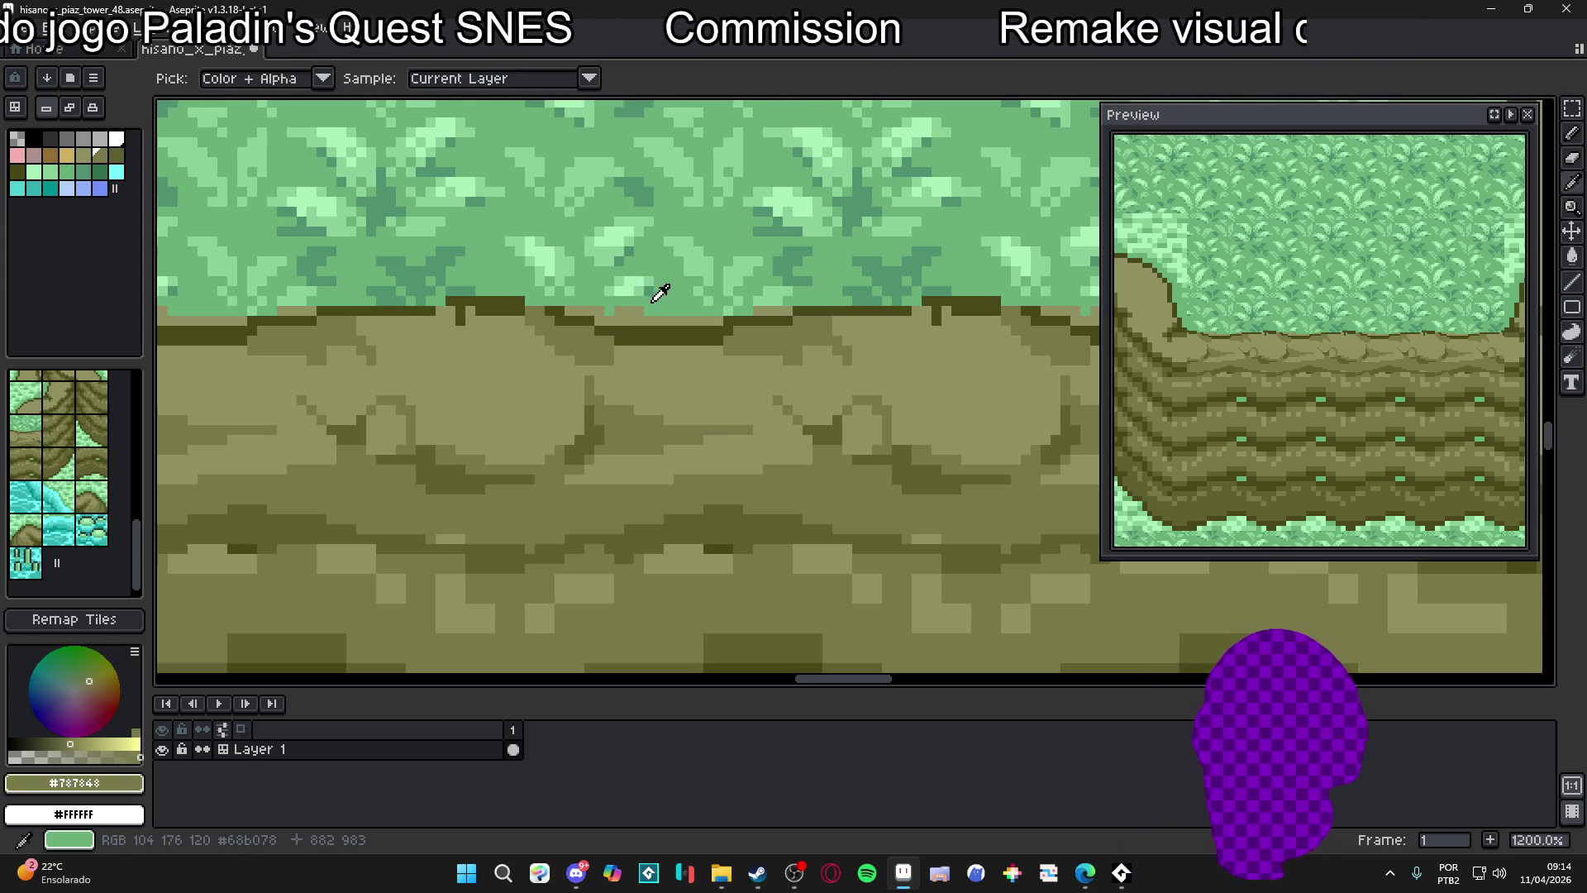
left_click(653, 296, "alt")
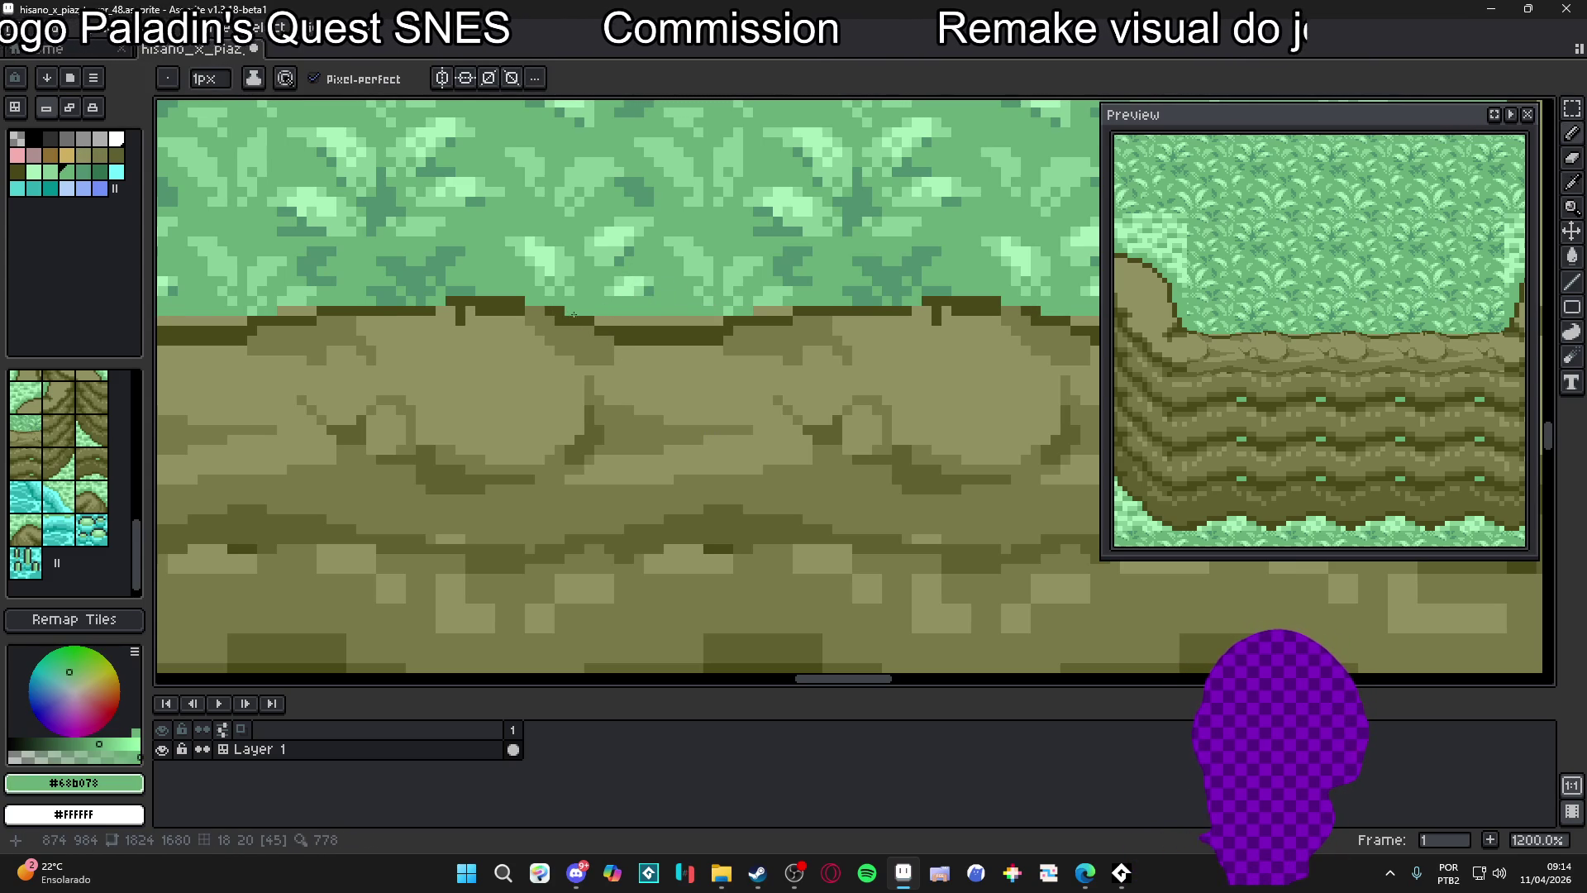
left_click_drag(600, 320, 719, 319)
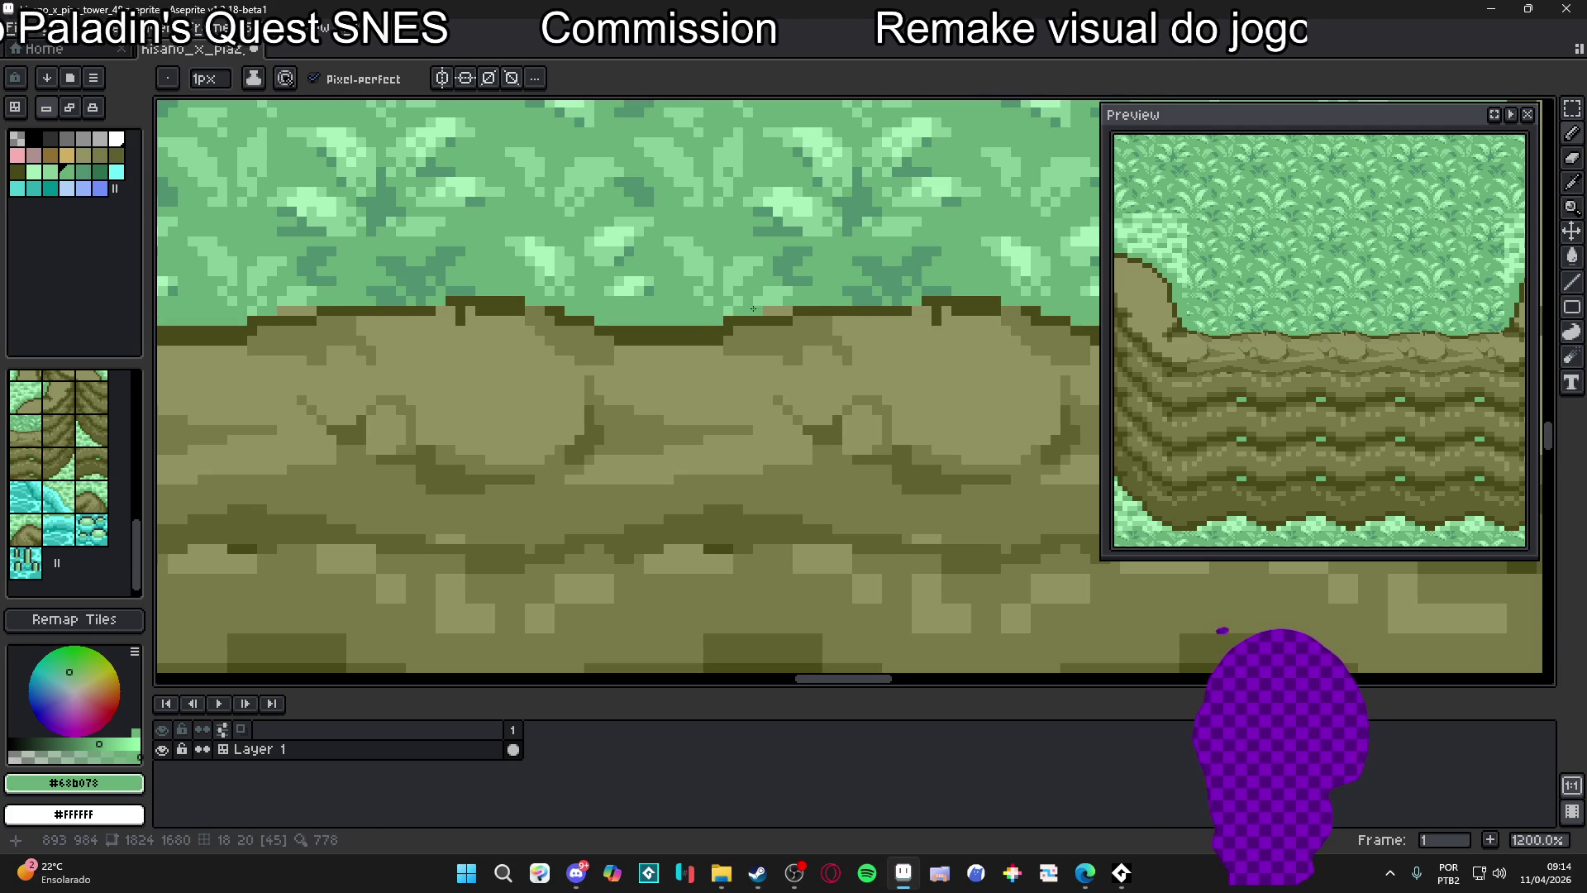
Extend the dark olive #484818 ridge outline to the right and lower one step by a pixel
left_click(937, 295, "alt")
scroll(1060, 279, "down", 3)
scroll(1041, 282, "up", 3)
left_click_drag(824, 341, 854, 336)
left_click(858, 358)
Cover the dark notch with #909060 and fill olive #787848 beneath the dark ridge
left_click(862, 341, "alt")
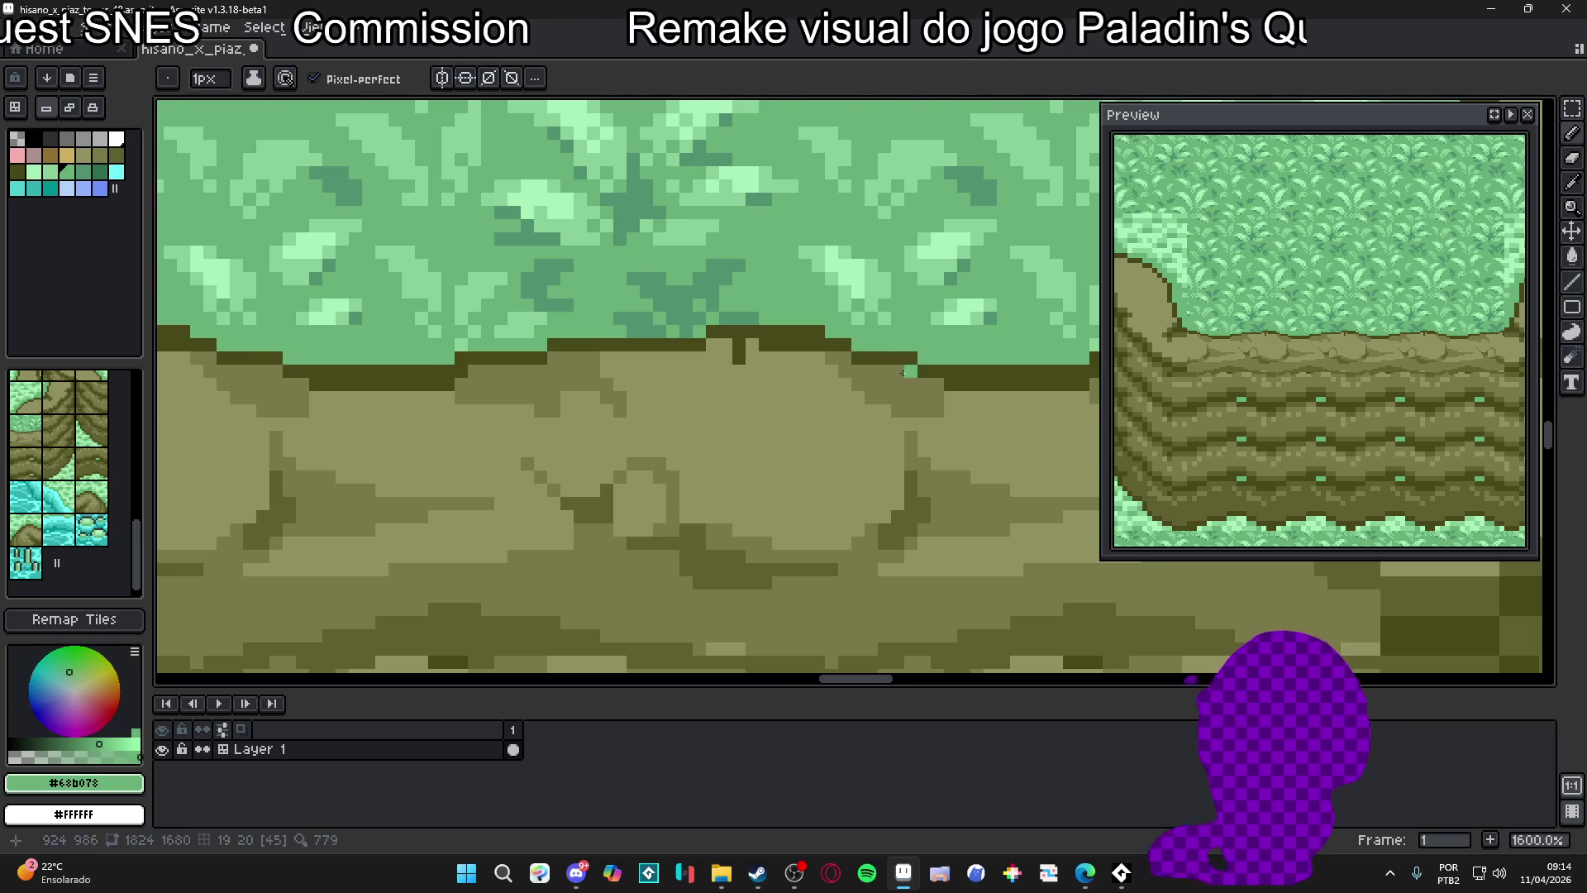
scroll(754, 352, "up", 1)
left_click(761, 364, "alt")
mouse_move(731, 343)
left_mouse_down()
mouse_move(731, 364)
mouse_move(711, 344)
mouse_move(752, 344)
left_mouse_up()
left_click(872, 363, "alt")
left_click(535, 352)
mouse_move(535, 352)
left_mouse_down()
mouse_move(533, 382)
mouse_move(618, 359)
left_mouse_up()
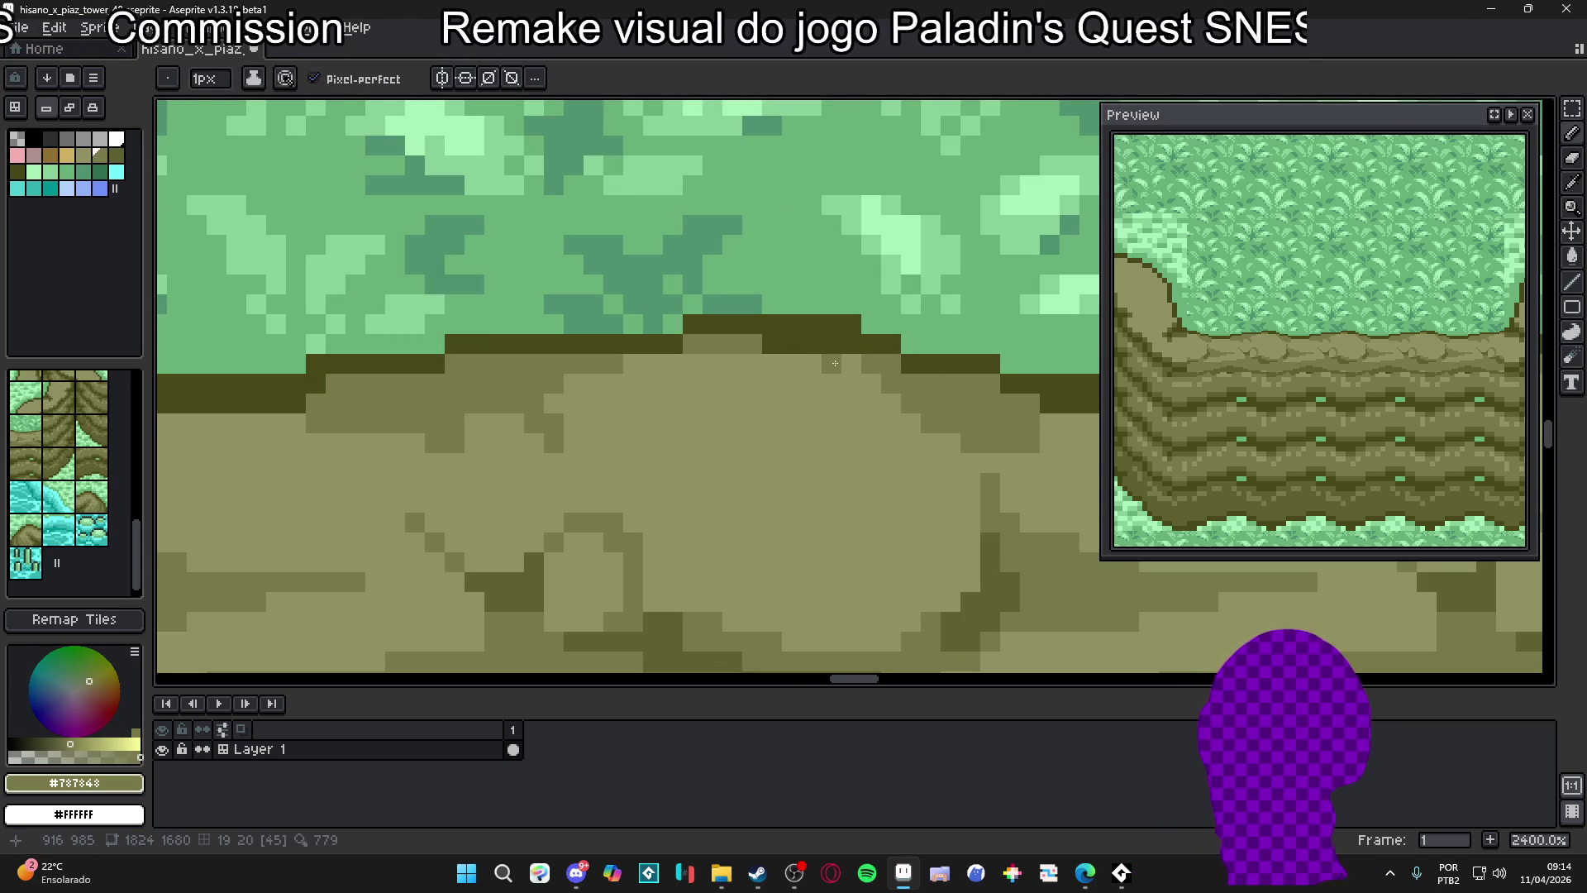
left_click_drag(810, 364, 851, 364)
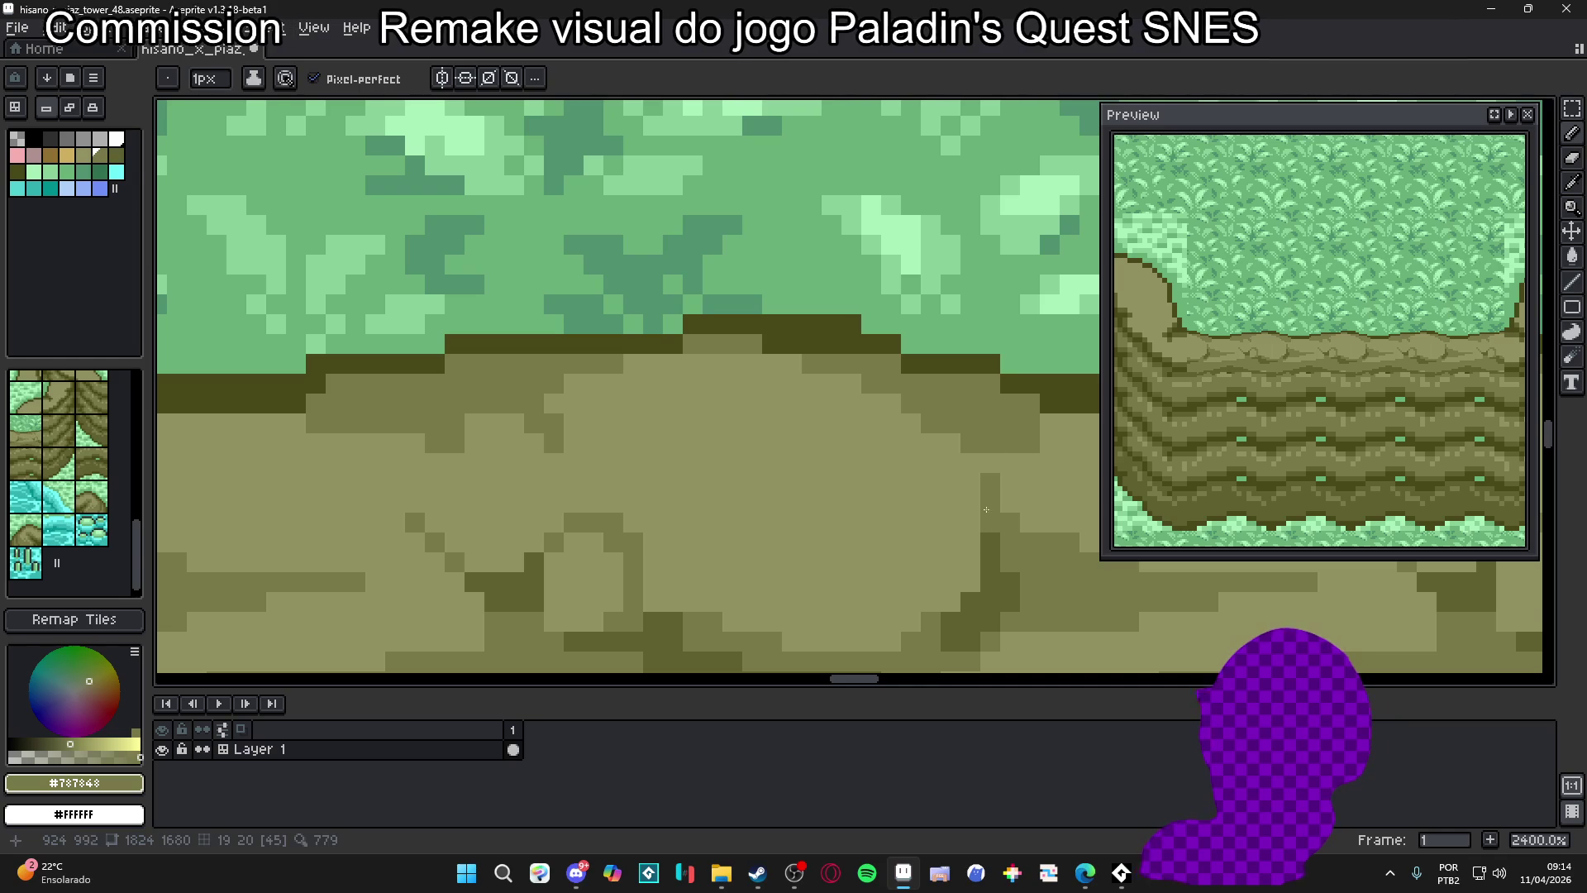
Sample the rock olives, then select the tan palette colour with a 1px pencil for pebbles
scroll(925, 570, "down", 2)
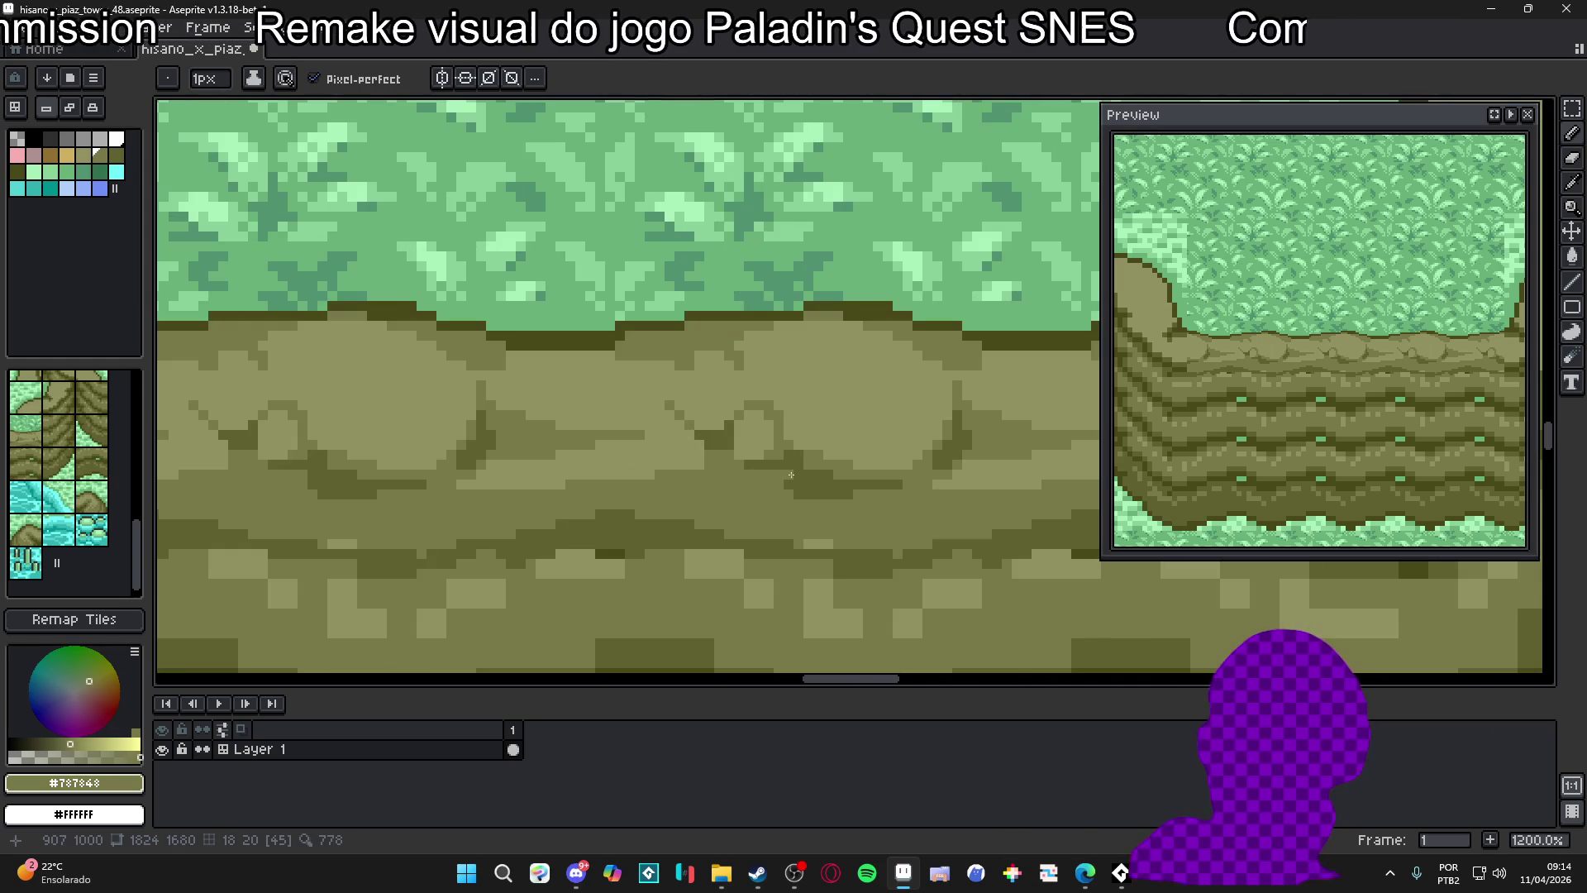
left_click(783, 450, "alt")
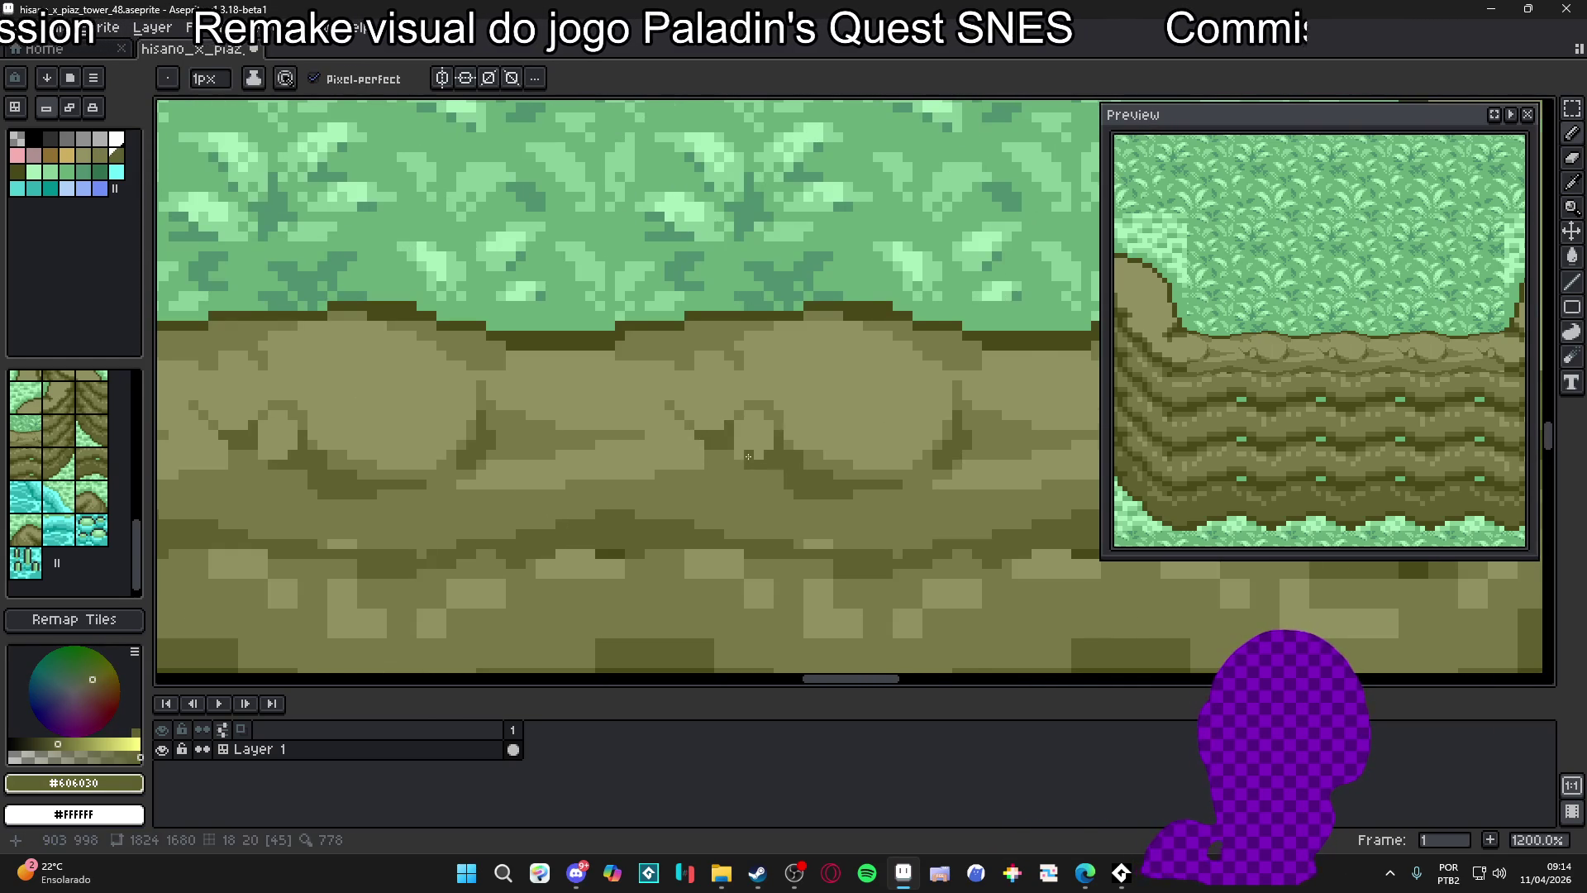
scroll(749, 455, "down", 1)
left_click(749, 455, "alt")
scroll(695, 519, "down", 1)
scroll(695, 519, "down", 1)
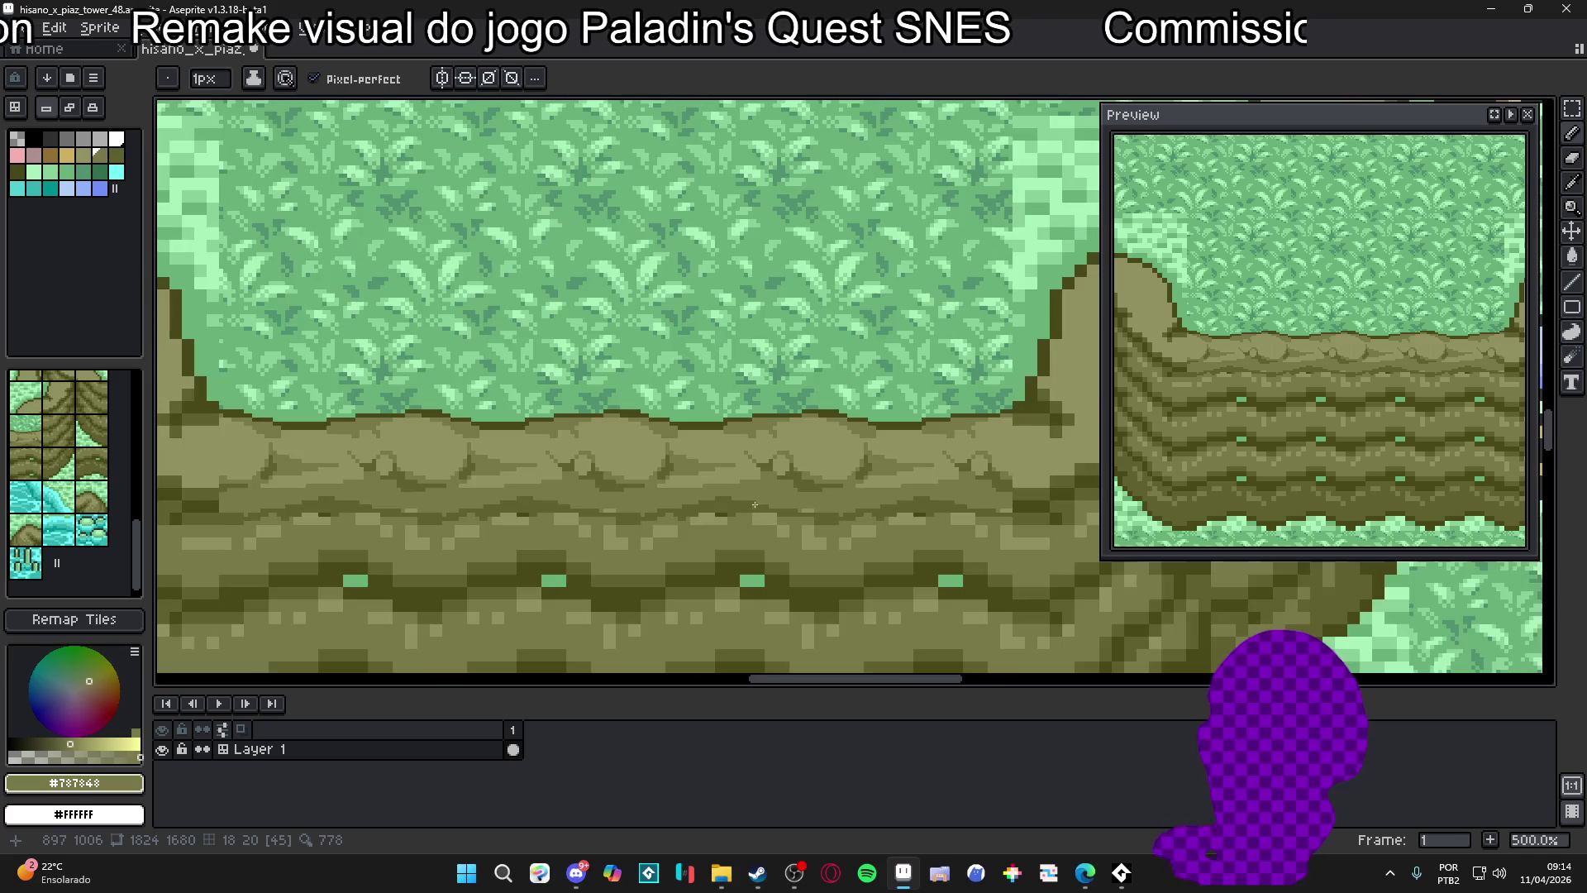
scroll(755, 489, "down", 1)
scroll(856, 471, "up", 3)
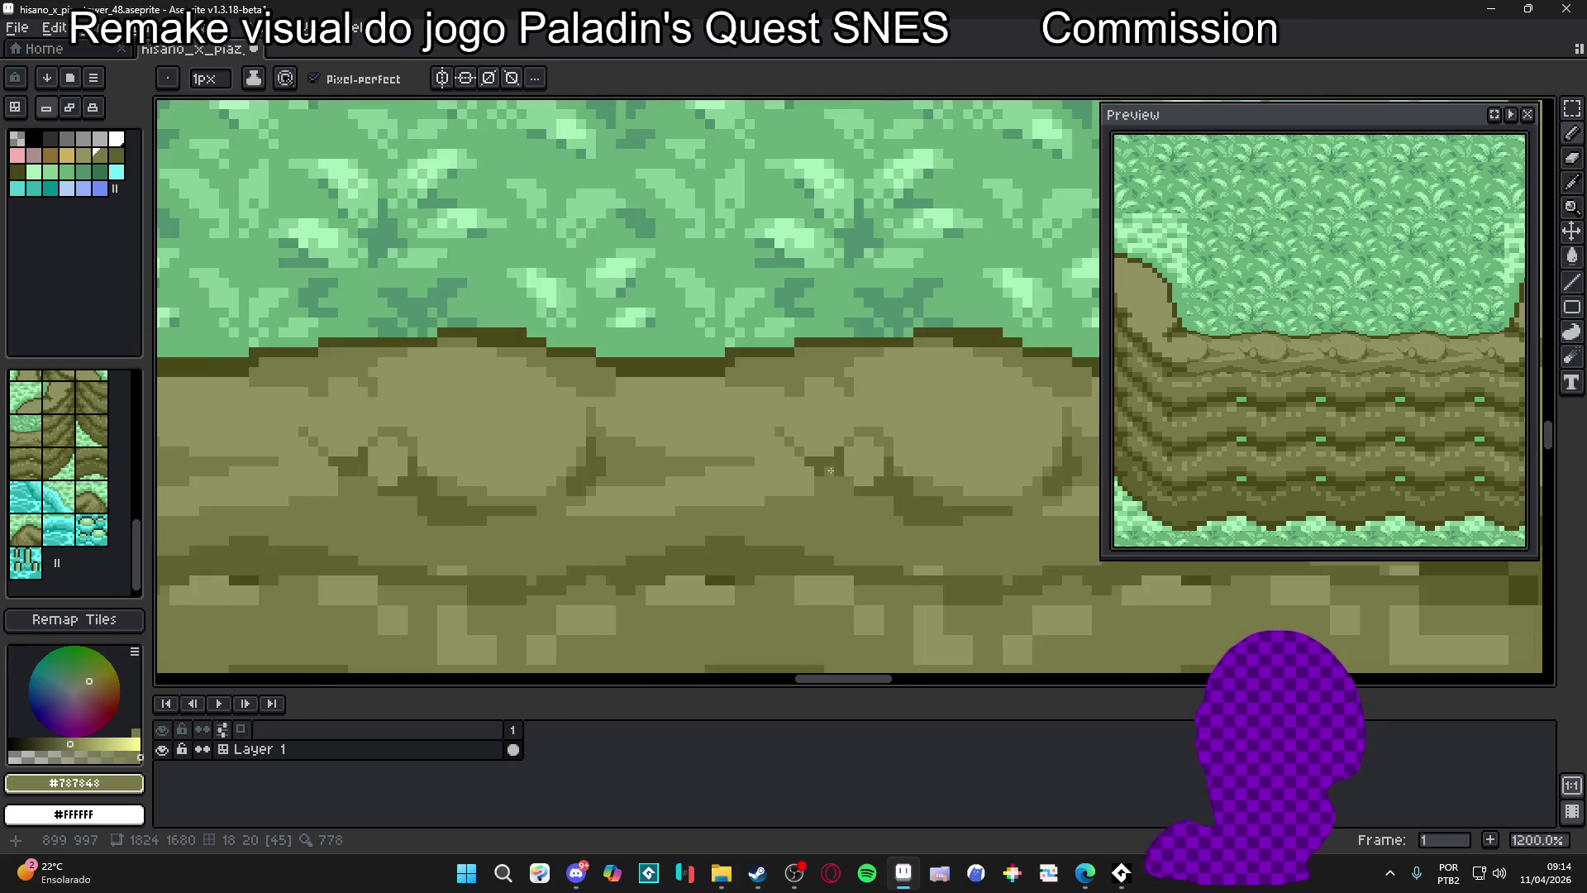
key("b")
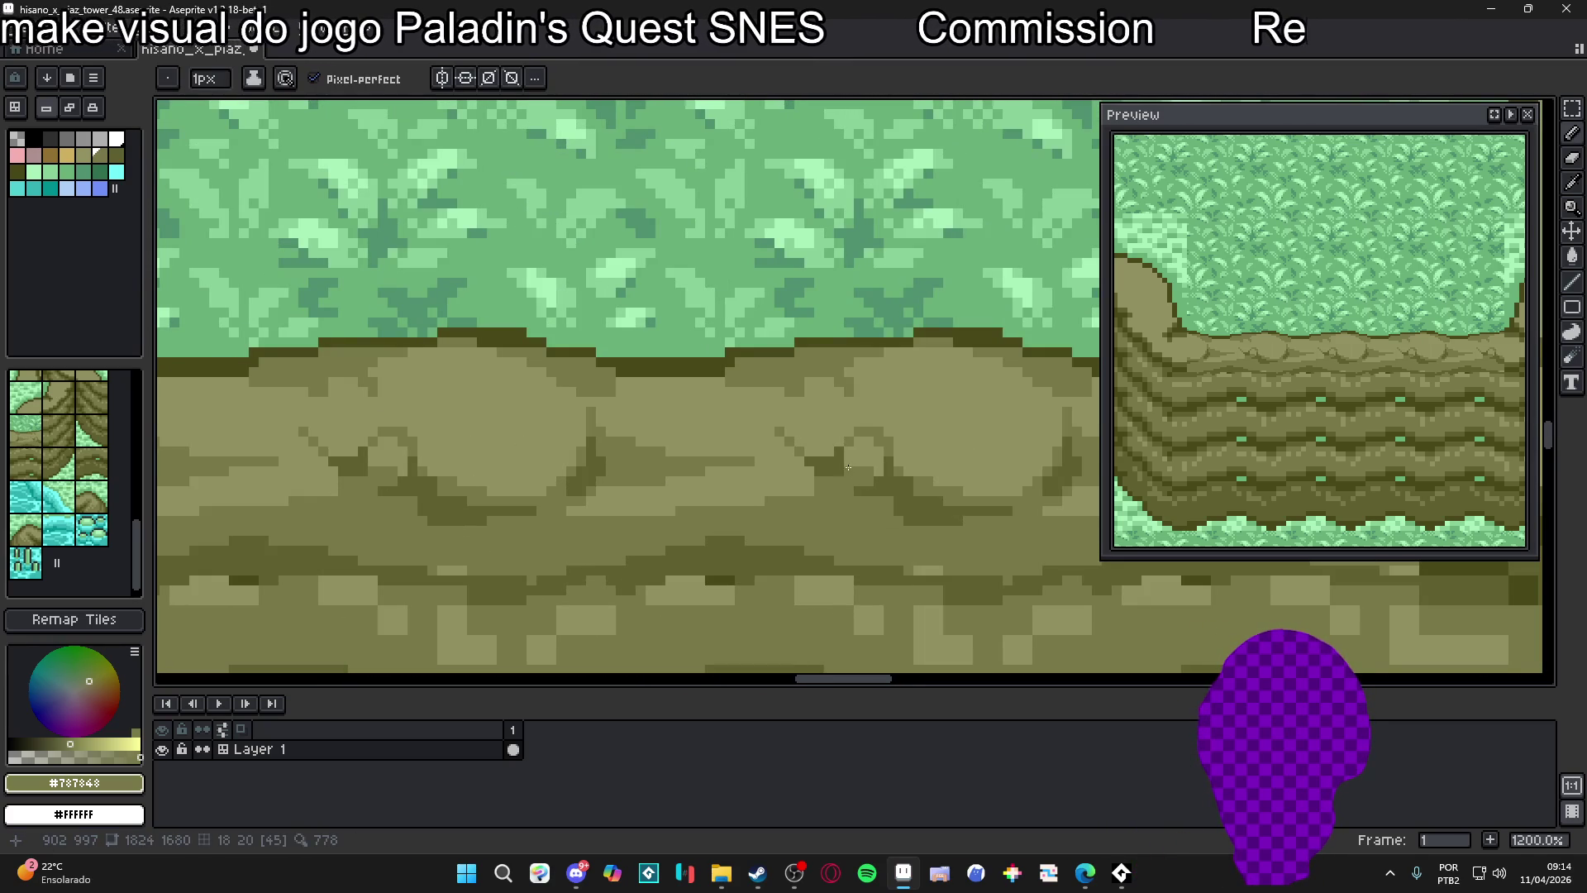
left_click(851, 467, "alt")
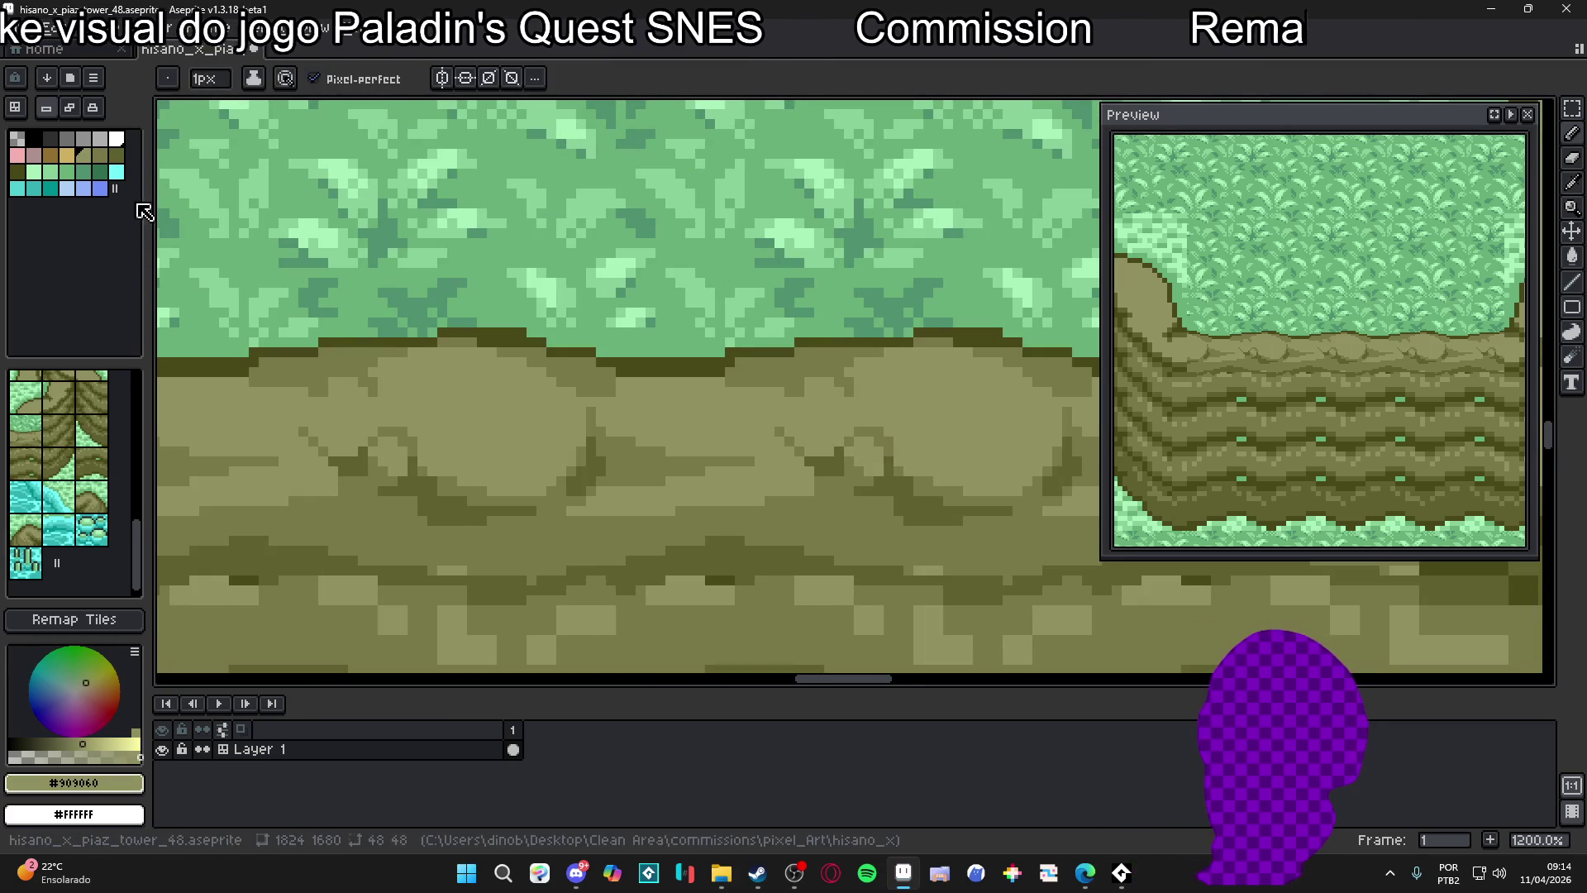
left_click(66, 155)
key("plus")
key("minus")
scroll(876, 452, "down", 5)
scroll(893, 452, "up", 3)
Paint a small tan pebble highlight on a rock and extend it to the right
left_click_drag(875, 443, 899, 451)
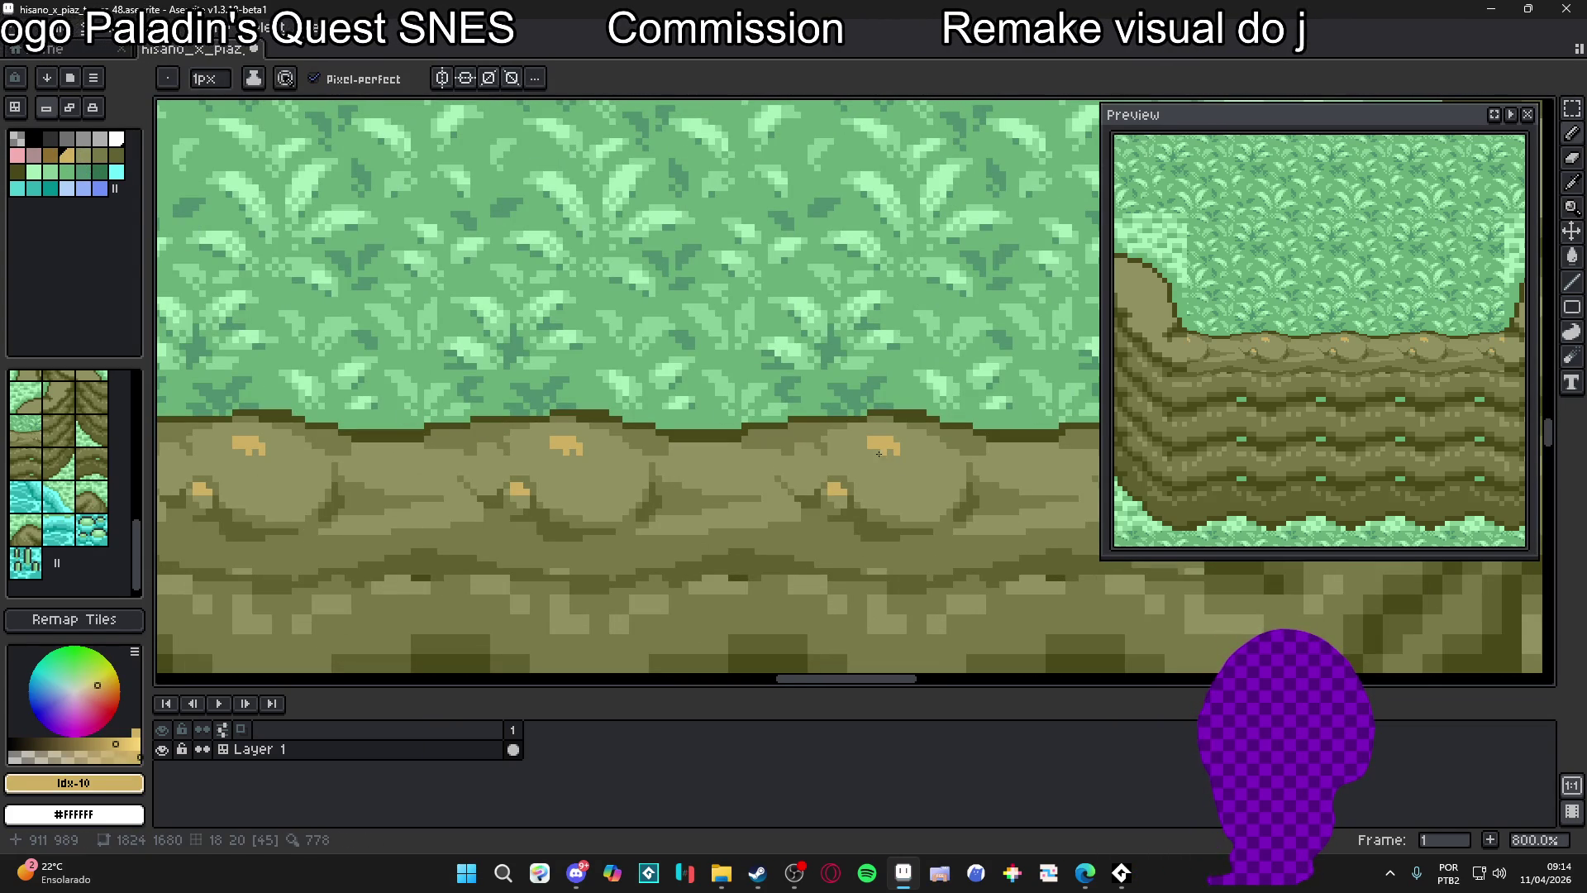
left_click_drag(899, 444, 912, 445)
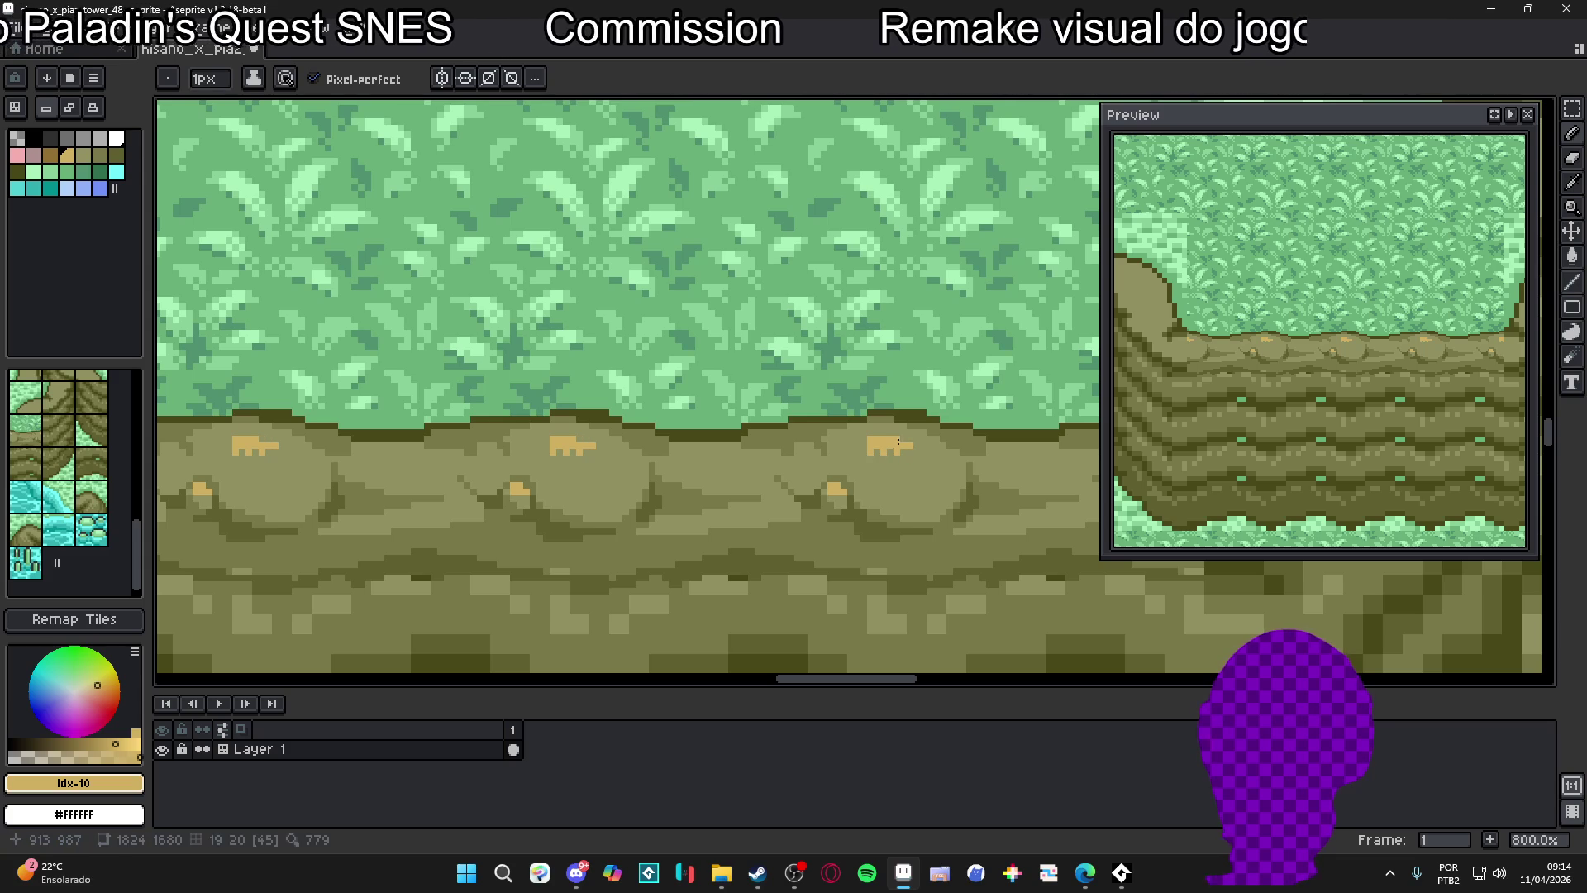
scroll(863, 449, "down", 6)
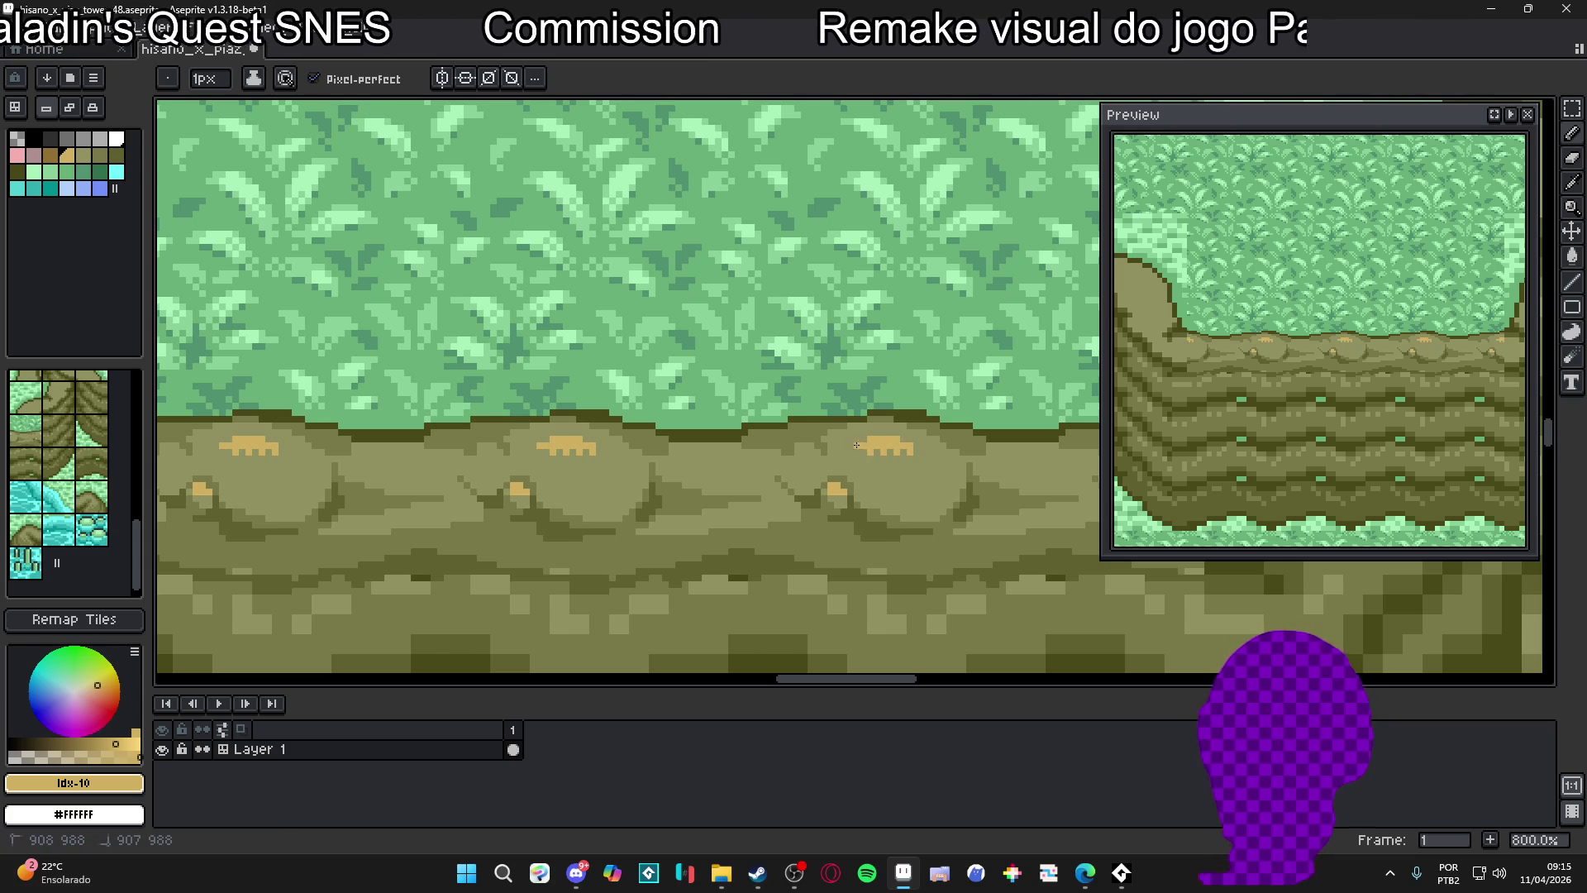
scroll(891, 477, "up", 2)
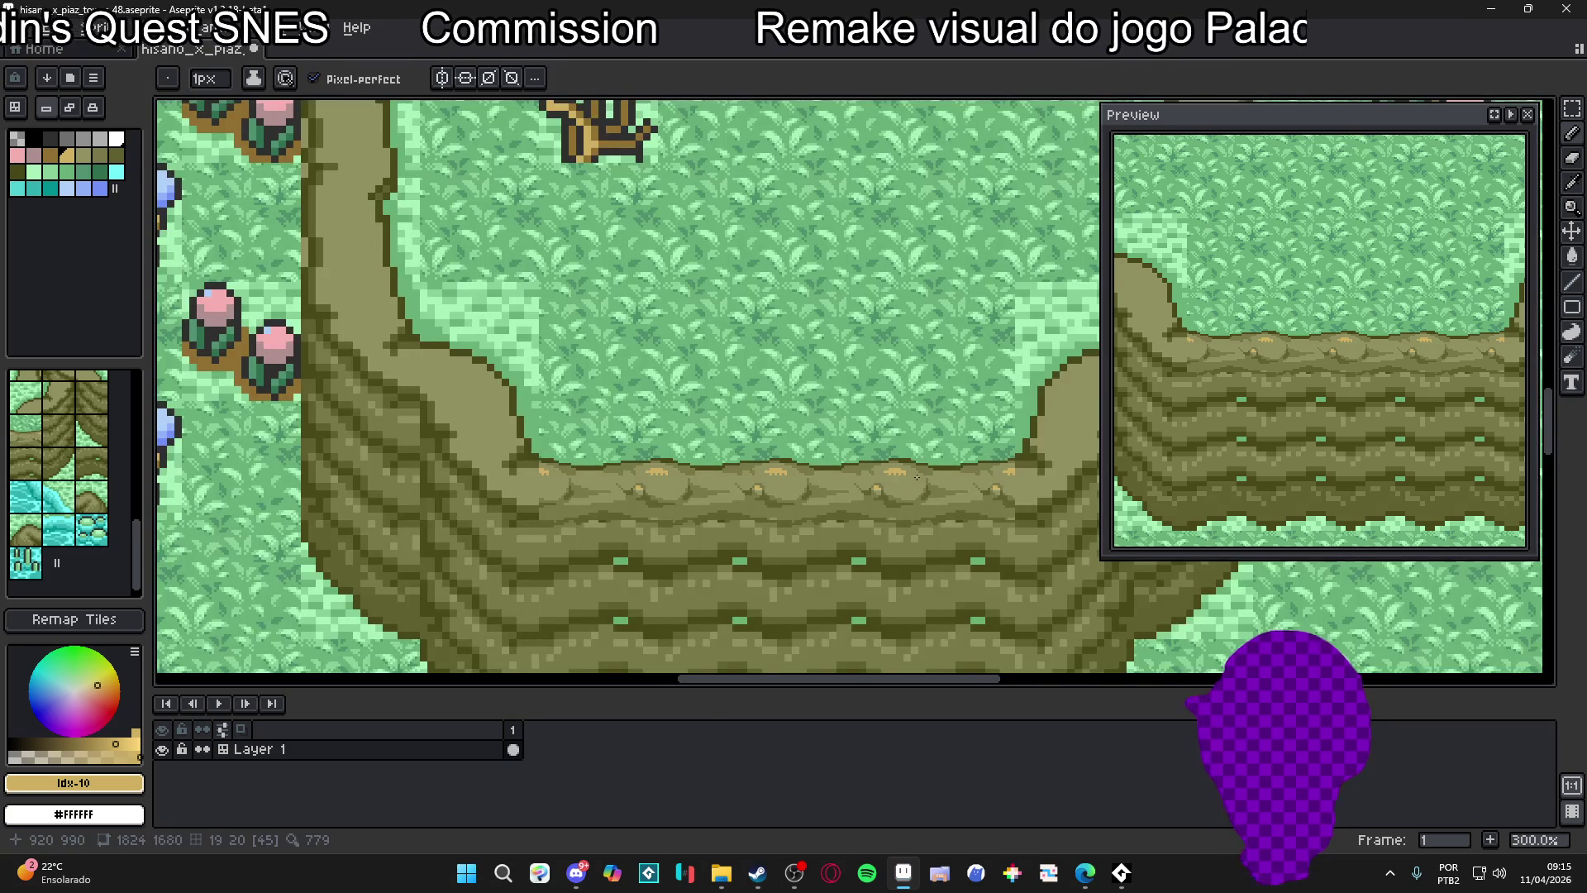
scroll(916, 477, "down", 1)
scroll(847, 498, "down", 4)
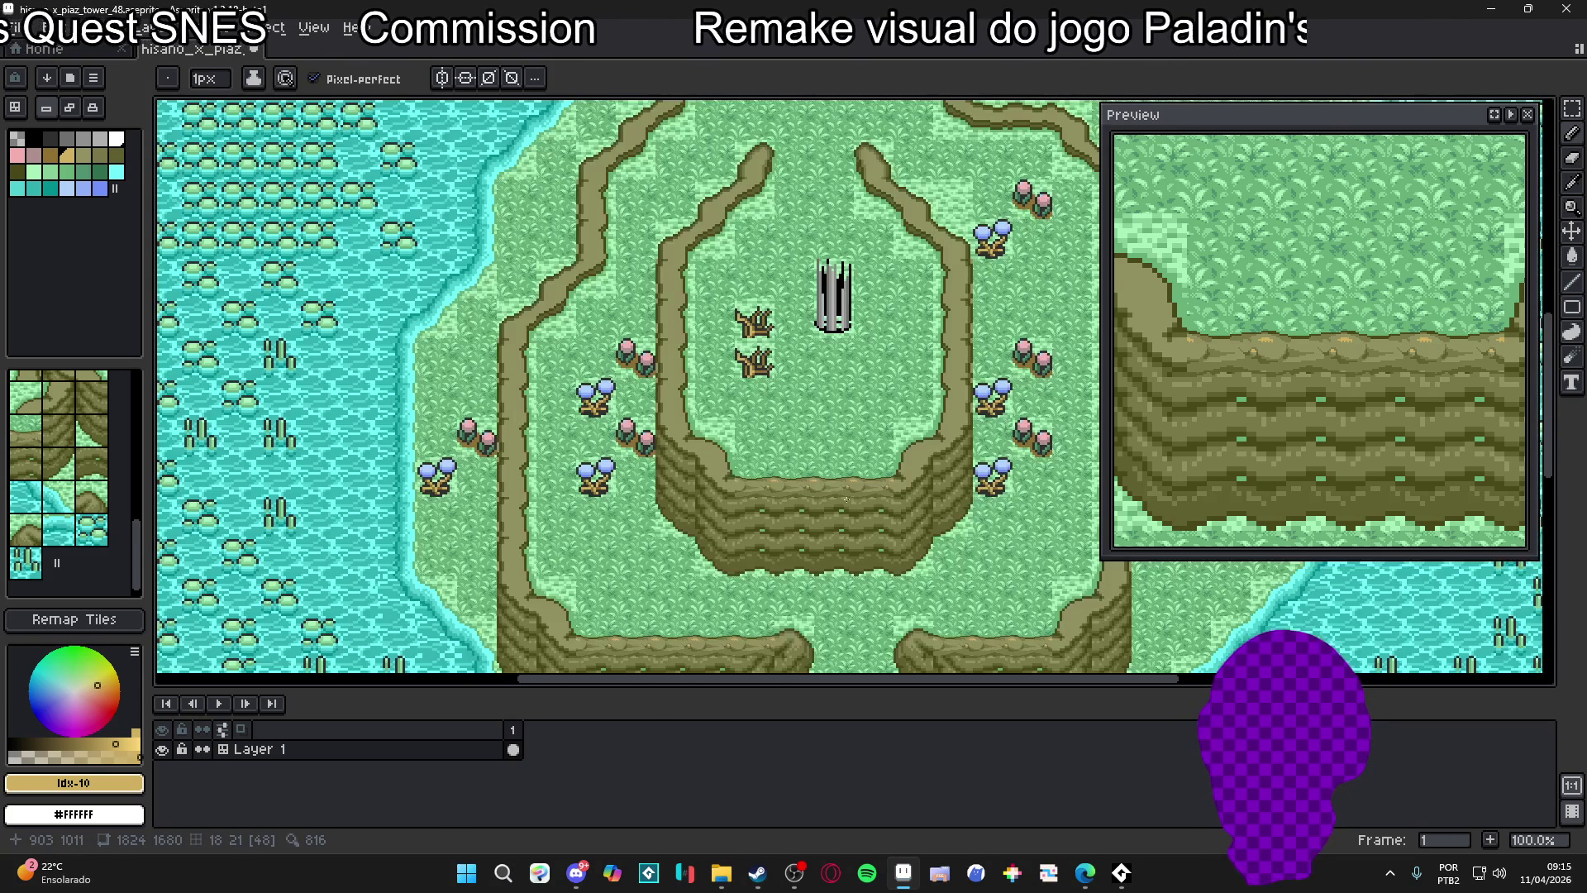
scroll(784, 494, "up", 6)
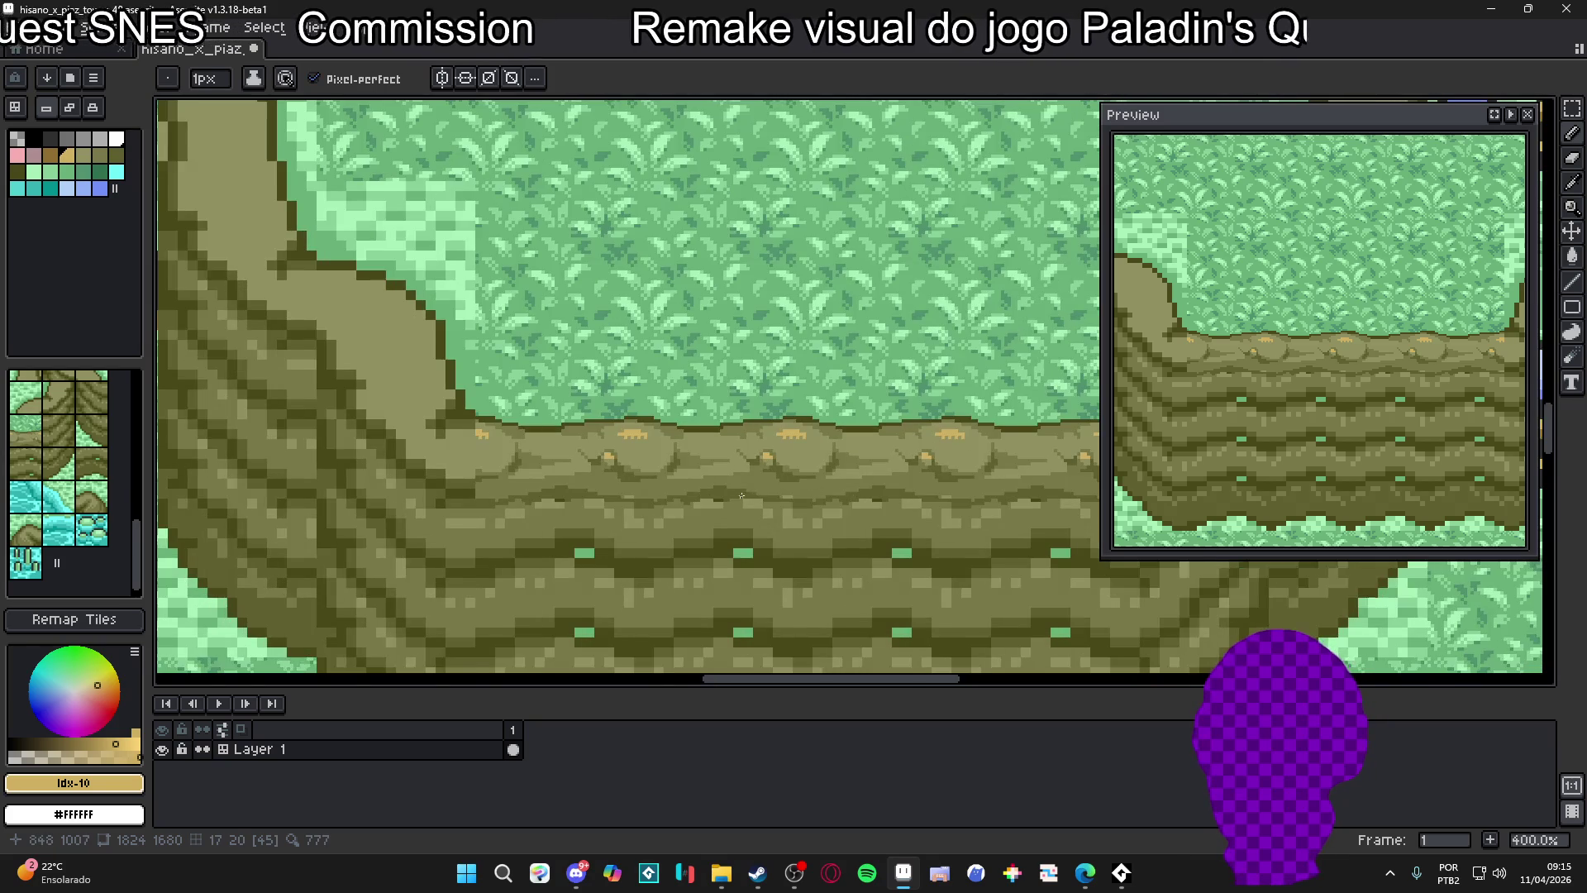
scroll(742, 496, "down", 2)
scroll(733, 502, "up", 1)
scroll(735, 509, "down", 1)
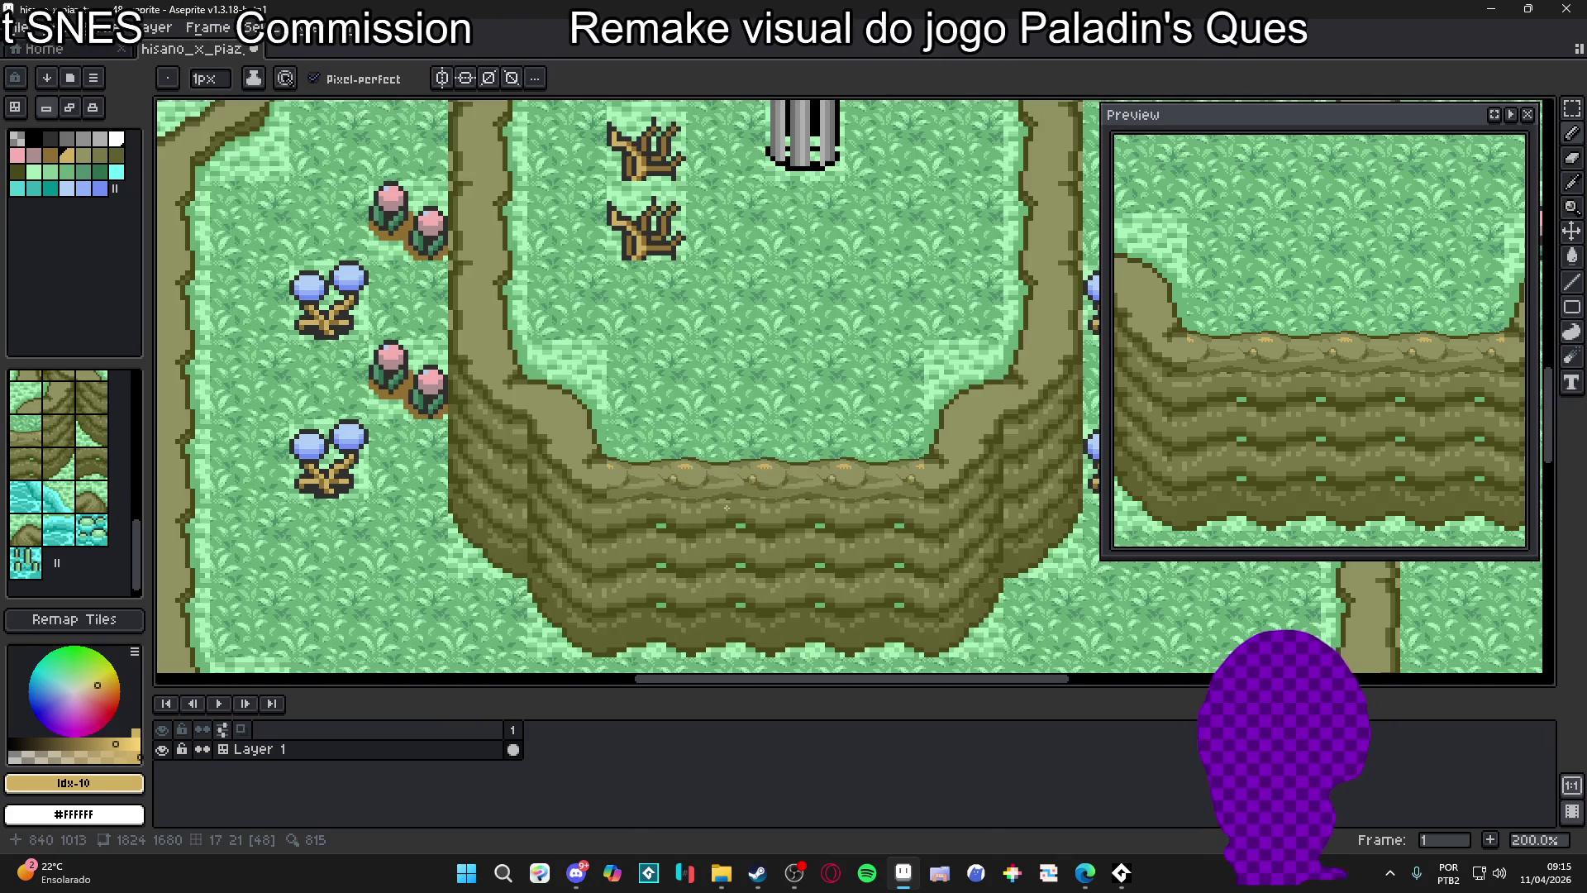
scroll(864, 478, "up", 5)
Take the next darker palette green after #509070 and paint a dark teal pixel on the grass edge
left_click(766, 454, "alt")
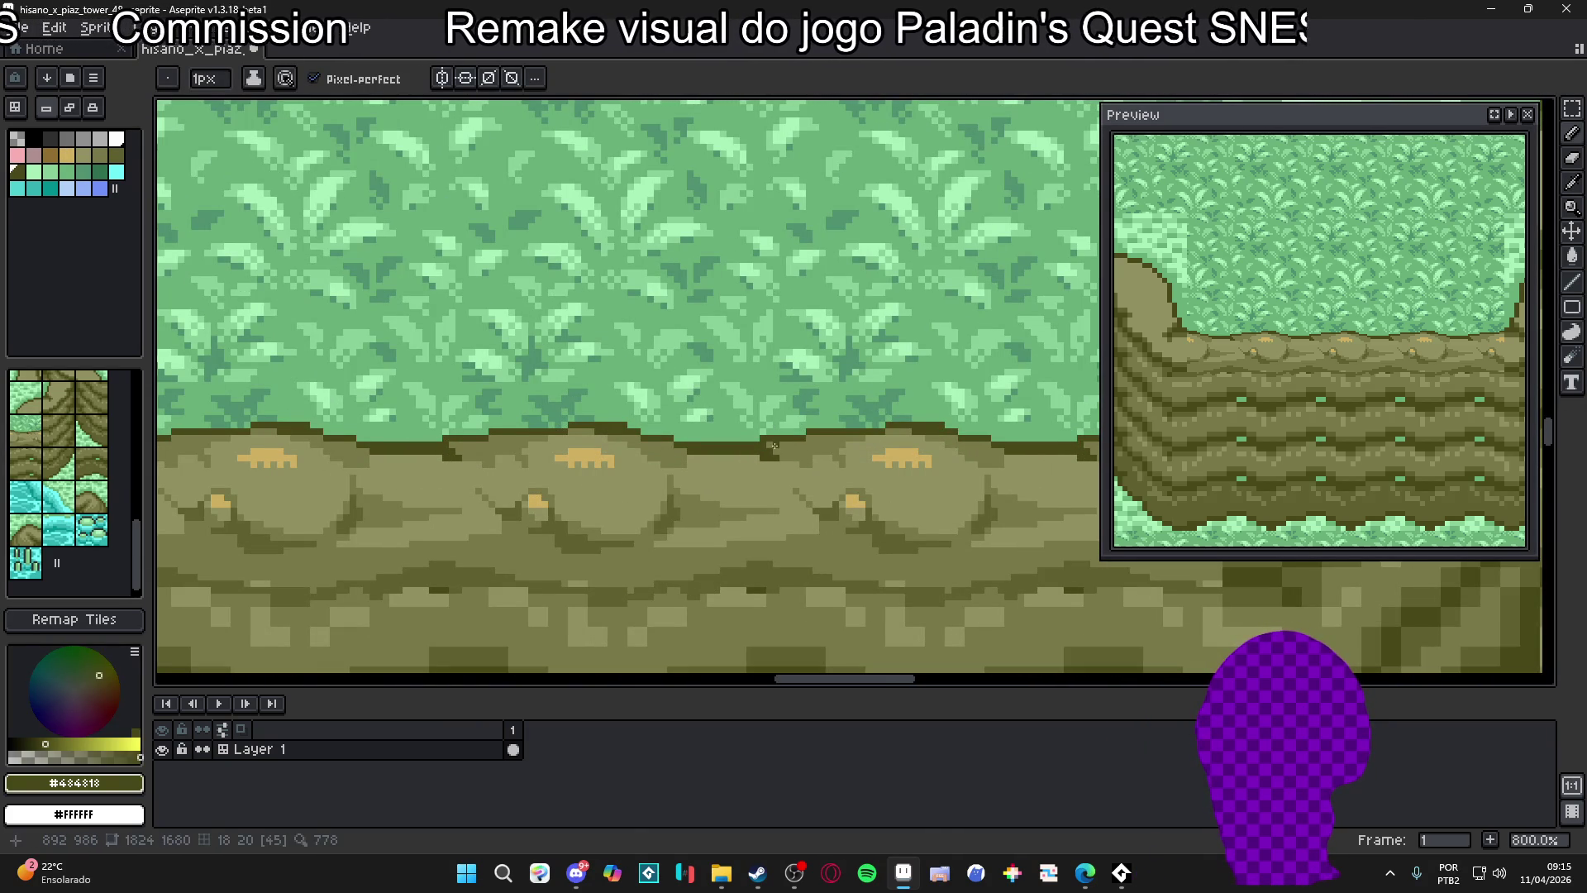
left_click(762, 445, "alt")
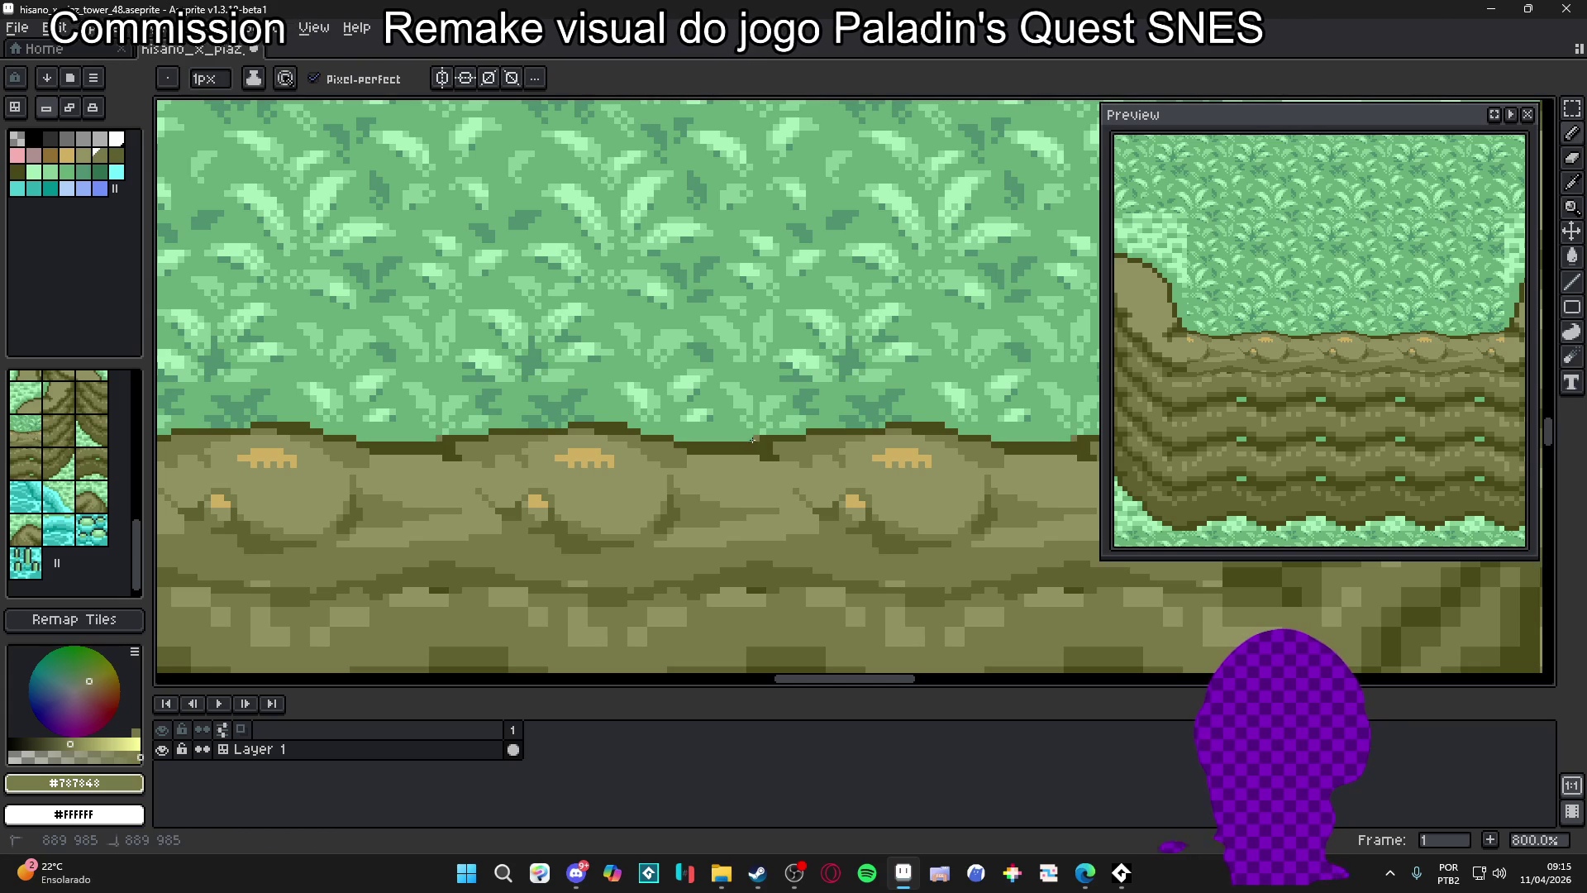
scroll(756, 439, "up", 3)
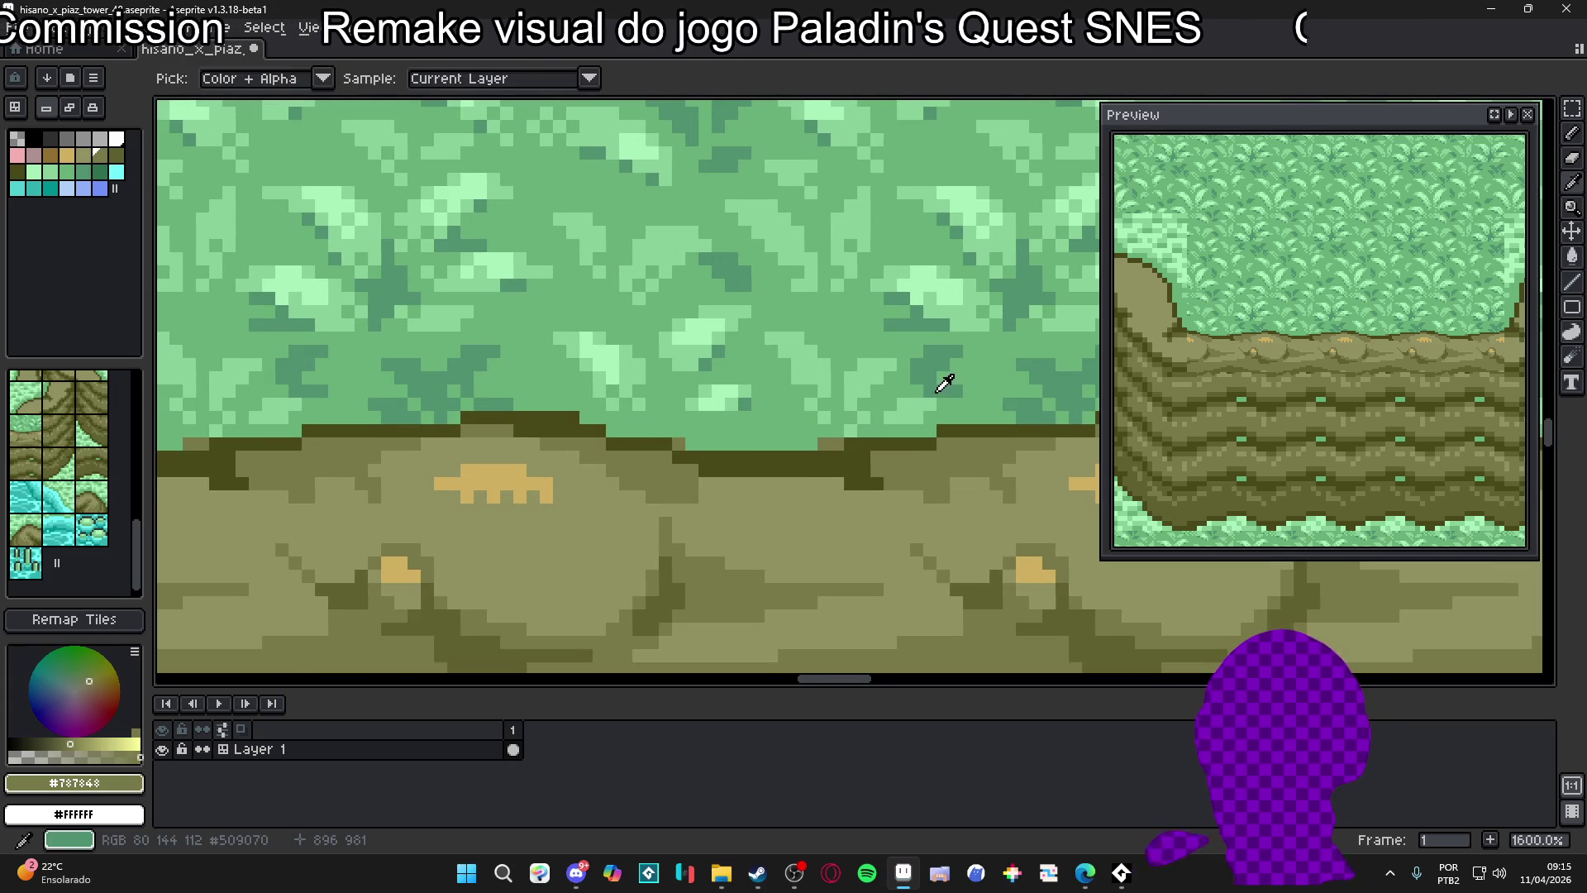
left_click(939, 381, "alt")
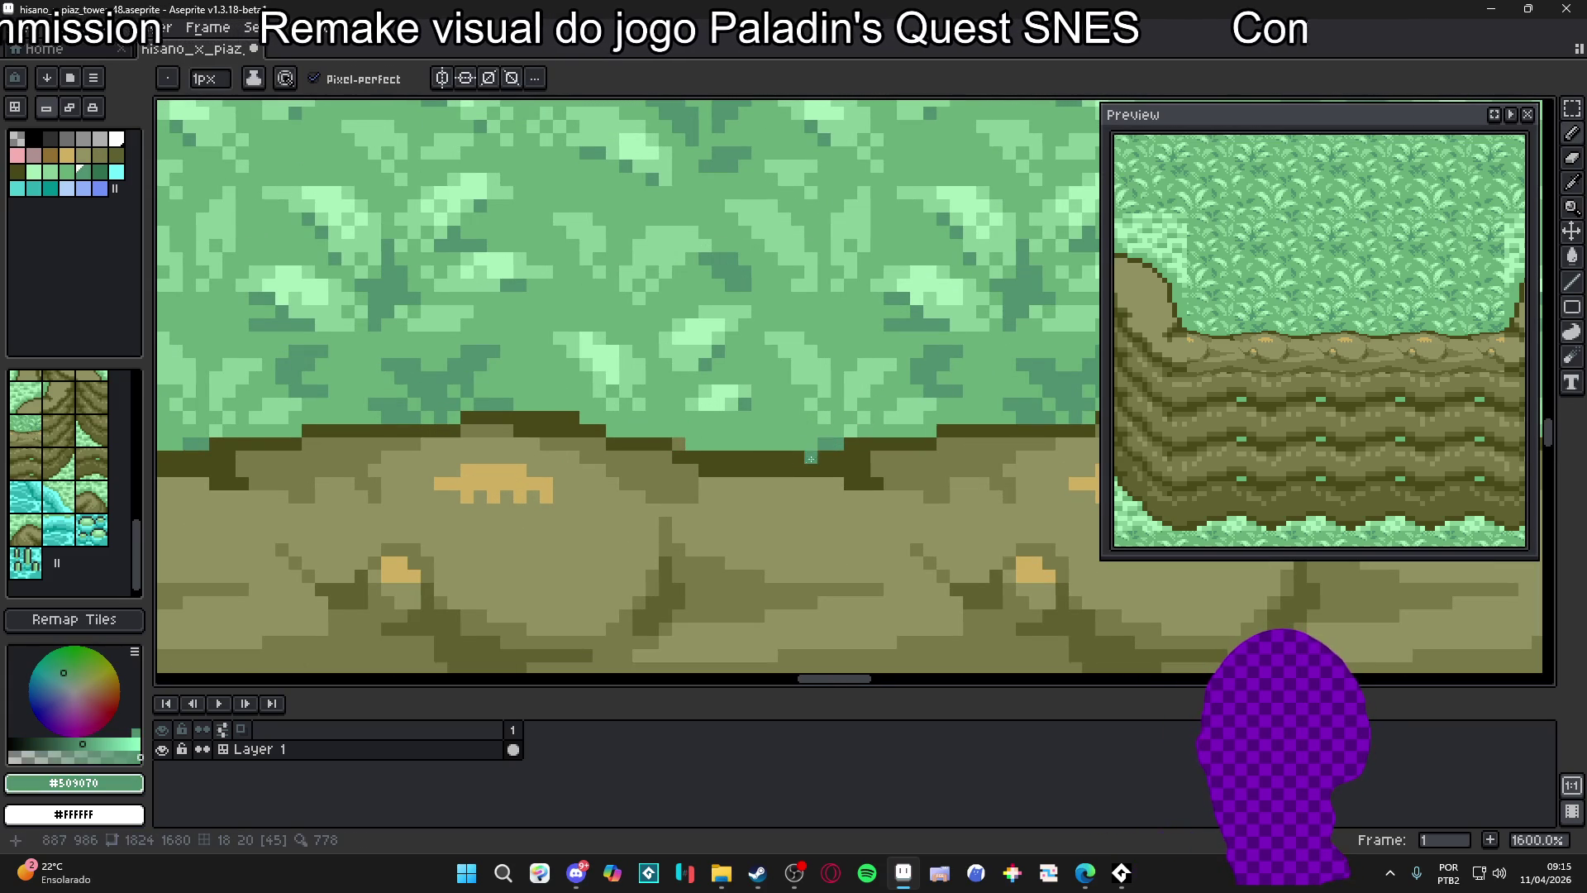
key("bracketright")
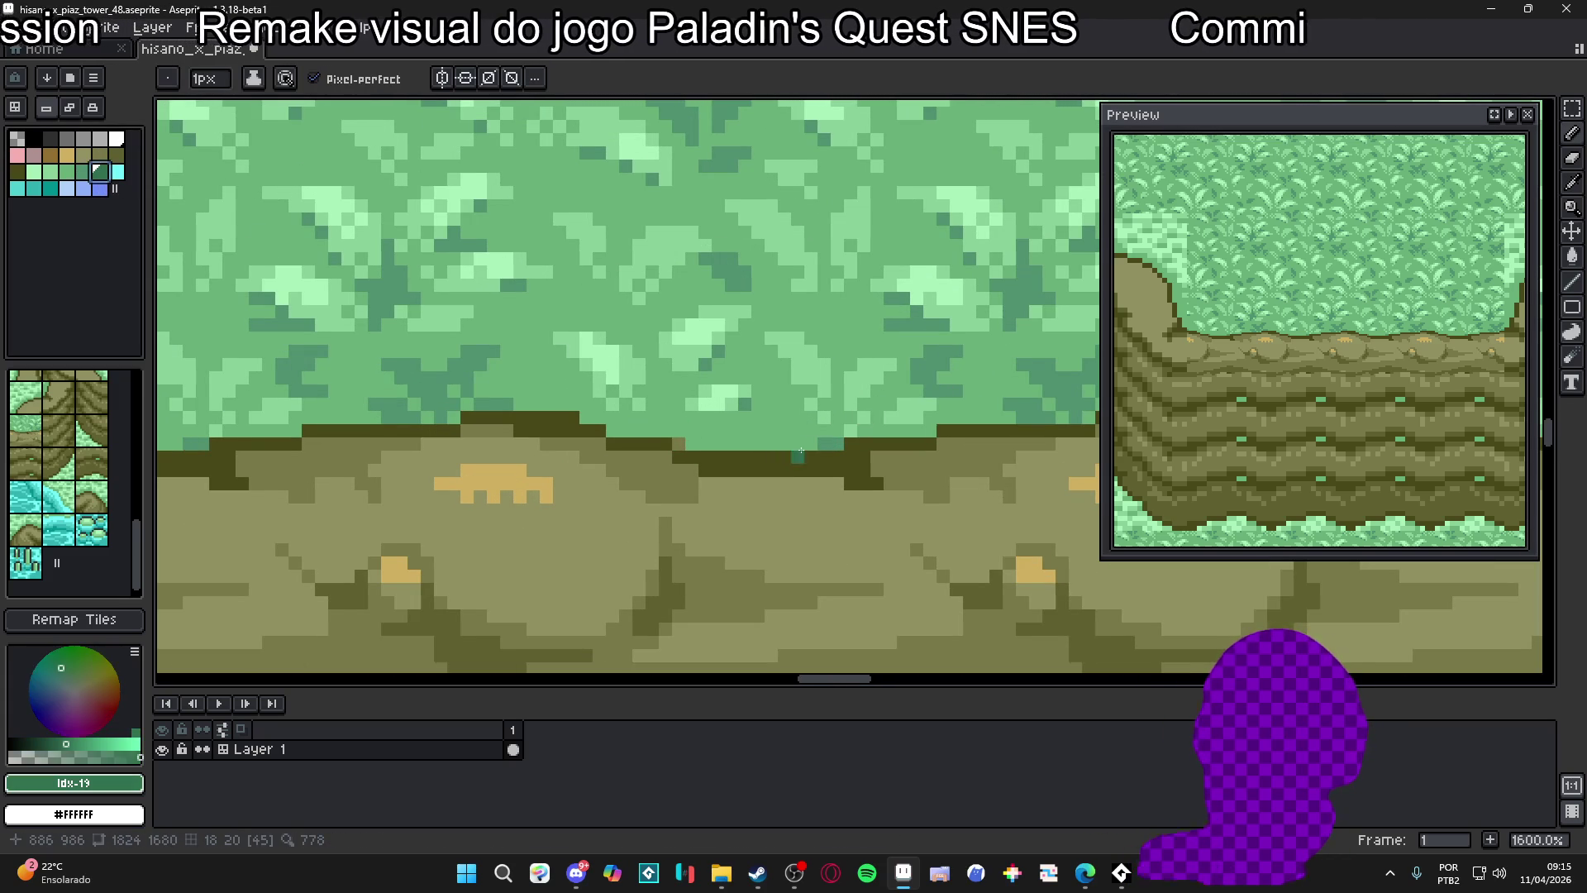
left_click_drag(711, 441, 687, 443)
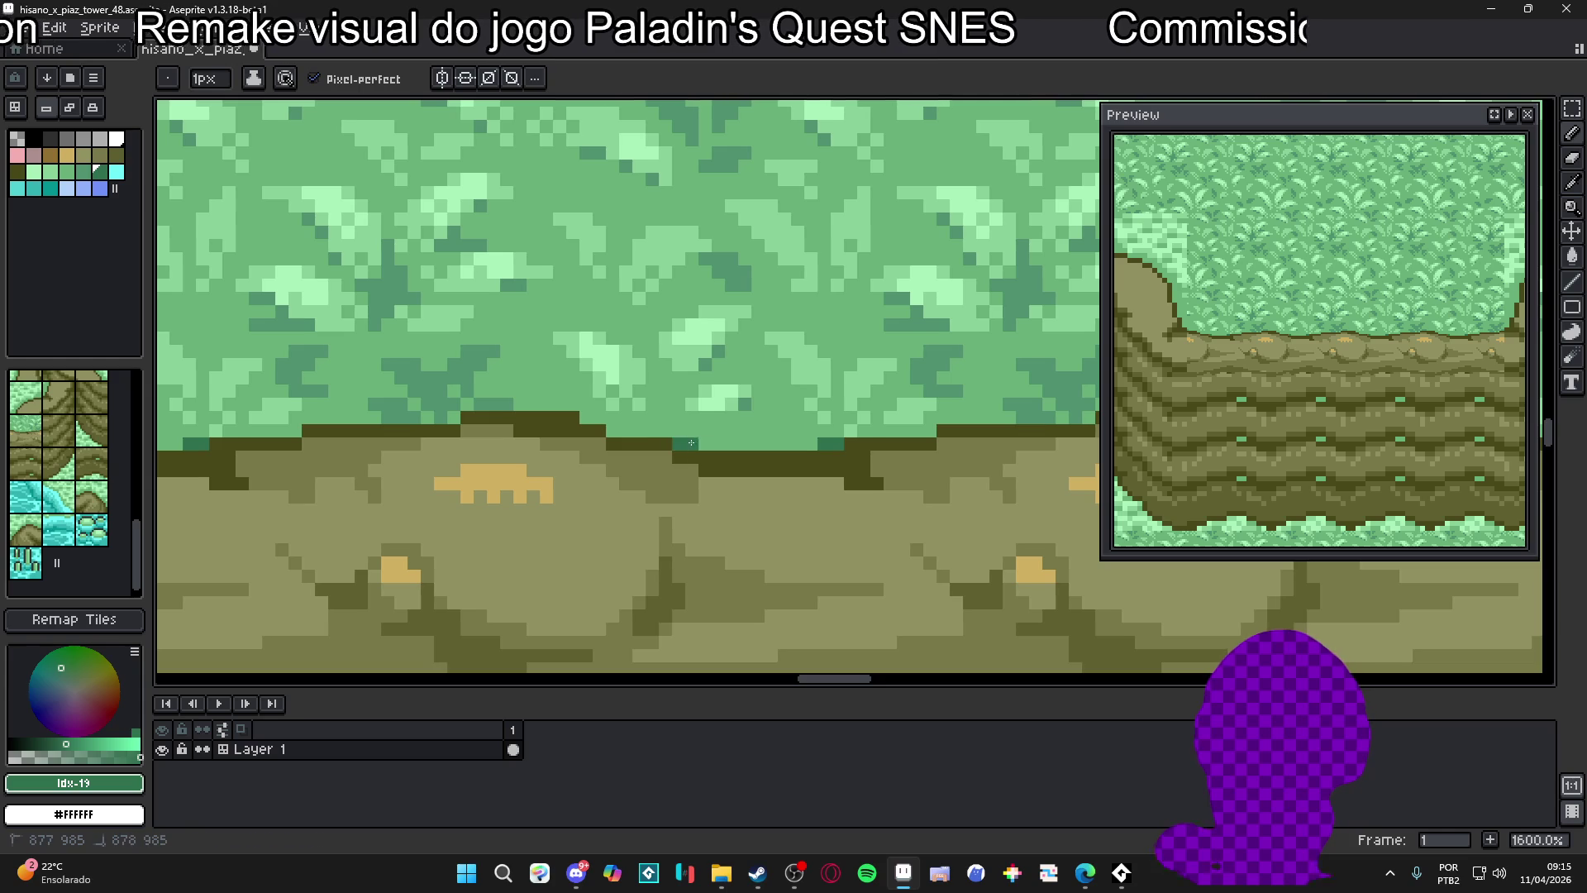
scroll(589, 419, "down", 6)
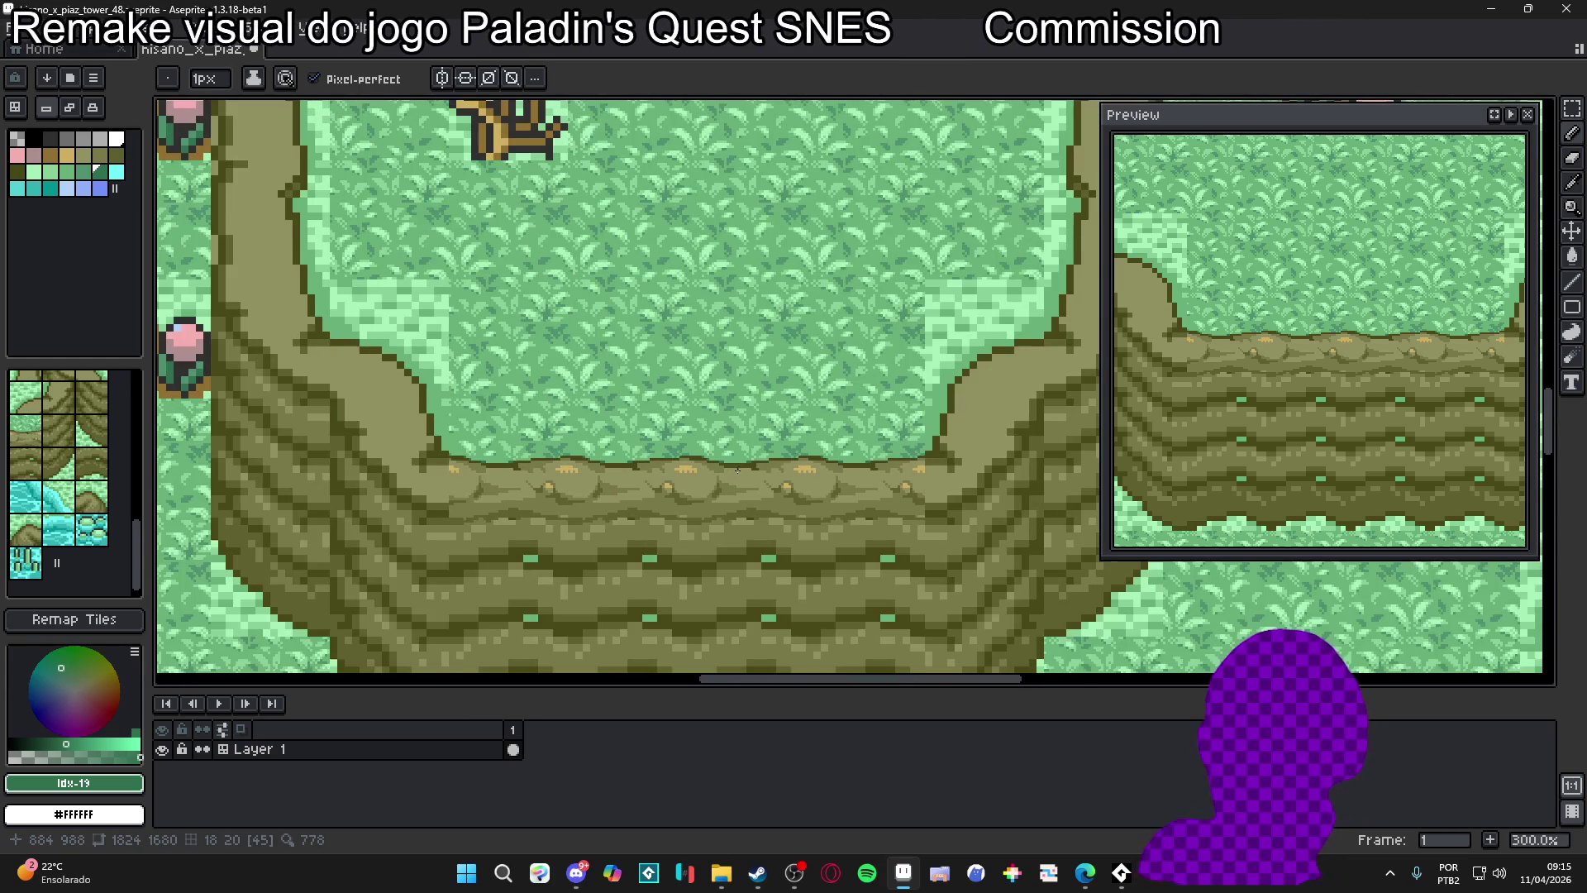
Zoom out to review the tilemap, then zoom back into the cliff edge
scroll(737, 470, "down", 1)
scroll(735, 473, "up", 1)
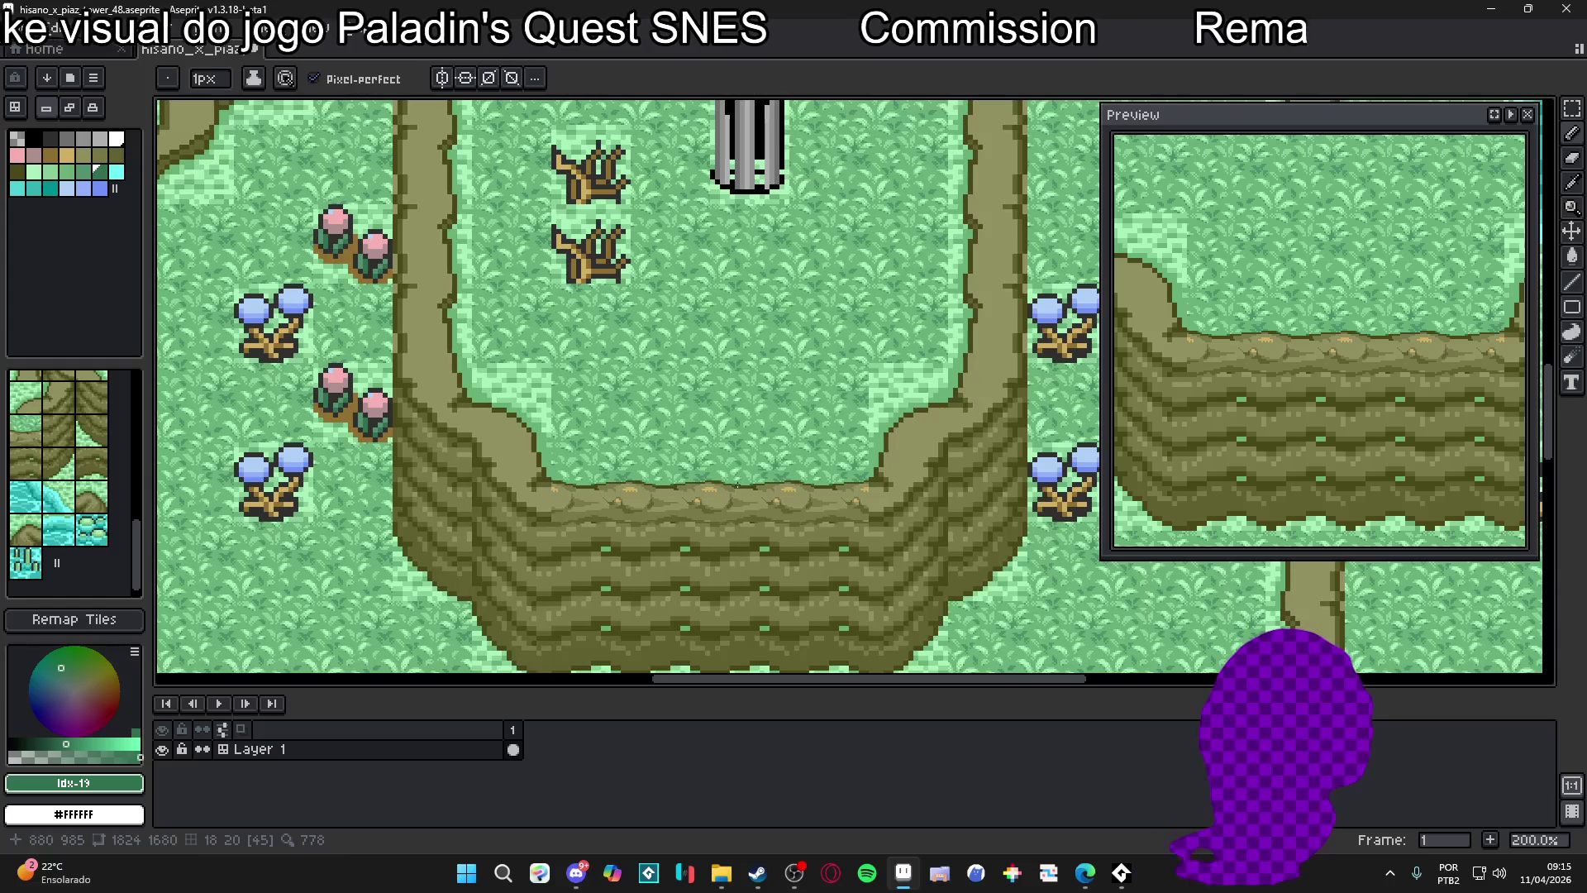
scroll(745, 479, "up", 1)
scroll(742, 494, "down", 1)
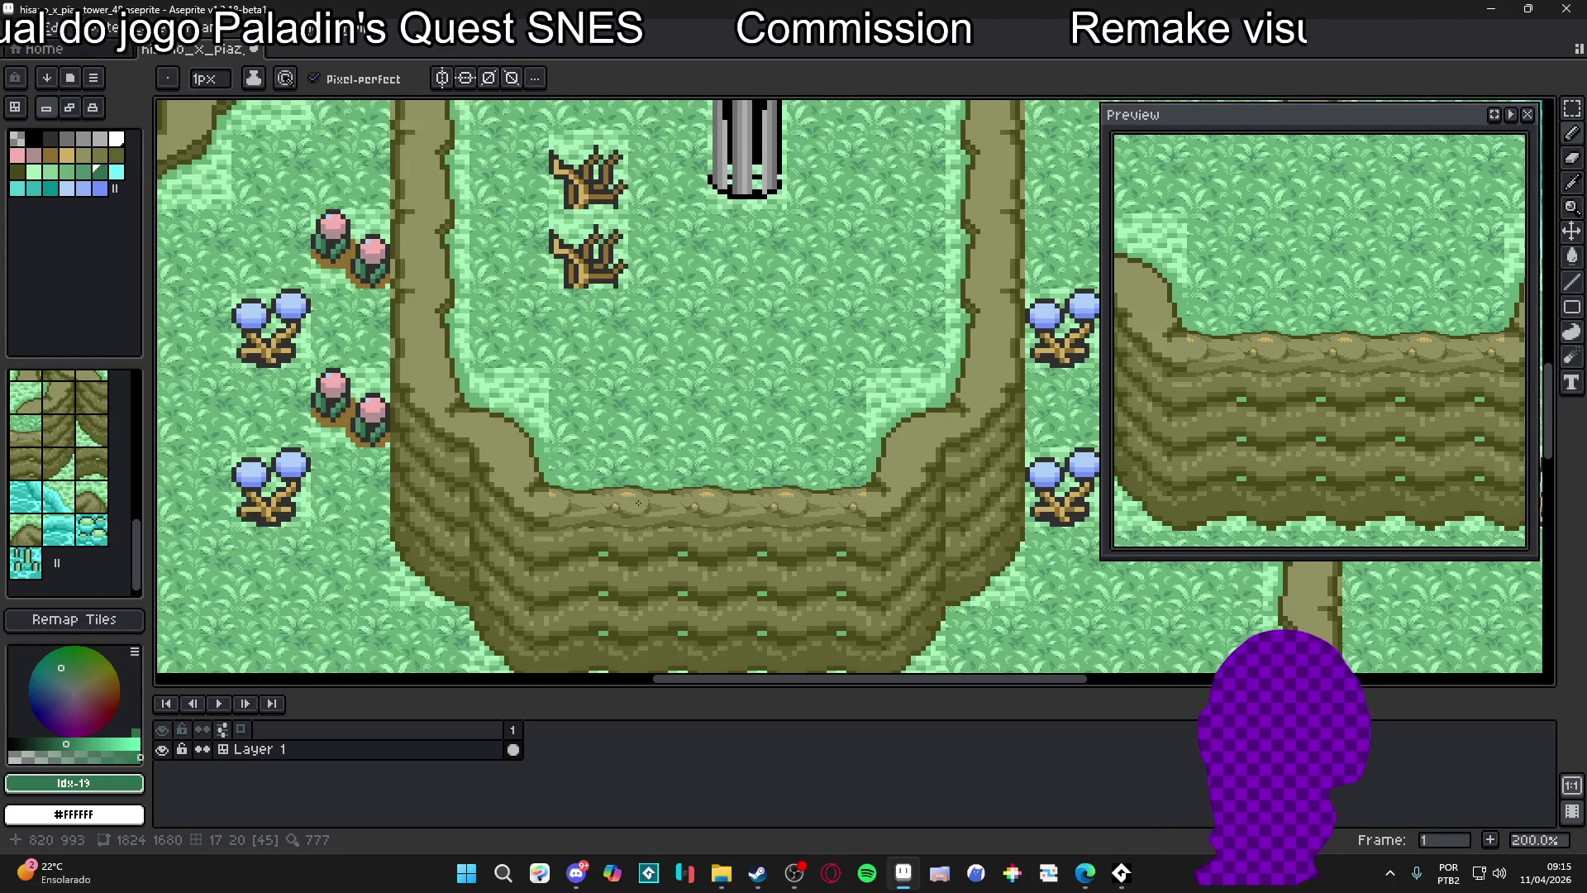
scroll(686, 508, "down", 1)
scroll(689, 509, "up", 1)
scroll(691, 510, "down", 1)
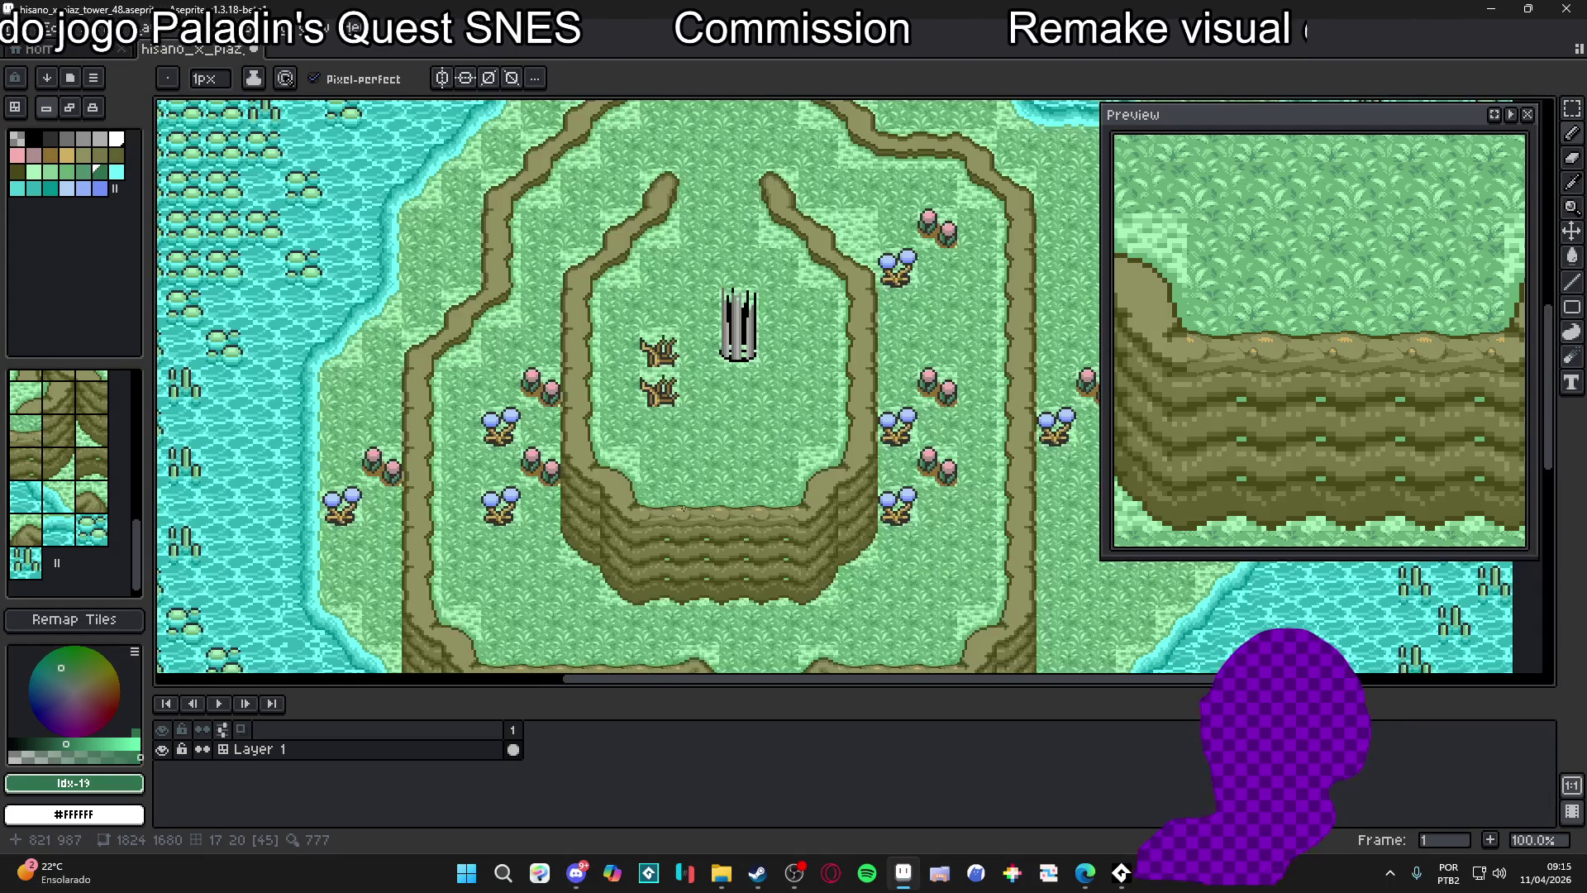
scroll(690, 510, "up", 5)
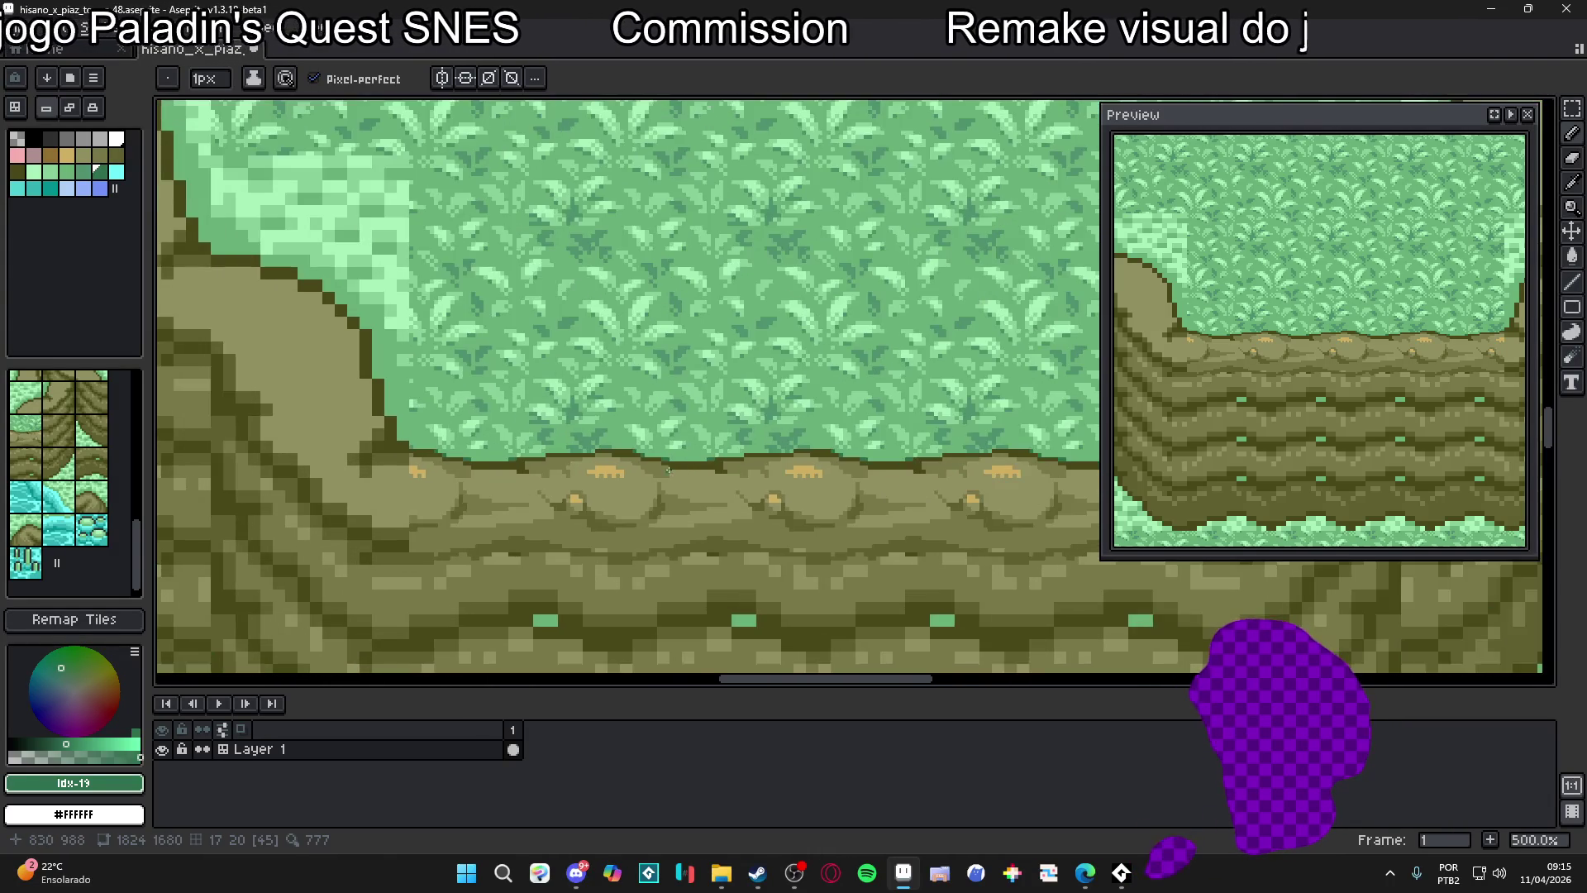
scroll(669, 469, "up", 4)
Sample grass green #68b078 and paint a 2px pointed grass tuft over the dark edge
key("i")
left_click(674, 449)
left_click(673, 478)
key("b")
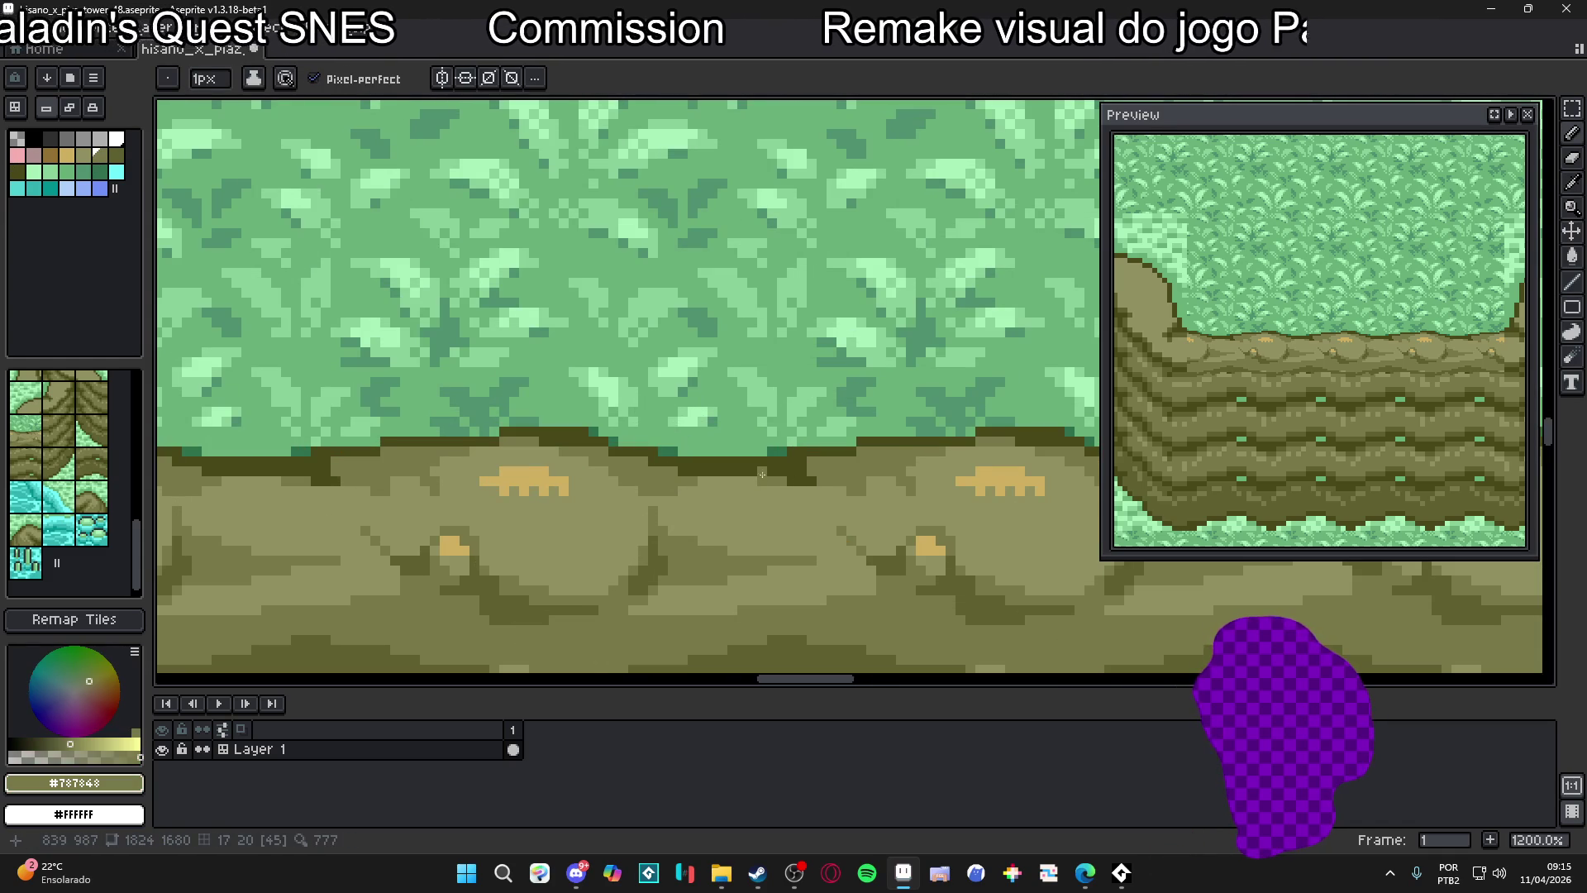
left_click(632, 496, "alt")
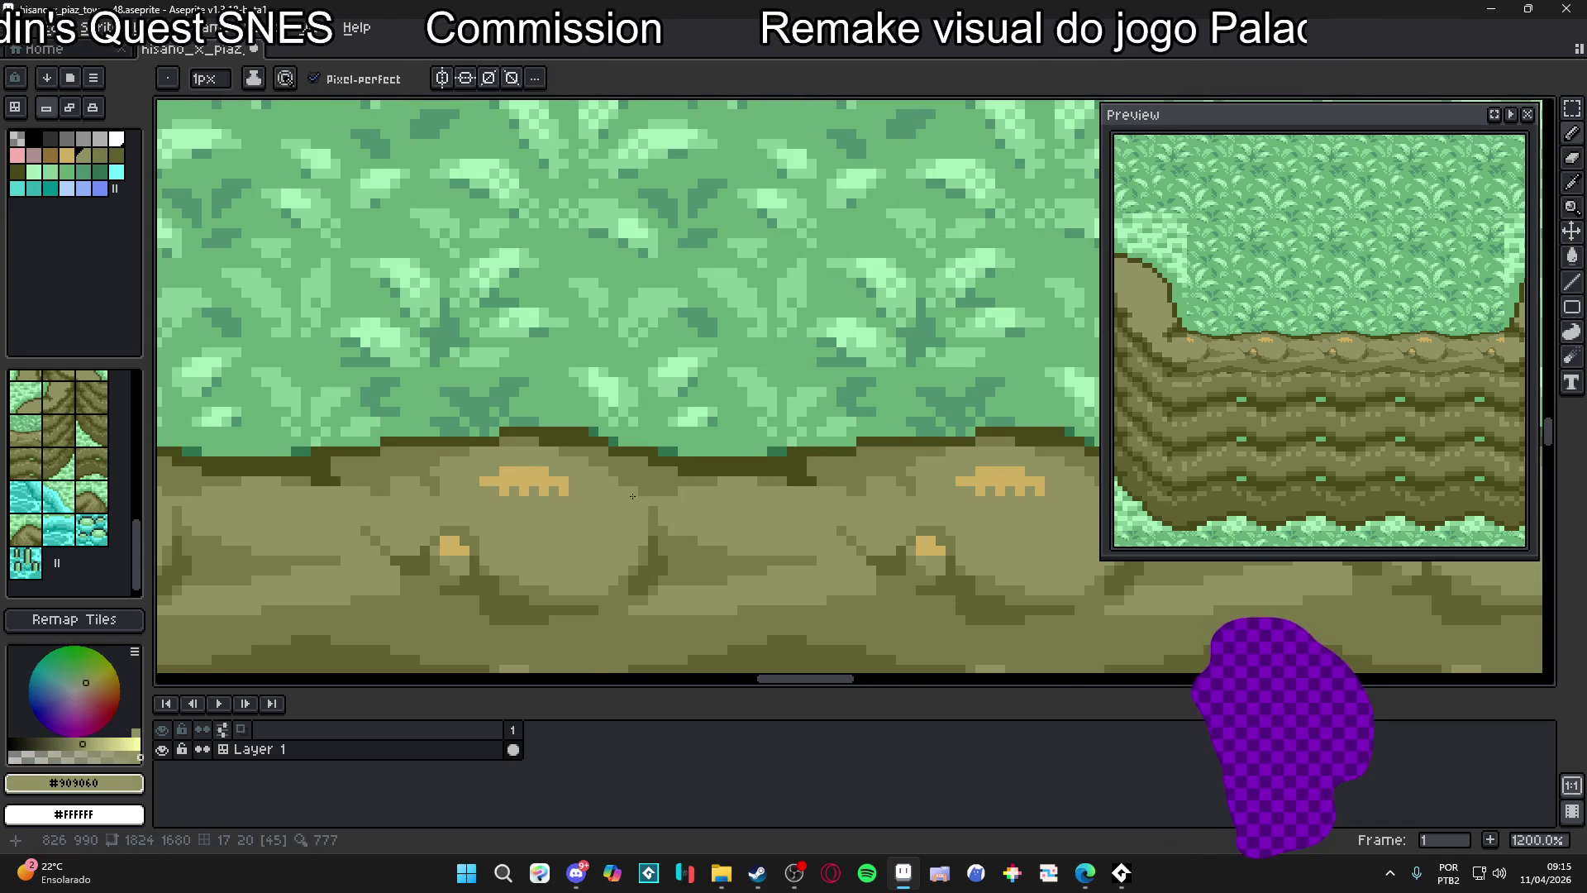
scroll(637, 493, "down", 5)
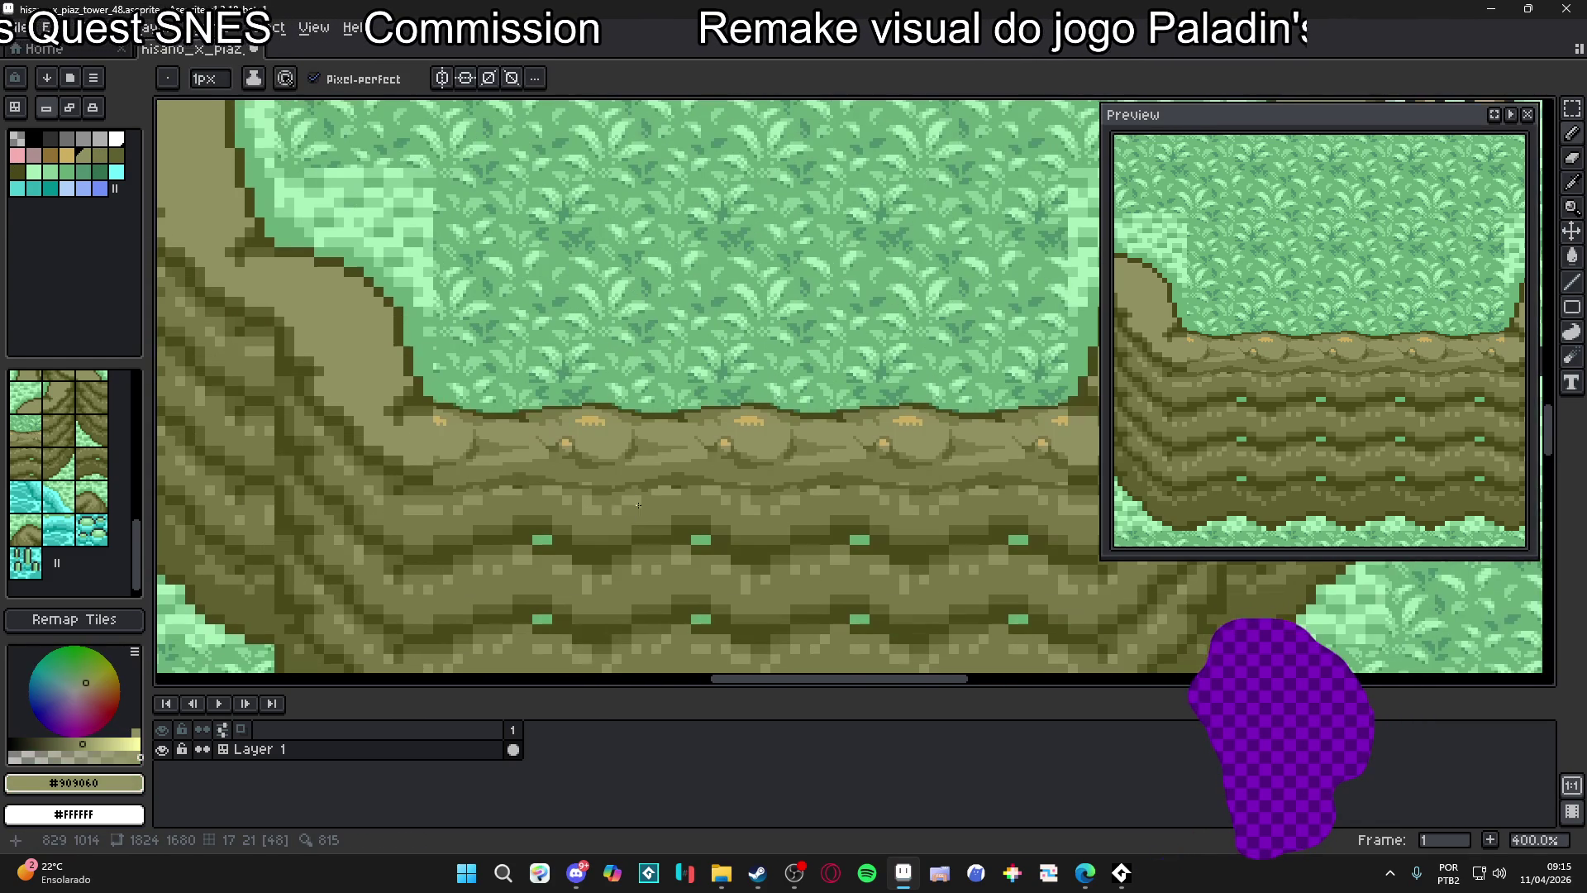
scroll(628, 438, "up", 3)
left_click(659, 411, "alt")
scroll(661, 427, "up", 3)
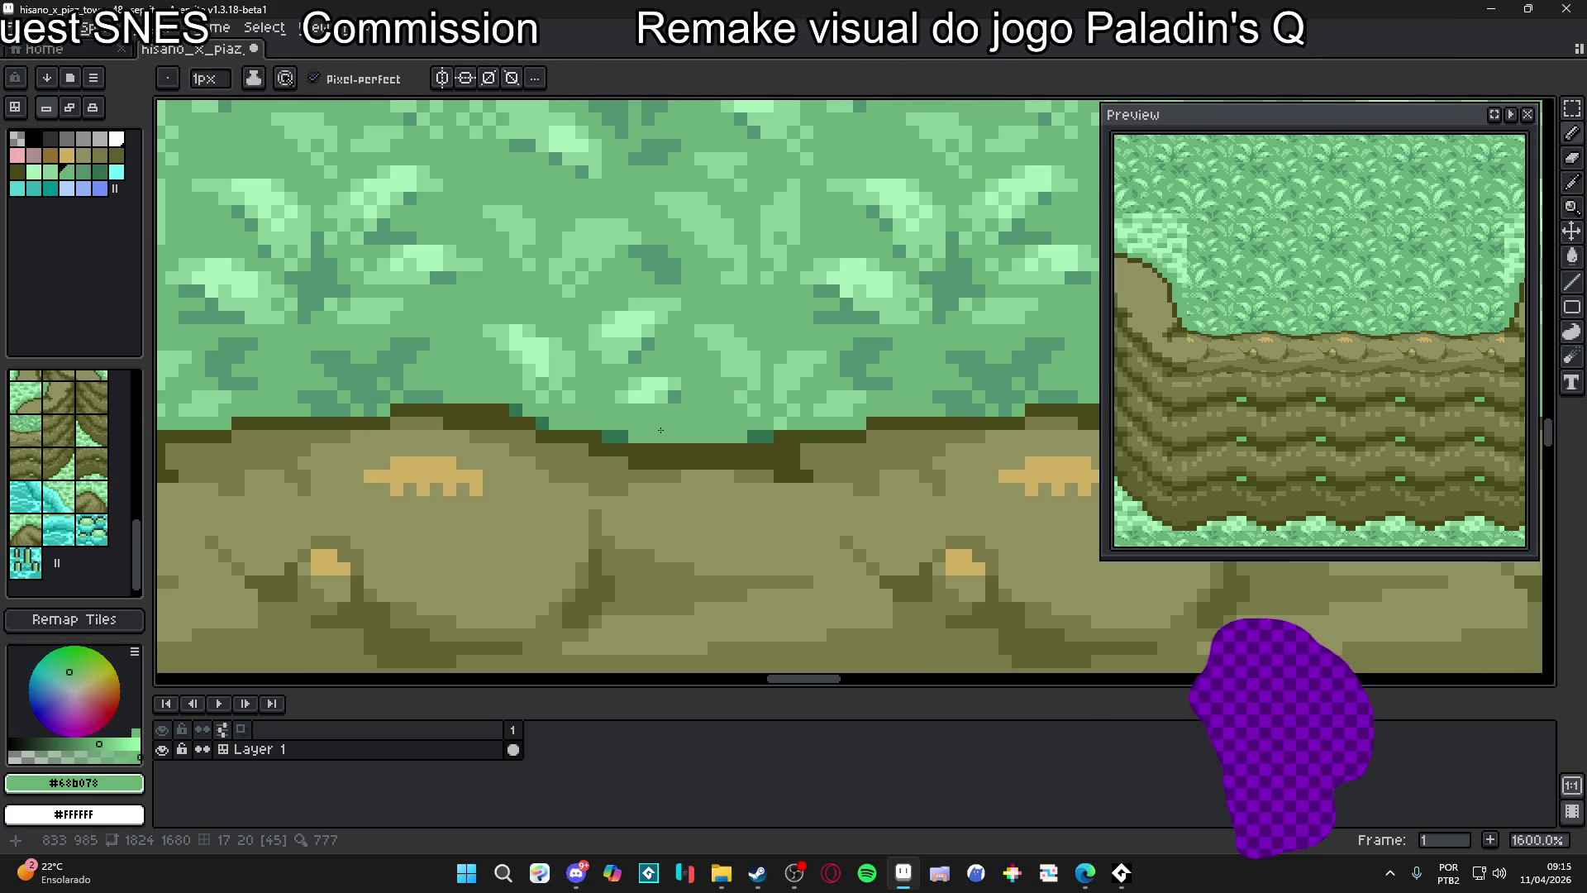
key("plus")
left_click_drag(666, 445, 691, 470)
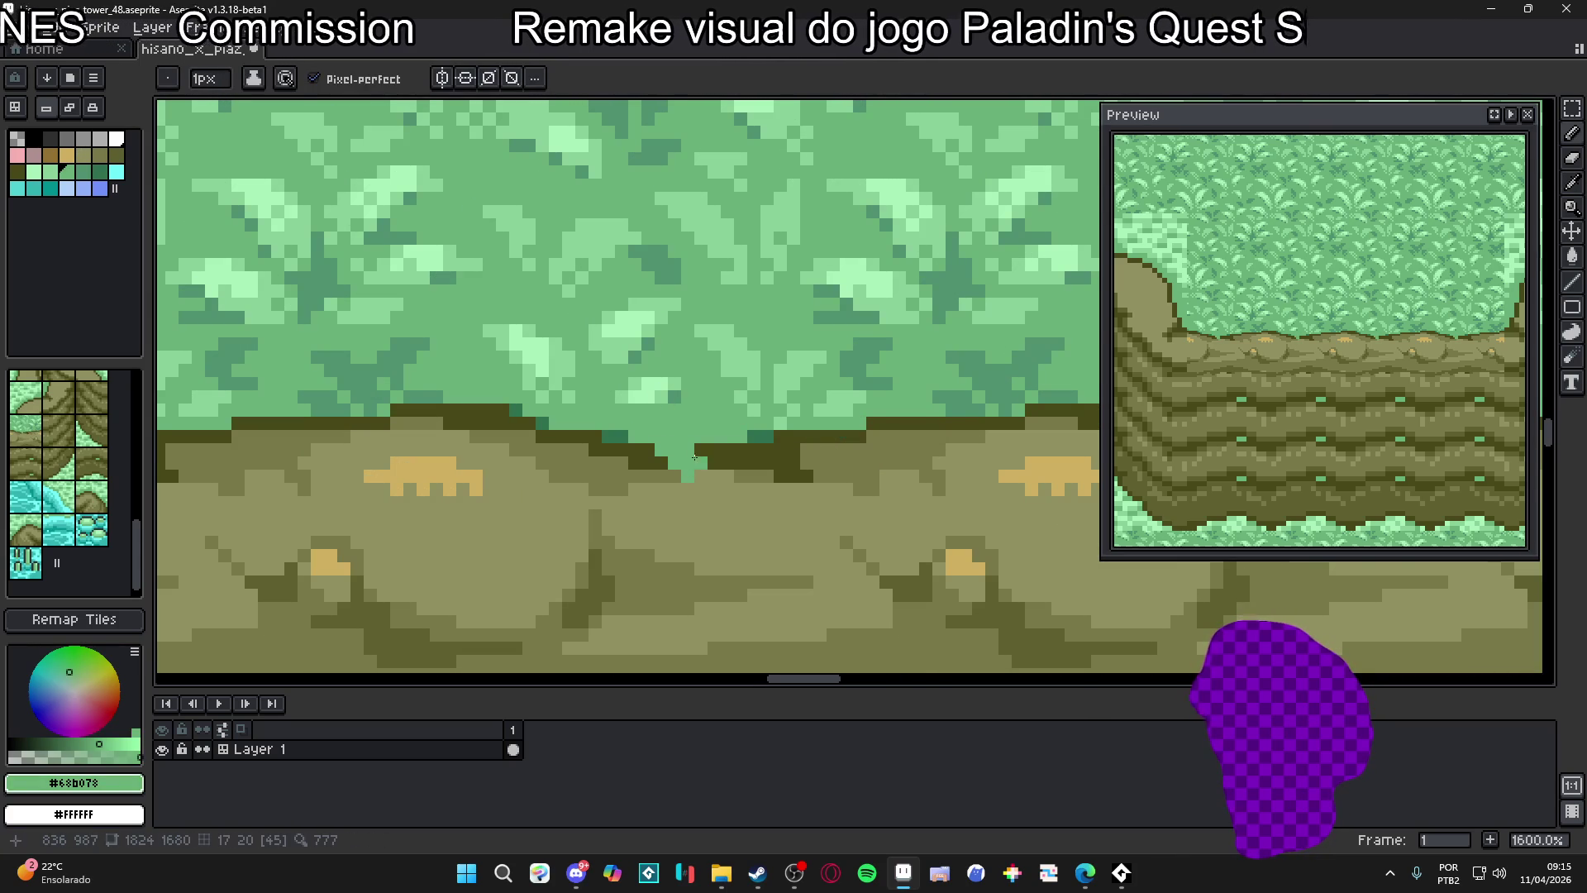
Show the tile grid and dab darker green #509070 onto the grass tuft
key("ctrl+apostrophe")
scroll(701, 514, "down", 2)
scroll(710, 473, "up", 2)
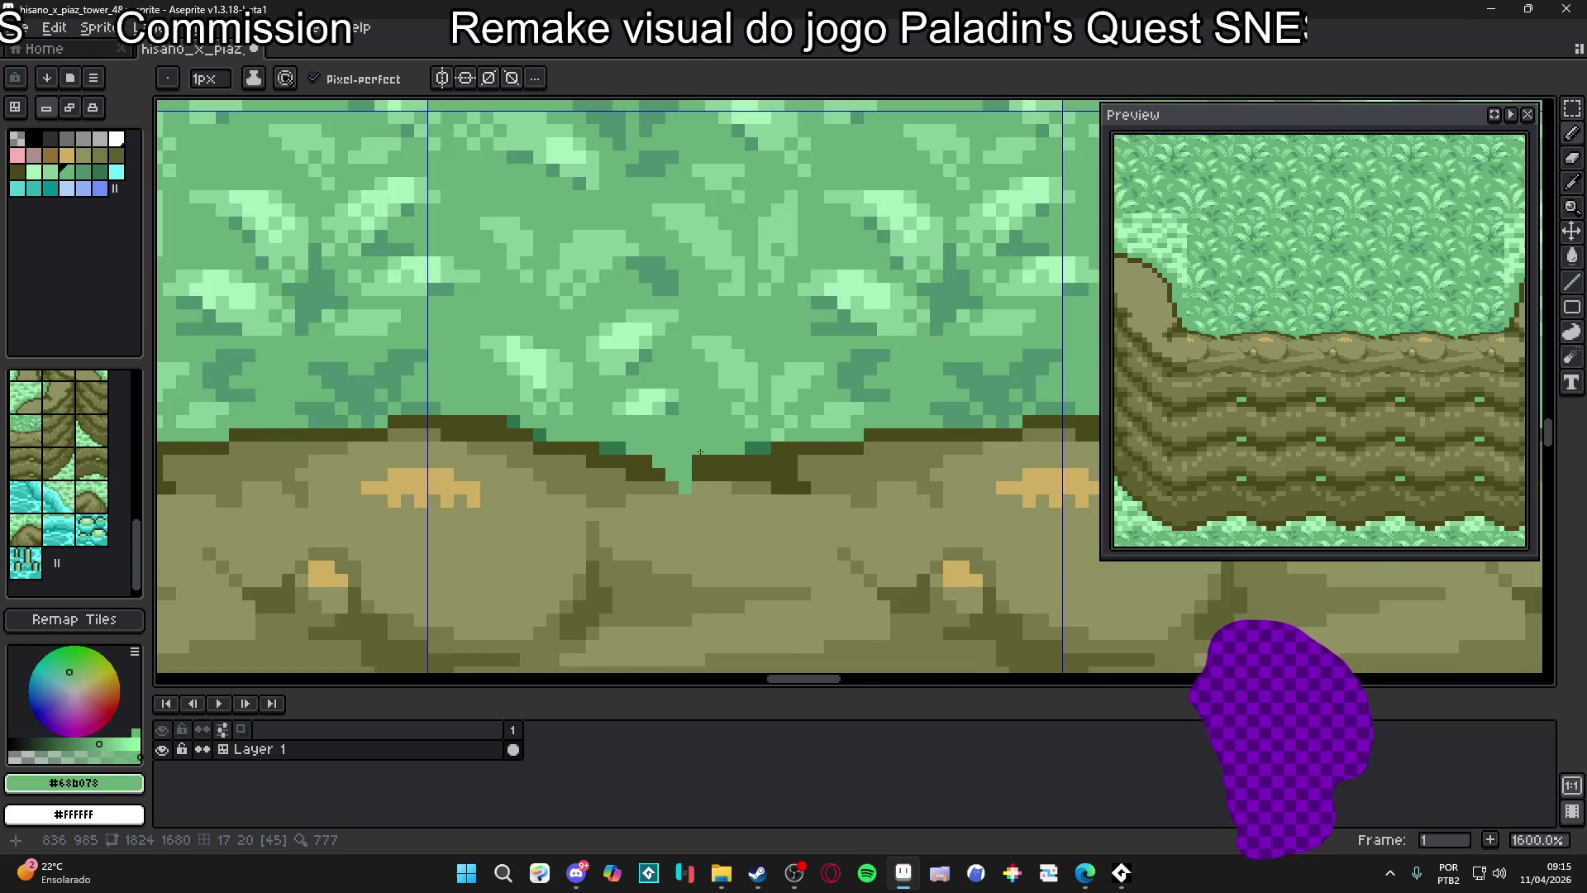
left_click(683, 395, "alt")
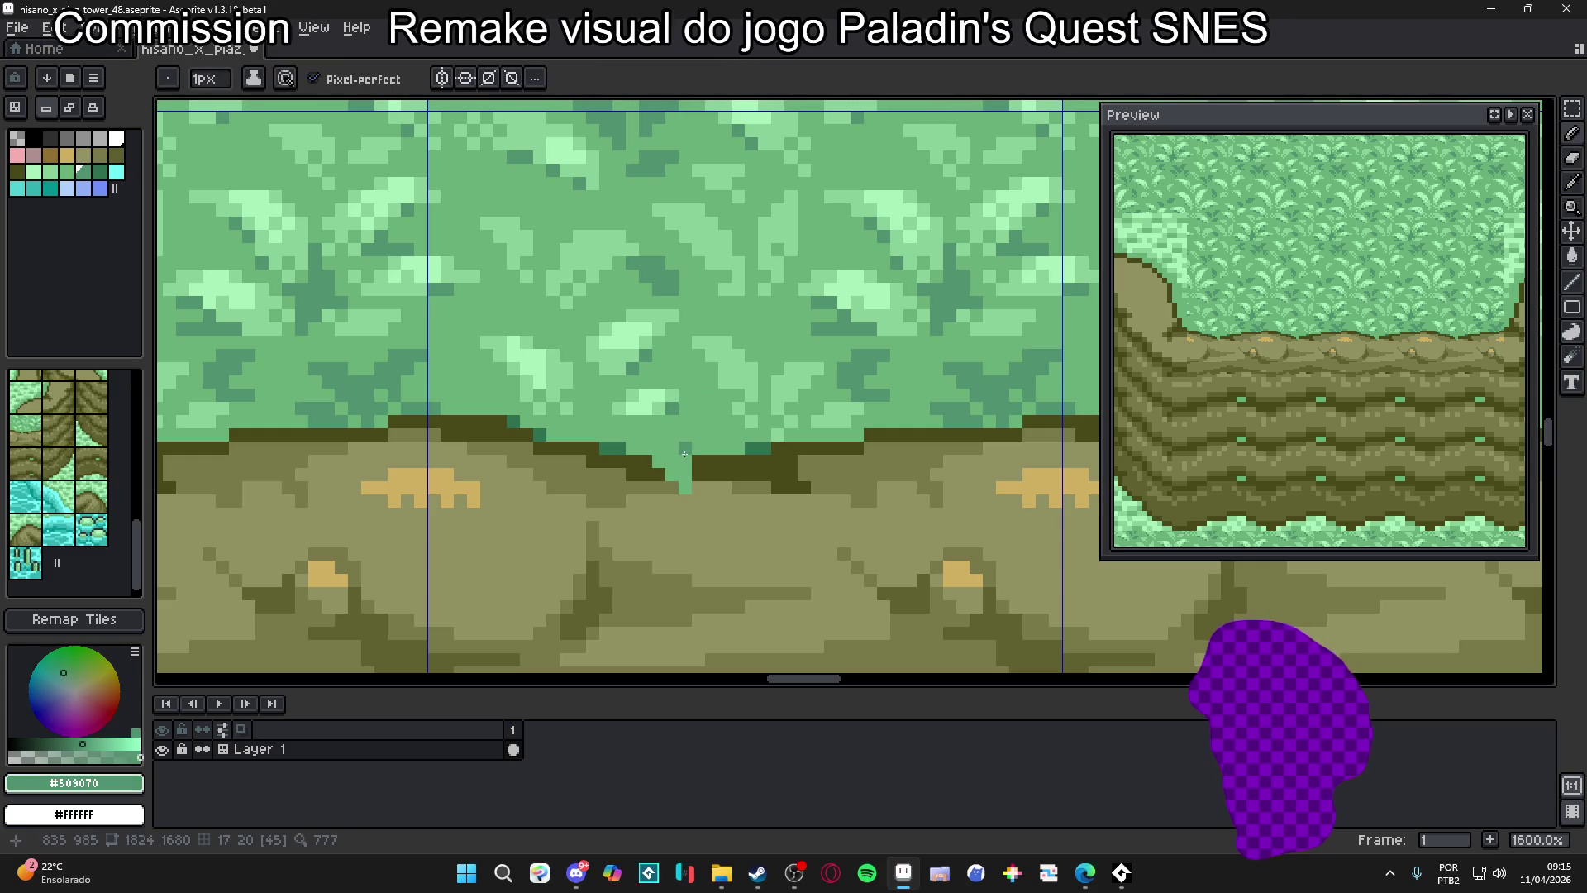
left_click(670, 442)
scroll(711, 475, "down", 4)
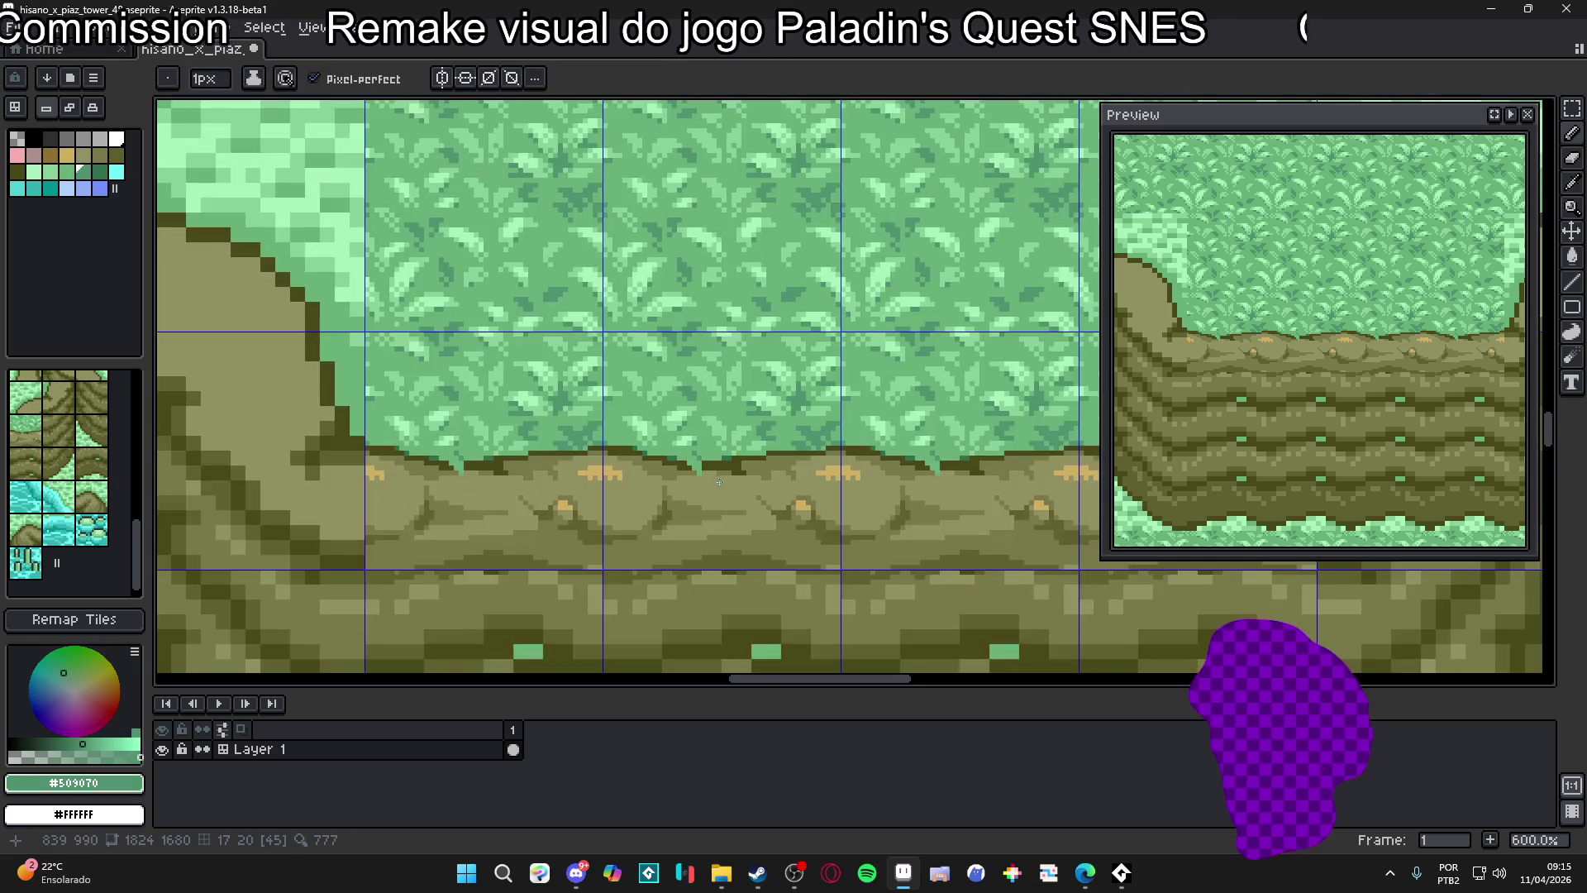
scroll(686, 457, "up", 2)
Add light green #88d098 pixels at the grass tuft tips
left_click(698, 432, "alt")
scroll(724, 426, "up", 1)
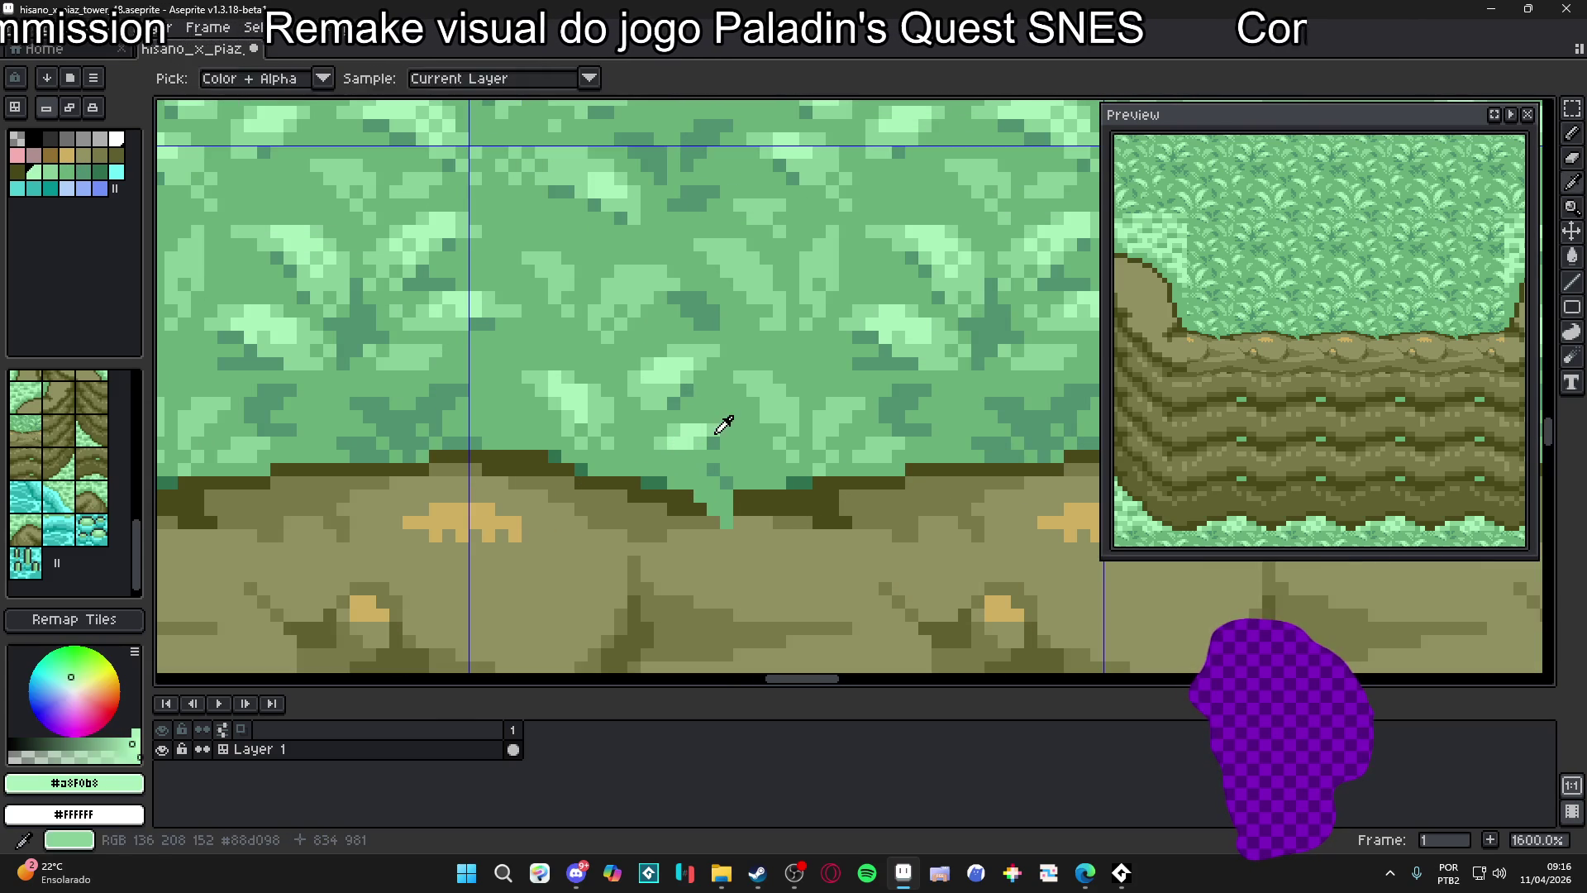
left_click(728, 467, "alt")
left_click(727, 508)
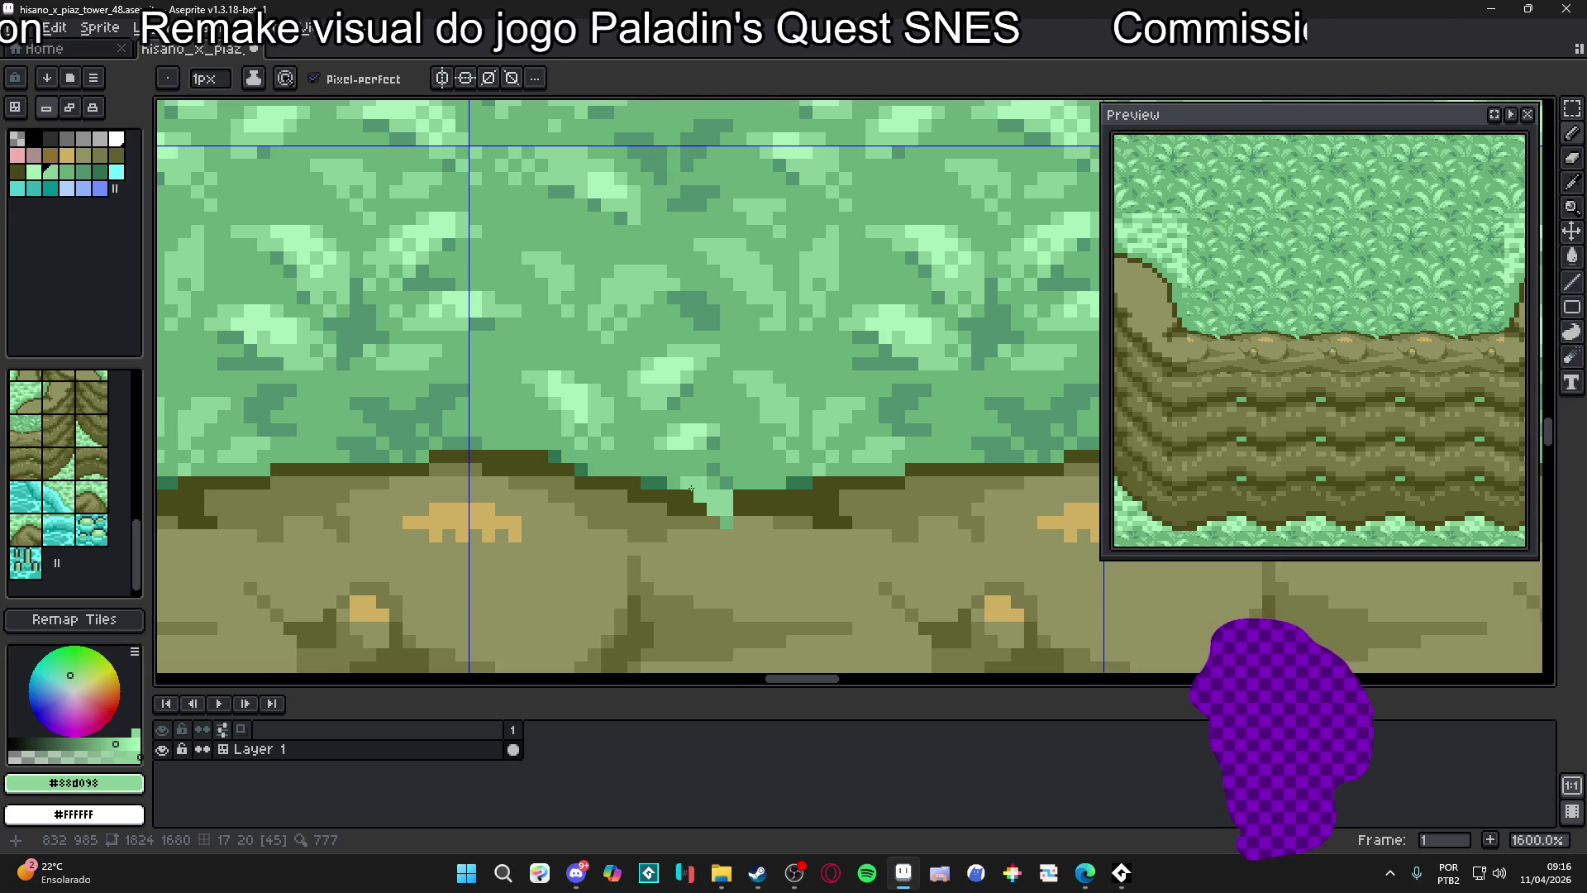
scroll(704, 487, "down", 4)
scroll(729, 518, "up", 4)
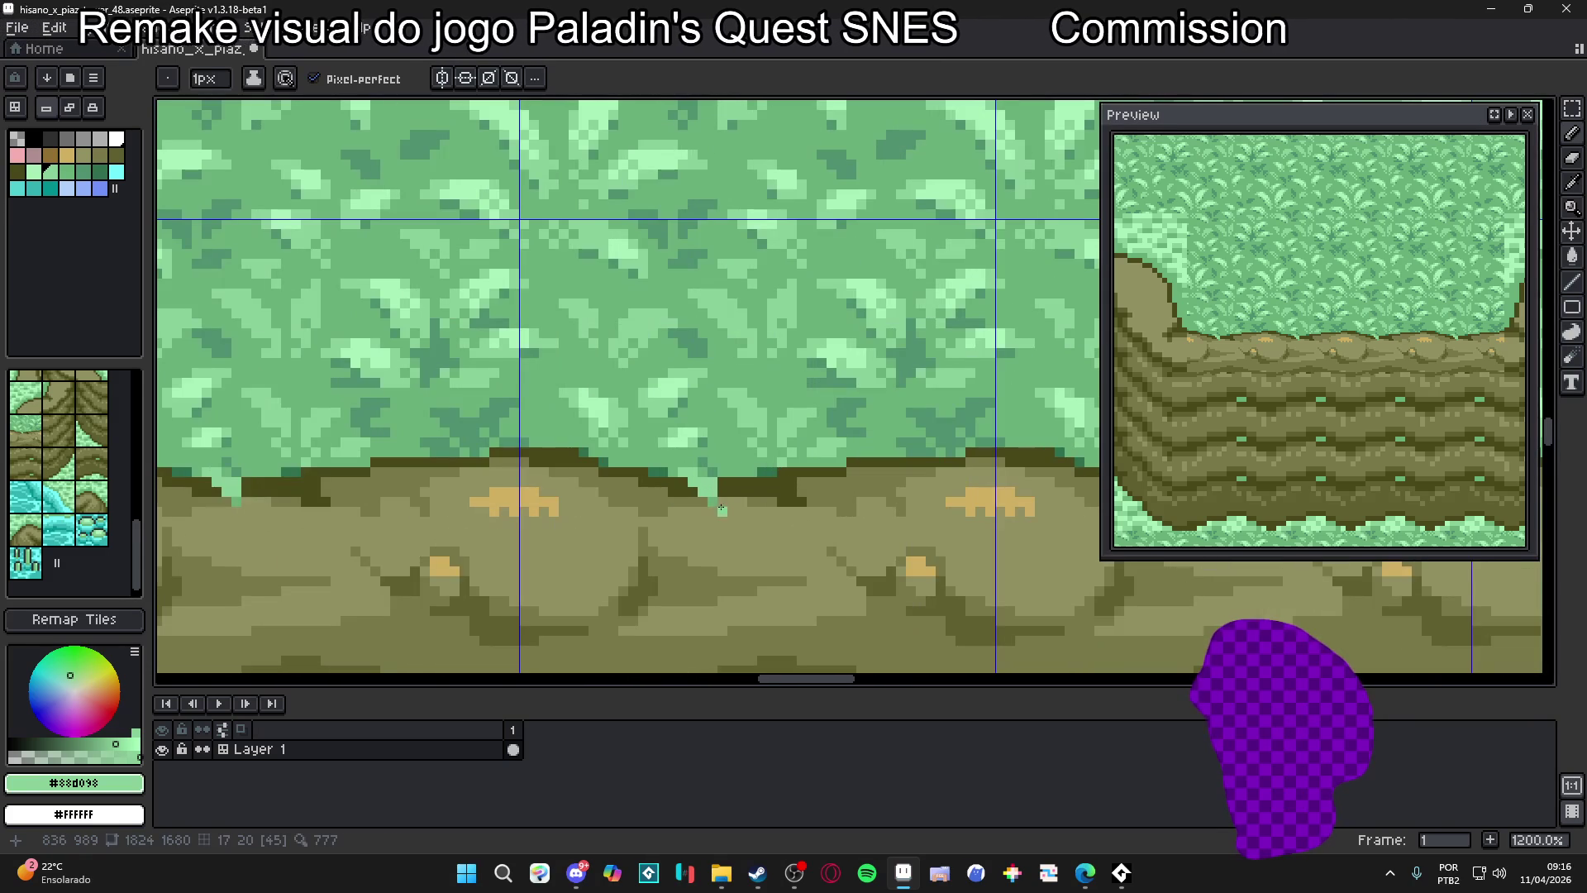
Try dark green #307050 pixels at the tuft tip, then undo both strokes
left_click(772, 460, "alt")
left_click(712, 501)
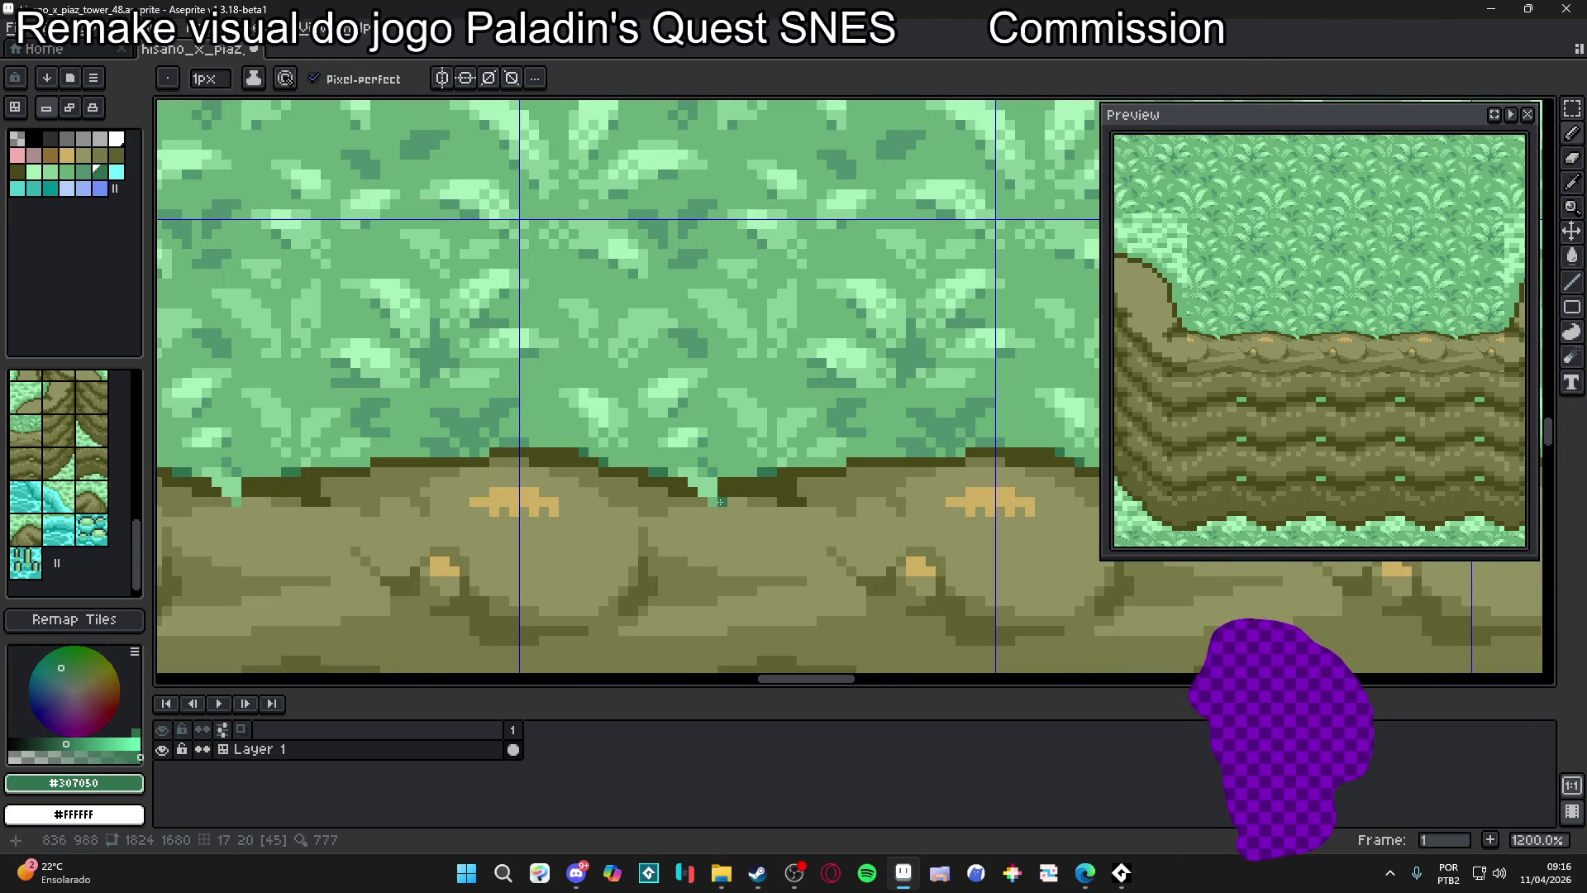
left_click_drag(720, 480, 723, 496)
scroll(697, 497, "down", 2)
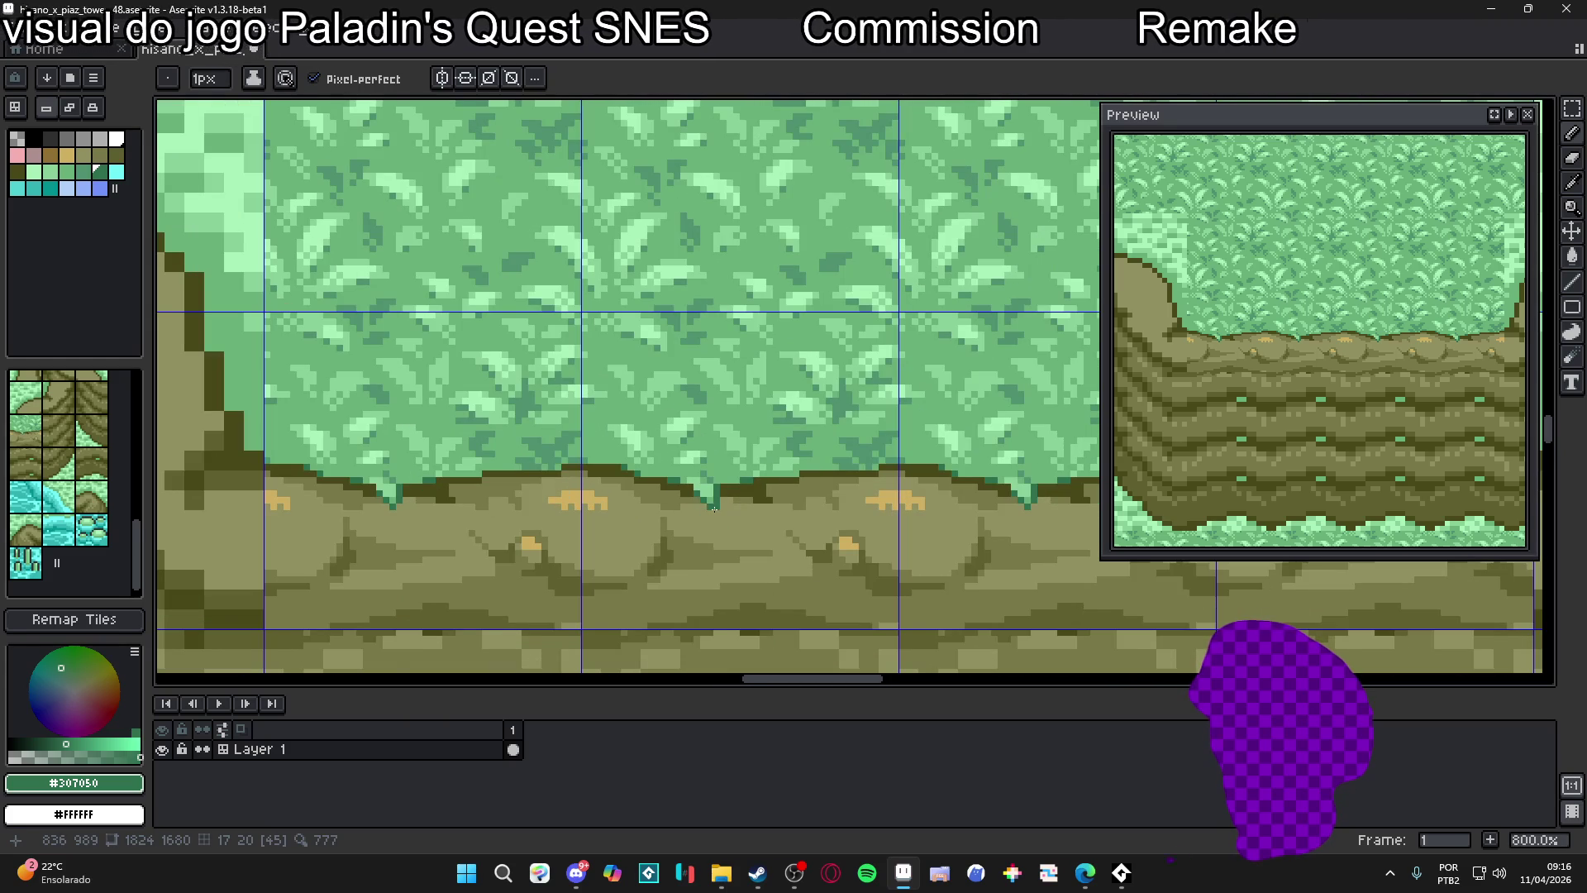
scroll(714, 509, "up", 1)
key("ctrl+z")
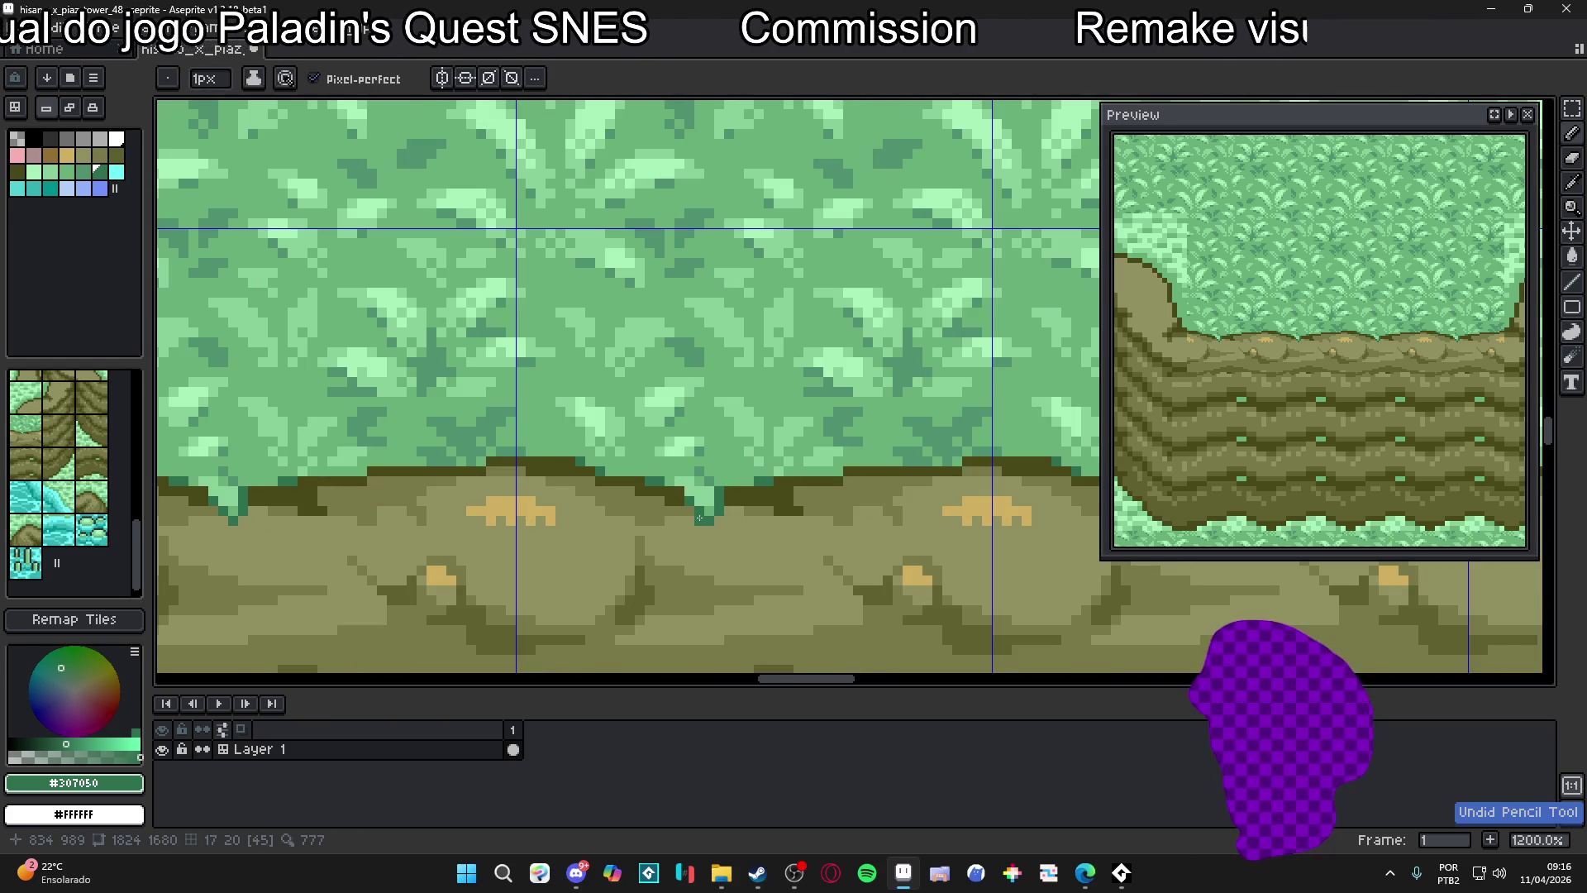
scroll(699, 518, "down", 4)
scroll(720, 545, "down", 4)
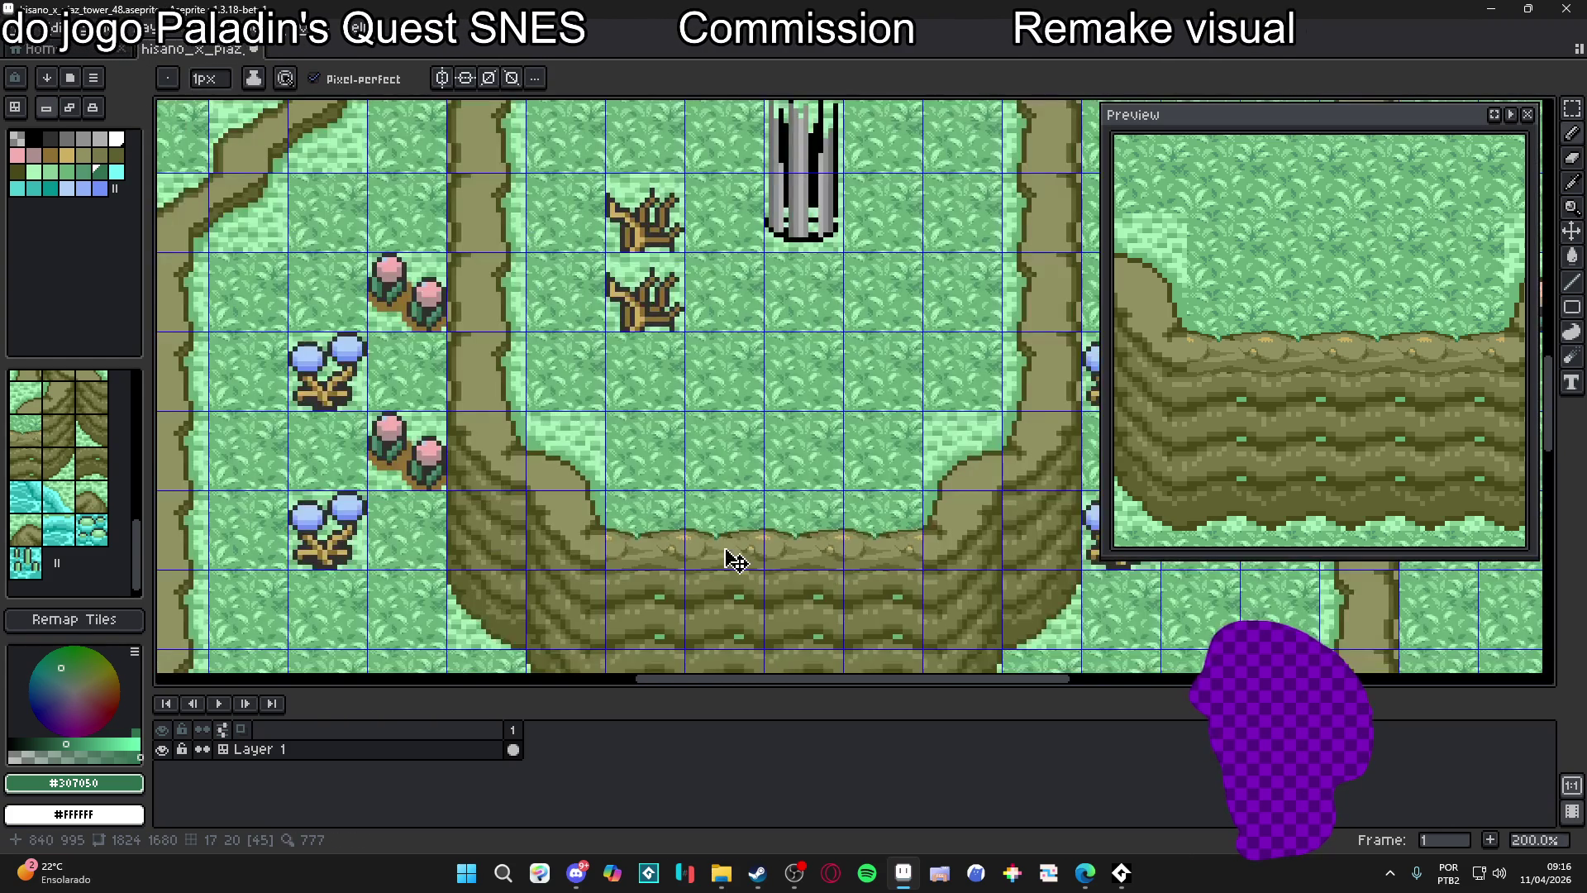
key("ctrl+z")
scroll(724, 548, "up", 4)
scroll(724, 548, "up", 2)
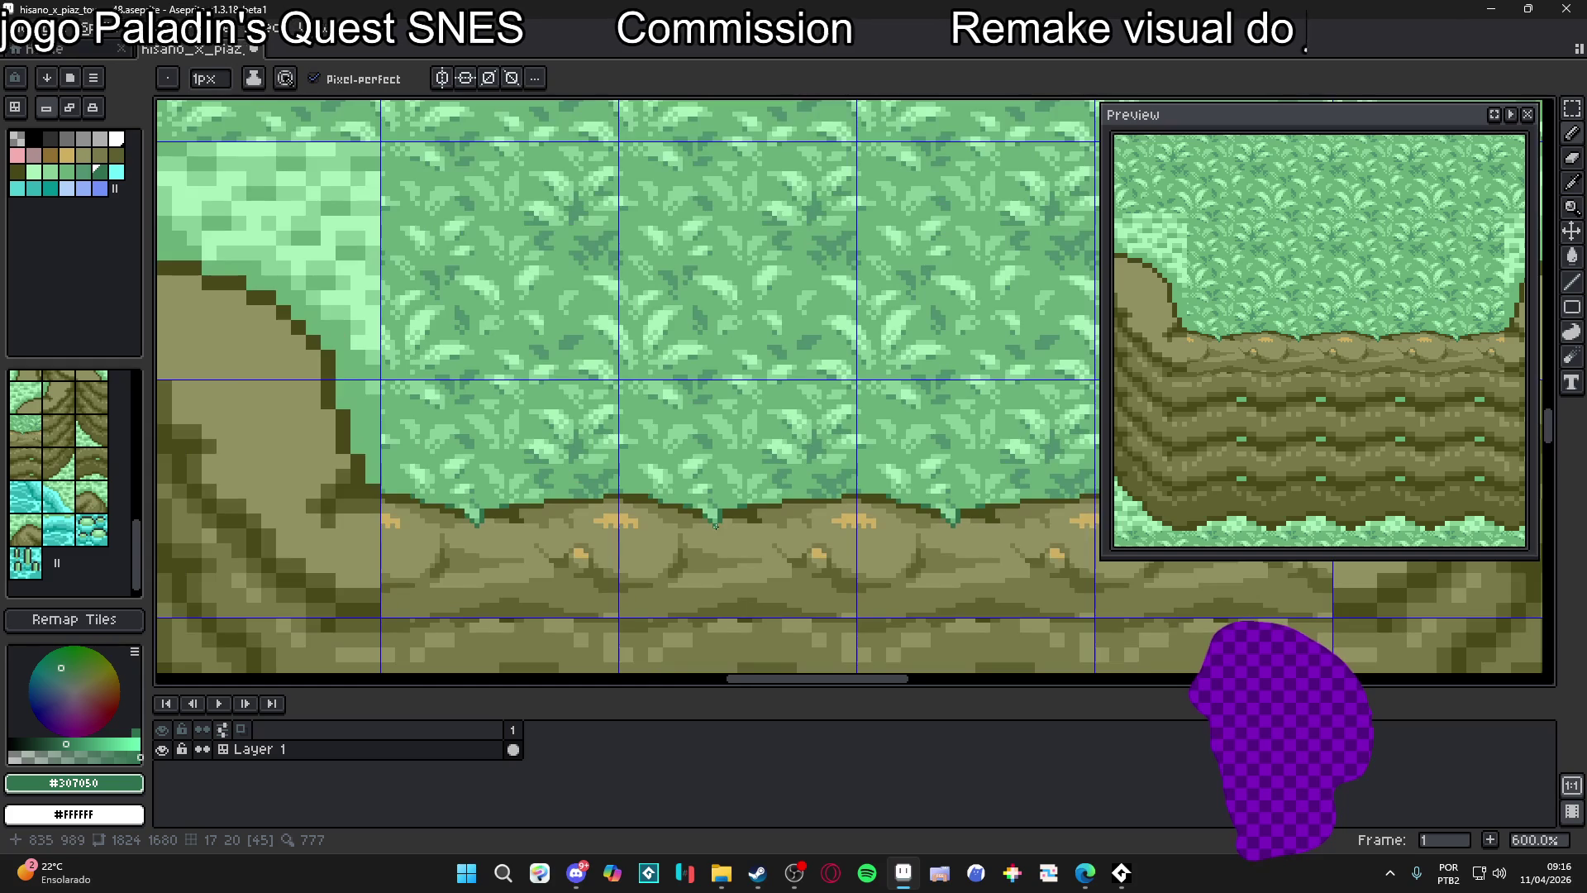
scroll(718, 523, "down", 4)
scroll(681, 539, "up", 8)
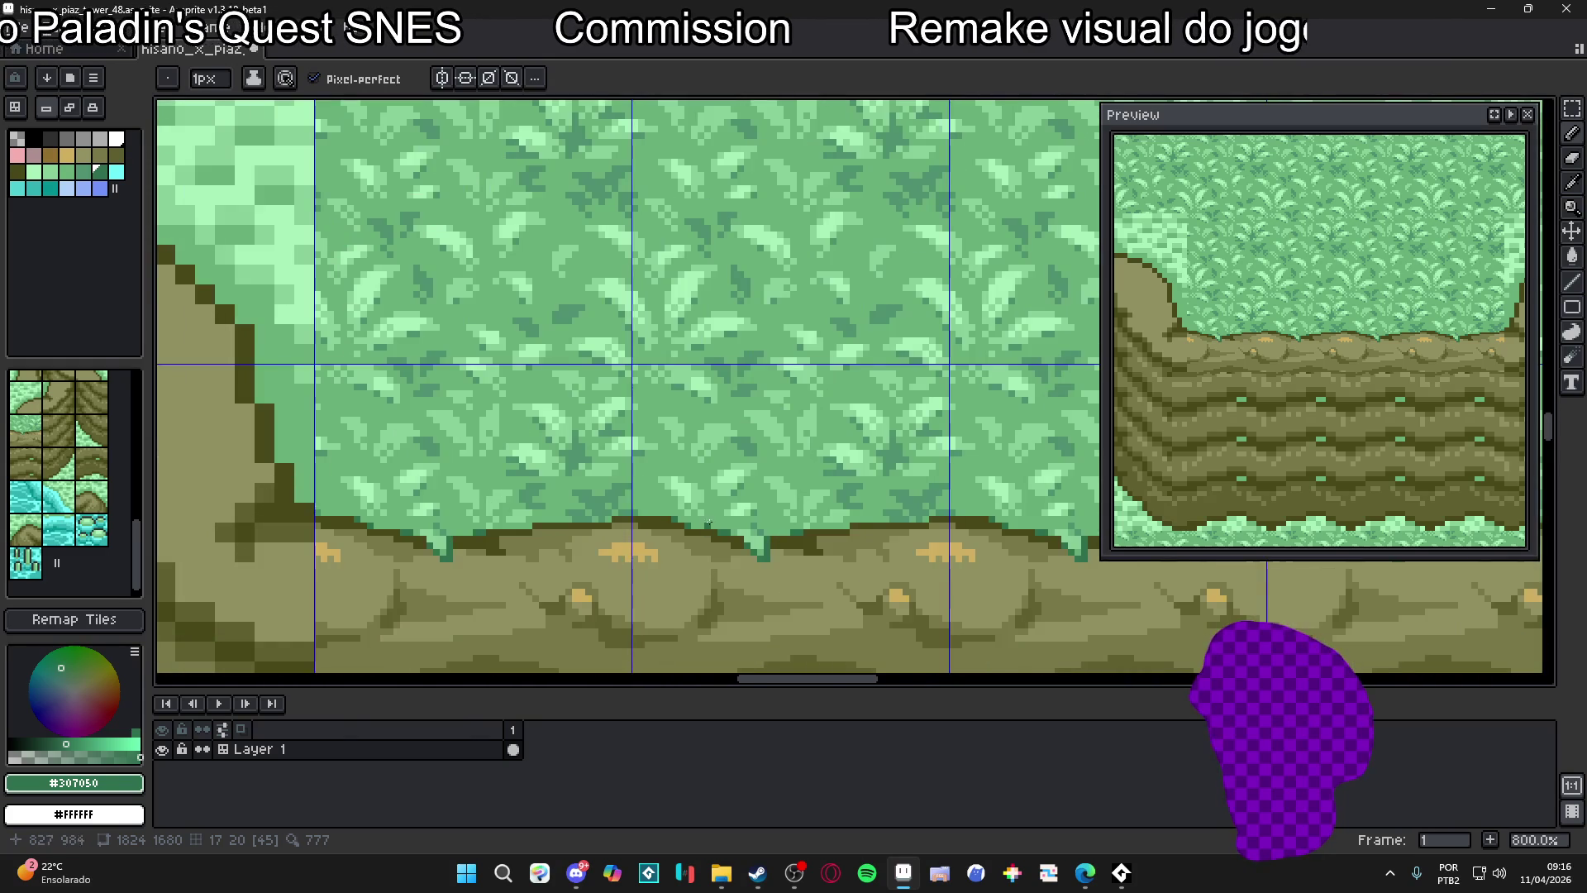
scroll(703, 539, "up", 1)
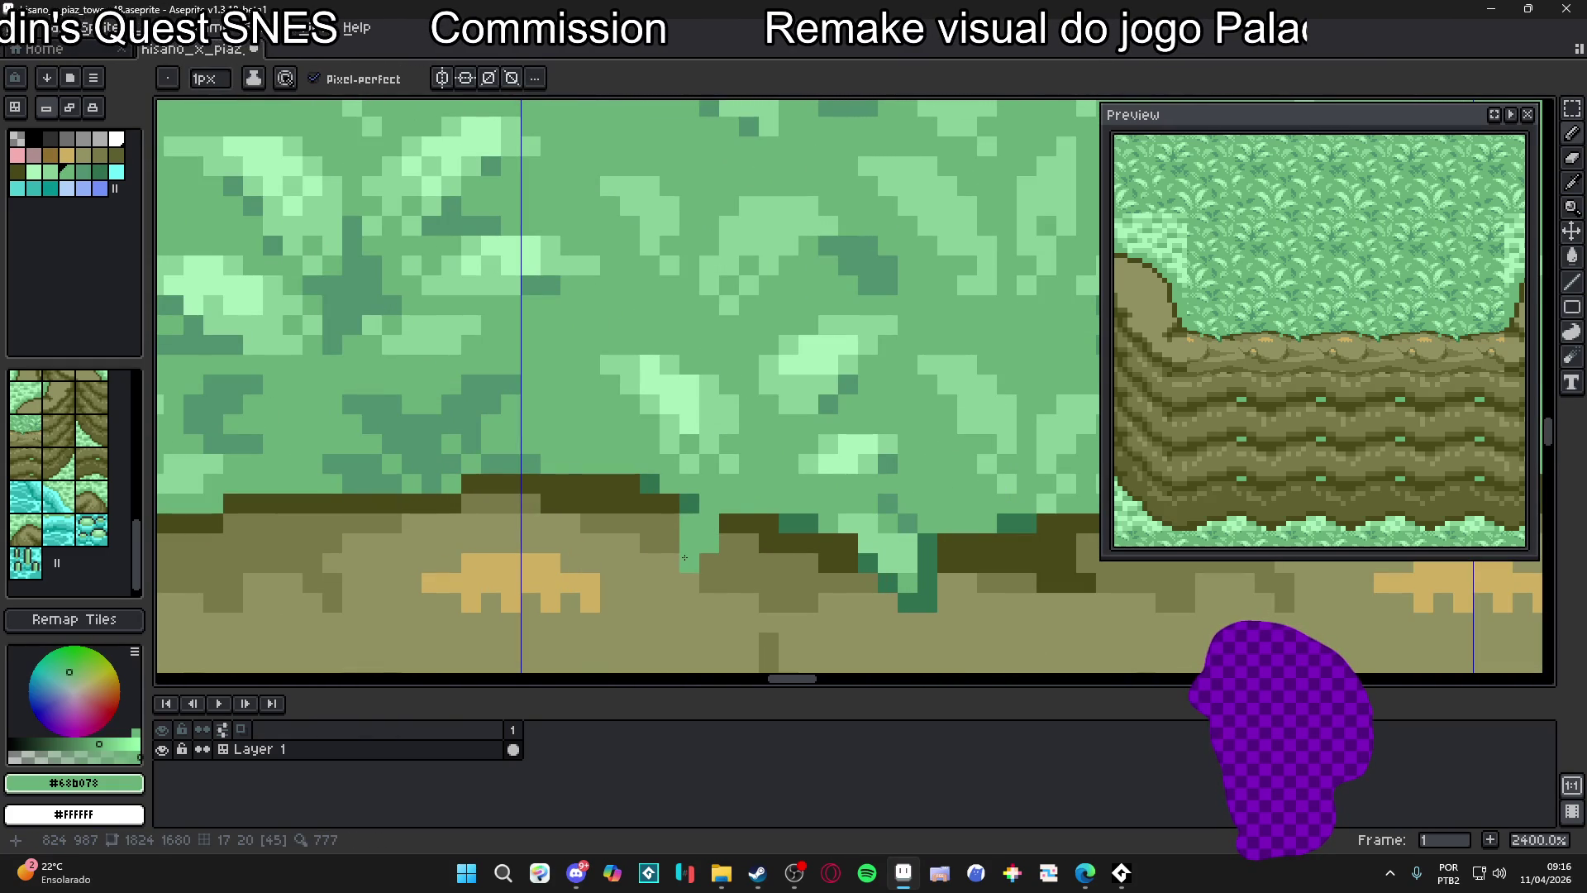
Sample mid green #509070 and the foliage green from the tuft, keeping a 1px brush
key("[")
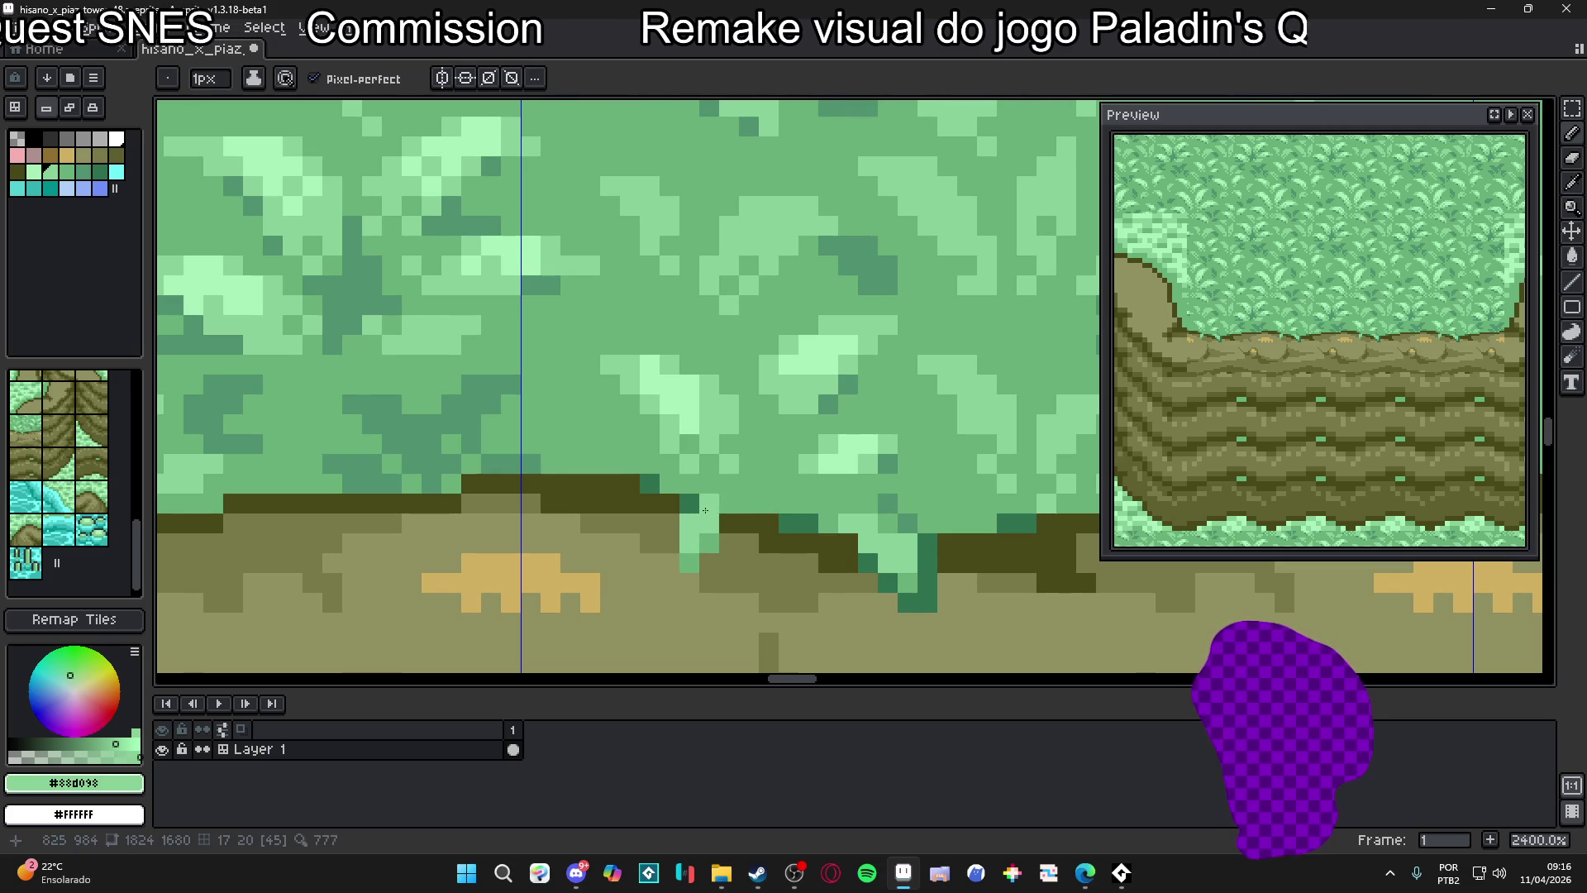
left_click(747, 516, "alt")
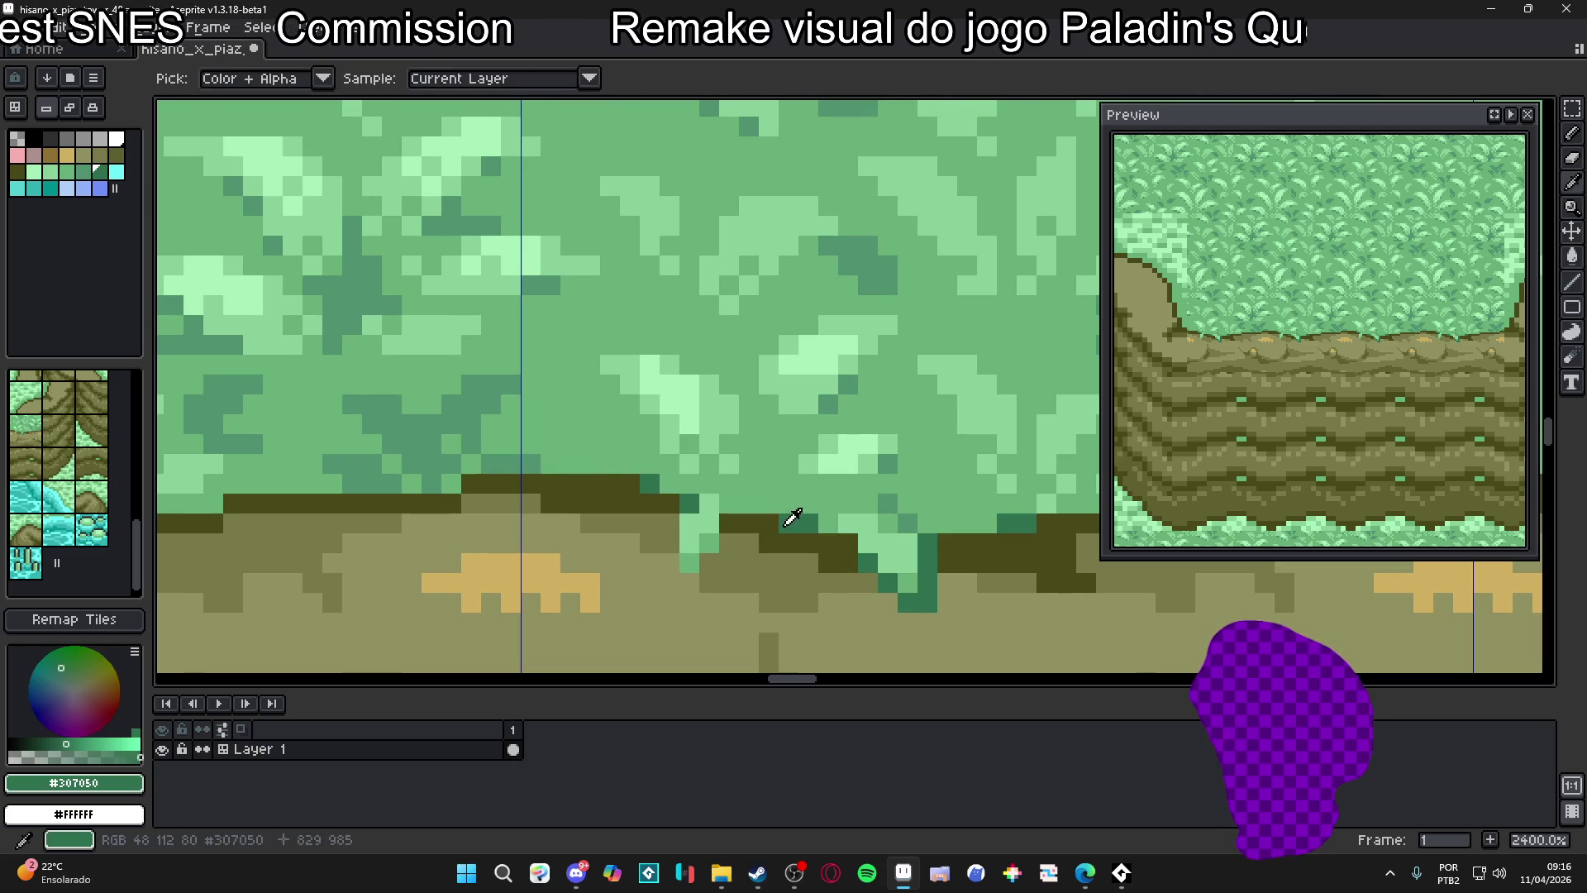
left_click(889, 495, "alt")
scroll(731, 514, "down", 9)
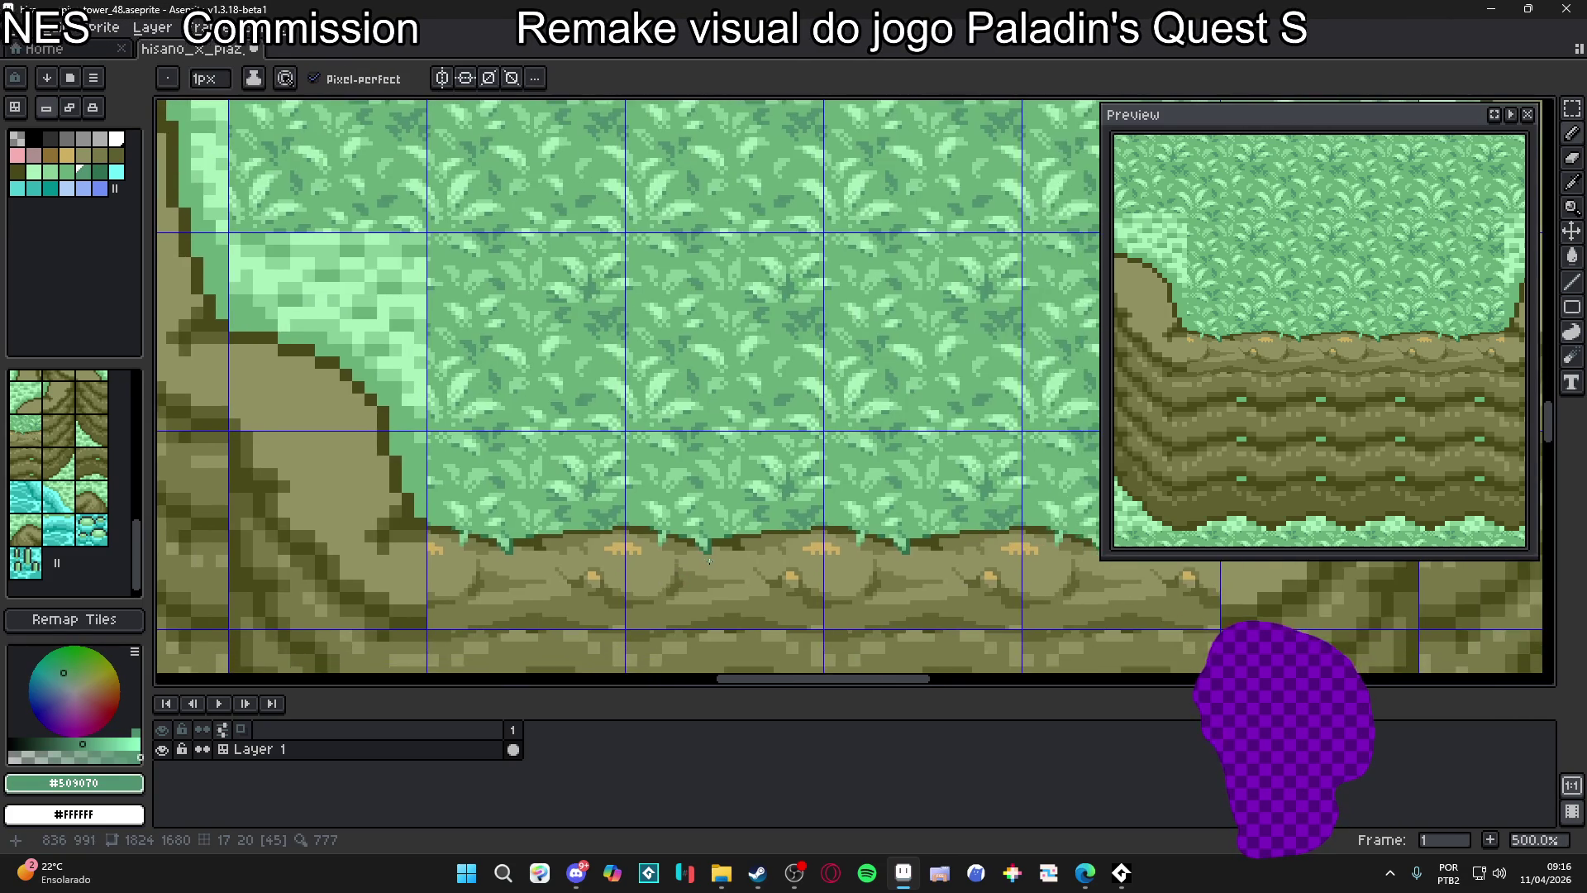
scroll(780, 565, "up", 7)
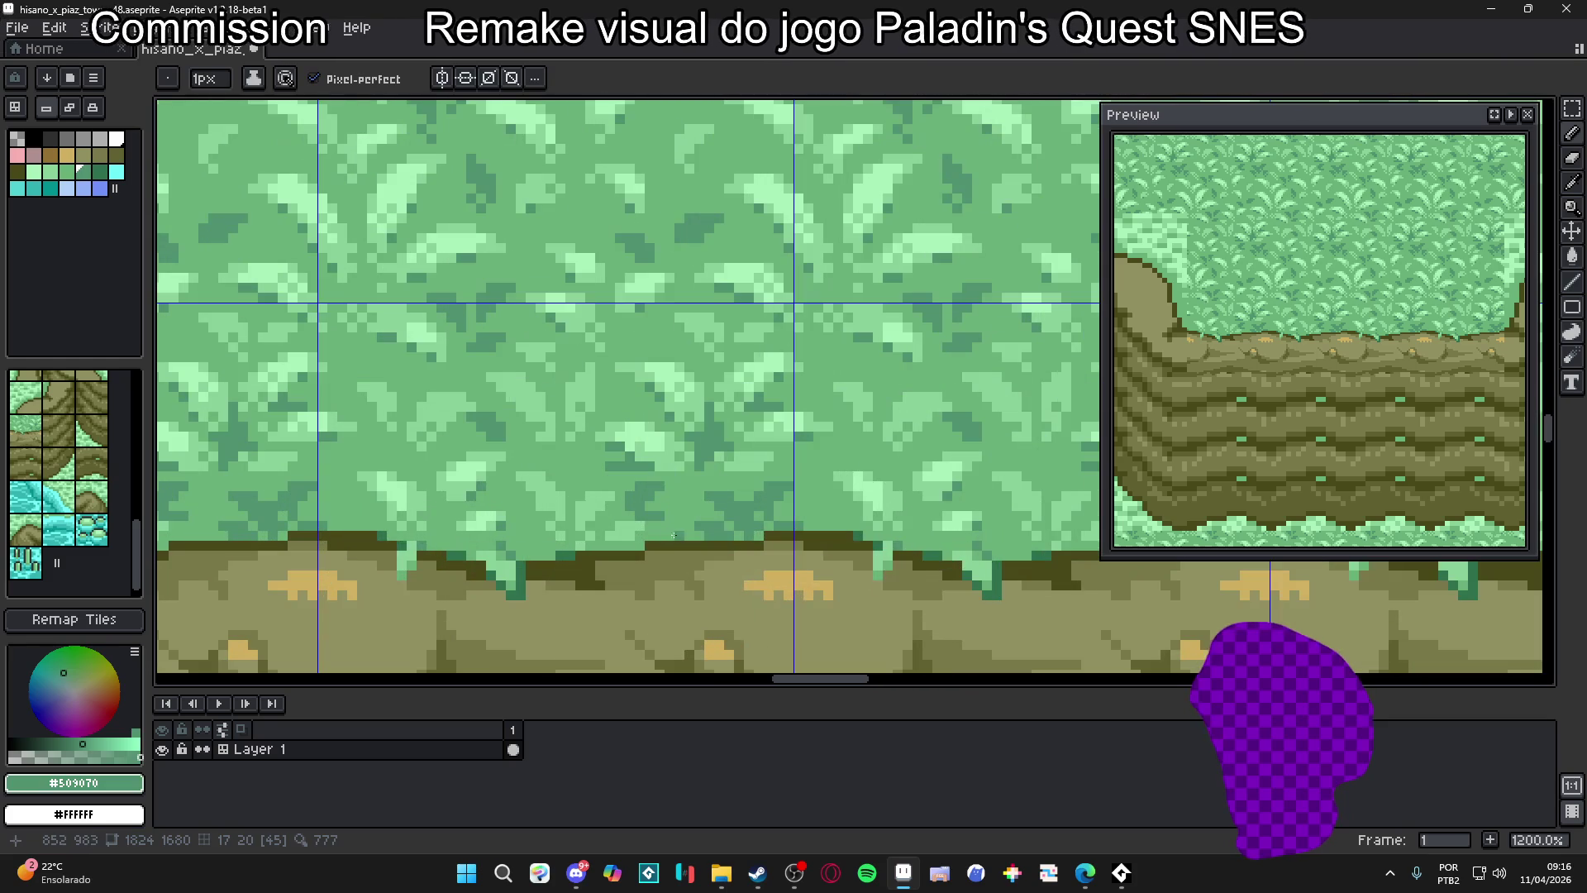
left_click(674, 535, "alt")
key("plus")
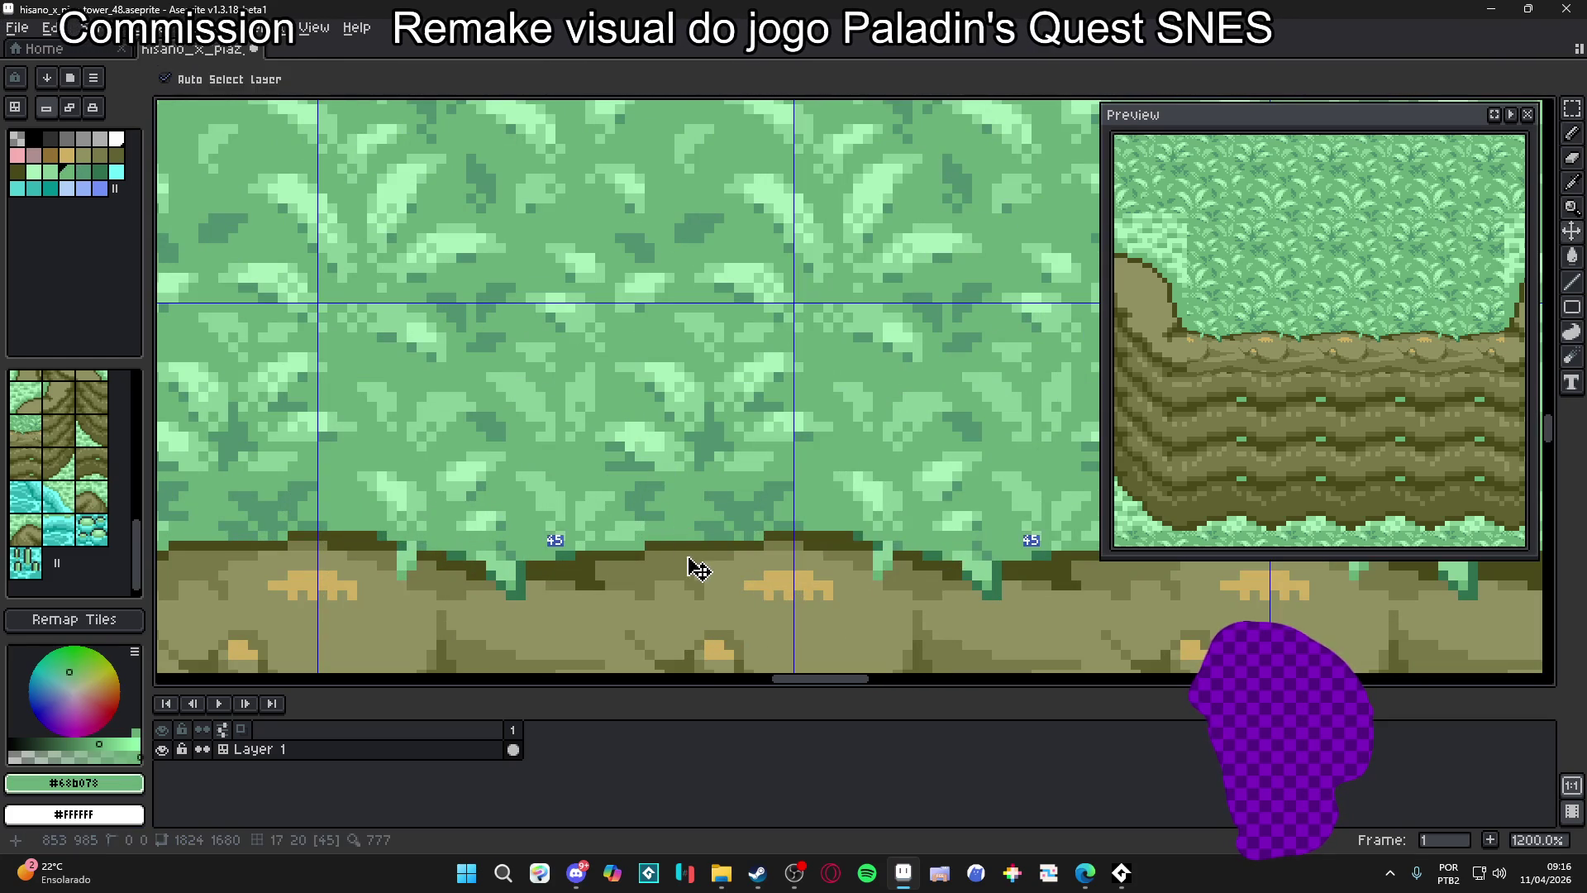
key("minus")
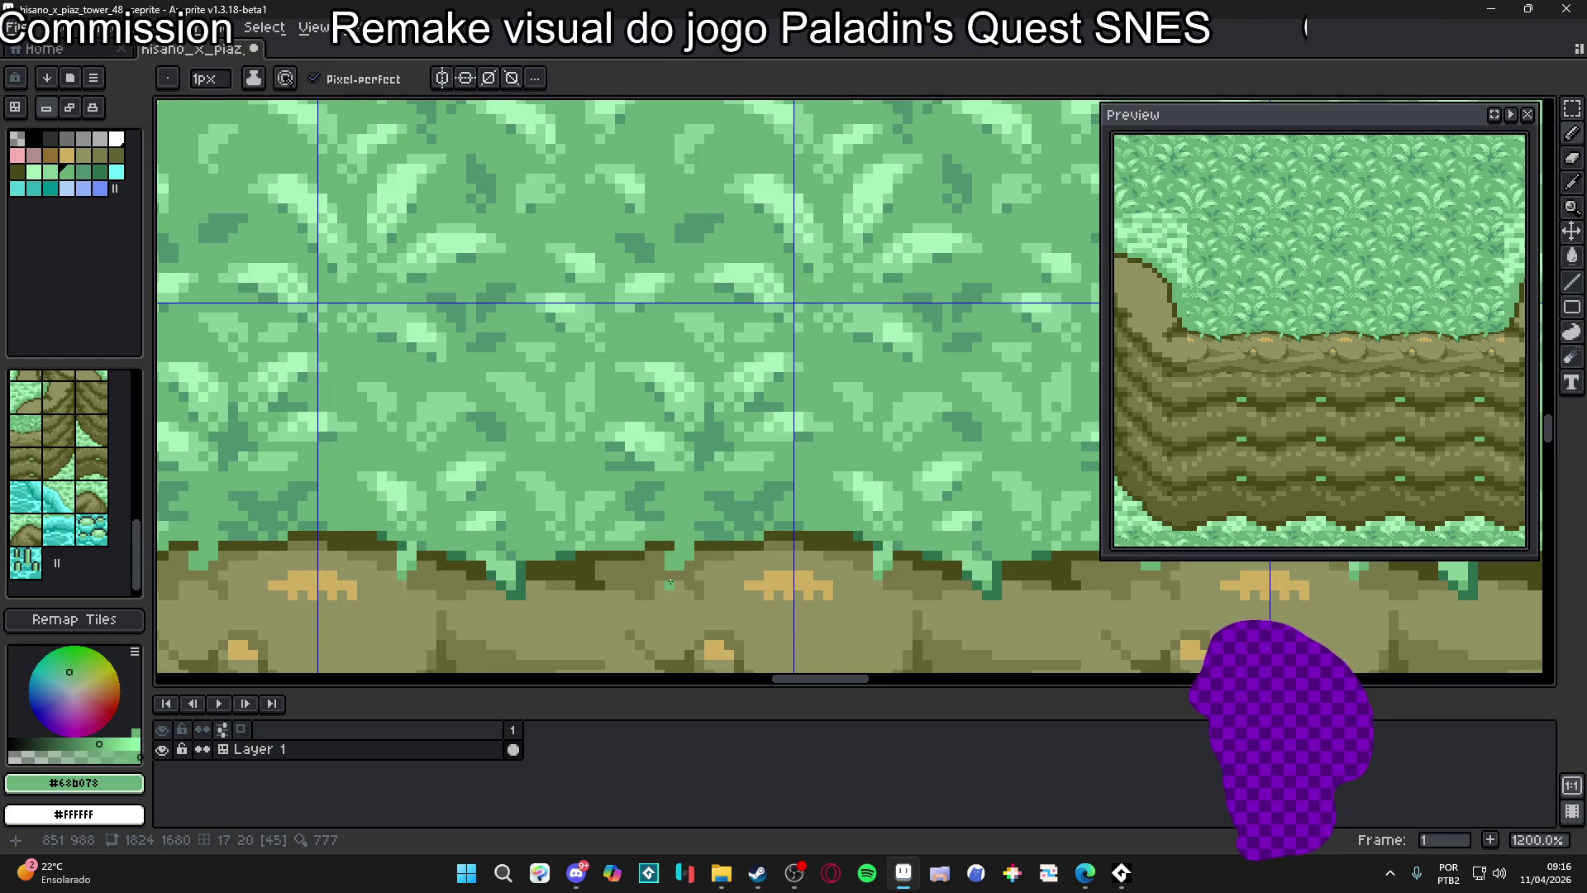
scroll(670, 579, "down", 5)
scroll(664, 570, "up", 3)
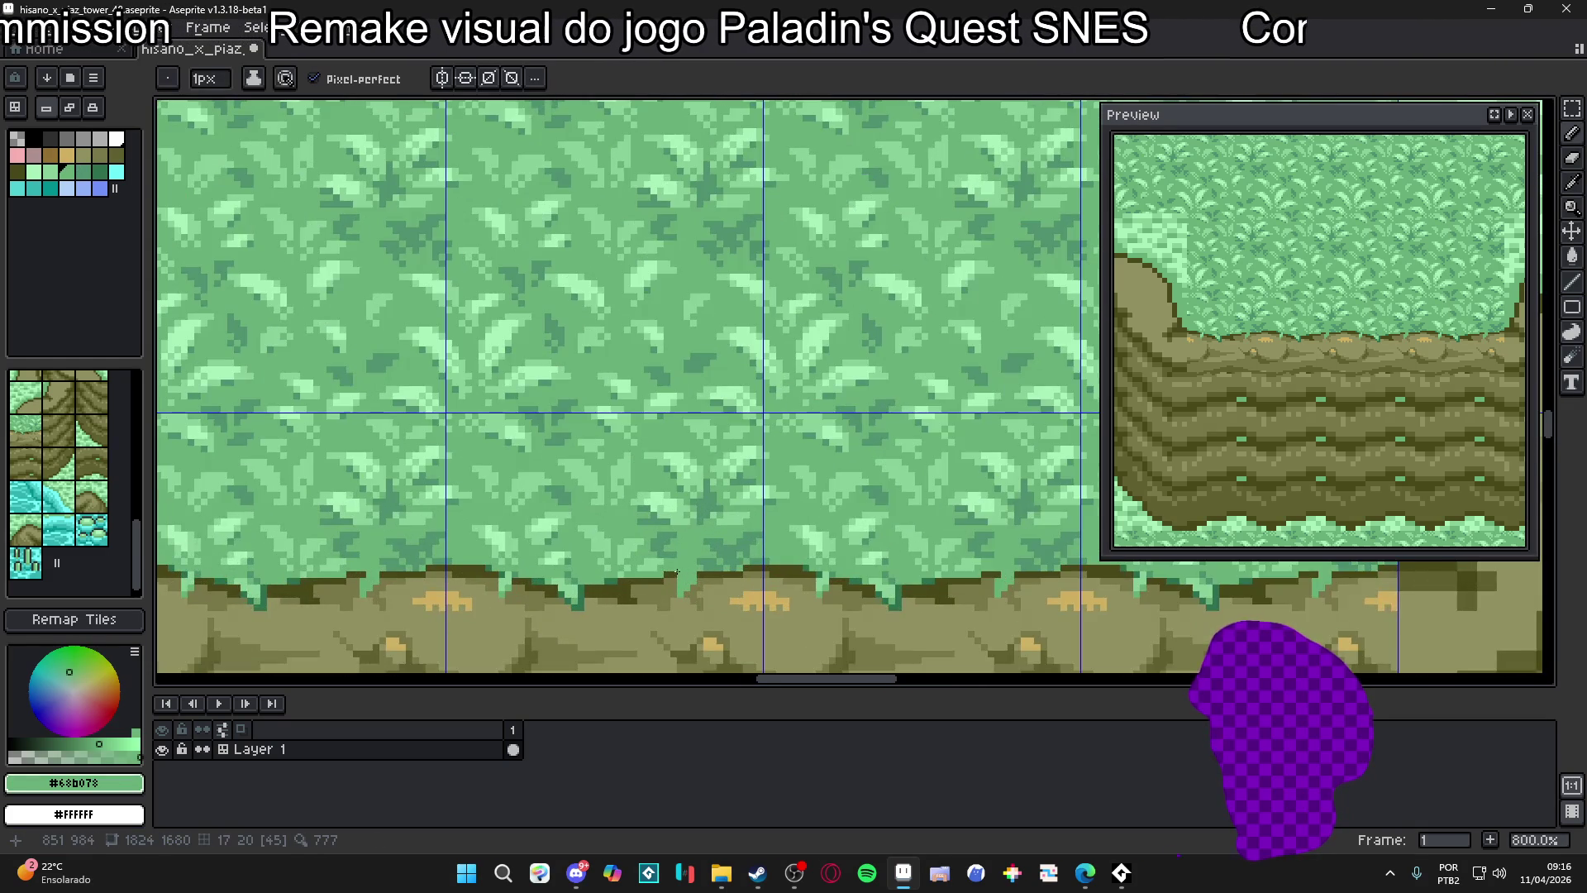
scroll(676, 572, "down", 4)
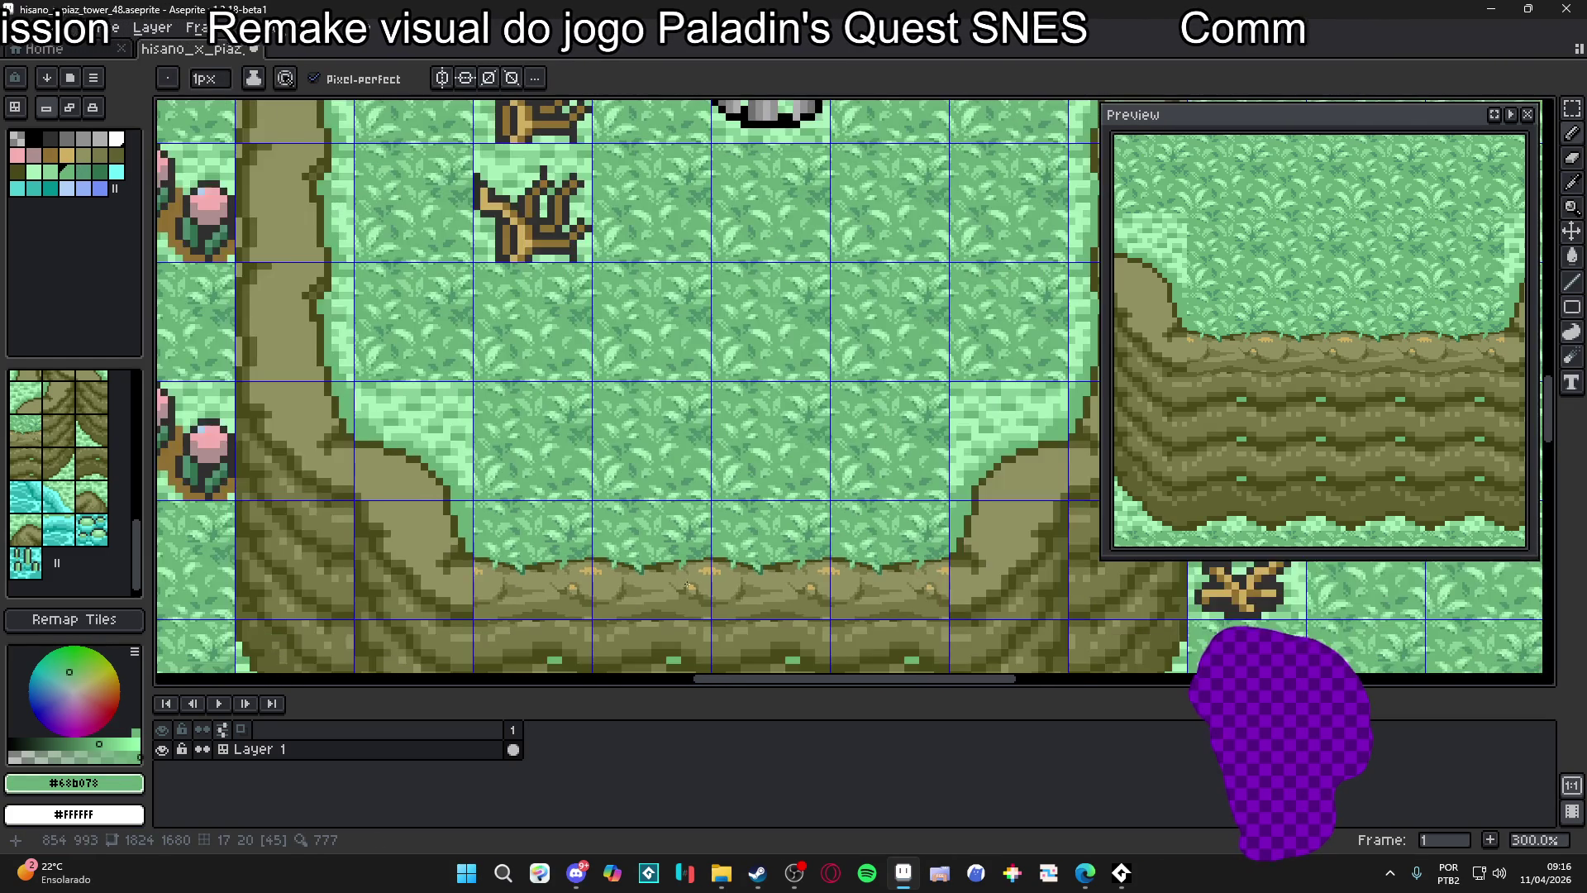
scroll(688, 585, "down", 1)
Hide the tile grid and draw a short horizontal shading line on the rock ledge
key("ctrl+apostrophe")
mouse_move(680, 588)
left_mouse_down()
mouse_move(675, 571)
mouse_move(716, 538)
left_mouse_up()
scroll(709, 549, "up", 7)
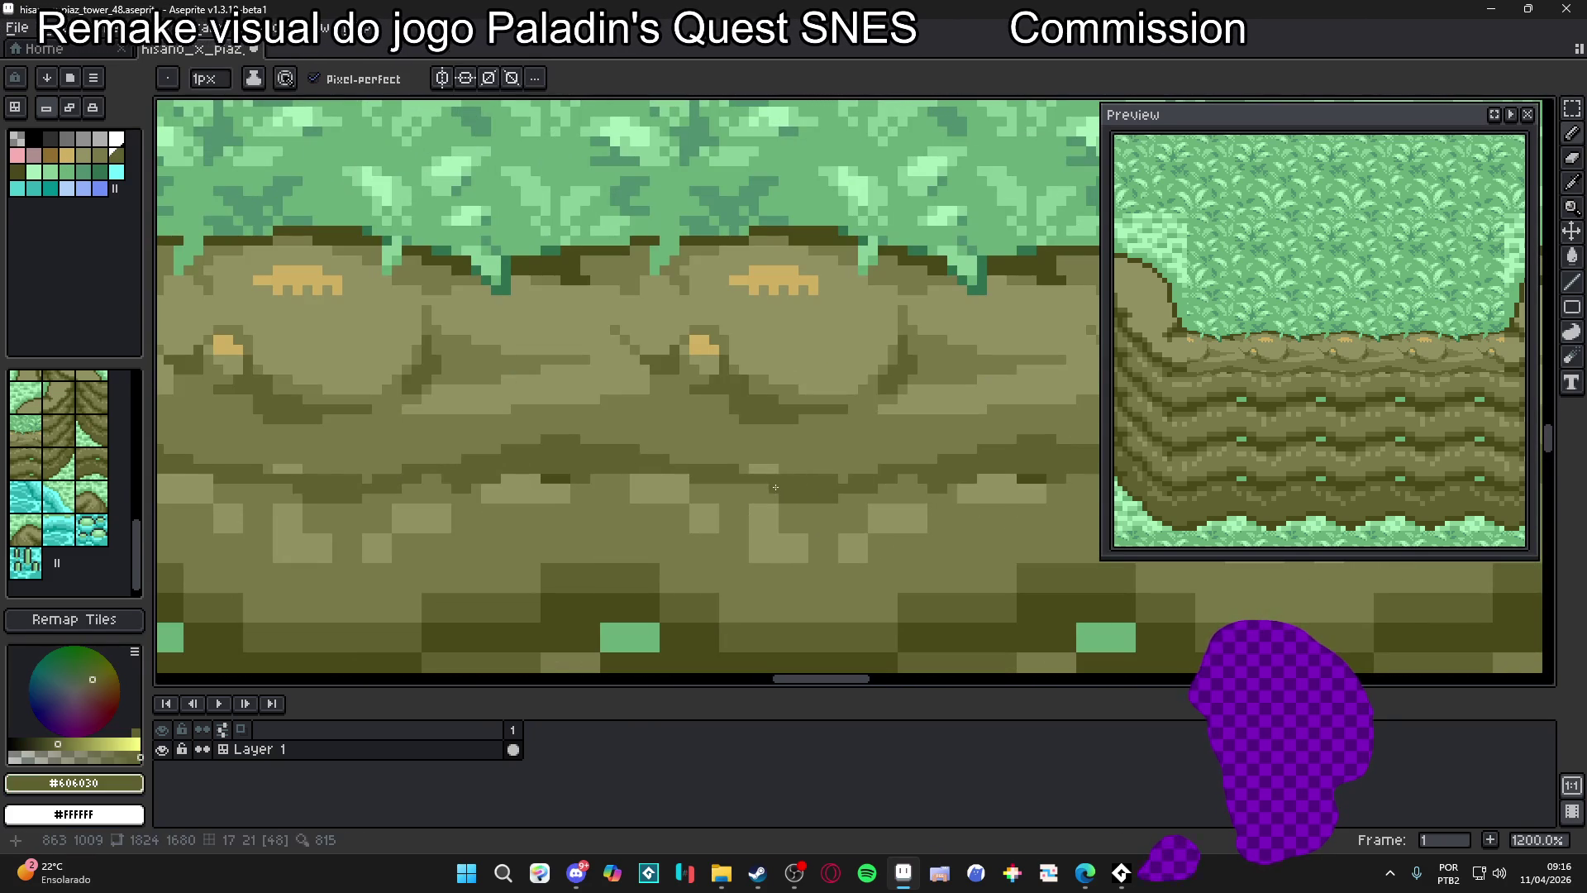
left_click_drag(776, 487, 613, 471)
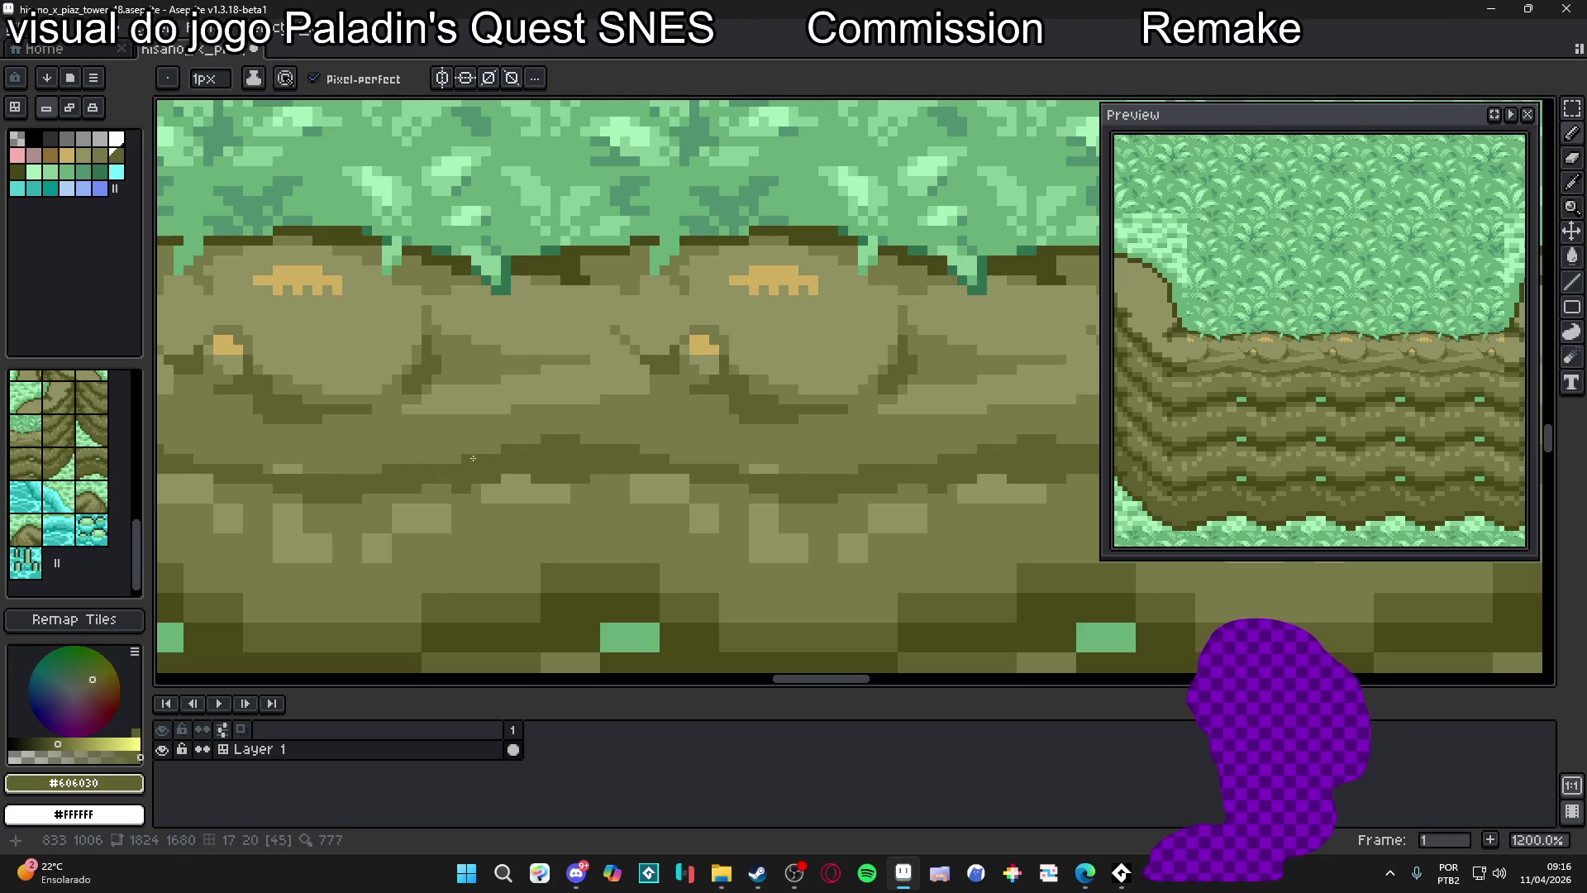
scroll(679, 460, "right", 1)
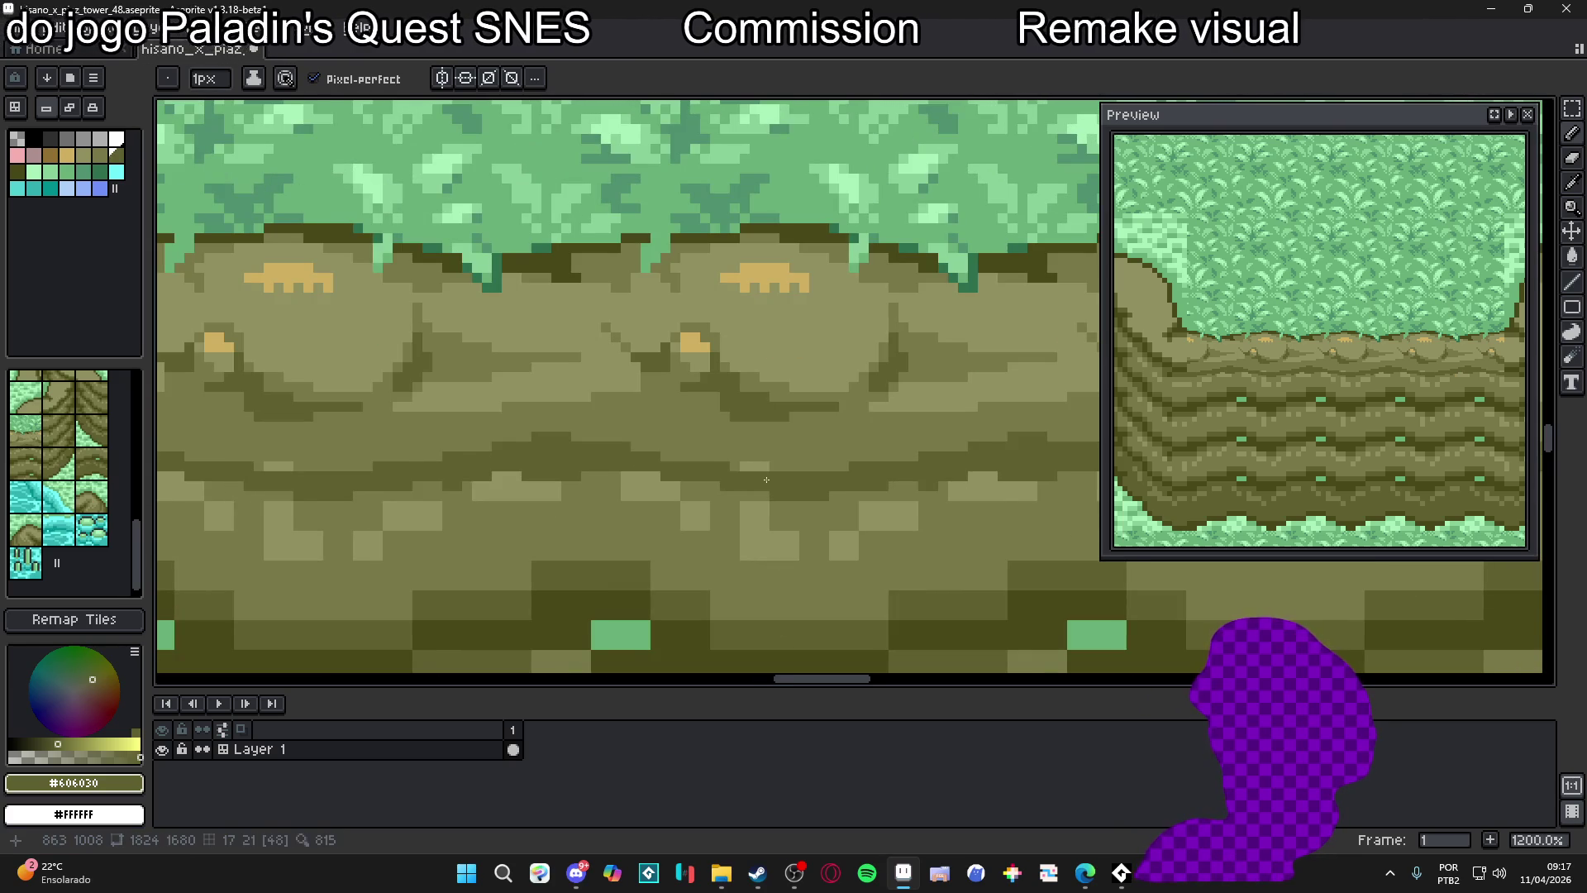
Eyedrop the rock shading, sampling dark olive #606030 and then lighter olive #787848
scroll(766, 479, "up", 2)
left_click(786, 454, "alt")
scroll(786, 454, "down", 2)
scroll(721, 430, "up", 2)
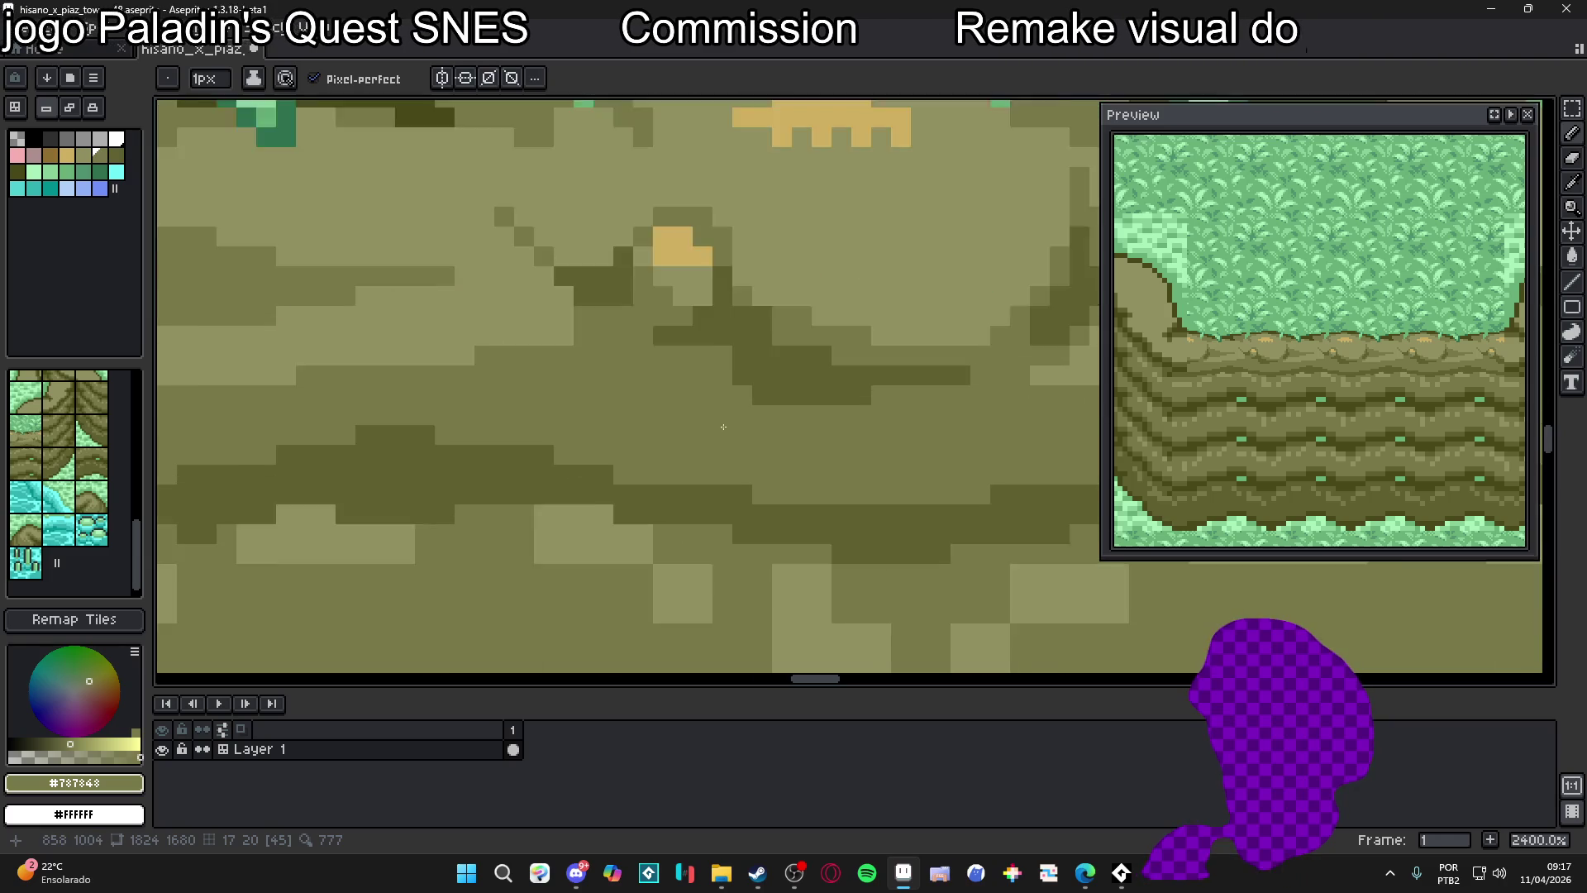
scroll(721, 430, "up", 1)
left_click(755, 336, "alt")
scroll(722, 335, "down", 2)
scroll(722, 335, "up", 2)
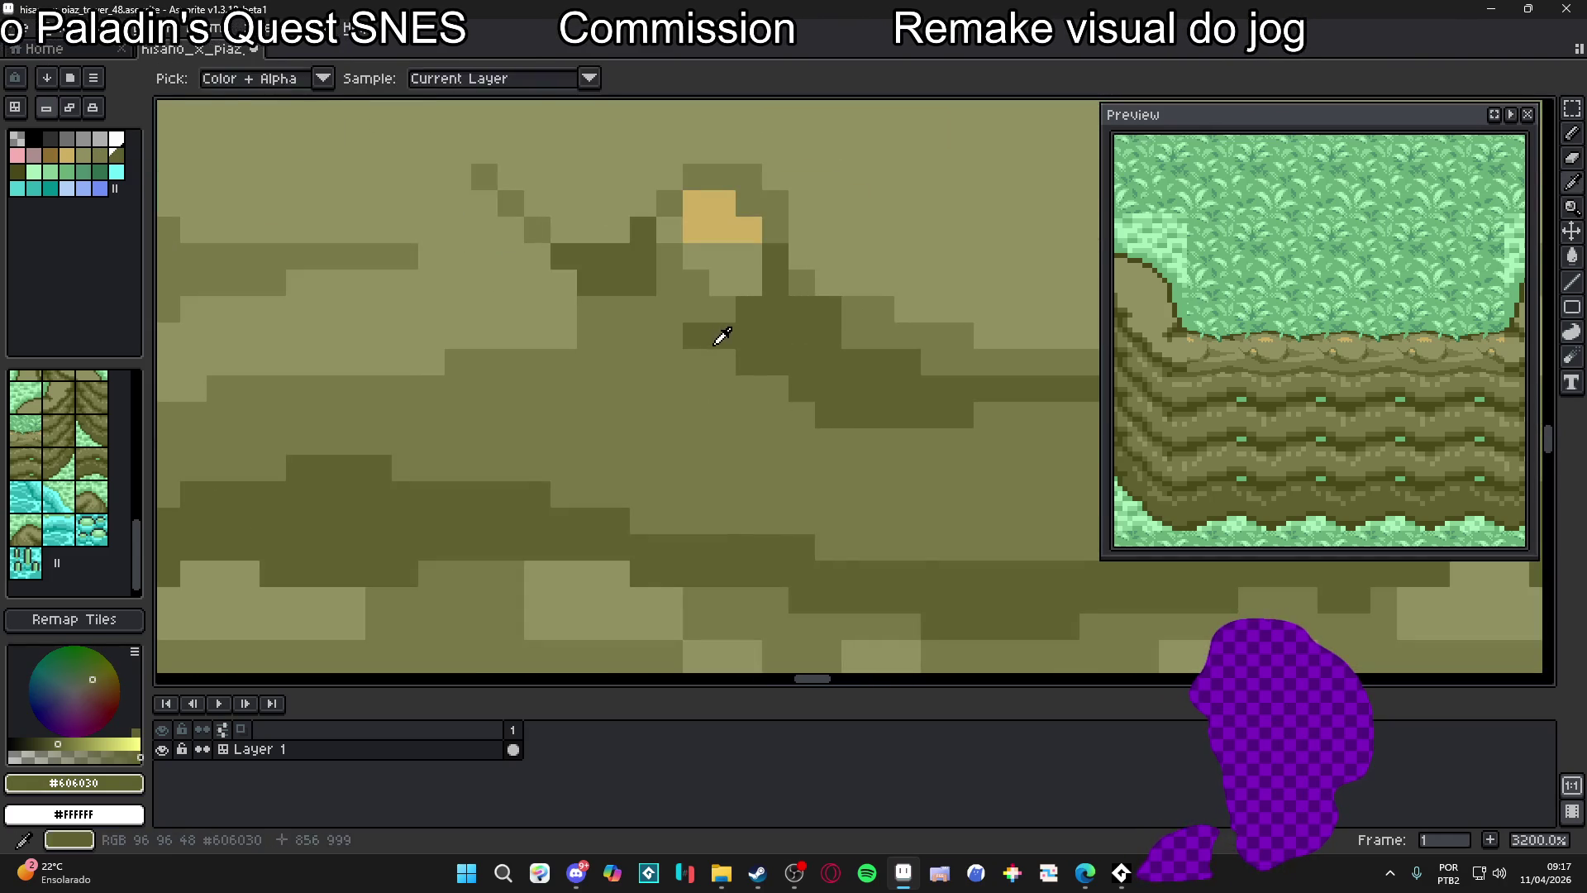
scroll(722, 422, "down", 5)
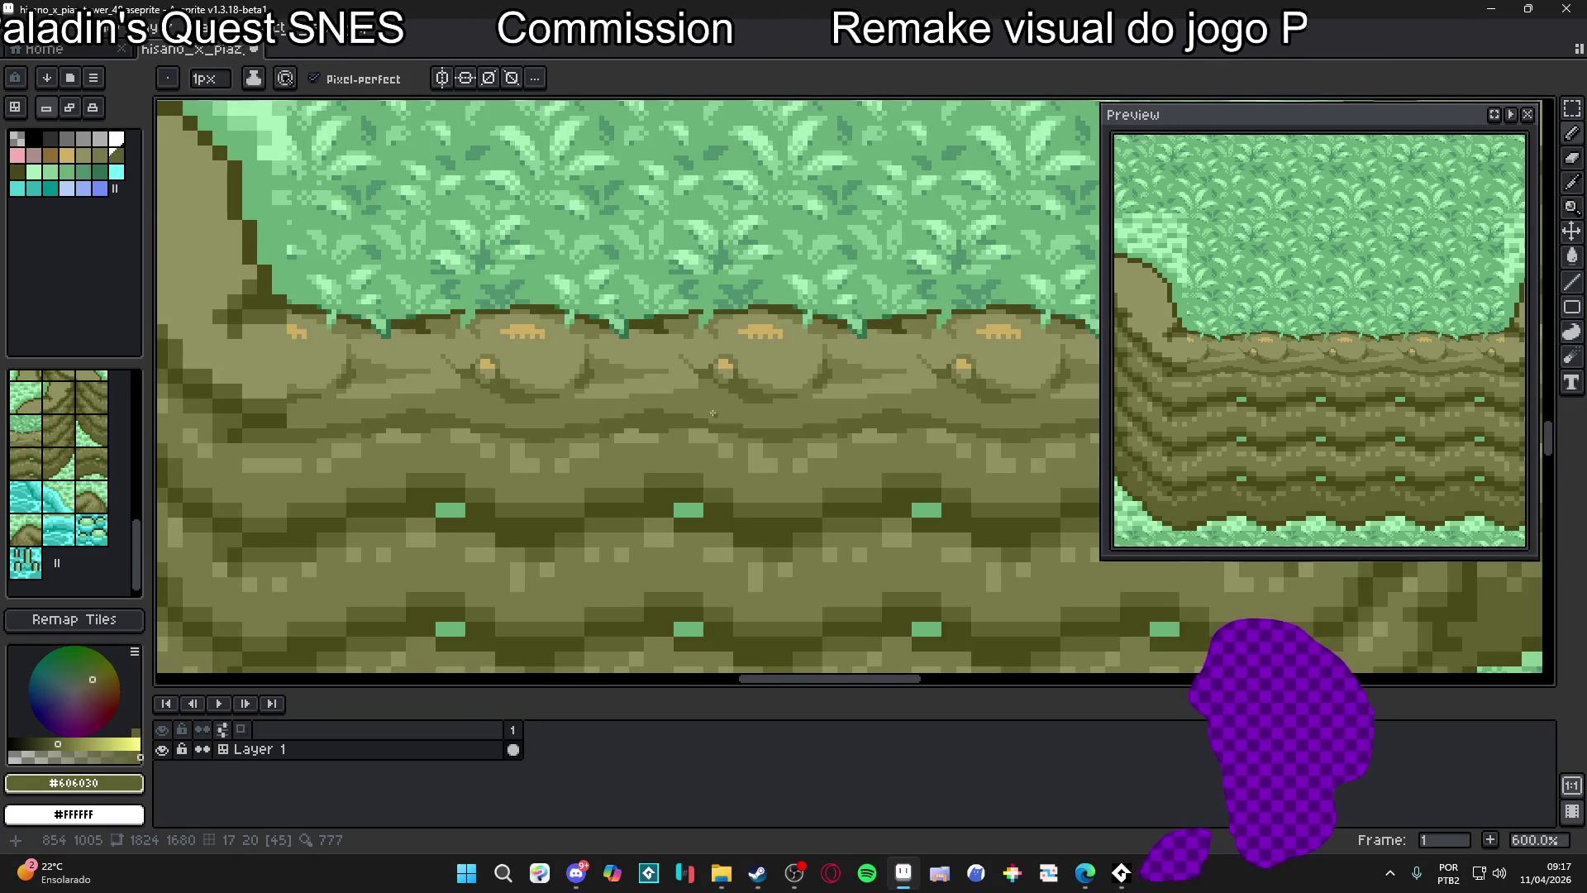
scroll(722, 422, "up", 3)
left_click(709, 378, "alt")
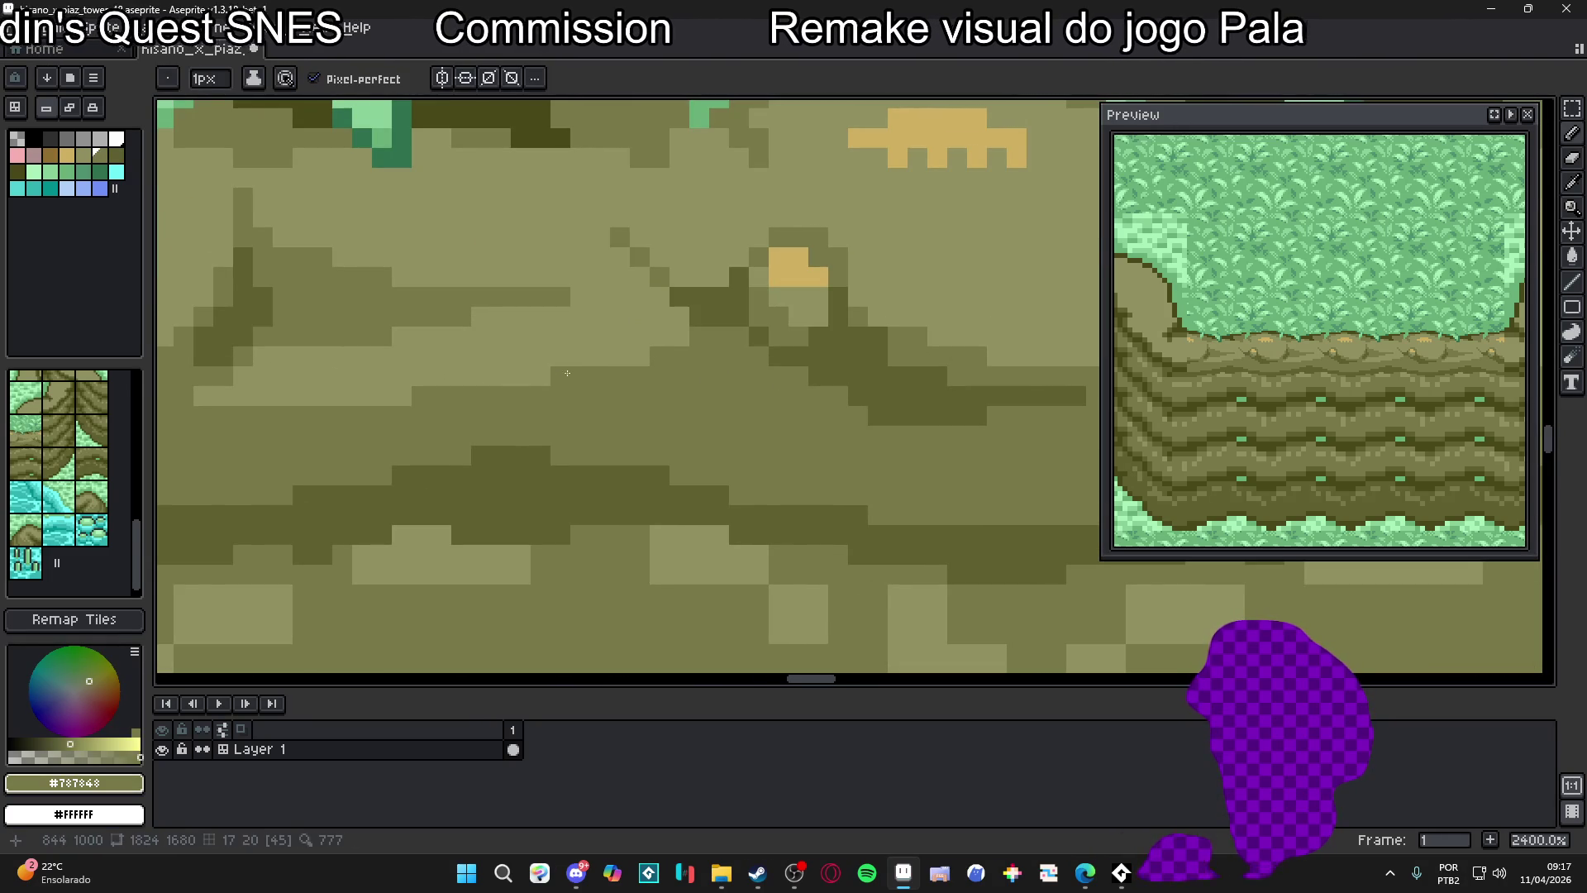
Pan and zoom around the rock shading with #787848 as the active colour
scroll(546, 380, "left", 3)
scroll(546, 380, "up", 1)
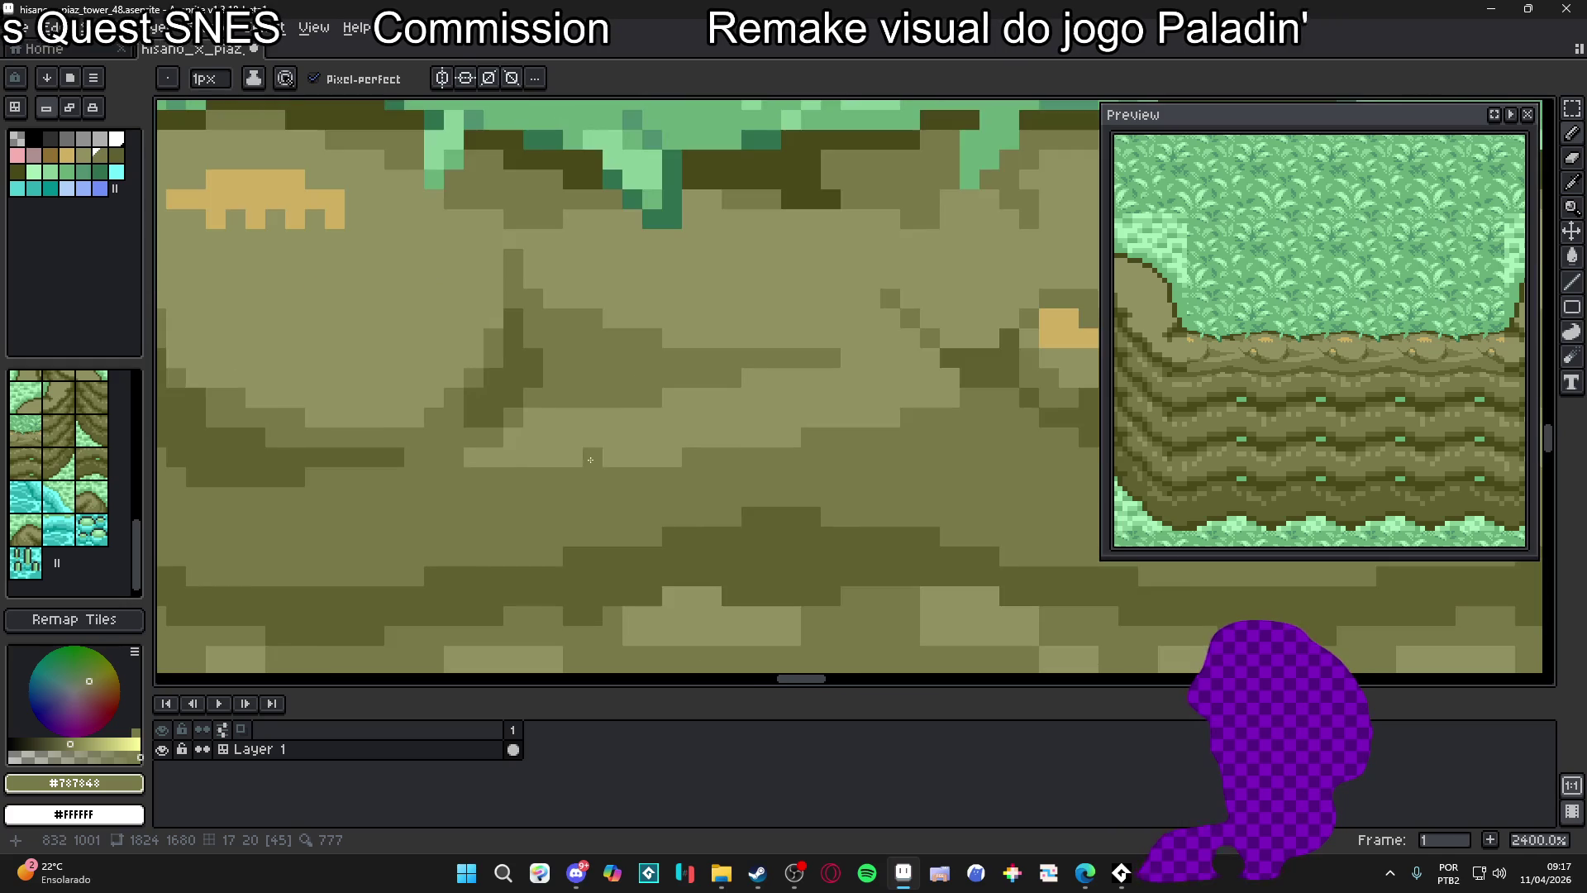
scroll(580, 452, "down", 4)
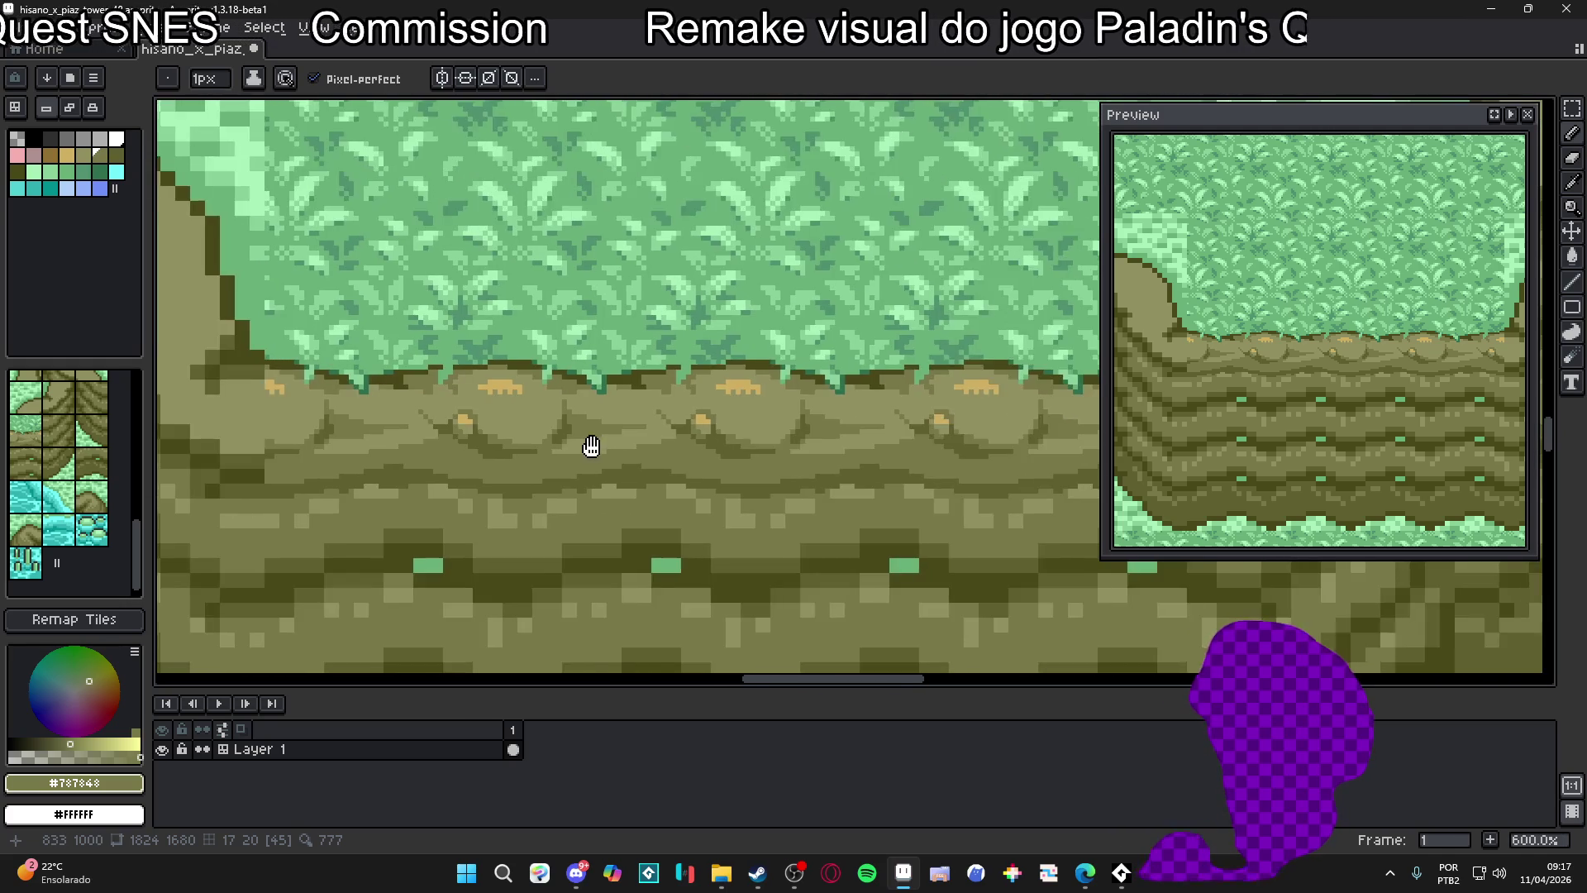
scroll(603, 459, "down", 3)
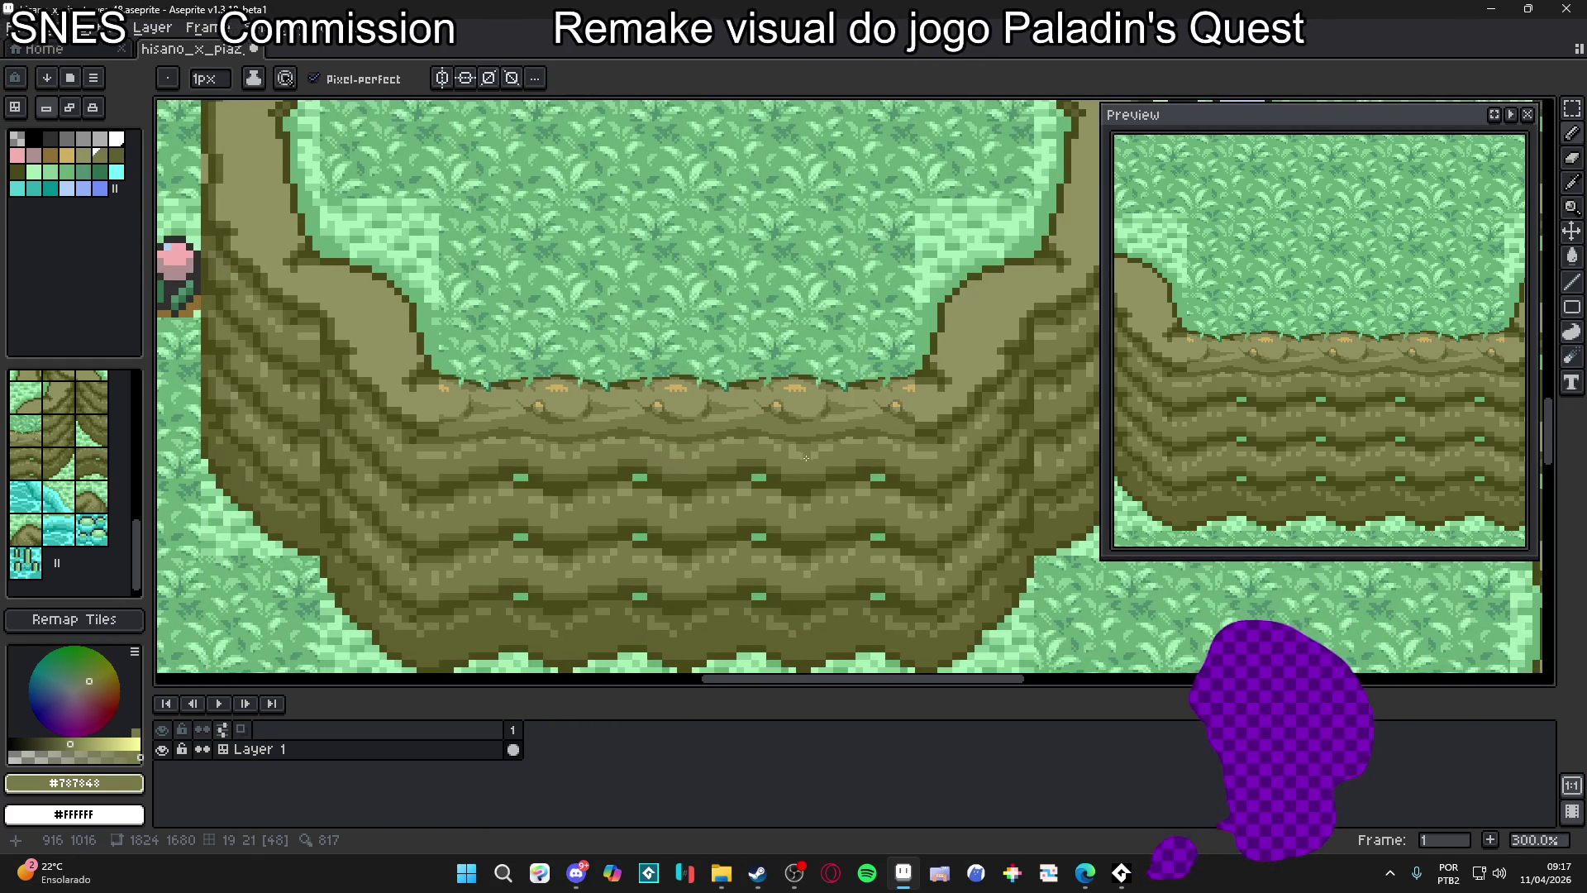
left_click_drag(806, 457, 820, 460)
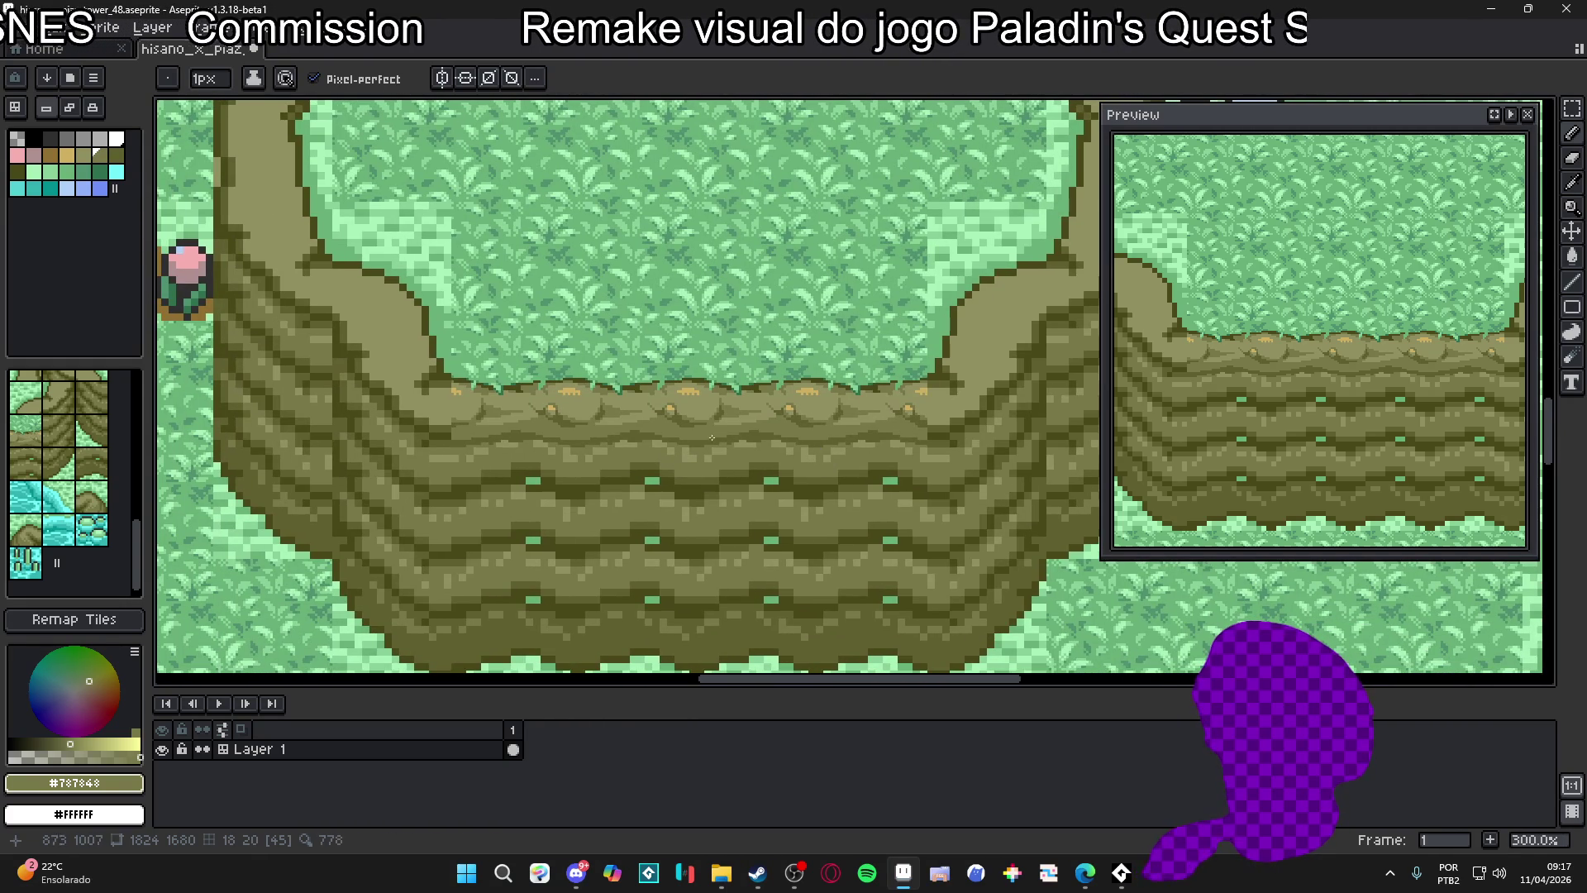
scroll(595, 450, "down", 1)
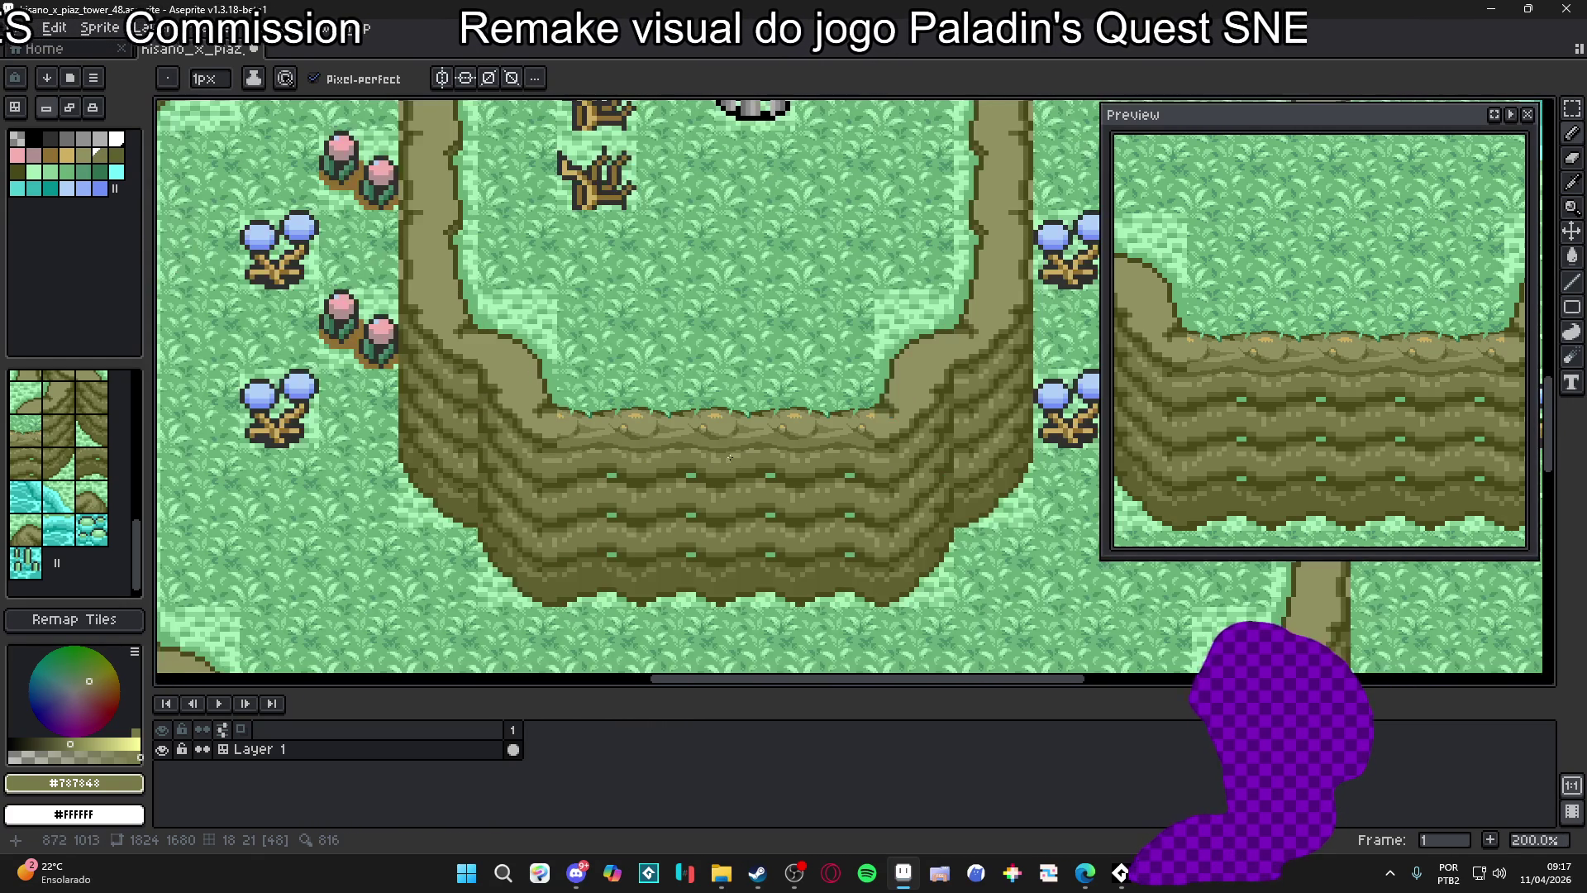
scroll(721, 442, "up", 2)
scroll(661, 442, "down", 2)
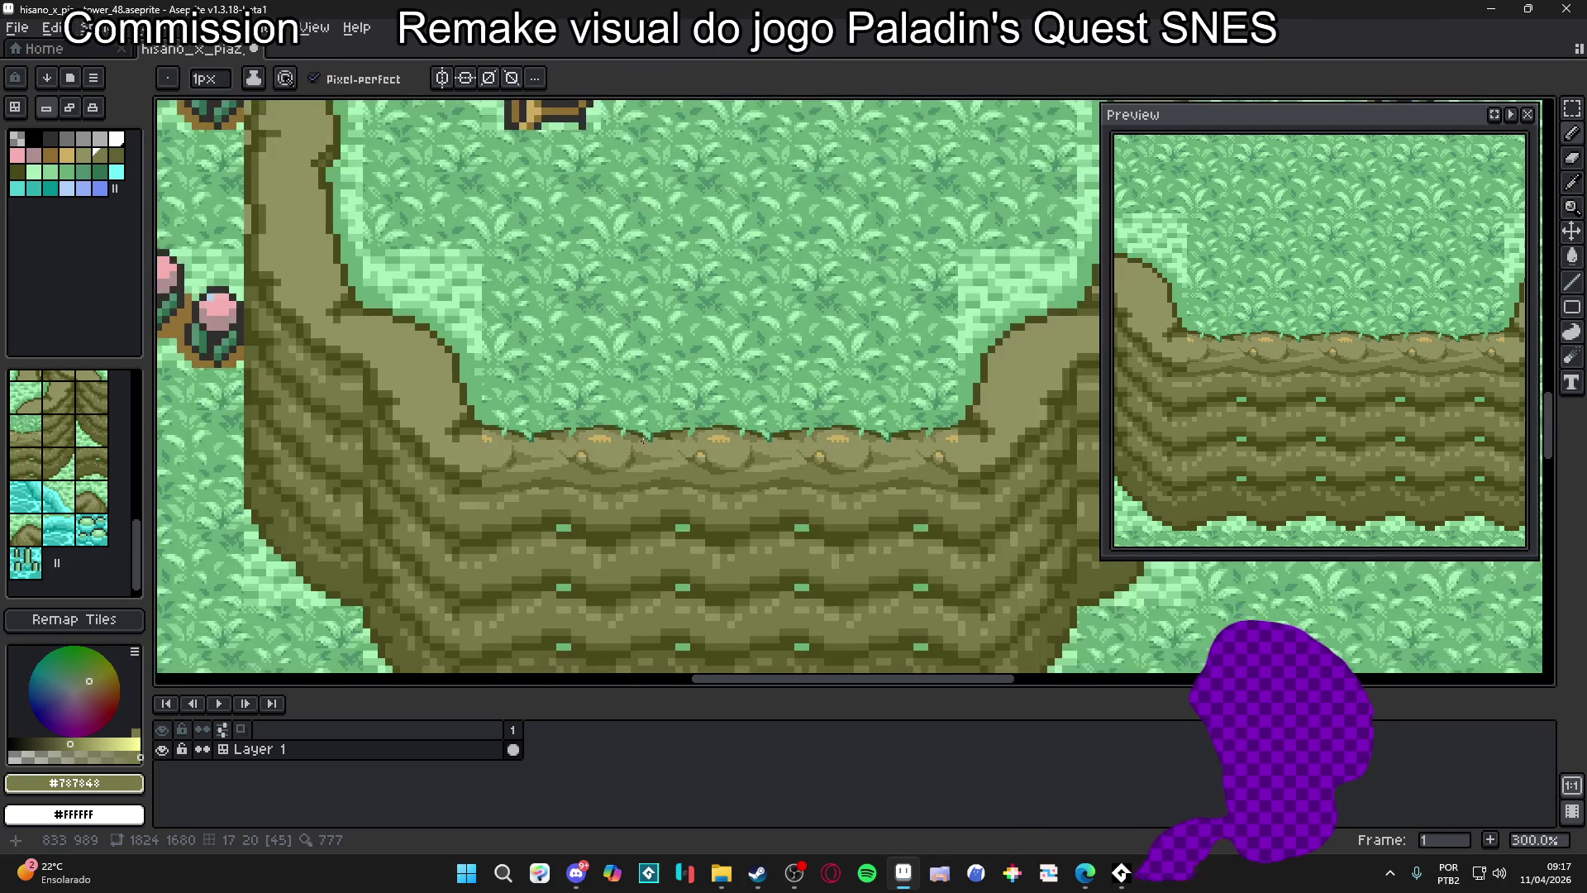
scroll(773, 438, "up", 2)
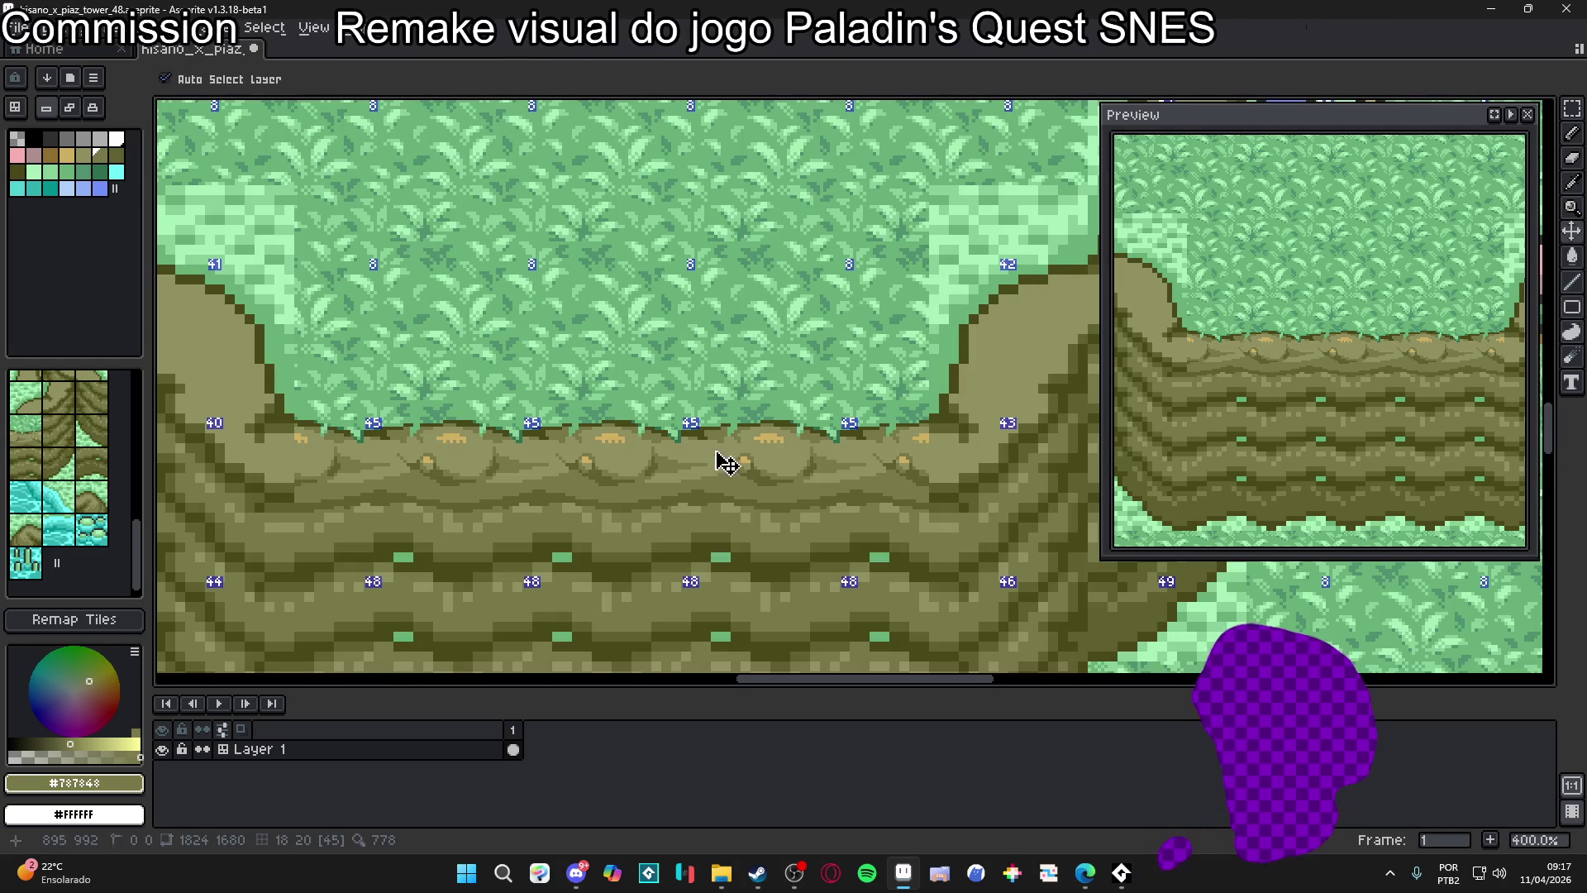
Paint a foliage-green #68b078 grass tuft hanging down over the ledge
scroll(740, 464, "up", 5)
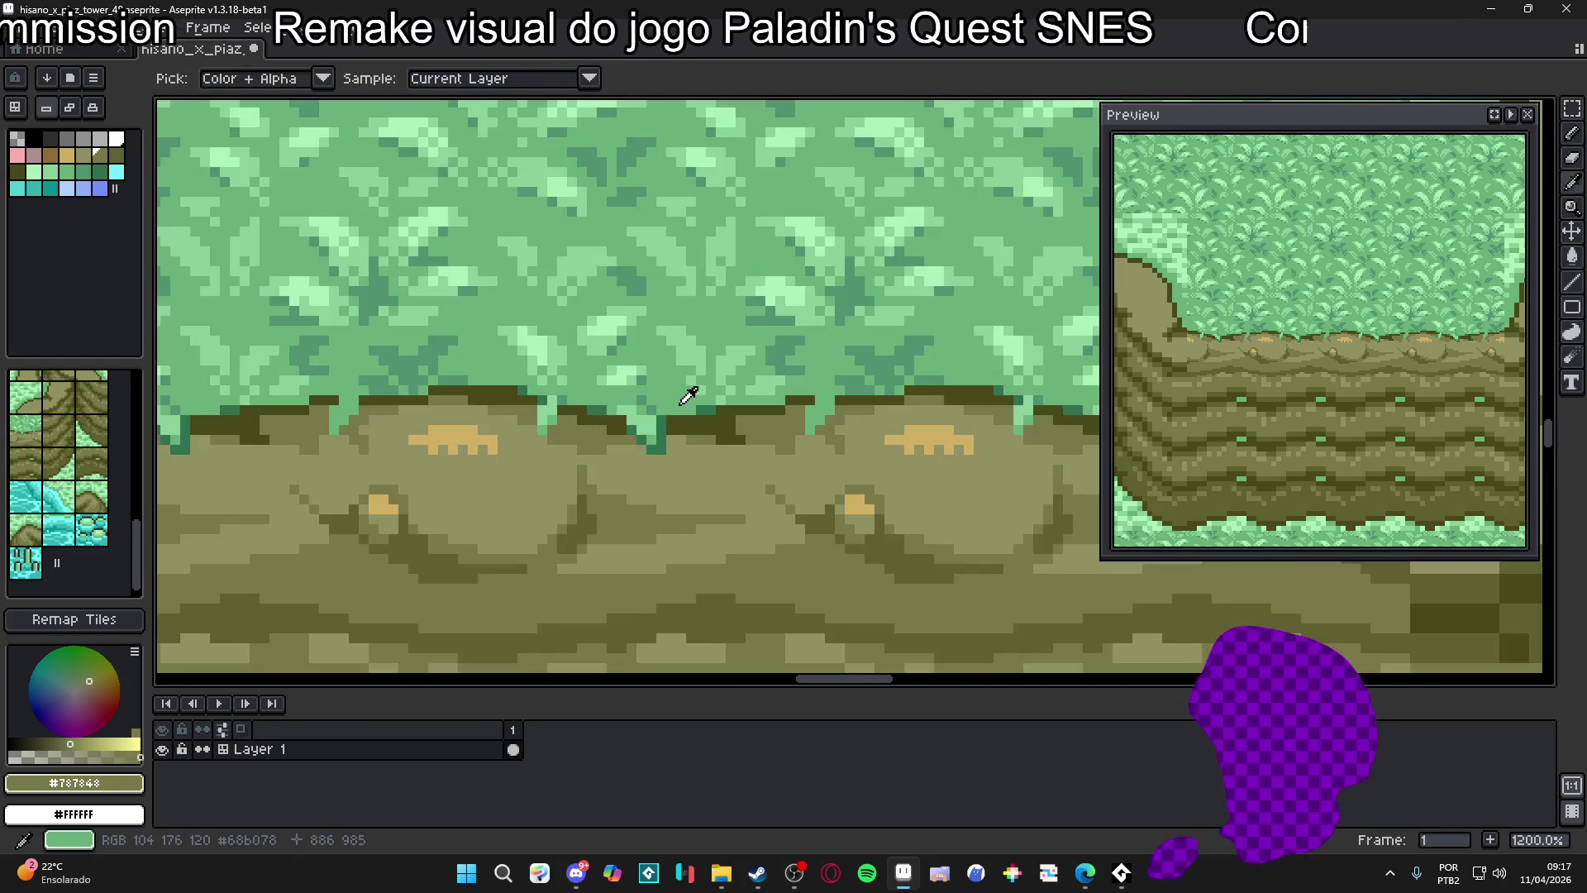
left_click(694, 425, "alt")
left_click_drag(699, 423, 722, 475)
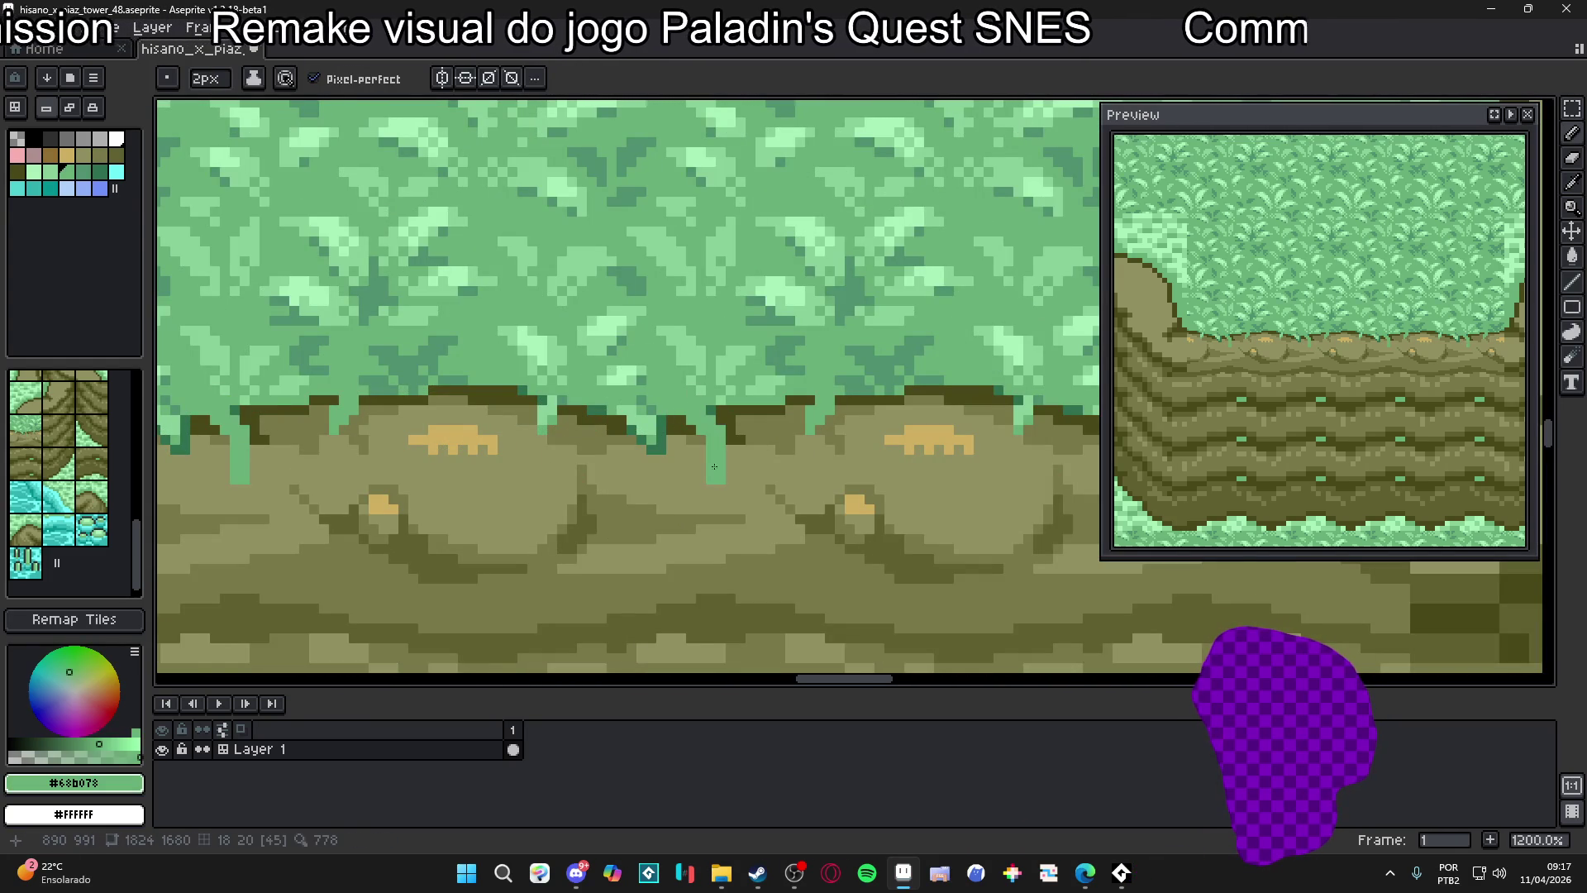
Trim the grass drip's tip with the dirt olive #909060
scroll(704, 442, "down", 2)
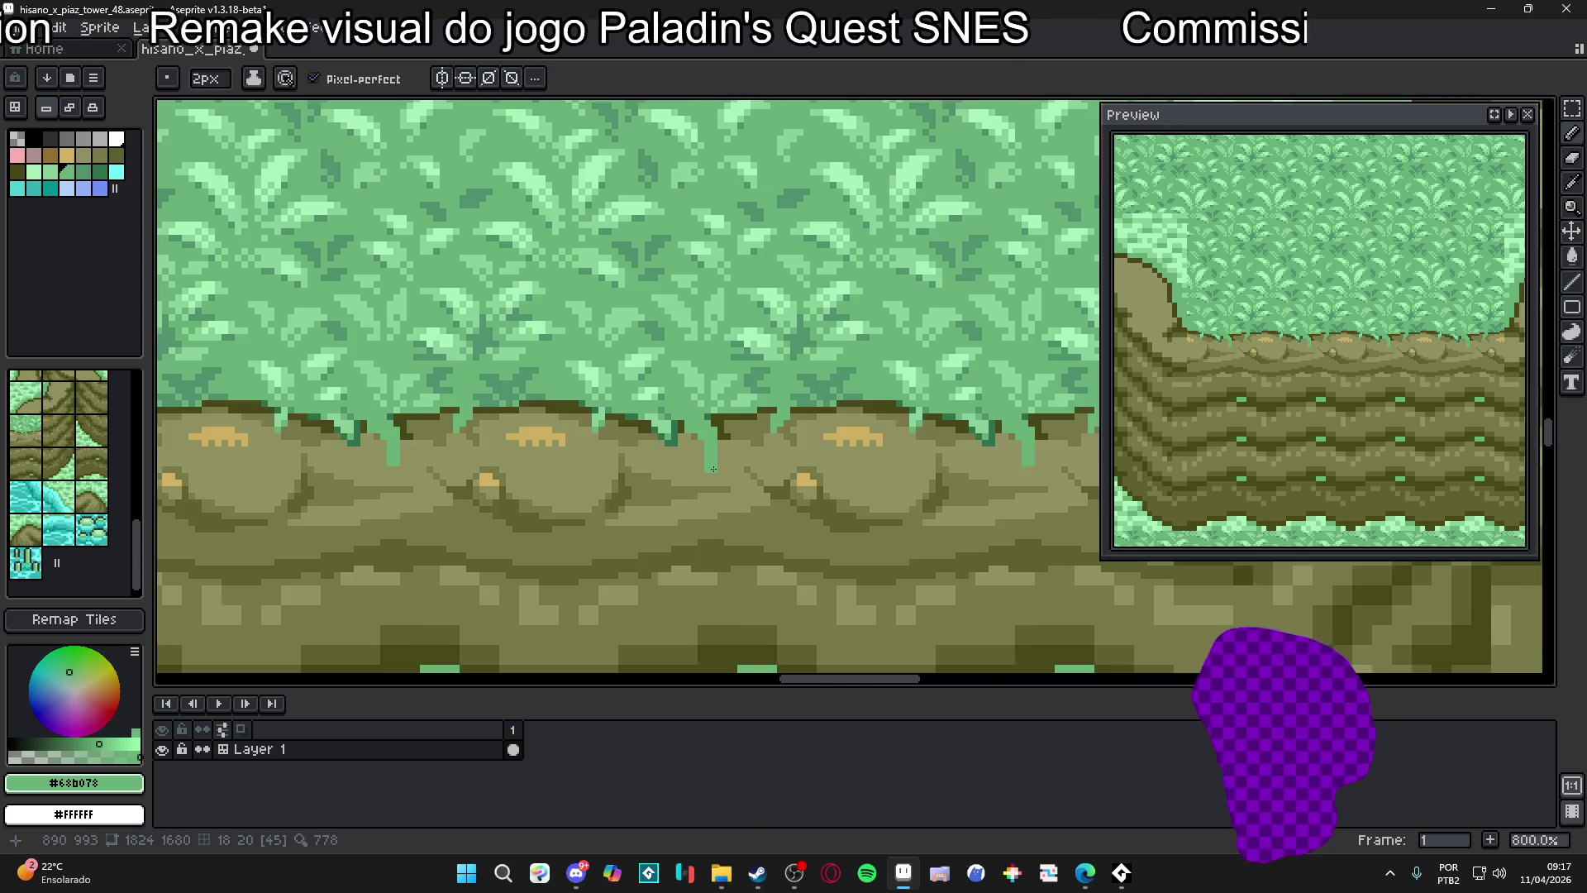
scroll(703, 454, "up", 3)
left_click(701, 464, "alt")
left_click(701, 464)
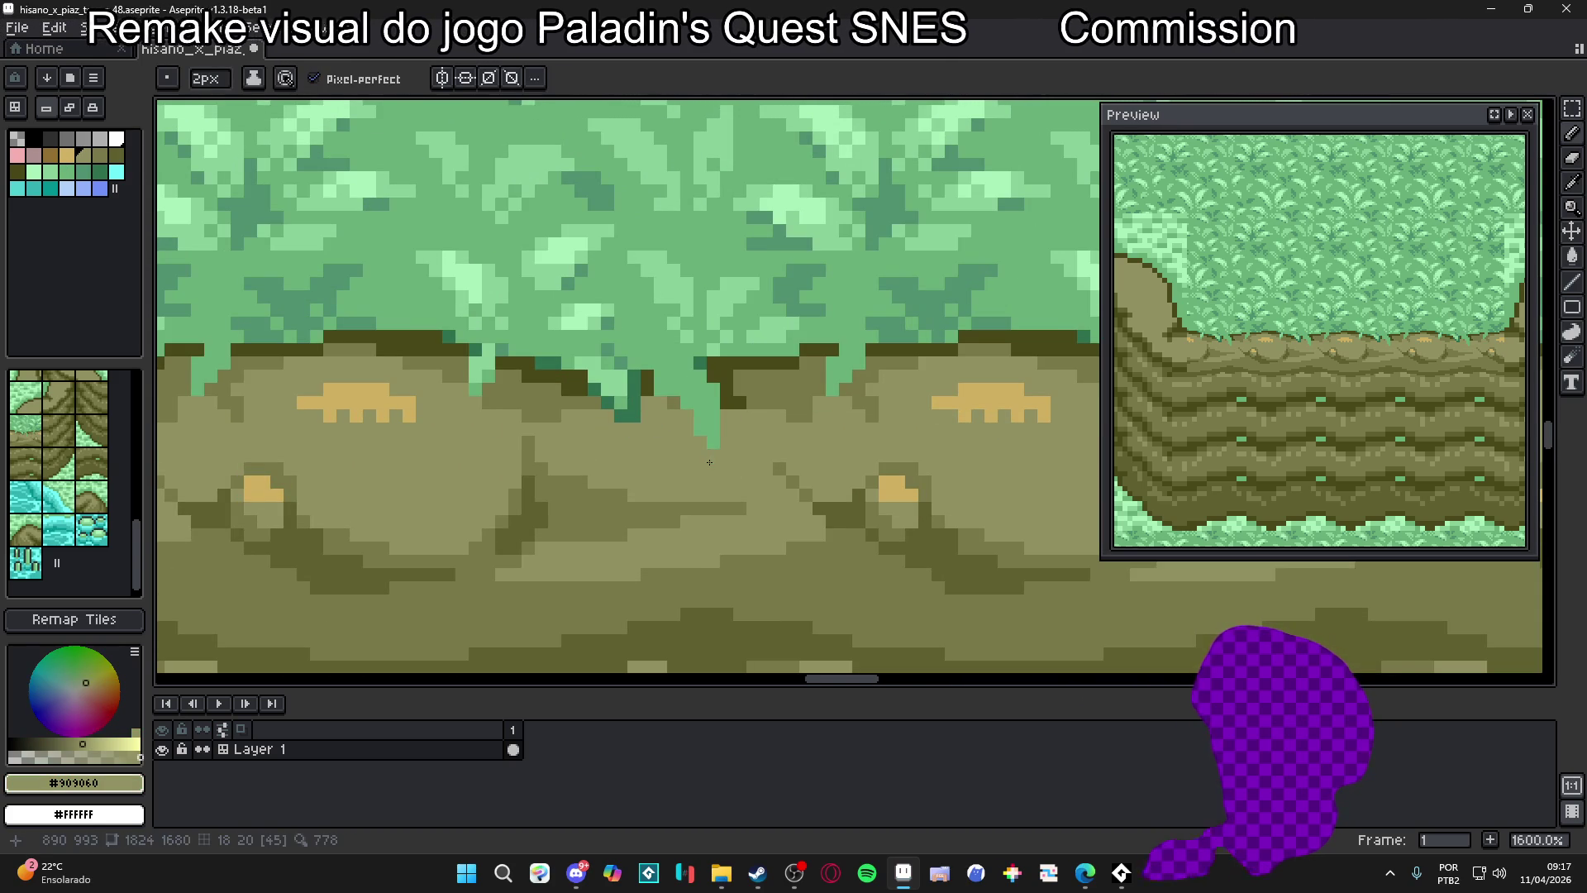
key("v")
key("b")
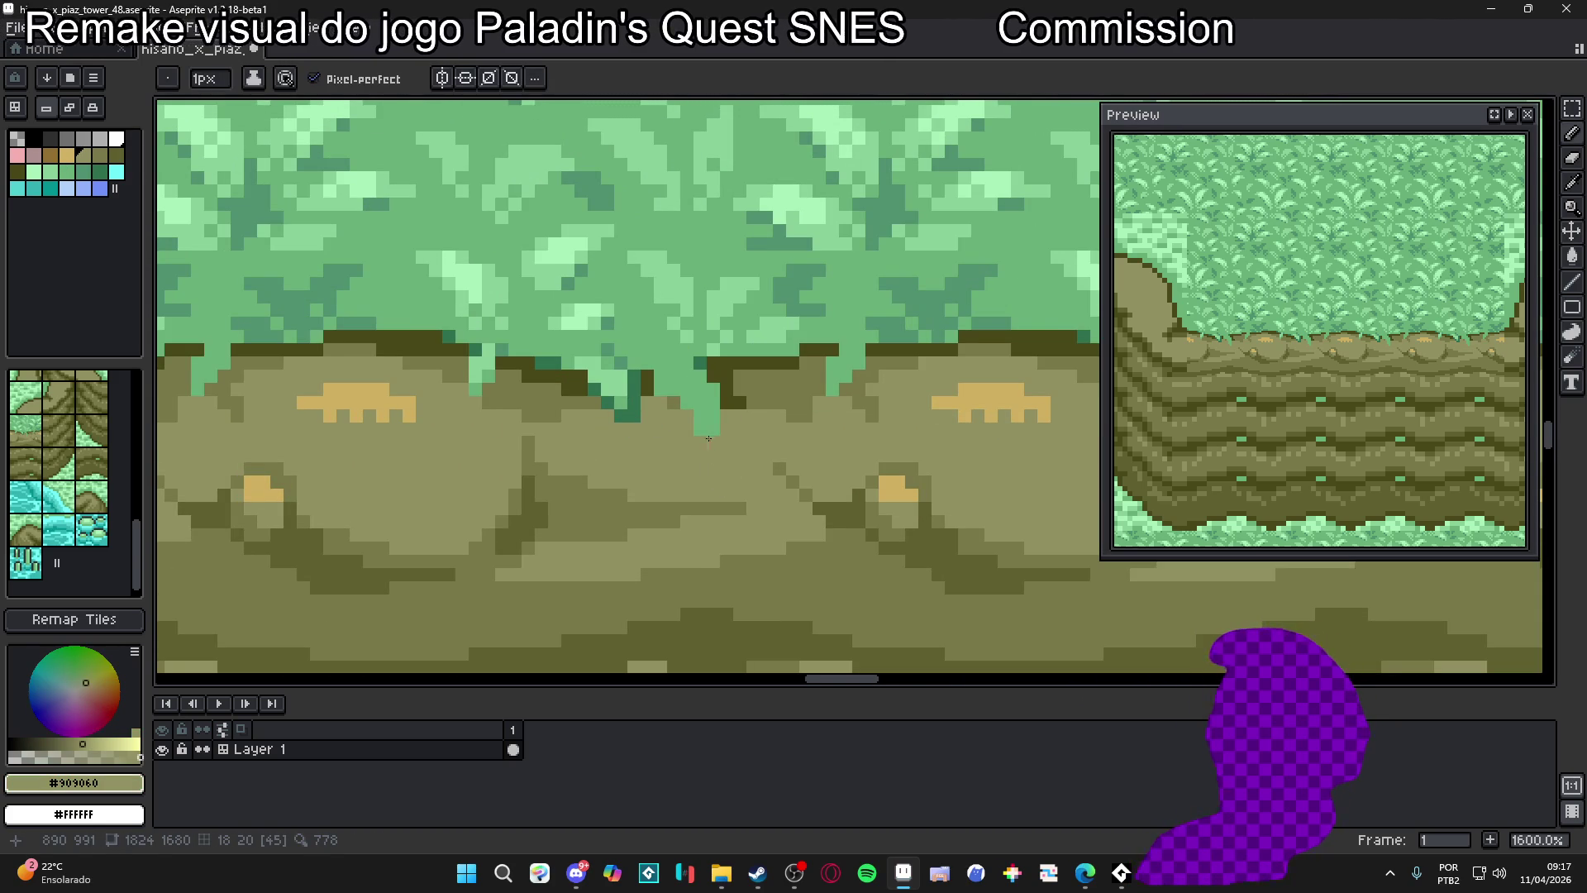
Shade the grass drip with a dark green #307050 diagonal stroke
scroll(642, 407, "up", 1)
left_click(637, 376, "alt")
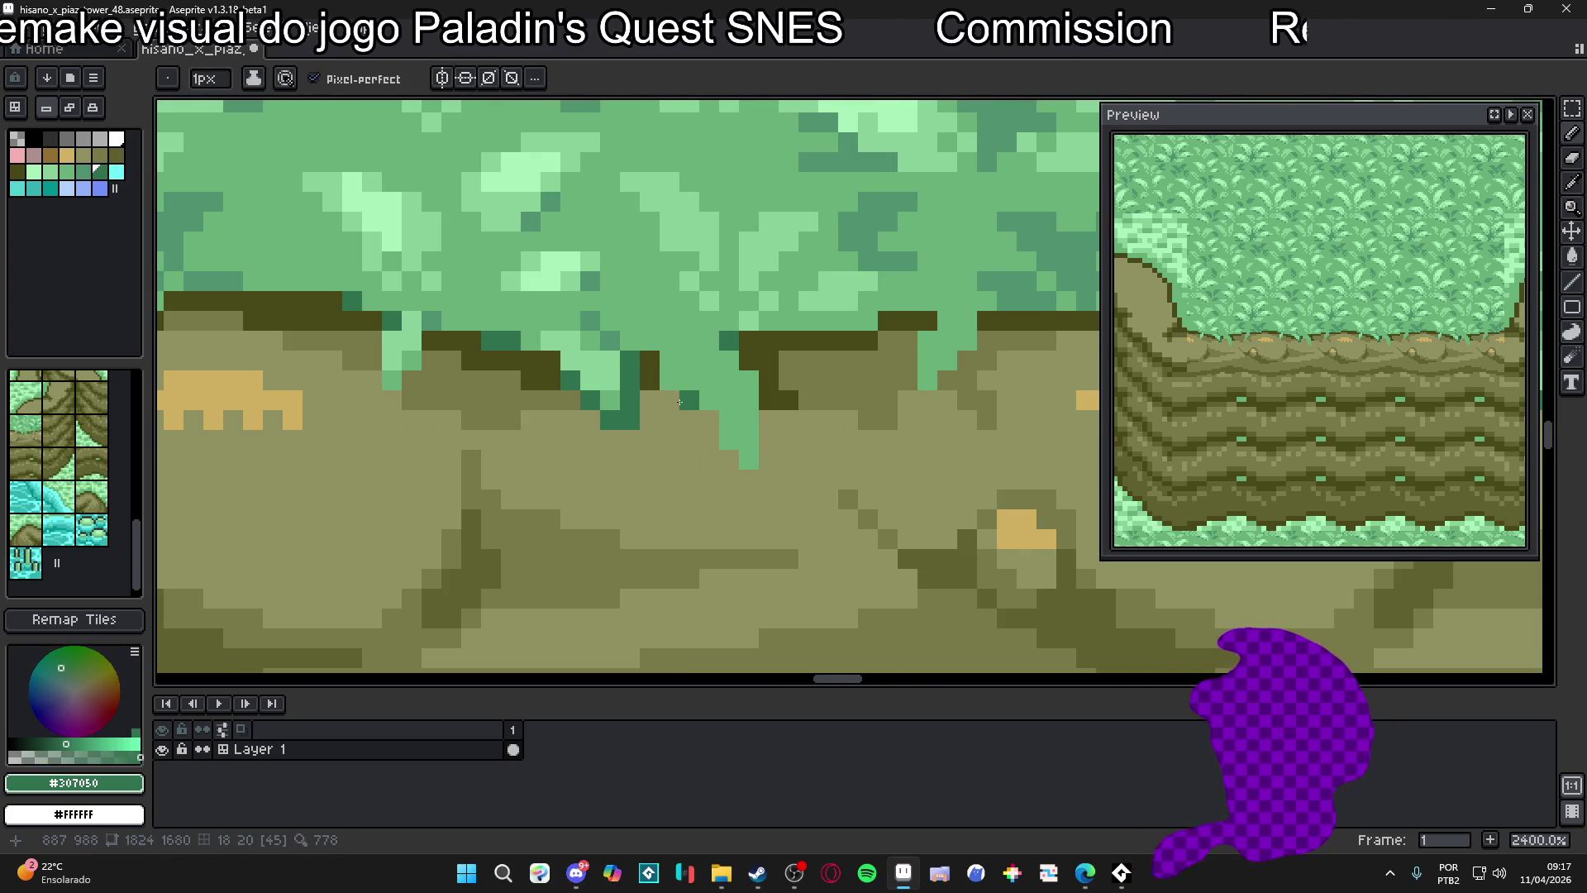
left_click(651, 361)
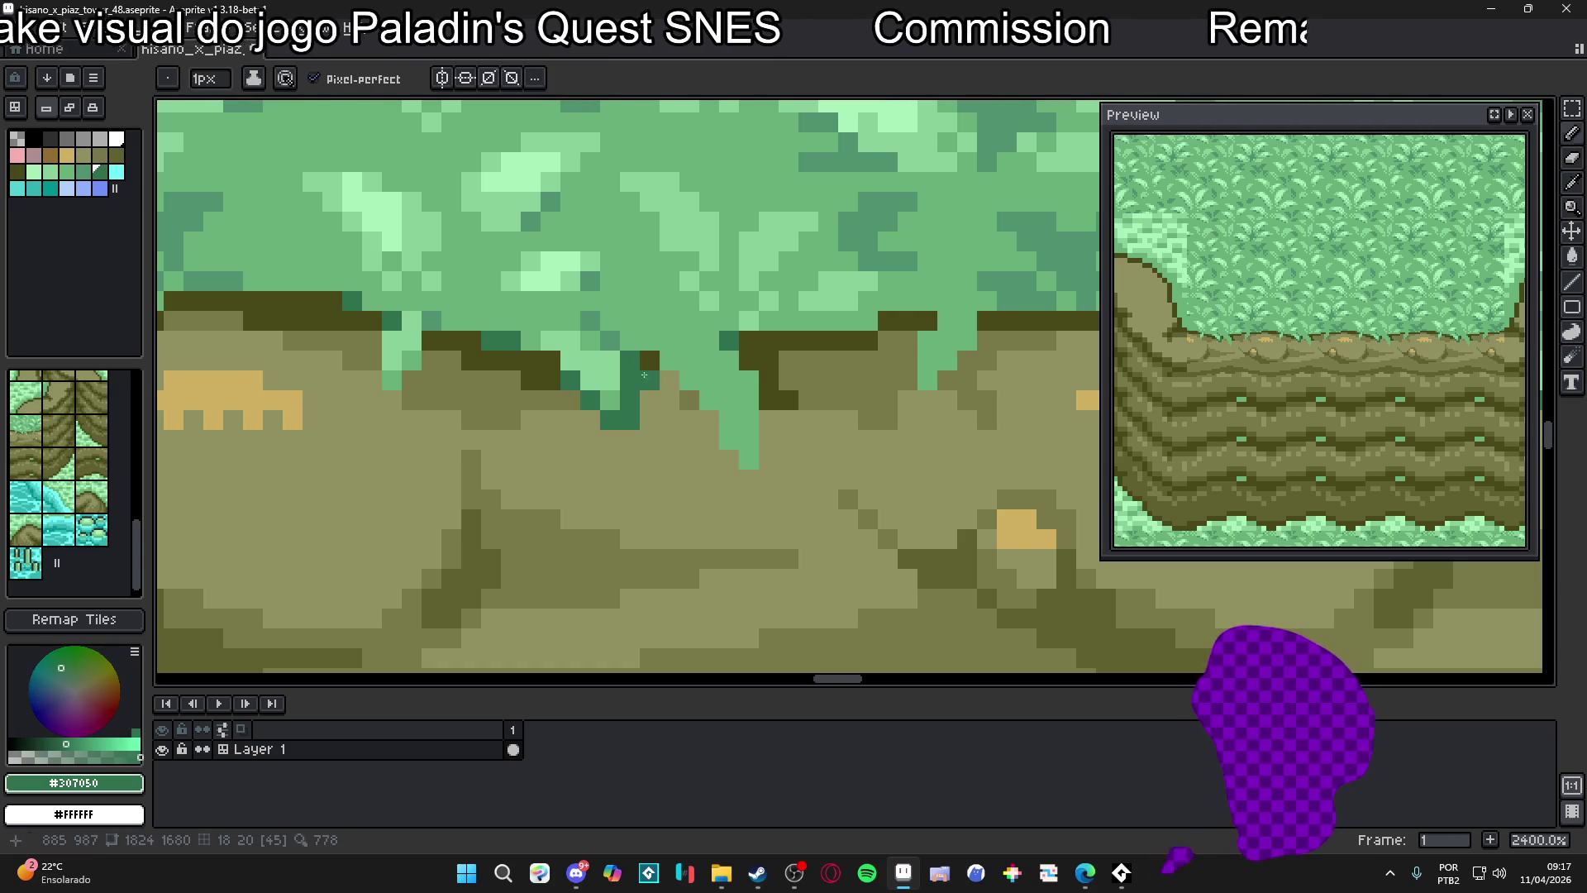
left_click_drag(652, 361, 735, 475)
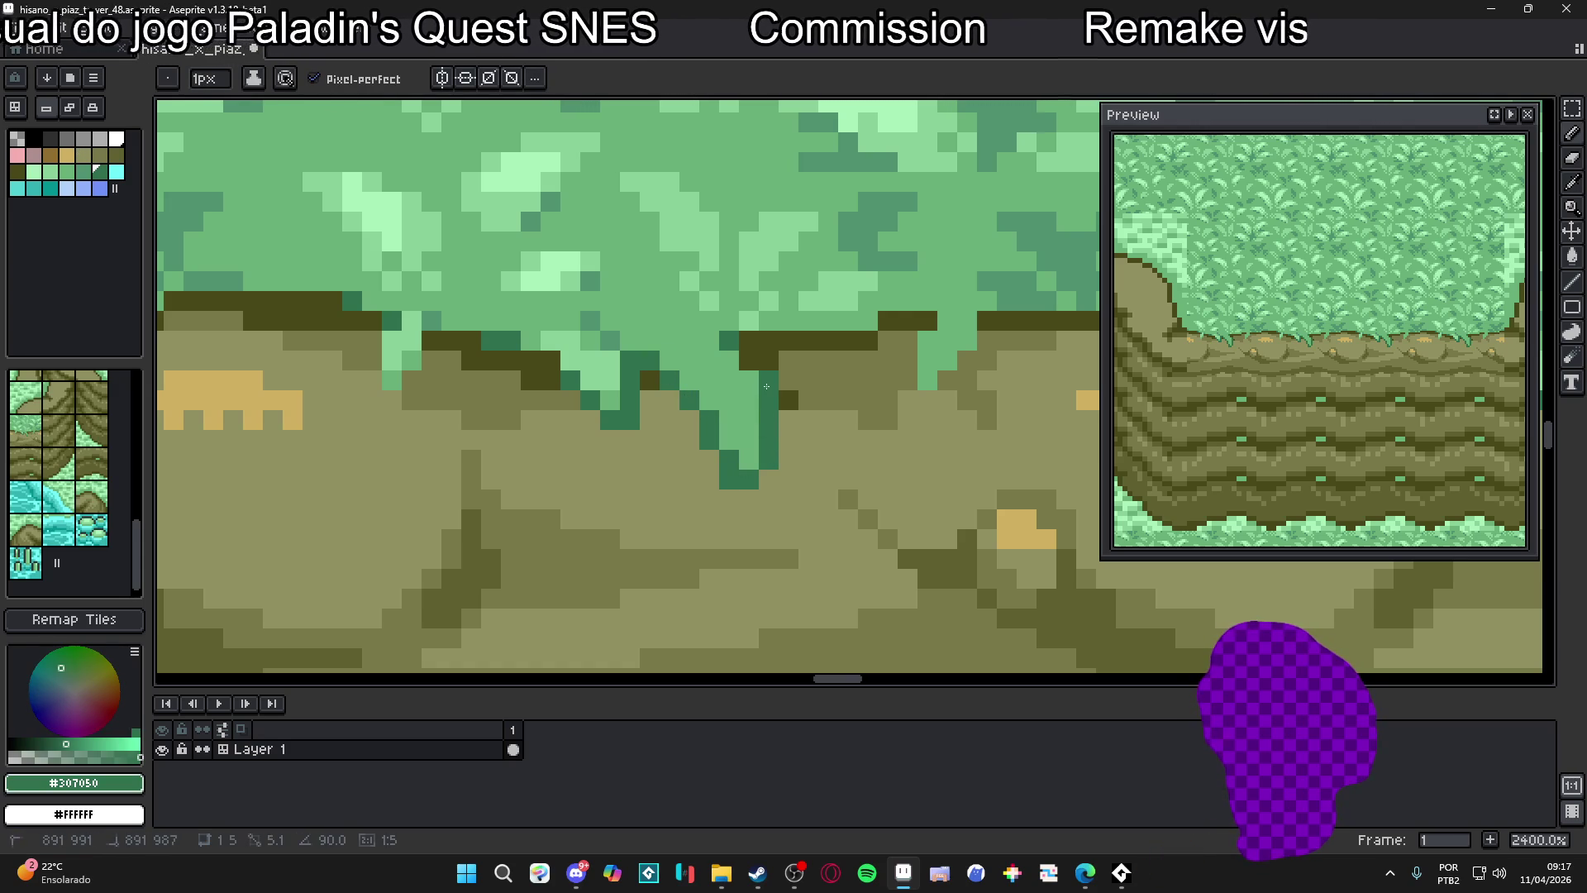
Pick light green #88d098, keeping the pencil brush at 1 pixel
scroll(752, 431, "down", 4)
scroll(732, 372, "up", 4)
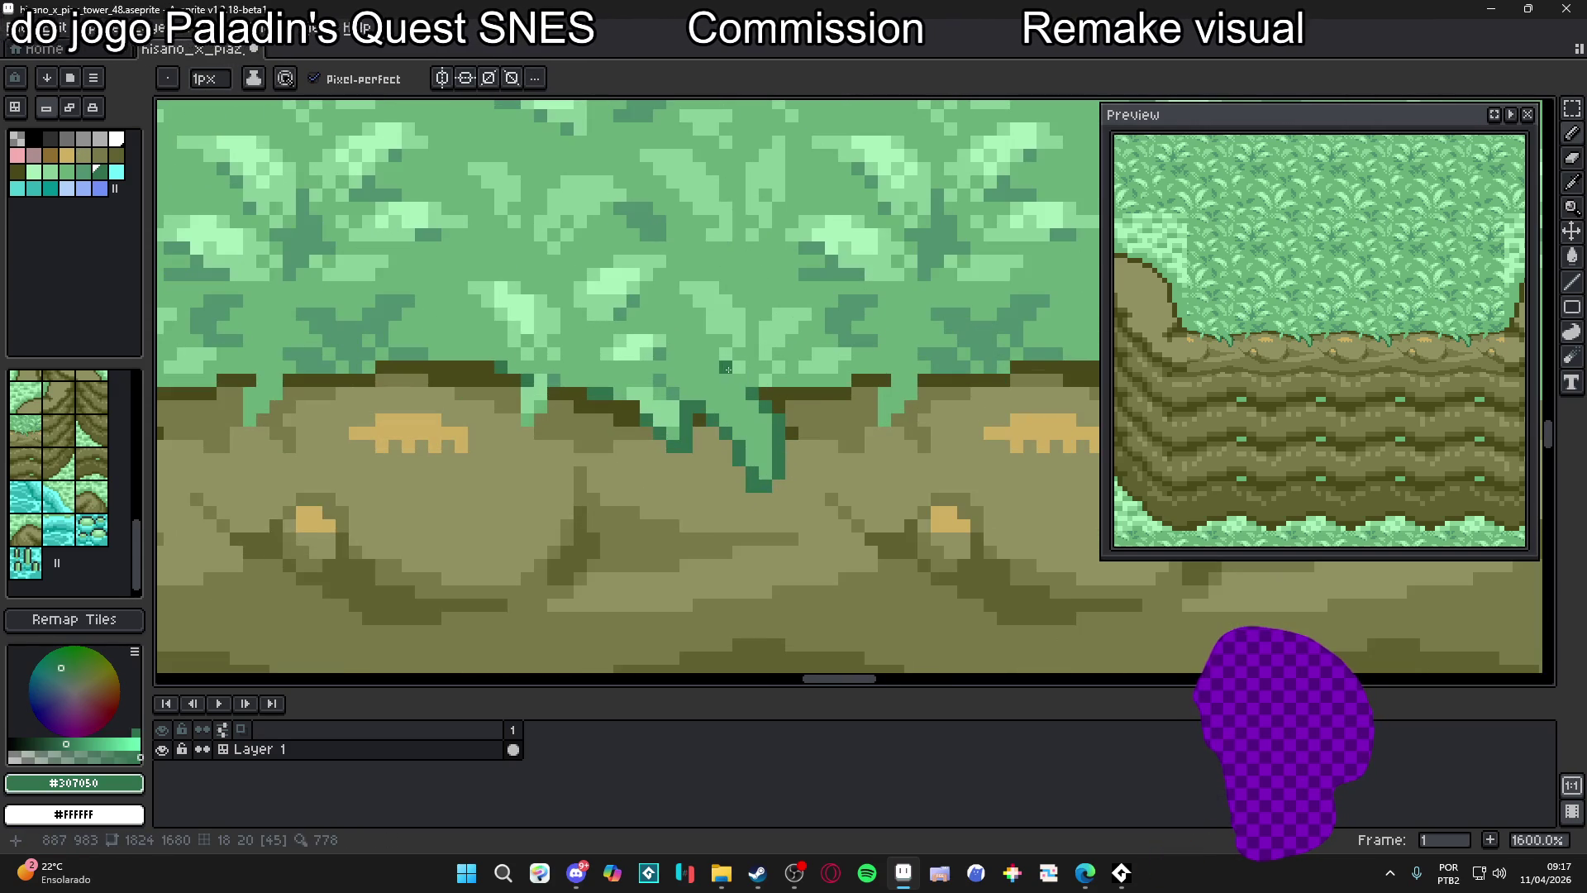
left_click(772, 354, "alt")
key("plus")
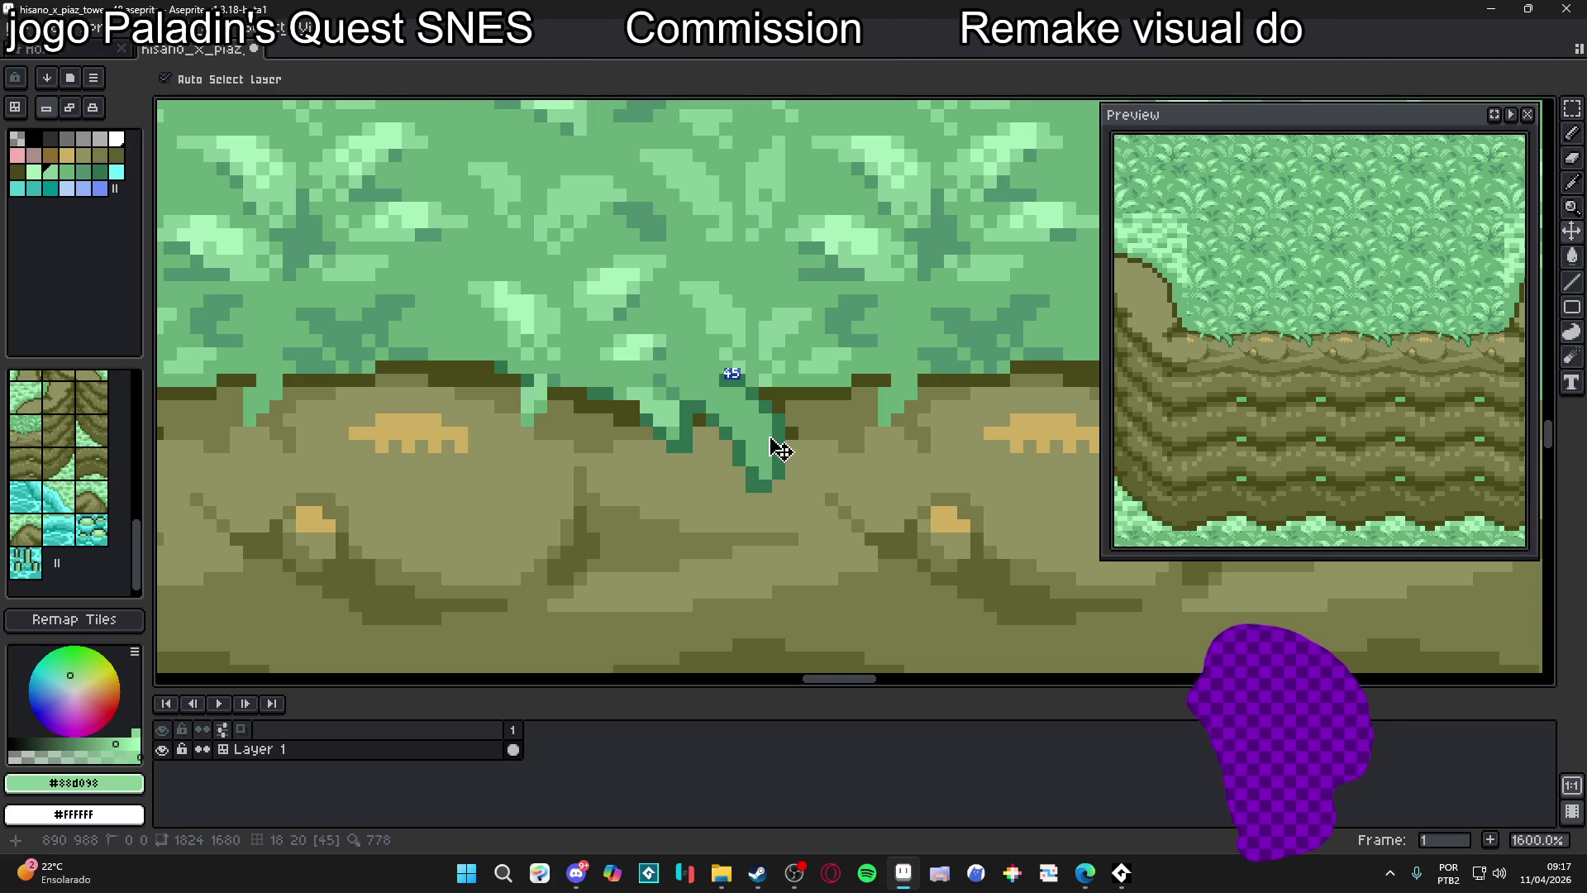
key("minus")
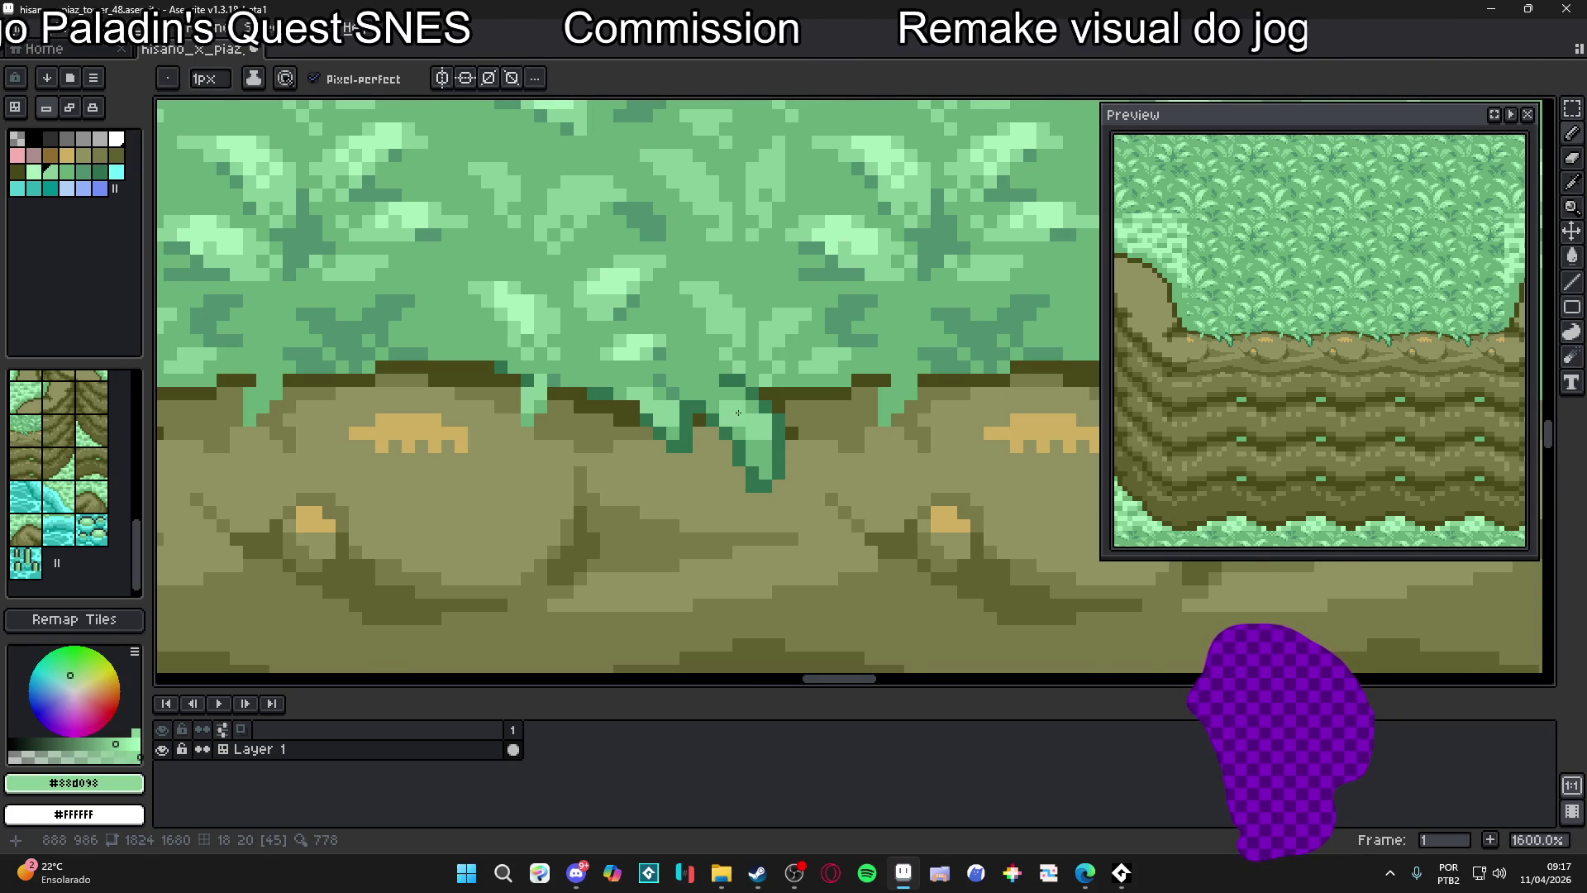
scroll(737, 410, "down", 5)
scroll(748, 422, "up", 4)
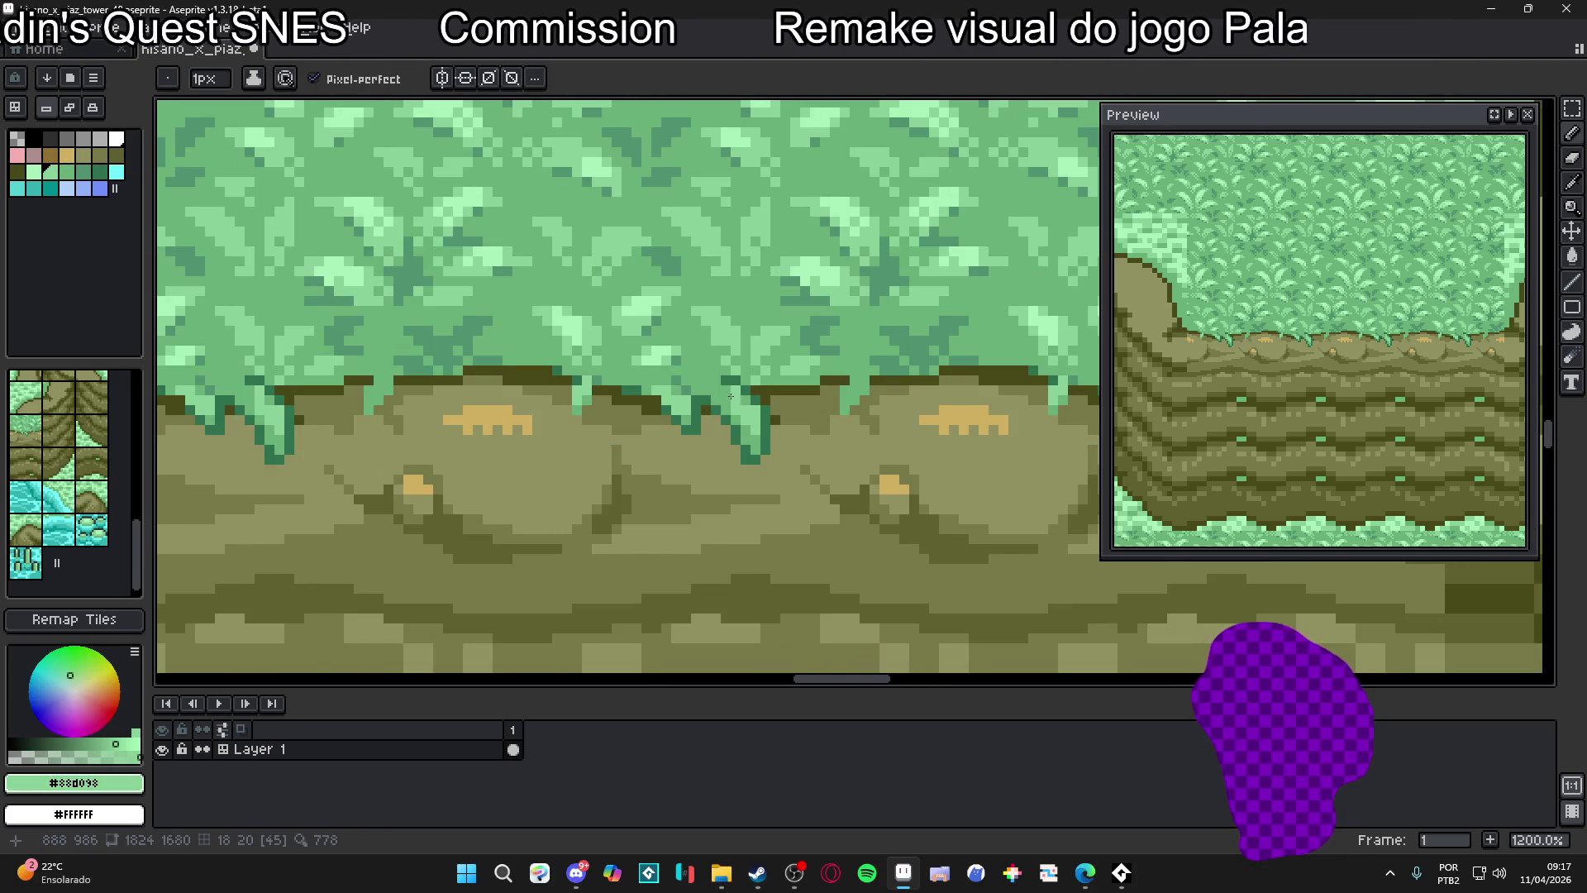
Sample mid green #68b078, then darker green #509070 from the foliage
left_click(727, 383, "alt")
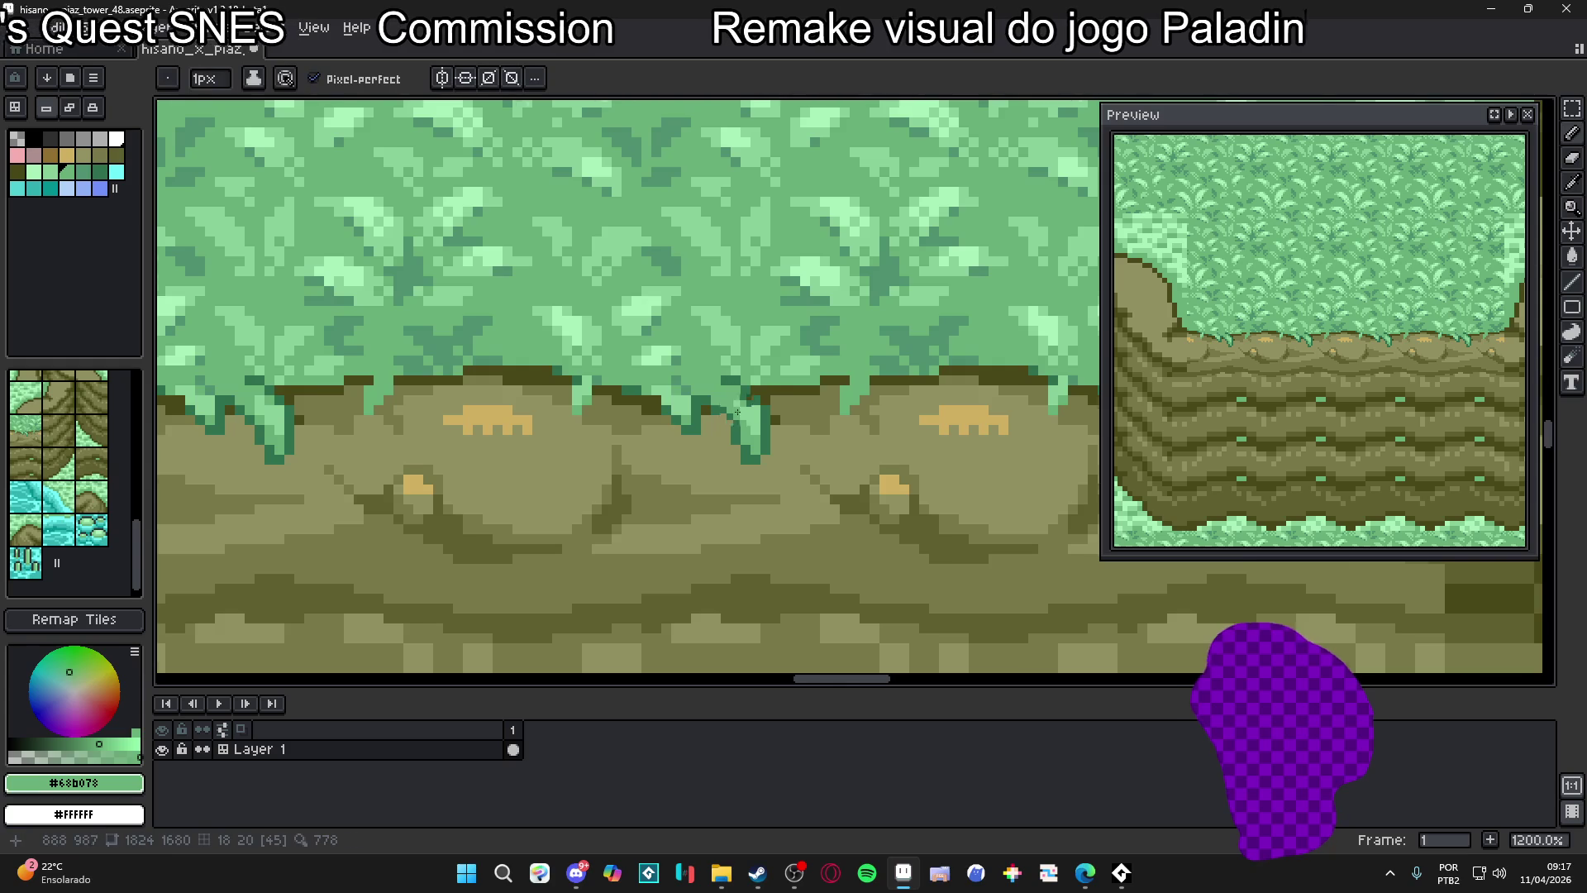
scroll(736, 405, "down", 4)
scroll(745, 424, "up", 5)
left_click(836, 309, "alt")
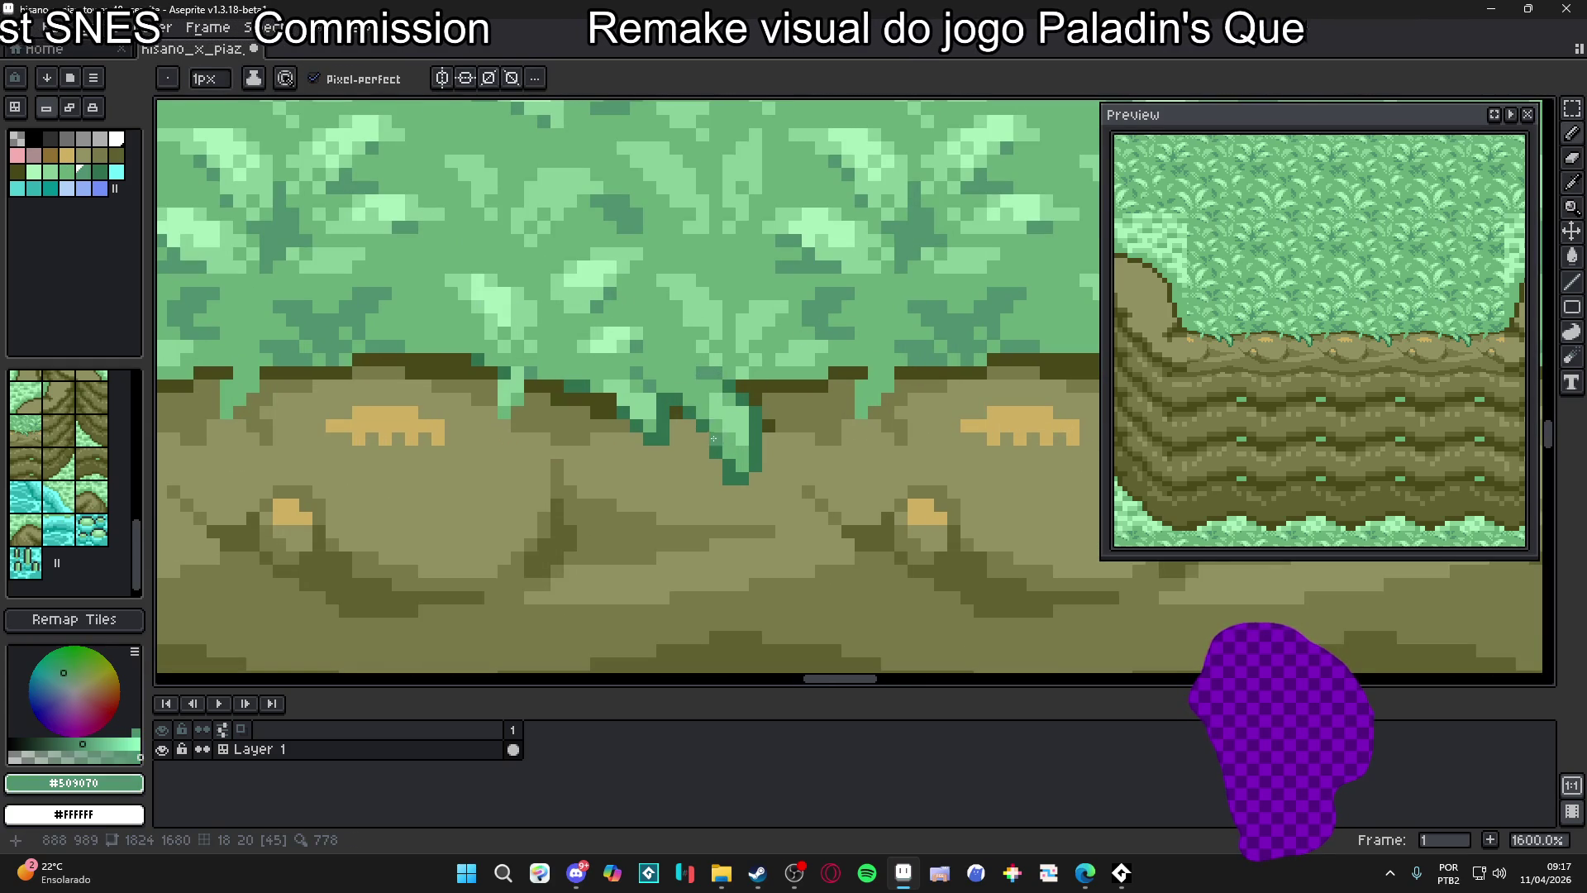
scroll(681, 394, "down", 5)
scroll(735, 485, "up", 4)
scroll(736, 486, "down", 4)
scroll(735, 485, "down", 1)
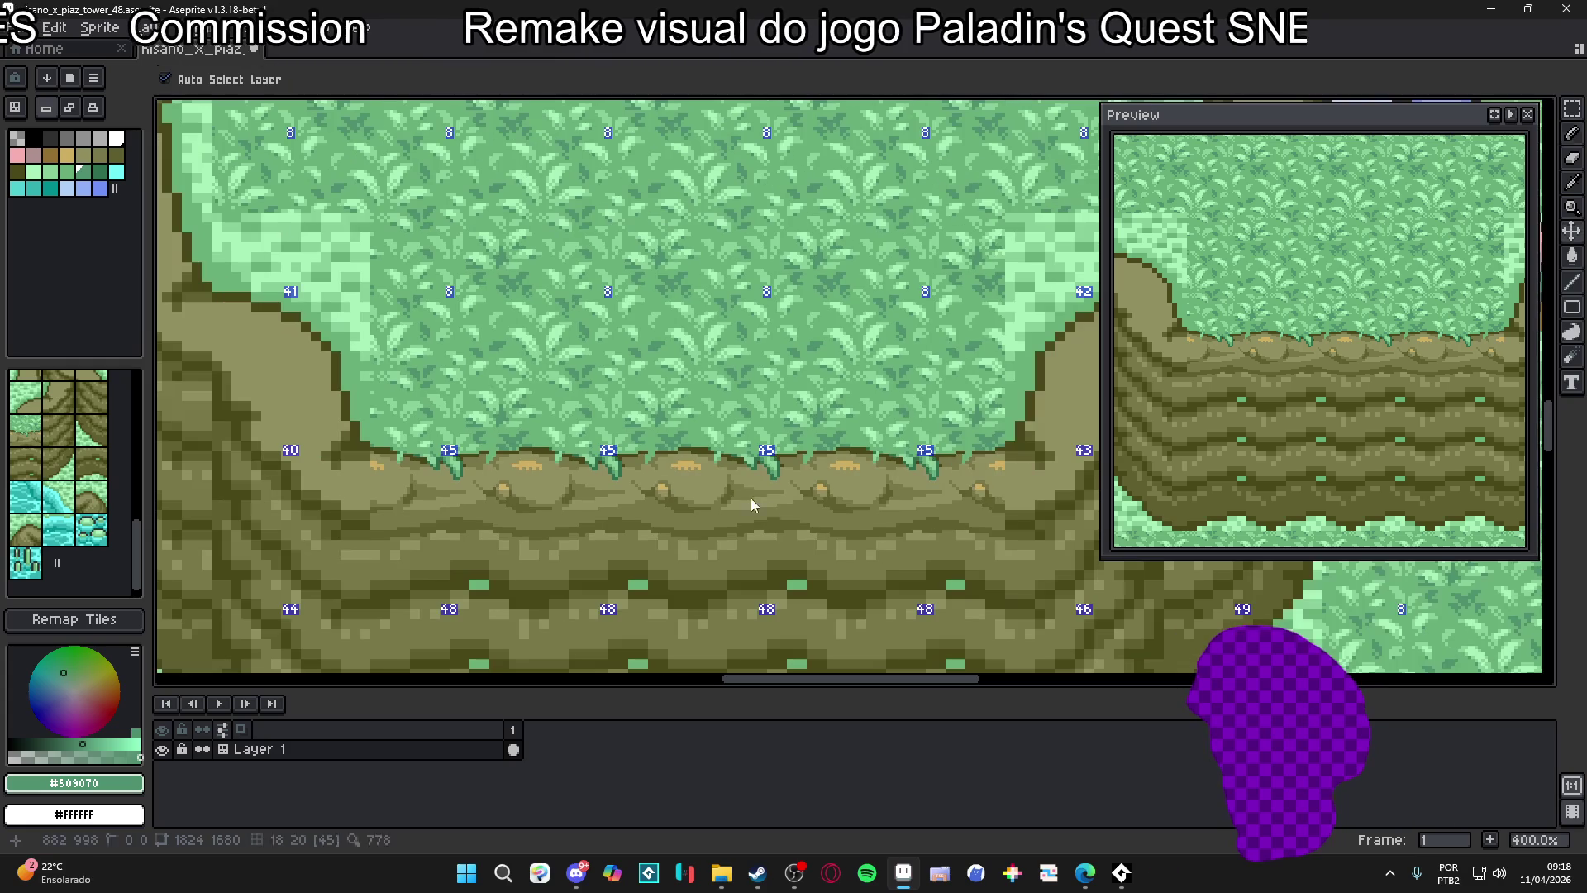
Undo the last pencil stroke and sample light green #88d098 and mid green #68b078
key("ctrl+z")
scroll(780, 501, "up", 4)
scroll(769, 496, "down", 6)
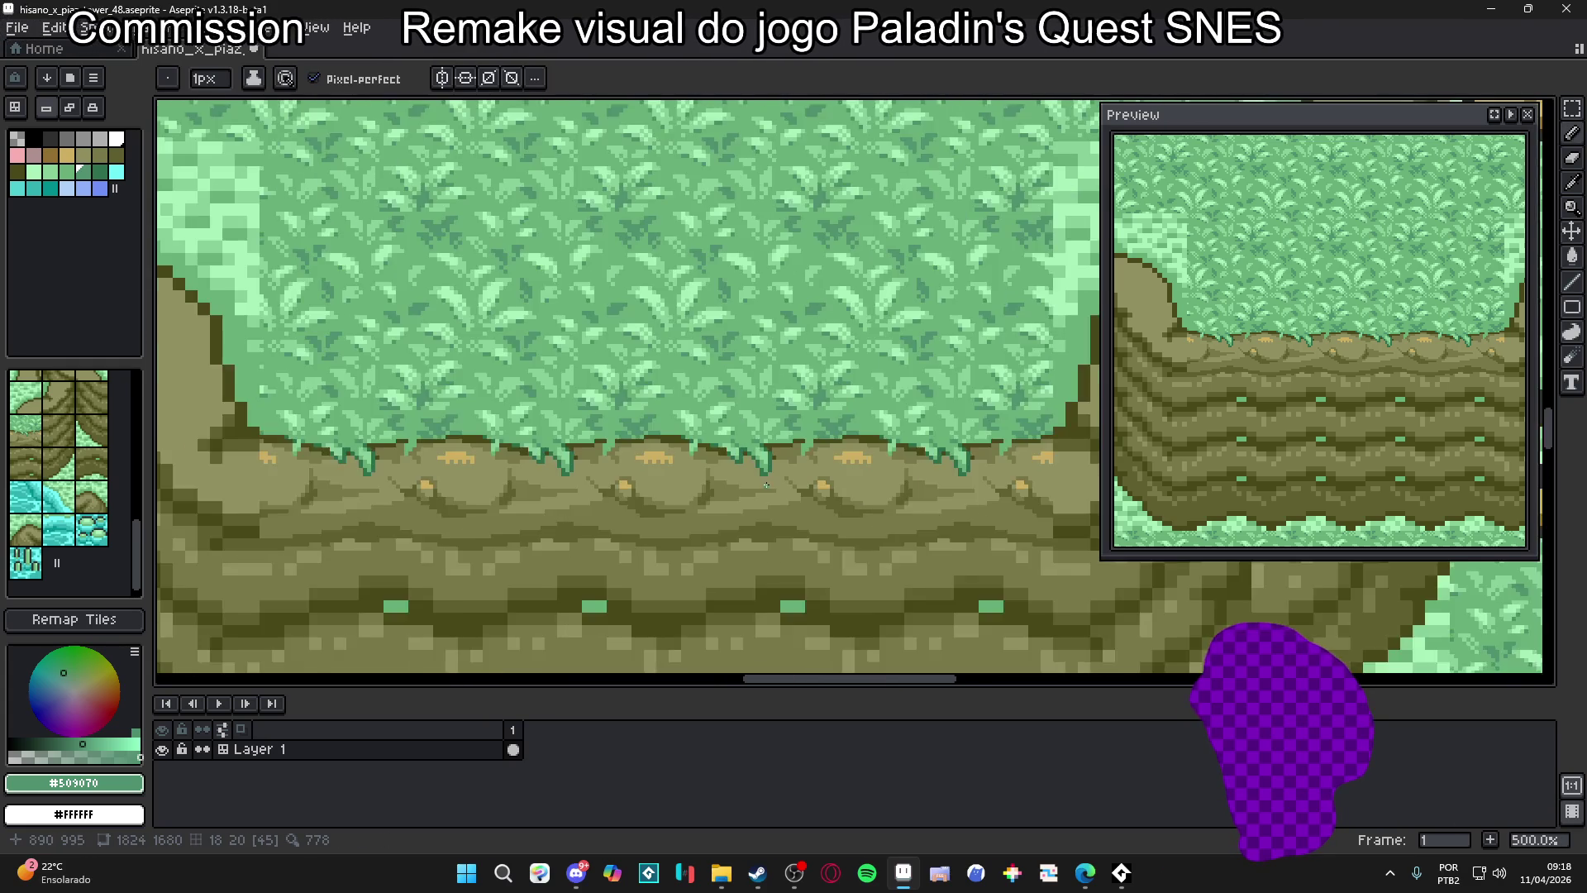
scroll(757, 483, "up", 9)
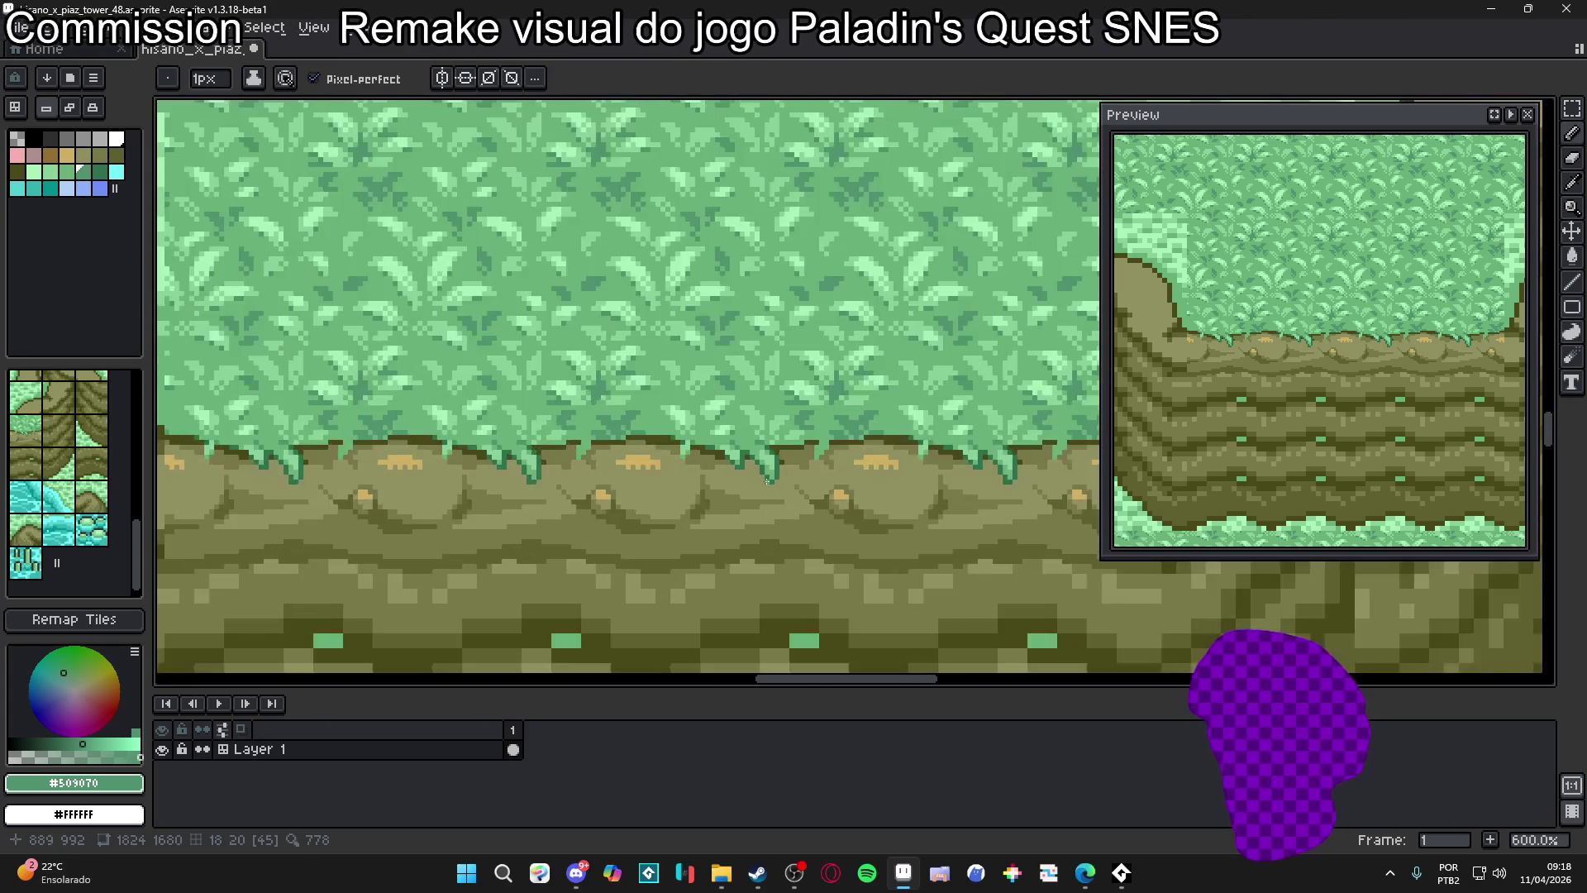
left_click(726, 403, "alt")
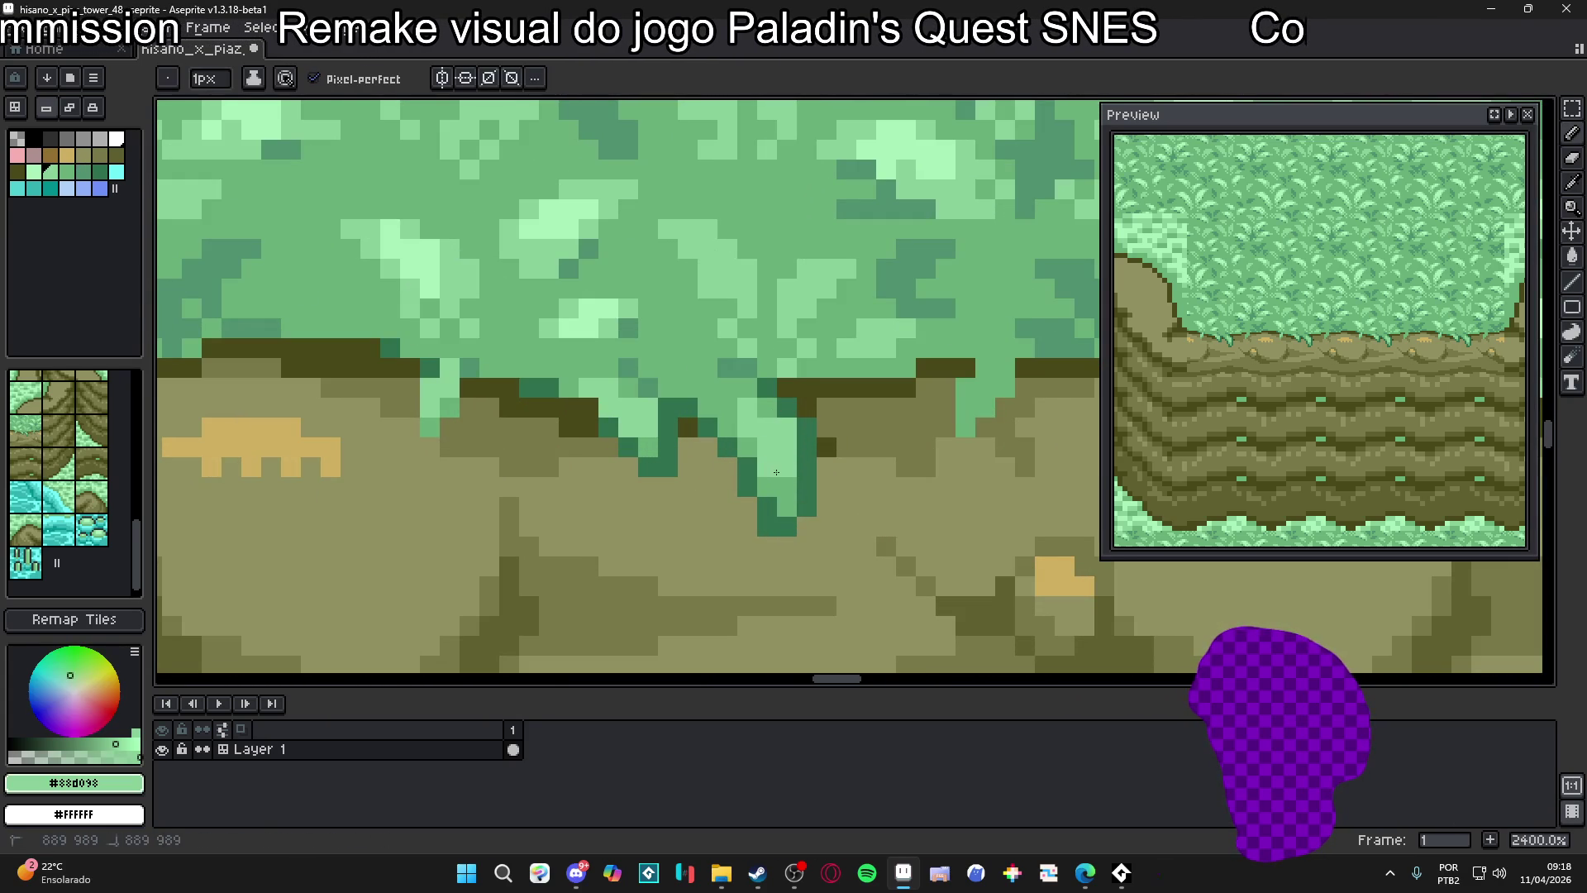
scroll(745, 434, "down", 5)
scroll(746, 451, "up", 8)
left_click(746, 451, "alt")
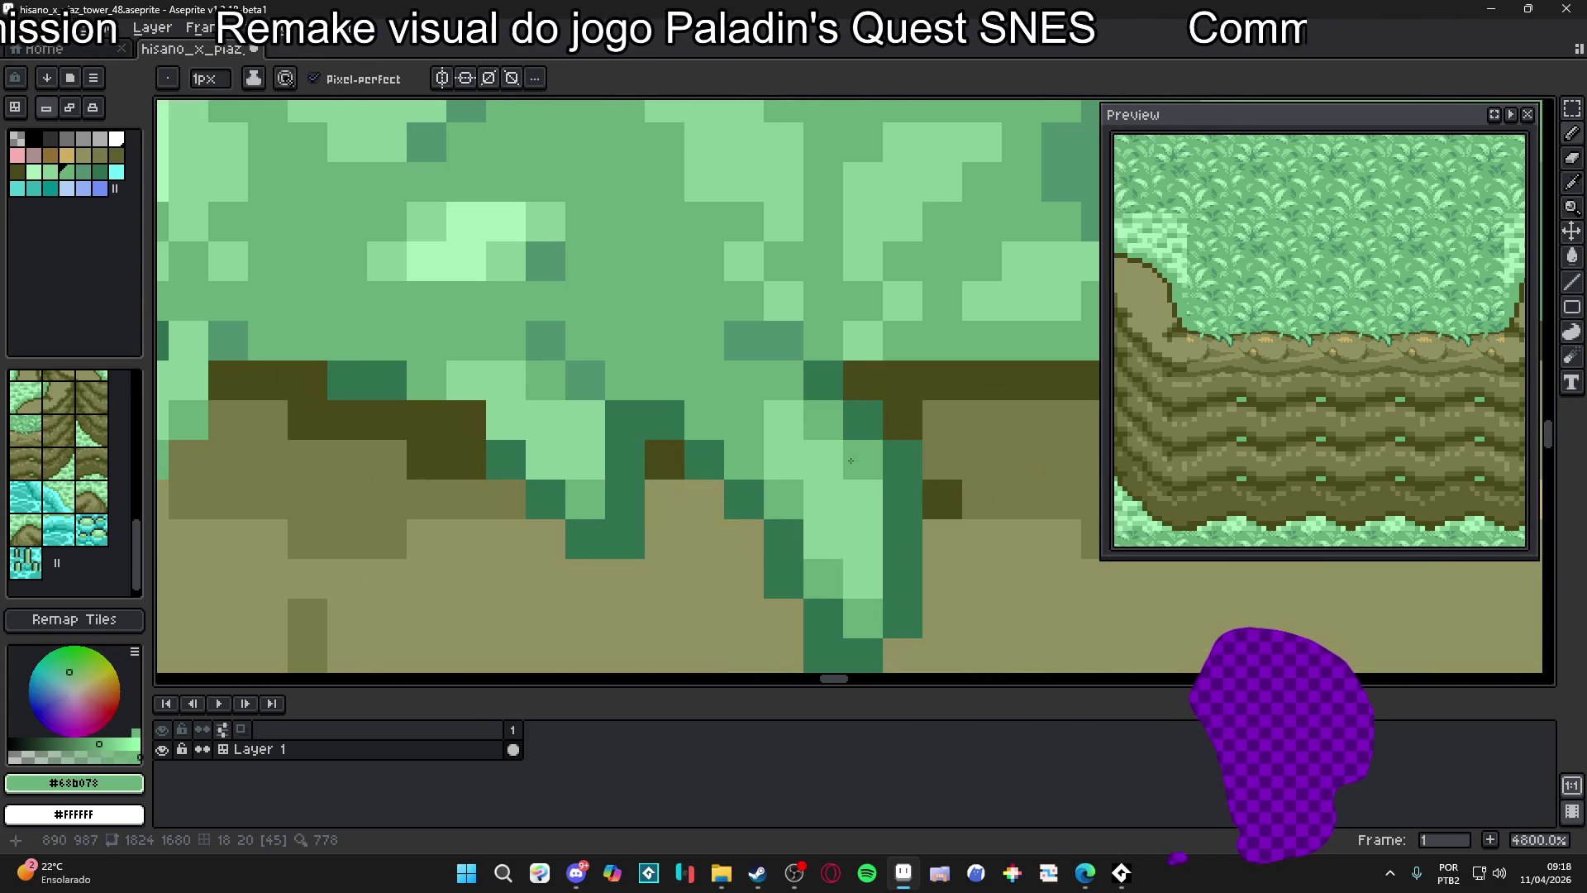
Outline the hanging leaf edge with dark green #307050 pixels down to its tip
scroll(827, 521, "down", 8)
scroll(811, 533, "down", 1)
scroll(794, 536, "up", 1)
scroll(777, 537, "down", 2)
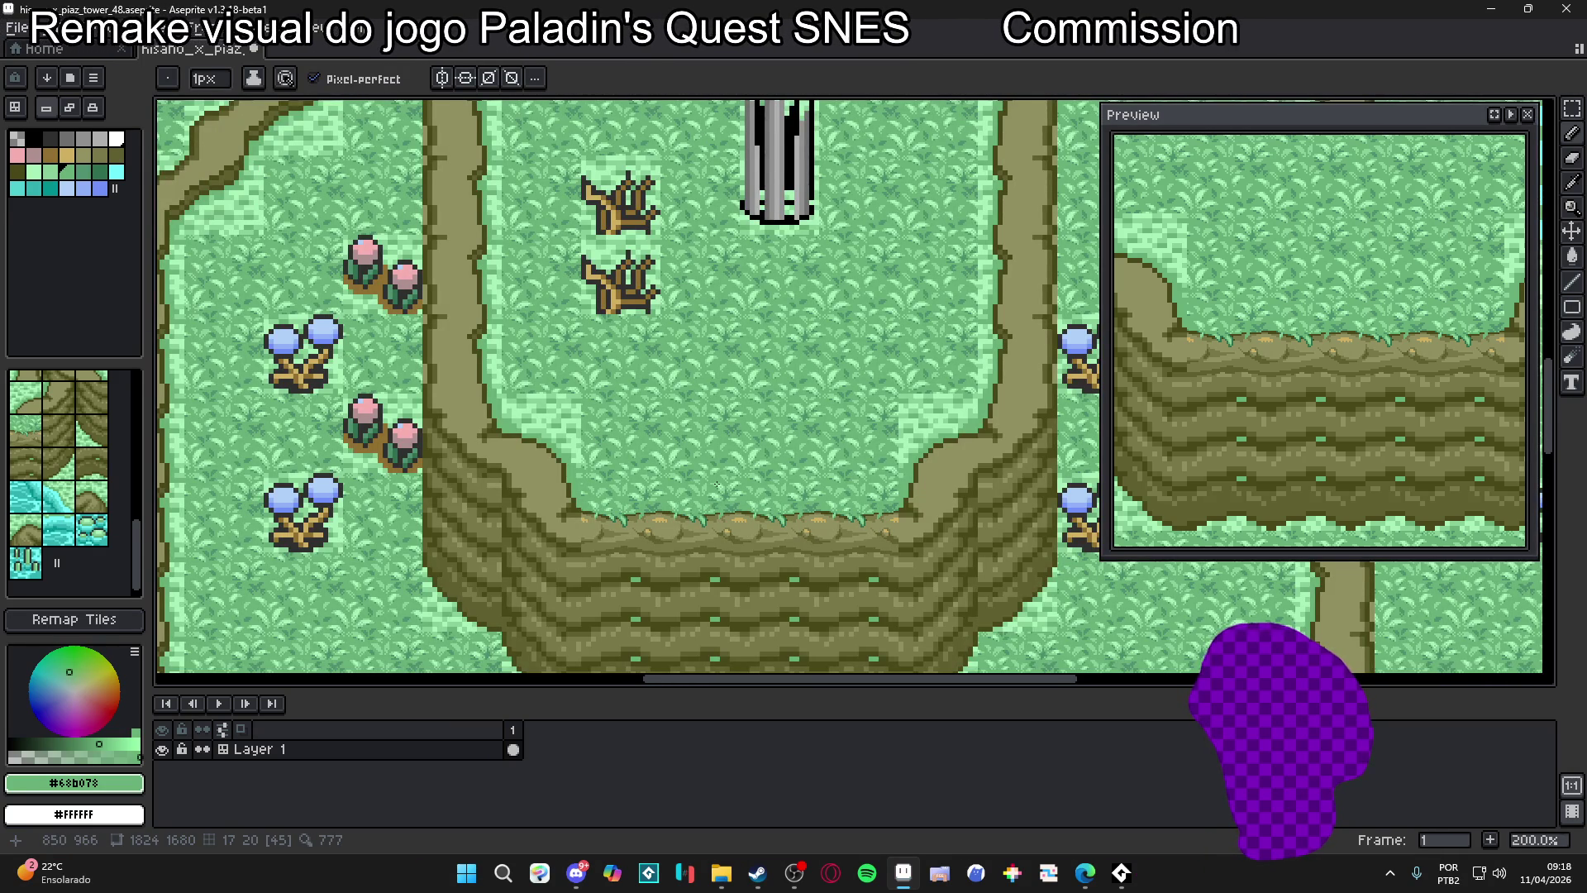
scroll(716, 485, "down", 1)
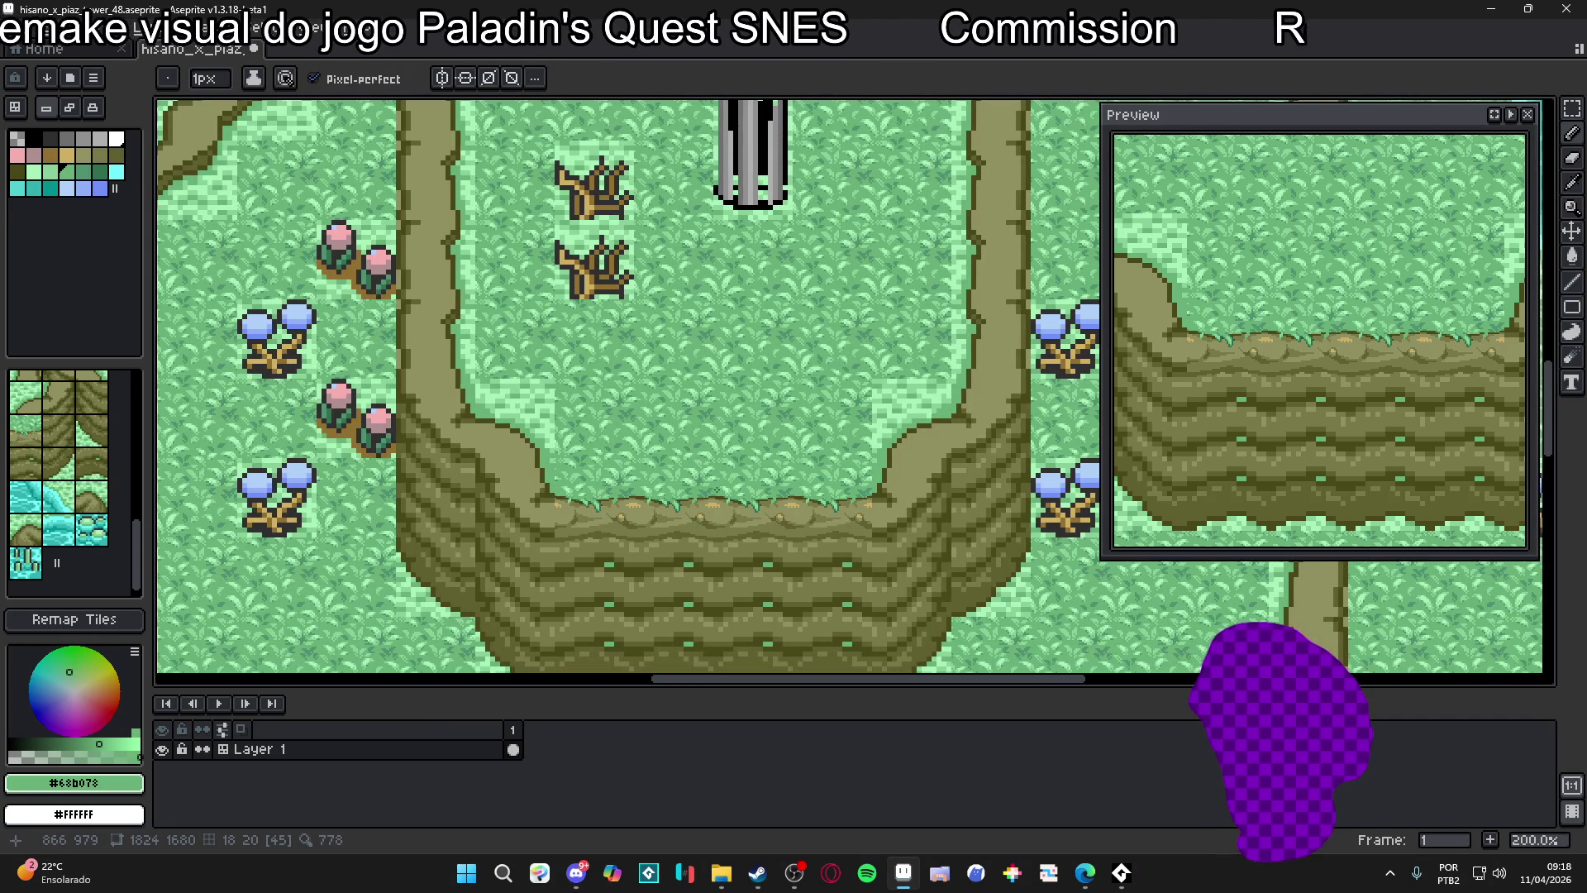
scroll(716, 491, "up", 10)
left_click(786, 509, "alt")
left_click(724, 535)
left_click(704, 556)
left_click(705, 575)
left_click(682, 574)
left_click(663, 554)
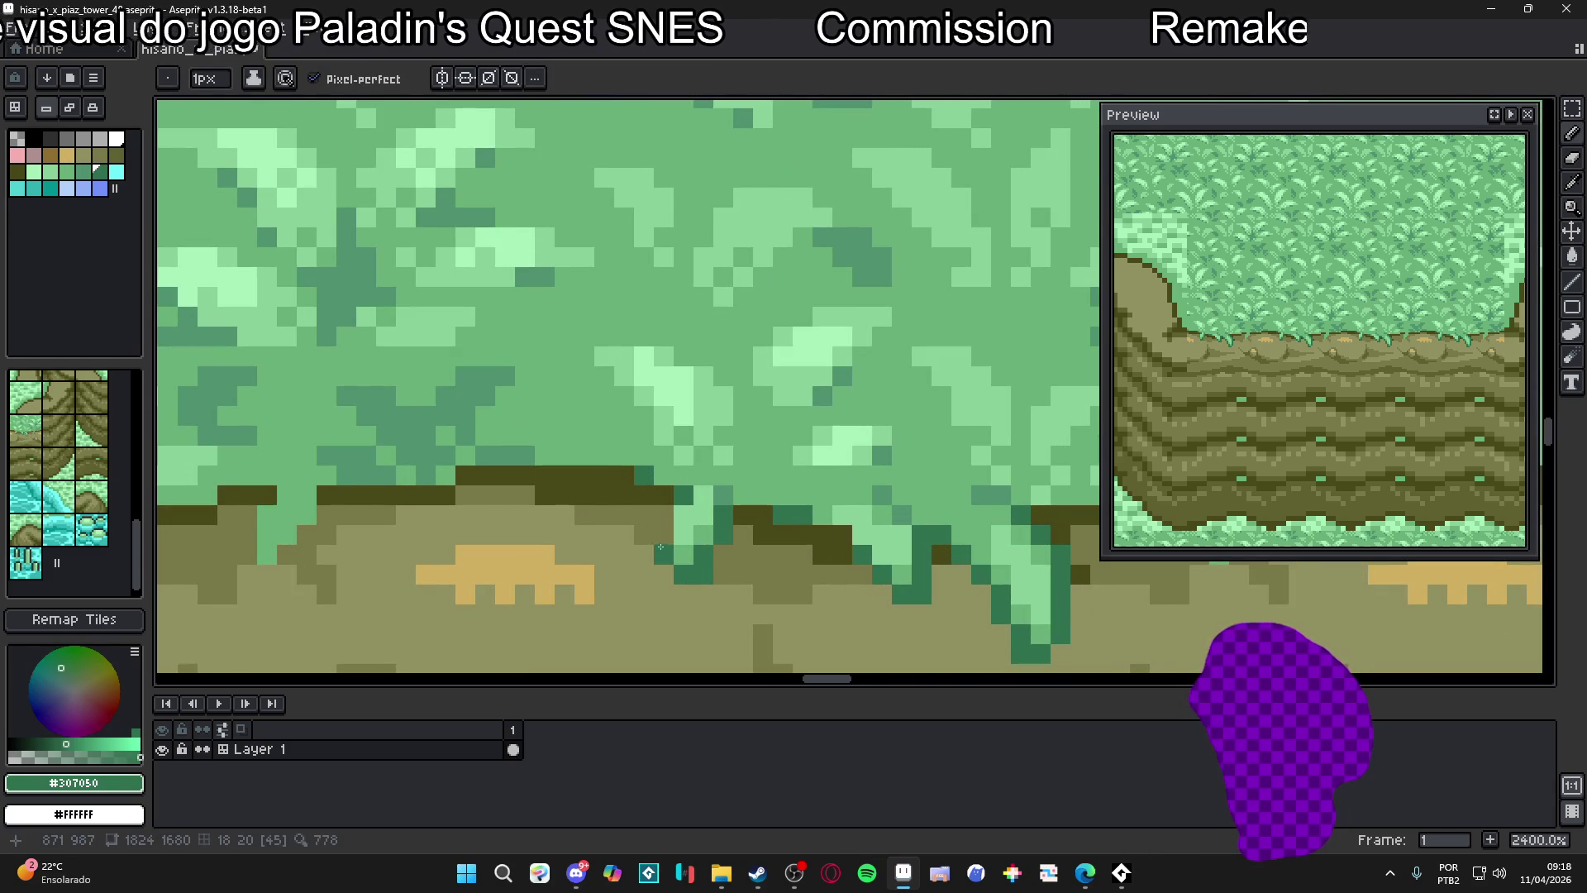
Add dark green #307050 pixels on both sides of the leaf tip
scroll(660, 548, "down", 10)
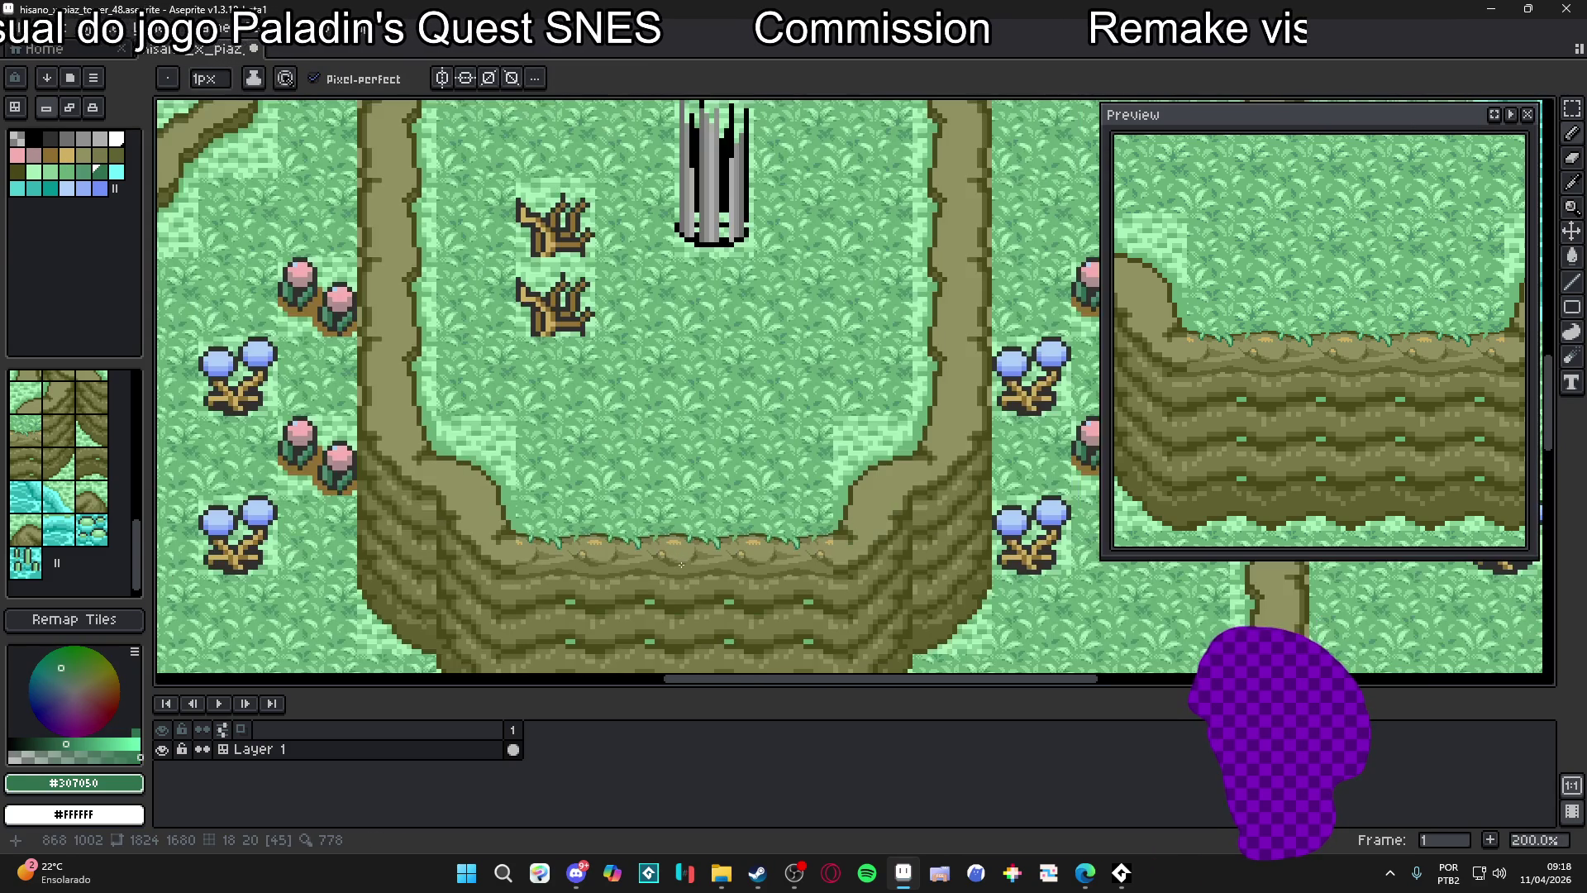
scroll(680, 561, "up", 8)
left_click(801, 495, "alt")
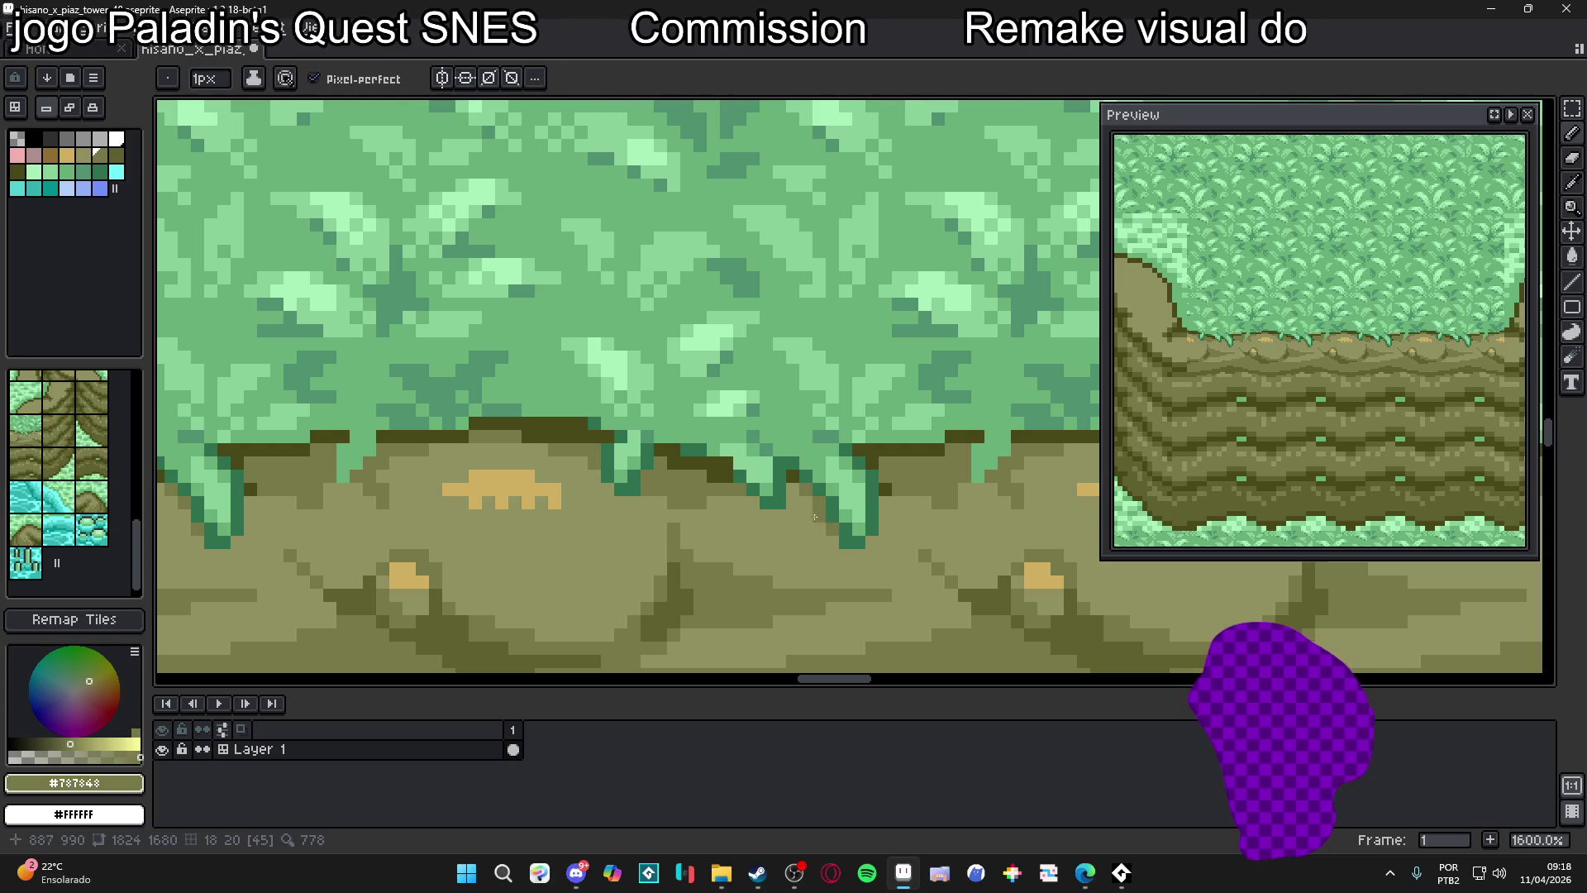
scroll(662, 500, "left", 4)
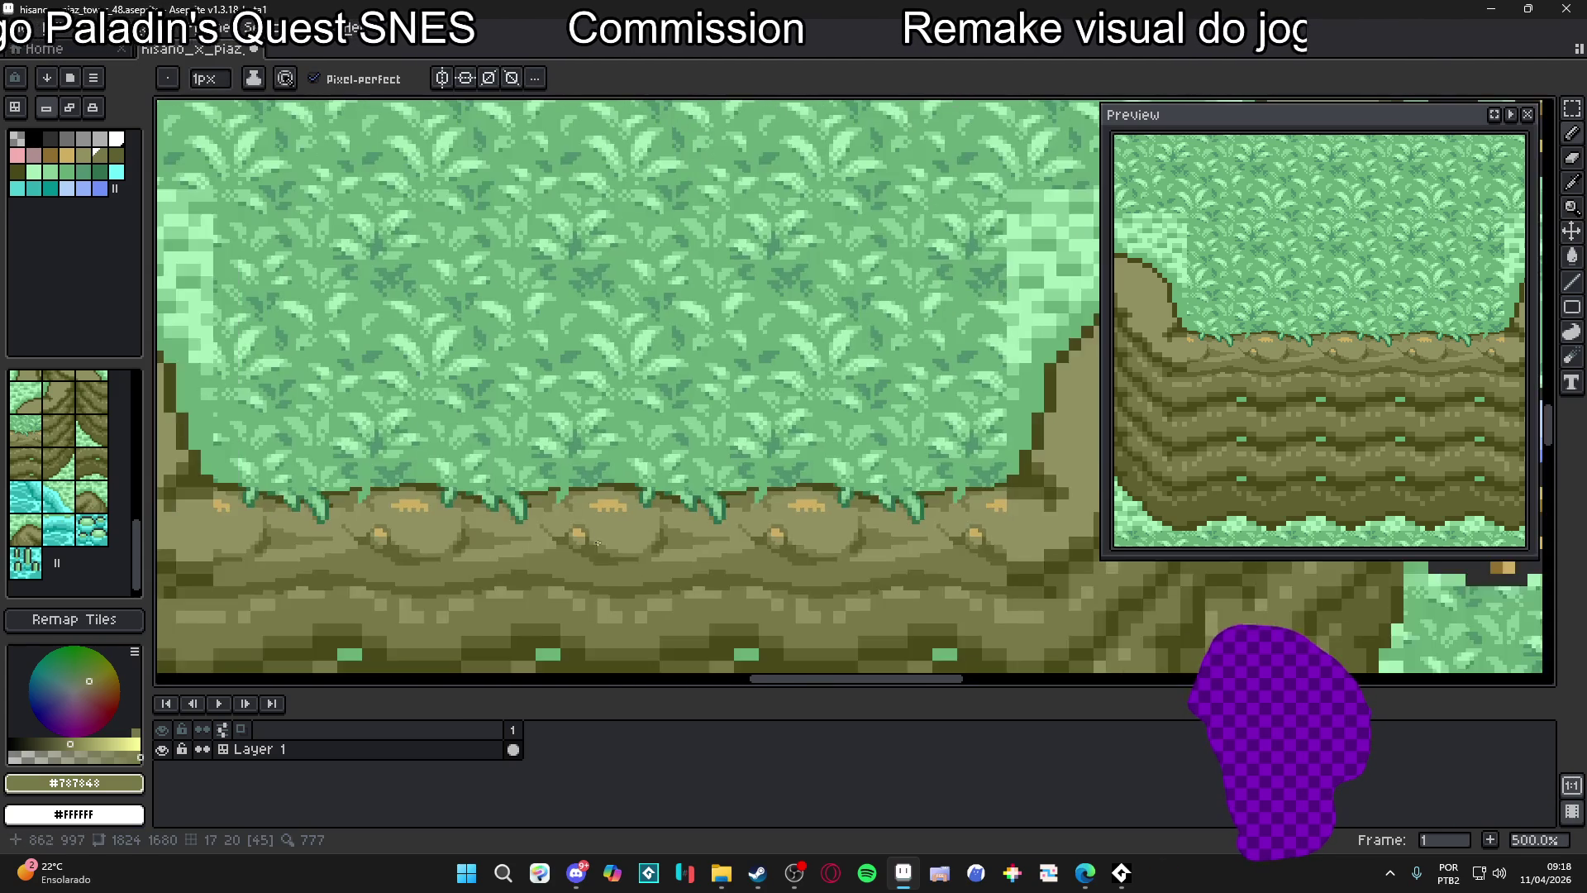
left_click(787, 473, "alt")
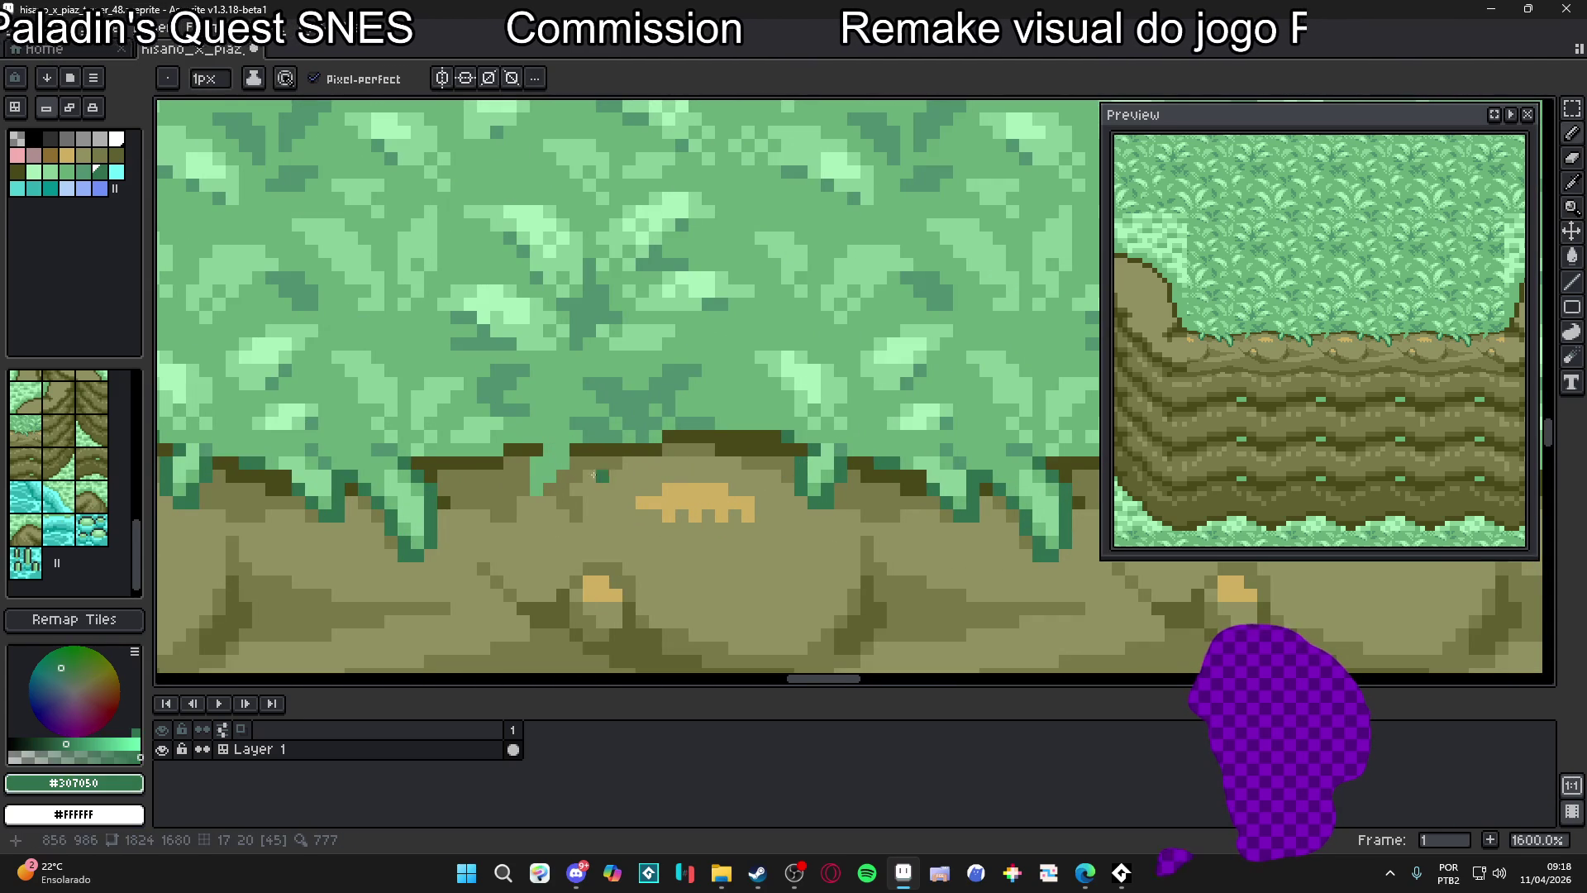
left_click(523, 490)
left_click(549, 490)
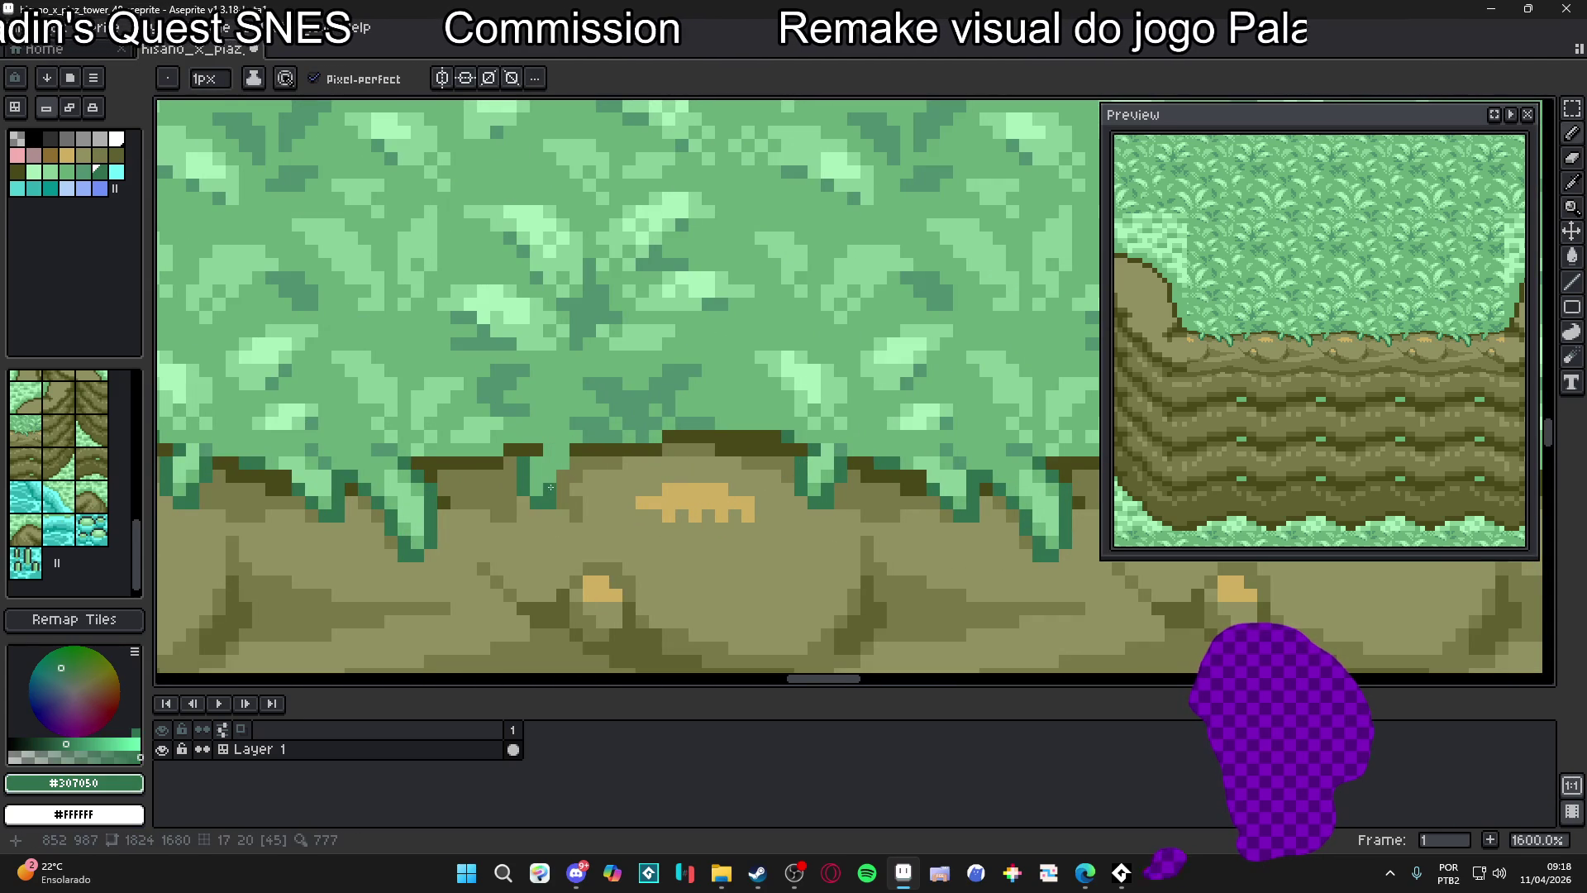
Move along the cliff edge and sample the dirt olives, settling on #787848
scroll(571, 474, "down", 7)
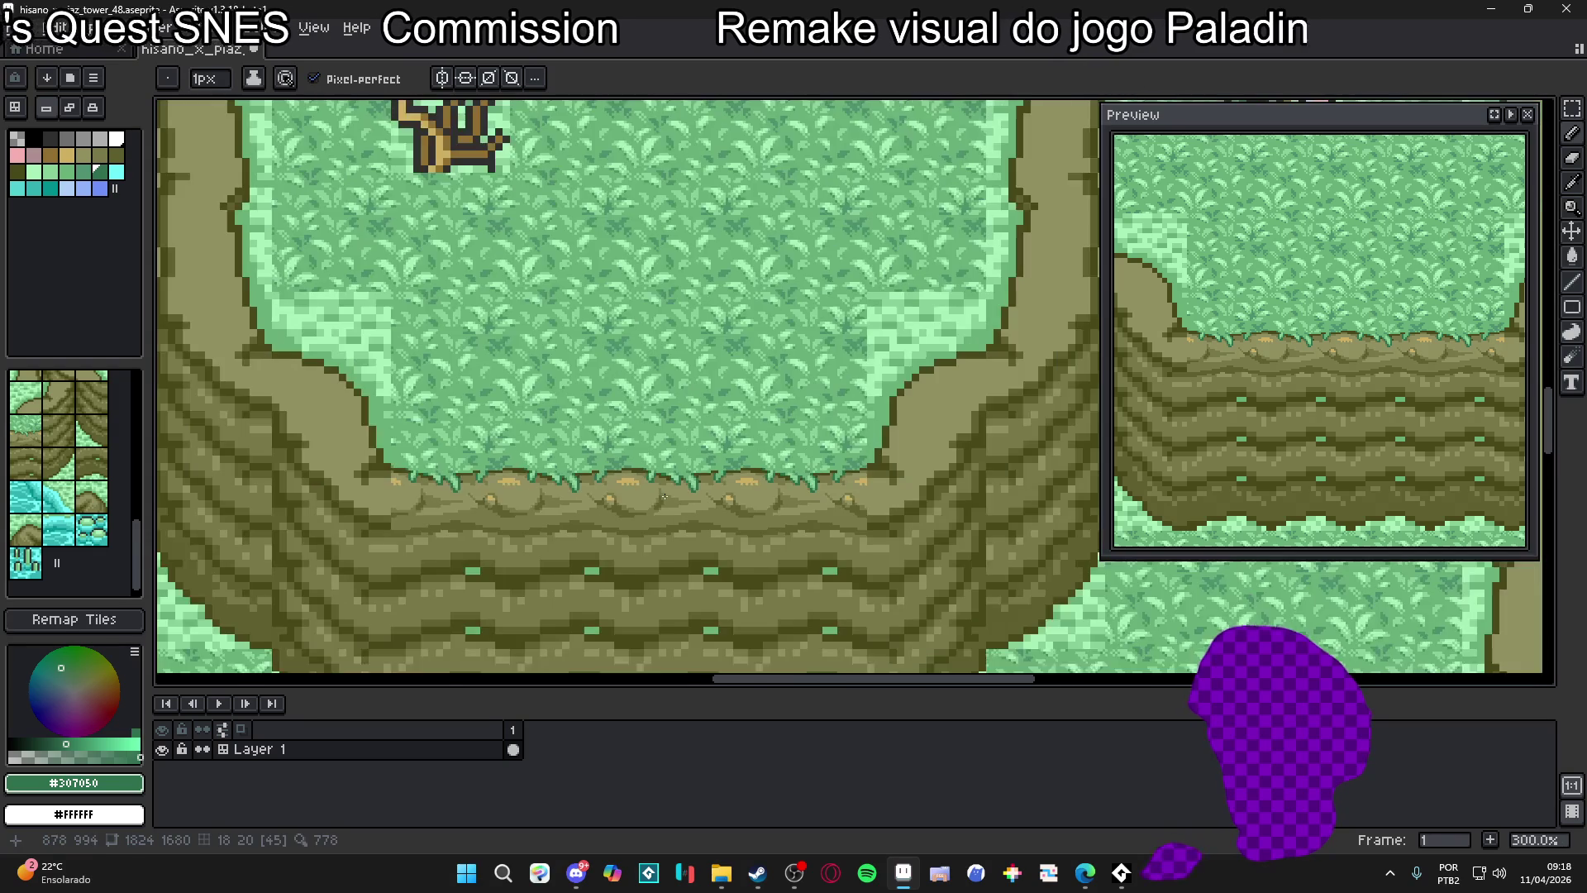
scroll(726, 509, "down", 1)
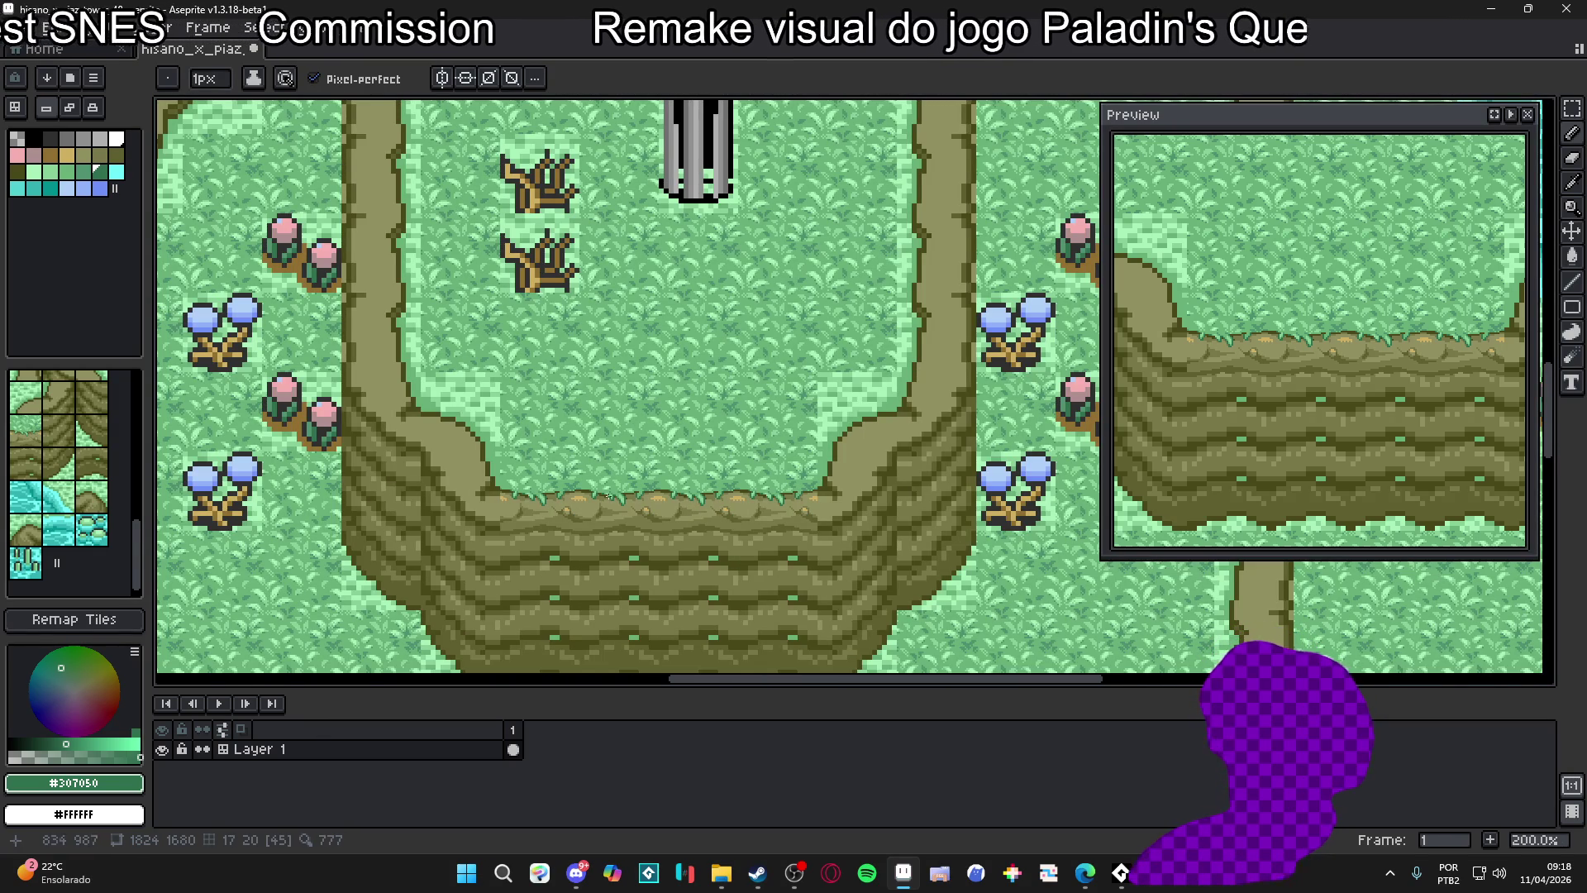
left_click_drag(587, 470, 668, 540)
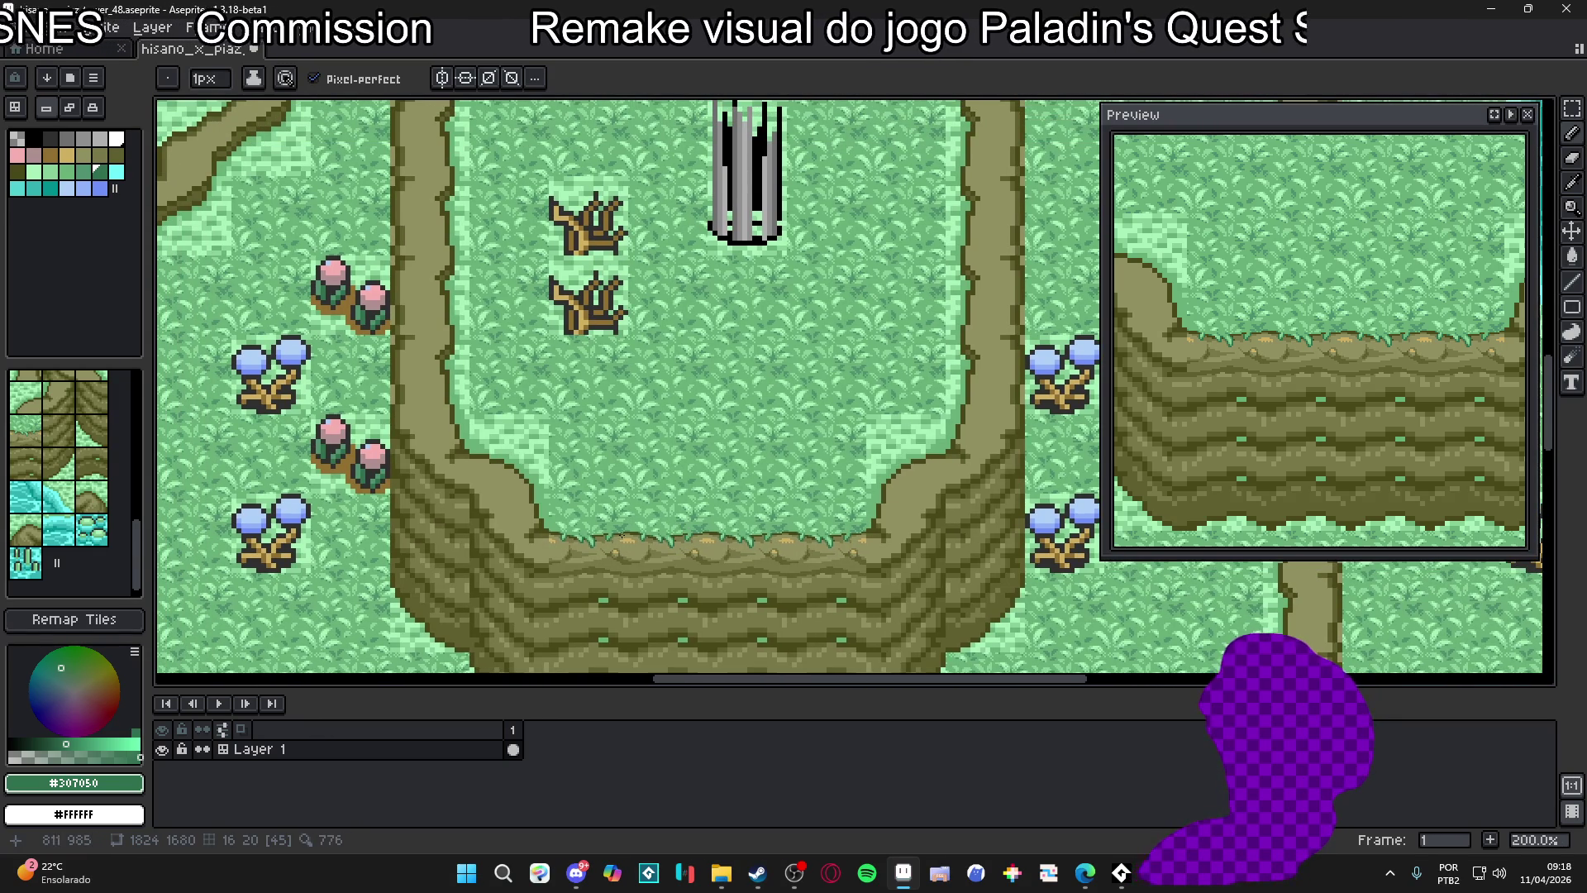
scroll(613, 541, "up", 8)
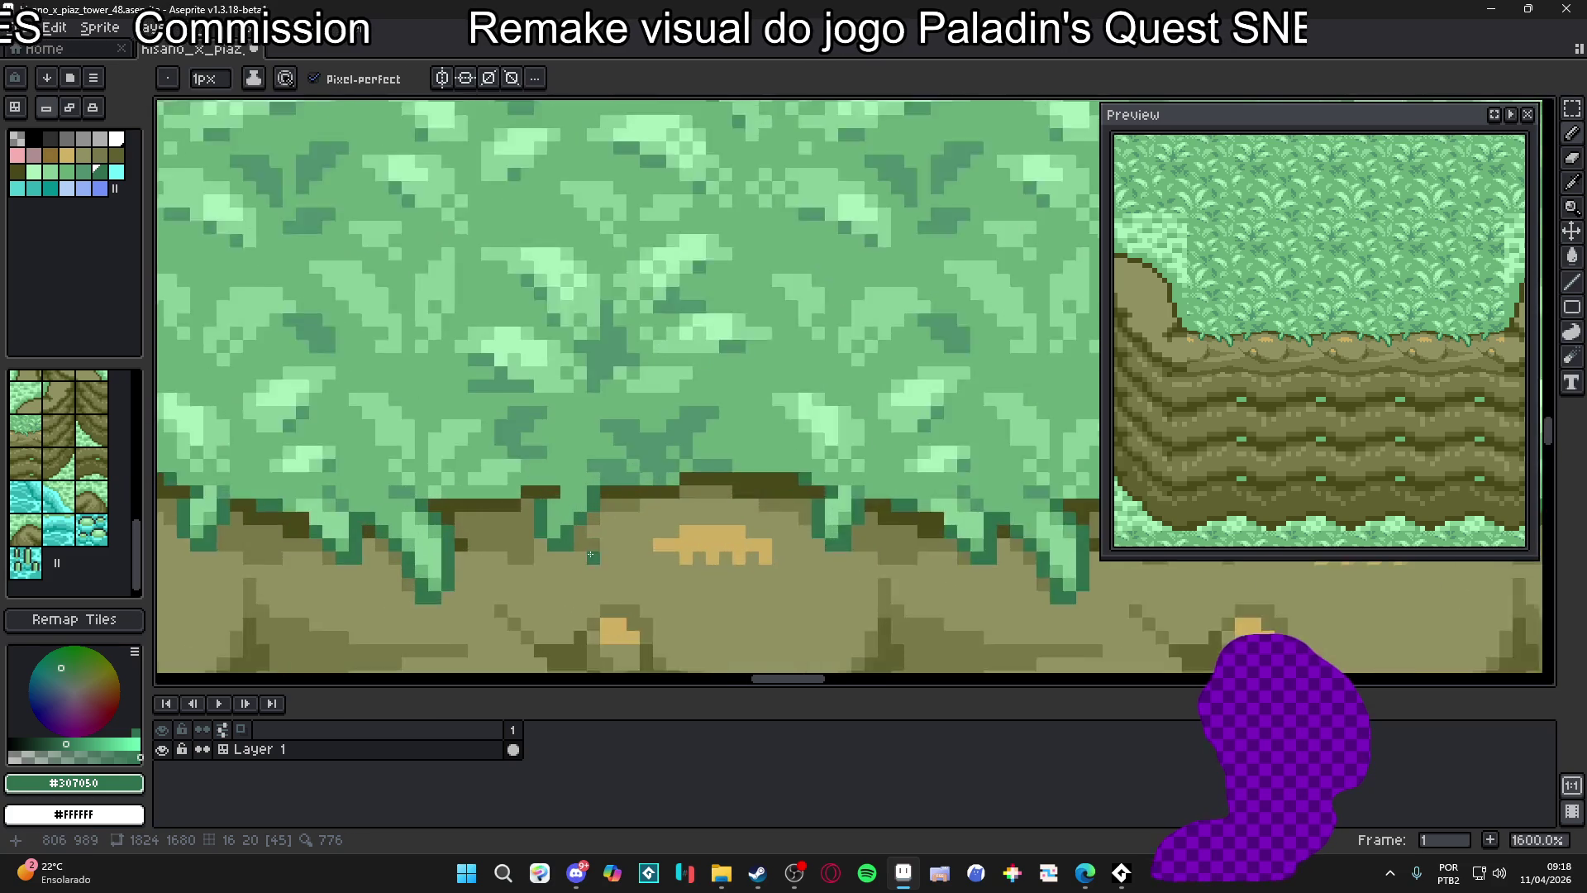
left_click(595, 542, "alt")
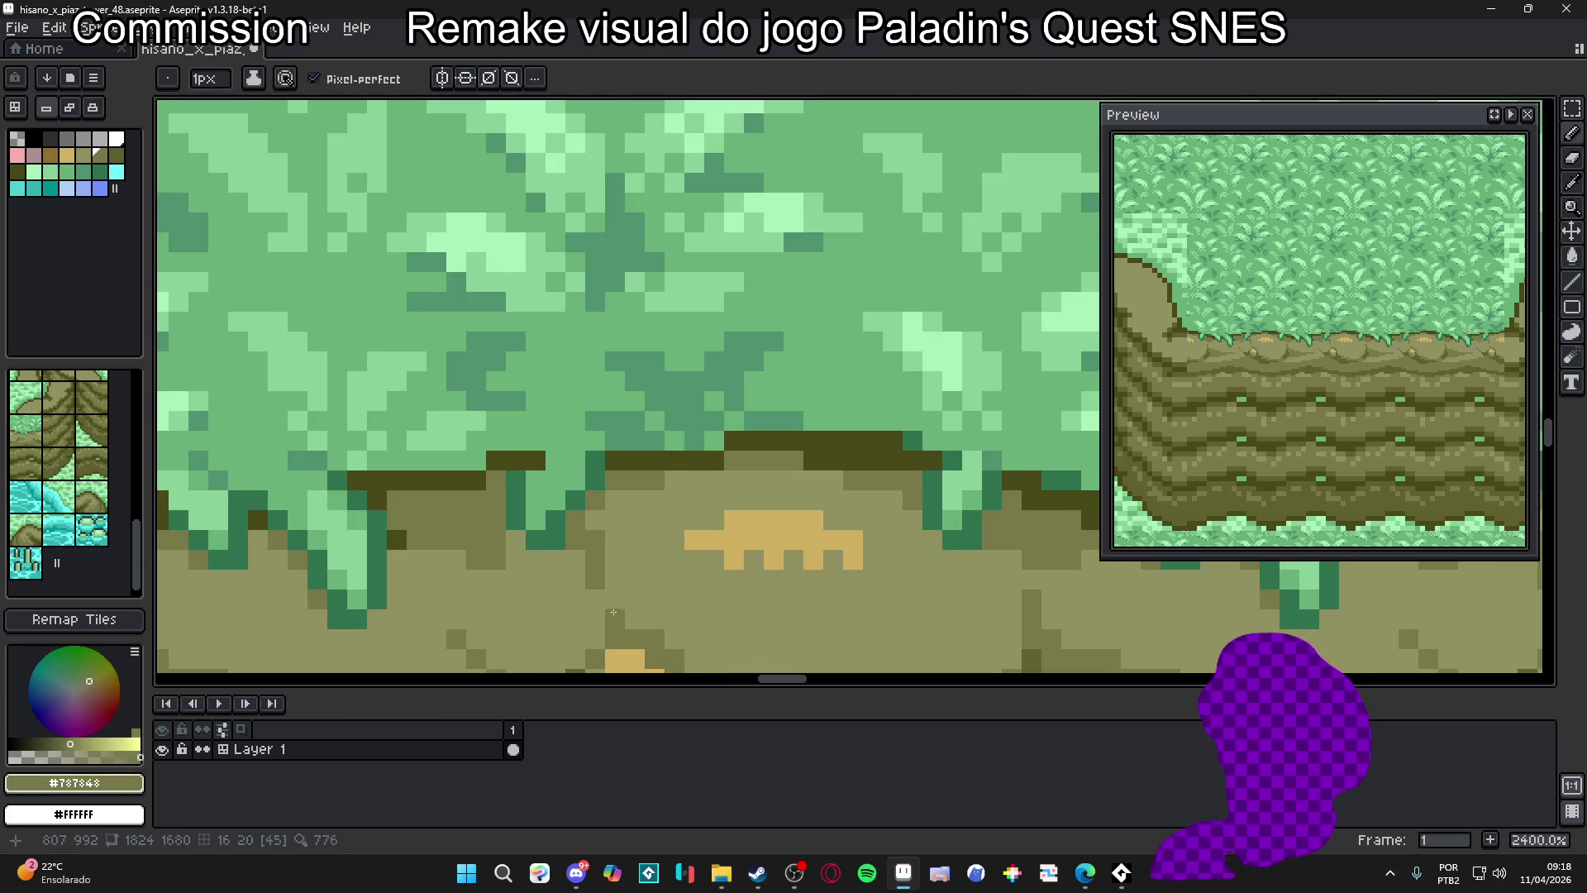
left_click(610, 576, "alt")
scroll(610, 575, "down", 2)
scroll(610, 576, "down", 4)
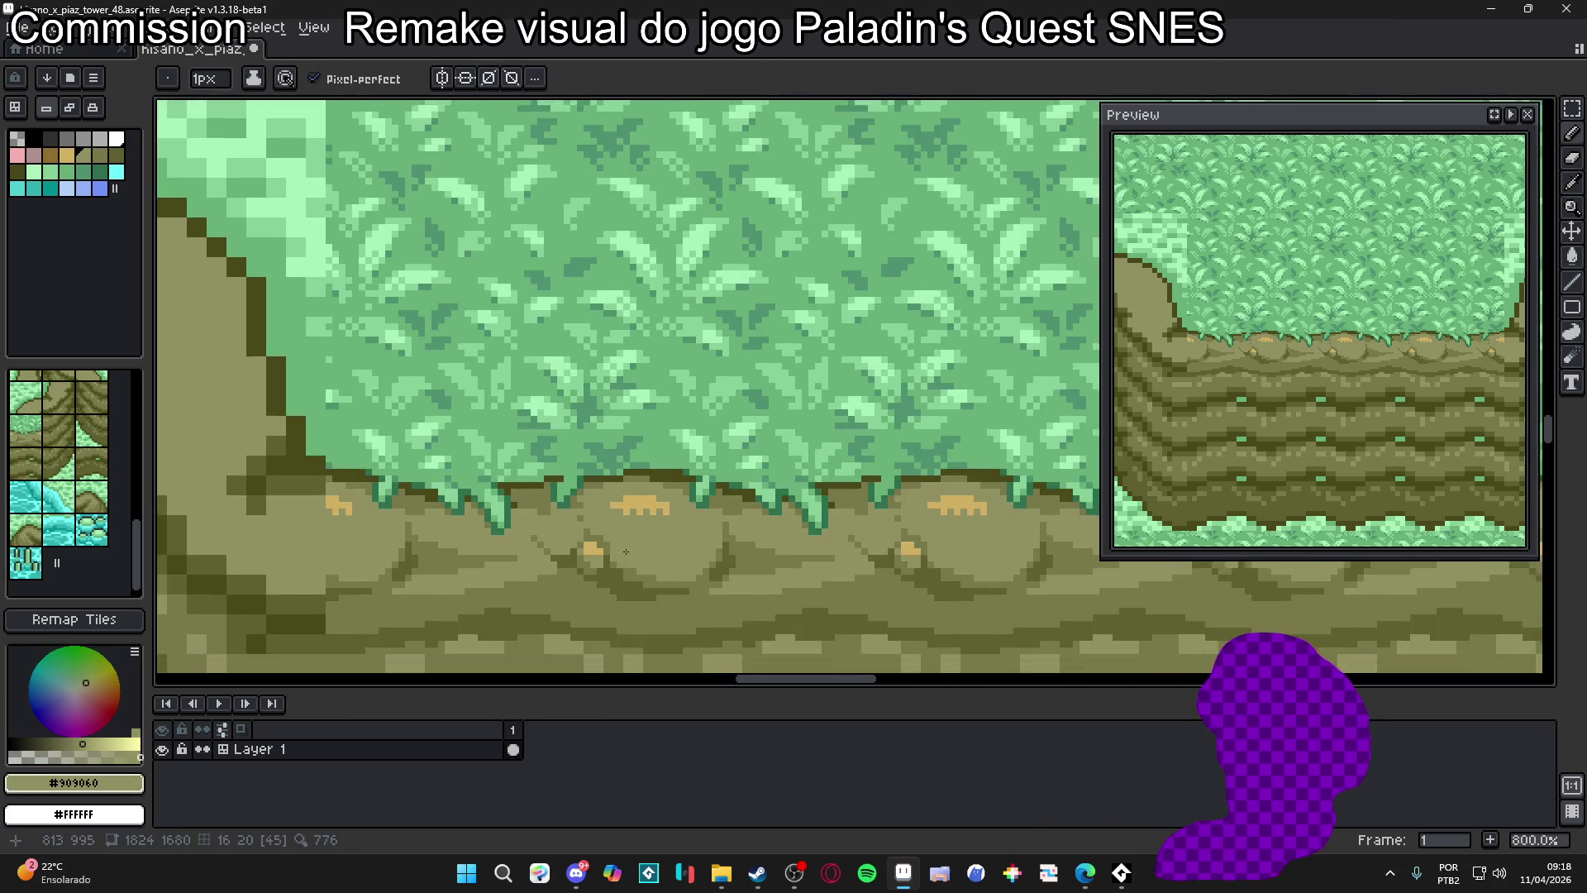
left_click(616, 542, "alt")
left_click_drag(579, 611, 589, 576)
scroll(588, 577, "up", 3)
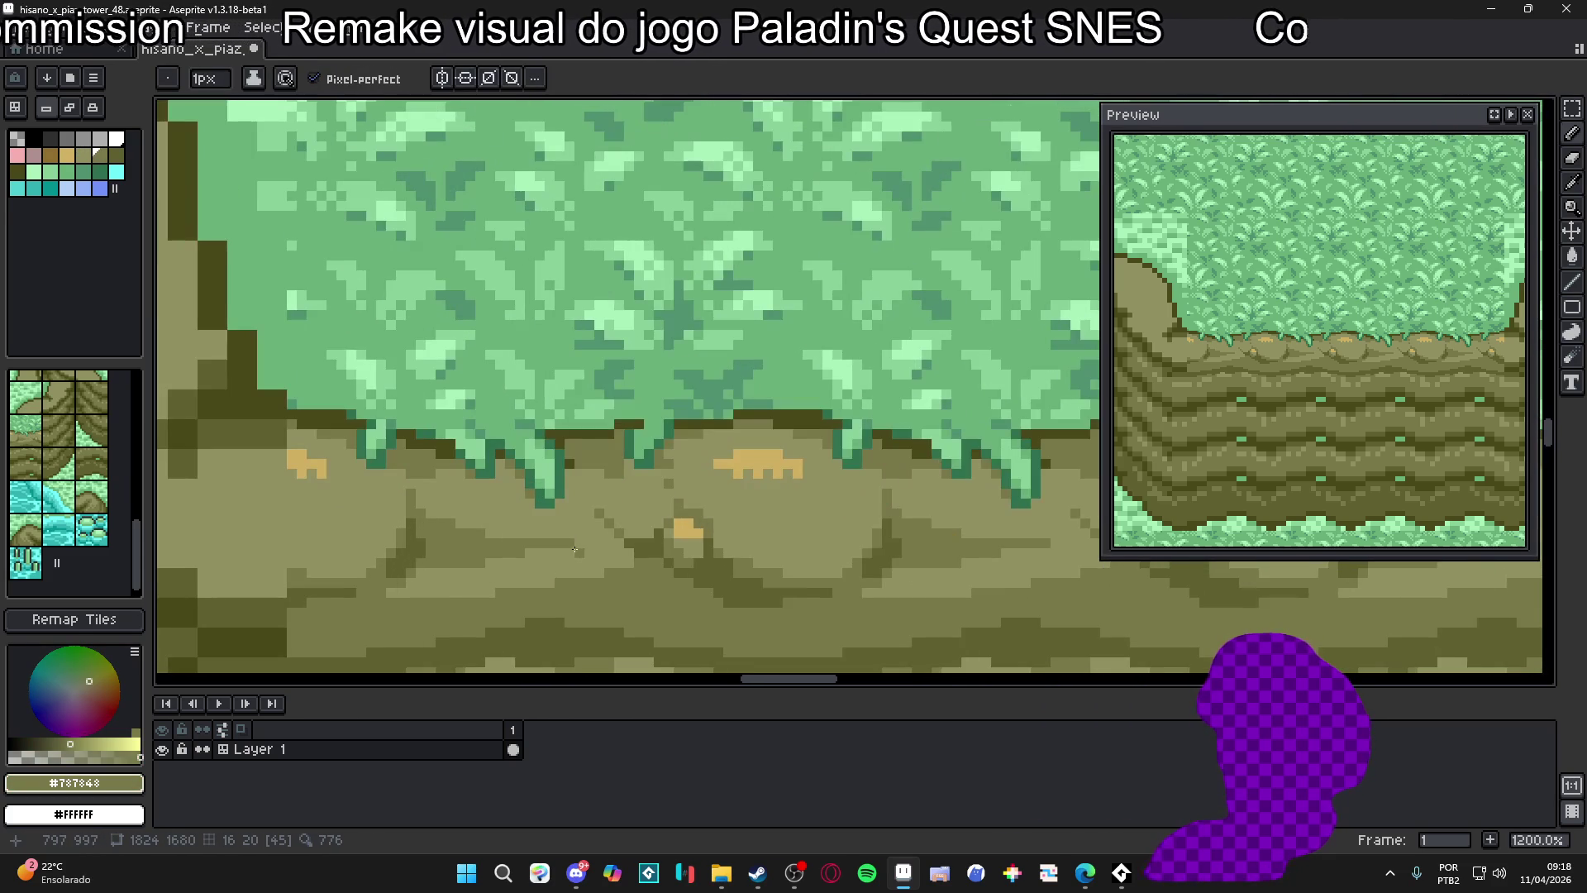
scroll(633, 567, "down", 5)
scroll(749, 577, "up", 1)
scroll(596, 518, "down", 2)
scroll(596, 518, "up", 2)
scroll(596, 517, "up", 2)
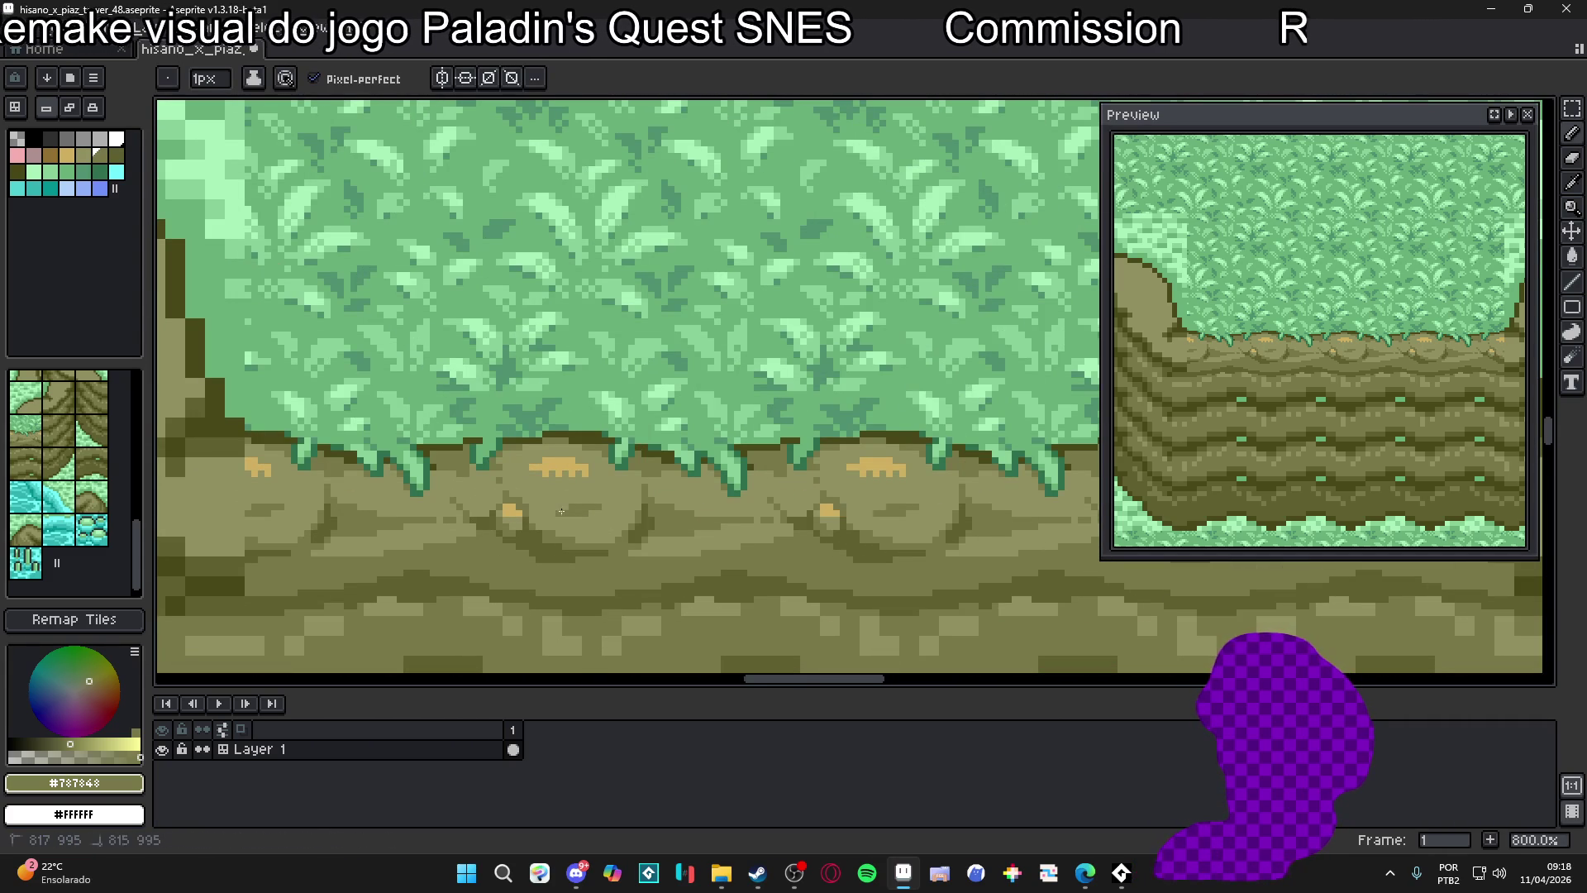
Pan the cliff map to bring the flowers and left path into view
scroll(604, 517, "up", 2)
scroll(613, 510, "down", 6)
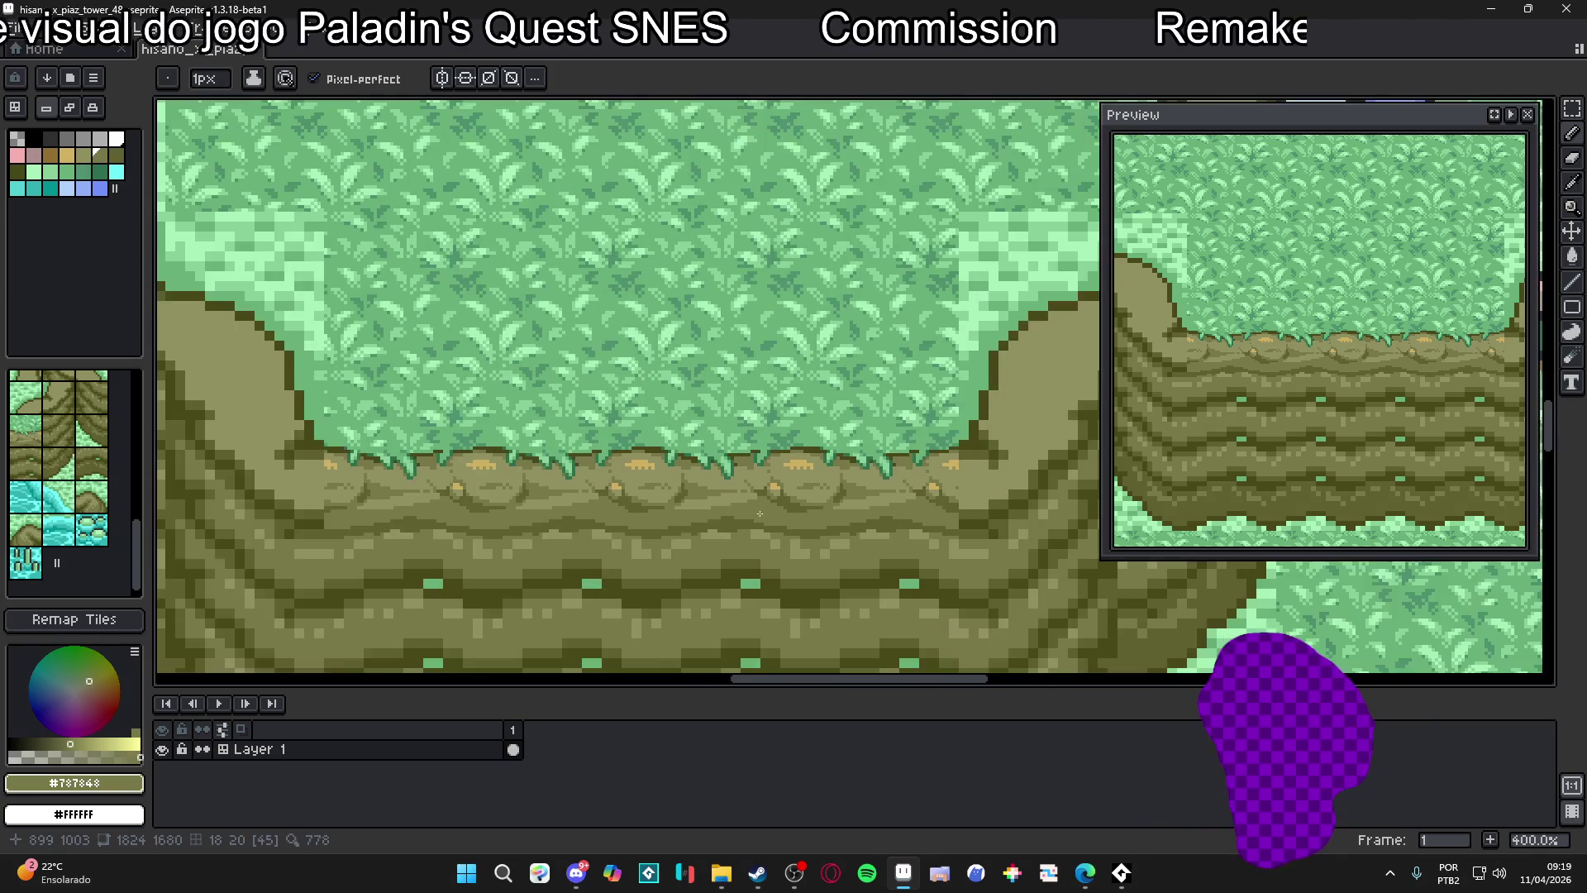
scroll(681, 519, "down", 1)
scroll(766, 509, "up", 1)
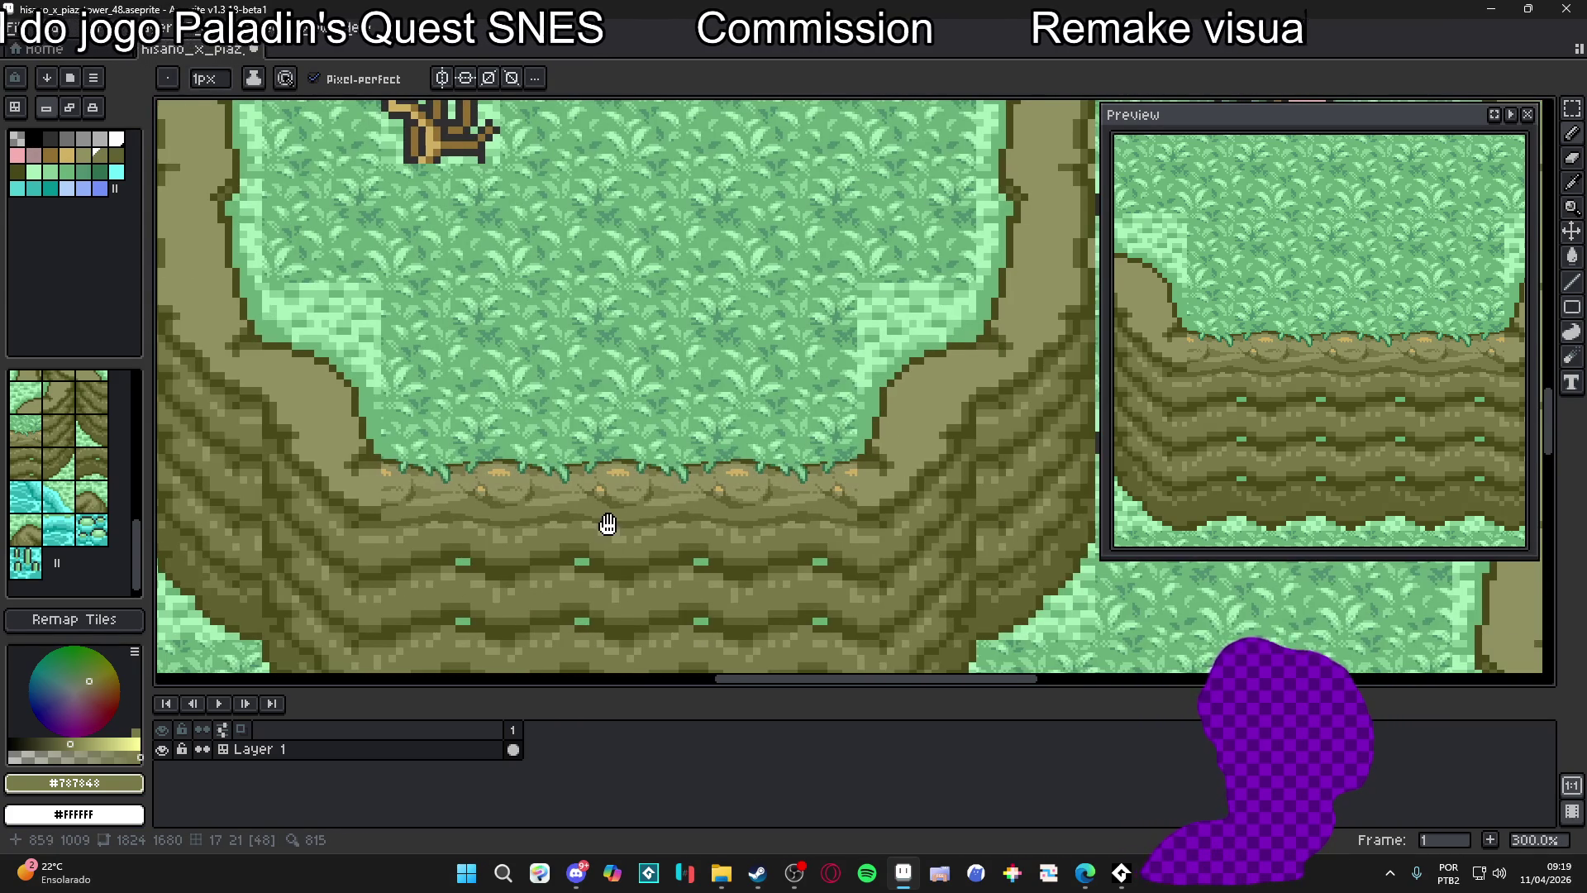
left_click_drag(609, 524, 658, 529)
left_click_drag(521, 524, 615, 541)
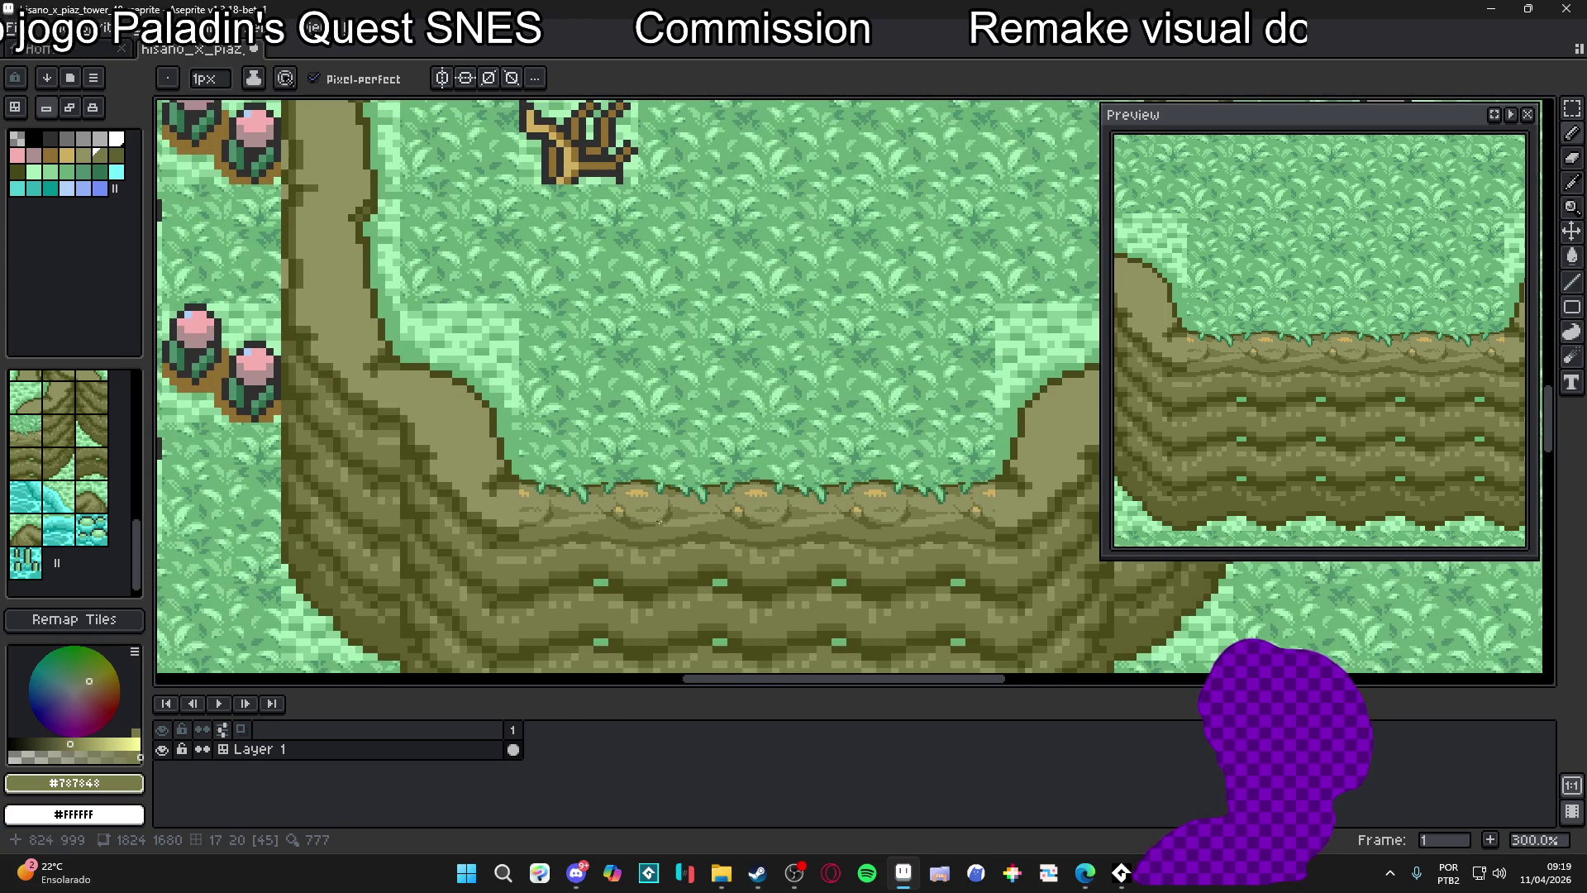
scroll(674, 536, "up", 4)
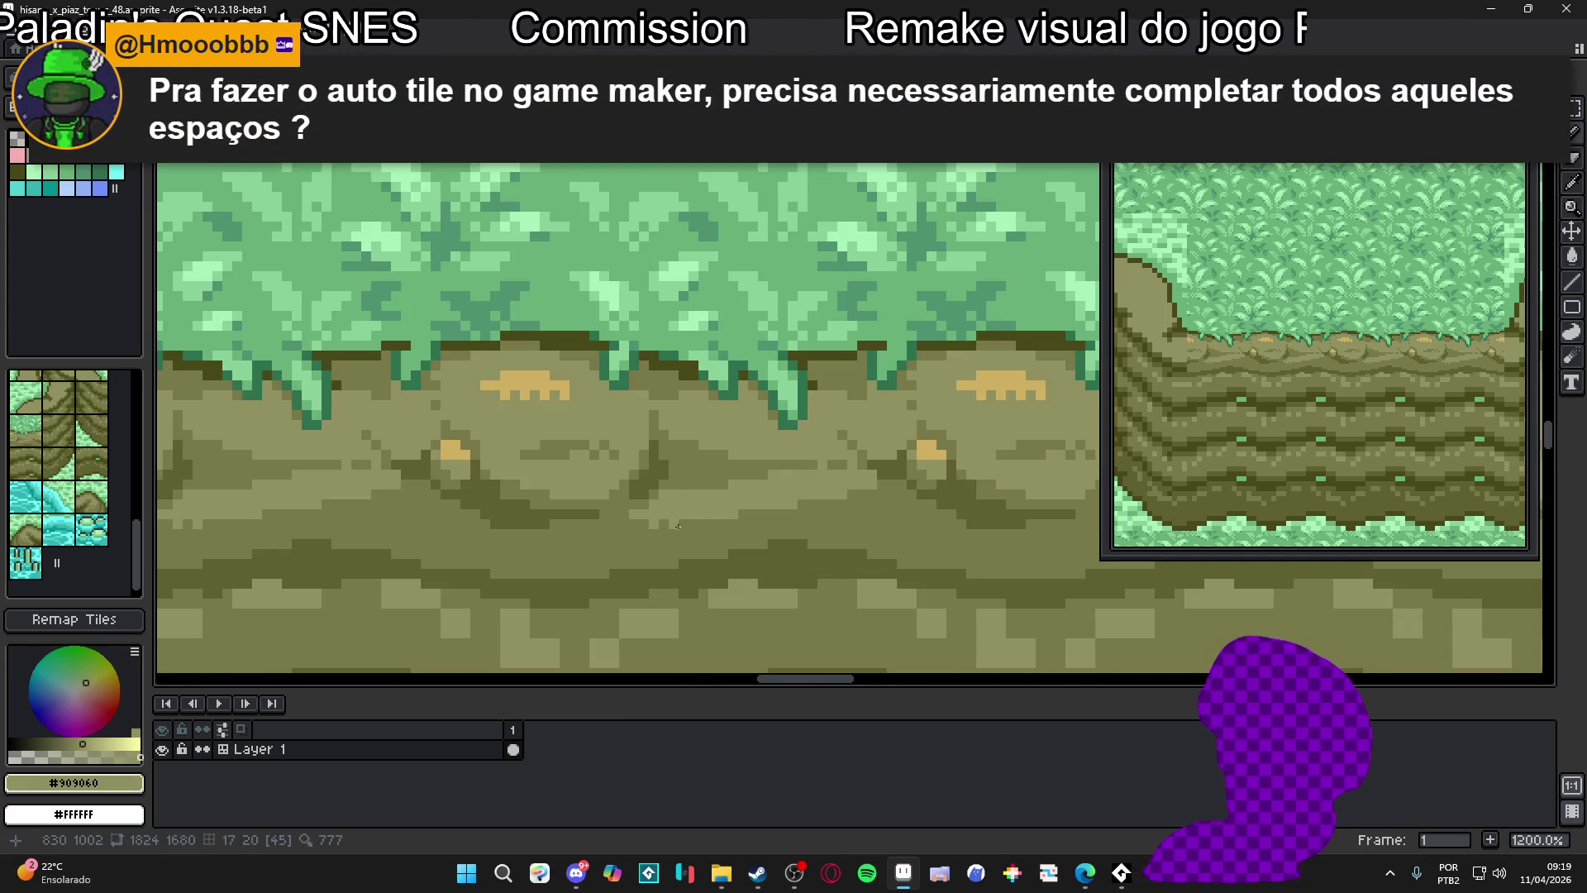
scroll(724, 567, "down", 5)
scroll(726, 562, "up", 1)
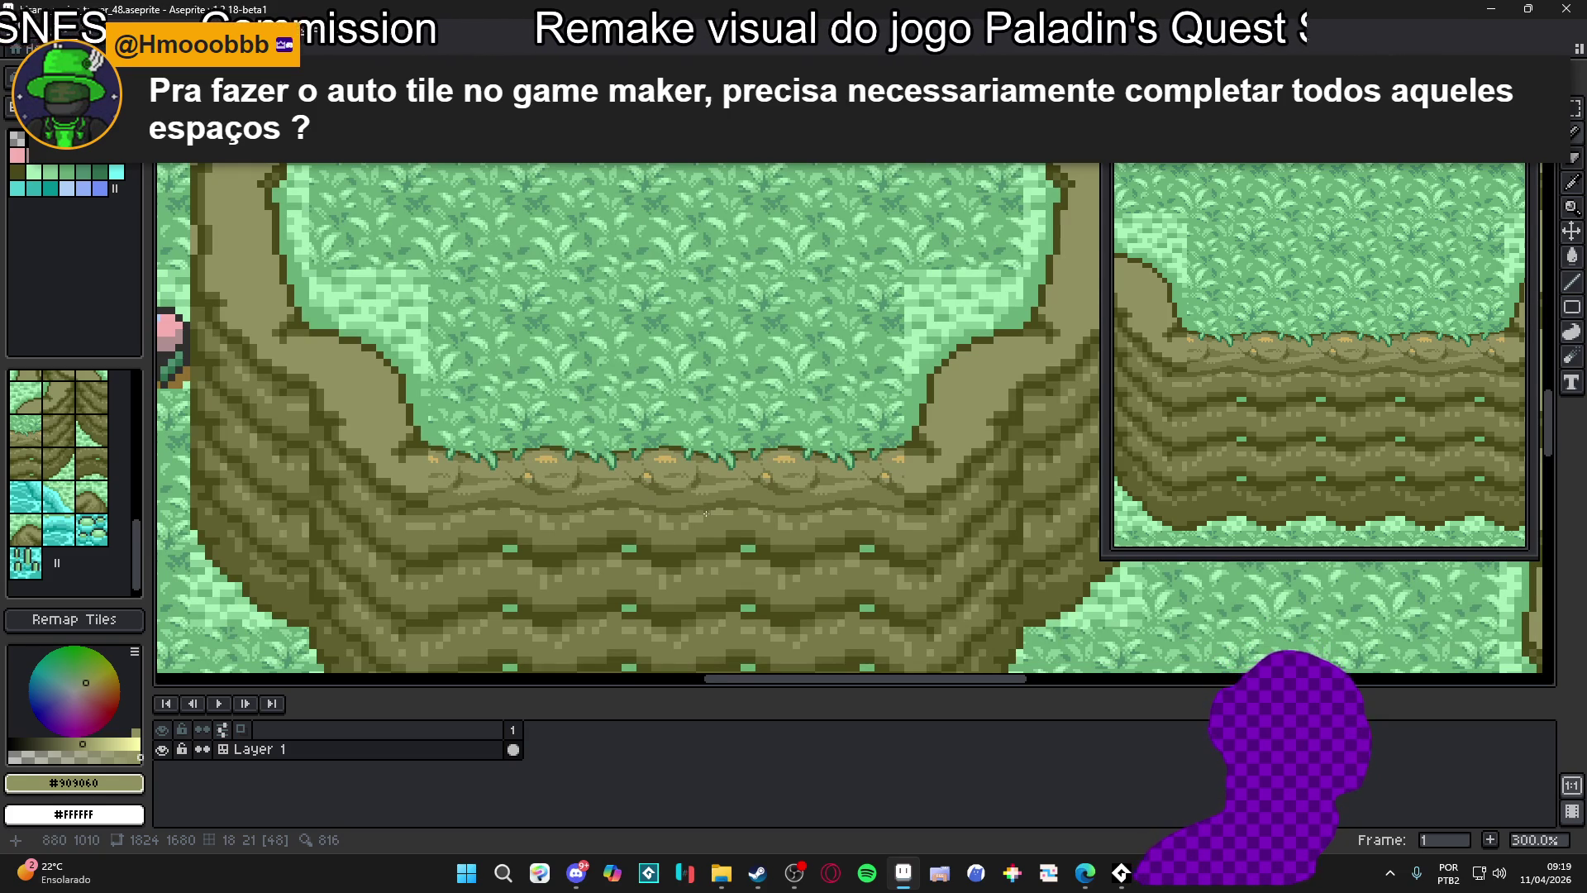
scroll(705, 513, "down", 1)
left_click_drag(700, 517, 705, 523)
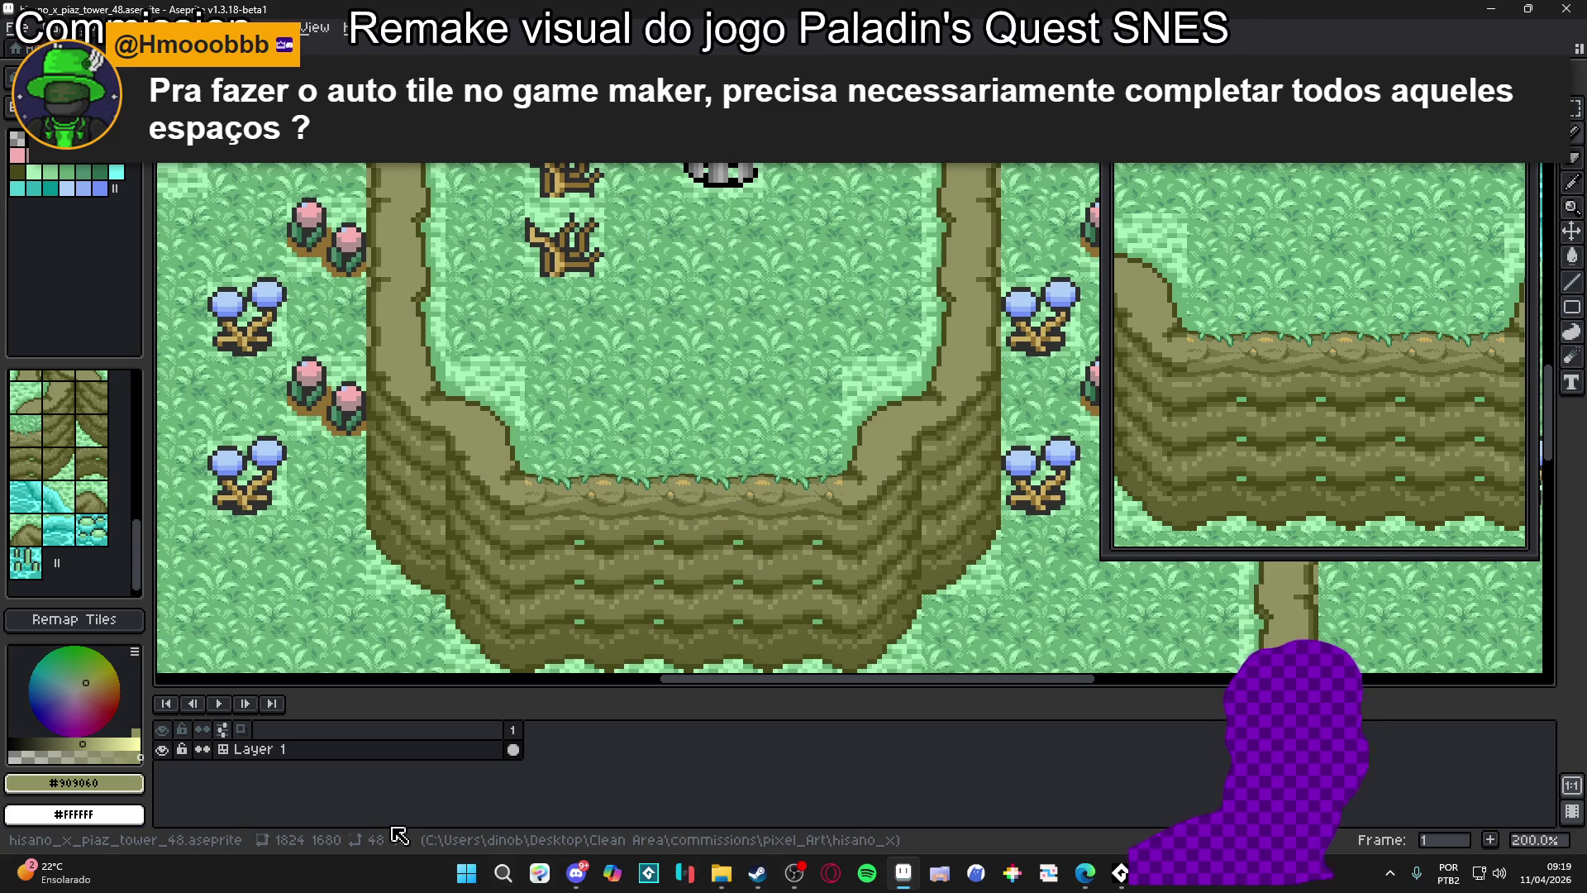
Search 'loto' from the Windows Start menu to open the lotovik tile template
left_click(453, 872)
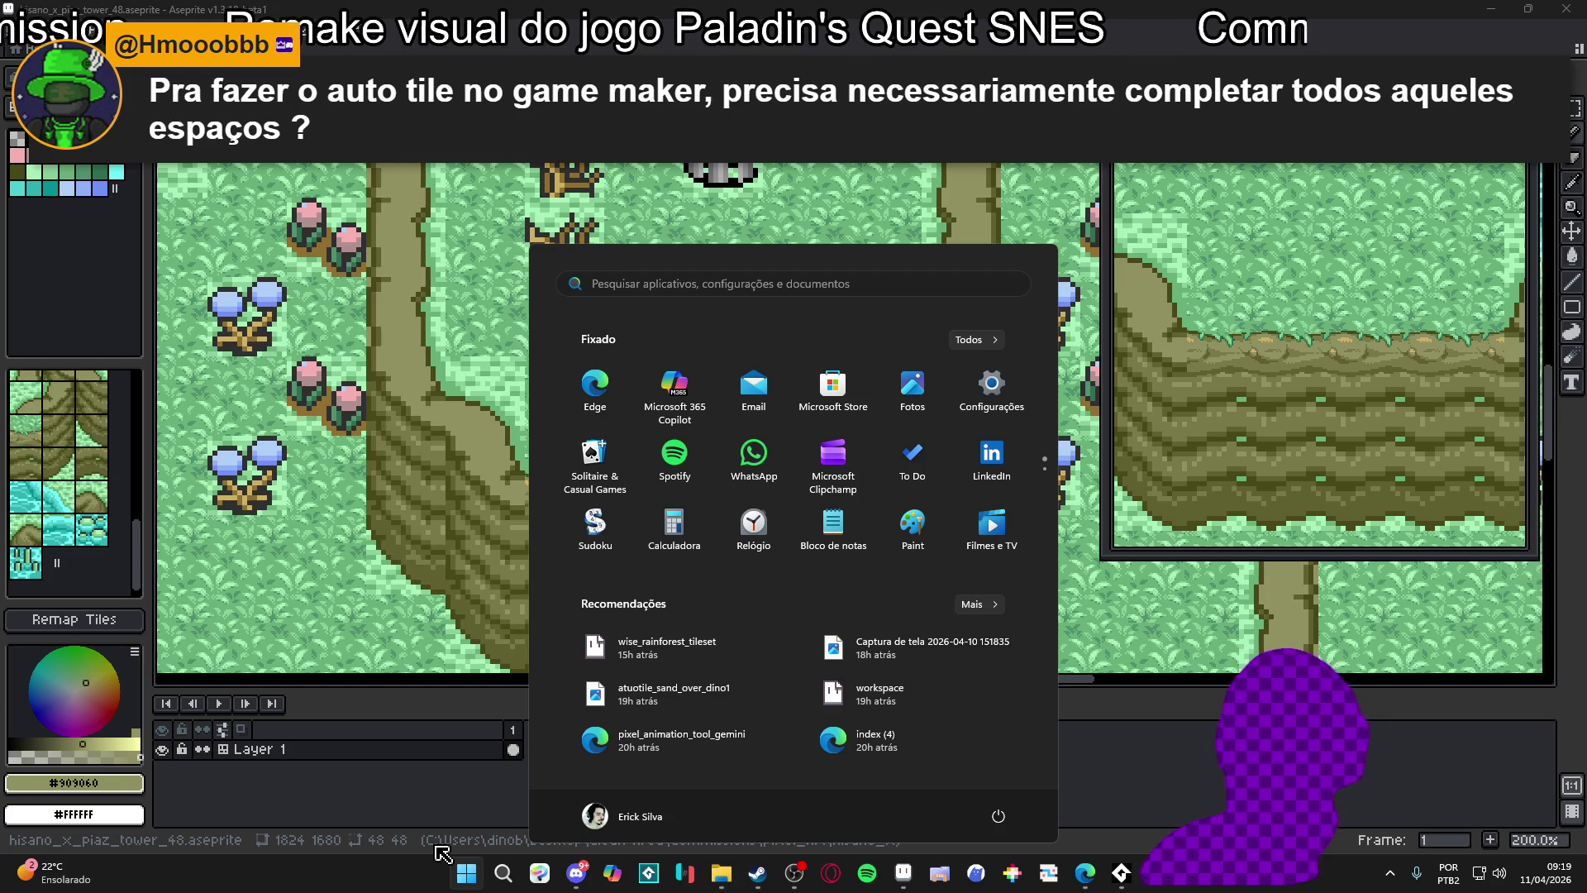
type("loto")
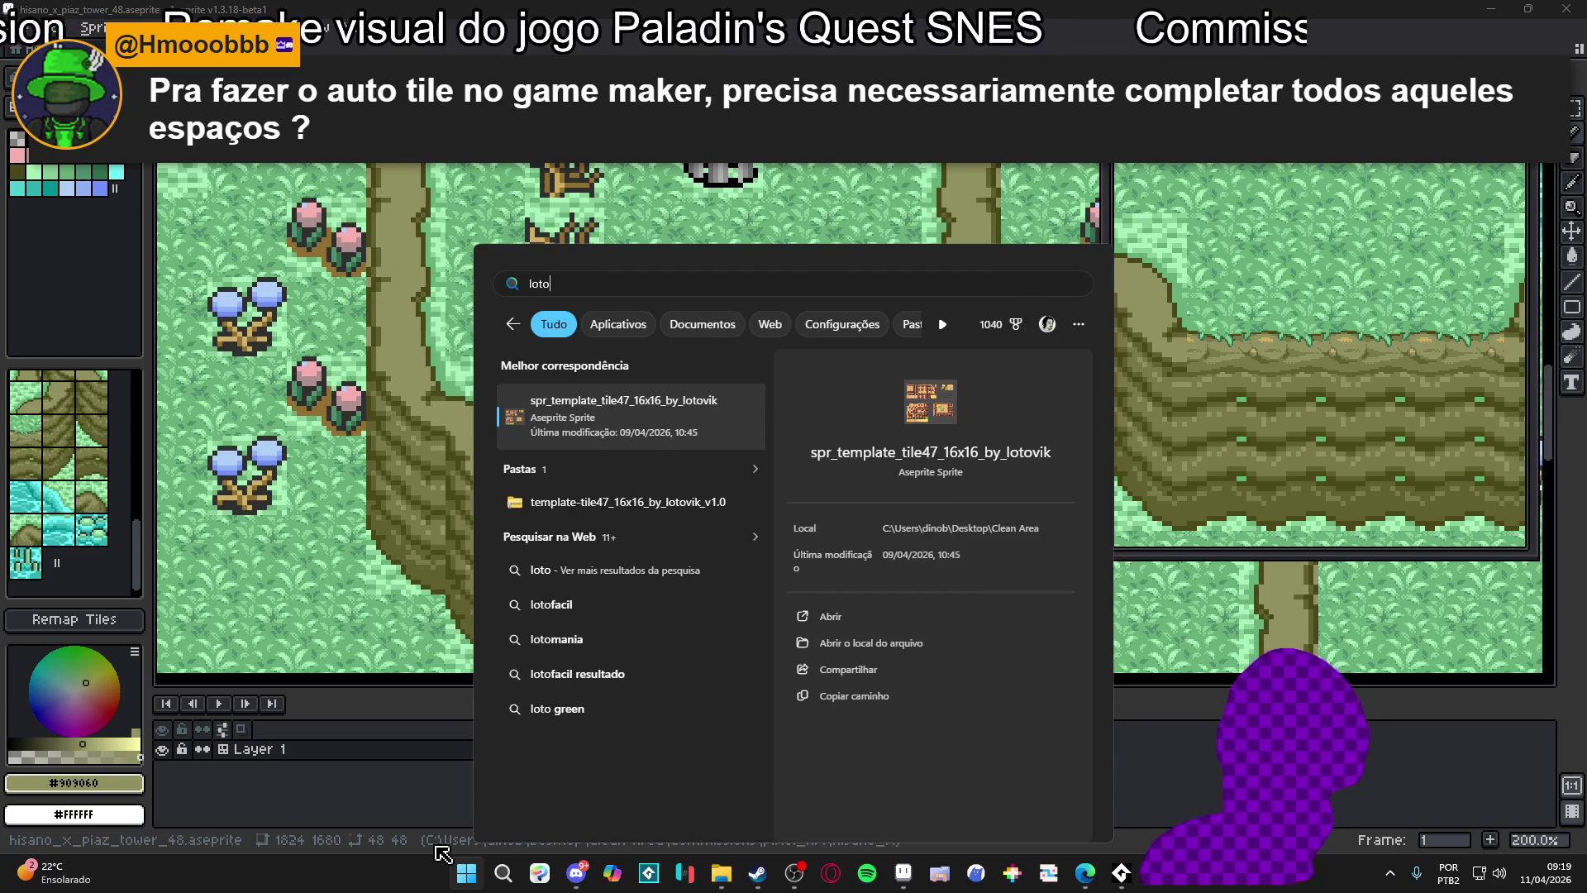
key("Return")
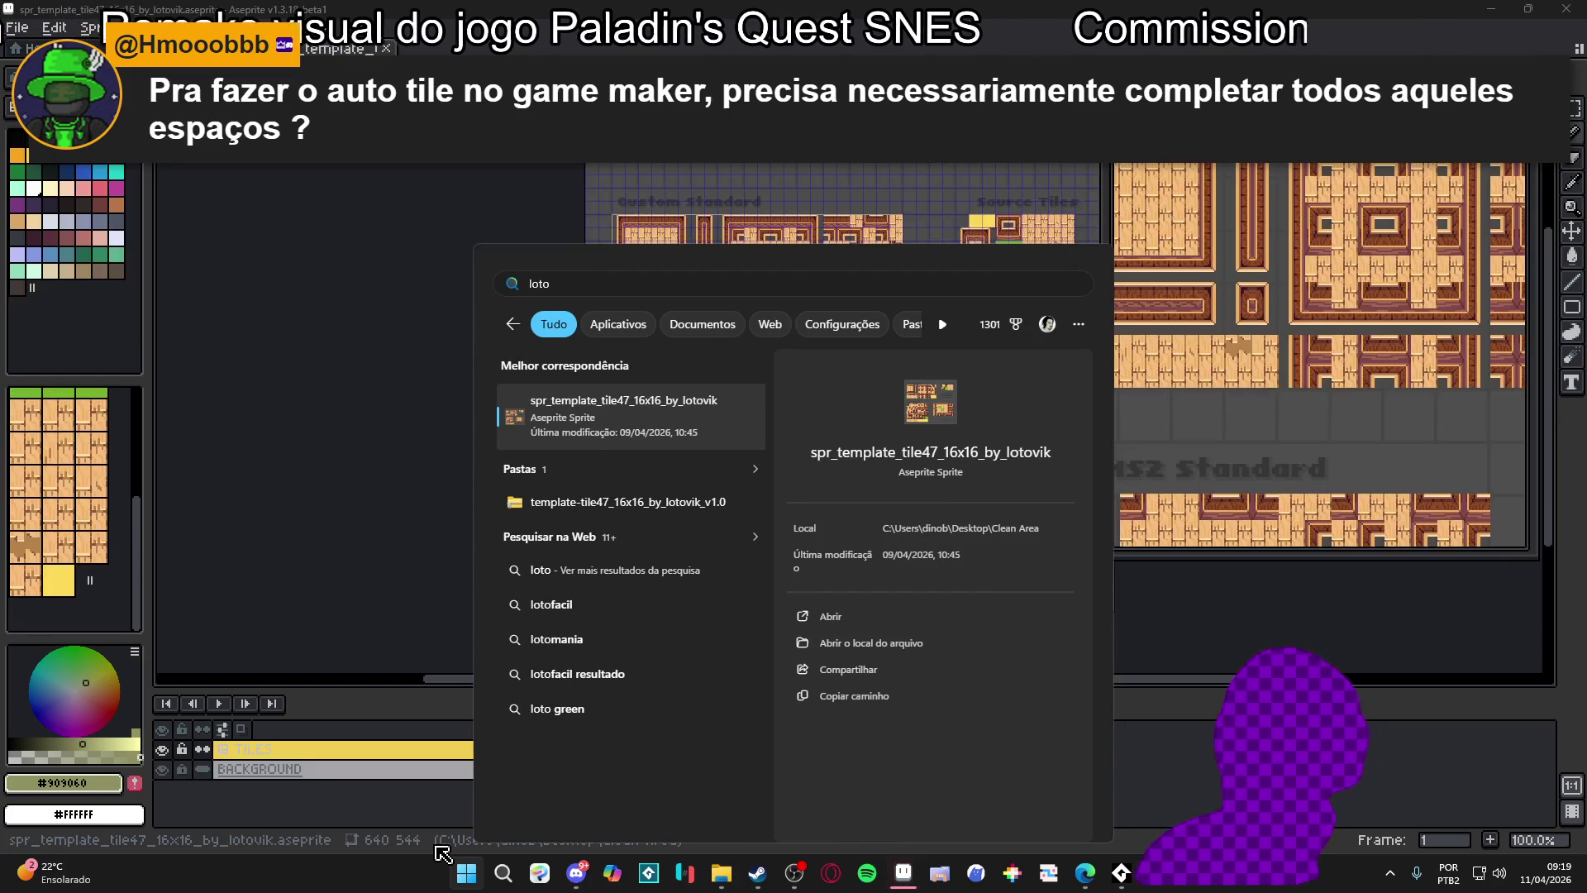
Hide the pixel grid with Ctrl+' and zoom around the autotile template
scroll(690, 324, "up", 6)
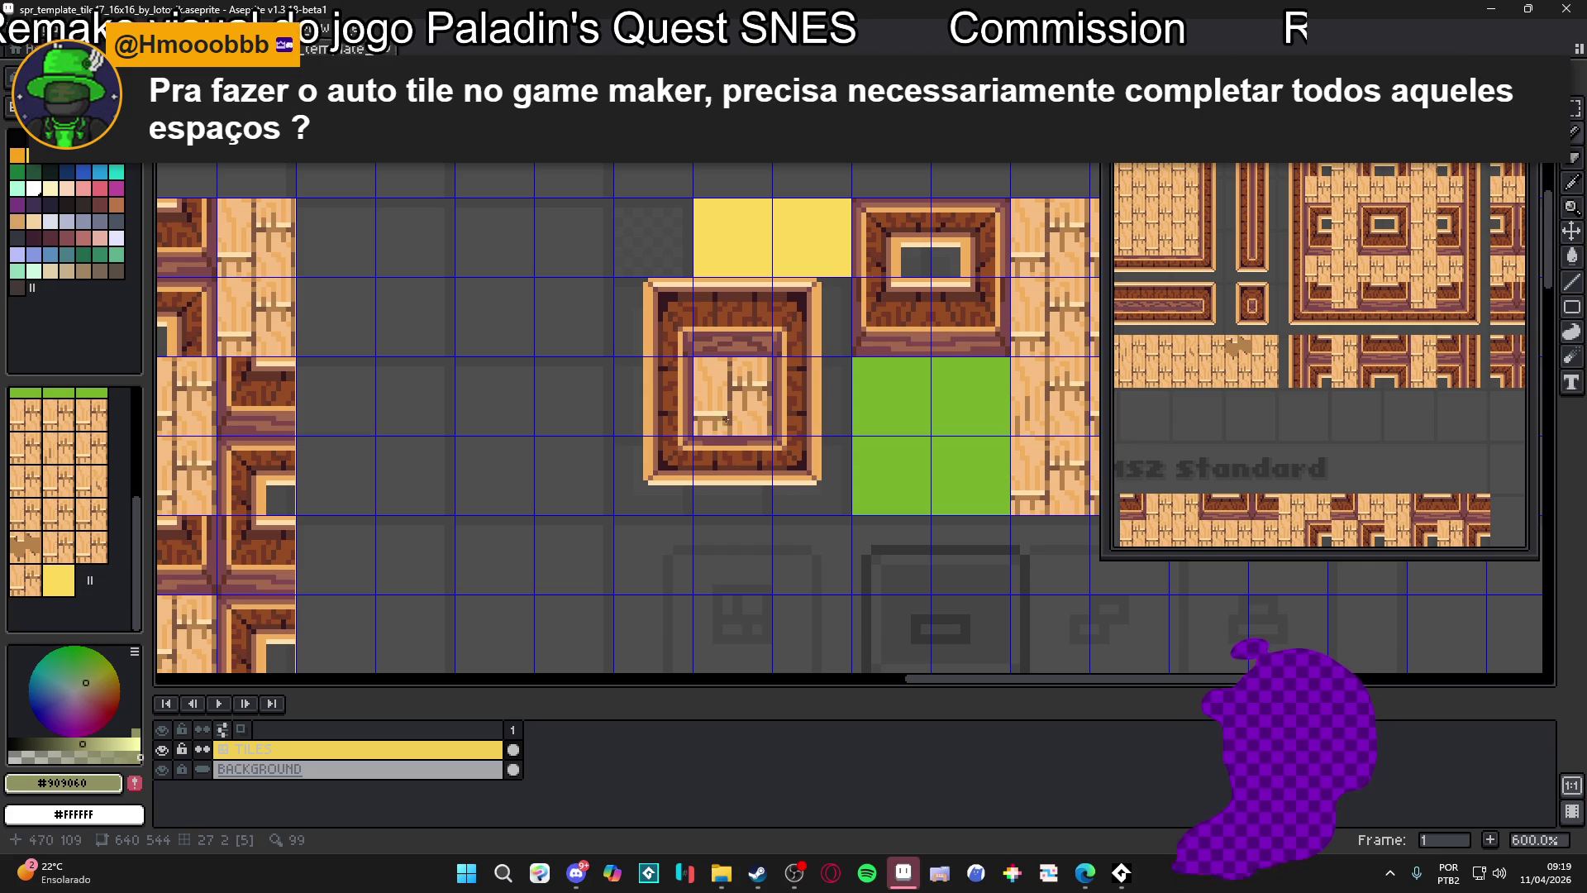
scroll(969, 261, "down", 4)
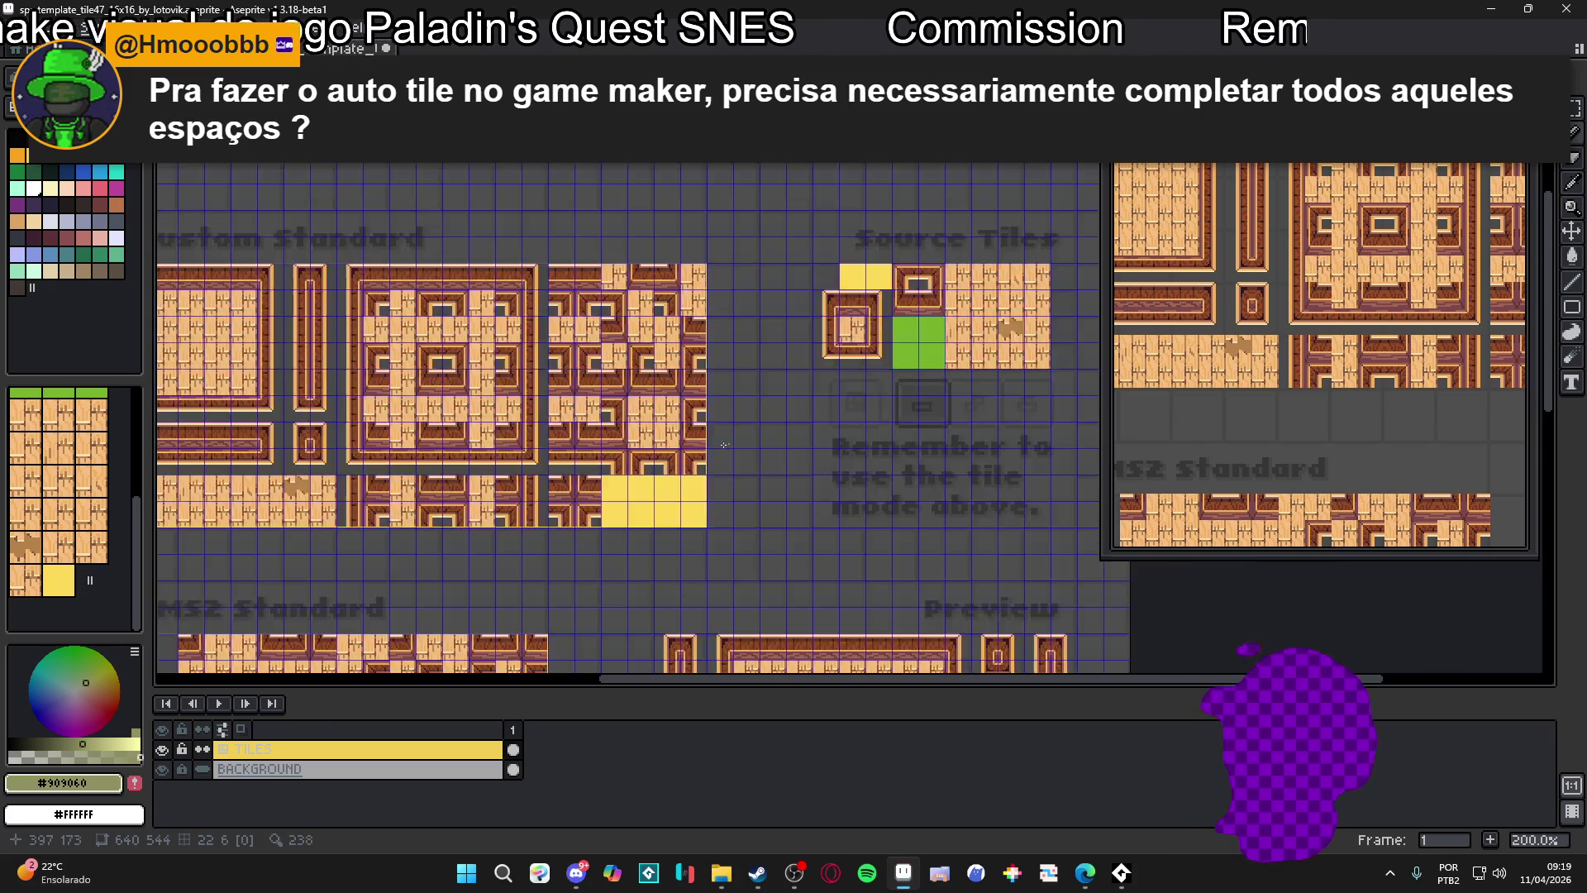
key("ctrl+apostrophe")
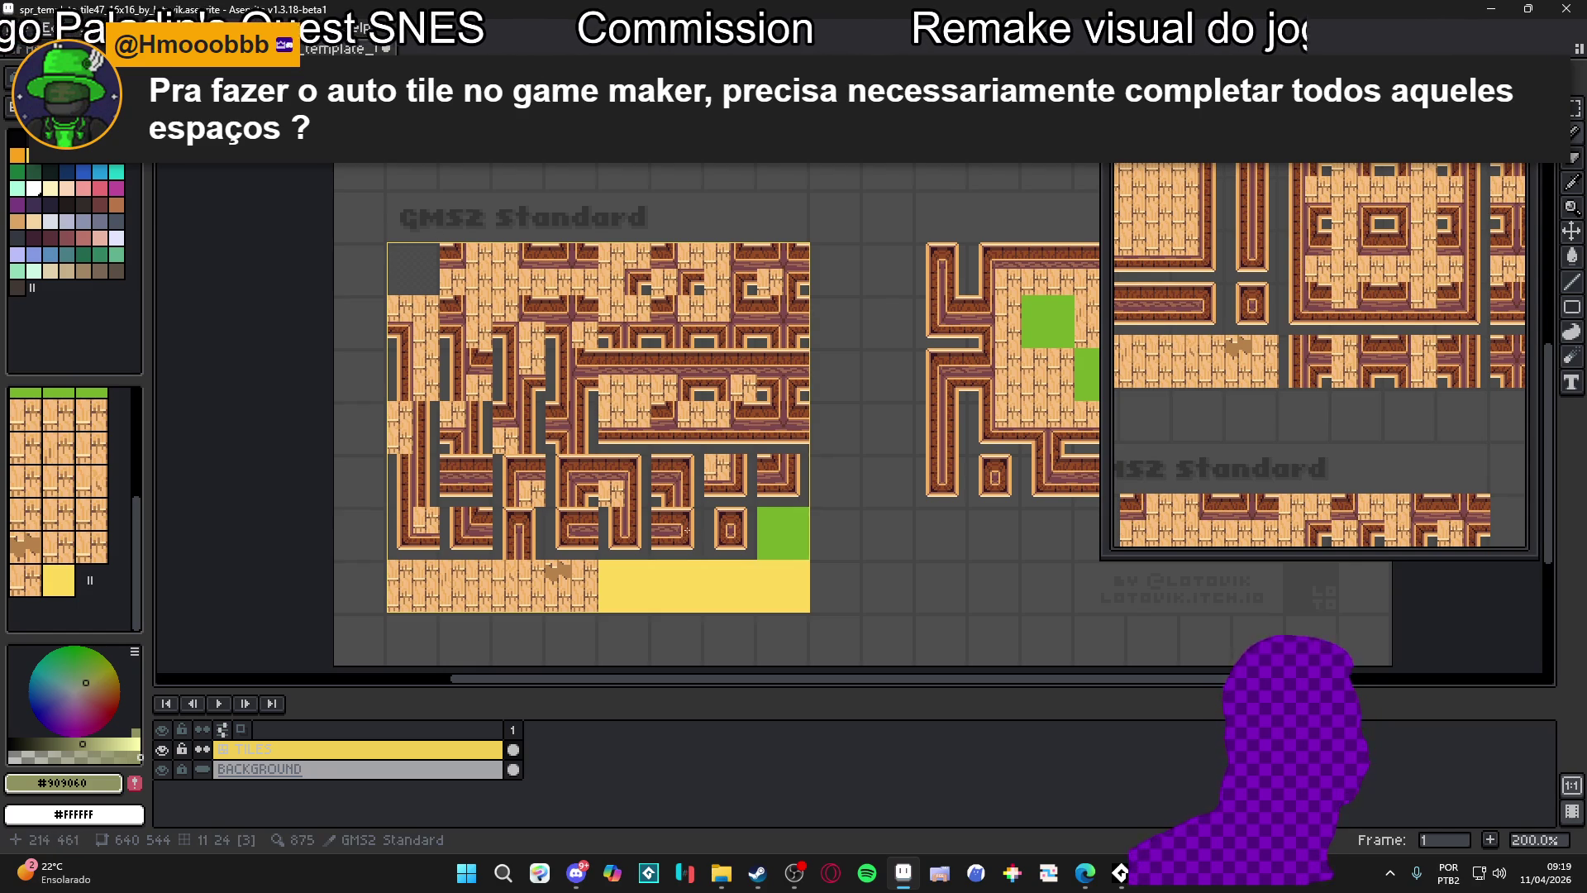
scroll(519, 552, "down", 2)
scroll(742, 386, "up", 2)
scroll(742, 386, "down", 2)
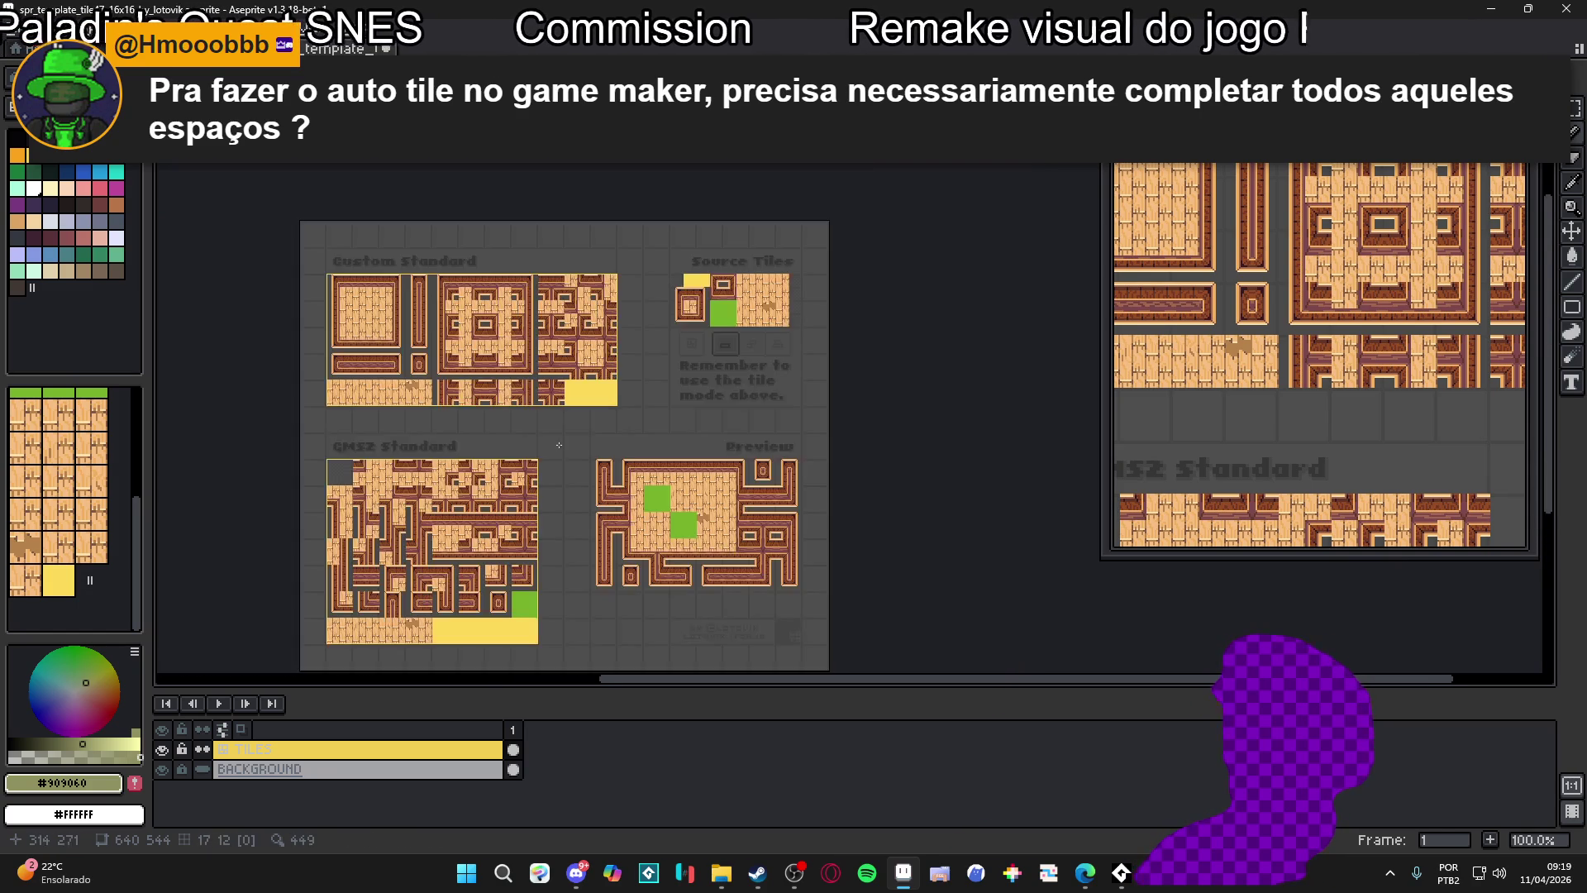
scroll(640, 371, "up", 2)
scroll(653, 446, "down", 2)
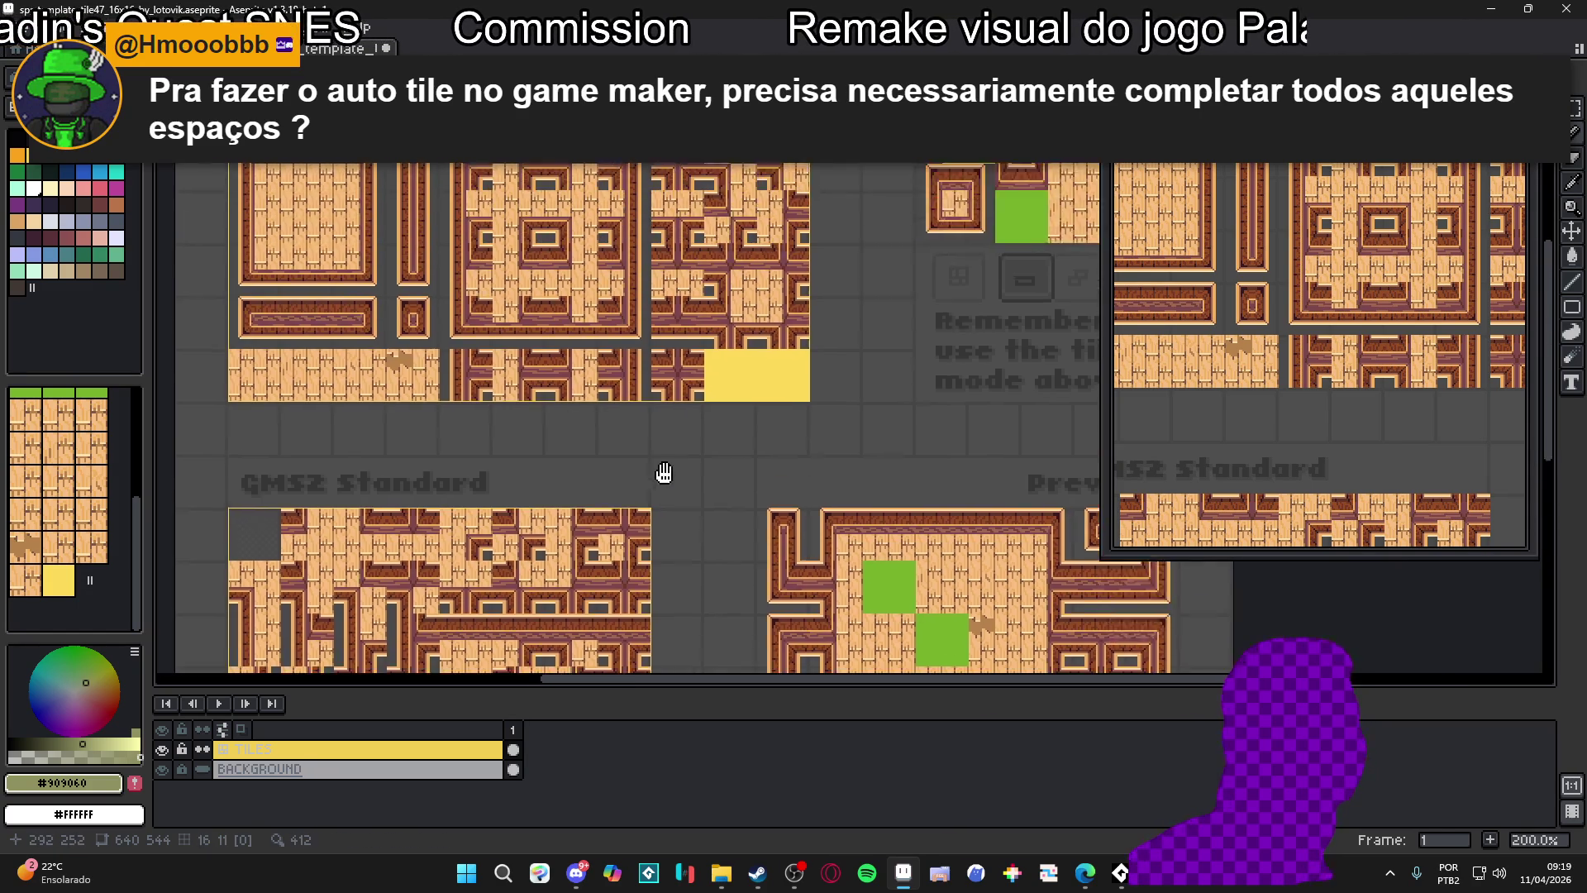
scroll(763, 360, "up", 1)
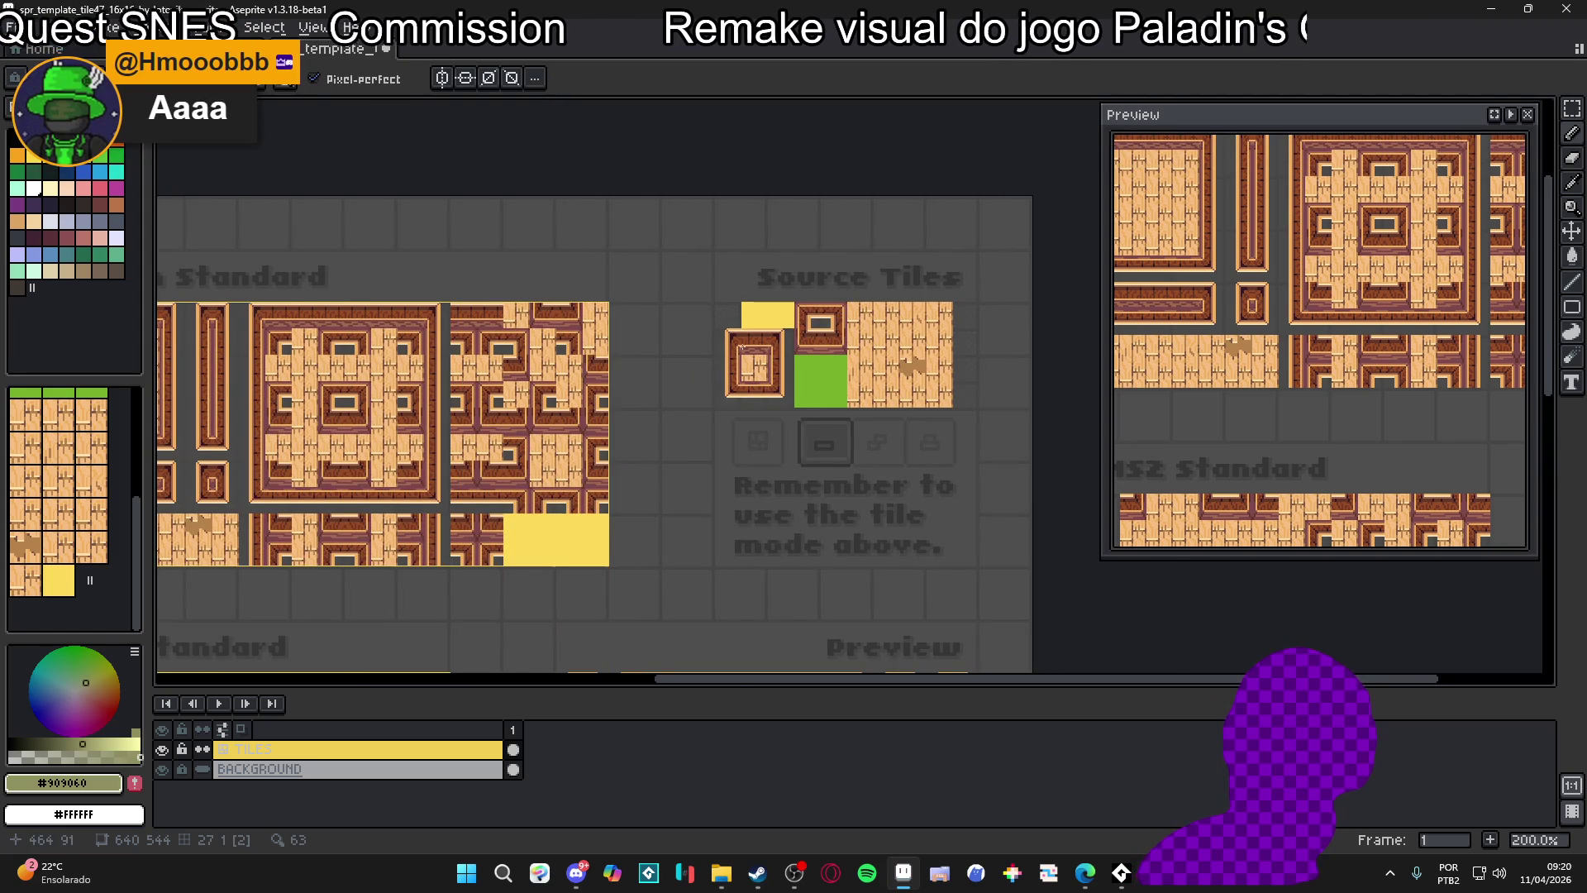
scroll(747, 348, "up", 1)
scroll(751, 349, "down", 3)
scroll(714, 363, "up", 1)
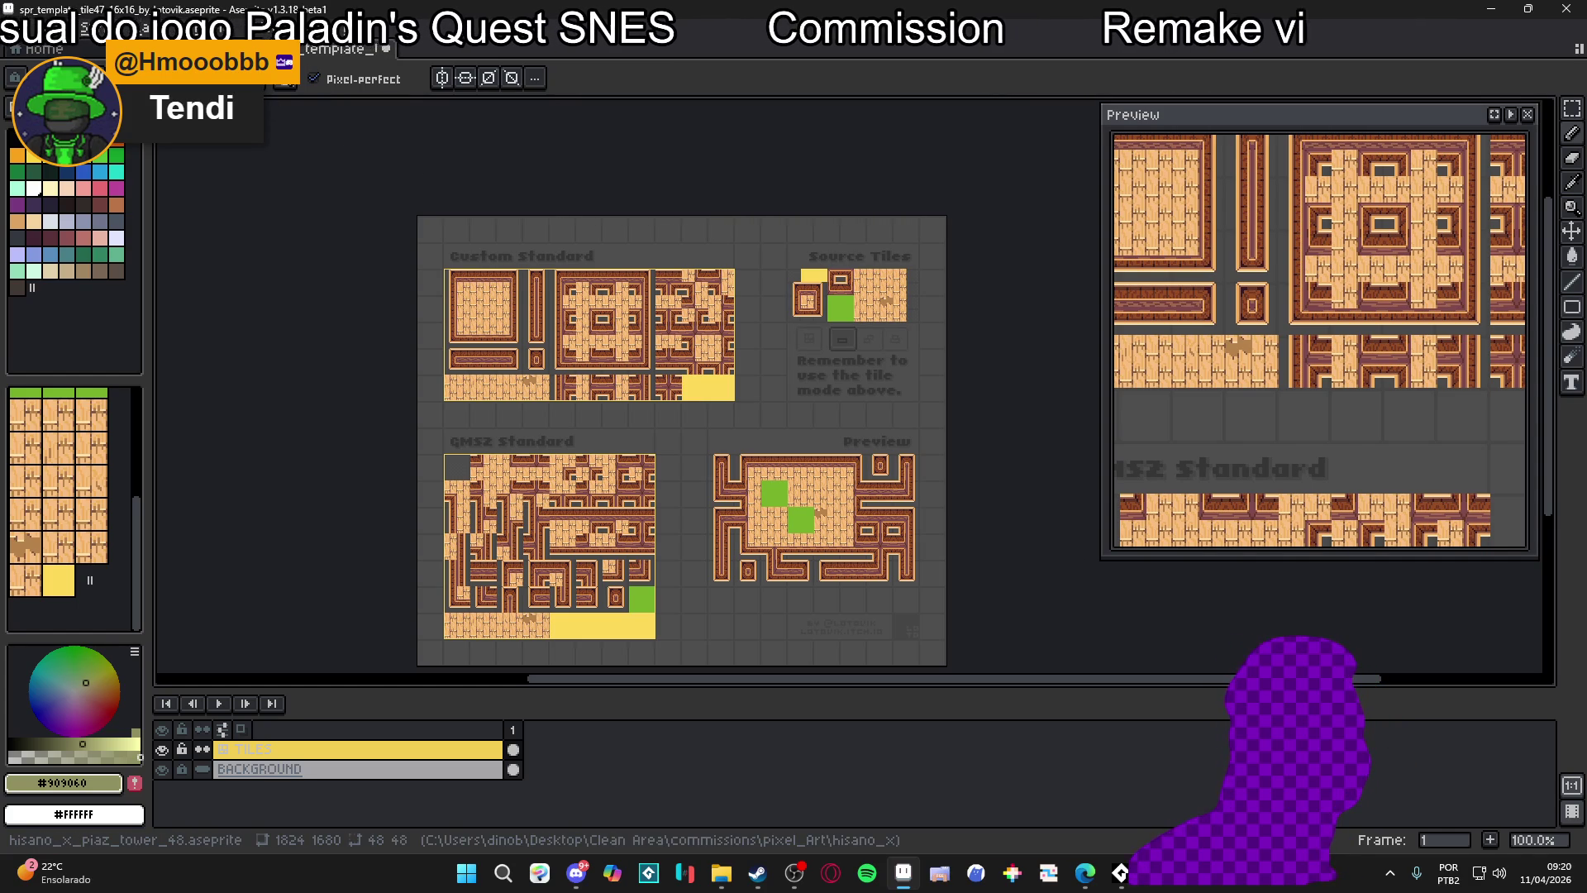
Switch back to the hisano_x_piaz_tower_48 cliff map document
left_click(207, 27)
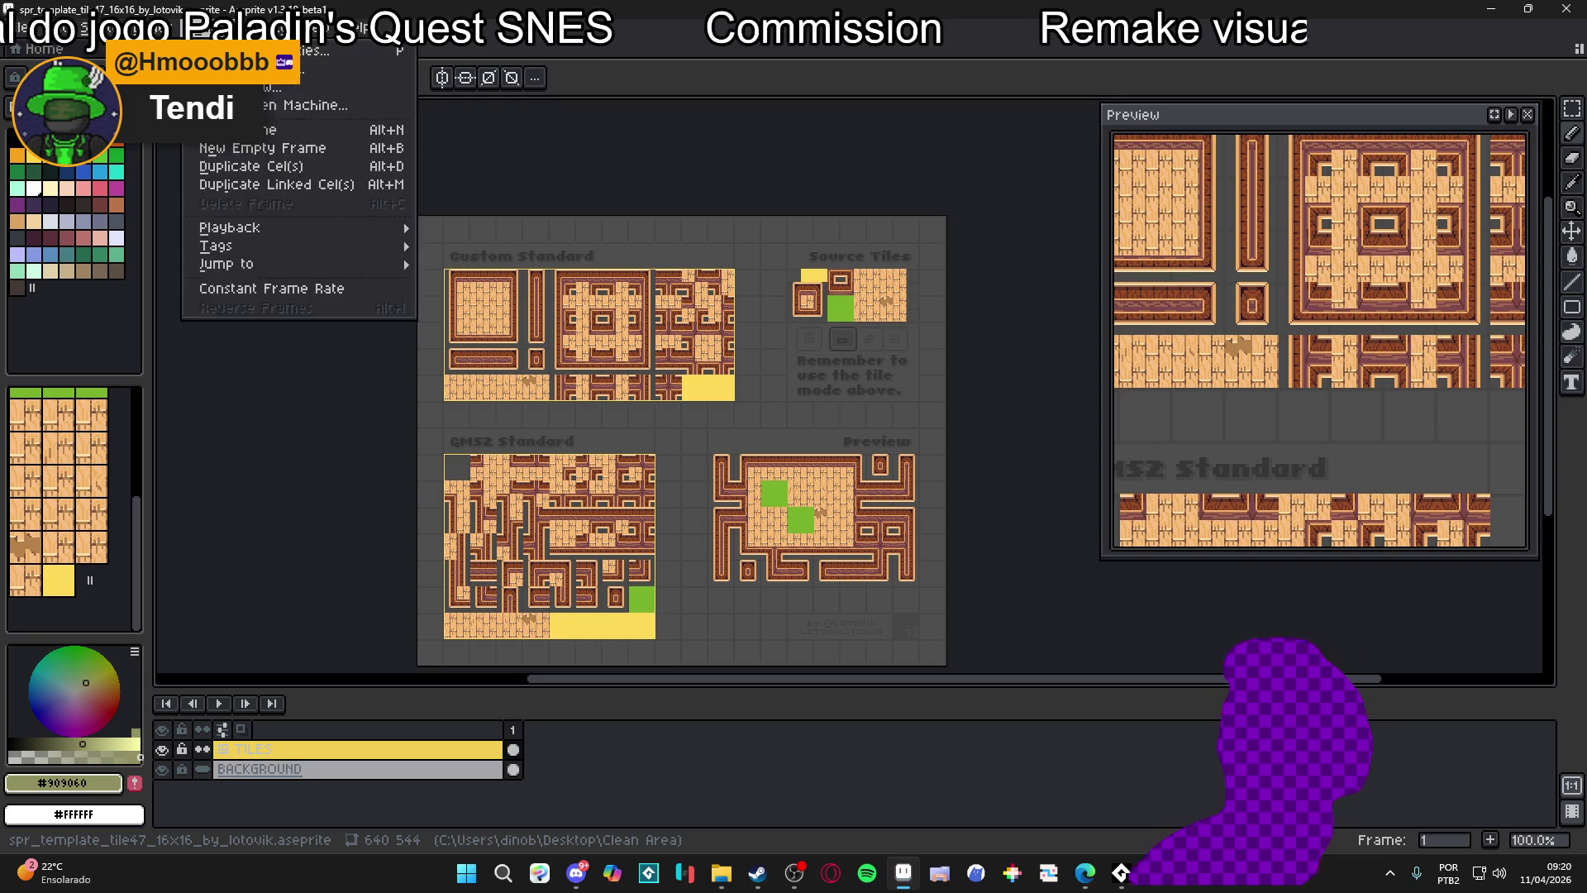
left_click(182, 48)
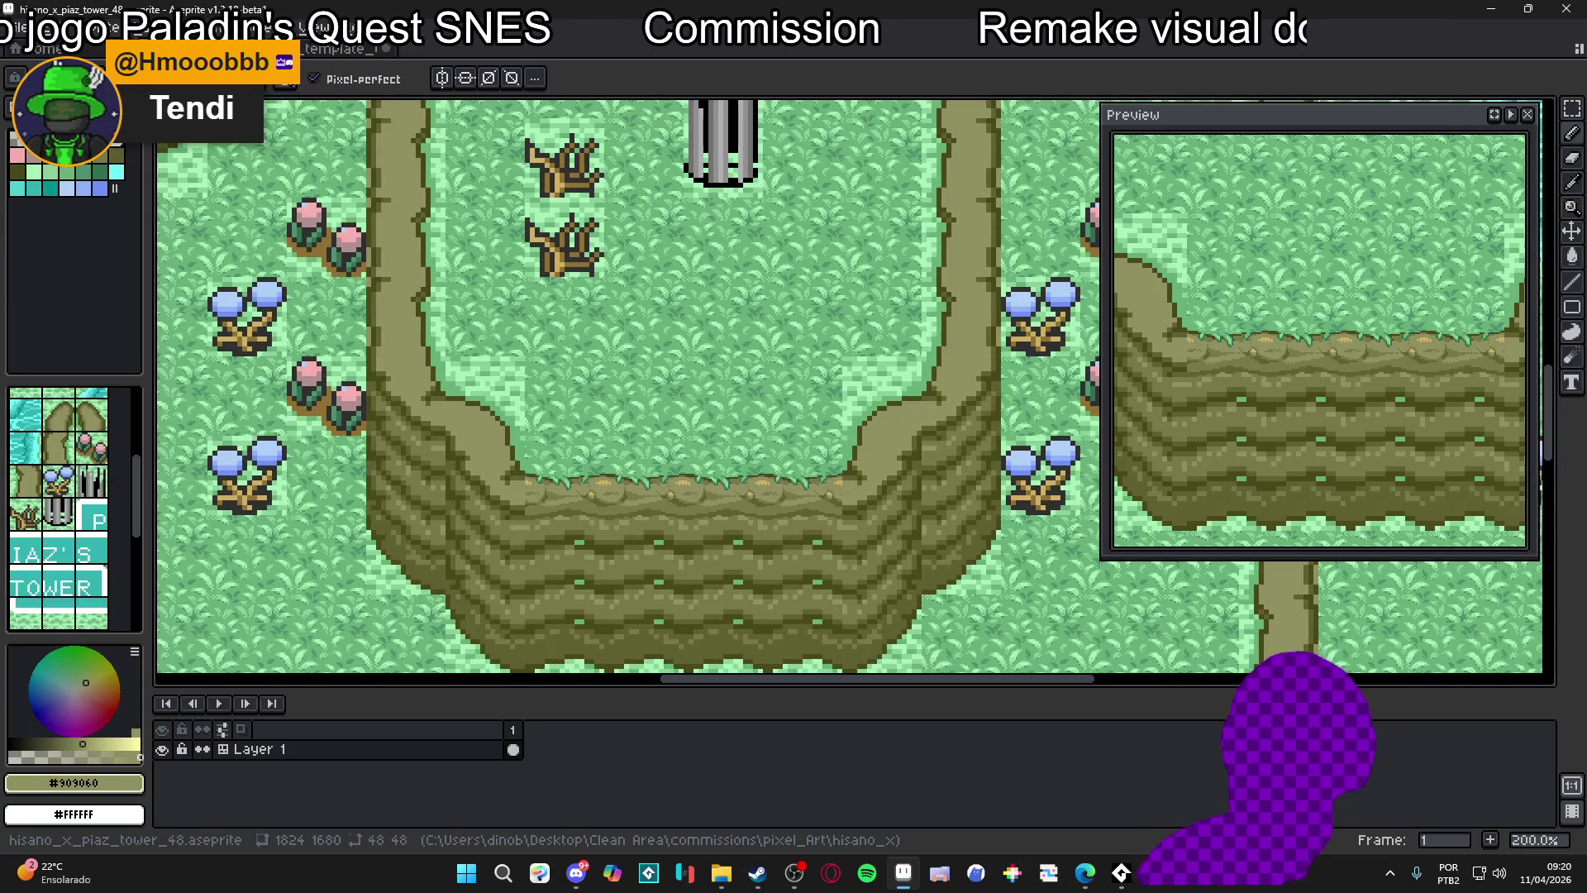
left_click(343, 50)
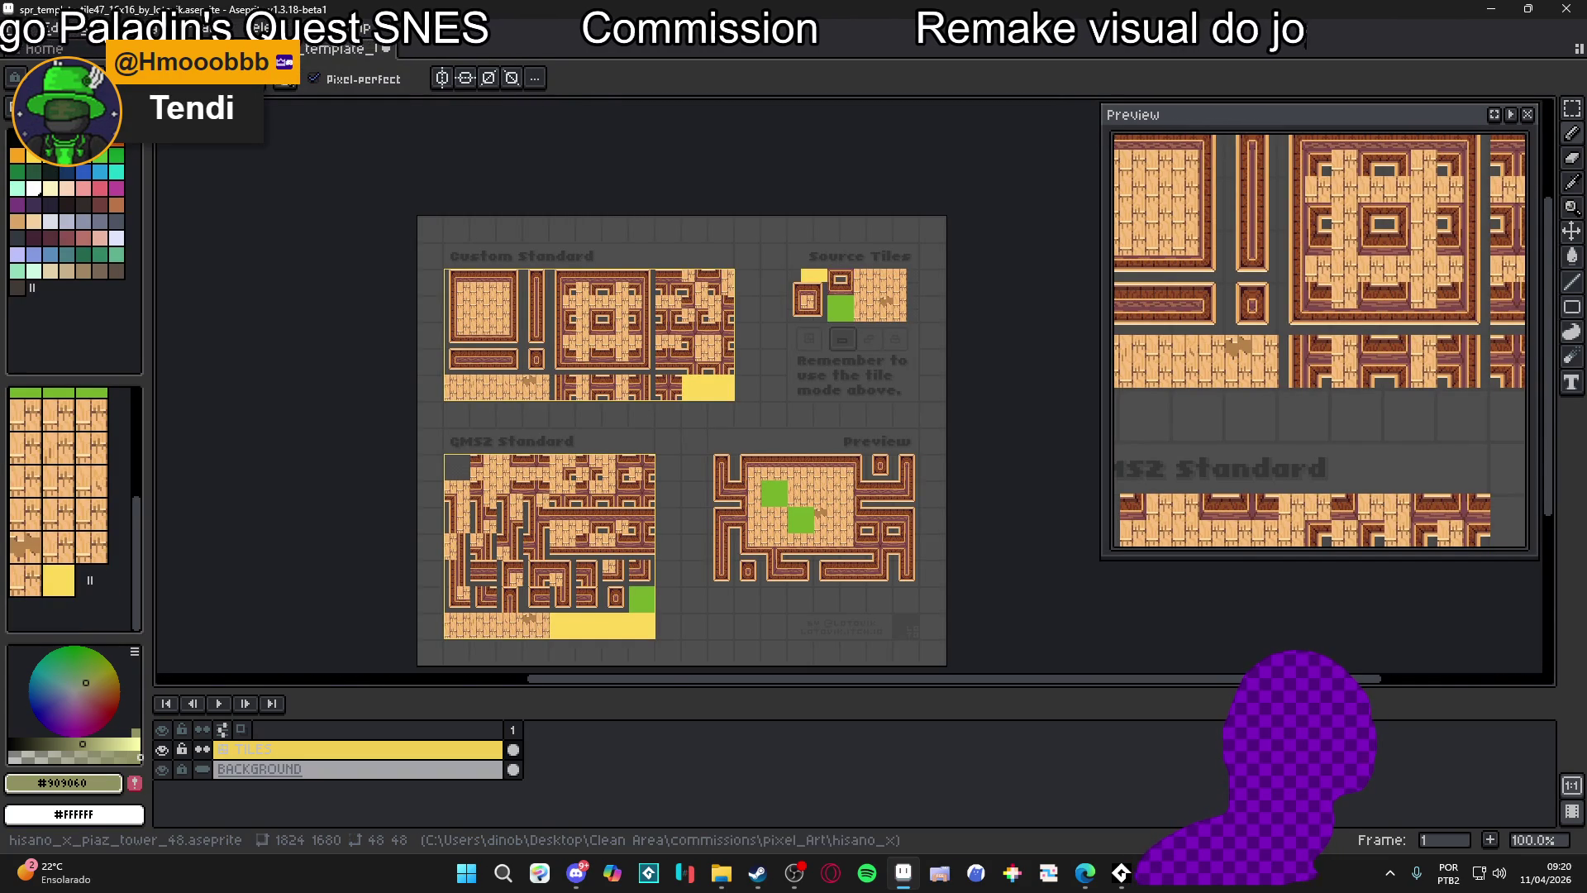
left_click(182, 48)
scroll(579, 376, "down", 1)
scroll(579, 377, "up", 1)
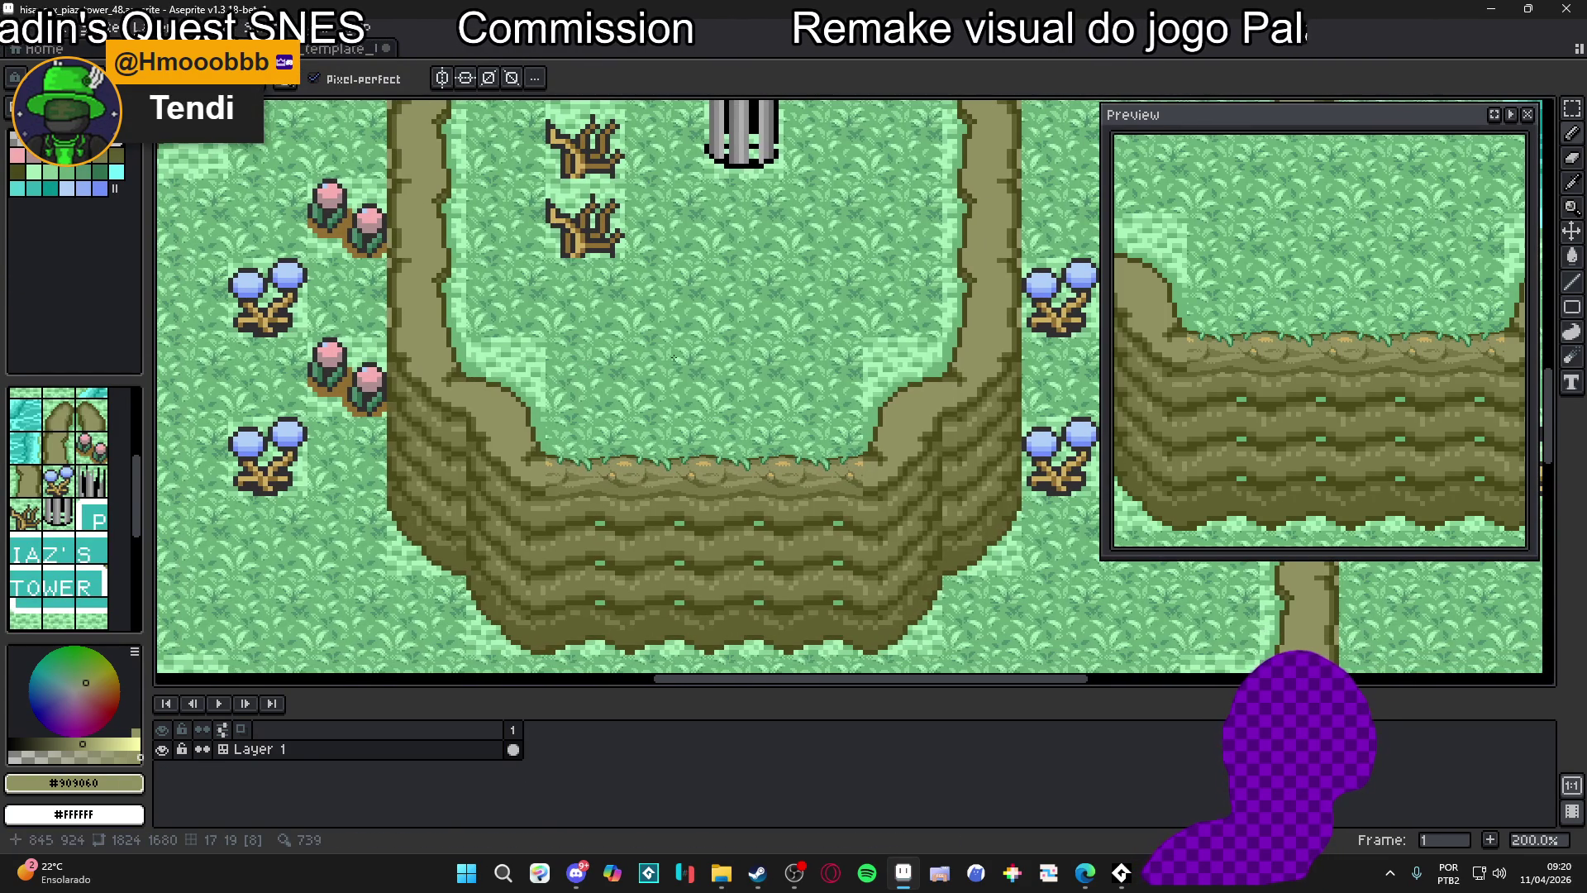
Pick the near-black palette colour Idx-2 and draw a short line beneath the grass tufts
scroll(672, 358, "up", 3)
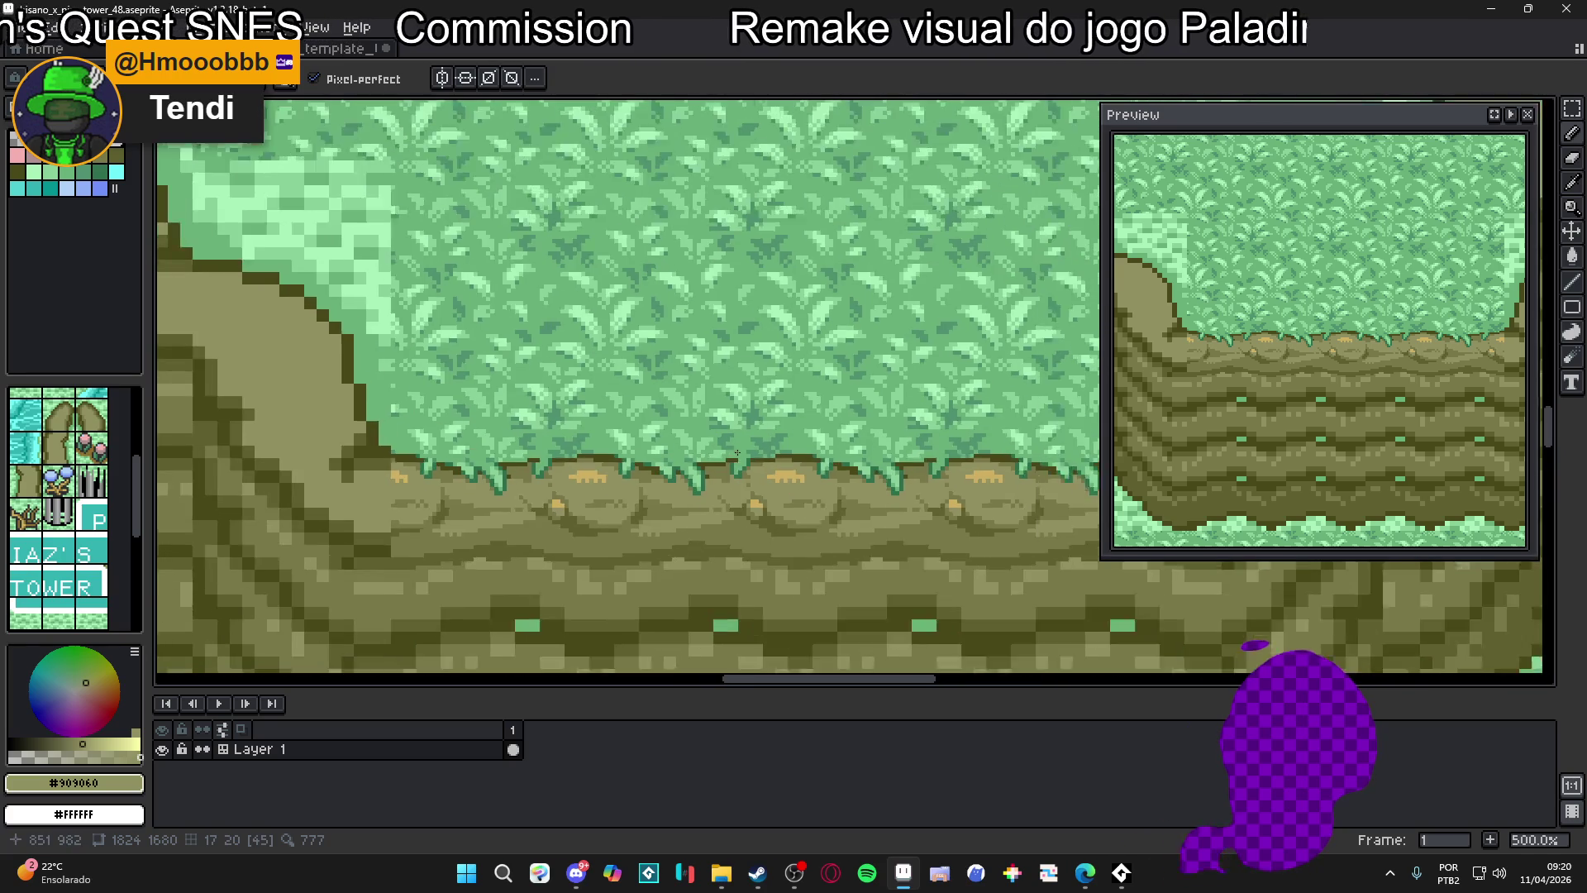
scroll(736, 449, "down", 2)
left_click_drag(775, 438, 748, 430)
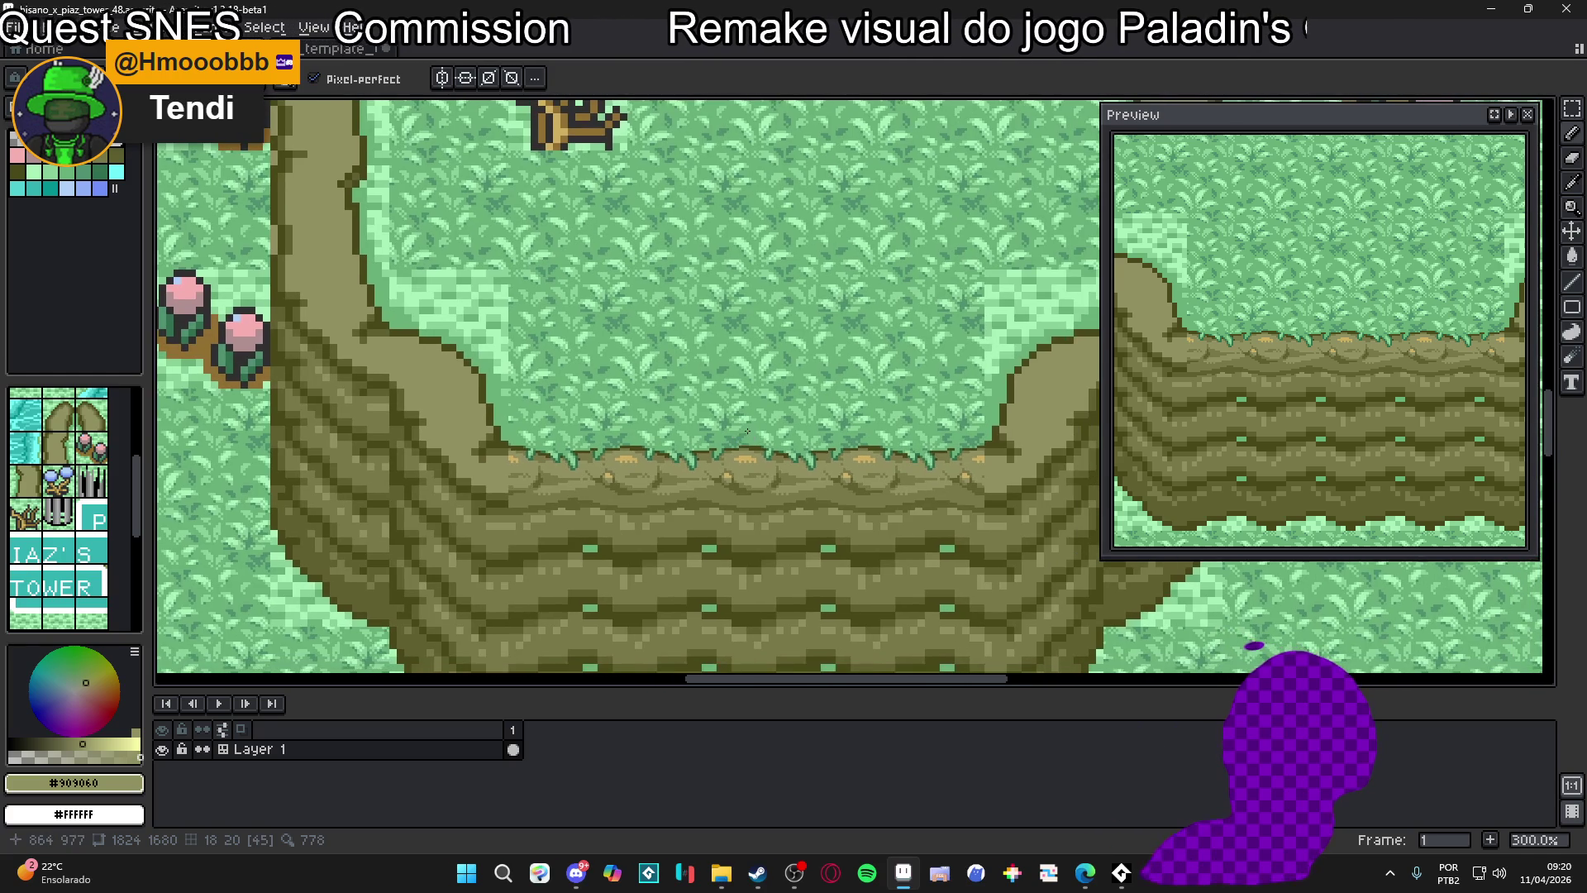
scroll(852, 429, "up", 7)
left_click(855, 484, "alt")
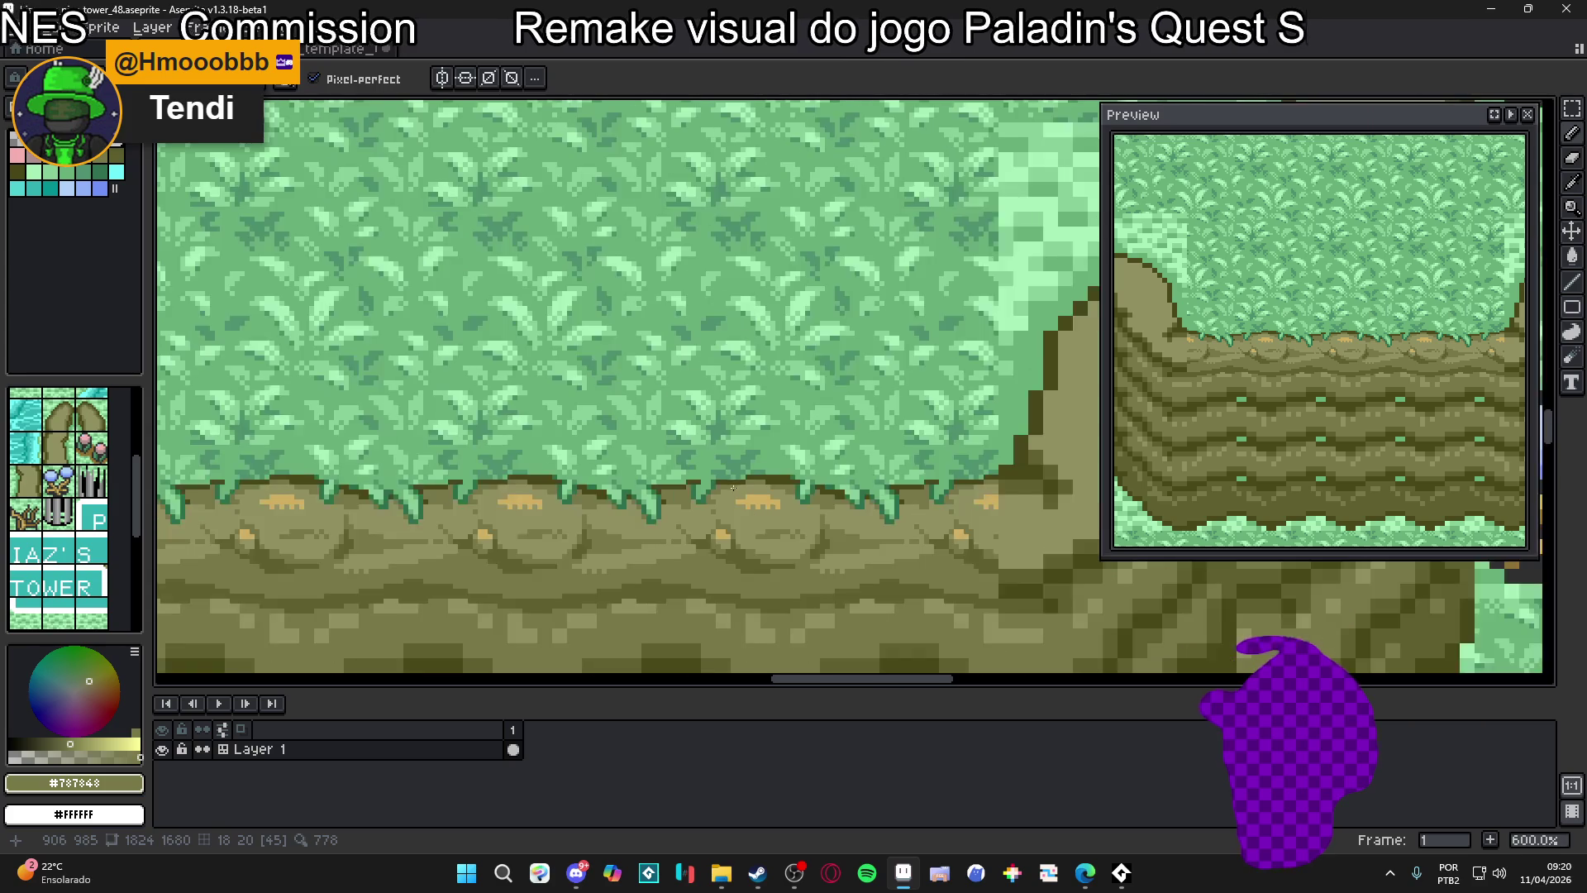
left_click(744, 467, "alt")
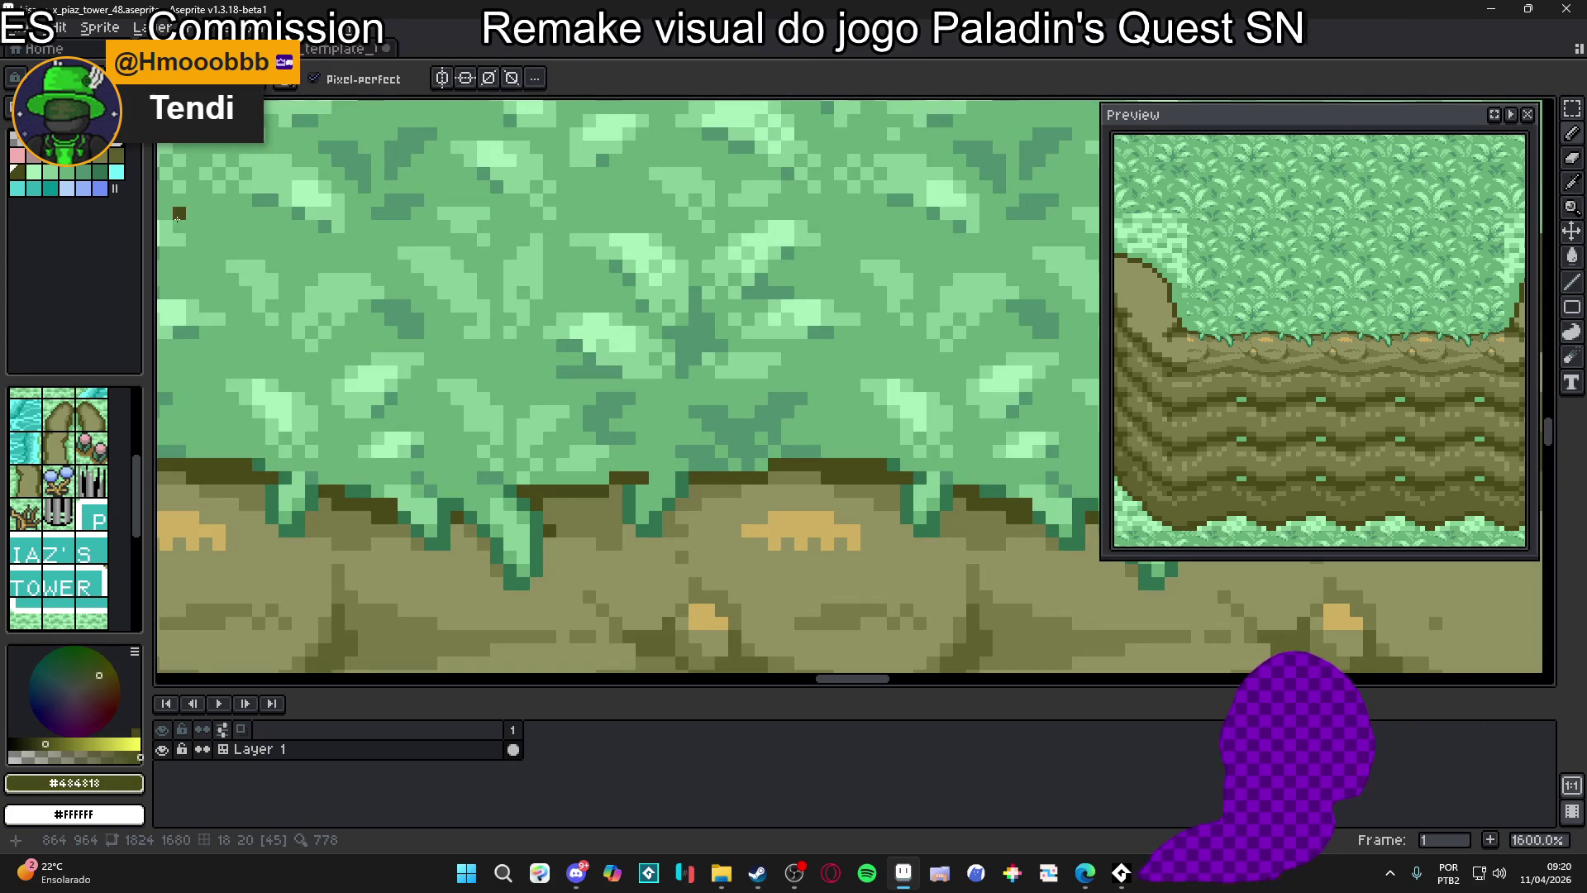
left_click(50, 138)
left_click_drag(732, 477, 762, 478)
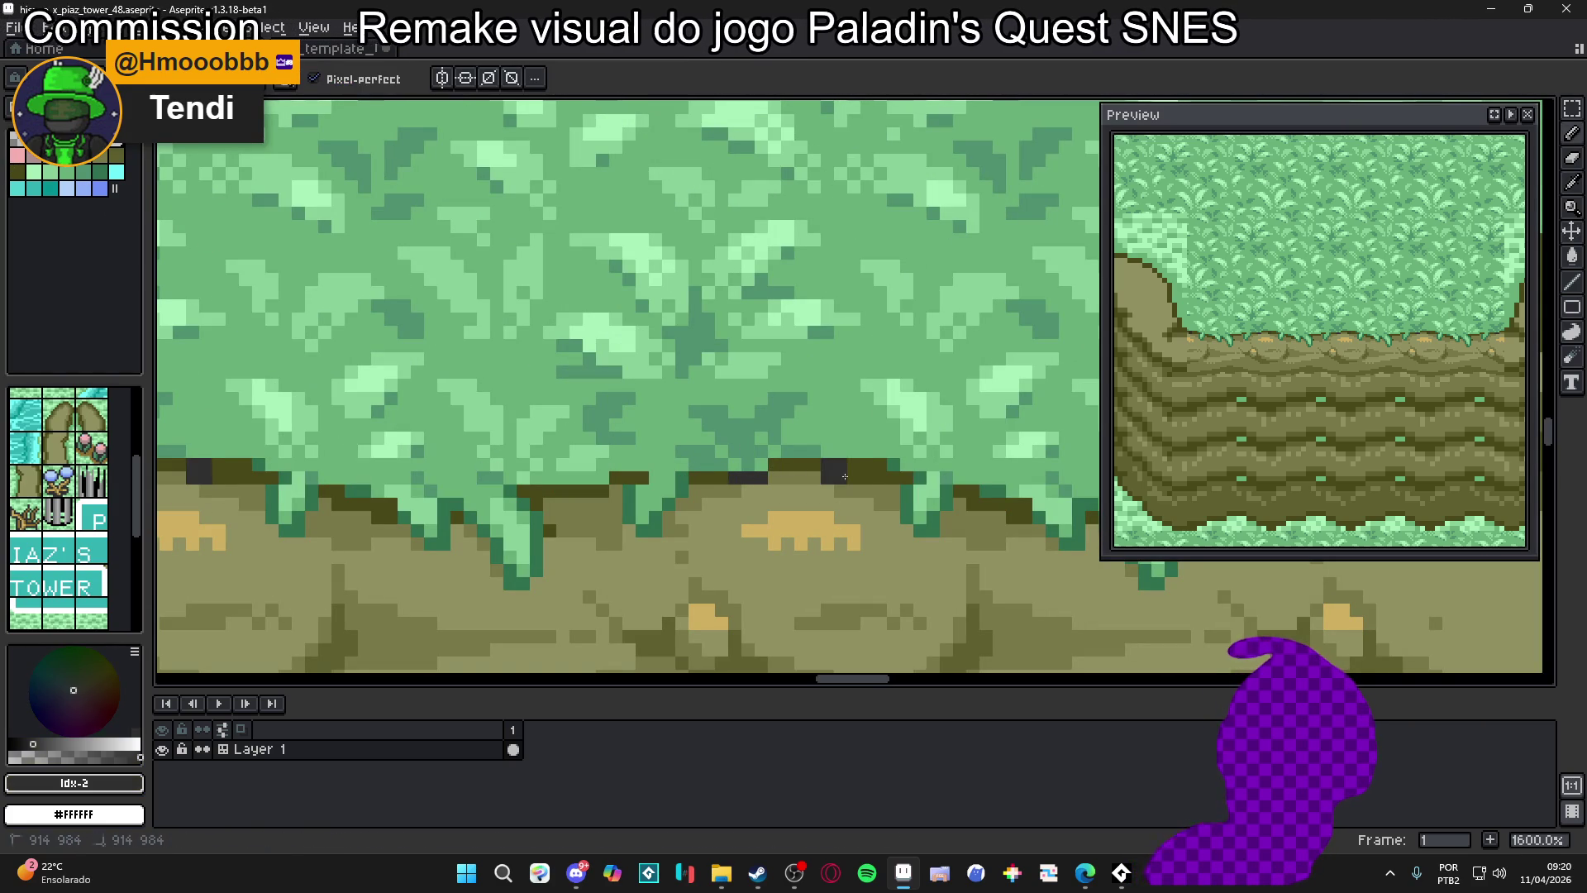
Undo the dark edge line just drawn along the grass tufts
scroll(851, 478, "down", 5)
key("ctrl+z")
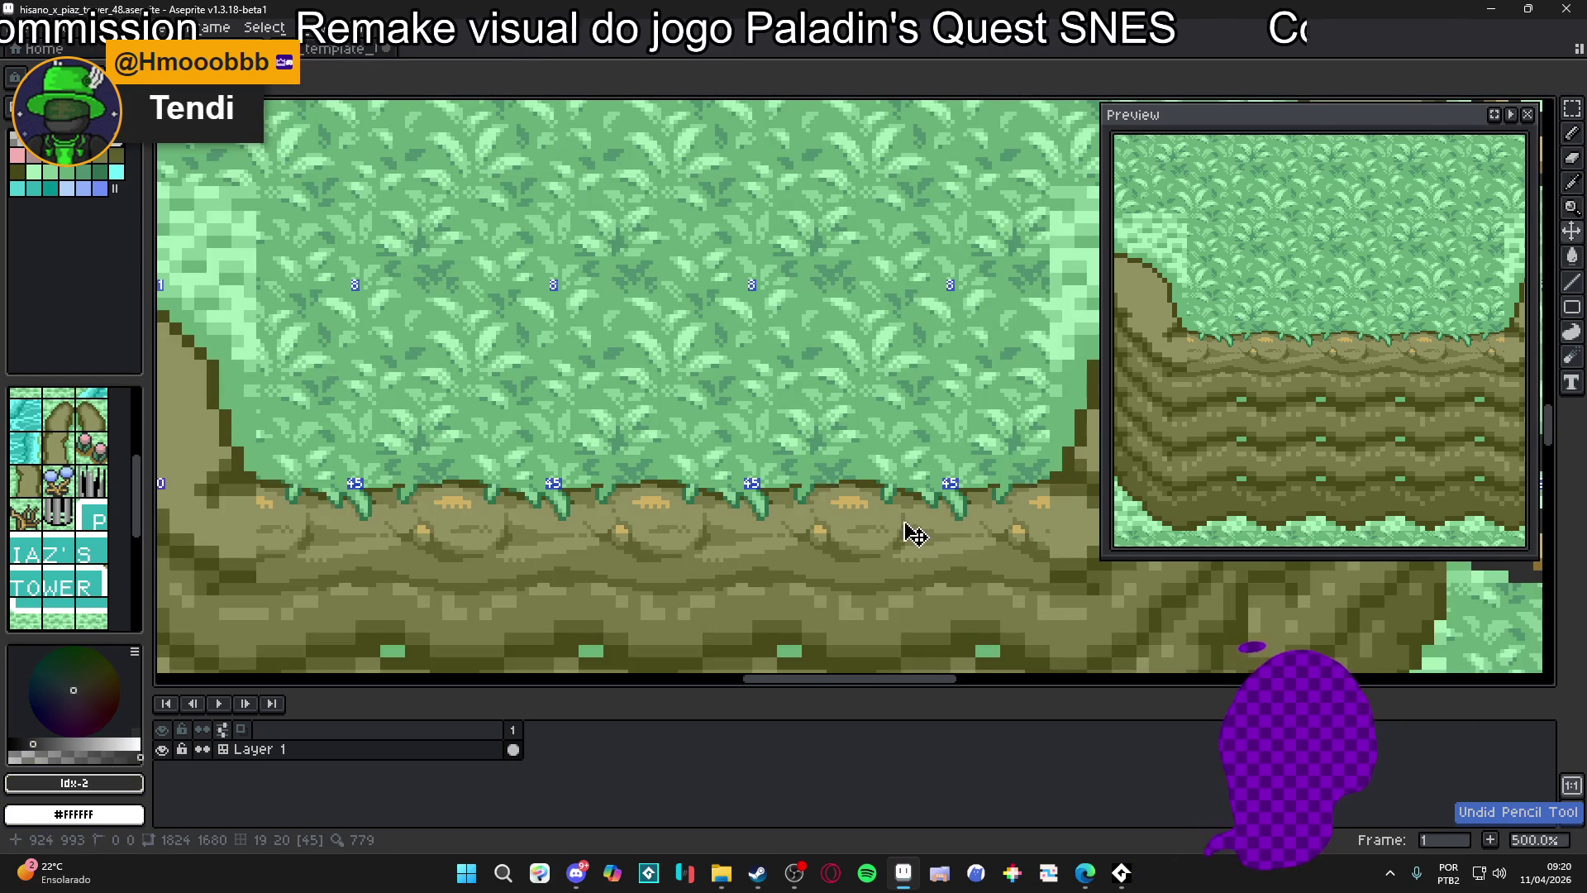
scroll(914, 529, "up", 1)
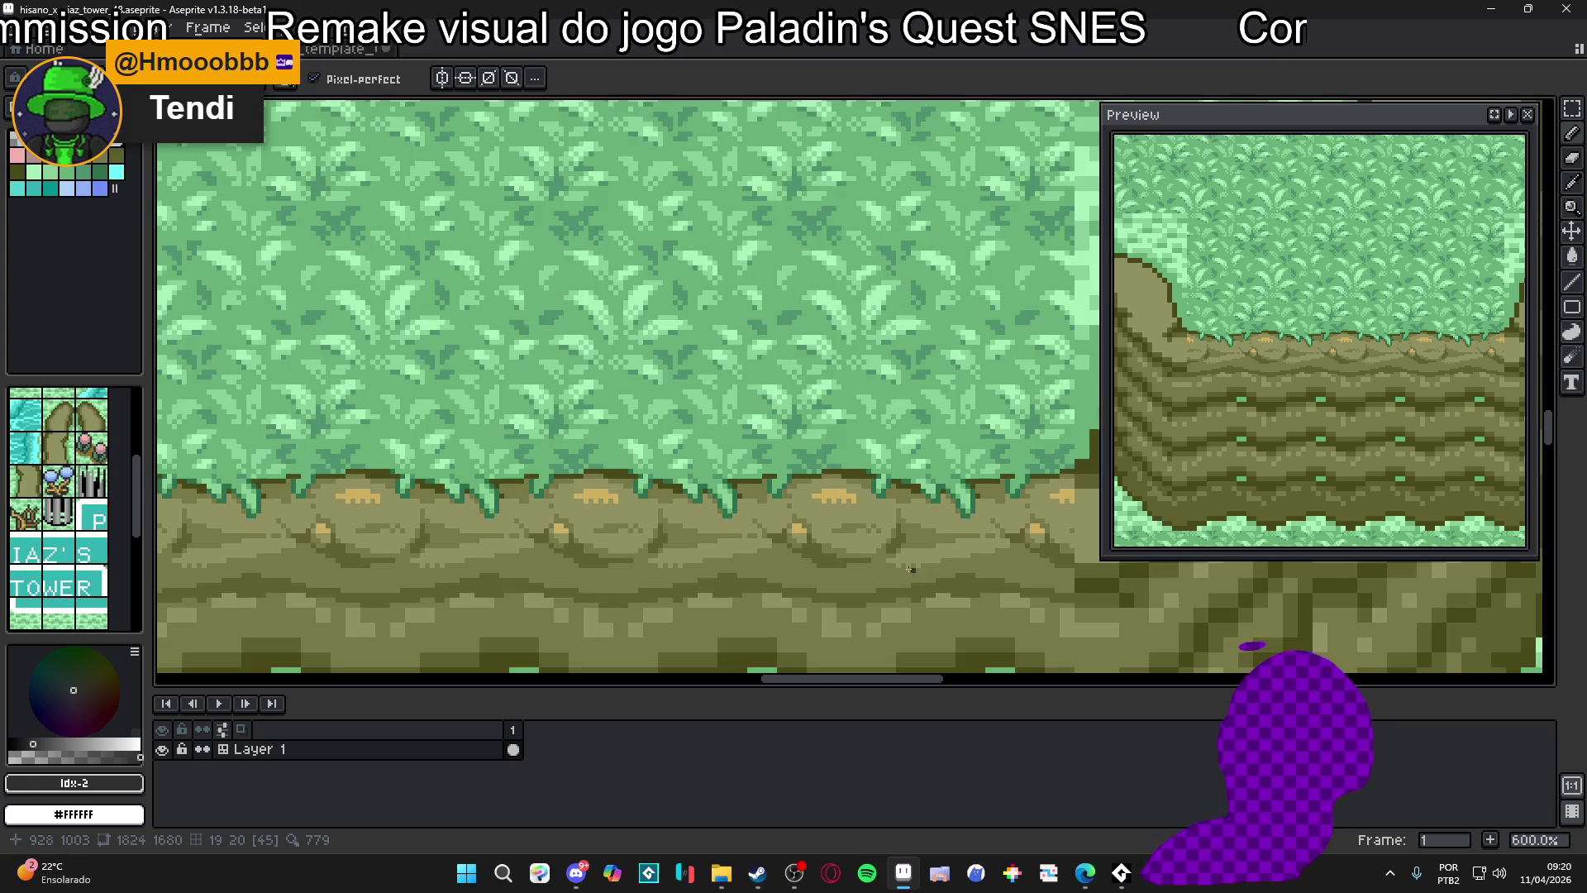
Select palette colour Idx-14, then eyedrop mid green #88d098 and light green #a8f0b8
left_click(16, 171)
scroll(696, 373, "down", 3)
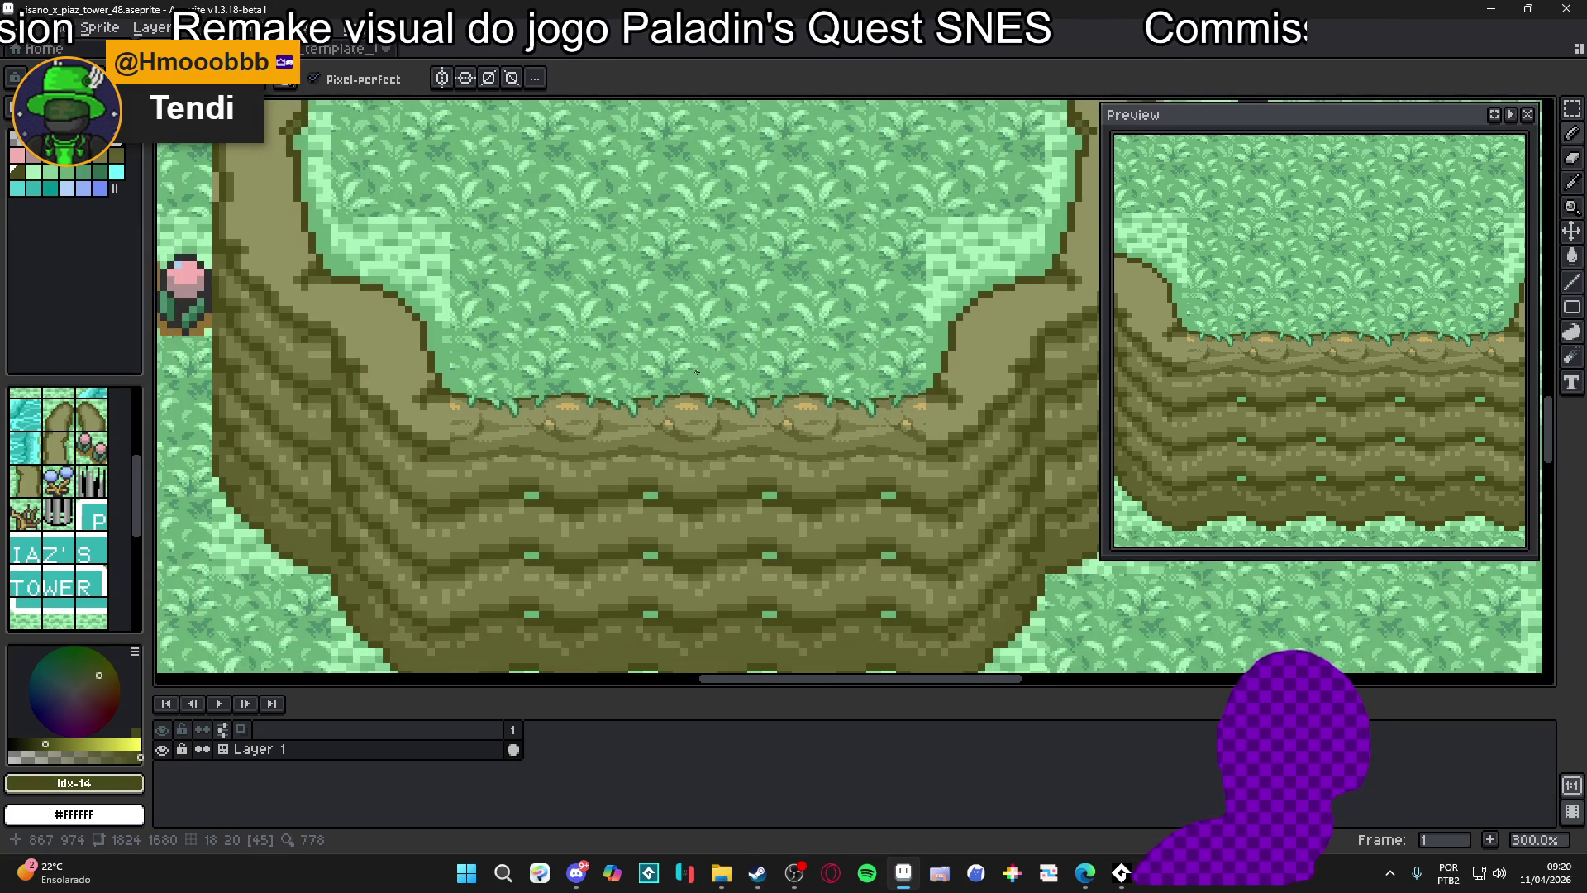
scroll(696, 372, "down", 1)
scroll(761, 397, "up", 7)
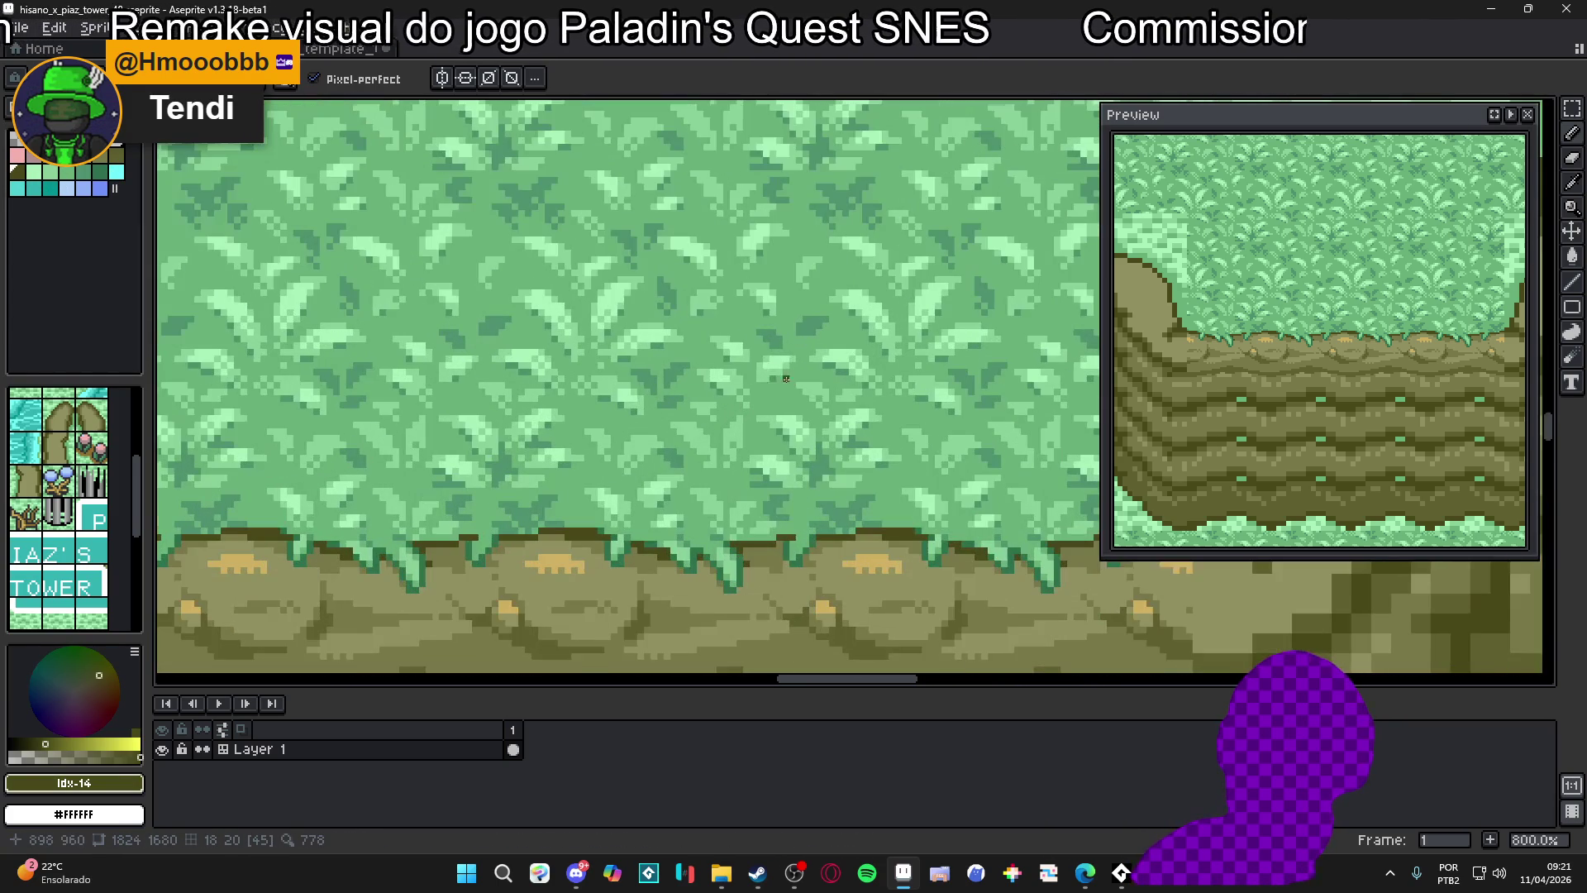
left_click(770, 358, "alt")
scroll(717, 563, "up", 1)
scroll(718, 564, "up", 1)
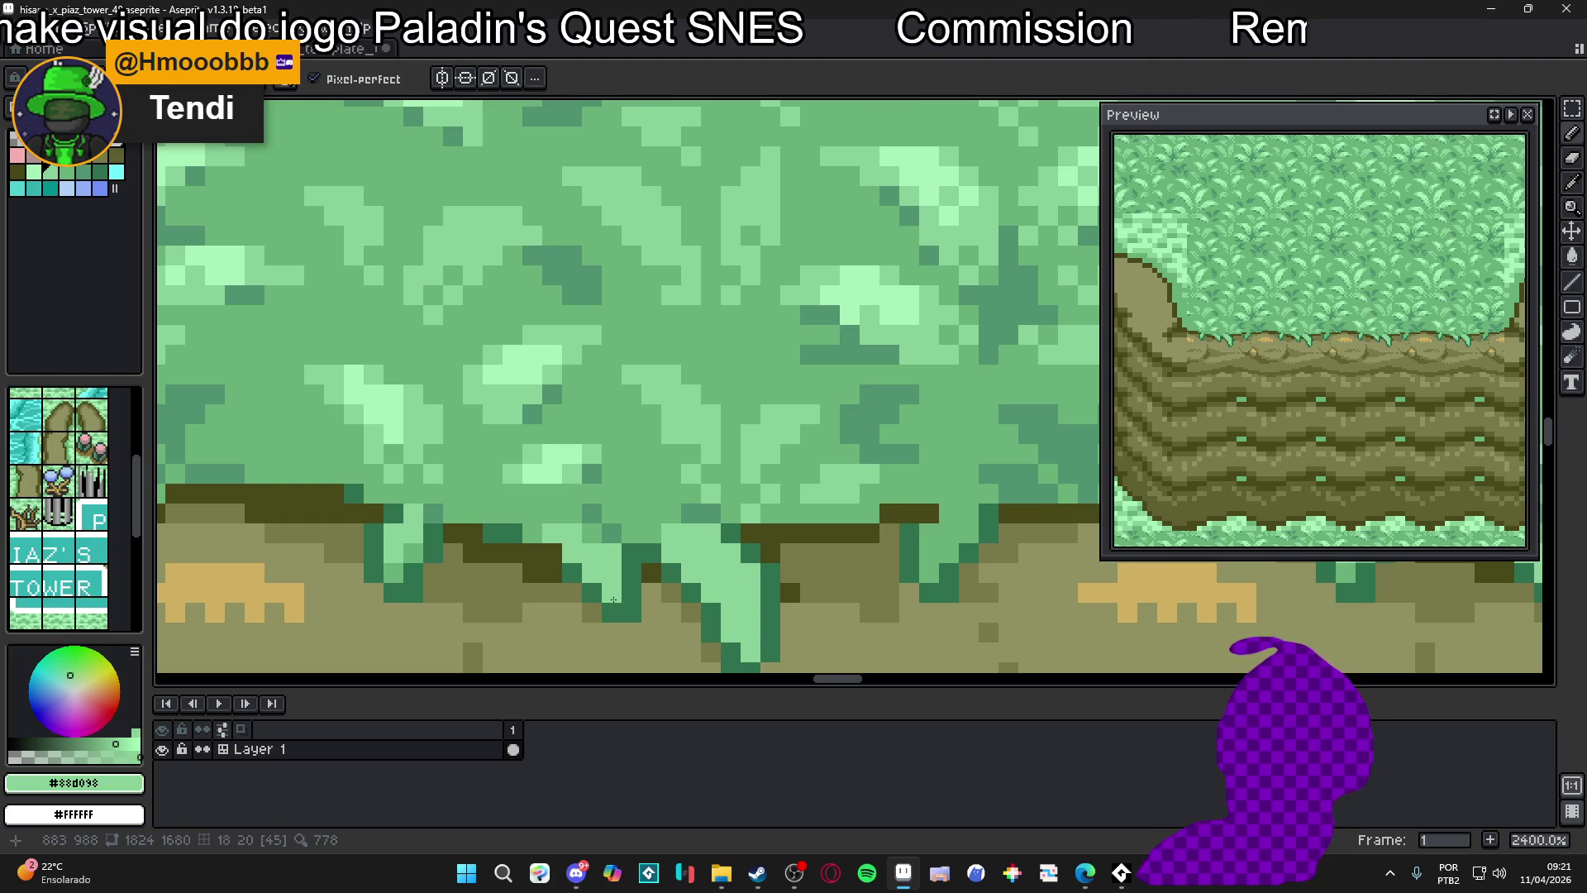
scroll(731, 550, "down", 3)
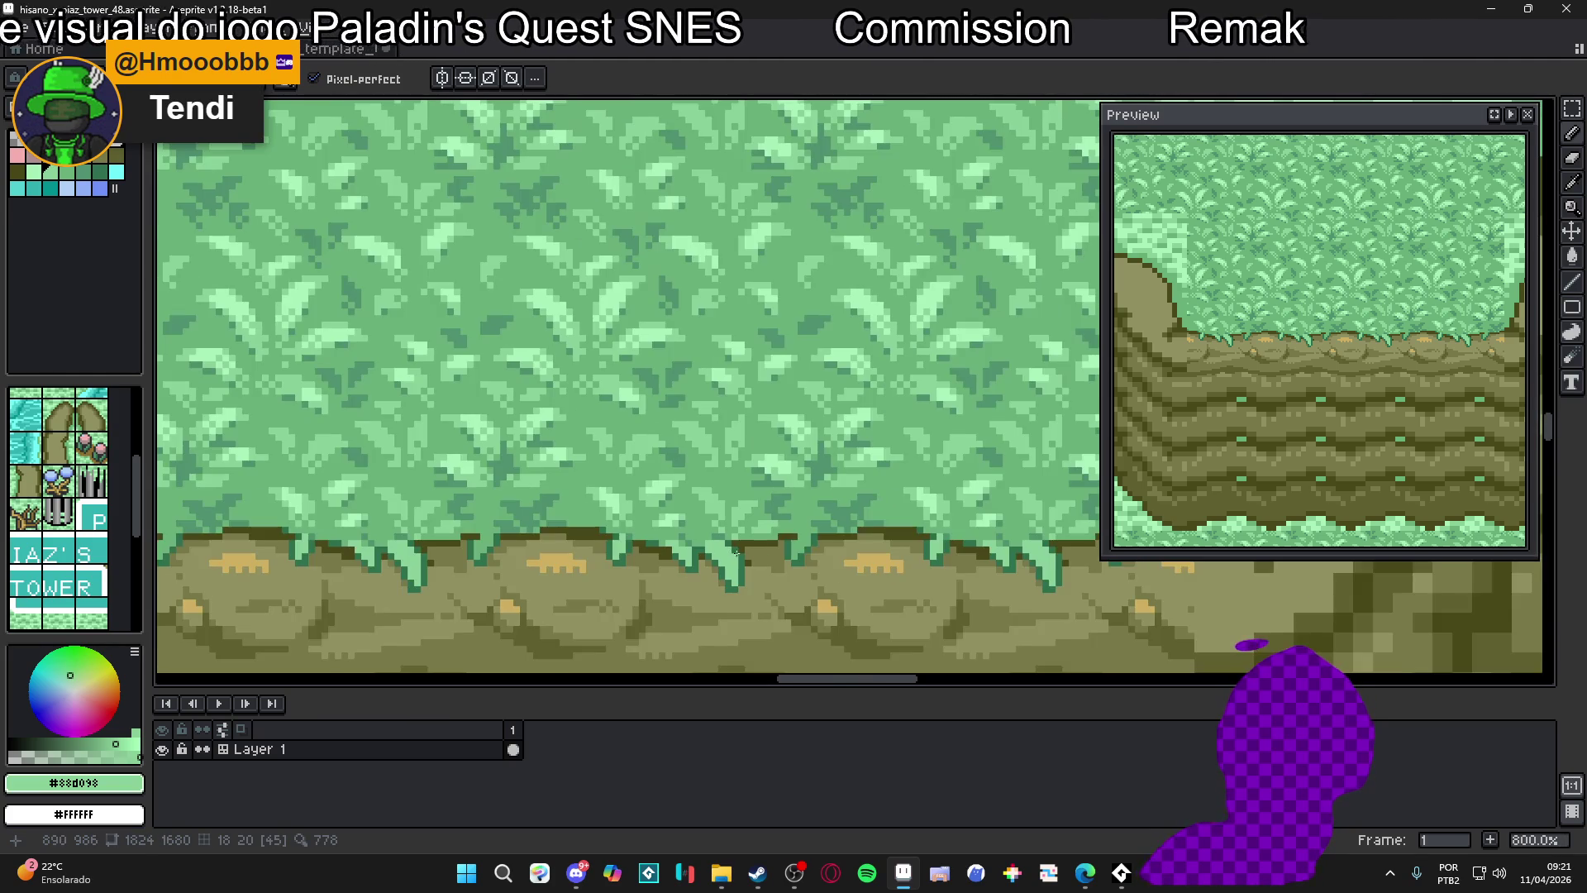
scroll(586, 542, "down", 3)
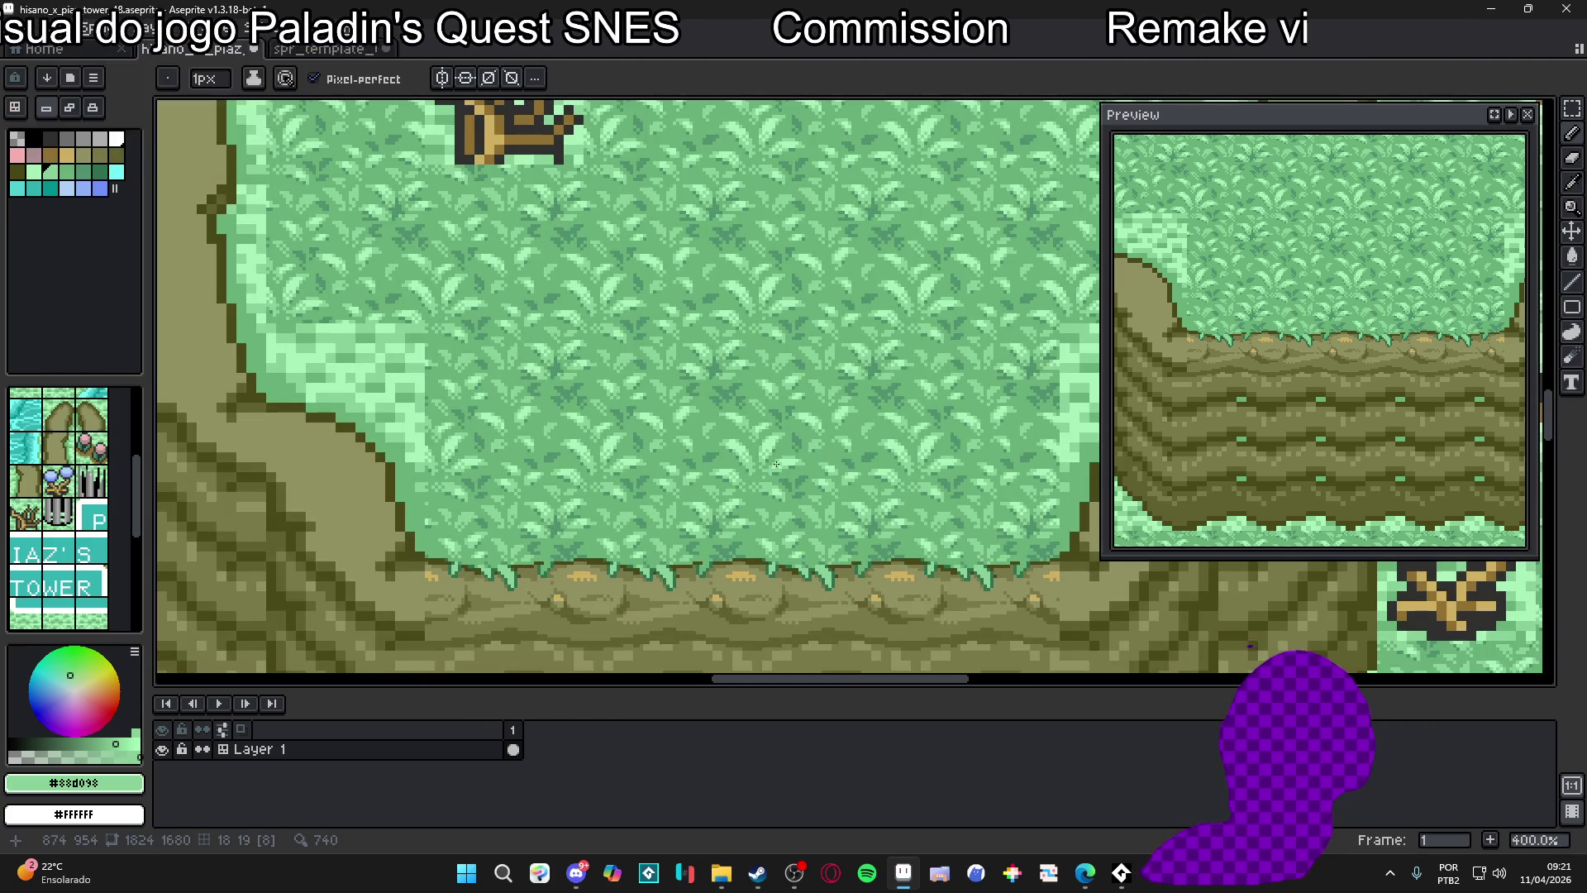
scroll(726, 312, "up", 2)
left_click(725, 312, "alt")
Dab light-green highlights on the grass tuft tips with a 1px, then 2px pencil
scroll(674, 465, "up", 4)
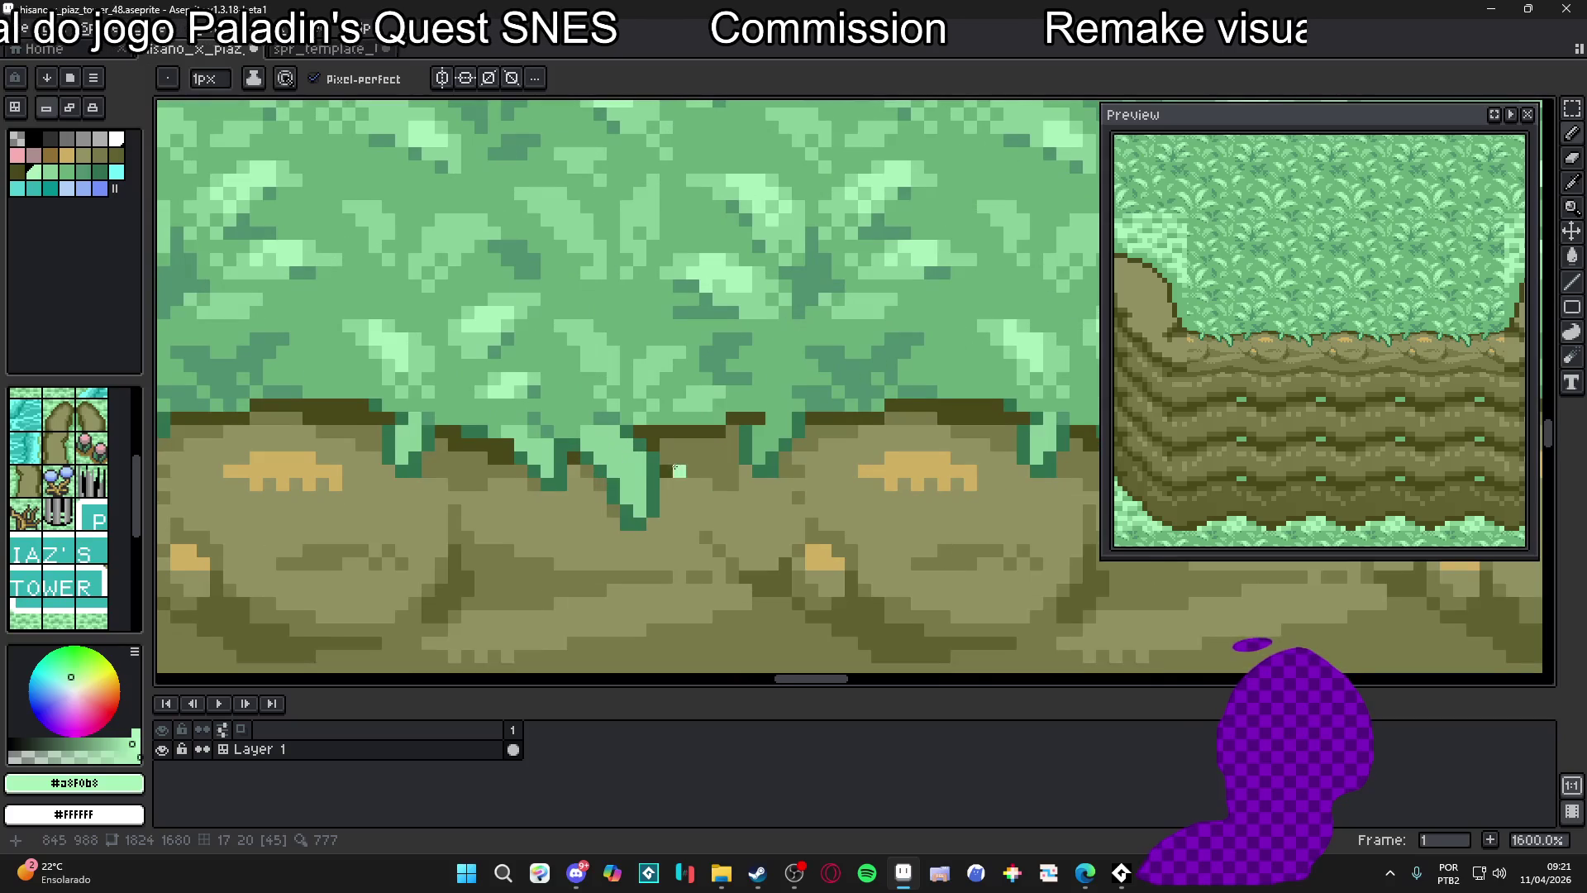
left_click(635, 480)
left_click(622, 446)
key("minus")
key("plus")
left_click(775, 440)
Re-sample the tuft greens and paint another light-green highlight stroke on a tuft tip
scroll(779, 438, "up", 1)
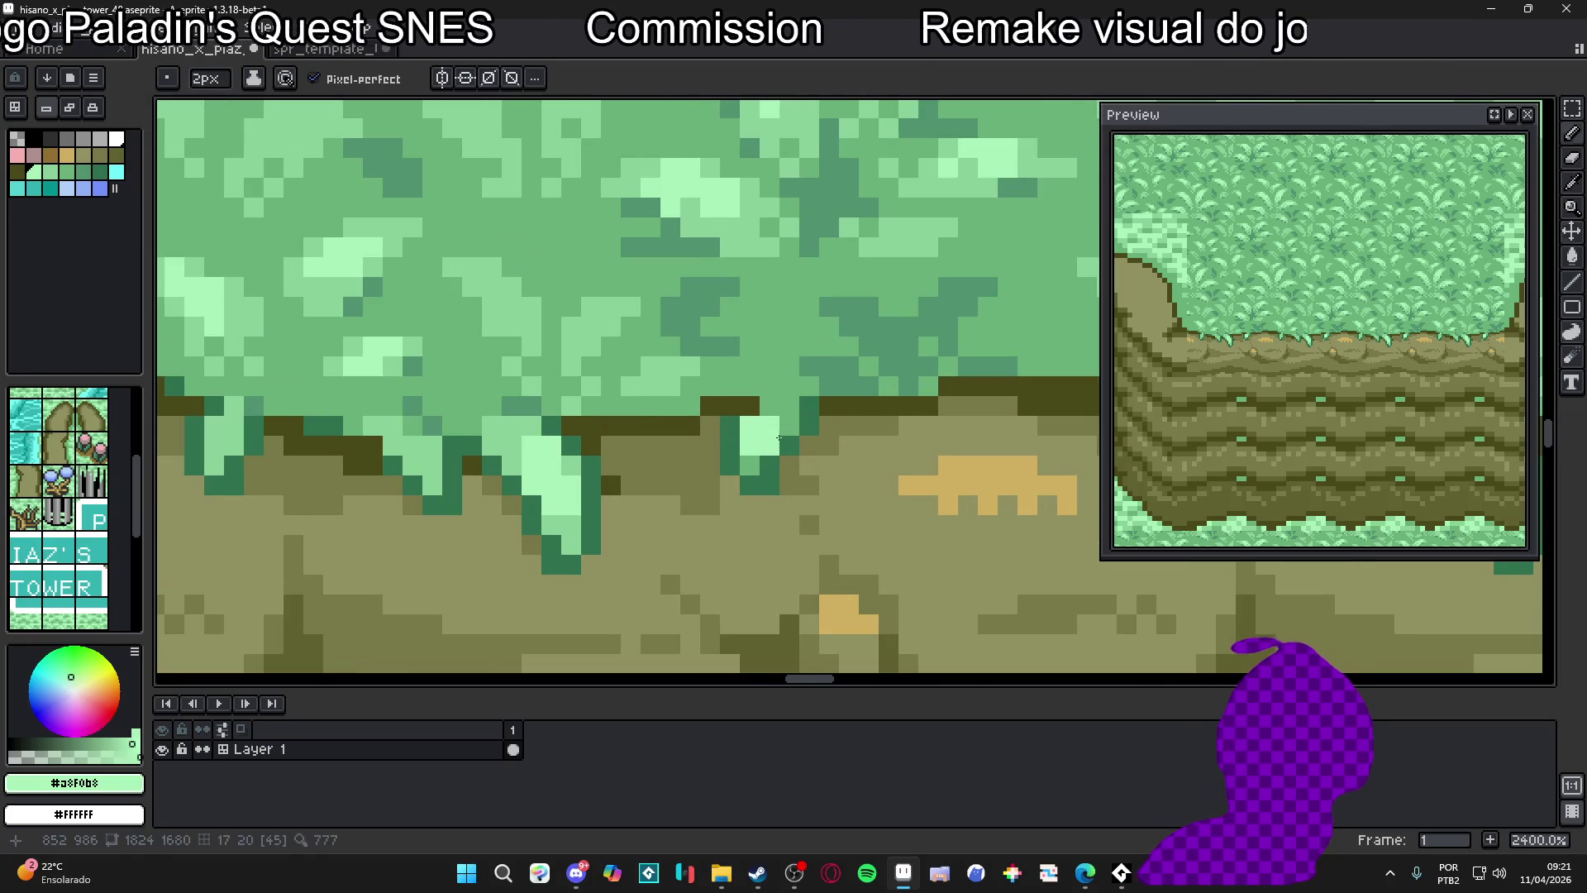
scroll(782, 432, "down", 1)
left_click(809, 415, "alt")
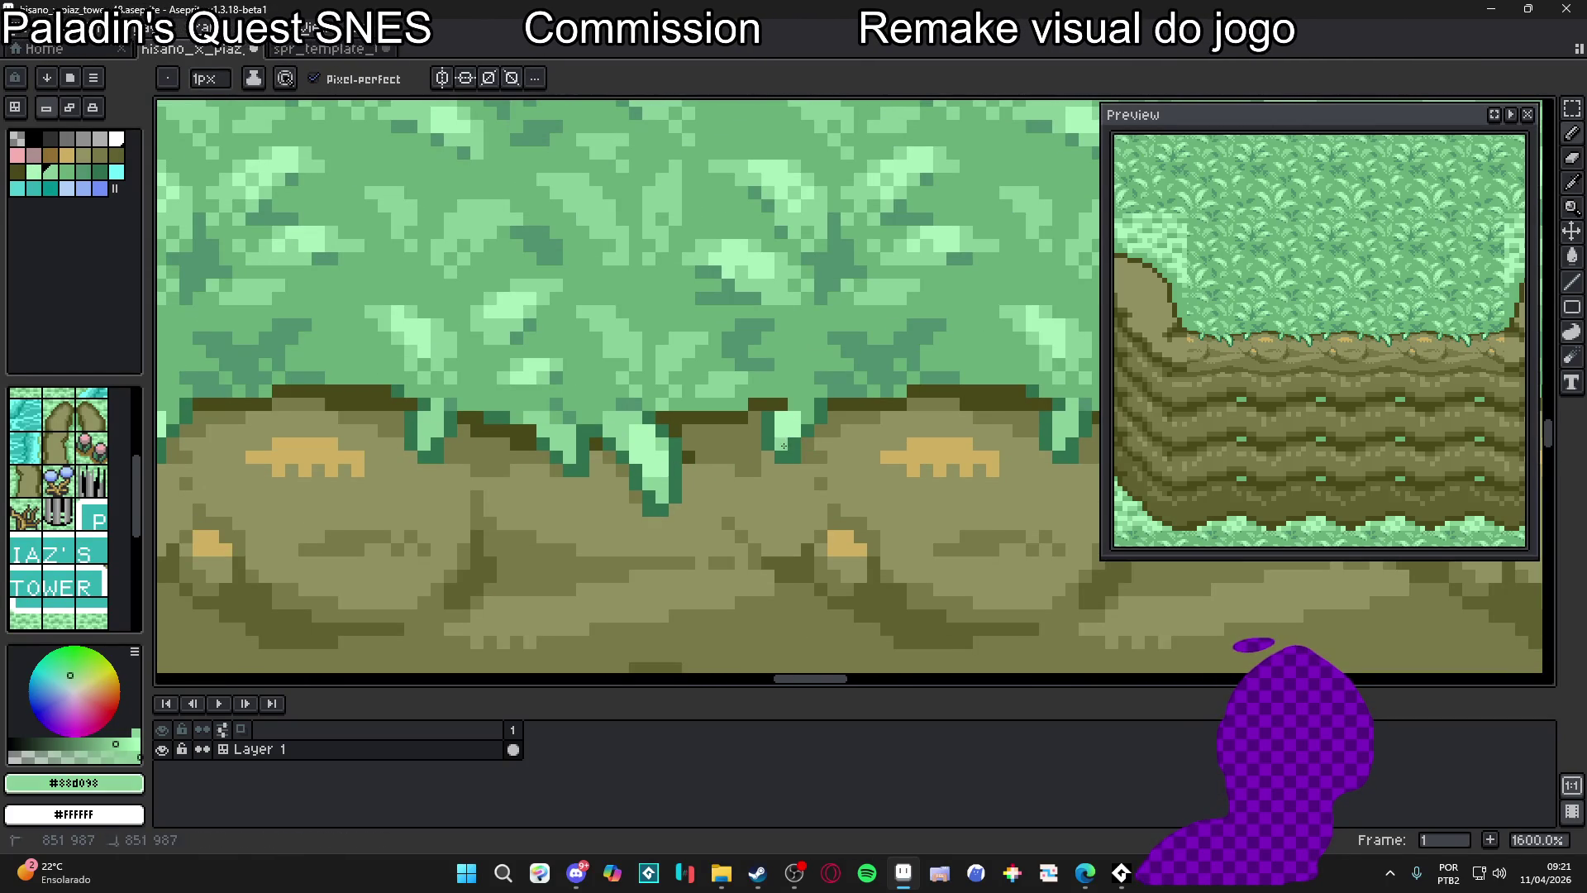
scroll(785, 446, "down", 4)
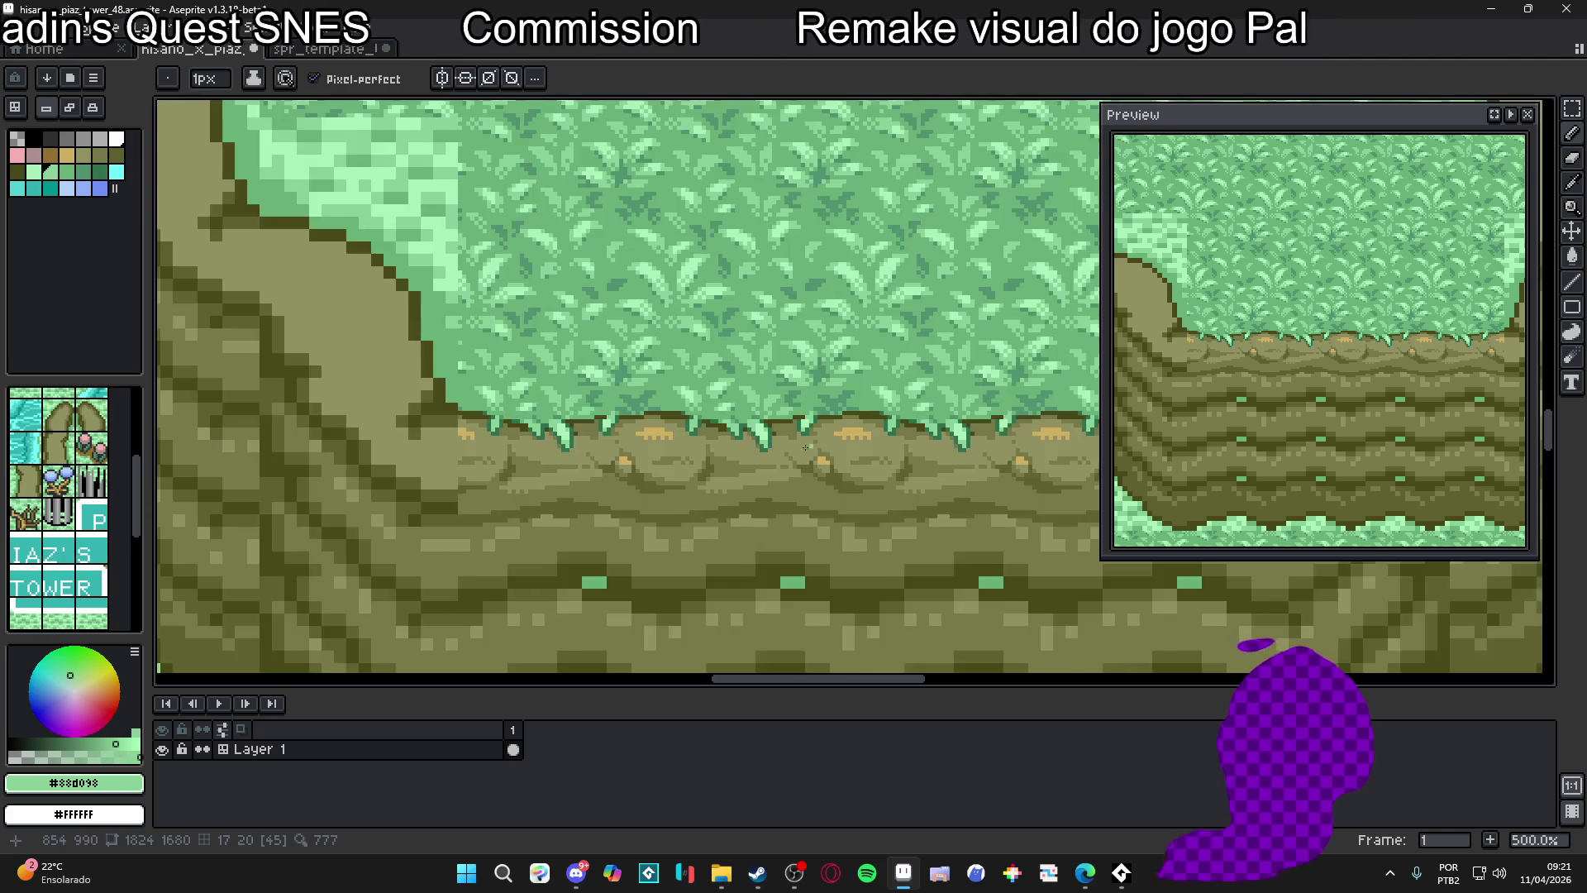
scroll(770, 469, "up", 6)
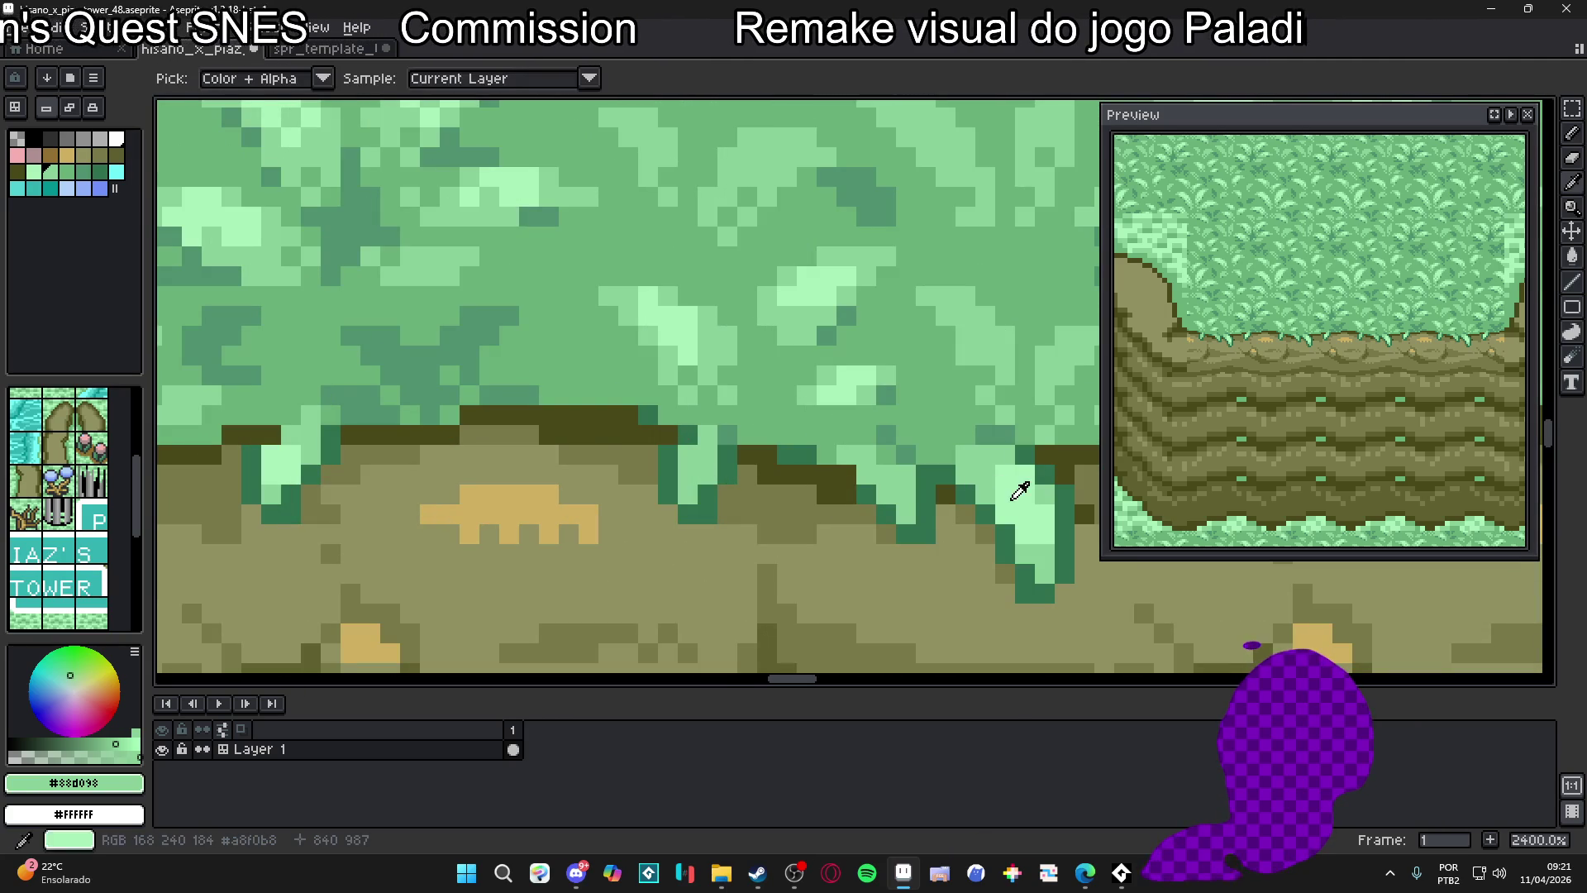
left_click(904, 490, "alt")
left_click_drag(904, 490, 895, 475)
key("ctrl+z")
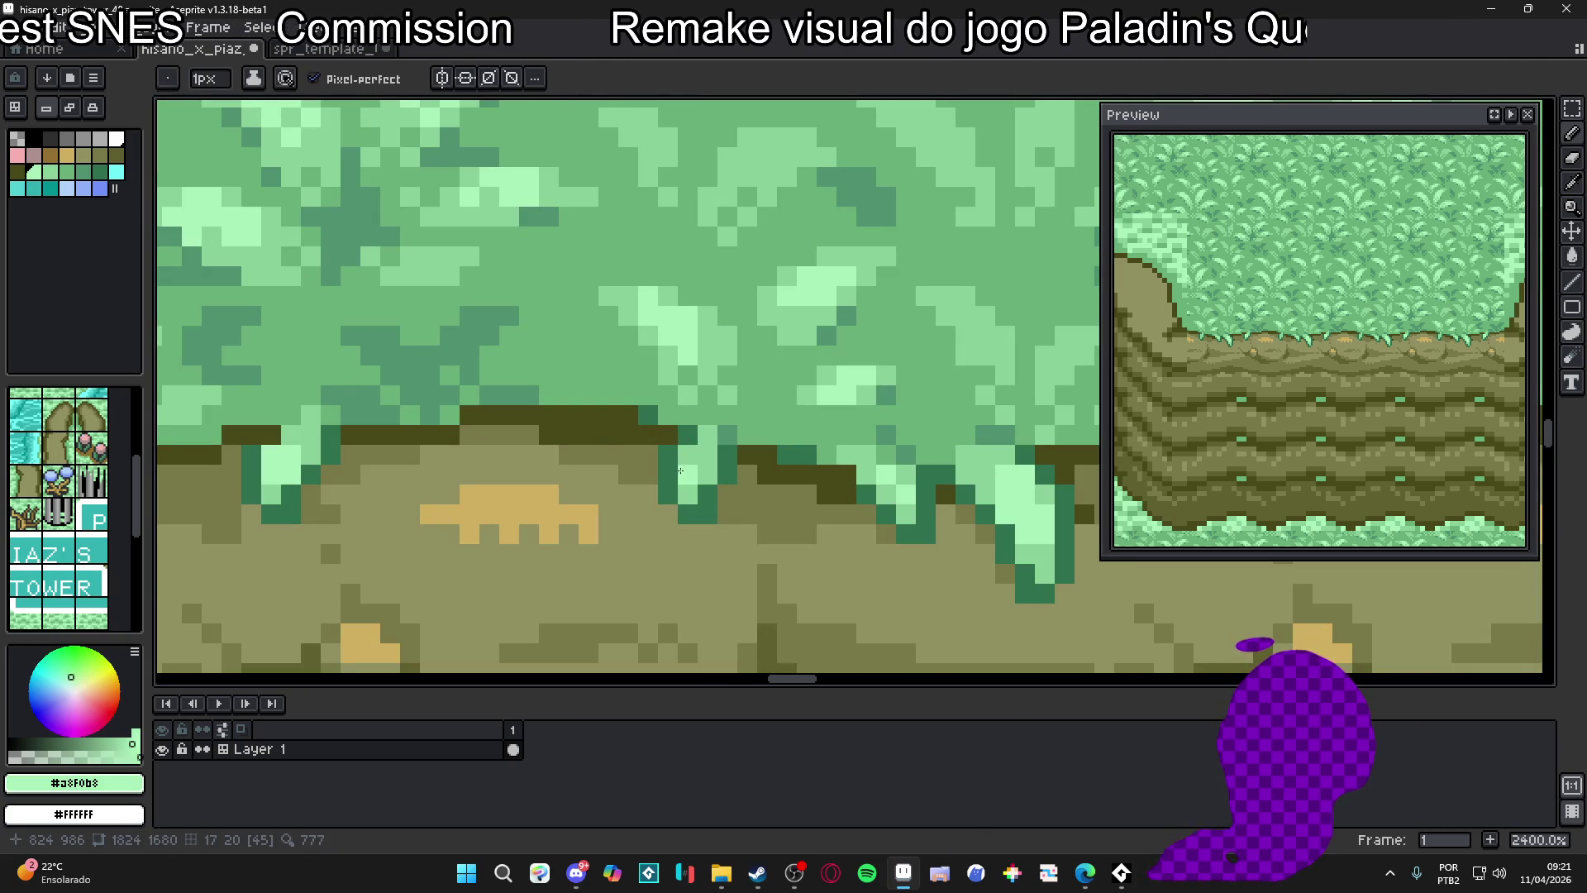
left_click_drag(689, 479, 712, 450)
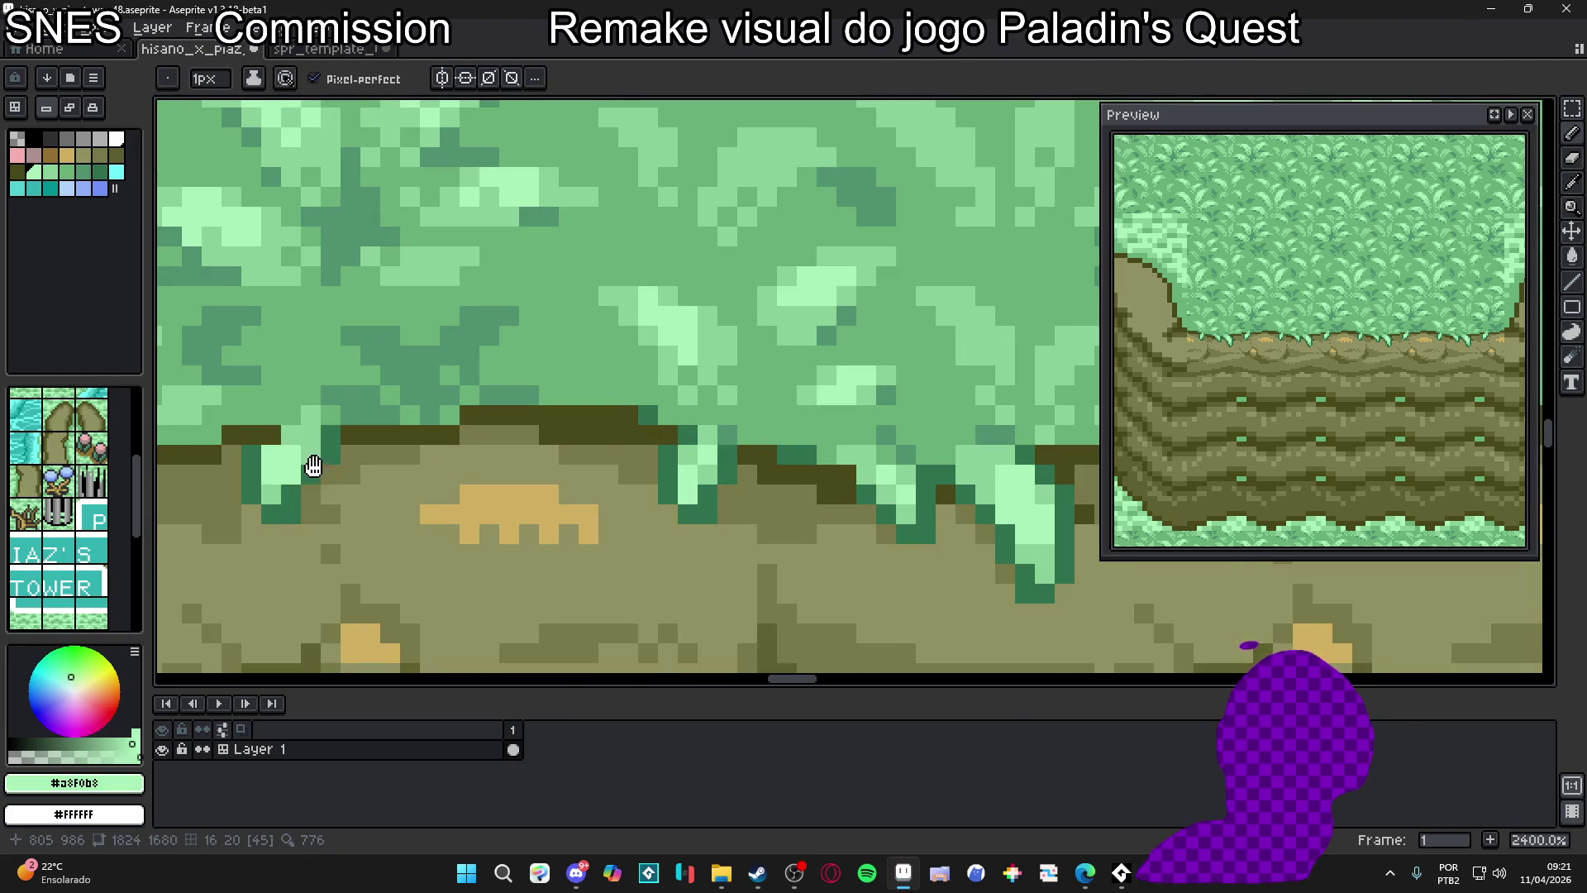
Eyedrop the olive #909060 from the dirt ledge
scroll(314, 462, "down", 3)
scroll(569, 503, "down", 3)
scroll(569, 504, "down", 3)
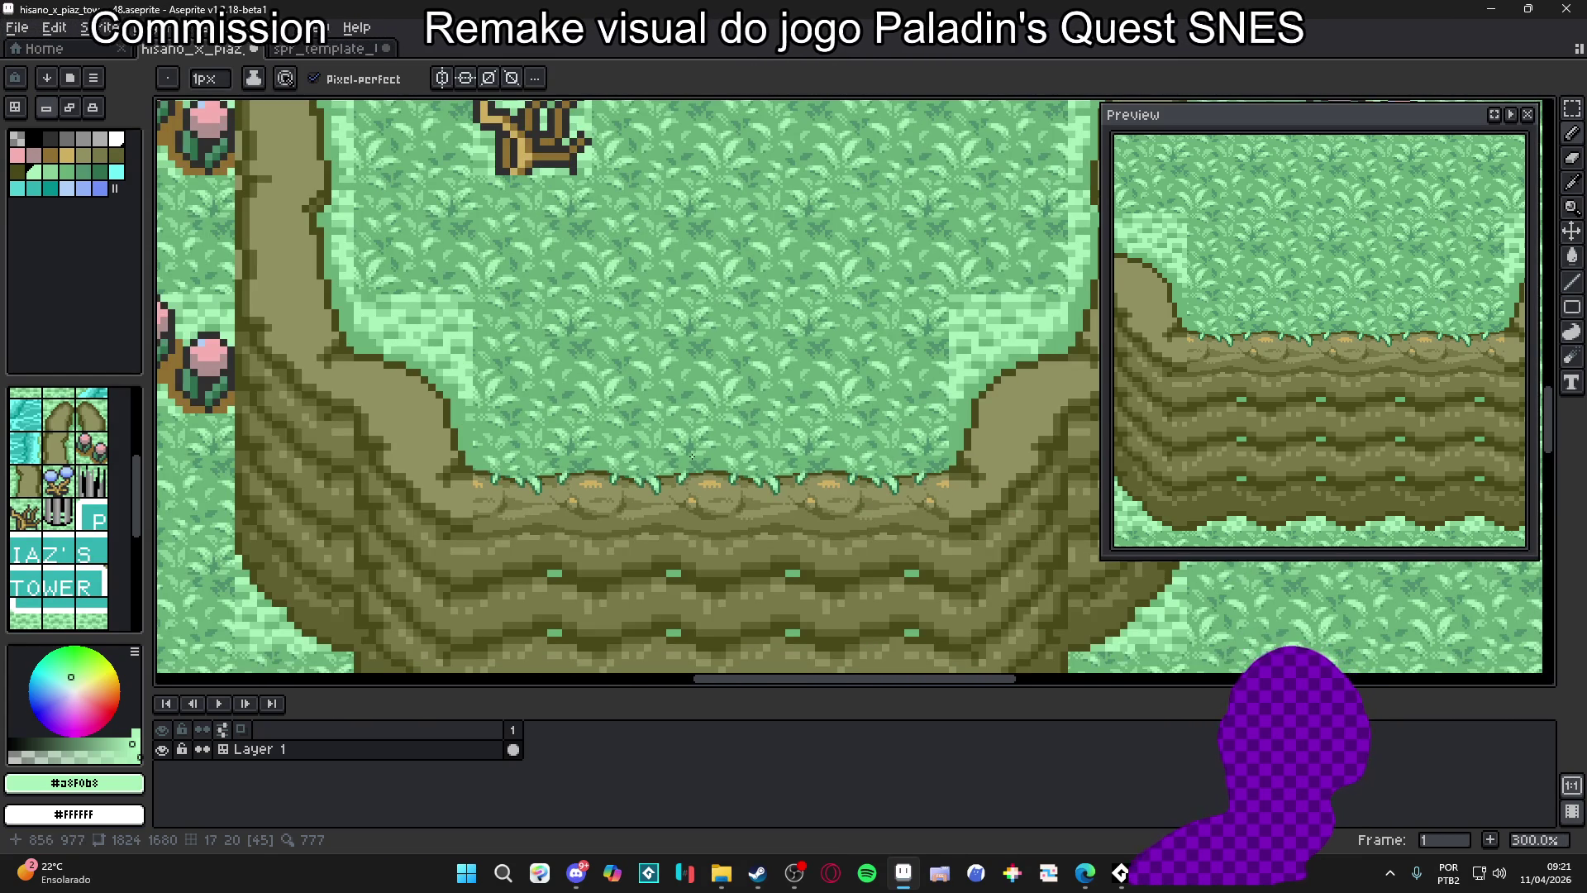
scroll(762, 476, "up", 6)
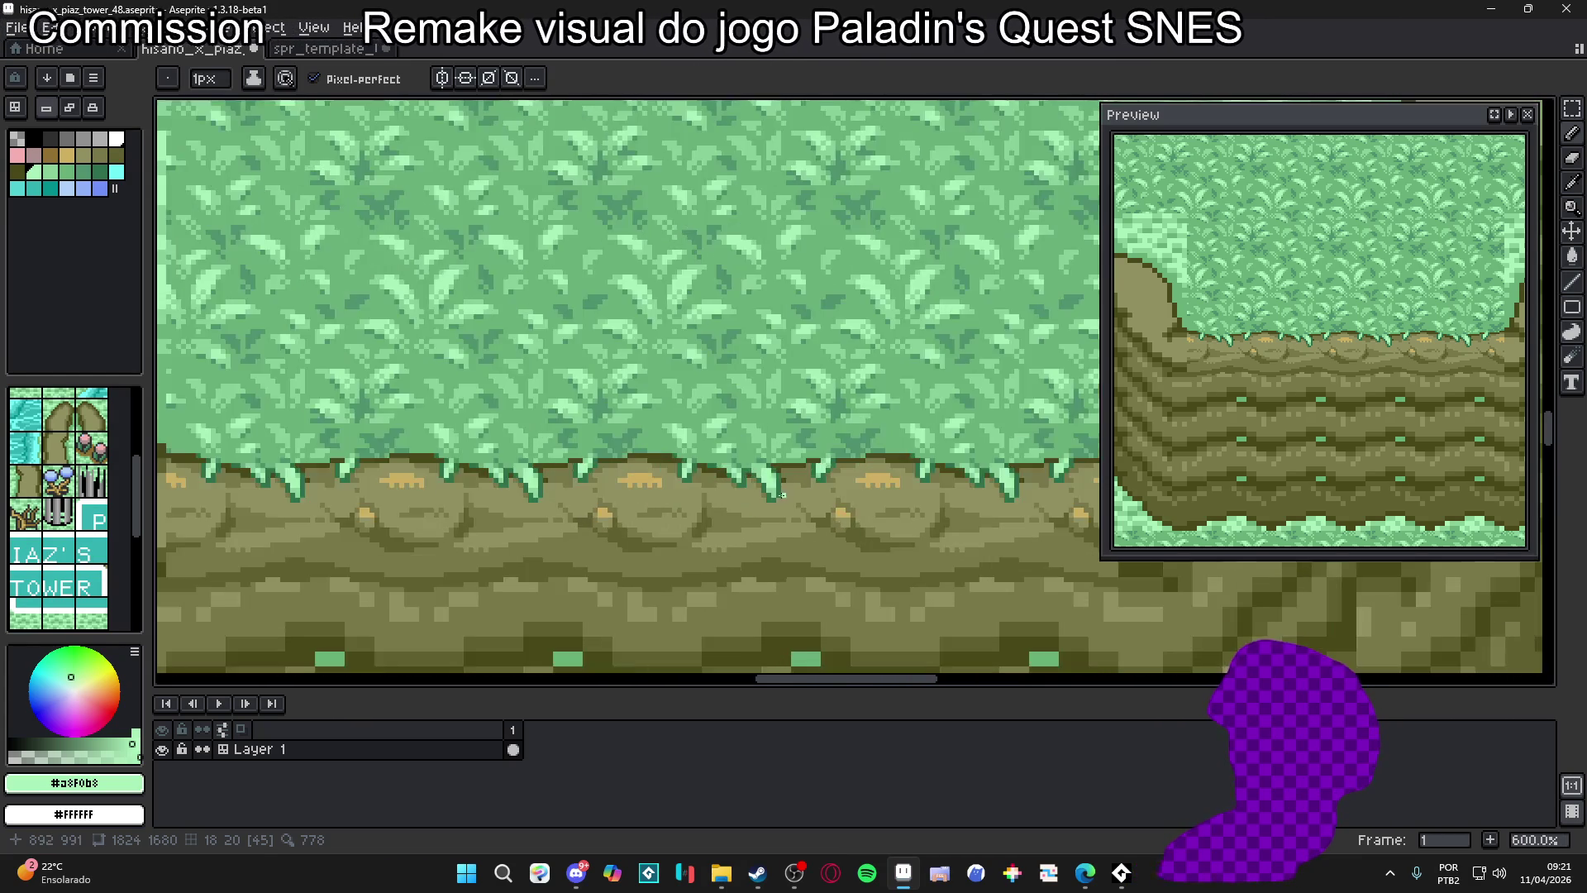
left_click(767, 568, "alt")
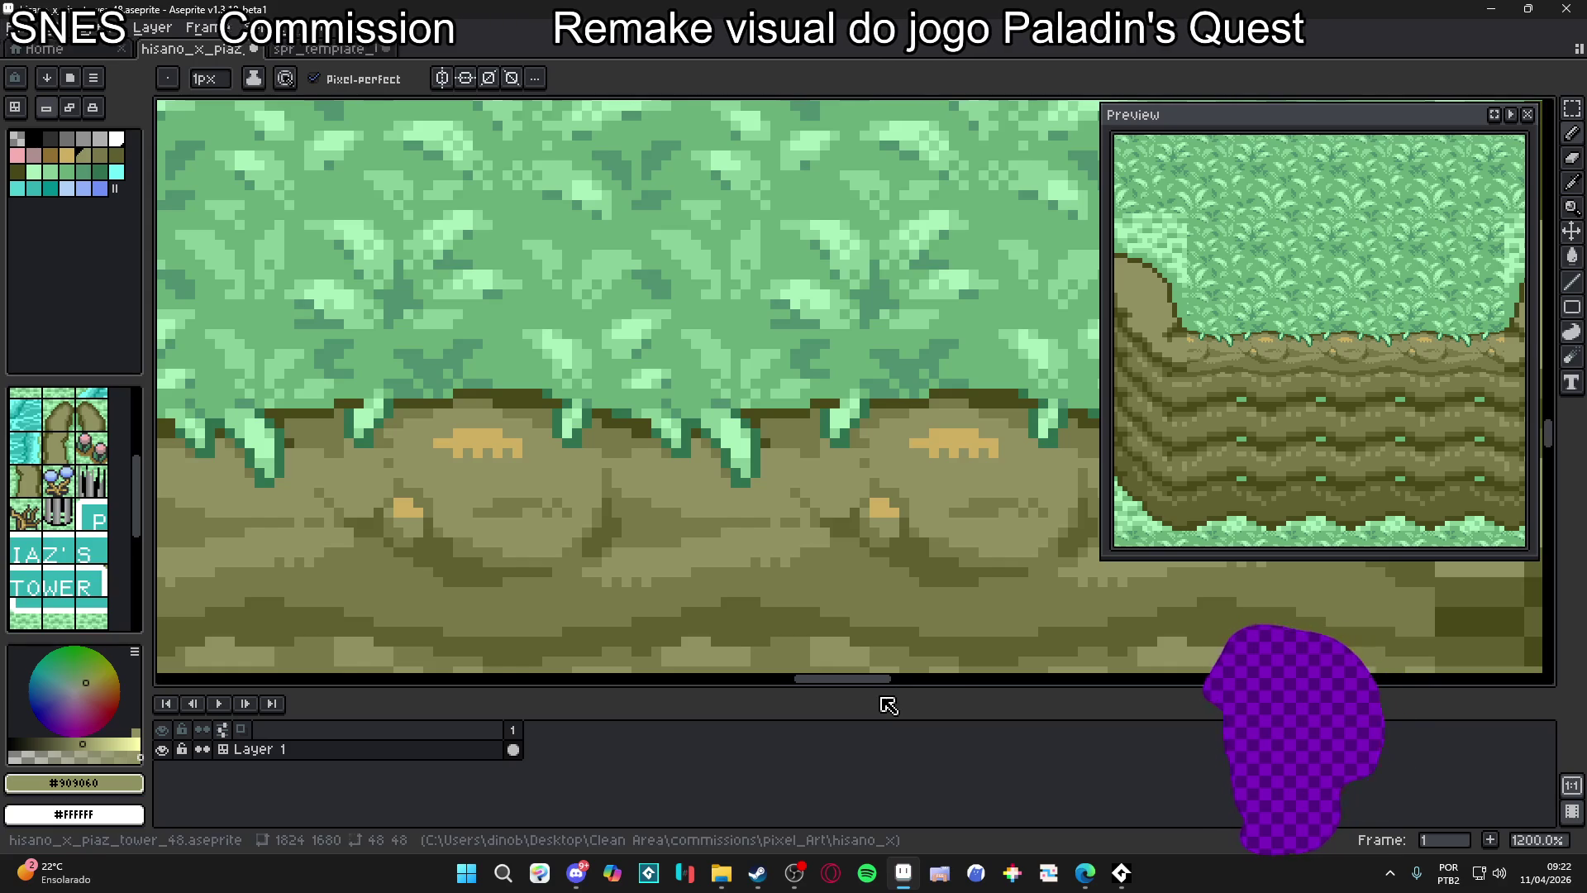
Eyedrop the dark olive shade from a rock and shrink the pencil to 1px
scroll(685, 346, "down", 4)
scroll(686, 347, "down", 1)
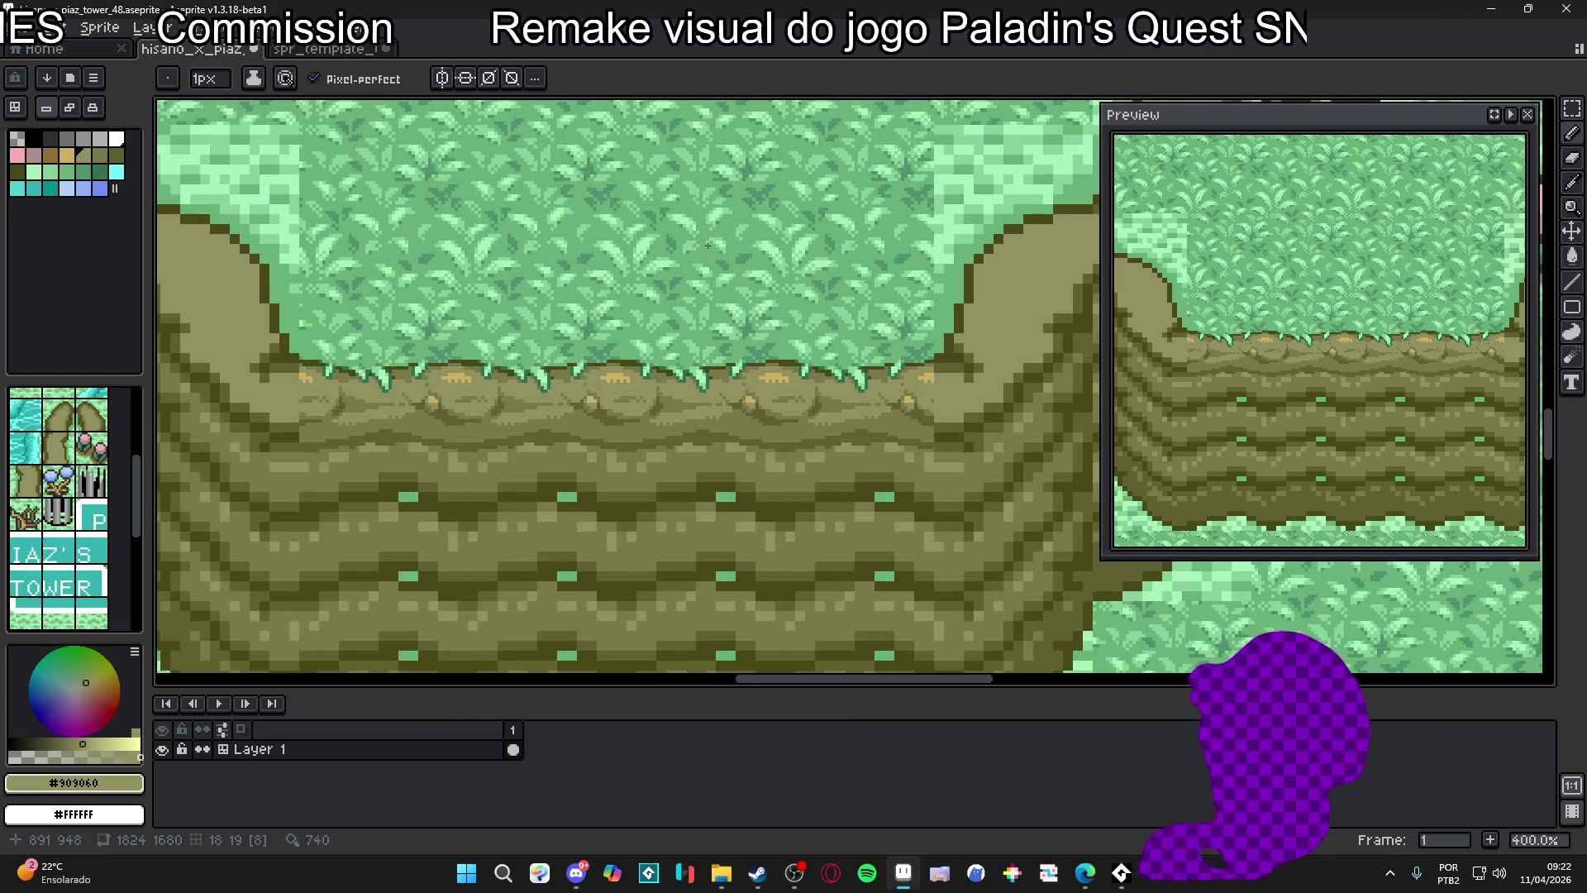
scroll(719, 384, "down", 1)
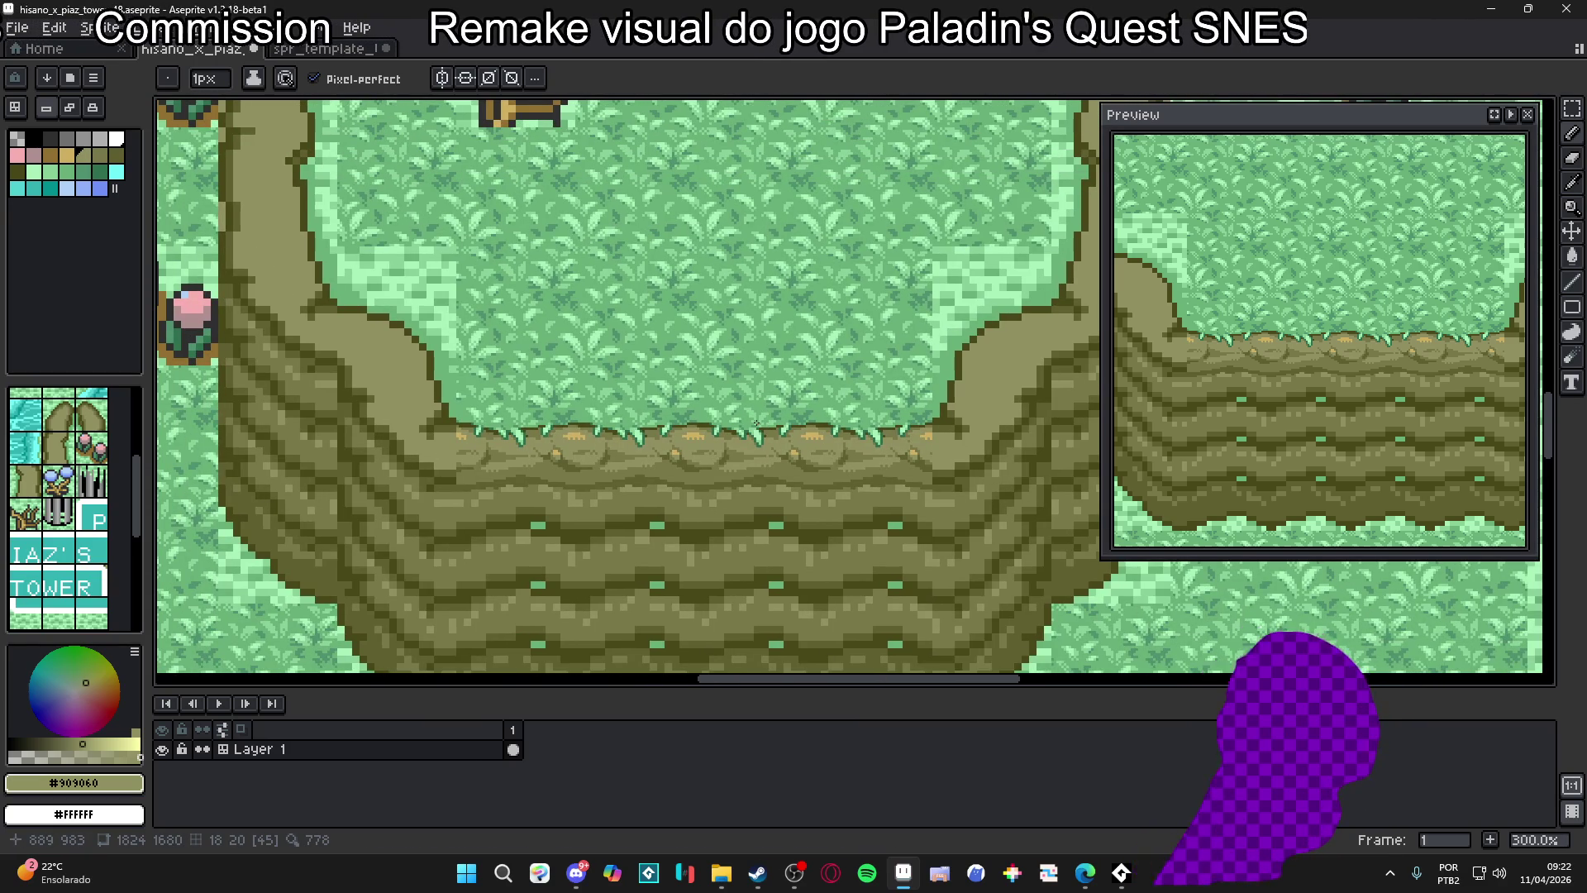
scroll(637, 462, "up", 2)
scroll(636, 463, "up", 2)
left_click(640, 485, "alt")
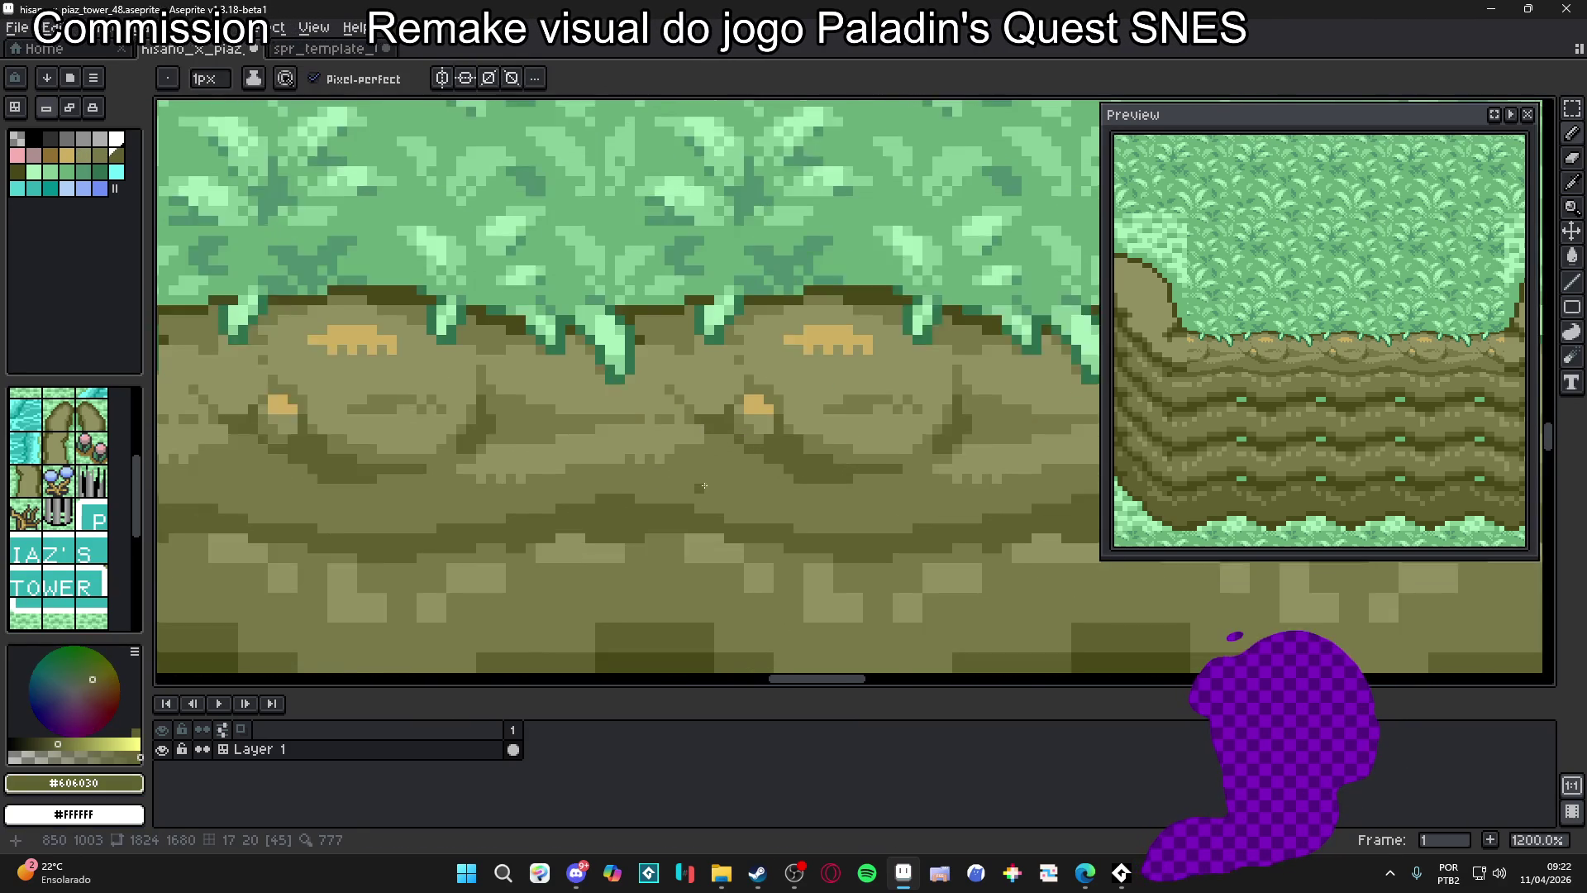
scroll(639, 485, "up", 3)
key("minus")
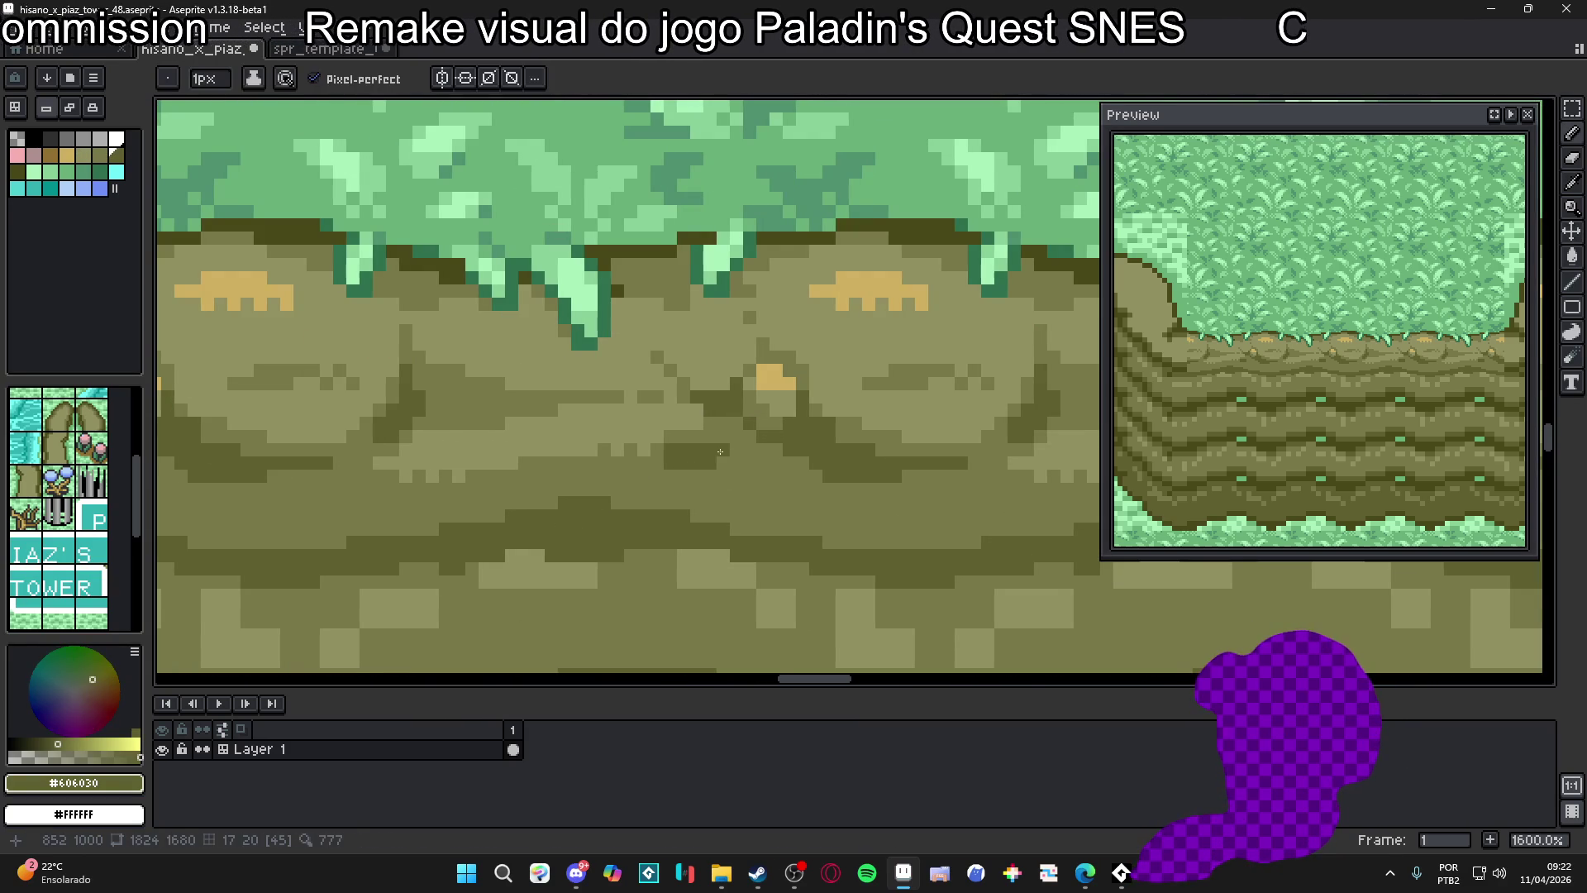
Sample the rock's mid and dark olive tones and place one dark shading pixel
left_click(682, 453, "alt")
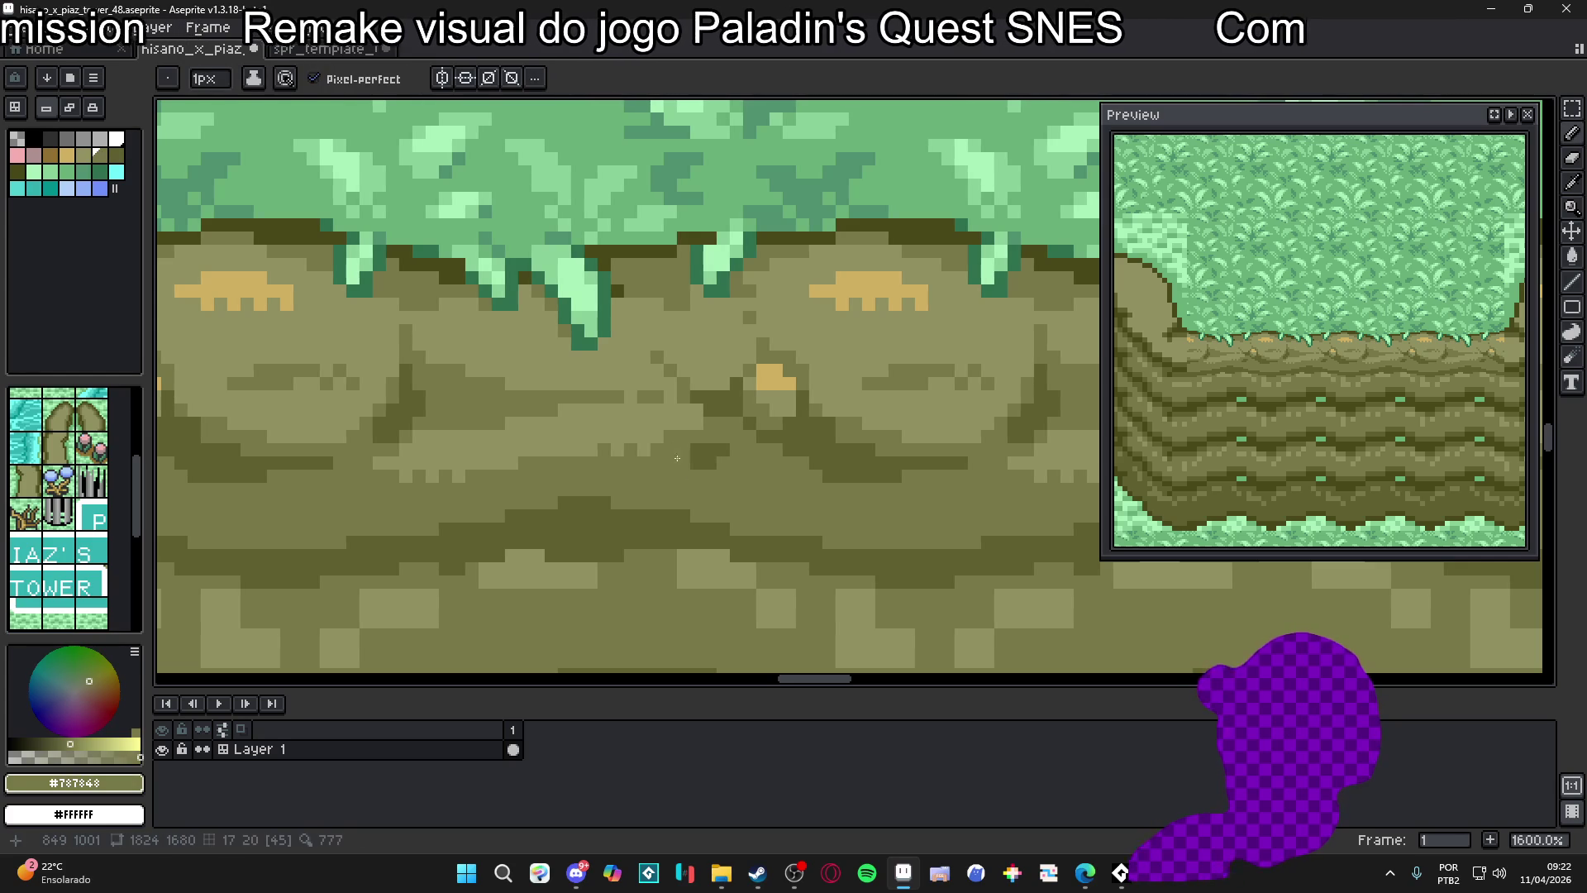
left_click(672, 475, "alt")
left_click(679, 478)
scroll(686, 483, "down", 2)
scroll(693, 487, "up", 2)
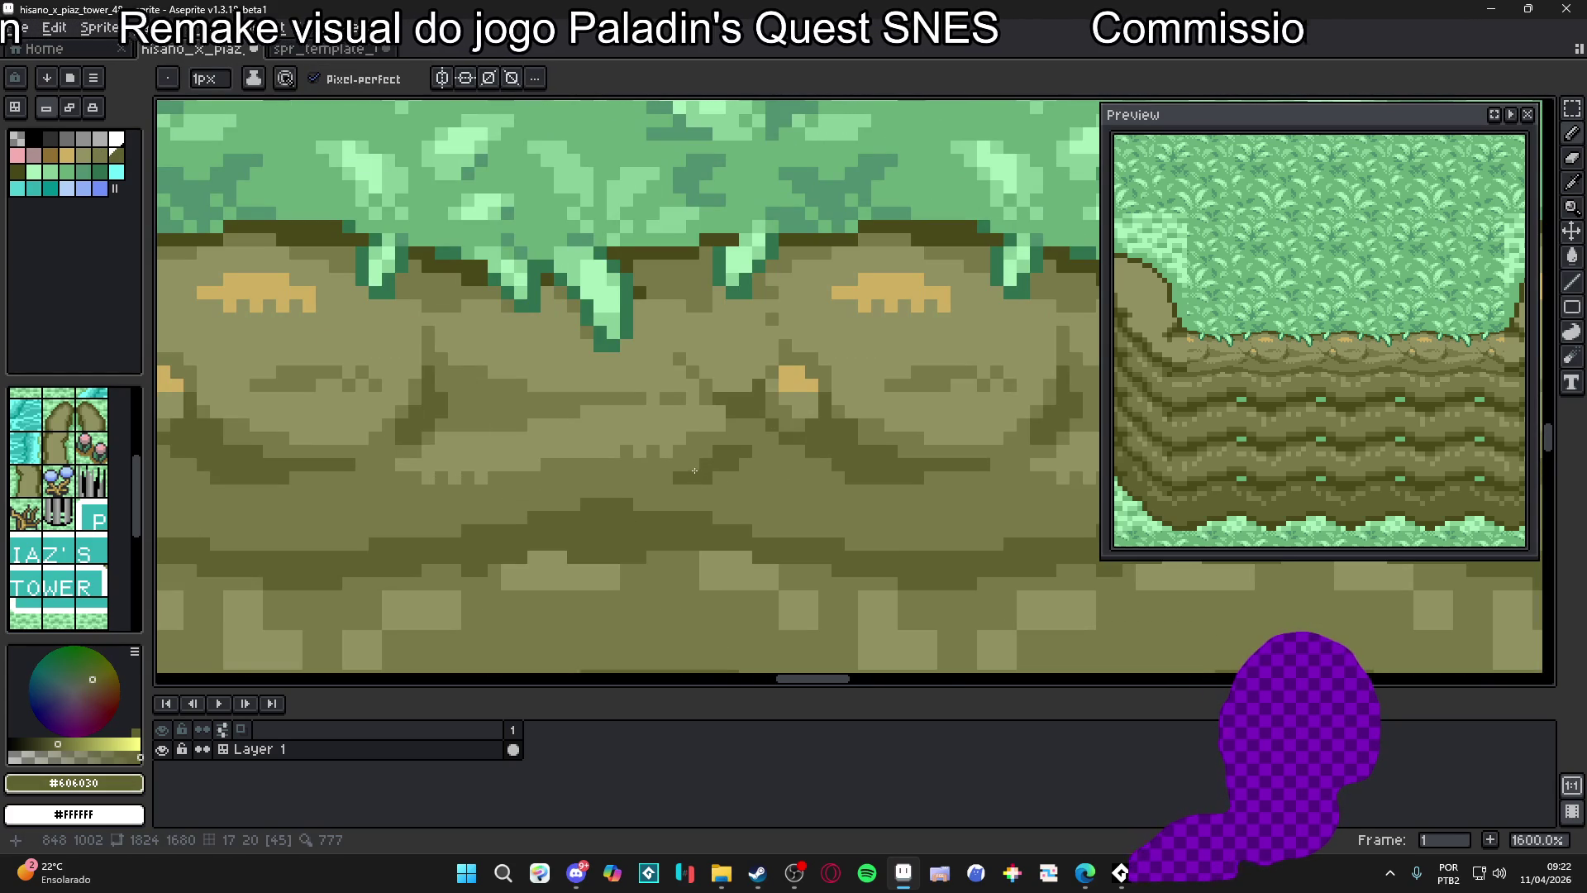
scroll(744, 463, "down", 3)
scroll(760, 461, "up", 2)
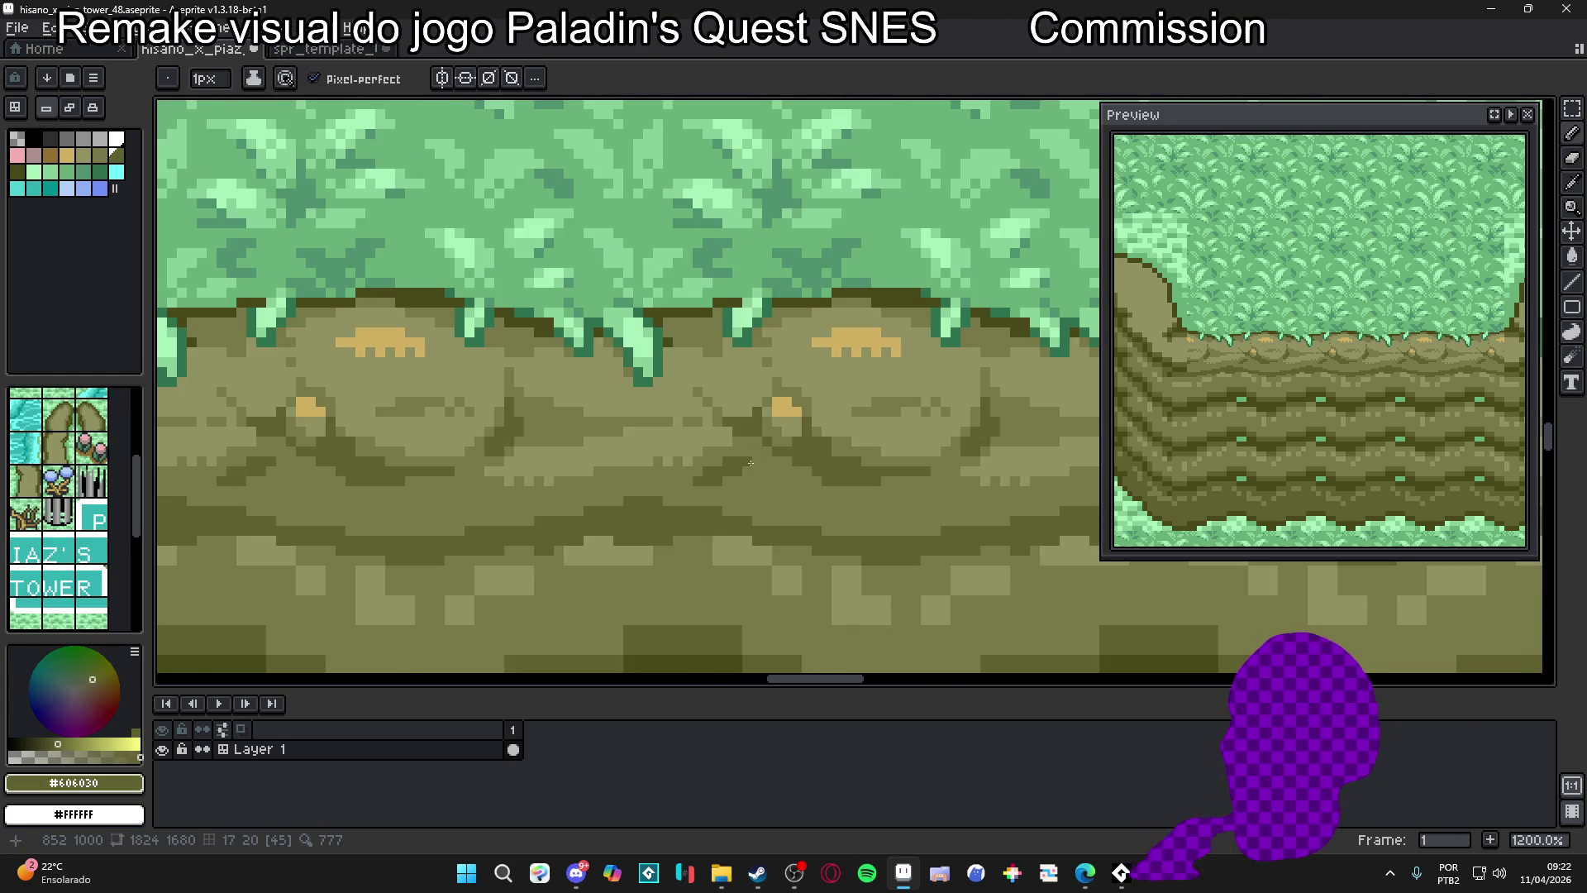
scroll(773, 484, "down", 5)
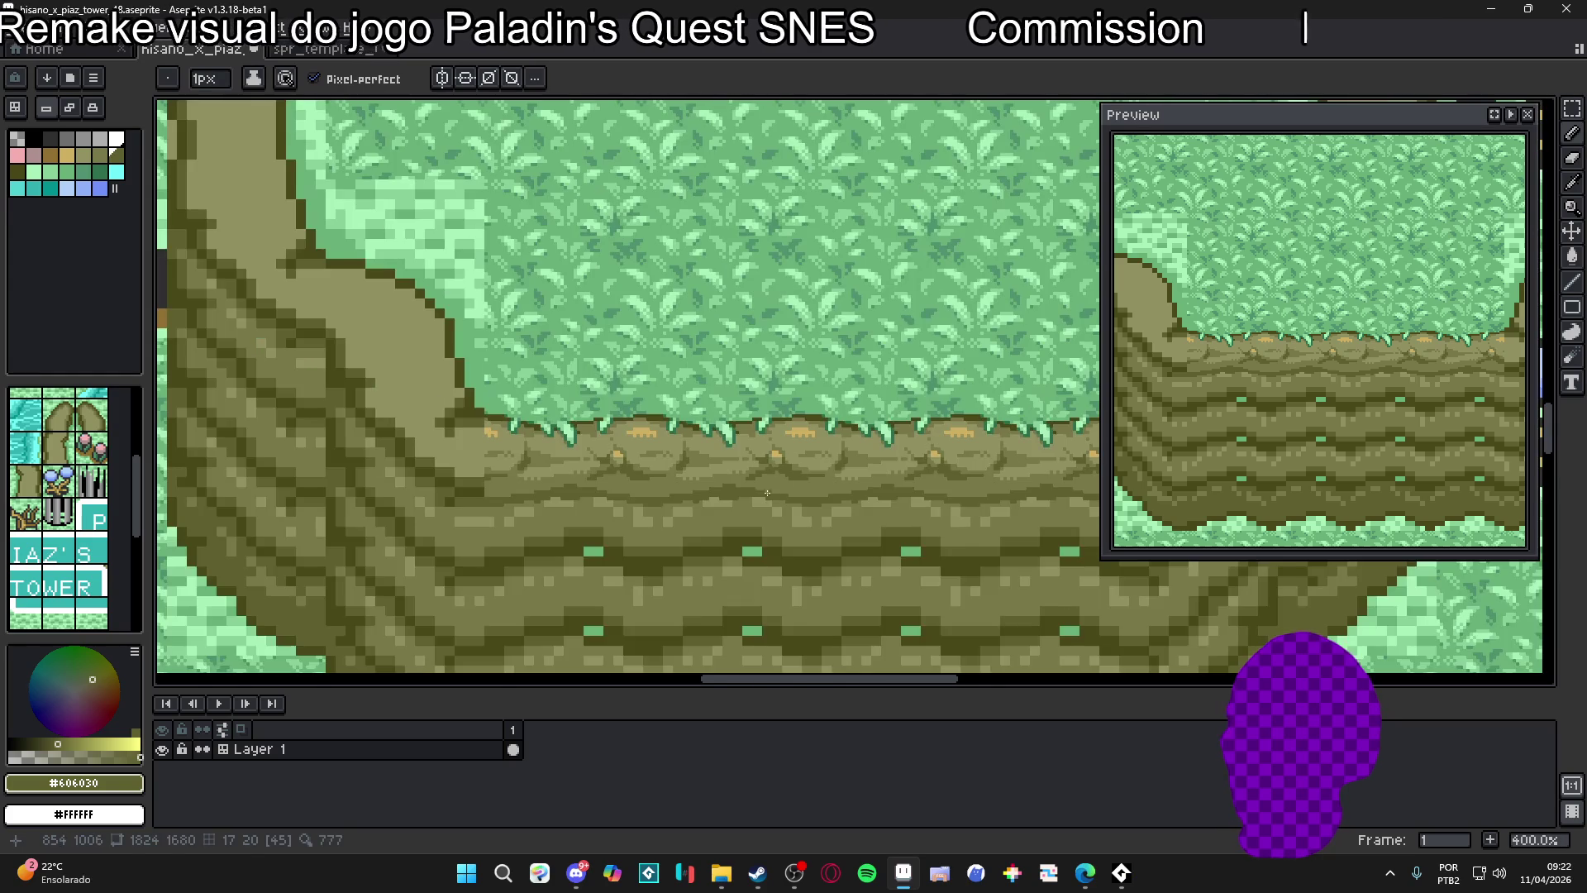
scroll(754, 496, "up", 5)
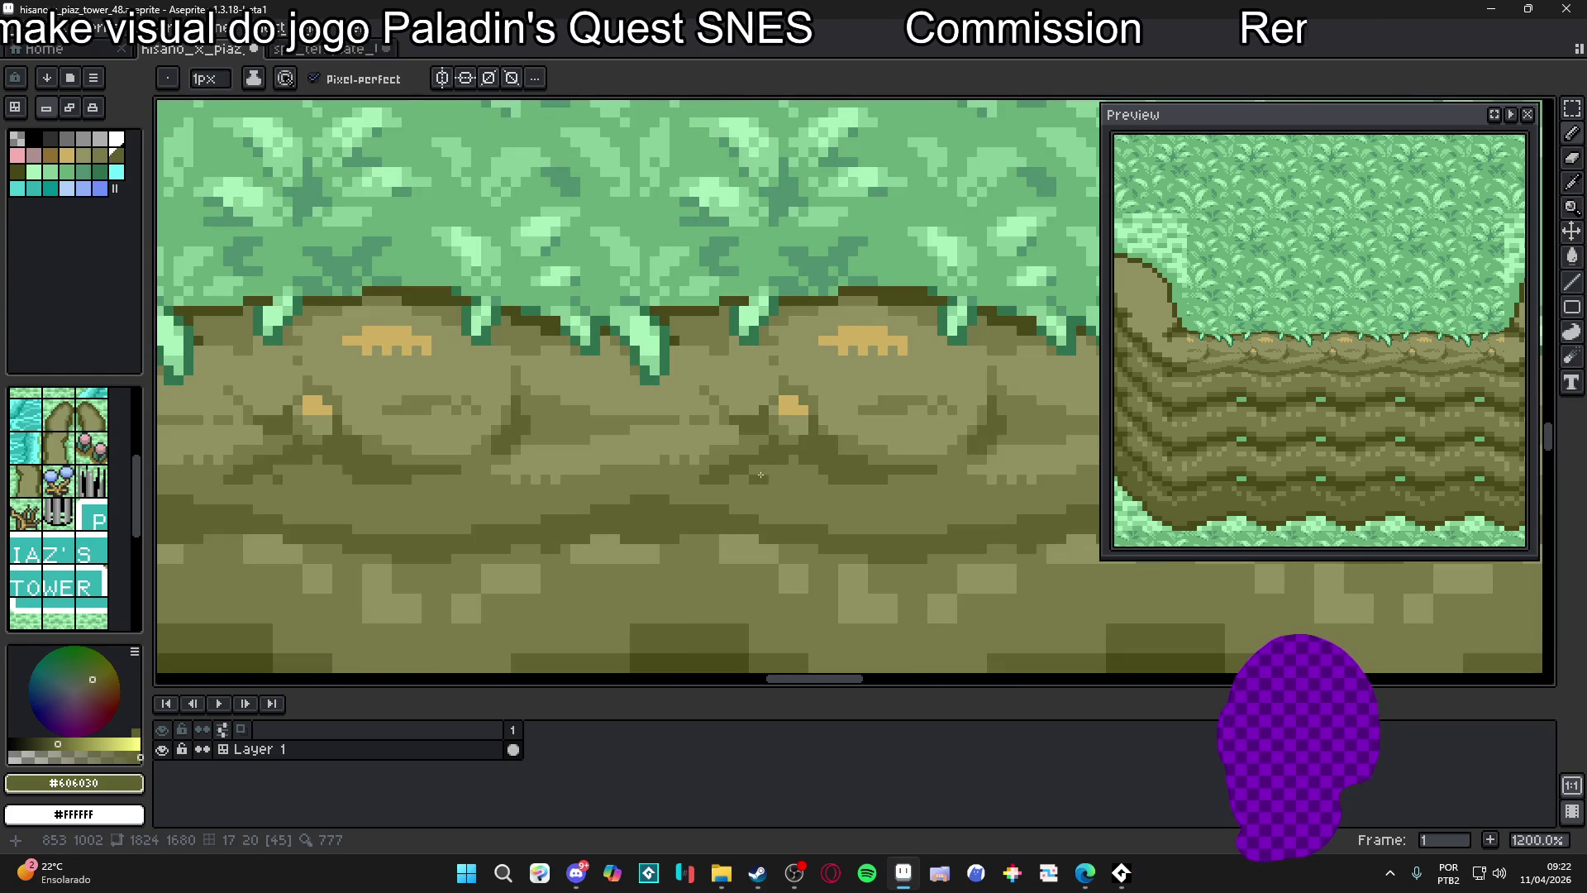
scroll(775, 478, "down", 5)
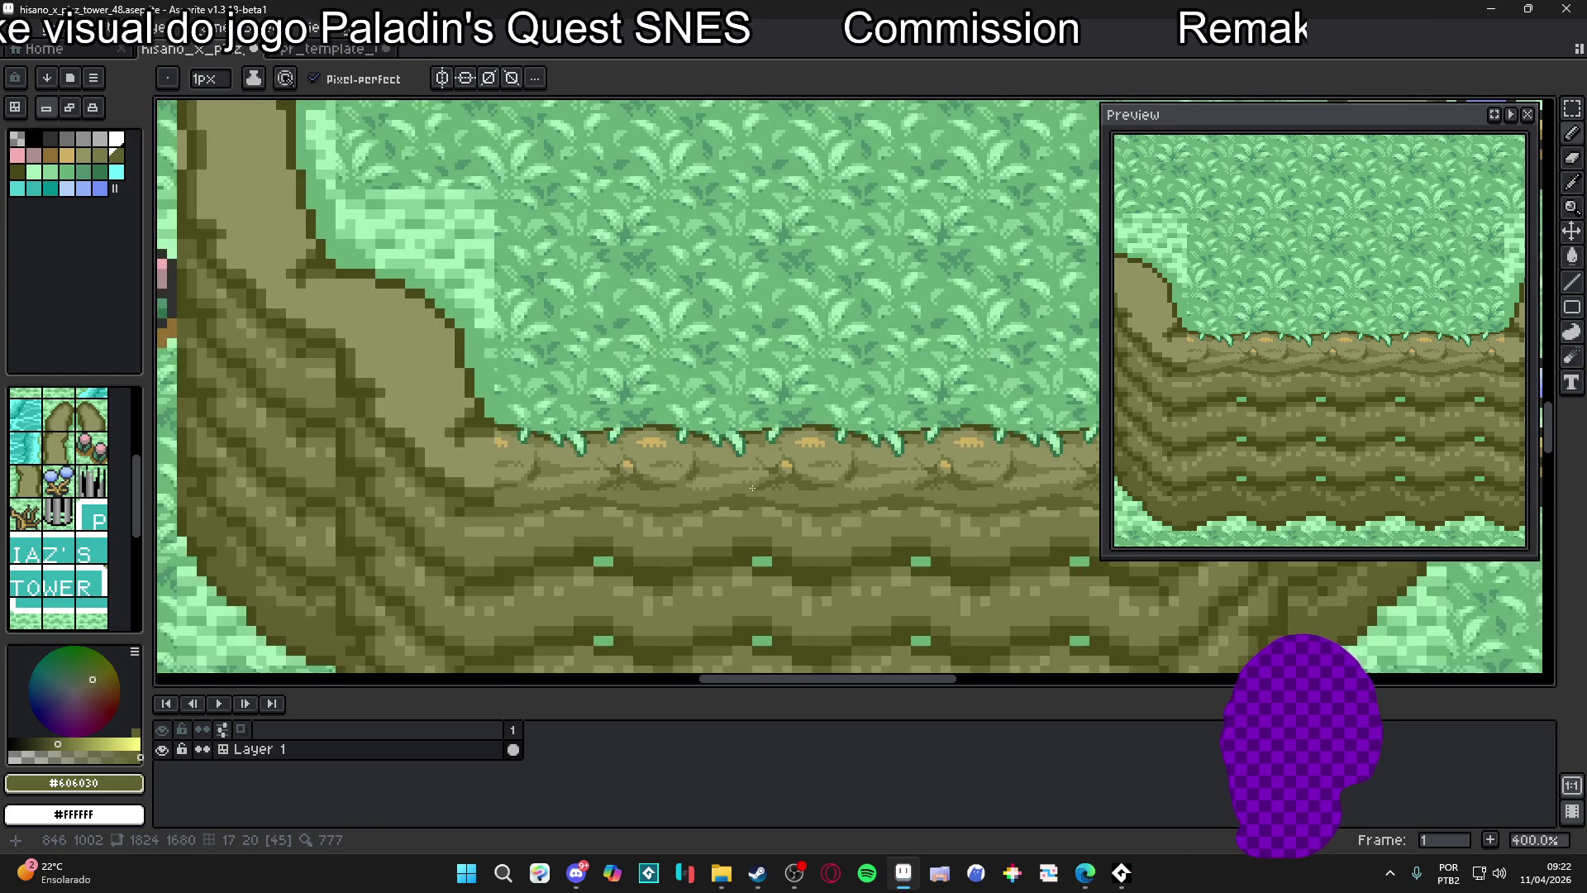
scroll(753, 488, "up", 3)
Re-sample the mid olive and dark olive shadow colours from the rock
left_click(636, 493, "alt")
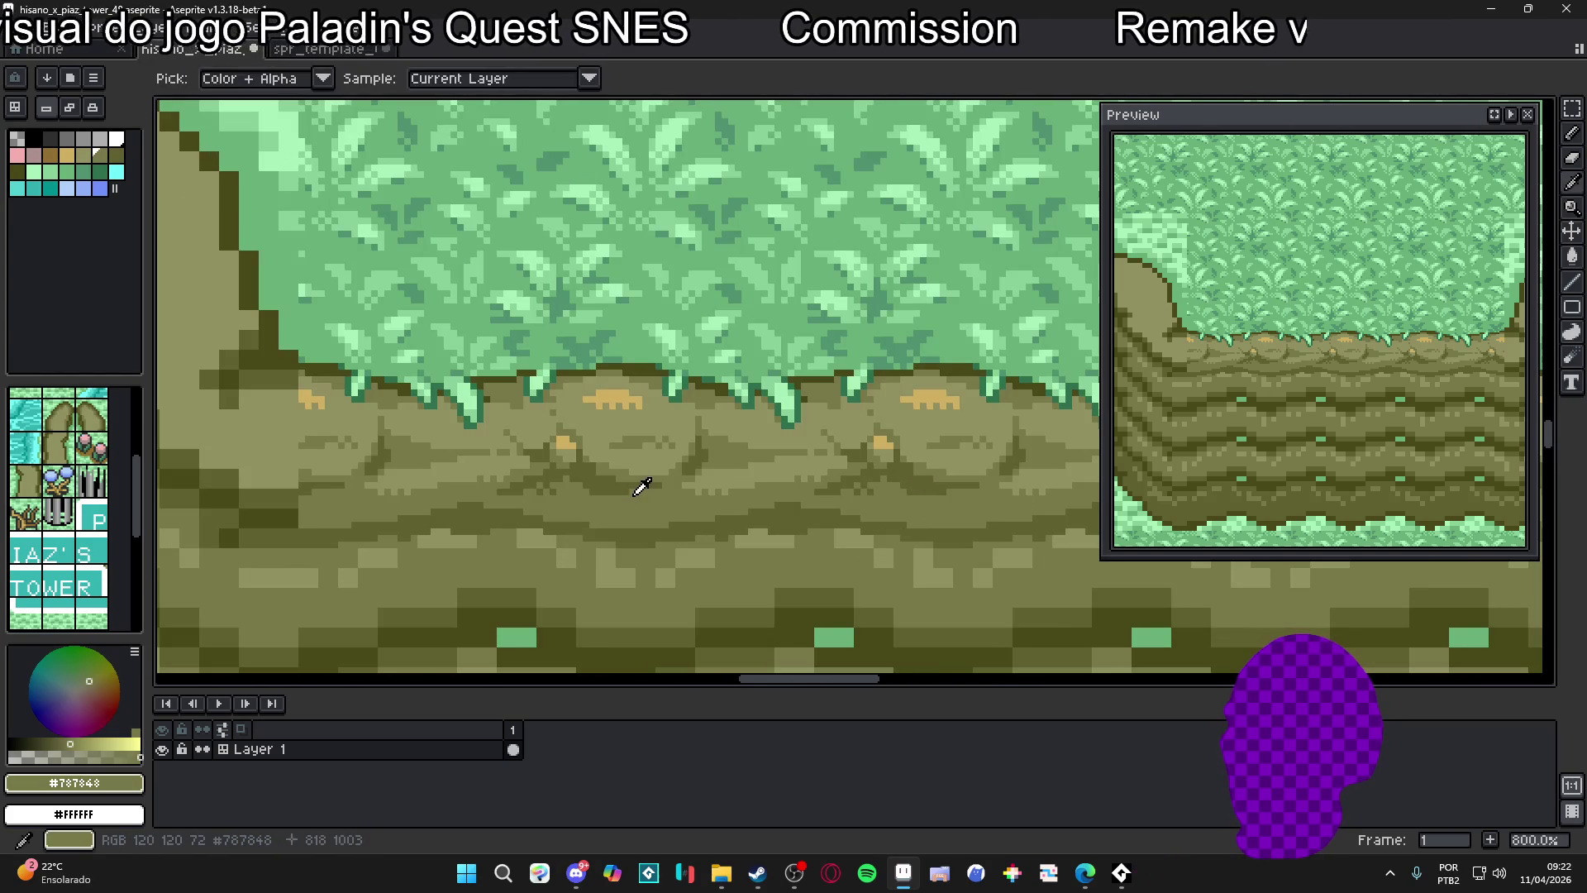
left_click(627, 494, "alt")
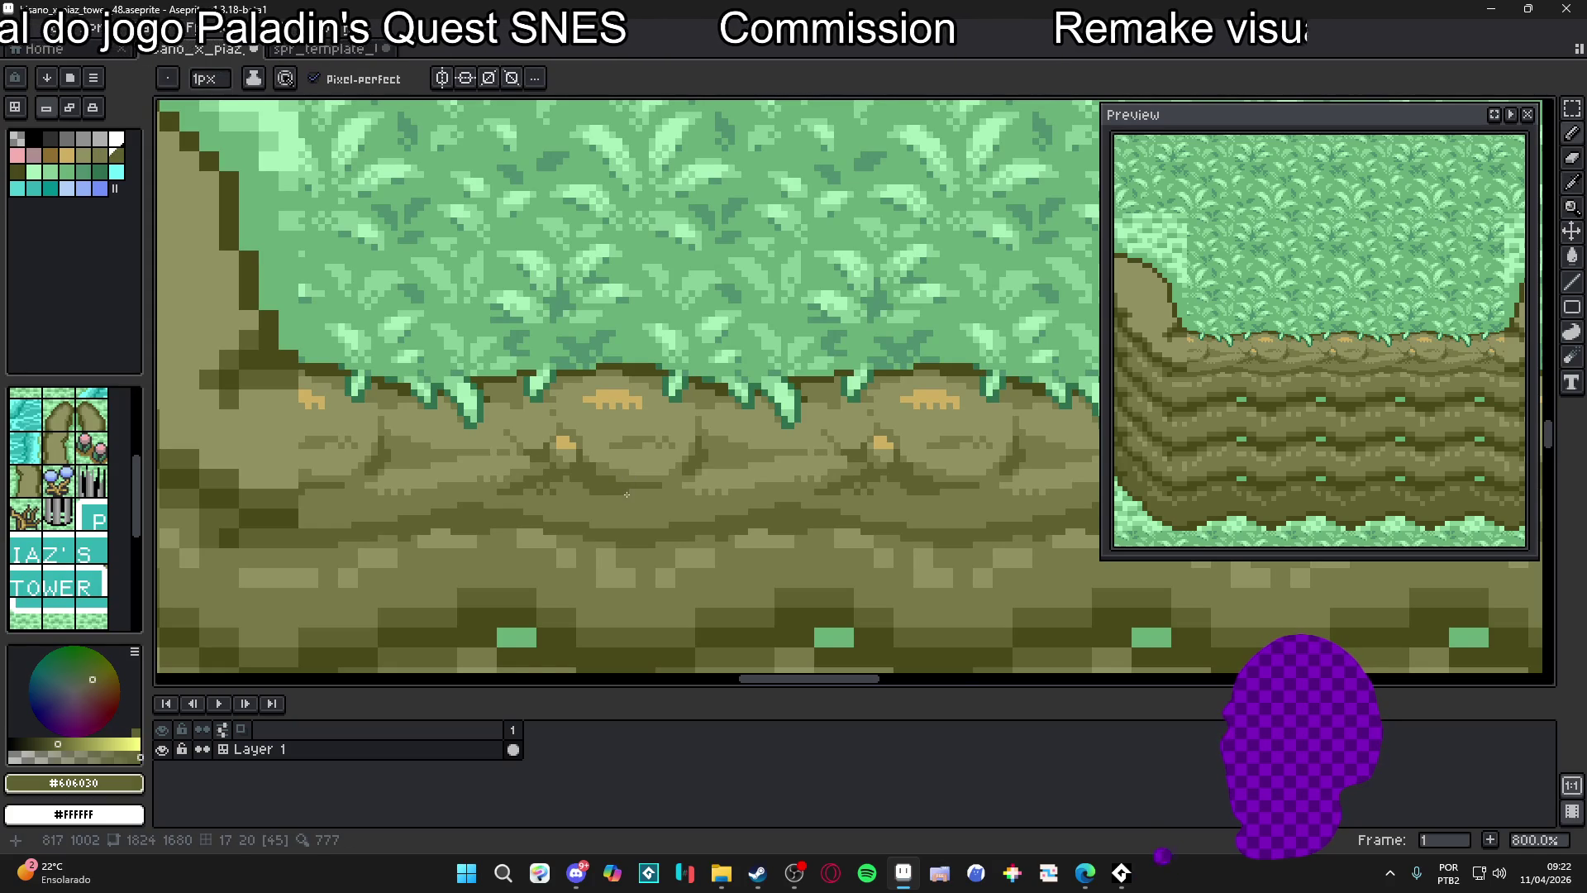
scroll(768, 516, "down", 4)
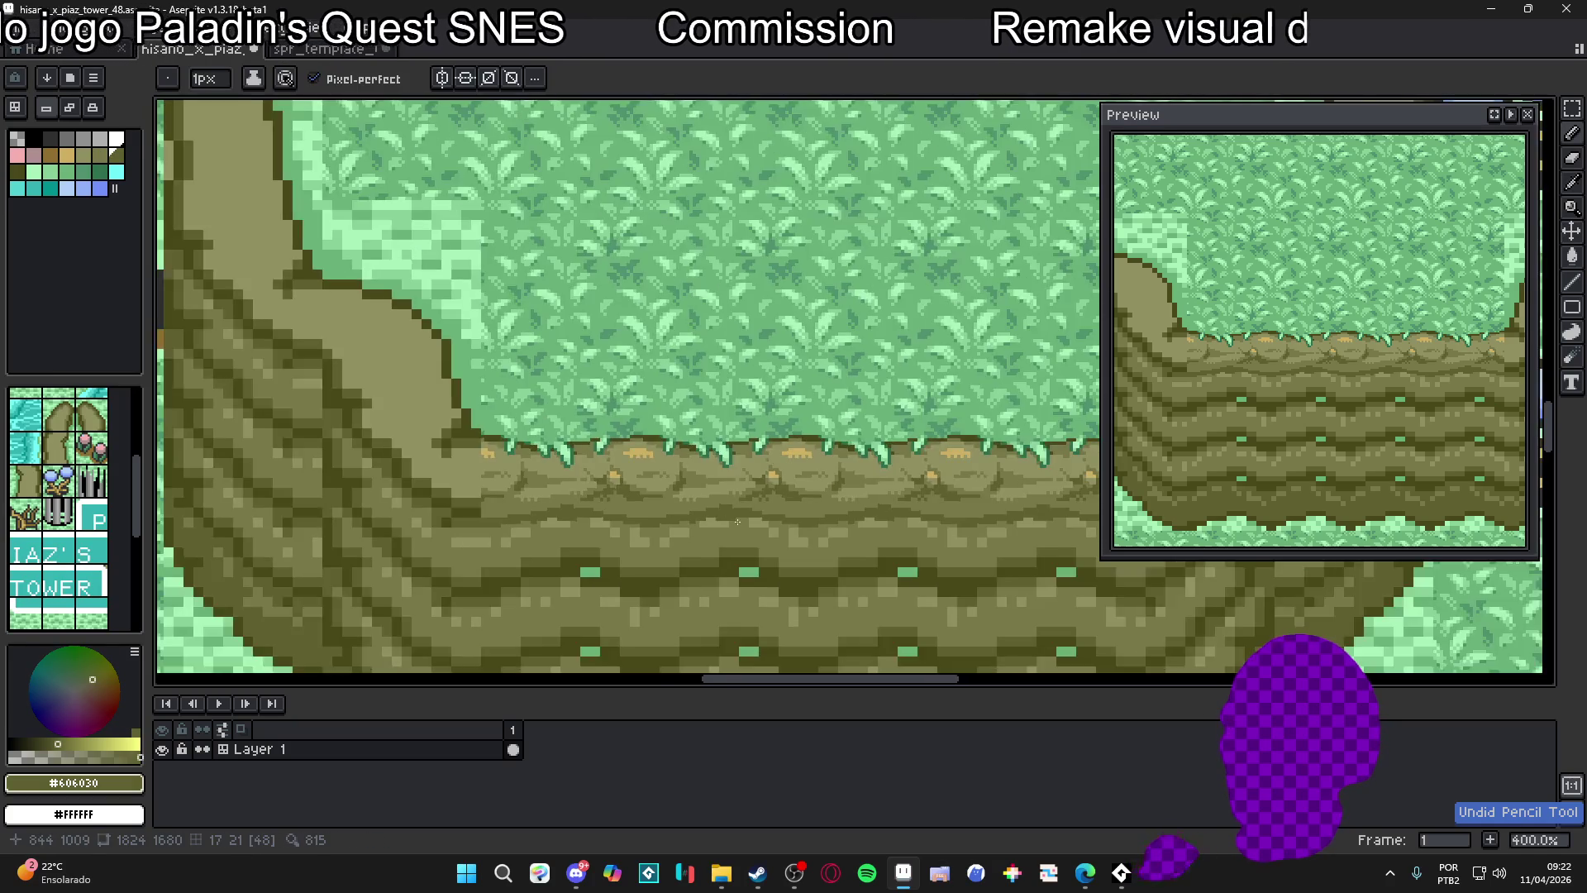
scroll(768, 517, "up", 1)
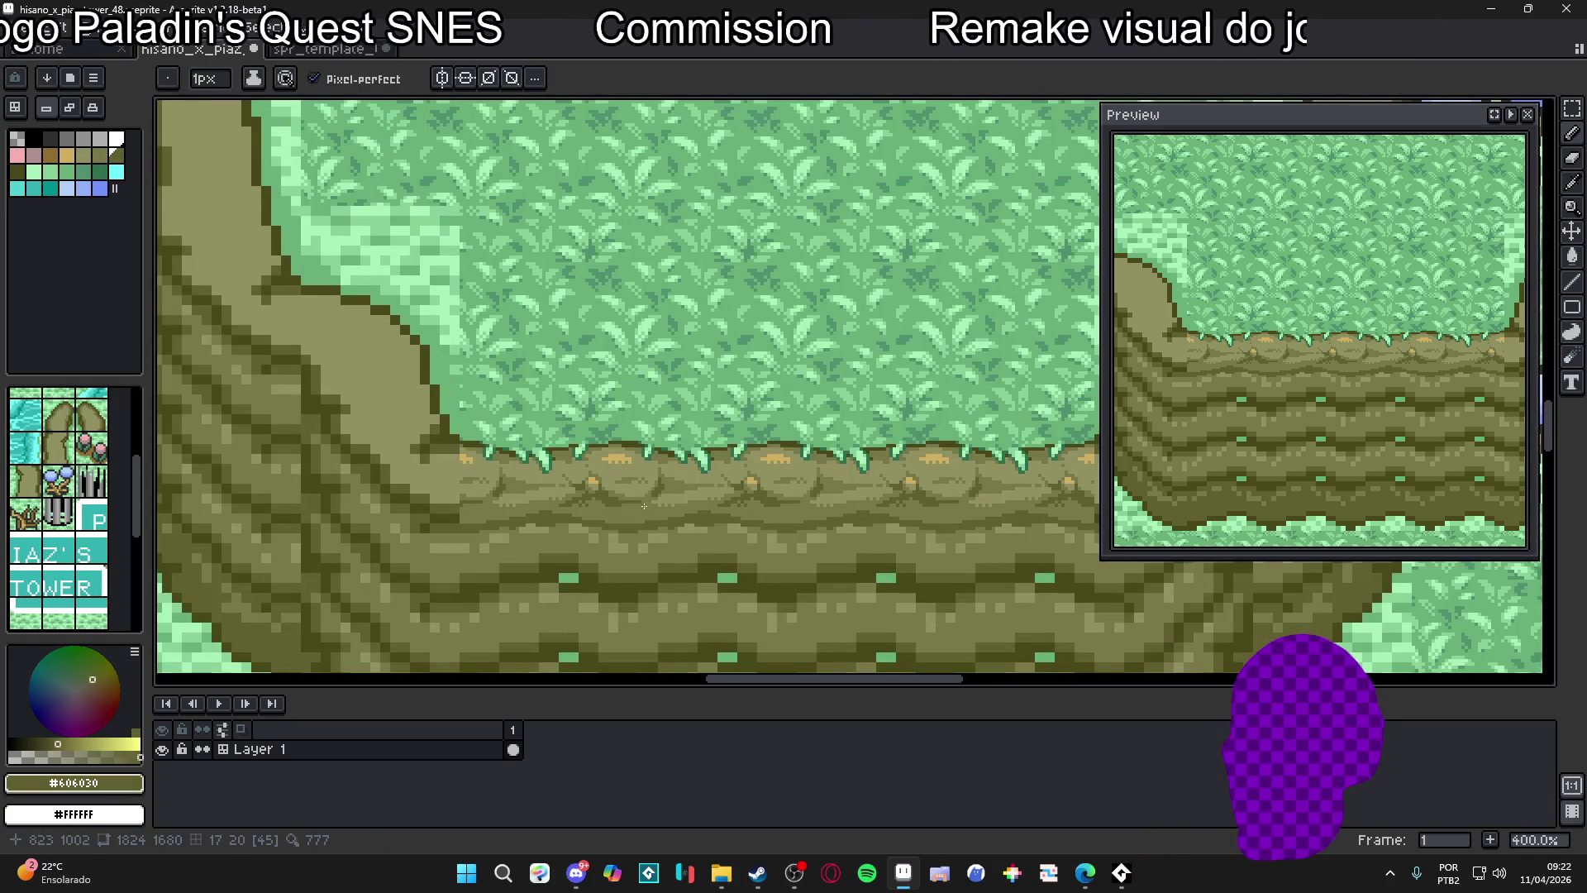
scroll(644, 505, "down", 1)
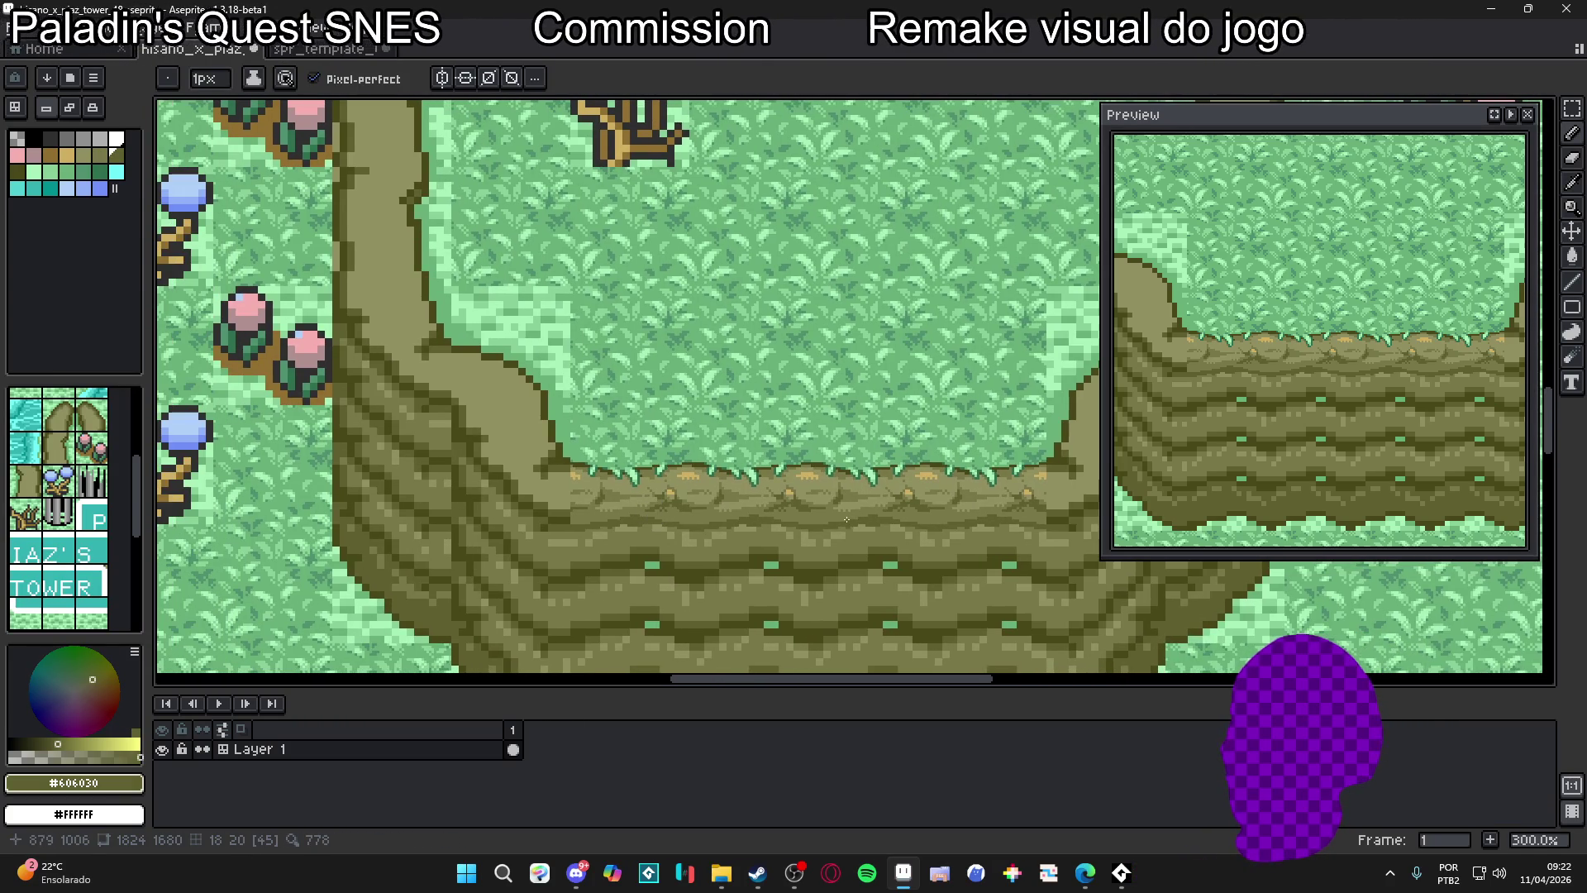
scroll(846, 519, "up", 7)
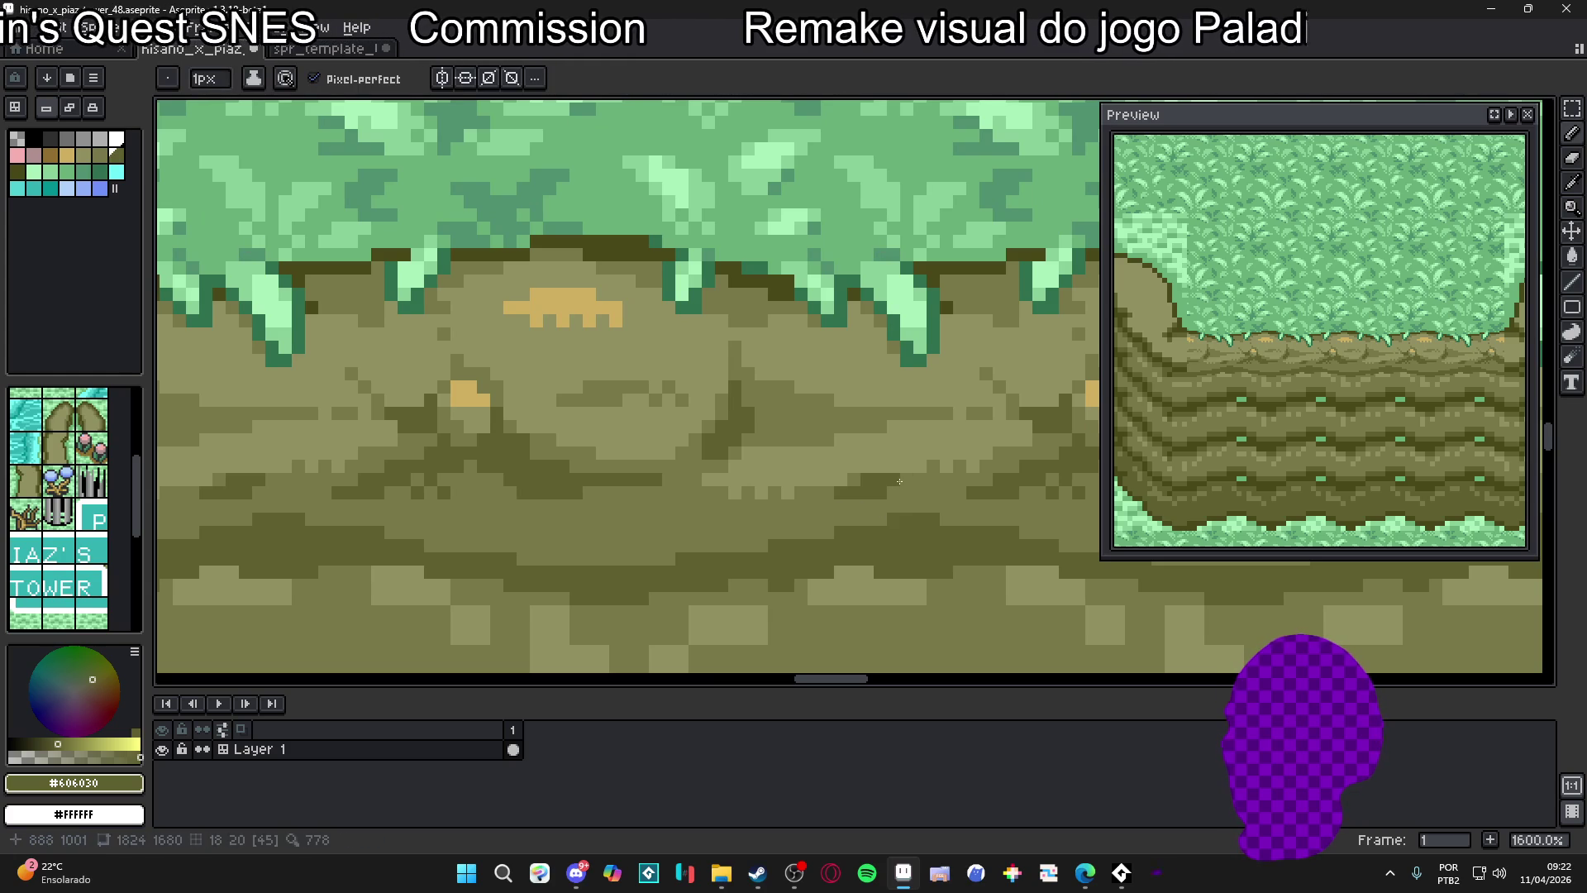
scroll(777, 530, "down", 5)
scroll(776, 530, "down", 3)
scroll(744, 533, "up", 1)
scroll(728, 535, "down", 1)
left_click_drag(595, 538, 677, 539)
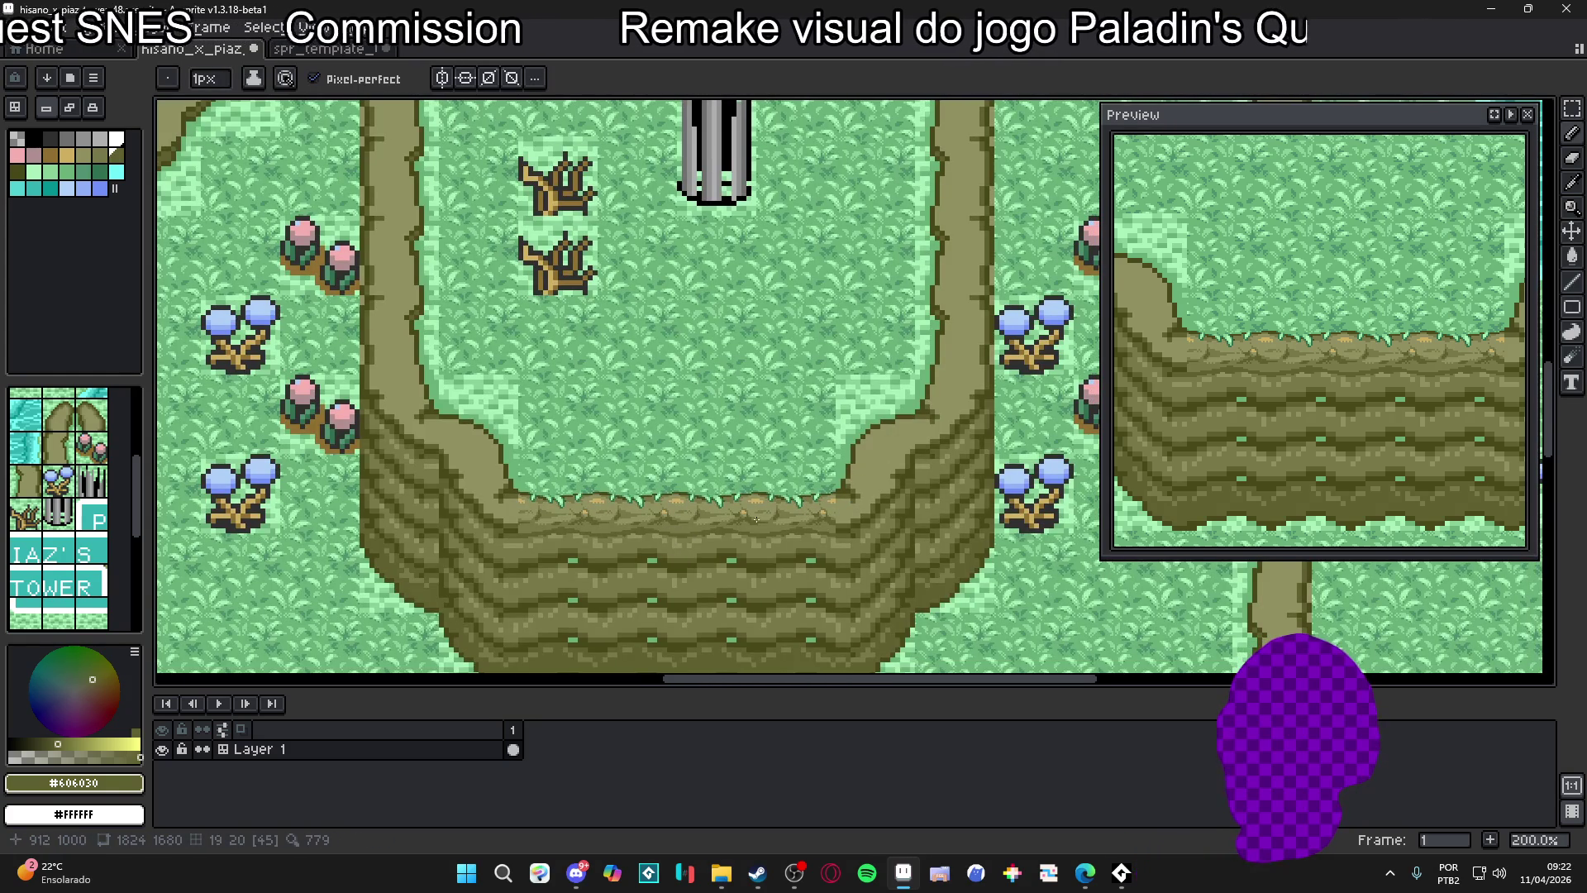
scroll(694, 489, "up", 7)
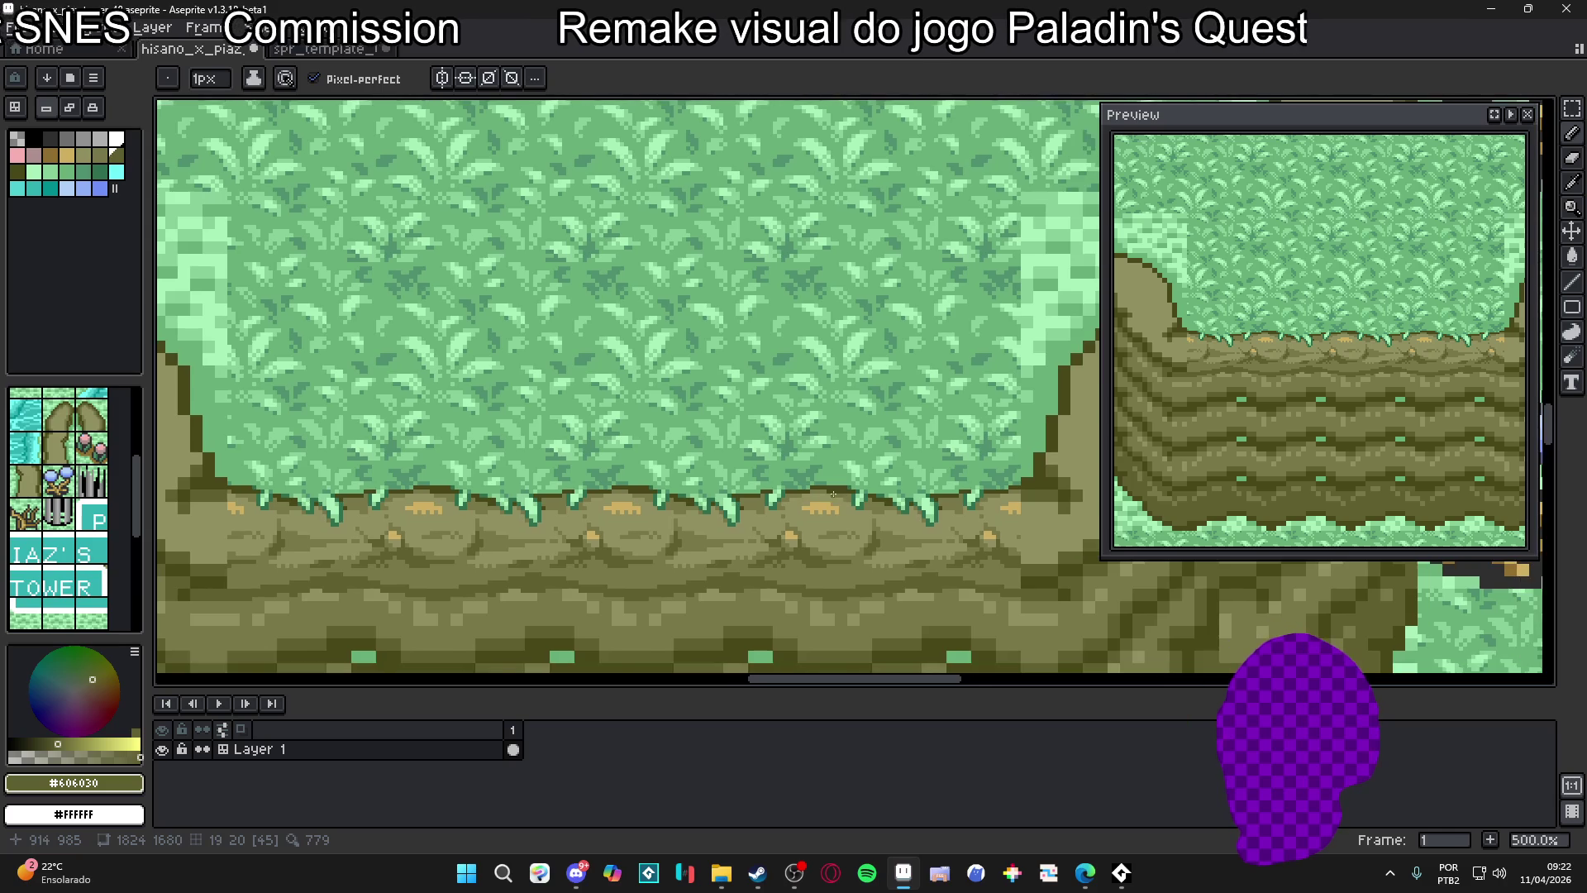
scroll(878, 516, "down", 7)
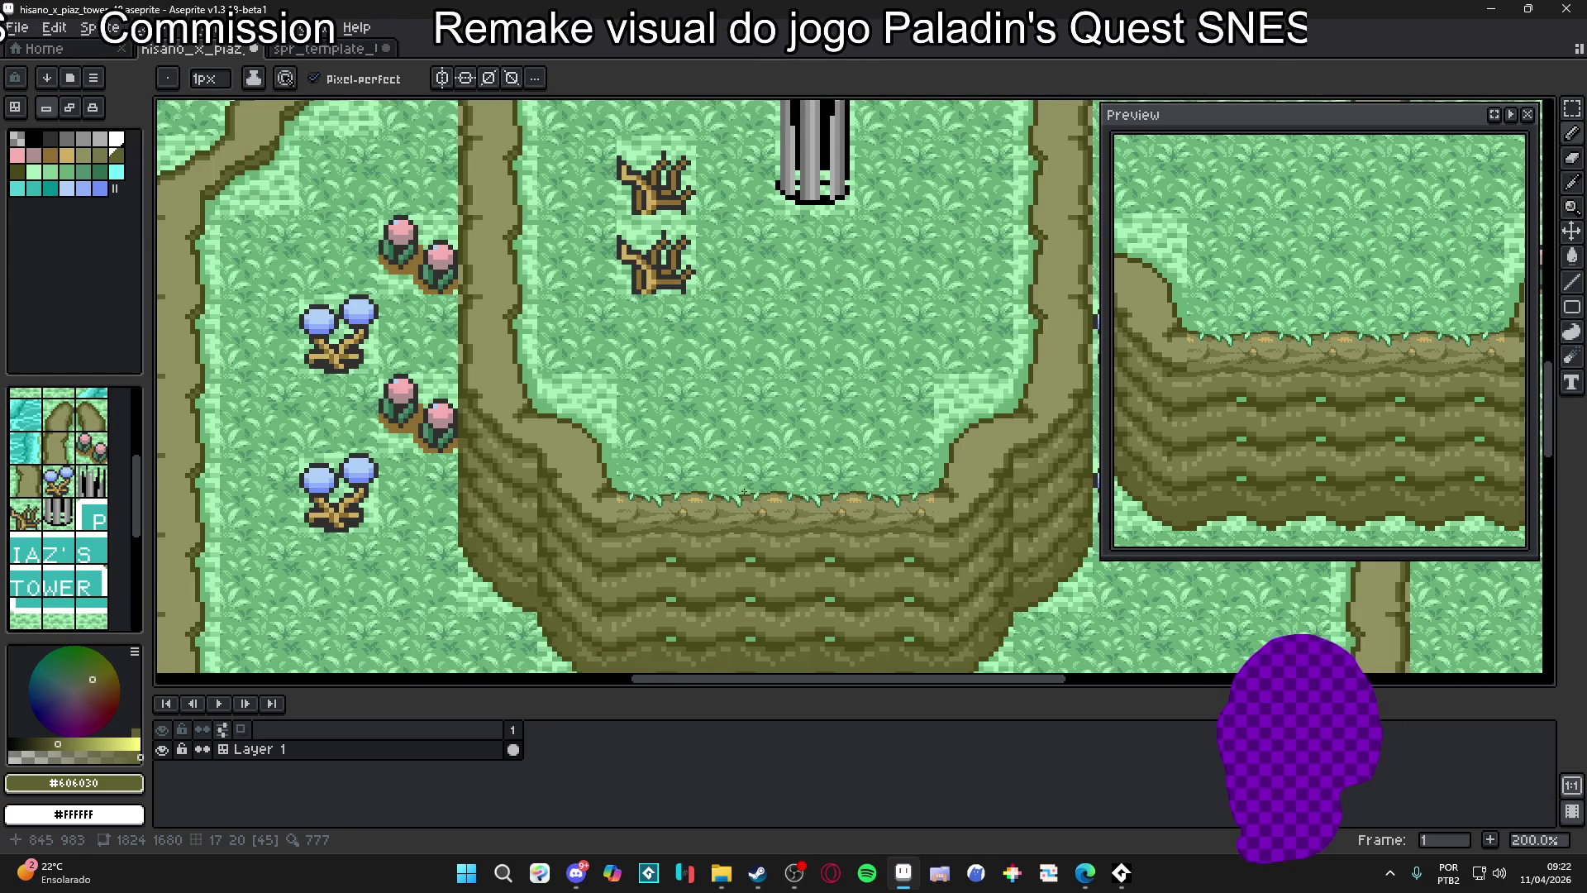
scroll(744, 493, "down", 1)
scroll(738, 486, "up", 3)
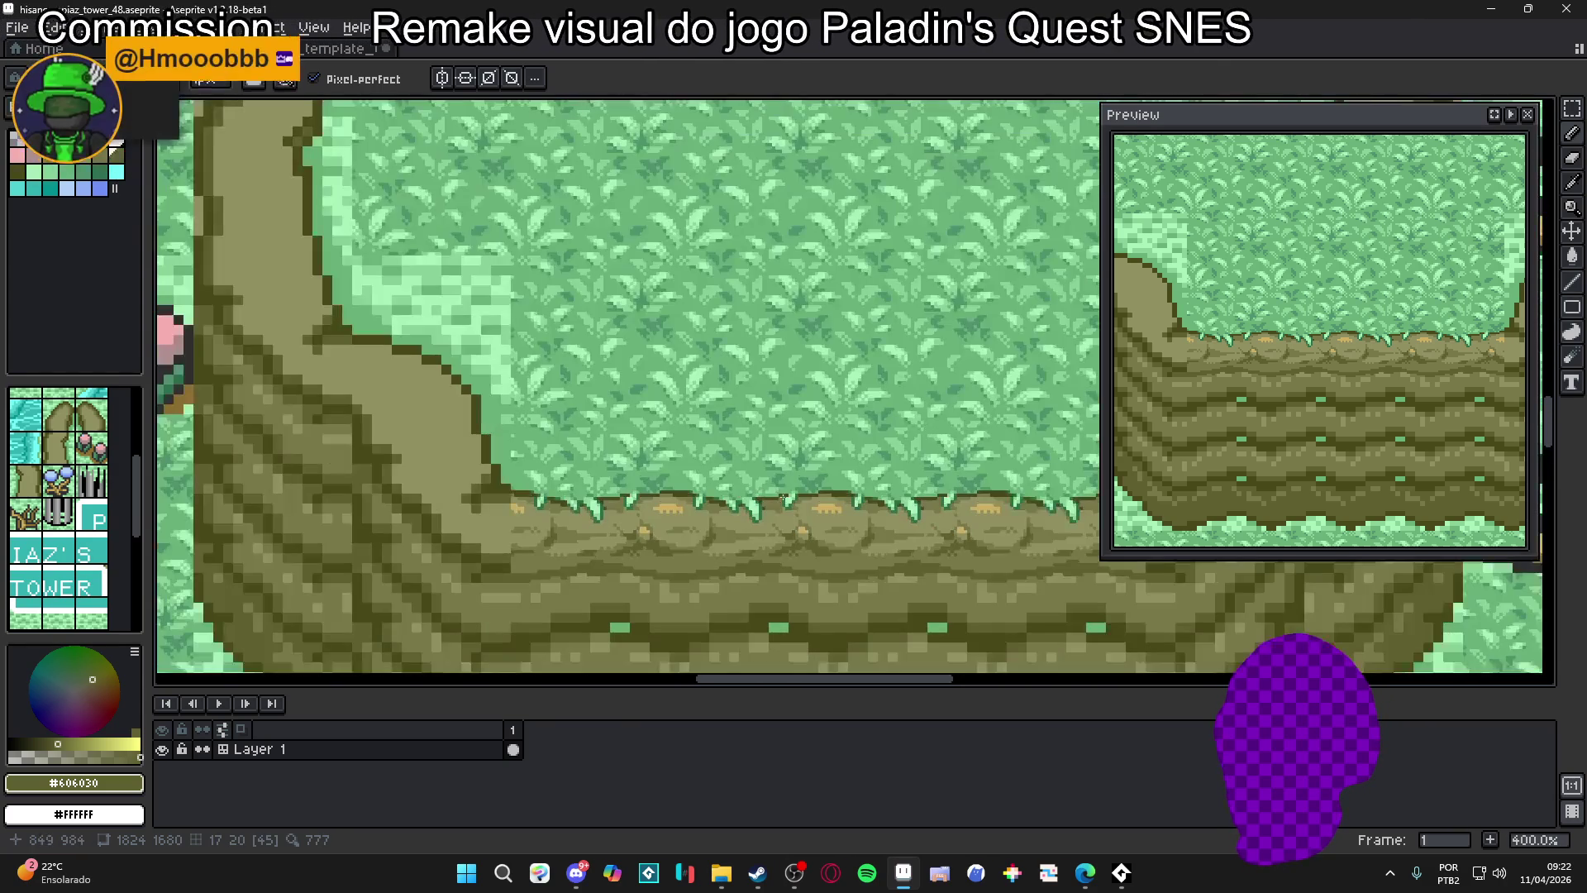
scroll(686, 491, "up", 3)
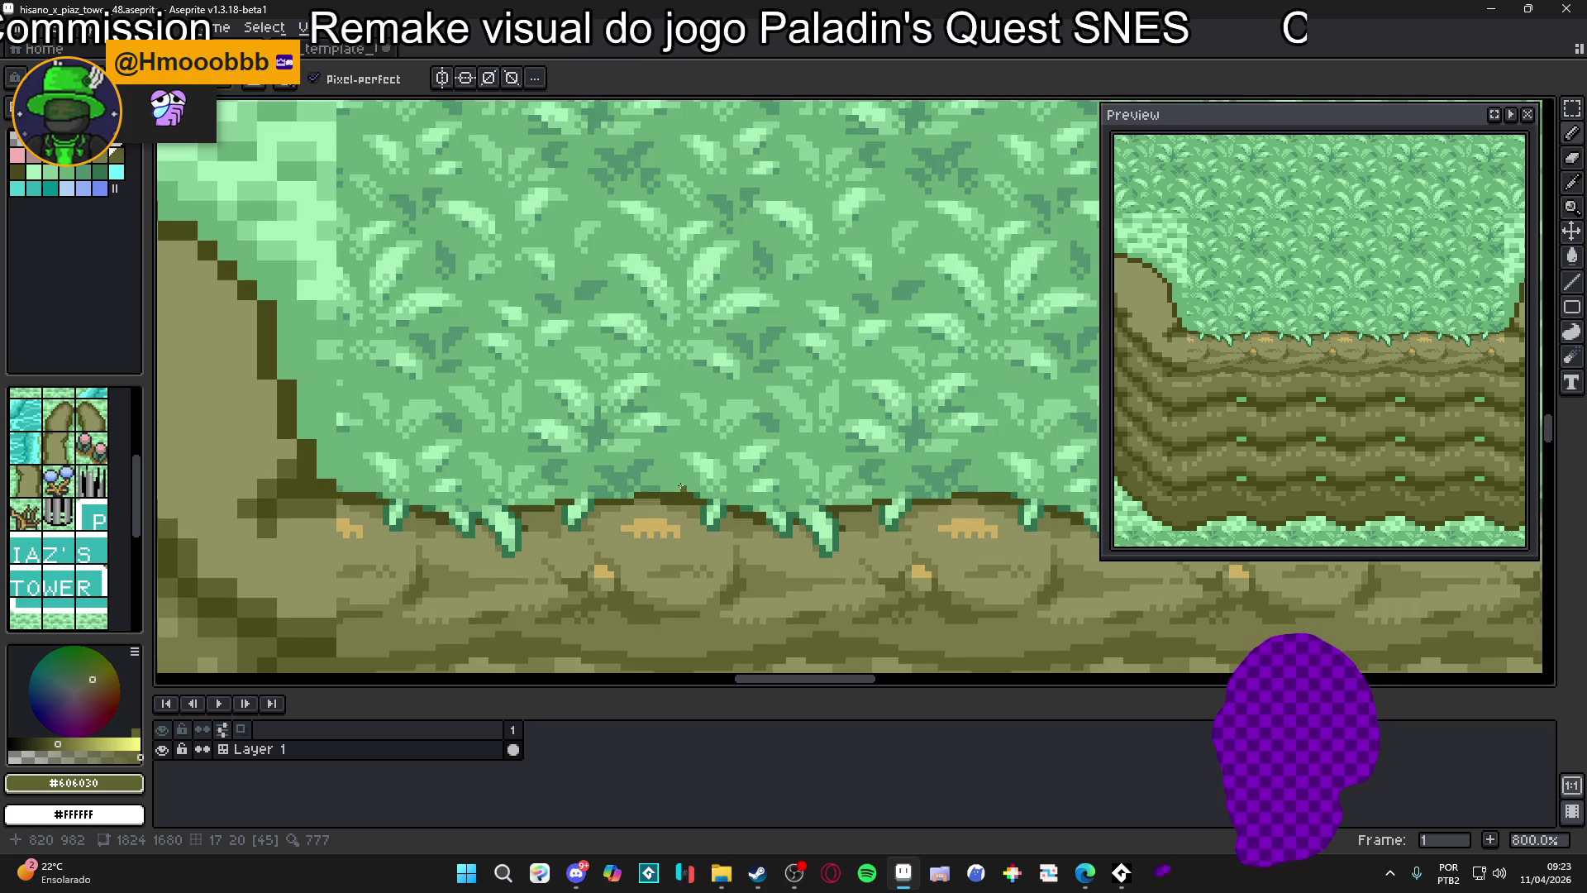
scroll(696, 489, "down", 4)
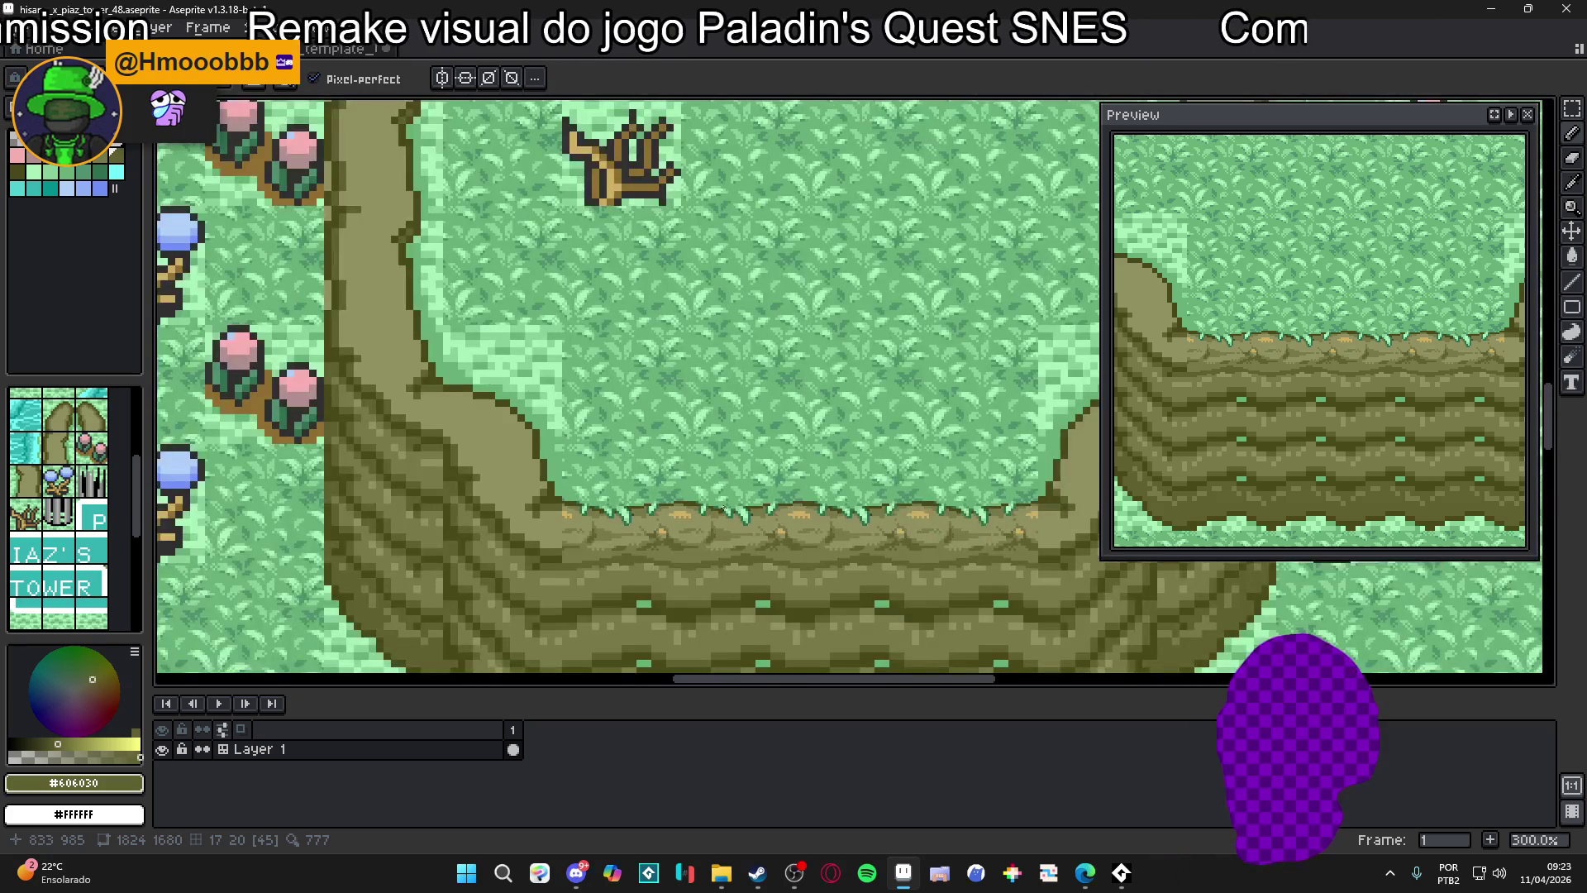
scroll(725, 508, "down", 1)
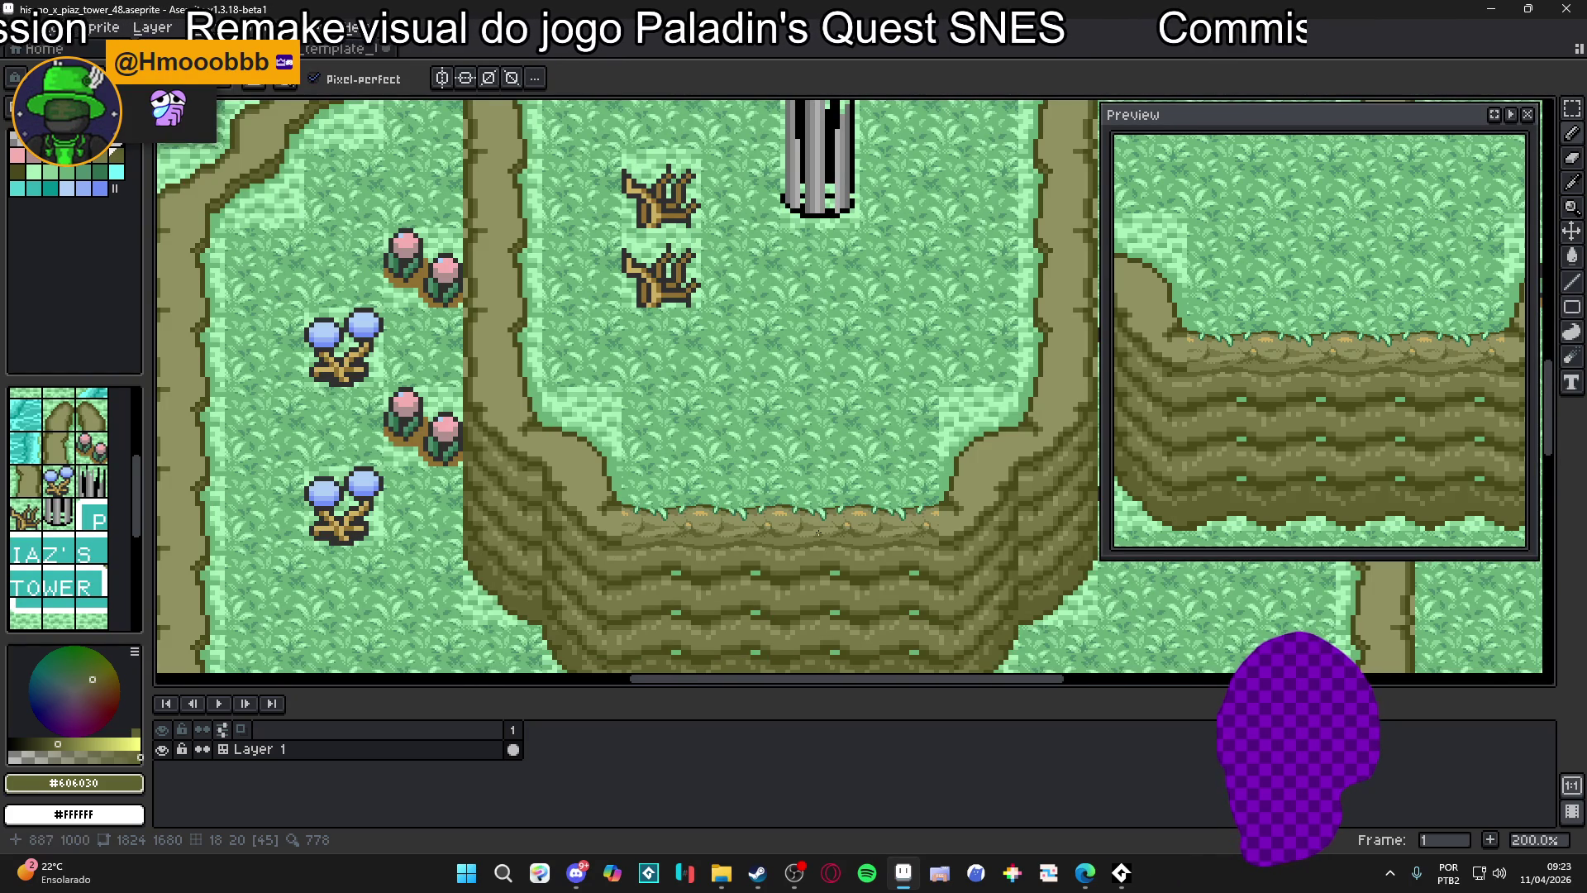
scroll(767, 512, "down", 1)
scroll(761, 513, "up", 1)
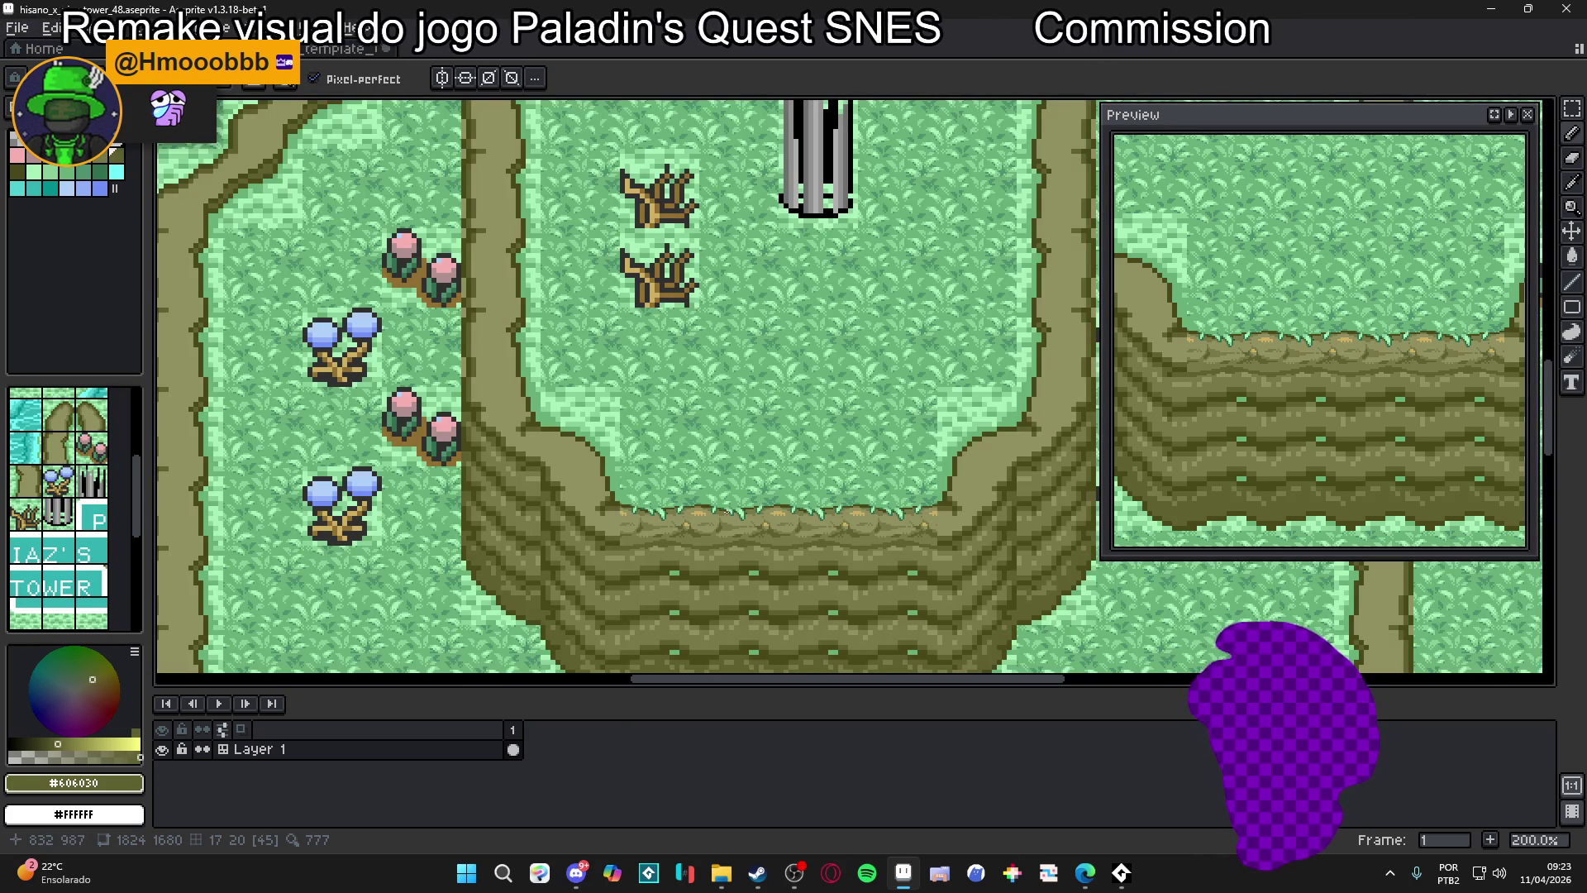
scroll(698, 533, "up", 6)
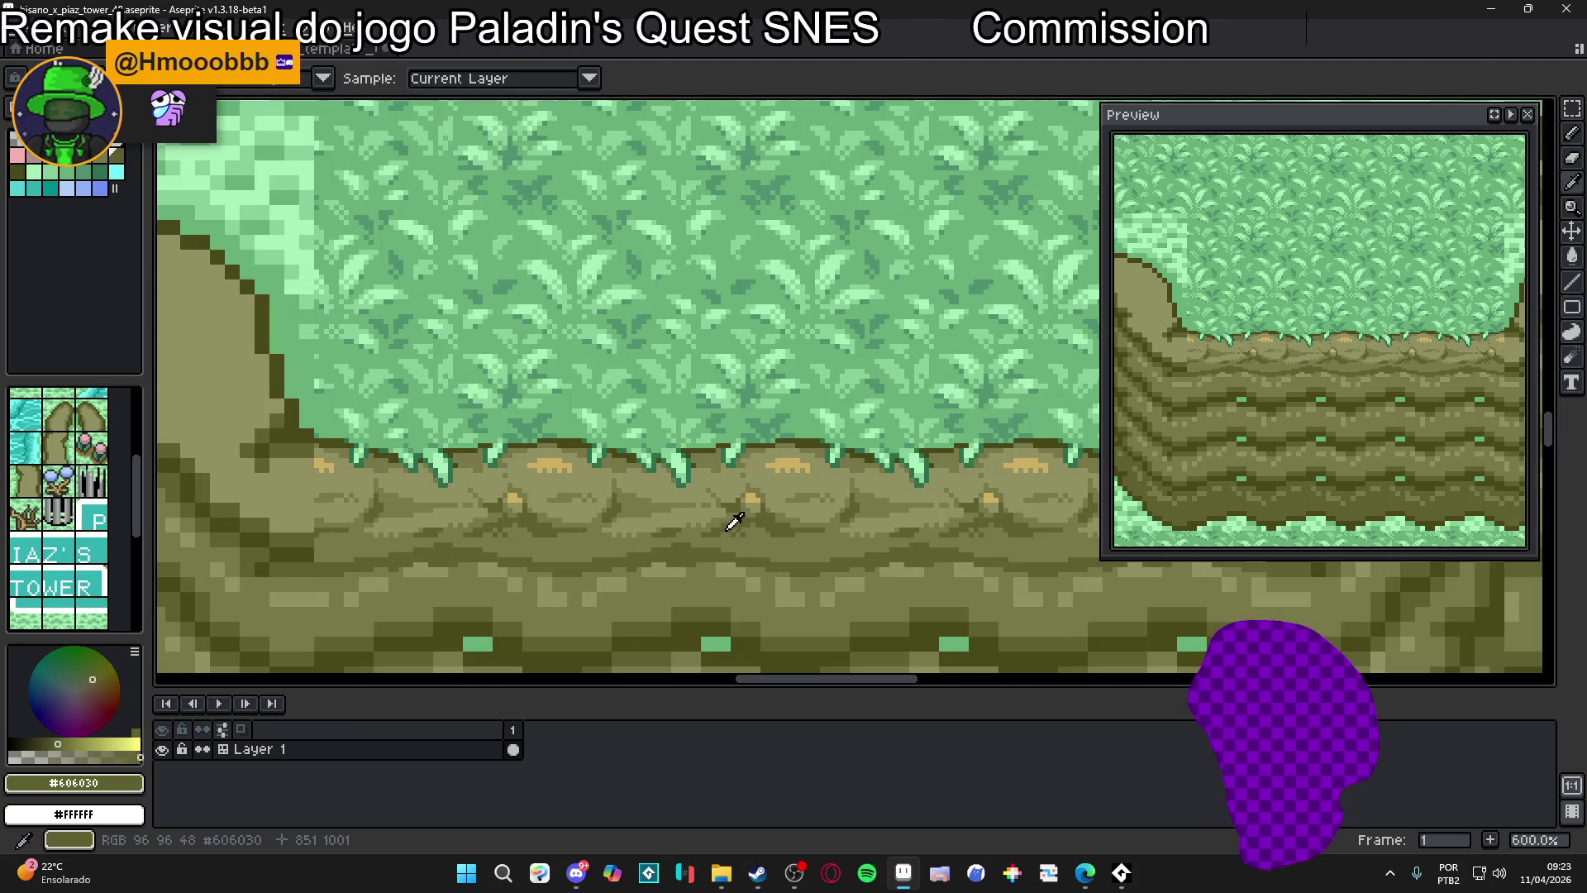
scroll(698, 537, "up", 1)
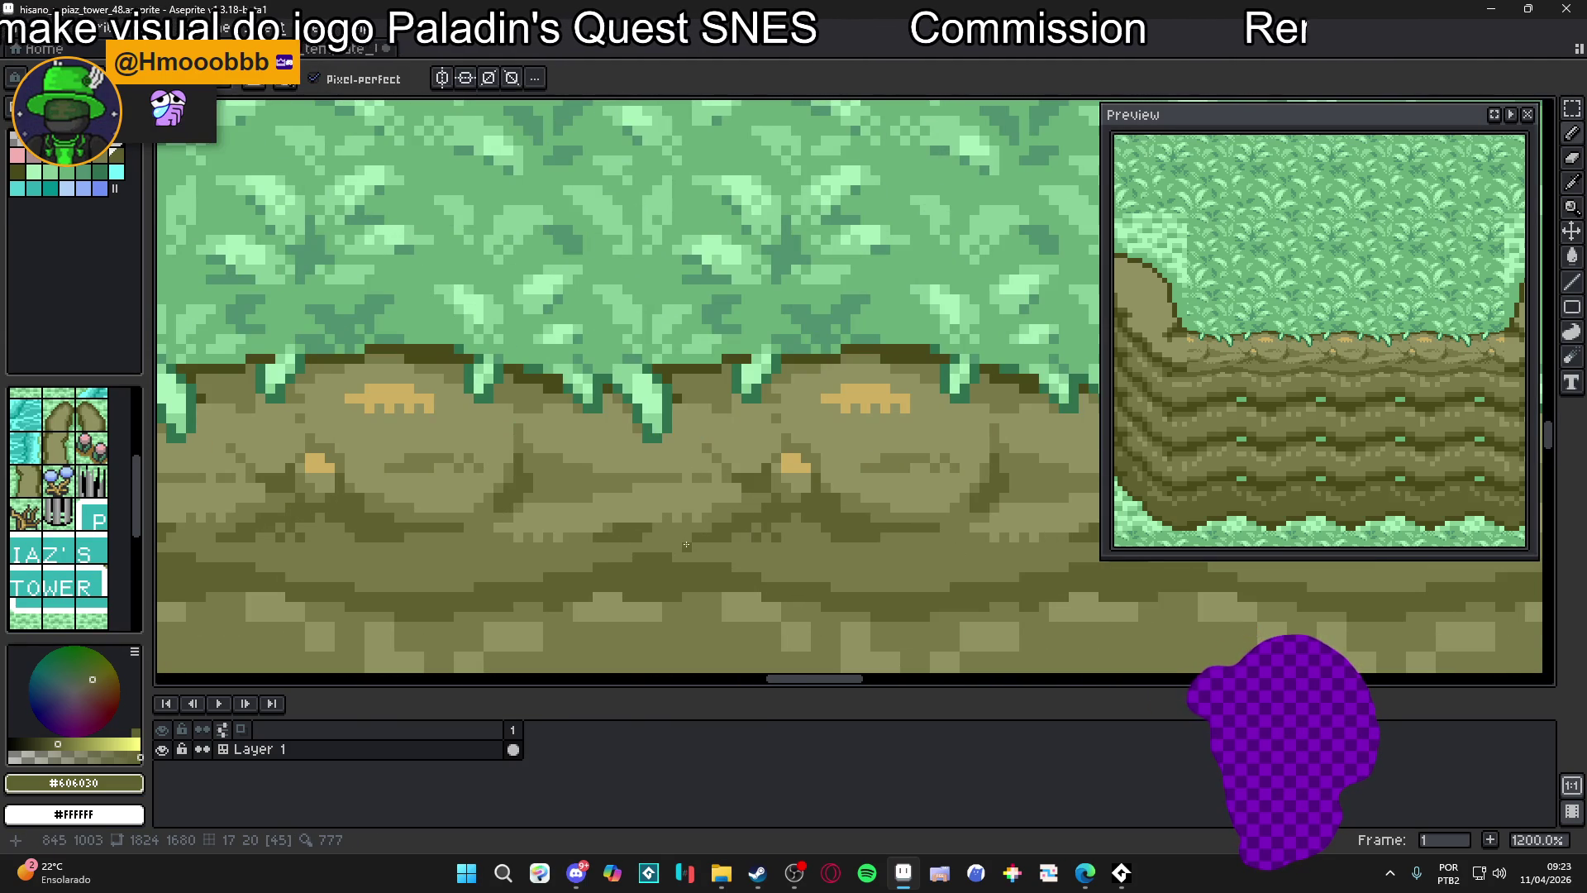
scroll(673, 550, "down", 3)
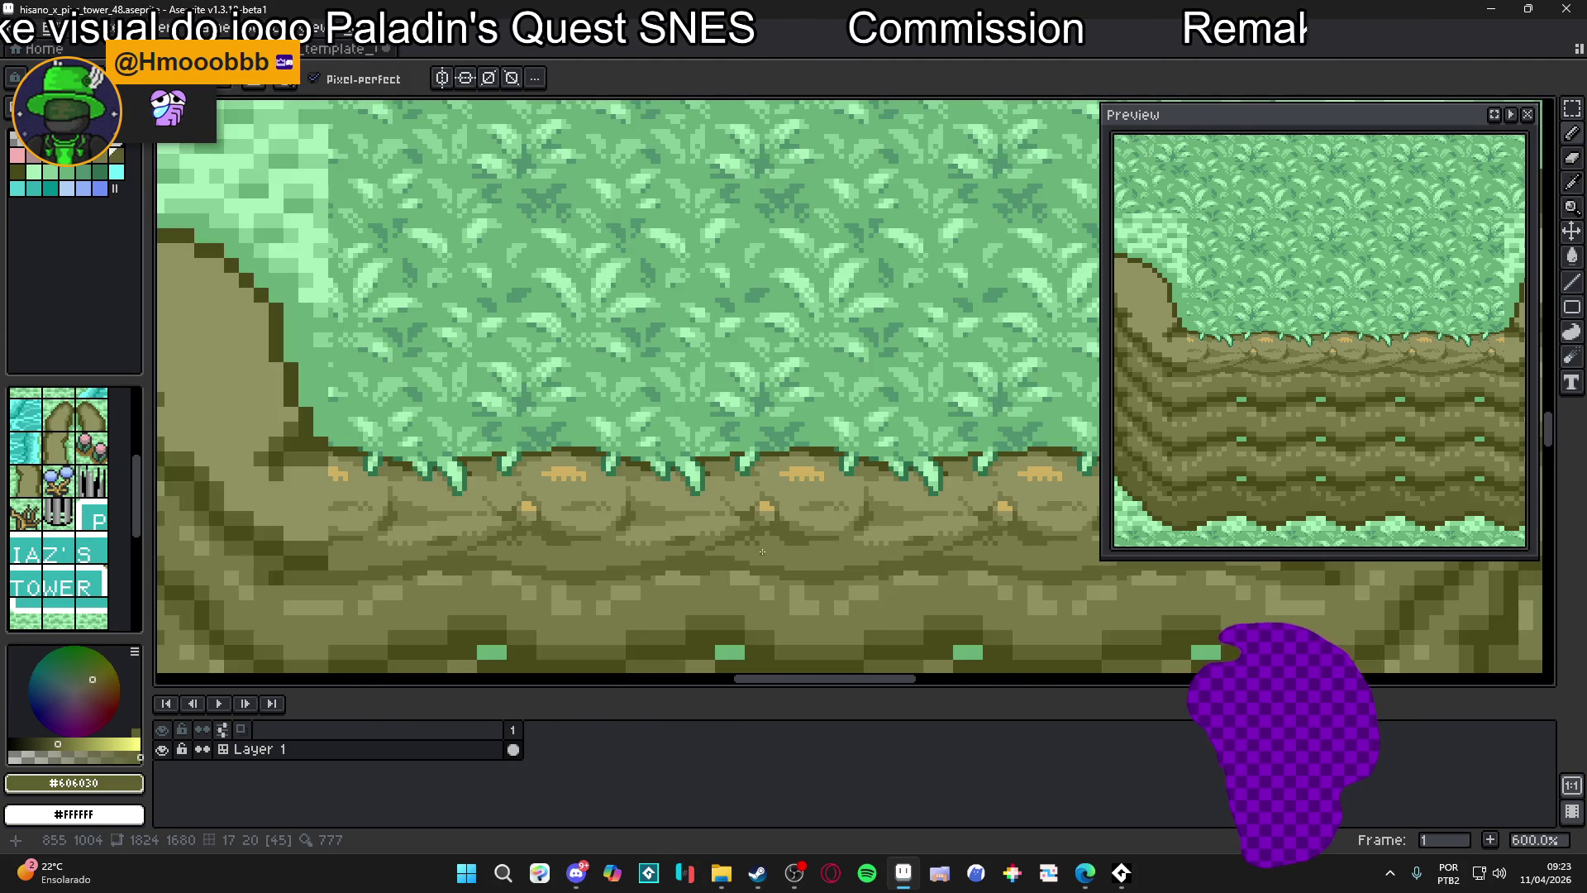
scroll(762, 551, "up", 4)
left_click(741, 515, "alt")
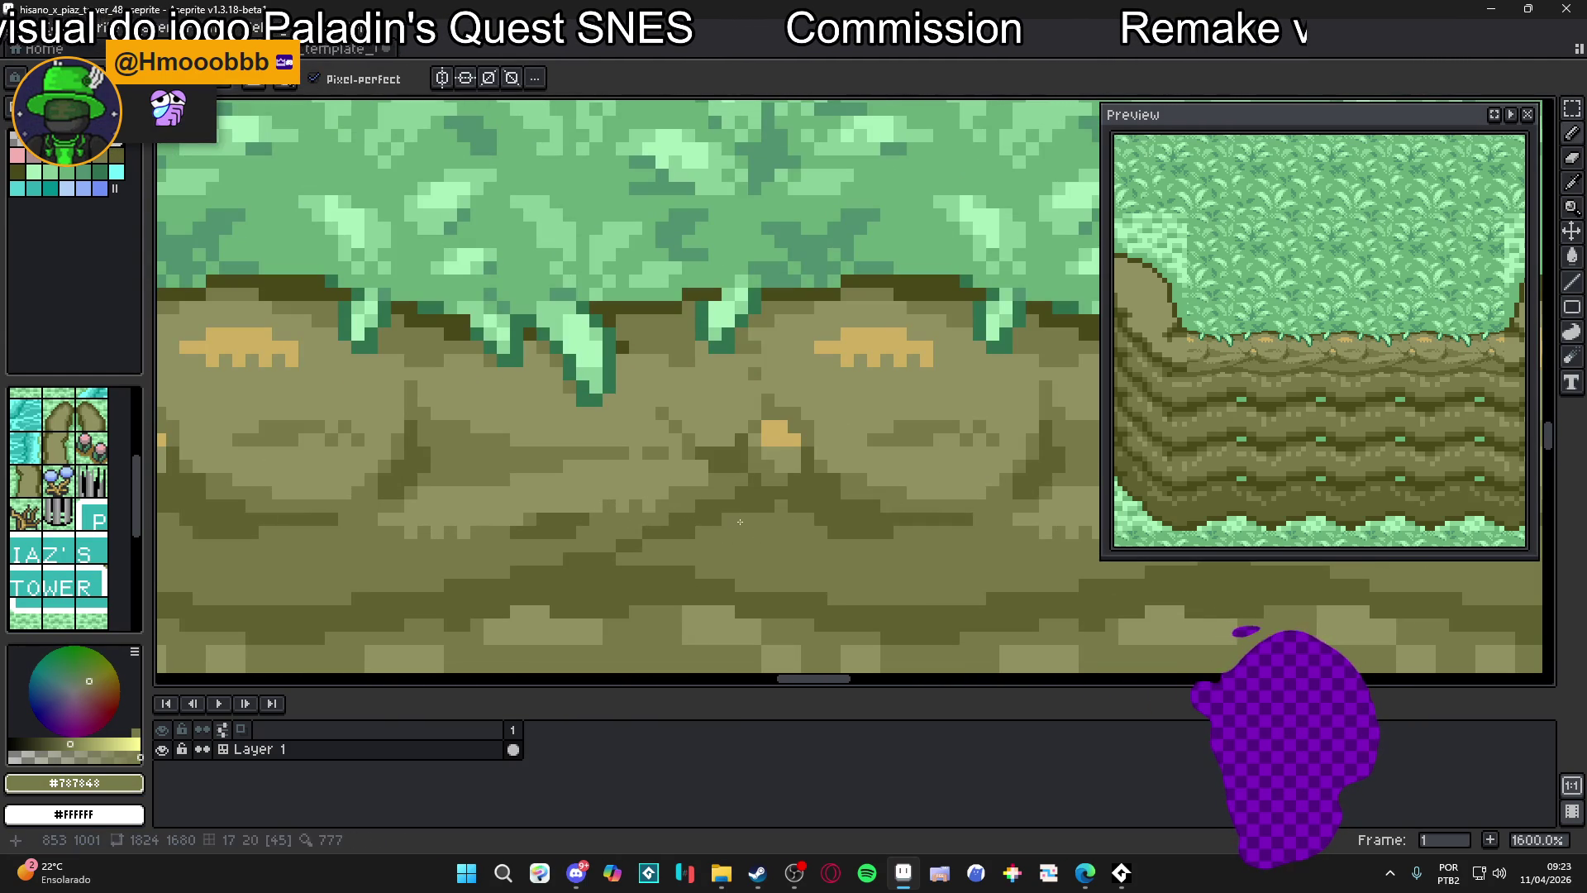
left_click(763, 531, "alt")
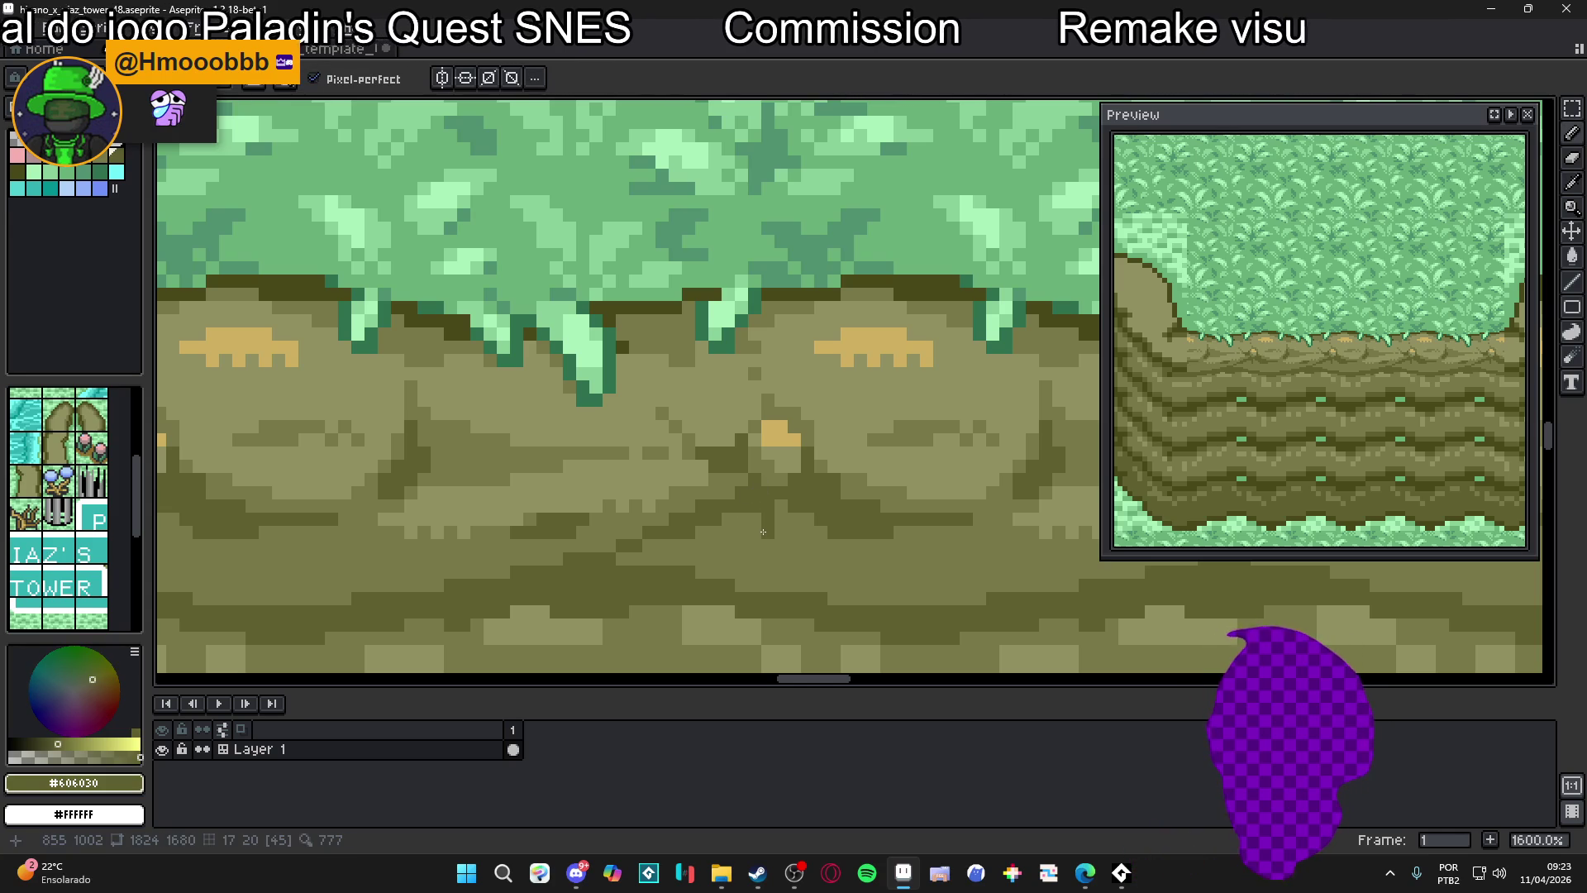
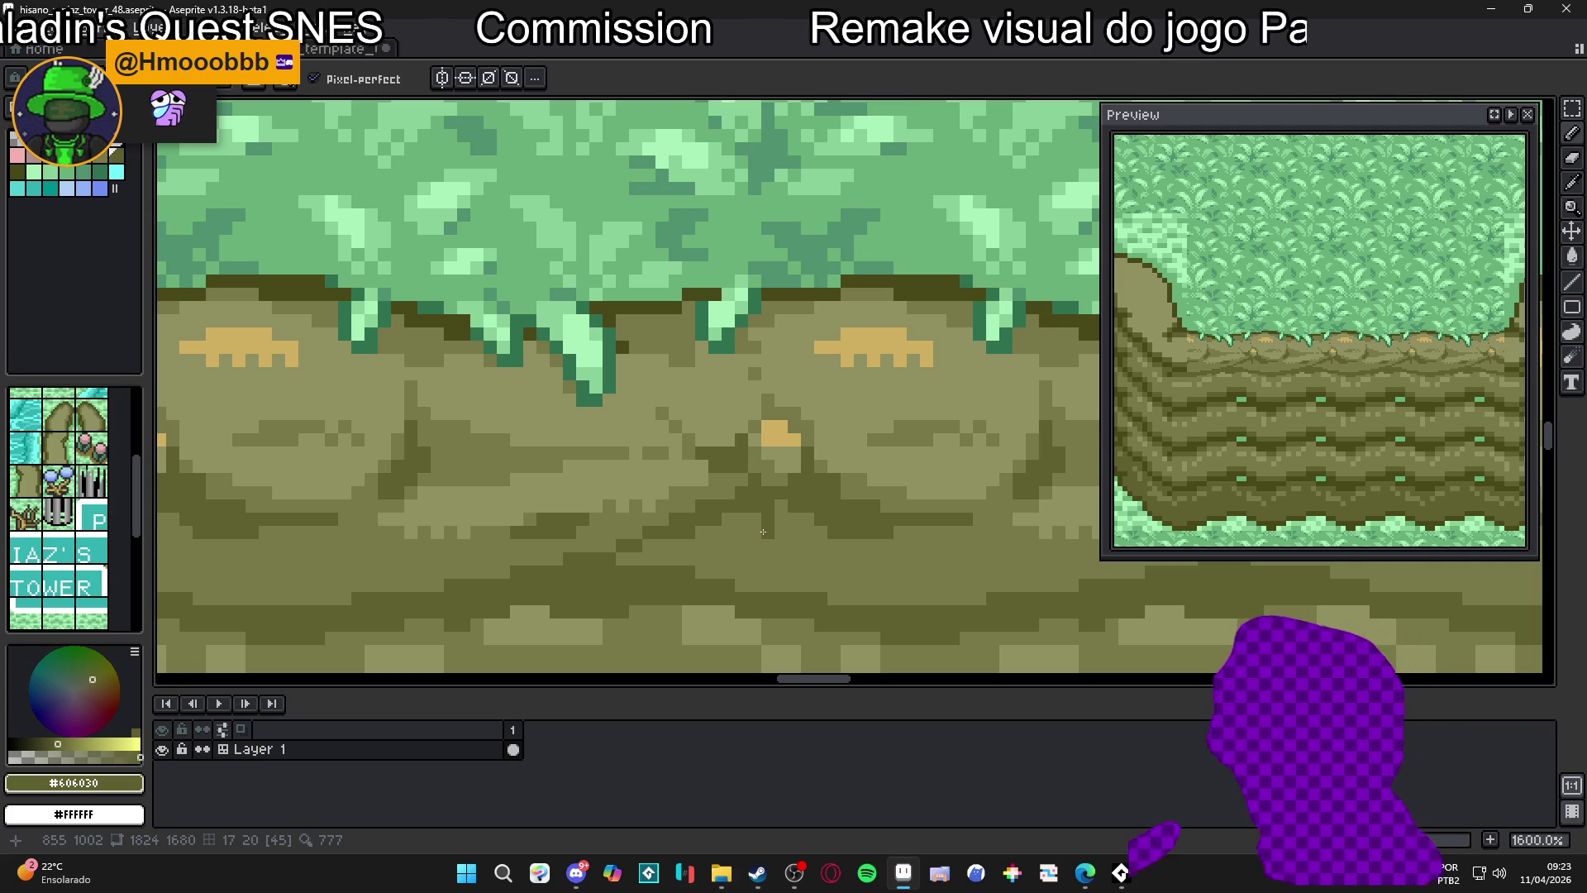
Add one dark pixel below the cliff crack, alternately eyedropping olive #787848 and #606030 from the rock
left_click(781, 559)
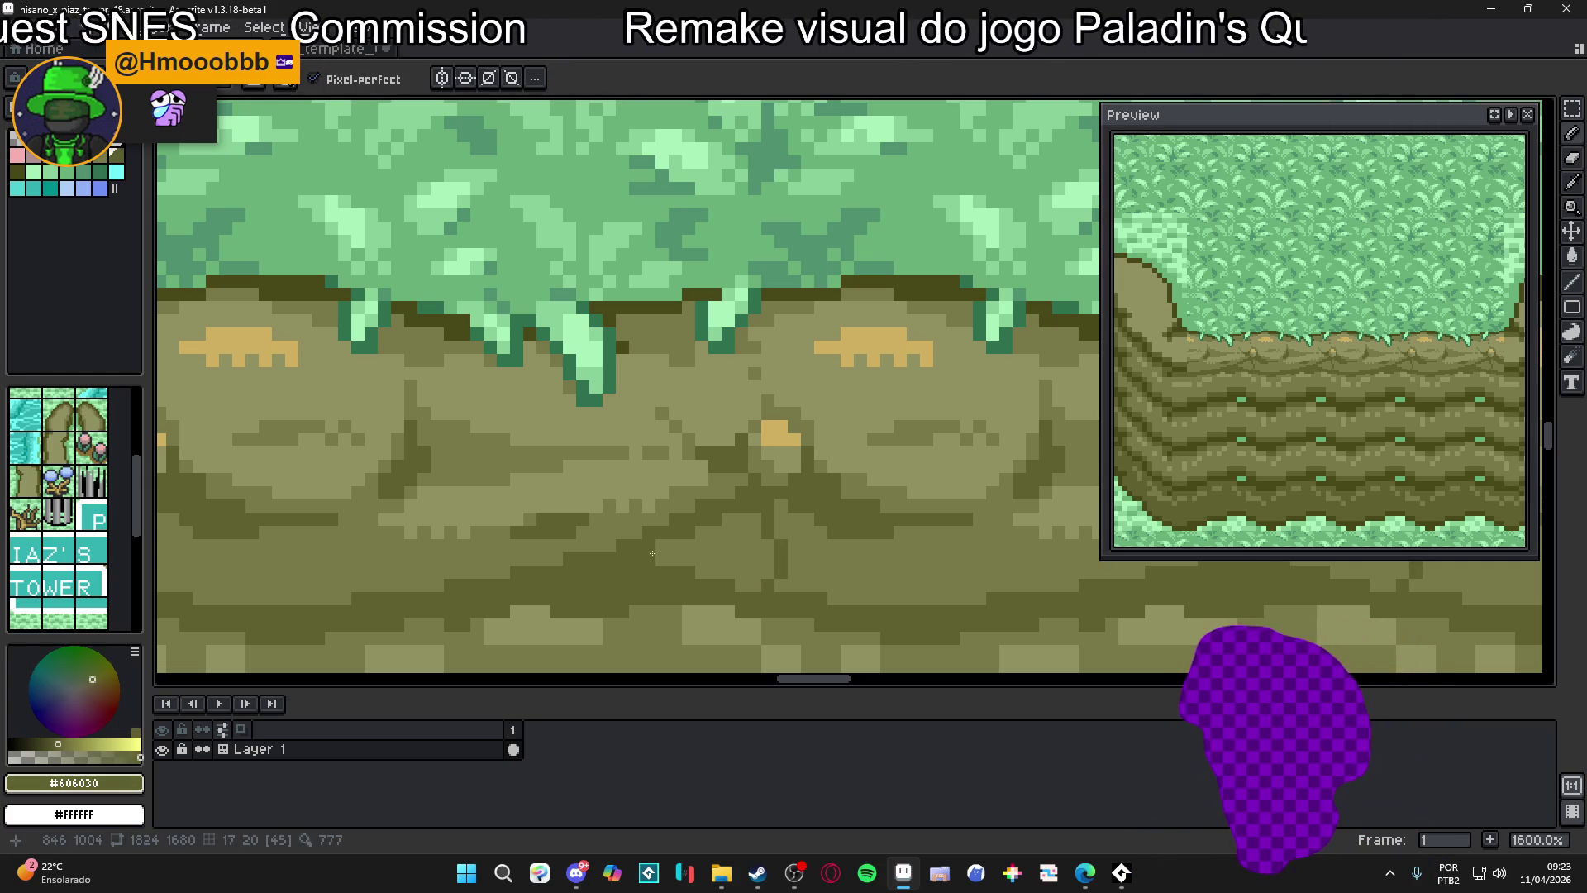
left_click(721, 552, "alt")
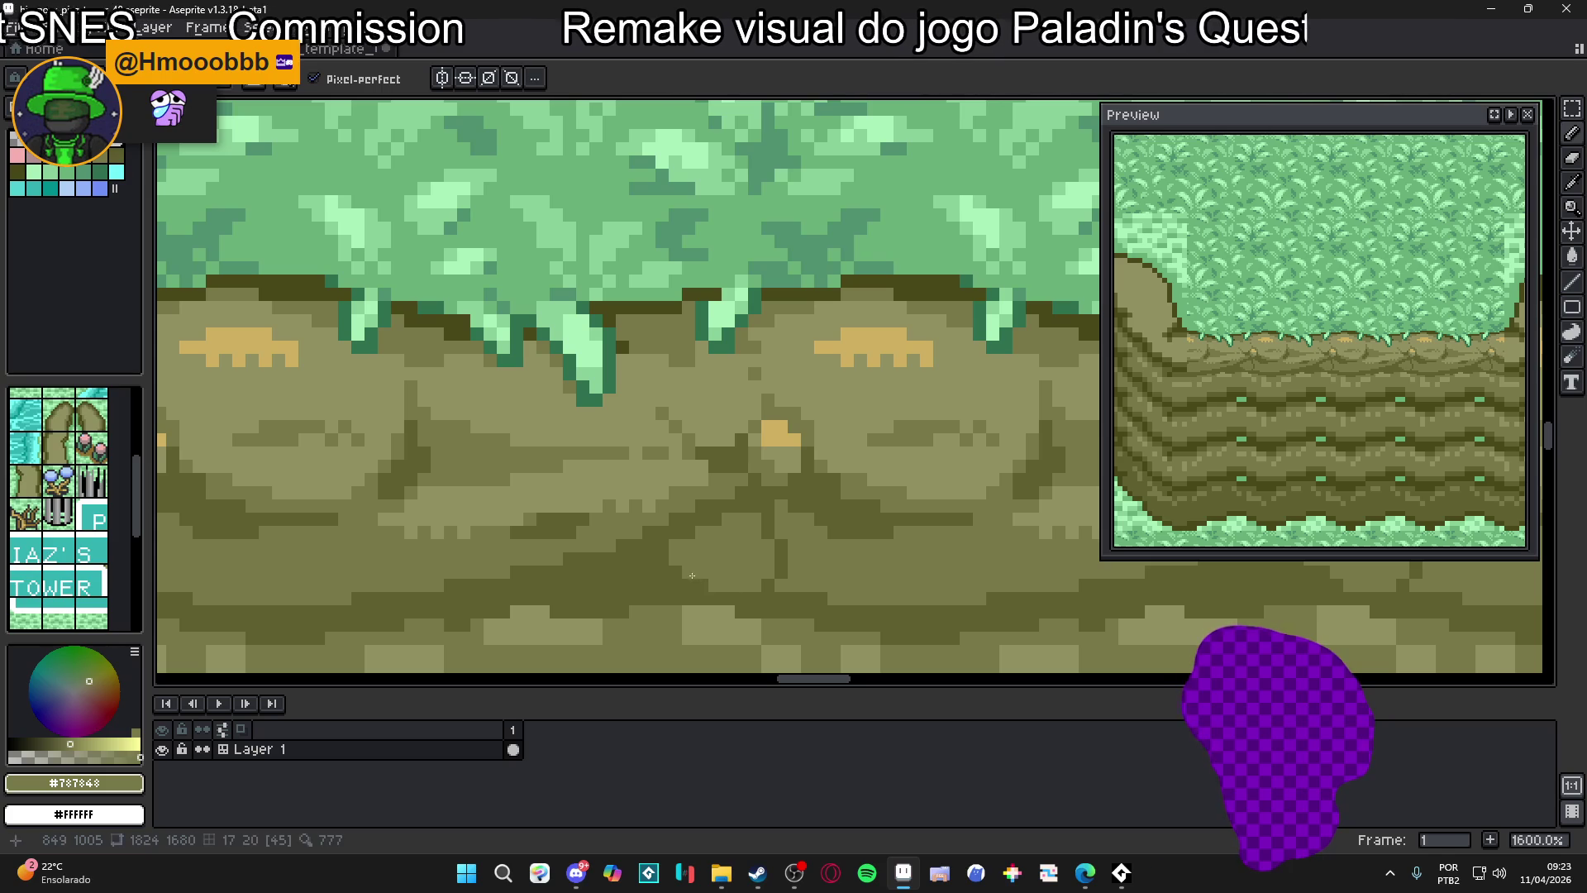
left_click(756, 586, "alt")
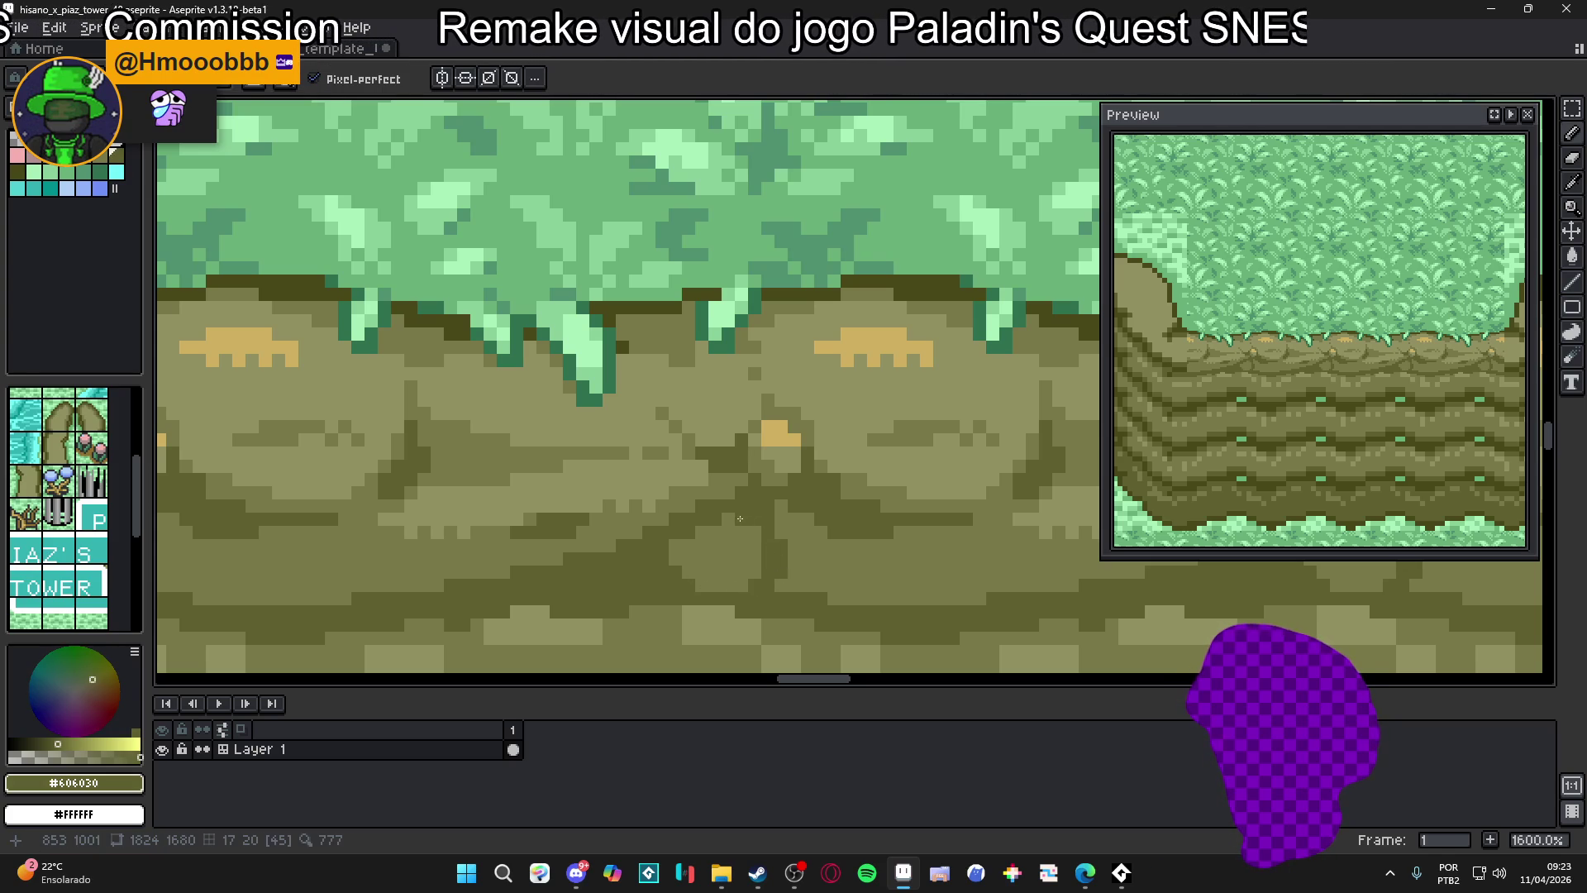
scroll(758, 533, "down", 2)
scroll(758, 535, "up", 1)
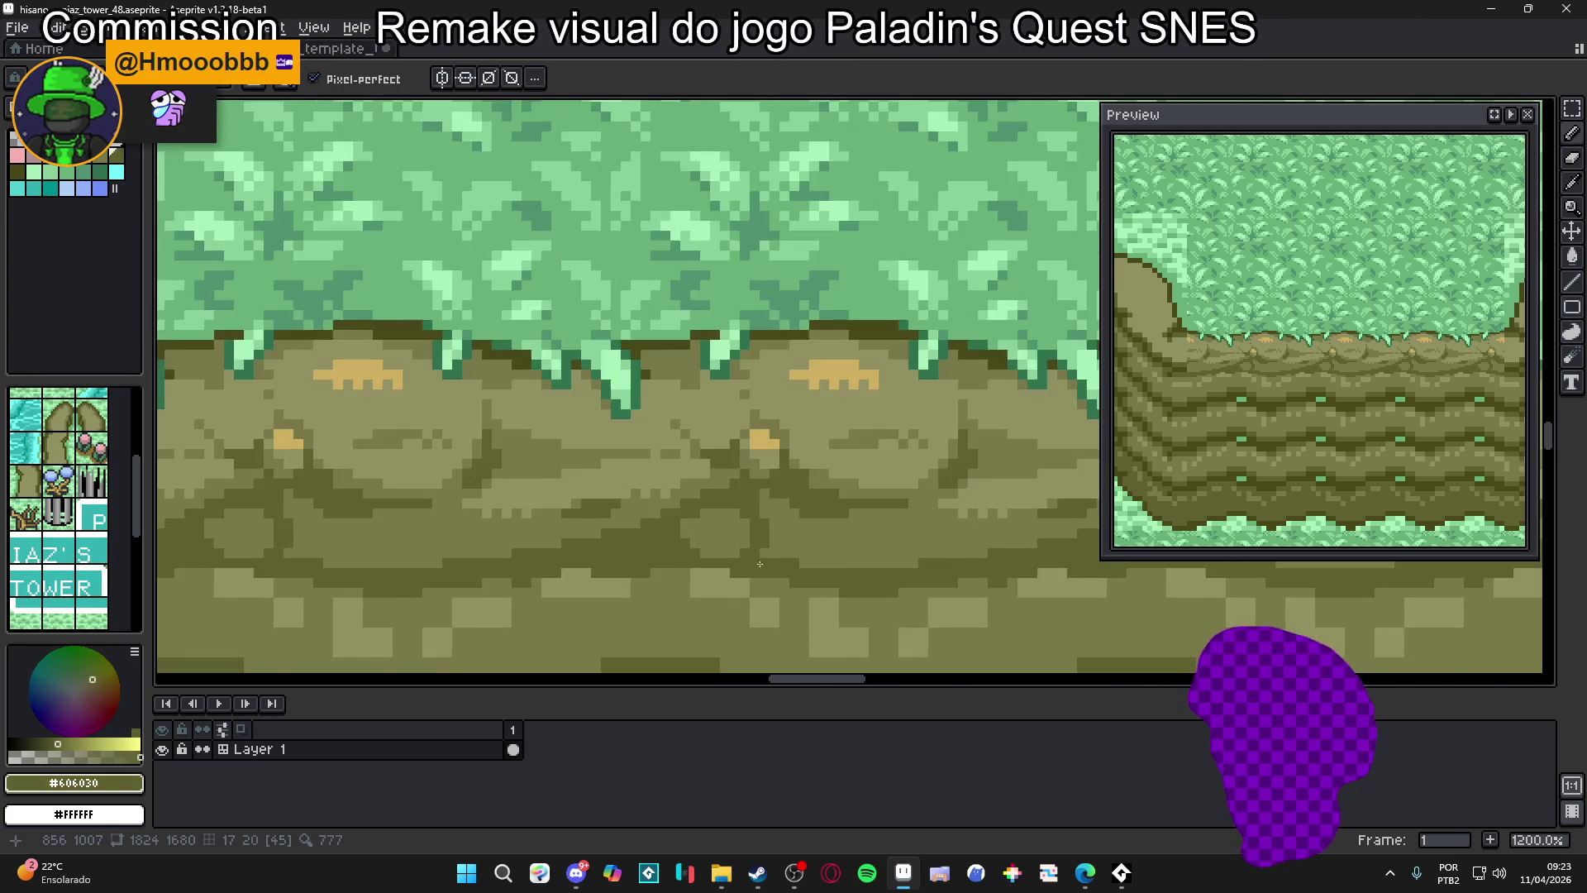
left_click(760, 539, "alt")
left_click(774, 552, "alt")
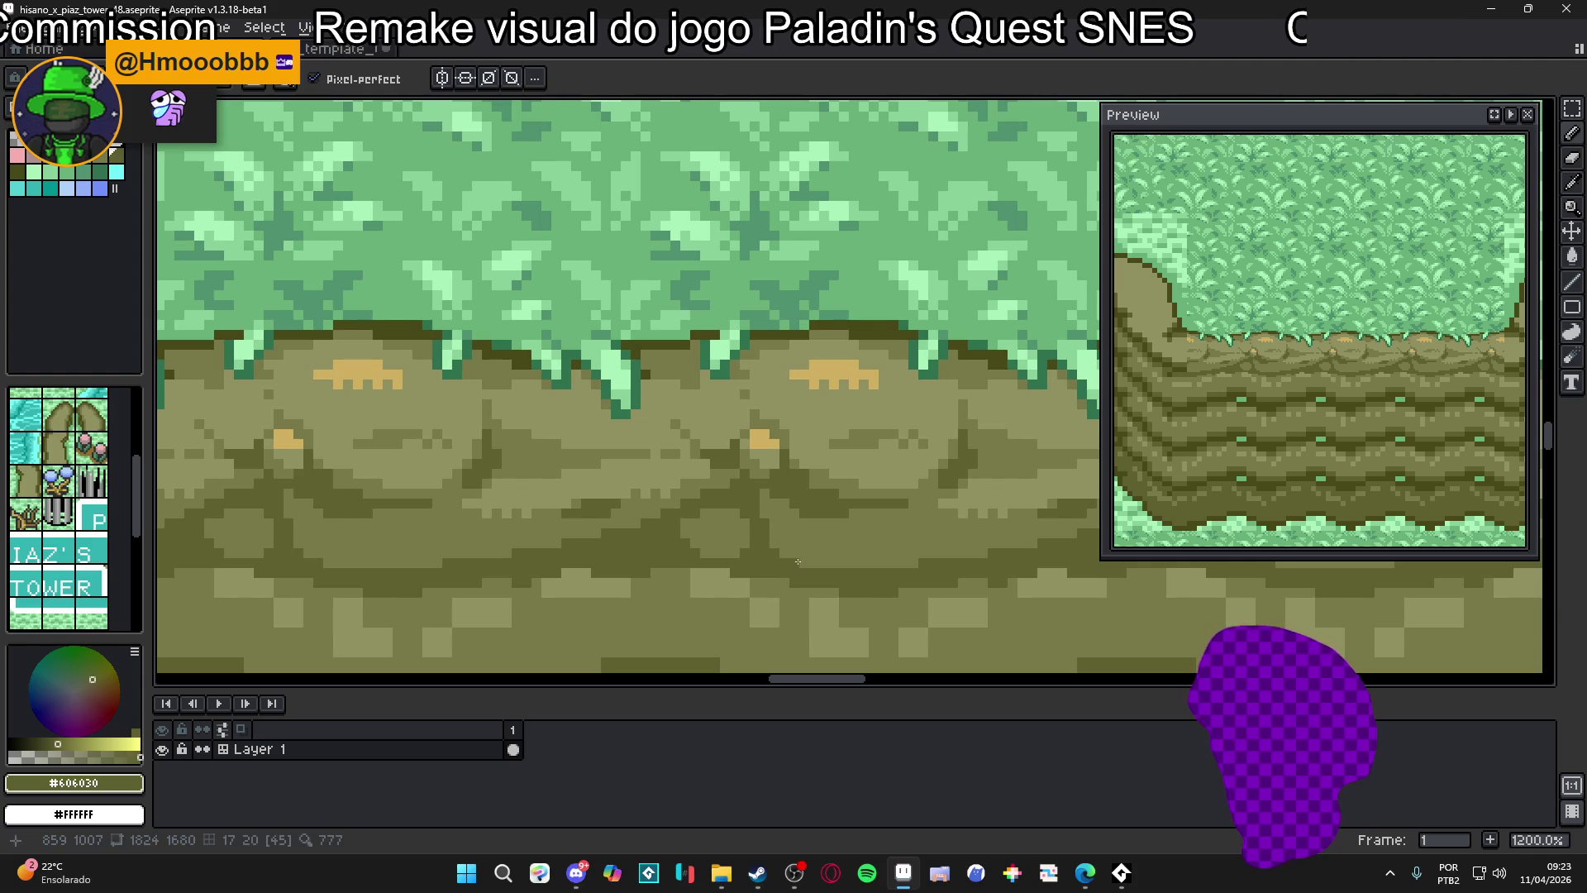
Keep sampling the cliff's olive tones while zooming around, ending with #787848 as the colour
scroll(780, 572, "down", 4)
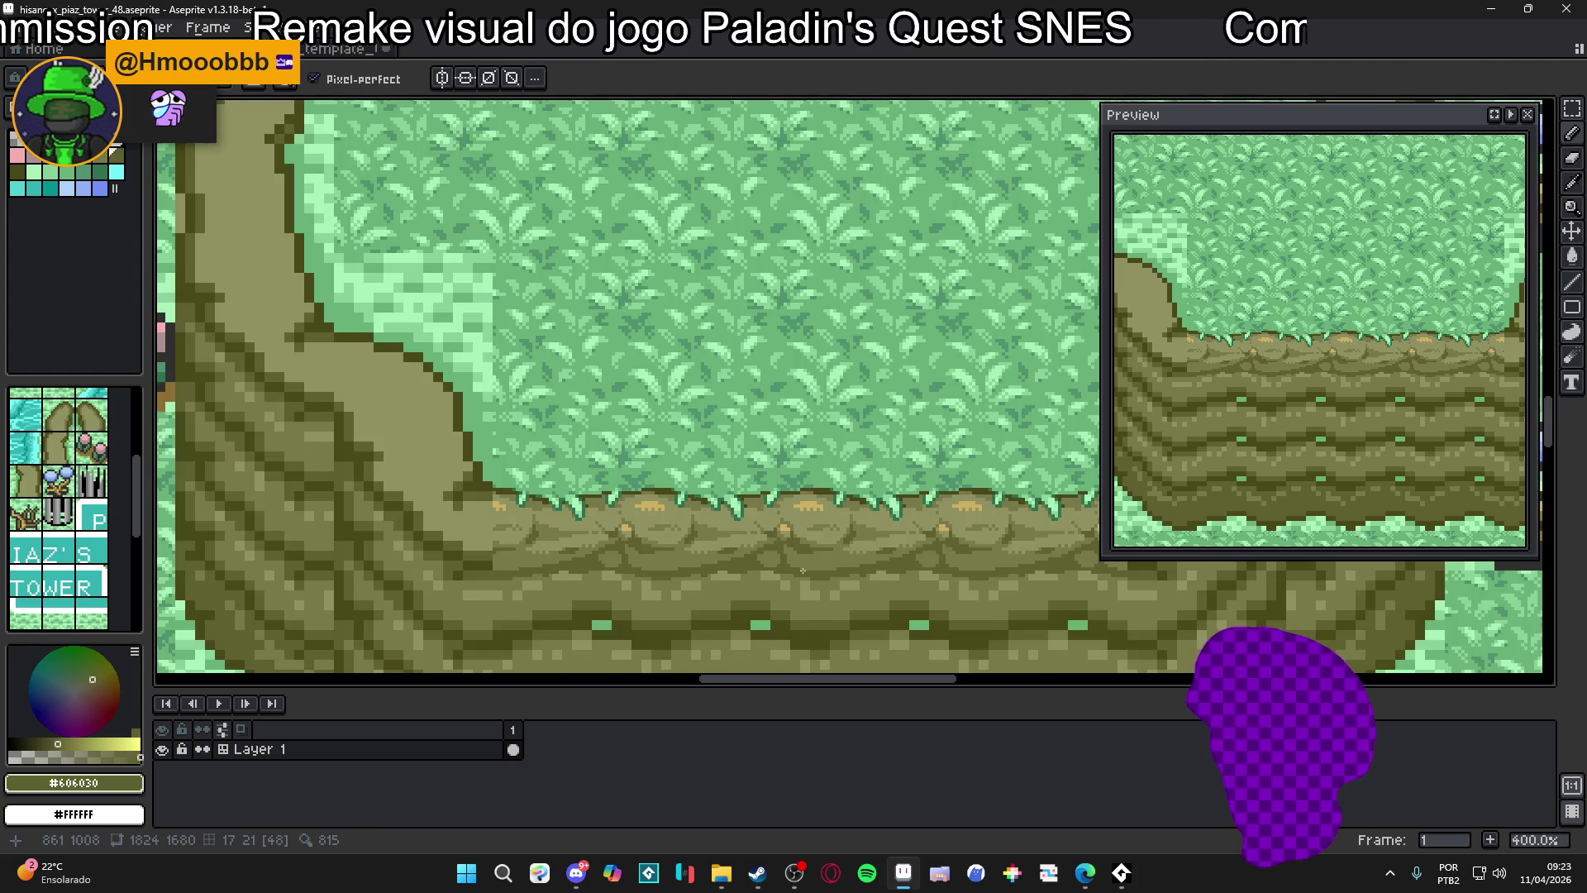
scroll(804, 570, "down", 1)
scroll(769, 538, "up", 1)
left_click(753, 558, "alt")
scroll(753, 558, "up", 4)
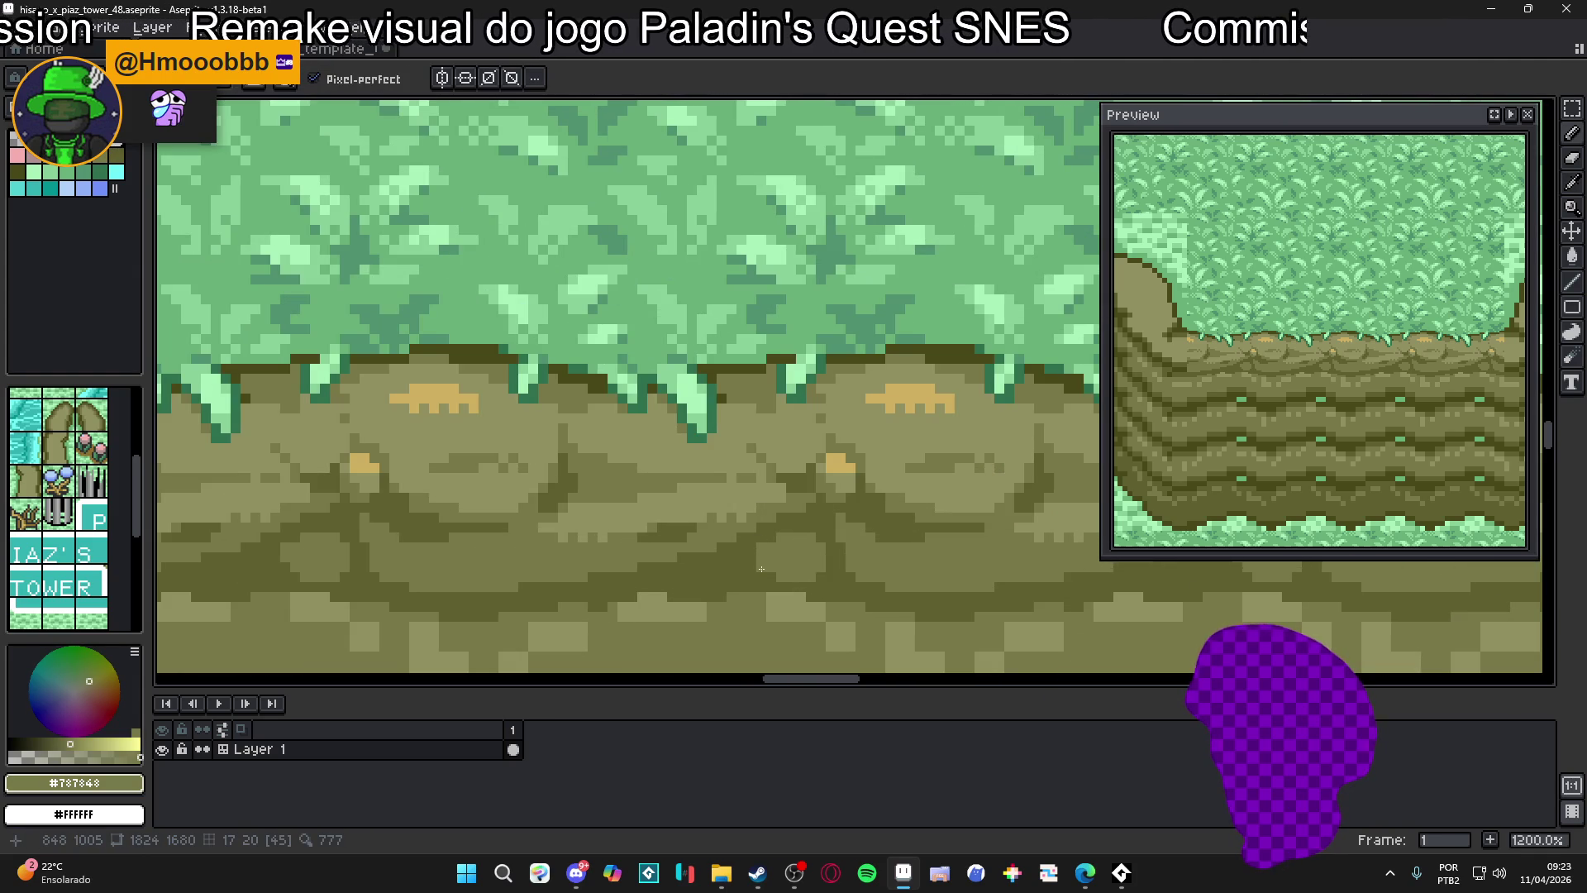
left_click(862, 580, "alt")
scroll(880, 556, "down", 3)
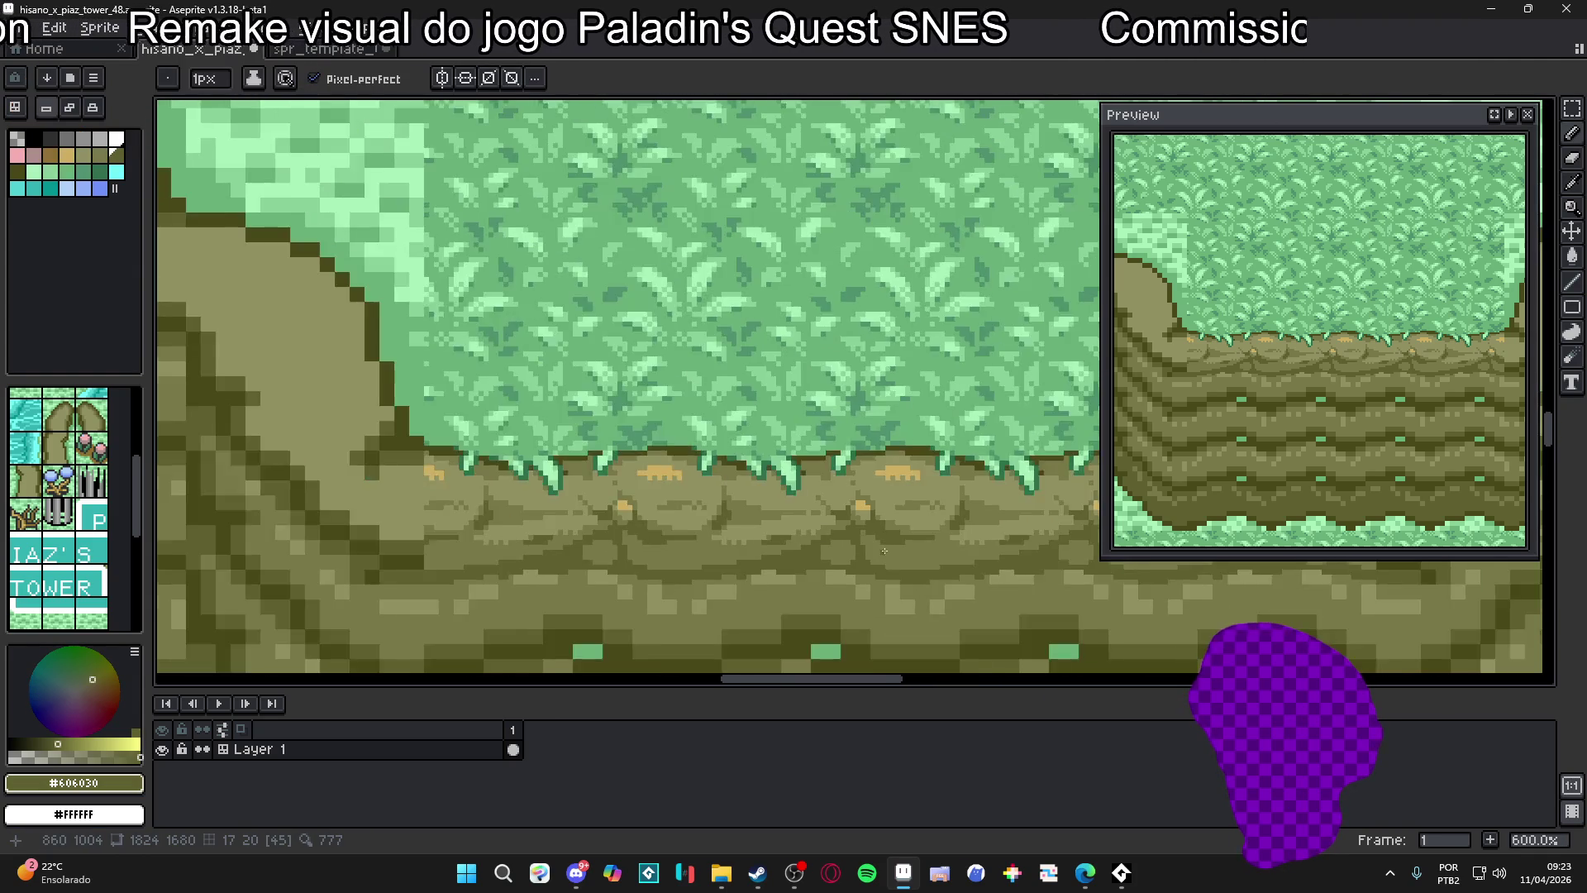
scroll(884, 550, "up", 1)
scroll(885, 551, "down", 3)
scroll(891, 570, "down", 1)
scroll(891, 570, "up", 6)
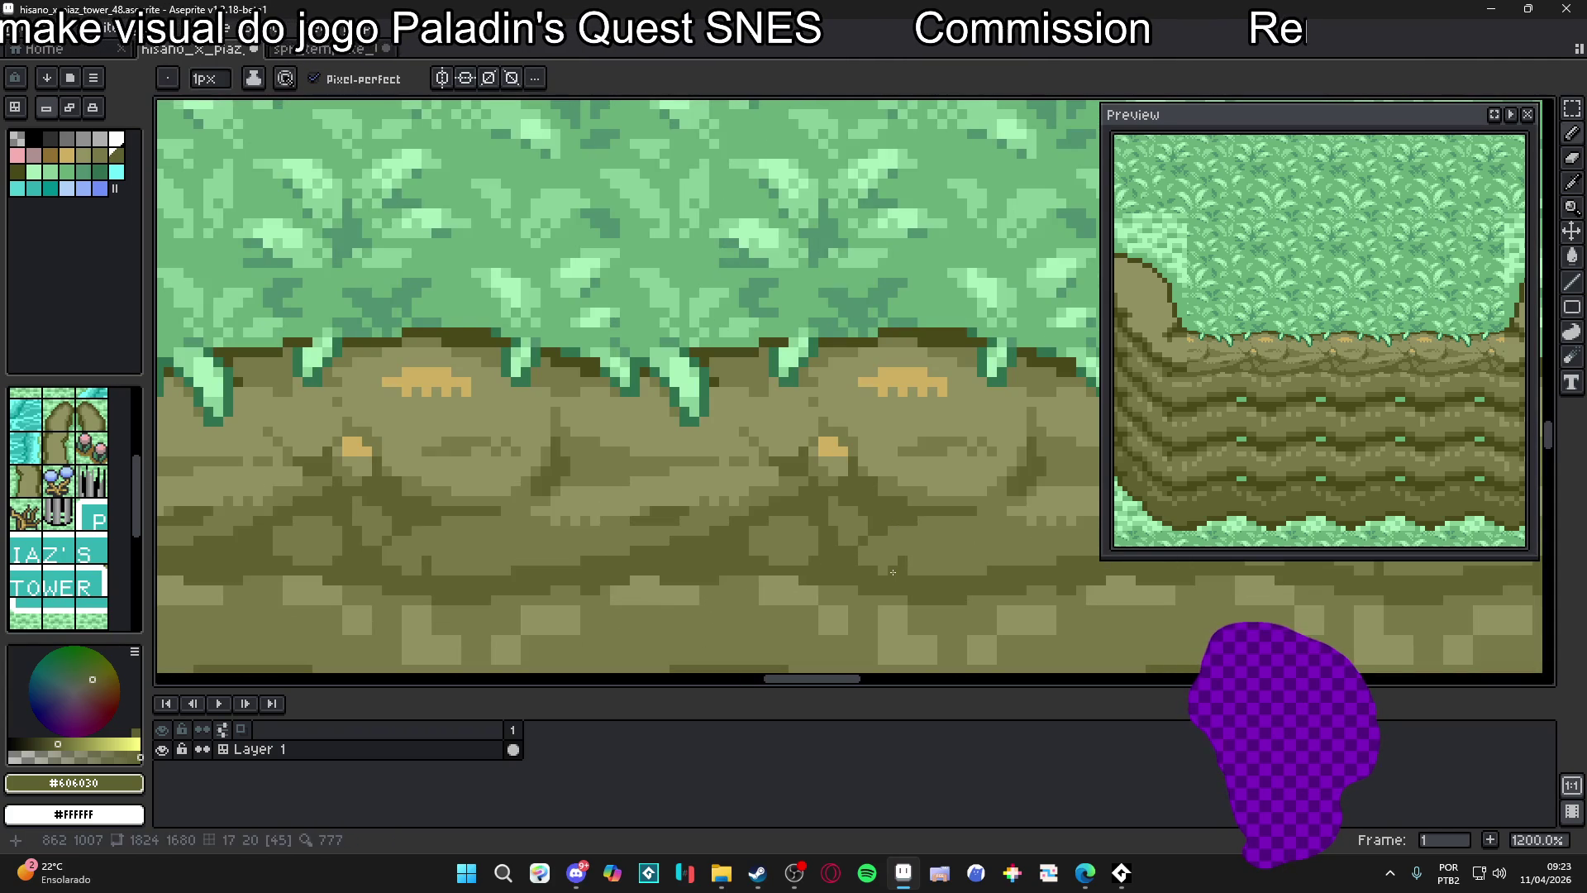
scroll(899, 530, "down", 6)
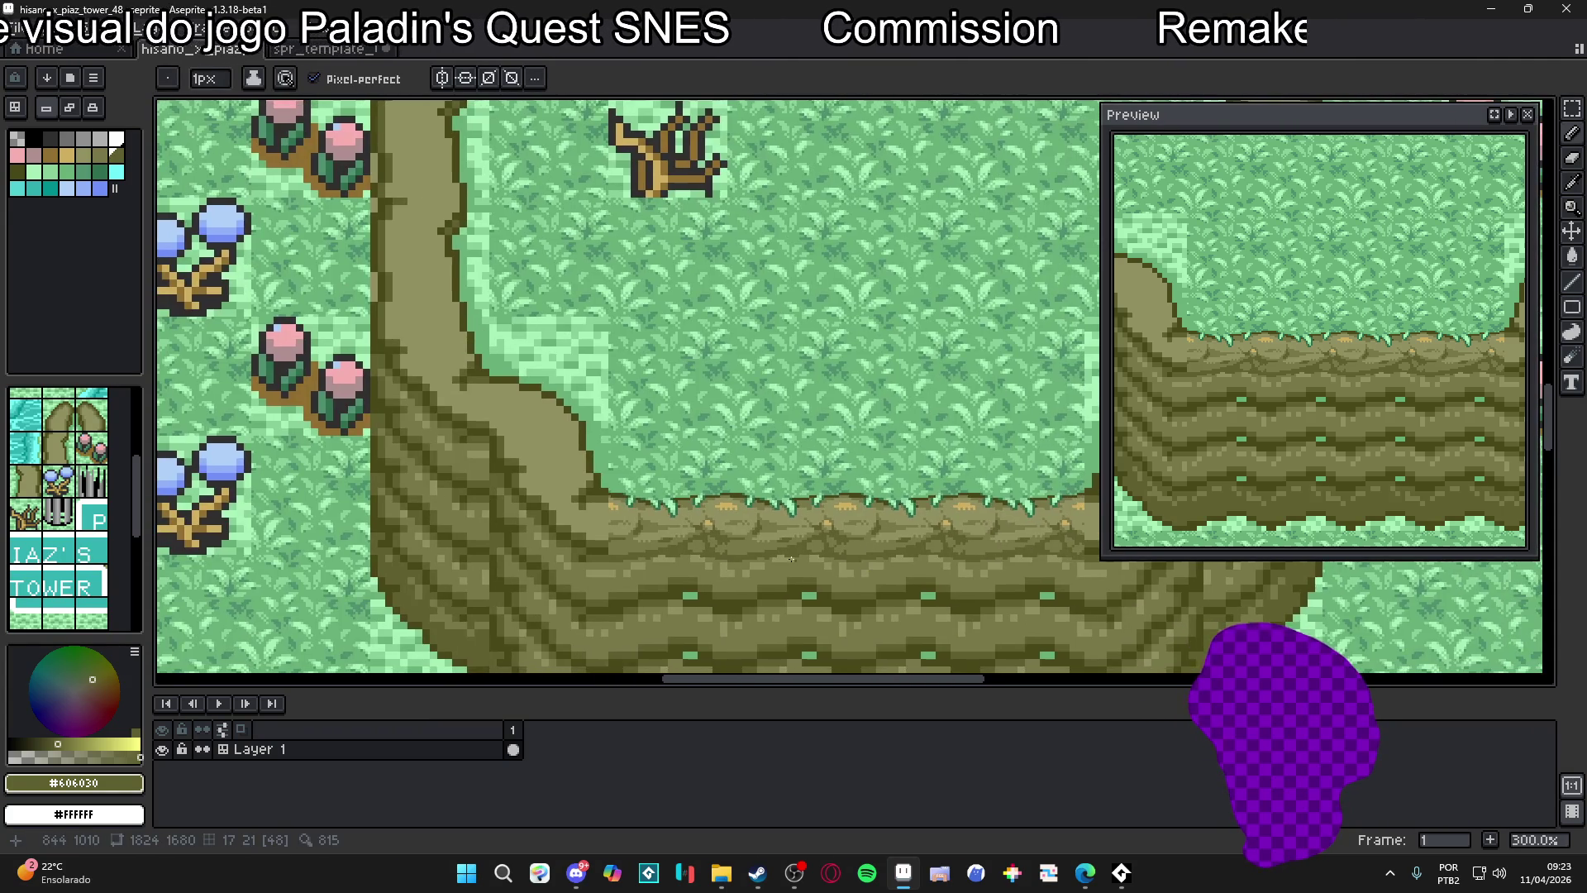
mouse_move(791, 559)
left_mouse_down()
mouse_move(585, 592)
mouse_move(661, 546)
mouse_move(824, 566)
mouse_move(855, 550)
left_mouse_up()
scroll(855, 551, "up", 6)
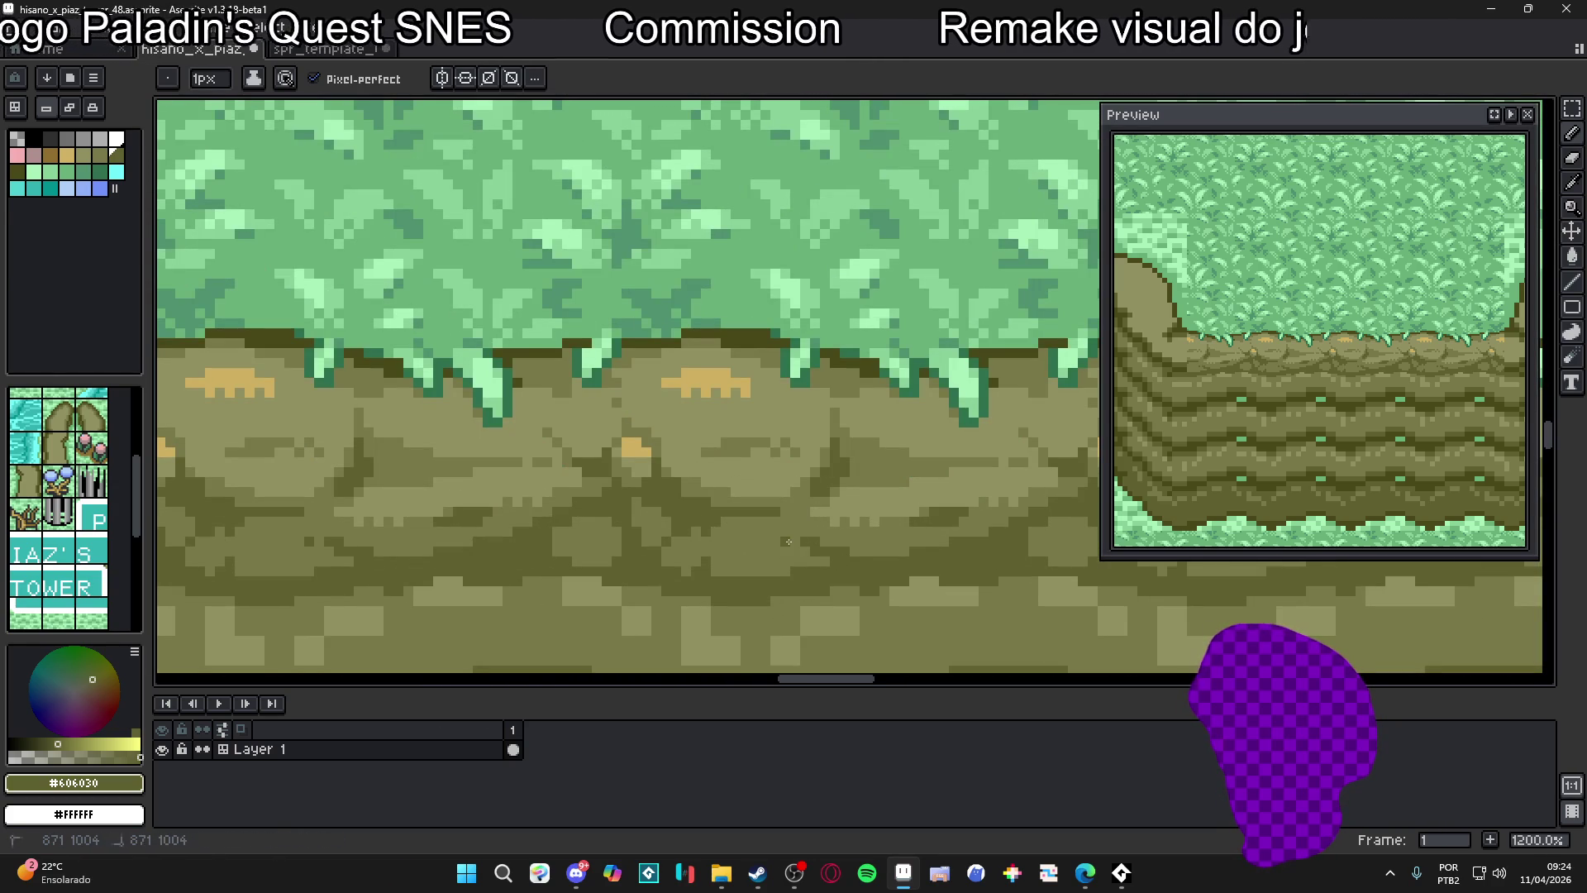
left_click(807, 549, "alt")
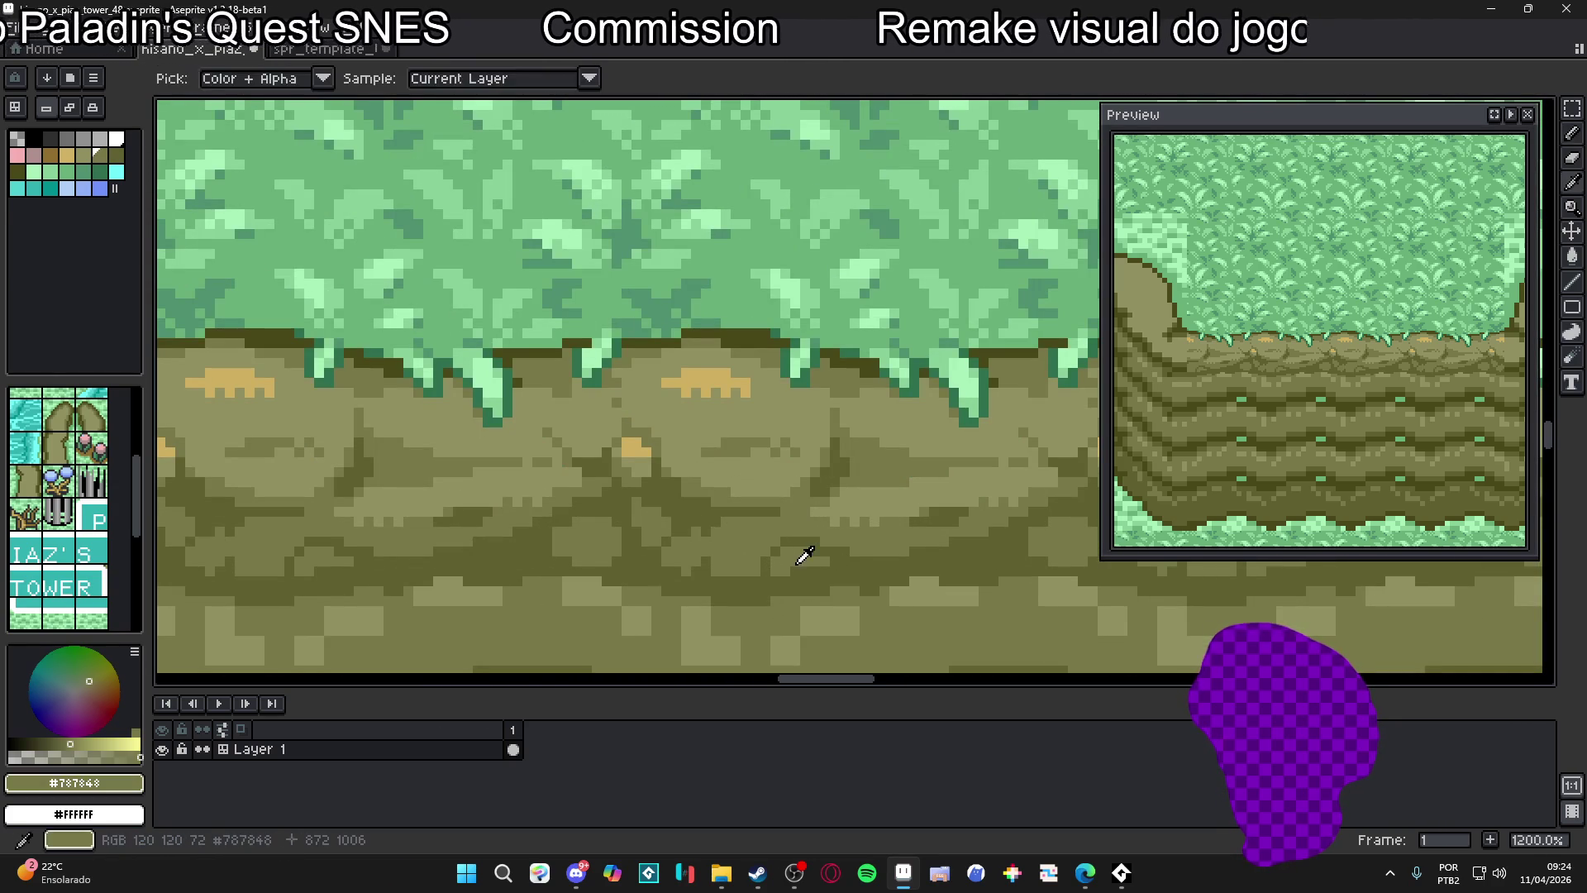
left_click(770, 563, "alt")
scroll(793, 570, "down", 7)
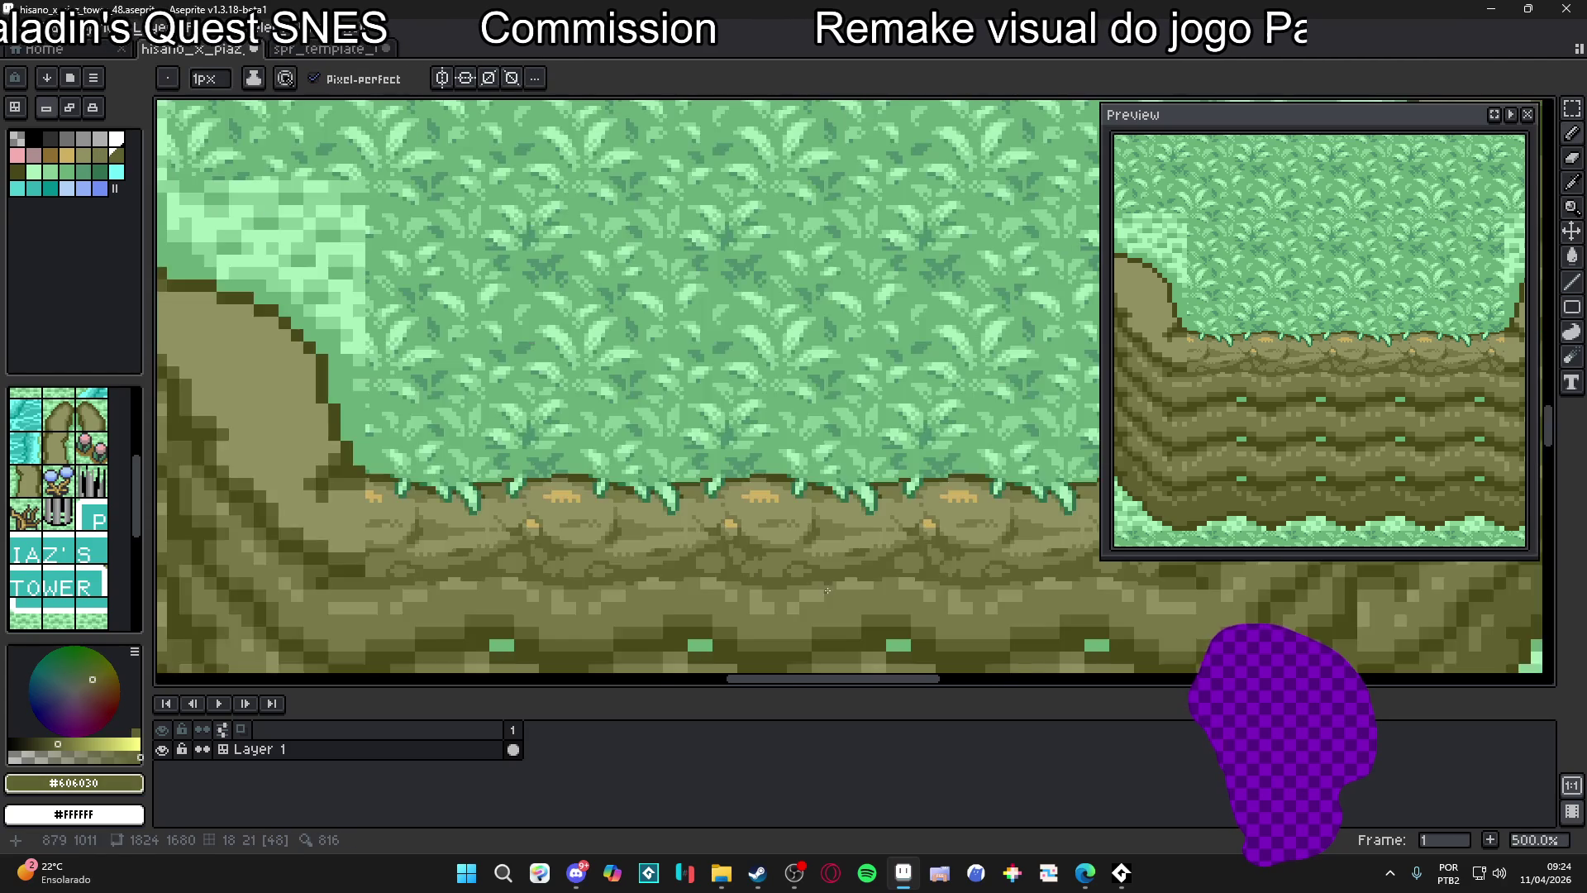
scroll(829, 576, "right", 2)
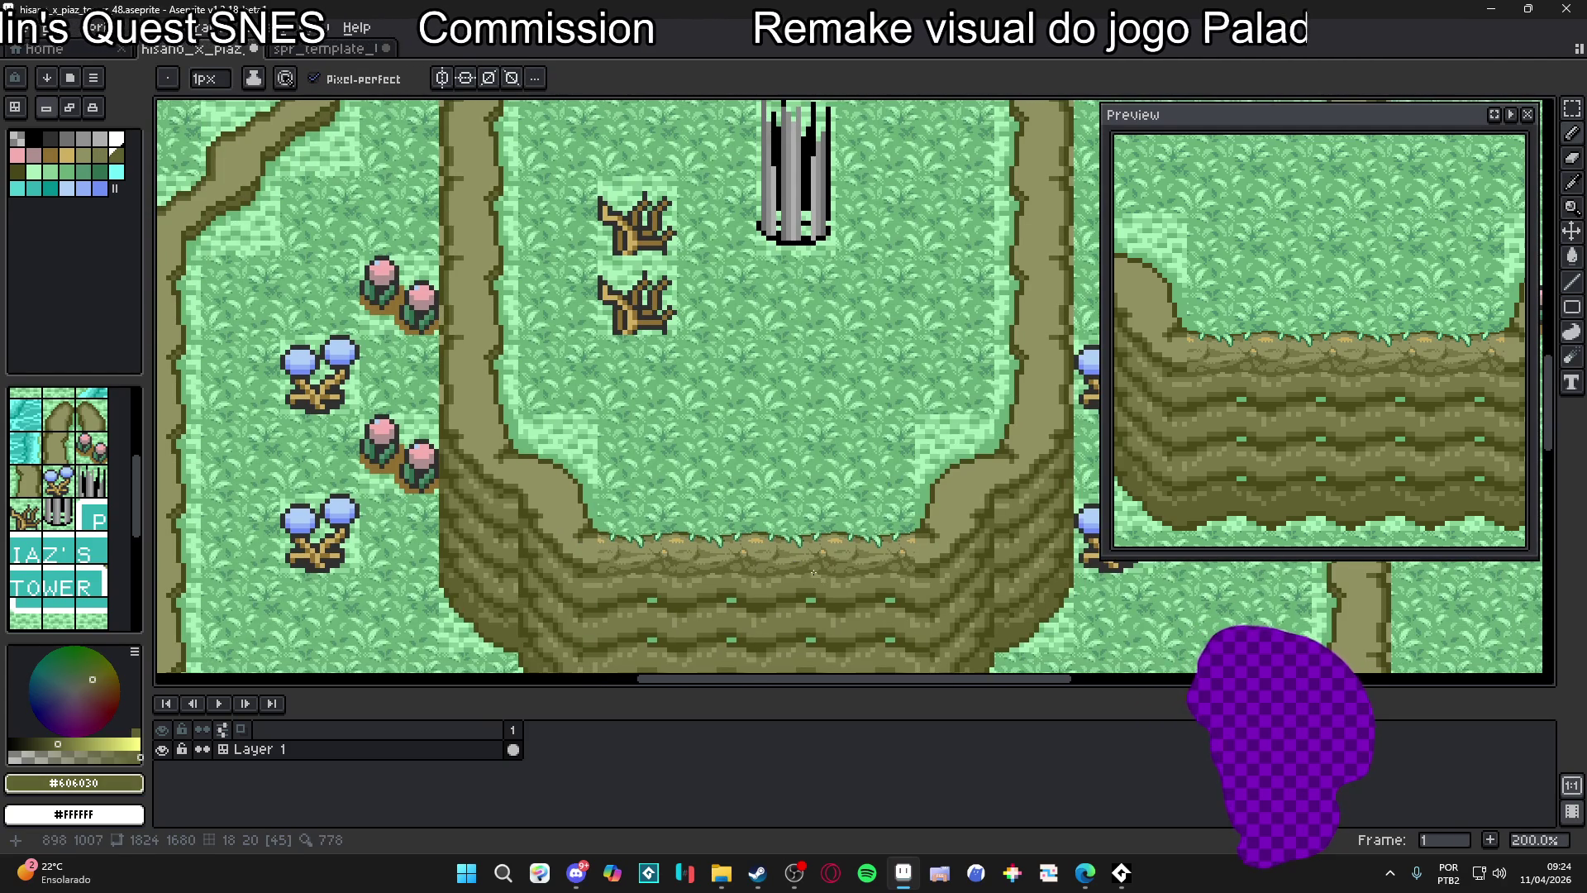
scroll(672, 548, "up", 7)
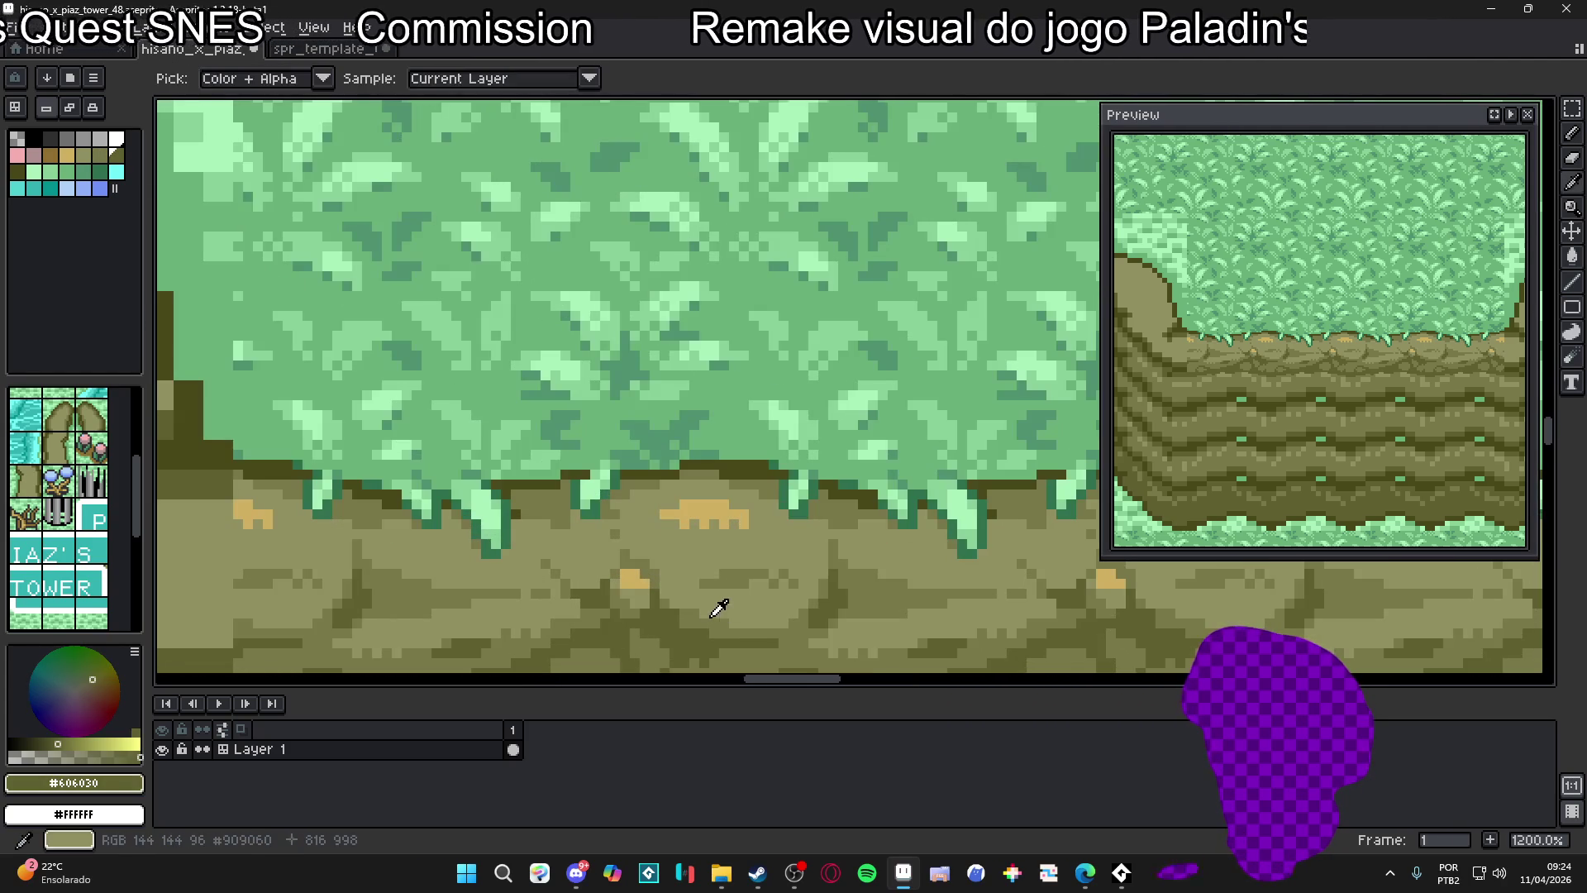
left_click(684, 562, "alt")
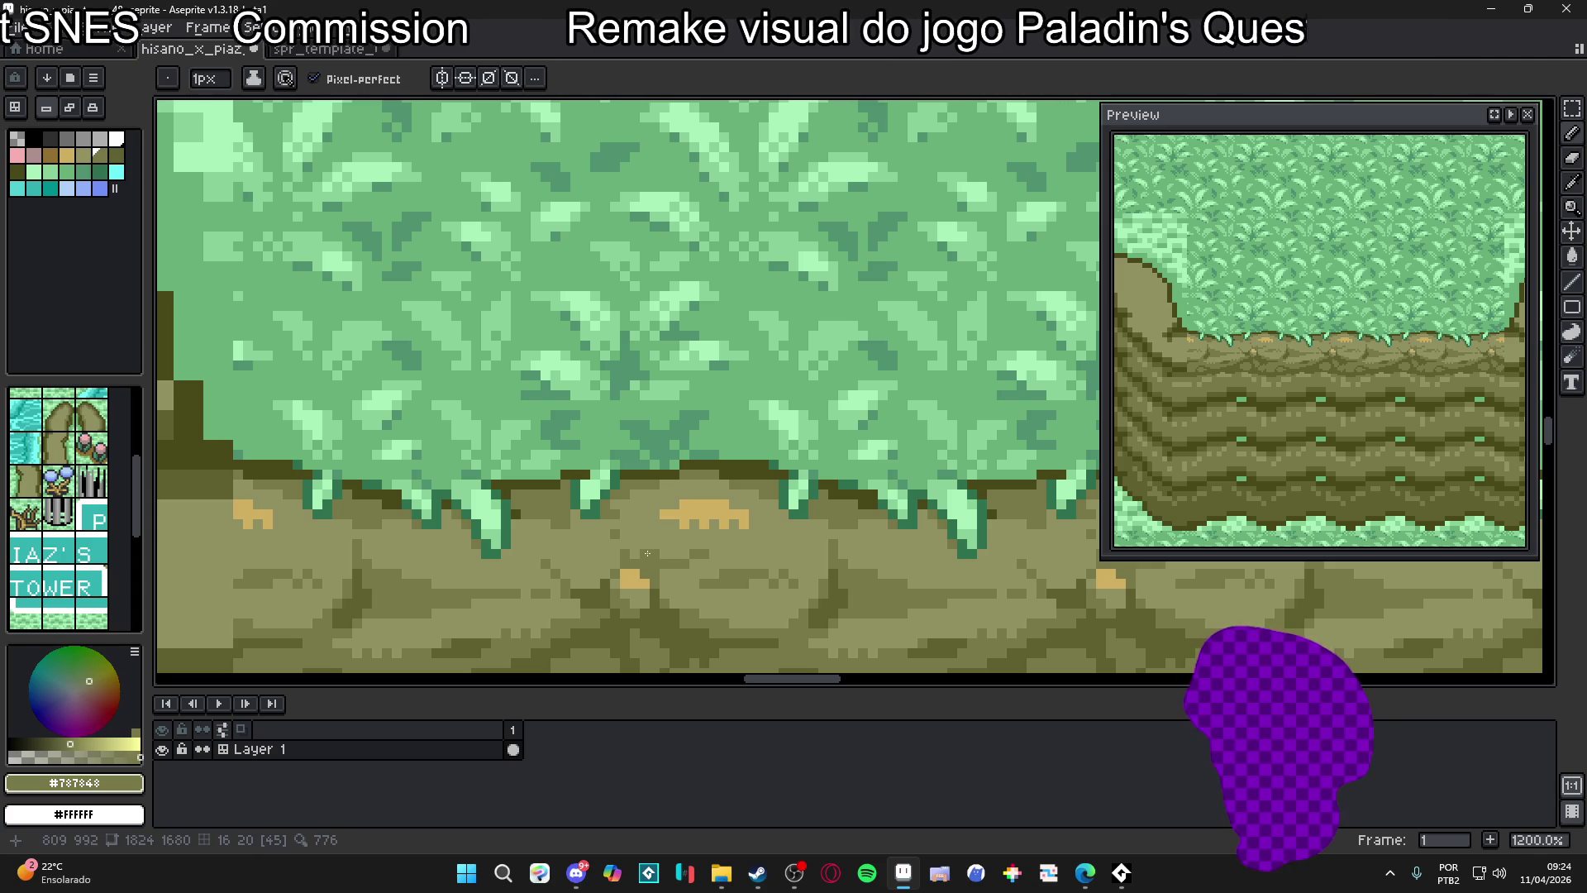
left_click(691, 560, "alt")
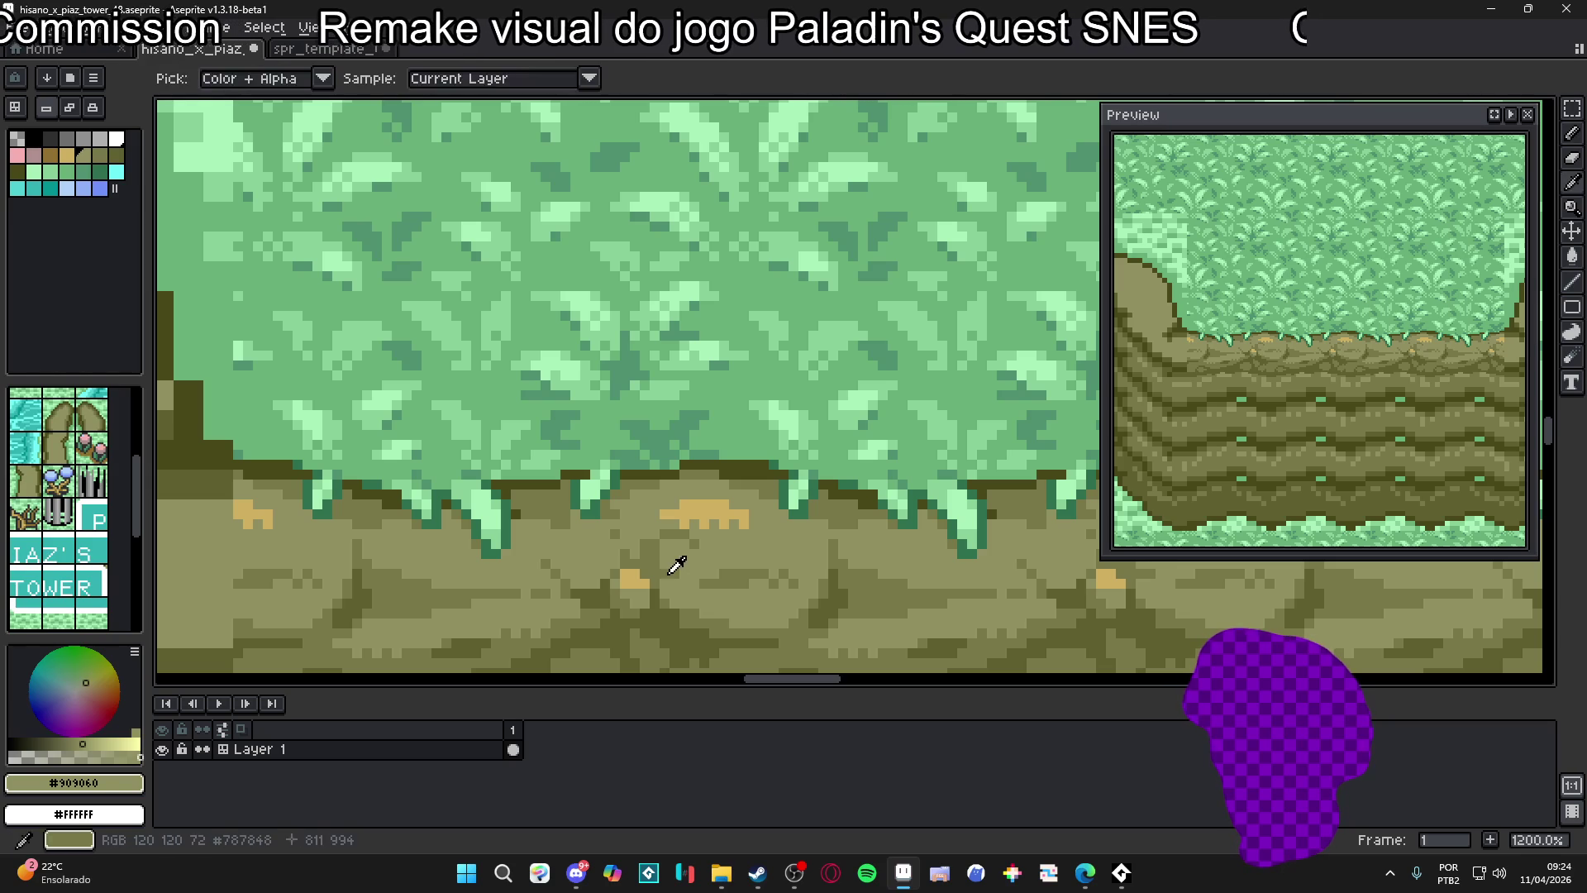
left_click(691, 565, "alt")
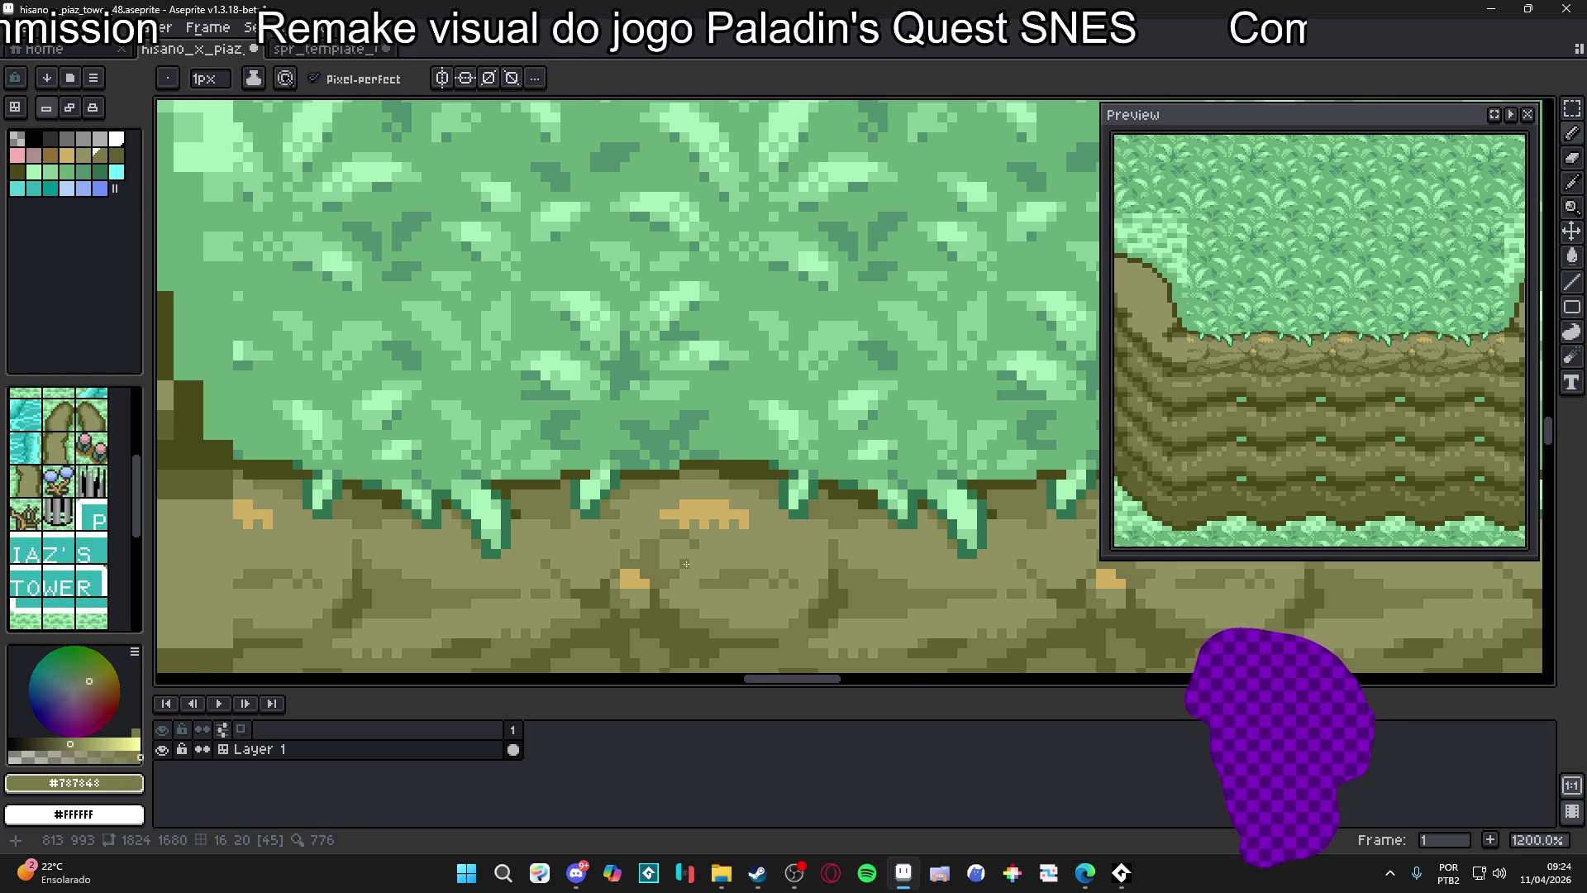
scroll(688, 564, "down", 6)
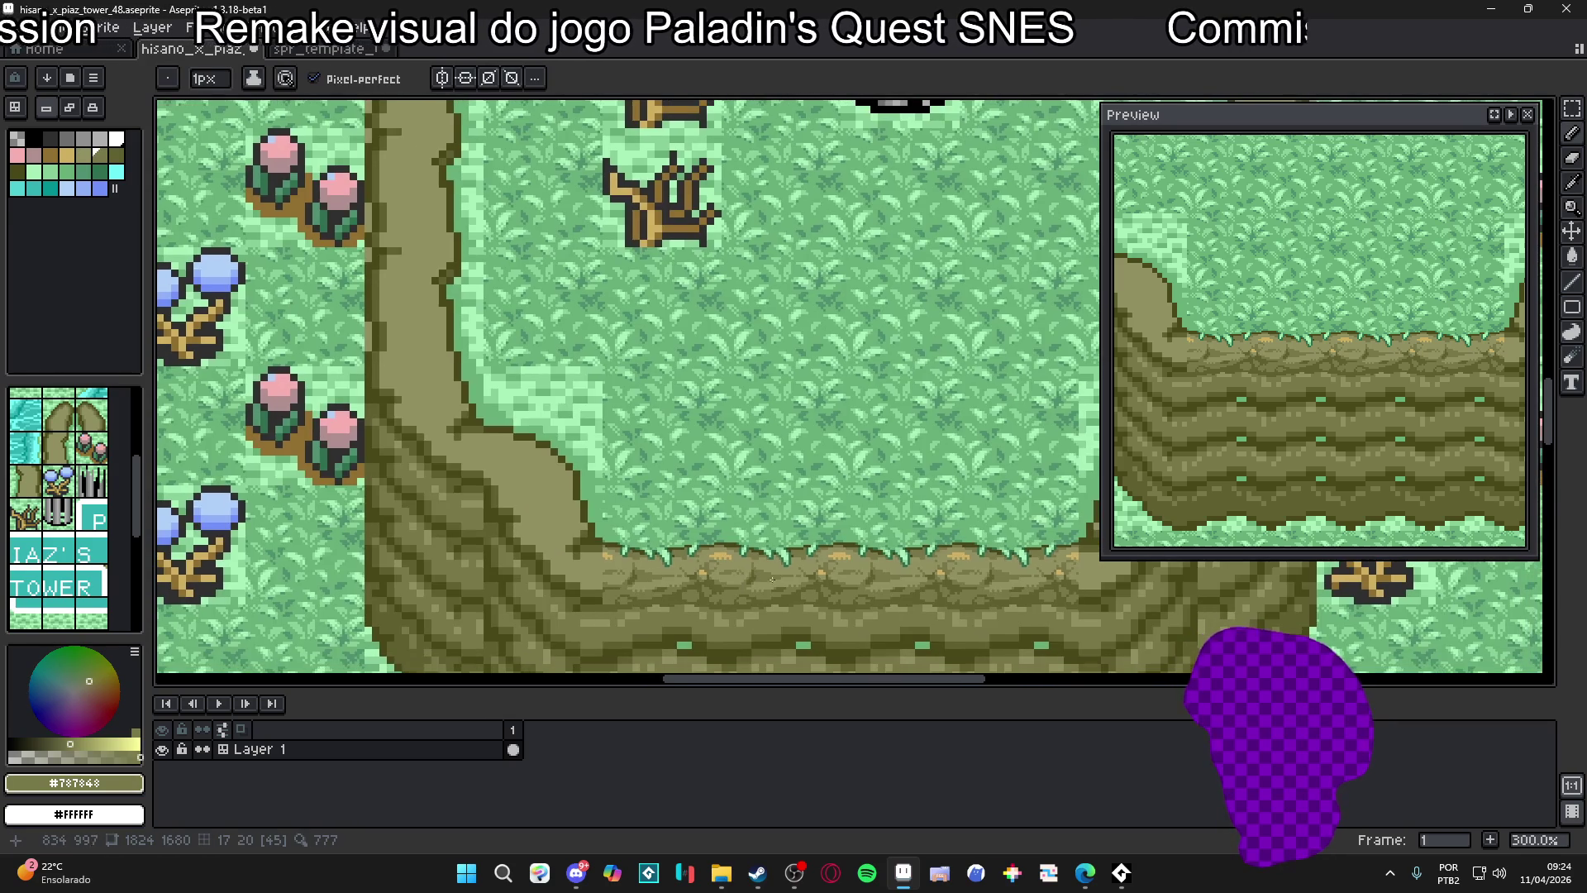
scroll(758, 574, "down", 1)
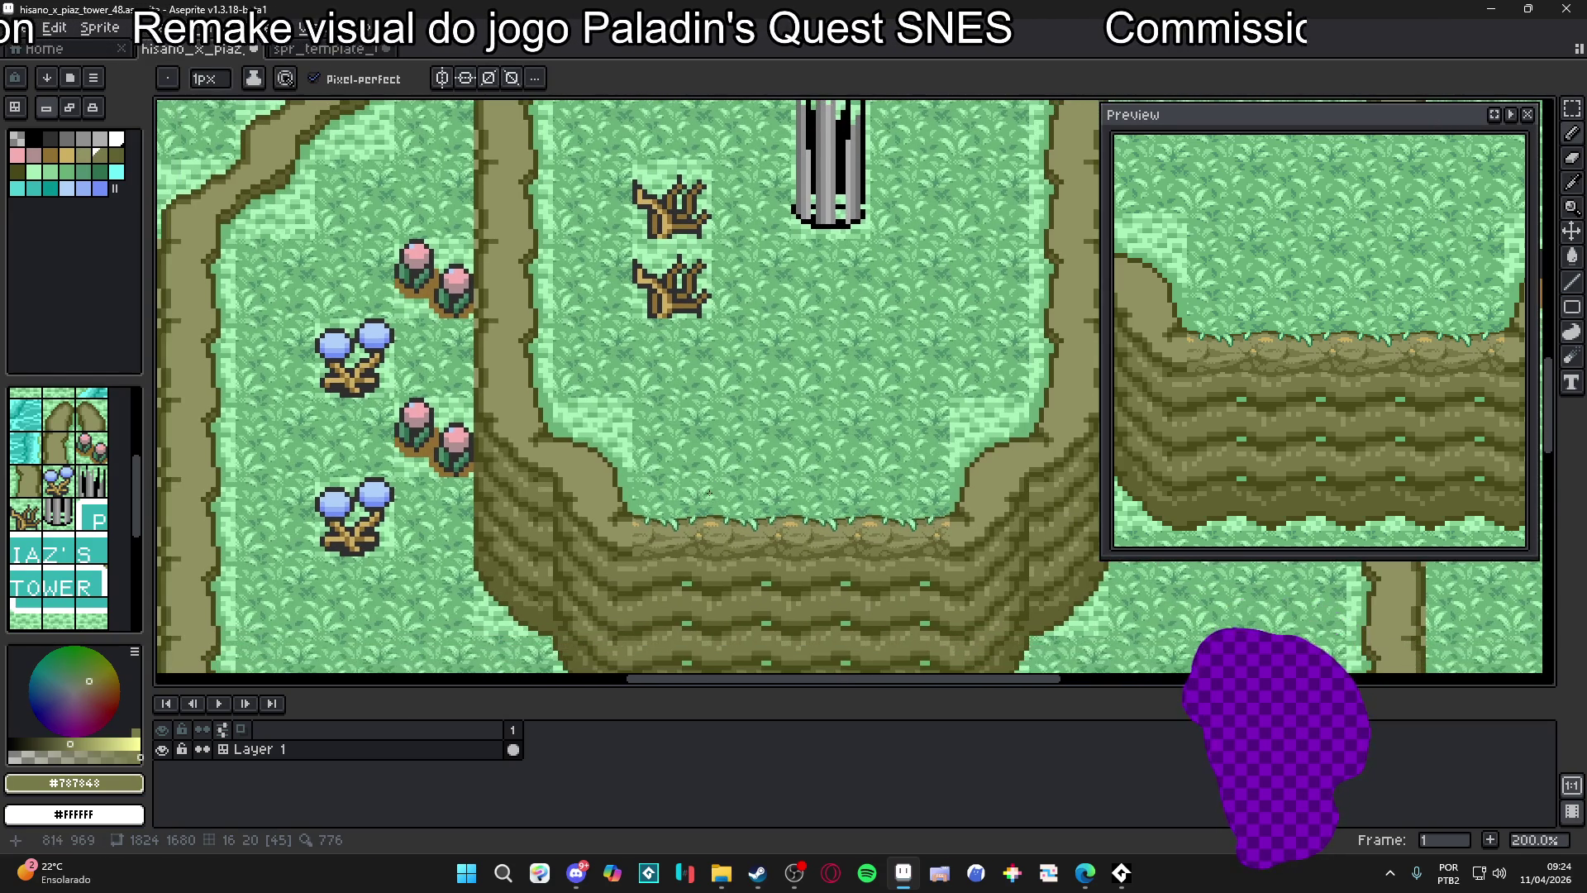
scroll(732, 562, "up", 7)
key("b")
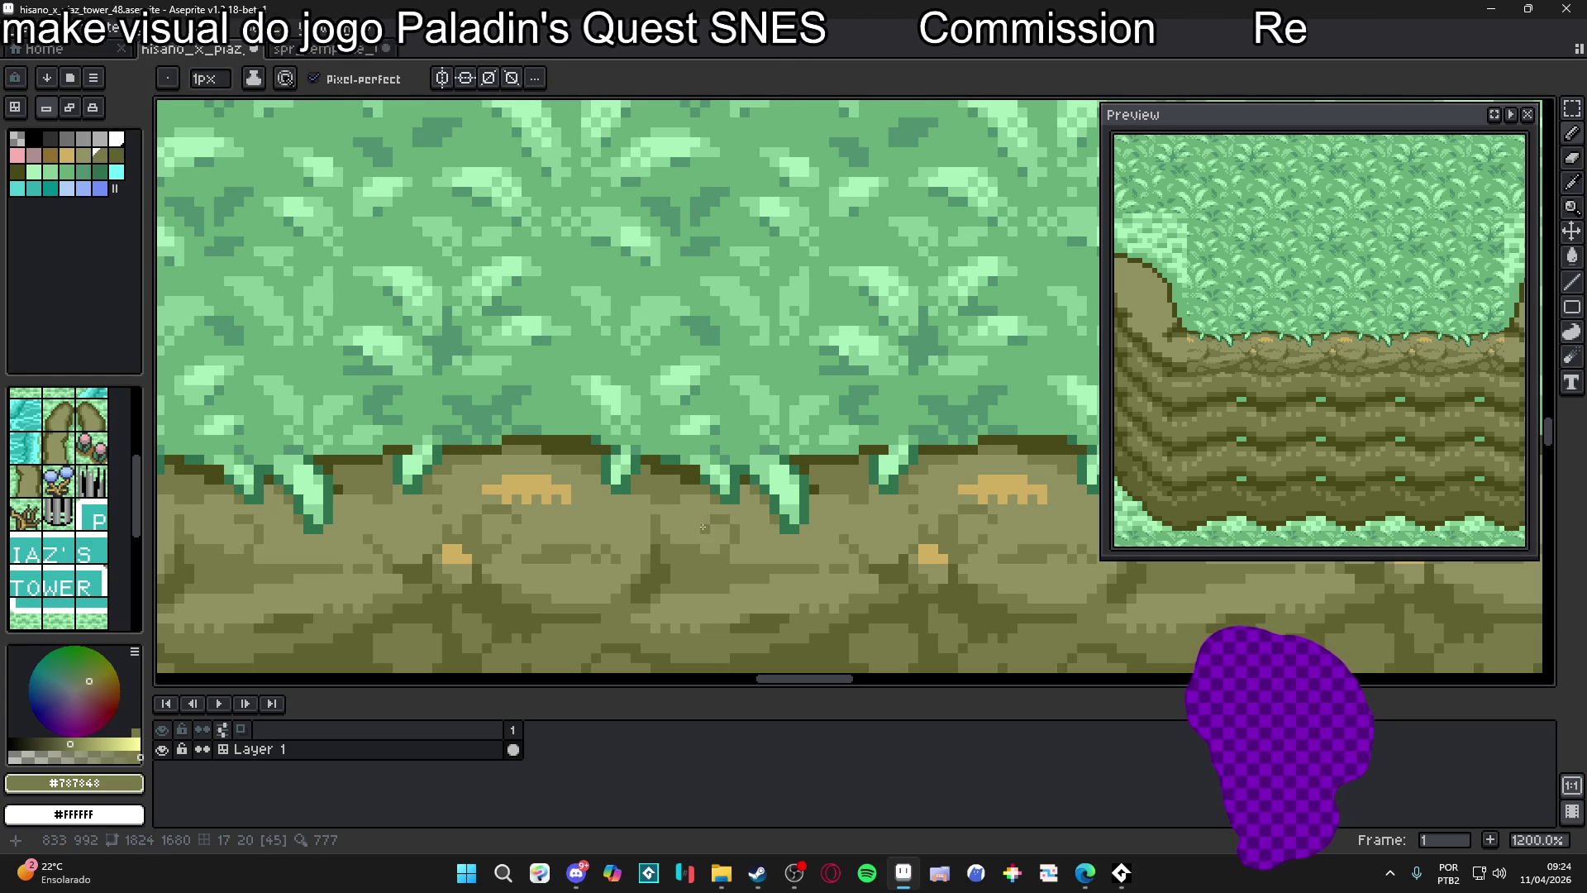
scroll(702, 542, "down", 2)
scroll(712, 543, "up", 2)
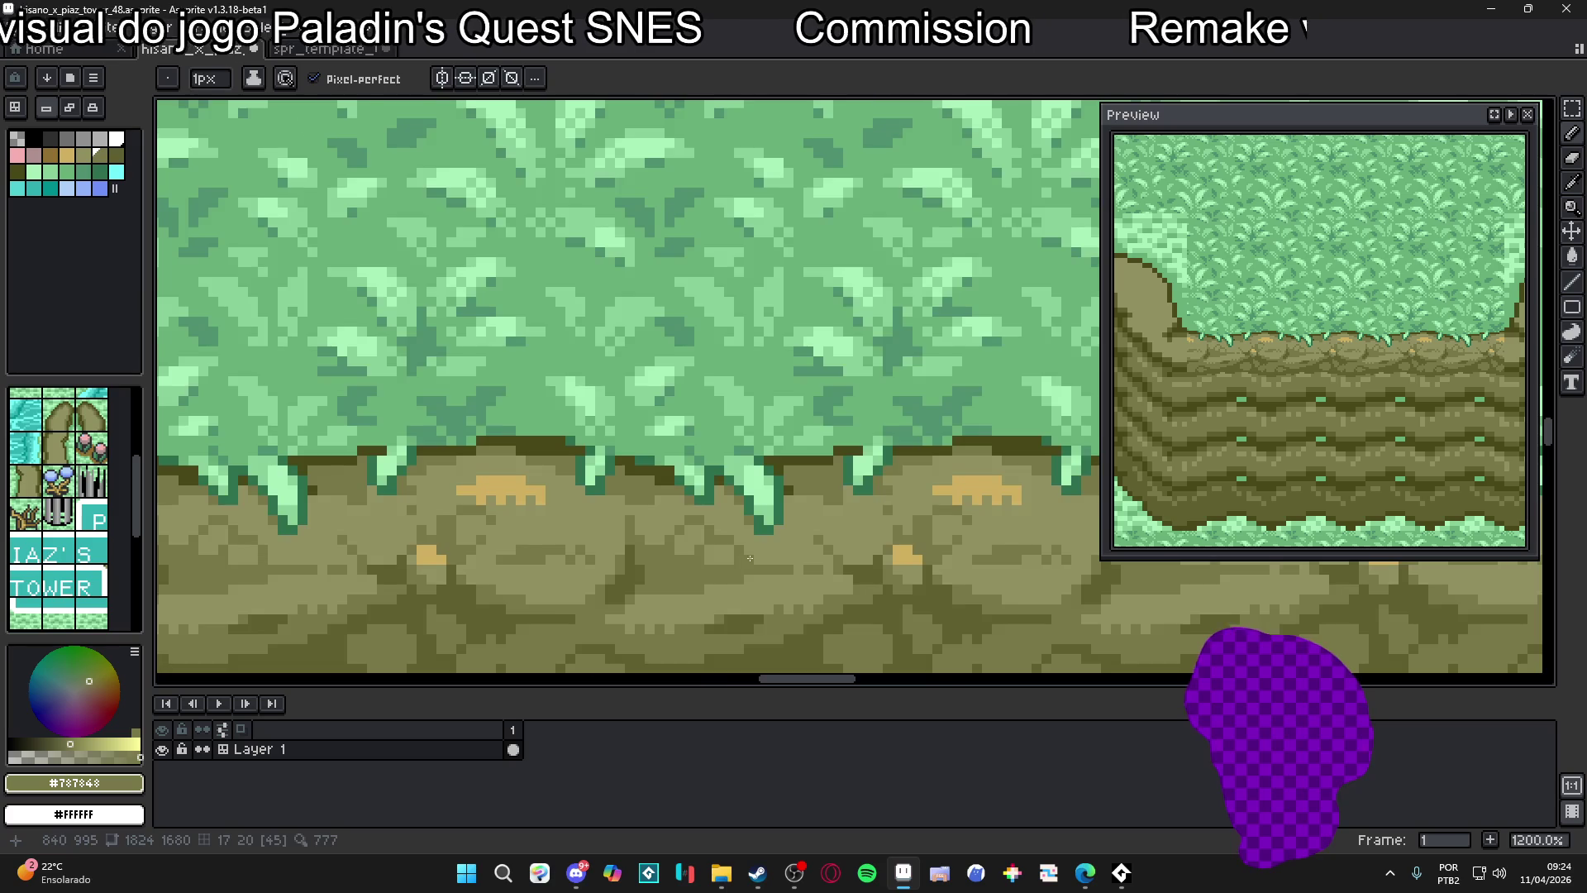
scroll(746, 558, "down", 2)
scroll(826, 560, "up", 2)
key("i")
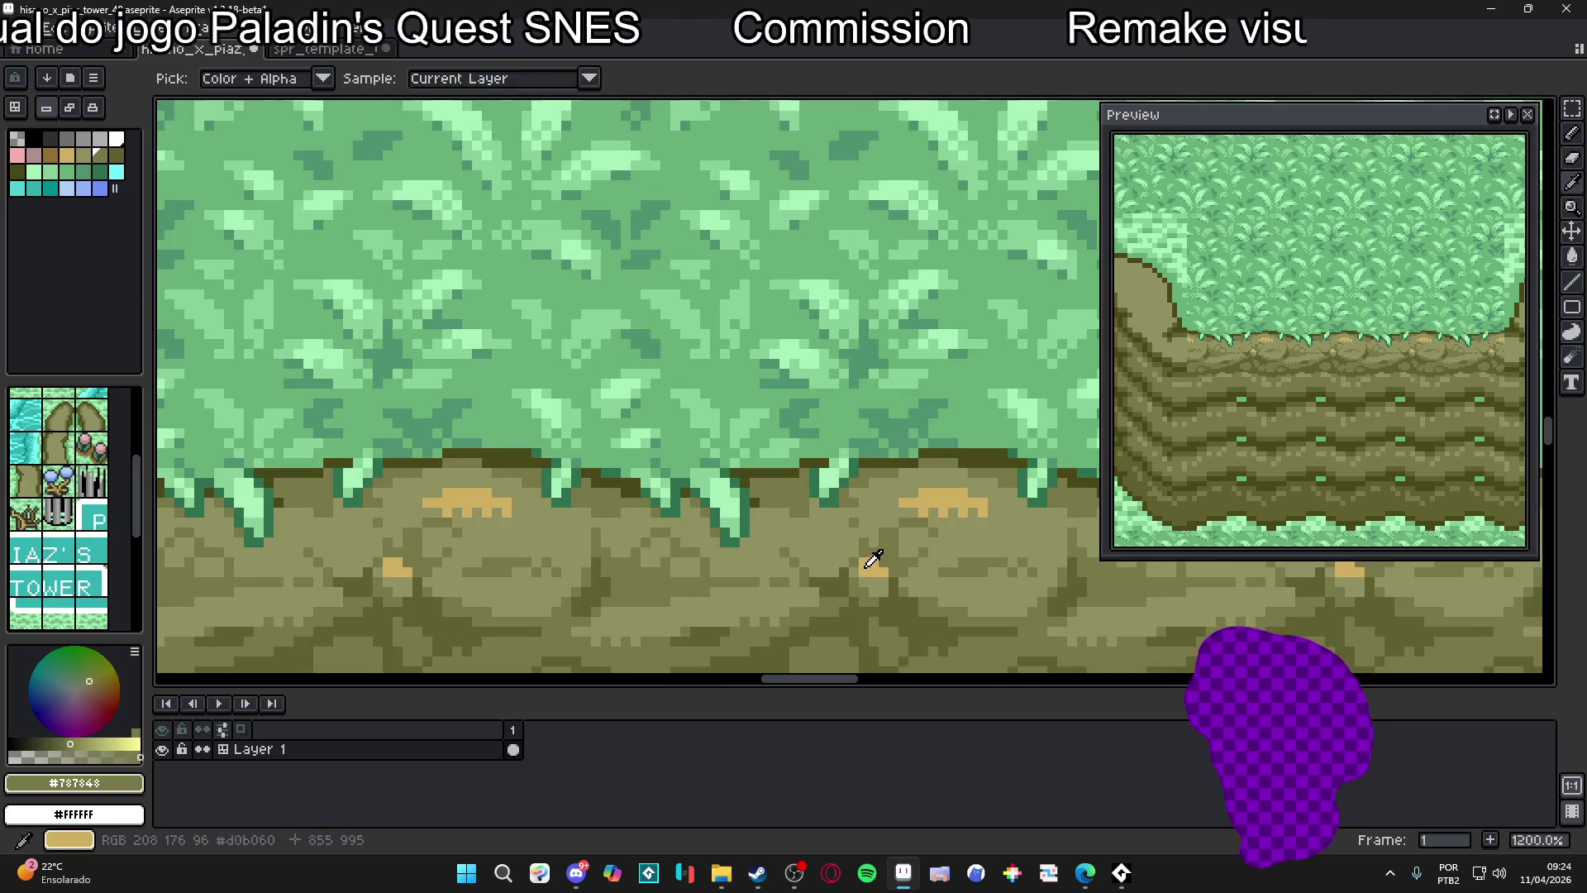
left_click(873, 560)
key("b")
scroll(779, 598, "down", 6)
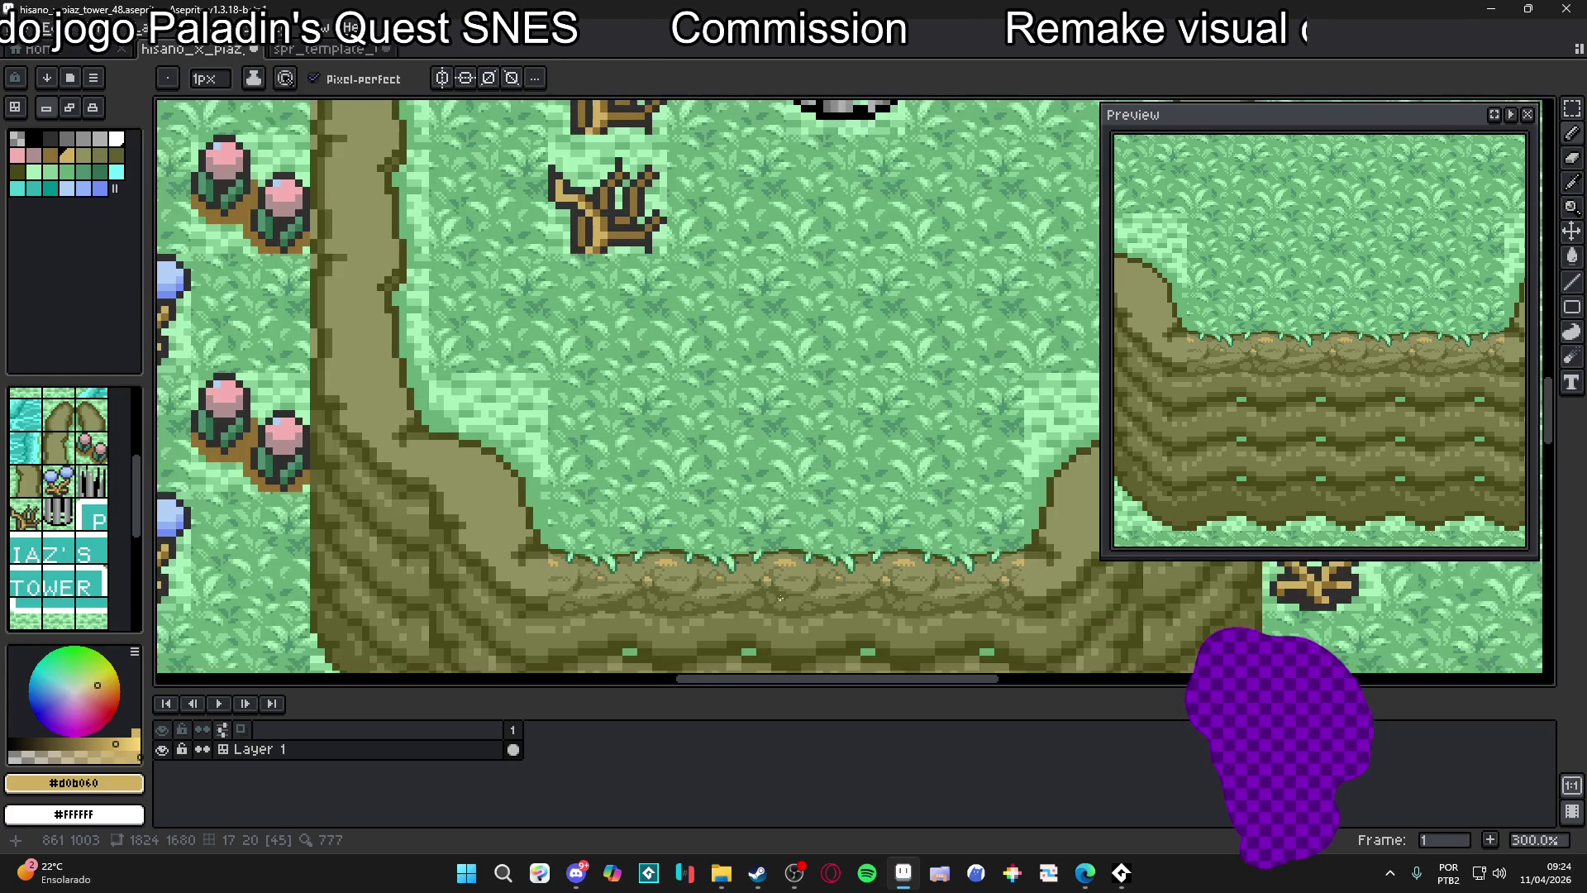
scroll(779, 598, "down", 1)
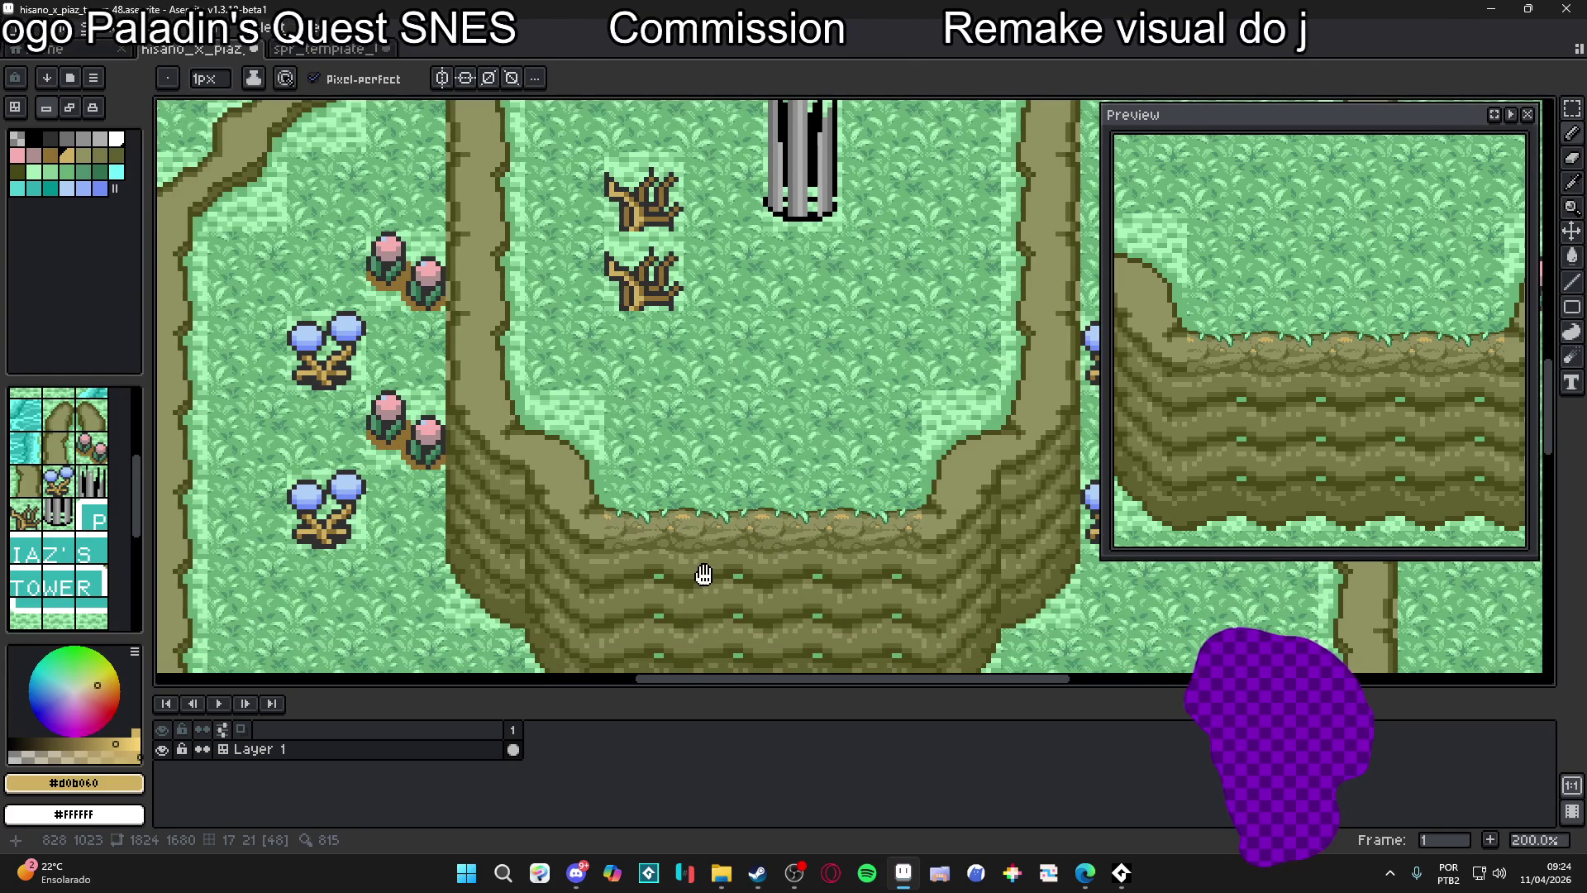
scroll(728, 580, "down", 1)
scroll(746, 576, "up", 9)
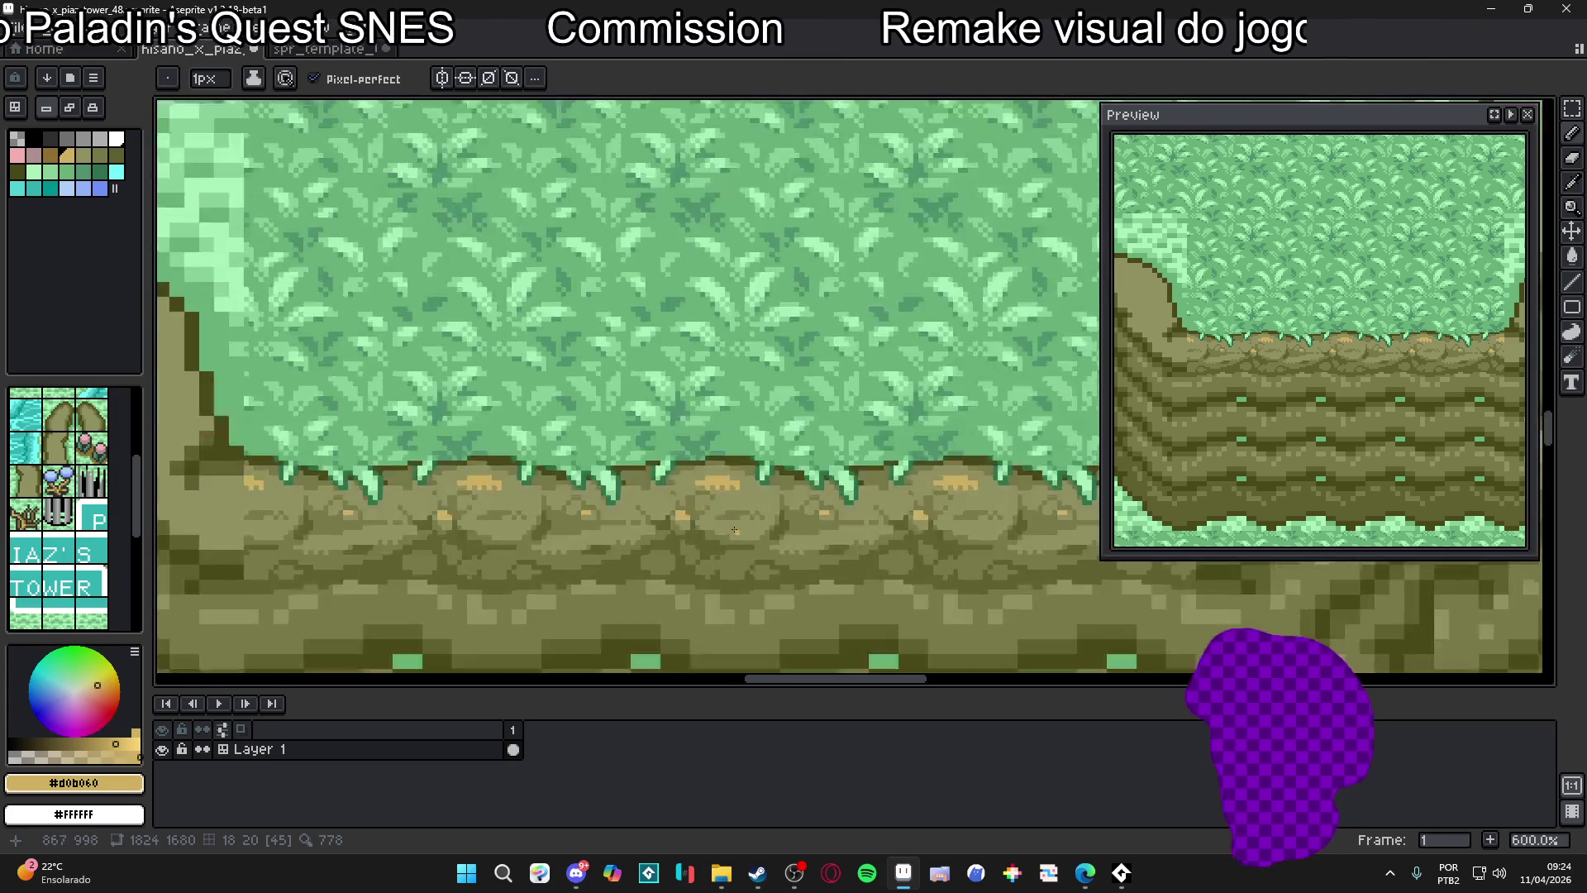
left_click(762, 463, "alt")
Paint over the tan spots in the rock with olive #909060, shrinking the brush from 3 to 1 pixel
key("plus")
key("plus")
mouse_move(716, 431)
left_mouse_down()
mouse_move(636, 419)
mouse_move(703, 411)
left_mouse_up()
key("minus")
mouse_move(599, 509)
left_mouse_down()
mouse_move(578, 510)
mouse_move(595, 517)
left_mouse_up()
key("minus")
left_click(596, 516)
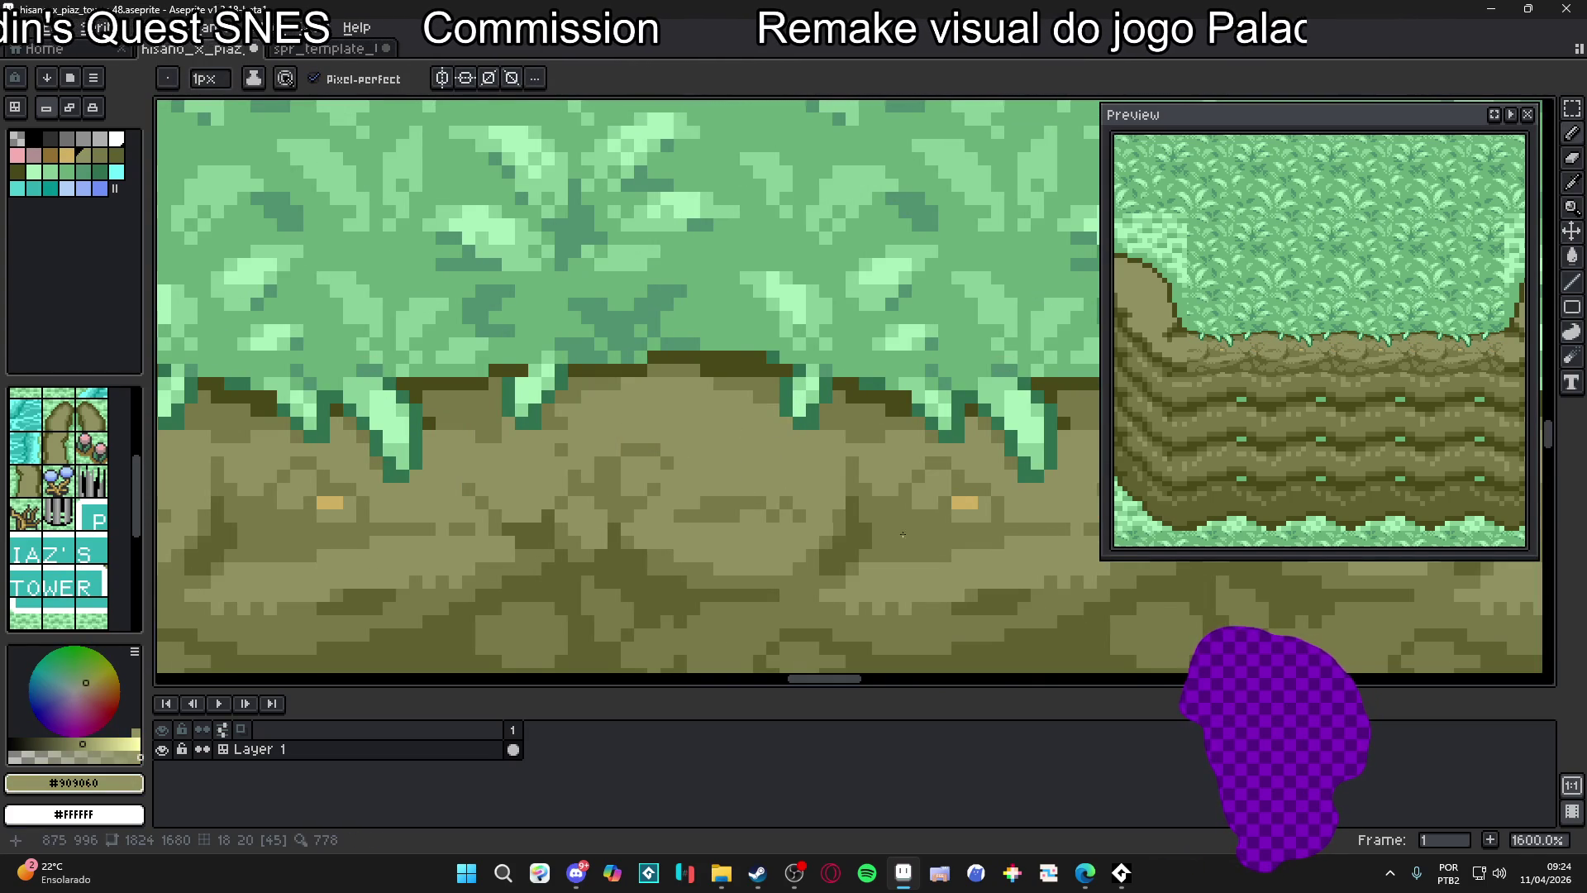
left_click(964, 506)
Sample dark olive #606030 from the rock and zoom back out
scroll(943, 504, "down", 2)
scroll(918, 504, "up", 1)
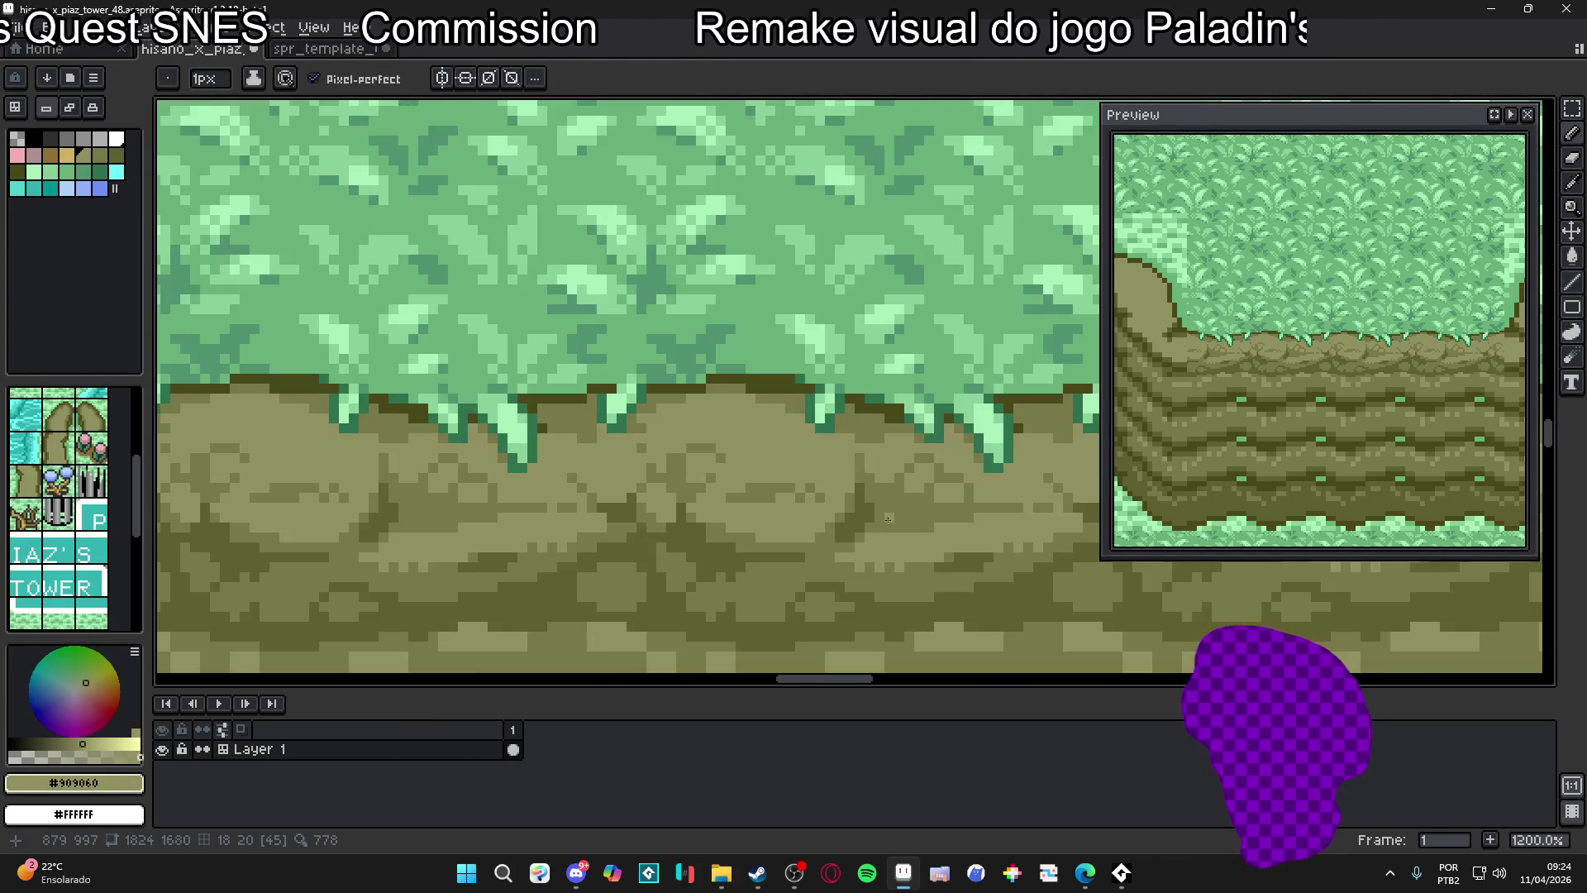
left_click(917, 504, "alt")
scroll(930, 495, "down", 5)
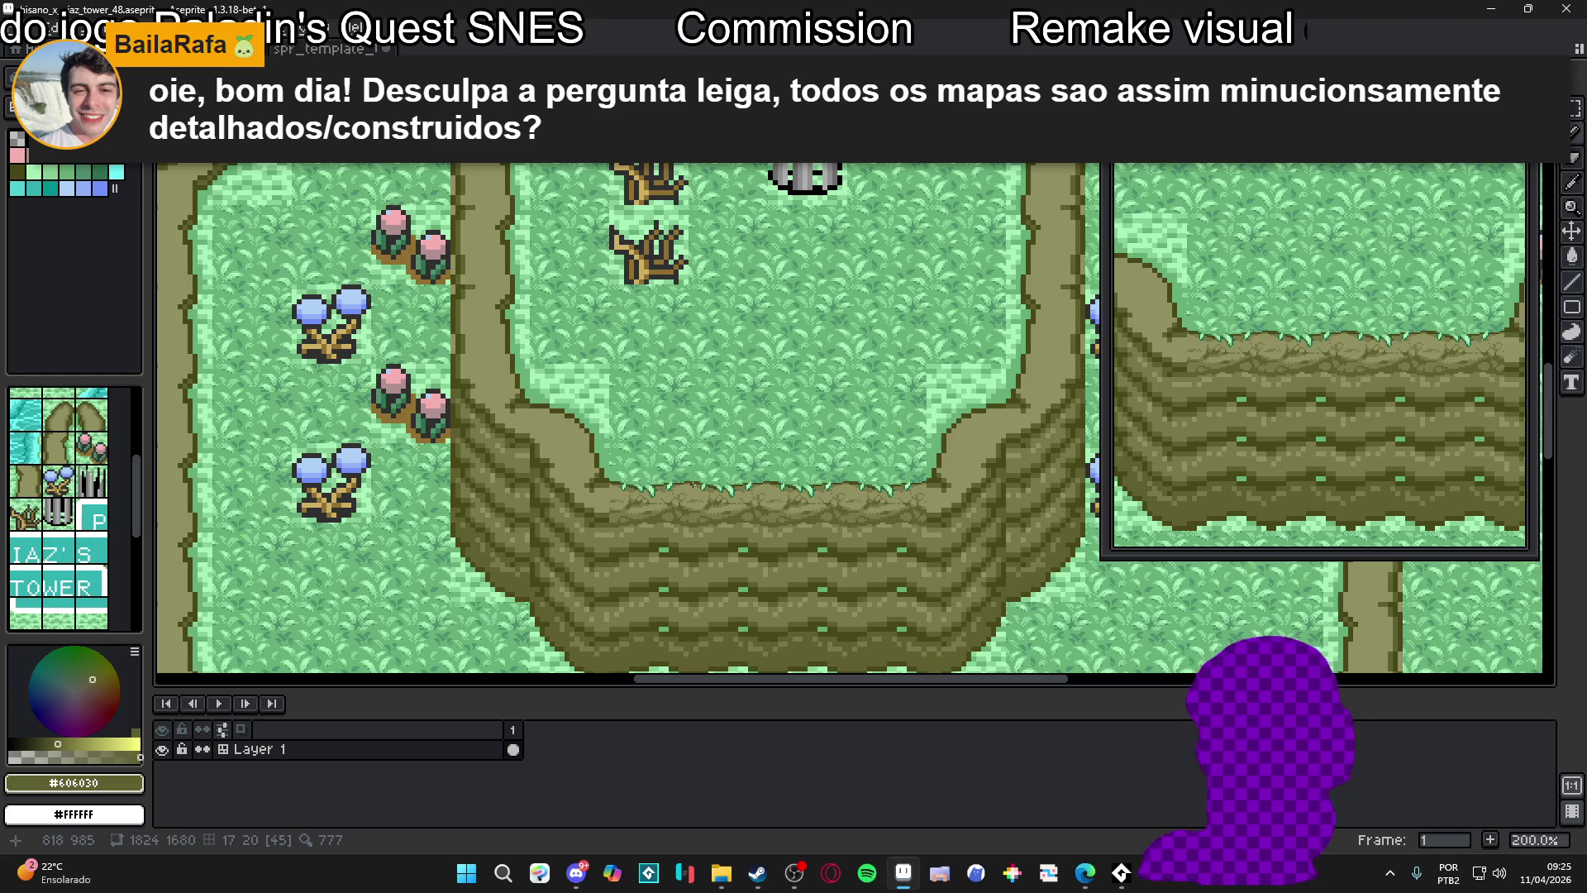
scroll(720, 527, "down", 1)
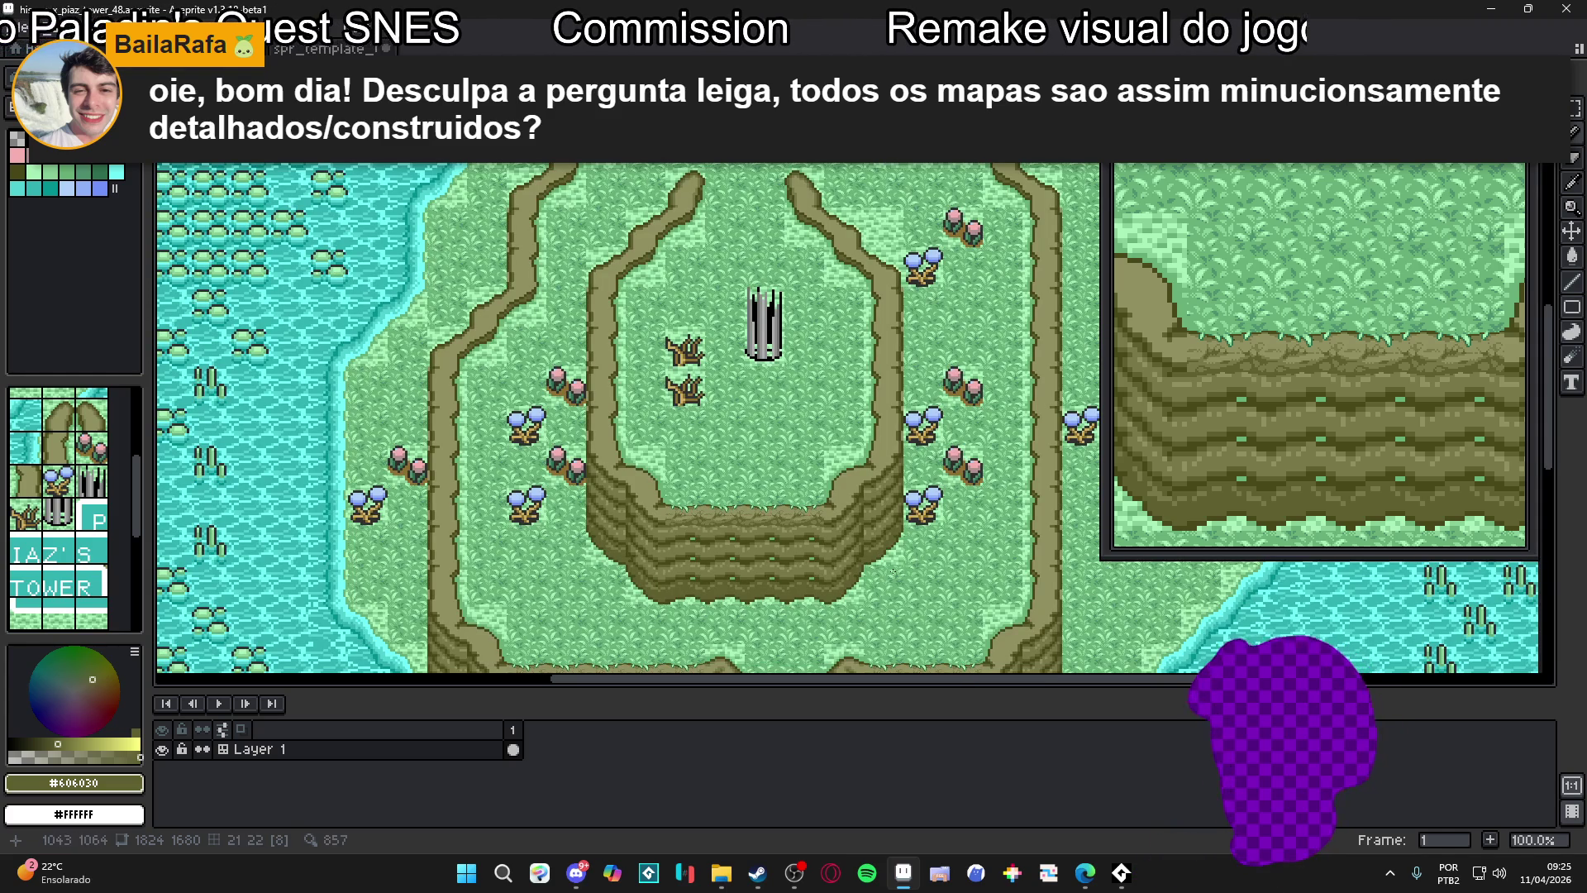
left_click_drag(763, 517, 772, 463)
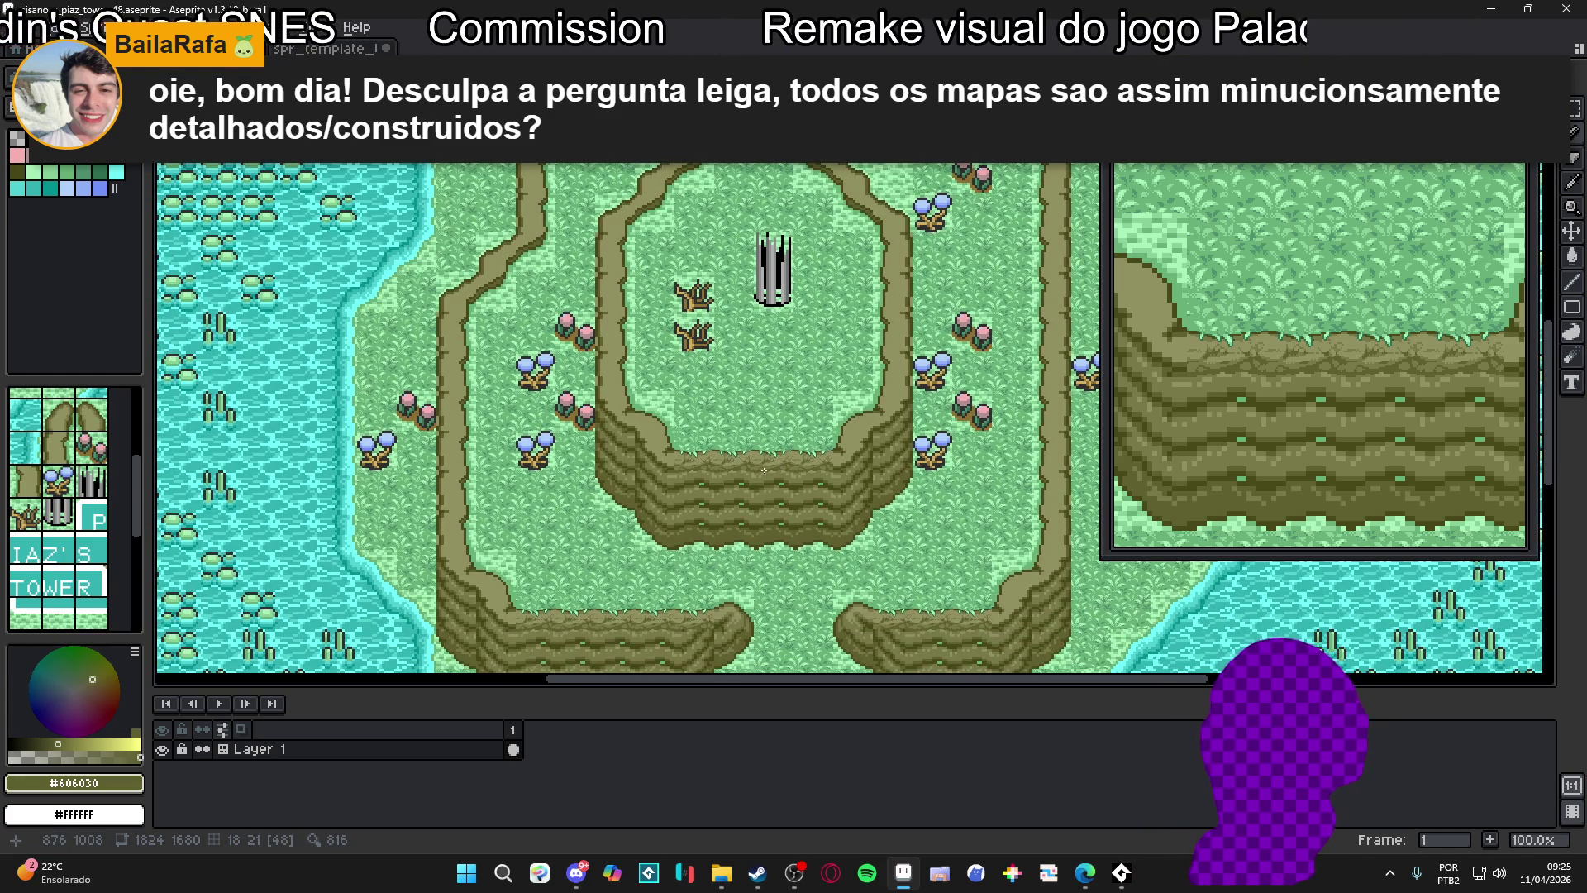
scroll(762, 471, "down", 1)
scroll(755, 461, "up", 1)
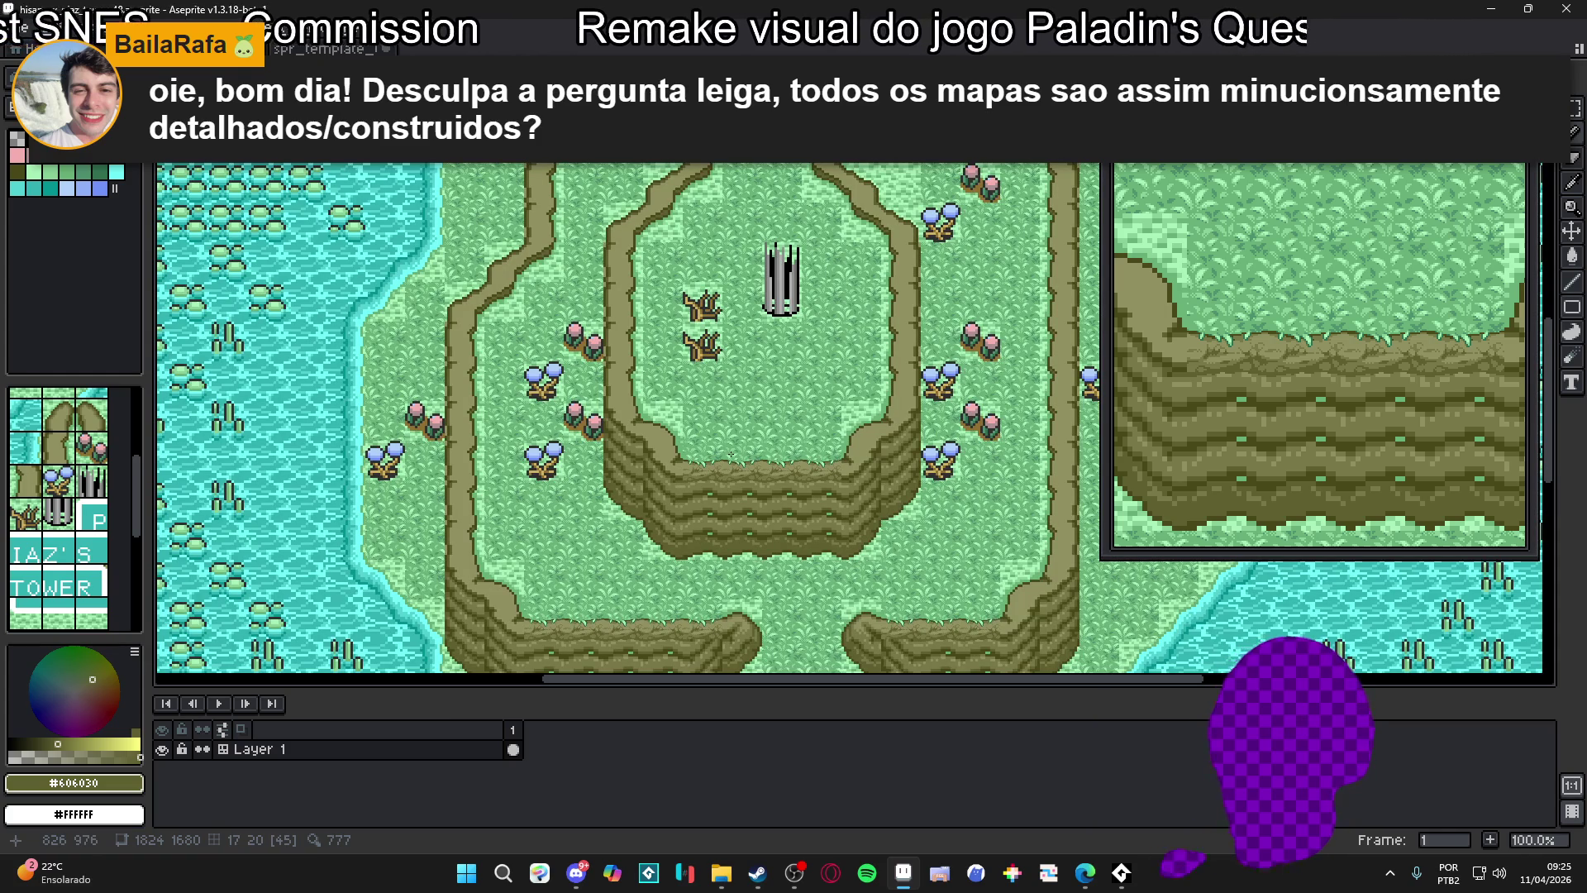
scroll(728, 527, "up", 1)
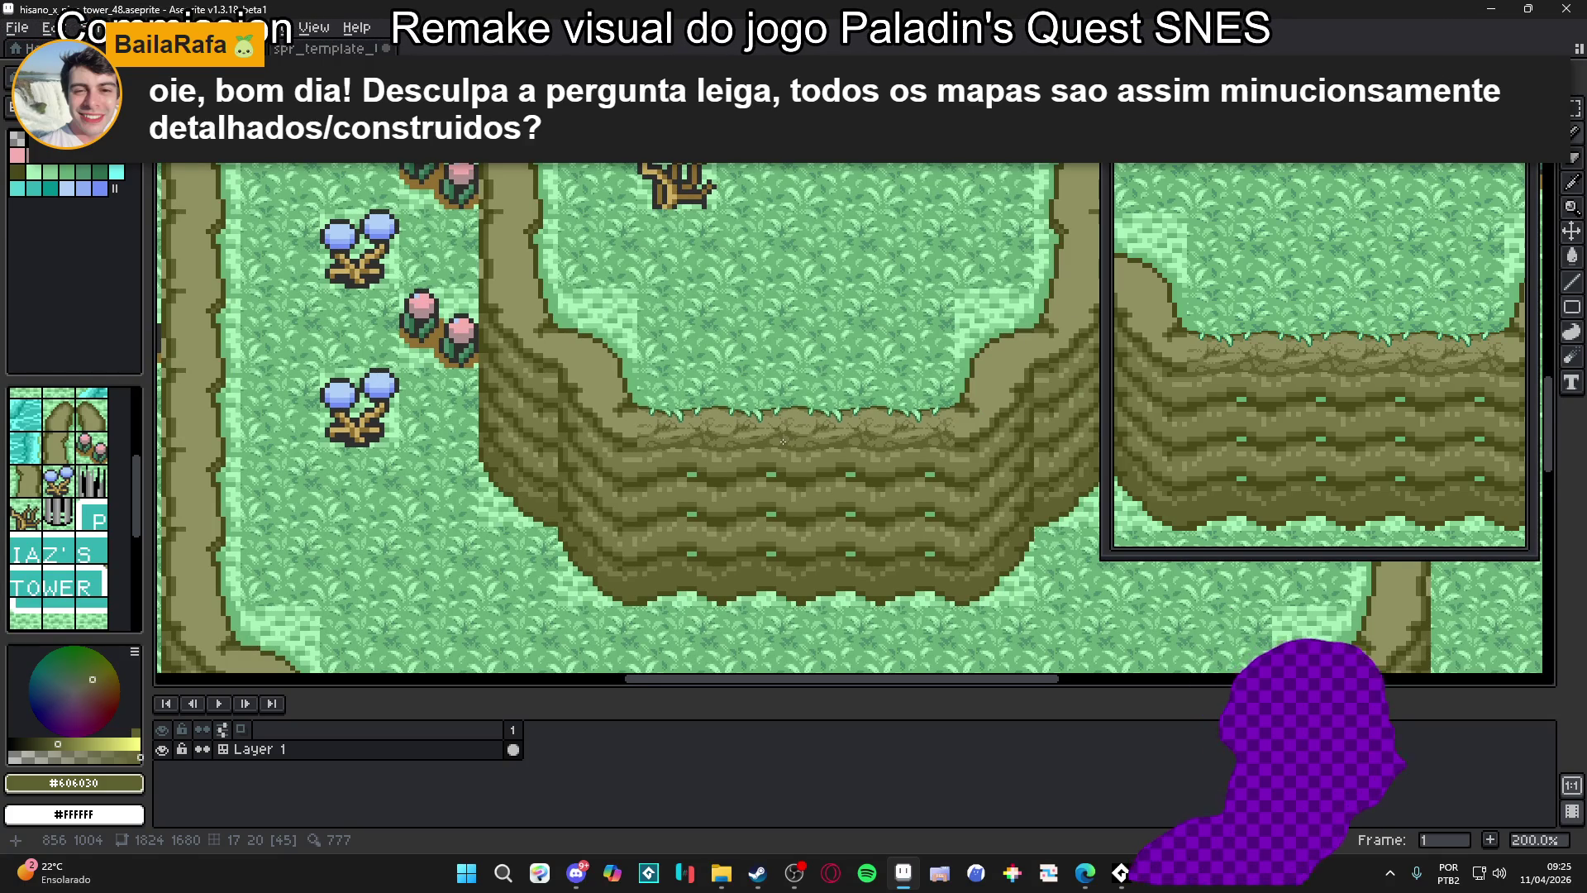
scroll(782, 442, "down", 2)
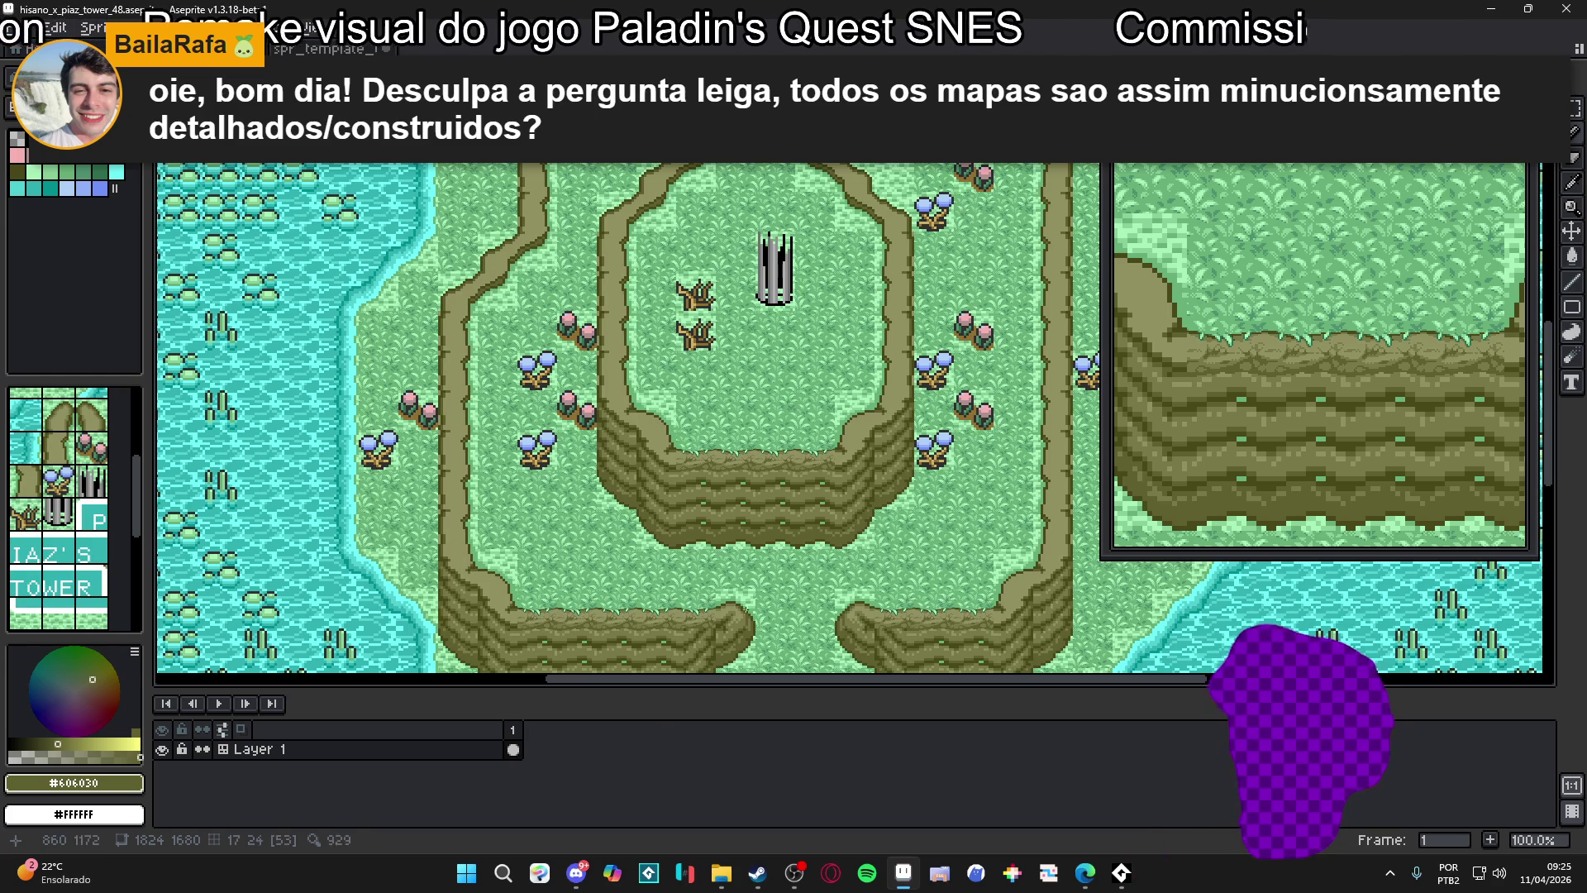
Launch Tiled from the Start menu search
left_click(459, 874)
type("t")
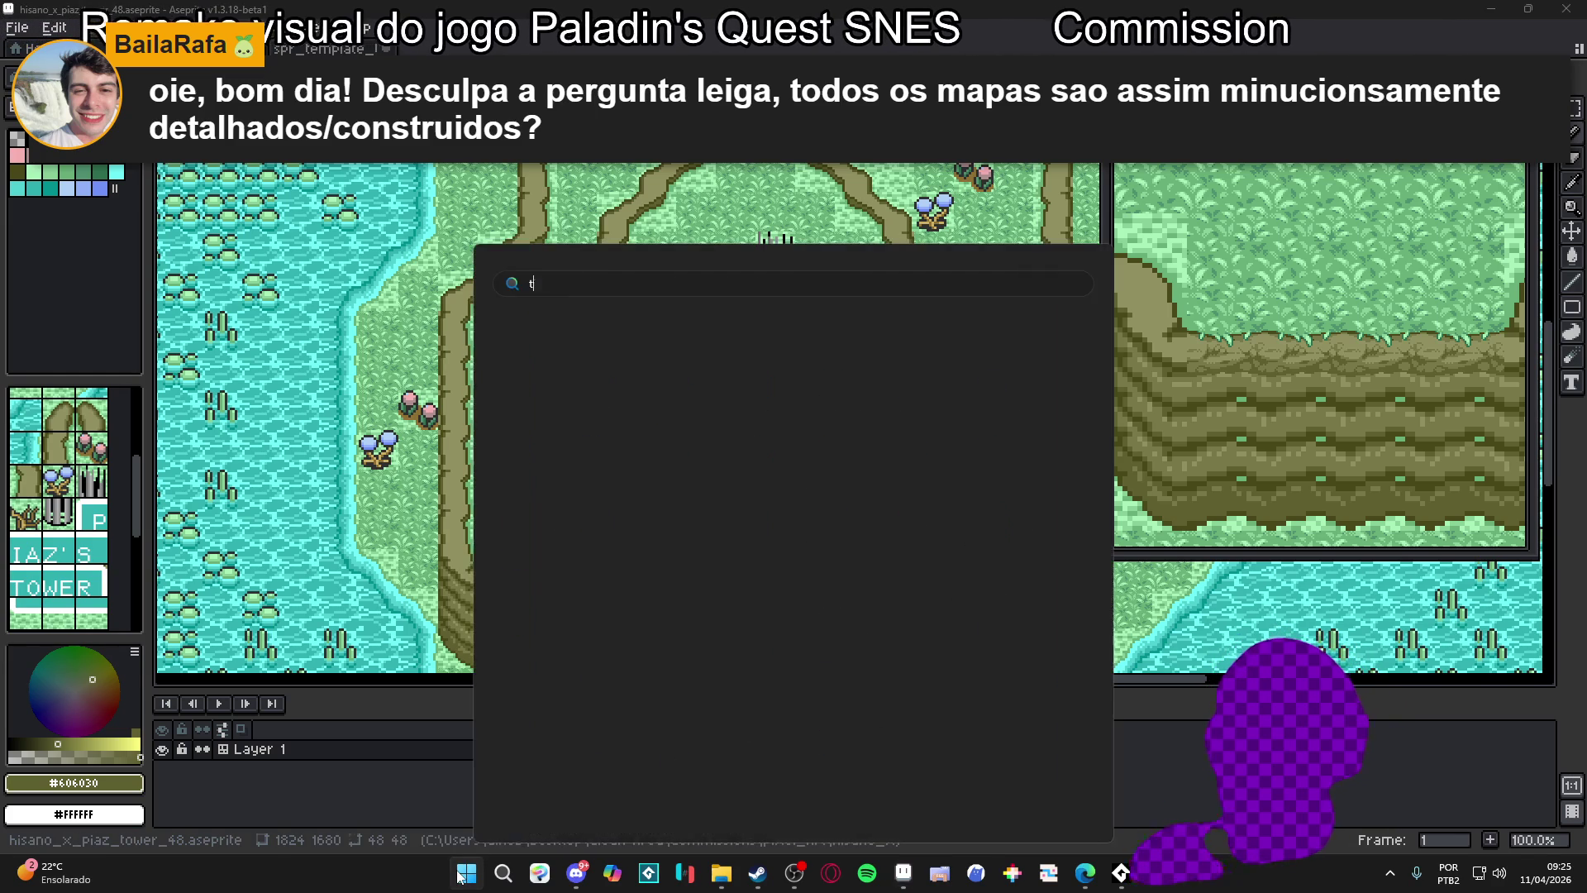
type("iled")
key("Return")
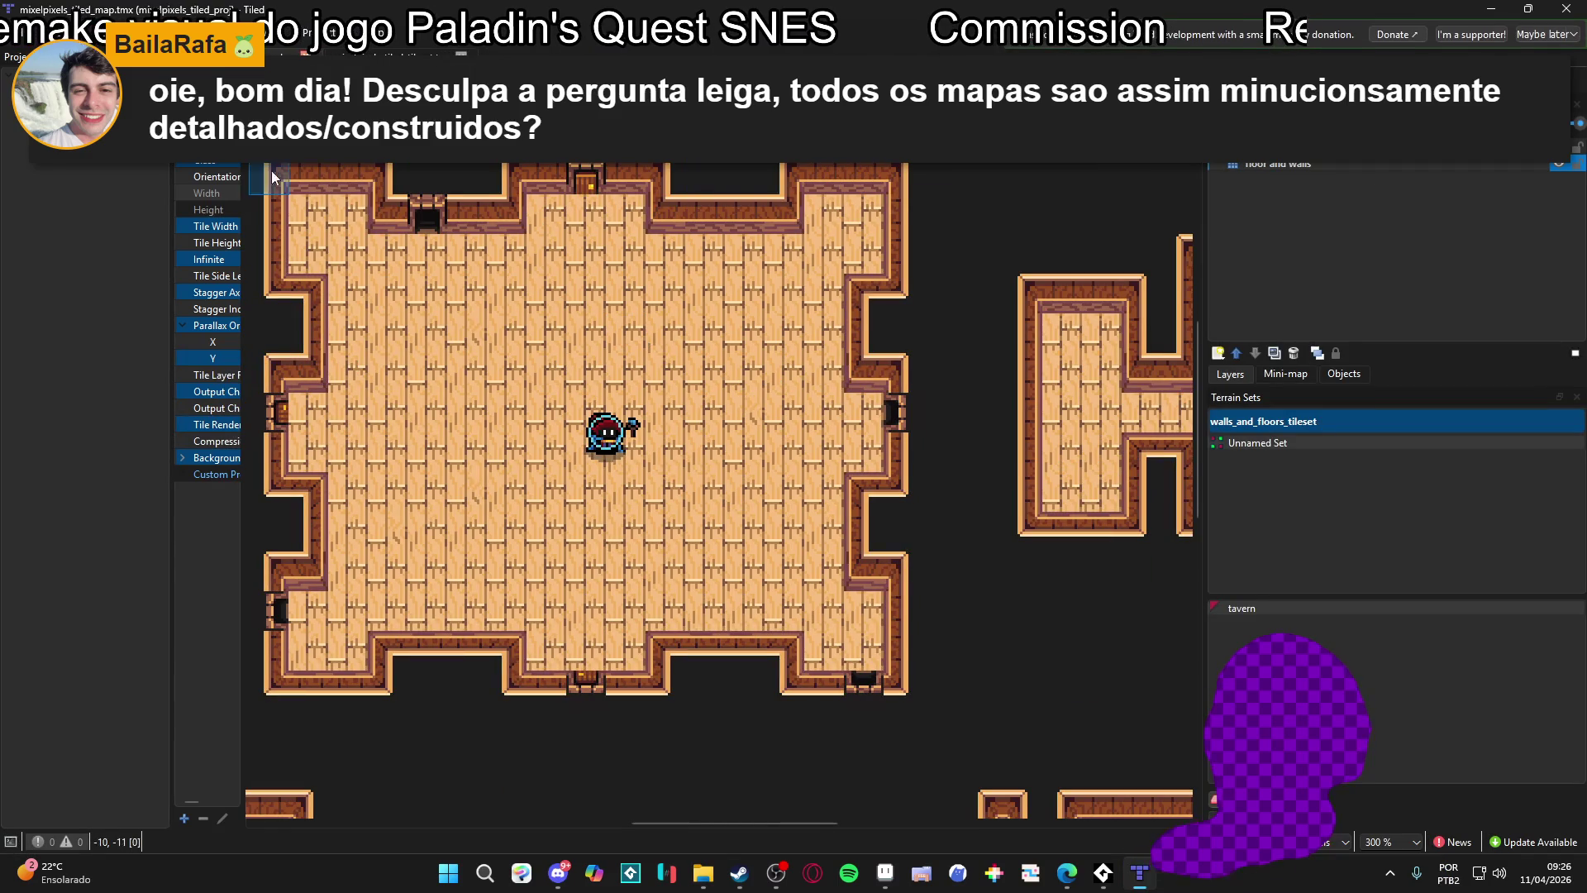
Open walls_and_floors_tileset in its own editor tab from the Tilesets dock
left_click(1257, 607)
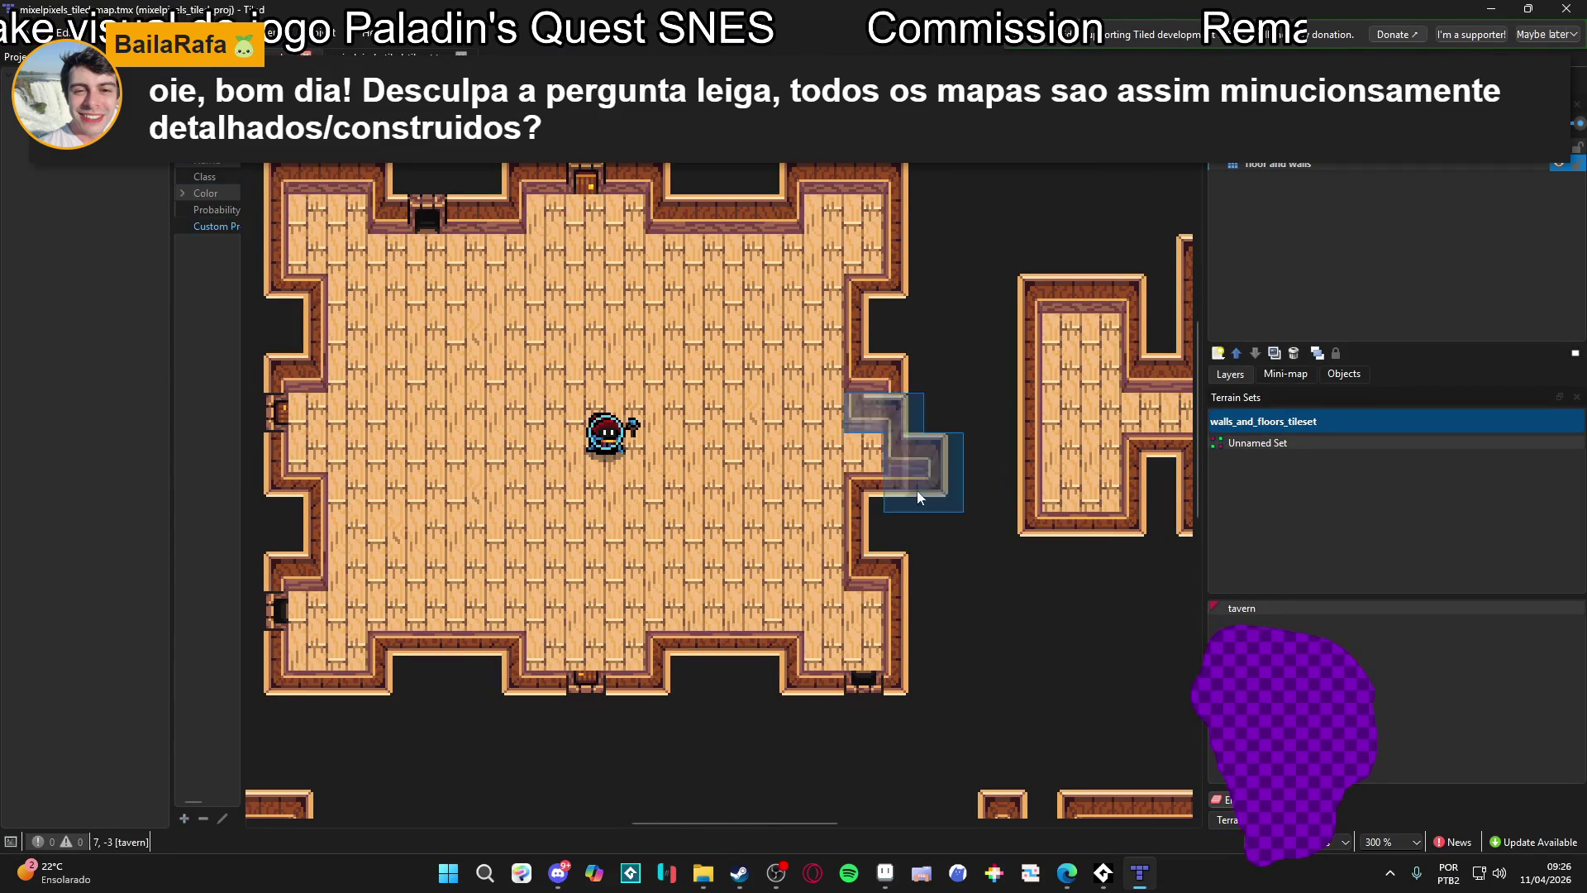
scroll(960, 585, "down", 3)
scroll(737, 288, "up", 1)
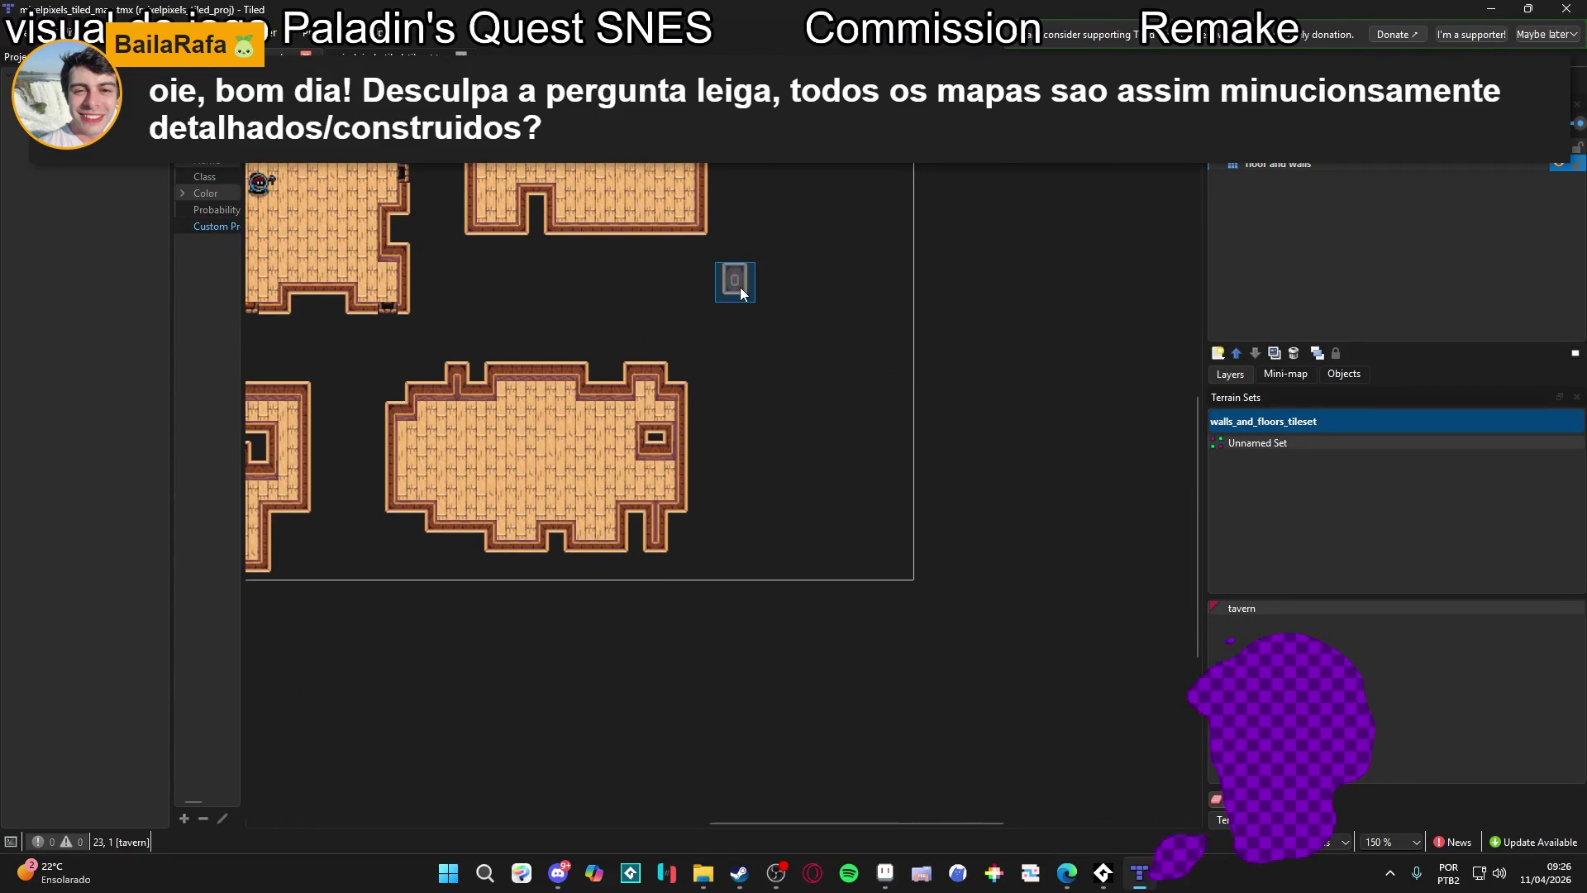
scroll(827, 331, "right", 5)
scroll(782, 317, "down", 1)
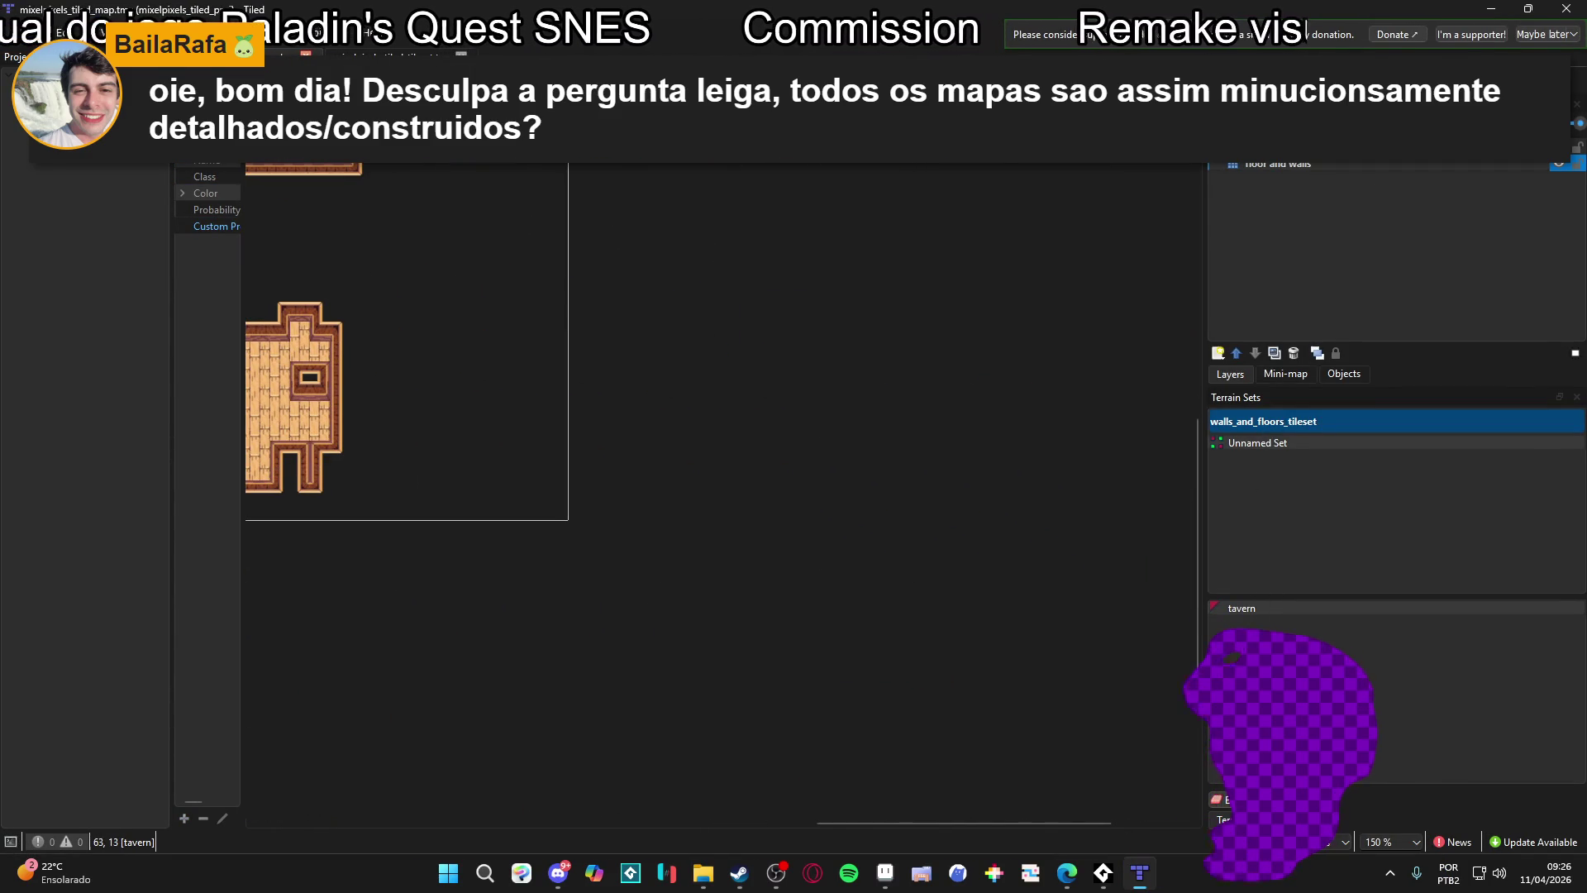
key("b")
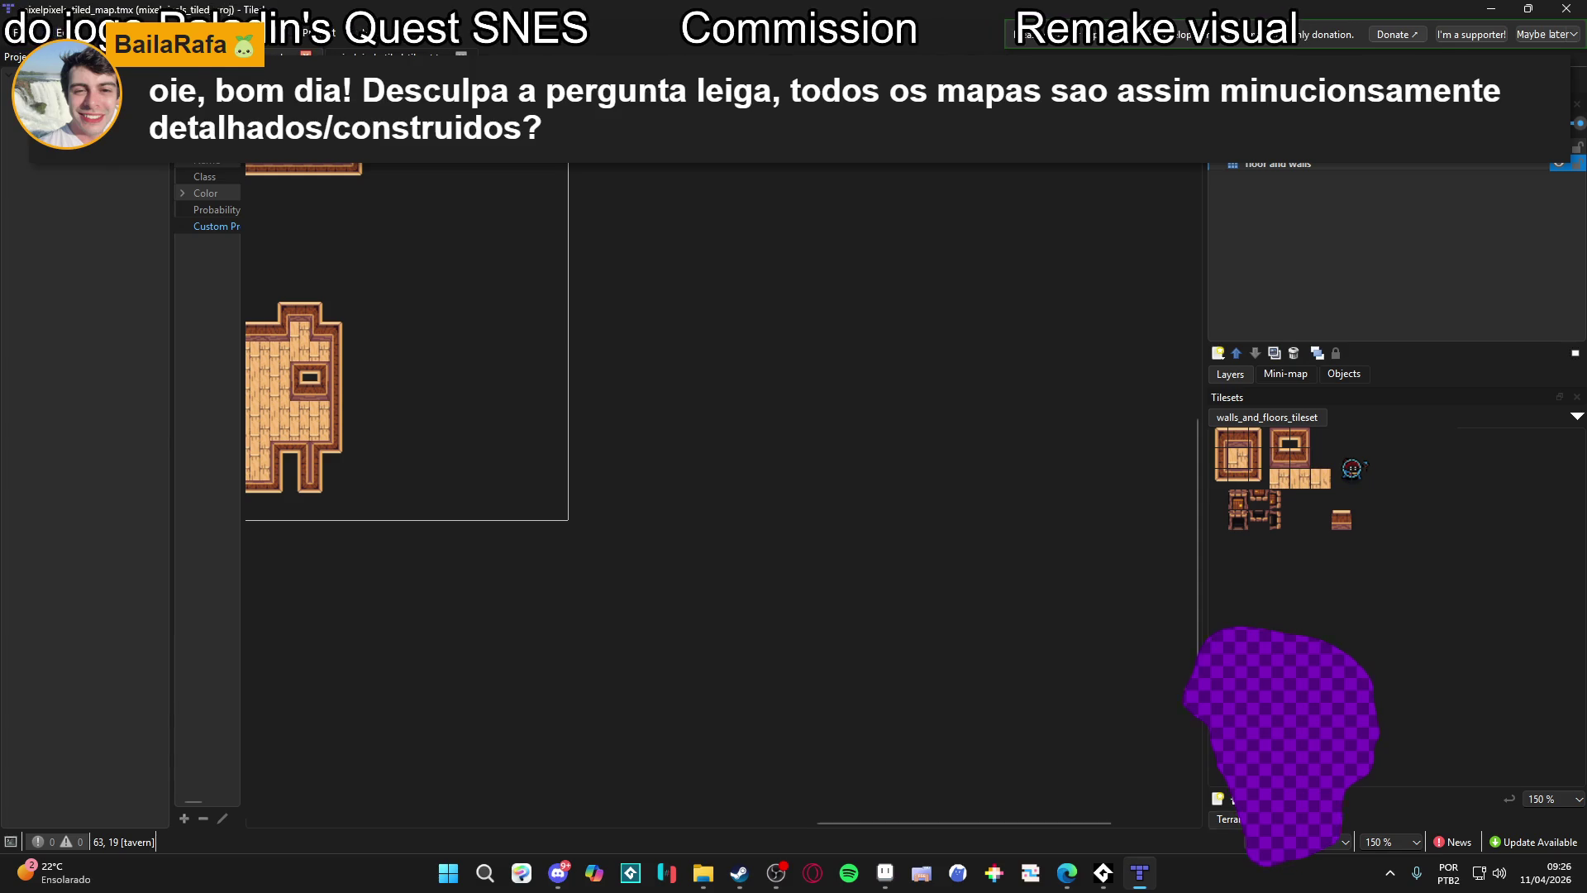
double_click(109, 108)
scroll(482, 137, "up", 4)
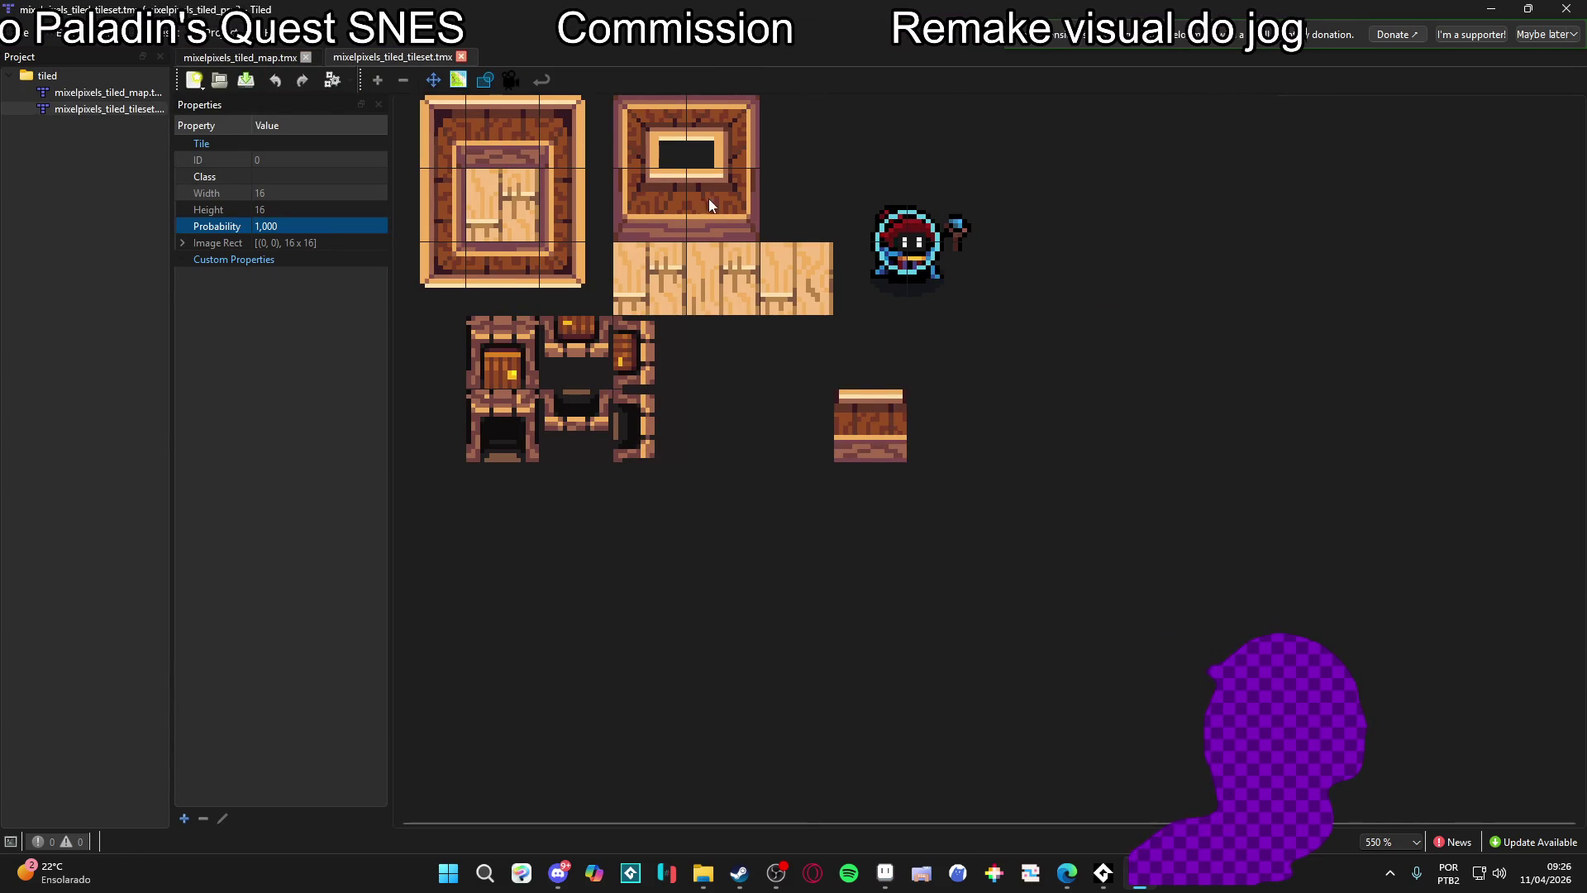
Paint a large irregular wooden-floored room with walls on the map using the terrain brush
key("ctrl+Tab")
left_click(761, 382)
scroll(707, 362, "up", 2)
mouse_move(762, 279)
left_mouse_down()
mouse_move(817, 420)
mouse_move(941, 419)
mouse_move(977, 465)
mouse_move(731, 497)
mouse_move(640, 435)
mouse_move(548, 465)
mouse_move(648, 563)
mouse_move(722, 365)
mouse_move(532, 225)
mouse_move(885, 276)
mouse_move(851, 379)
mouse_move(912, 542)
mouse_move(973, 538)
mouse_move(1035, 375)
mouse_move(942, 214)
mouse_move(1104, 267)
mouse_move(870, 357)
left_mouse_up()
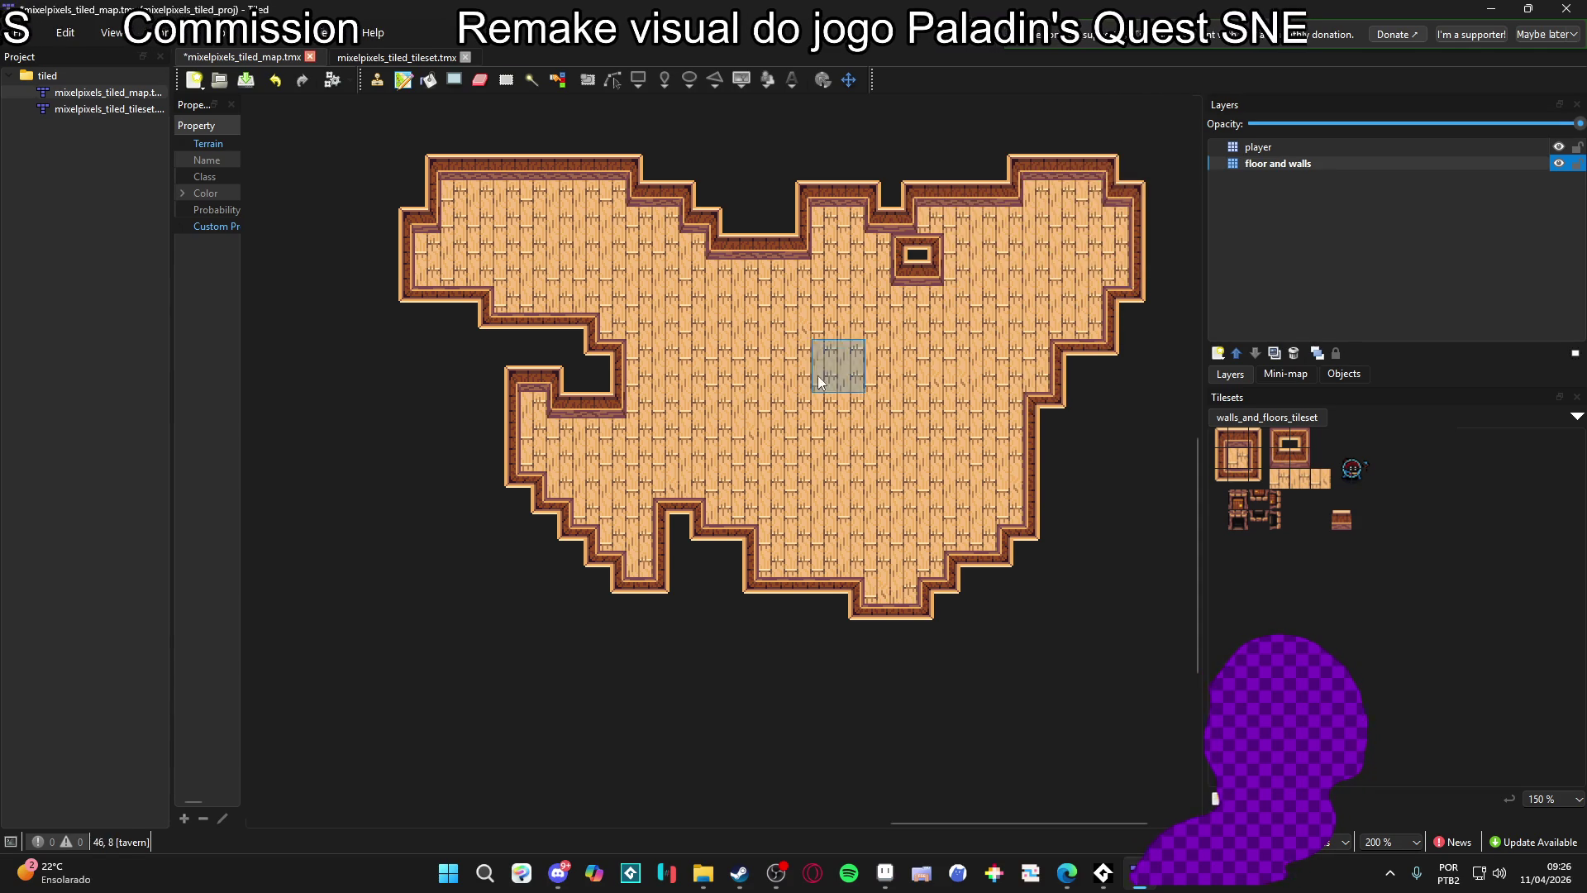
mouse_move(656, 414)
left_mouse_down()
mouse_move(727, 443)
mouse_move(689, 403)
left_mouse_up()
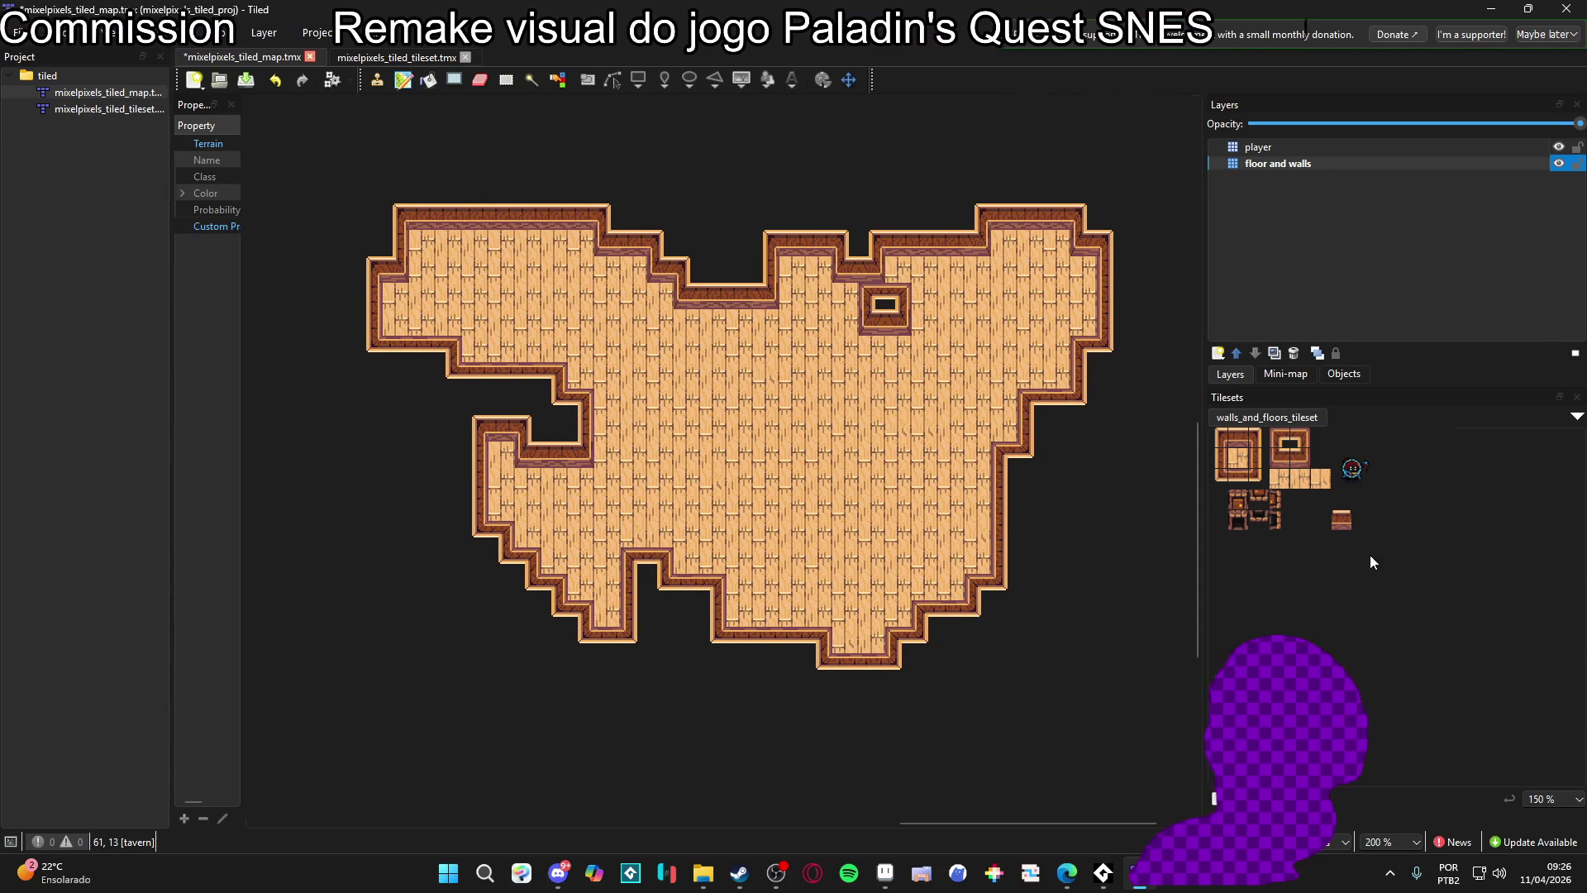
Pick a door tile for the room's walls, then go back to Aseprite
left_click(1239, 500)
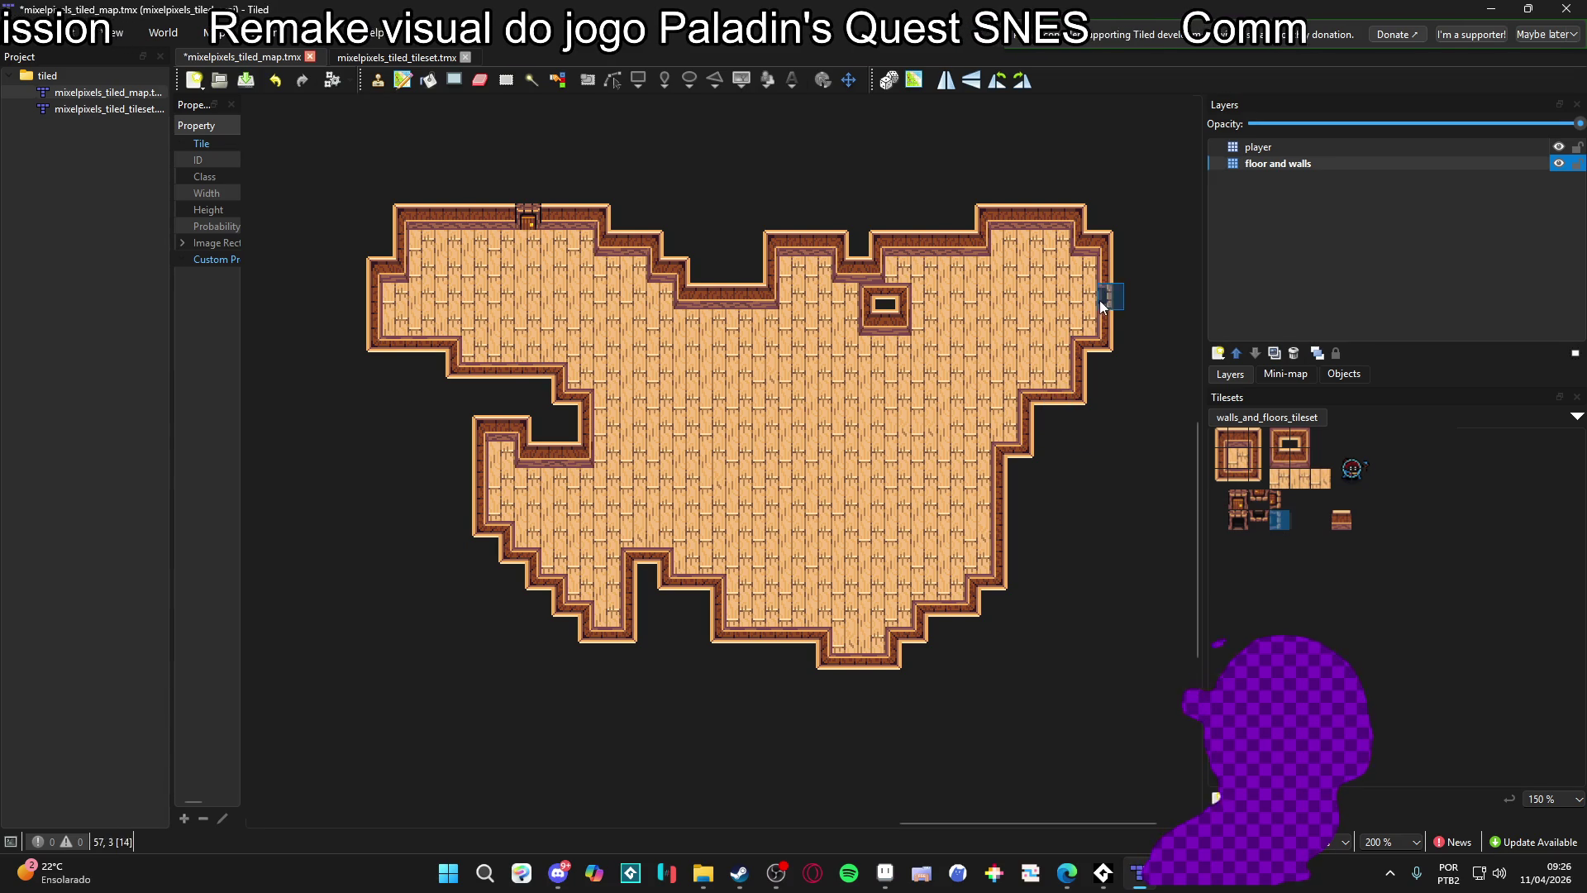
scroll(607, 347, "up", 1)
scroll(608, 339, "down", 1)
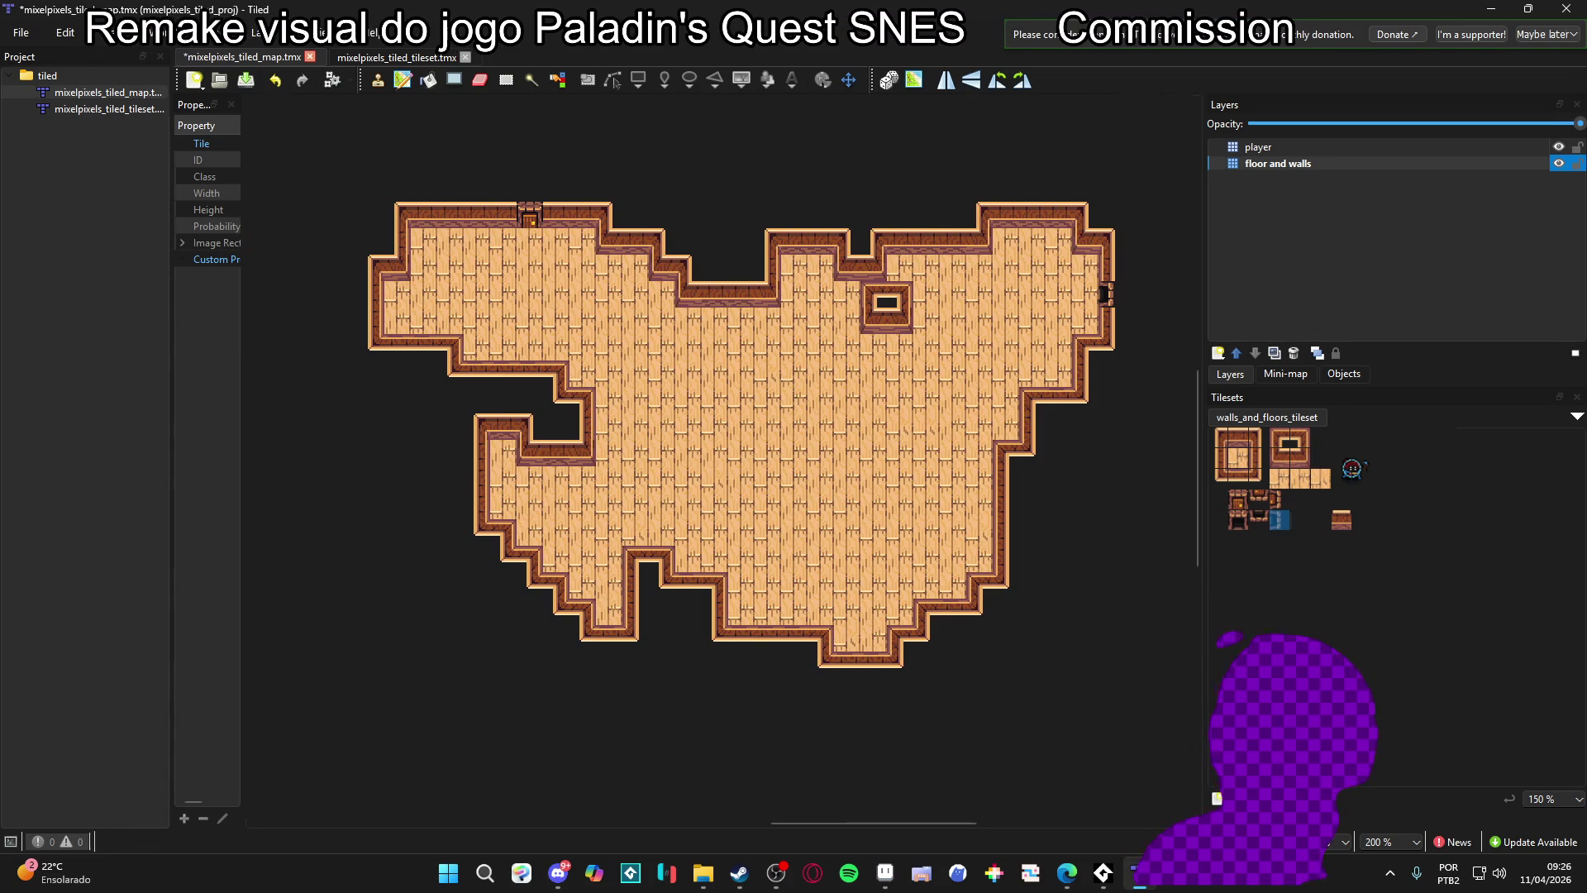
left_click(885, 874)
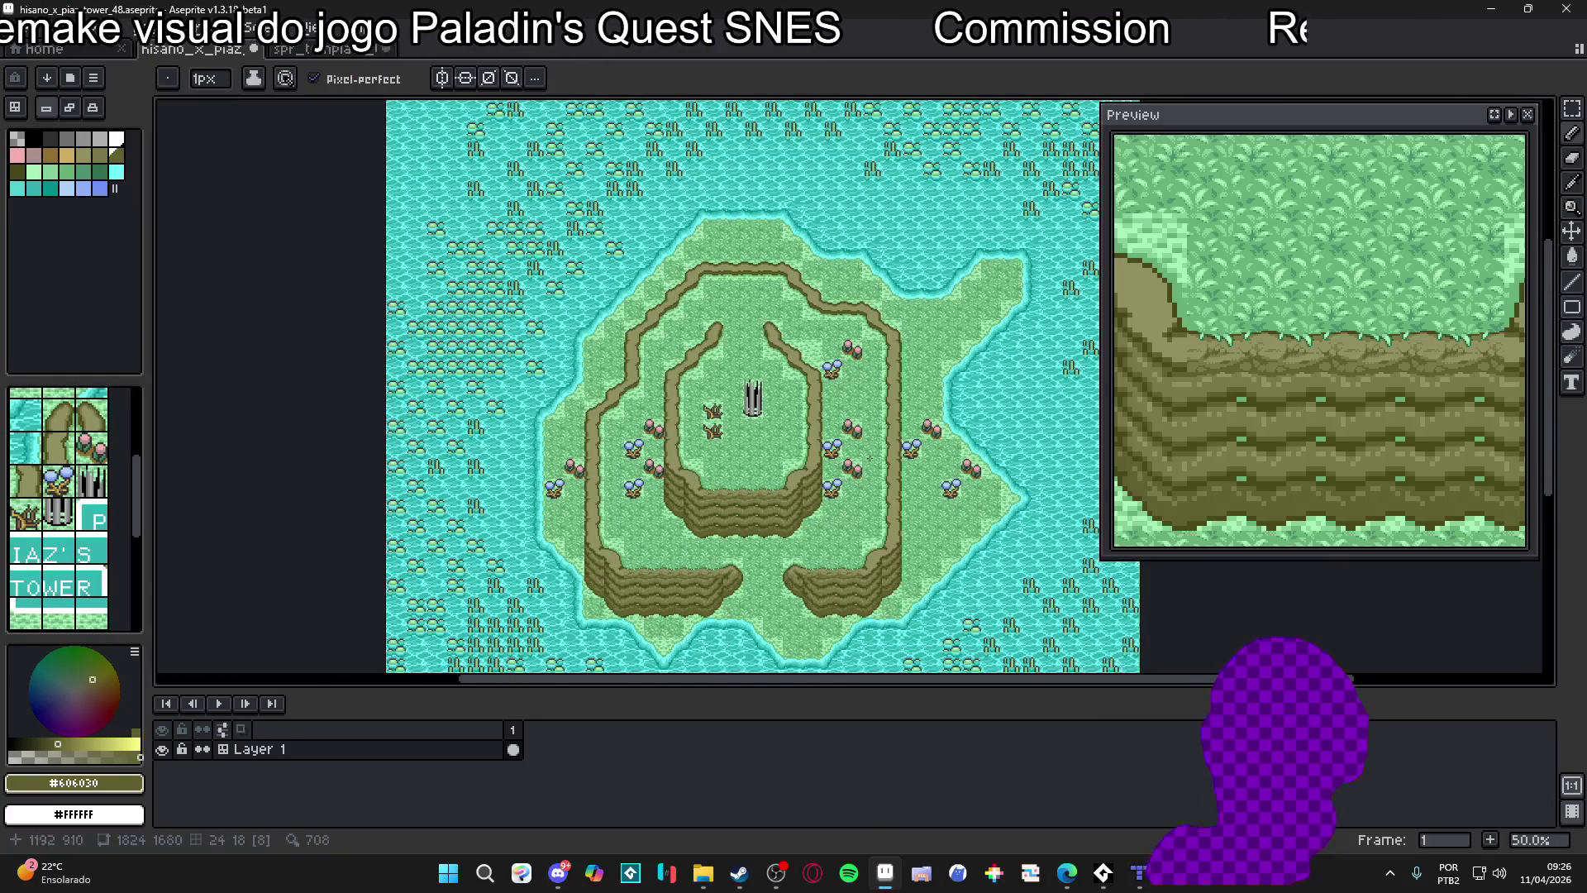
Zoom over the tower map's plateau and cliffs, then return to Tiled
scroll(770, 408, "up", 1)
scroll(746, 425, "down", 3)
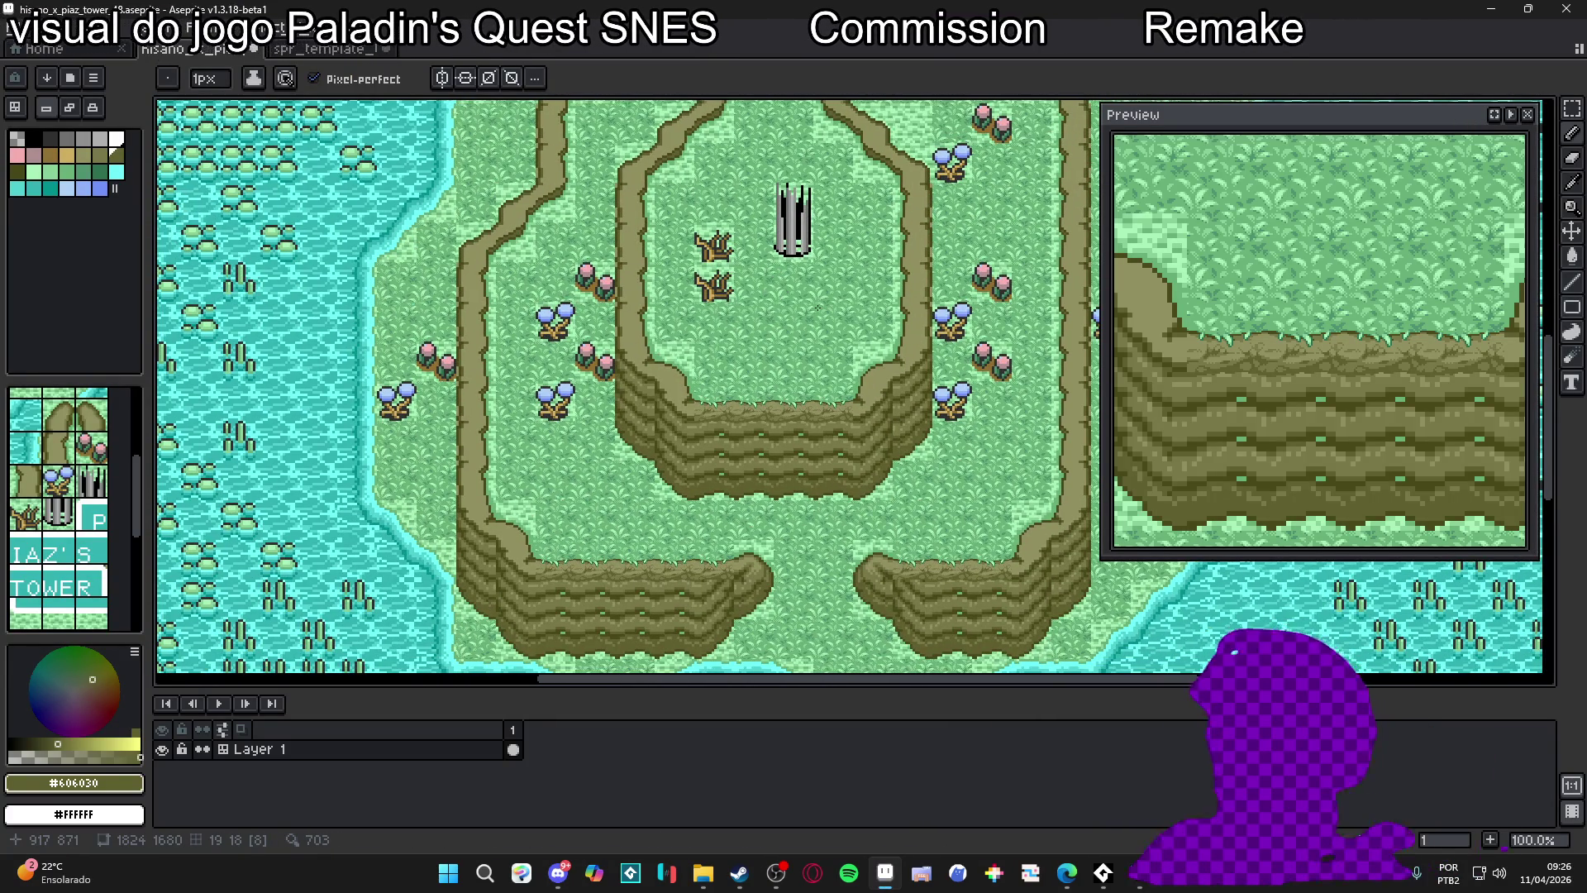
scroll(819, 373, "down", 1)
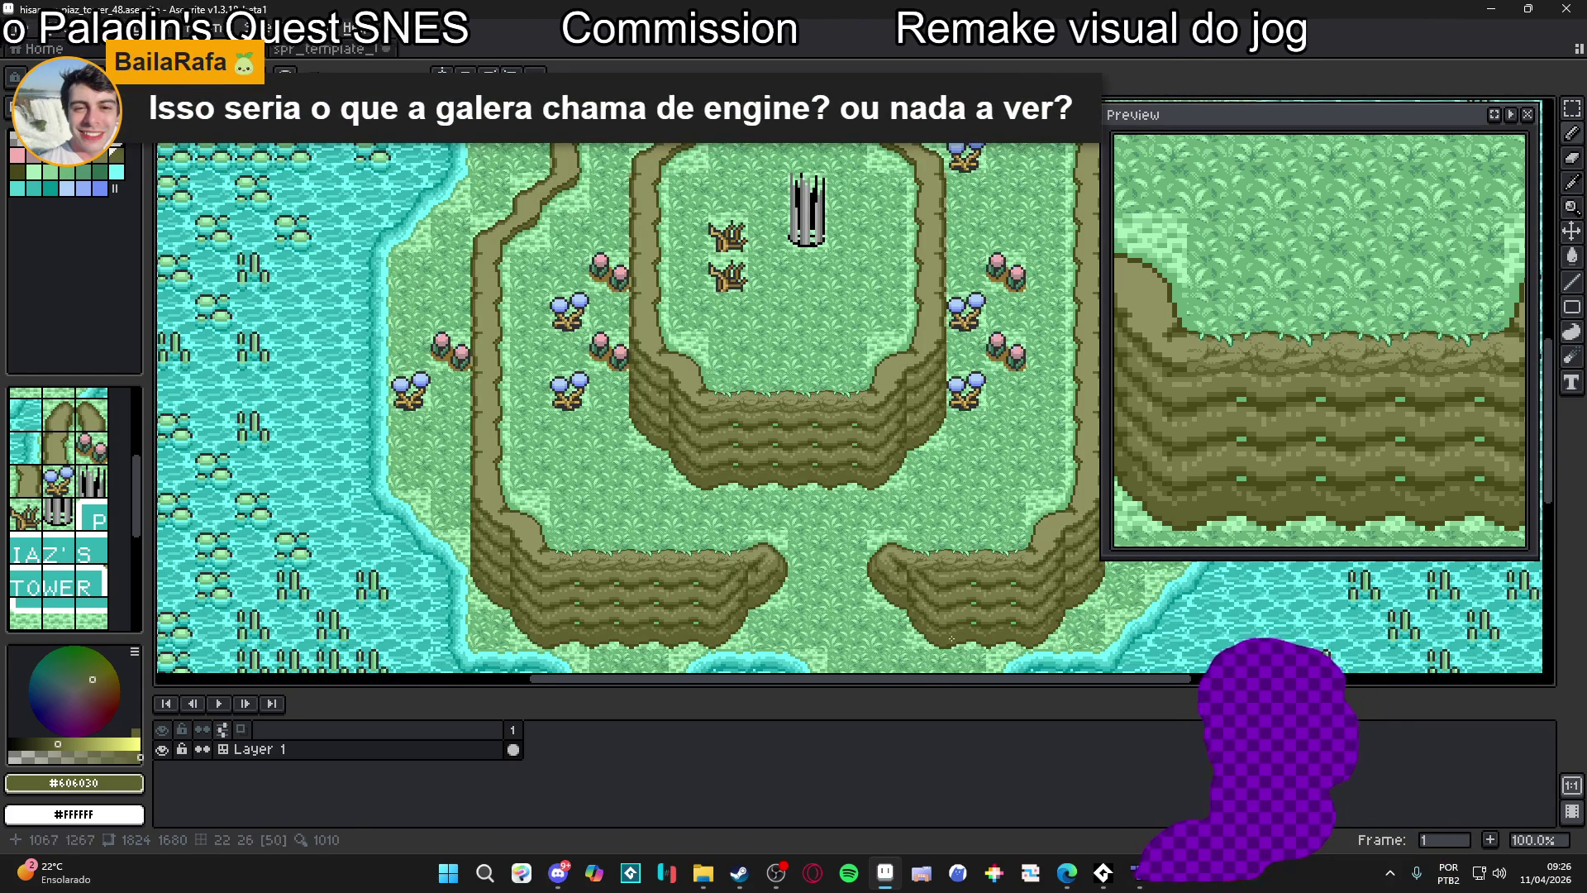
left_click(1138, 874)
With the tavern terrain, paint a walled room, fill its left notch, and extend its bottom-right corner
scroll(813, 447, "down", 5)
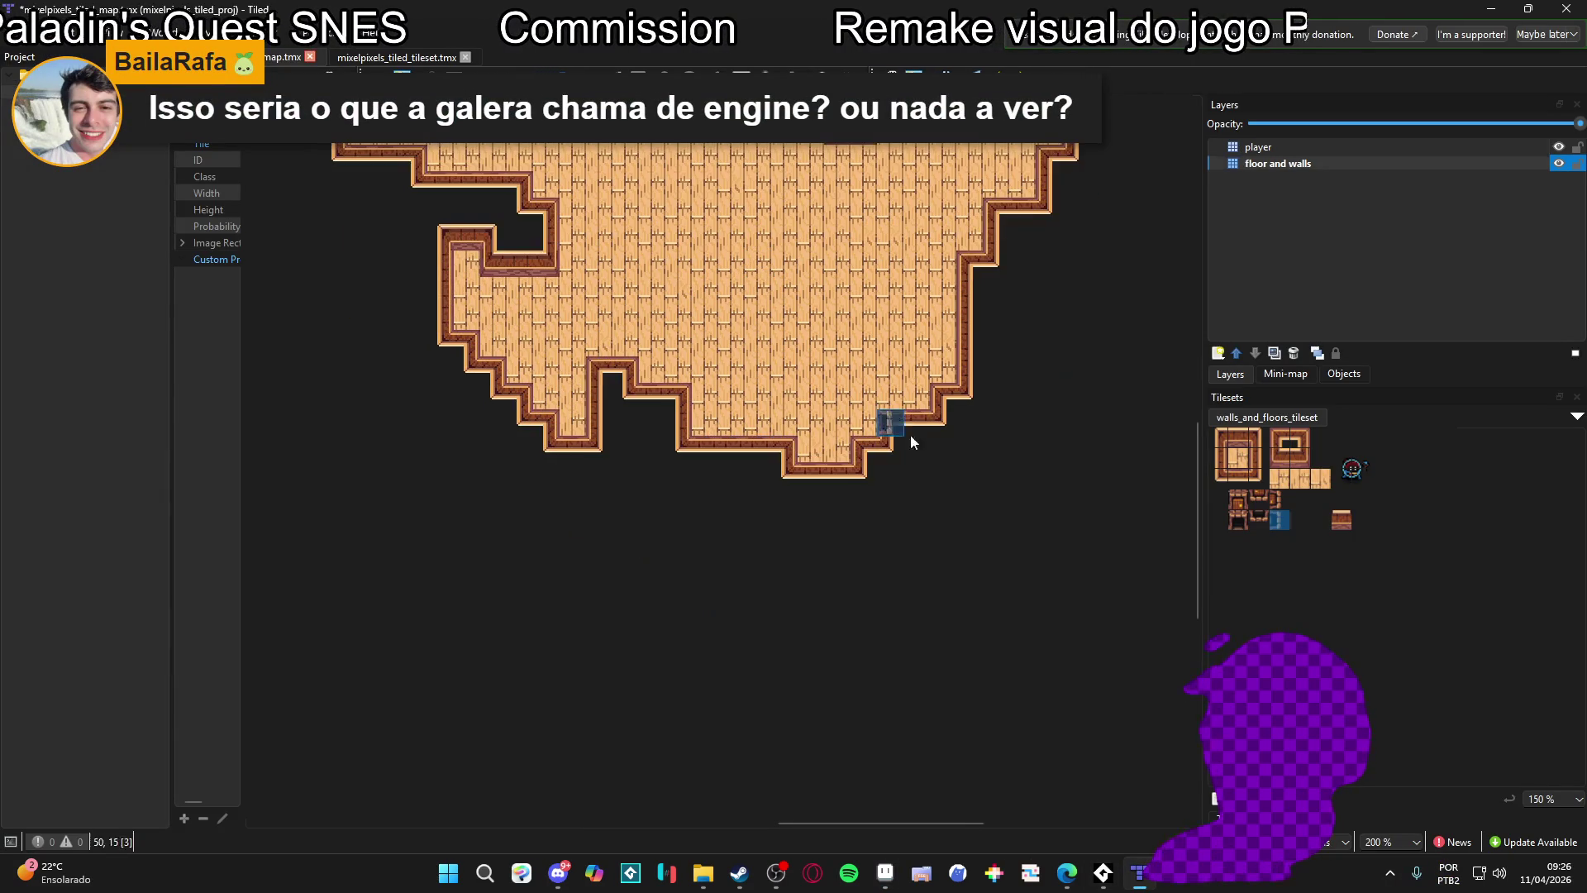
left_click(1228, 818)
left_click(1248, 605)
mouse_move(741, 510)
left_mouse_down()
mouse_move(585, 418)
mouse_move(568, 377)
mouse_move(376, 389)
mouse_move(407, 376)
mouse_move(556, 396)
left_mouse_up()
scroll(556, 397, "up", 3)
scroll(556, 397, "left", 5)
mouse_move(654, 402)
left_mouse_down()
mouse_move(707, 339)
mouse_move(591, 341)
mouse_move(510, 430)
left_mouse_up()
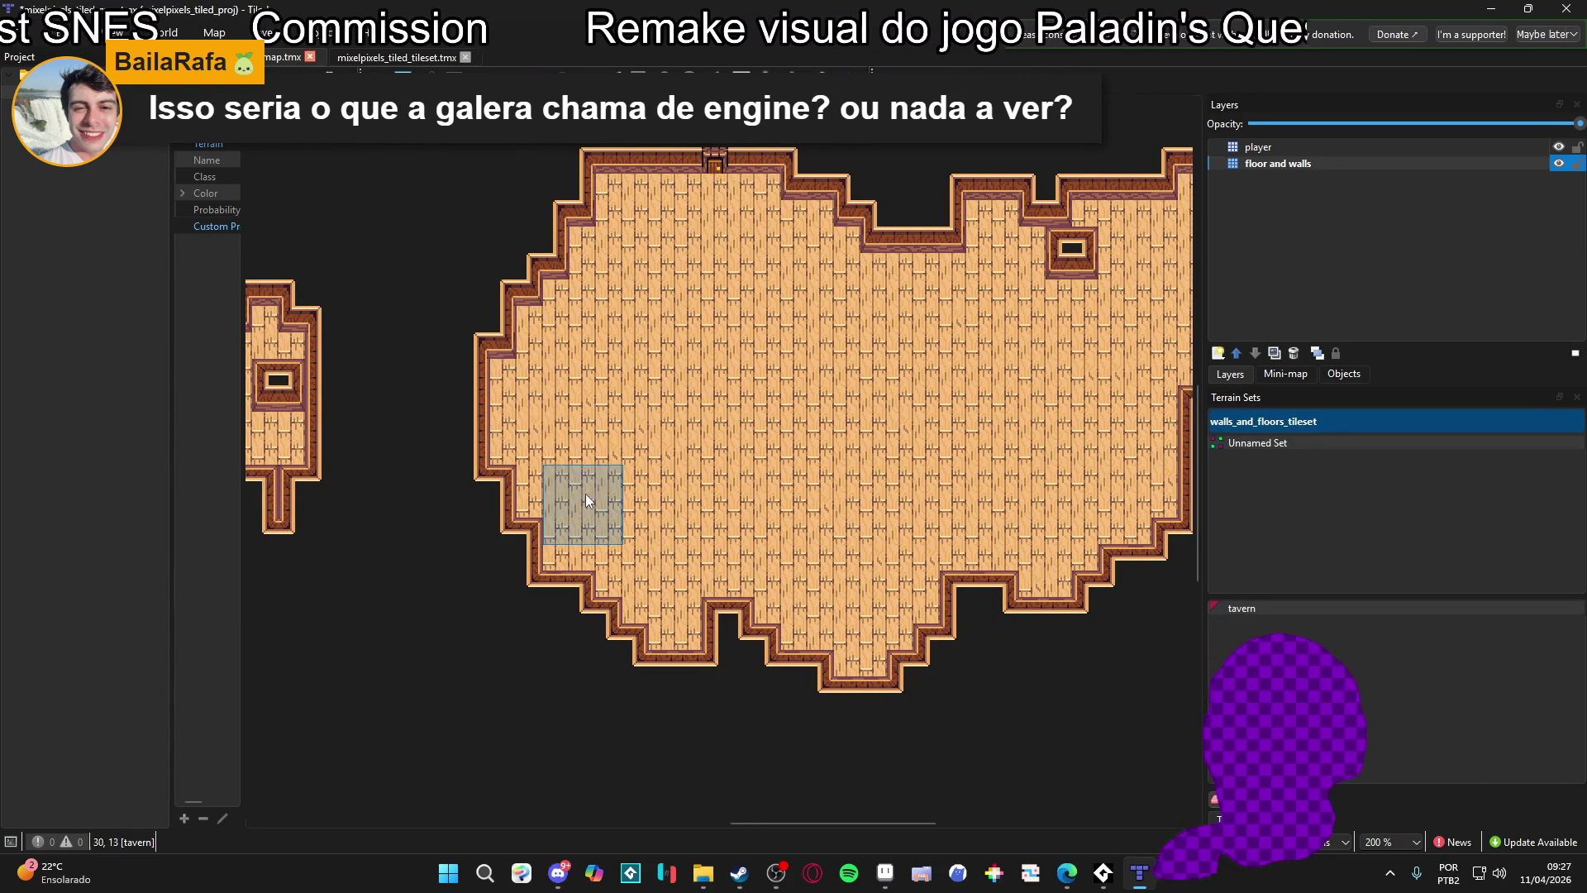
scroll(984, 582, "right", 3)
mouse_move(557, 647)
left_mouse_down()
mouse_move(1051, 425)
mouse_move(1038, 449)
mouse_move(904, 289)
mouse_move(794, 240)
mouse_move(845, 214)
mouse_move(1073, 344)
mouse_move(852, 628)
mouse_move(1107, 265)
mouse_move(1108, 512)
mouse_move(662, 673)
mouse_move(853, 567)
left_mouse_up()
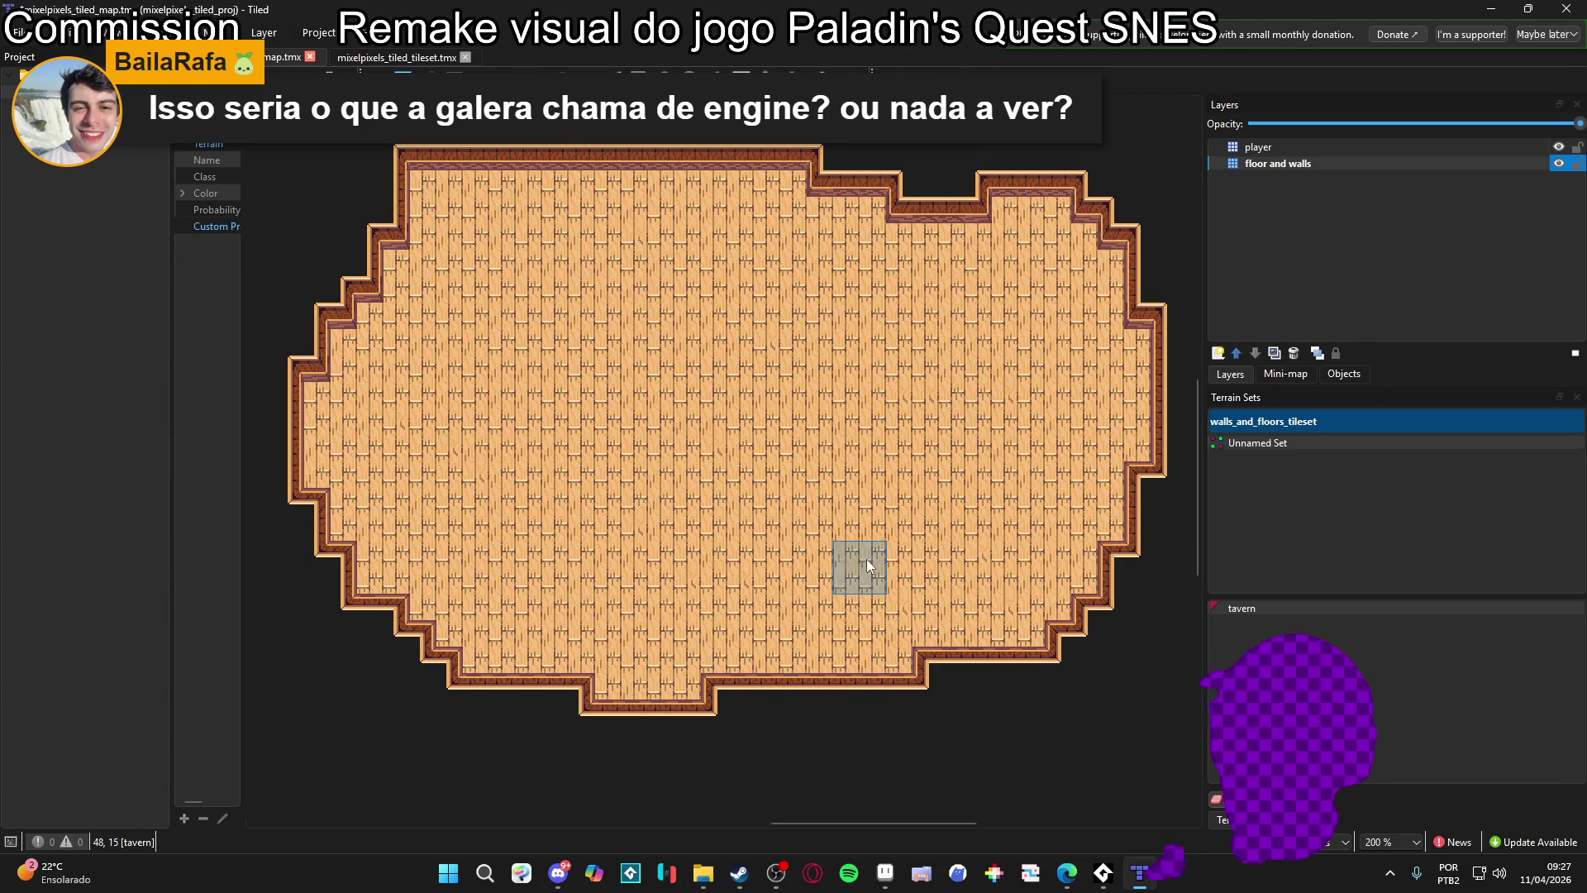
Erase a gap through the room's lower middle, leaving a narrow walled pillar between two wings
mouse_move(947, 738)
left_mouse_down()
mouse_move(755, 538)
mouse_move(854, 662)
mouse_move(733, 479)
mouse_move(694, 450)
mouse_move(727, 438)
mouse_move(570, 406)
mouse_move(622, 411)
left_mouse_up()
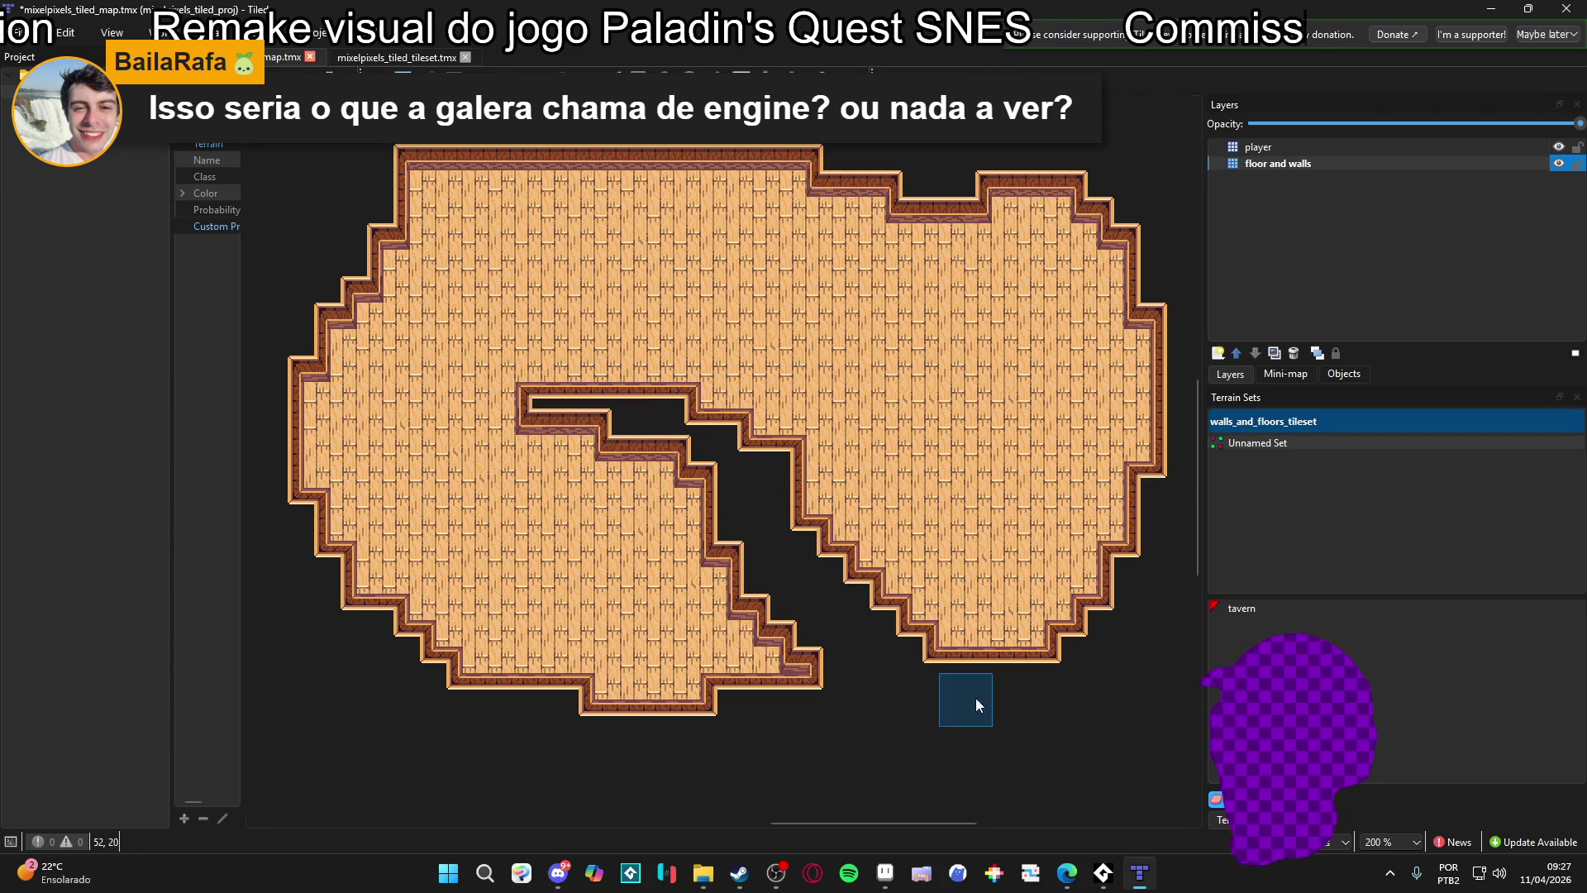
mouse_move(947, 666)
left_mouse_down()
mouse_move(964, 607)
mouse_move(909, 545)
mouse_move(754, 461)
mouse_move(854, 495)
left_mouse_up()
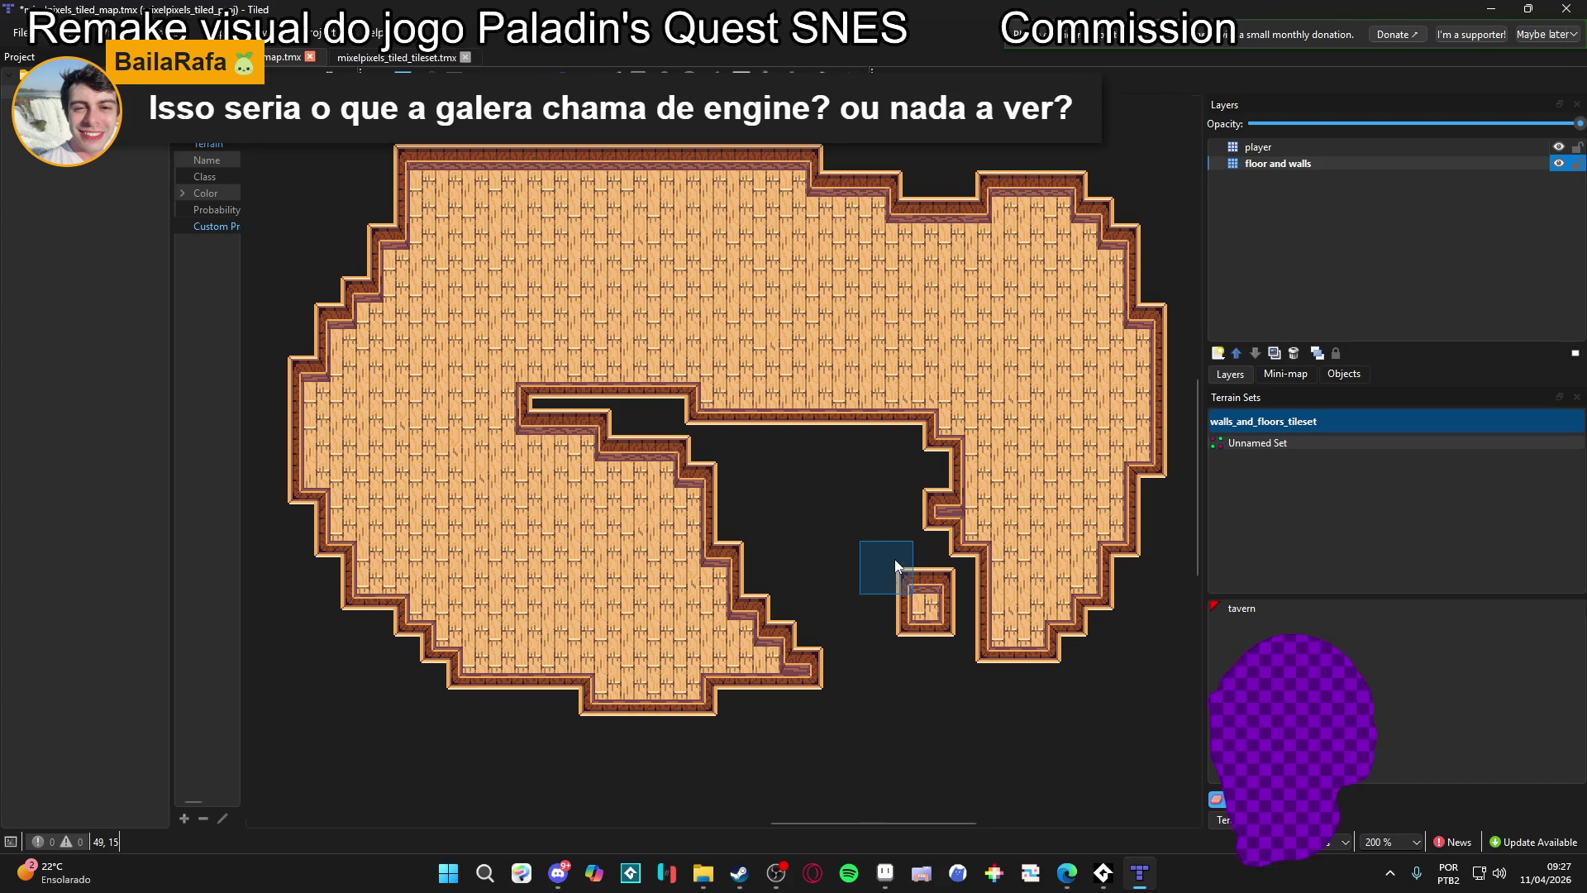
left_click_drag(894, 568, 945, 600)
mouse_move(835, 644)
left_mouse_down()
mouse_move(783, 629)
mouse_move(747, 553)
mouse_move(671, 677)
left_mouse_up()
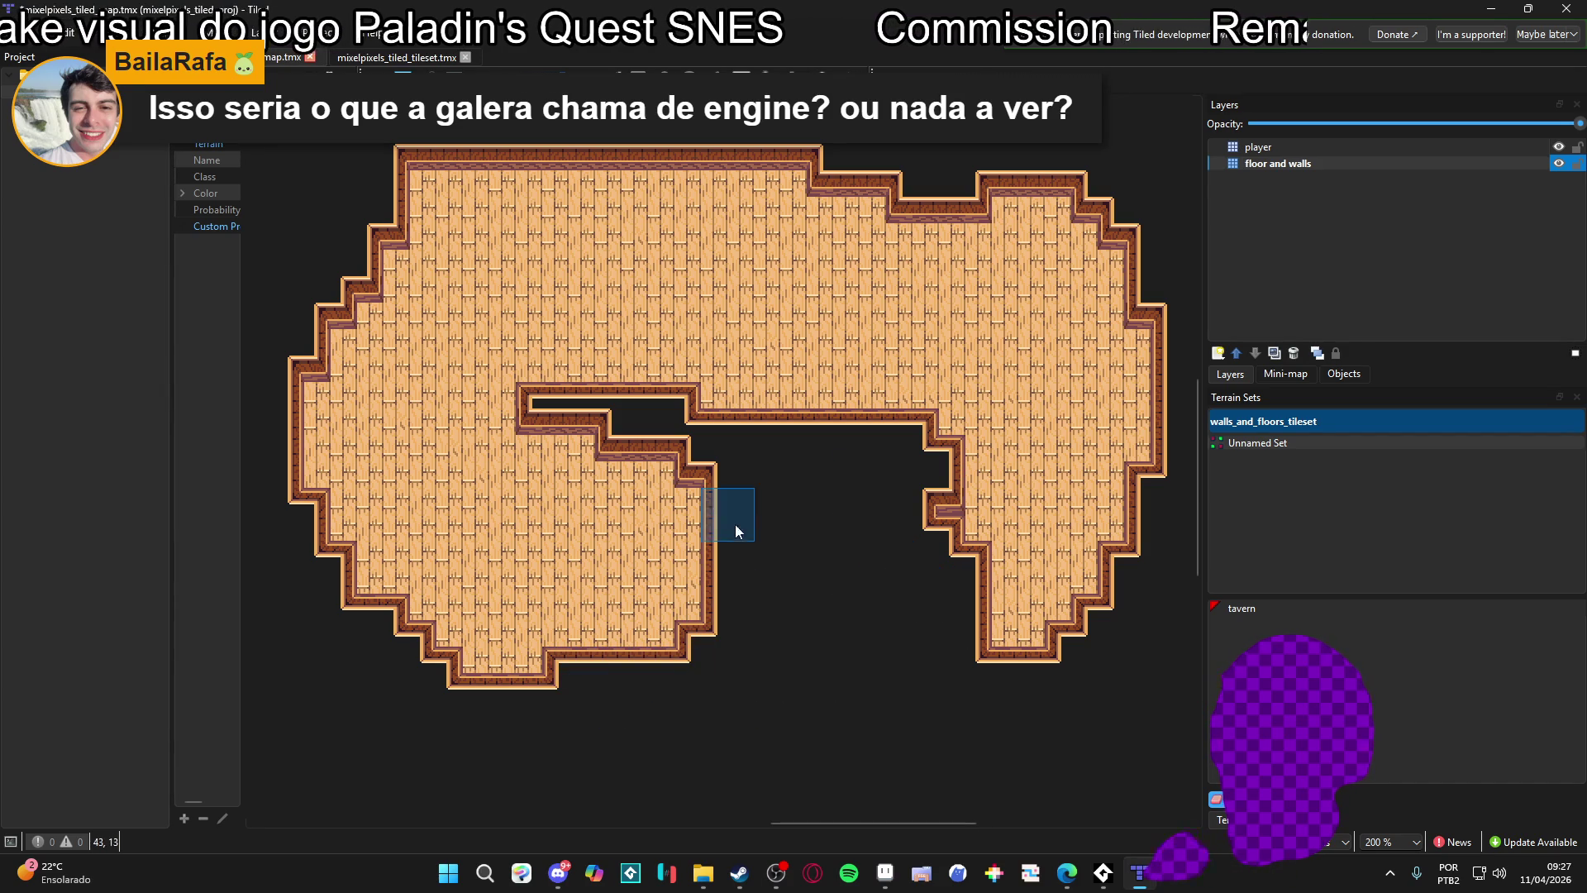
left_click_drag(736, 536, 659, 684)
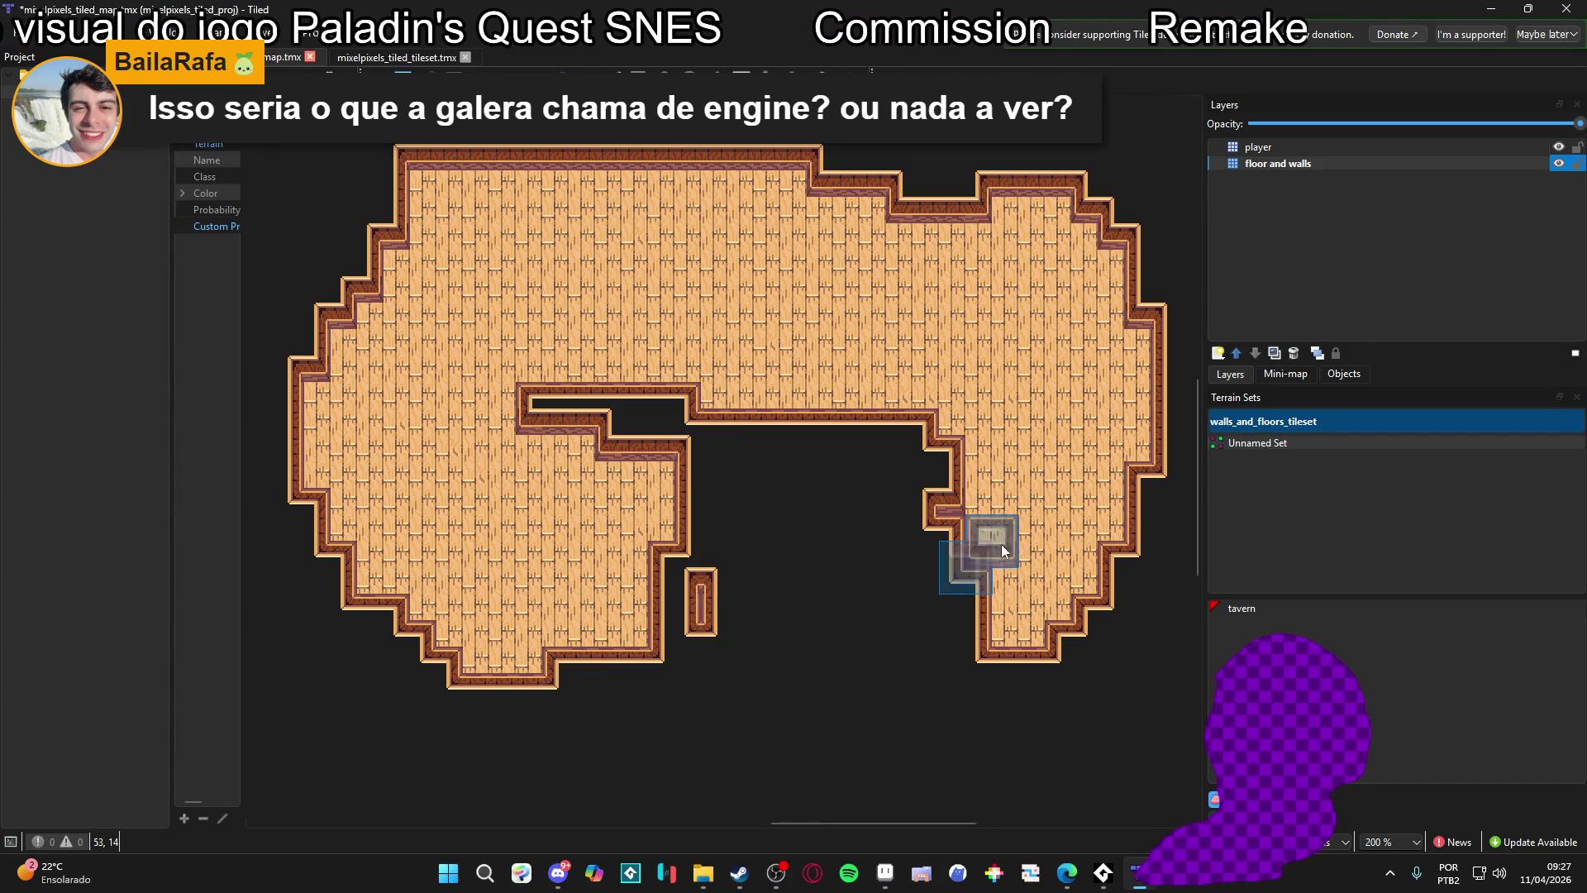
key("ctrl+z")
key("ctrl+y")
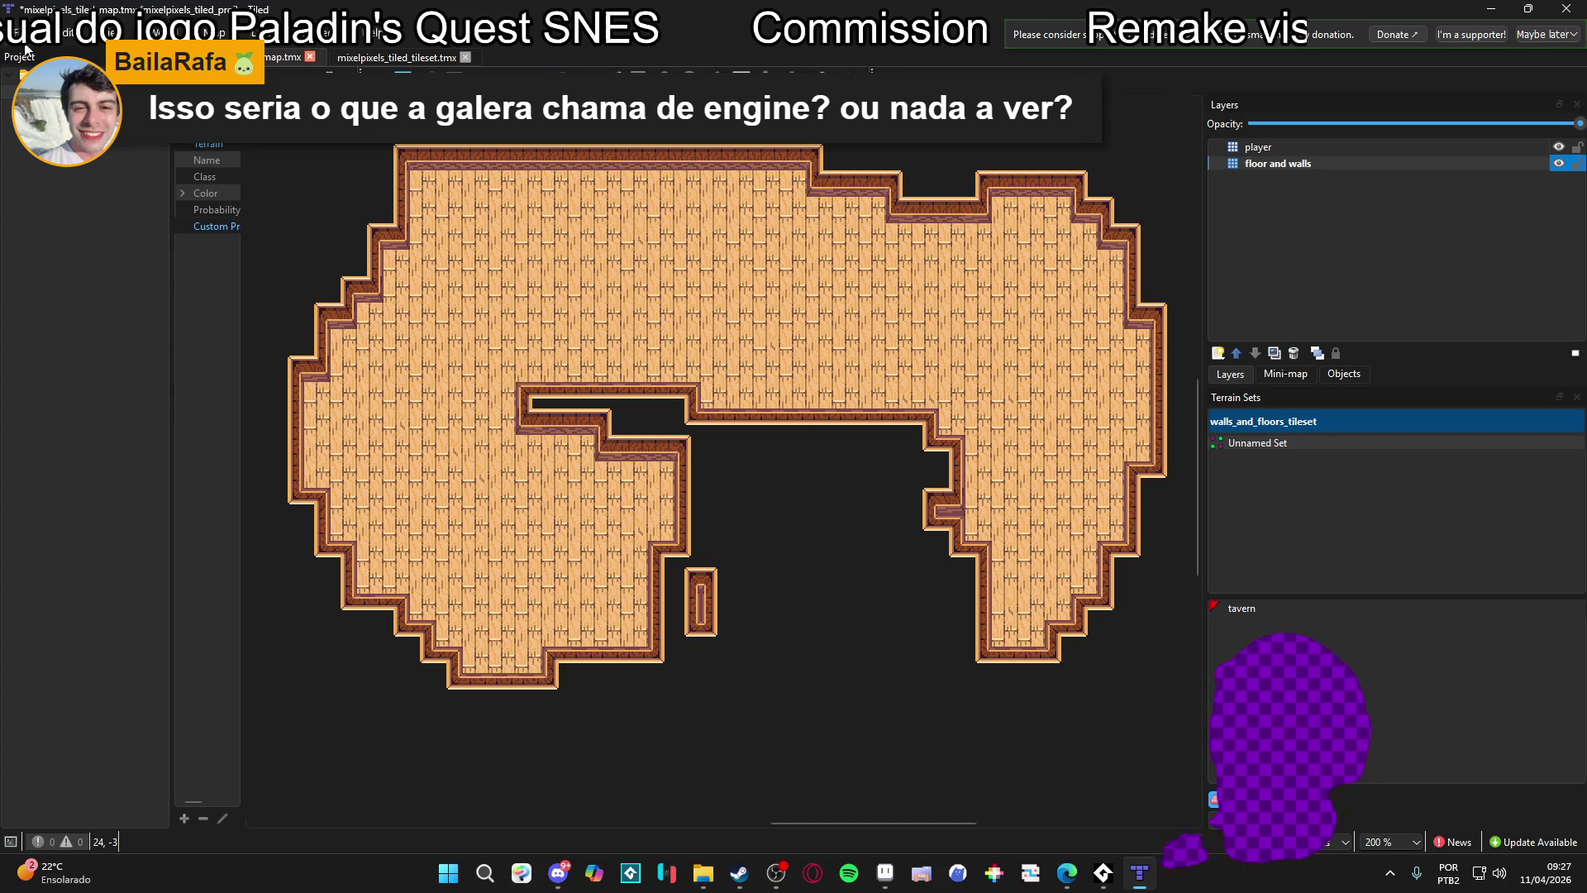
Switch to another recent project, discarding the unsaved map changes
left_click(18, 33)
mouse_move(225, 147)
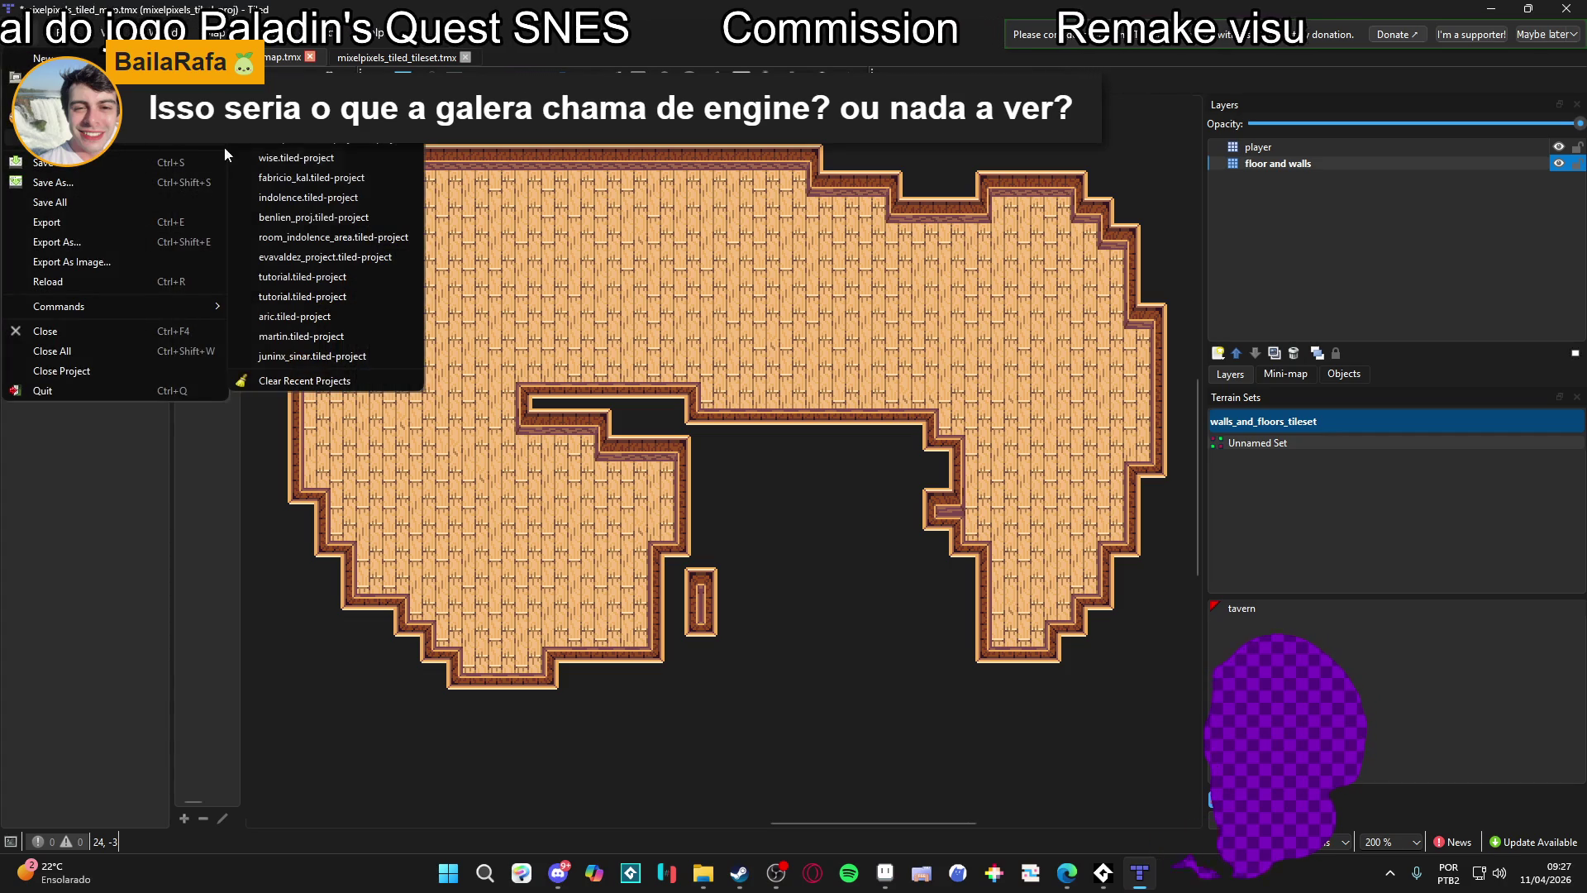
left_click(396, 157)
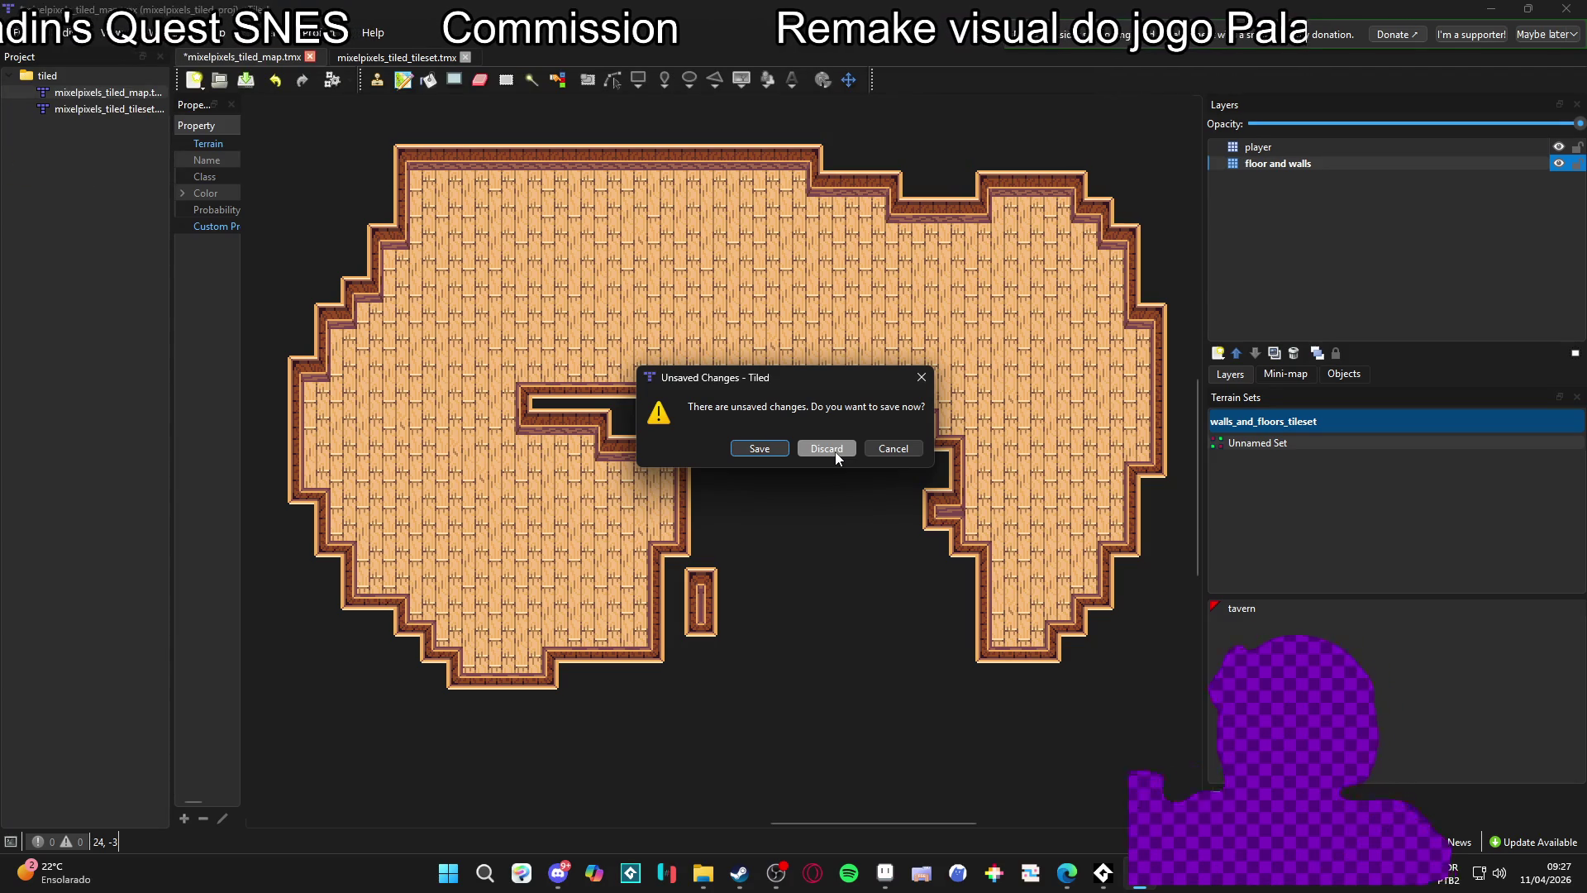
left_click(826, 448)
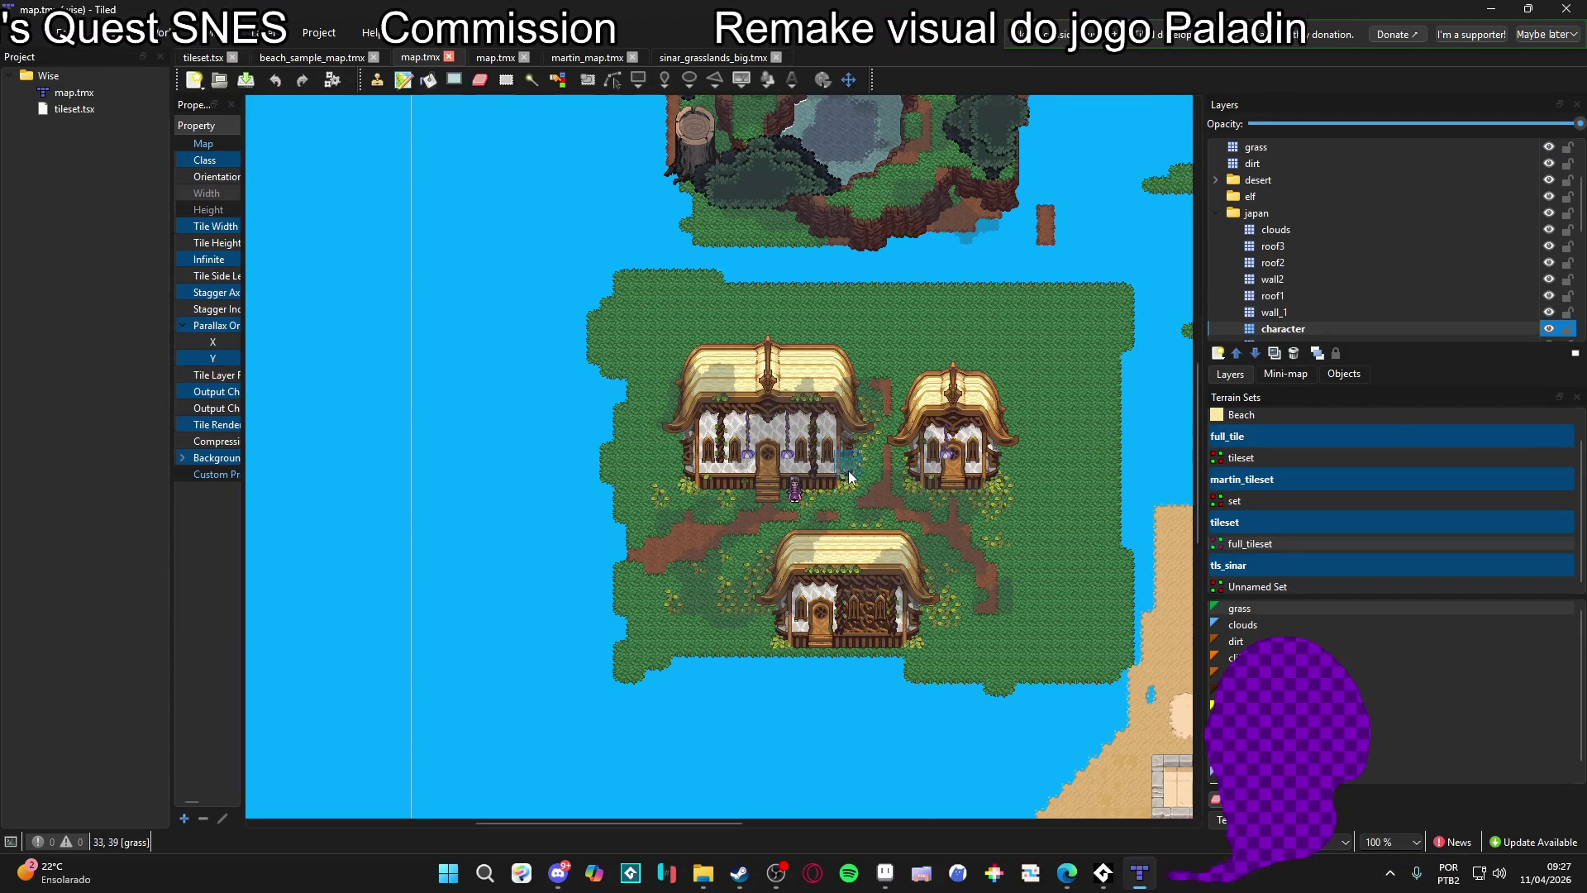
Paint a grass stroke in the water below the cottage, then undo the big stroke
scroll(834, 457, "up", 3)
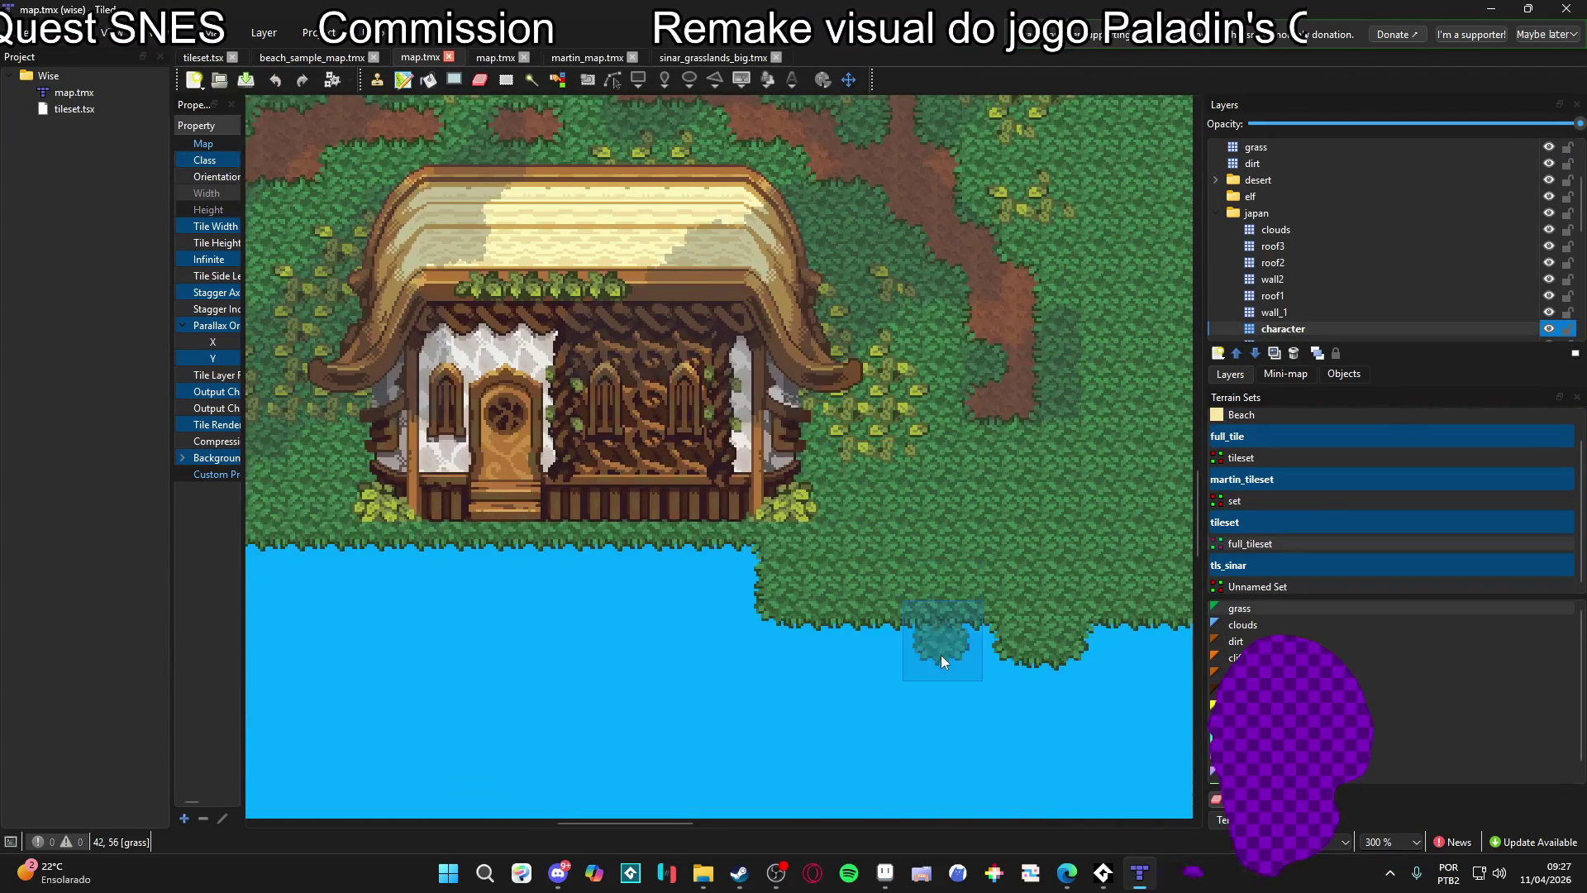
scroll(907, 697, "down", 5)
mouse_move(706, 406)
left_mouse_down()
mouse_move(762, 429)
mouse_move(847, 610)
mouse_move(1009, 316)
mouse_move(509, 428)
mouse_move(454, 219)
mouse_move(711, 643)
mouse_move(558, 559)
left_mouse_up()
scroll(807, 521, "down", 2)
key("ctrl+z")
key("ctrl+z")
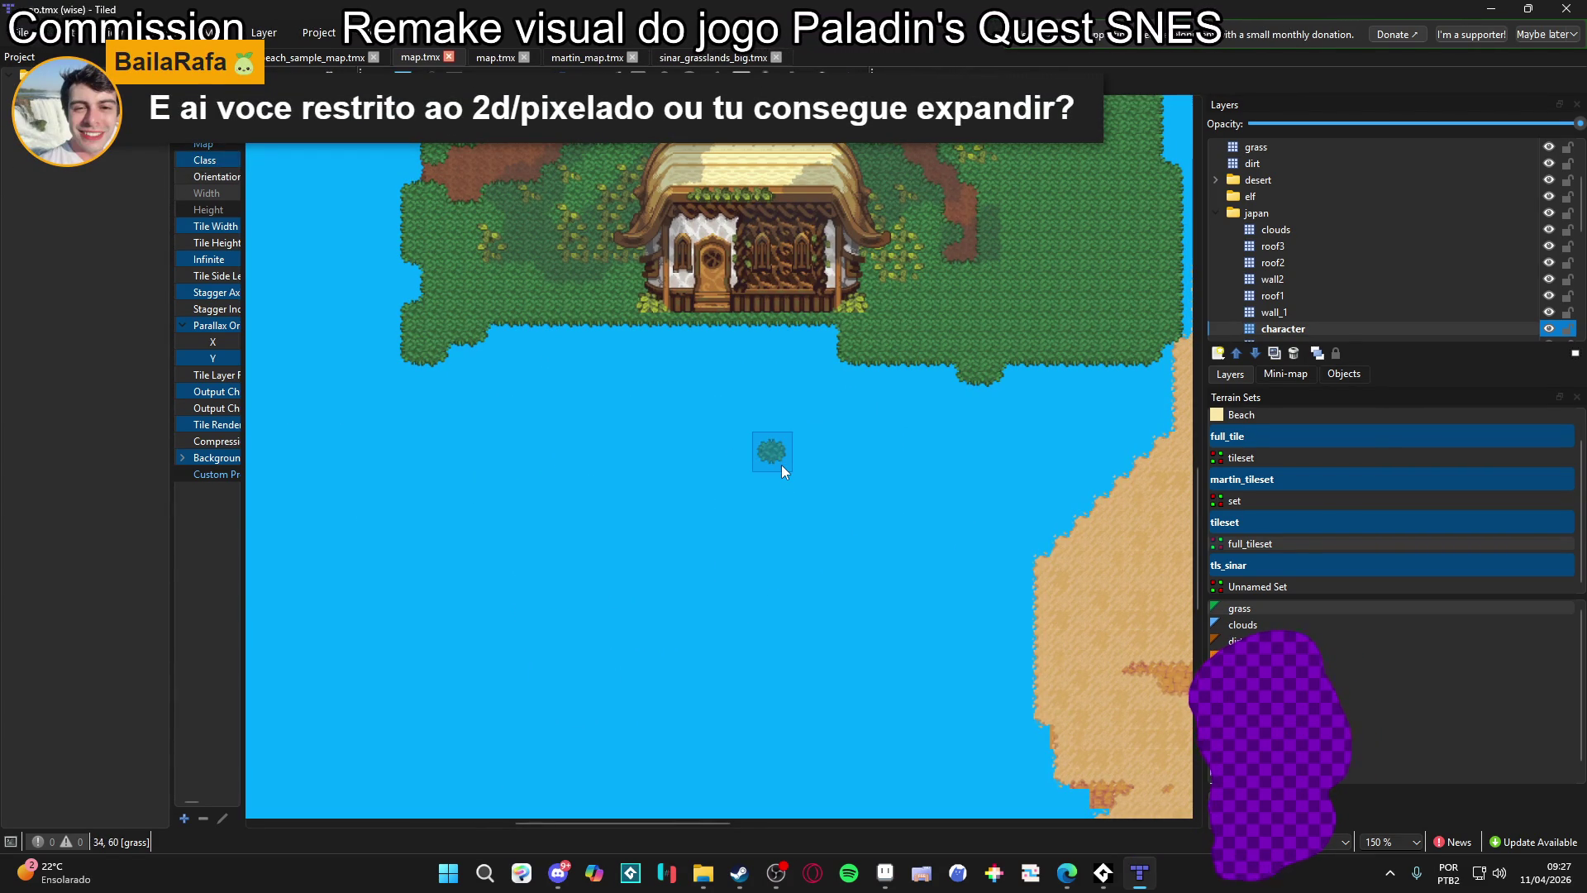
Scroll and zoom around the rest of the map, then bring Aseprite to the front
scroll(595, 524, "up", 3)
scroll(595, 524, "right", 3)
scroll(673, 532, "down", 2)
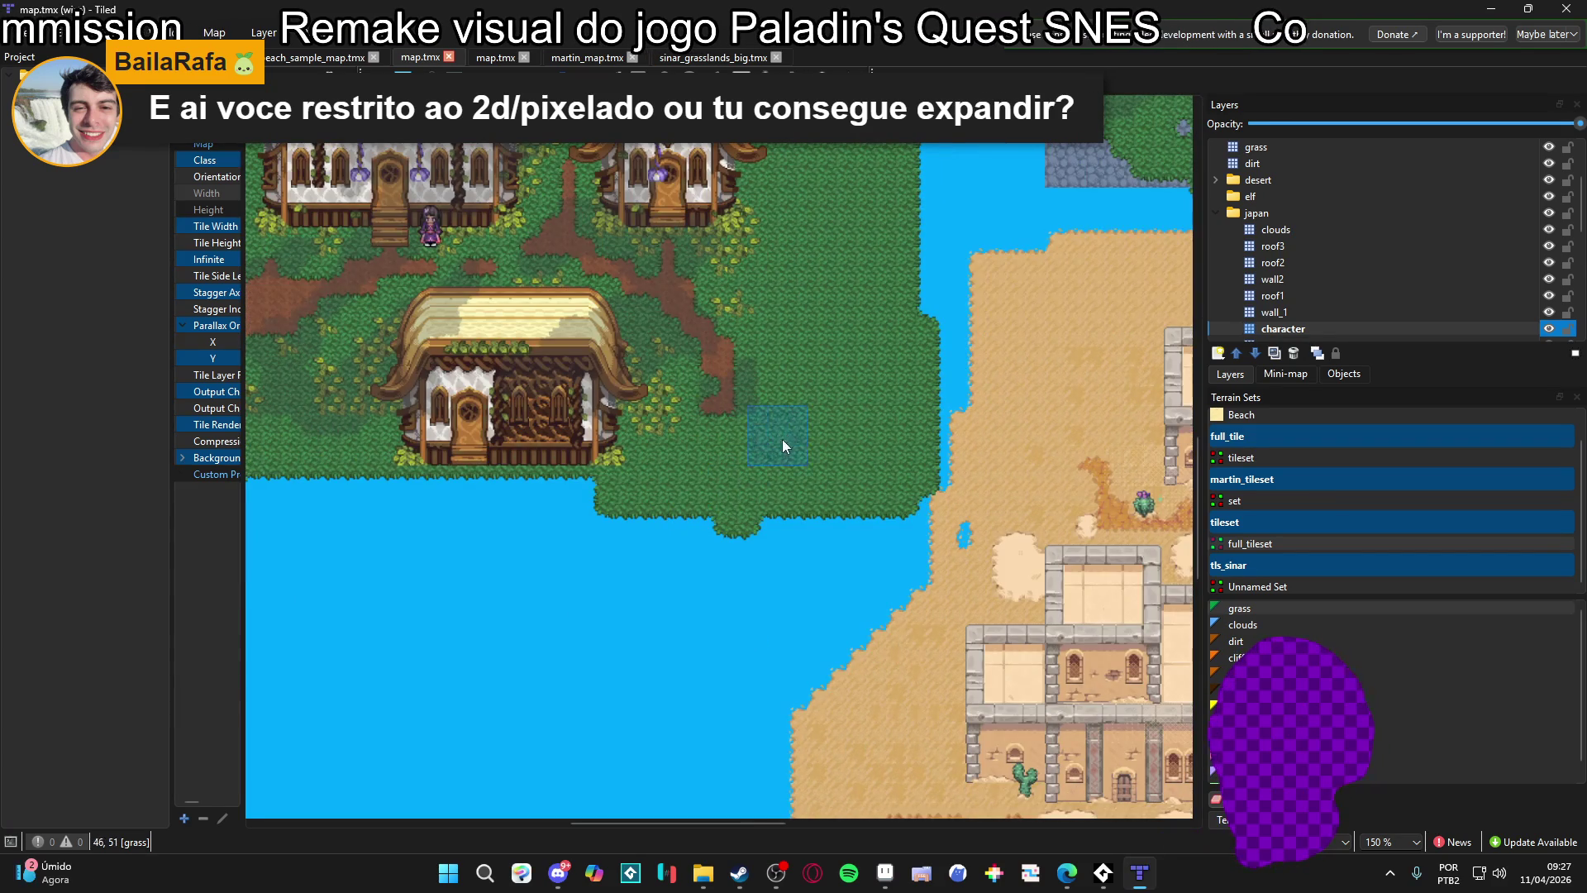
scroll(781, 429, "down", 3)
scroll(910, 424, "up", 3)
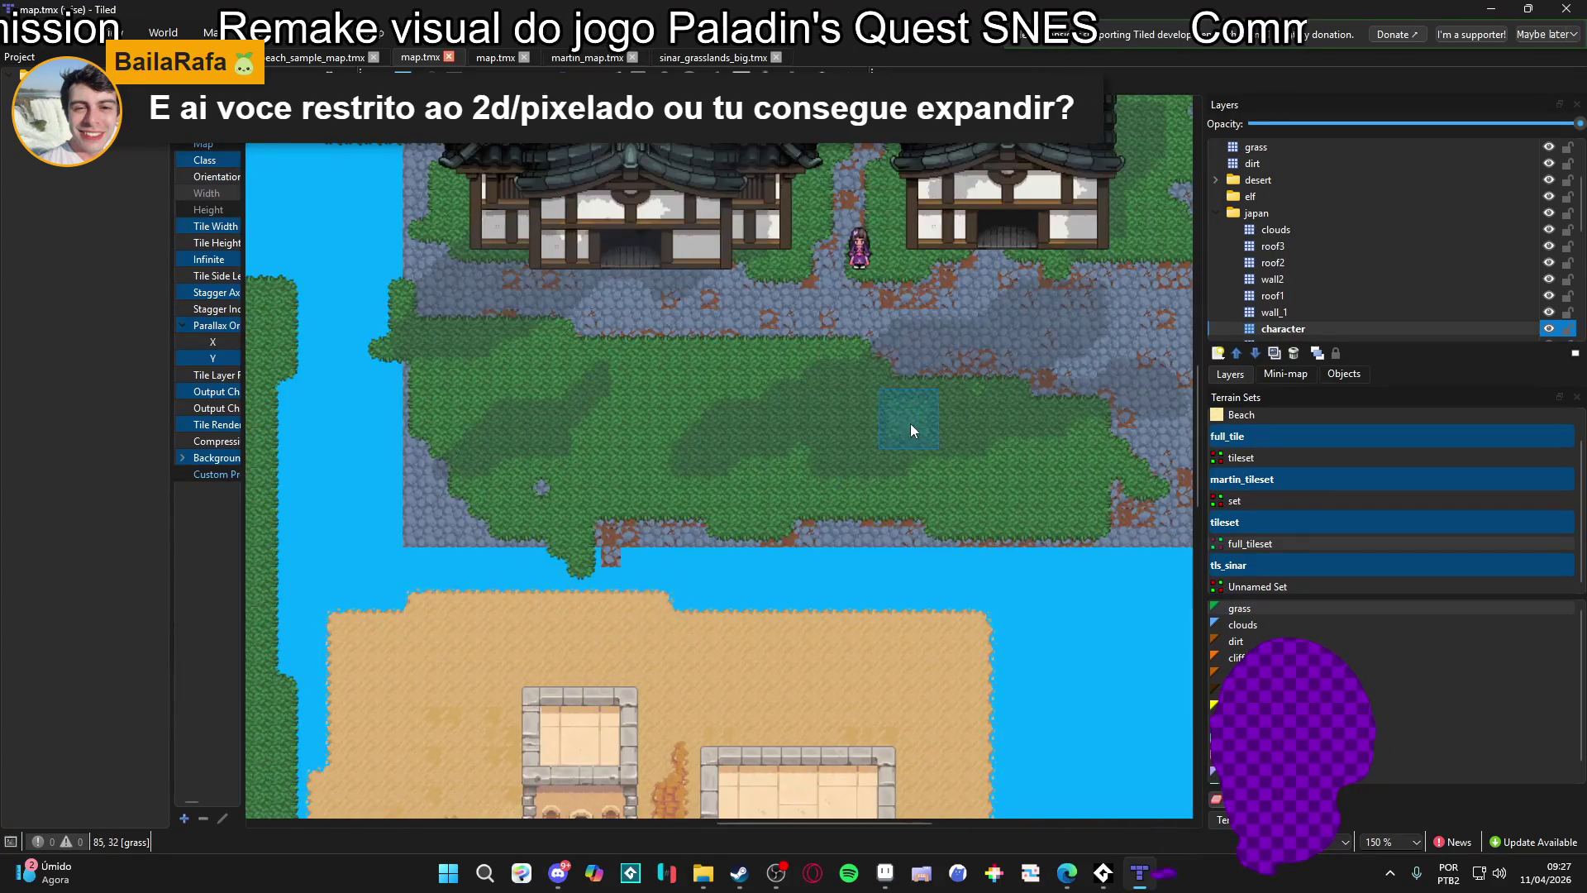
scroll(935, 463, "up", 1, "ctrl")
scroll(886, 577, "down", 2)
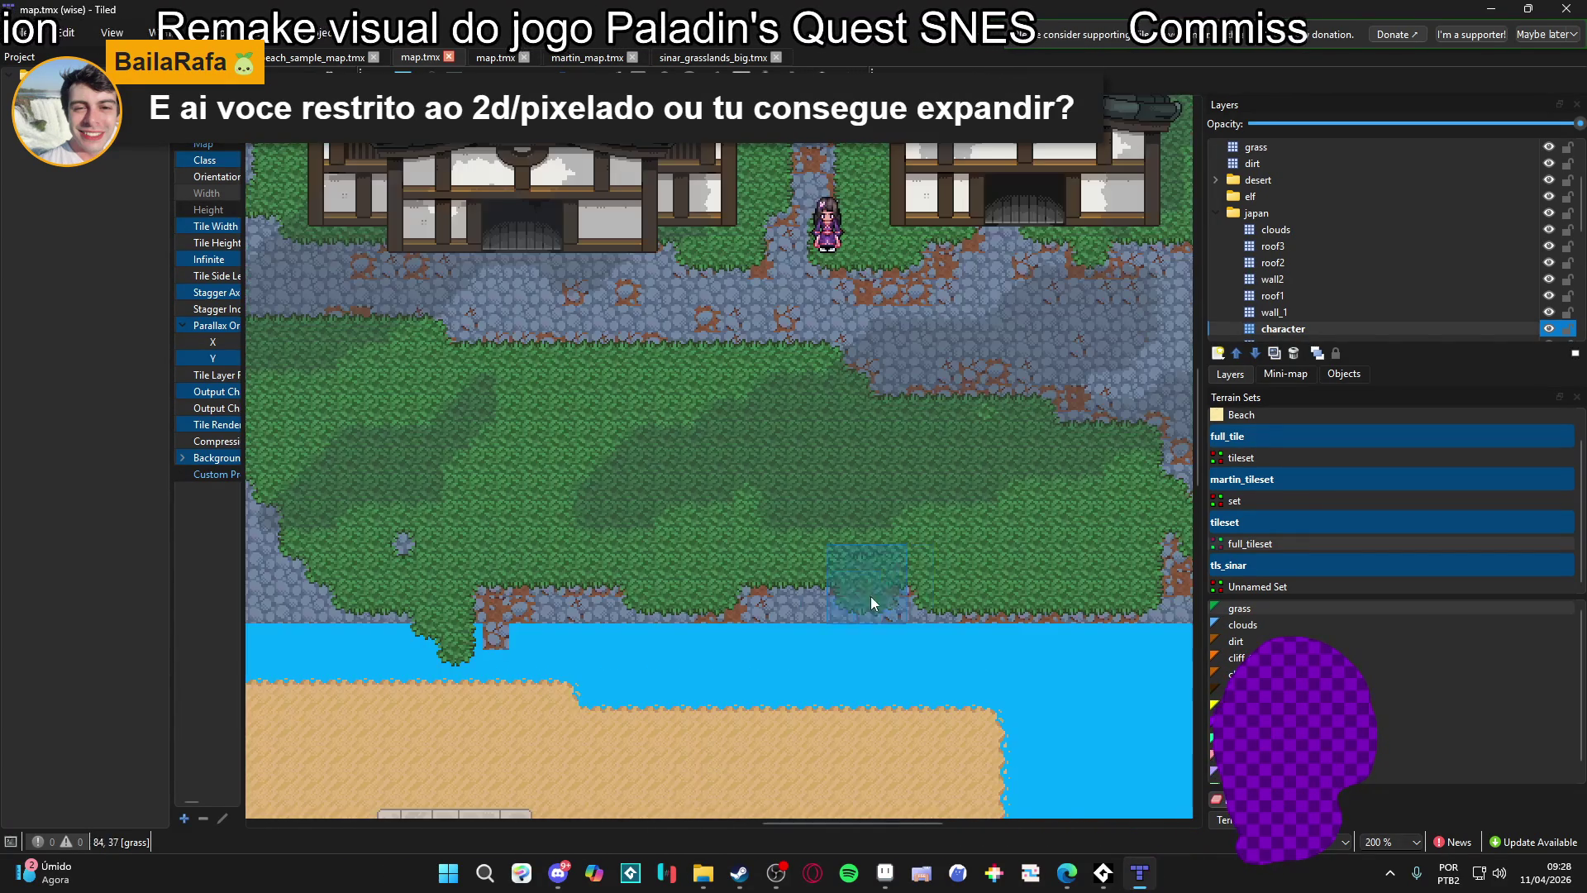
scroll(811, 662, "down", 1, "ctrl")
left_click(881, 878)
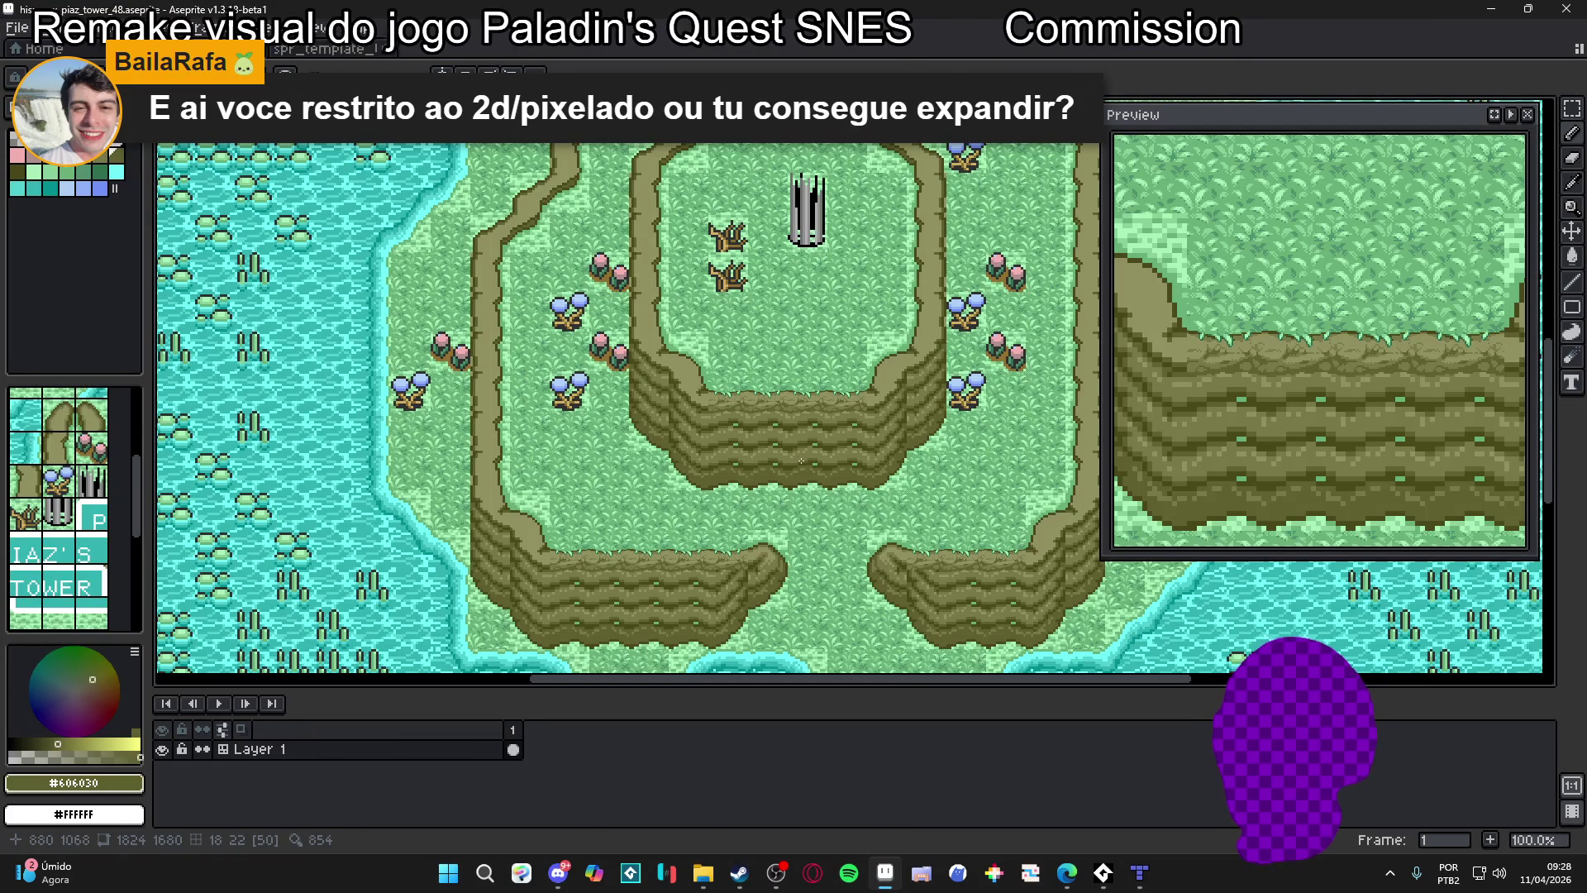
Create a new 125×125 px transparent sprite via File > New
left_click(18, 30)
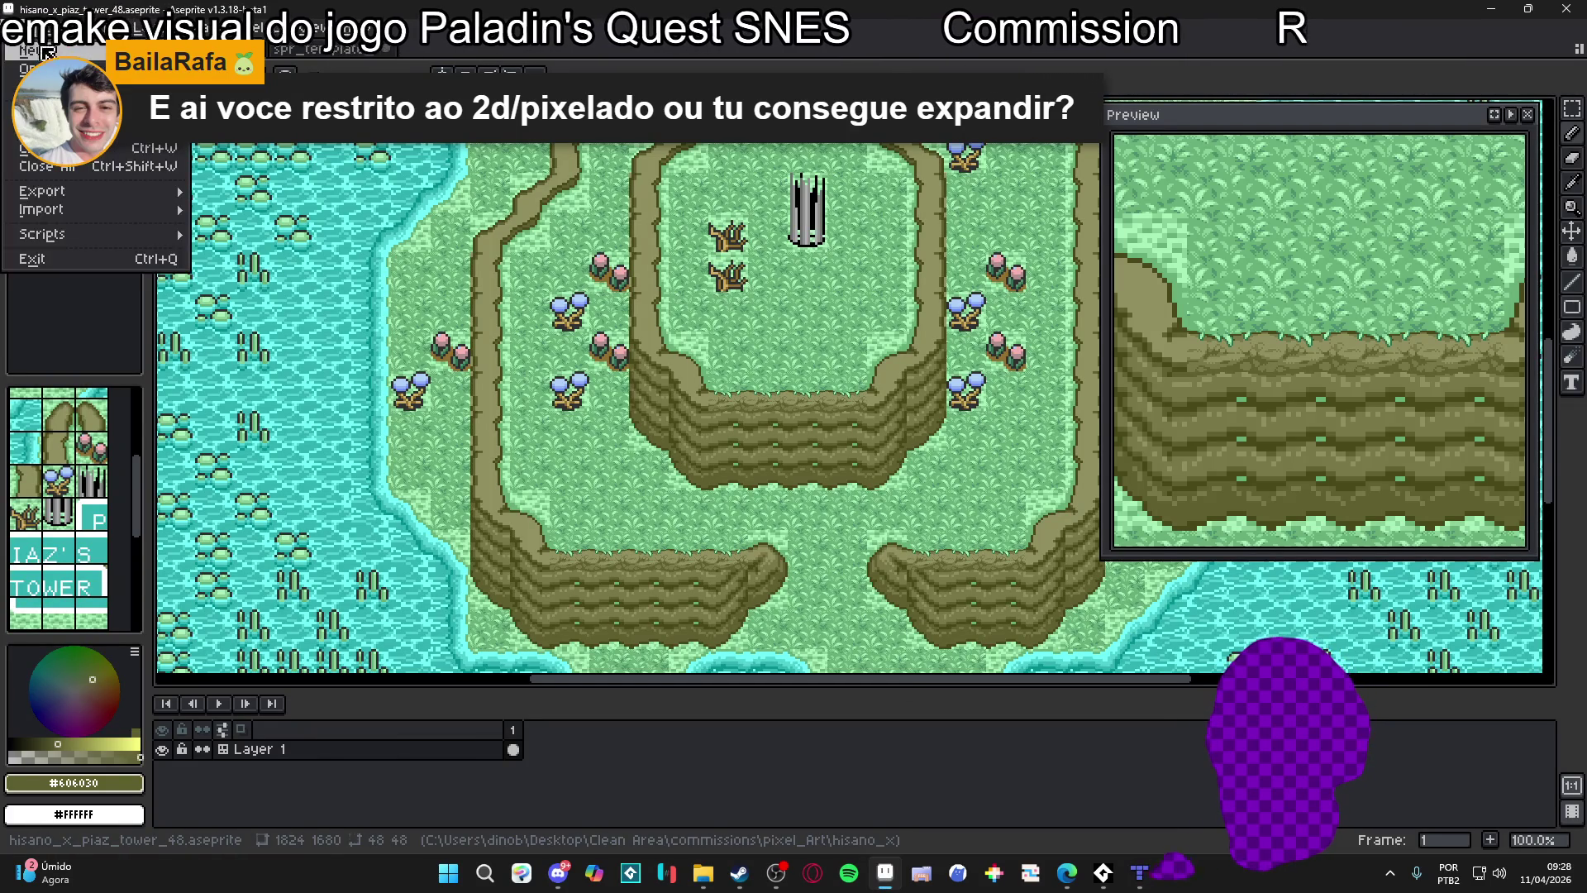
left_click(38, 46)
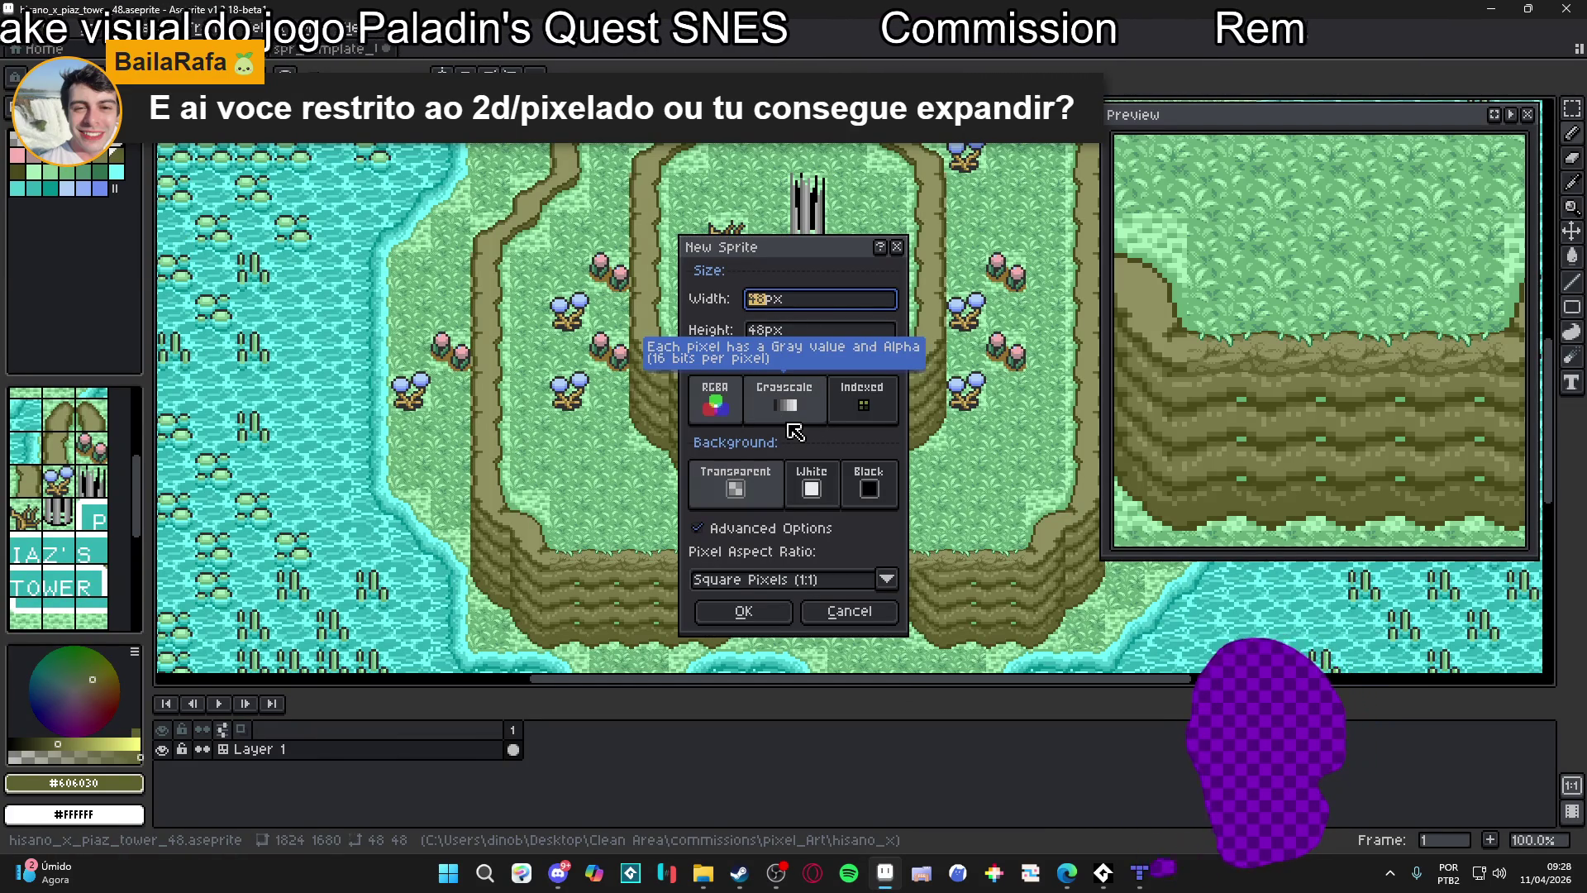
type("125")
key("Tab")
type("5")
key("Return")
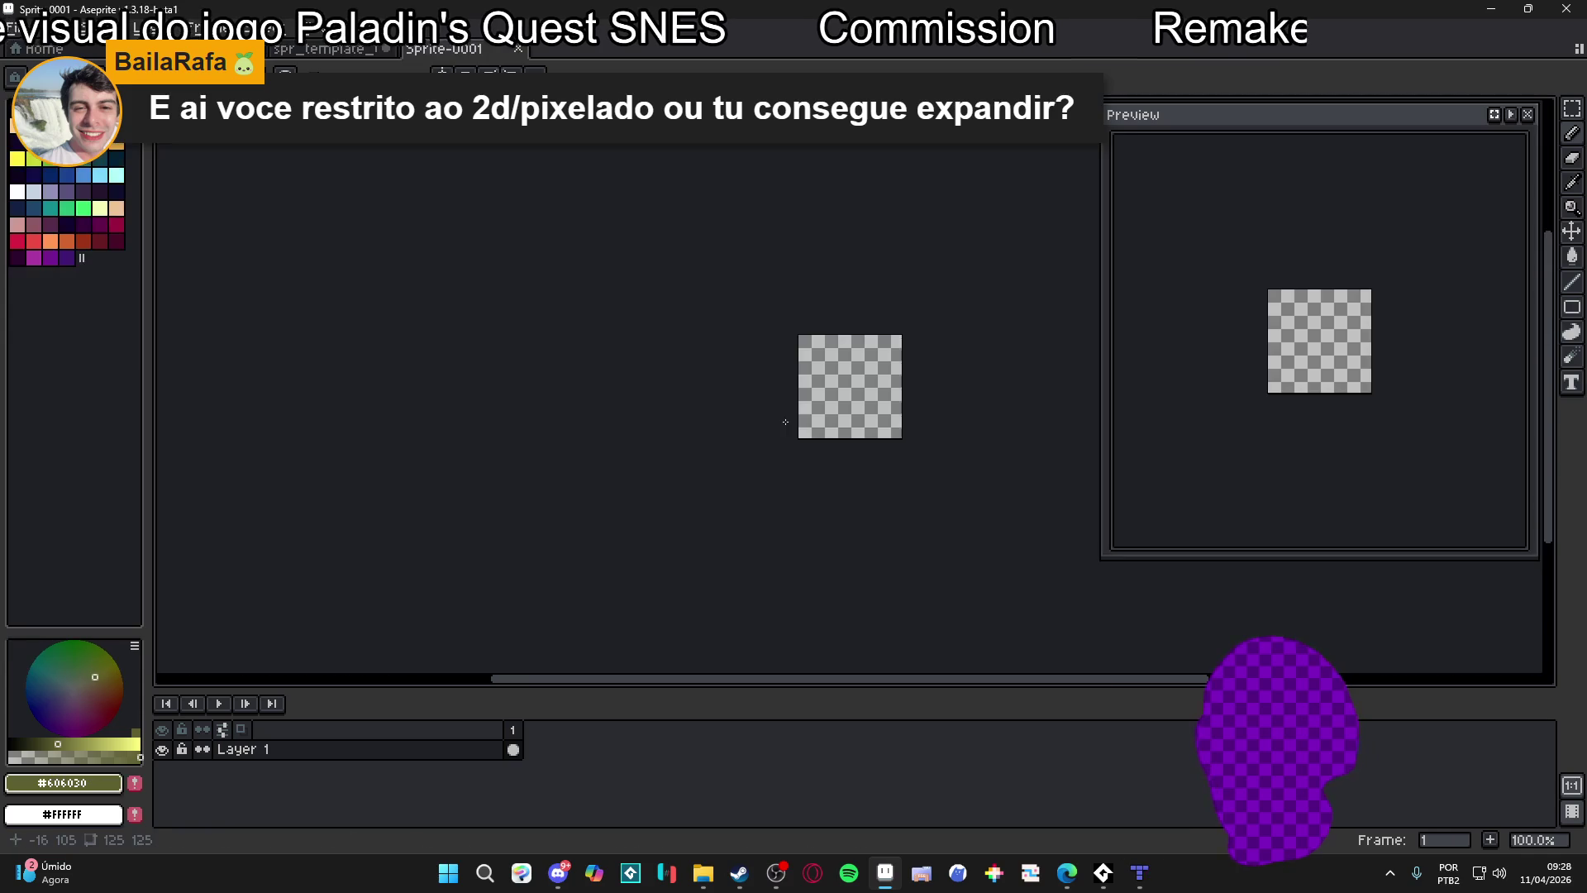
scroll(623, 312, "up", 2)
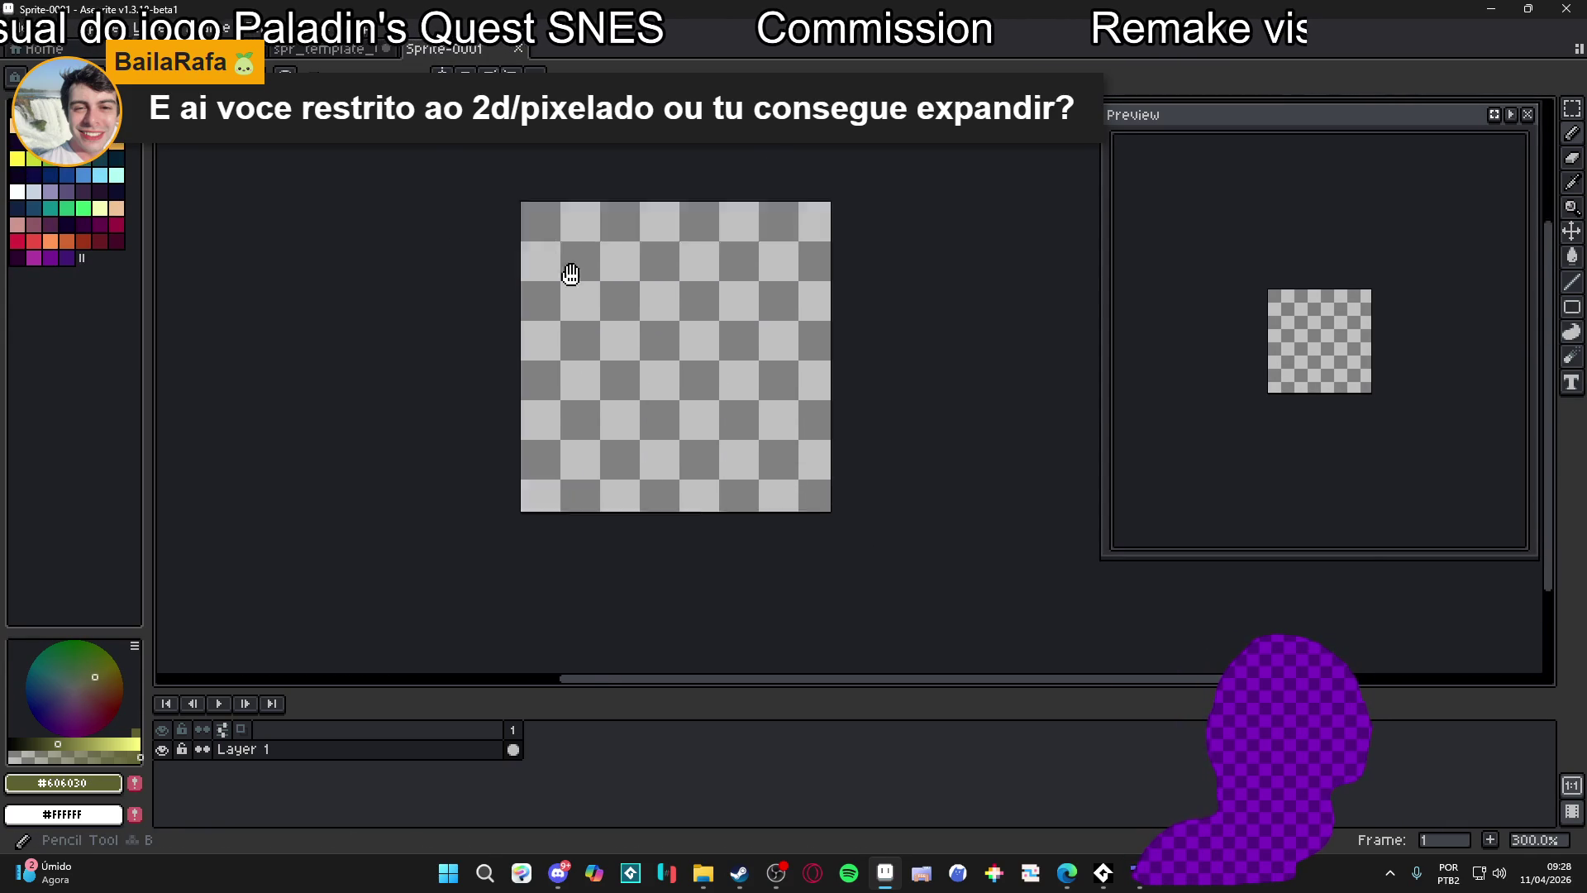
left_click(310, 29)
Set Tiled Mode to both axes, sketch a looping test stroke, and clear it
mouse_move(450, 175)
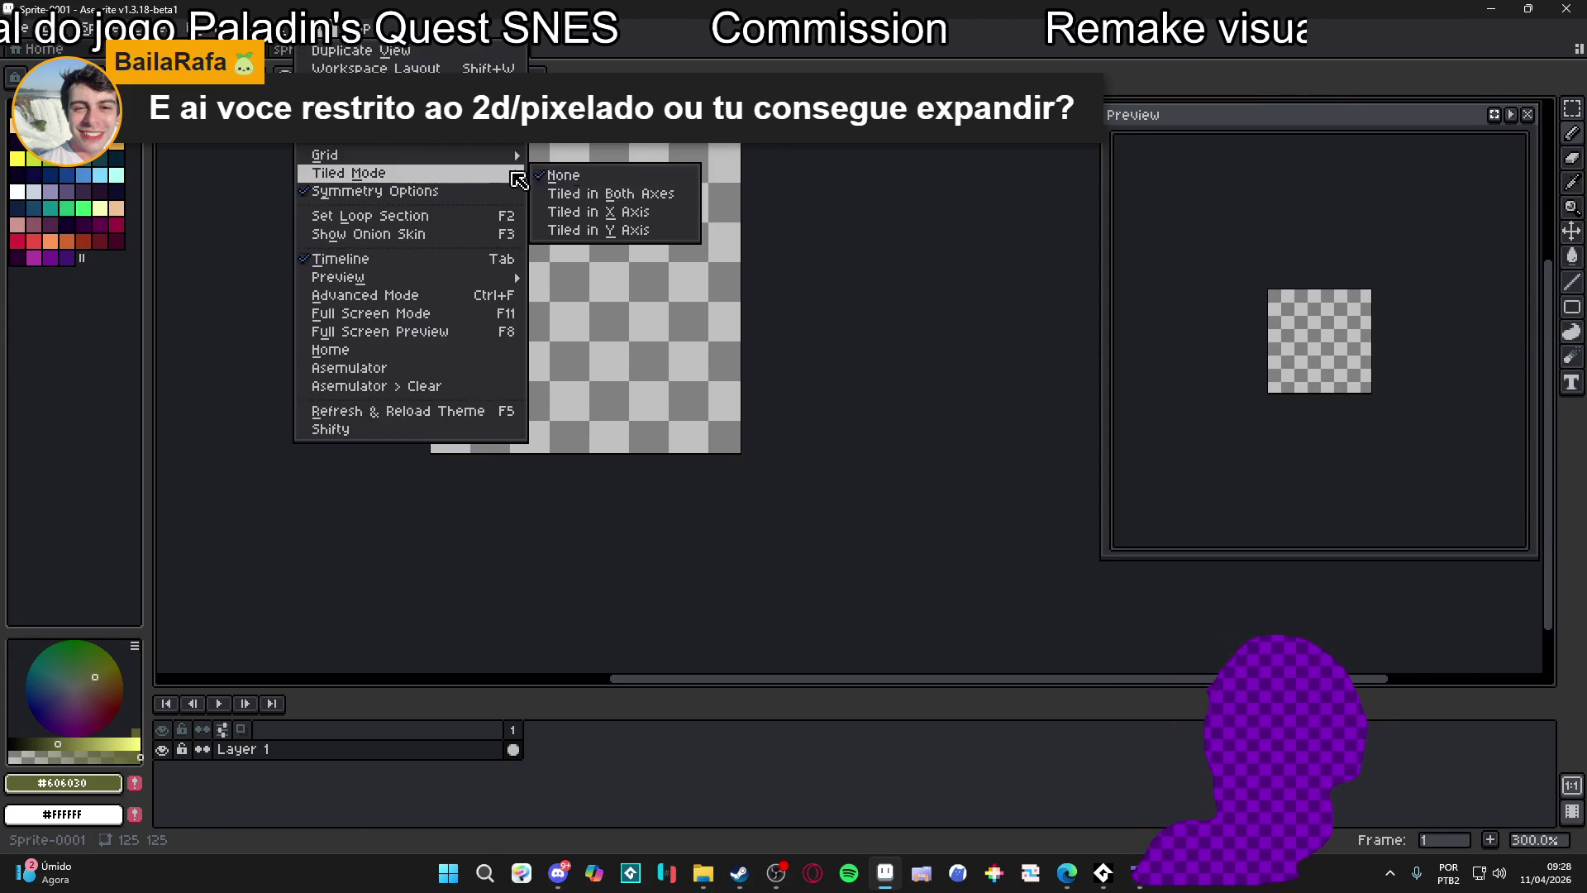
left_click(660, 198)
mouse_move(694, 302)
left_mouse_down()
mouse_move(798, 277)
mouse_move(827, 430)
mouse_move(951, 488)
mouse_move(935, 267)
left_mouse_up()
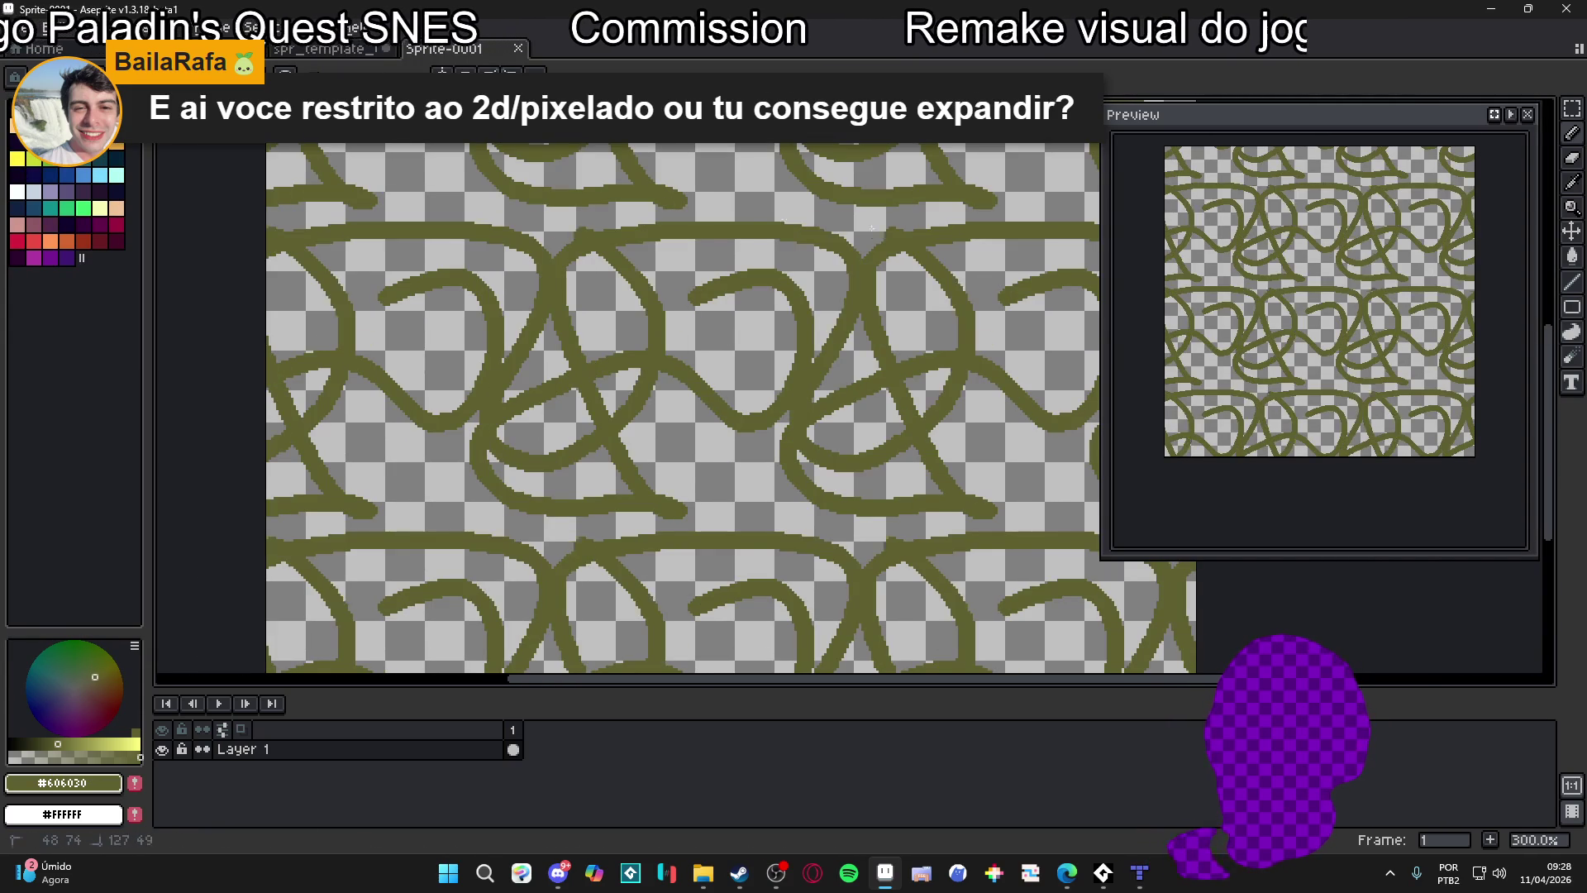
key("ctrl+a")
key("Delete")
Try olive arc-and-zigzag and peaked fringe strokes with a fill, undo them all, and change tabs
mouse_move(393, 467)
left_mouse_down()
mouse_move(579, 310)
mouse_move(694, 491)
left_mouse_up()
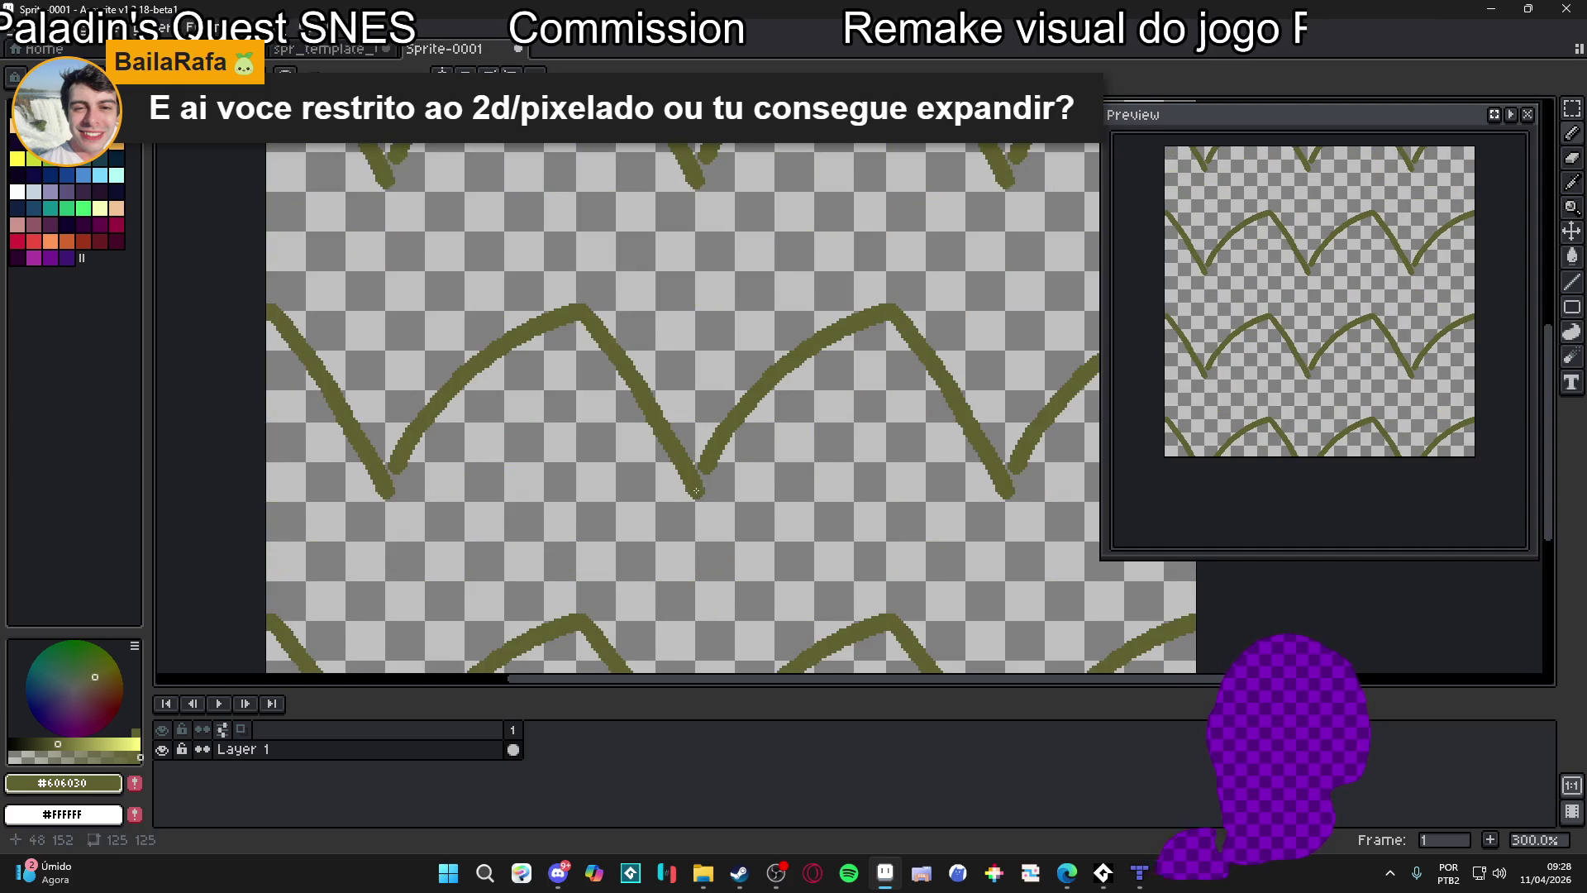
left_click_drag(650, 390, 727, 422)
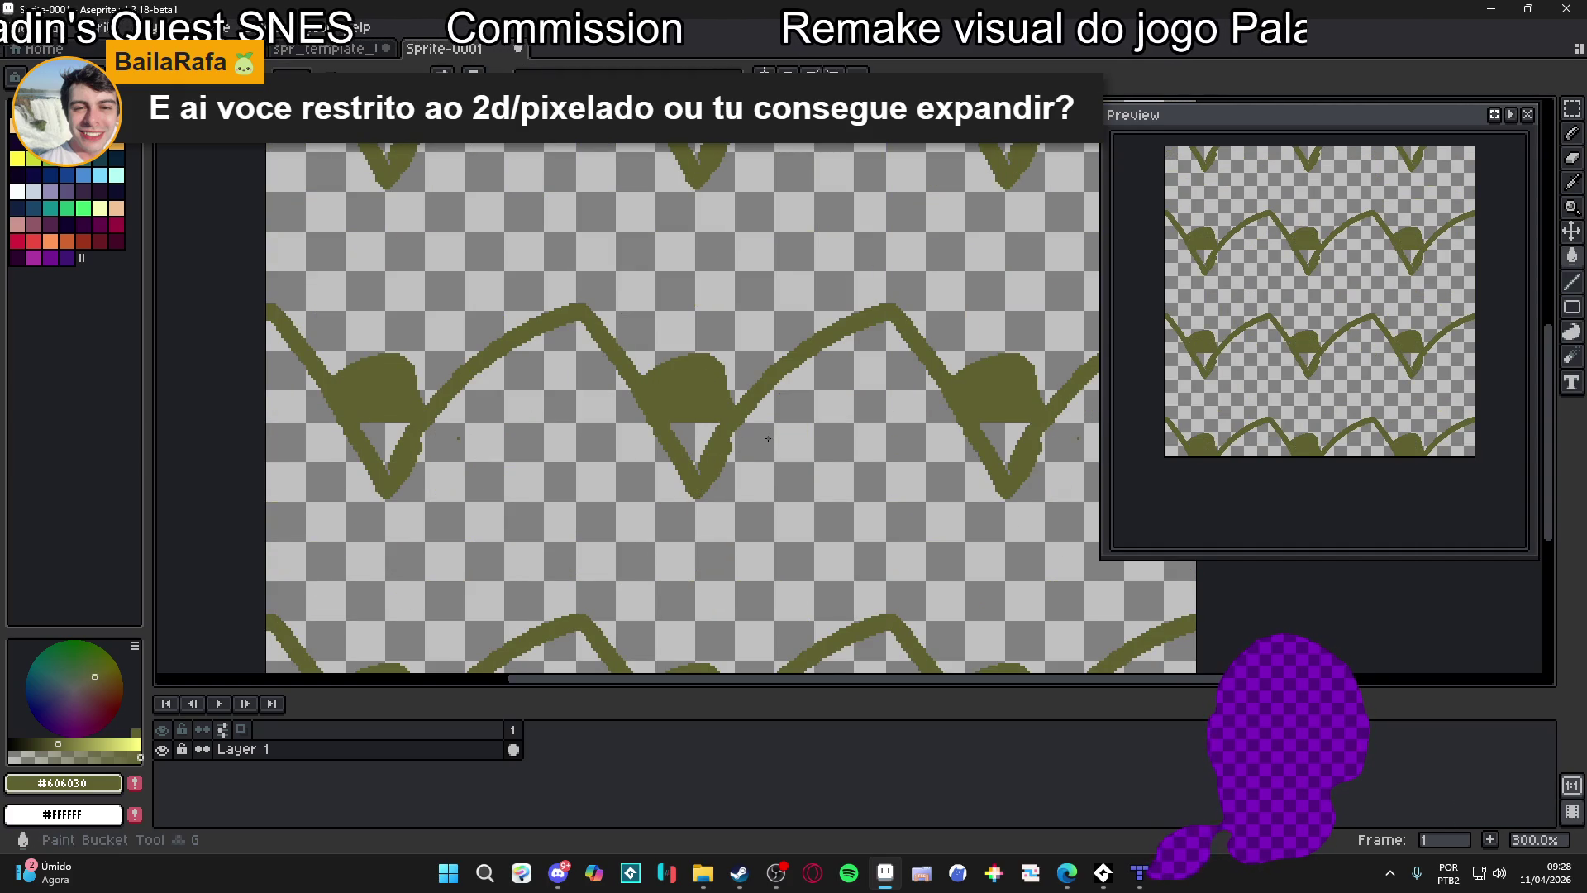
left_click(764, 435)
key("ctrl+z")
key("ctrl+z")
key("ctrl+z")
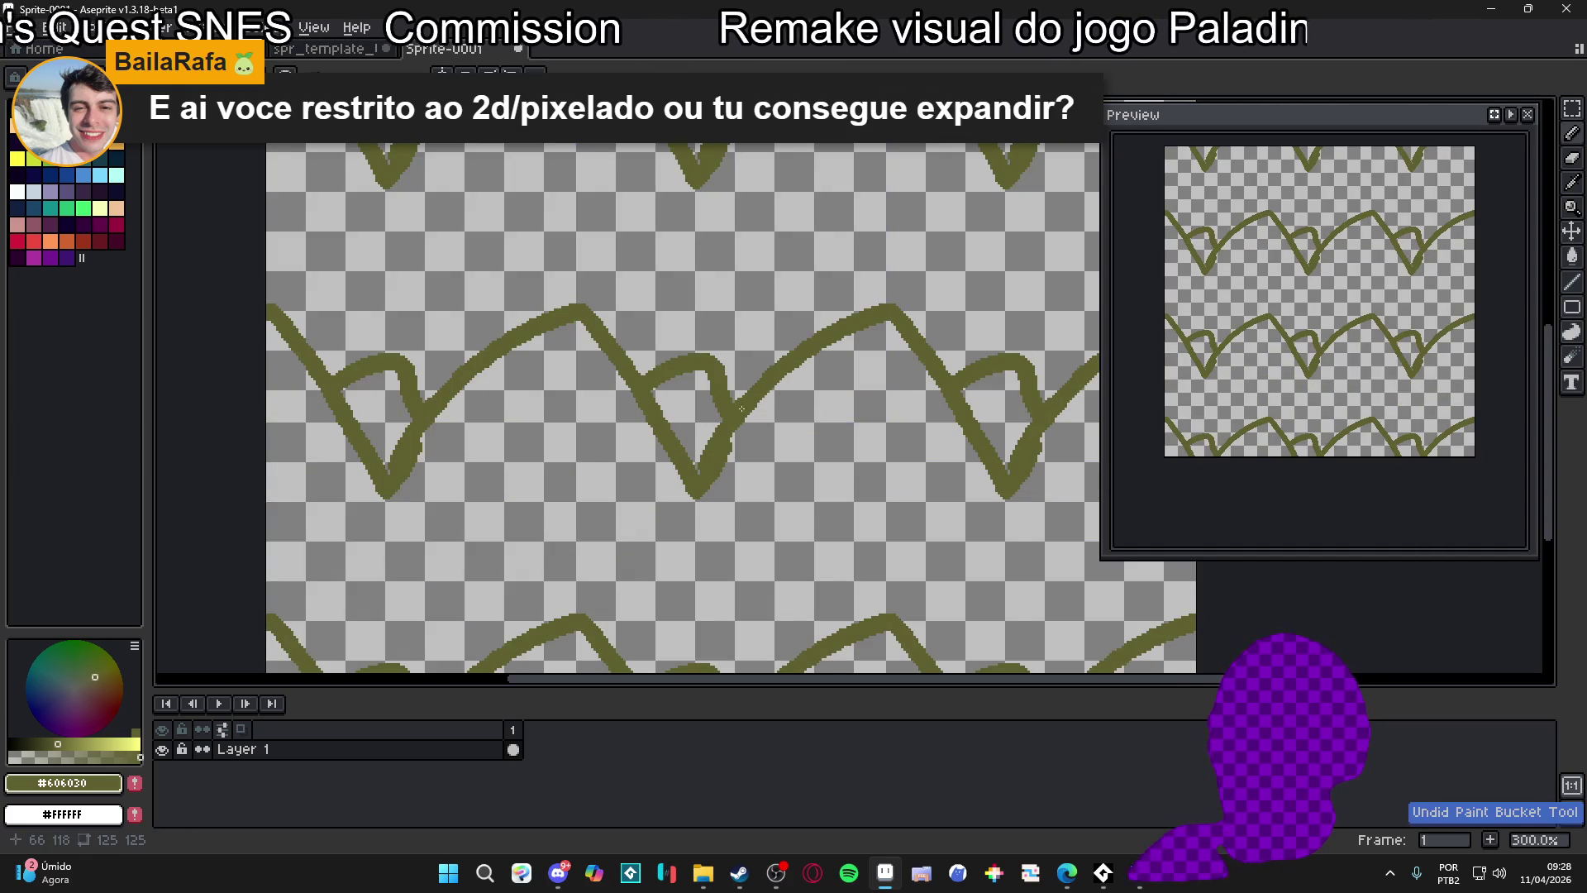
key("ctrl+z")
key("ctrl+z")
mouse_move(665, 399)
left_mouse_down()
mouse_move(863, 388)
mouse_move(984, 298)
left_mouse_up()
key("ctrl+z")
key("ctrl+z")
key("ctrl+z")
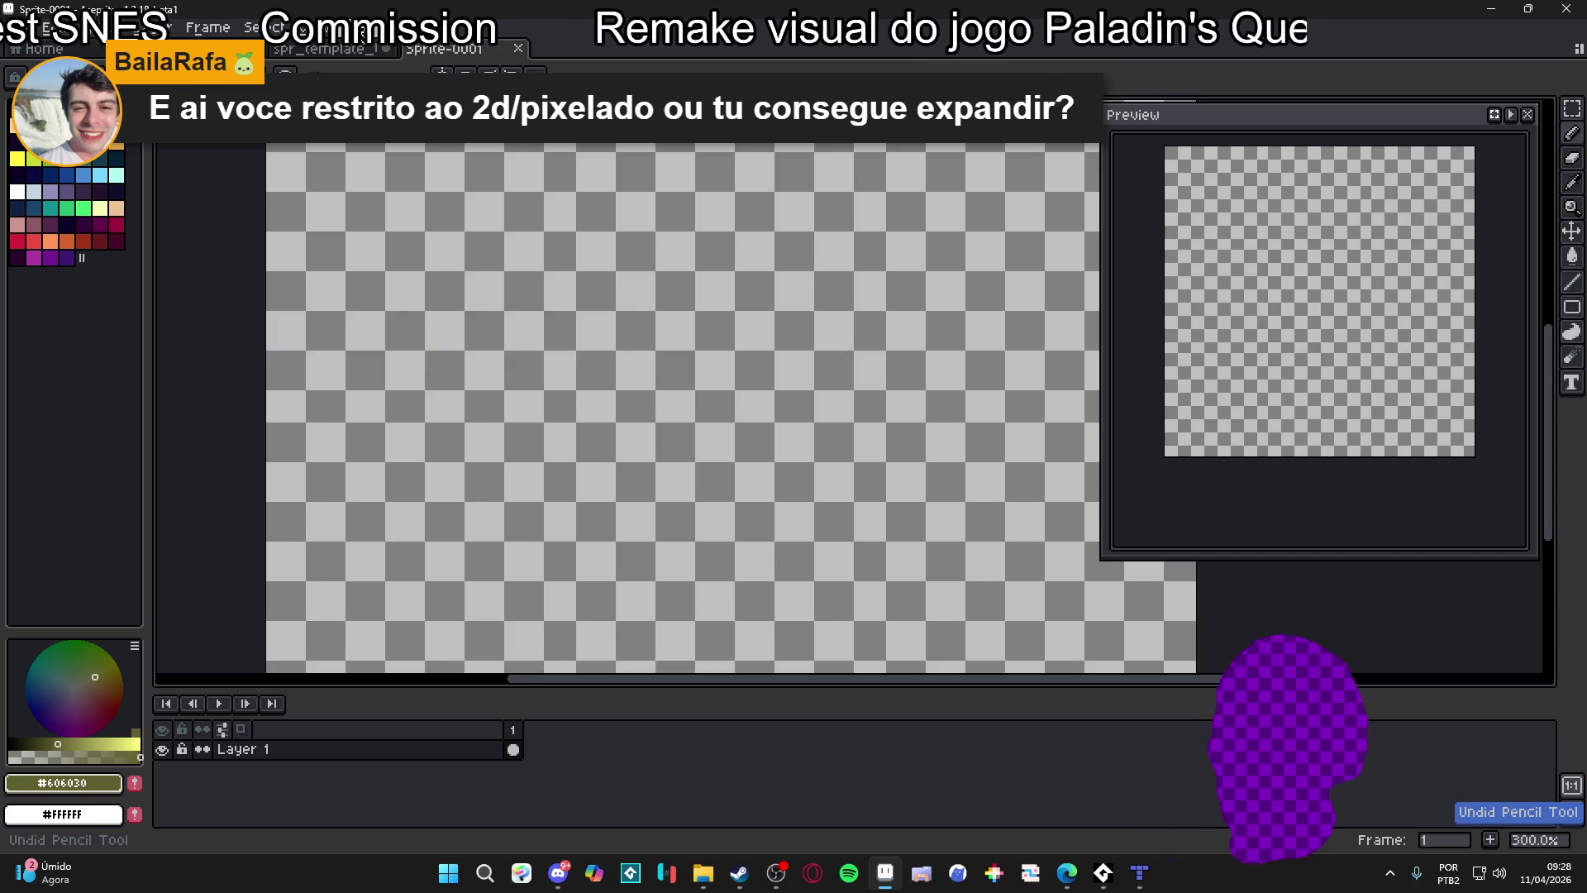
key("ctrl+shift+Tab")
key("ctrl+shift+Tab")
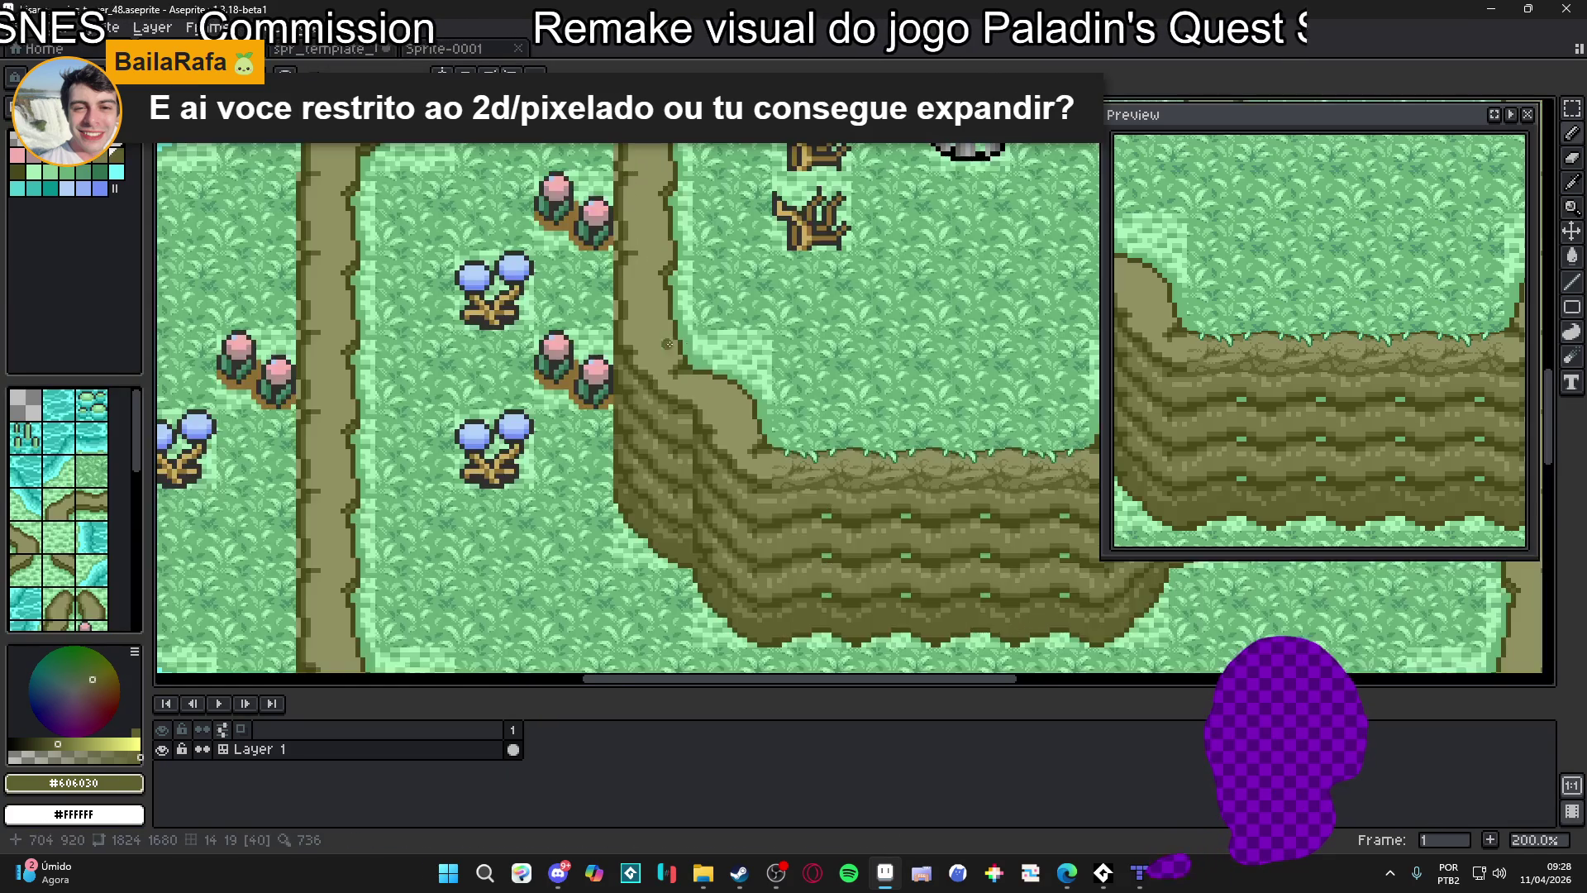
Sample the grass green, draw a short pink curve over the grass, then visit Sprite-0001 and the tile template
scroll(717, 354, "down", 2)
scroll(674, 361, "up", 8)
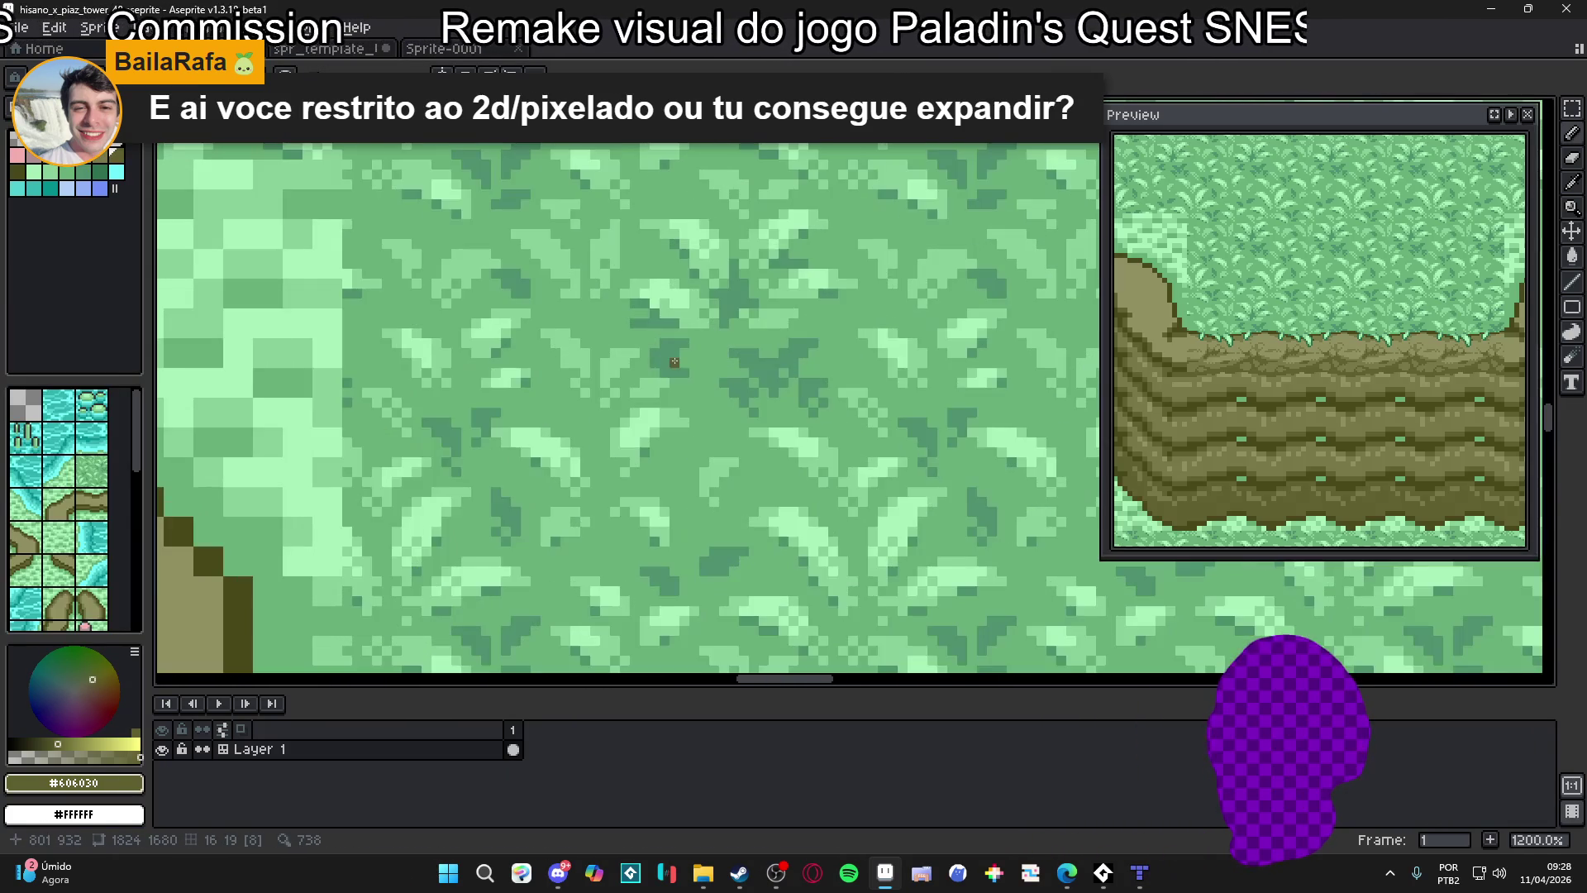
left_click(675, 362, "alt")
scroll(674, 361, "down", 4)
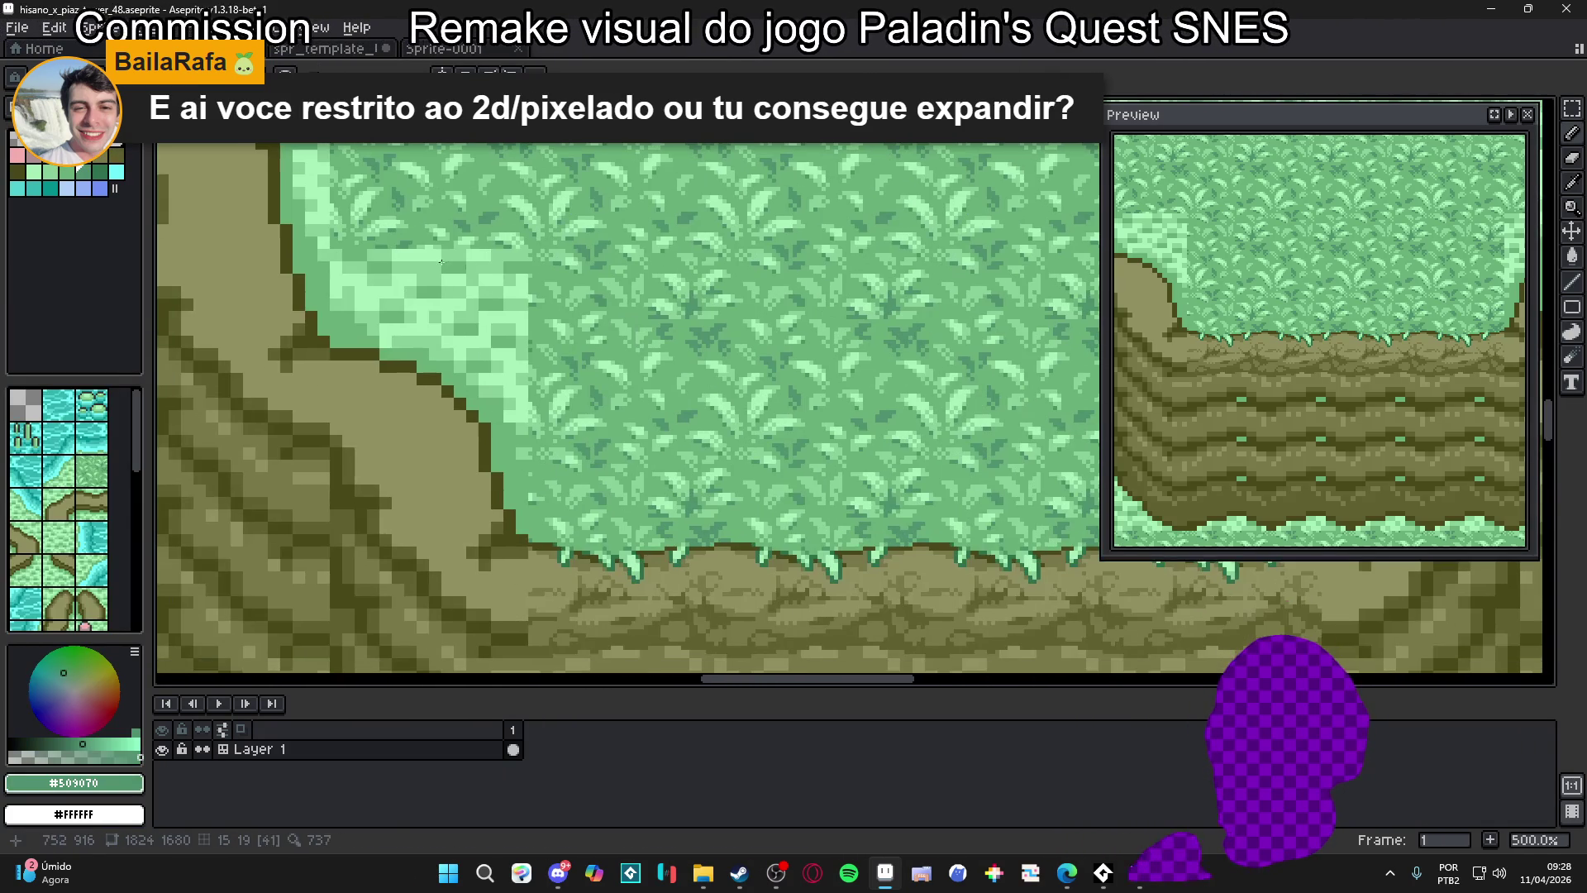
left_click(21, 155)
scroll(684, 292, "down", 1)
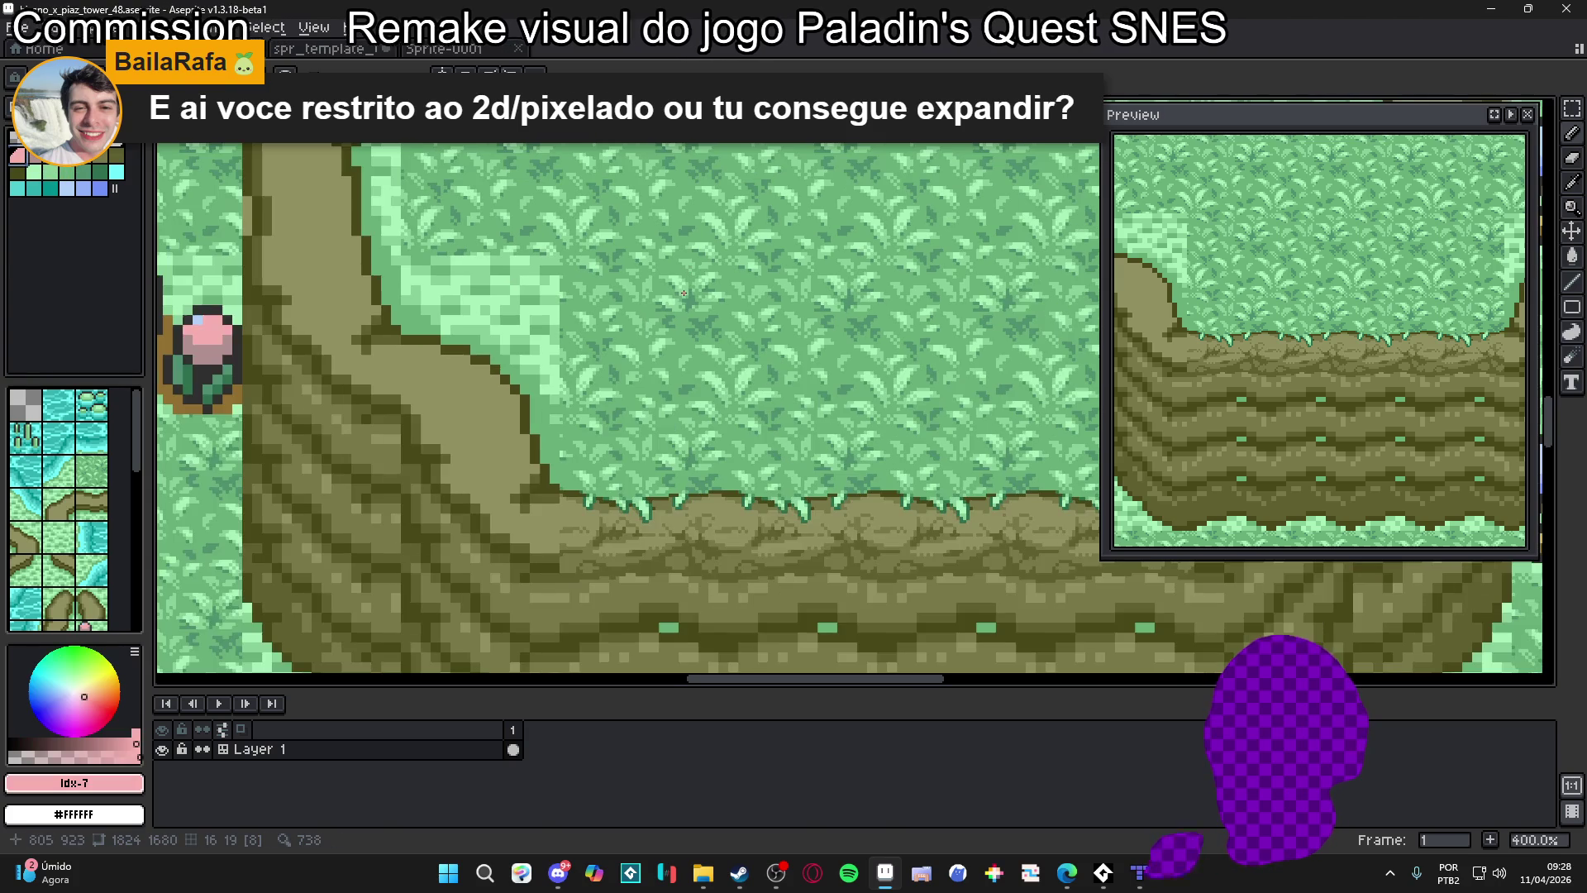
left_click_drag(680, 285, 700, 296)
scroll(719, 307, "down", 2)
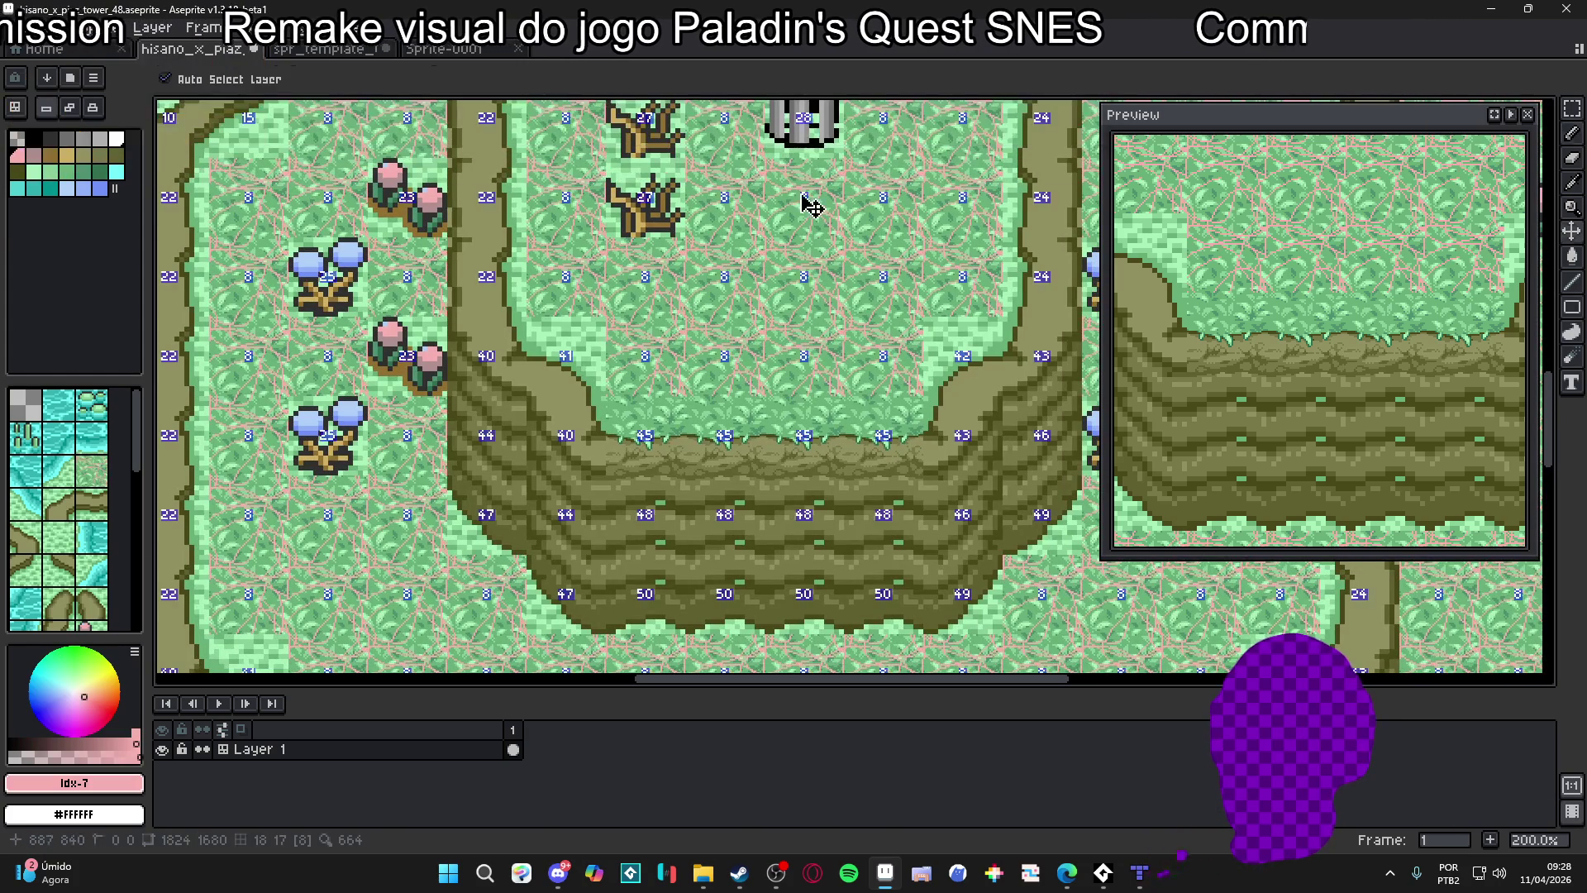
key("ctrl+Tab")
key("ctrl+Tab")
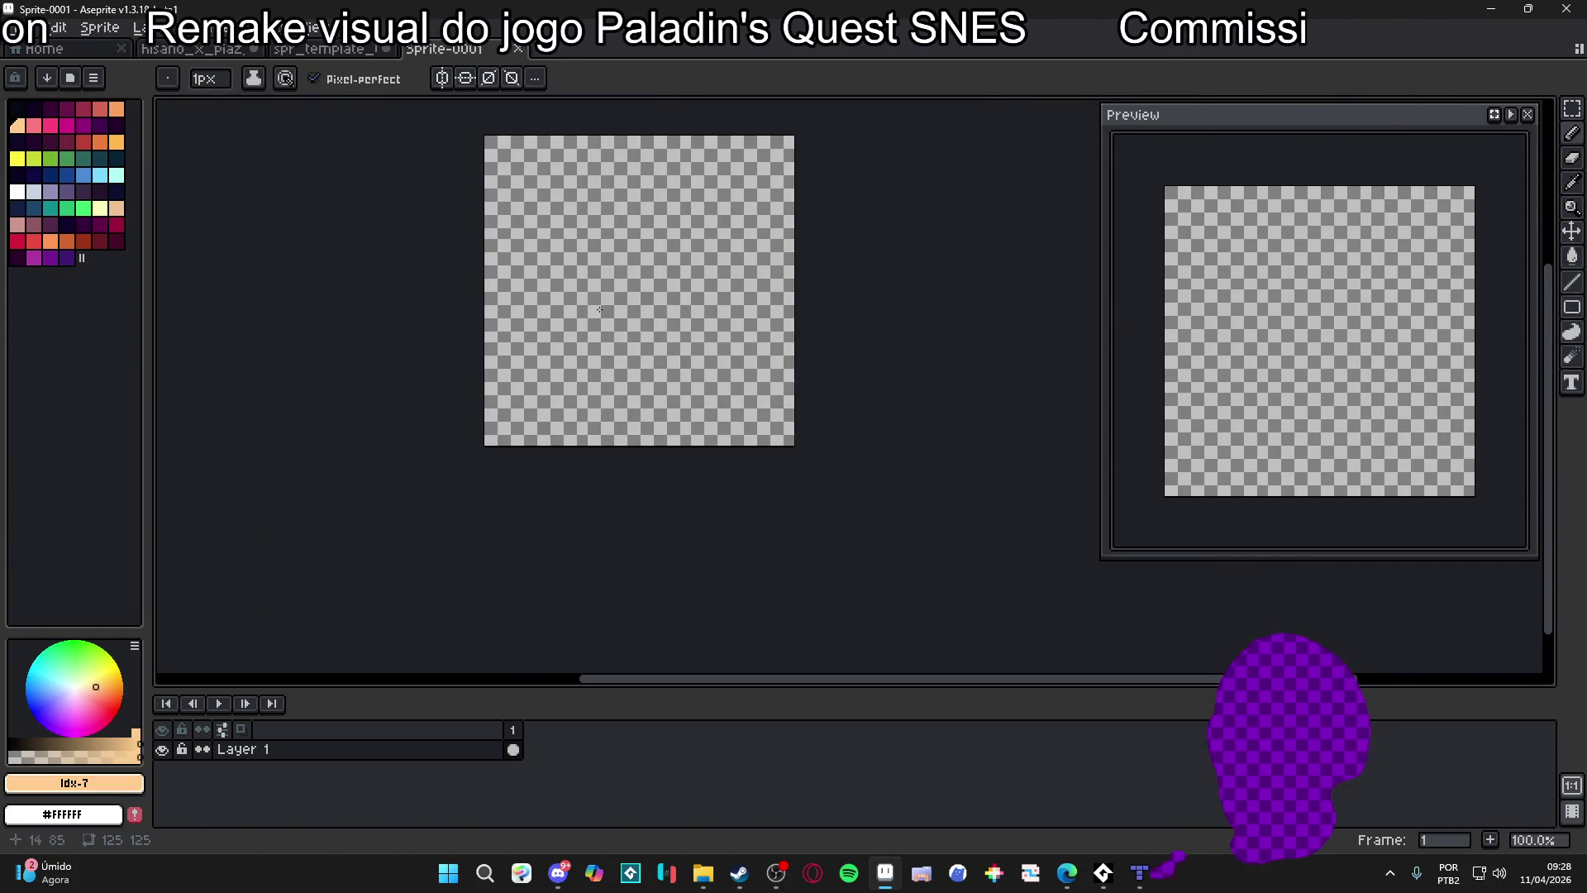
left_click(365, 51)
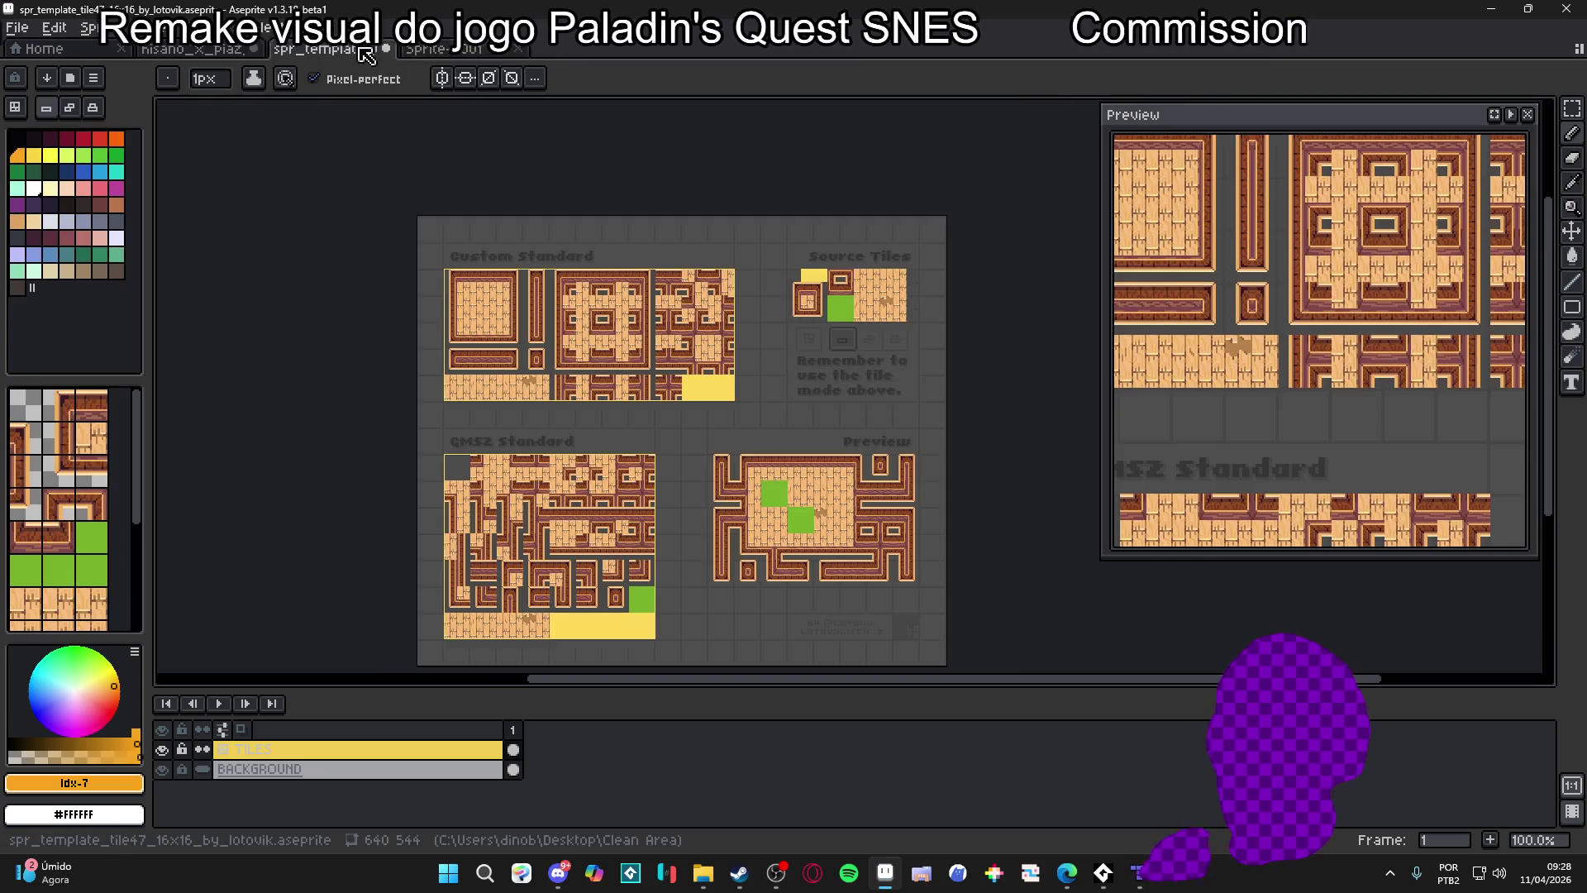
Cycle through the open documents from Sprite-0001 back to the hisano_x_piaz tower map
key("ctrl+Tab")
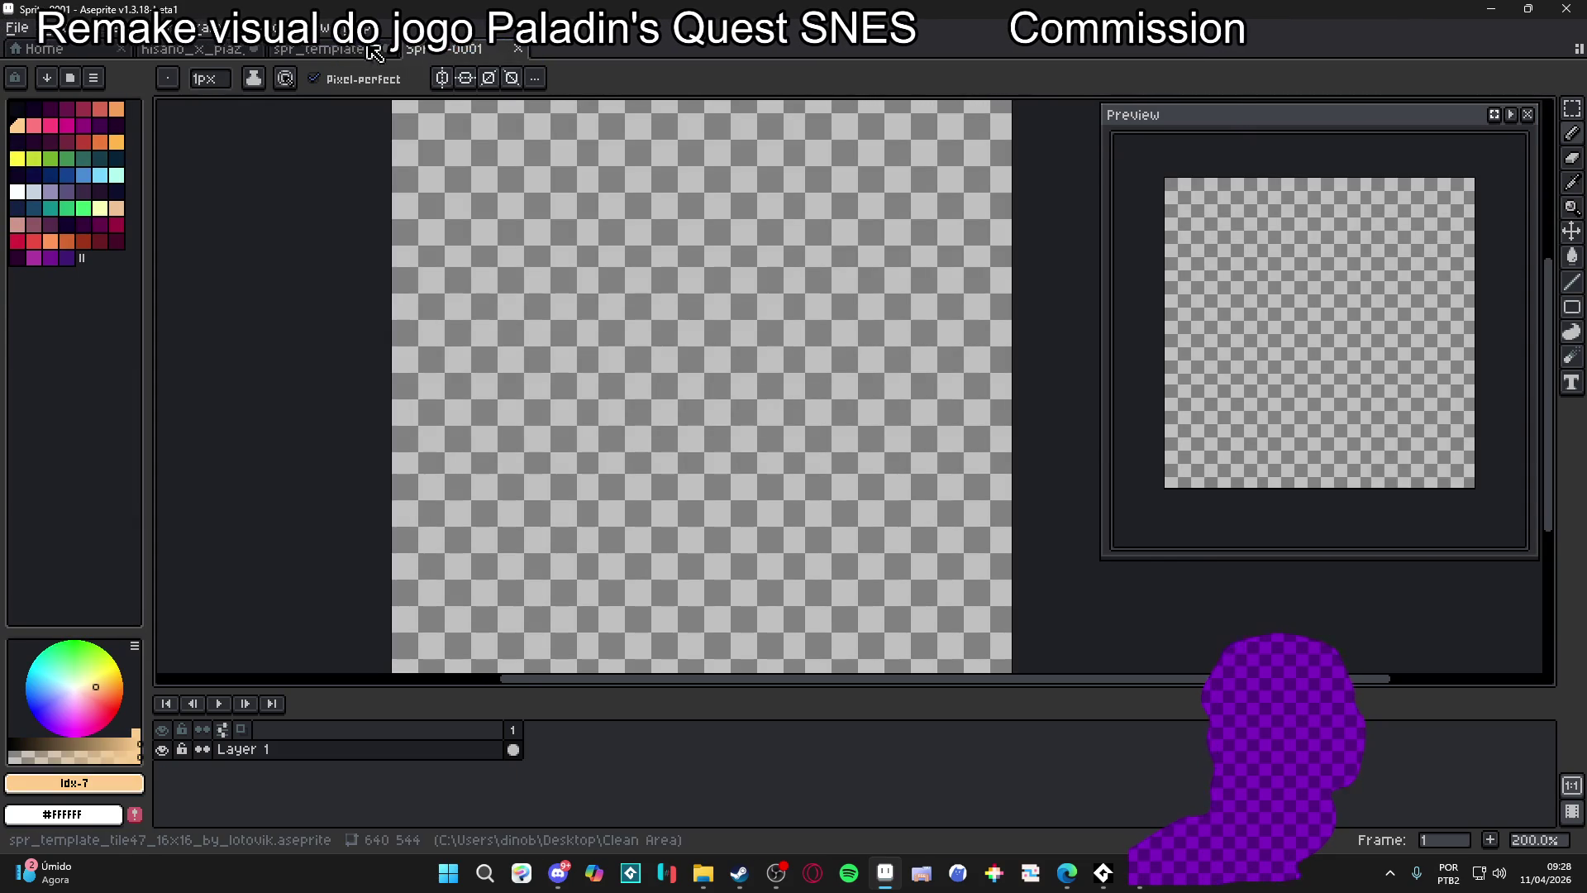
key("ctrl+shift+Tab")
key("ctrl+shift+Tab")
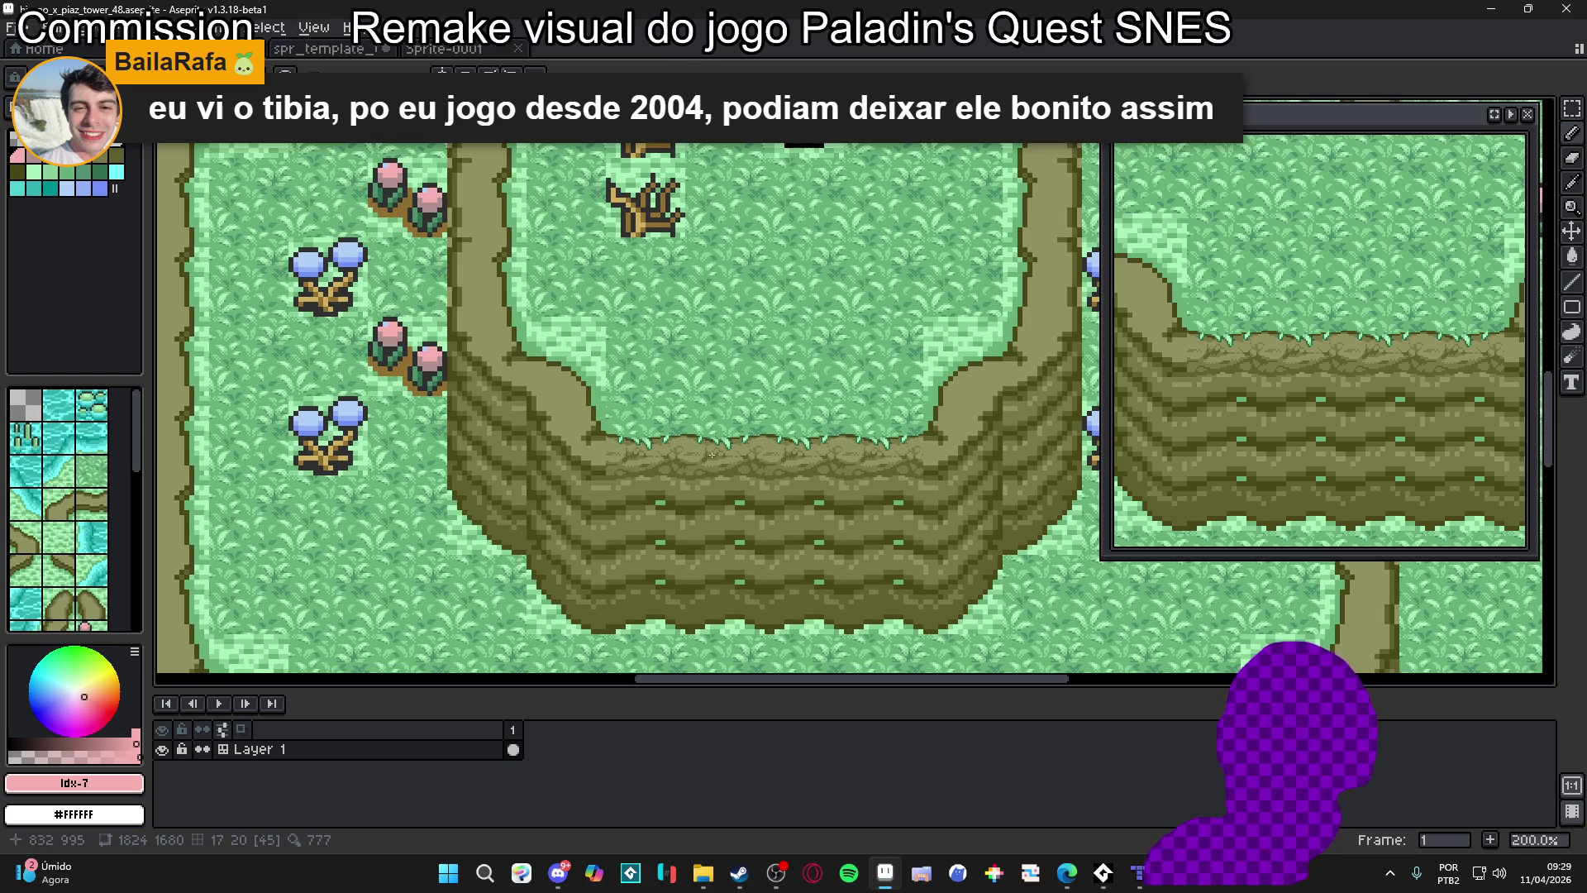
Extend a light-green grass tip down over the dirt
scroll(913, 484, "up", 5)
left_click(663, 411, "alt")
scroll(659, 418, "up", 1)
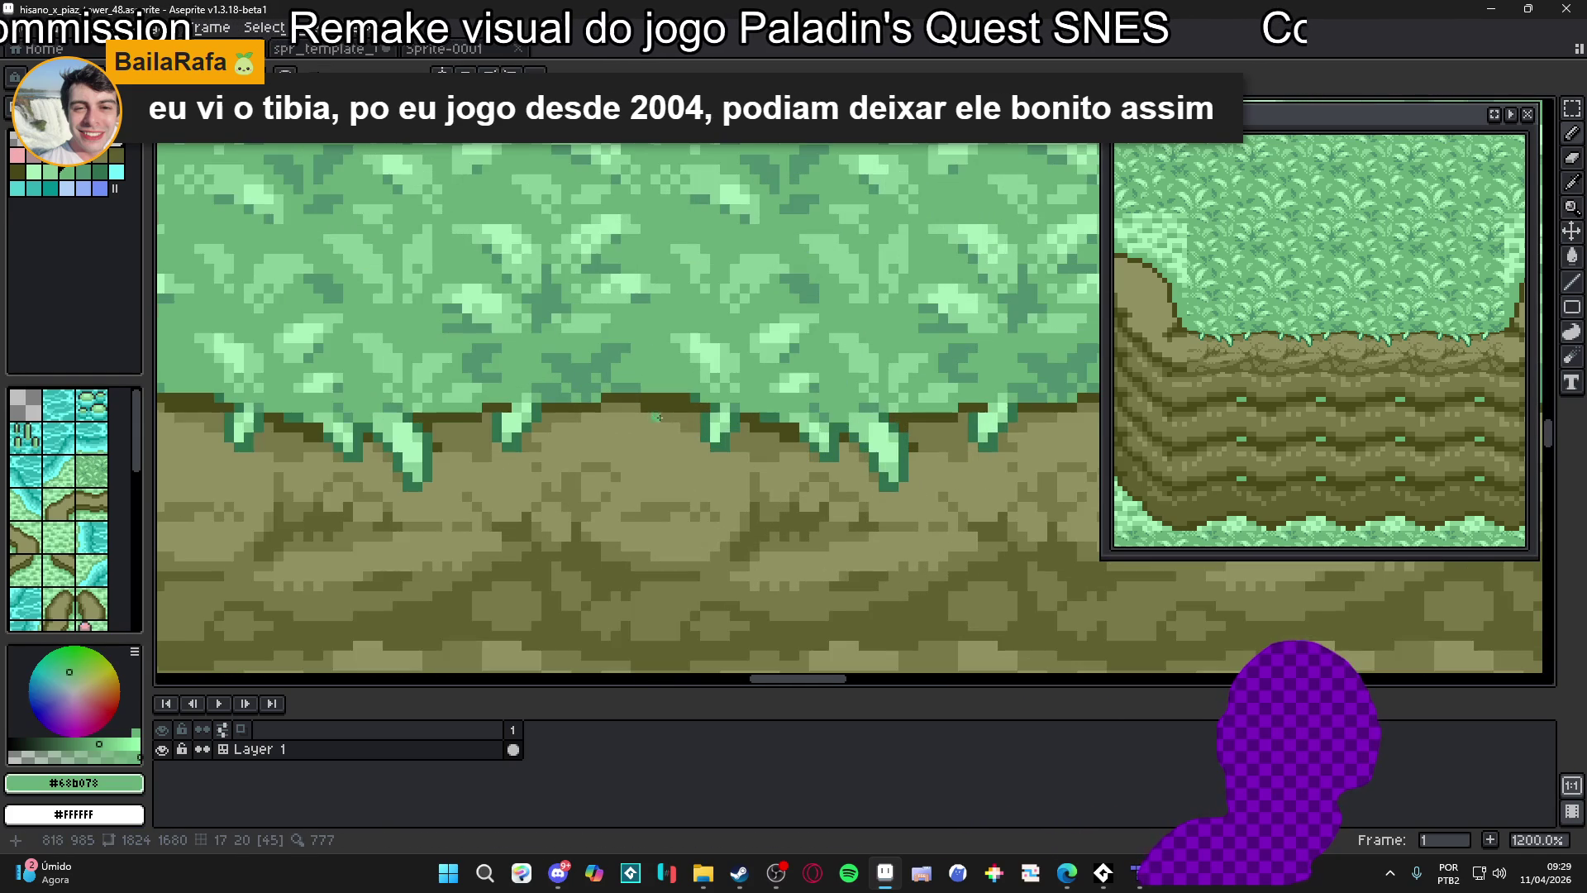
scroll(670, 408, "up", 1)
mouse_move(693, 417)
left_mouse_down()
mouse_move(691, 393)
mouse_move(693, 417)
mouse_move(663, 423)
mouse_move(674, 451)
left_mouse_up()
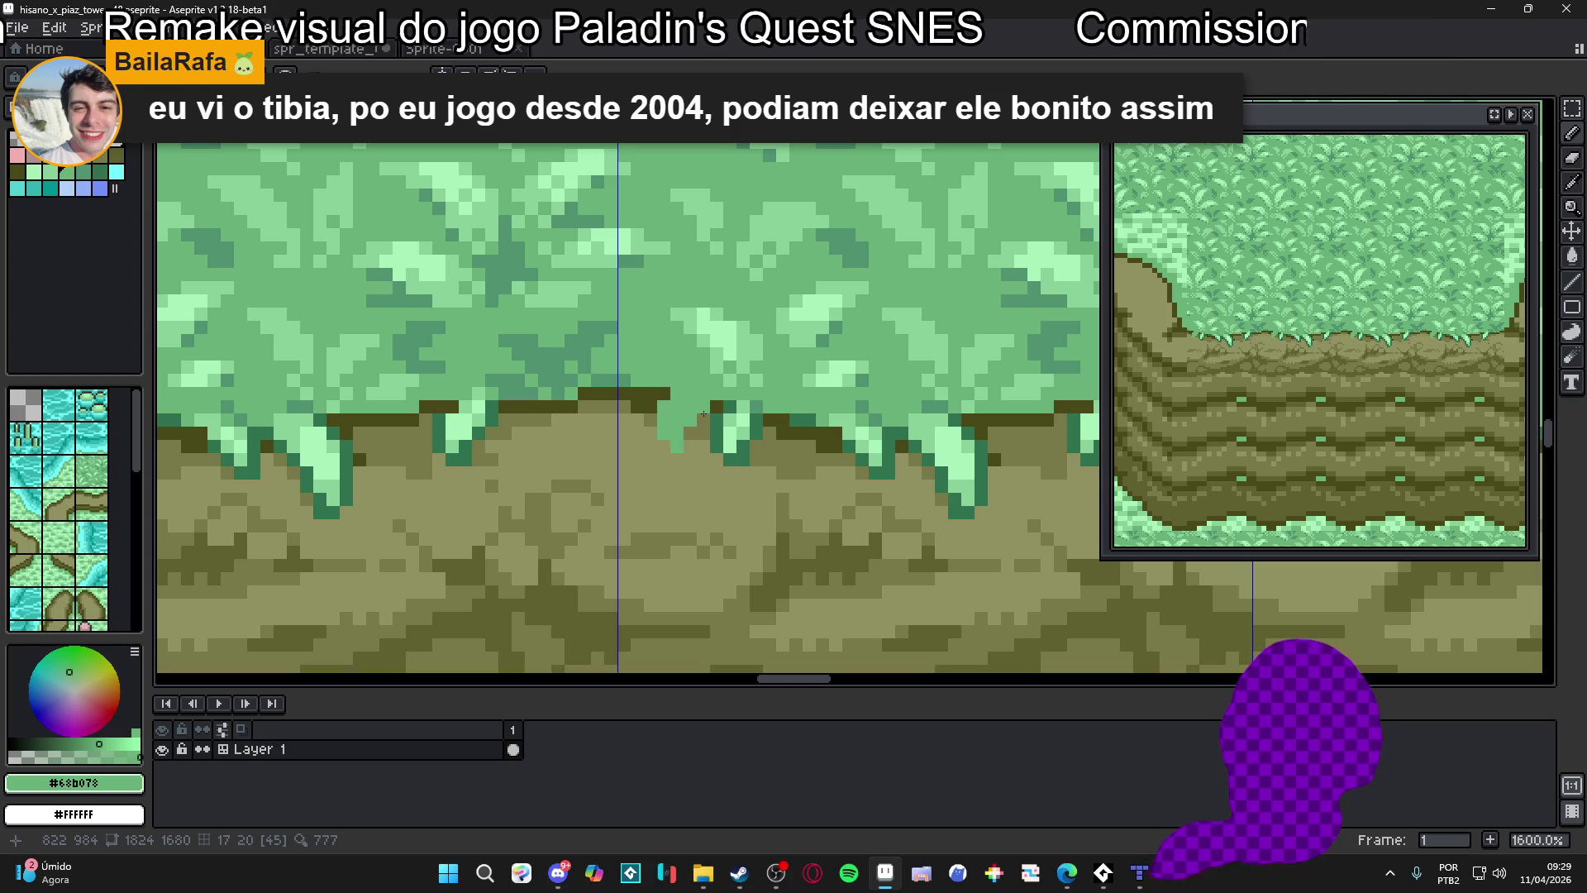
Add dark green #307050 pixels to the drip, then light-green highlights along it
left_click(717, 405, "alt")
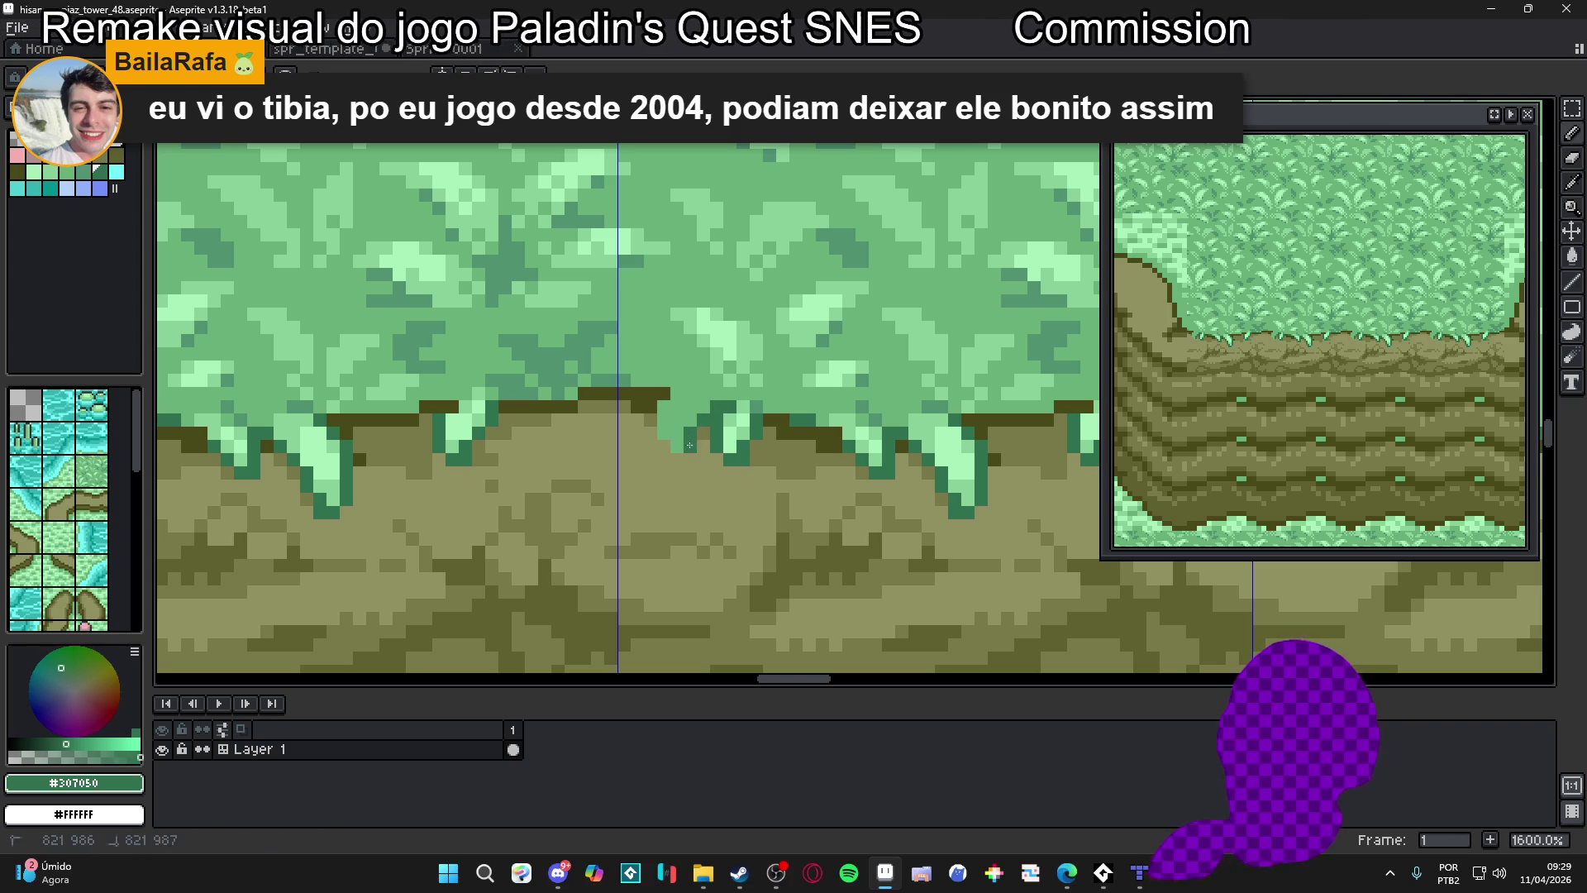
left_click(676, 456)
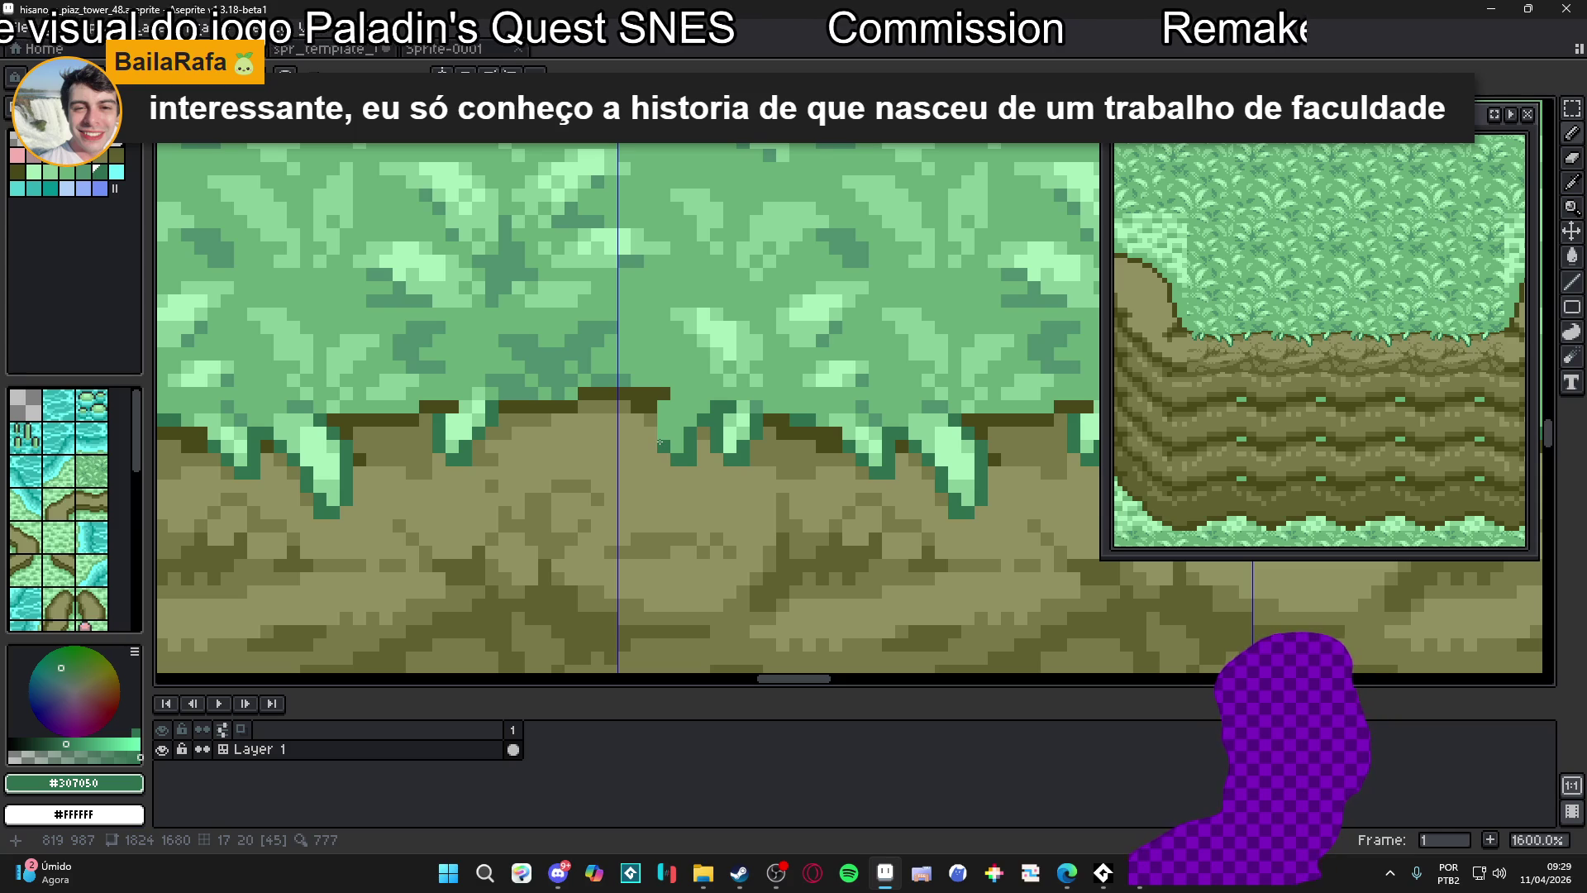
left_click_drag(647, 428, 647, 400)
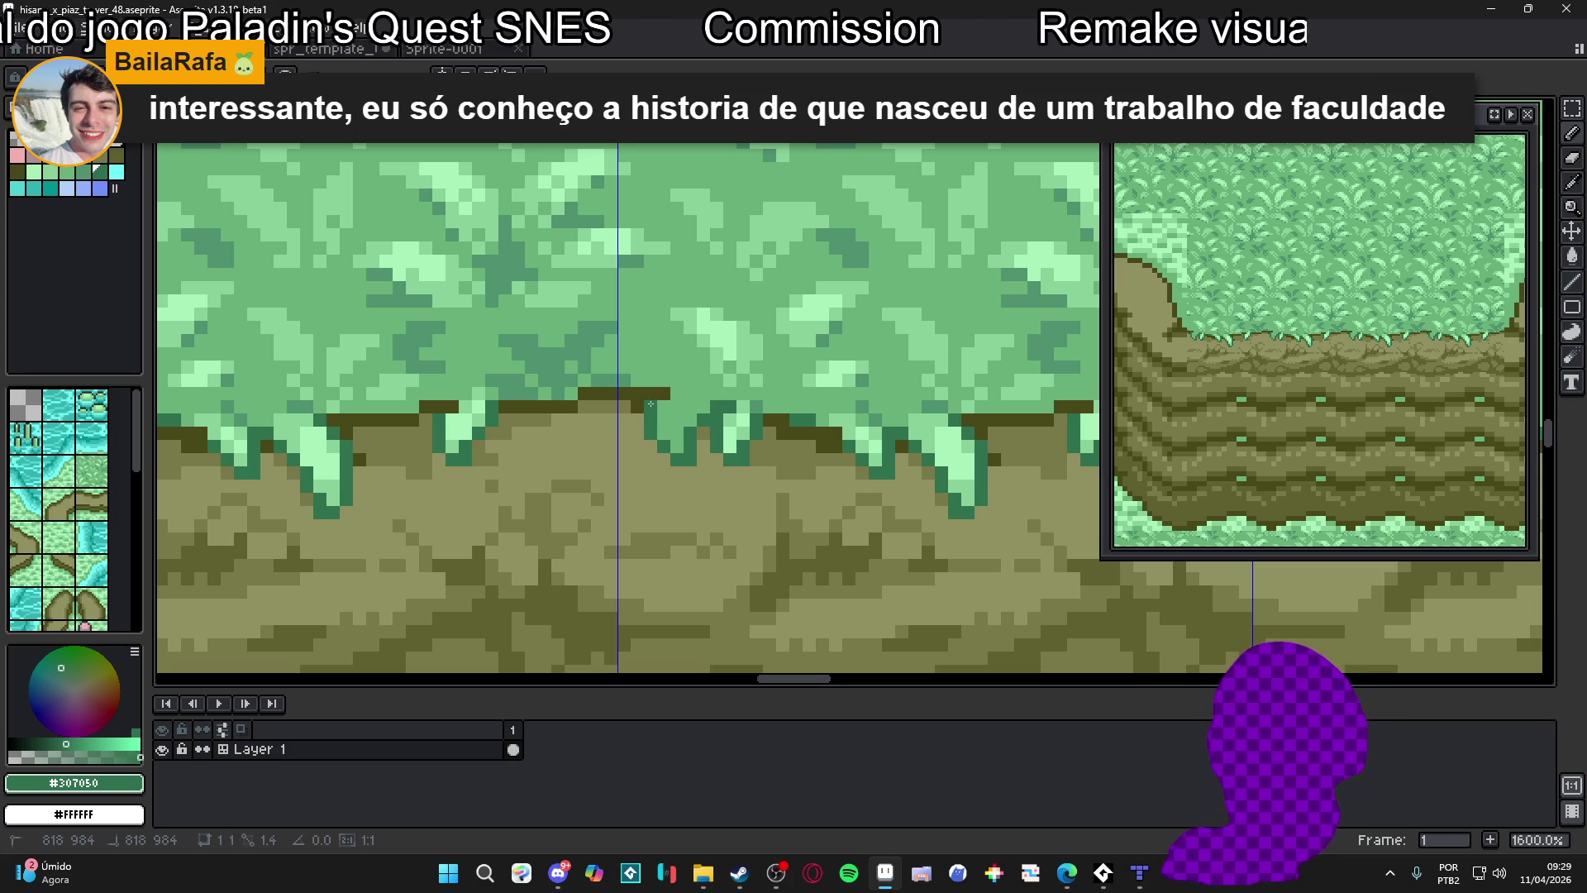
left_click(735, 366, "alt")
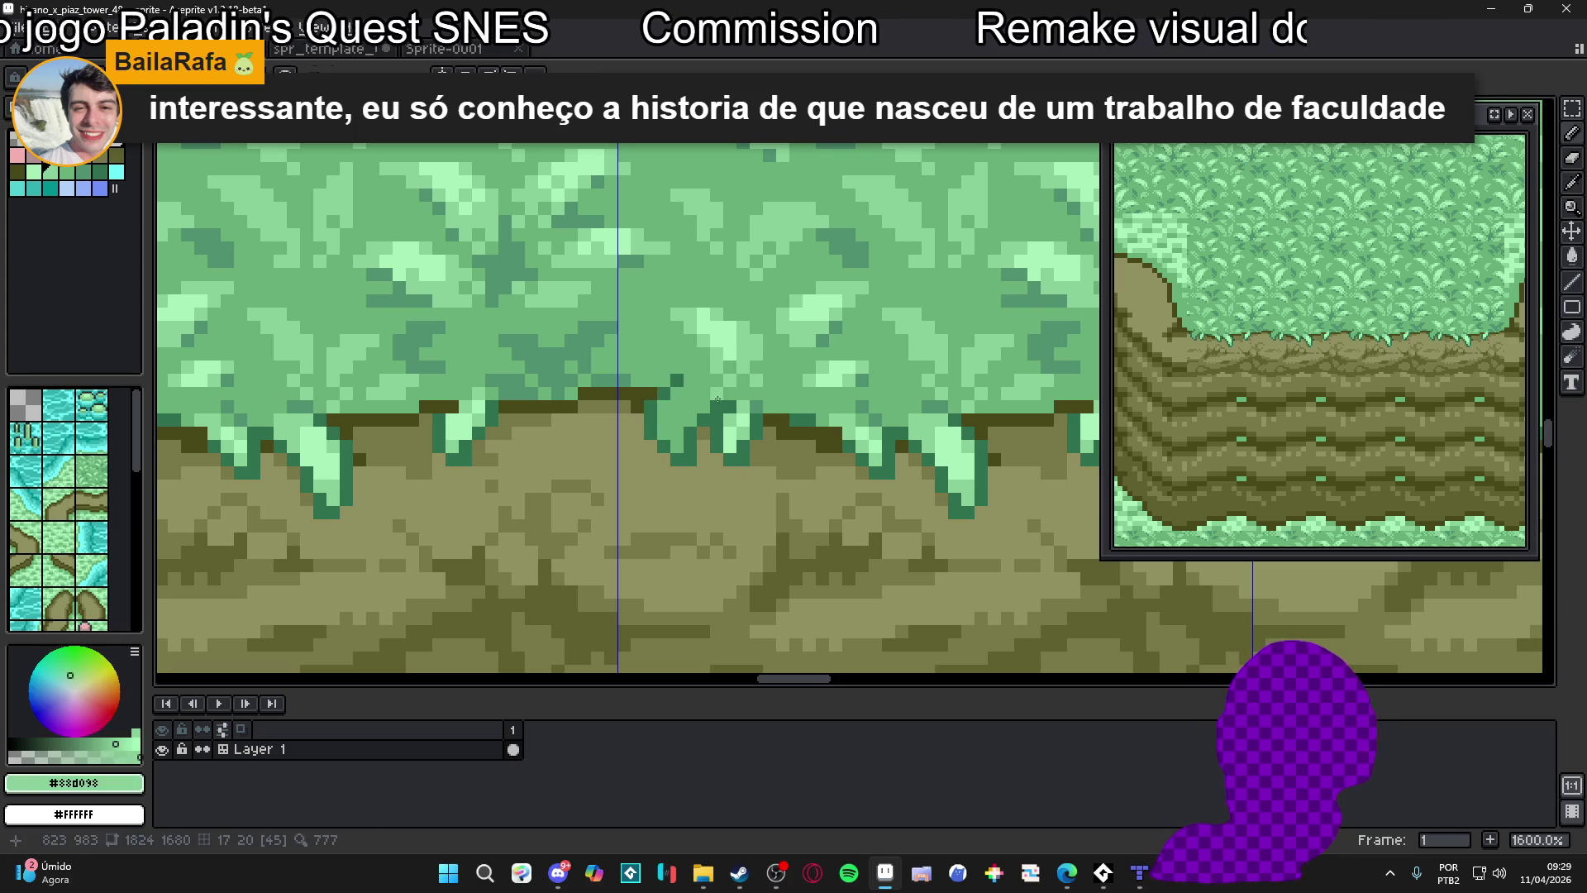
mouse_move(695, 433)
left_mouse_down()
mouse_move(668, 426)
mouse_move(682, 431)
left_mouse_up()
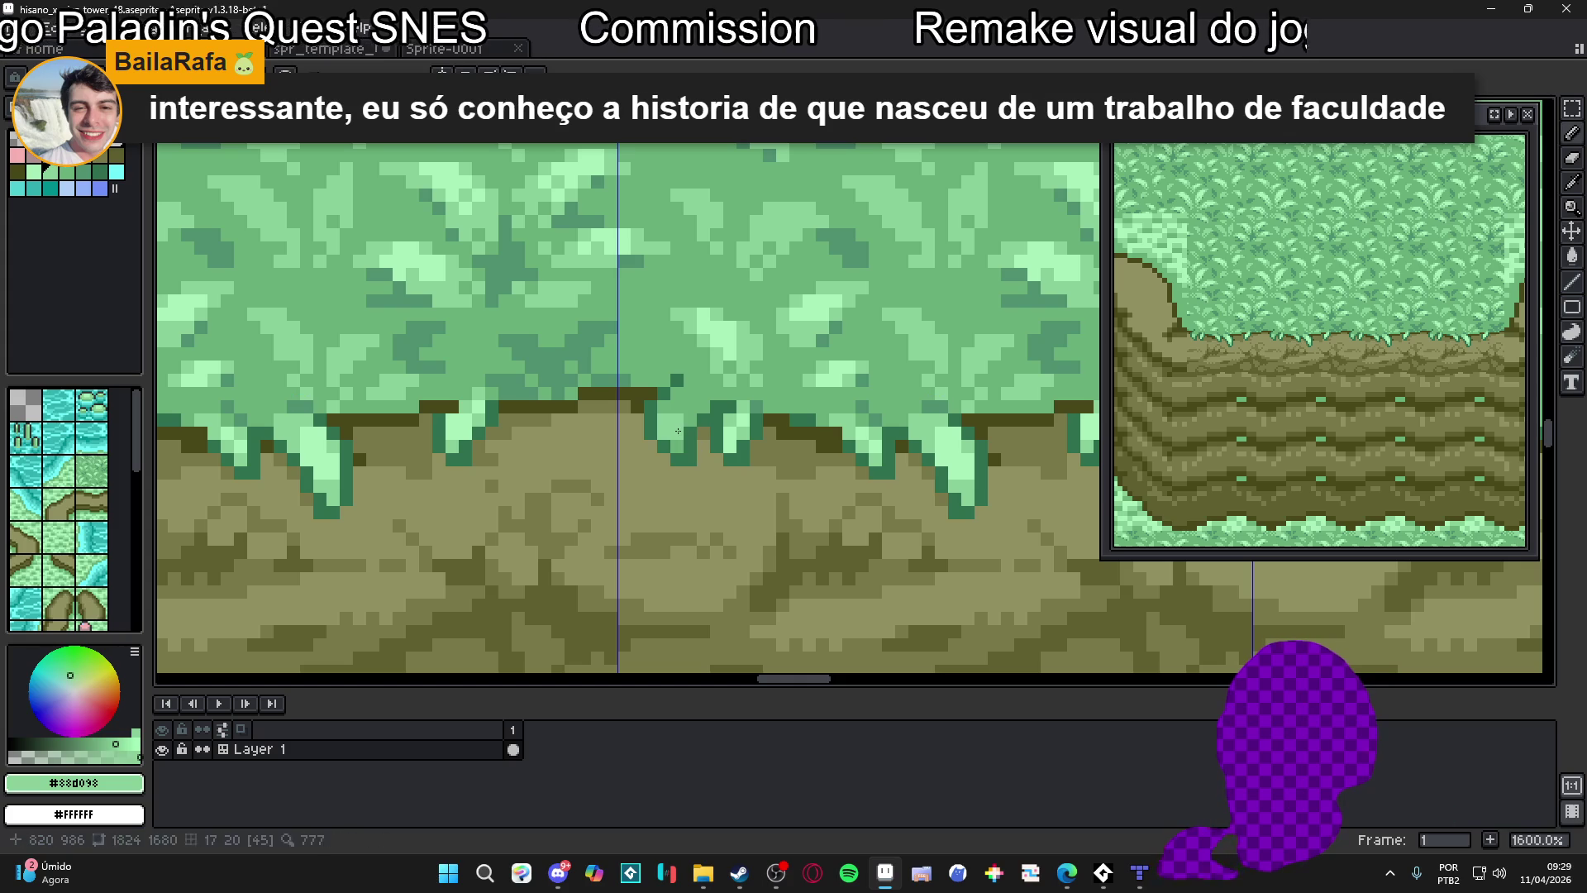
left_click(691, 407)
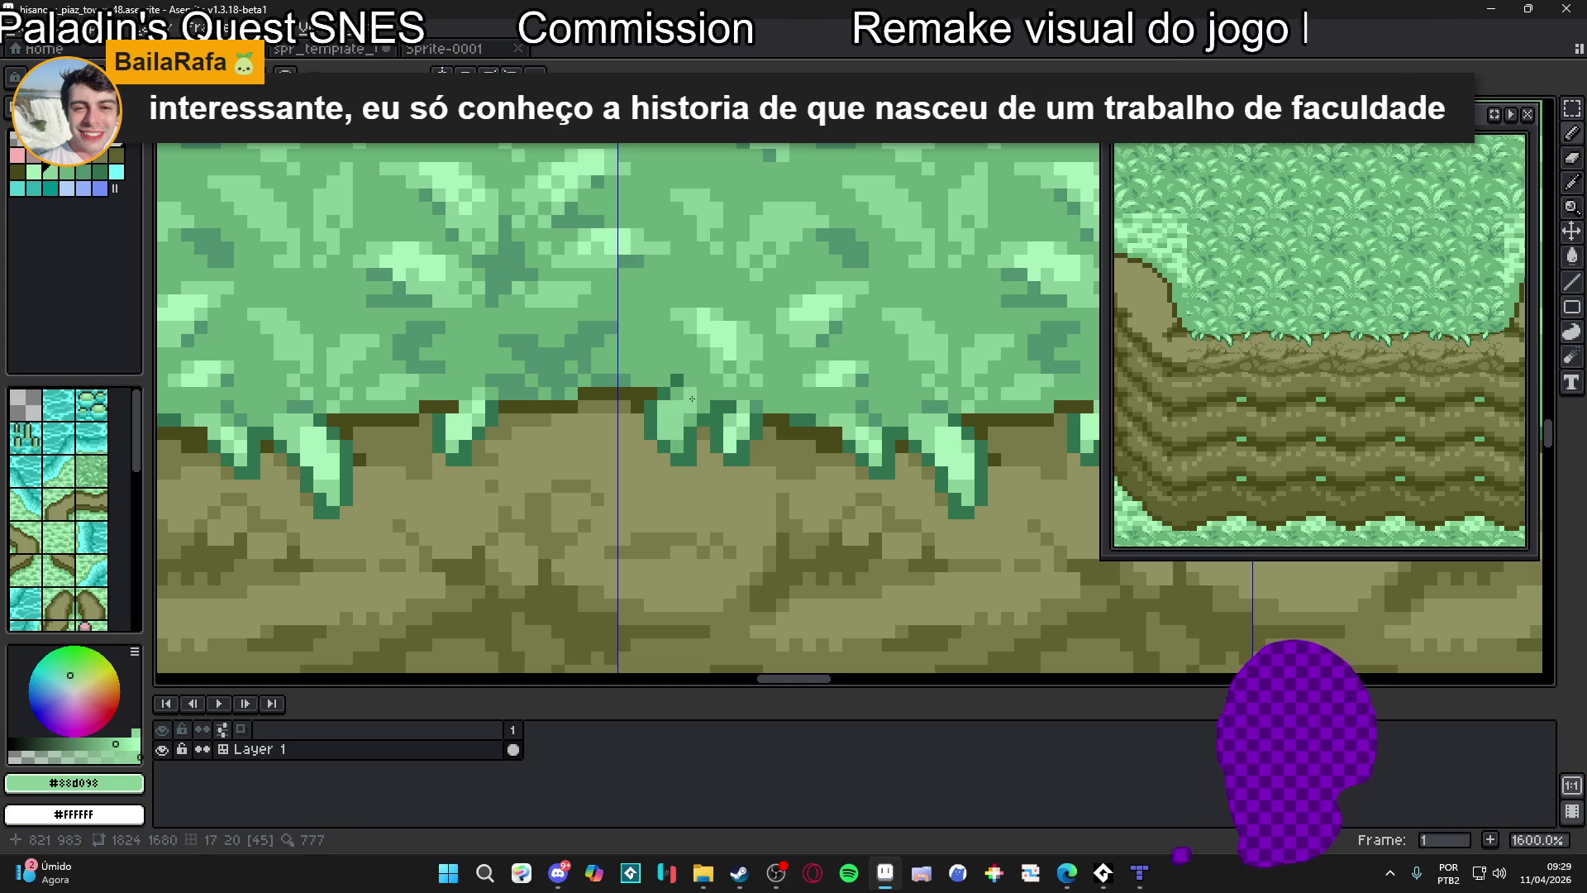
Sample the greens #68b078, #a8f0b8 and #88d098 from the drips and leaves
left_click(670, 438, "alt")
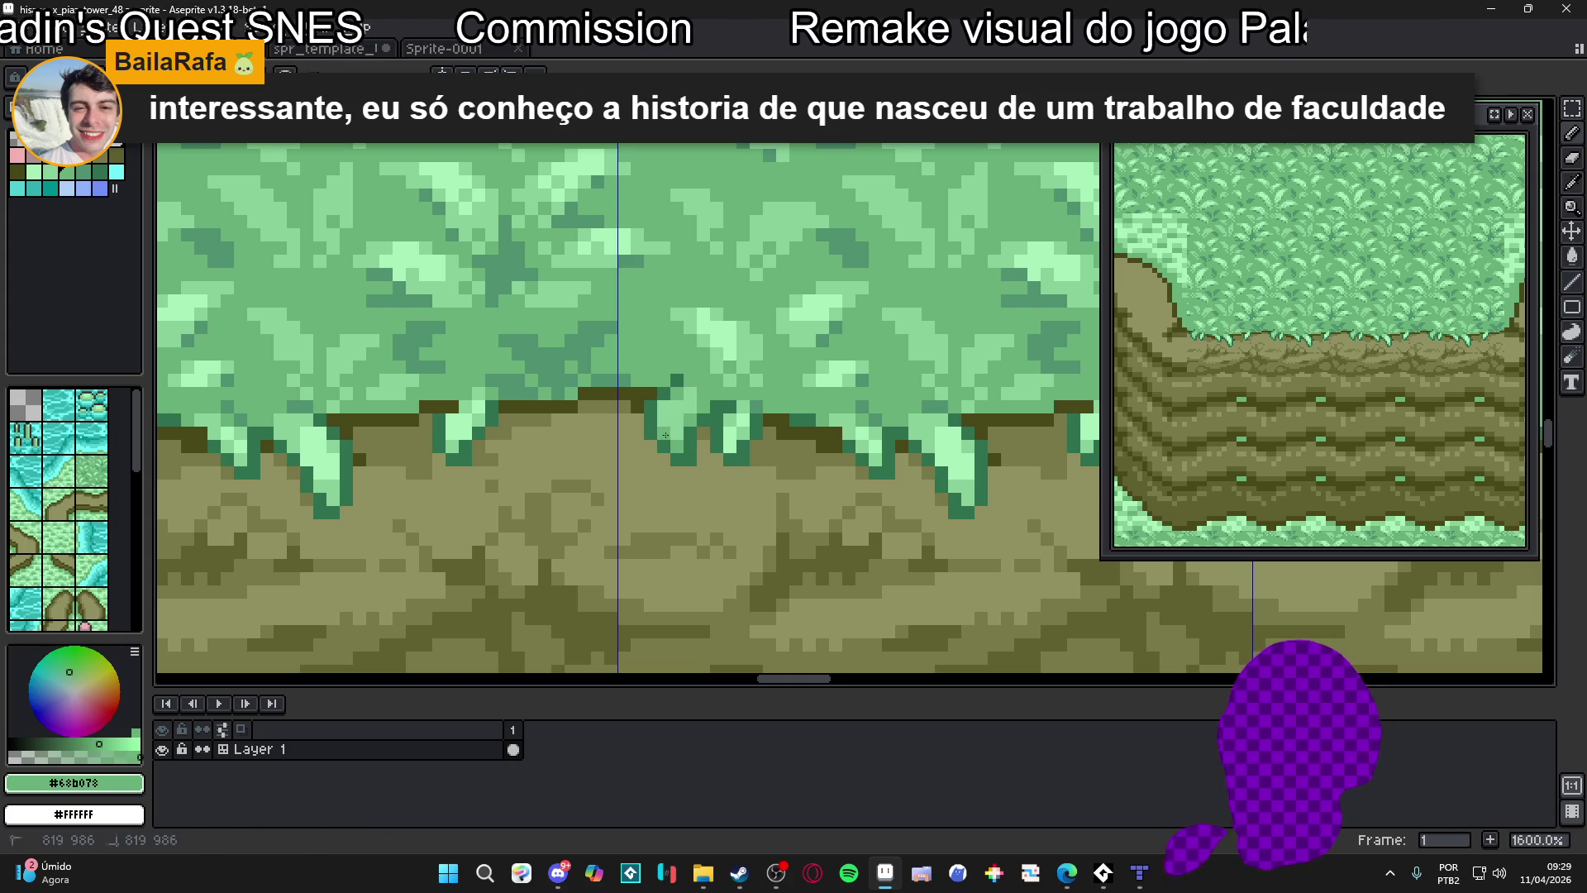
left_click(693, 414, "alt")
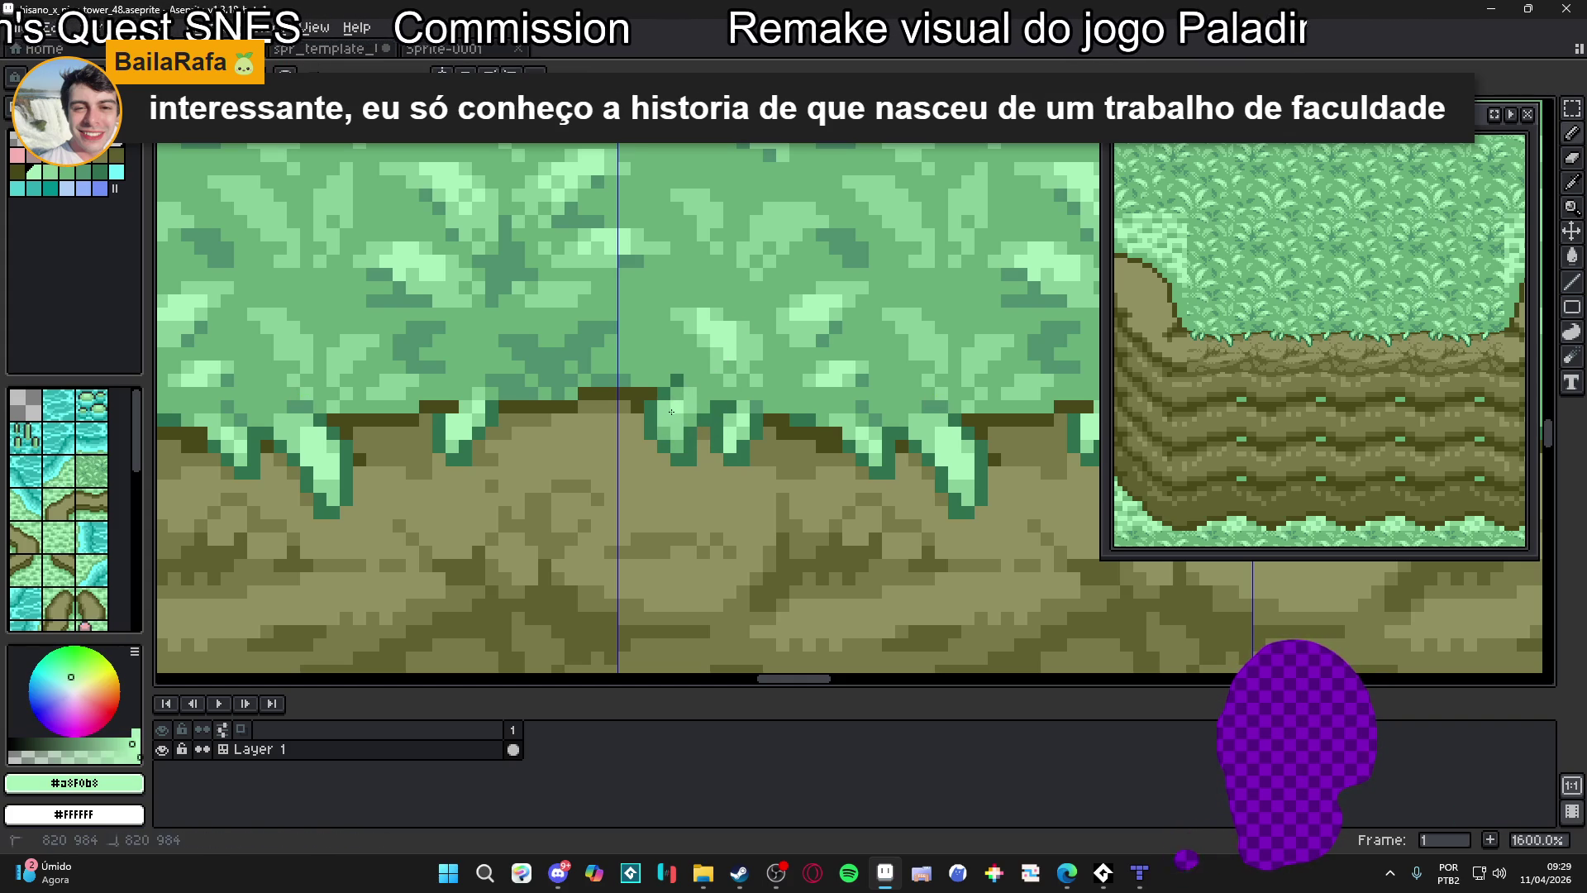
scroll(687, 405, "down", 1)
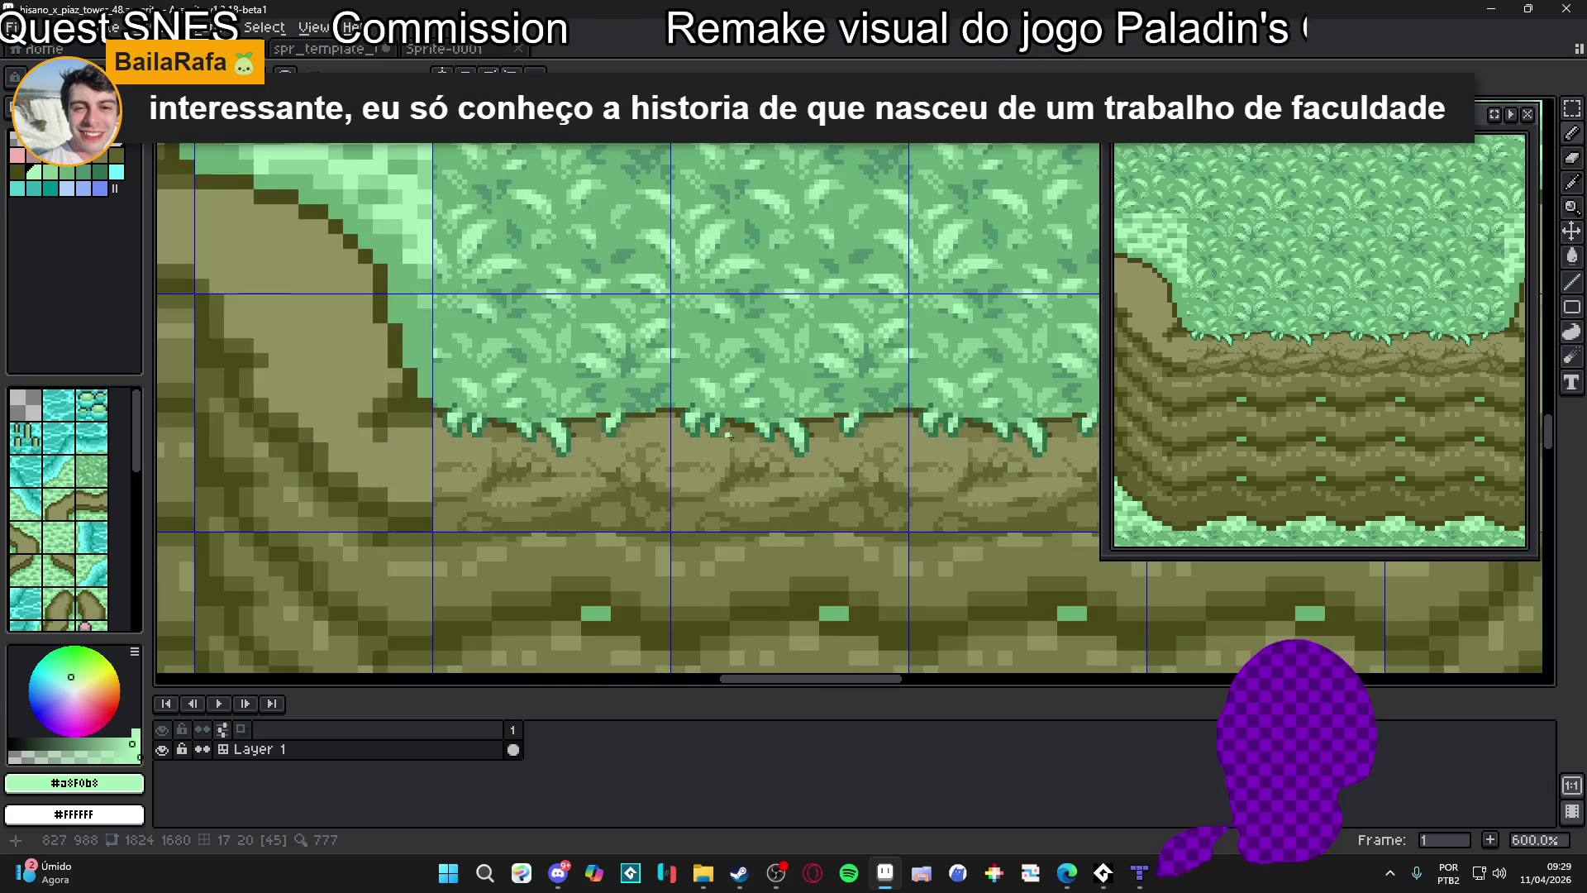
scroll(686, 401, "up", 1)
scroll(684, 397, "up", 2)
left_click(682, 395, "alt")
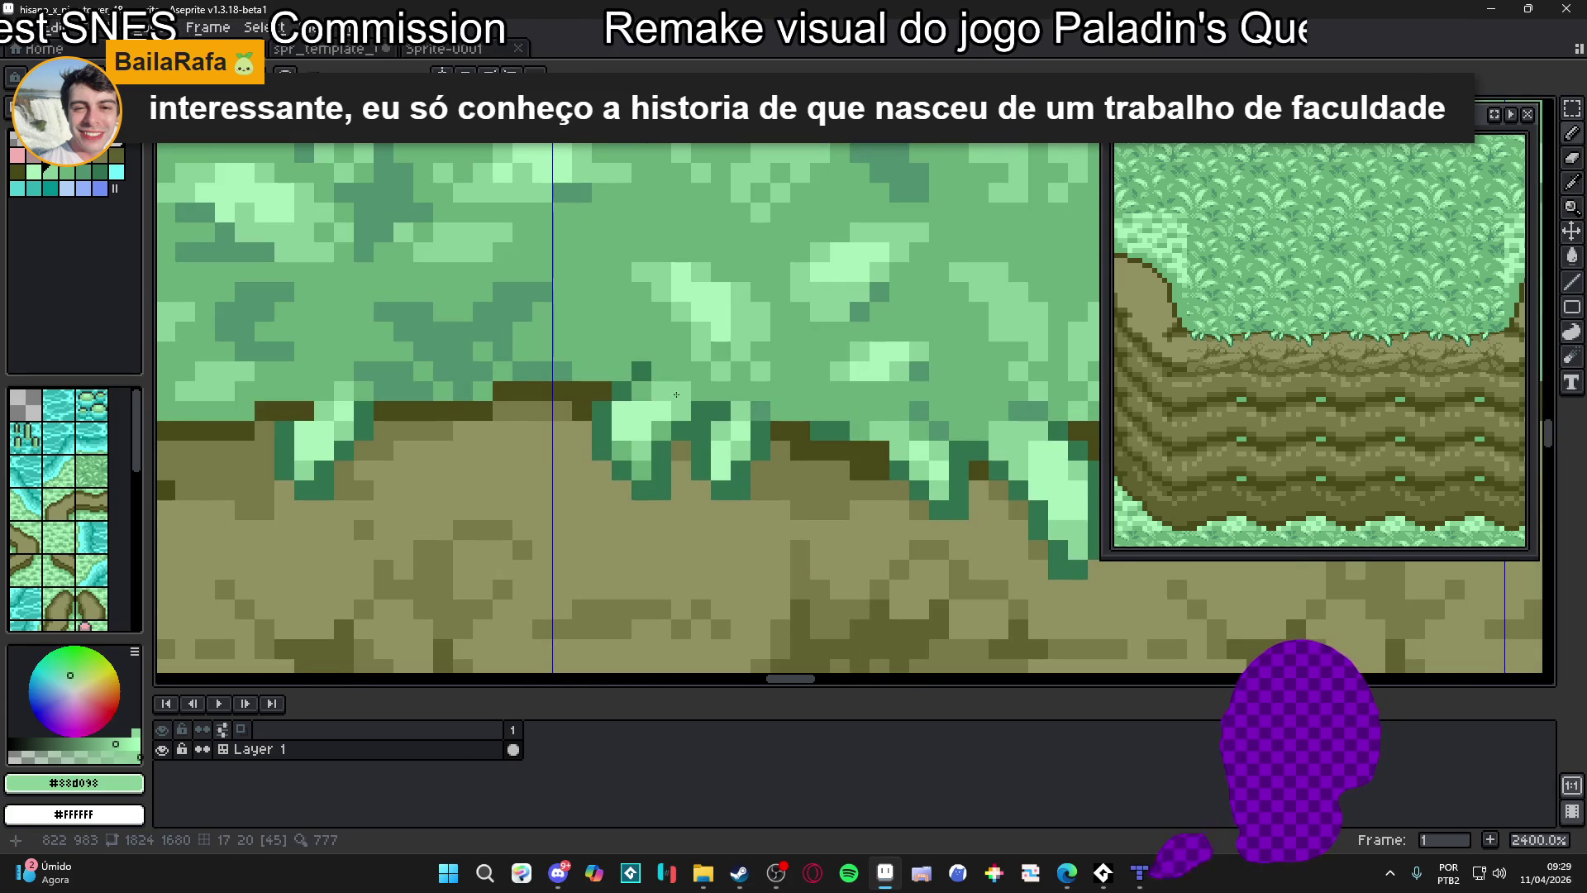
scroll(678, 388, "down", 3)
scroll(690, 429, "up", 1)
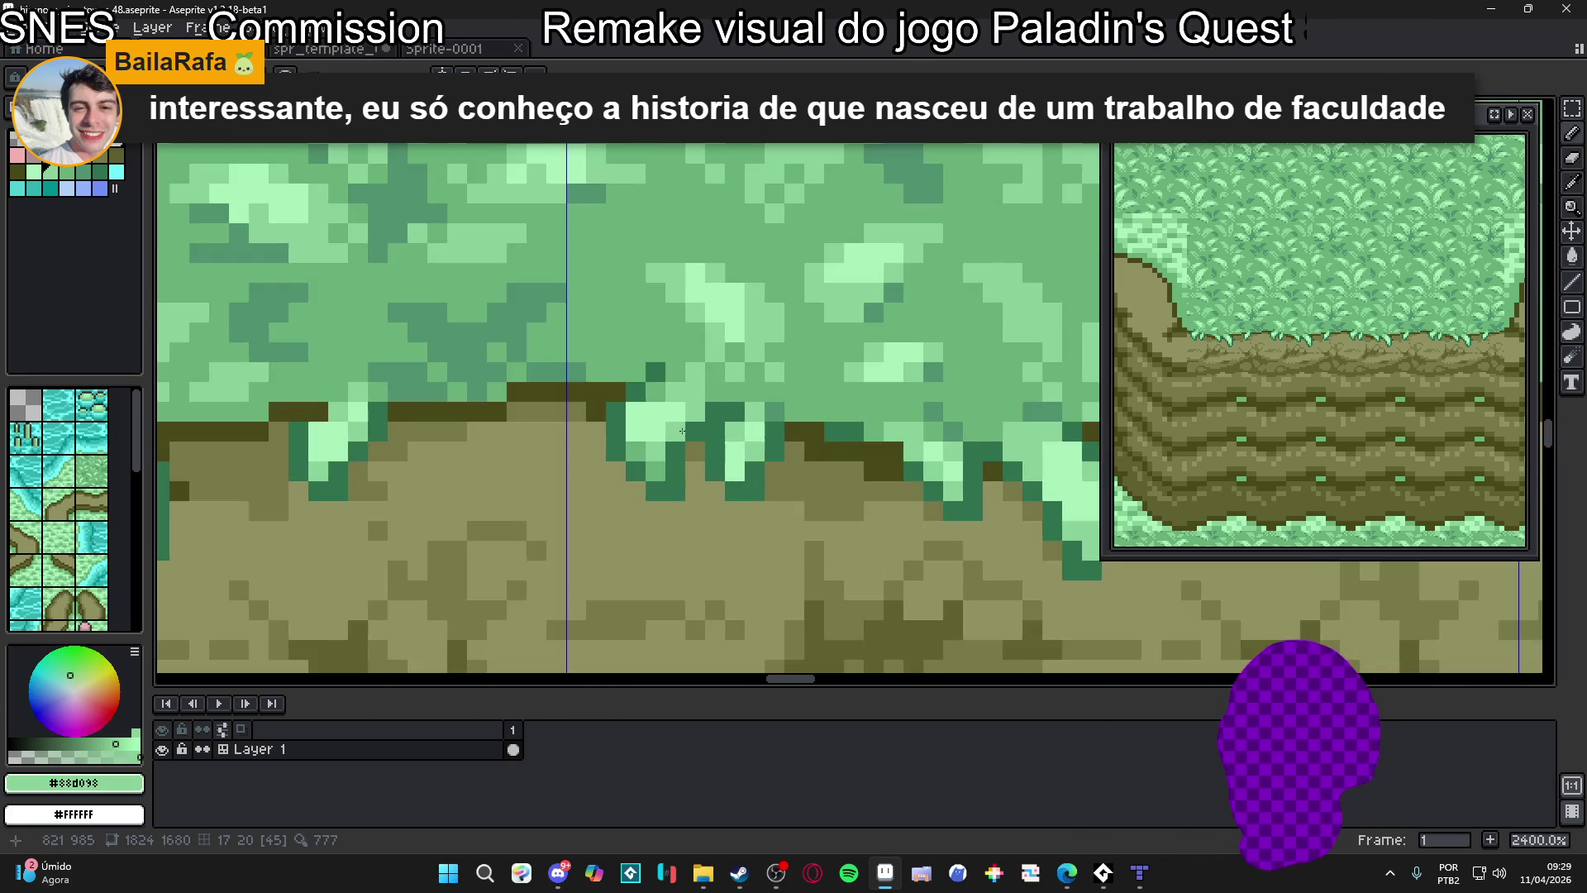
scroll(698, 457, "down", 1)
scroll(698, 456, "down", 1)
scroll(686, 455, "down", 1)
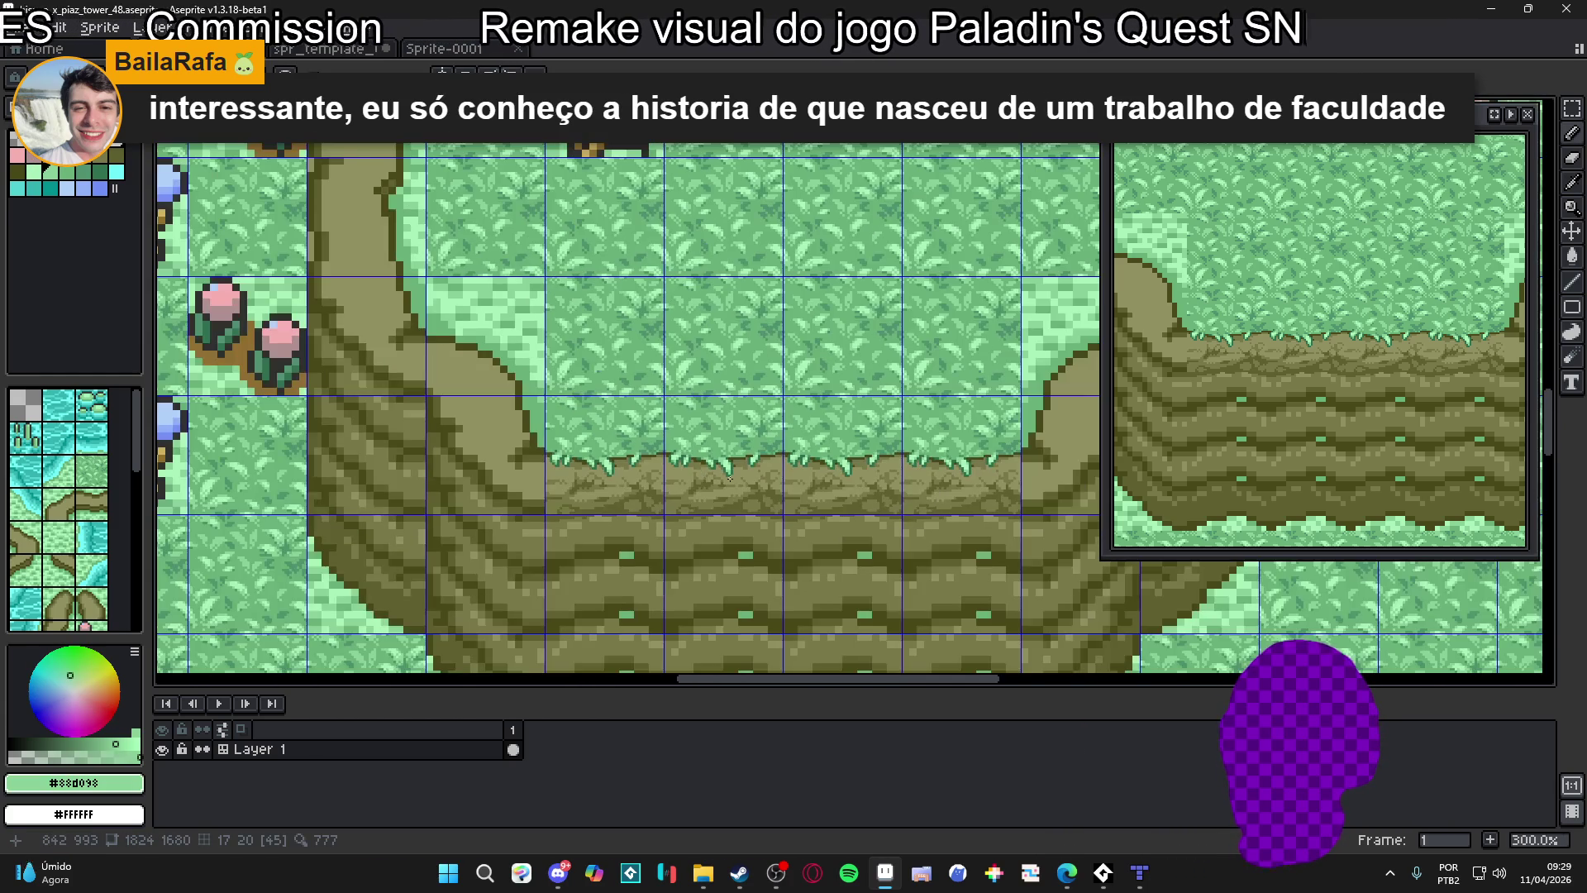
scroll(674, 453, "up", 3)
scroll(674, 453, "up", 3)
left_click(683, 451, "alt")
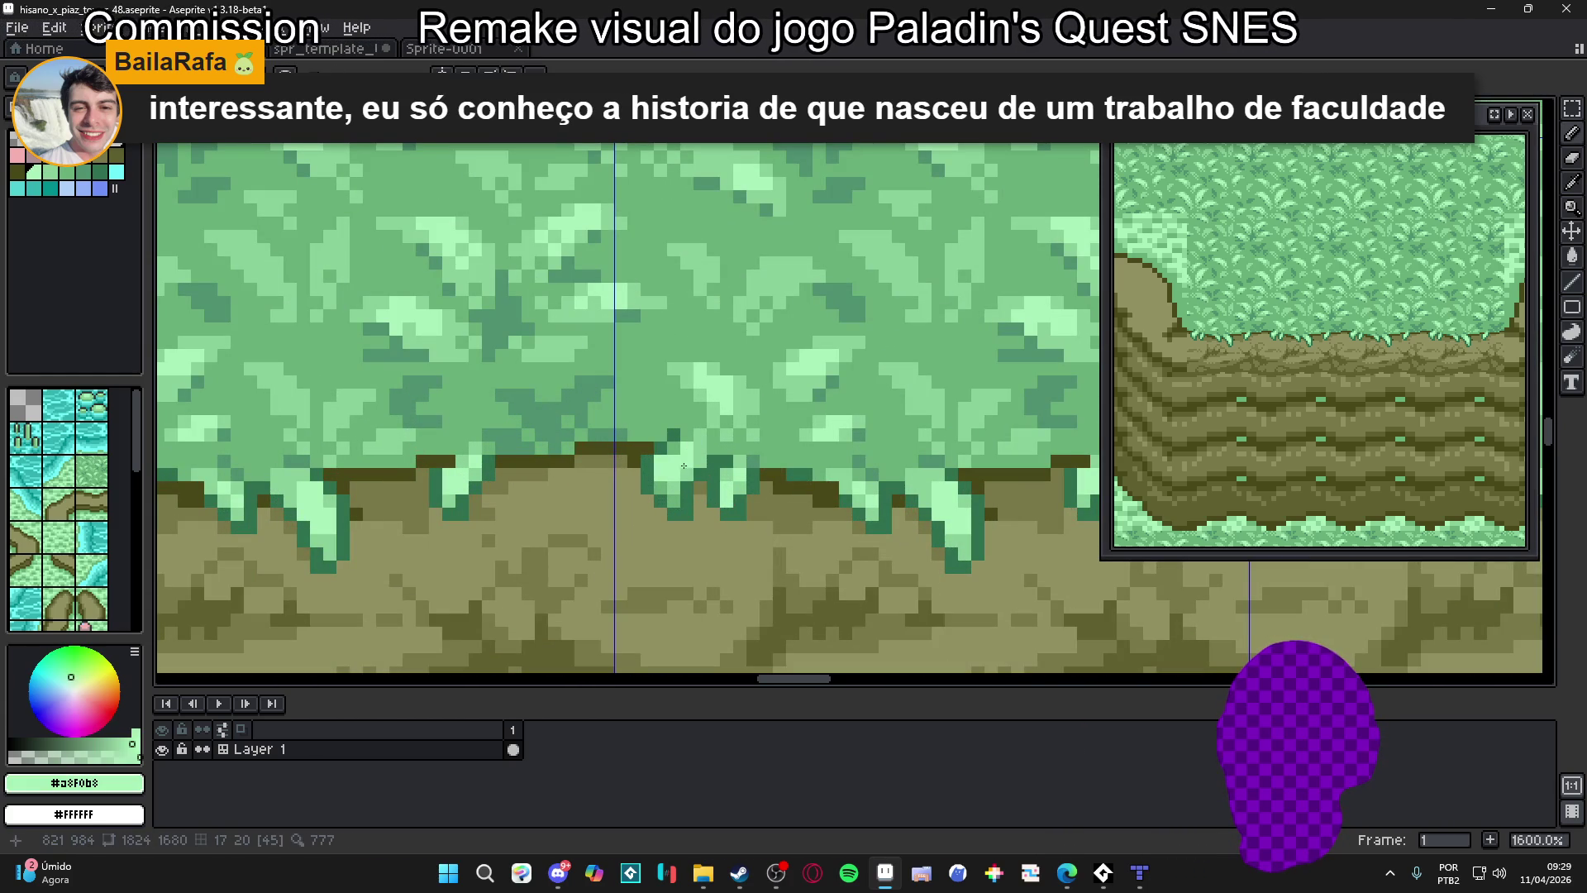
left_click(709, 443, "alt")
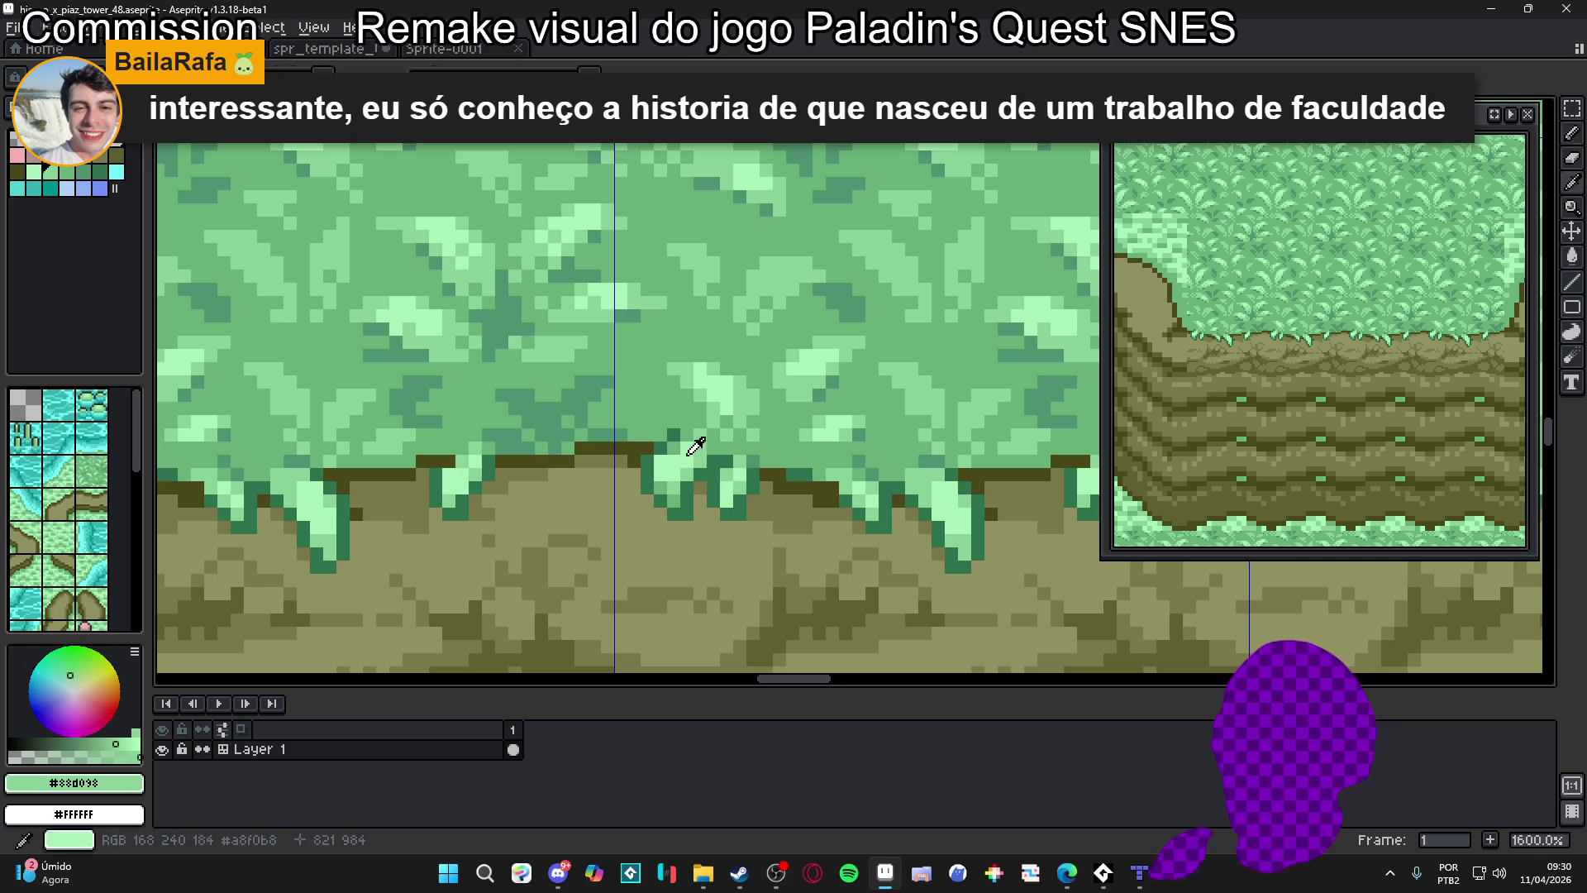
Sample the dirt colour #787848 and zoom out to review the grass drips
scroll(744, 463, "down", 6)
scroll(770, 489, "up", 1)
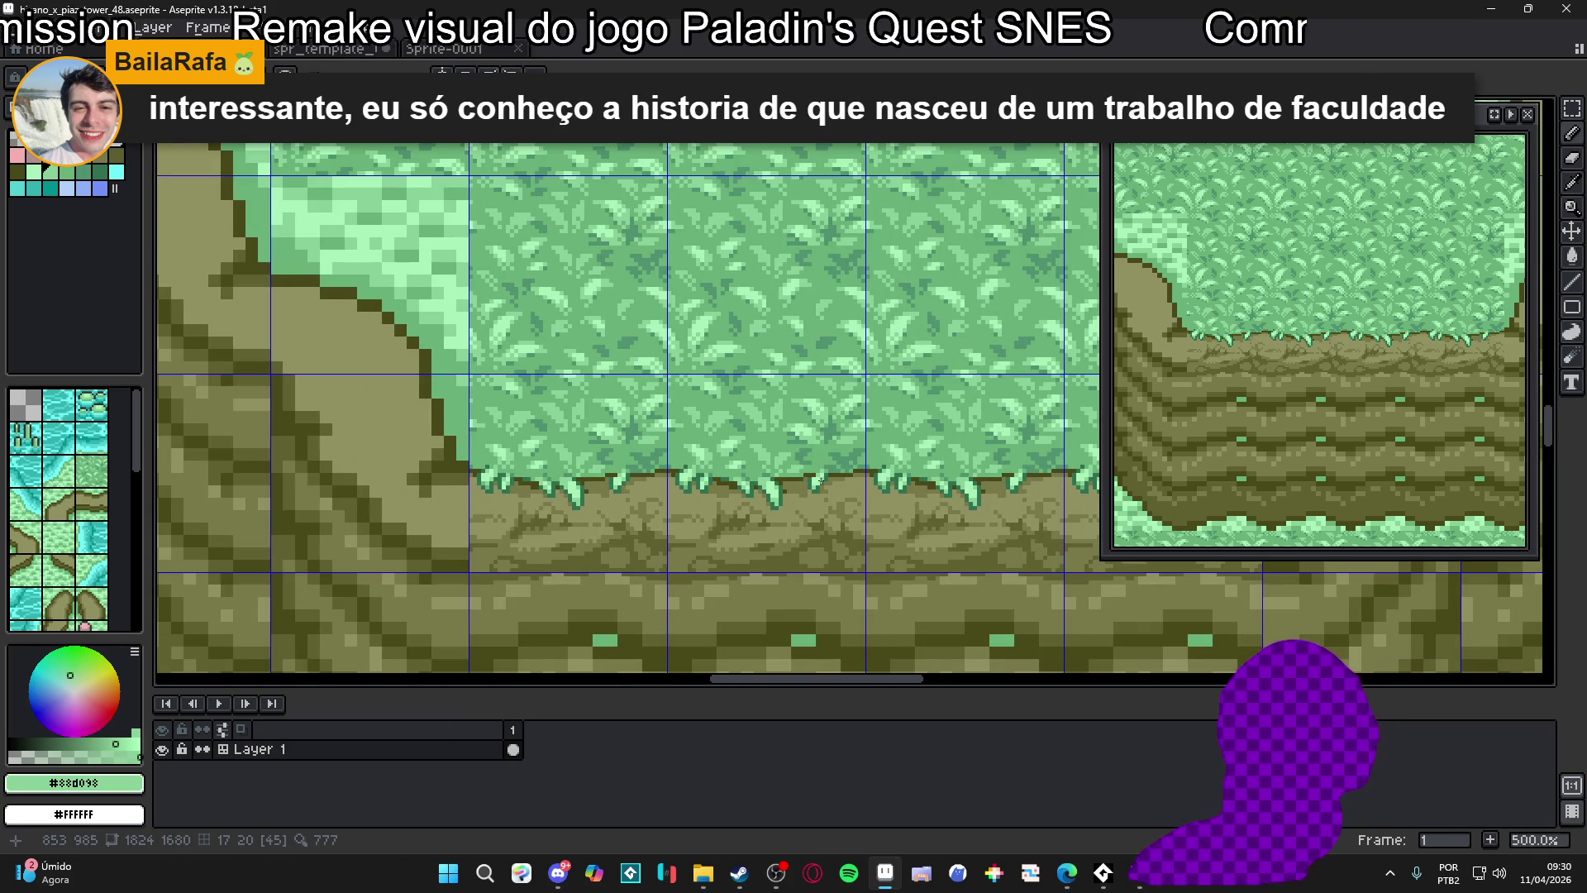
scroll(819, 483, "down", 1)
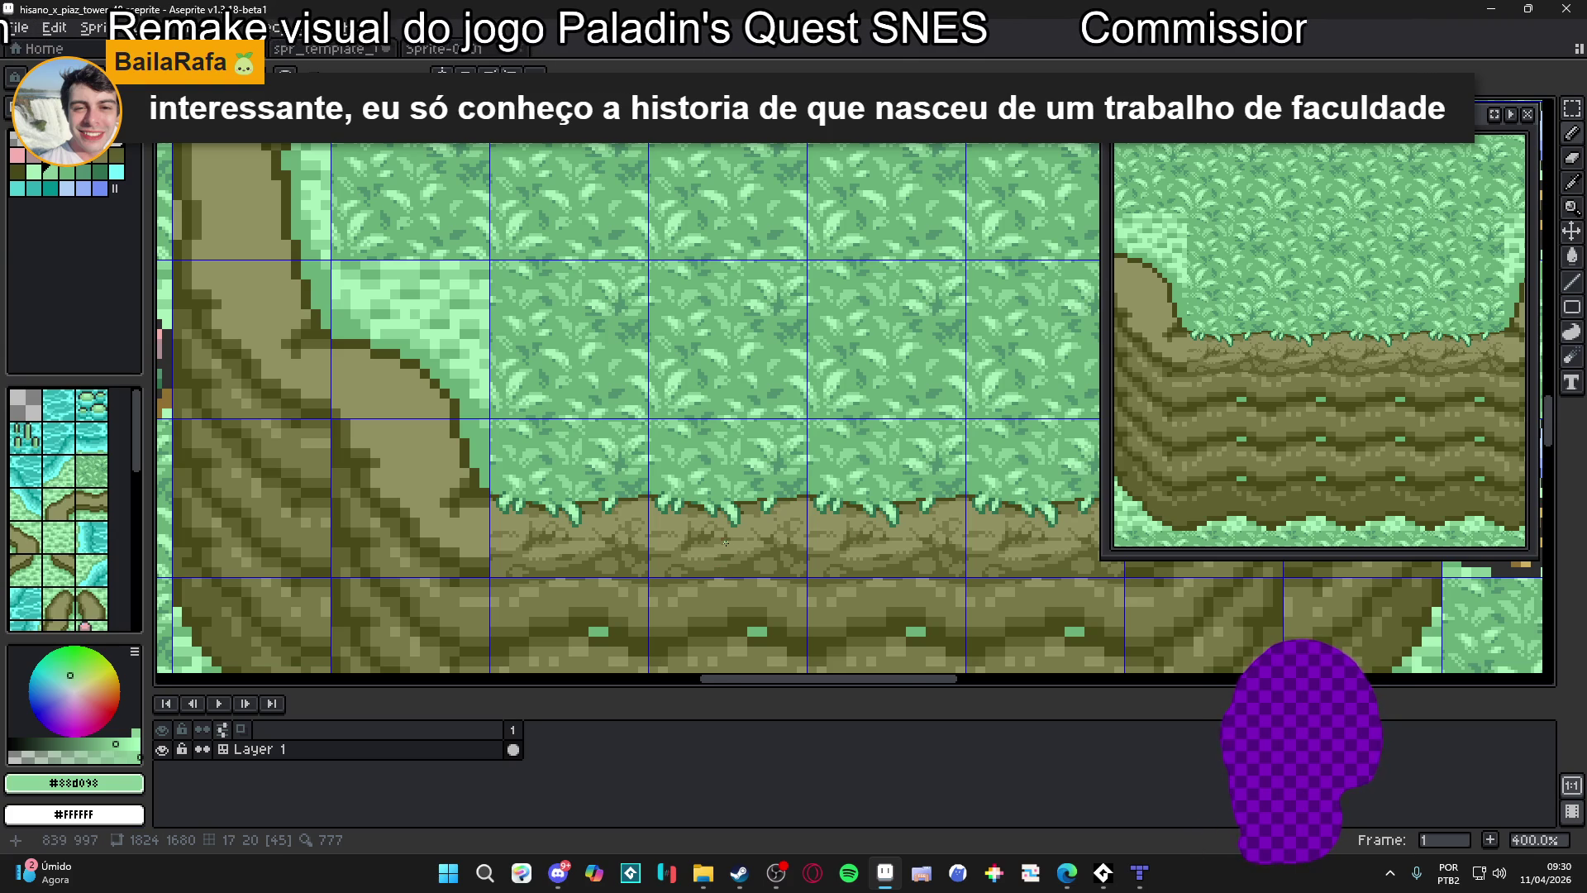
scroll(727, 539, "up", 5)
left_click(650, 515, "alt")
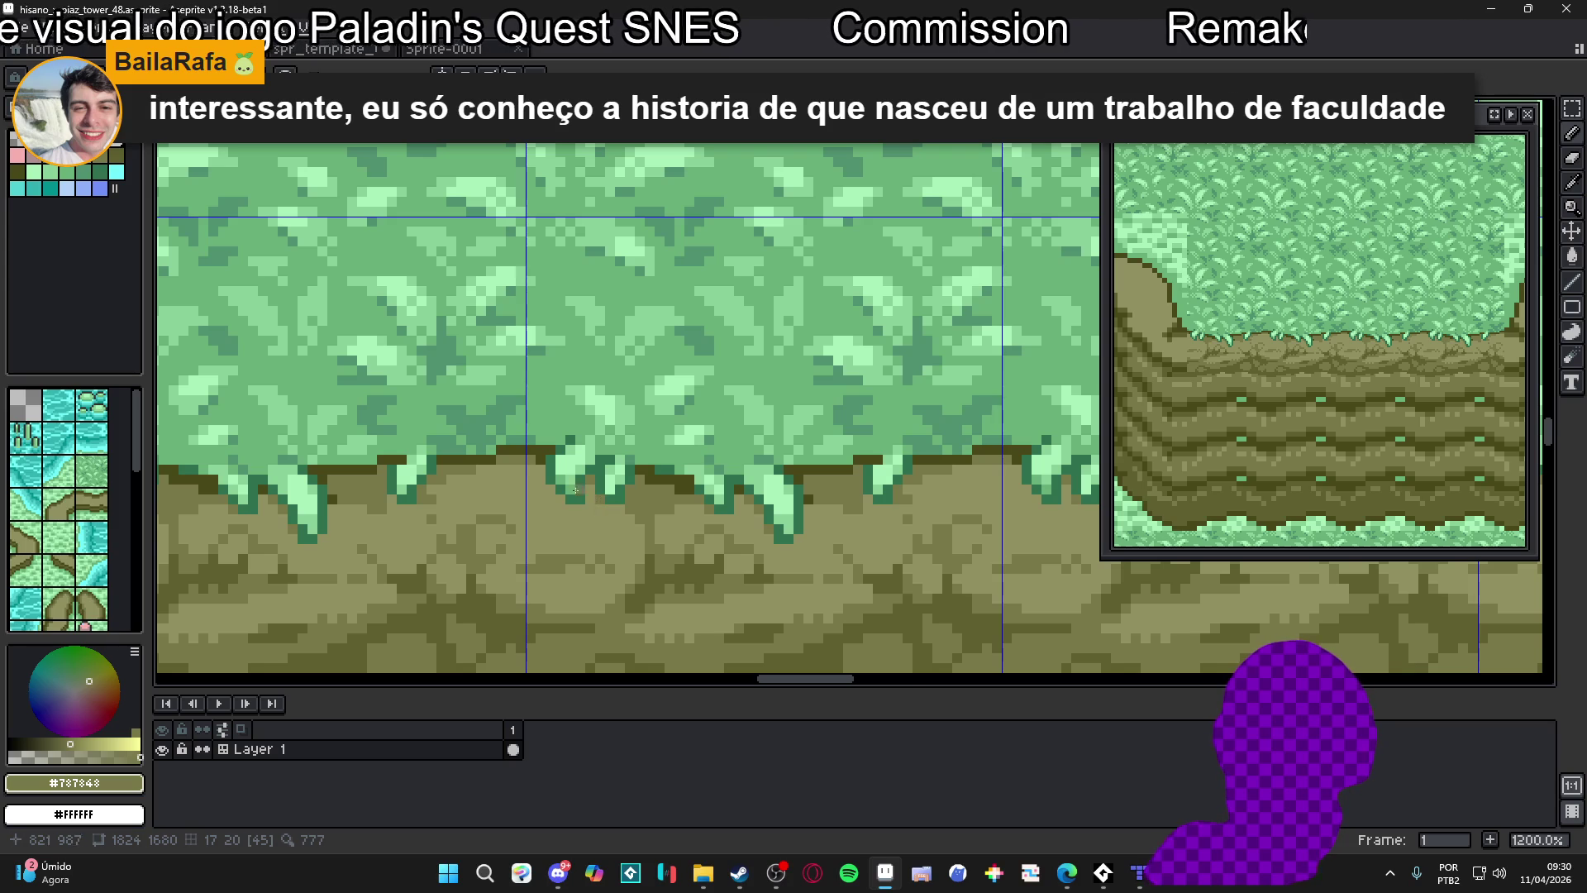
scroll(603, 504, "down", 4)
scroll(717, 496, "down", 2)
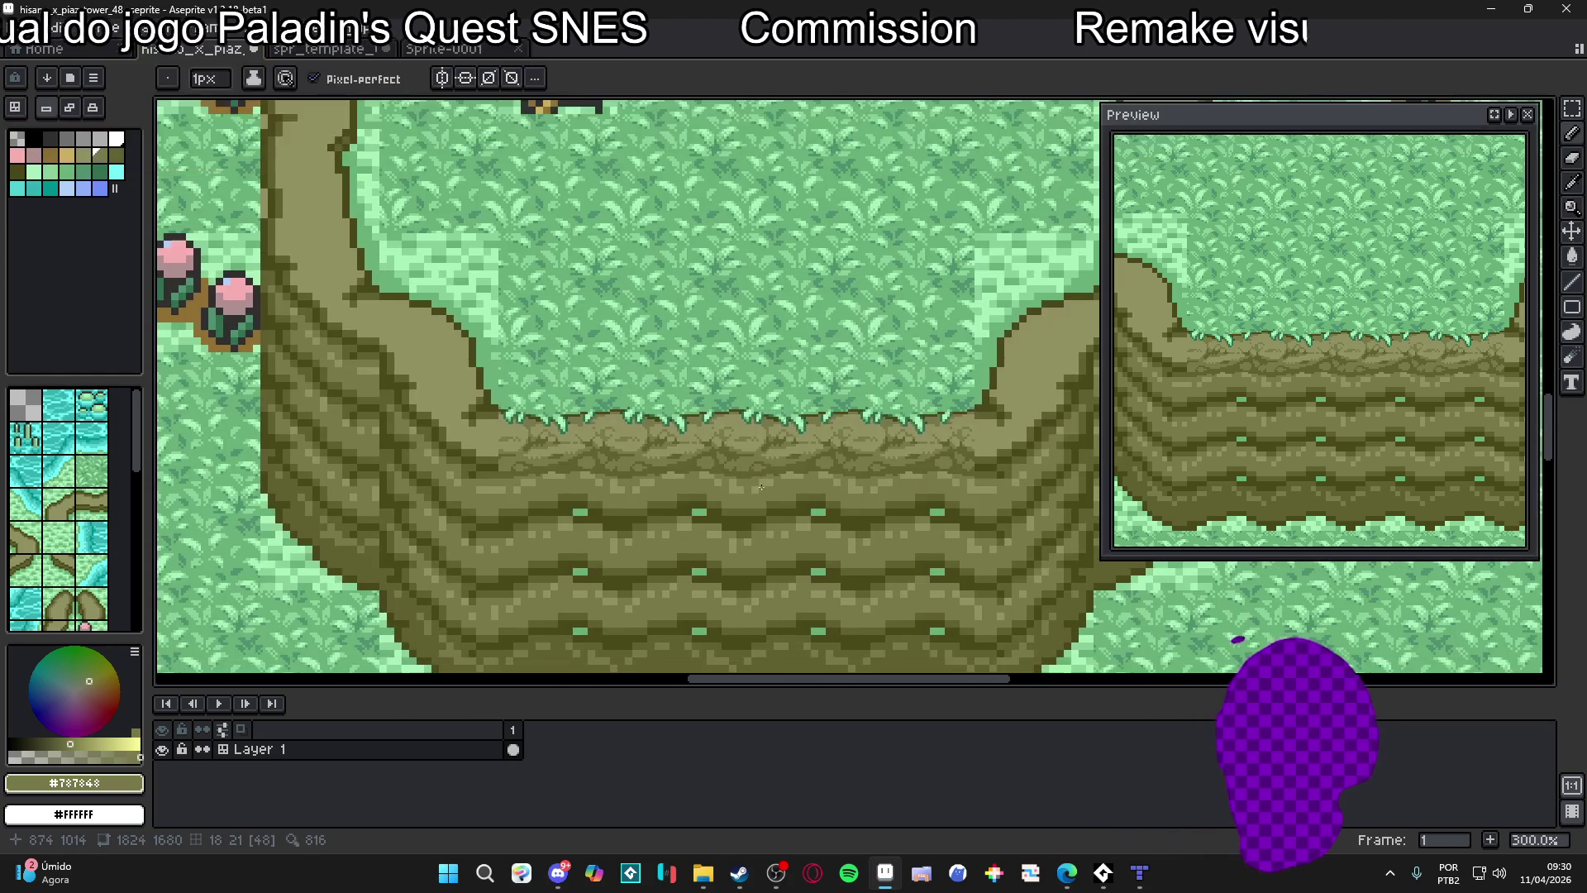
scroll(761, 487, "down", 1)
Pan to the whole cliff face, hide the tile numbers, and show the 48-pixel grid
mouse_move(754, 484)
left_mouse_down()
mouse_move(765, 506)
mouse_move(790, 504)
left_mouse_up()
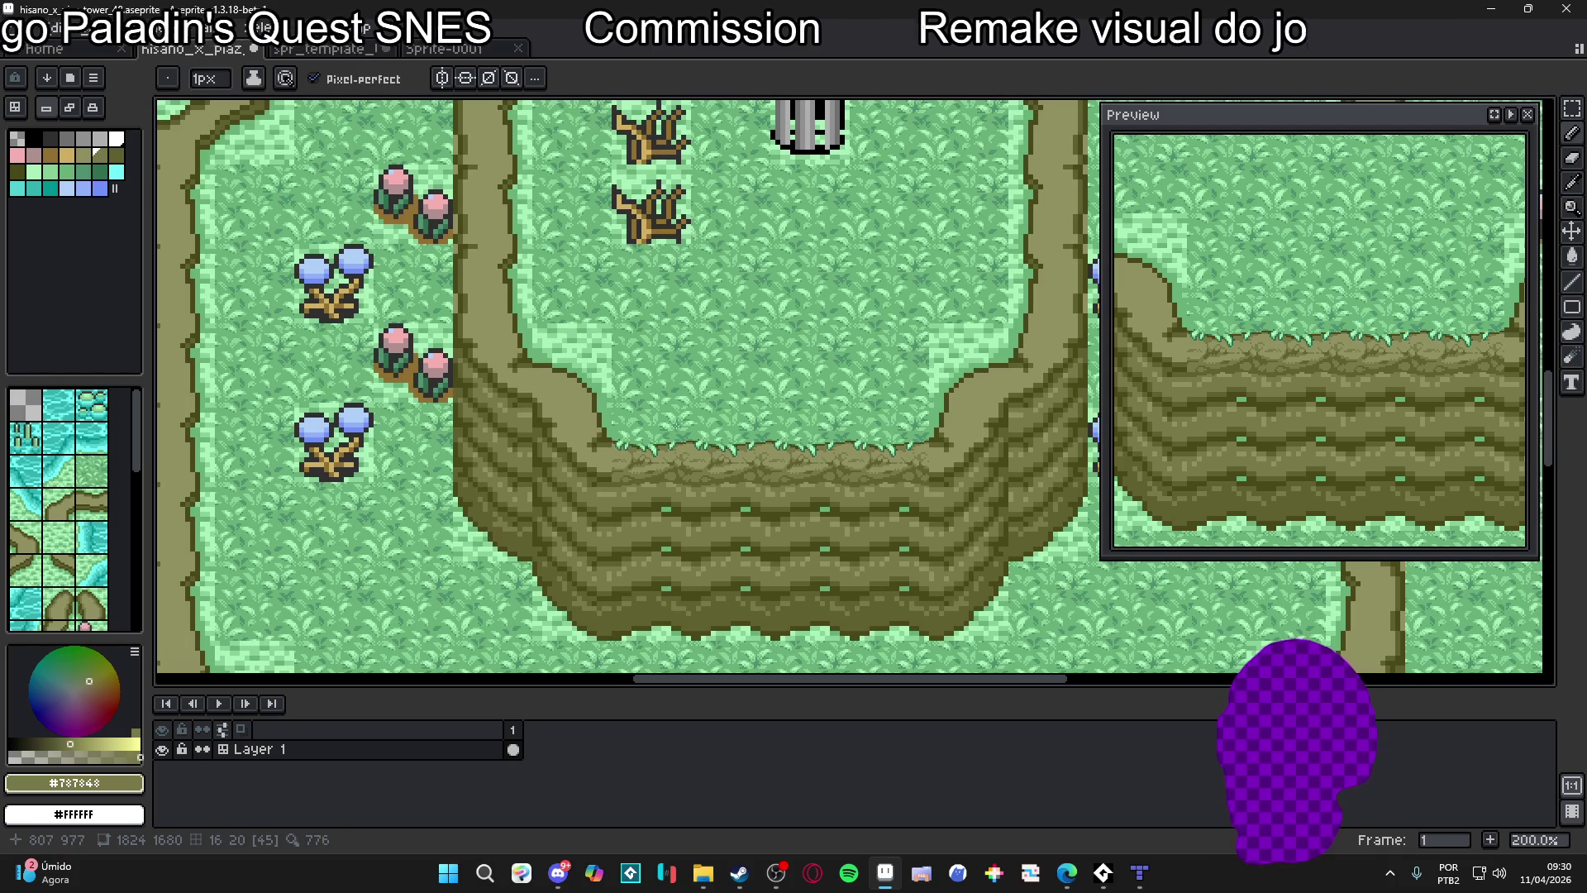
key("ctrl")
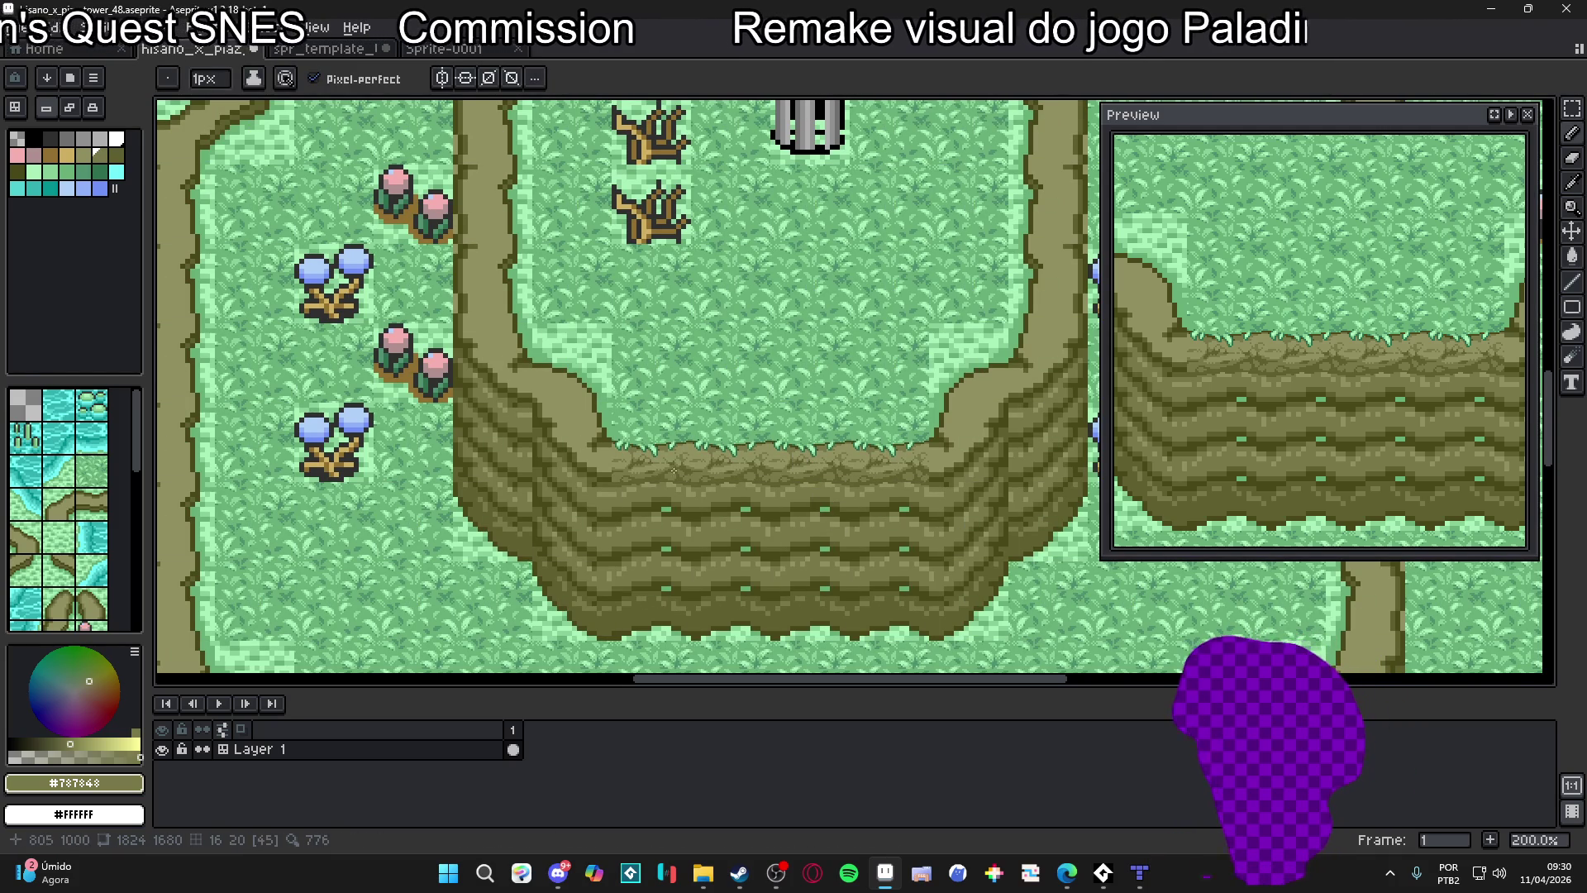
scroll(712, 221, "up", 1)
left_click_drag(818, 422, 808, 344)
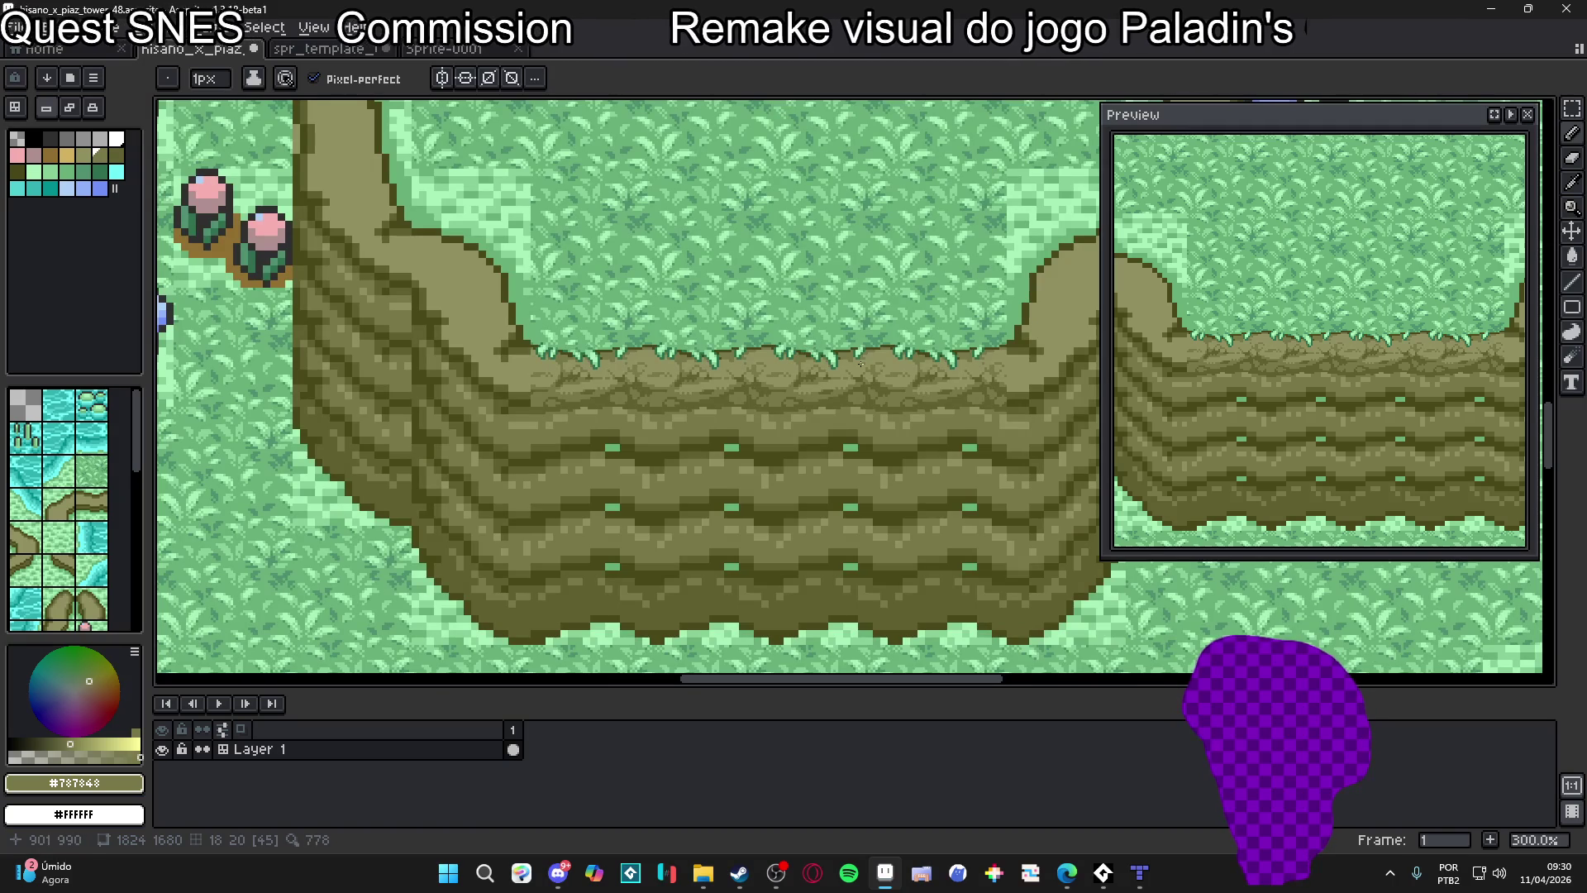
key("ctrl+apostrophe")
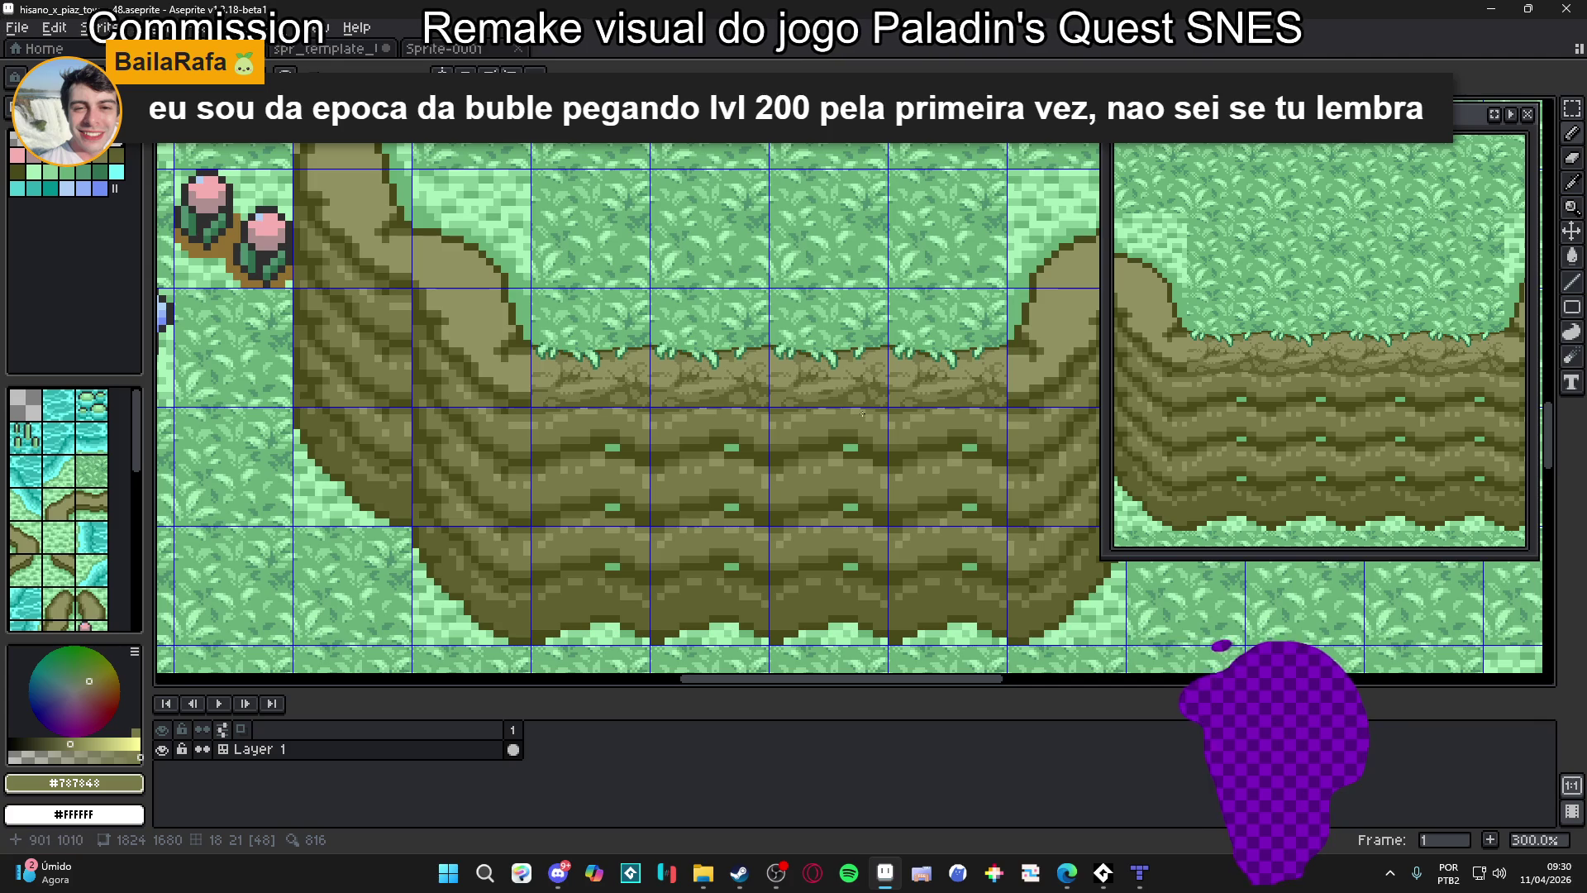
Zoom around the cliff strata and sample the olive #606030 as the drawing colour
scroll(841, 407, "up", 2)
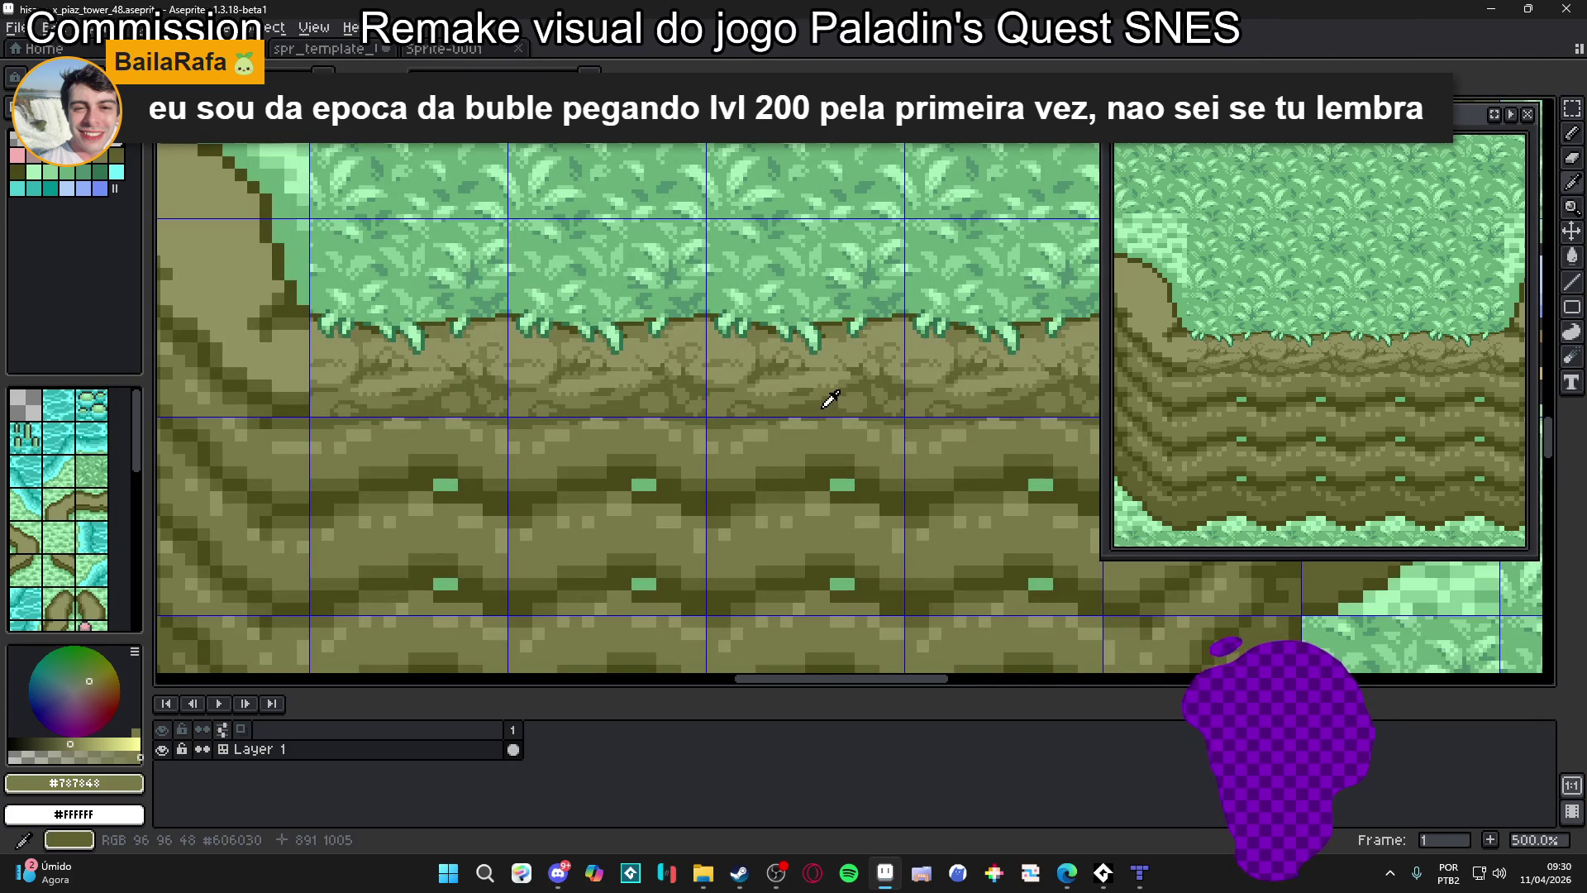
scroll(797, 402, "up", 2)
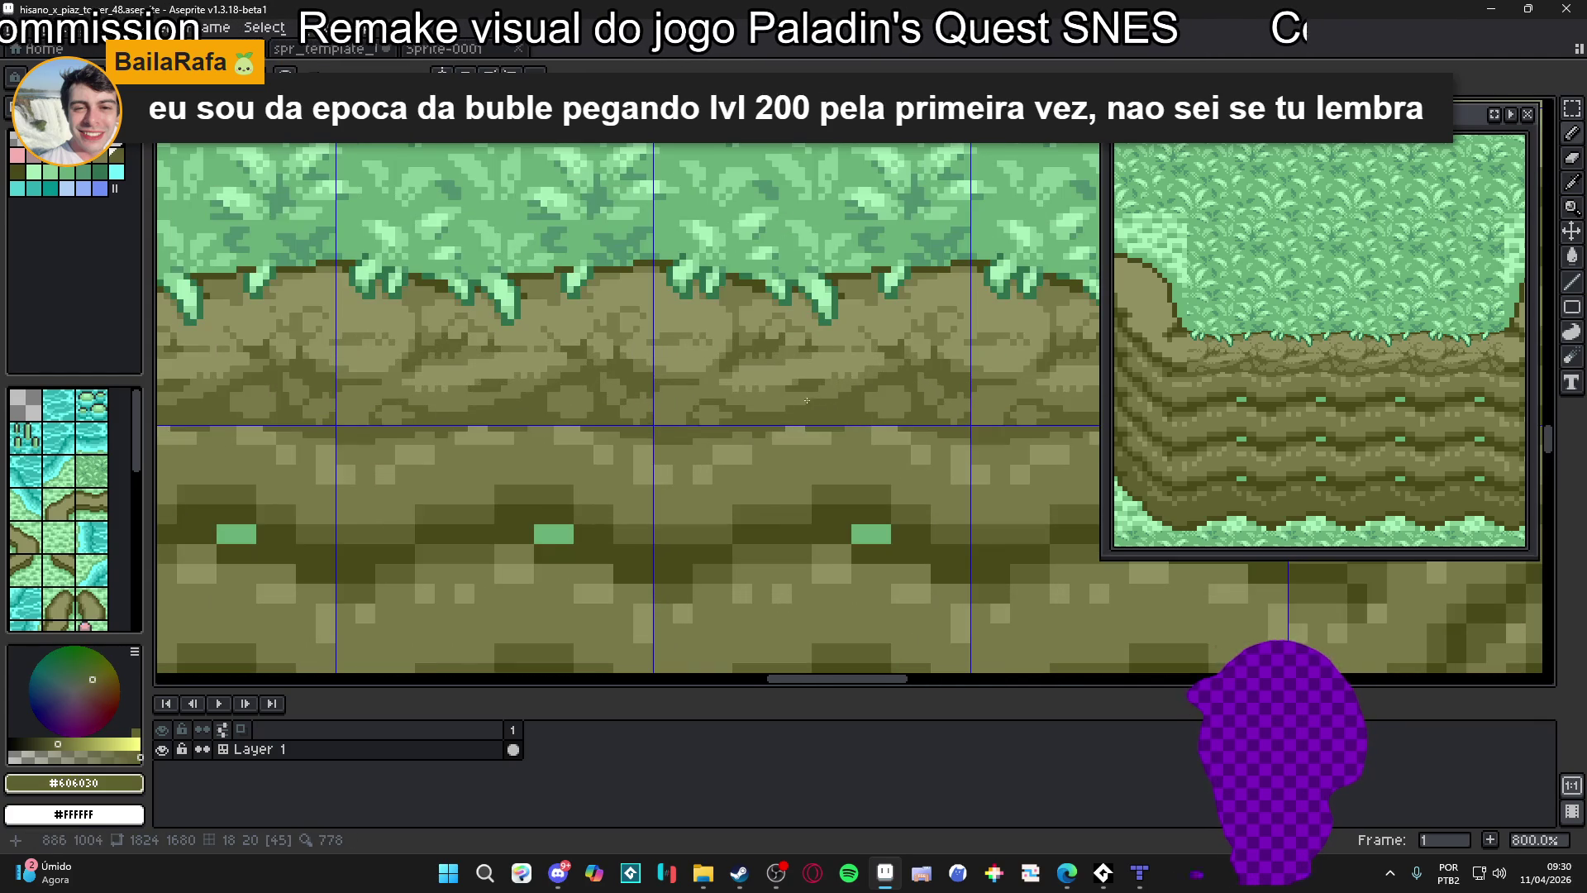
scroll(839, 408, "left", 3)
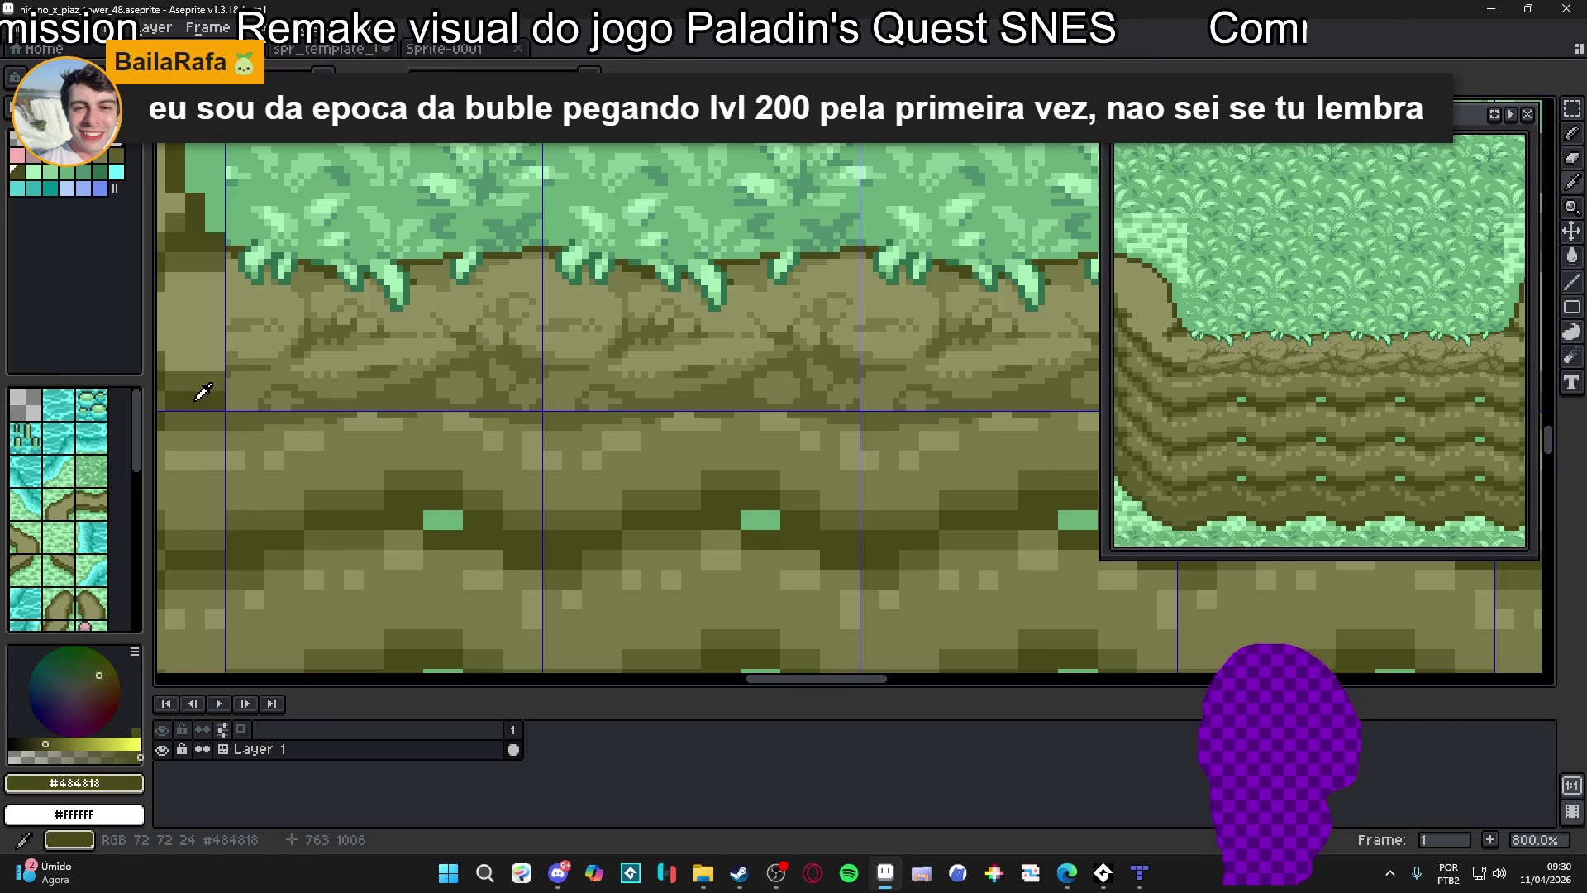
scroll(909, 441, "down", 2)
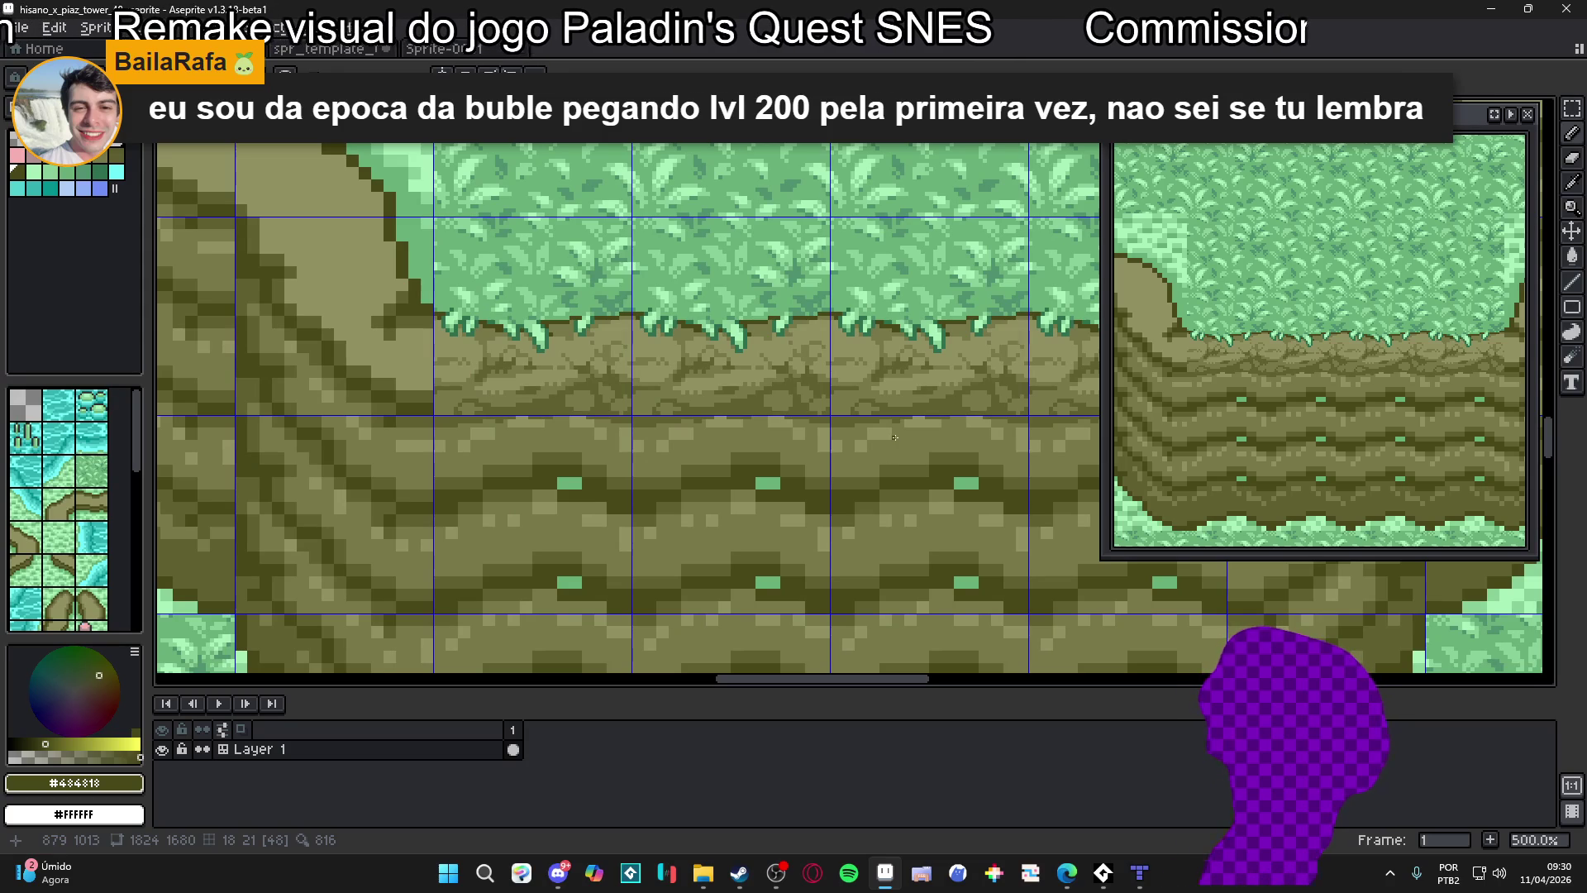
scroll(895, 437, "down", 1)
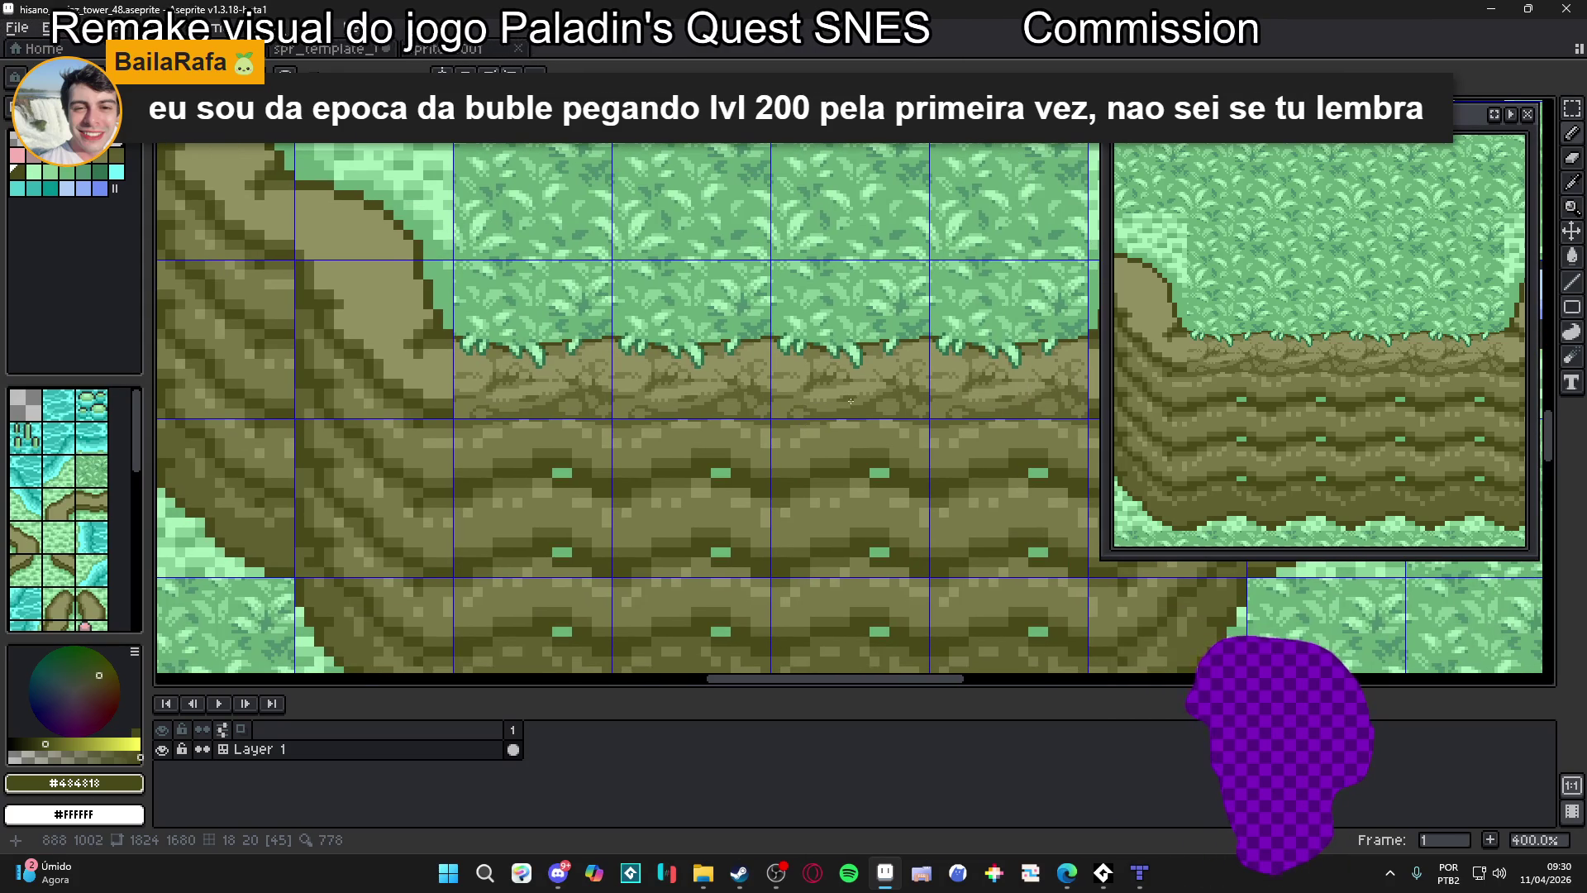
scroll(862, 411, "up", 1)
left_click(868, 400, "alt")
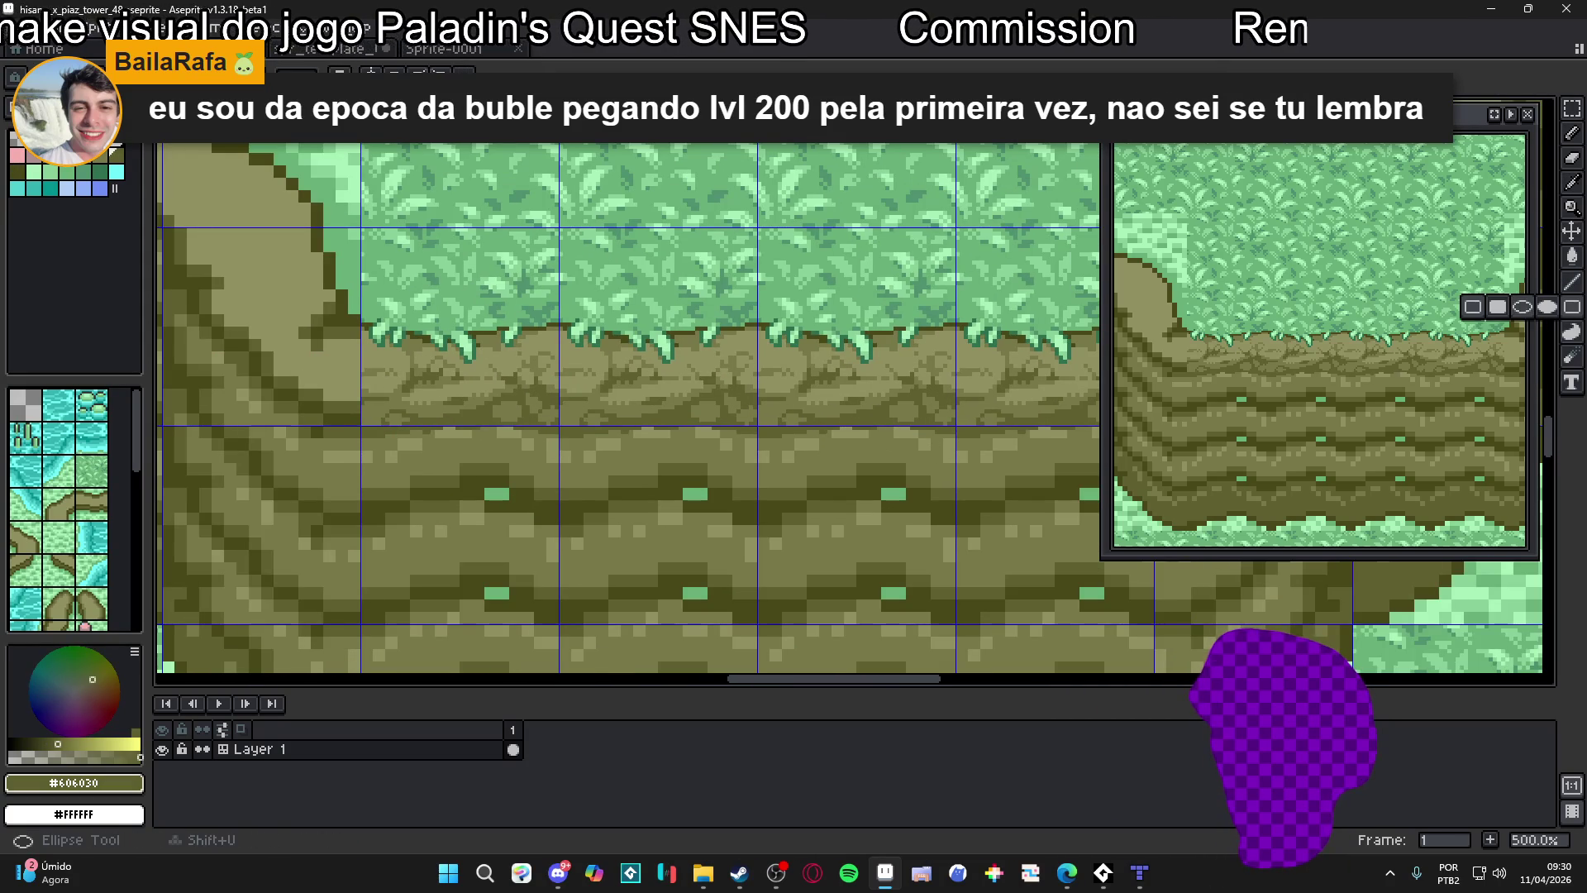
mouse_move(1572, 109)
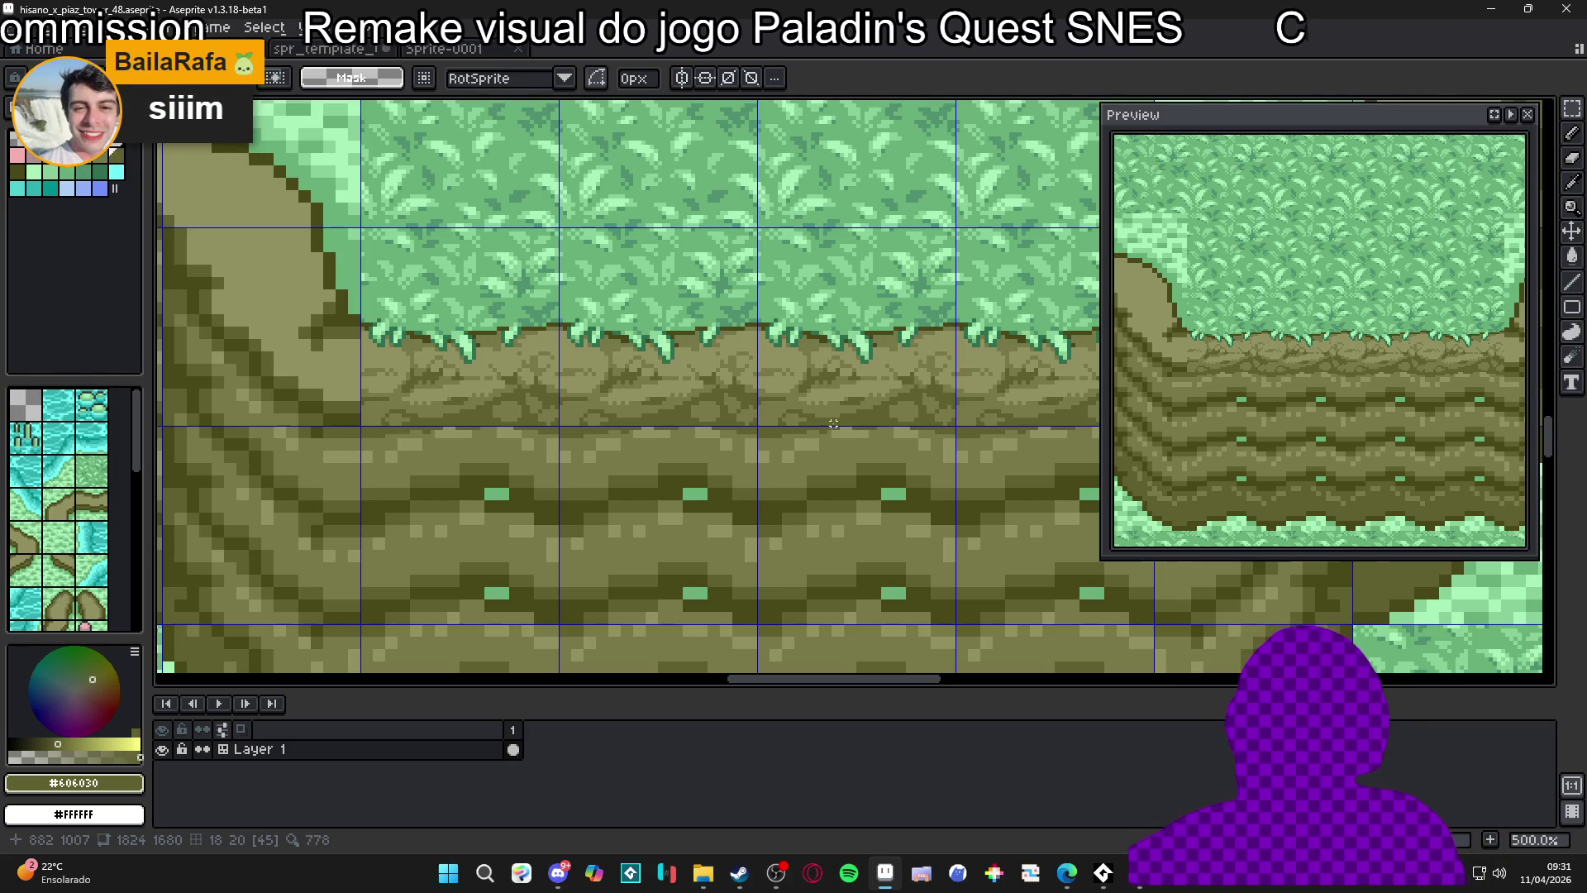
With the pencil, cover the green fleck in the upper cliff band with dark olive #404818
key("b")
scroll(893, 492, "up", 1)
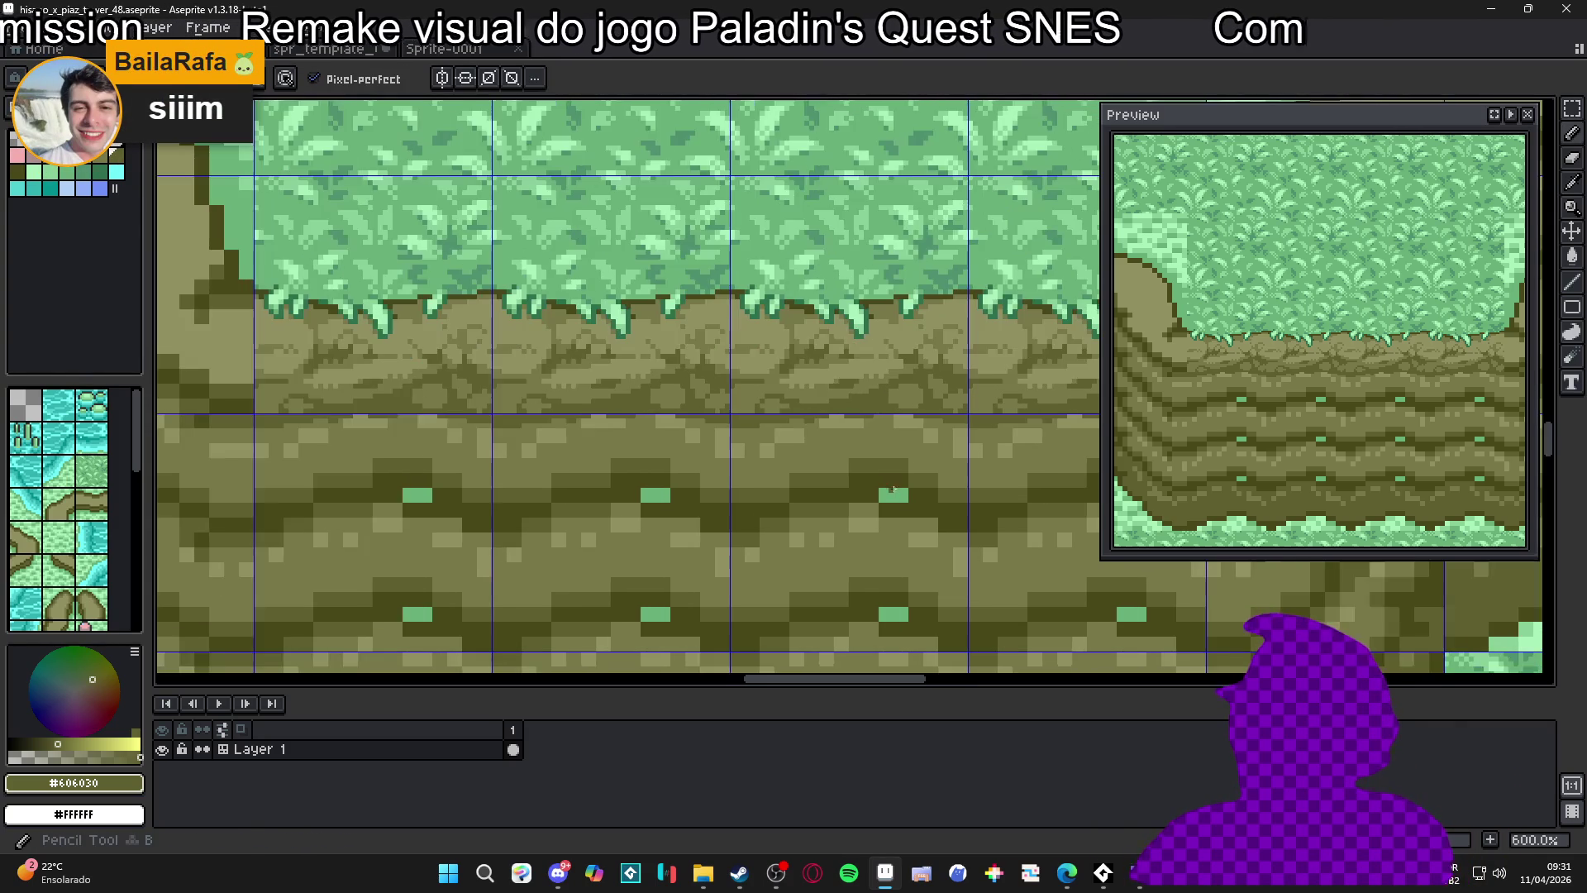
scroll(892, 489, "down", 1)
scroll(897, 484, "up", 1)
scroll(905, 475, "up", 1)
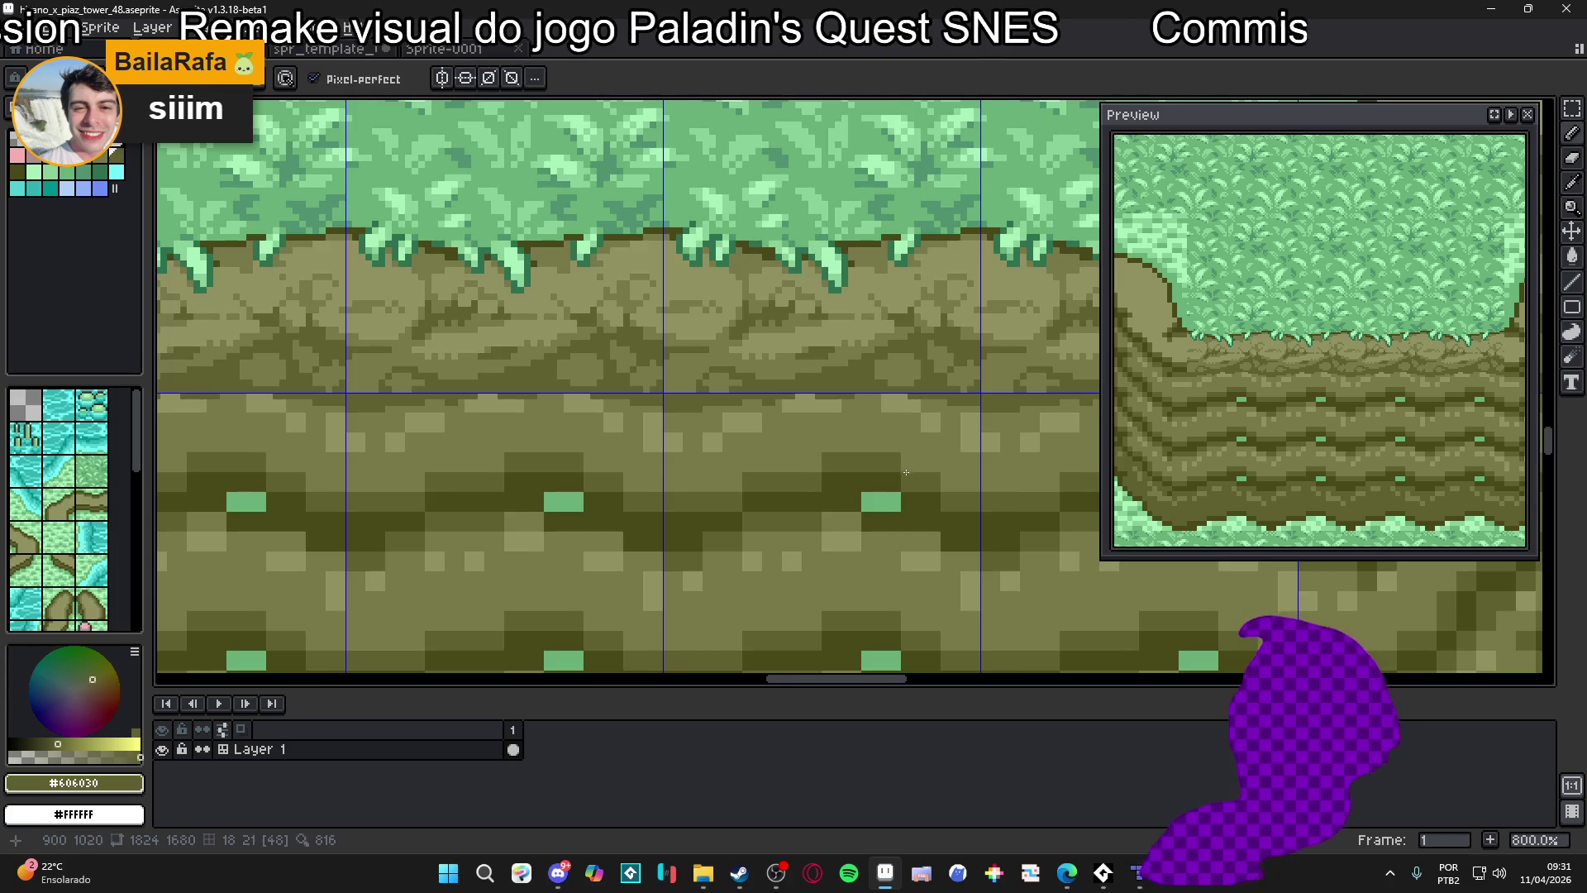
scroll(912, 470, "up", 2)
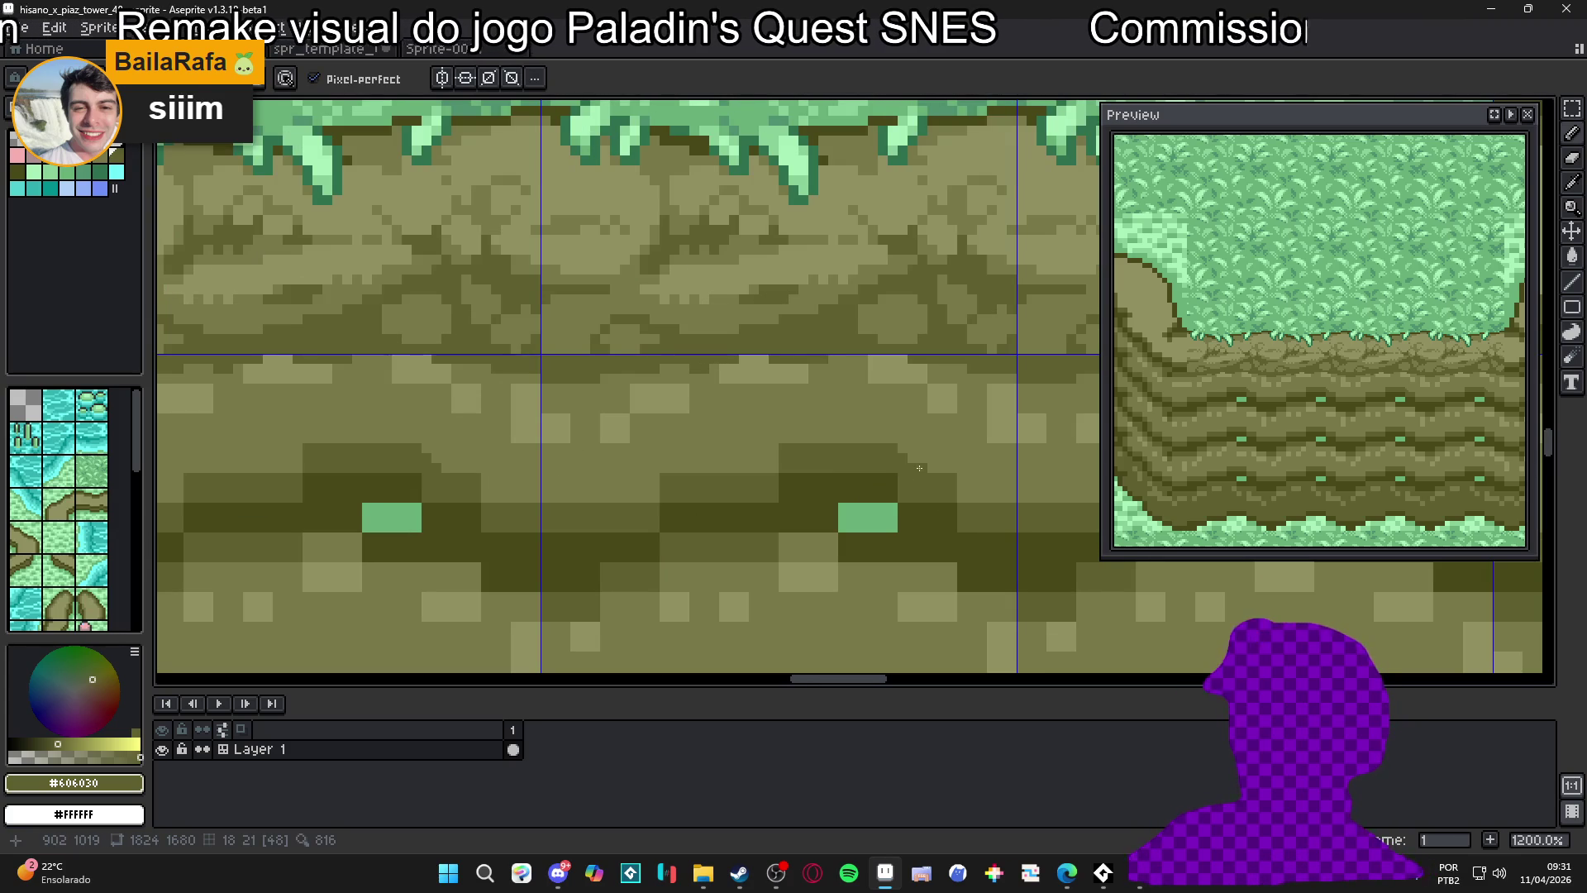
scroll(913, 463, "down", 2)
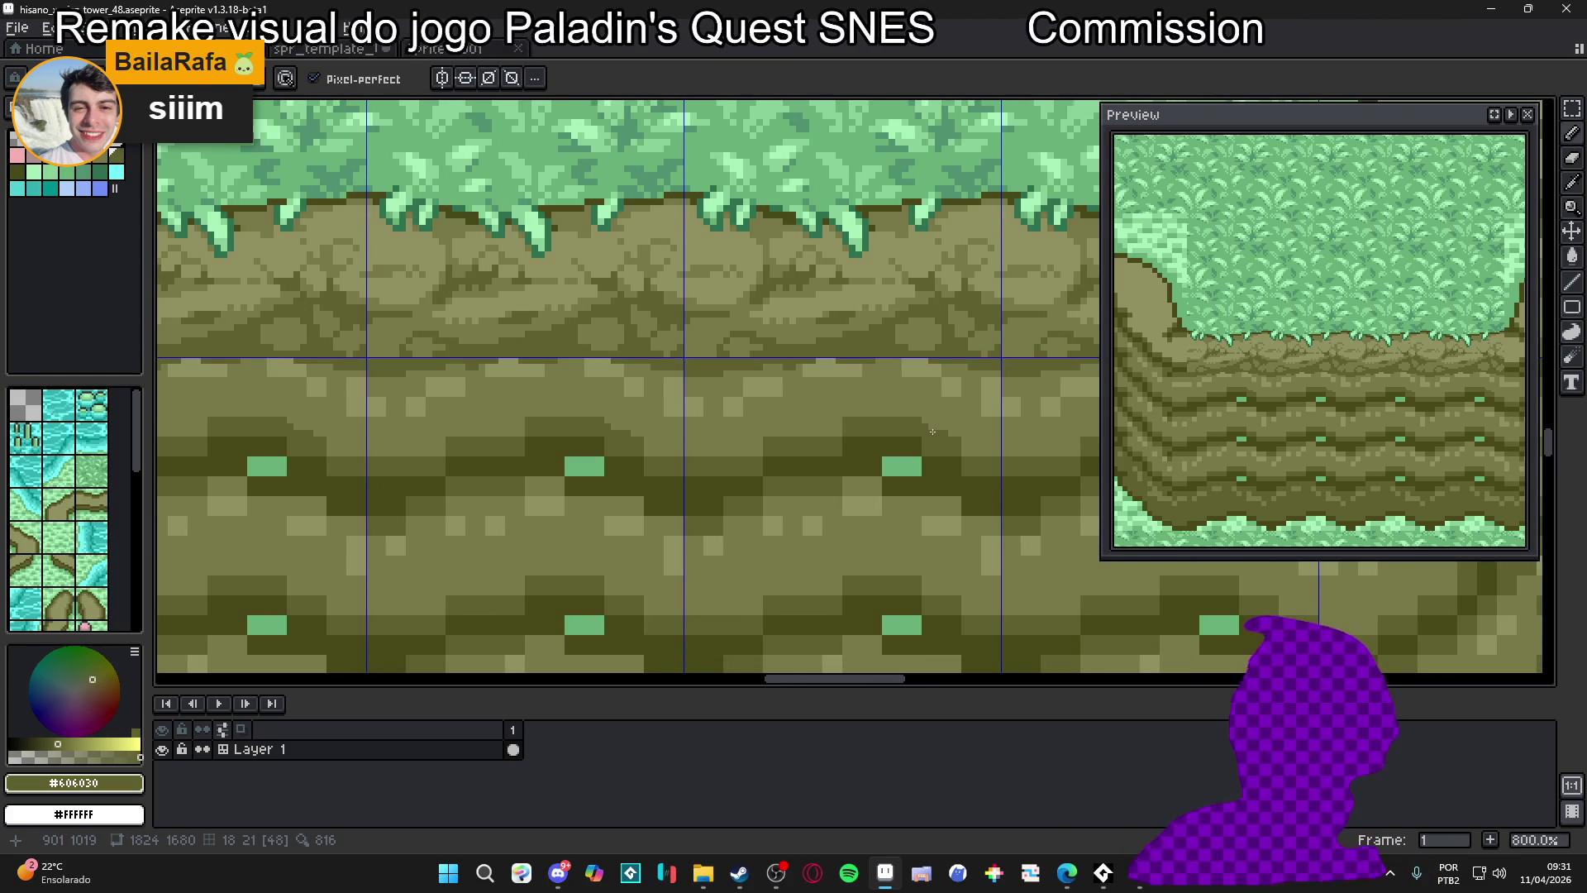
scroll(861, 443, "up", 2)
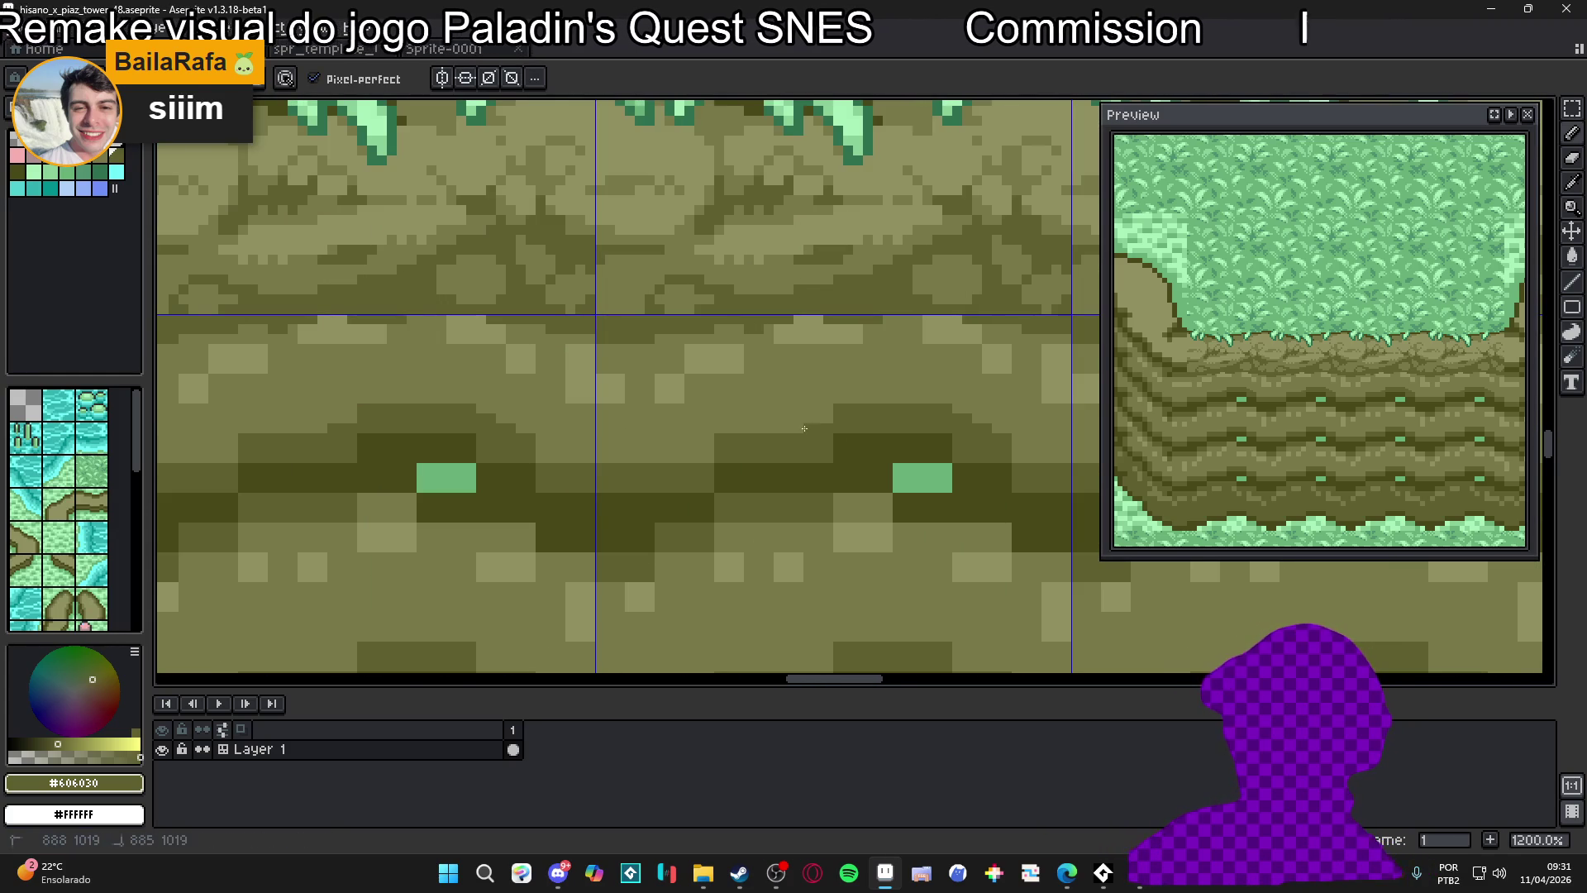
scroll(800, 425, "down", 5)
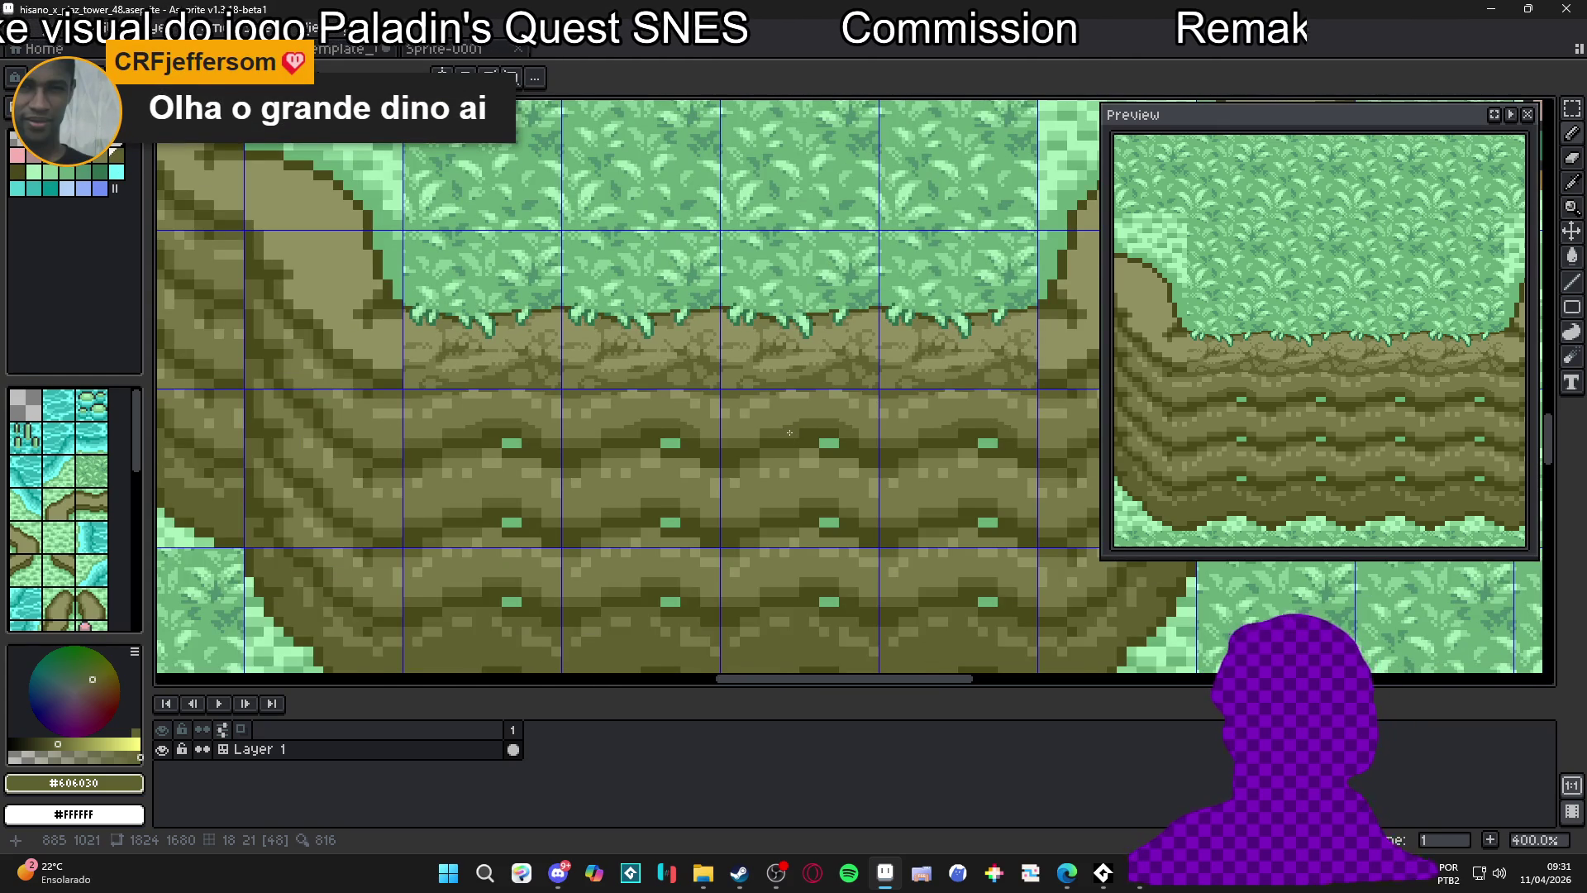
scroll(789, 433, "up", 3)
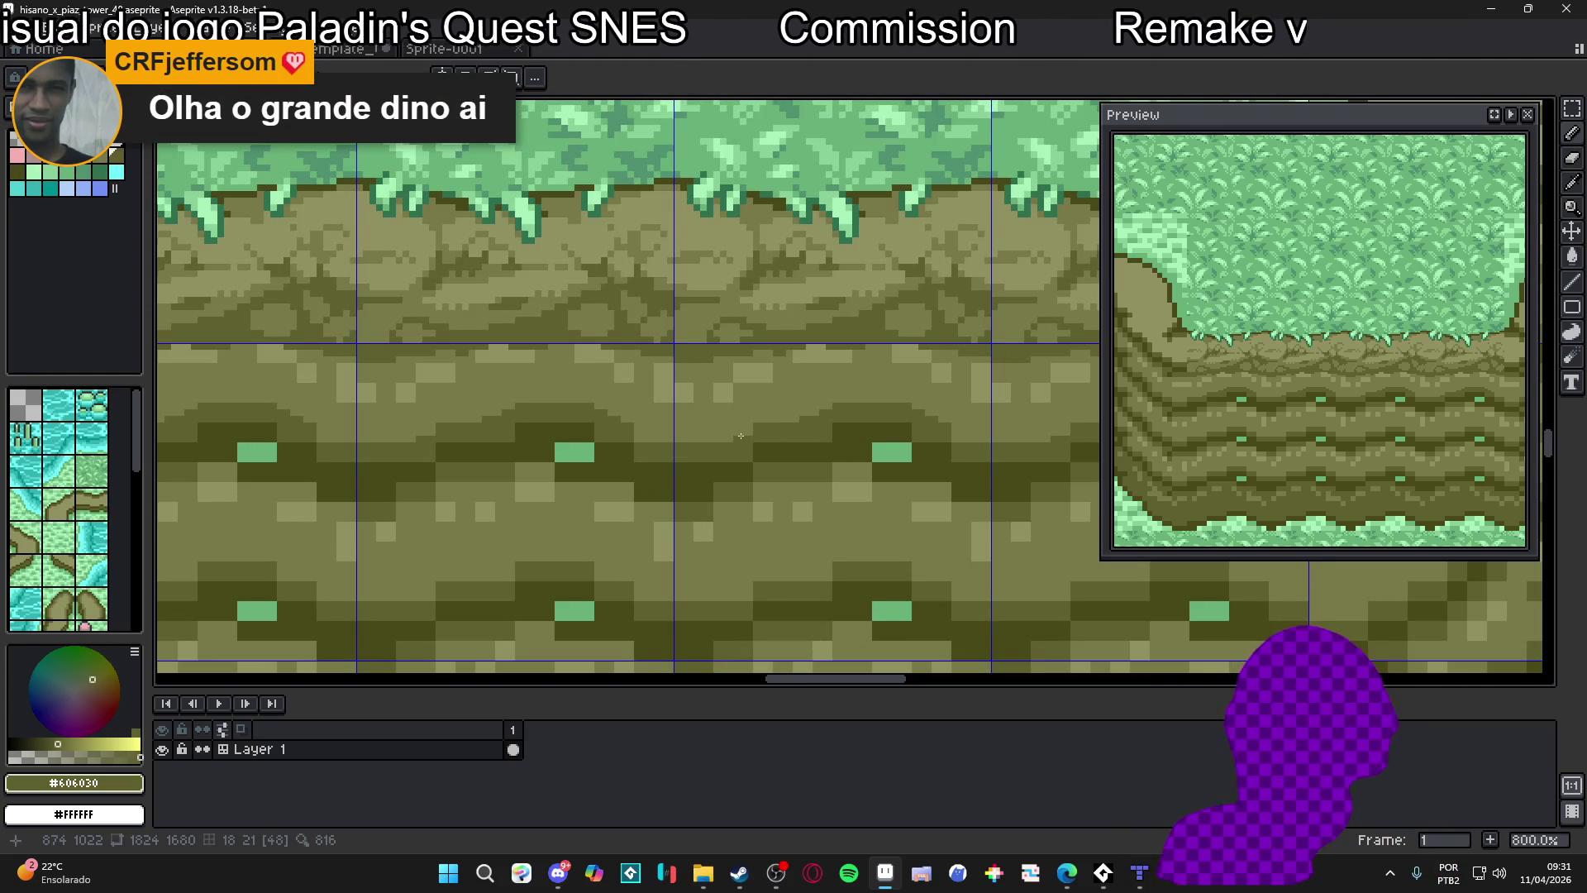
left_click_drag(715, 440, 730, 439)
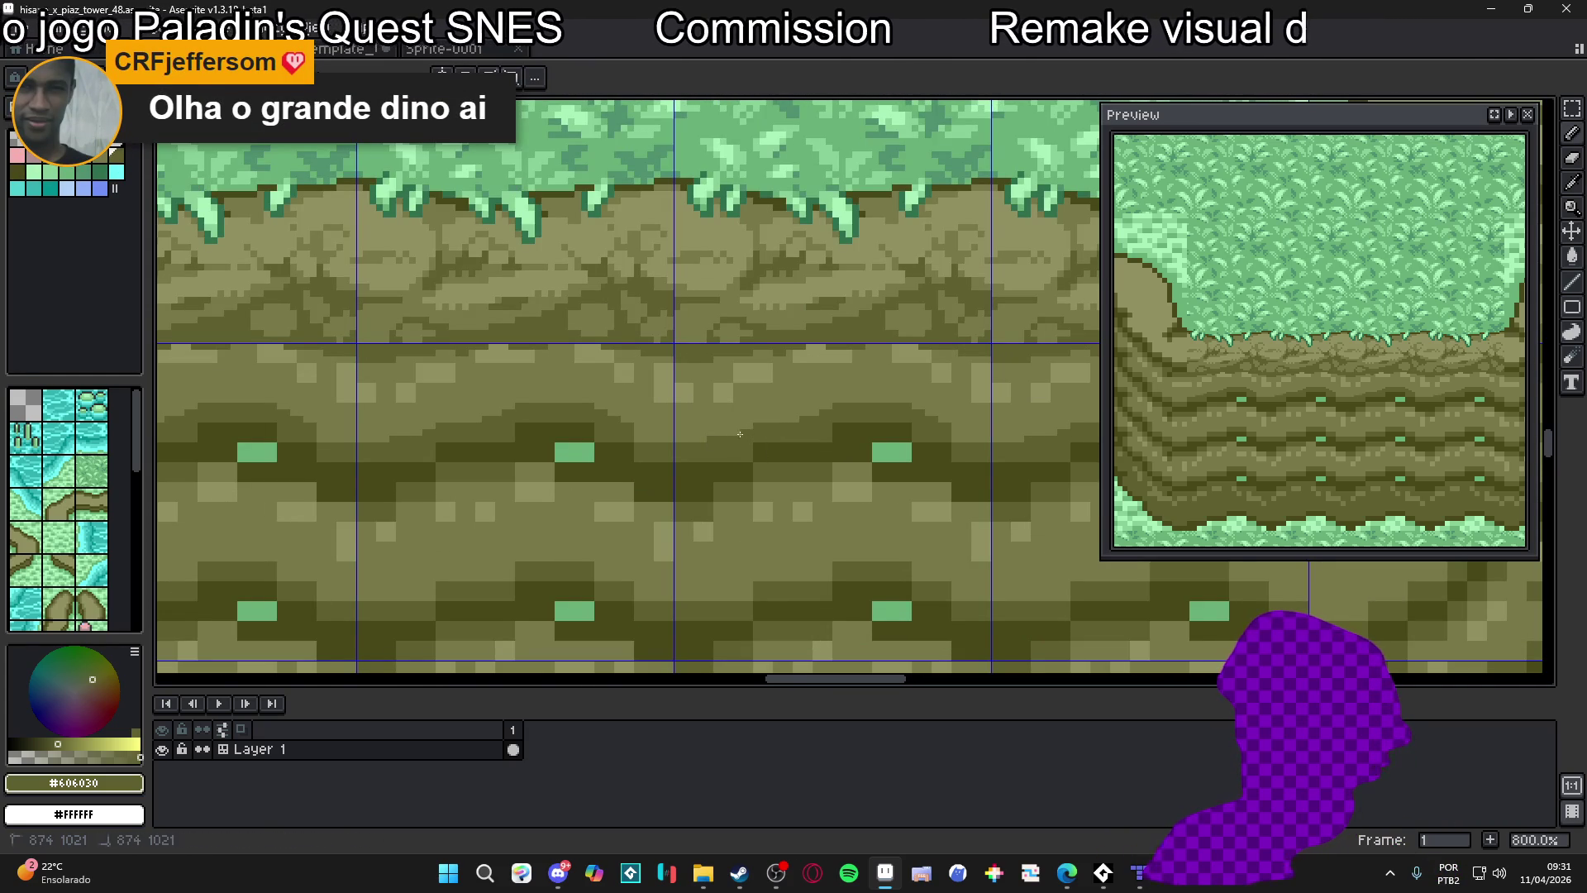
scroll(815, 437, "down", 3)
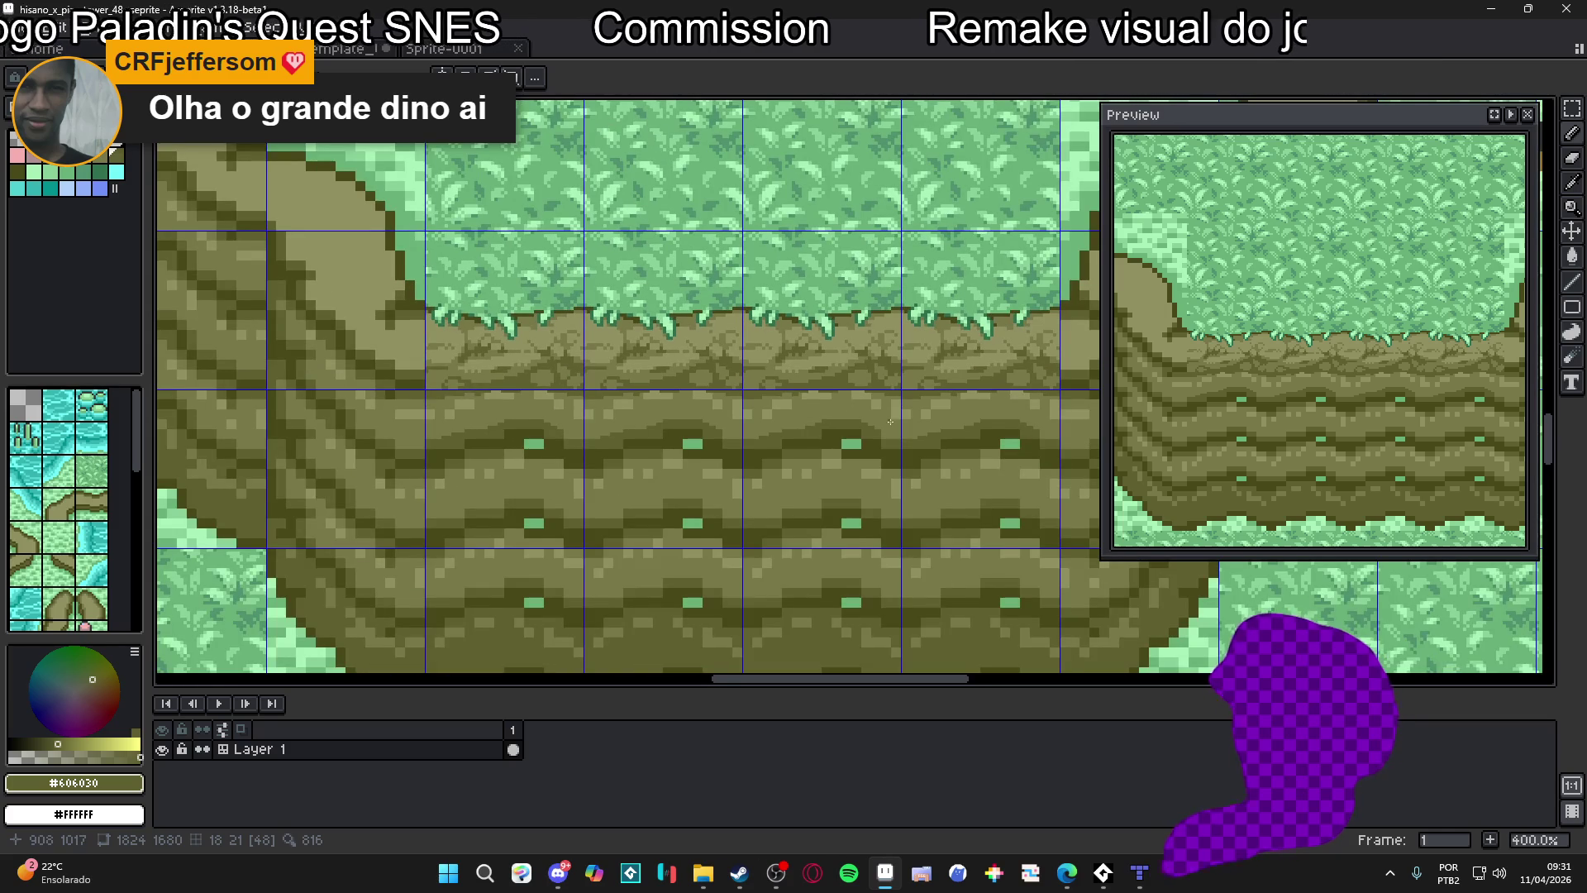
scroll(887, 420, "right", 2)
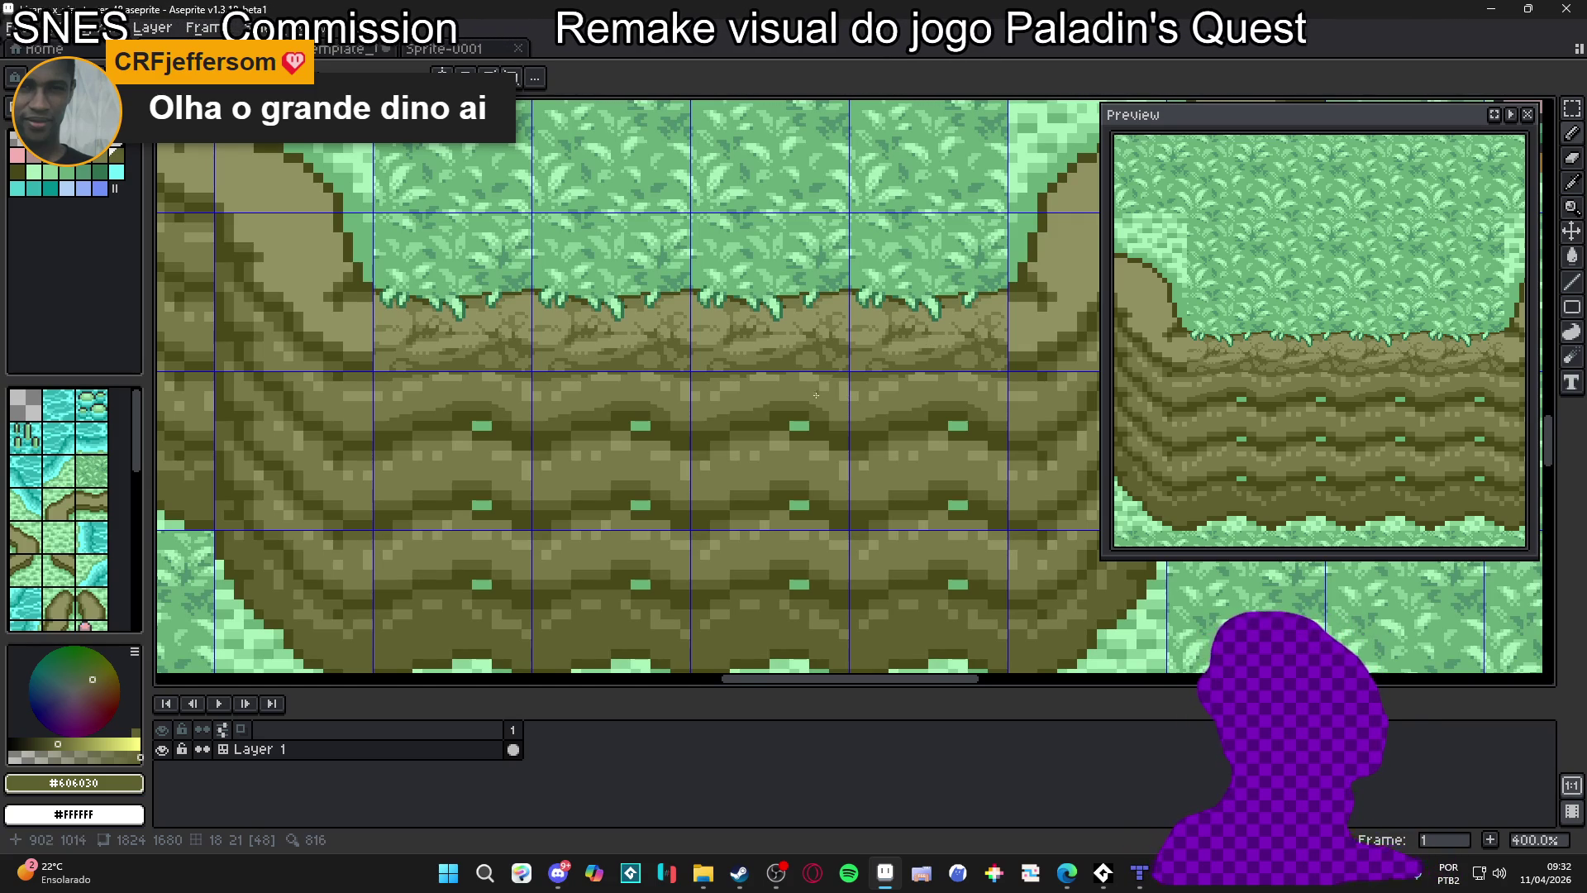
scroll(839, 403, "up", 2)
mouse_move(805, 425)
left_mouse_down()
mouse_move(885, 413)
mouse_move(864, 413)
left_mouse_up()
left_click(896, 419, "alt")
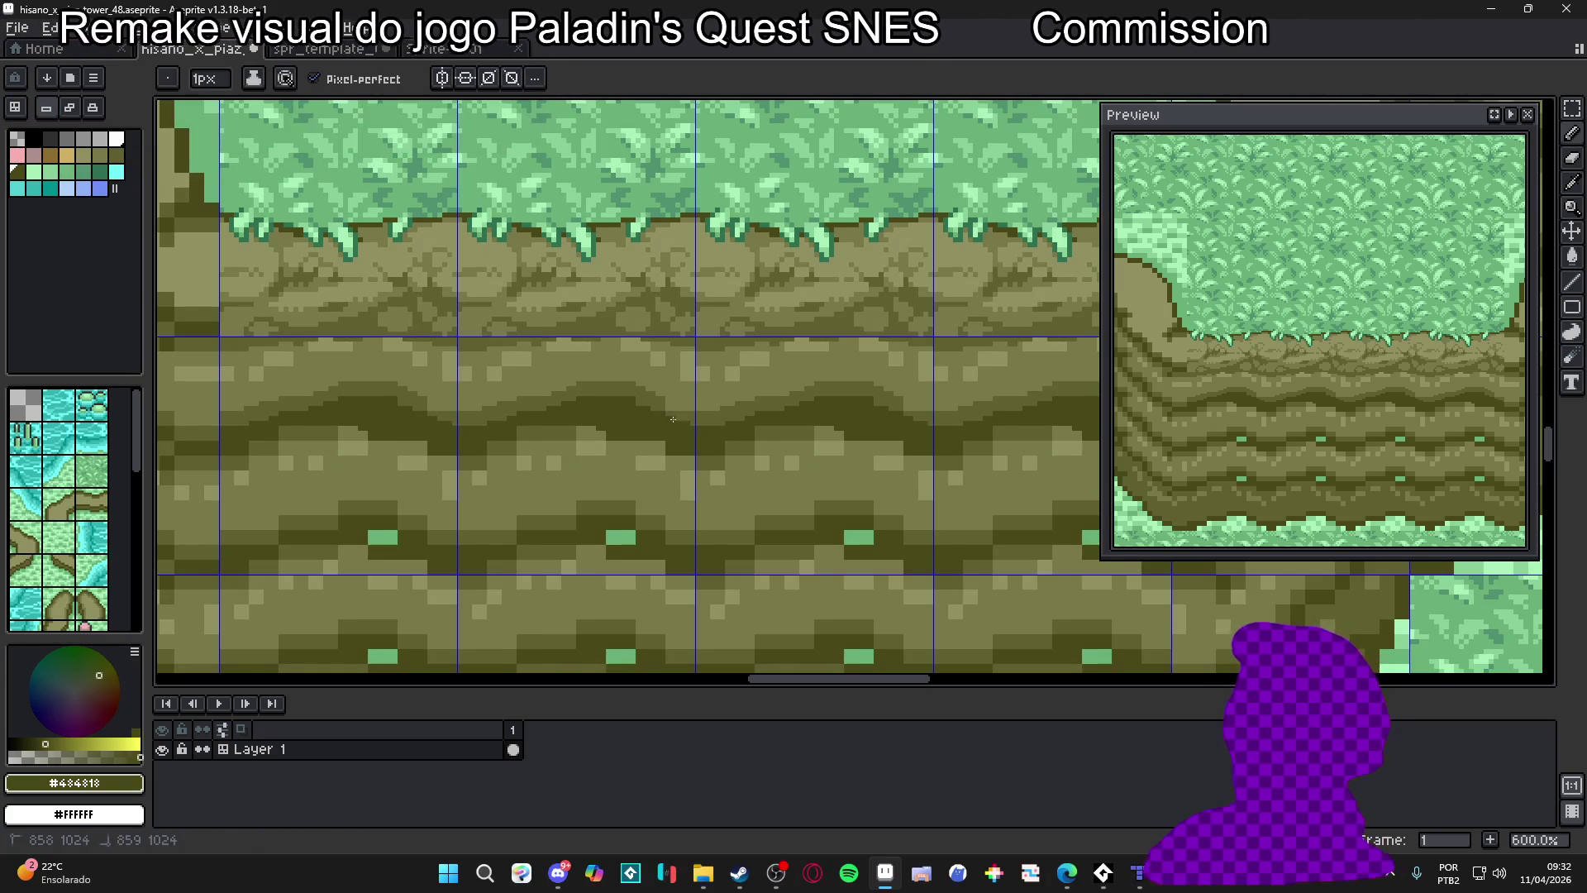
Sample olive shades and paint a light highlight row along the rock band's top
left_click(706, 412, "alt")
scroll(728, 409, "down", 1)
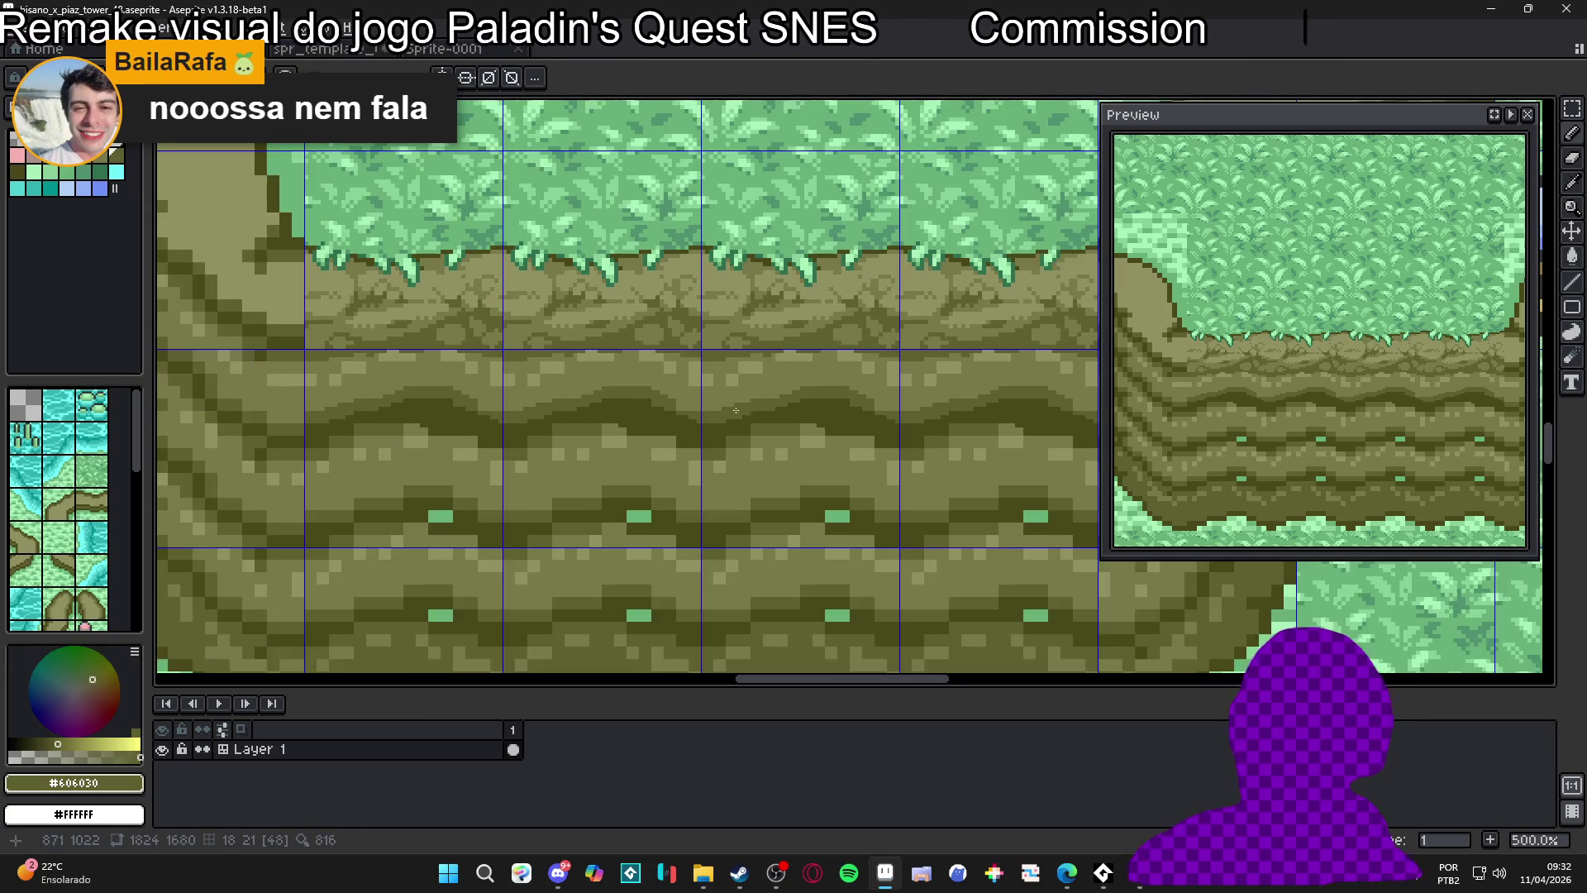
scroll(813, 358, "up", 4)
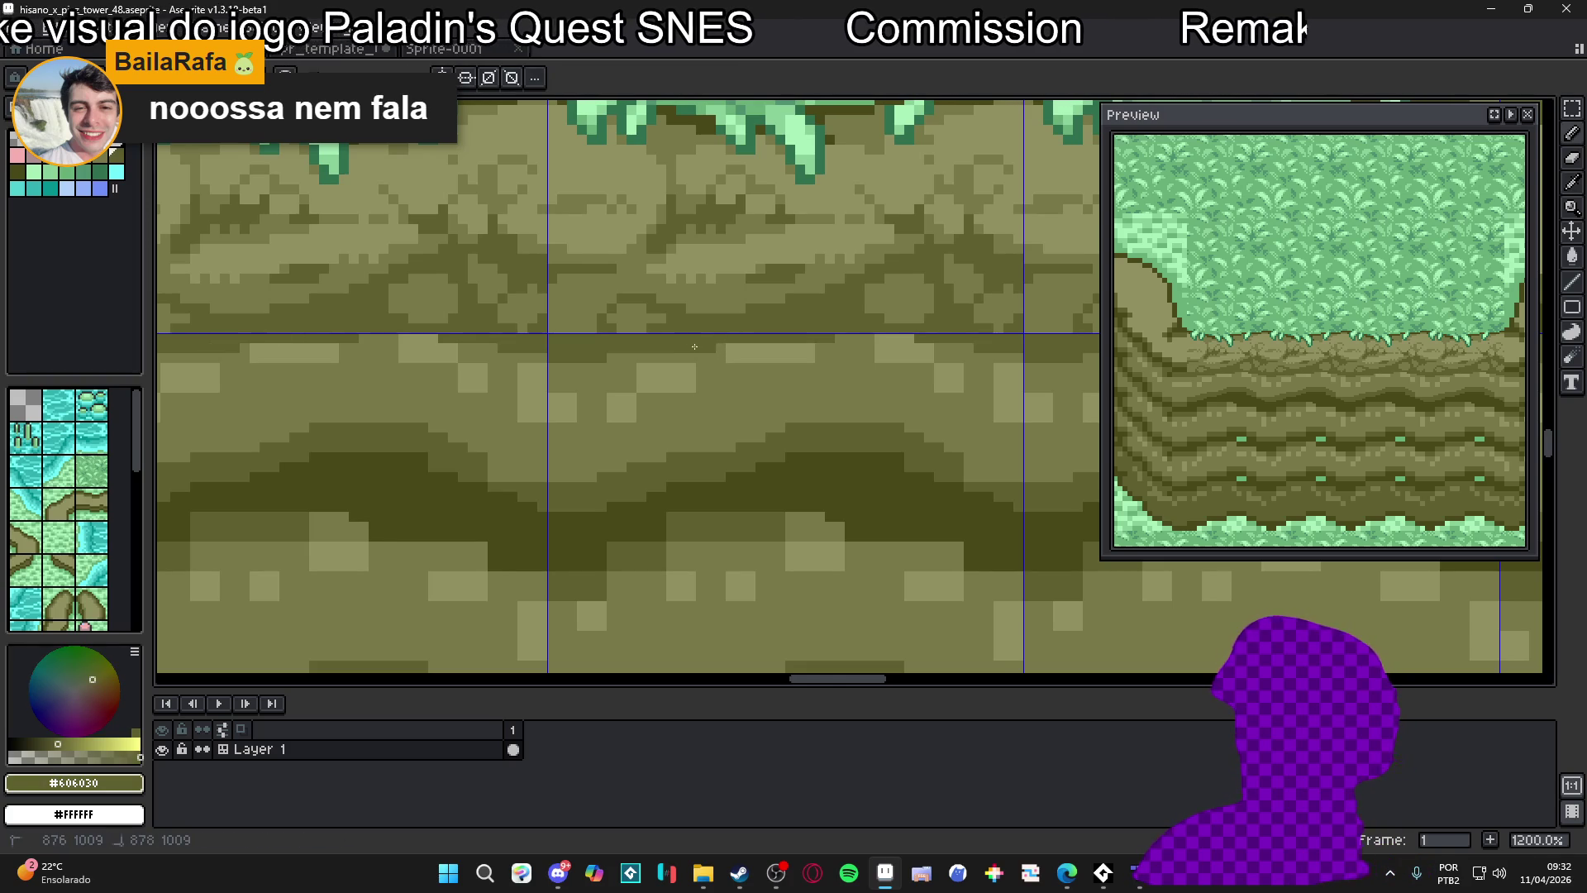
left_click(725, 354, "alt")
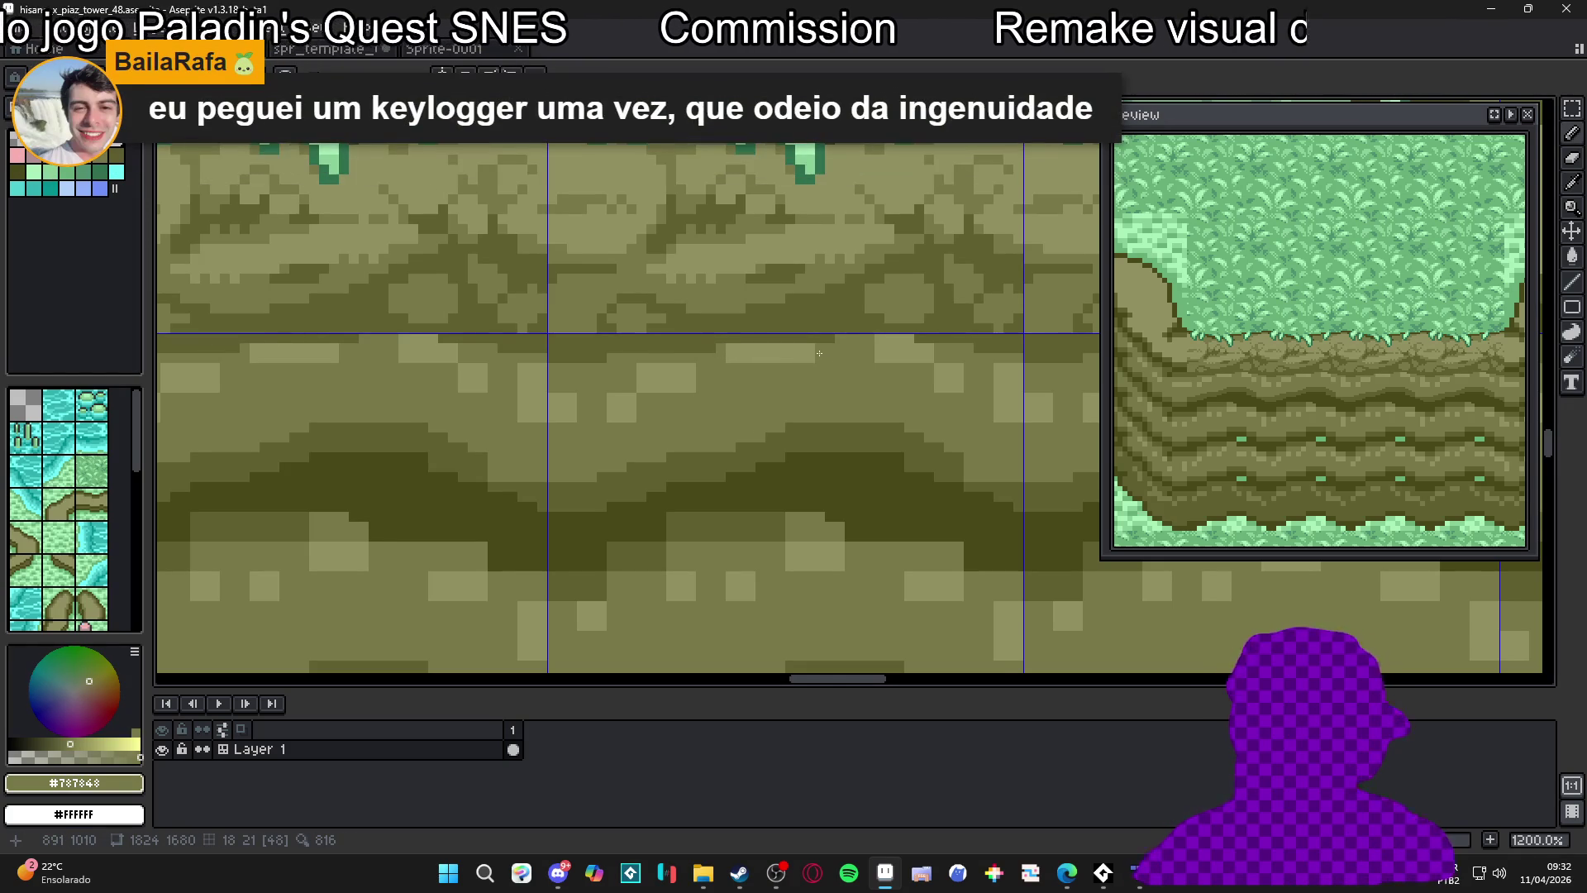
scroll(819, 356, "up", 1)
left_click(817, 349, "alt")
left_click_drag(730, 373, 665, 373)
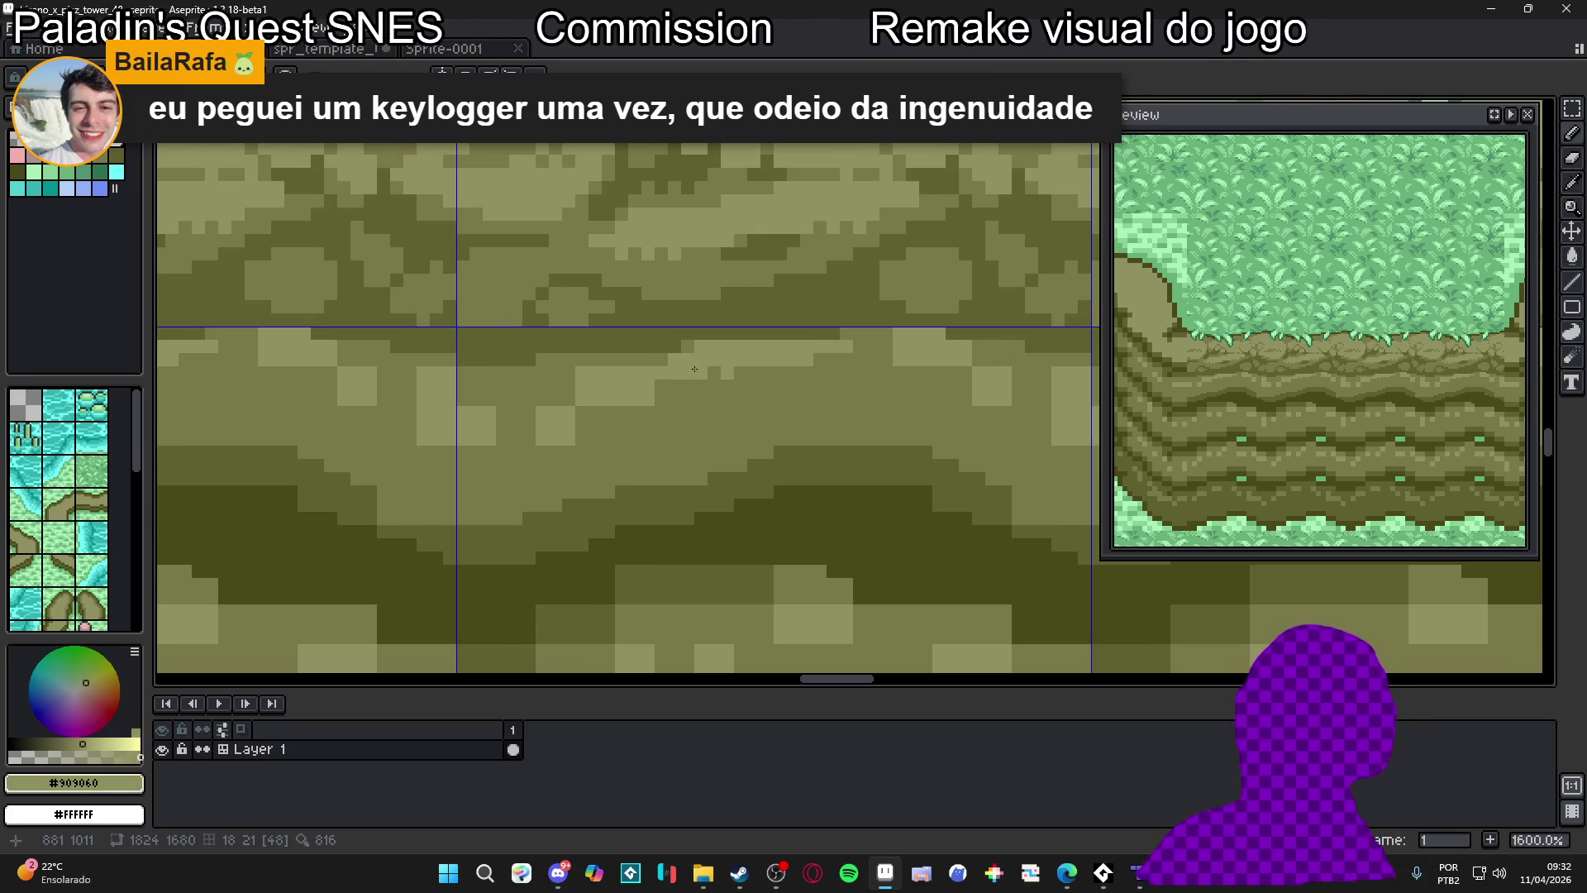
Compare the mid-light, light and darker olive tones by sampling across the rock band
scroll(716, 371, "down", 1)
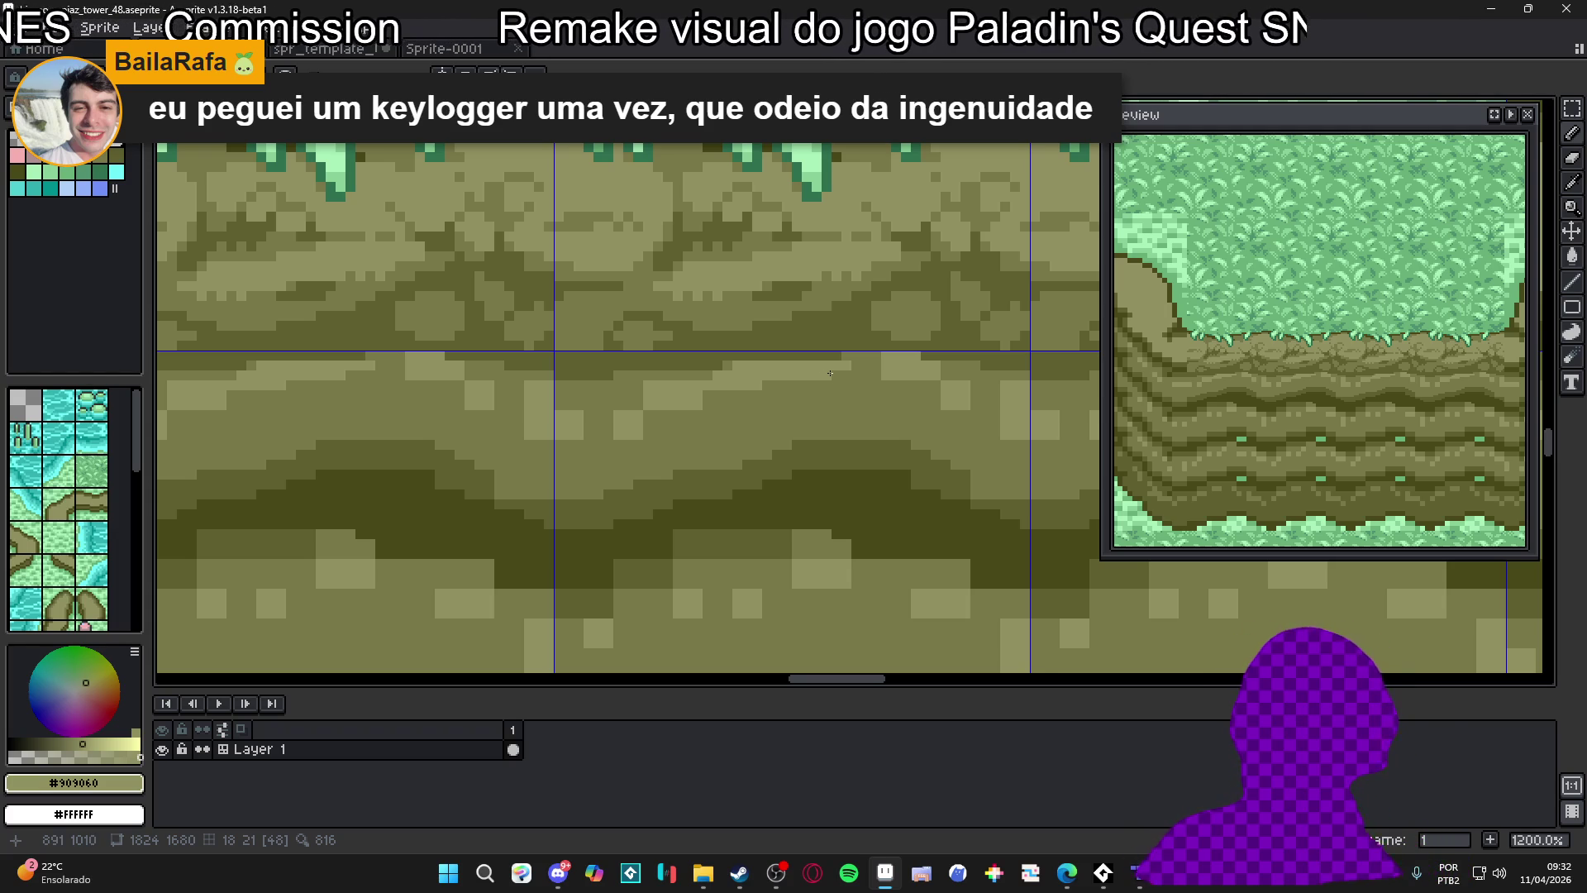
scroll(829, 373, "up", 1)
left_click(929, 346, "alt")
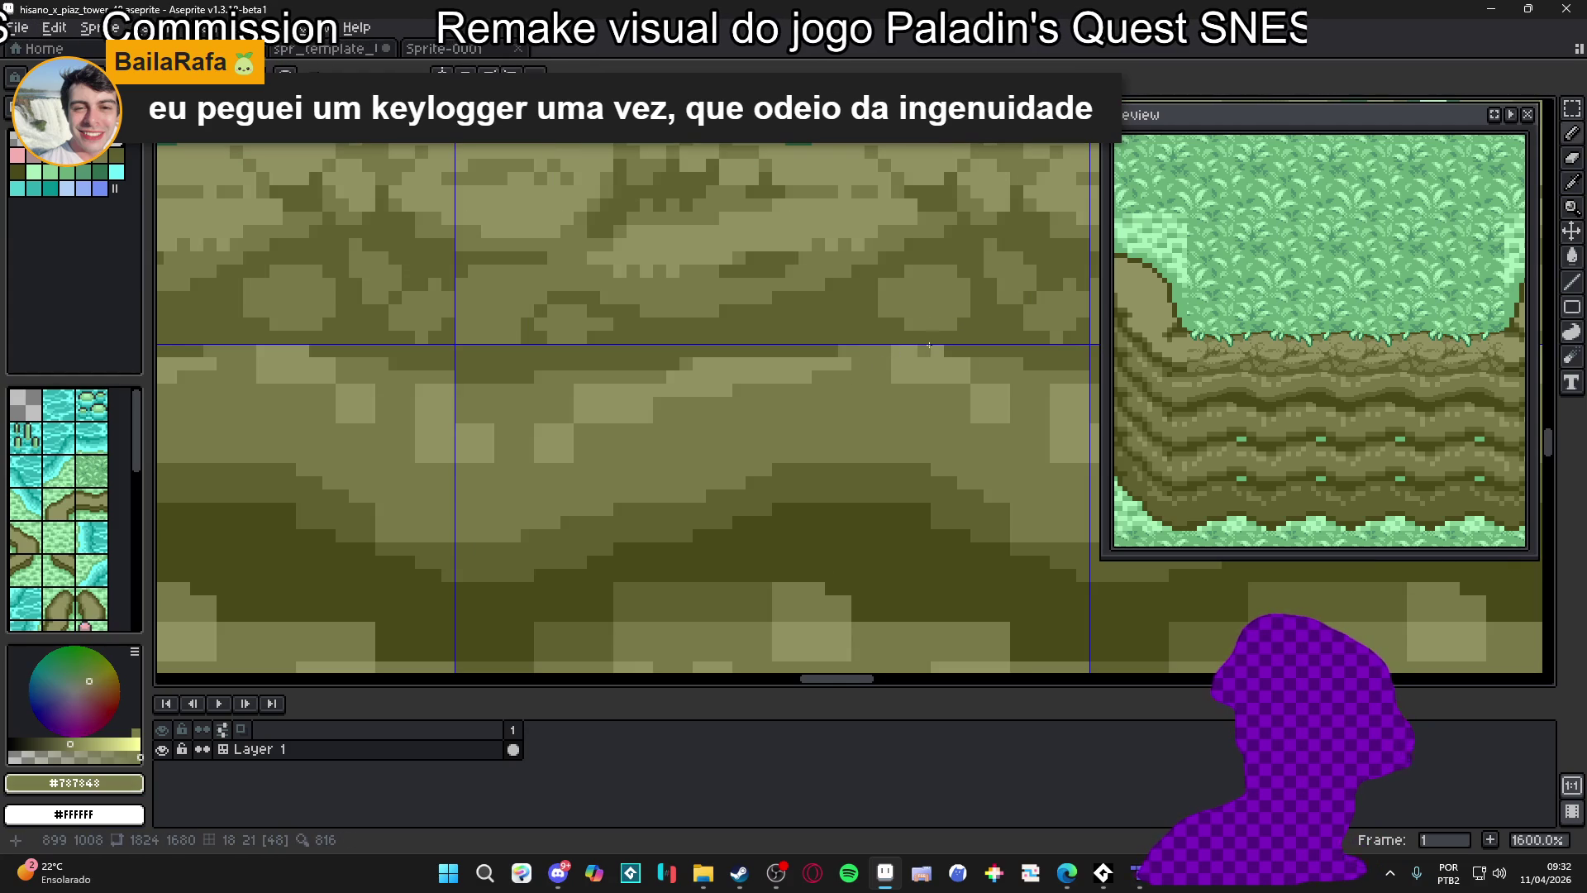
left_click(964, 370, "alt")
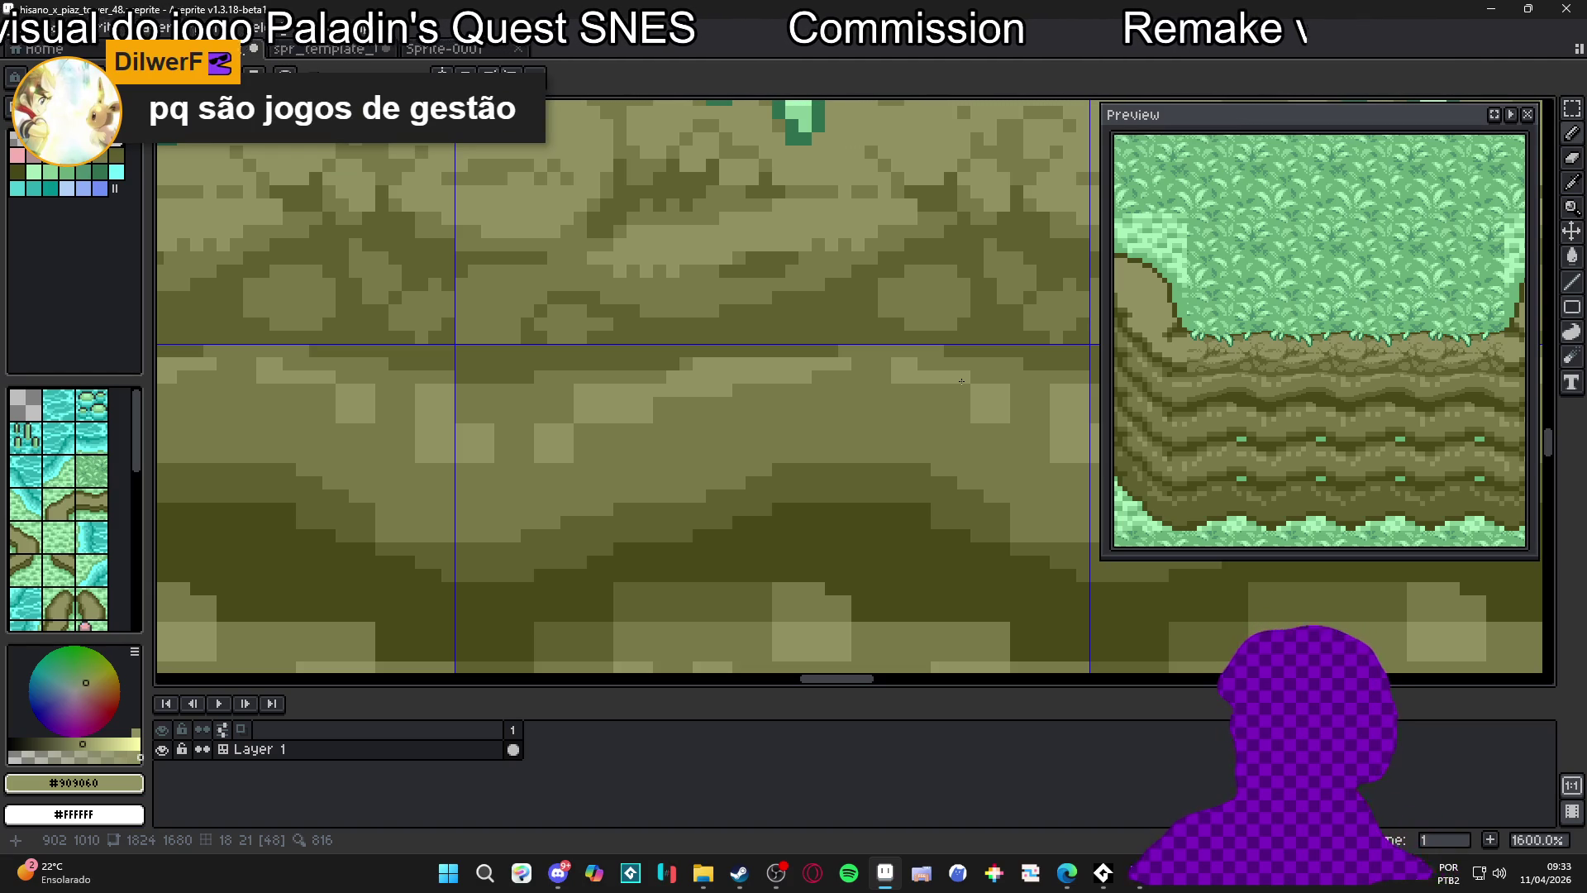
left_click(691, 365, "alt")
scroll(691, 365, "down", 3)
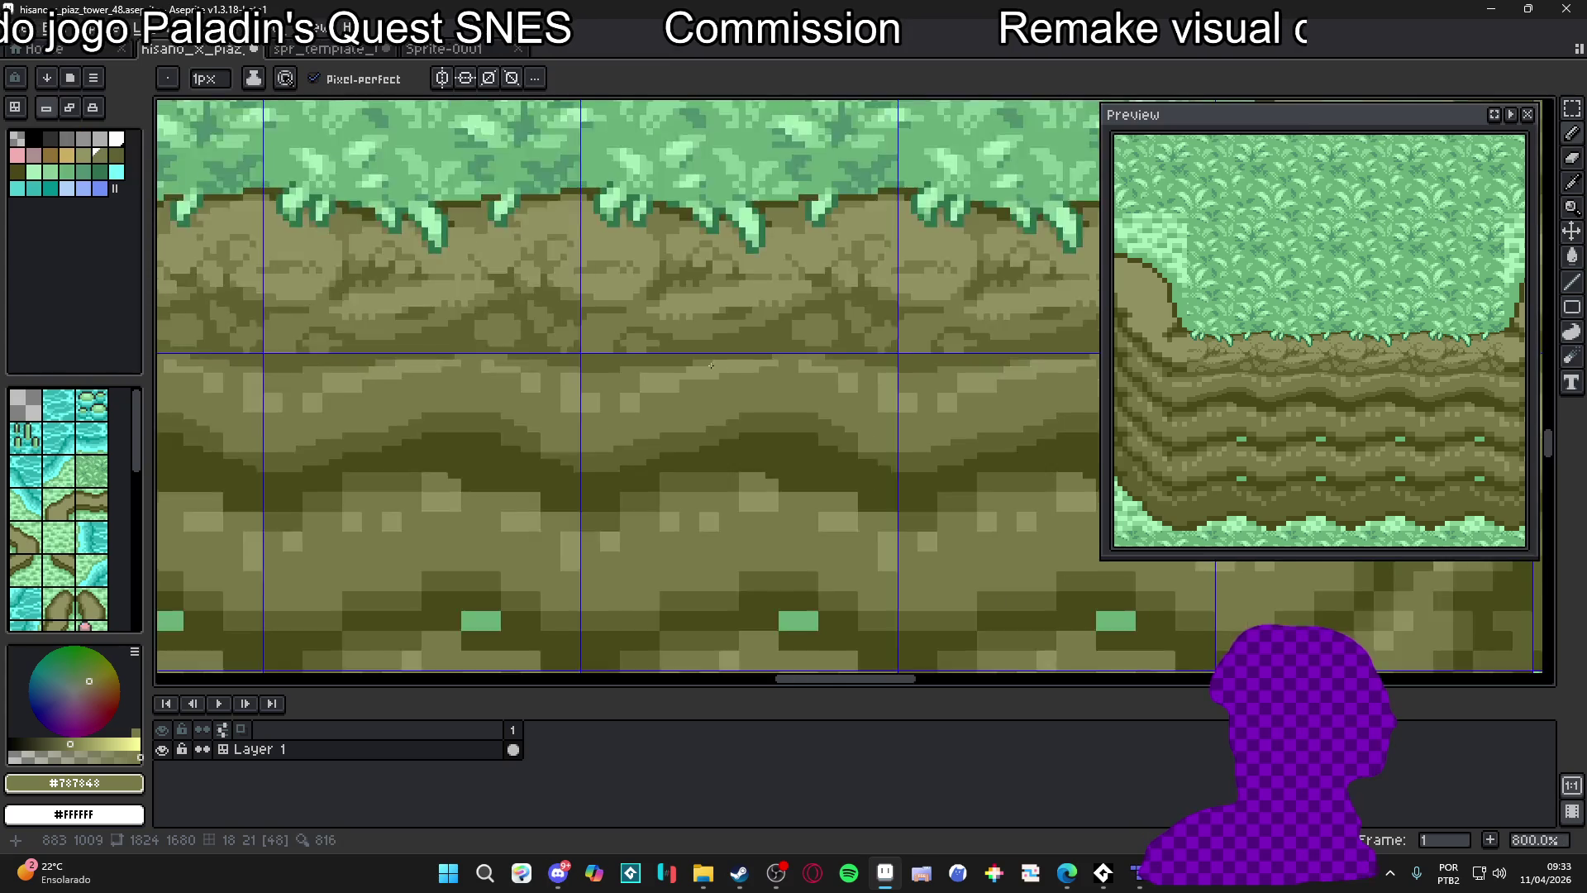
scroll(782, 372, "up", 3)
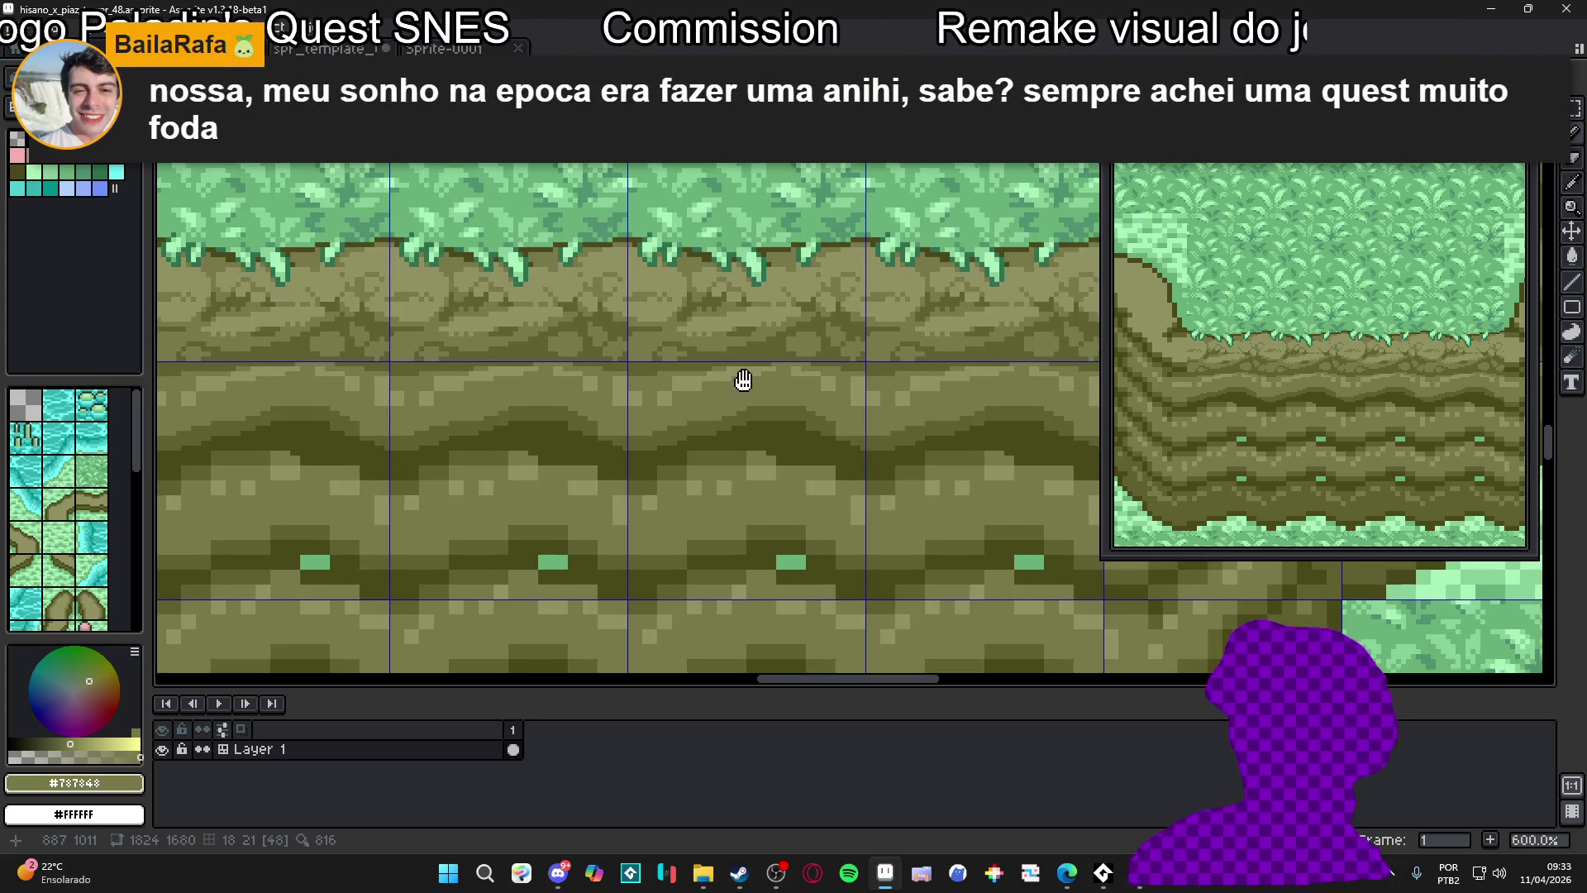
left_click(783, 357, "alt")
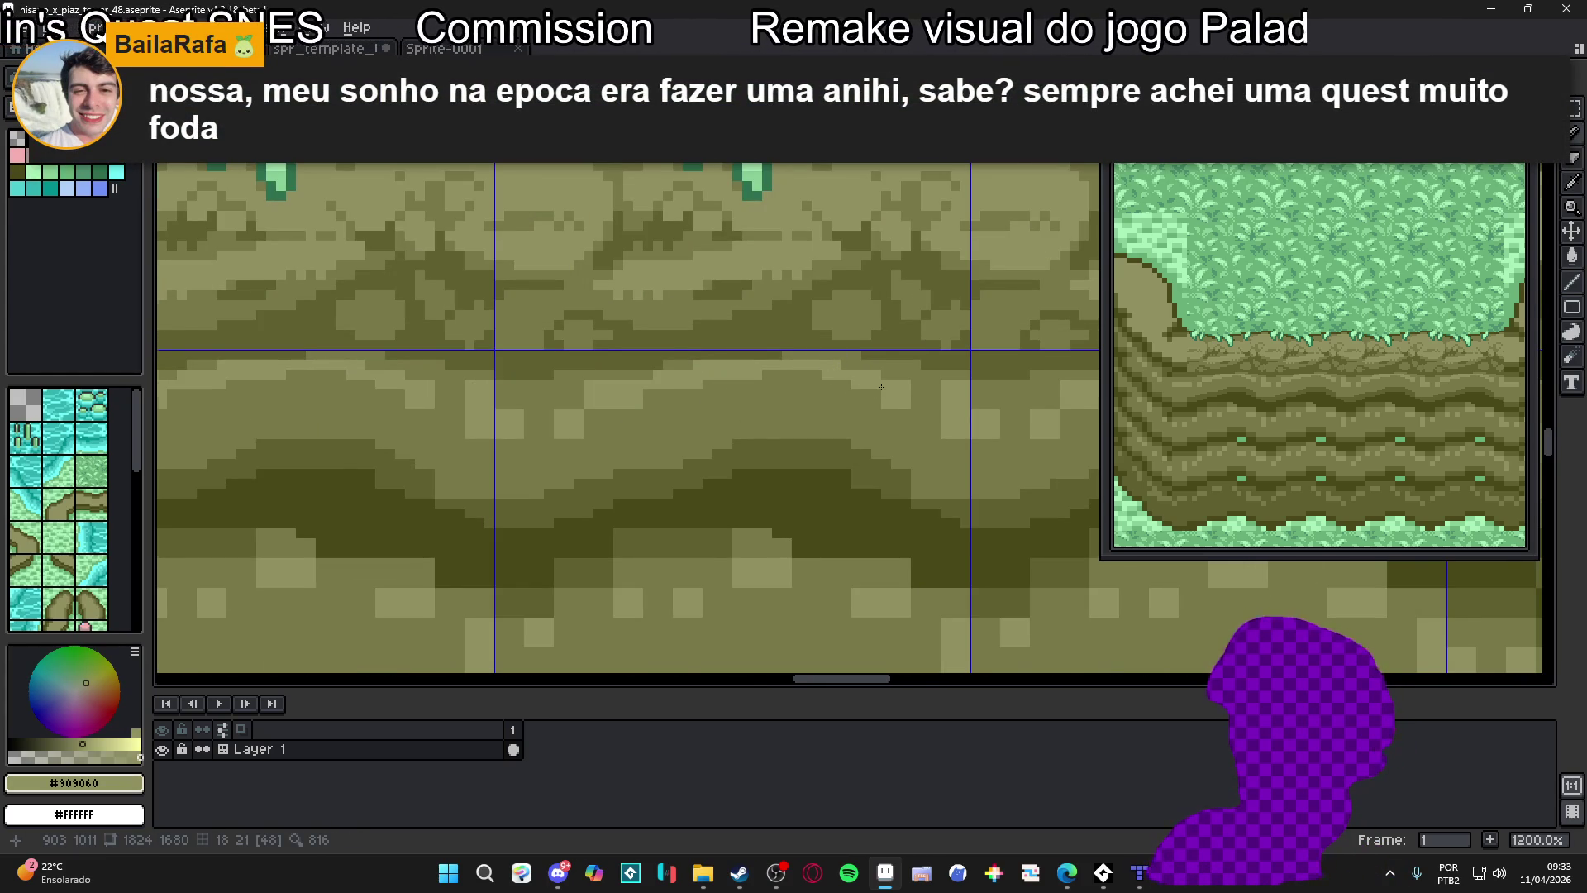
scroll(864, 386, "down", 5)
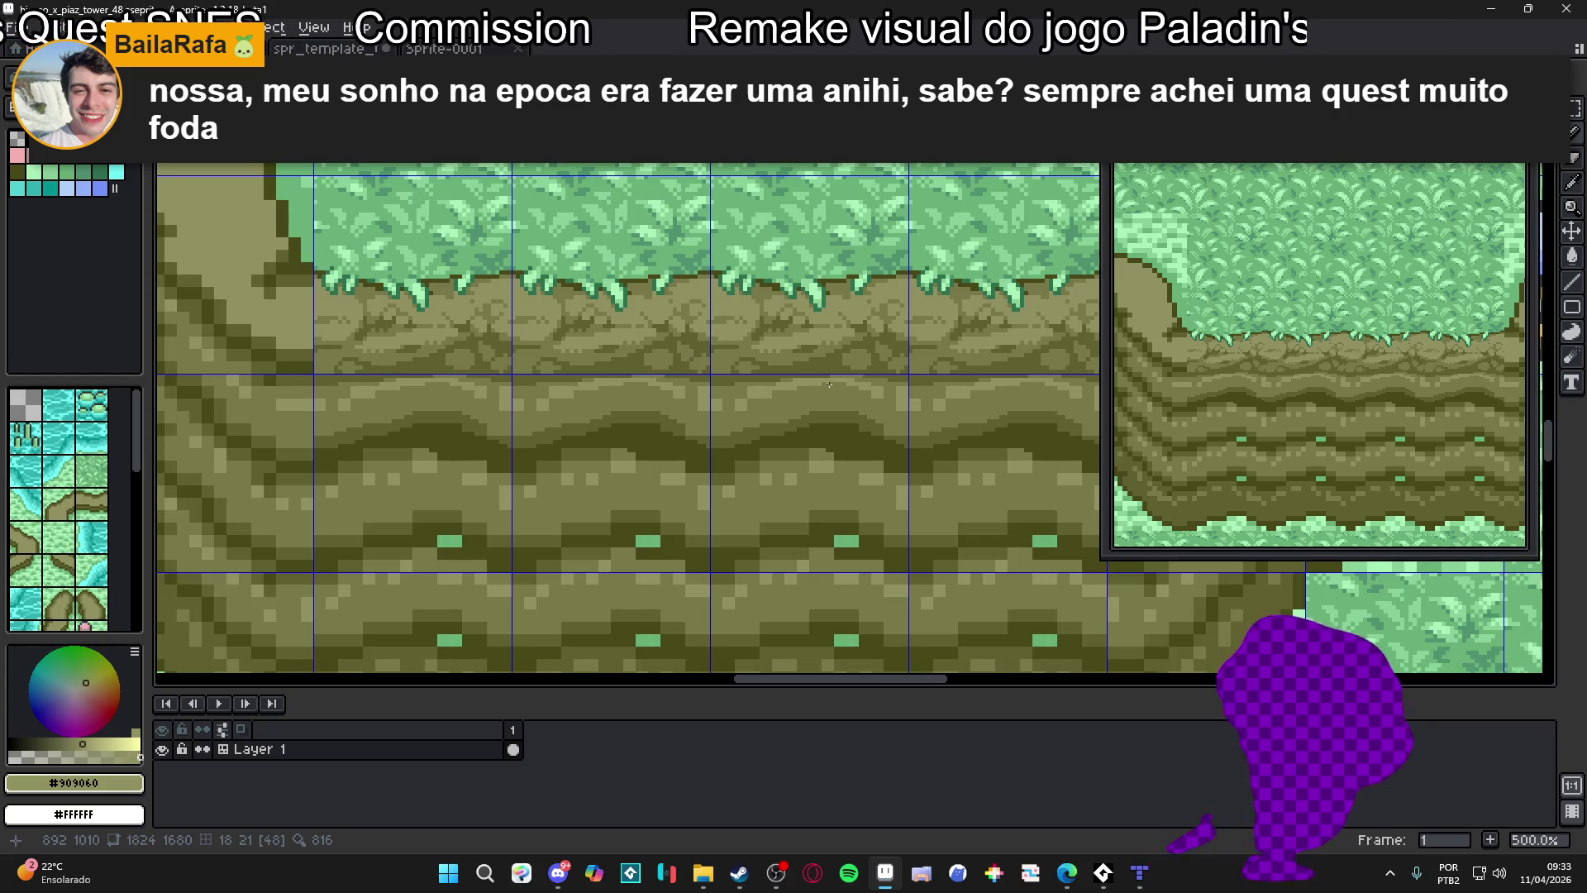
scroll(827, 388, "up", 5)
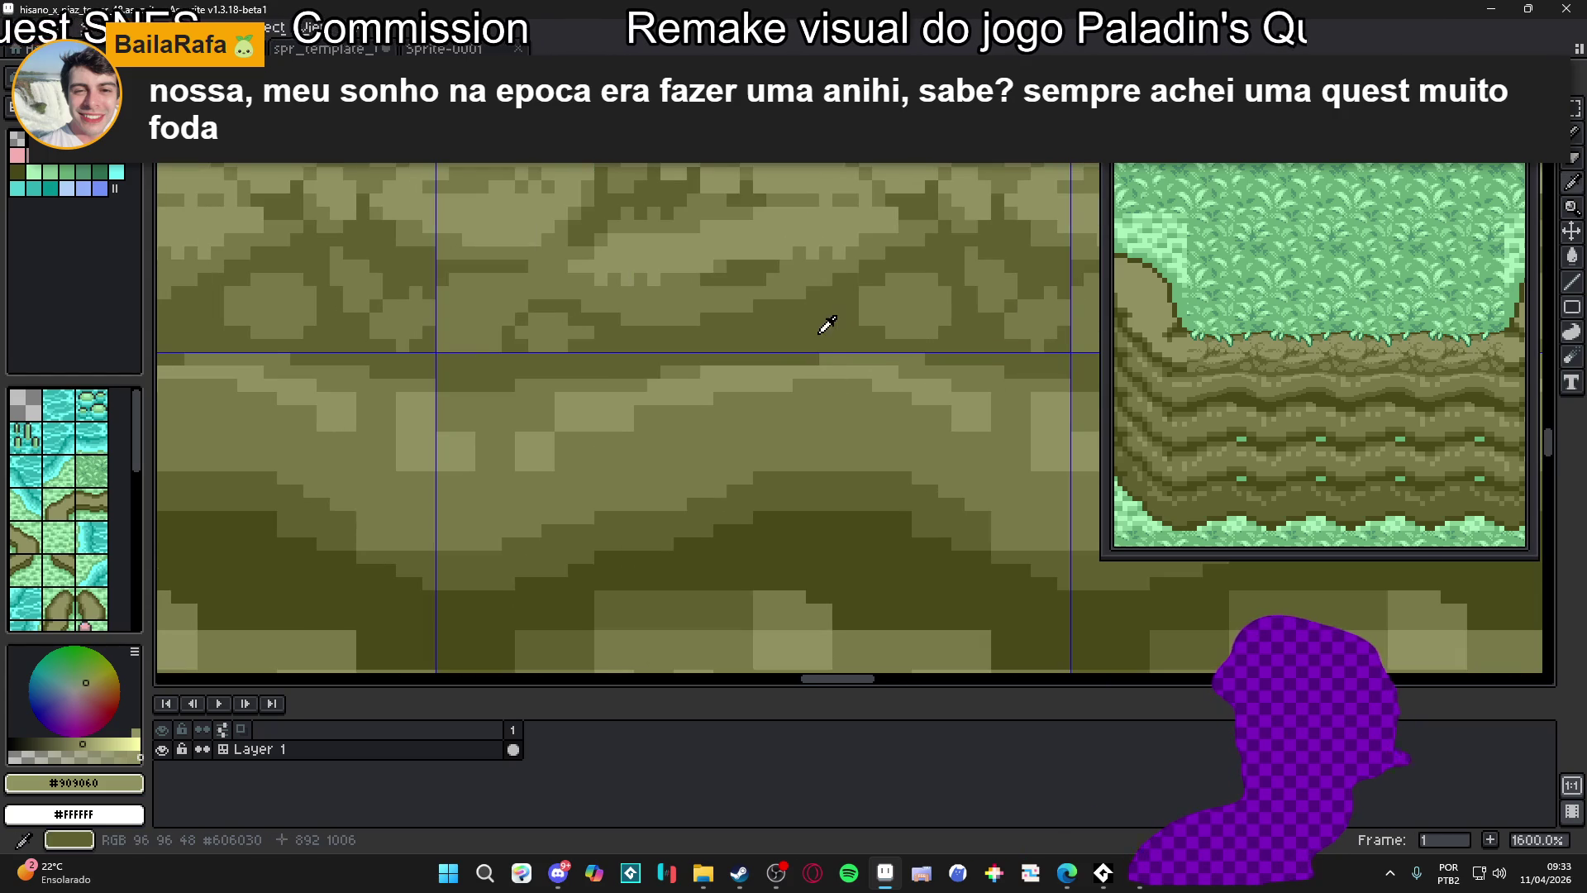
left_click(868, 360, "alt")
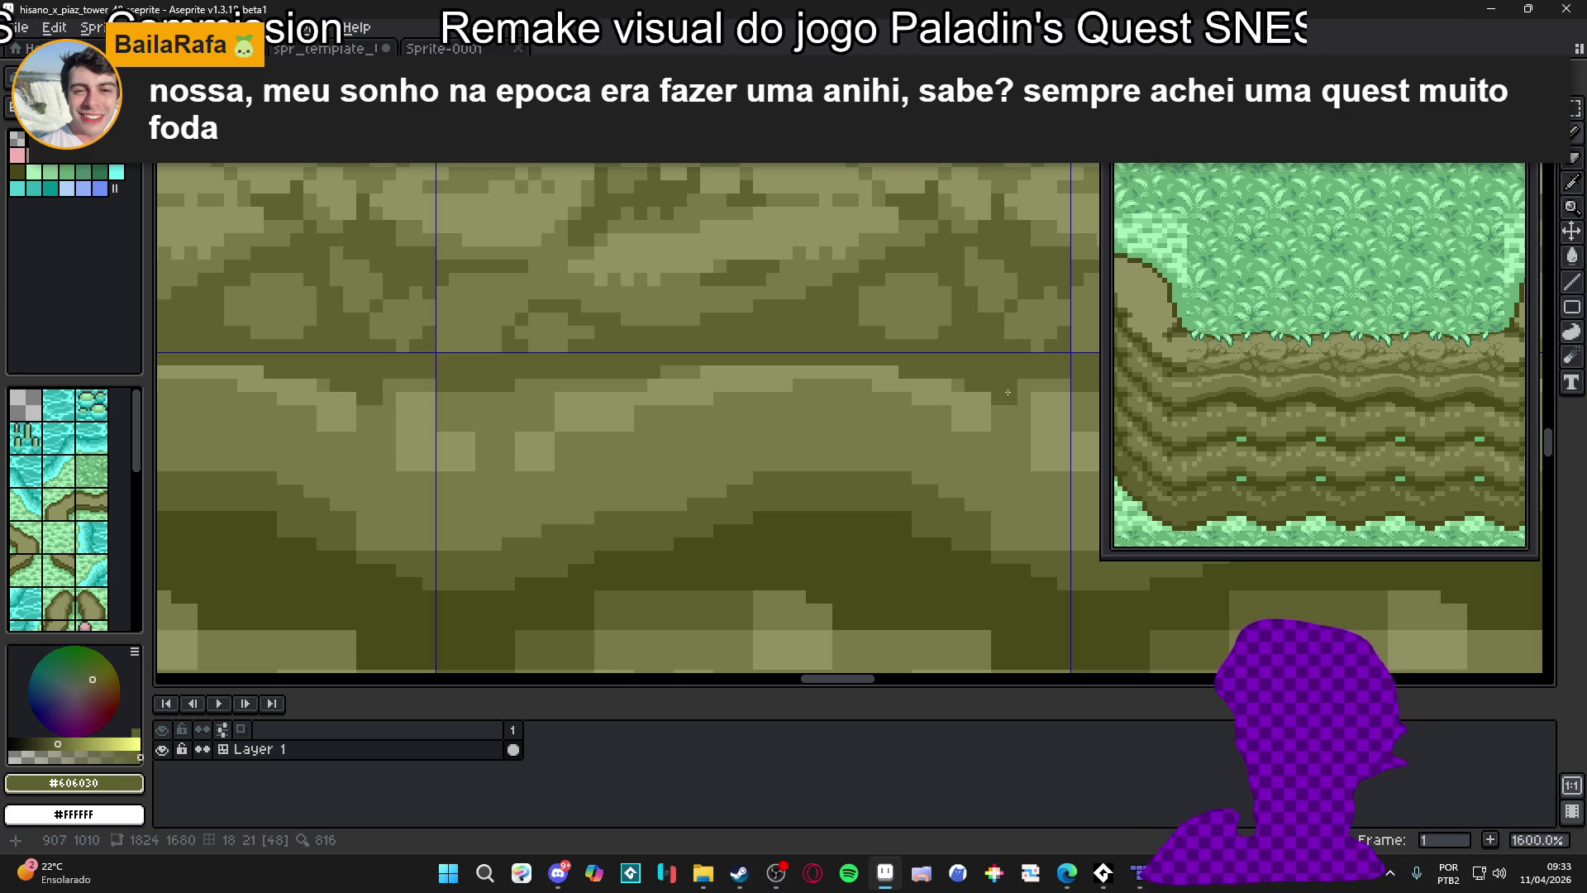
left_click(980, 412, "alt")
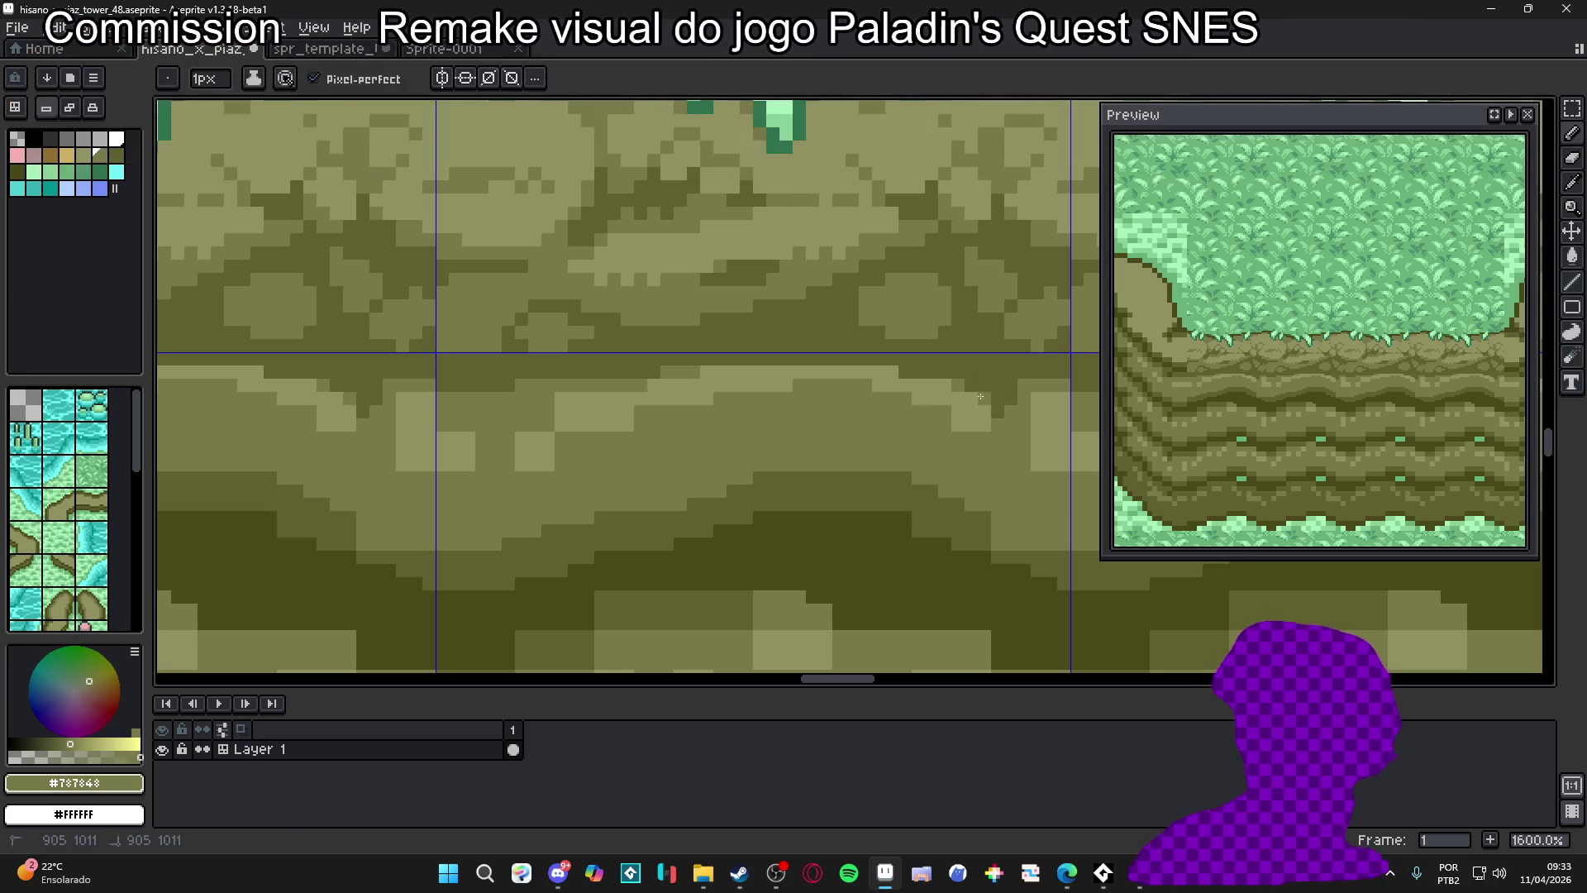
left_click(660, 392, "alt")
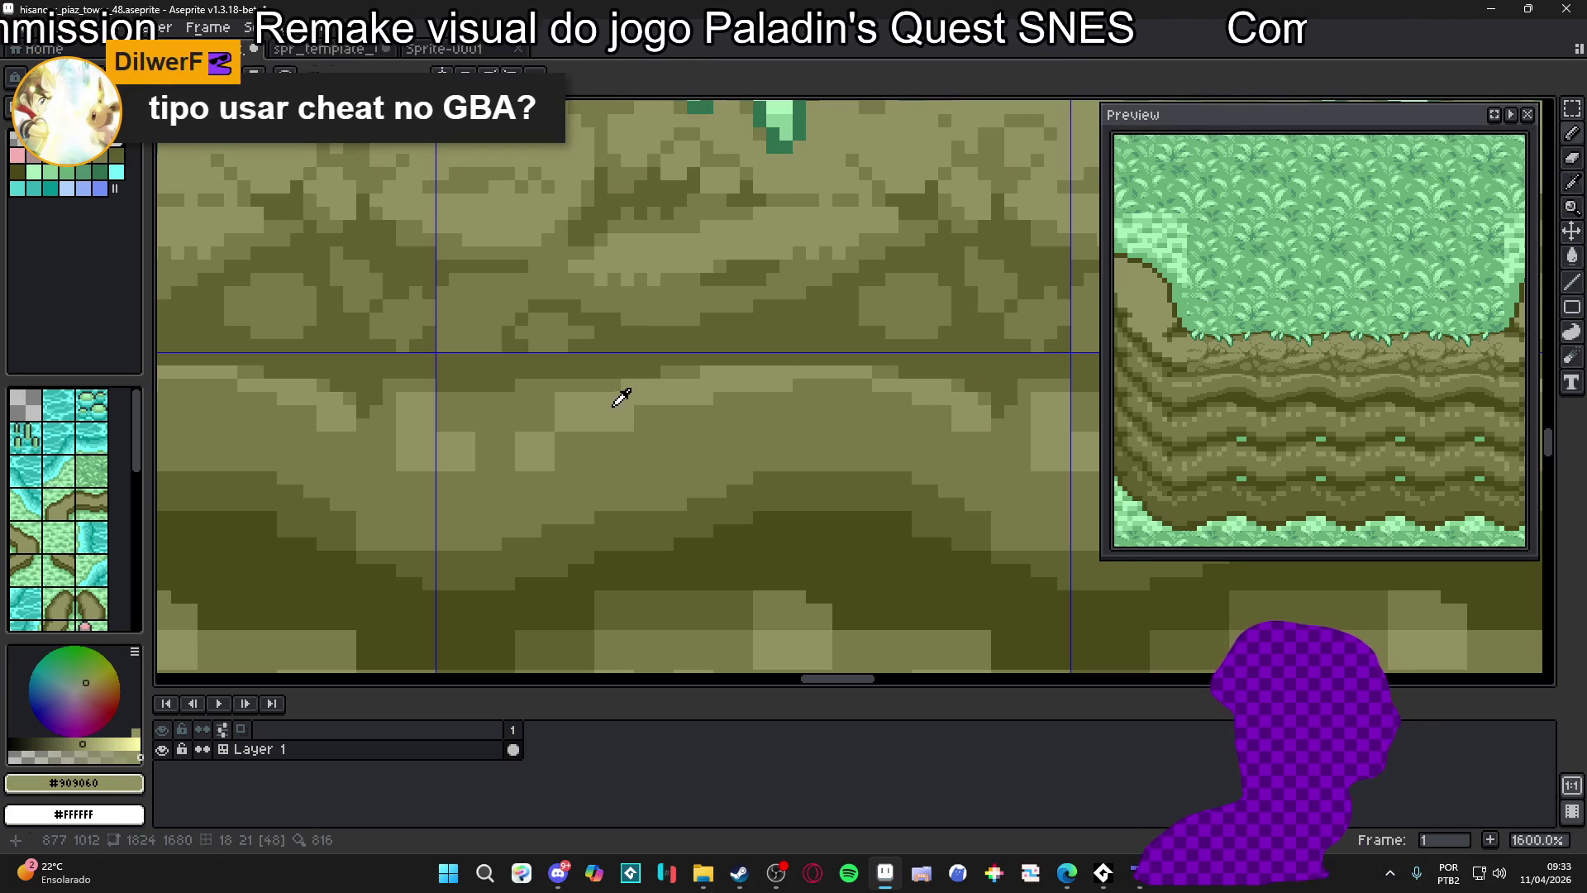
Lighten two single pixels along the highlight, then resample the lighter olive #787848
left_click(542, 408)
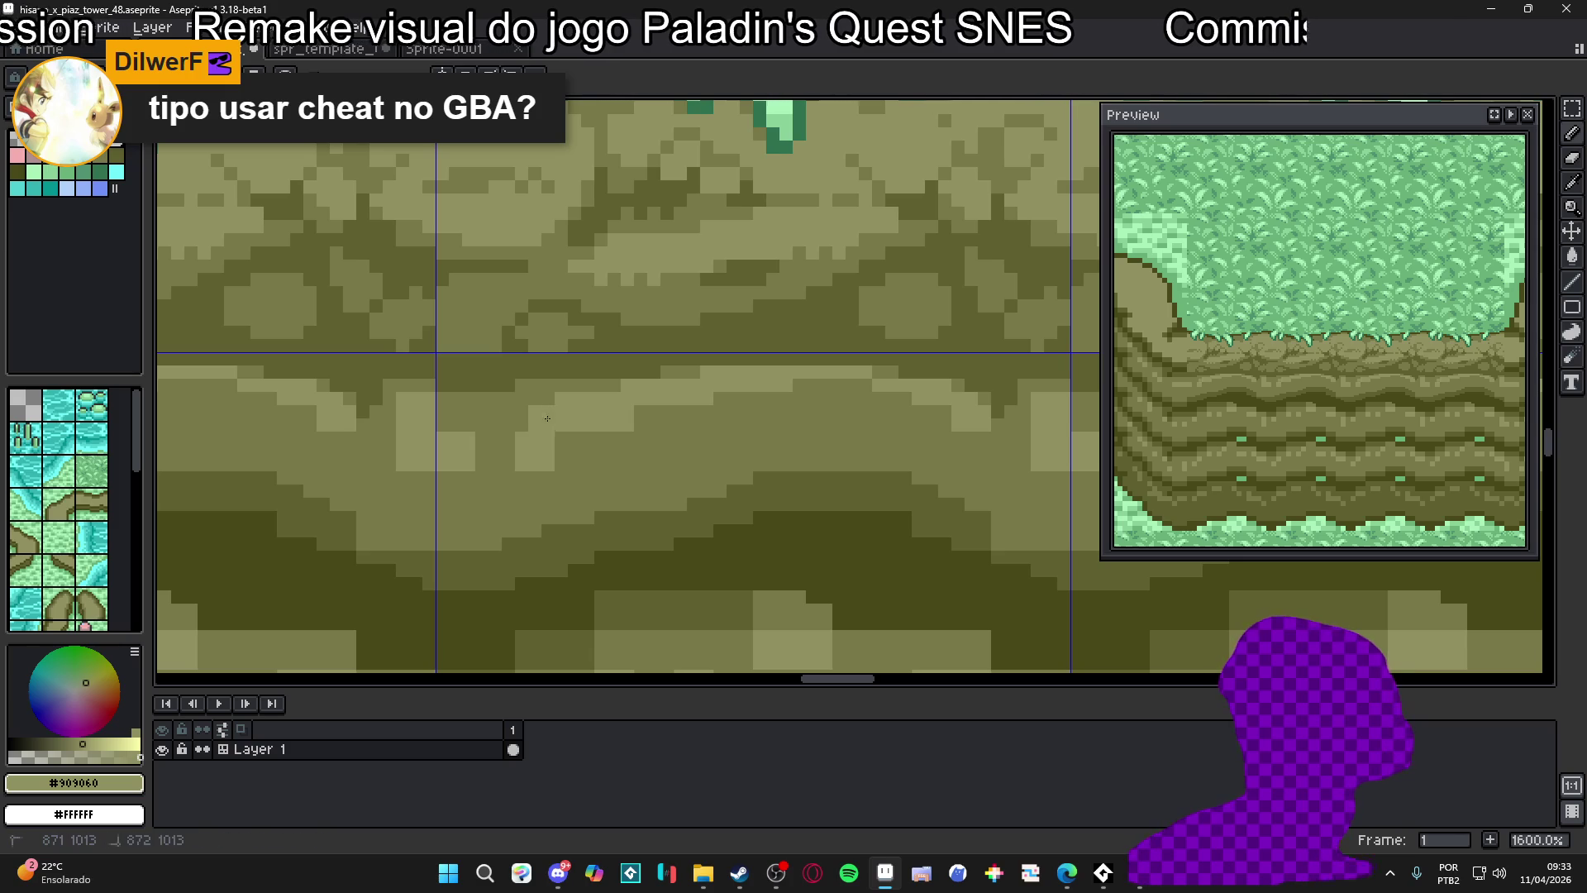
left_click(502, 427)
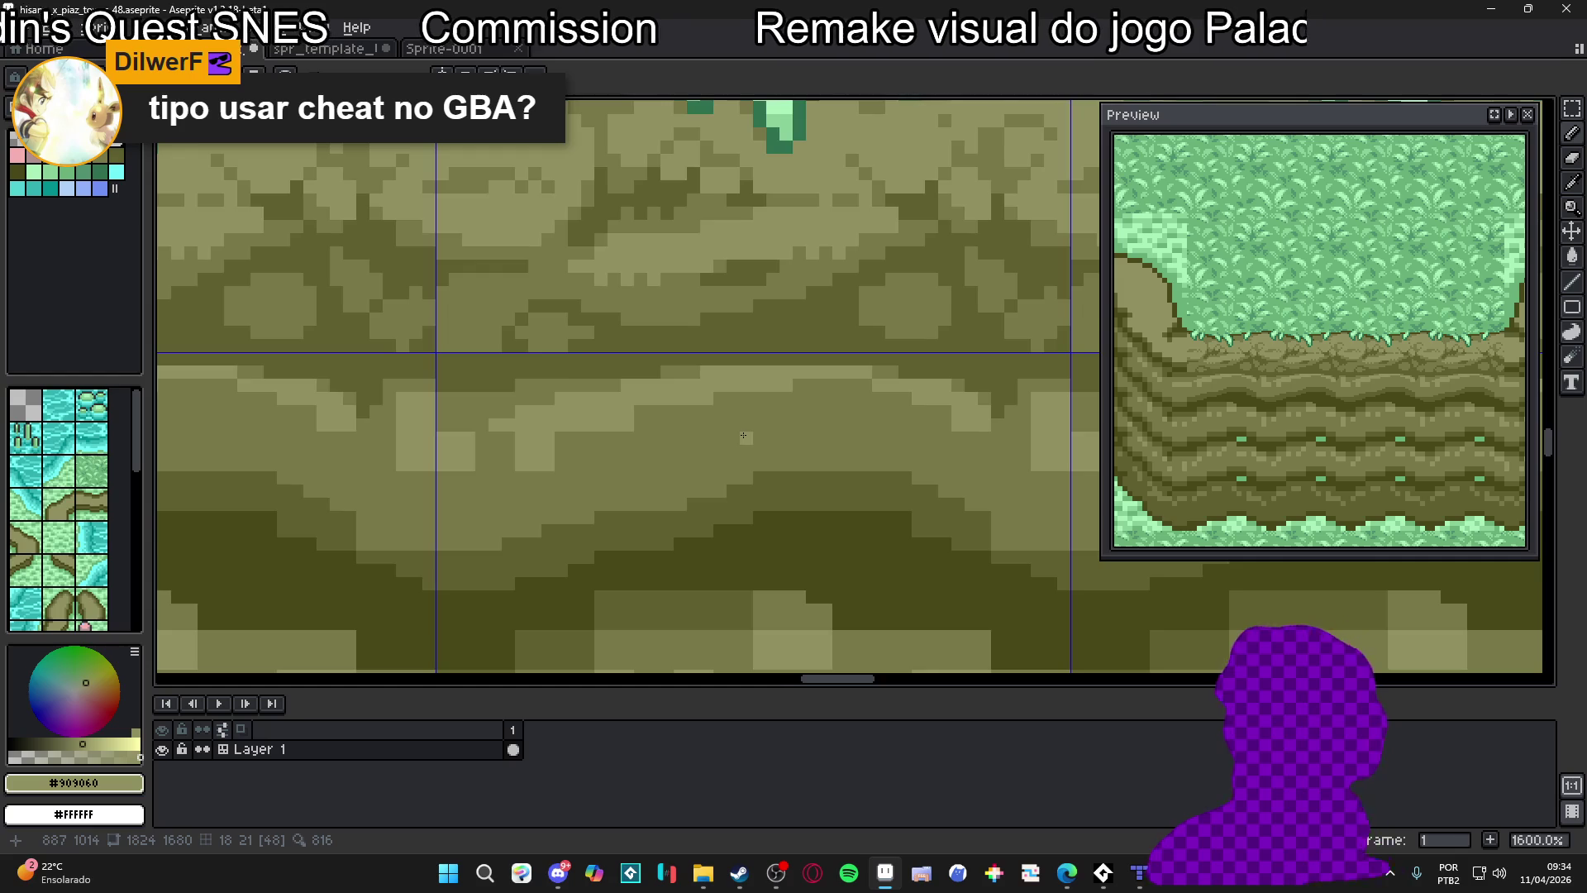
scroll(744, 435, "down", 4)
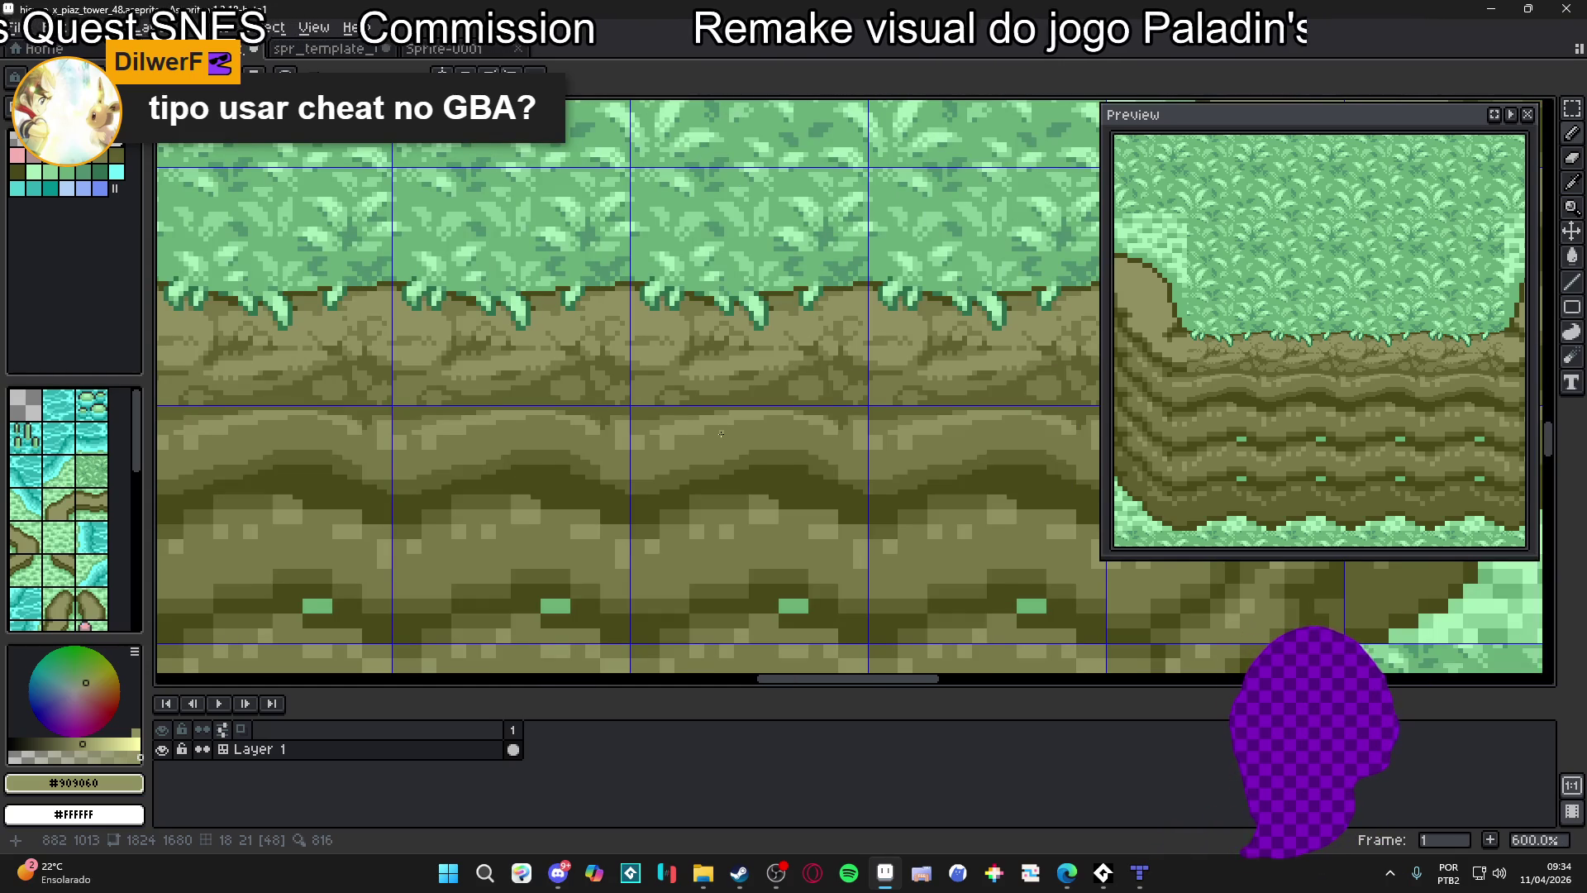
scroll(637, 405, "up", 2)
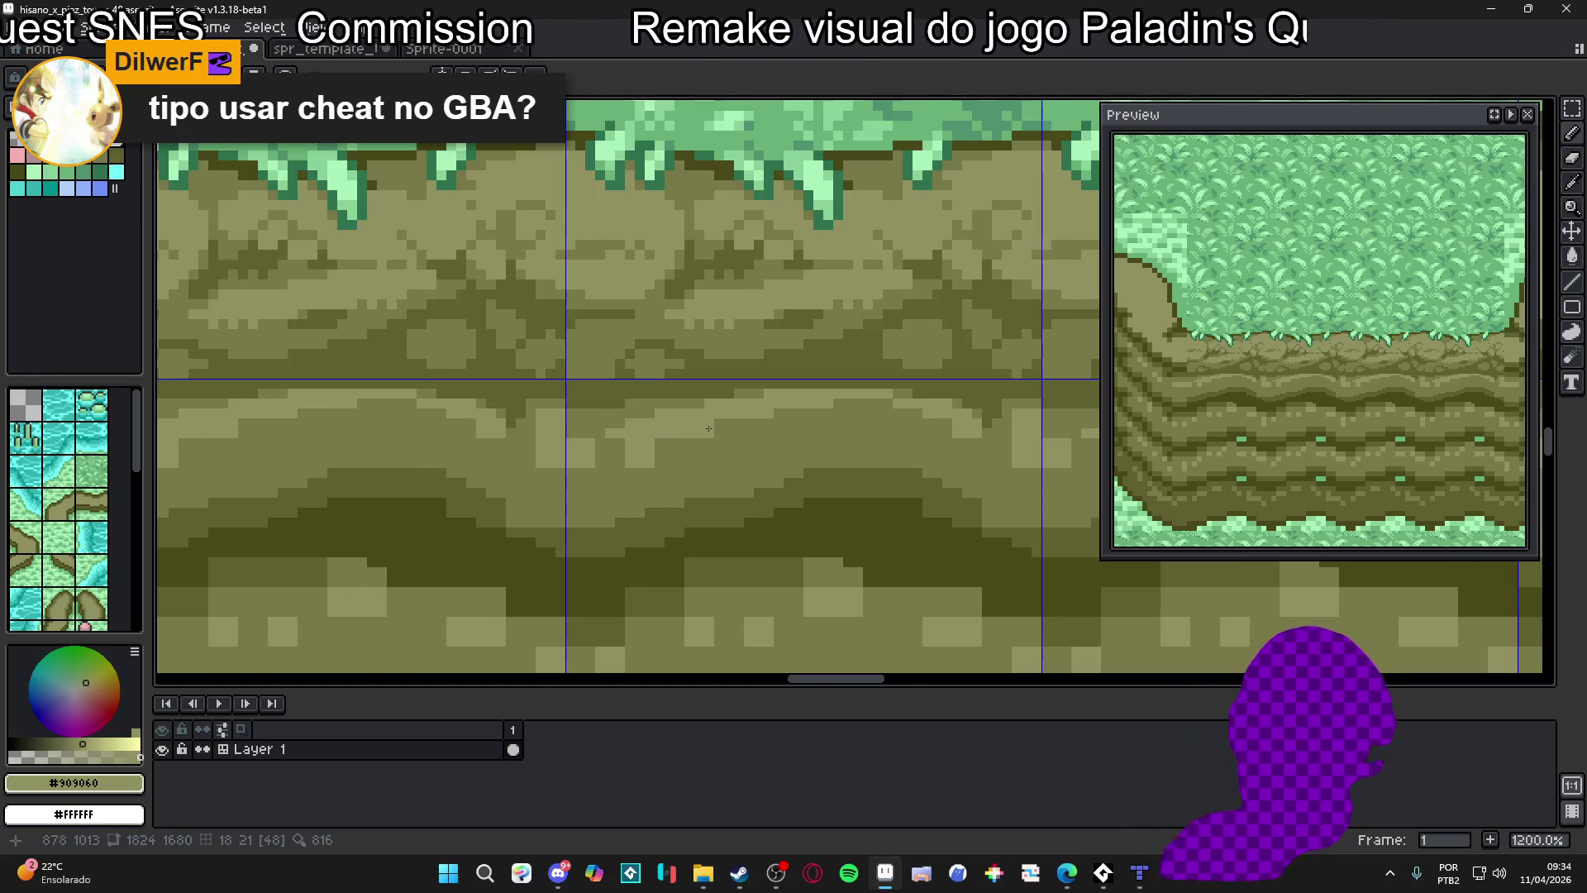
scroll(701, 427, "up", 1)
left_click(826, 424, "alt")
Recolour the light pixel block in the rock band with the sampled olive
mouse_move(789, 397)
left_mouse_down()
mouse_move(972, 400)
mouse_move(1006, 432)
left_mouse_up()
mouse_move(731, 407)
left_mouse_down()
mouse_move(653, 397)
mouse_move(595, 414)
left_mouse_up()
key("ctrl+z")
left_click_drag(699, 420, 781, 442)
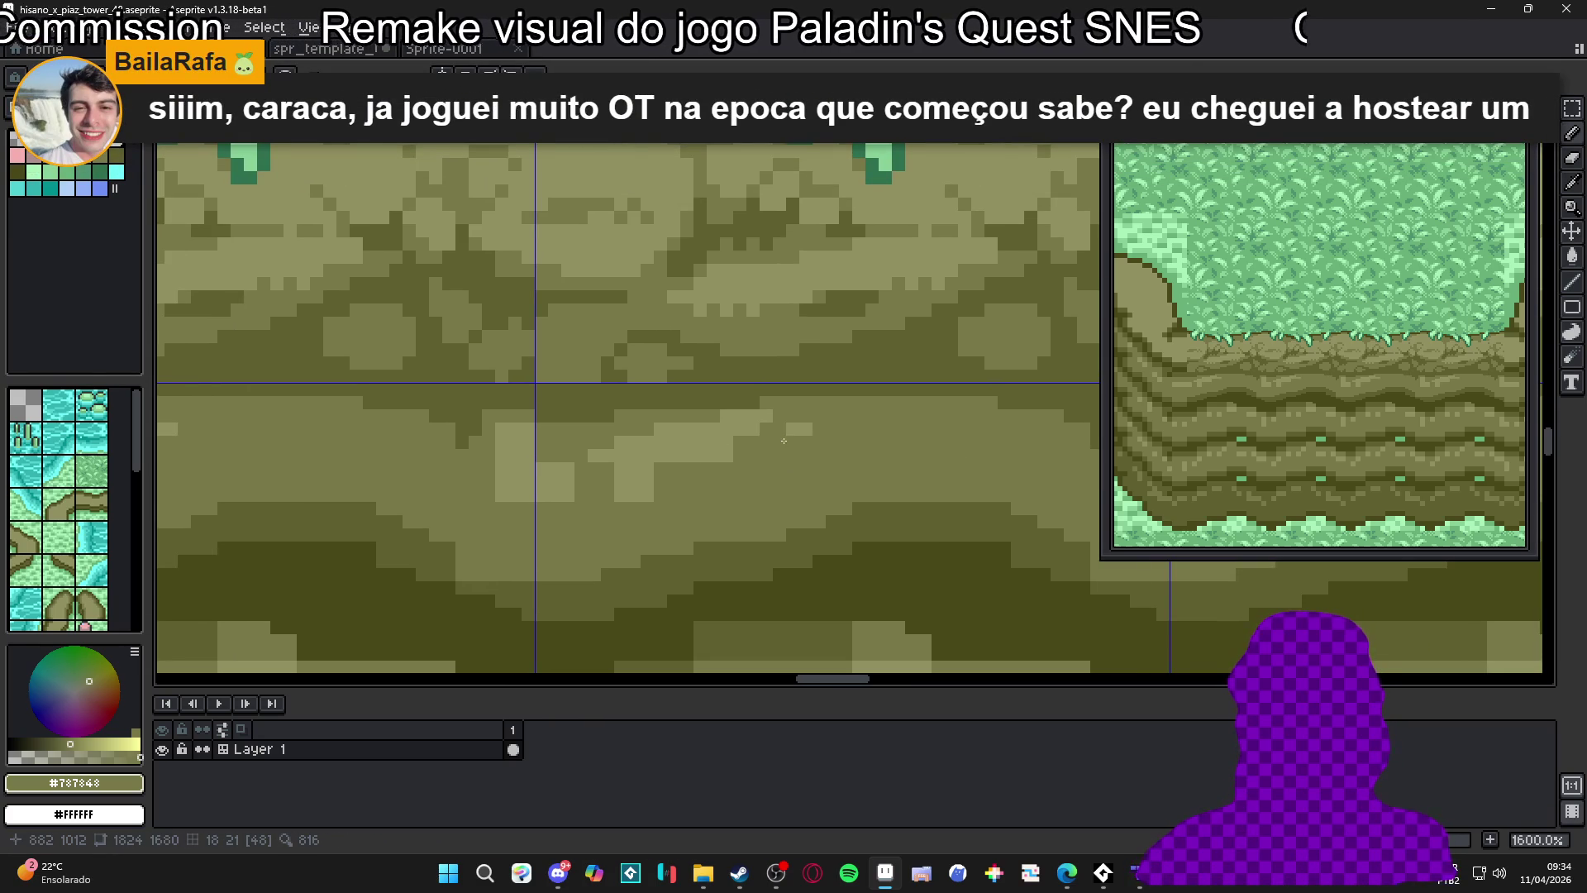
mouse_move(783, 441)
left_mouse_down()
mouse_move(716, 429)
mouse_move(725, 451)
mouse_move(677, 438)
mouse_move(556, 487)
mouse_move(541, 475)
mouse_move(505, 489)
mouse_move(526, 444)
mouse_move(529, 495)
mouse_move(559, 473)
left_mouse_up()
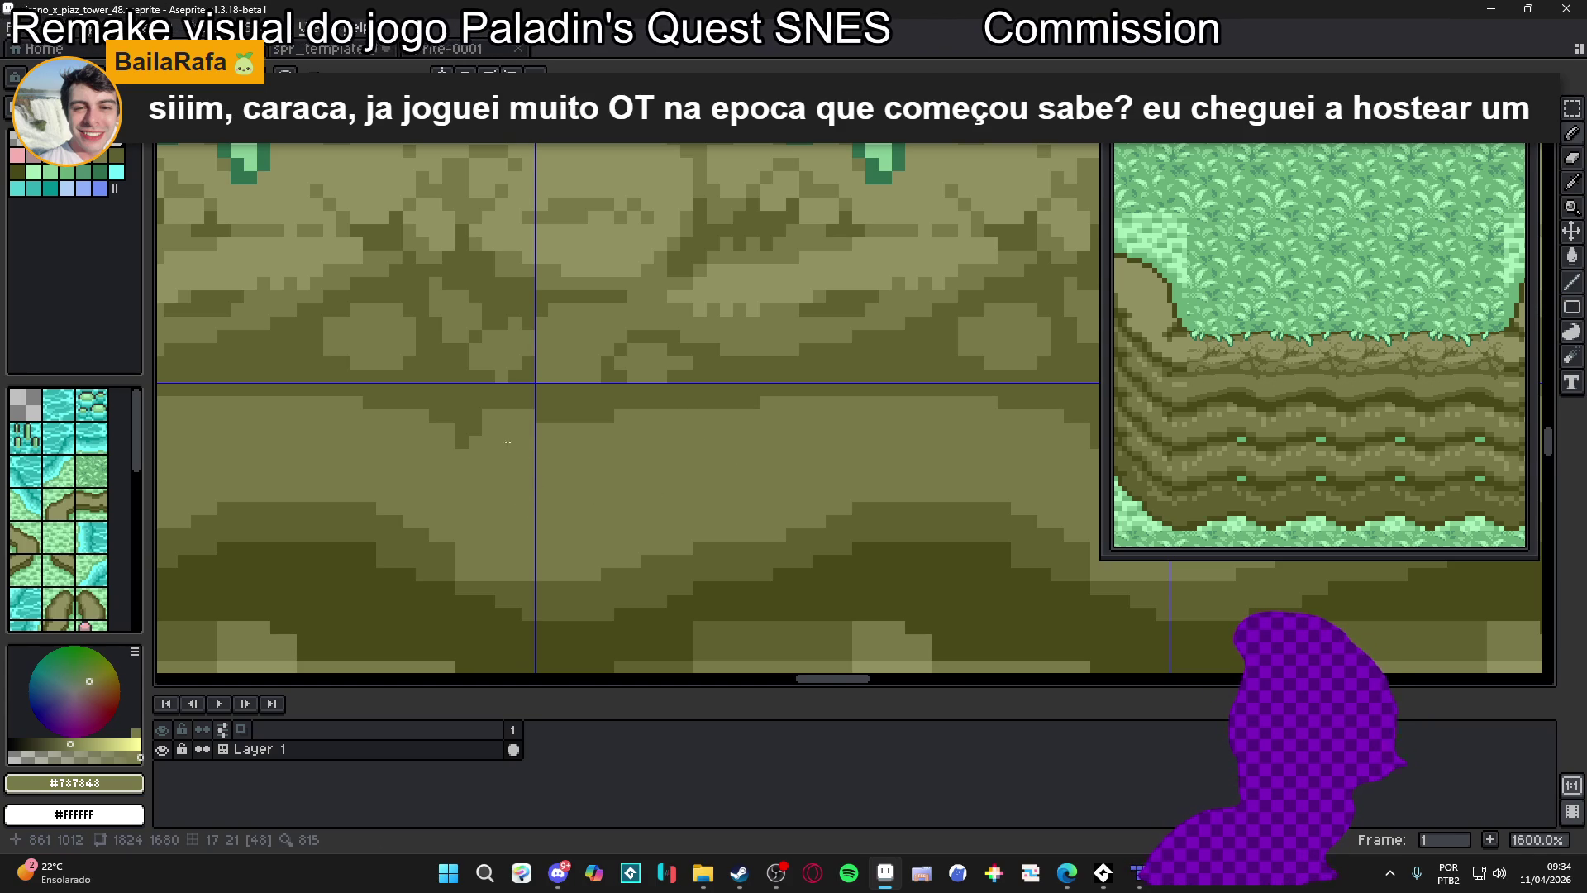
Draw short dark #606030 diagonal crack strokes across the rock tile
scroll(502, 443, "down", 4)
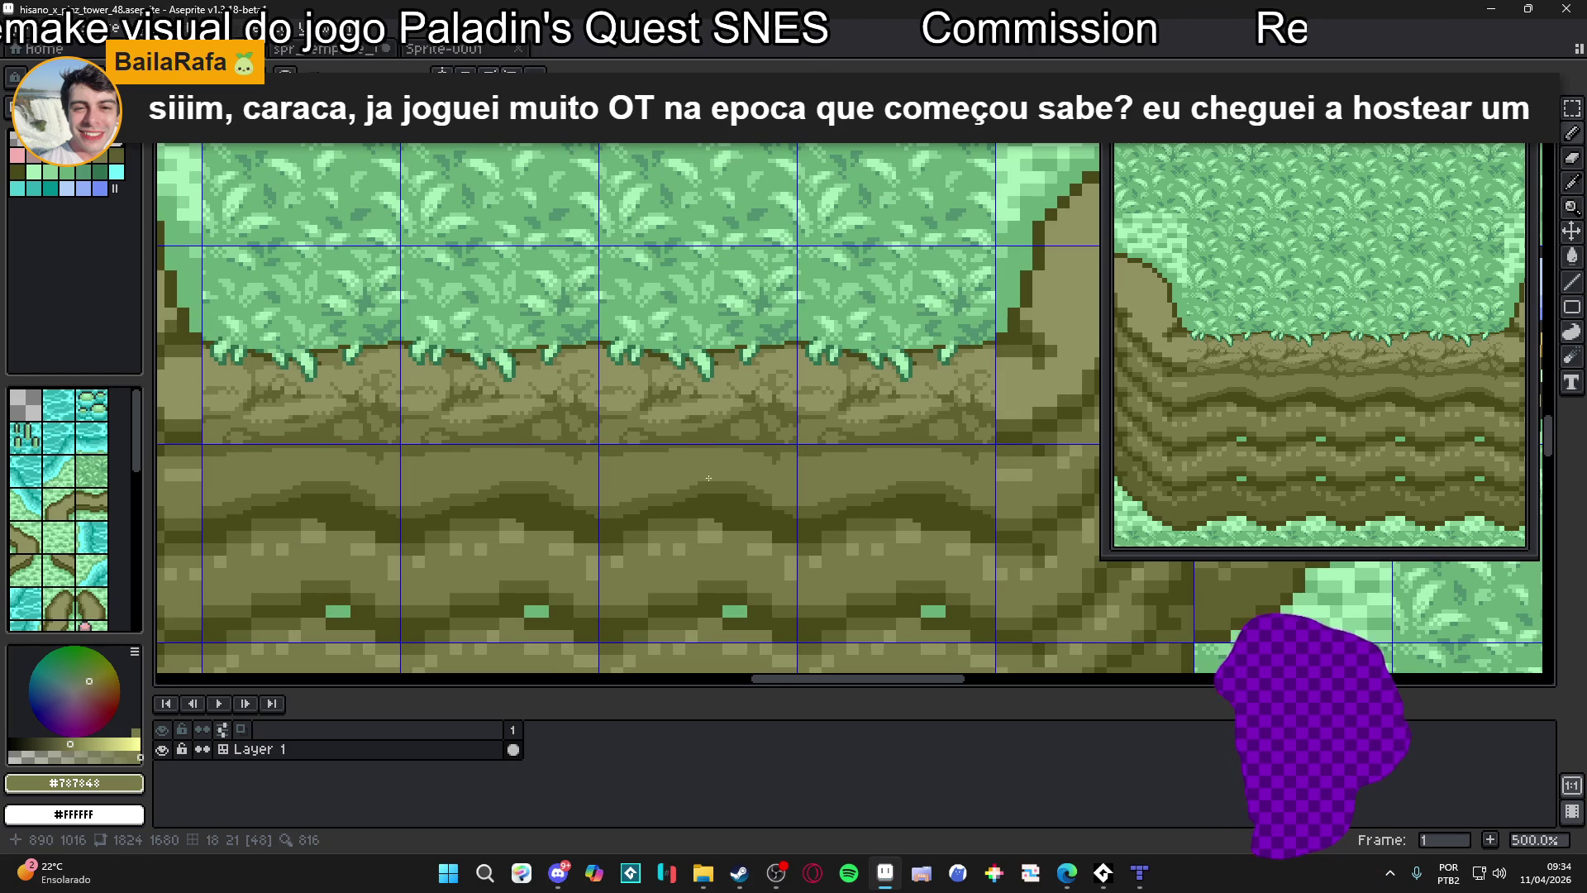
scroll(769, 465, "up", 4)
left_click(744, 450, "alt")
left_click_drag(742, 471, 719, 527)
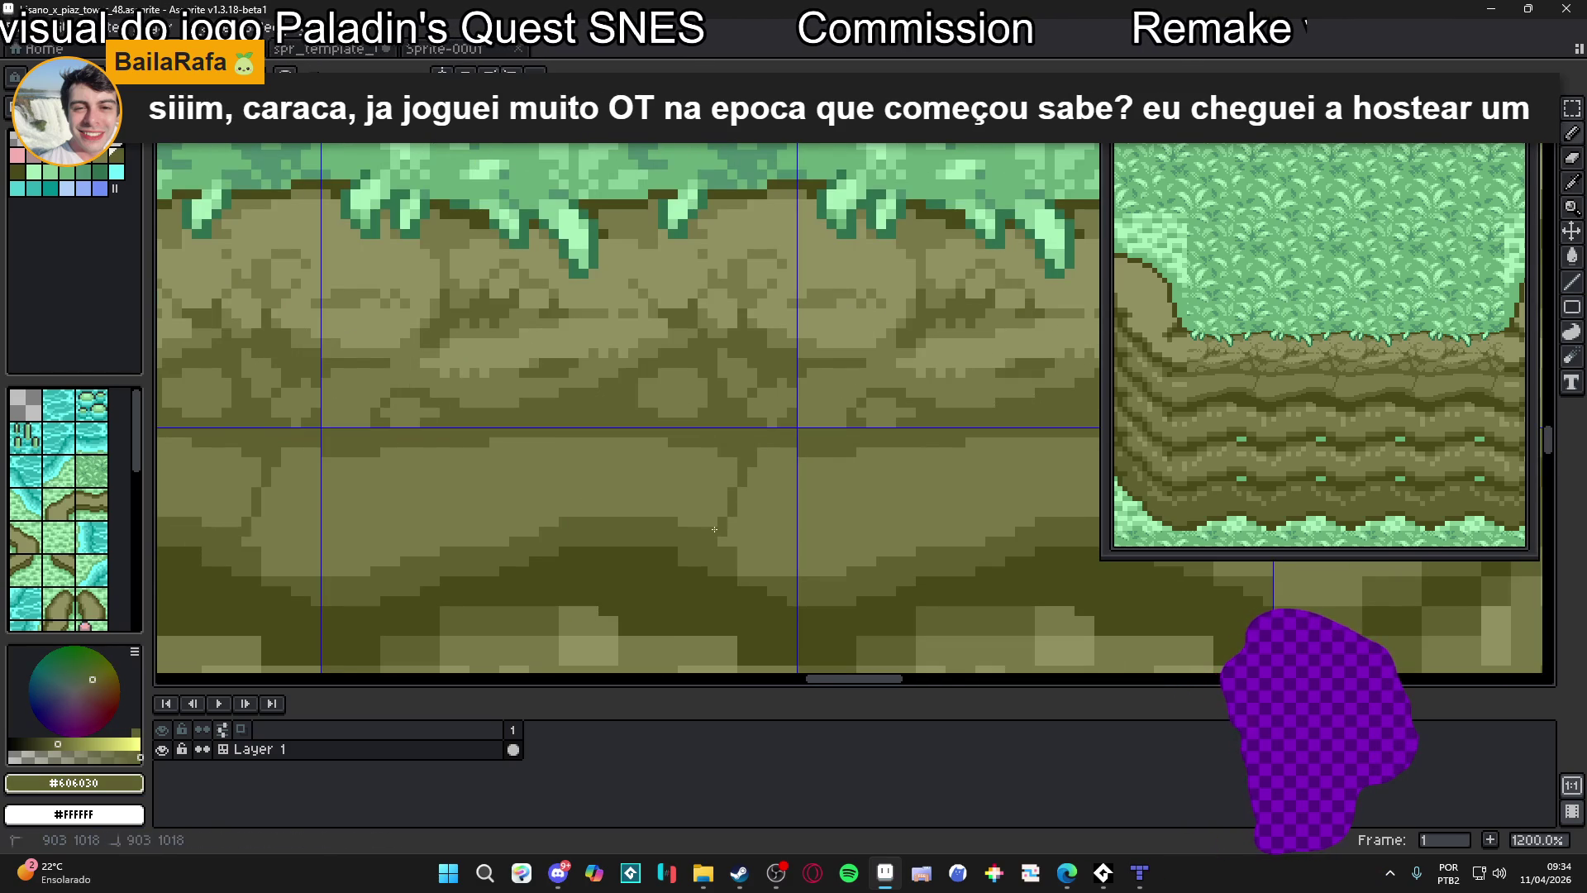
scroll(703, 512, "down", 2)
scroll(784, 467, "up", 3)
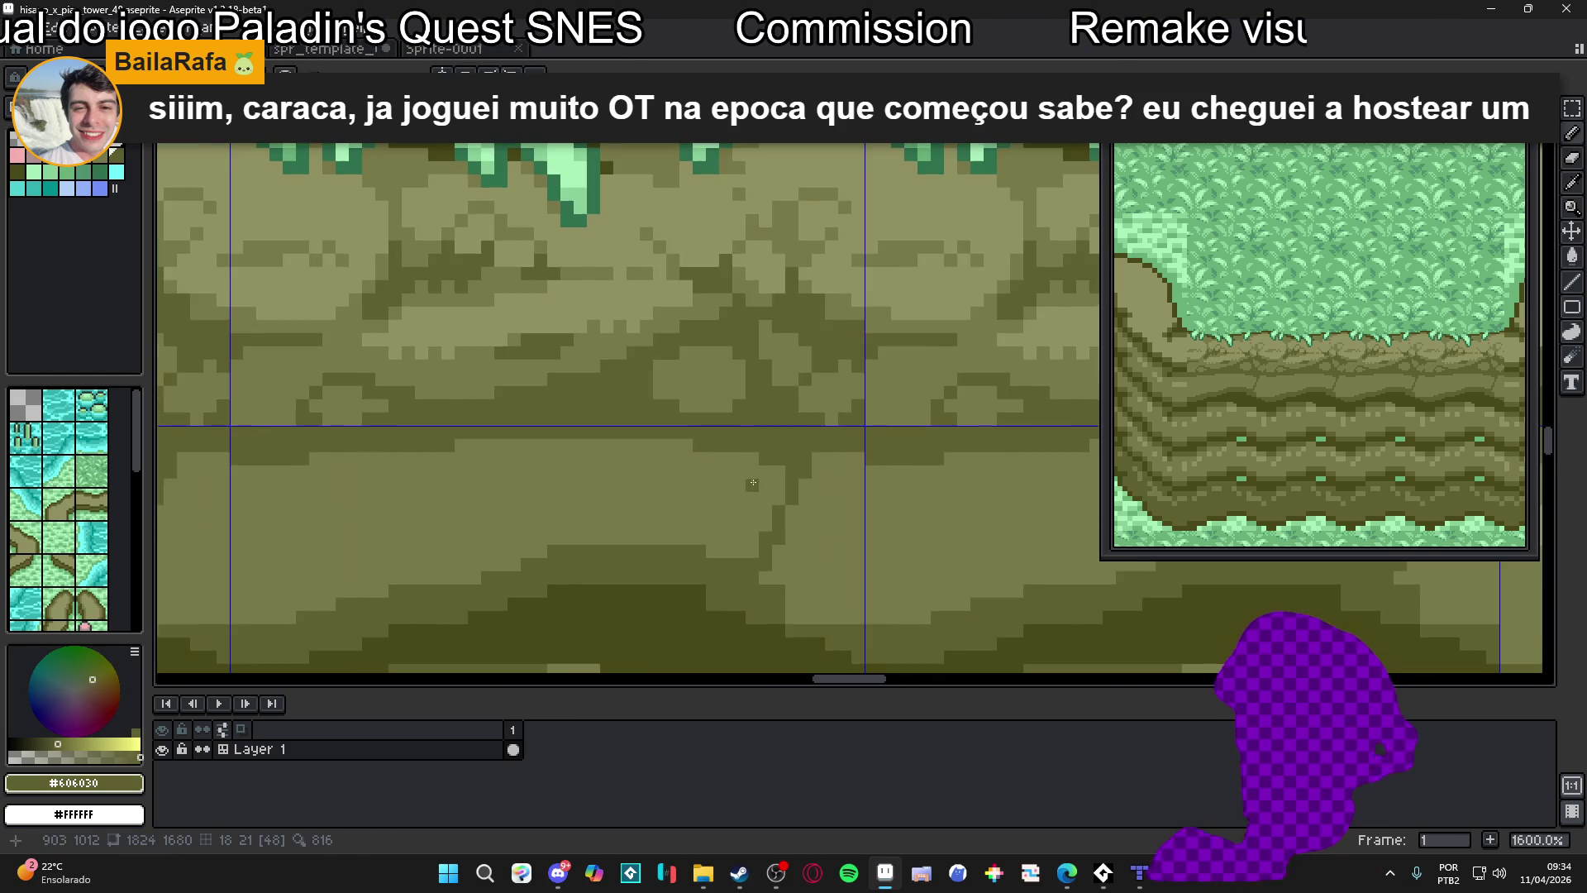
mouse_move(671, 539)
left_mouse_down()
mouse_move(631, 496)
mouse_move(633, 532)
left_mouse_up()
scroll(637, 537, "down", 3)
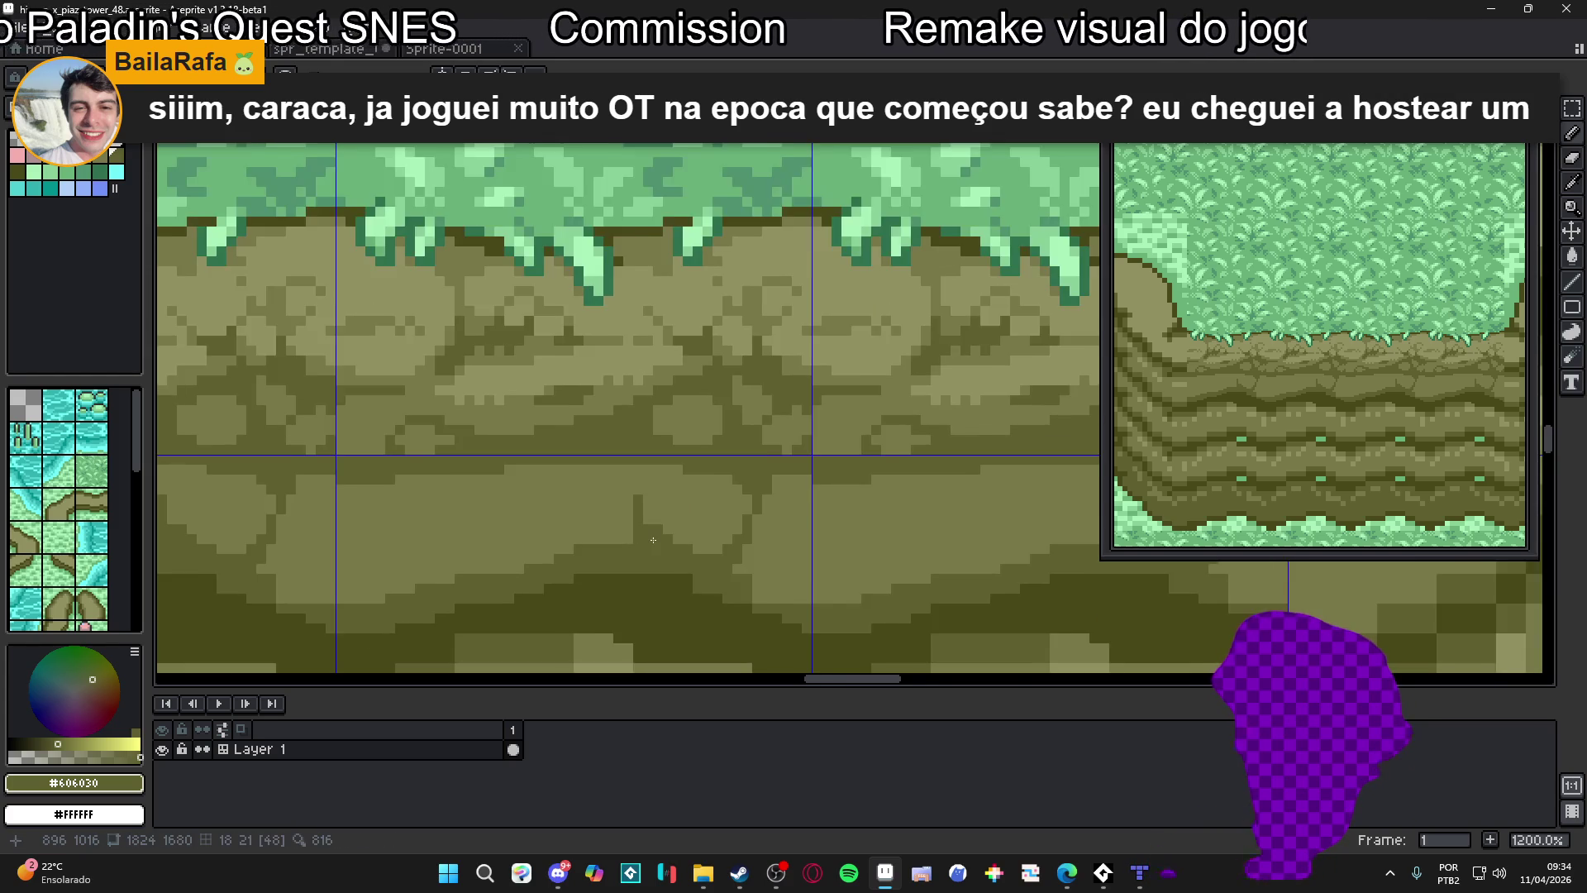
scroll(639, 499, "up", 3)
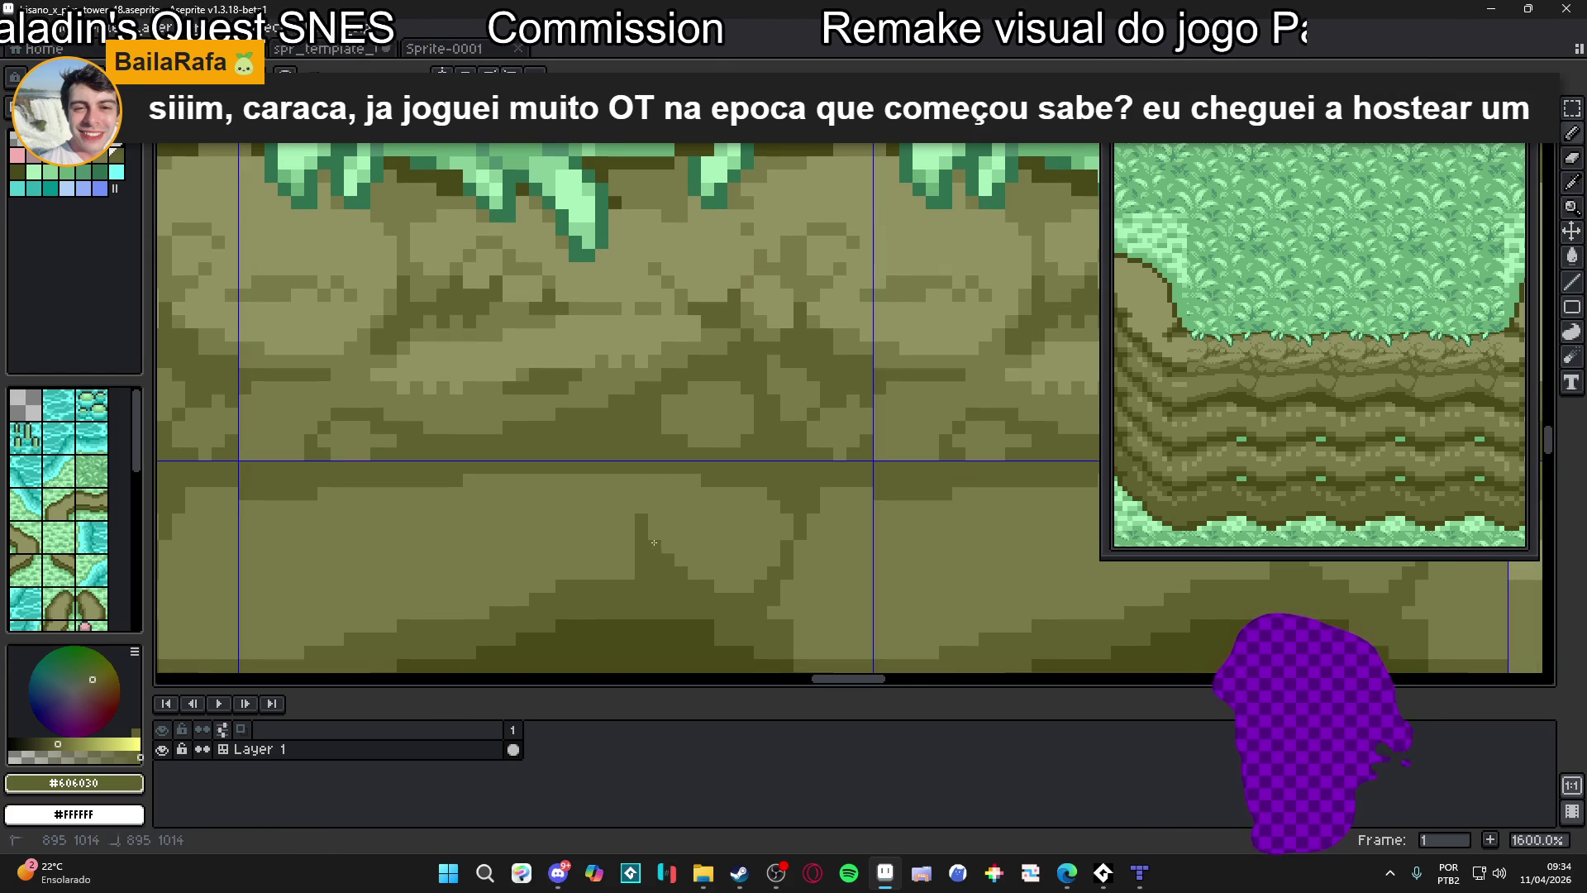
left_click_drag(605, 504, 694, 471)
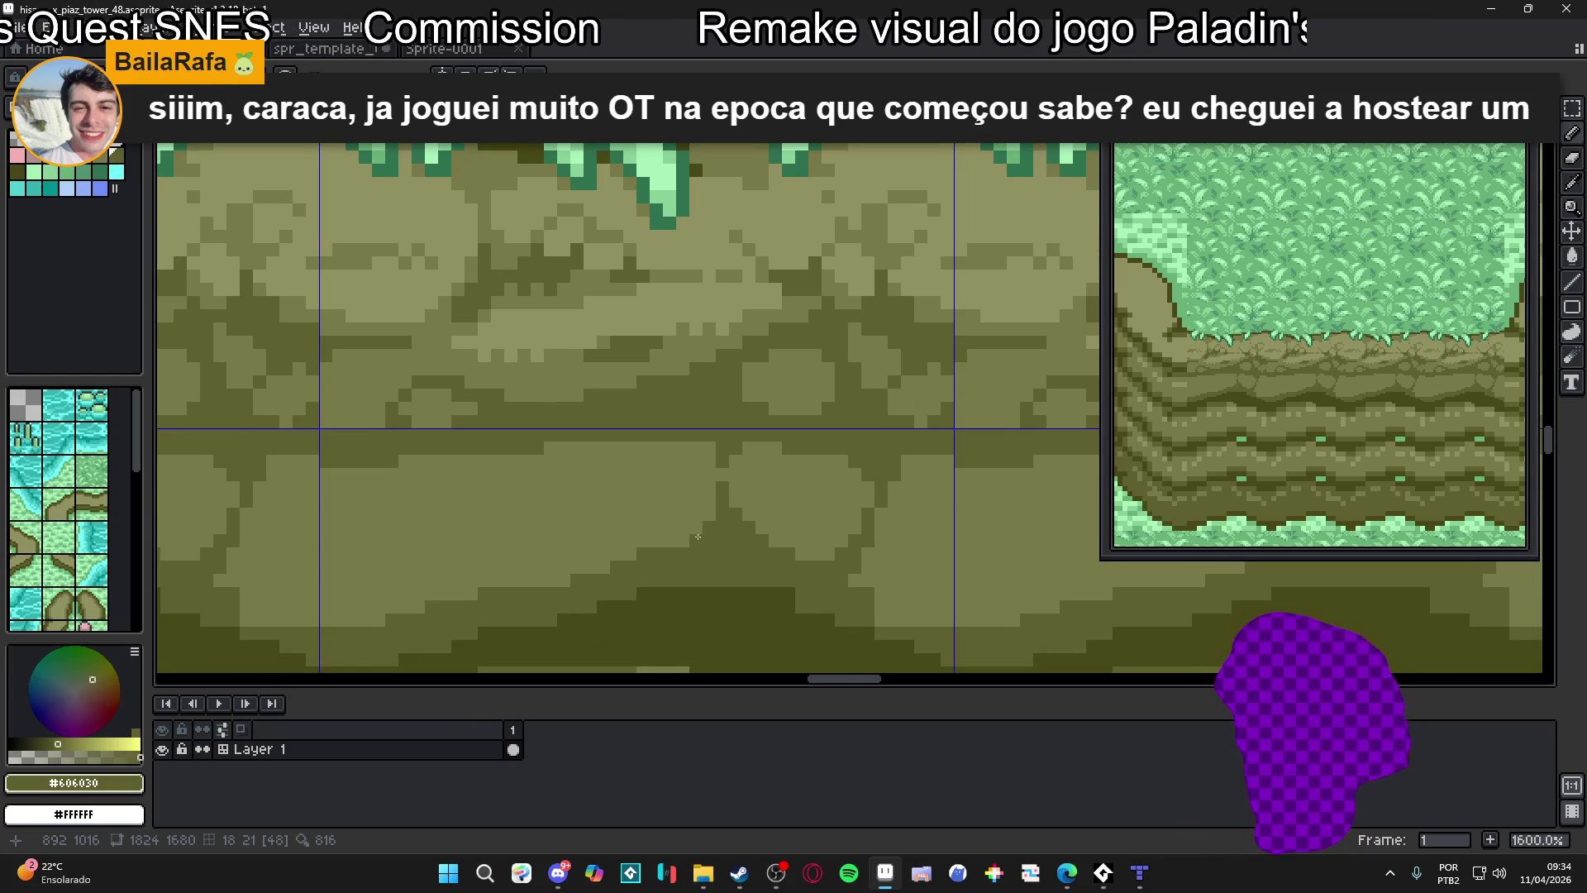
scroll(698, 532, "down", 1)
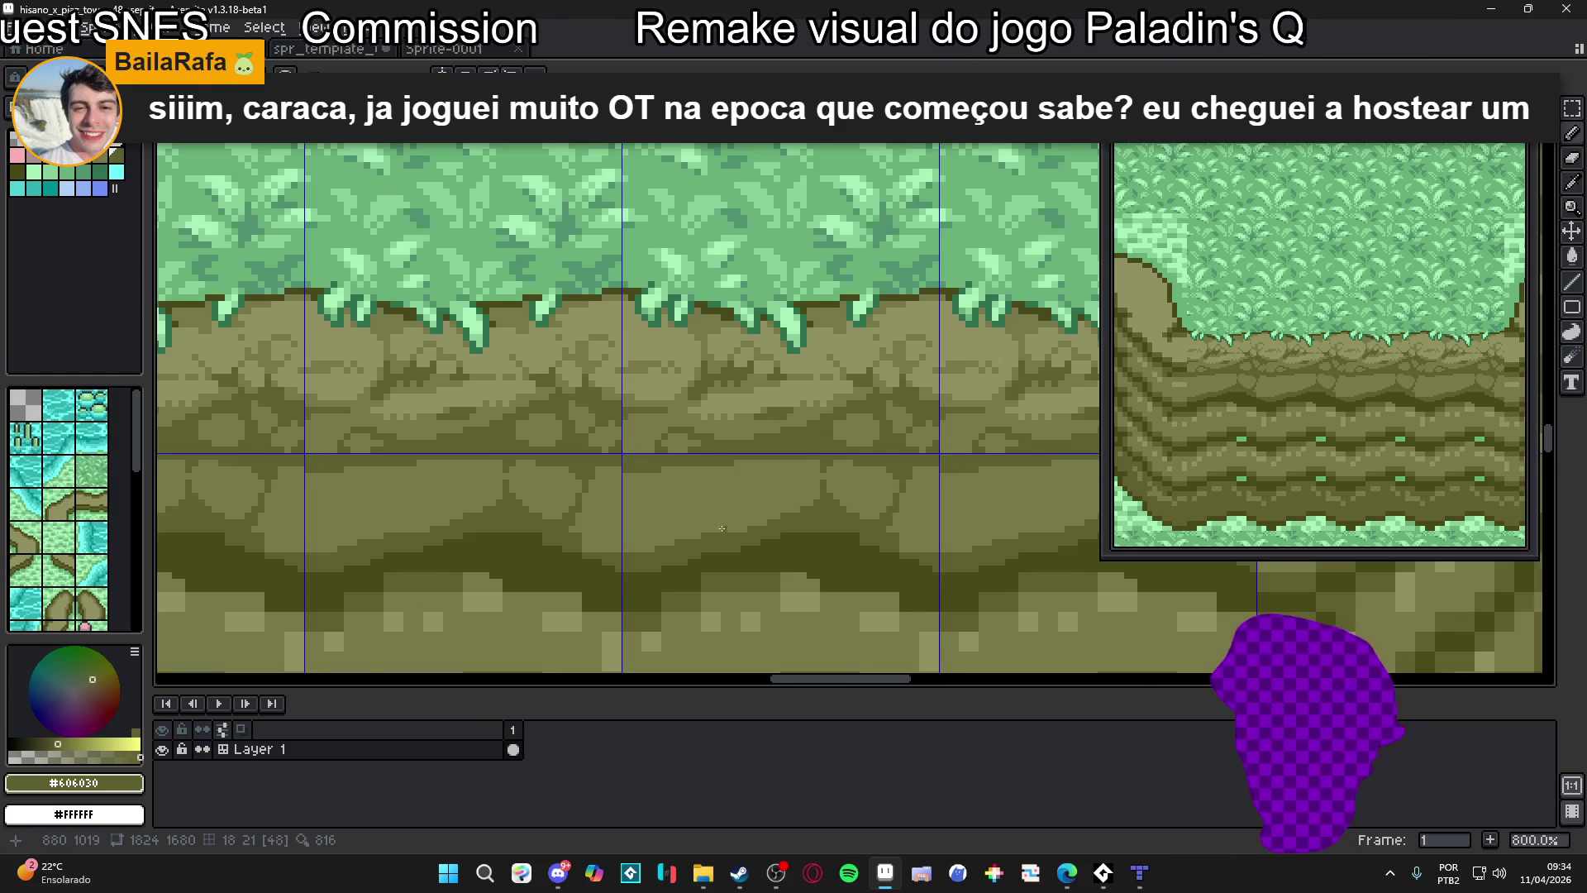
scroll(724, 477, "up", 1)
left_click(711, 457)
left_click(780, 537, "shift")
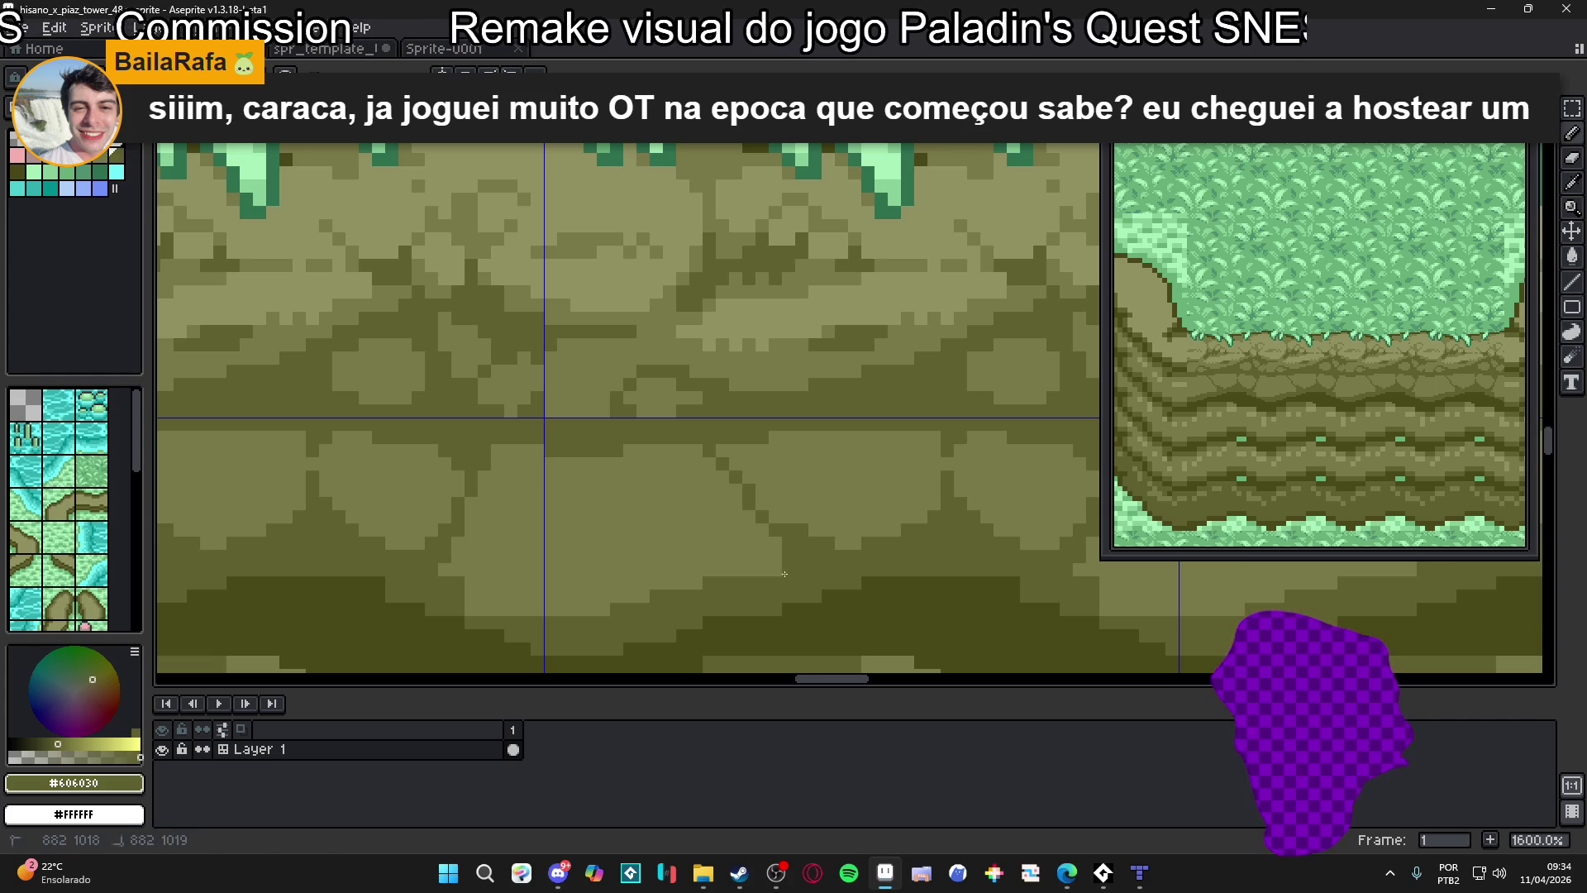
scroll(788, 566, "down", 5)
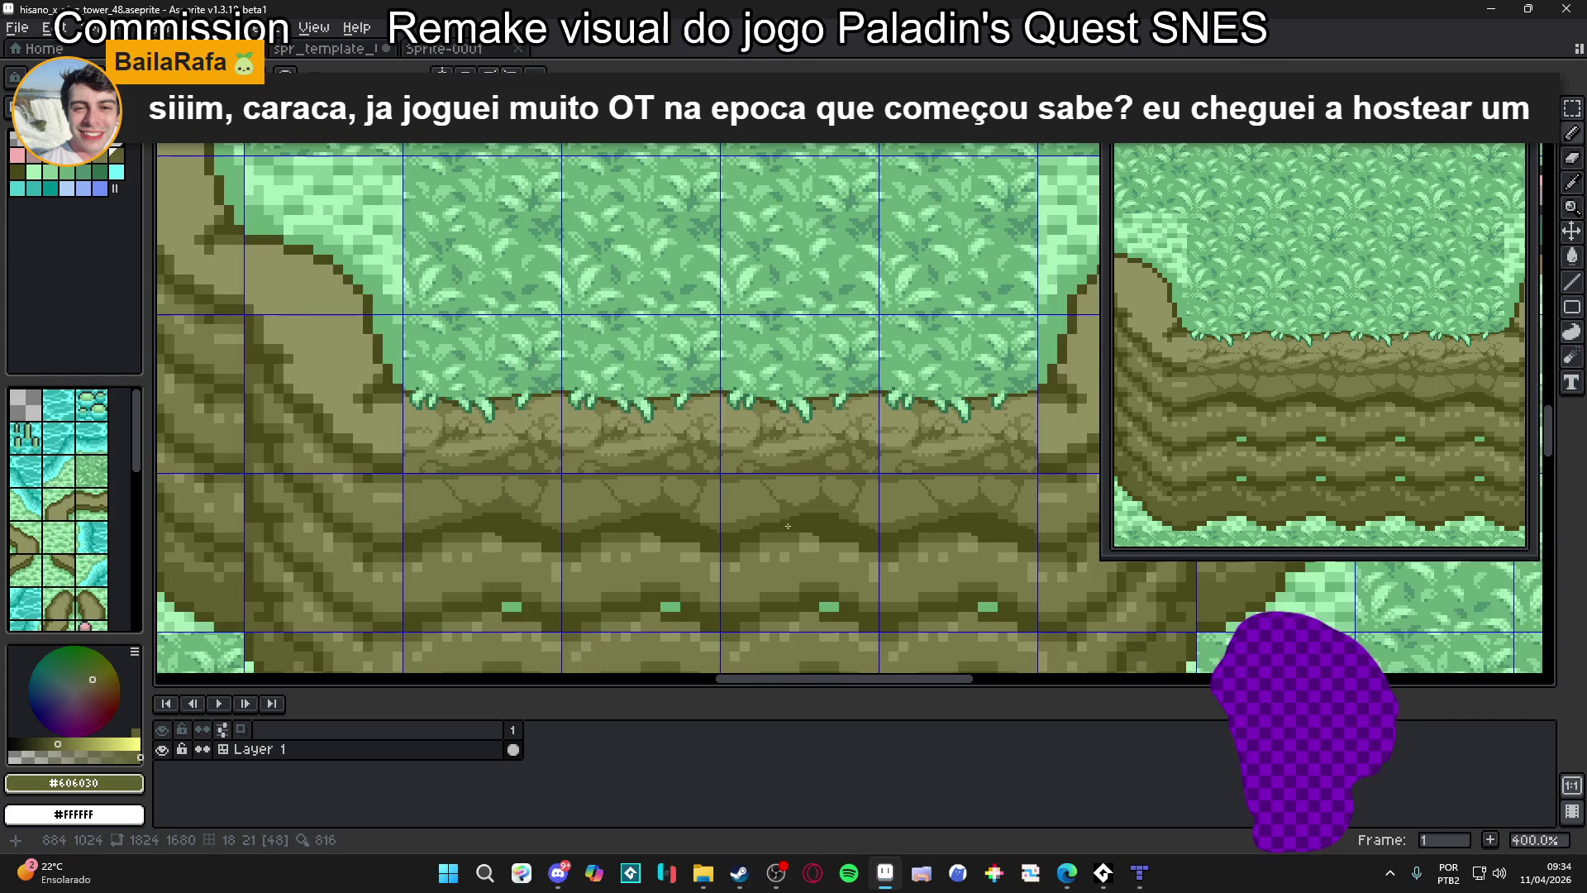
scroll(777, 522, "right", 1)
scroll(776, 518, "down", 1)
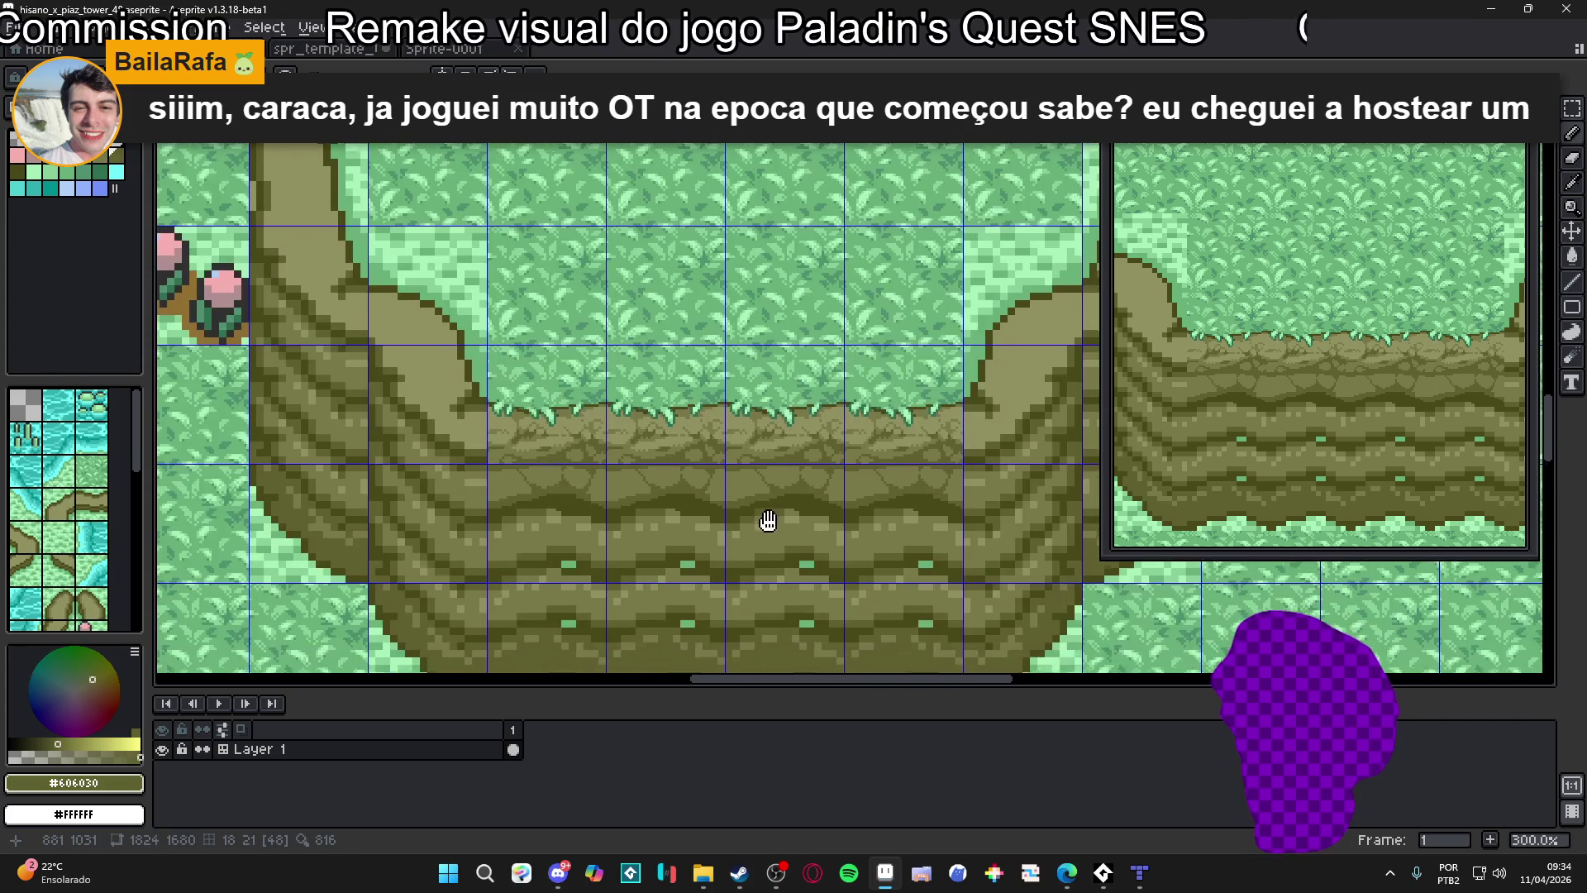
scroll(814, 567, "down", 1)
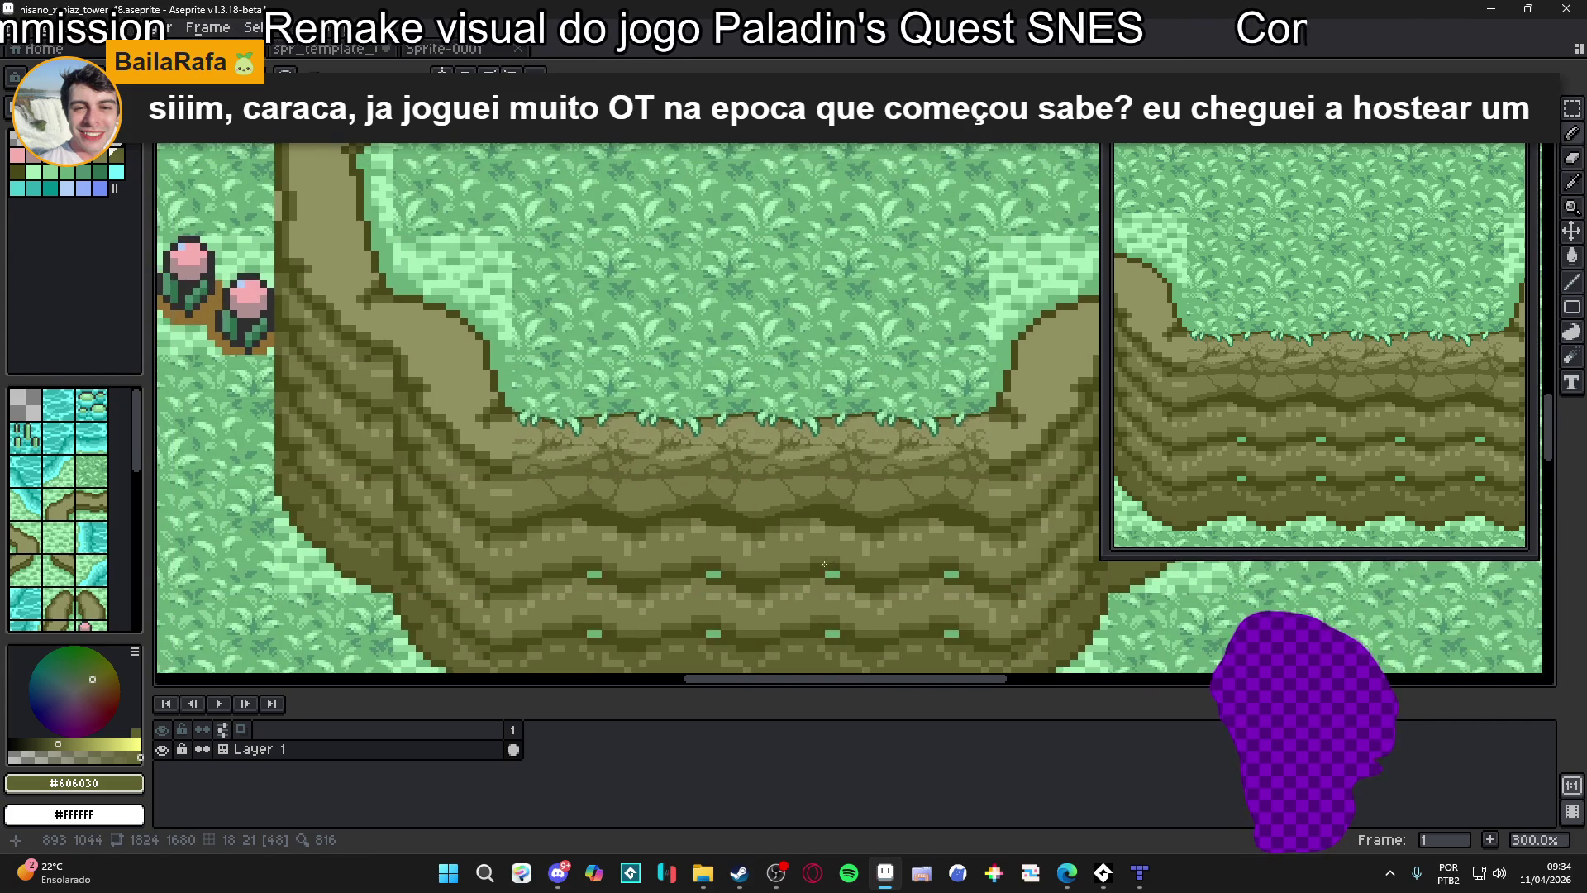
scroll(821, 568, "up", 7)
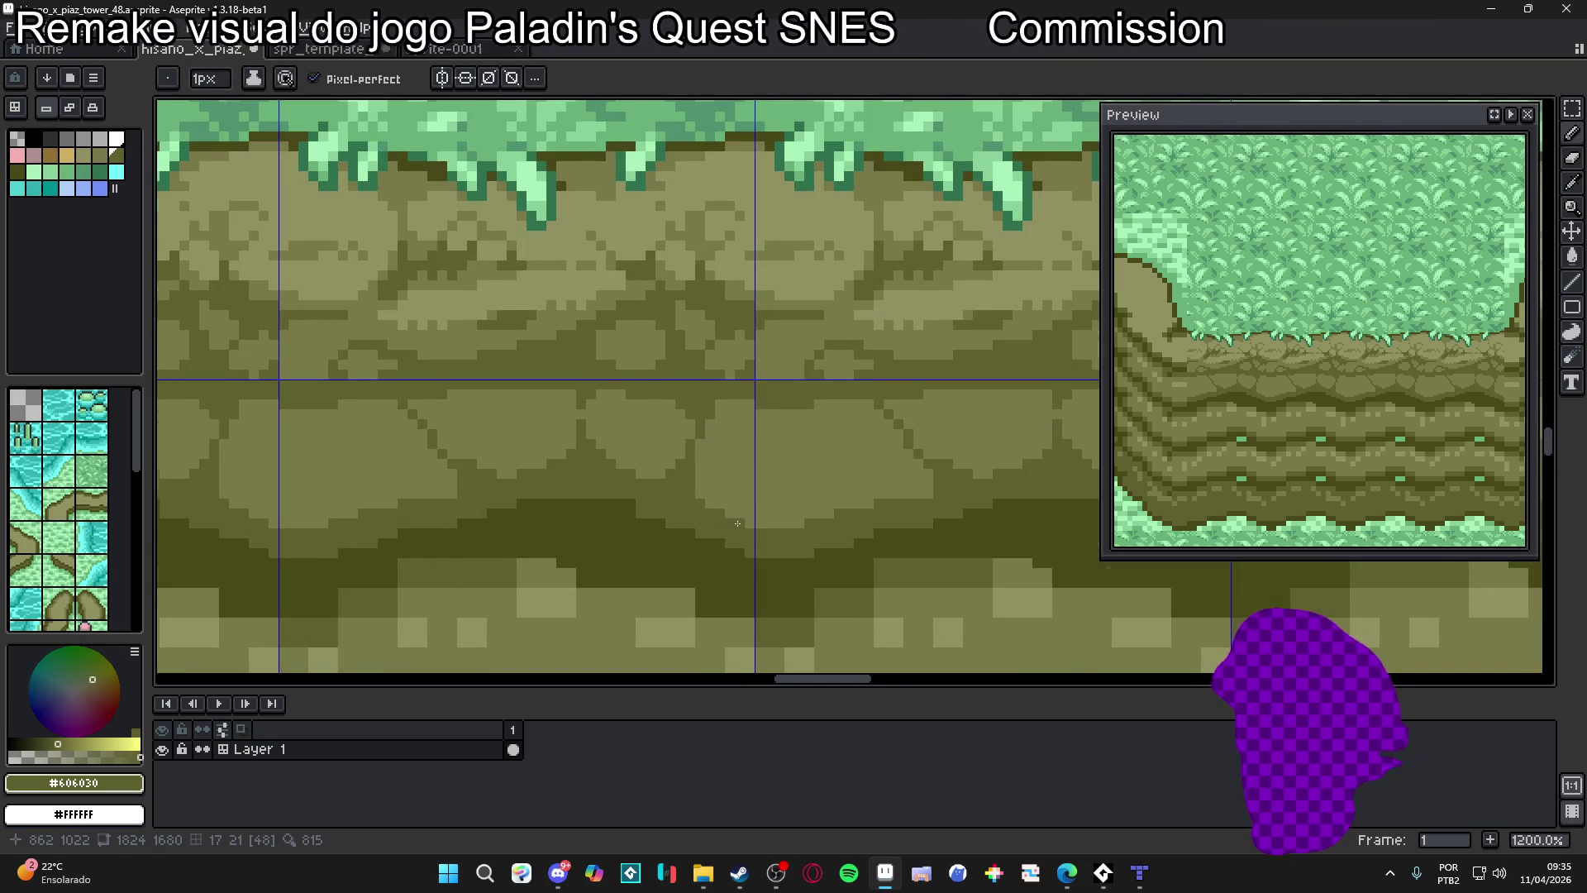
scroll(727, 455, "up", 1)
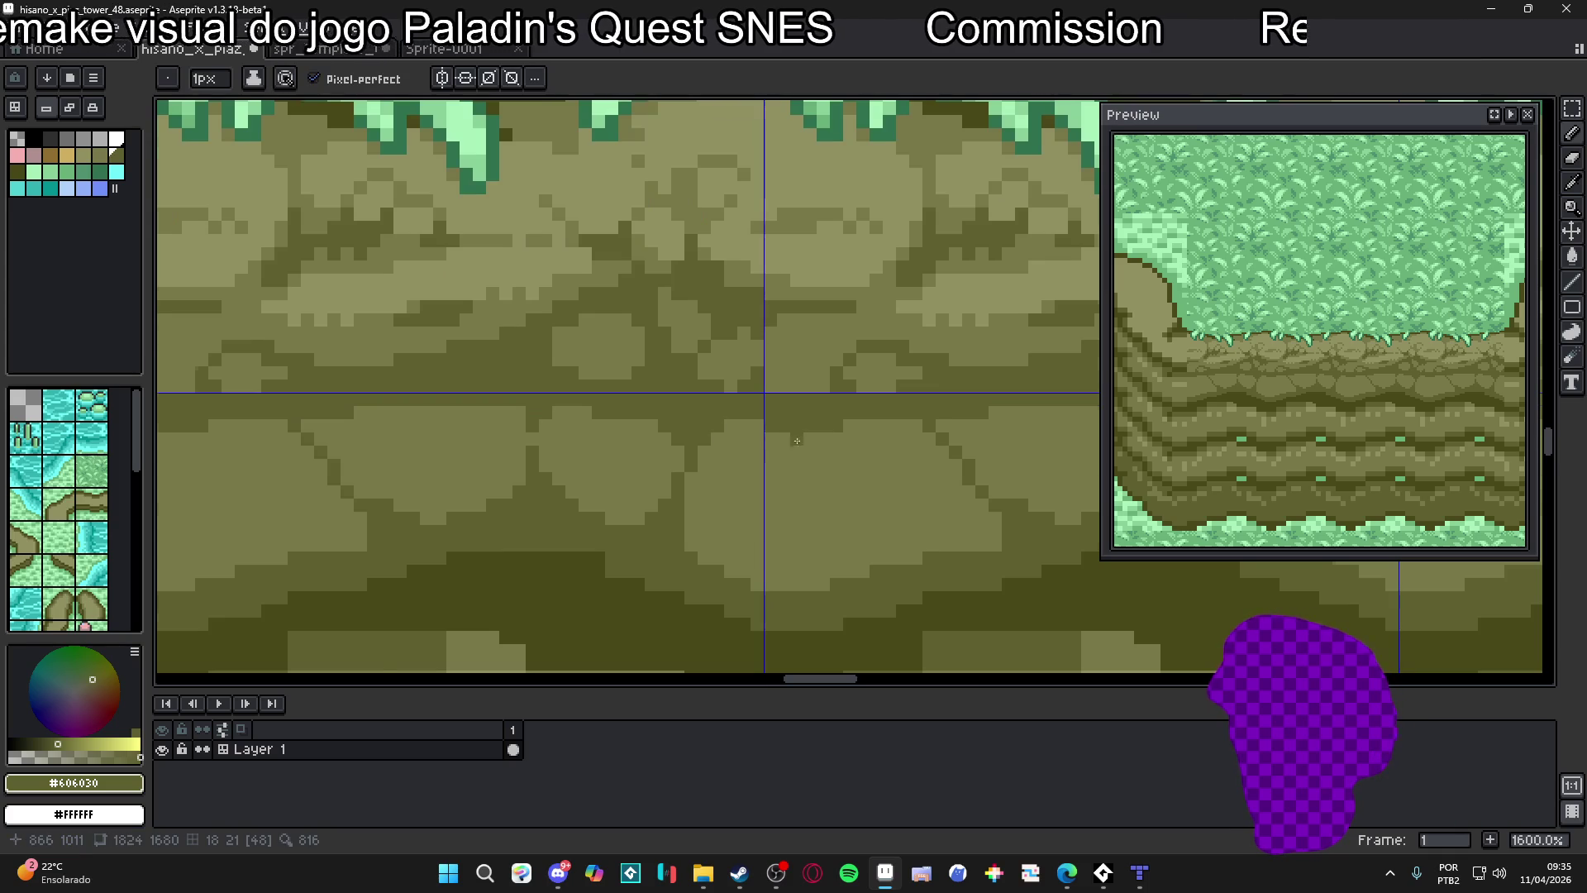
scroll(777, 425, "down", 1)
scroll(830, 433, "up", 1)
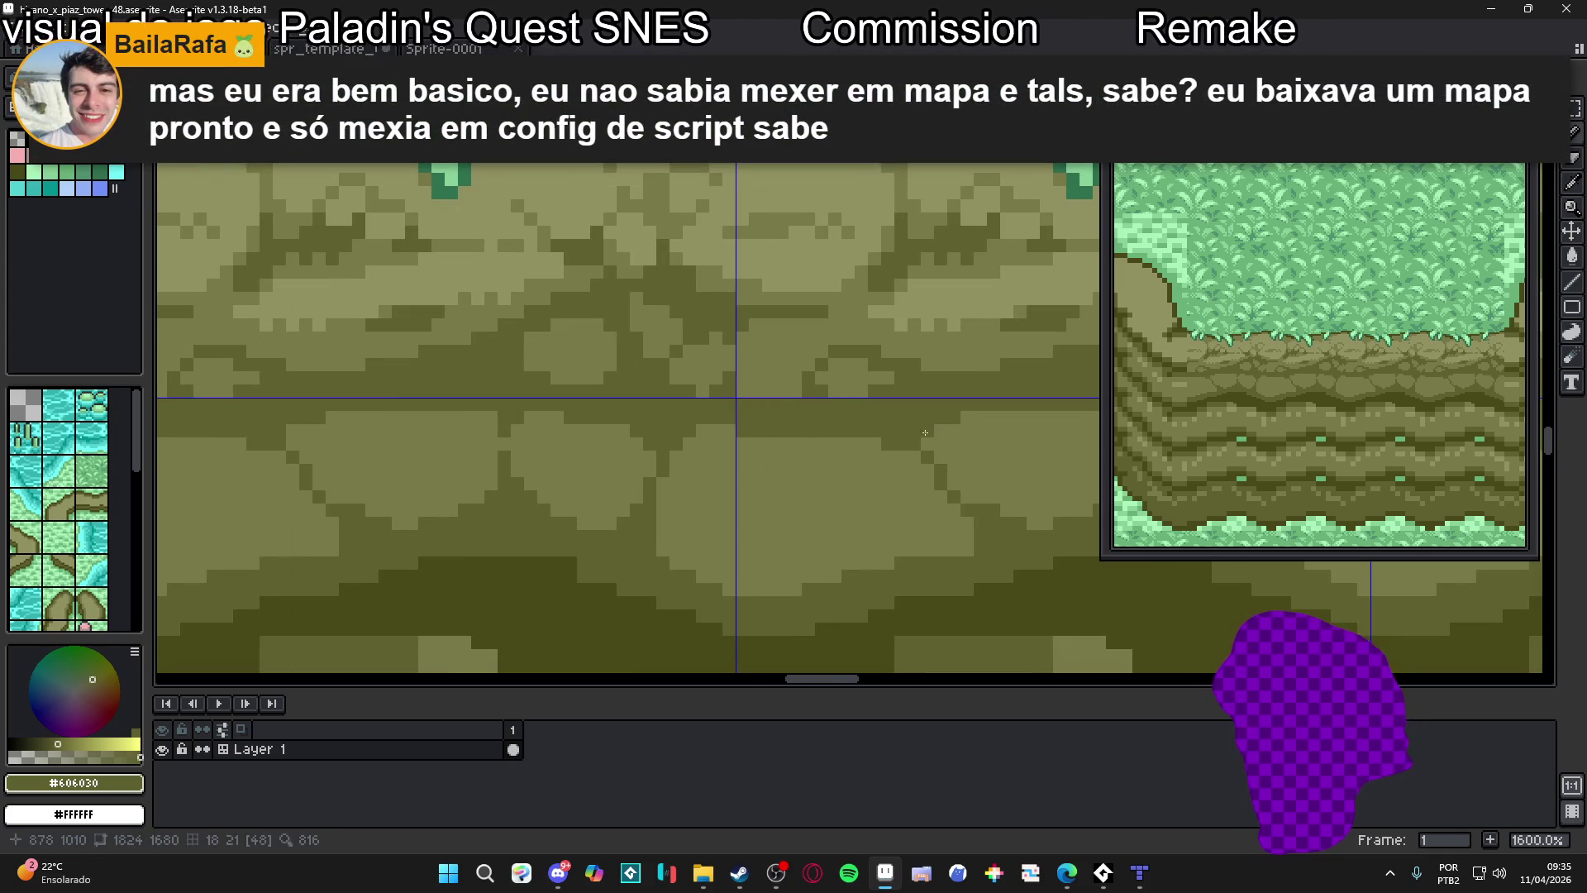
scroll(947, 443, "down", 4)
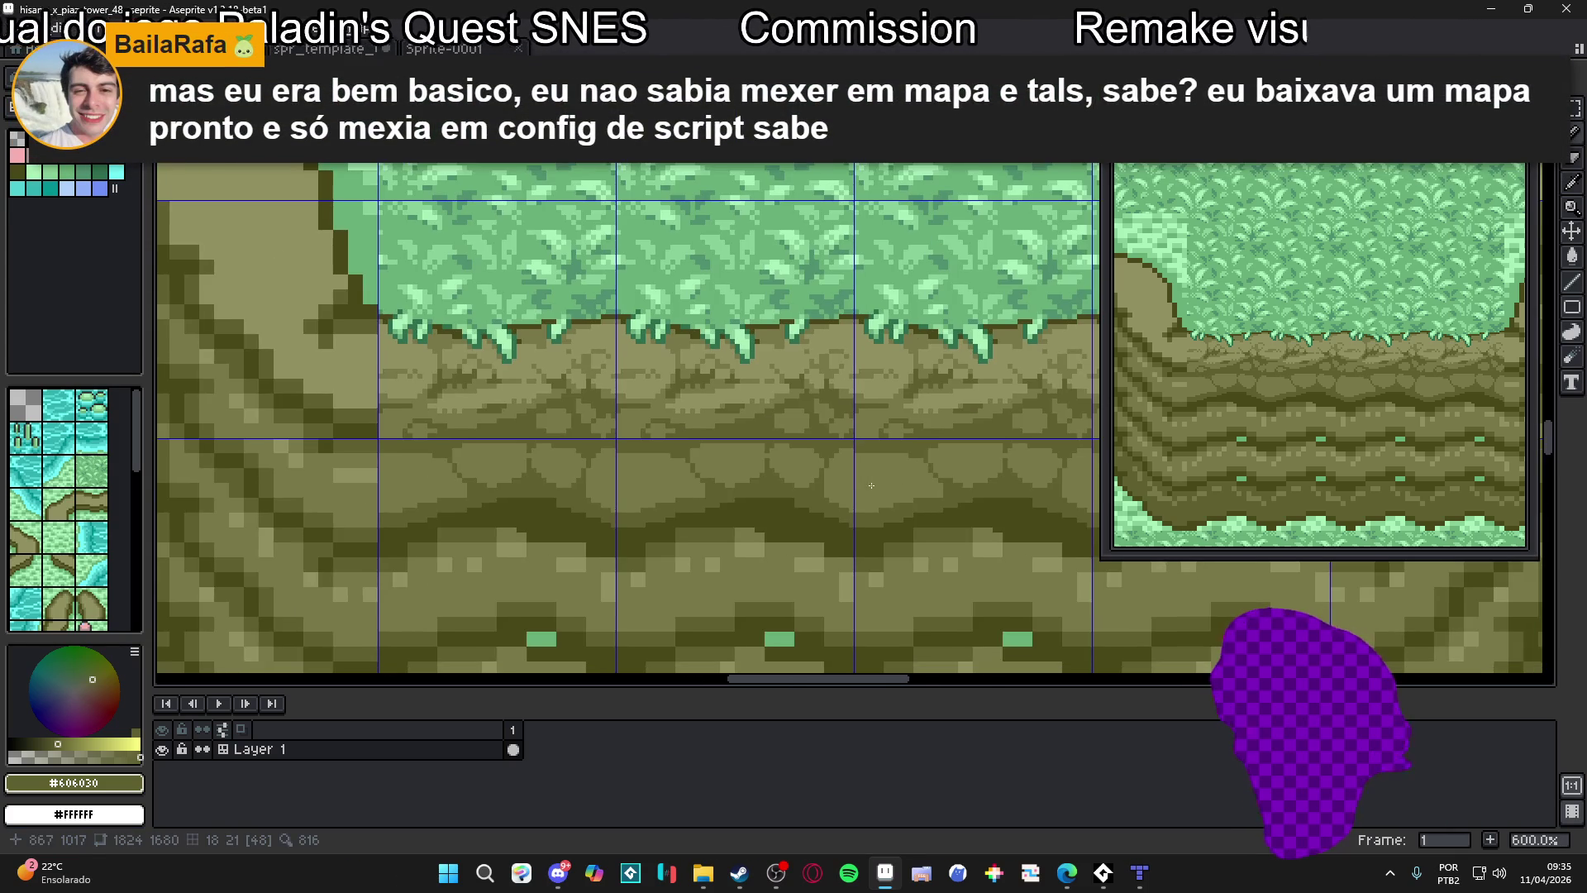
scroll(885, 485, "down", 1)
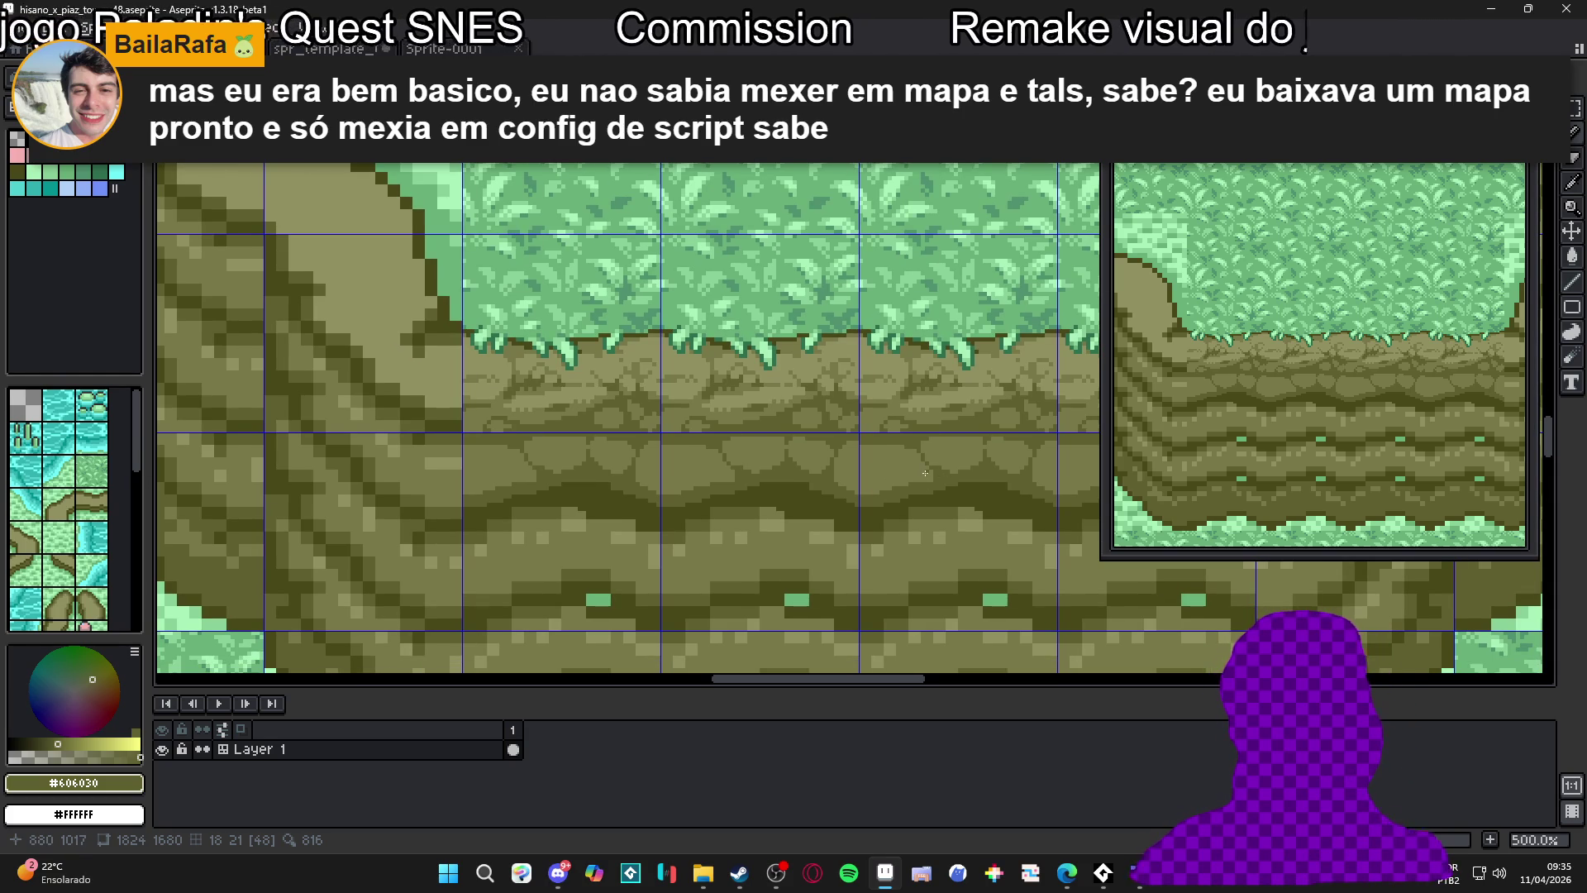
scroll(925, 473, "up", 7)
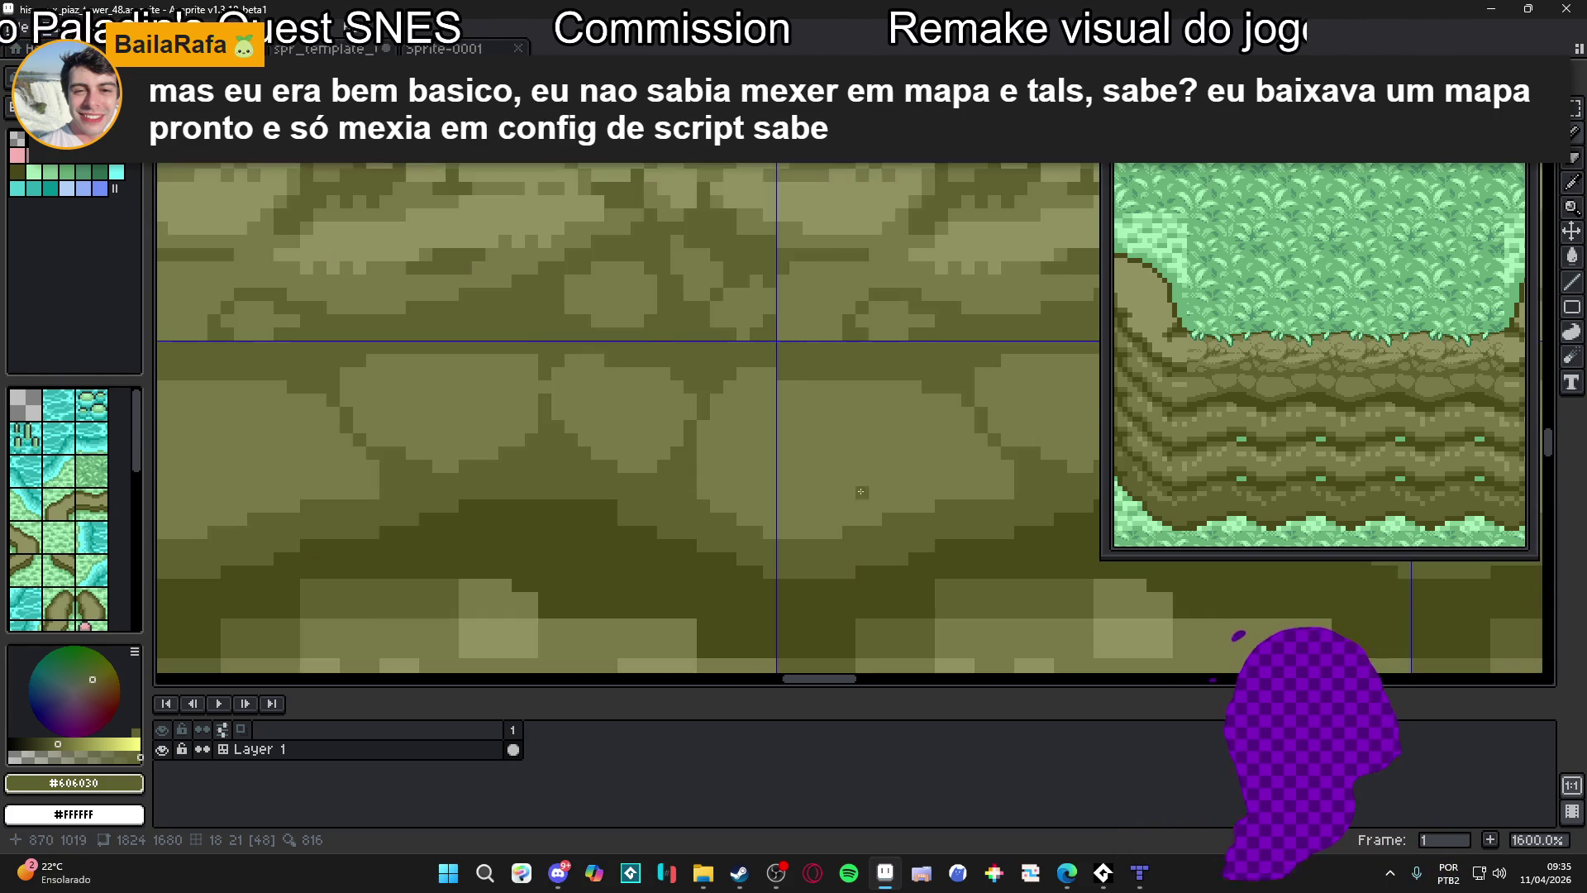
Redraw the rock's dark outline one row higher and add light #787848 pixels inside it
mouse_move(866, 475)
left_mouse_down()
mouse_move(949, 469)
mouse_move(966, 489)
left_mouse_up()
key("ctrl+z")
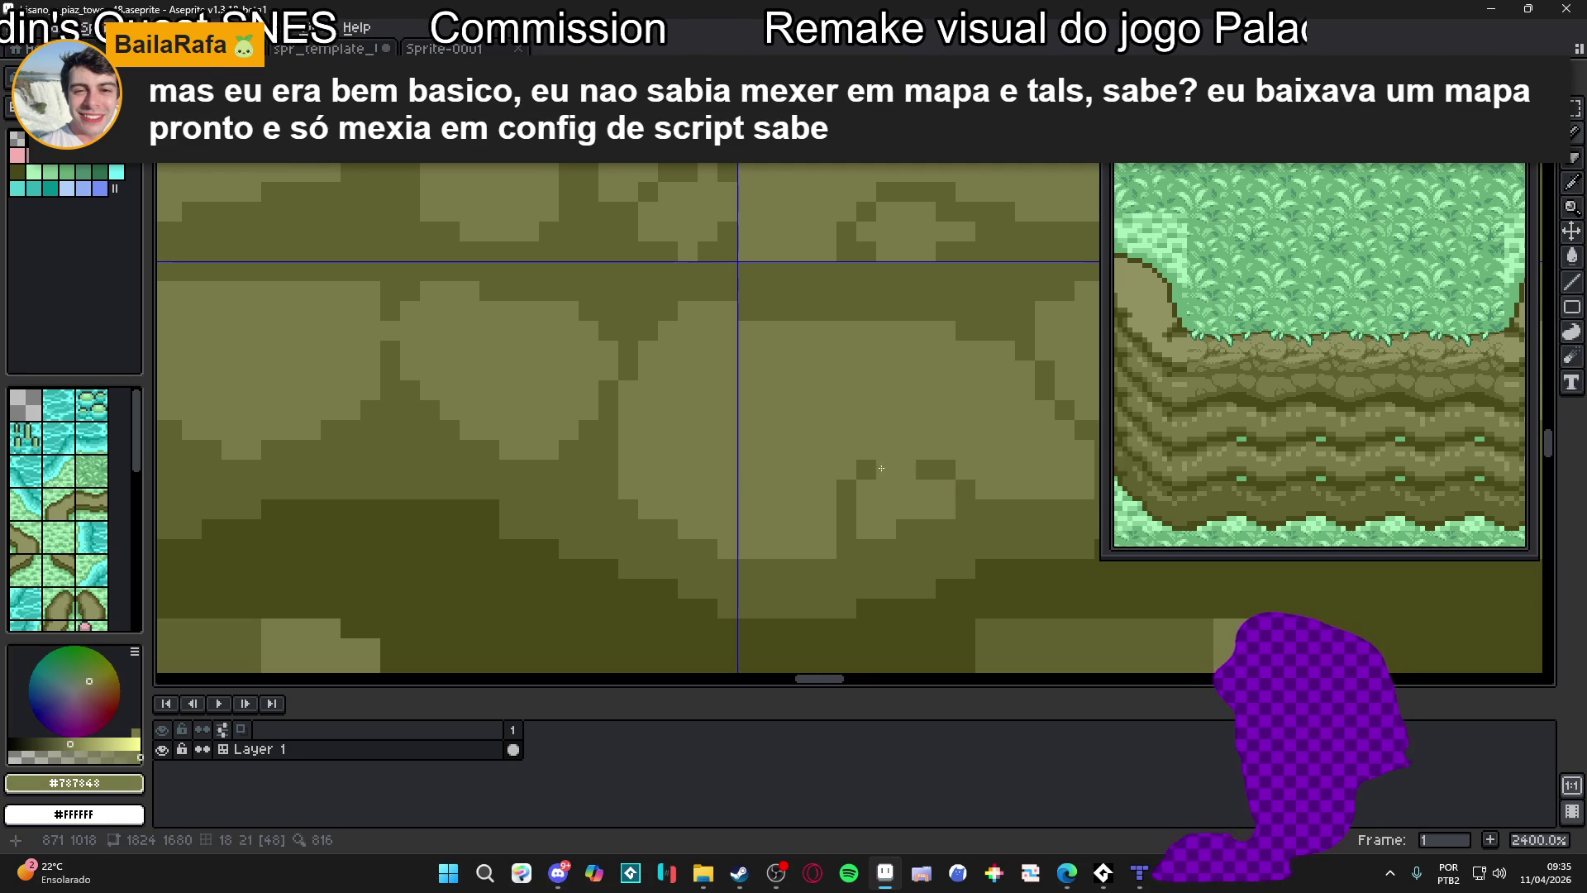
left_click_drag(868, 450, 925, 448)
left_click(925, 463, "alt")
left_click(925, 469)
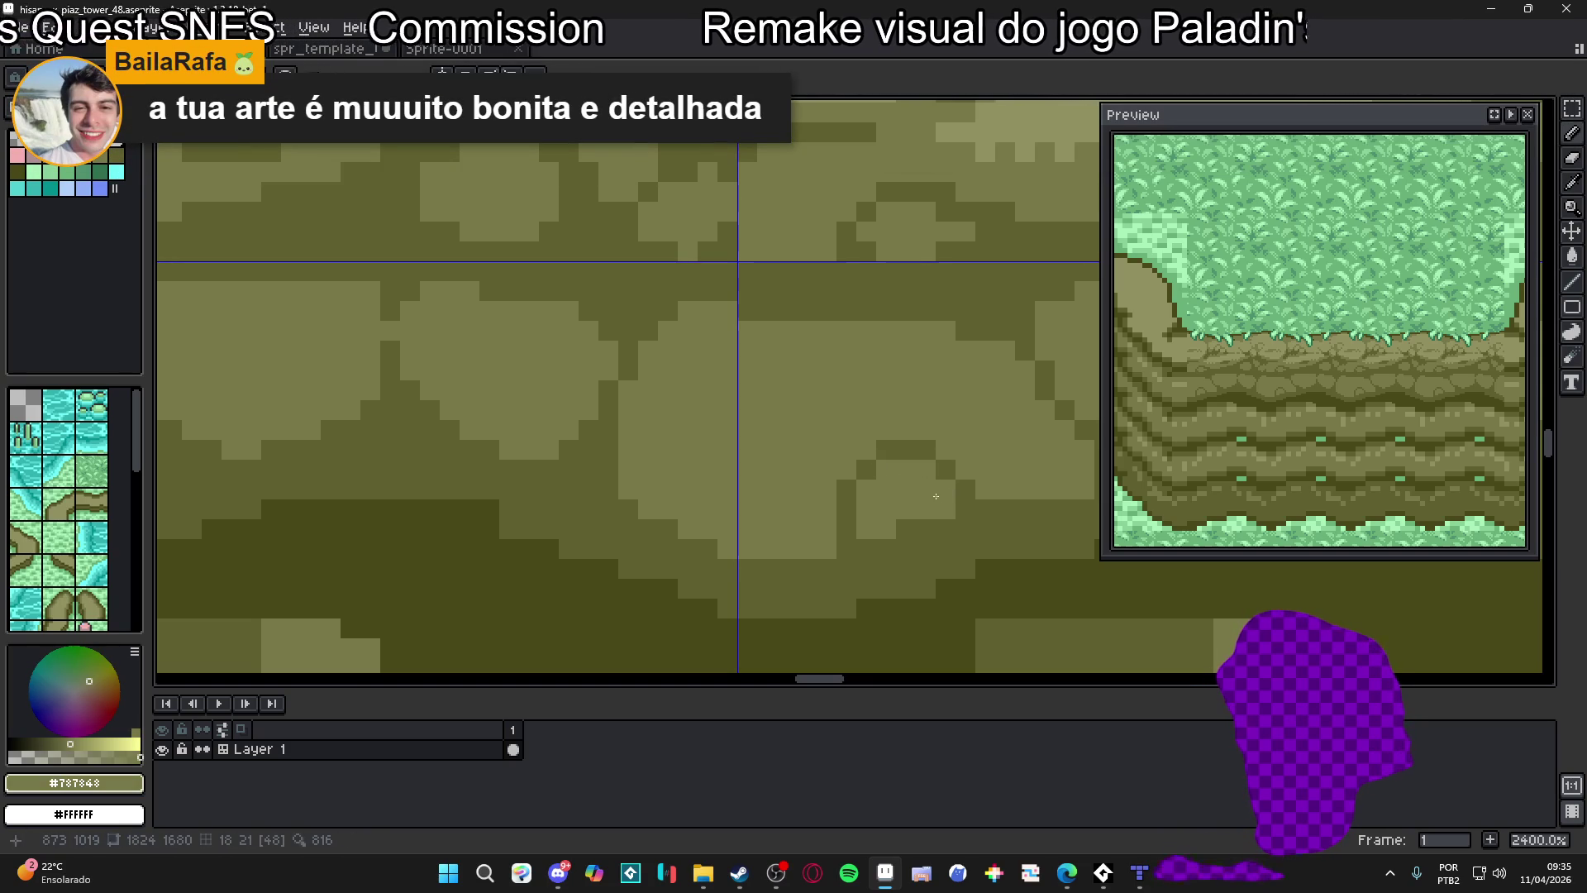
mouse_move(925, 528)
left_mouse_down()
mouse_move(902, 523)
mouse_move(918, 548)
mouse_move(936, 532)
left_mouse_up()
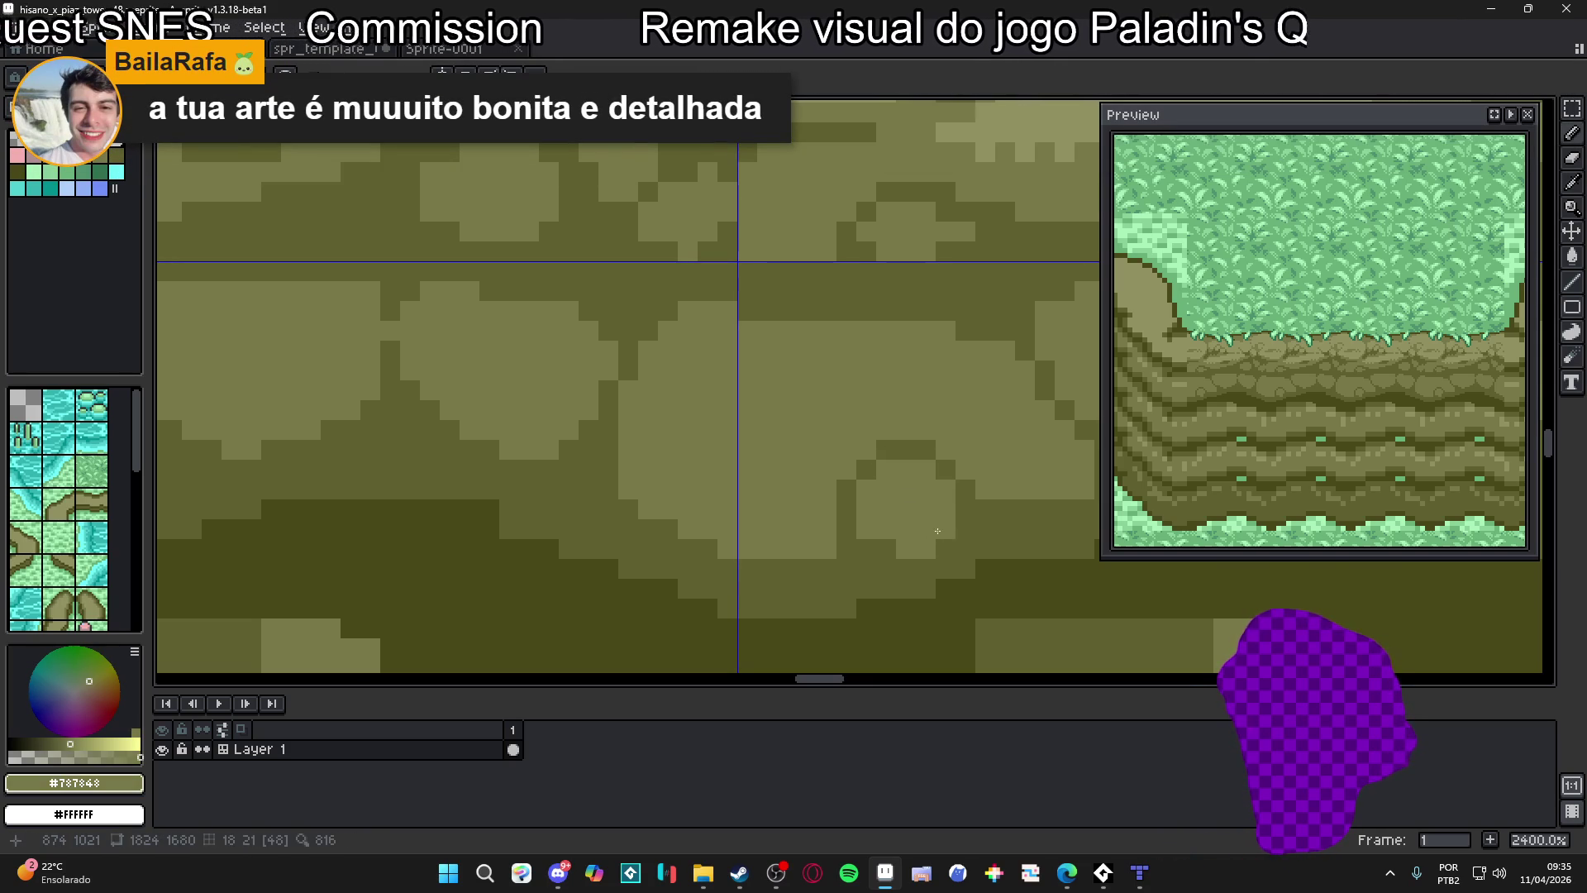
Shape the rock's diagonal edge with dark #606030 pixels plus one light highlight
left_click(885, 547, "alt")
left_click_drag(827, 489, 767, 528)
left_click(777, 525)
scroll(819, 562, "up", 1)
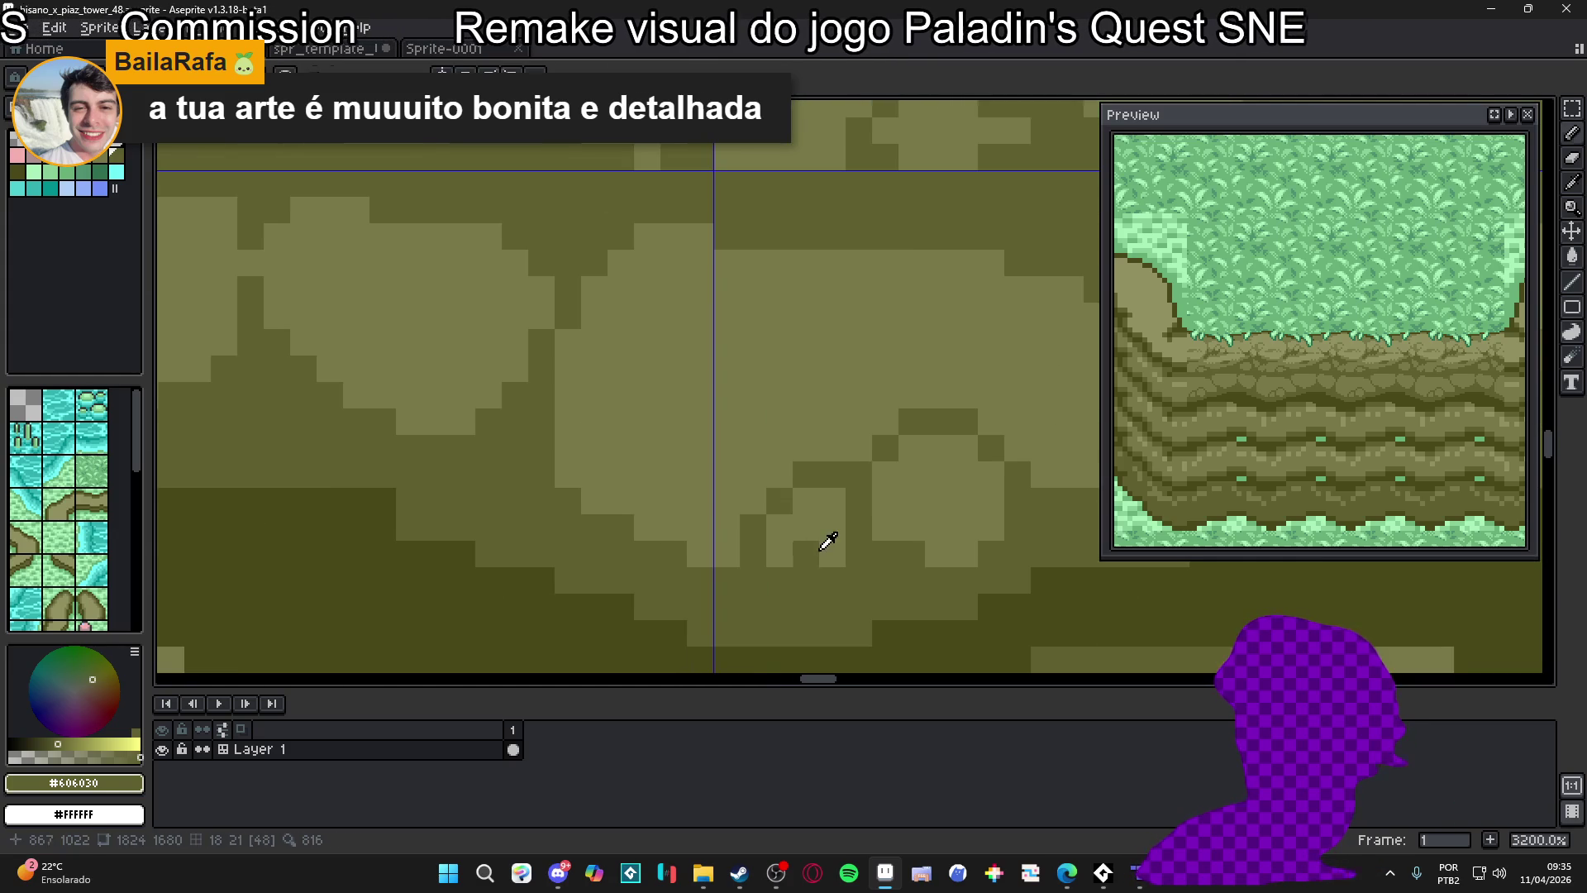
left_click(805, 545, "alt")
left_click(827, 571)
Switch back to dark #606030 and save hisano_x_piaz_tower_48.aseprite
scroll(868, 569, "down", 3)
scroll(892, 569, "up", 2)
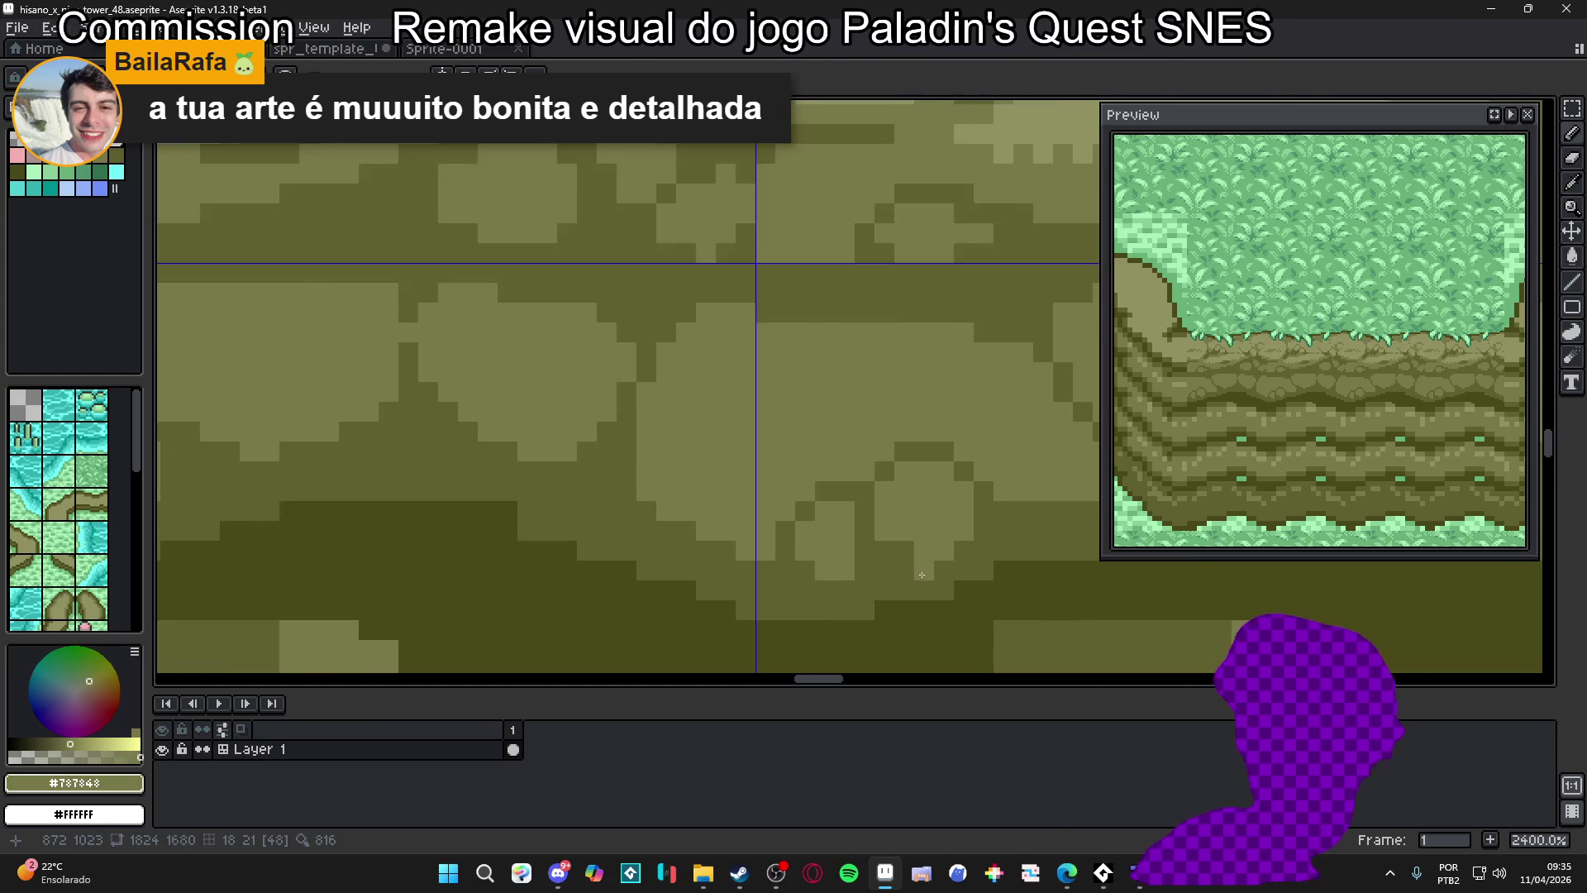
scroll(917, 569, "down", 1)
scroll(917, 568, "down", 2)
scroll(905, 529, "up", 2)
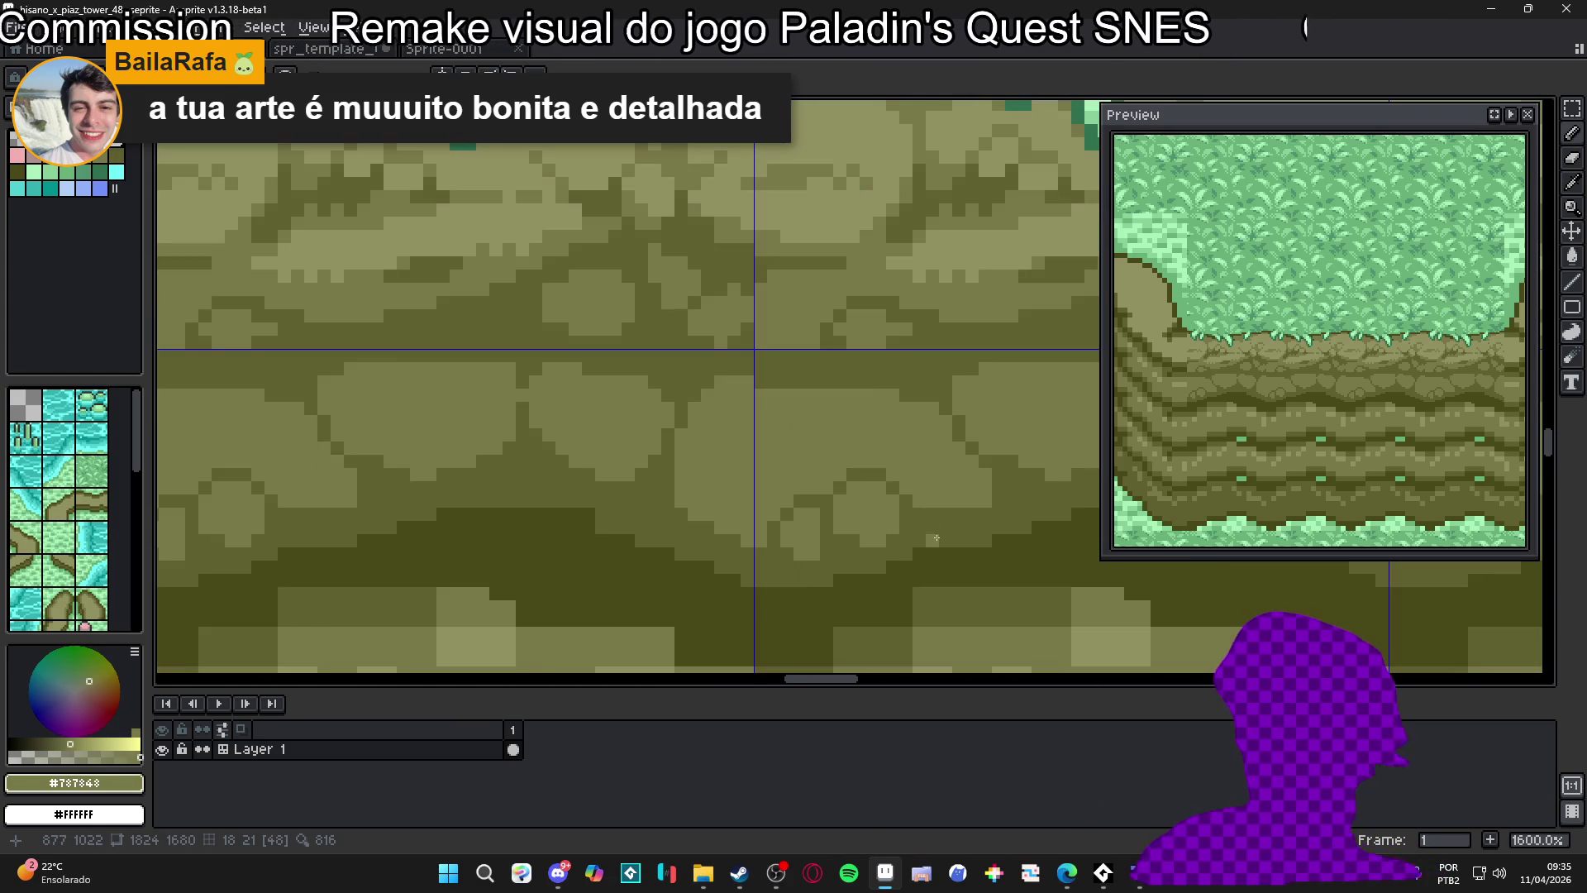
left_click(897, 467, "alt")
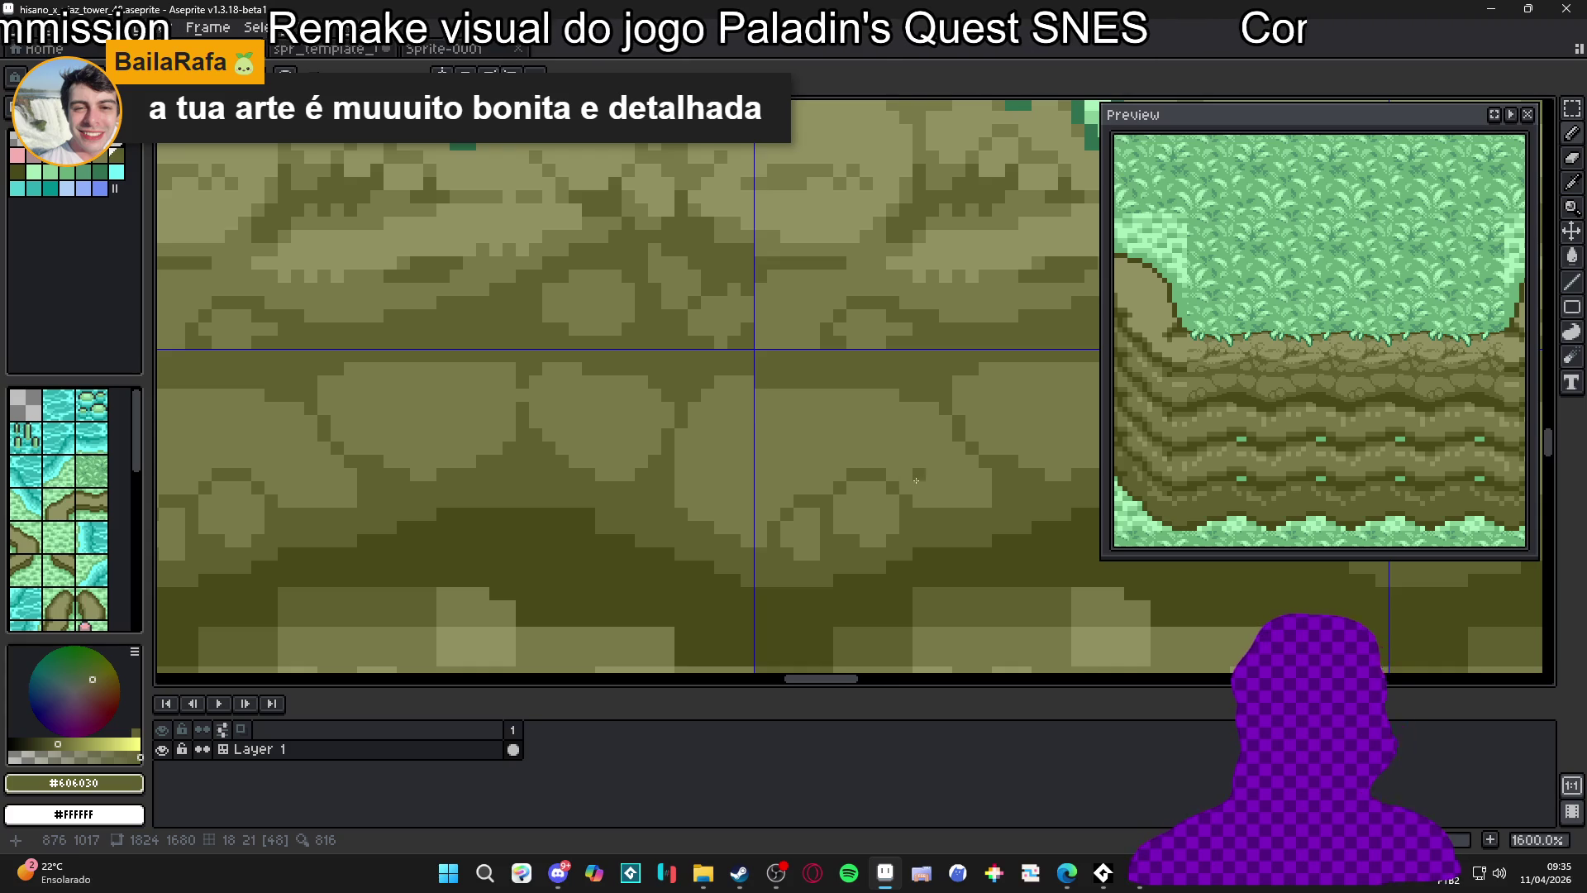
scroll(948, 481, "down", 2)
scroll(959, 485, "up", 1)
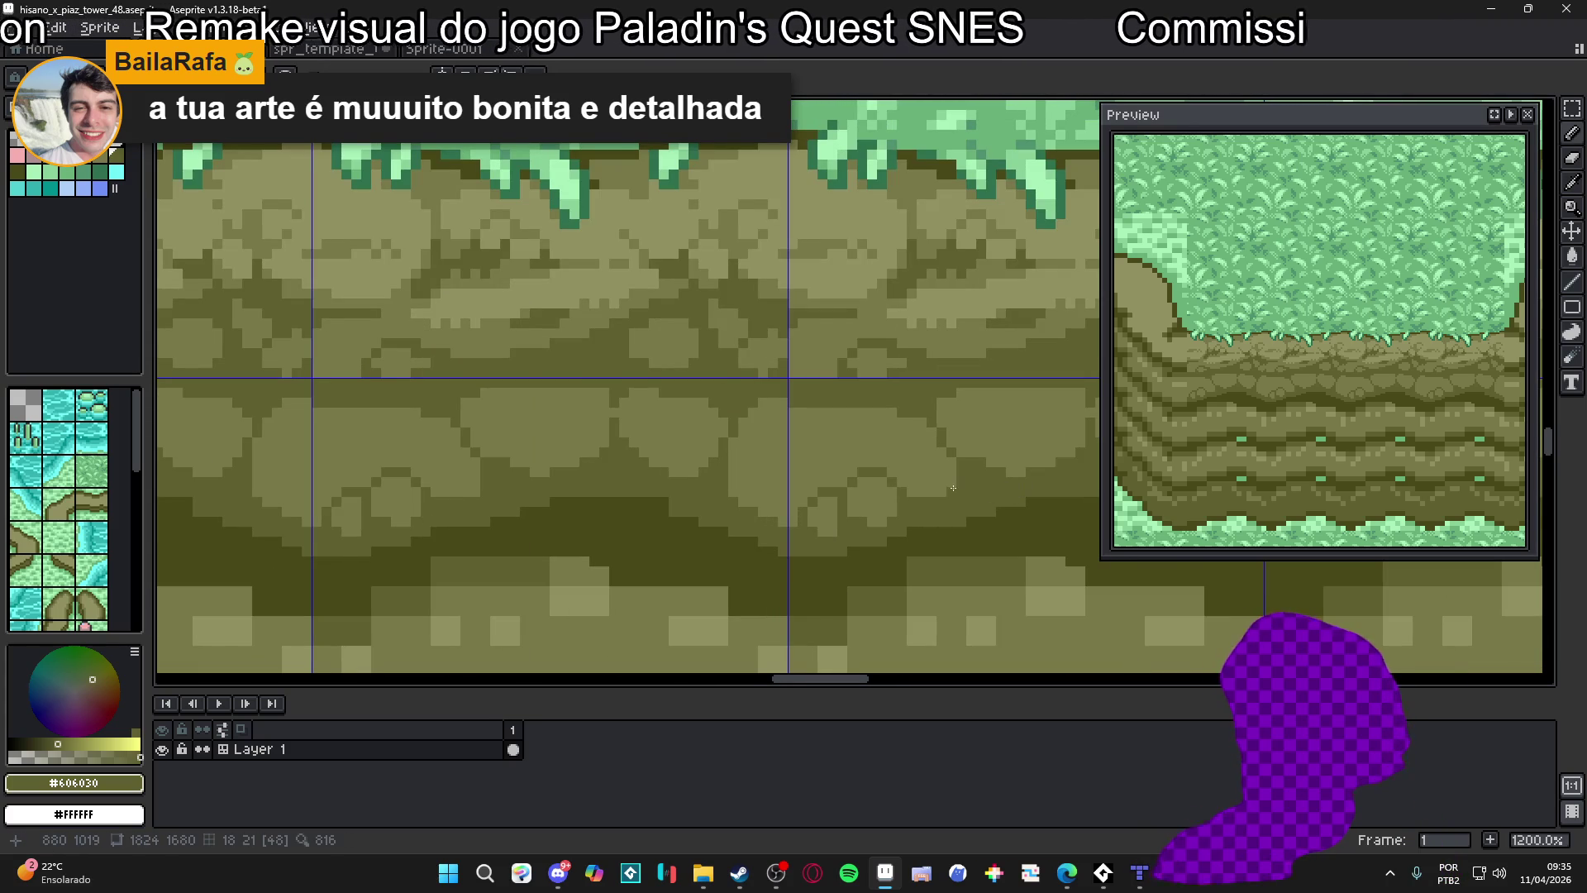
scroll(950, 476, "down", 3)
key("ctrl+s")
scroll(940, 474, "down", 2)
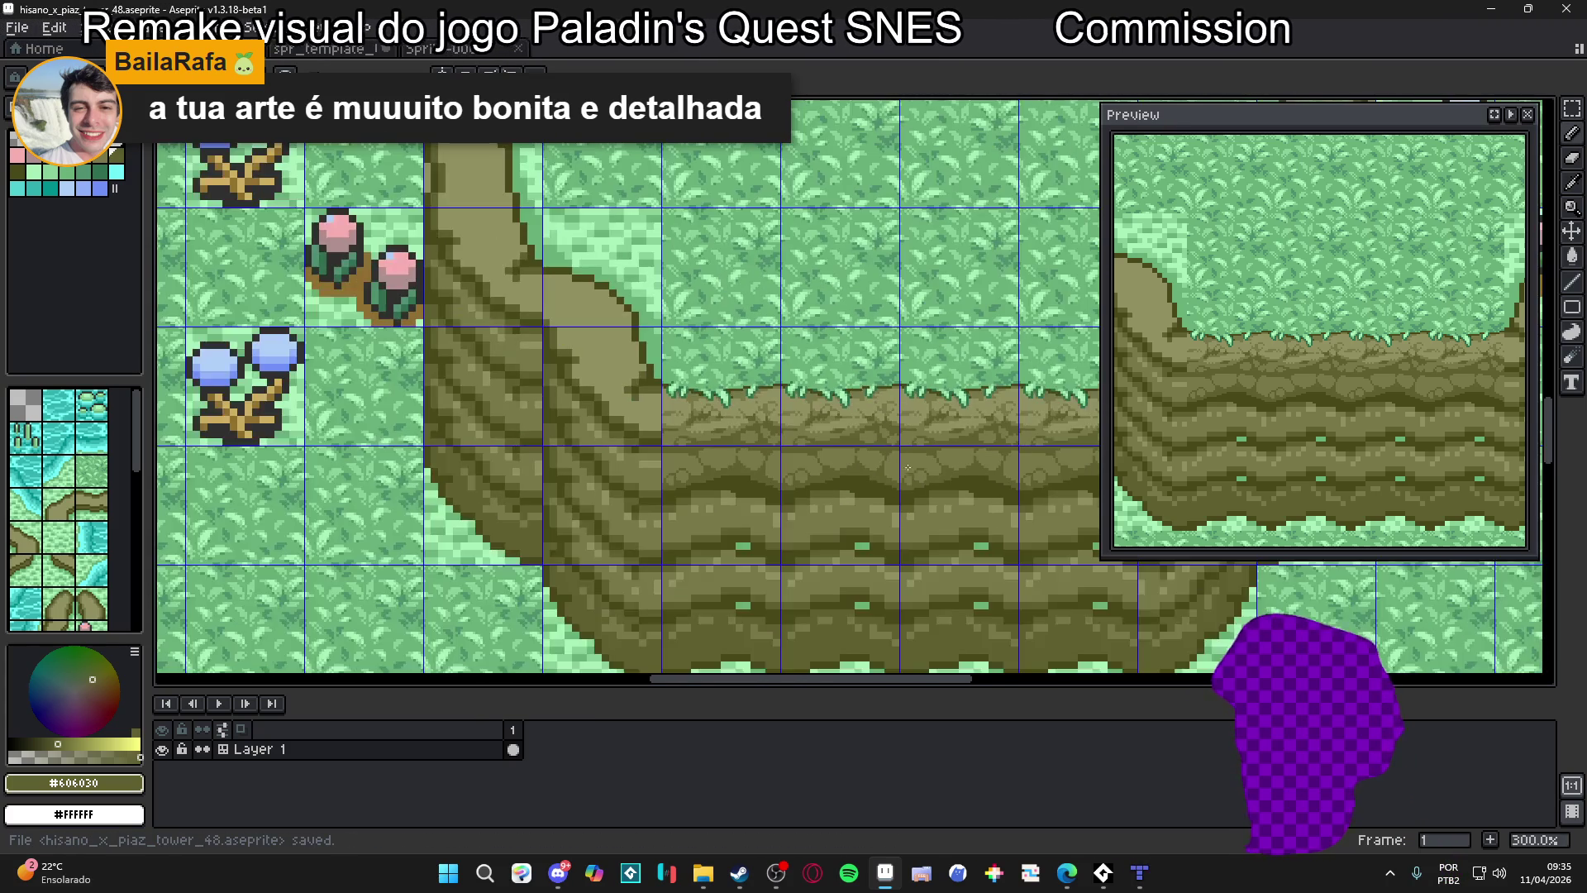
Browse to the Desktop in File Explorer to bring the remake_do_dinao level file into Aseprite
scroll(827, 482, "up", 1)
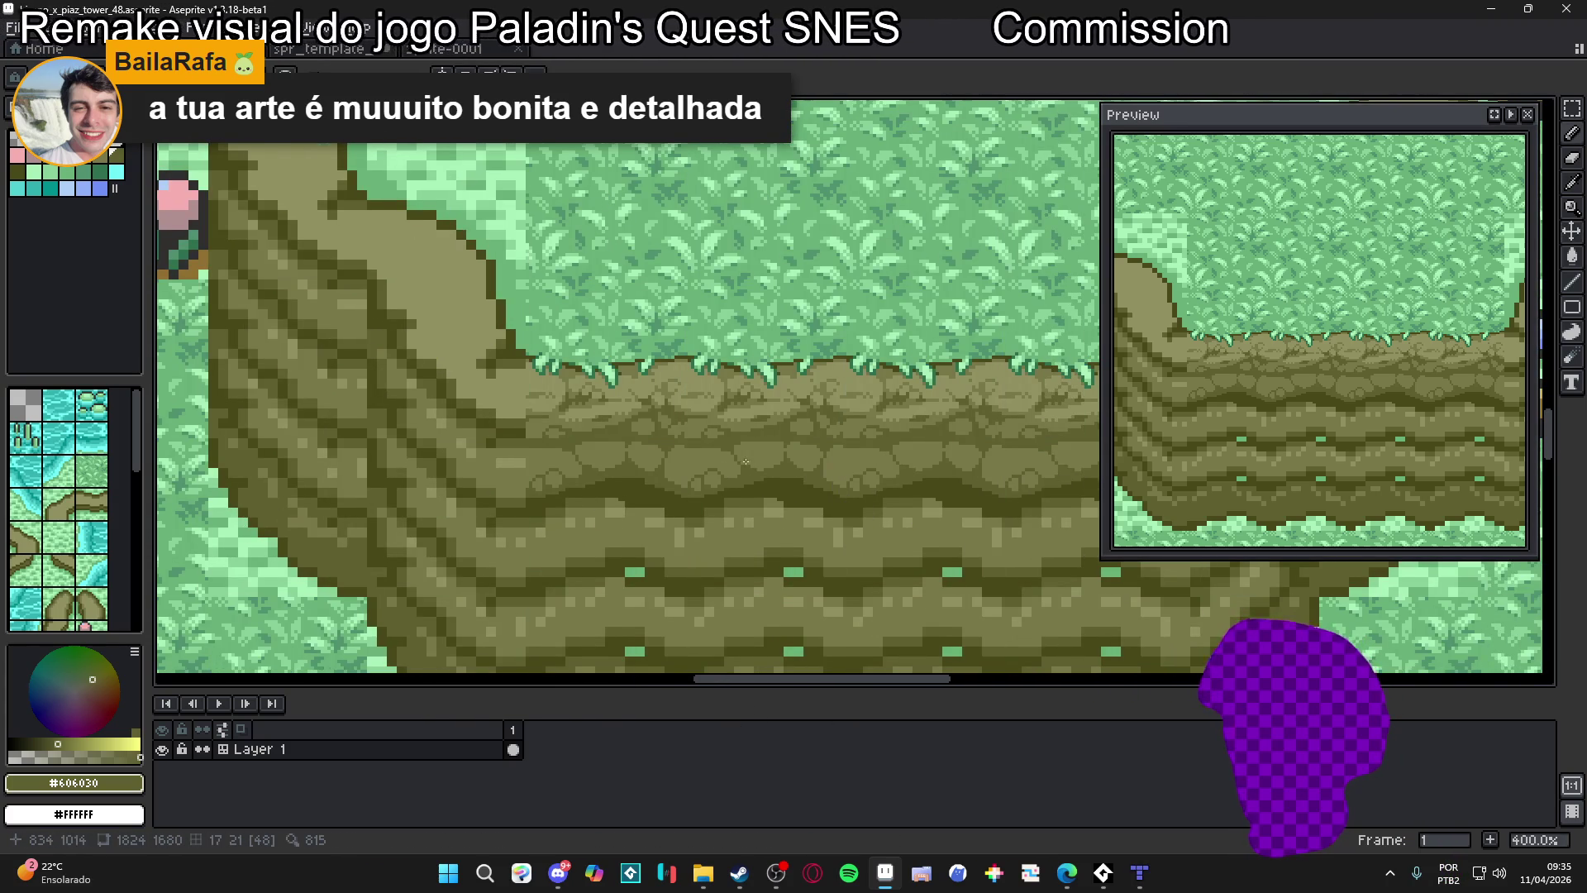
scroll(730, 461, "down", 1)
left_click(18, 29)
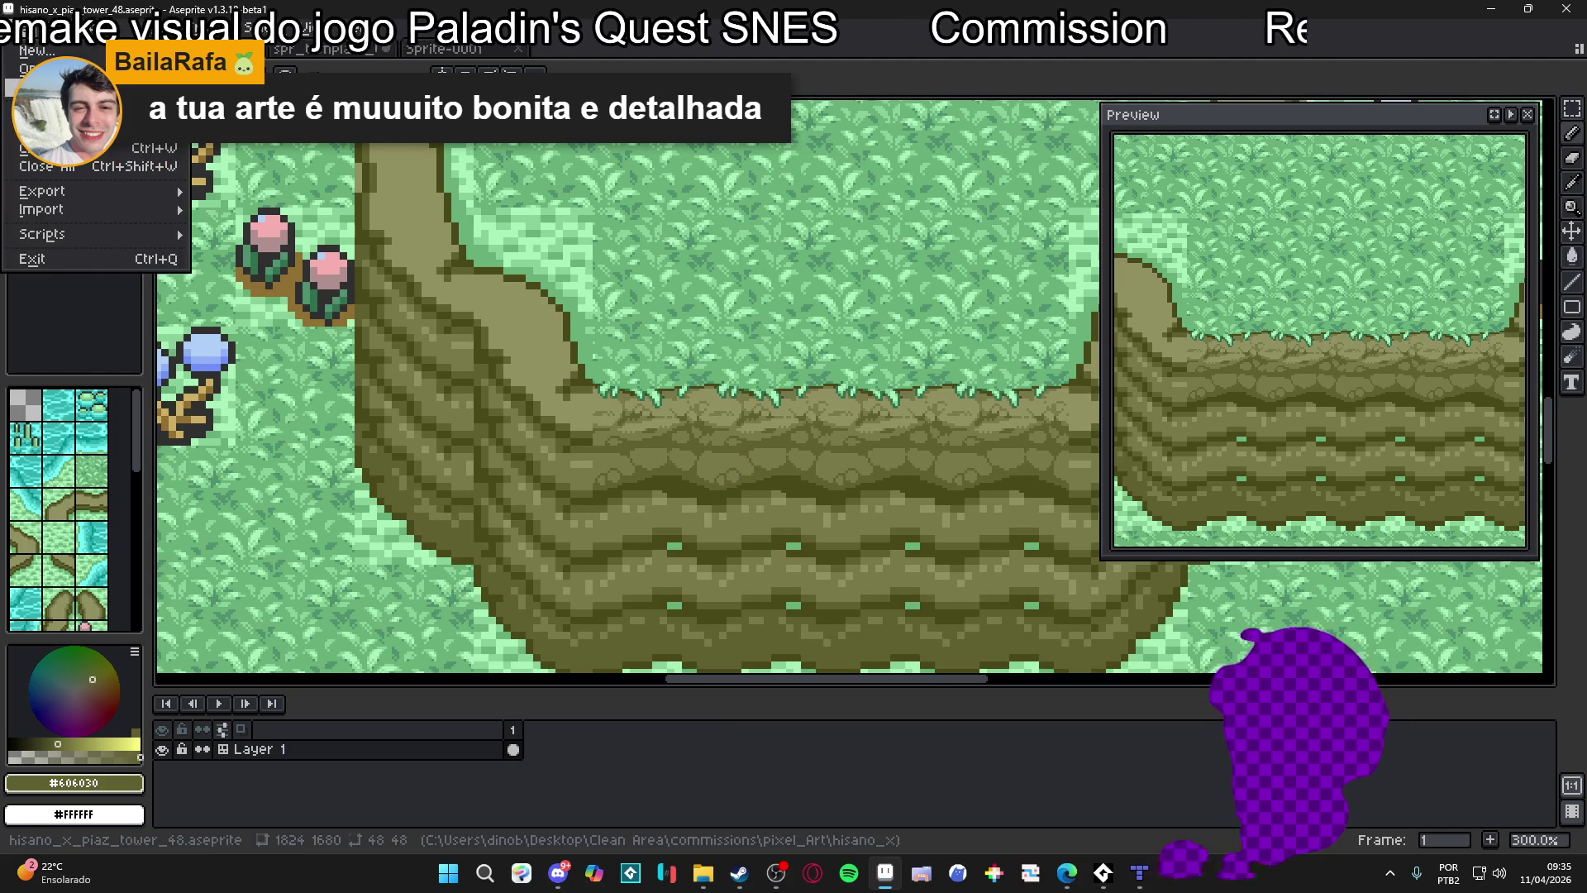
mouse_move(50, 87)
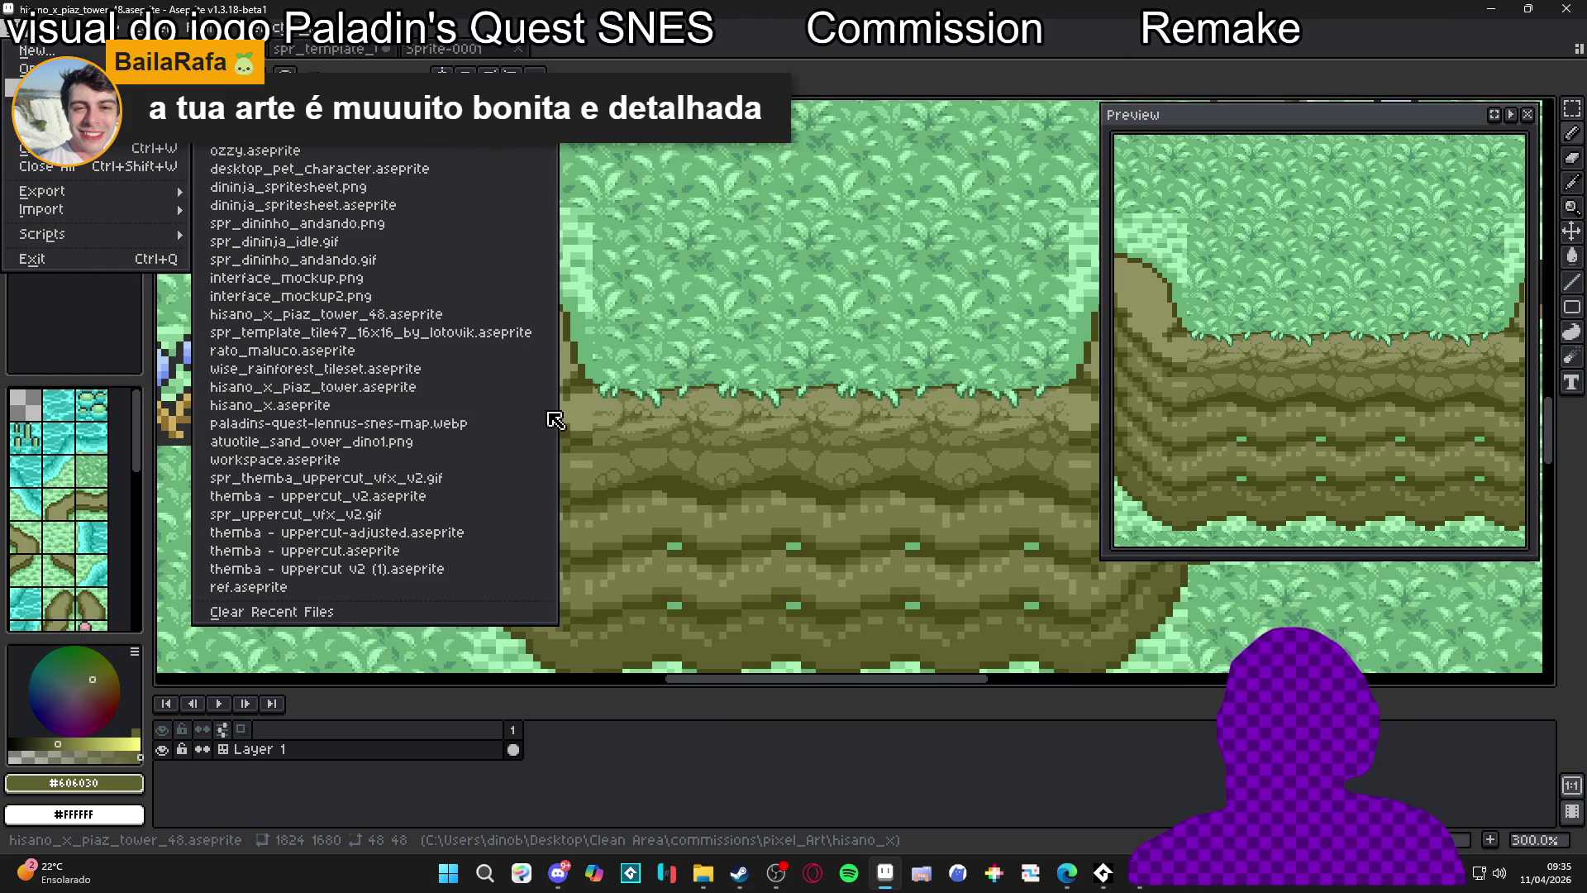
left_click(701, 874)
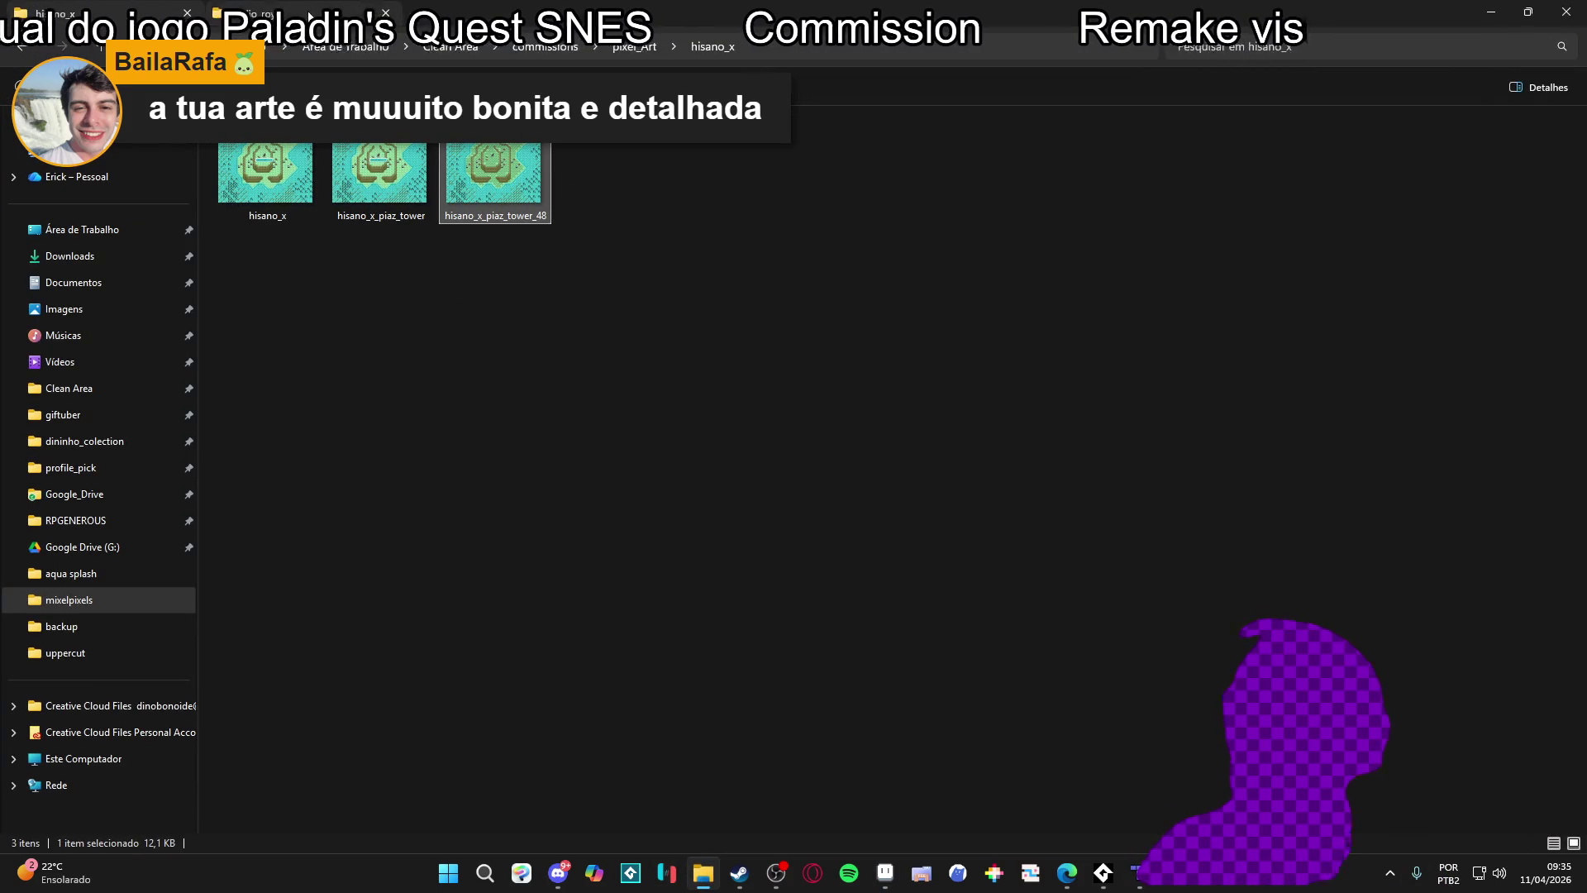
key("ctrl+t")
left_click(124, 230)
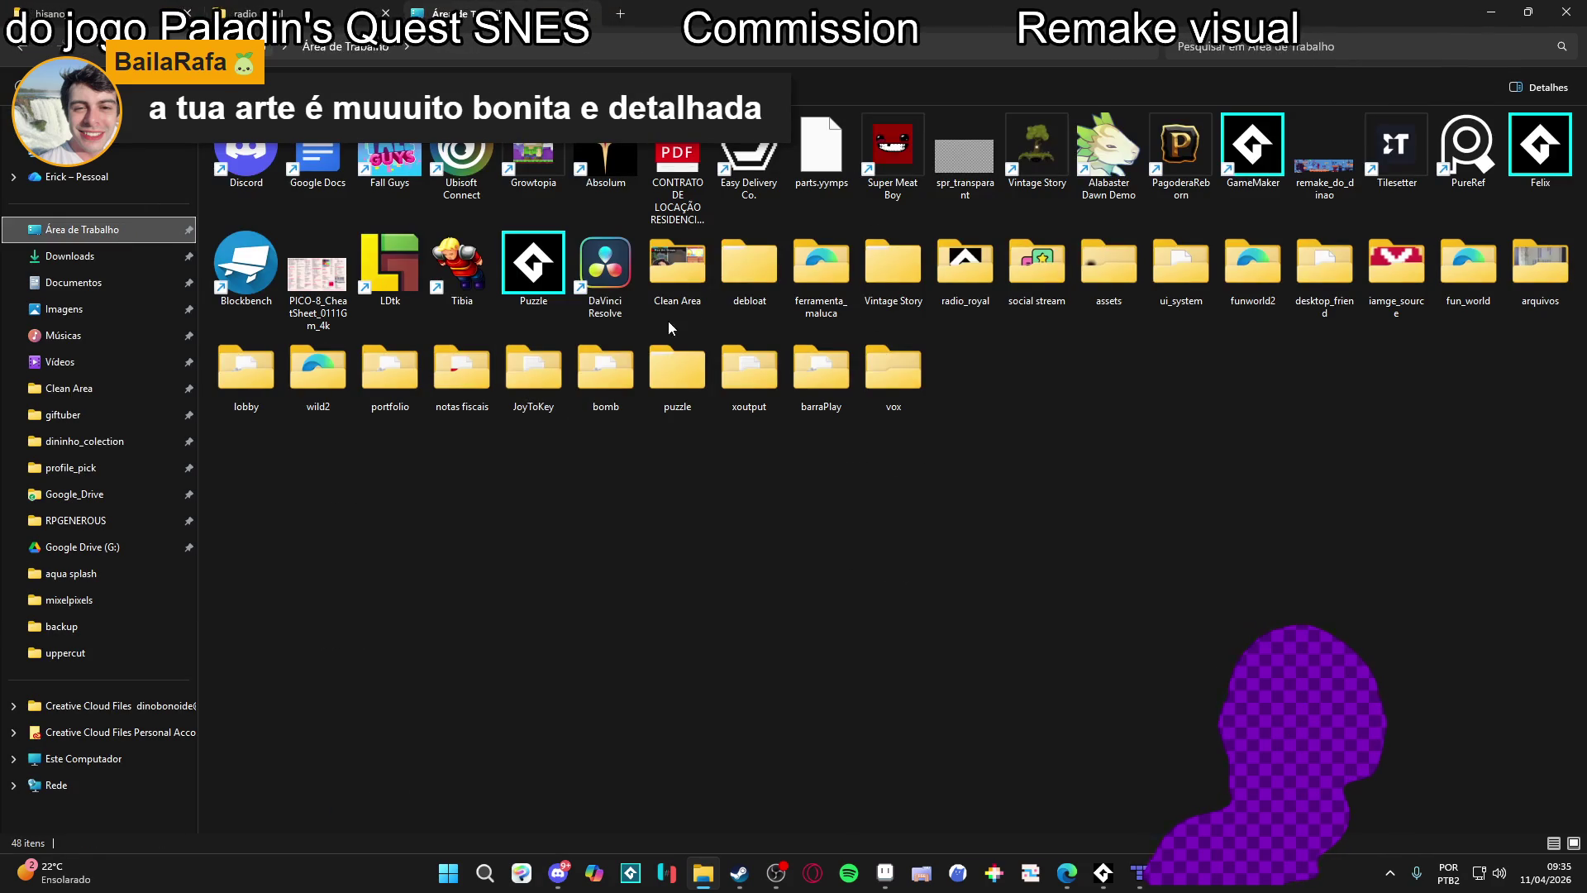
key("alt+Tab")
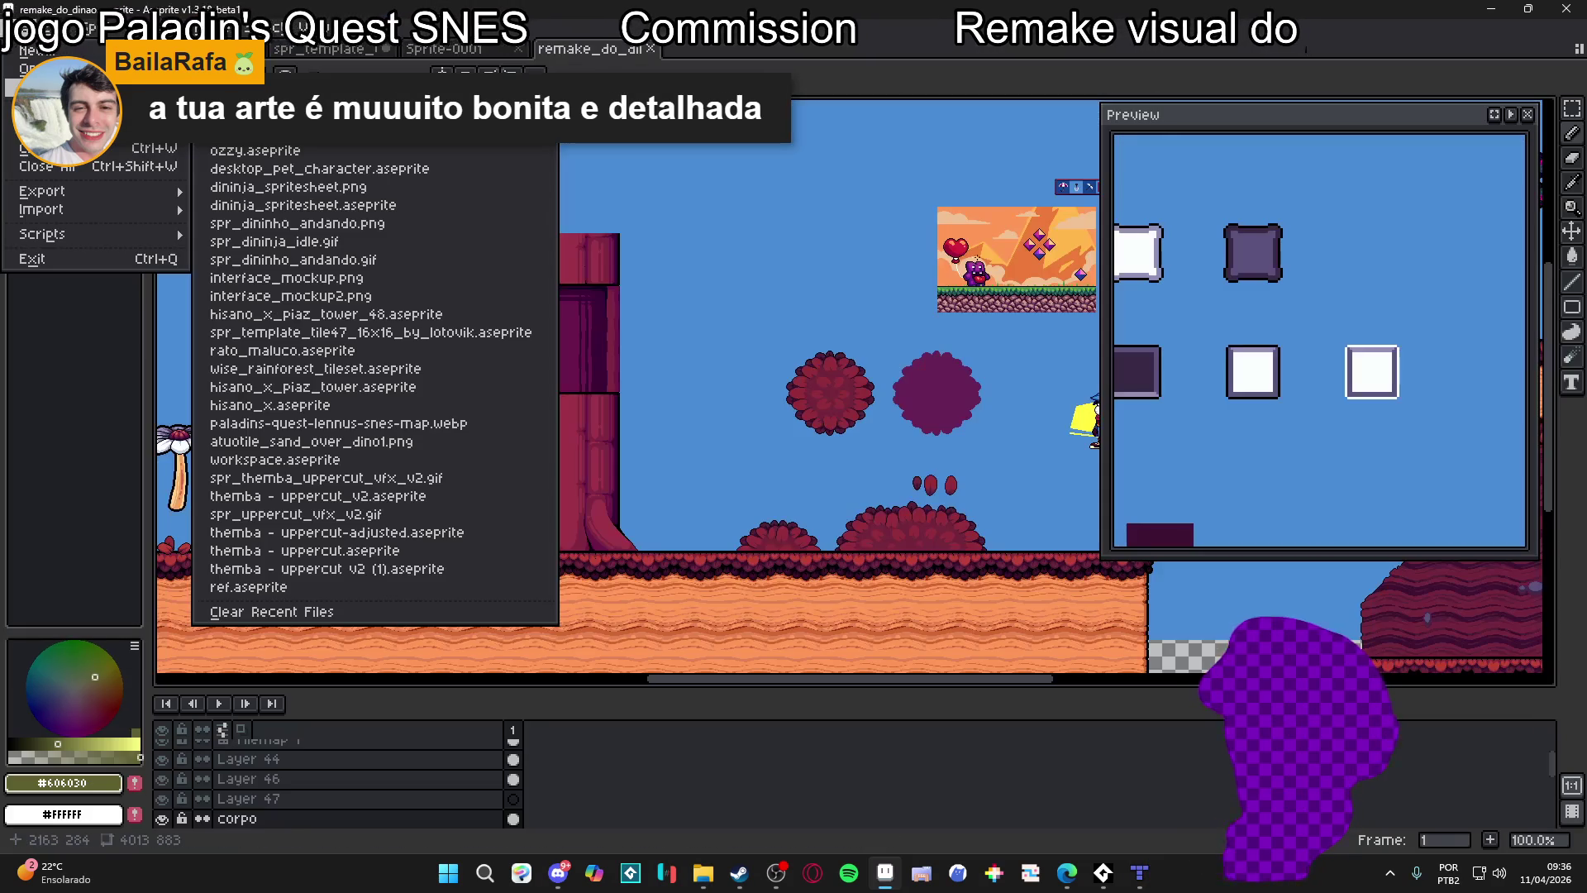
scroll(689, 416, "up", 2)
scroll(689, 416, "down", 1)
scroll(499, 522, "down", 3)
scroll(579, 529, "left", 3)
scroll(661, 496, "down", 2)
scroll(661, 455, "up", 1)
scroll(669, 413, "down", 1)
scroll(672, 400, "down", 1)
scroll(671, 400, "up", 1)
scroll(703, 413, "left", 5)
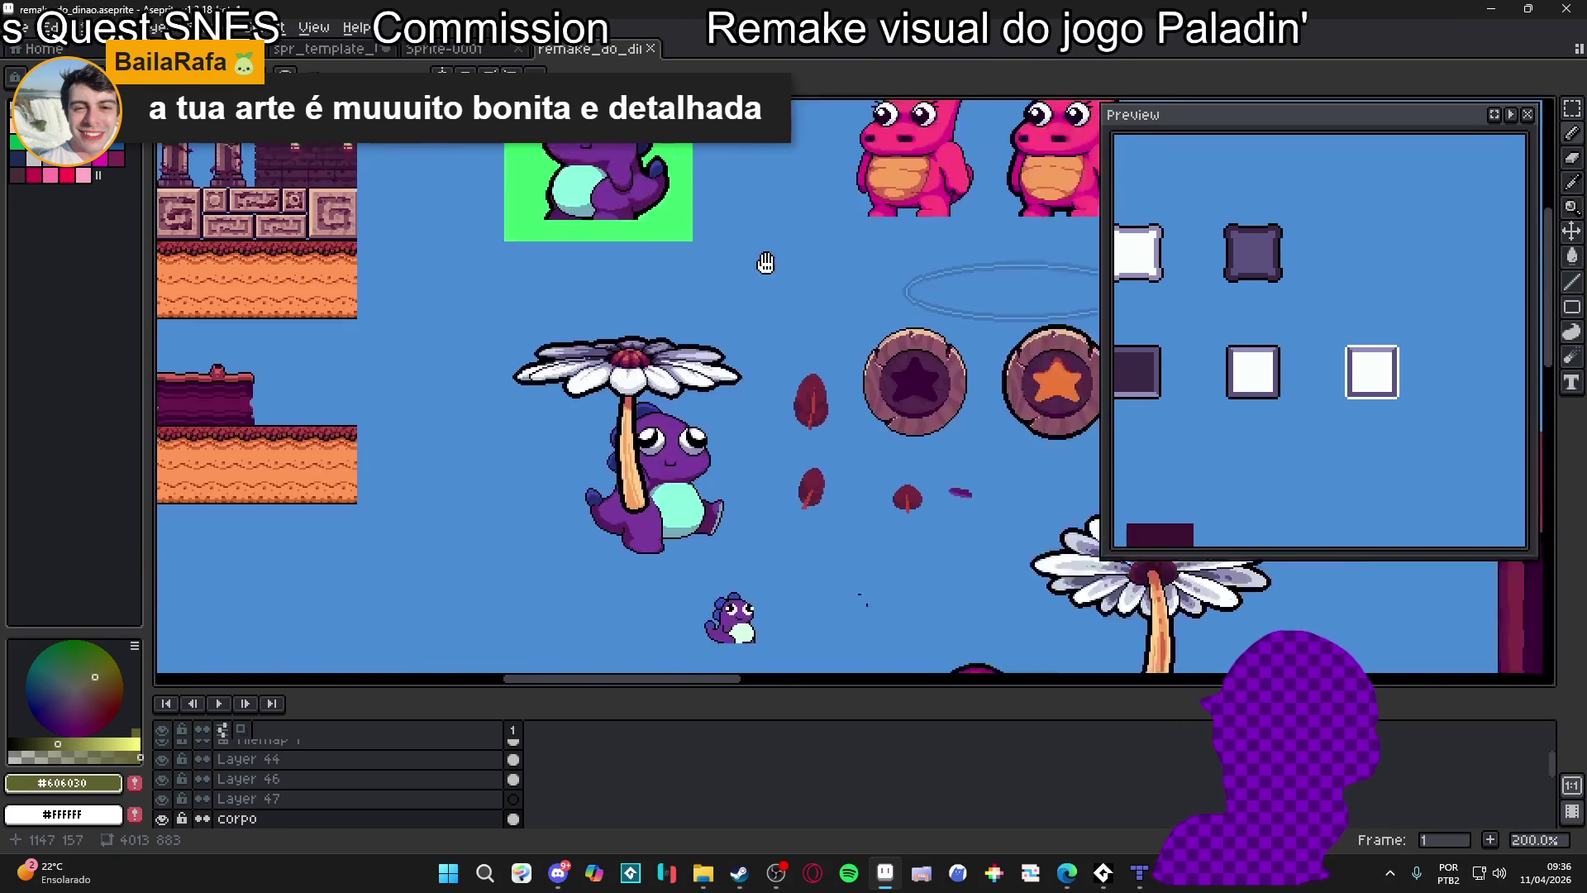
scroll(785, 509, "up", 1)
scroll(777, 480, "left", 6)
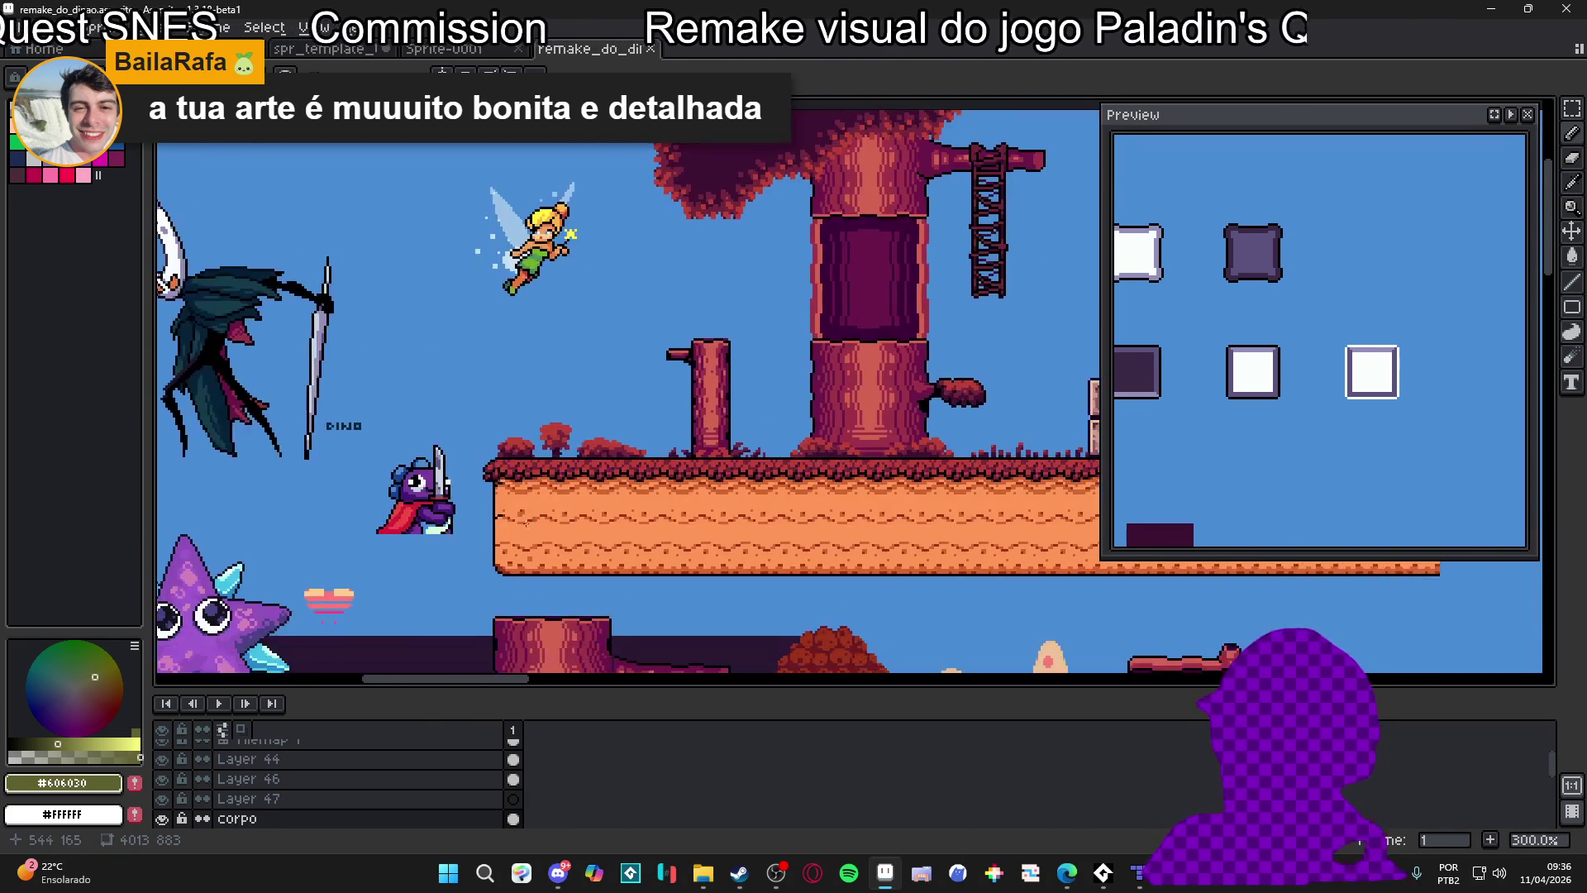
scroll(772, 454, "down", 3)
scroll(765, 424, "up", 1)
scroll(702, 389, "left", 5)
scroll(826, 413, "up", 2)
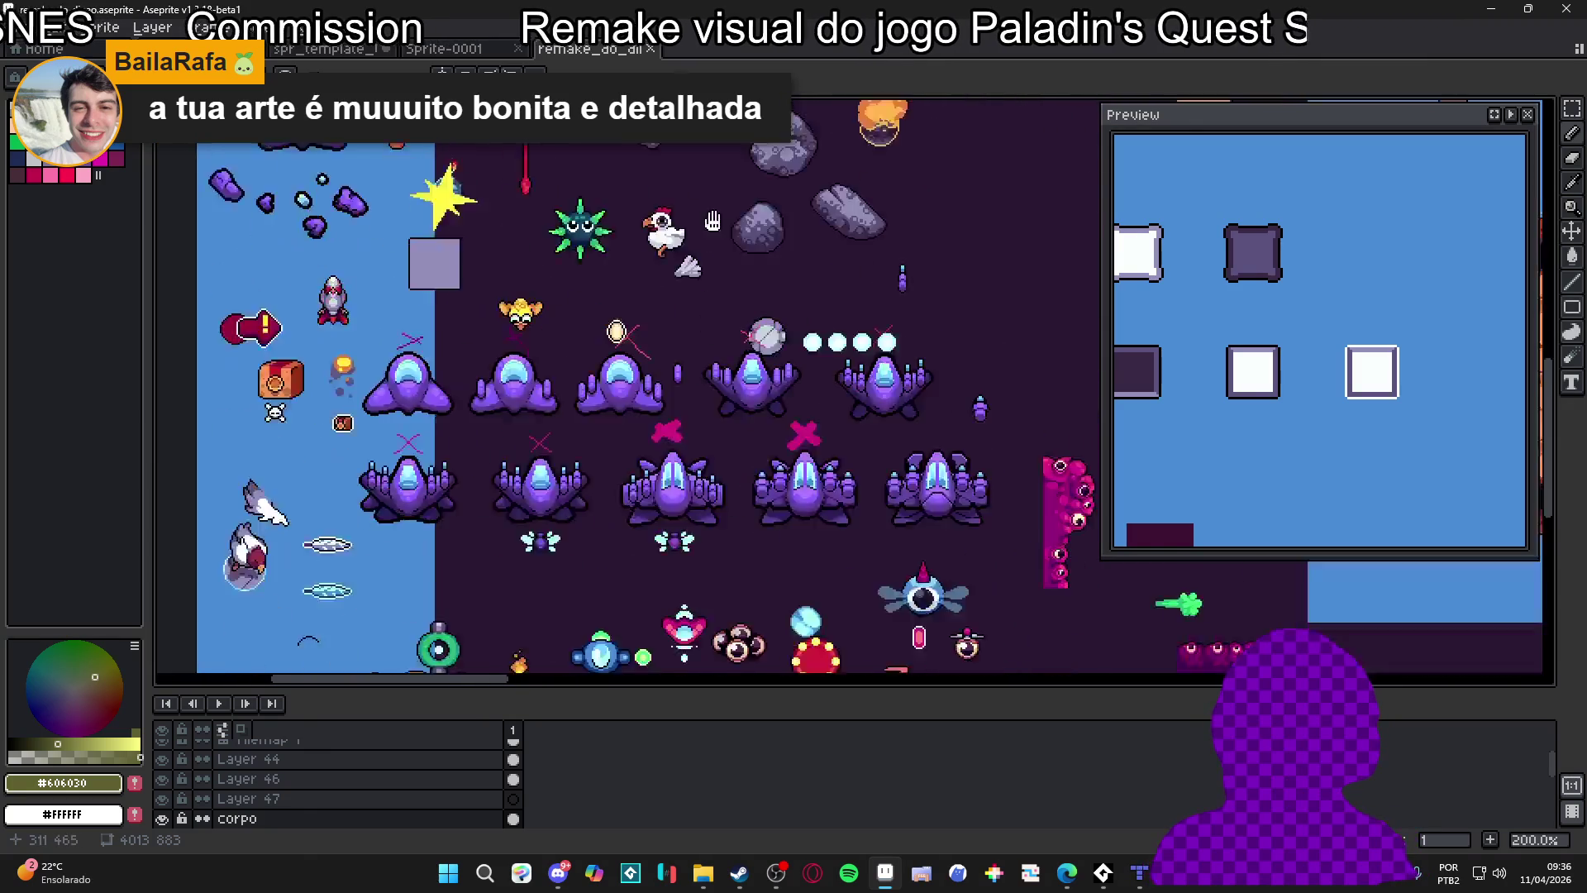
scroll(707, 323, "down", 5)
scroll(703, 348, "right", 4)
scroll(579, 413, "up", 1)
scroll(532, 439, "down", 5)
scroll(649, 416, "up", 5)
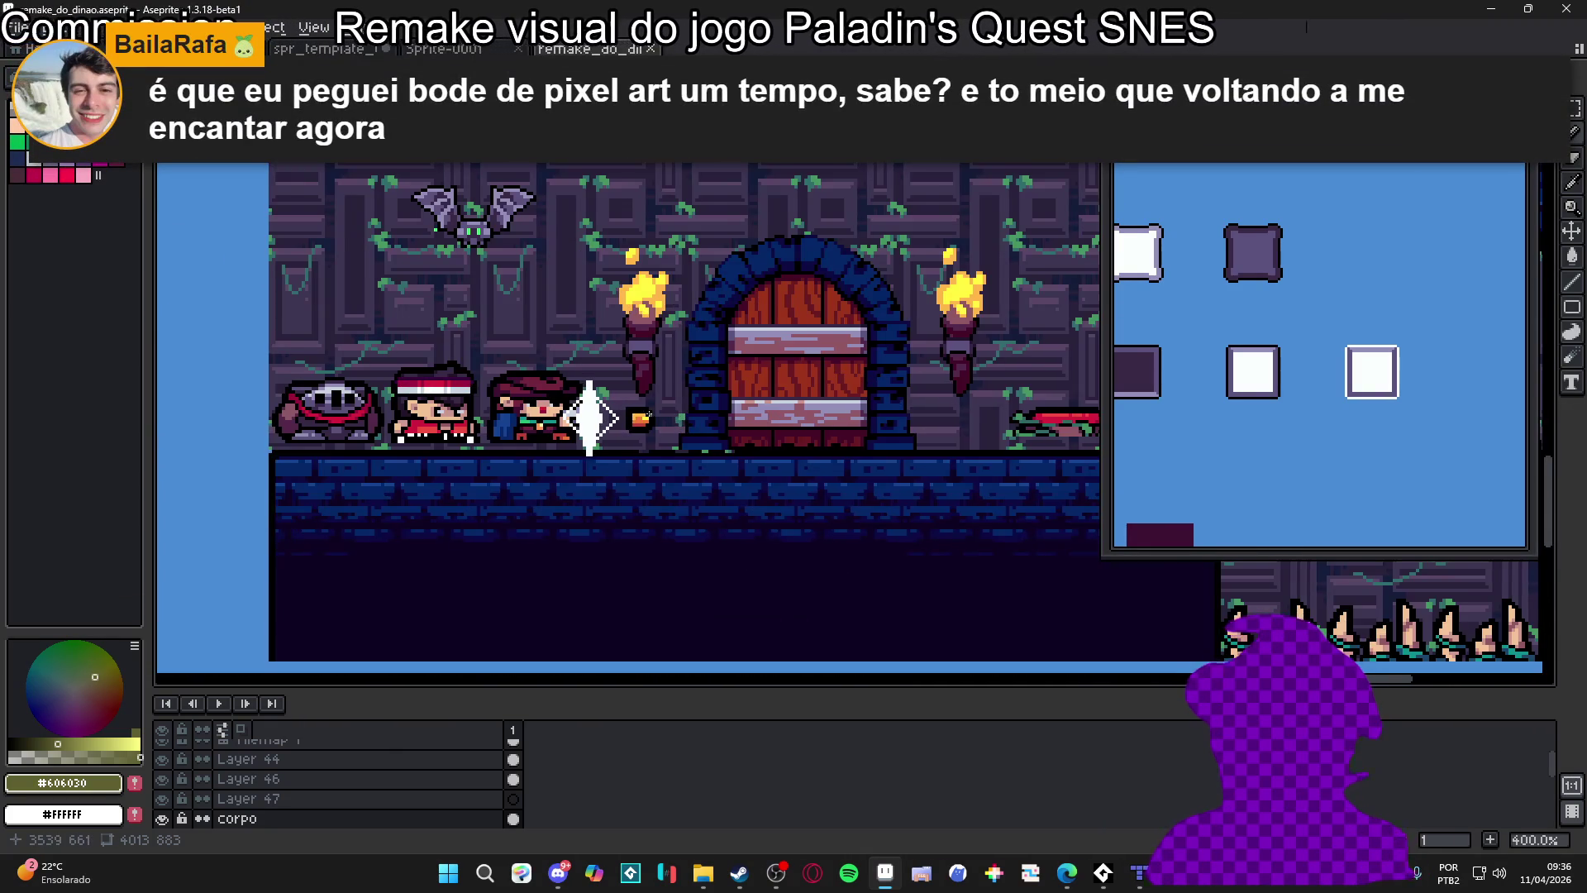
scroll(727, 430, "down", 1)
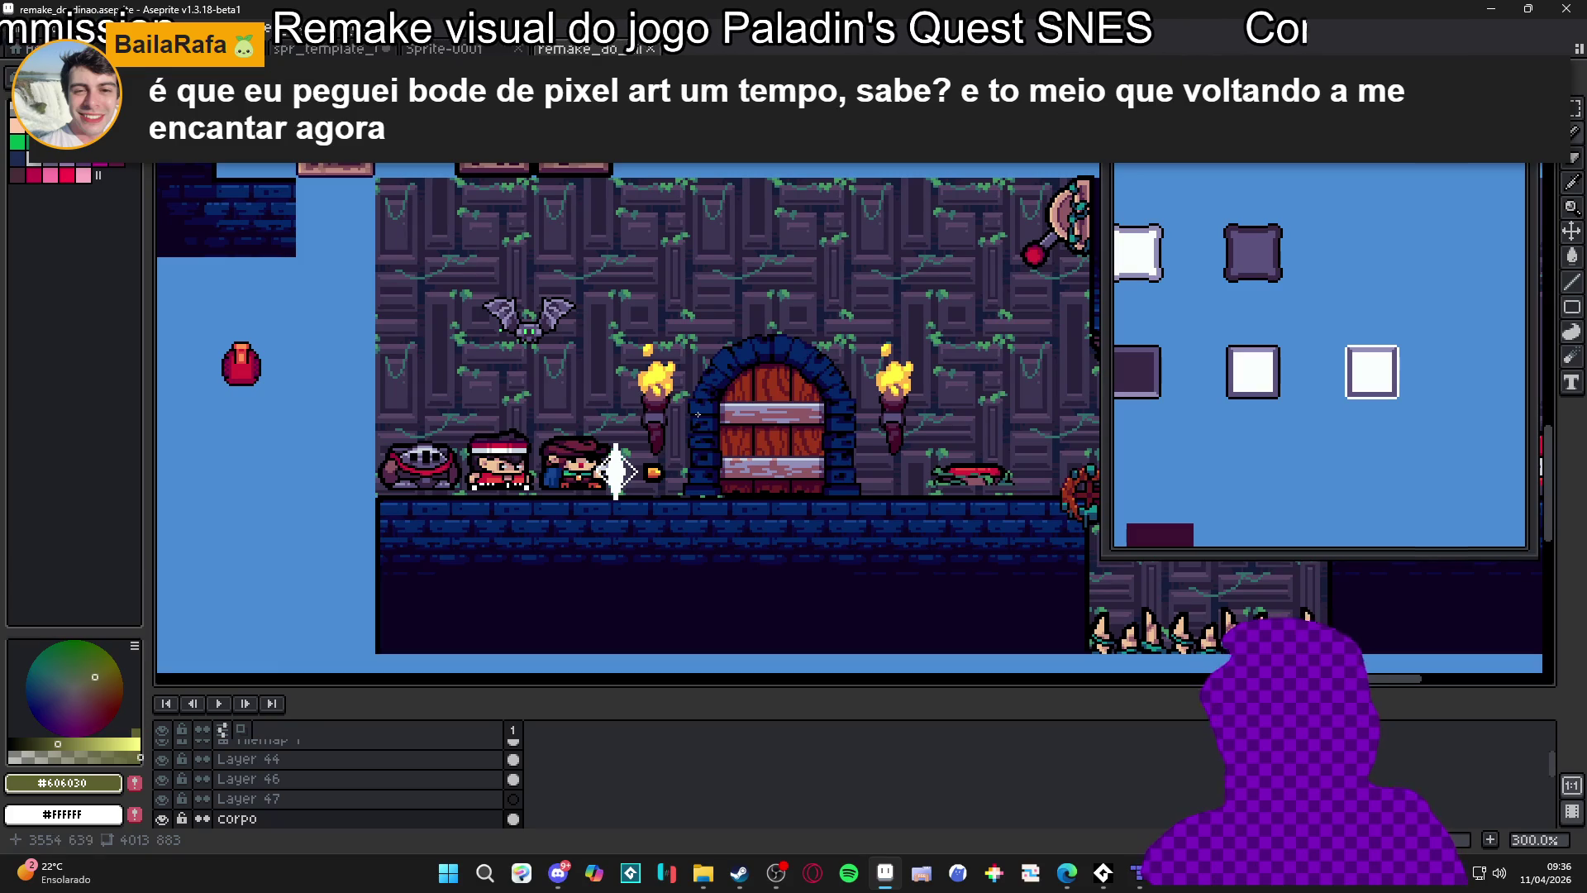
scroll(697, 414, "down", 1)
scroll(719, 422, "up", 5)
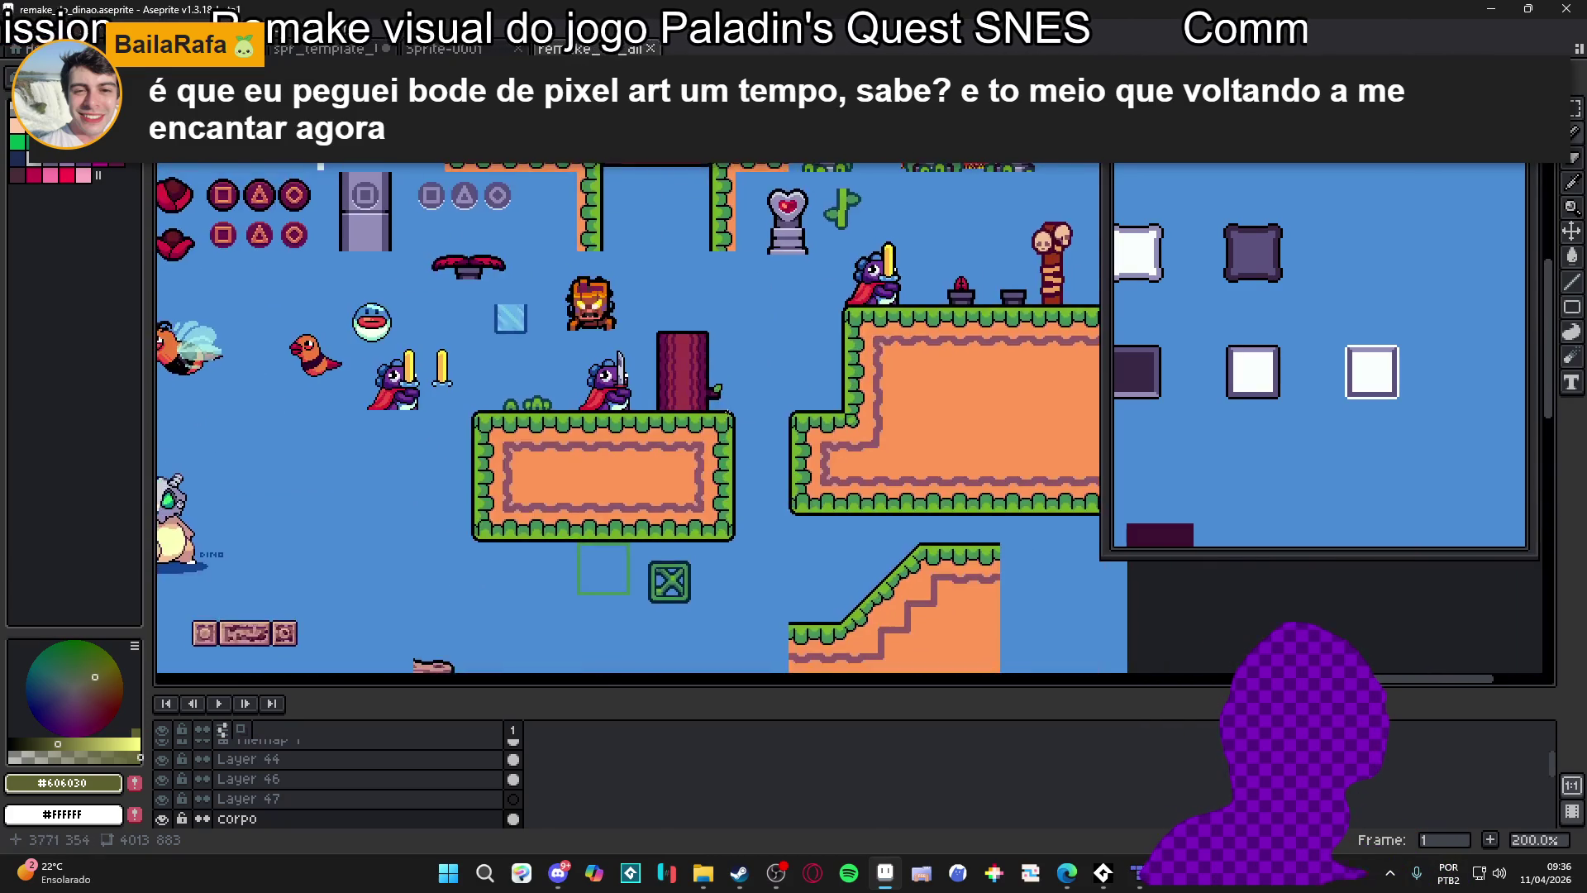
scroll(582, 442, "up", 1)
mouse_move(837, 288)
left_mouse_down()
mouse_move(928, 289)
mouse_move(691, 367)
mouse_move(623, 537)
mouse_move(818, 750)
left_mouse_up()
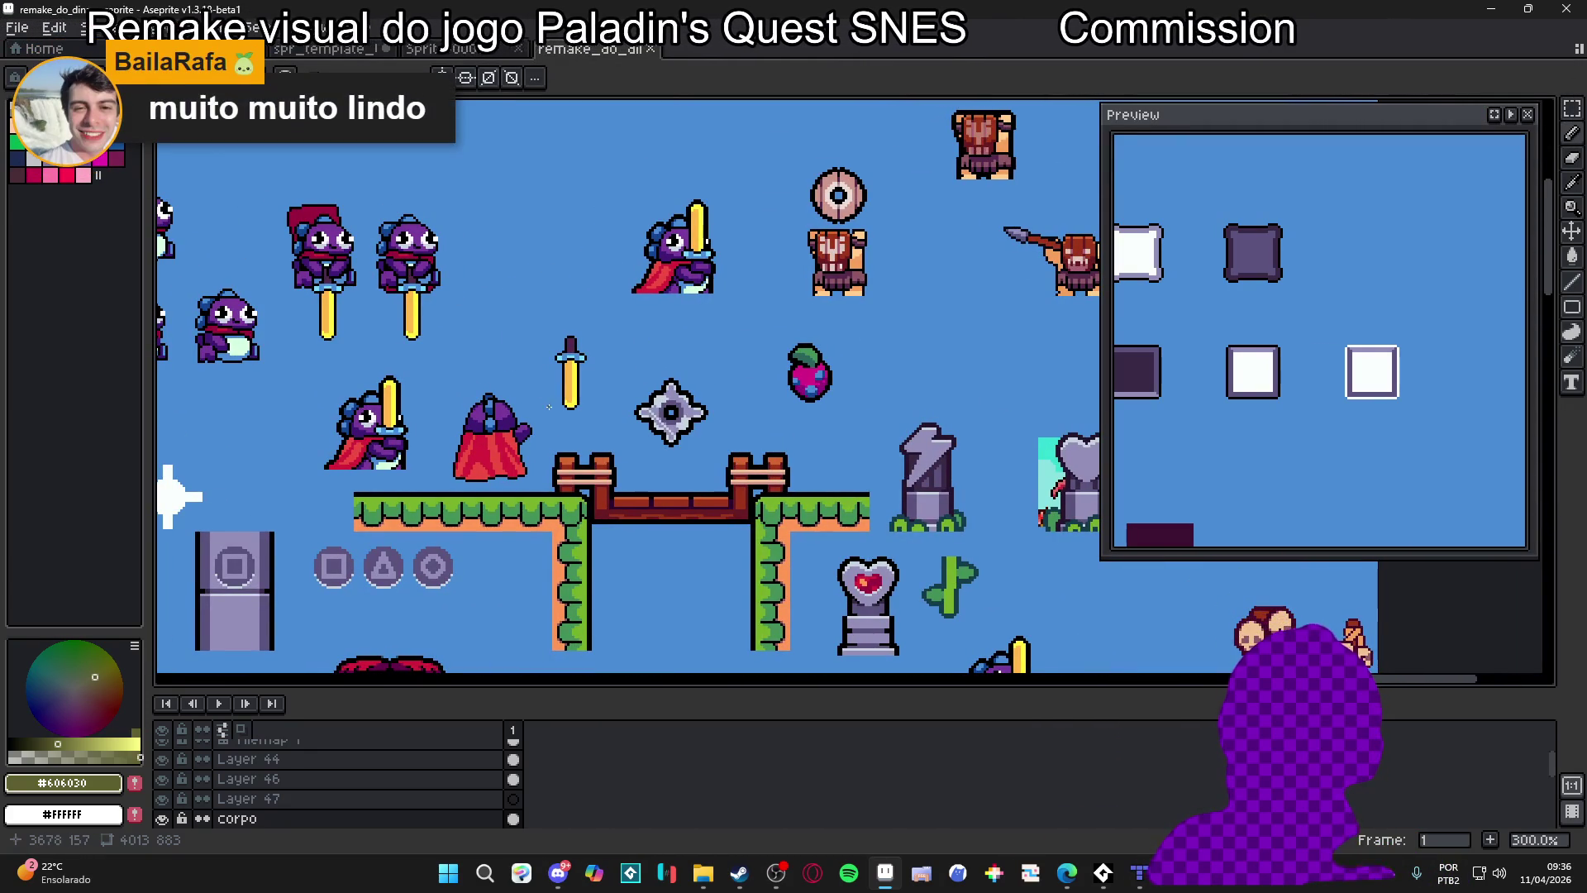
left_click_drag(485, 394, 548, 396)
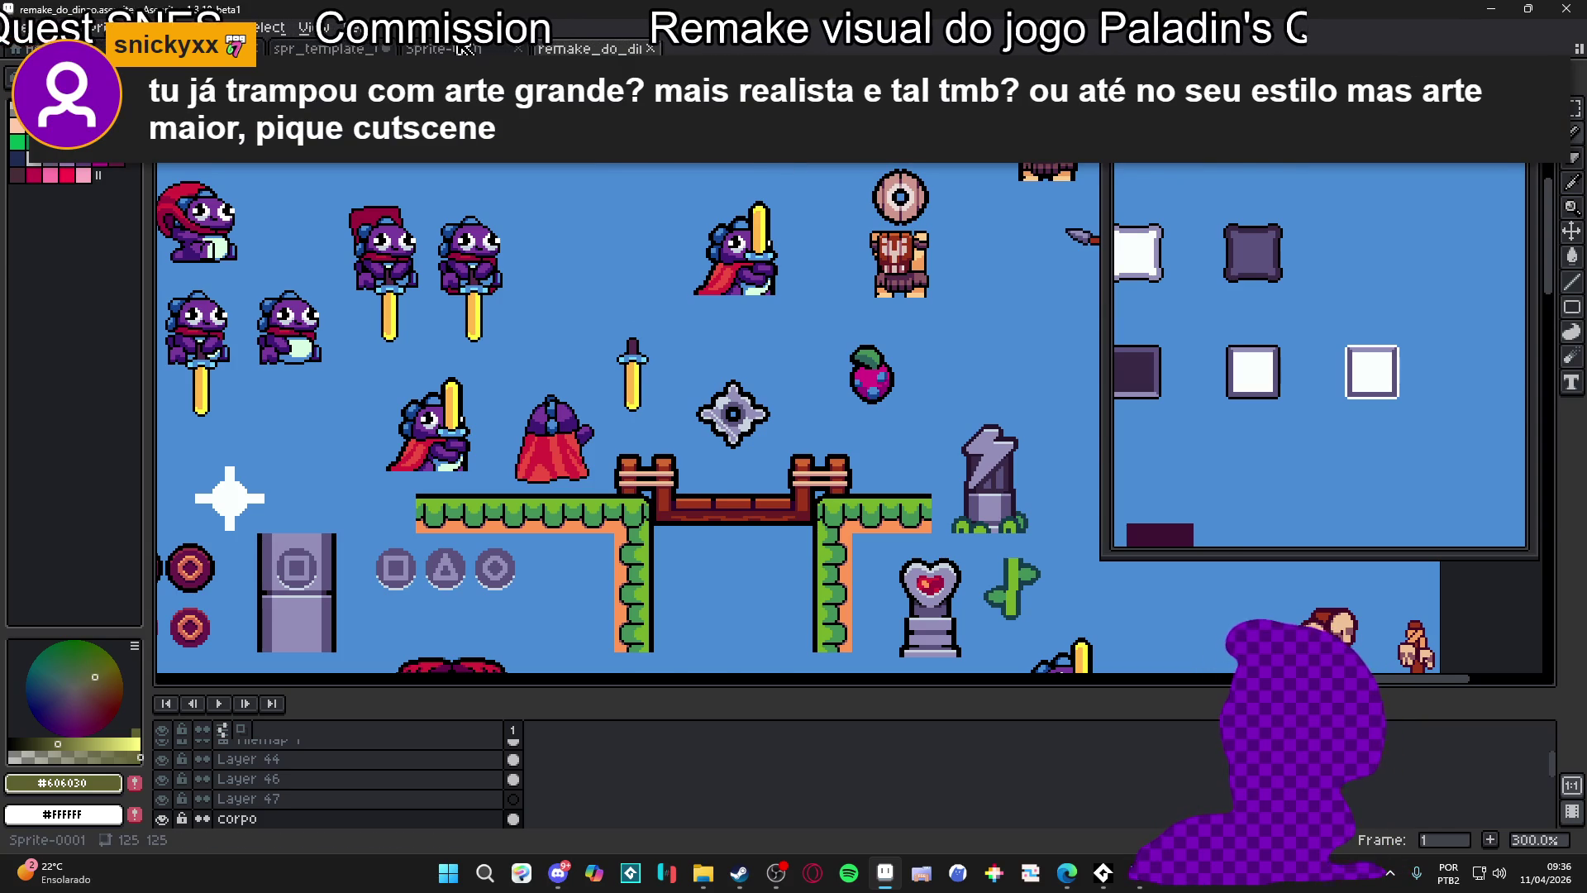
Switch through the open documents to the hisano_x_piaz tower map and zoom in
left_click(444, 49)
left_click(354, 50)
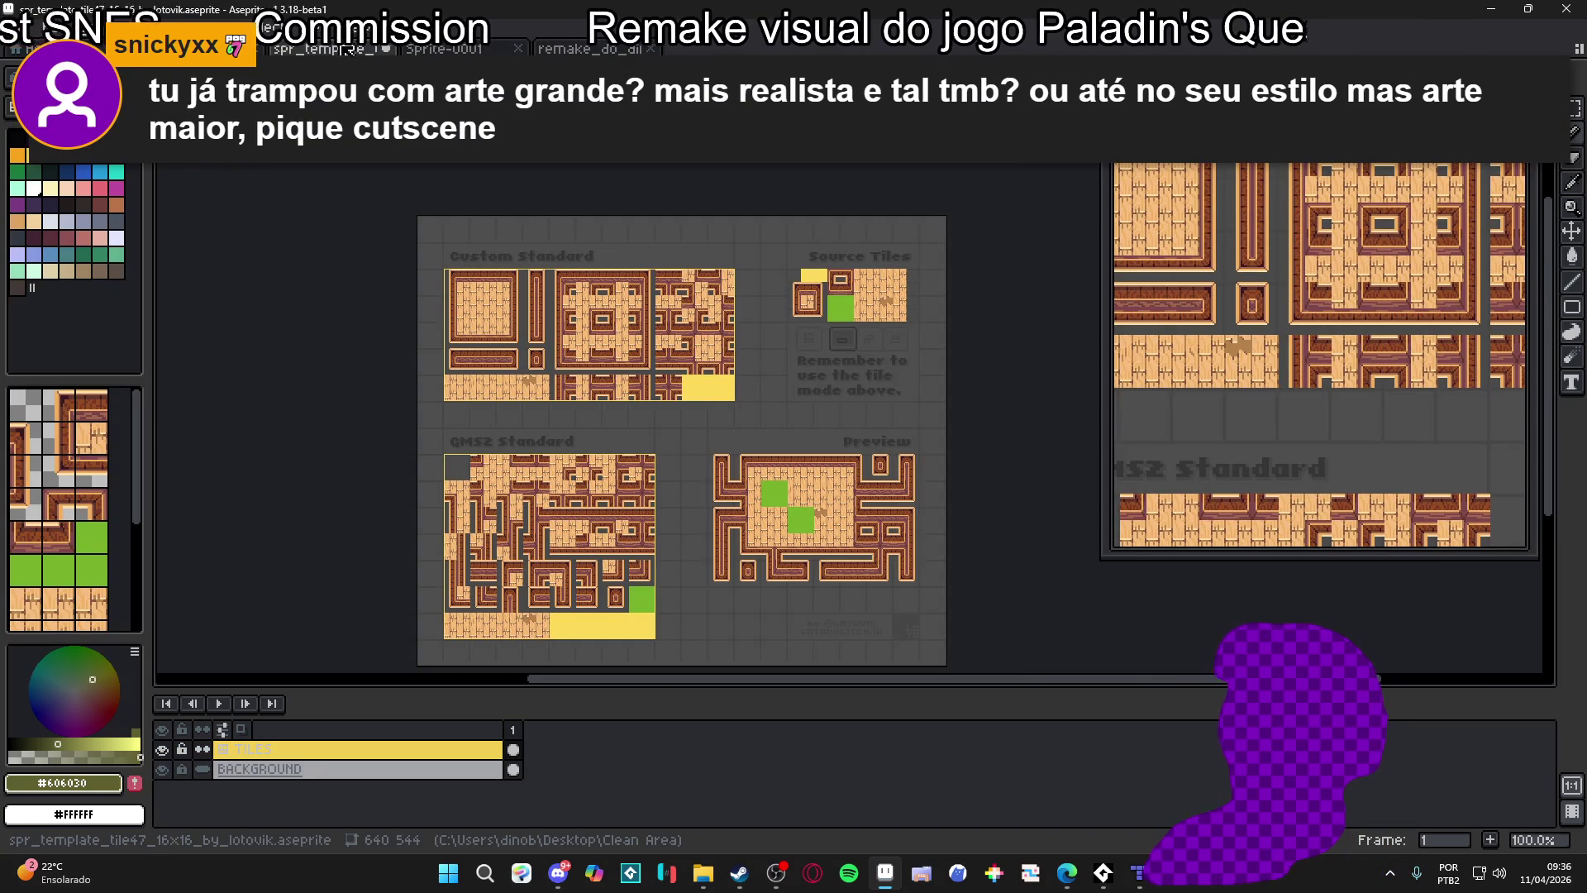
left_click(190, 49)
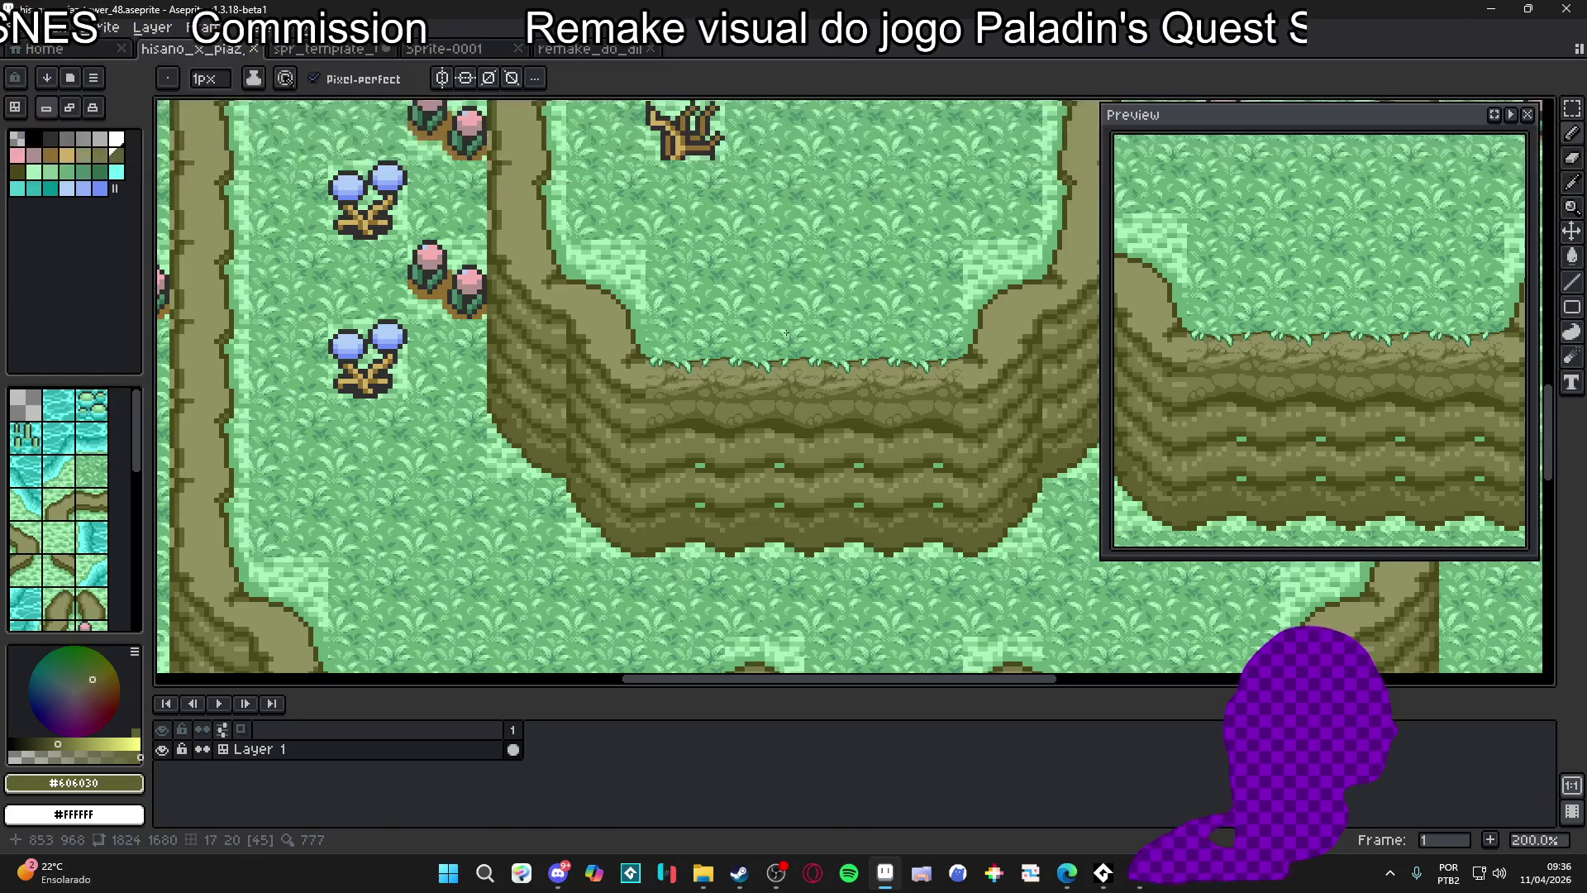
scroll(785, 333, "up", 4)
Pick the dark rock colour, paint a small crack block, and add a mid olive pixel beside it
left_click(776, 439, "alt")
left_click(781, 411, "alt")
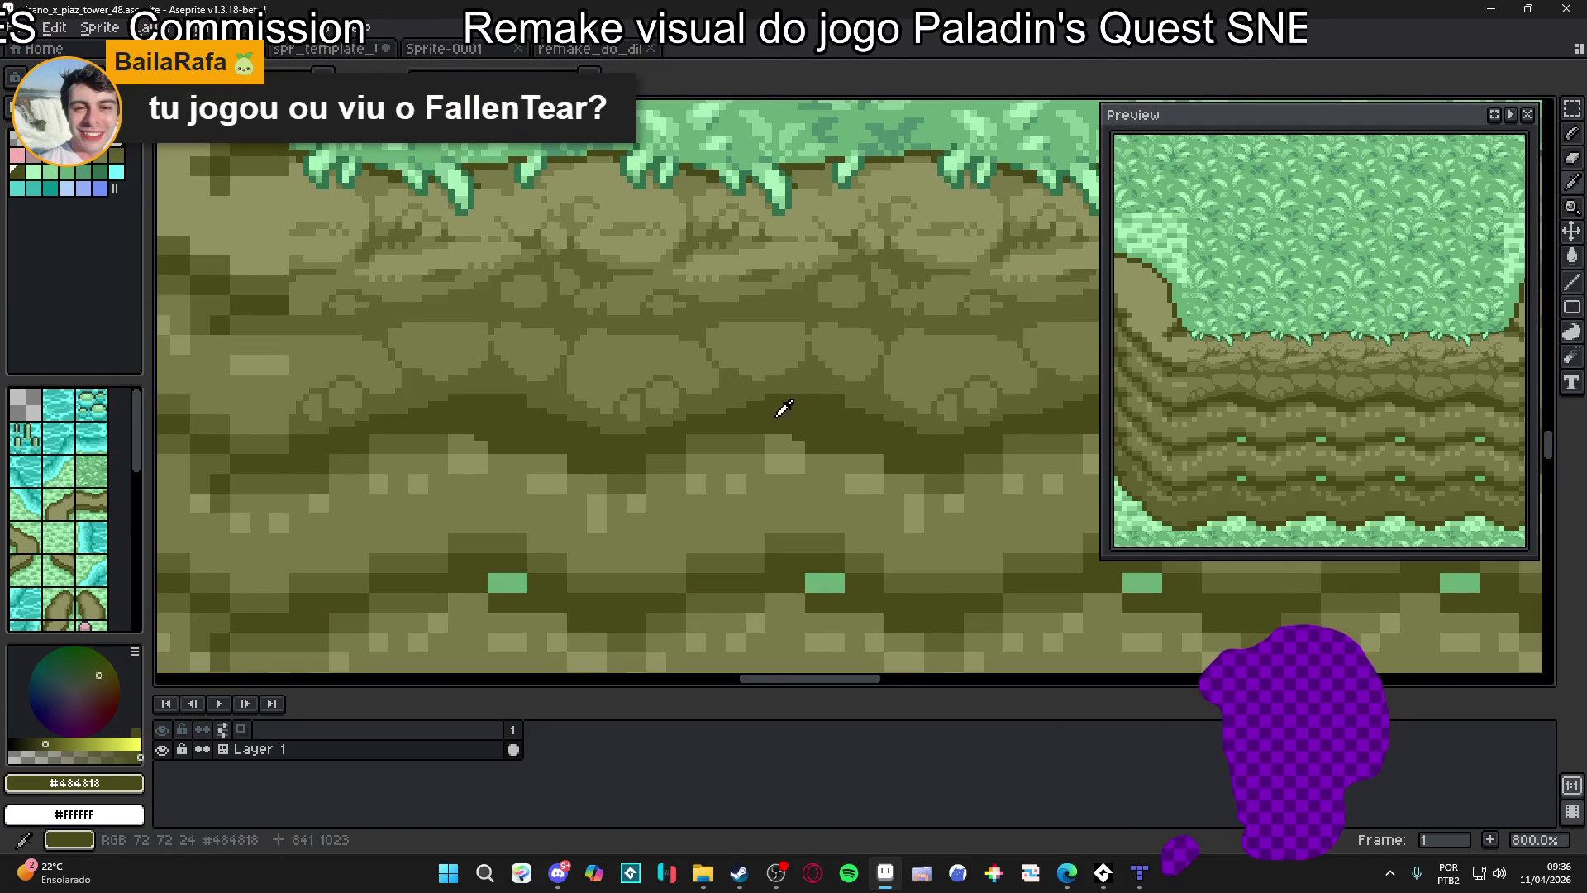
scroll(695, 382, "up", 3)
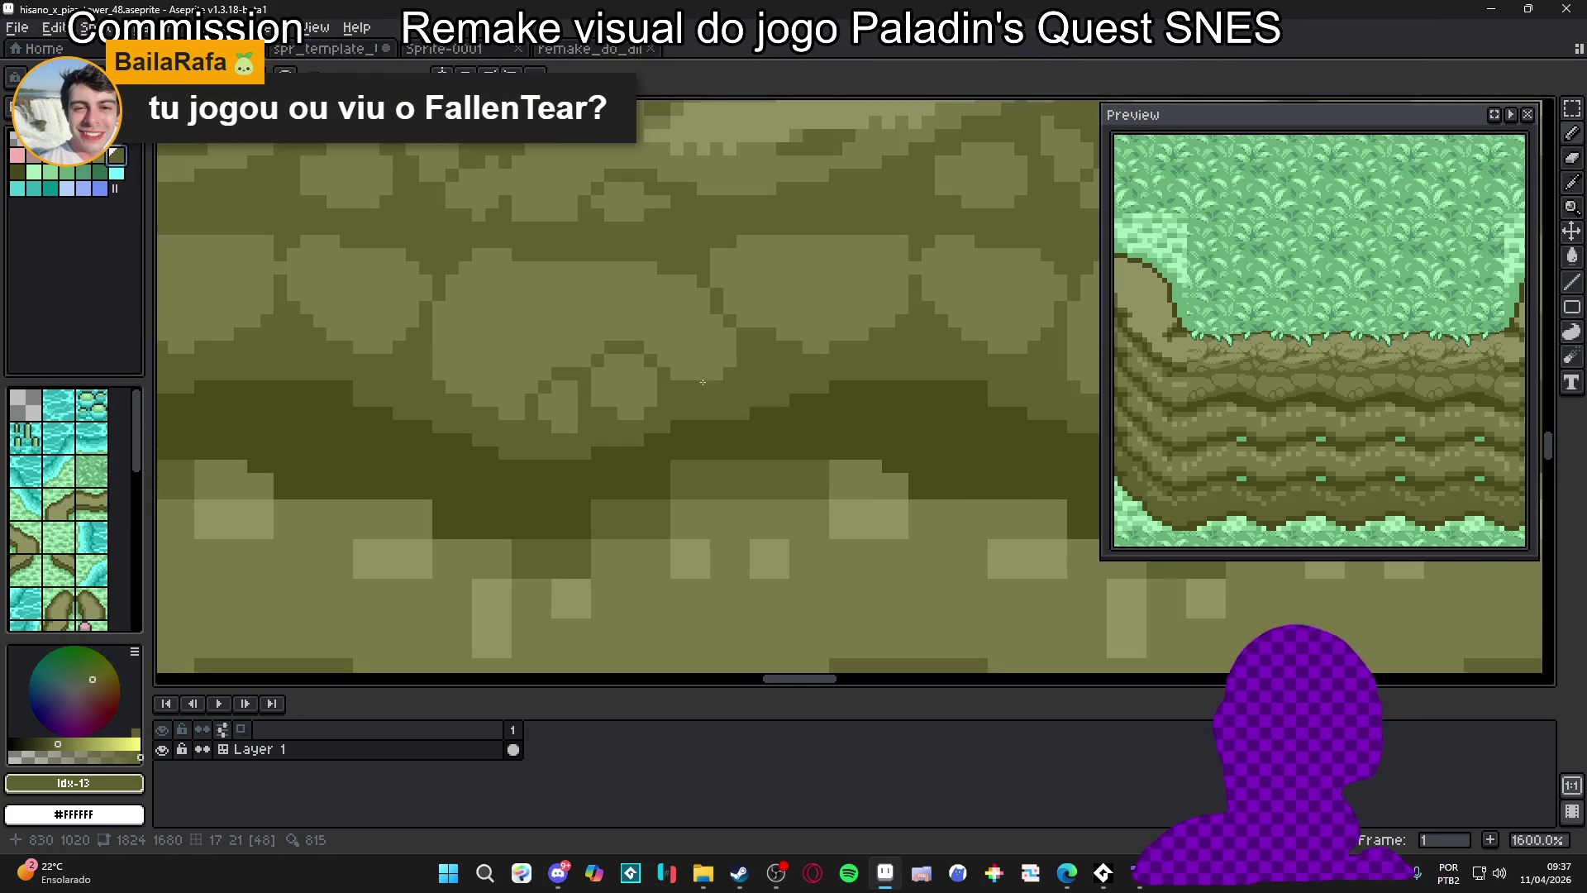
scroll(695, 382, "up", 3)
left_click(804, 418, "alt")
left_click_drag(733, 289, 704, 263)
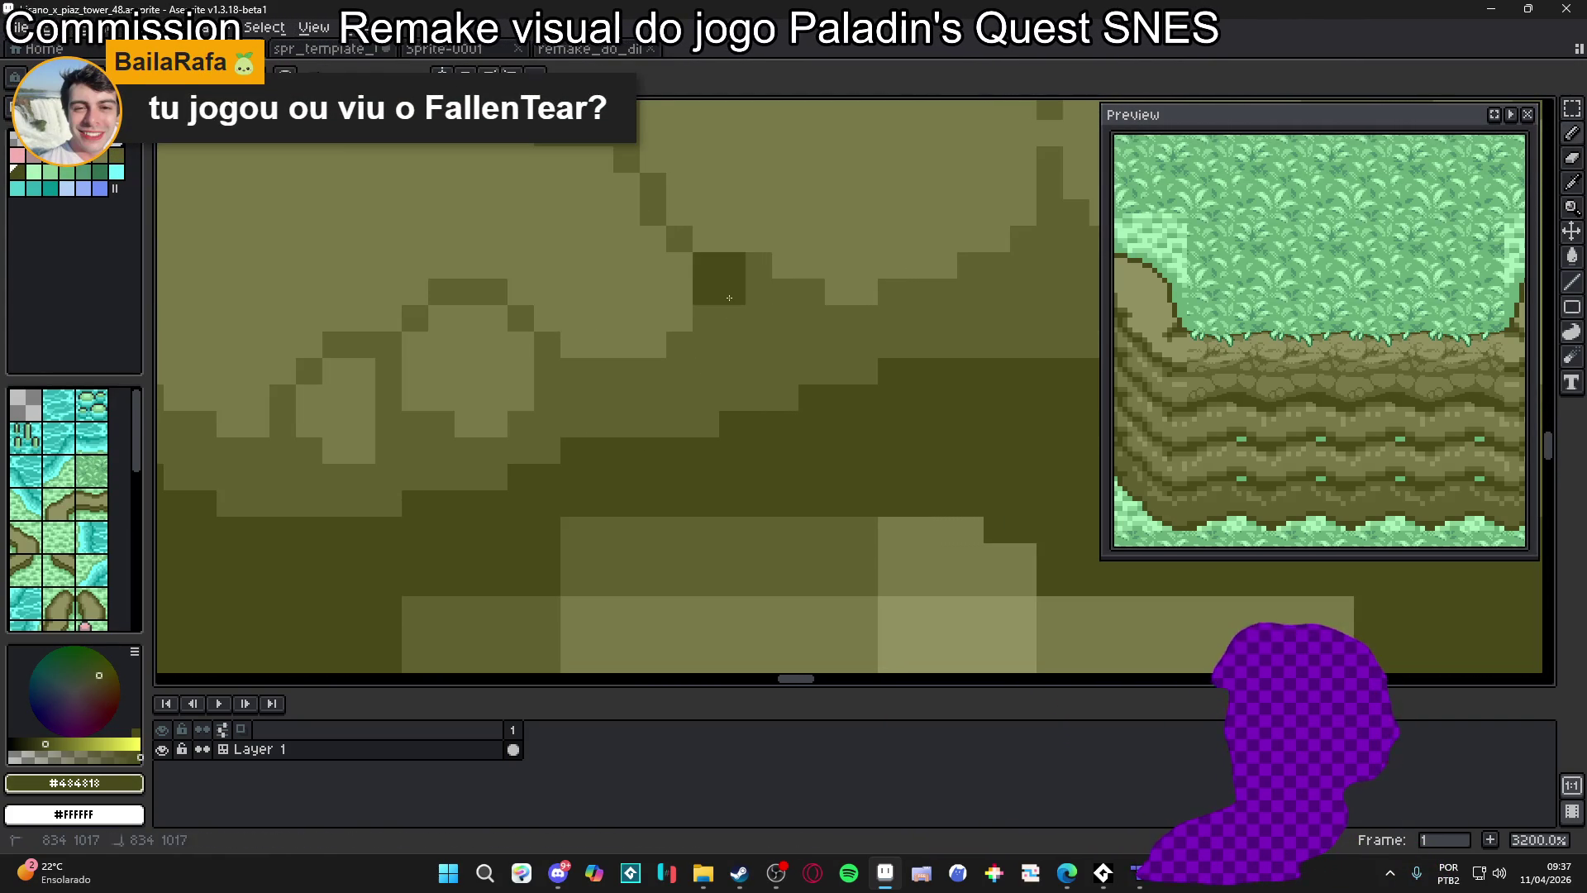
left_click(767, 289, "alt")
left_click(708, 246)
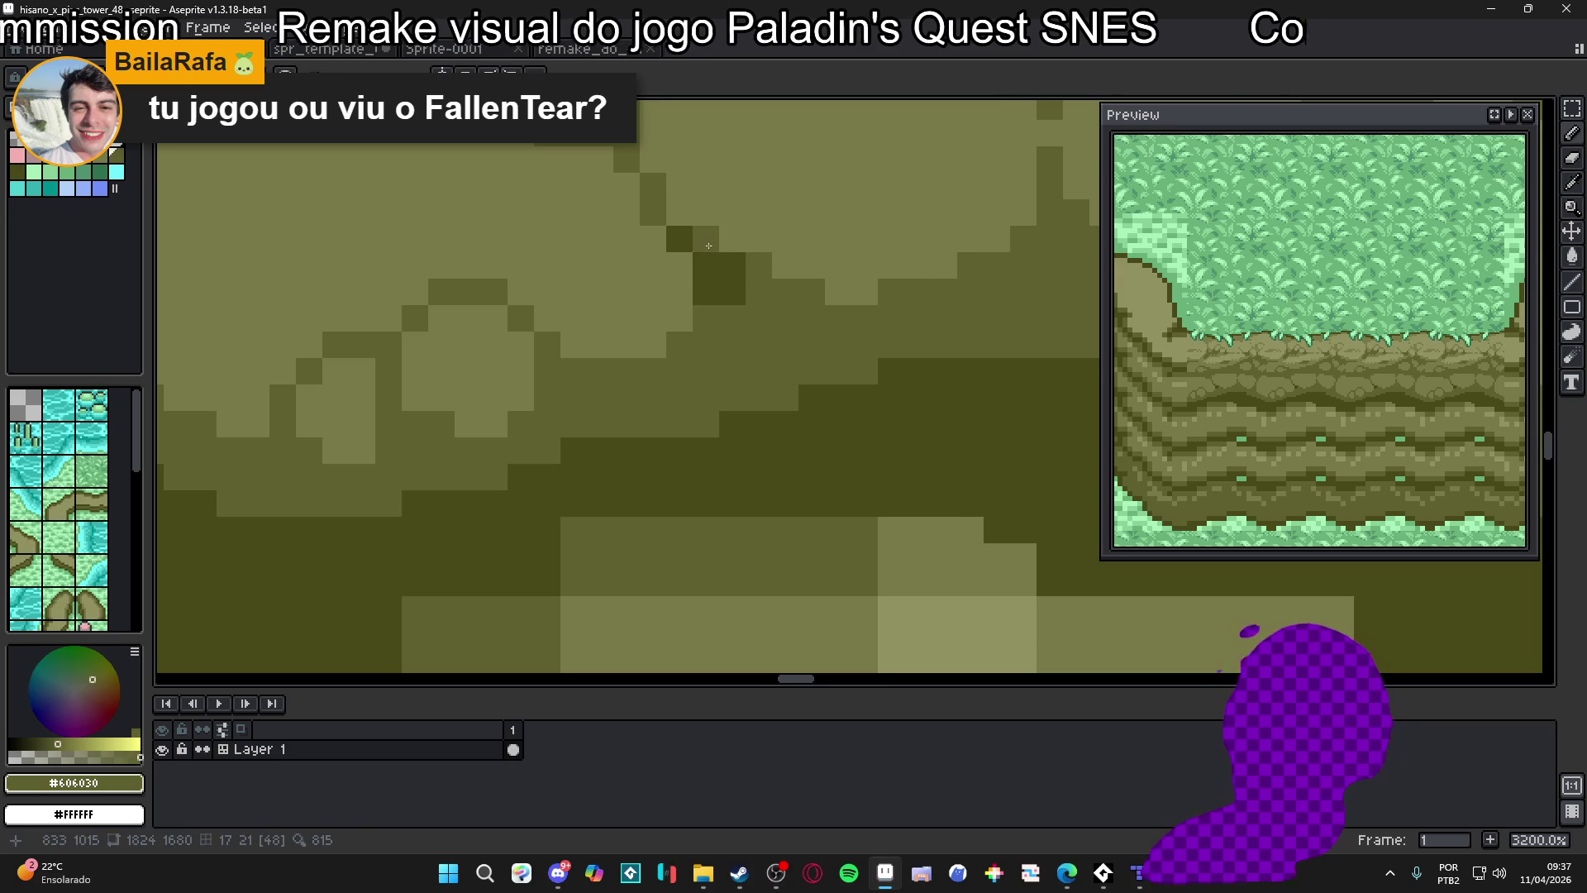
Extend the dark crack by one pixel, re-picking the mid olive and dark rock colours
scroll(686, 273, "down", 2)
left_click(721, 293, "alt")
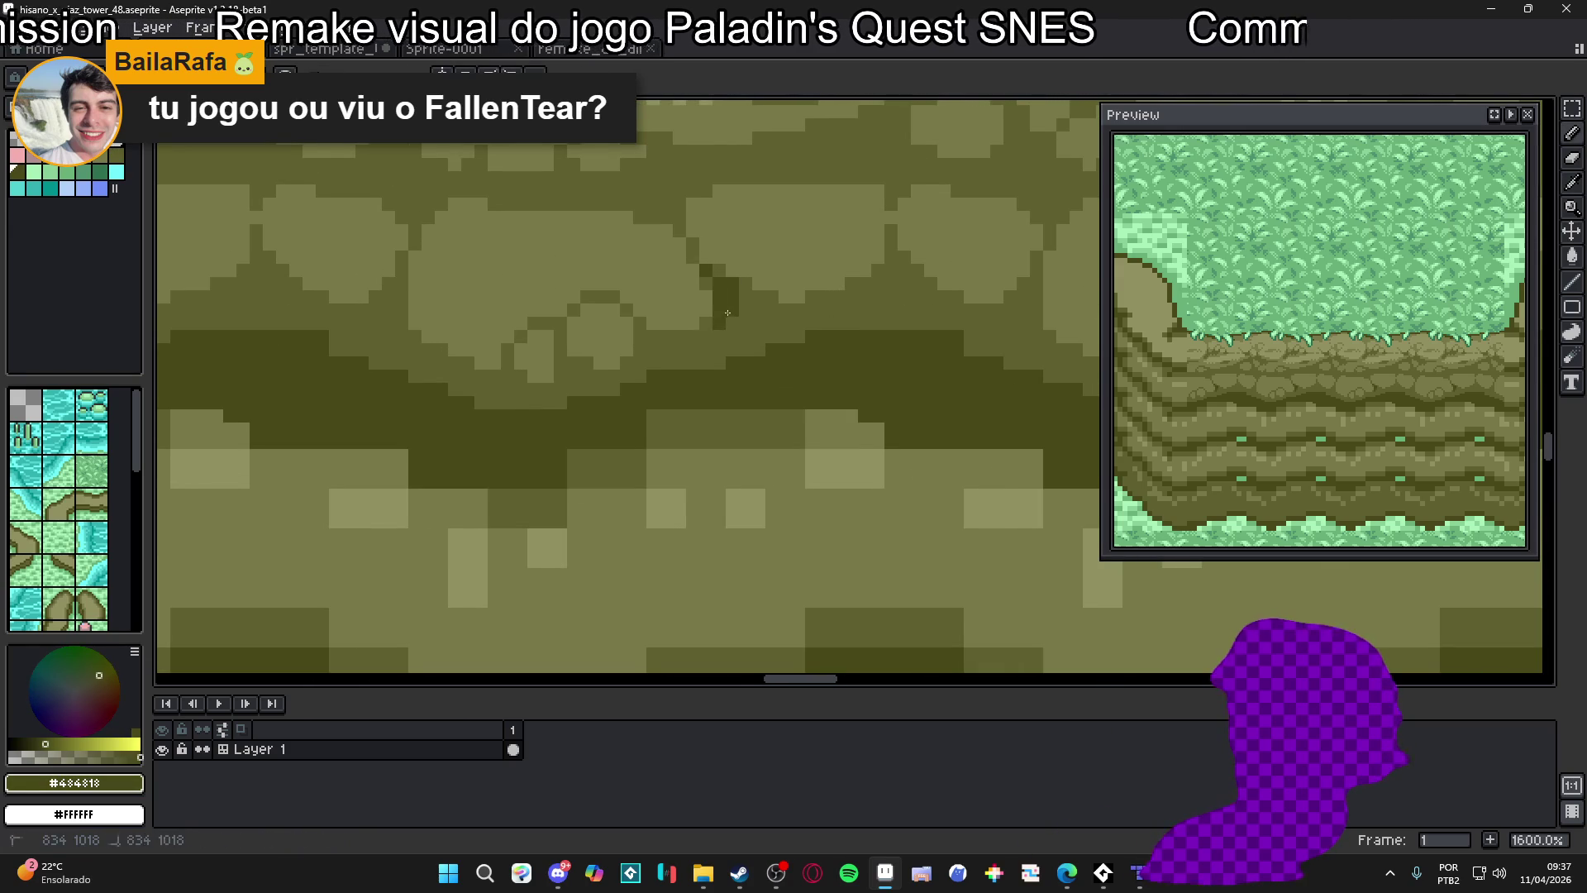
left_click(732, 335)
left_click(718, 338, "alt")
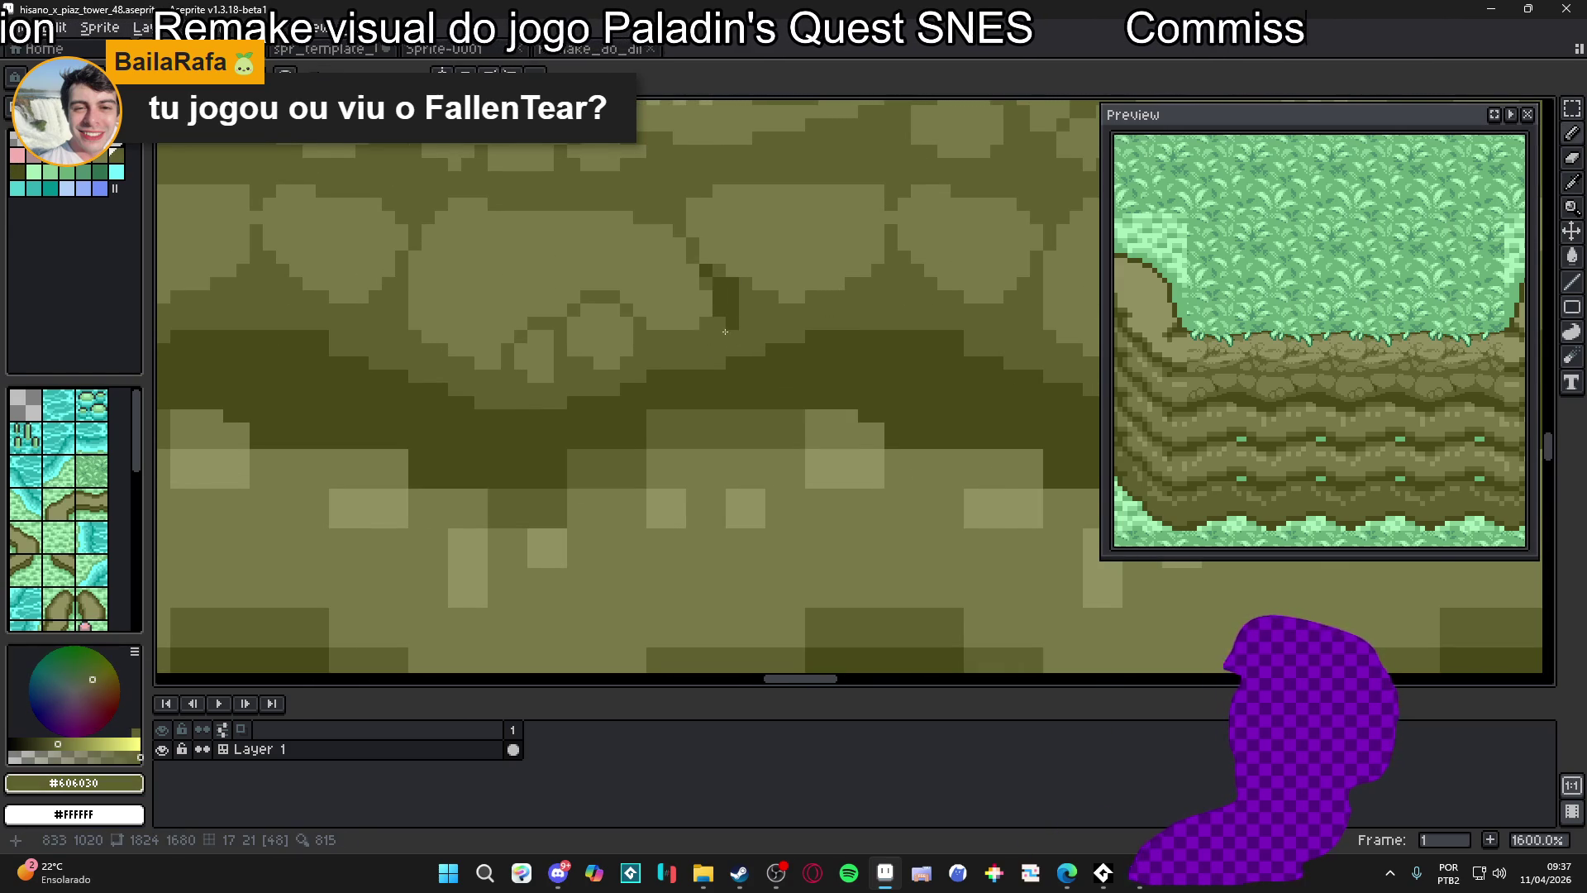
scroll(726, 338, "down", 1)
scroll(727, 331, "down", 1)
scroll(744, 319, "up", 1)
left_click(696, 233, "alt")
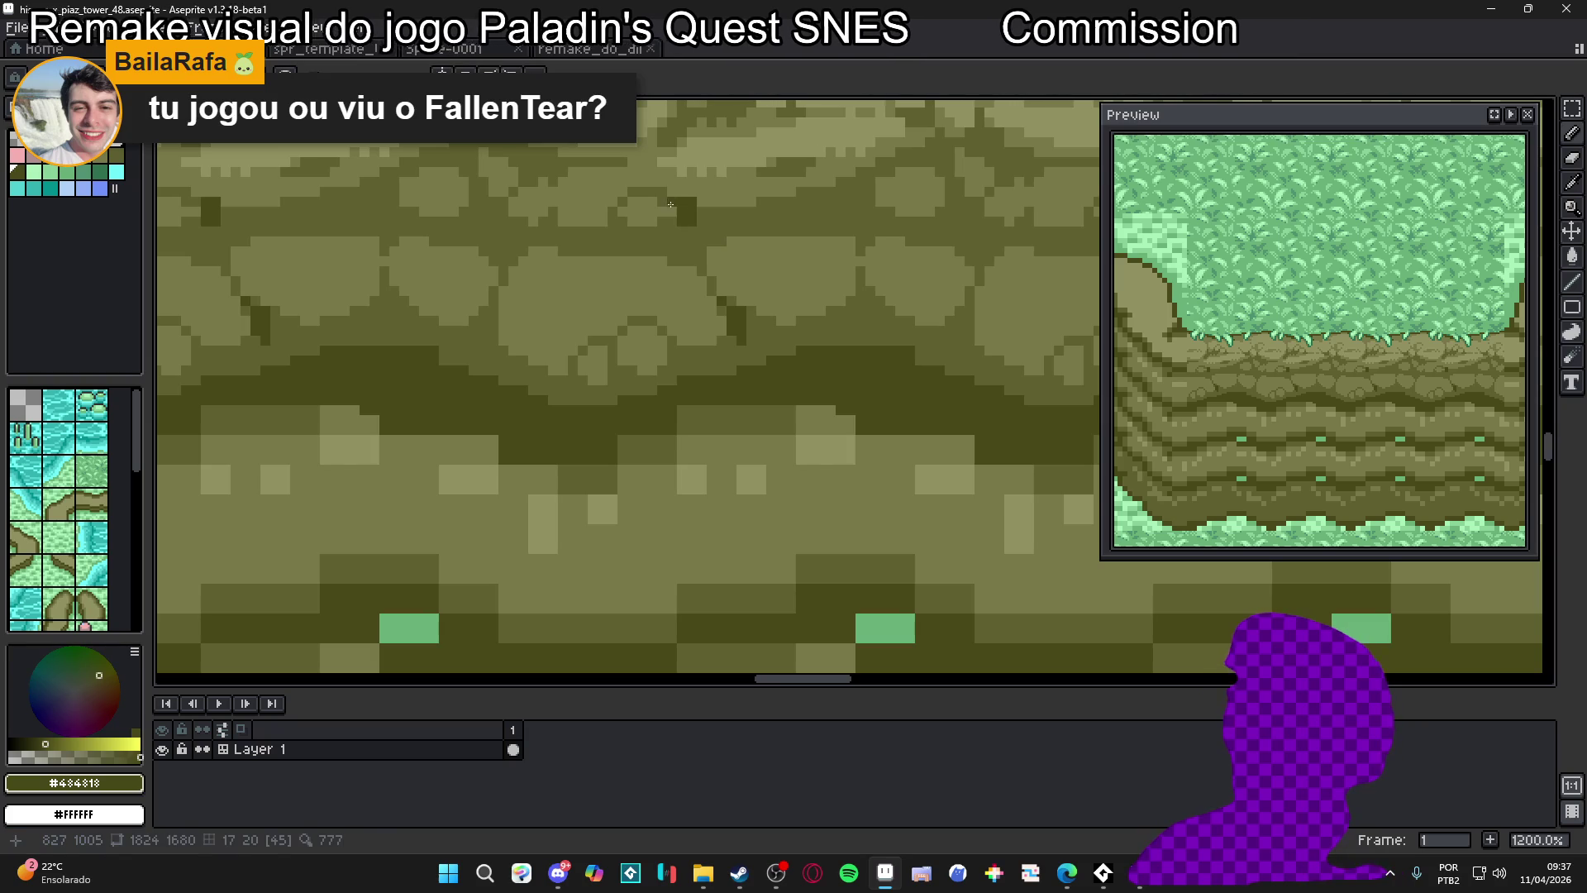
Pick the light olive #787848 rock colour from the cliff
scroll(659, 193, "down", 6)
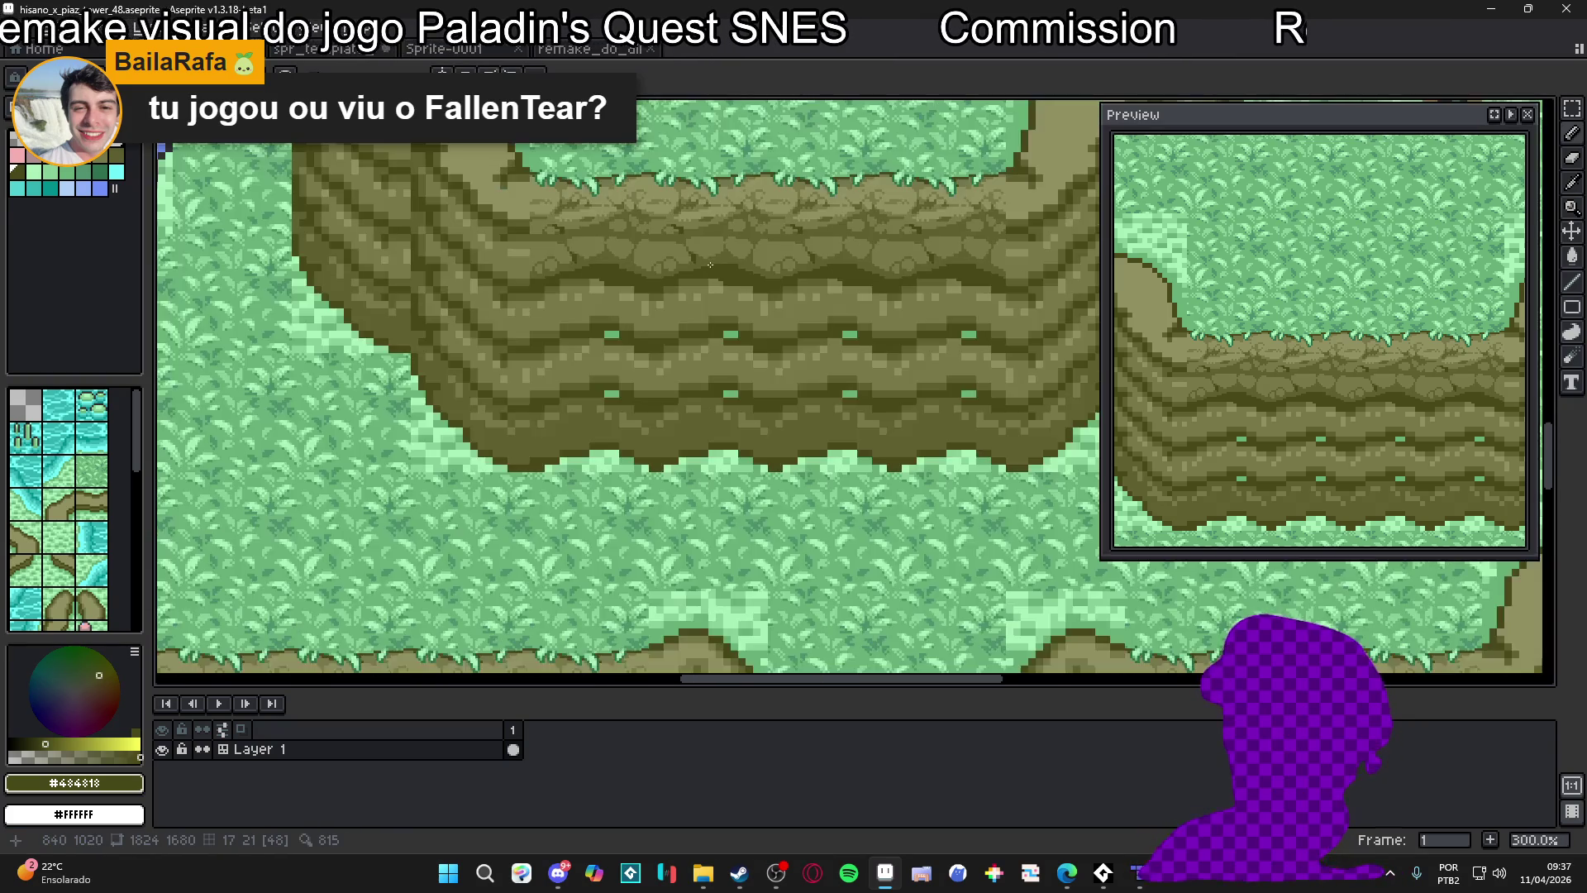
scroll(693, 203, "up", 4)
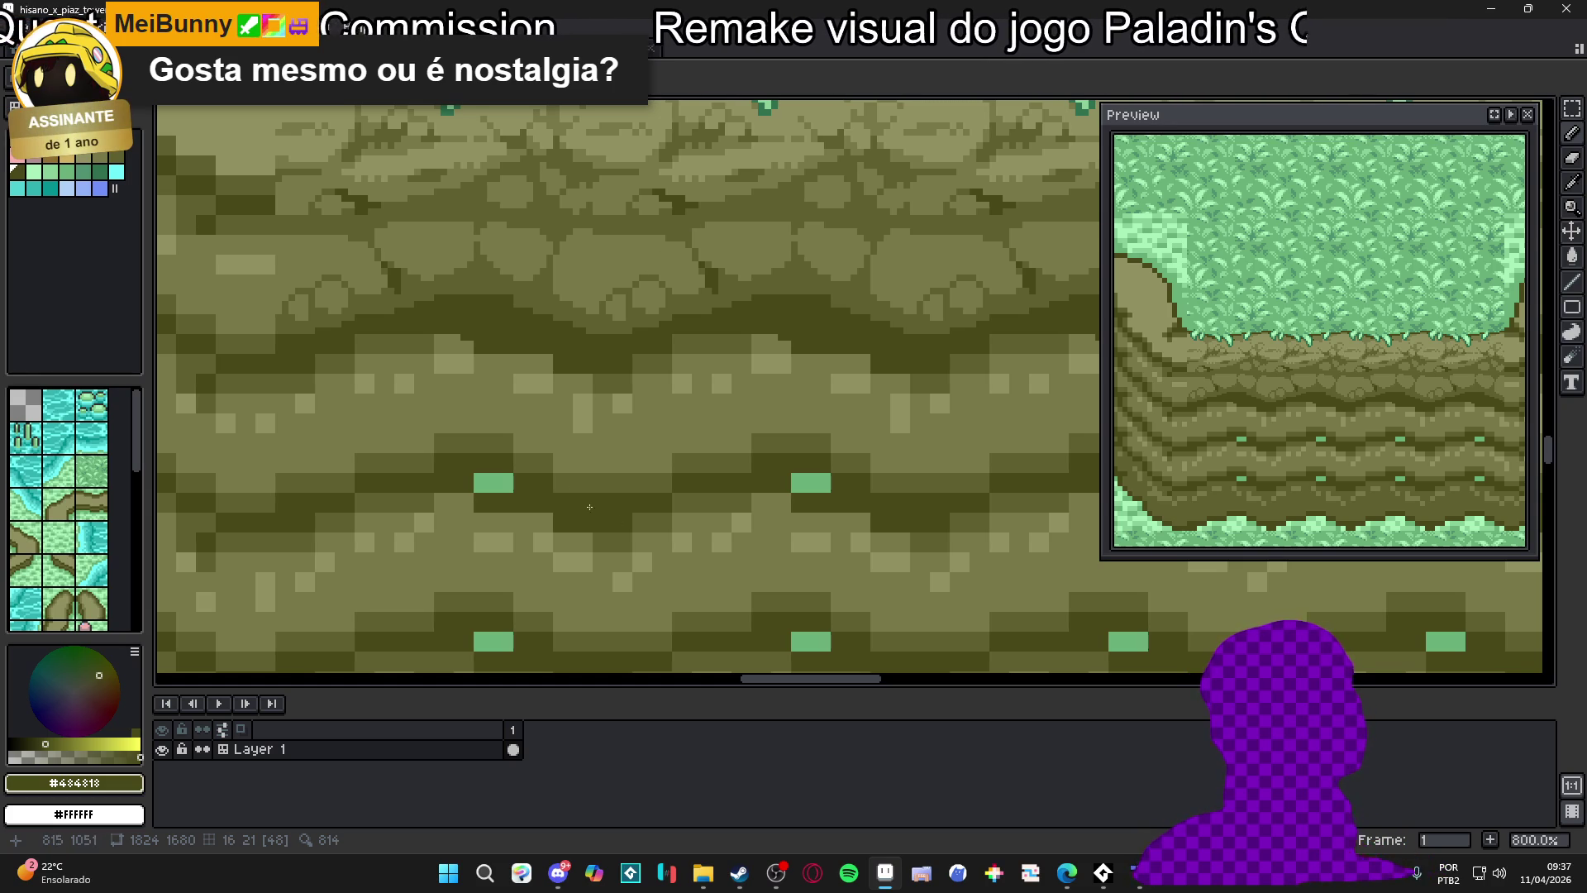
scroll(796, 388, "down", 4)
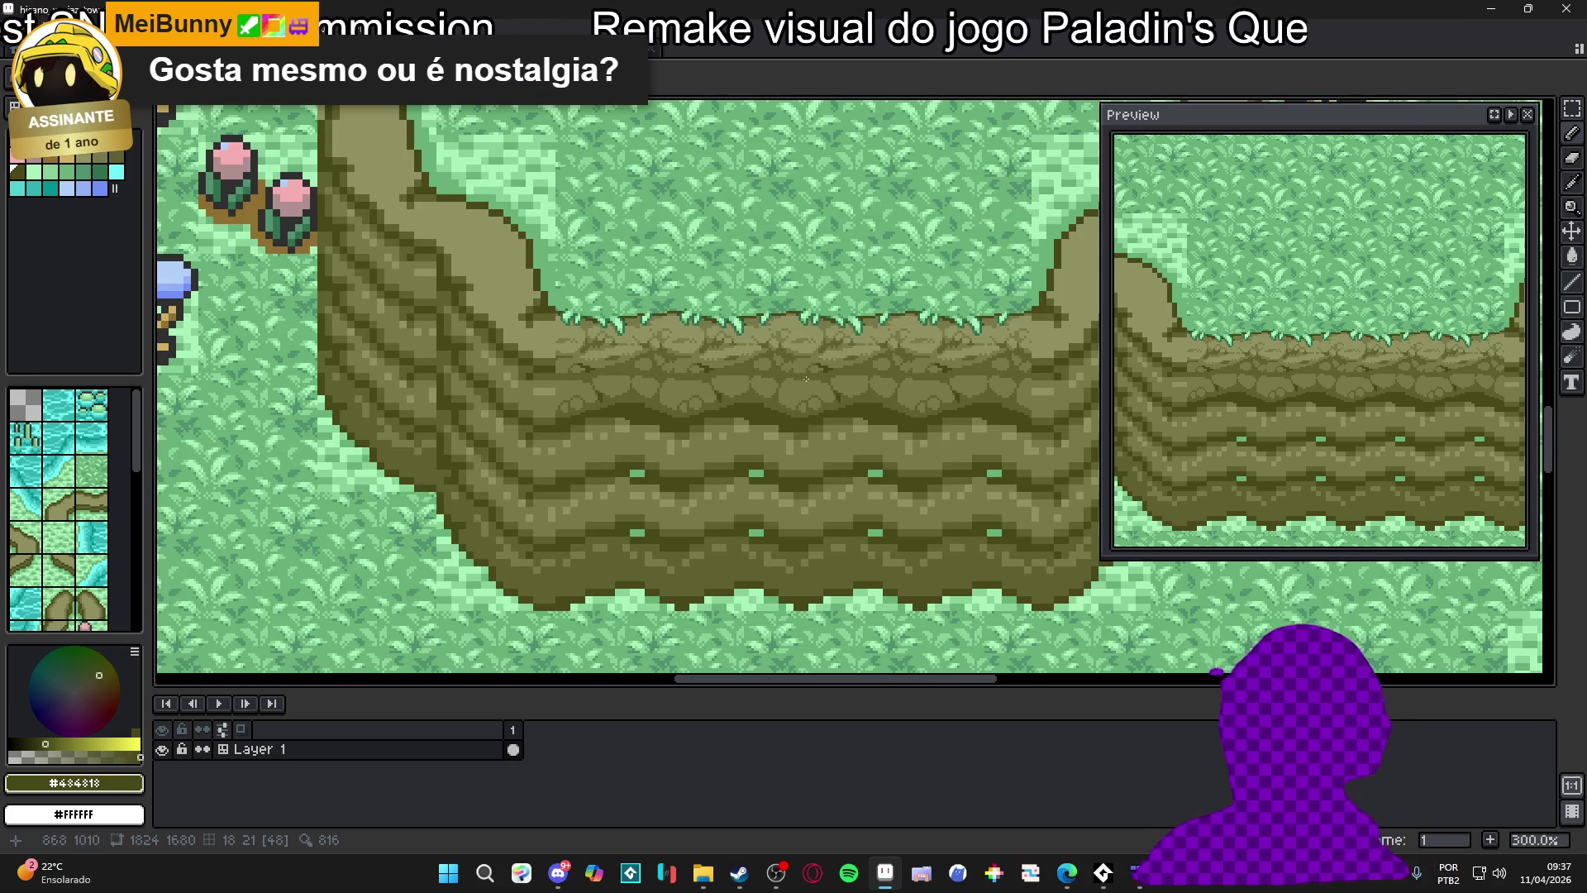
scroll(900, 353, "up", 7)
left_click(914, 419, "alt")
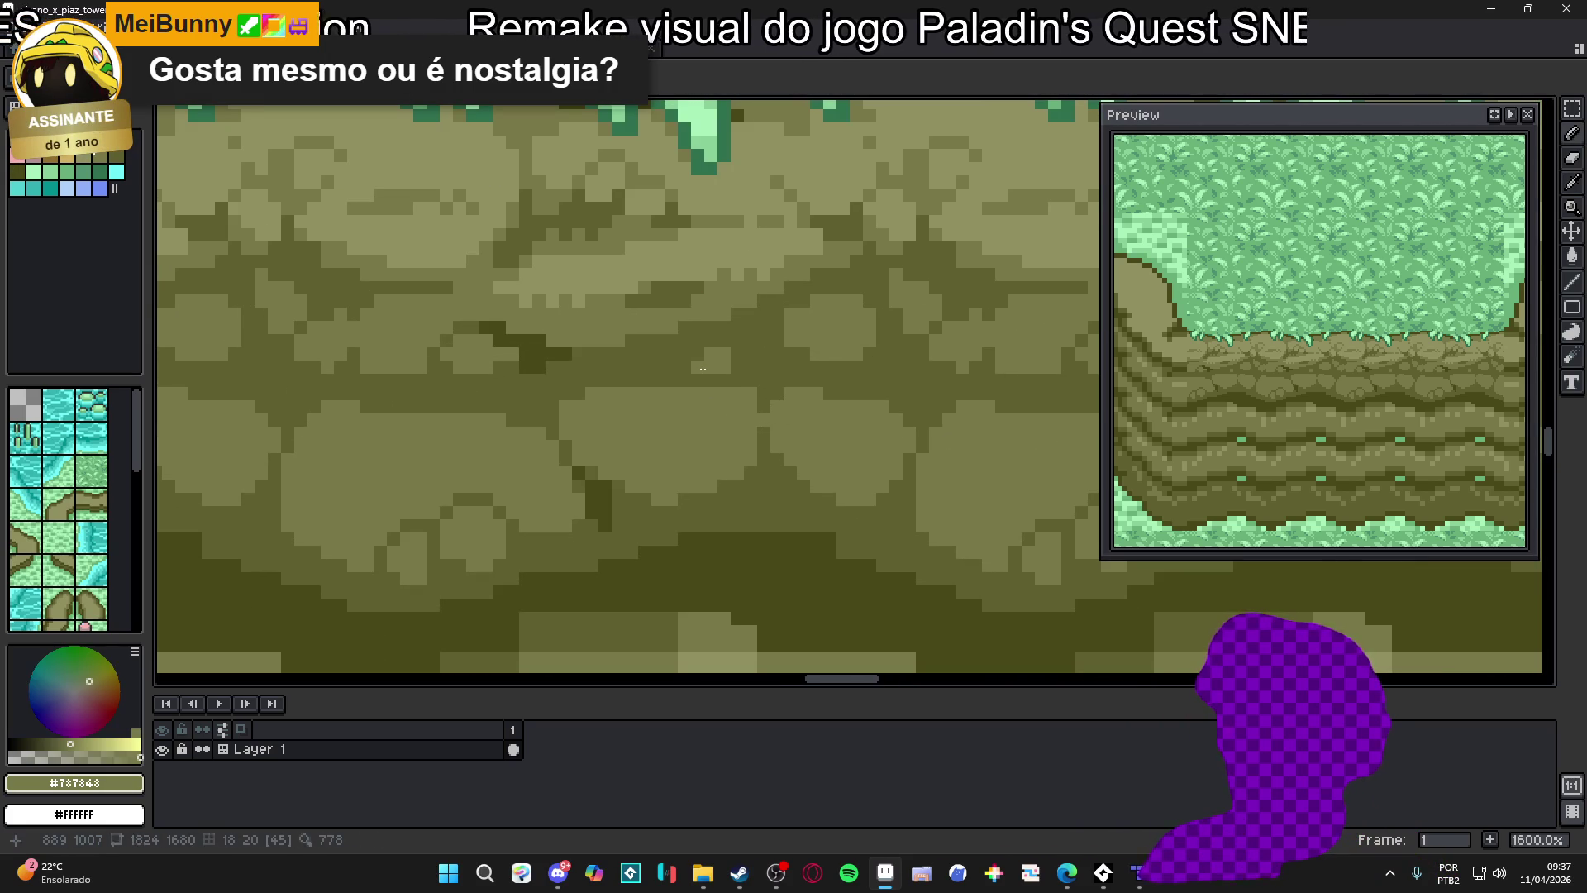
scroll(735, 354, "down", 6)
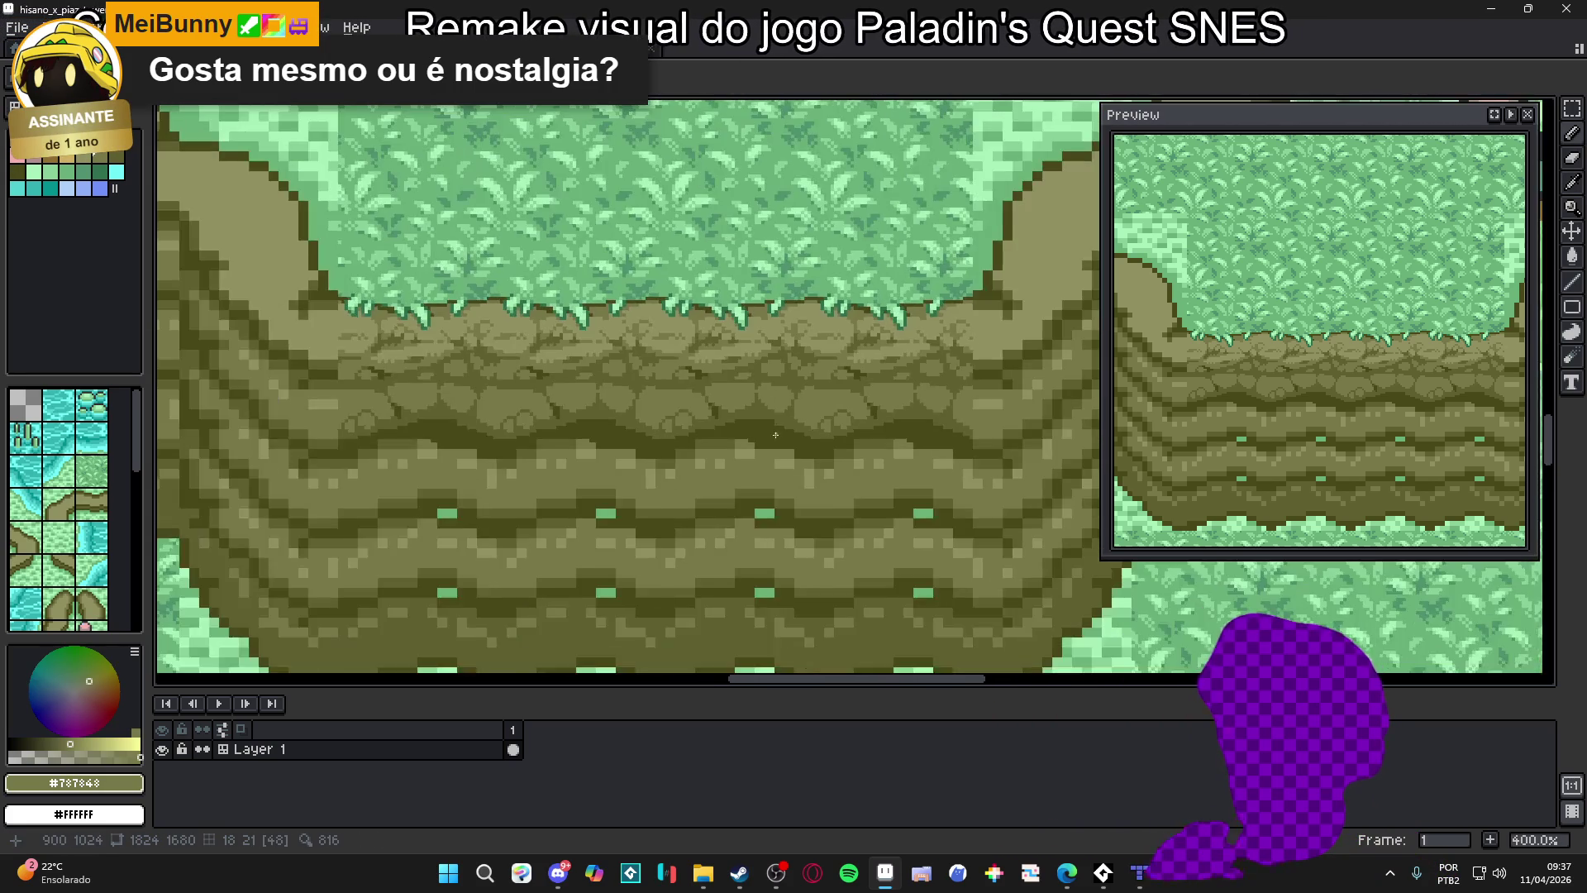
scroll(769, 405, "up", 4)
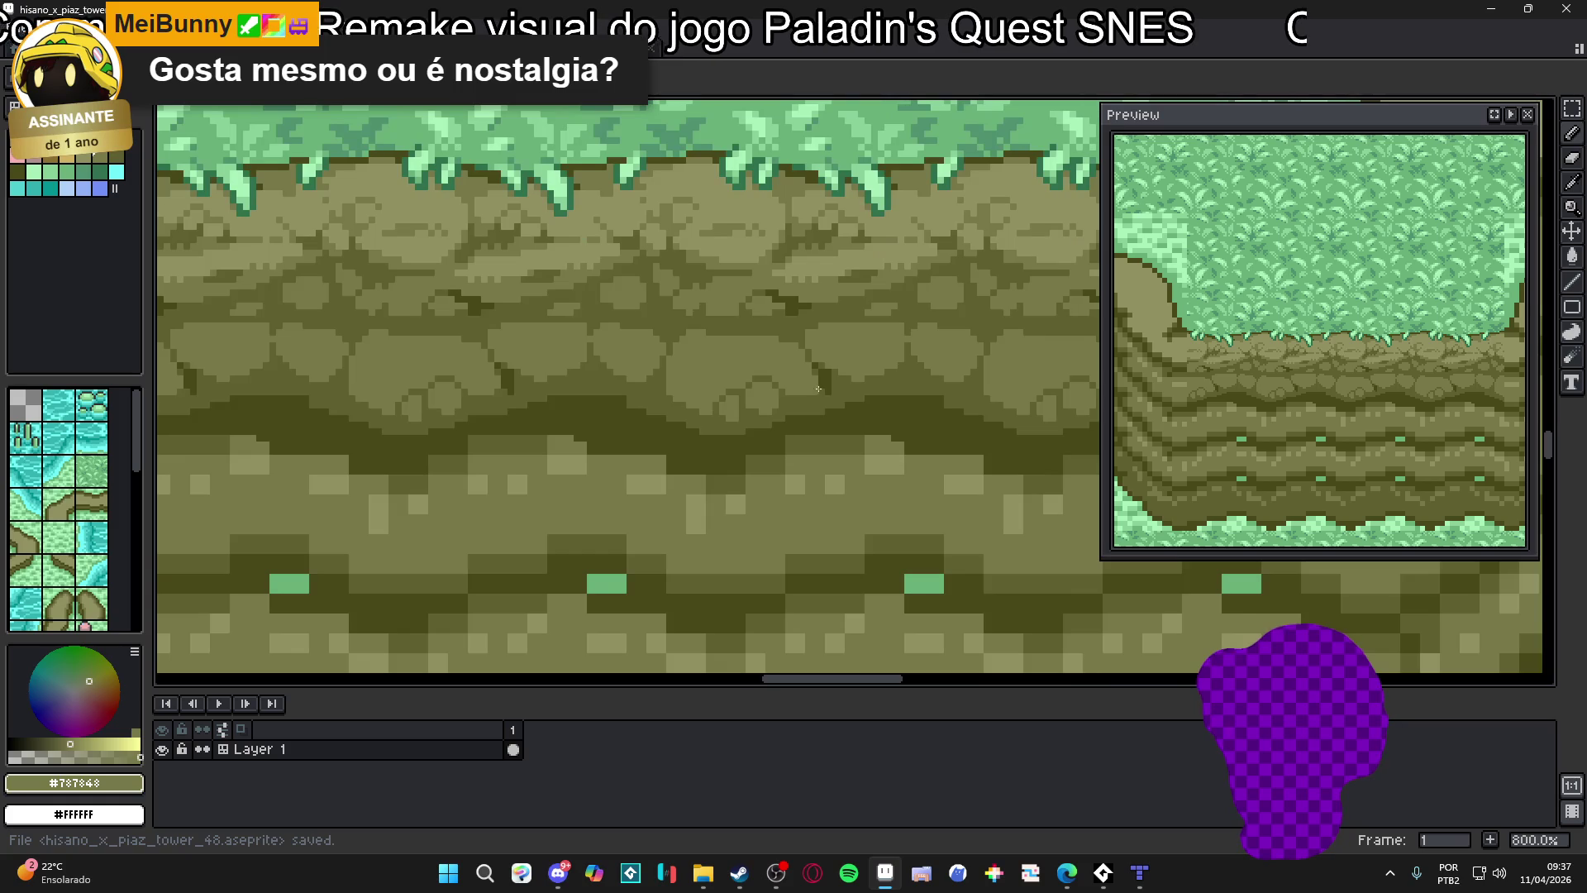
Re-pick the dark rock colour and save hisano_x_piaz_tower_48.aseprite
left_click(821, 400, "alt")
key("ctrl+s")
scroll(821, 400, "up", 2)
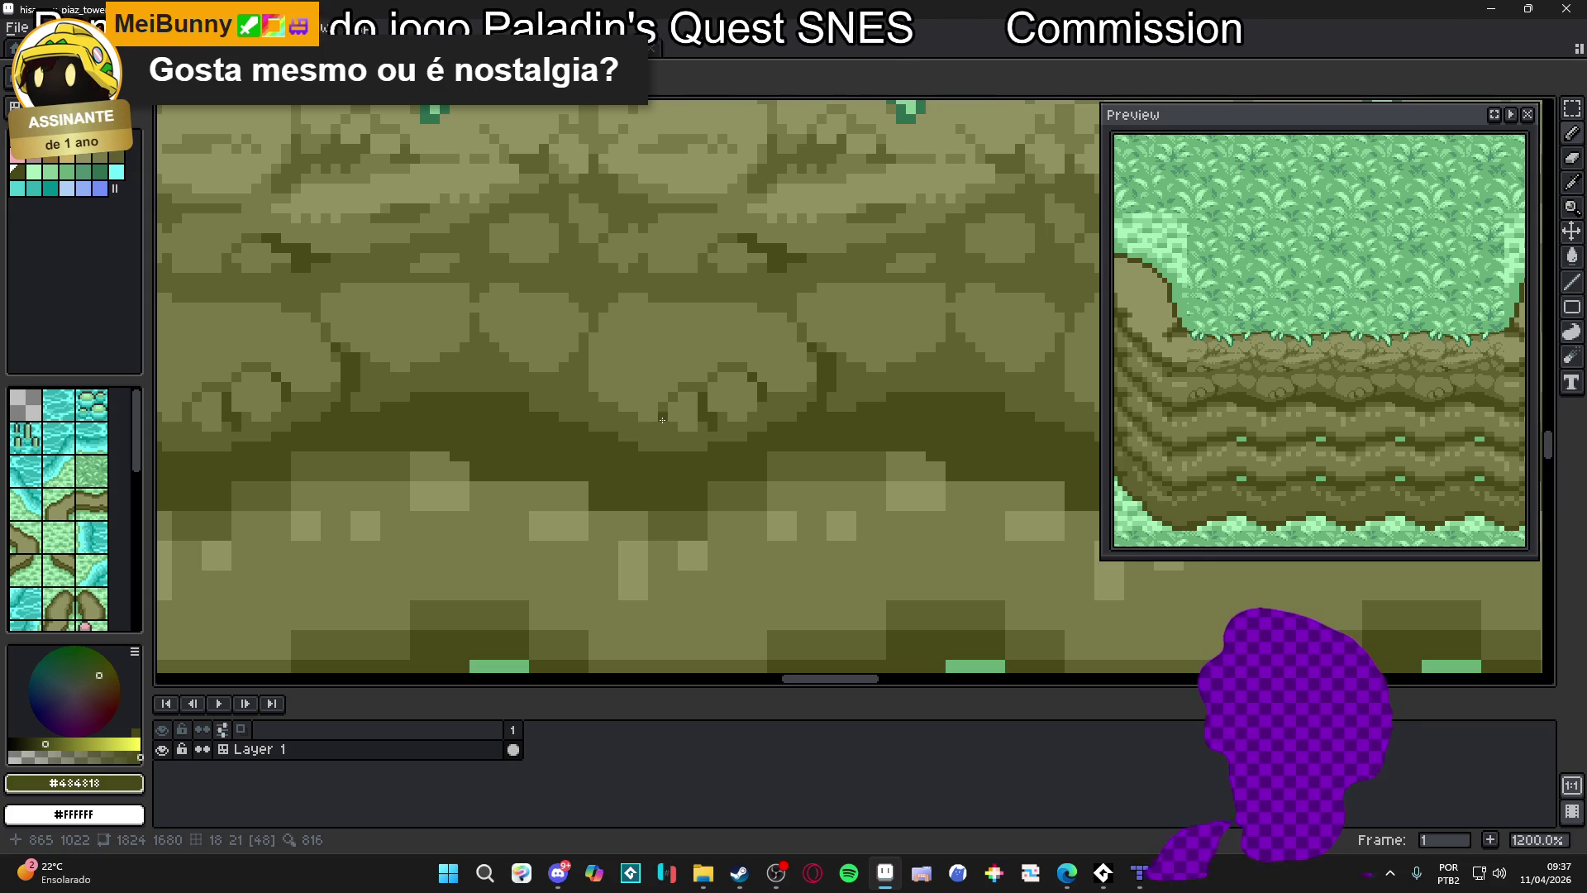
scroll(655, 429, "down", 3)
scroll(661, 442, "up", 3)
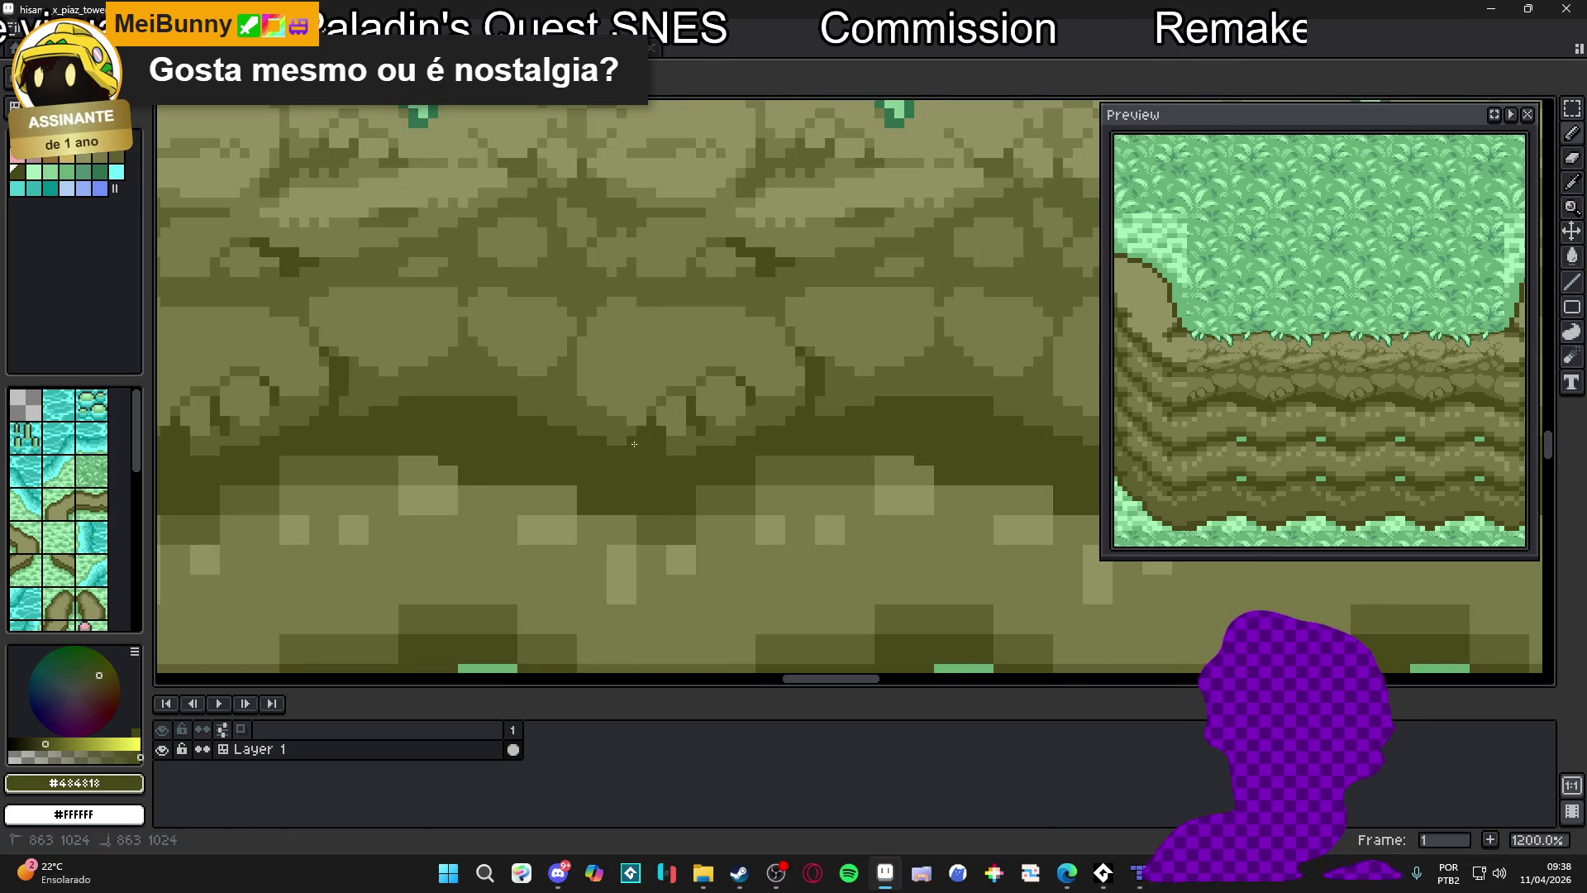
scroll(670, 452, "down", 3)
scroll(706, 442, "up", 4)
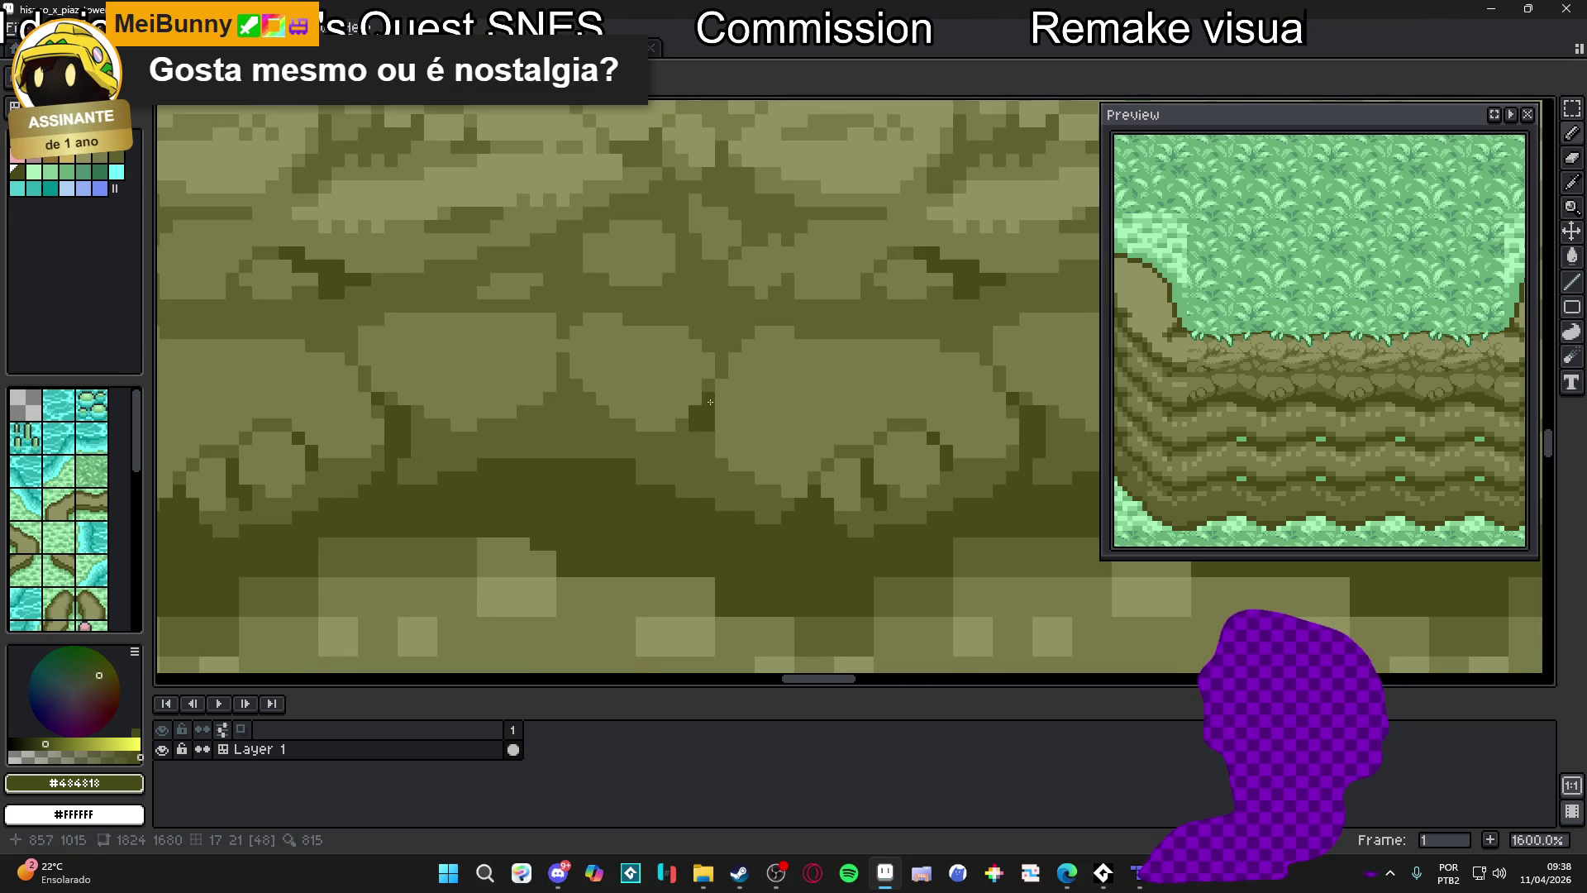
scroll(710, 401, "down", 3)
scroll(671, 450, "up", 3)
left_click(665, 435)
scroll(678, 442, "down", 3)
scroll(697, 423, "up", 3)
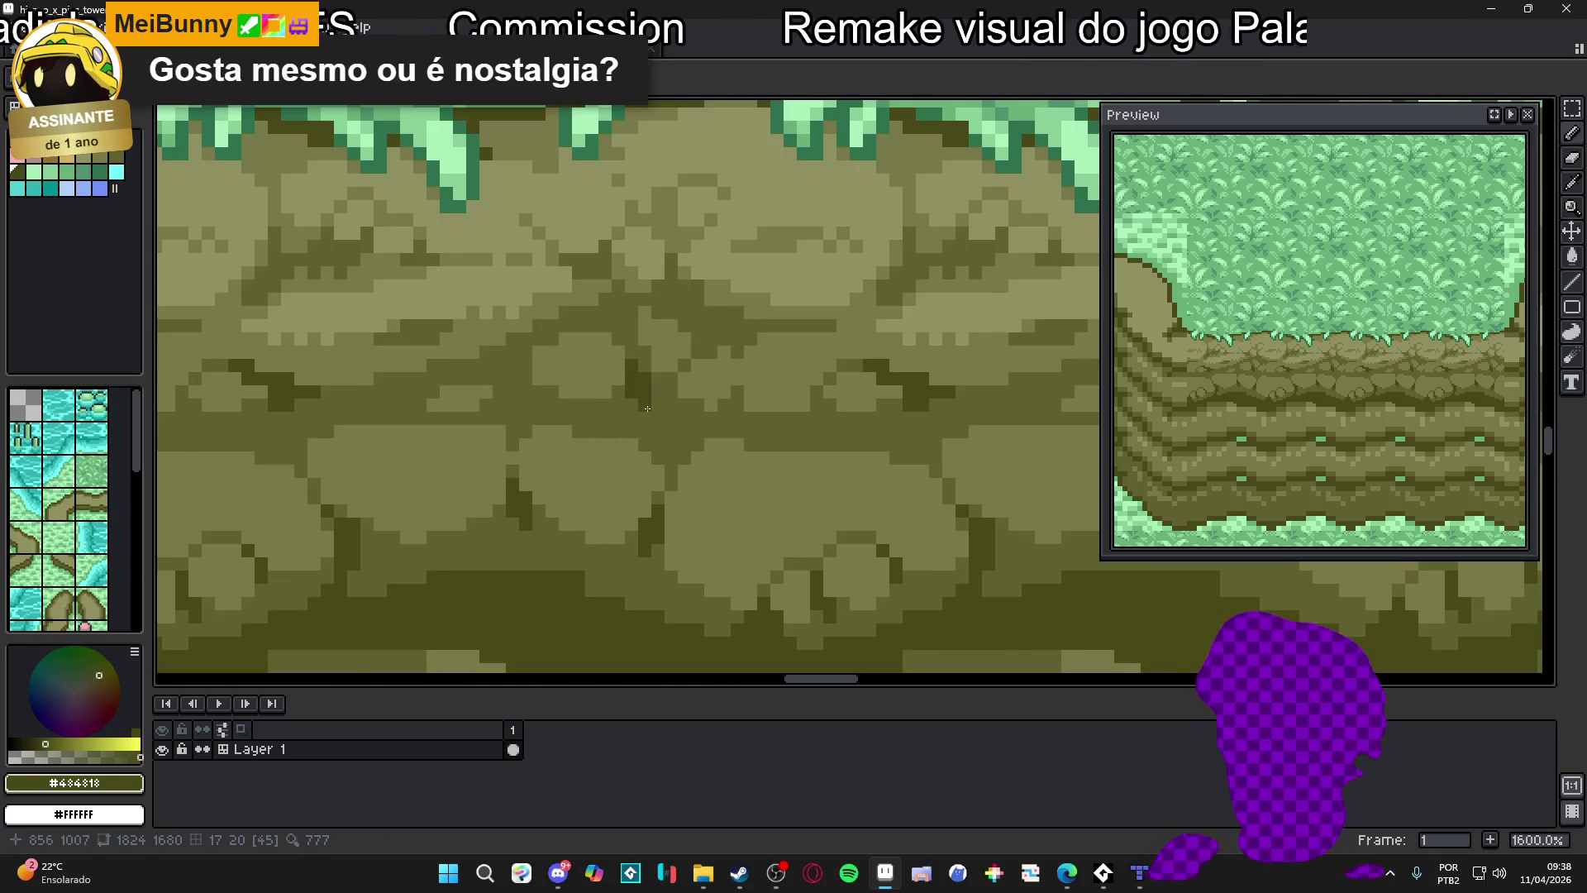
scroll(646, 405, "down", 5)
scroll(672, 467, "up", 1)
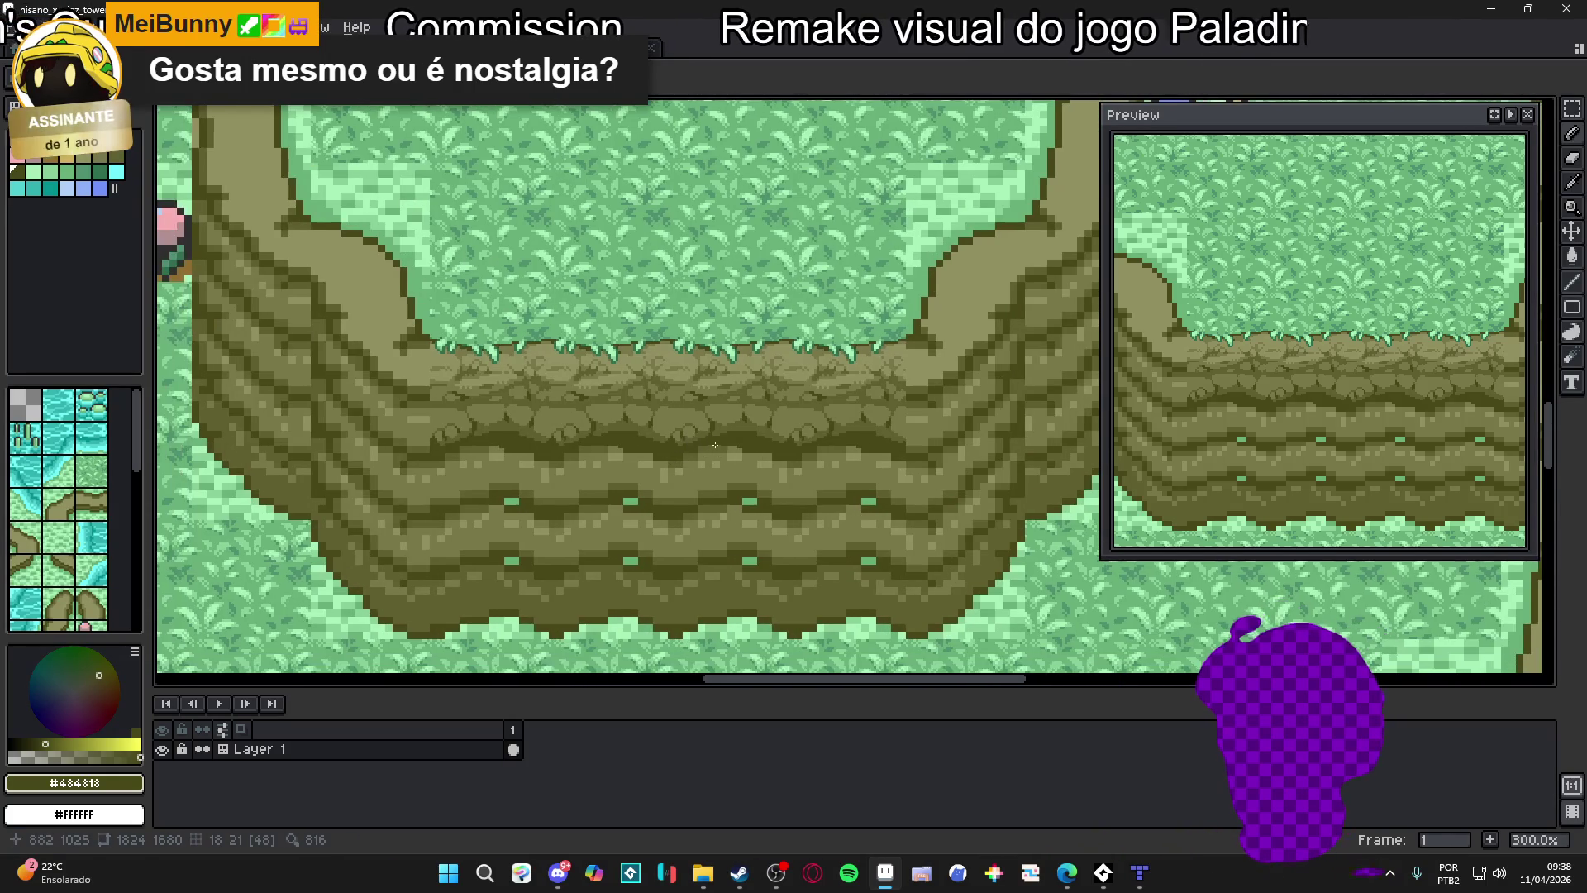
scroll(715, 444, "down", 2)
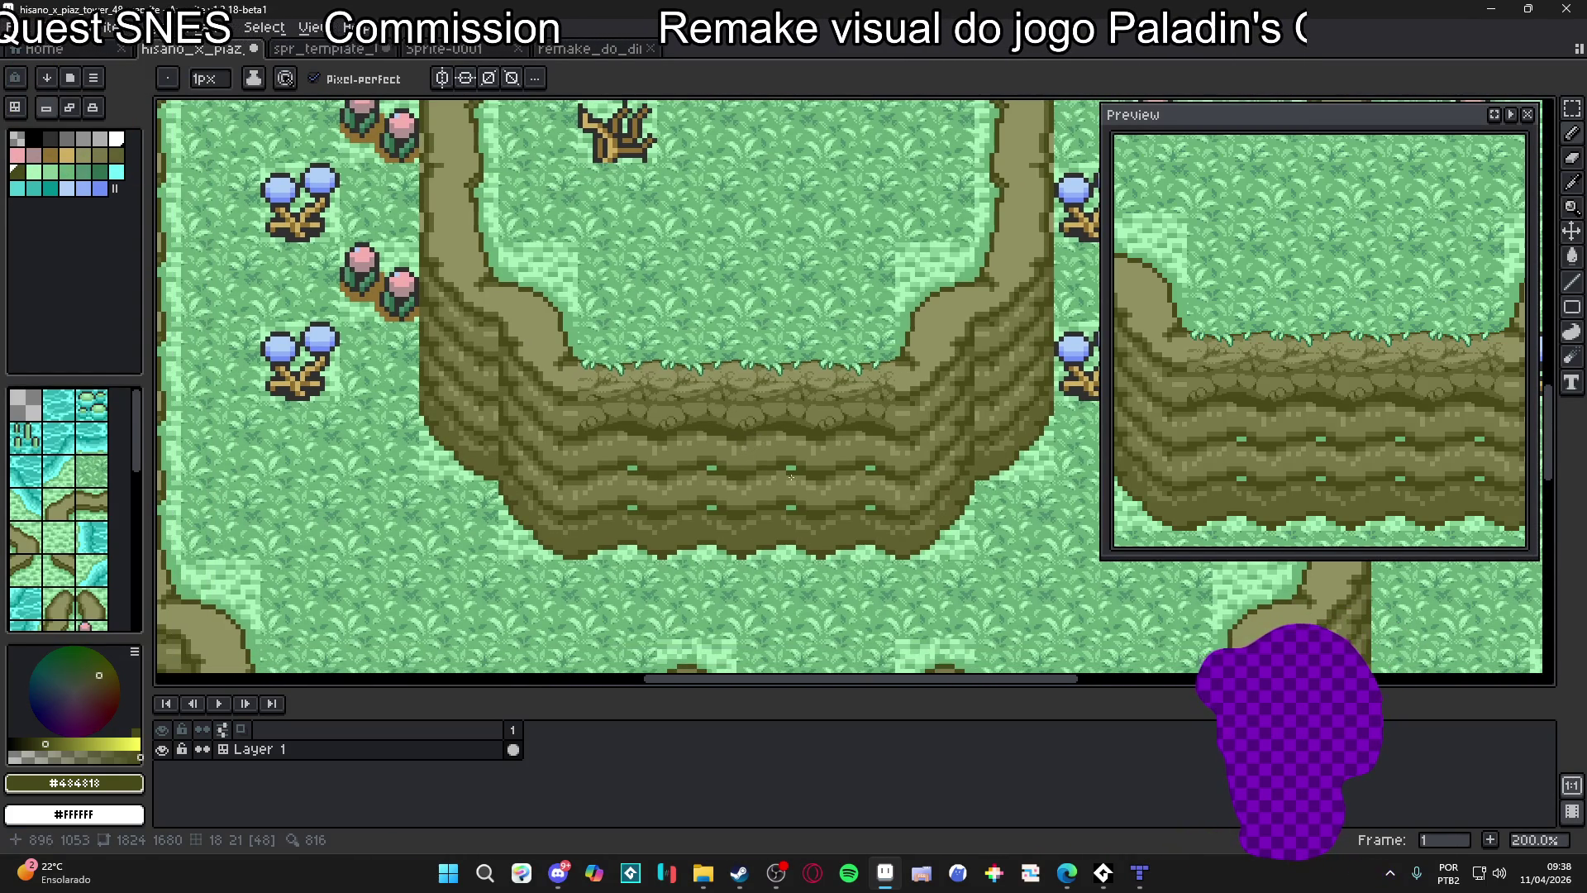
left_click(704, 873)
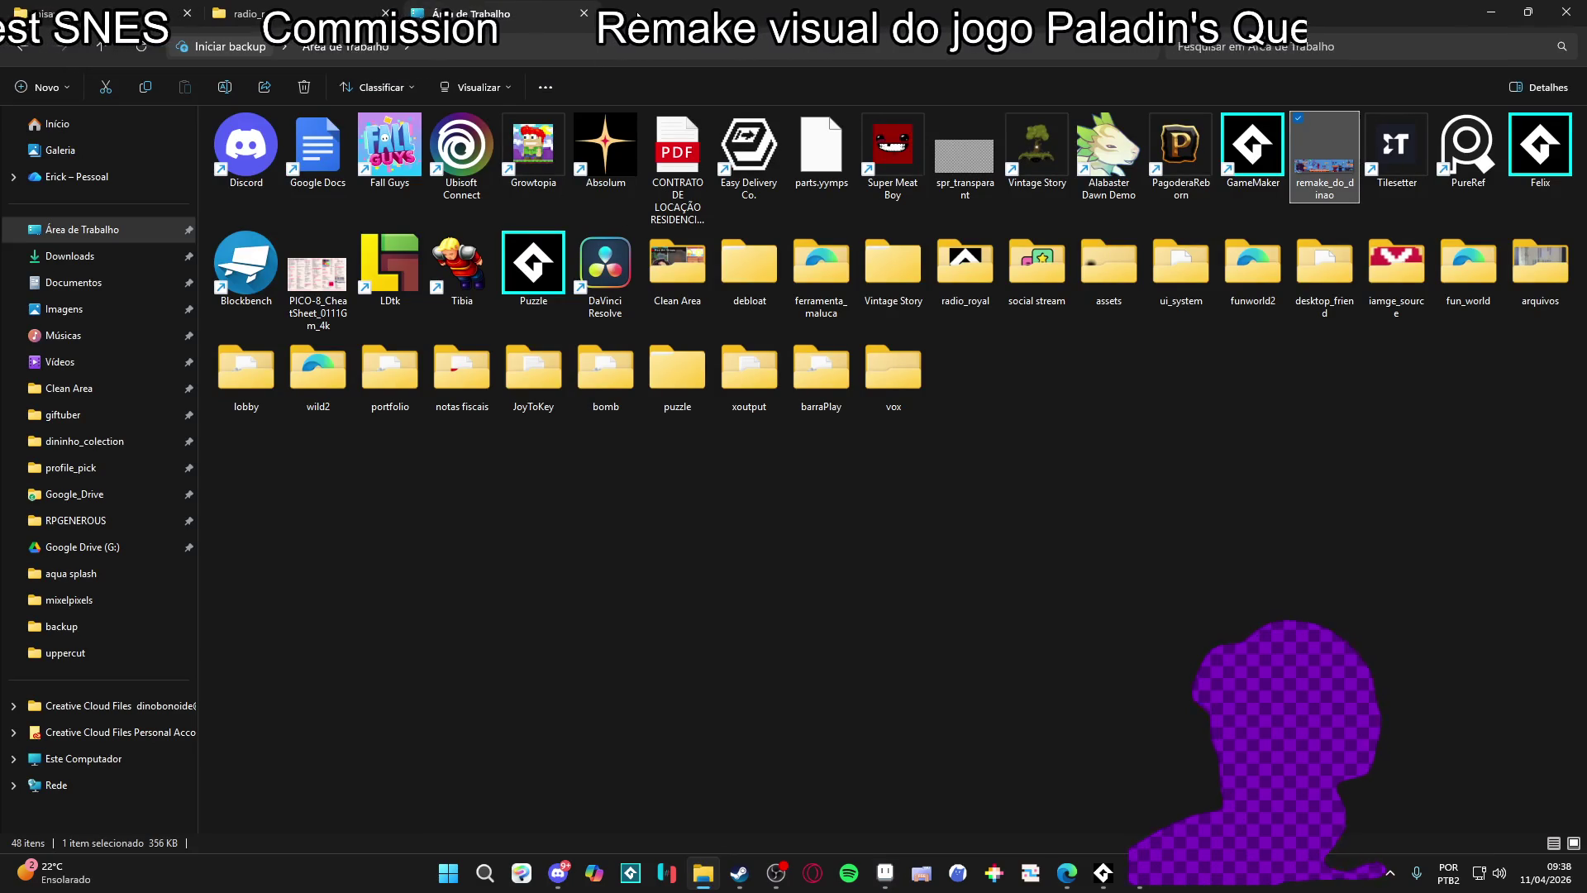
In profile_pick, open the white-haired character's commission folder and its first artwork file
left_click(83, 467)
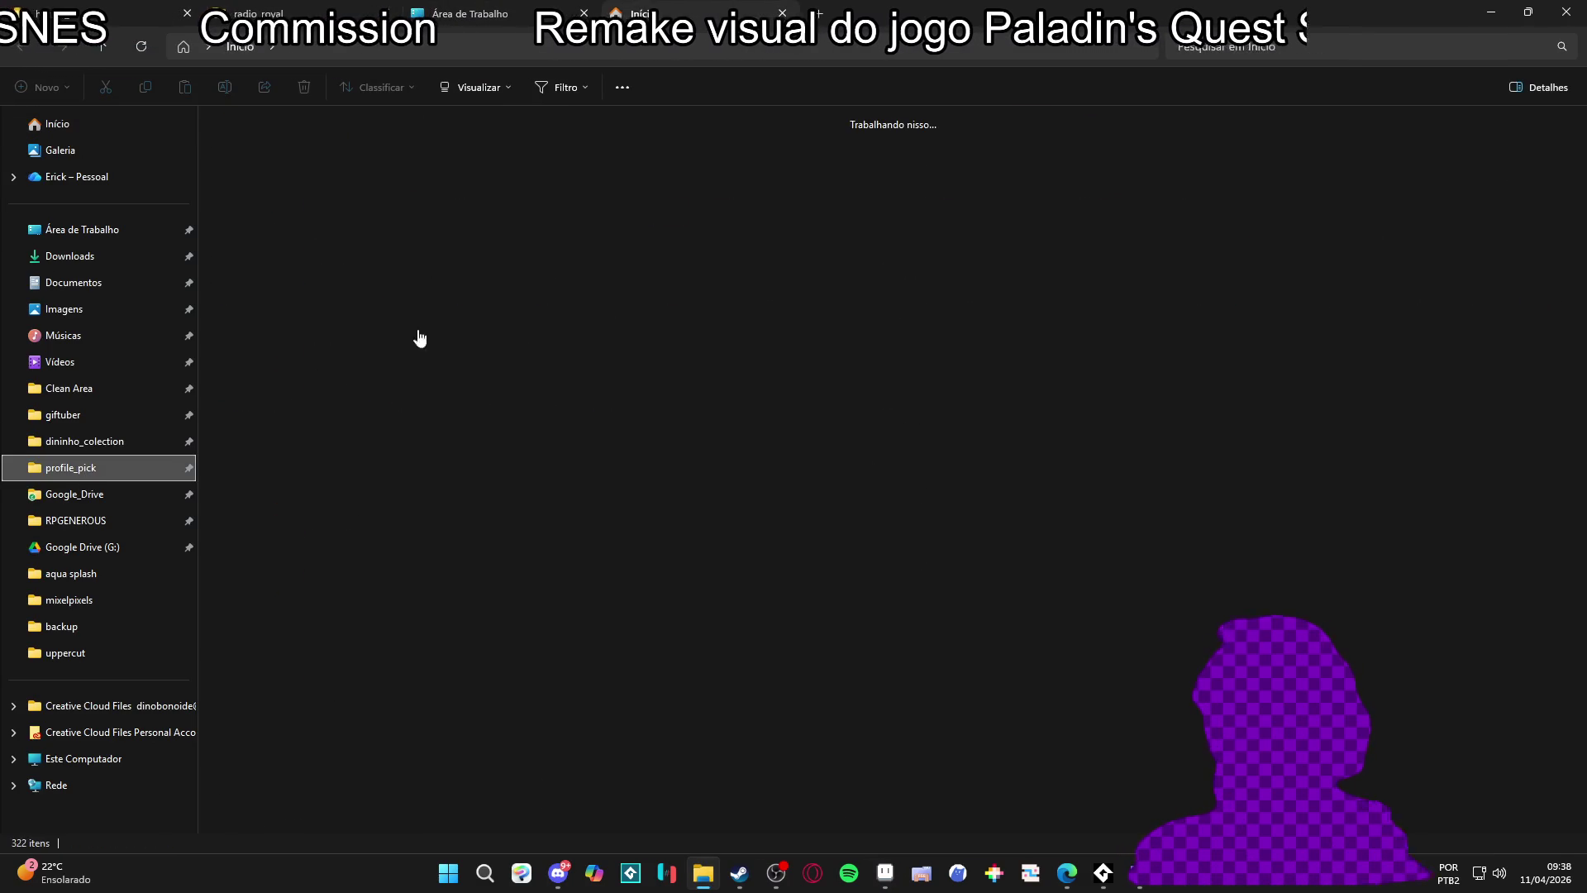
scroll(877, 293, "down", 10)
scroll(878, 293, "up", 10)
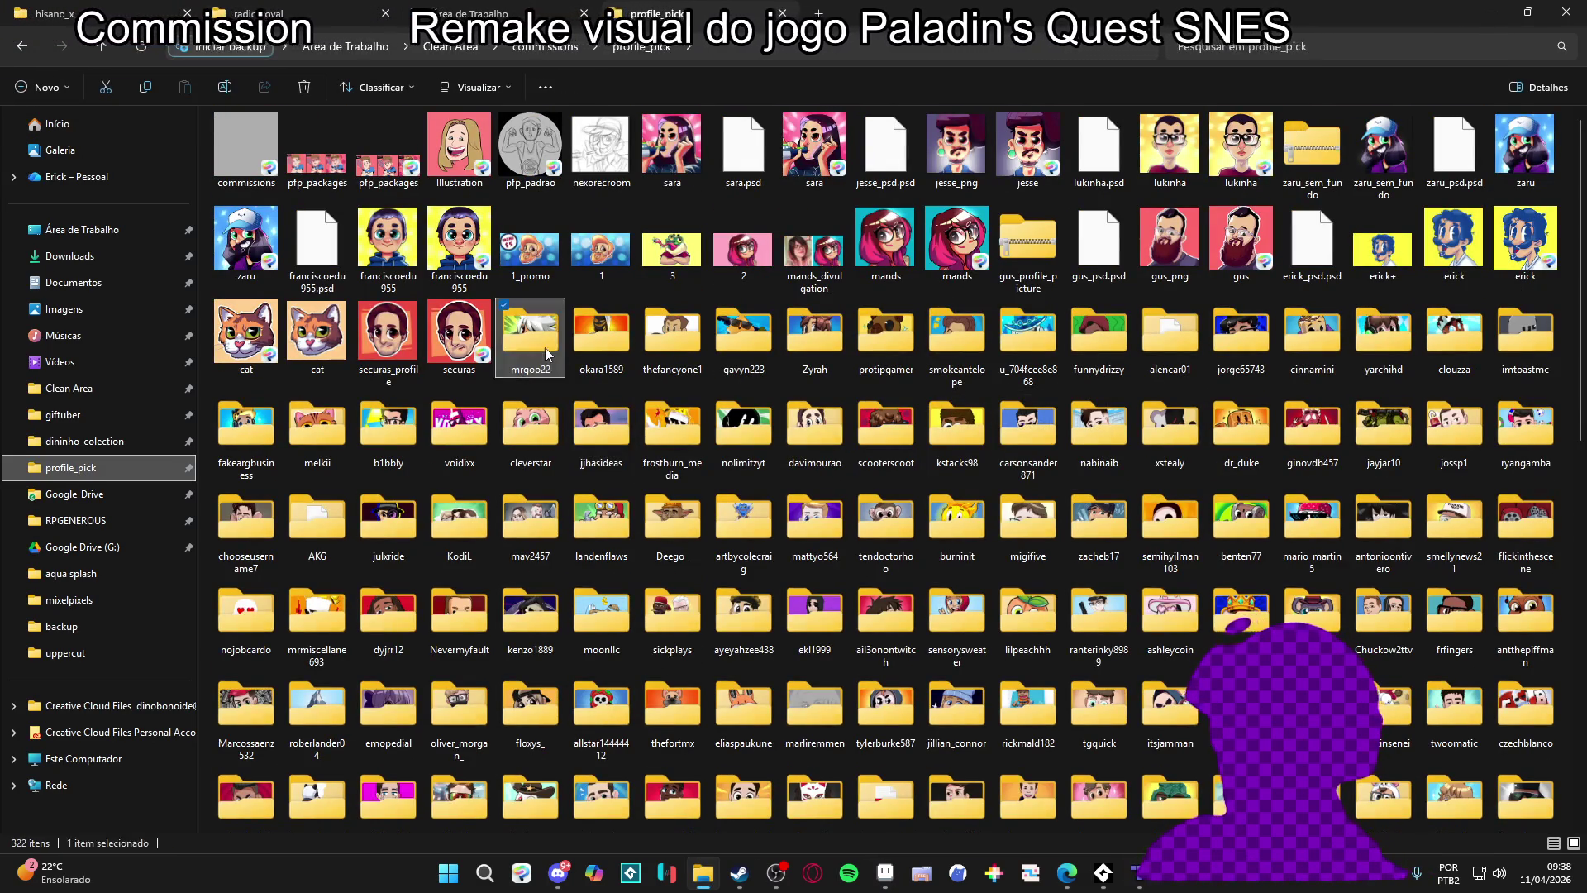
double_click(530, 335)
left_click(258, 182)
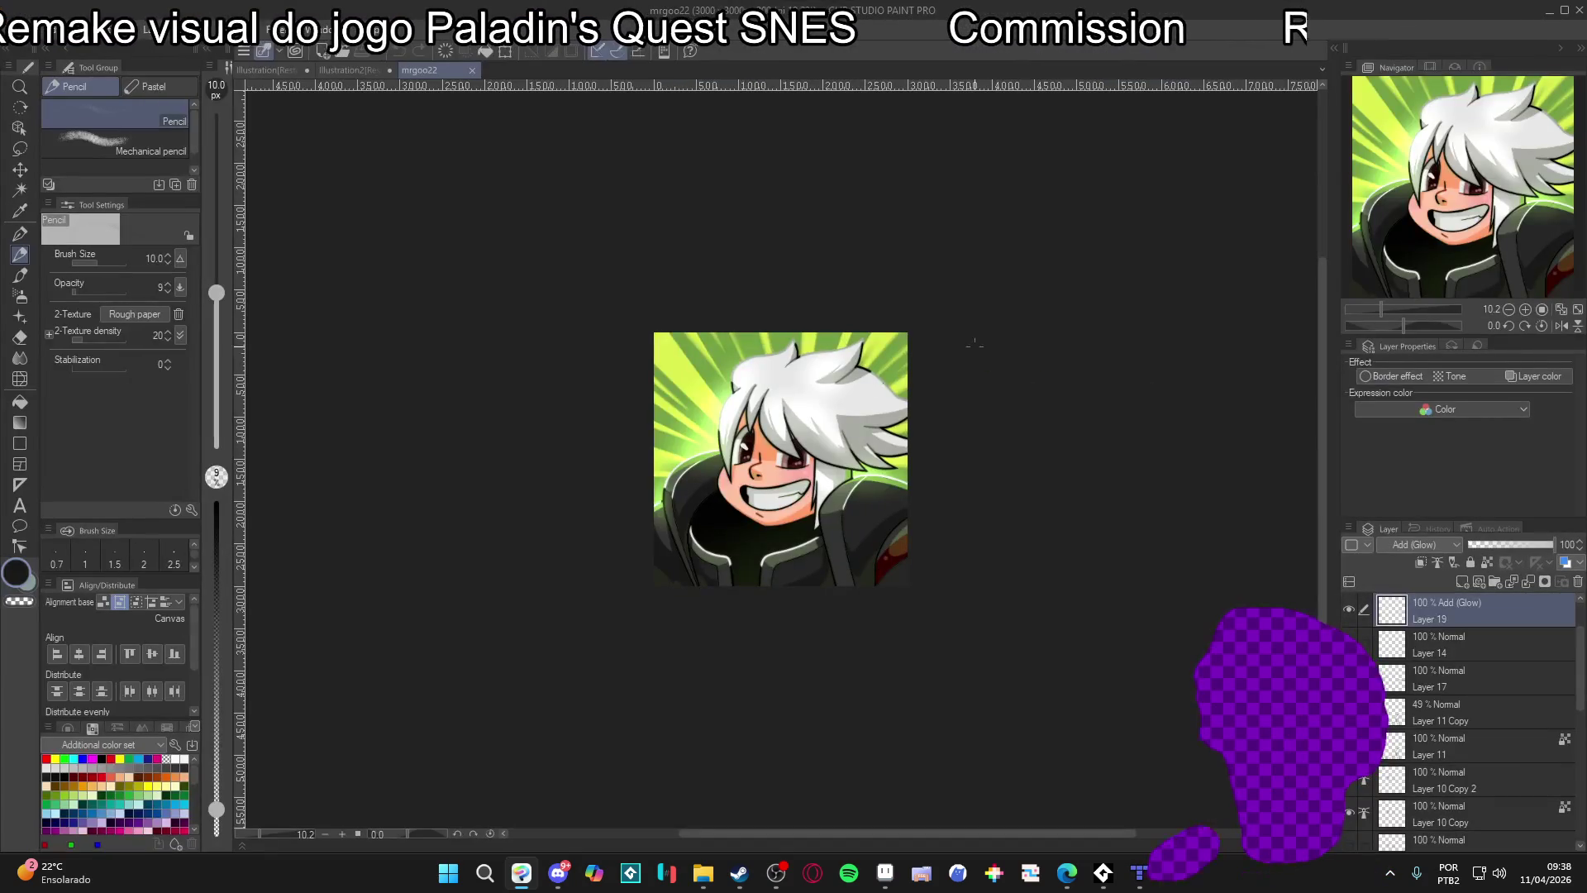
Fit the white-haired artwork to the window and return to File Explorer
left_click(1562, 310)
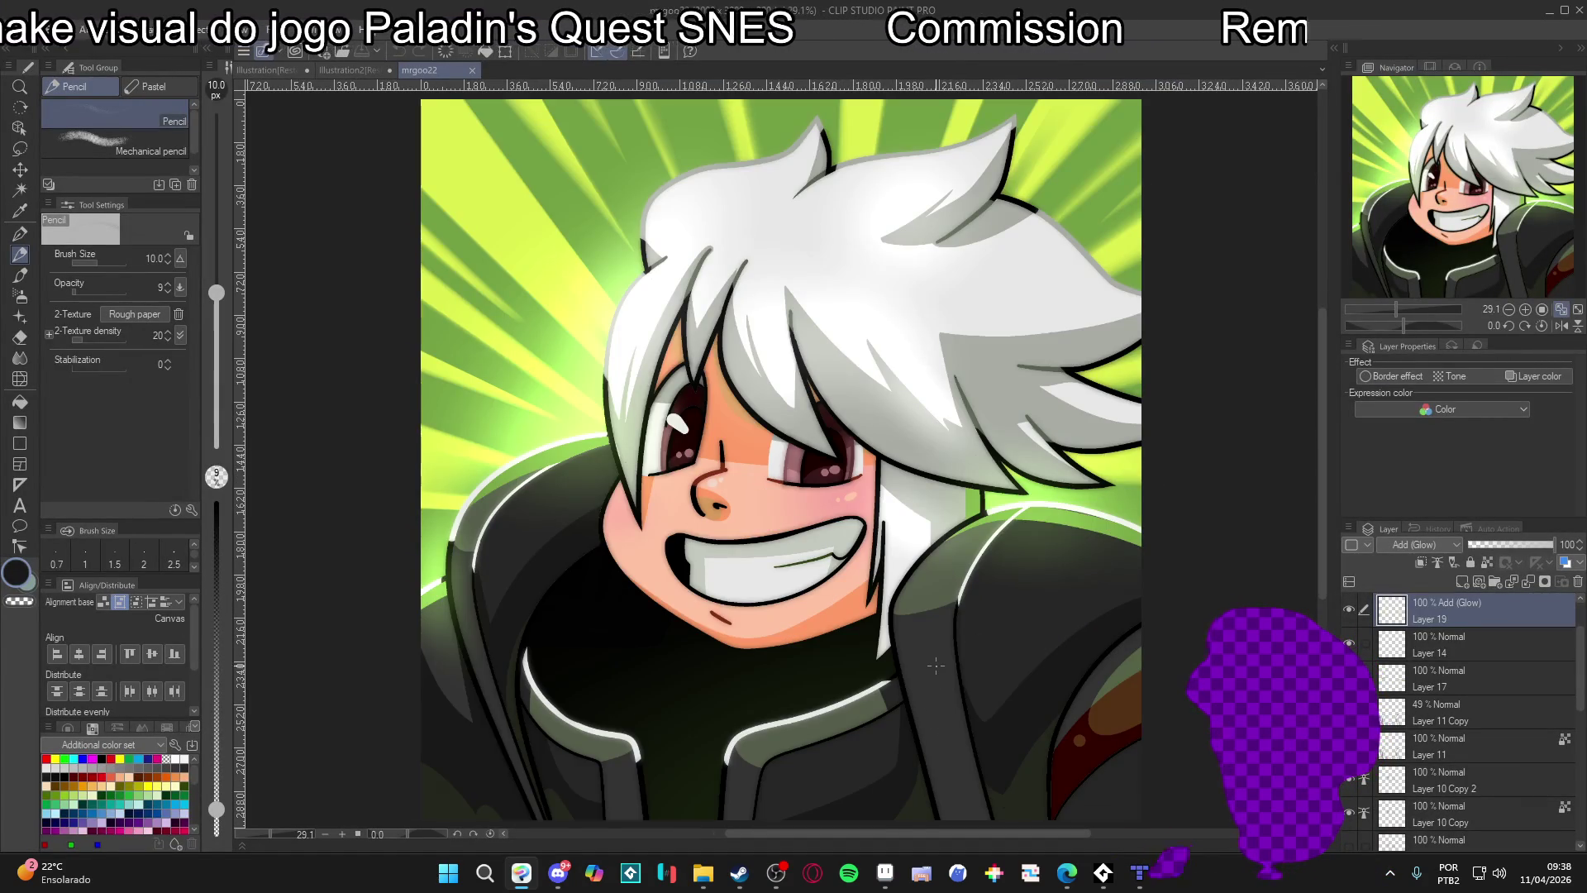
mouse_move(709, 881)
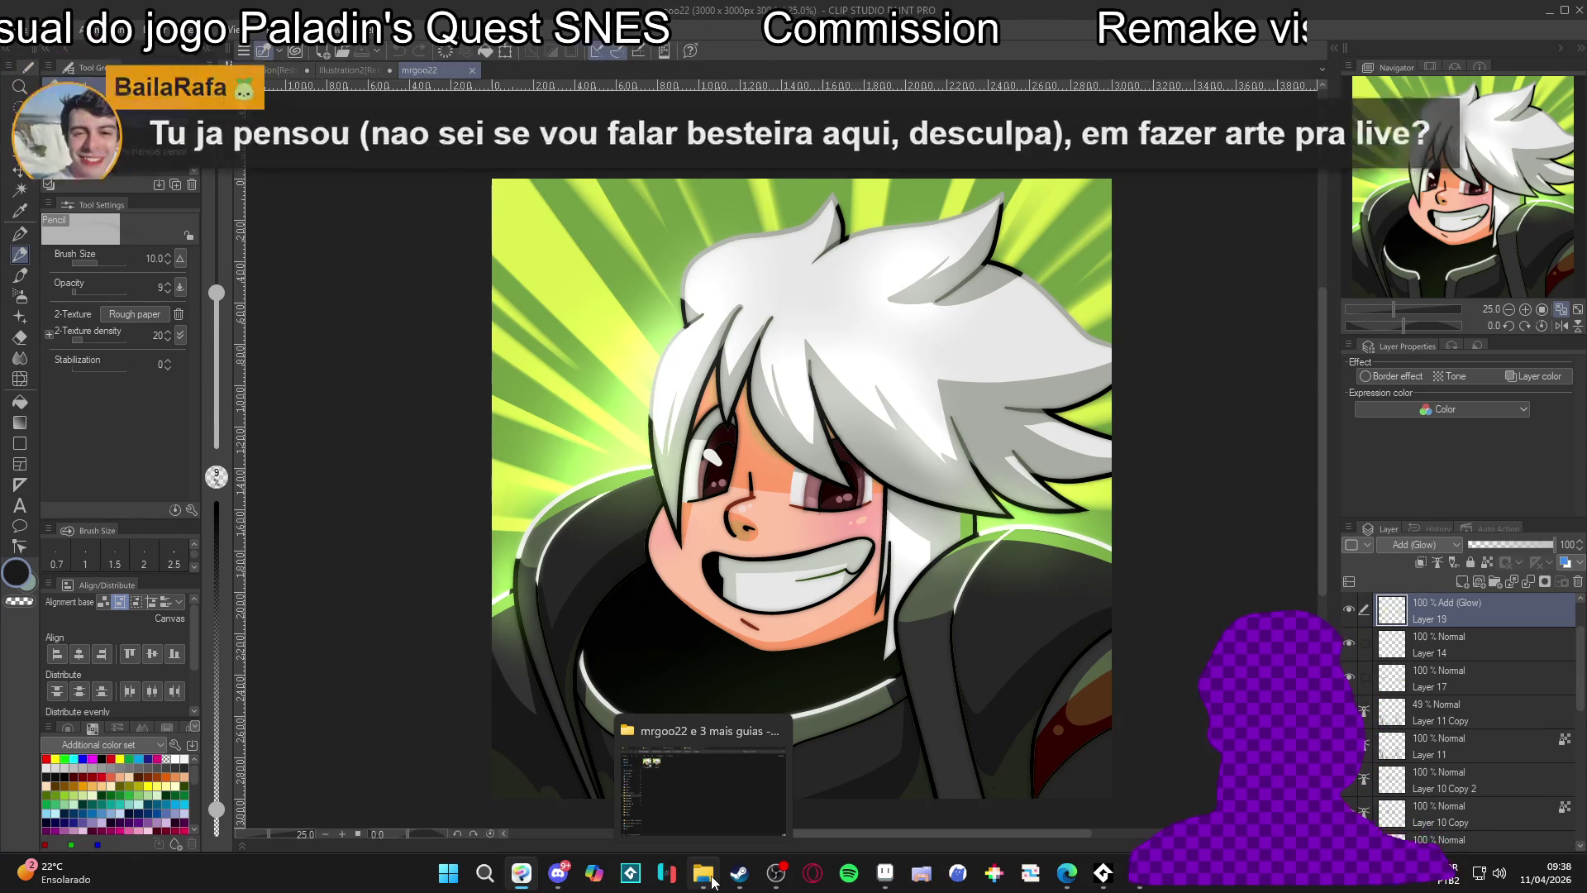
left_click(711, 881)
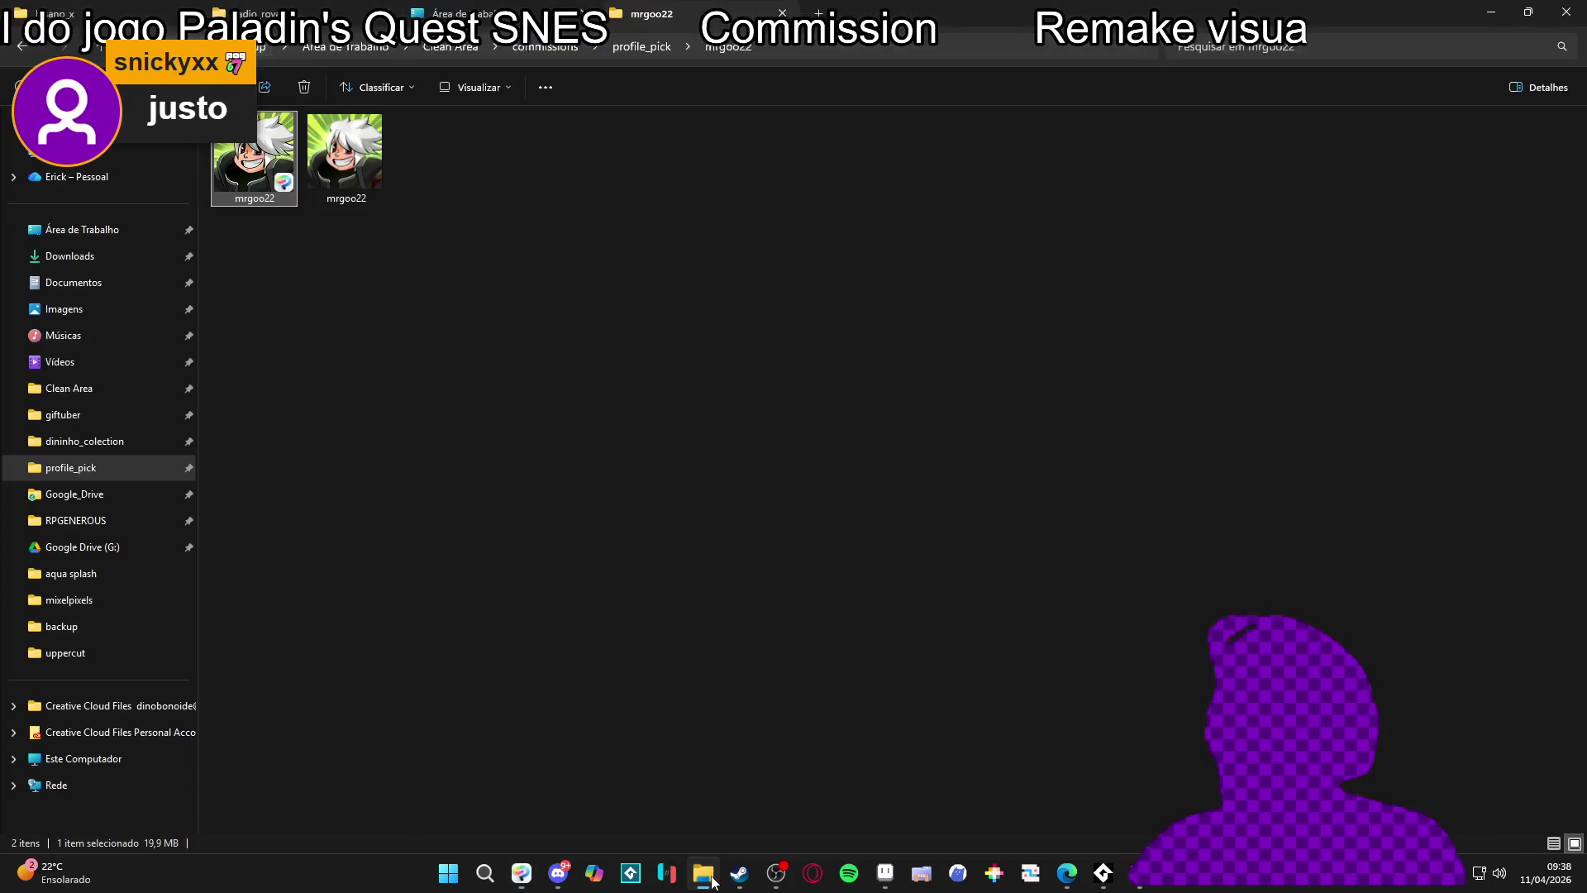
Open the Yoda-like construction-worker artwork, then the sunglasses character's commission folder
key("alt+Up")
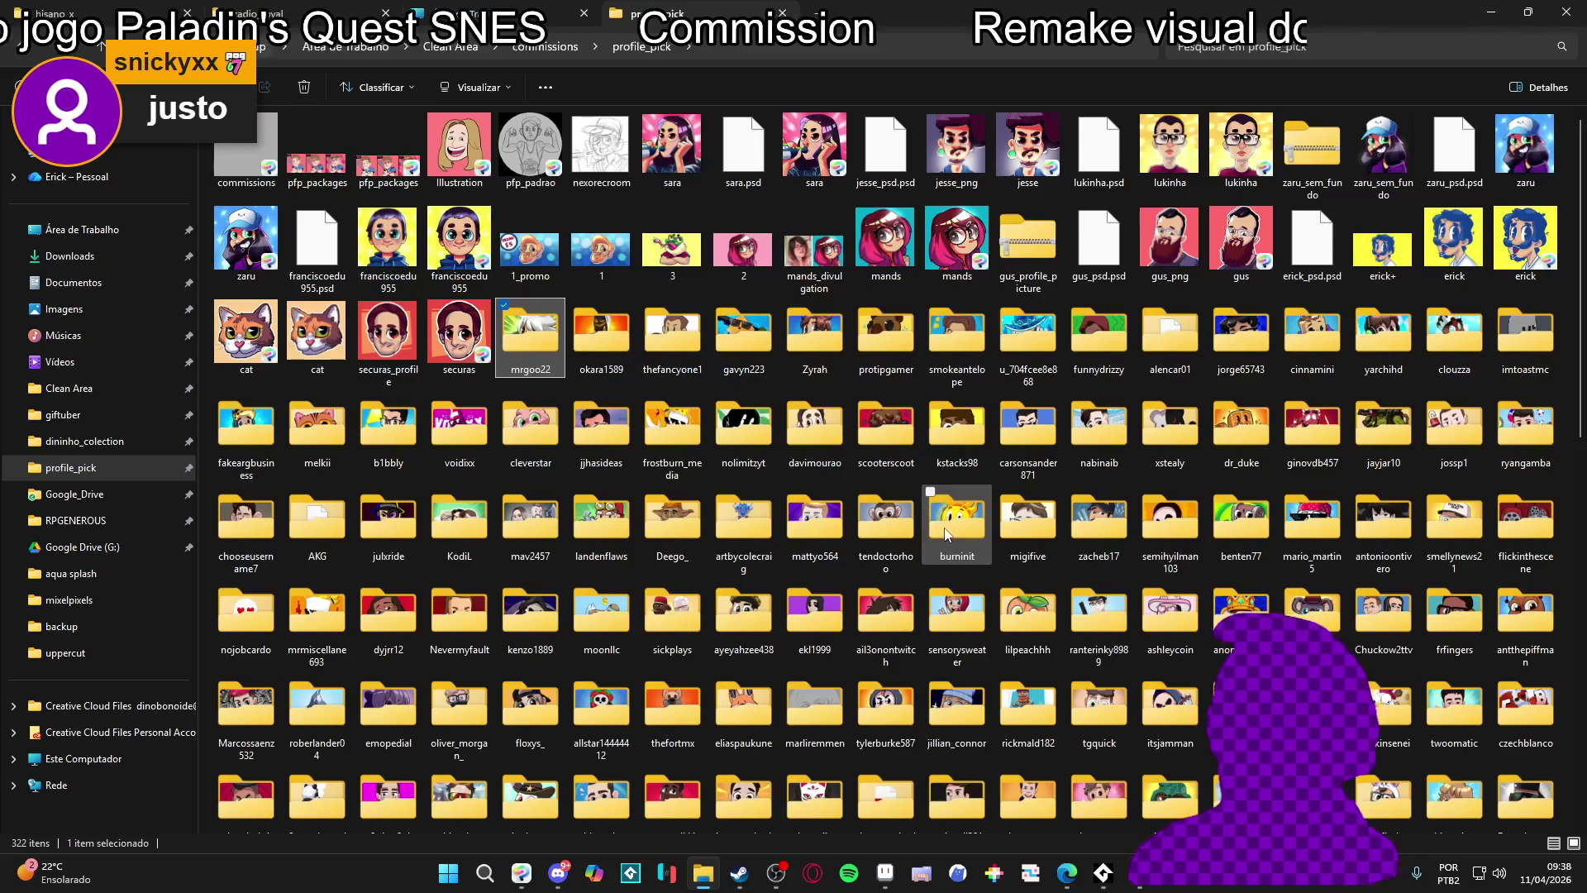
double_click(672, 529)
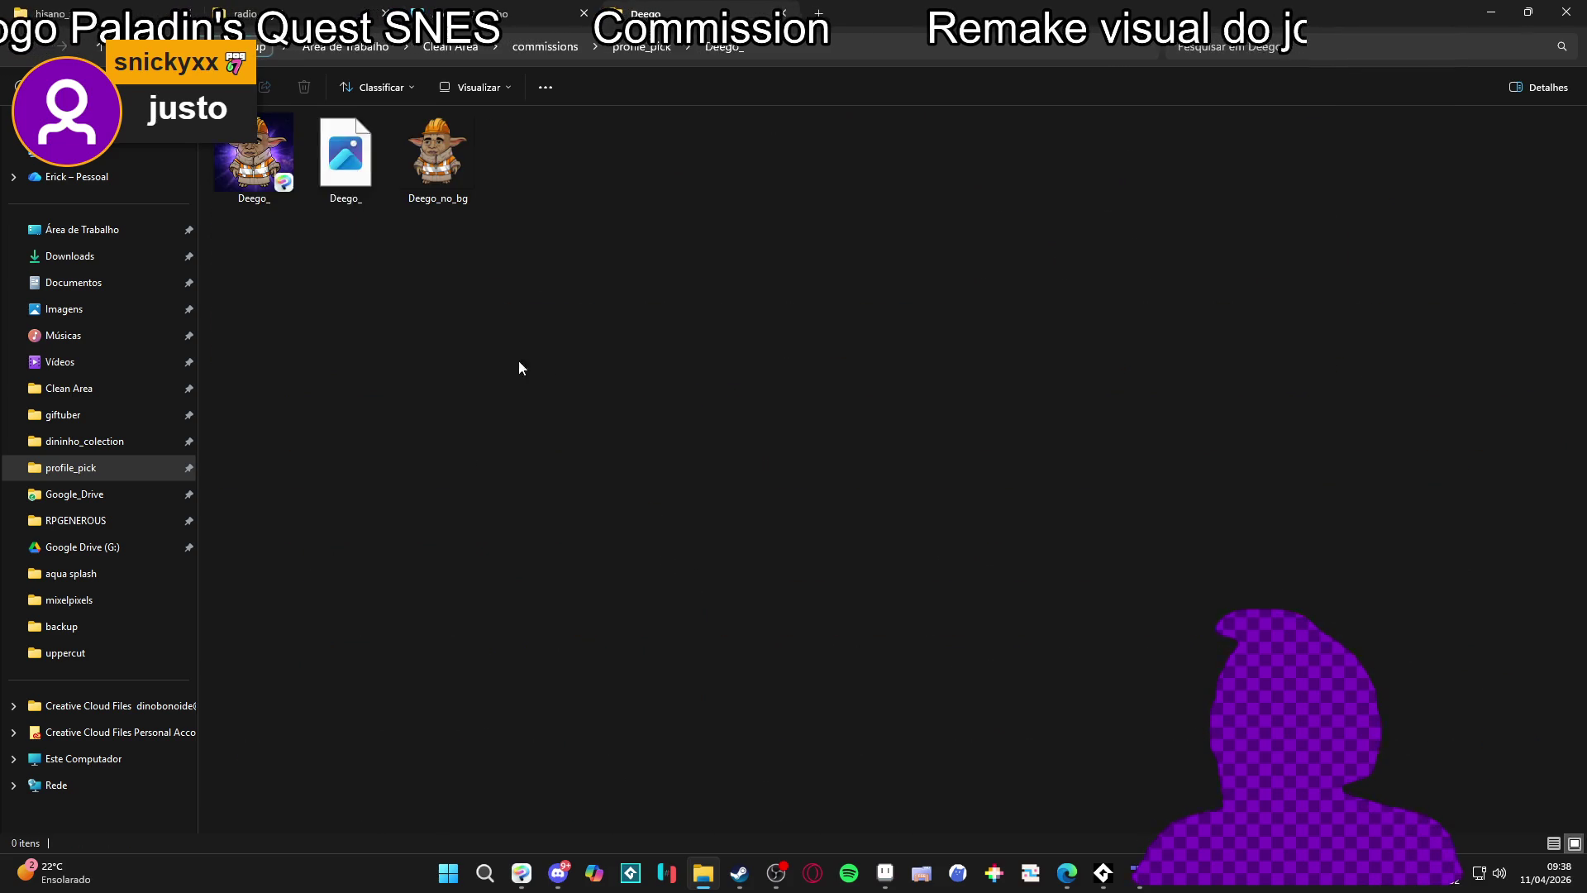
double_click(271, 183)
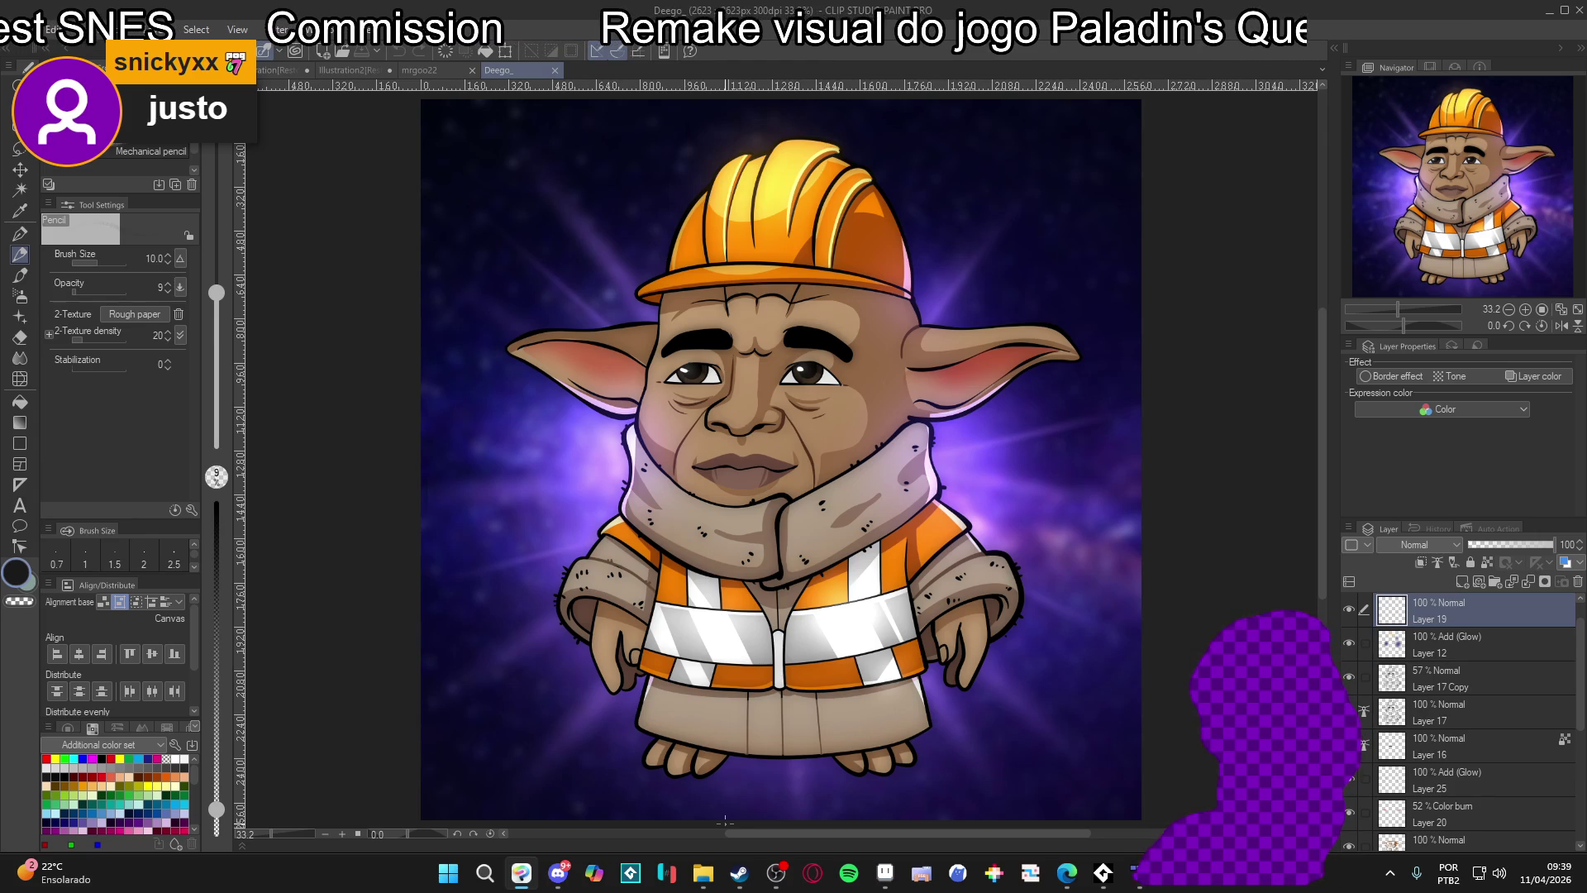
left_click(703, 873)
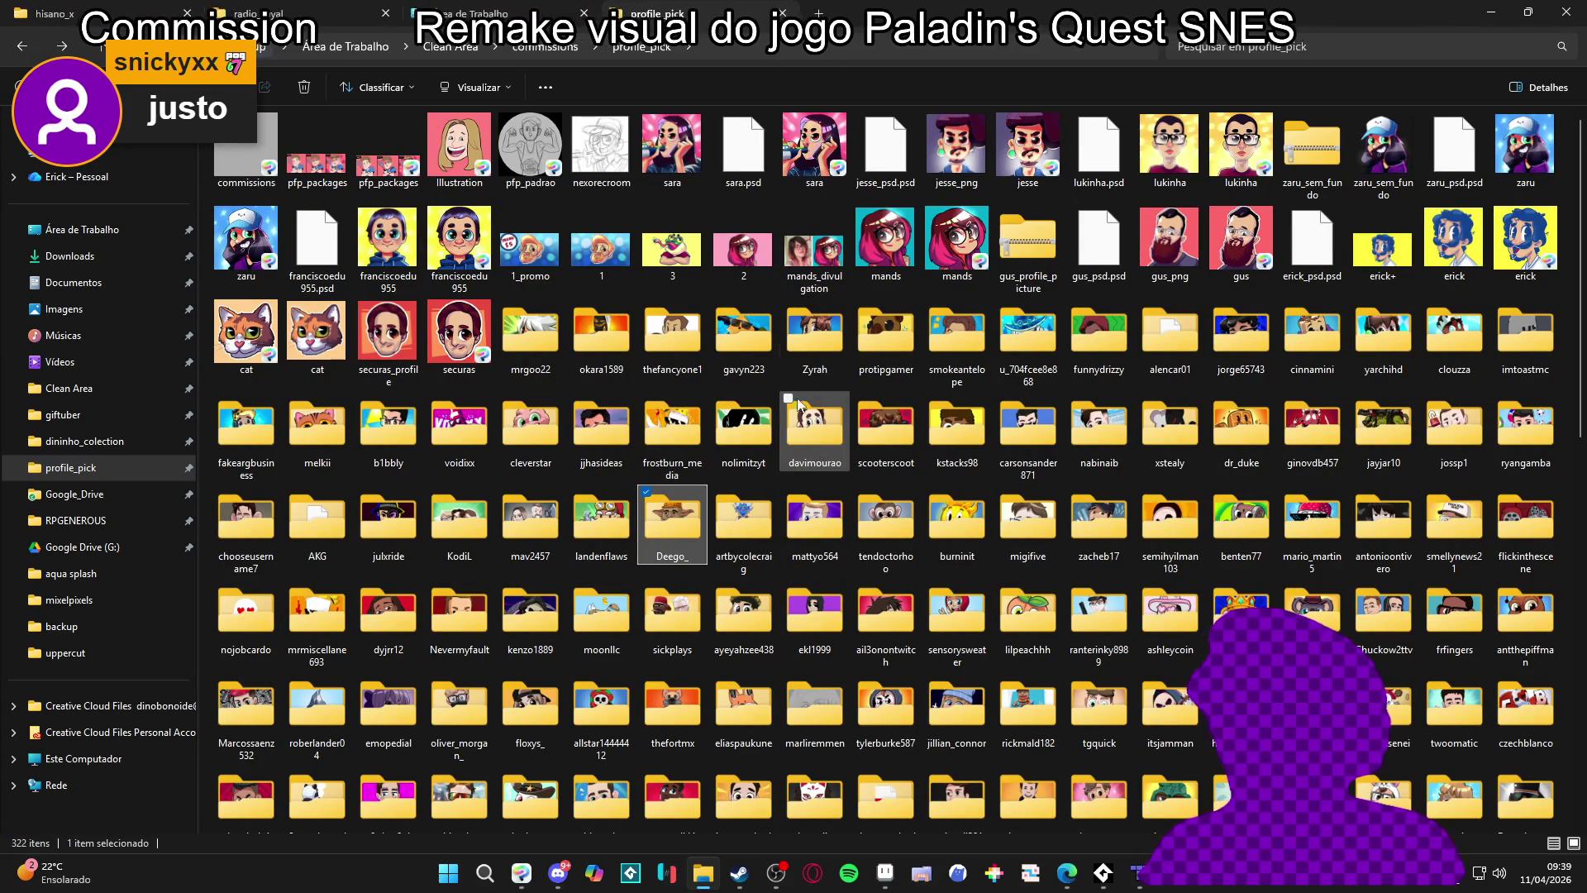
double_click(739, 330)
Open the sunglasses character artwork, then close the sunglasses, Yoda-like and white-haired tabs
double_click(265, 173)
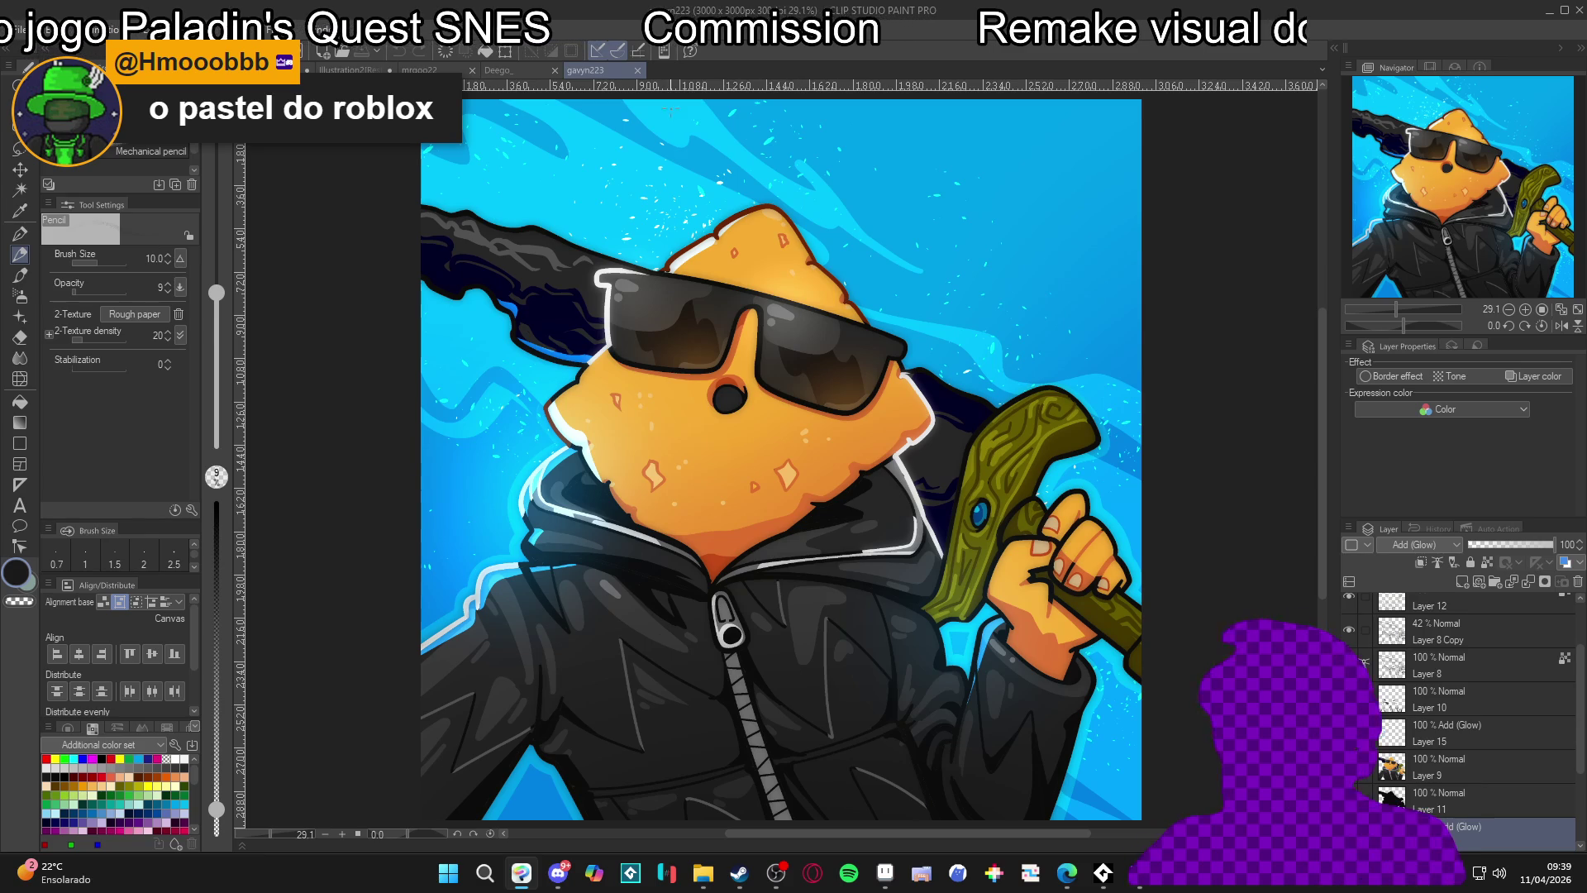
left_click(638, 70)
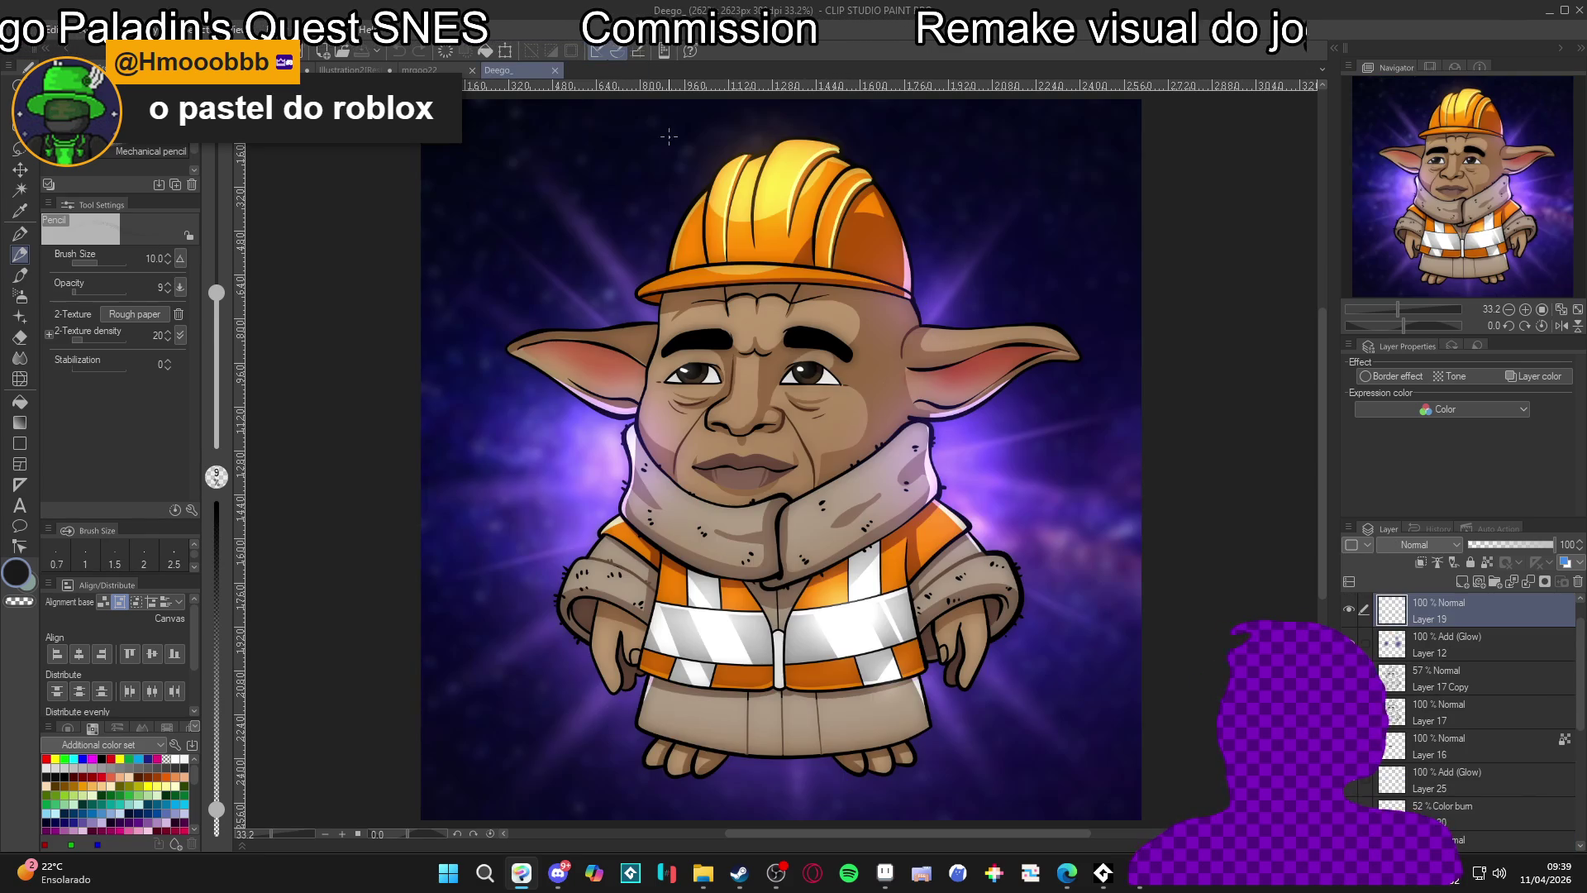
left_click(556, 70)
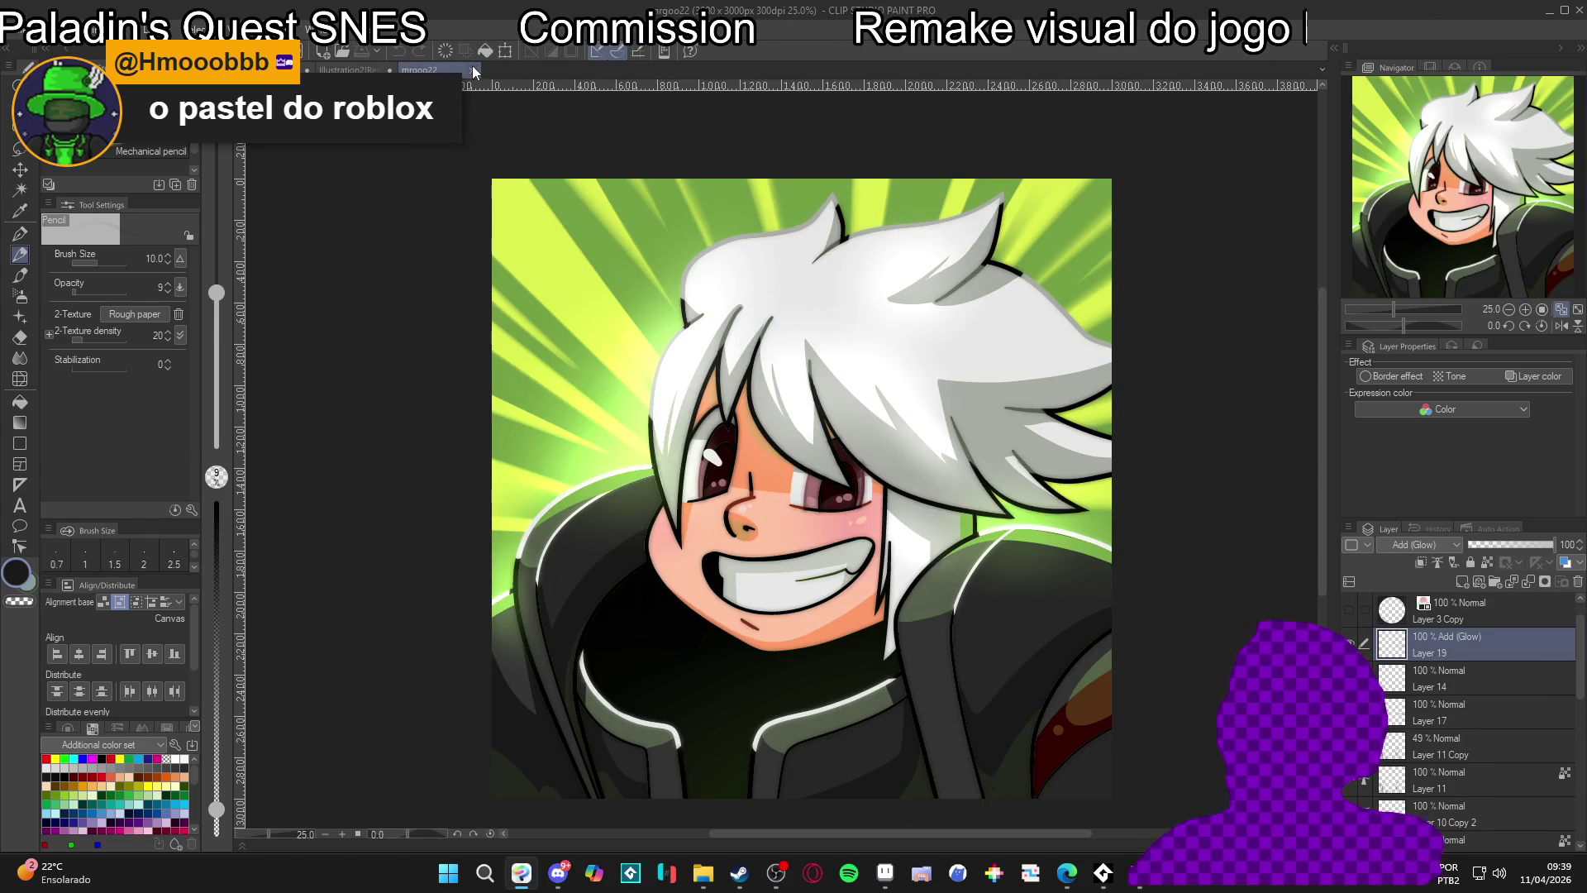
left_click(473, 69)
In File Explorer, browse two other clients' commission folders under profile_pick
key("alt+Tab")
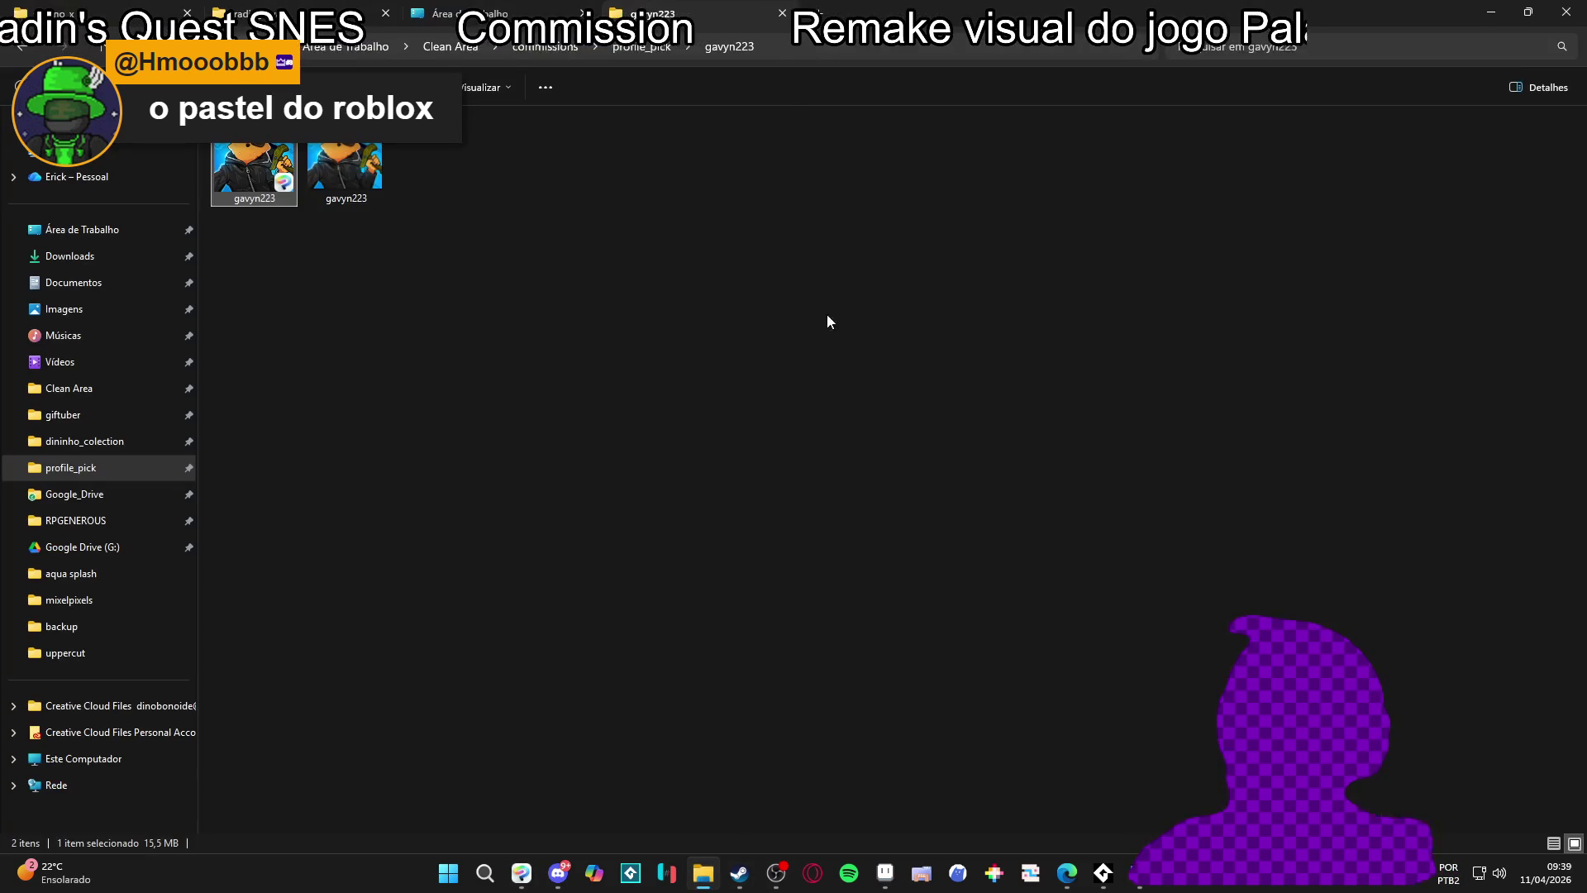
left_click(817, 449)
left_click(31, 52)
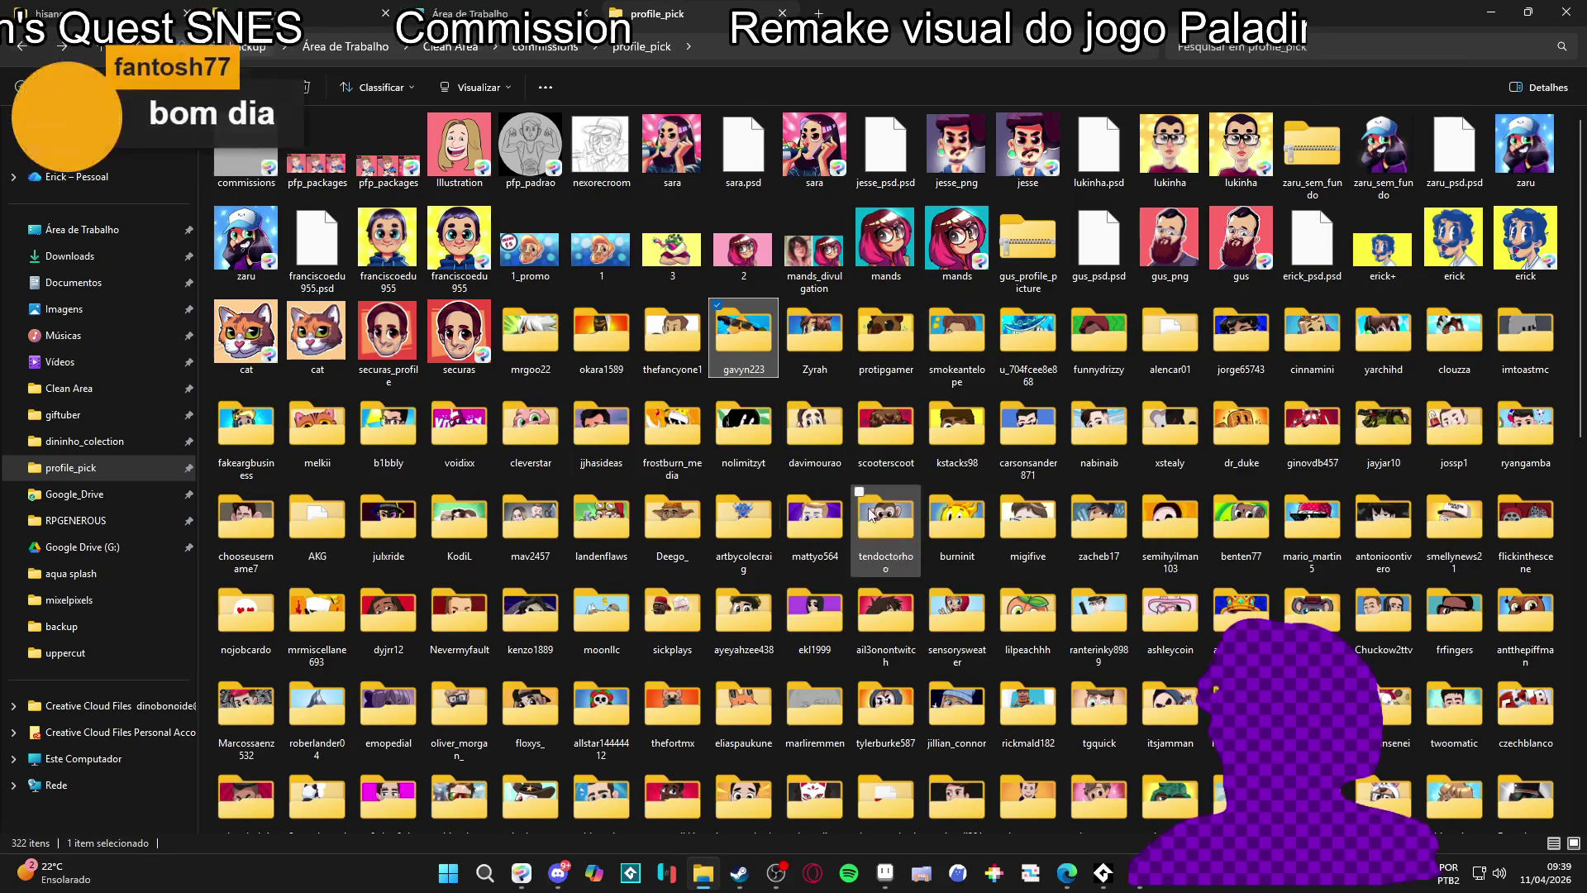
left_click(814, 371)
double_click(814, 372)
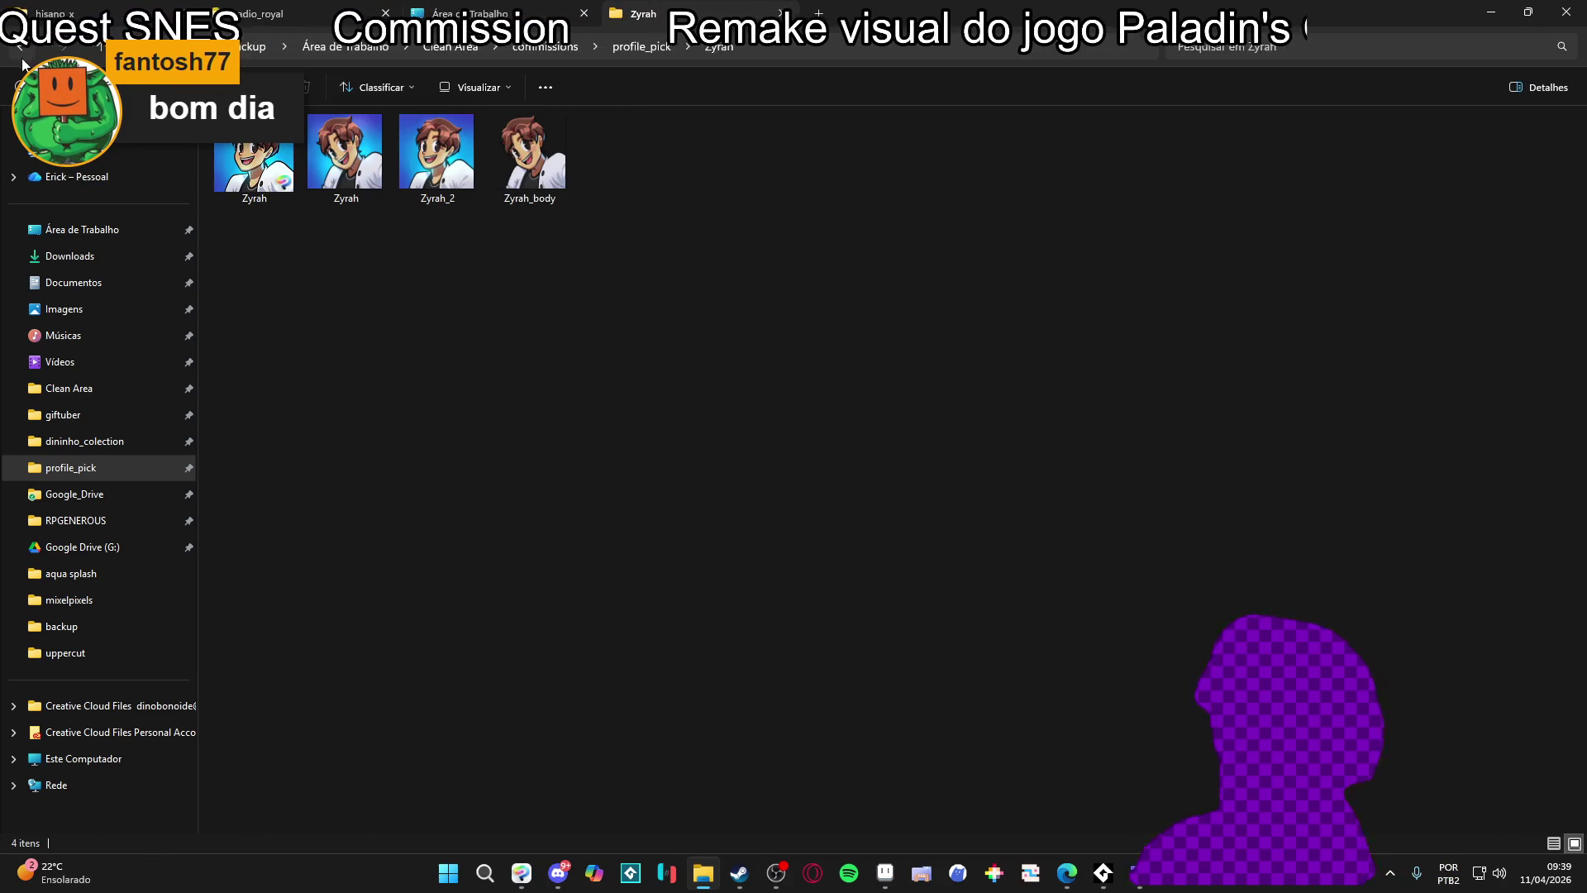
left_click(46, 50)
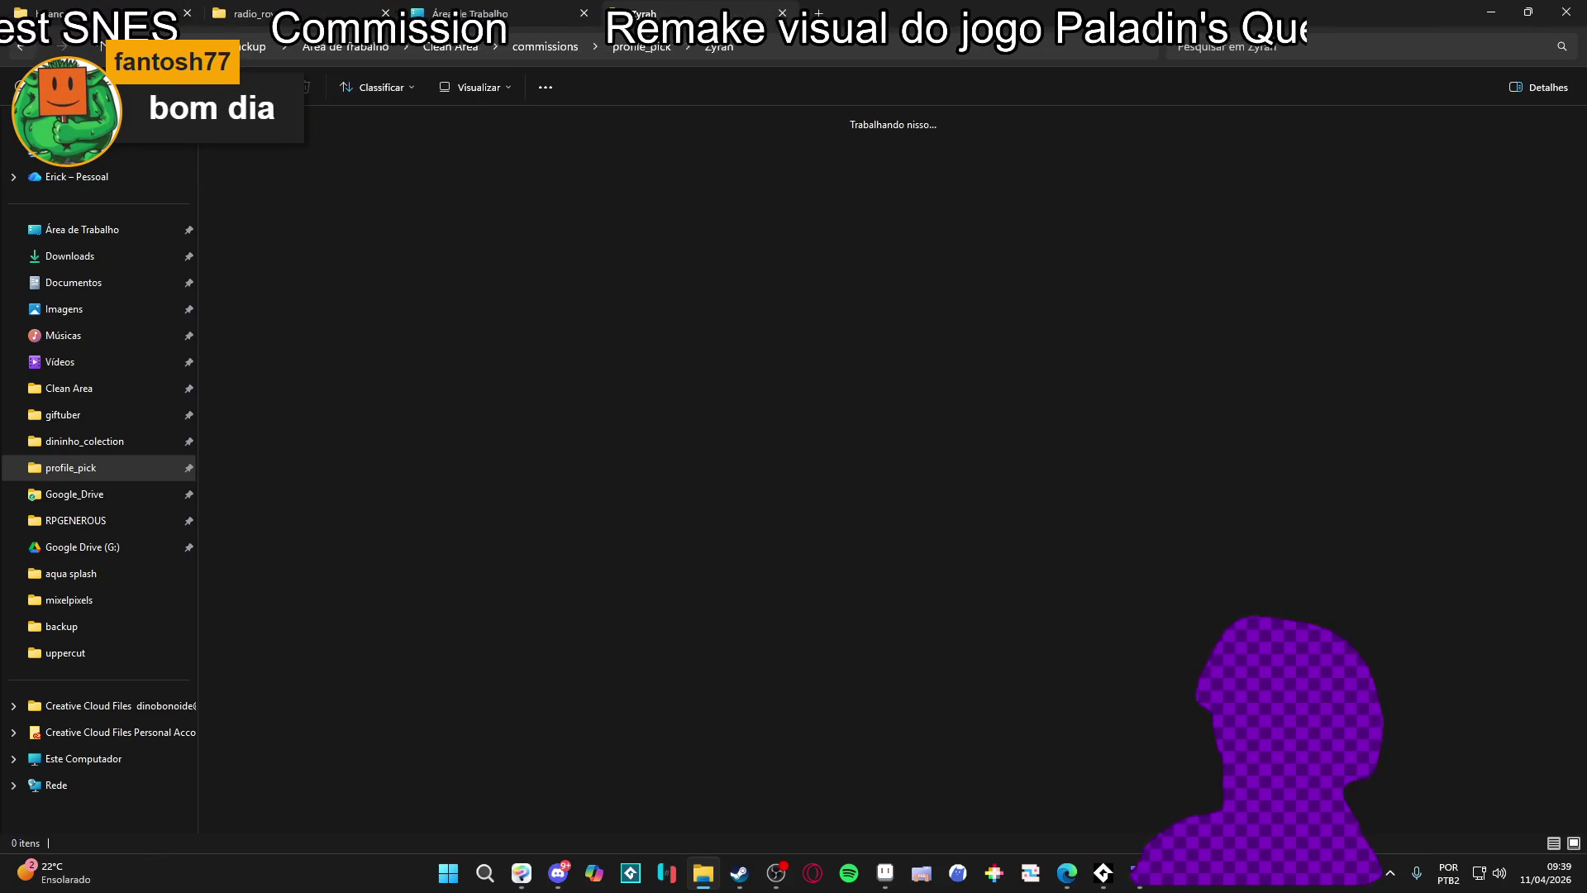
left_click(952, 361)
double_click(952, 362)
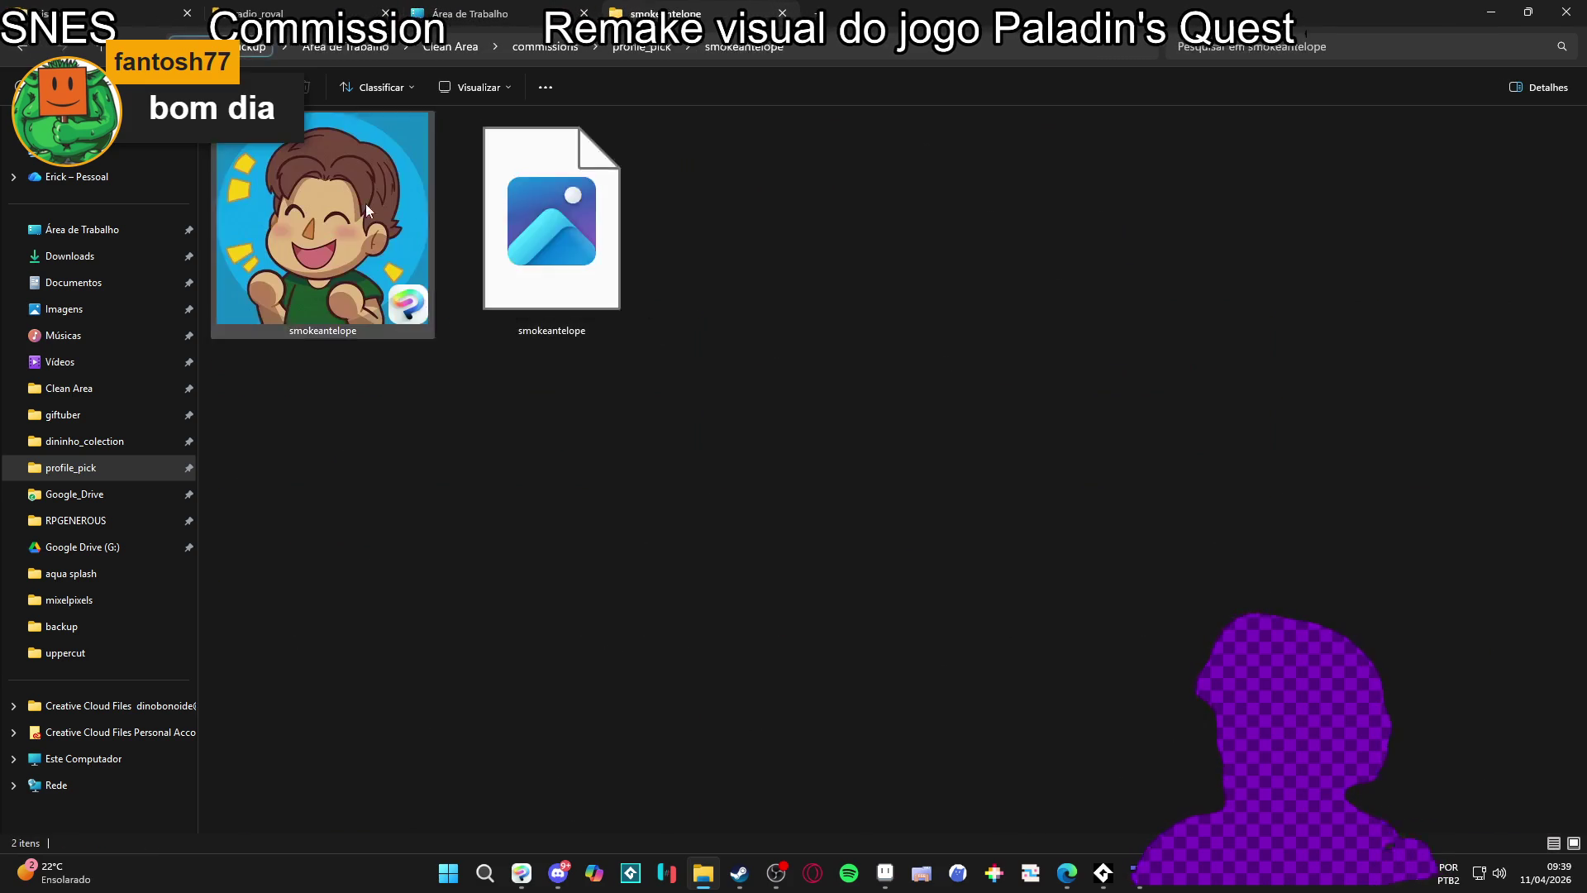
key("alt+Left")
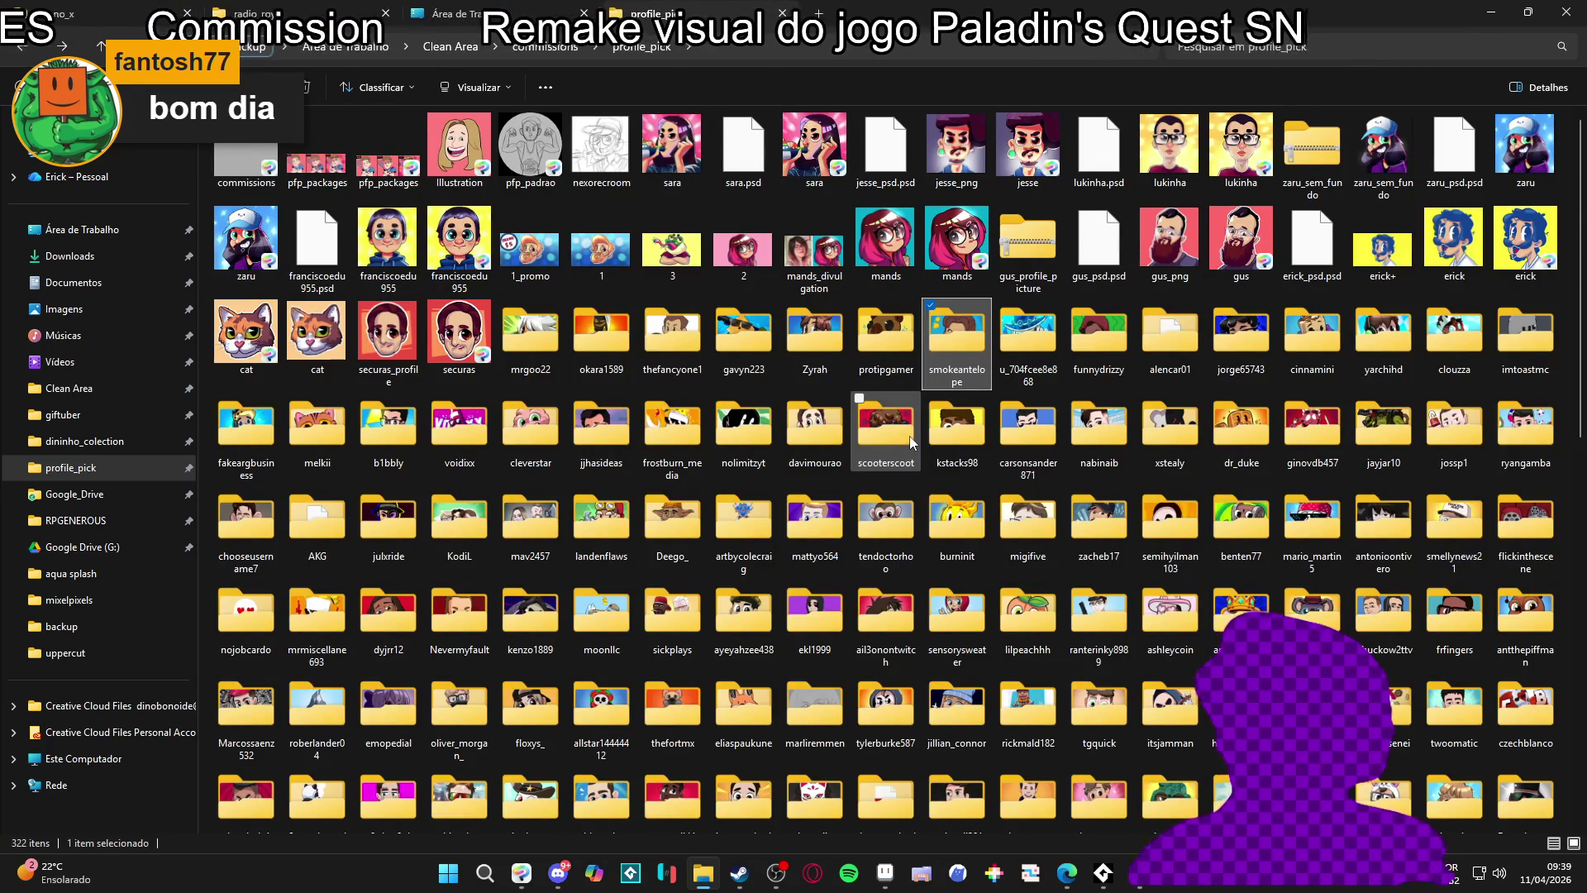
Open the jayjar10 orc commission folder and its character drawing
scroll(886, 438, "down", 10)
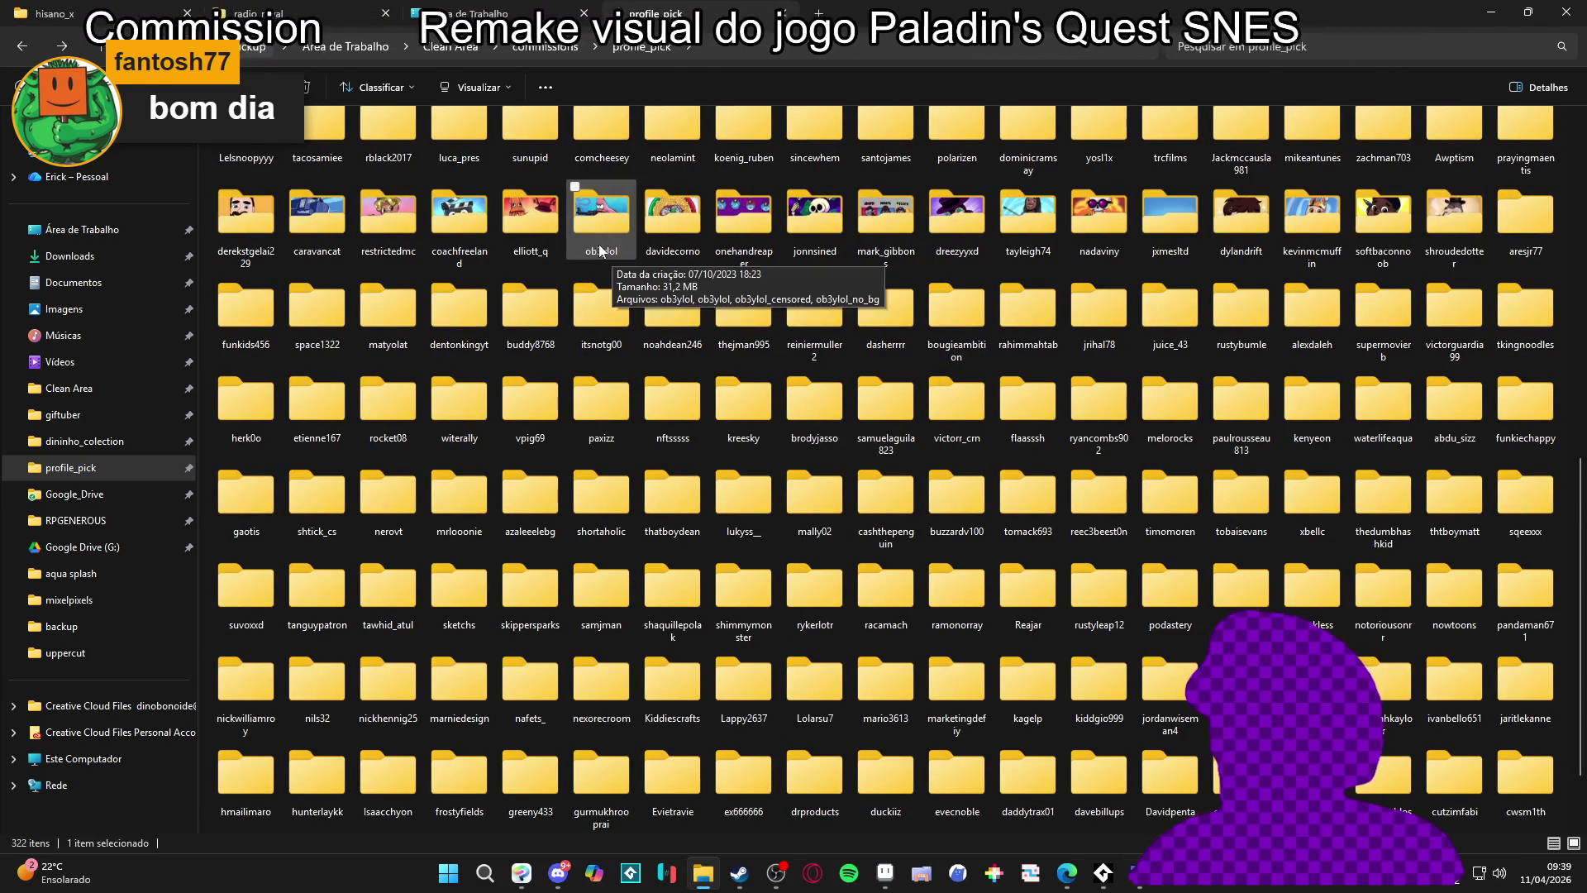
scroll(362, 343, "up", 3)
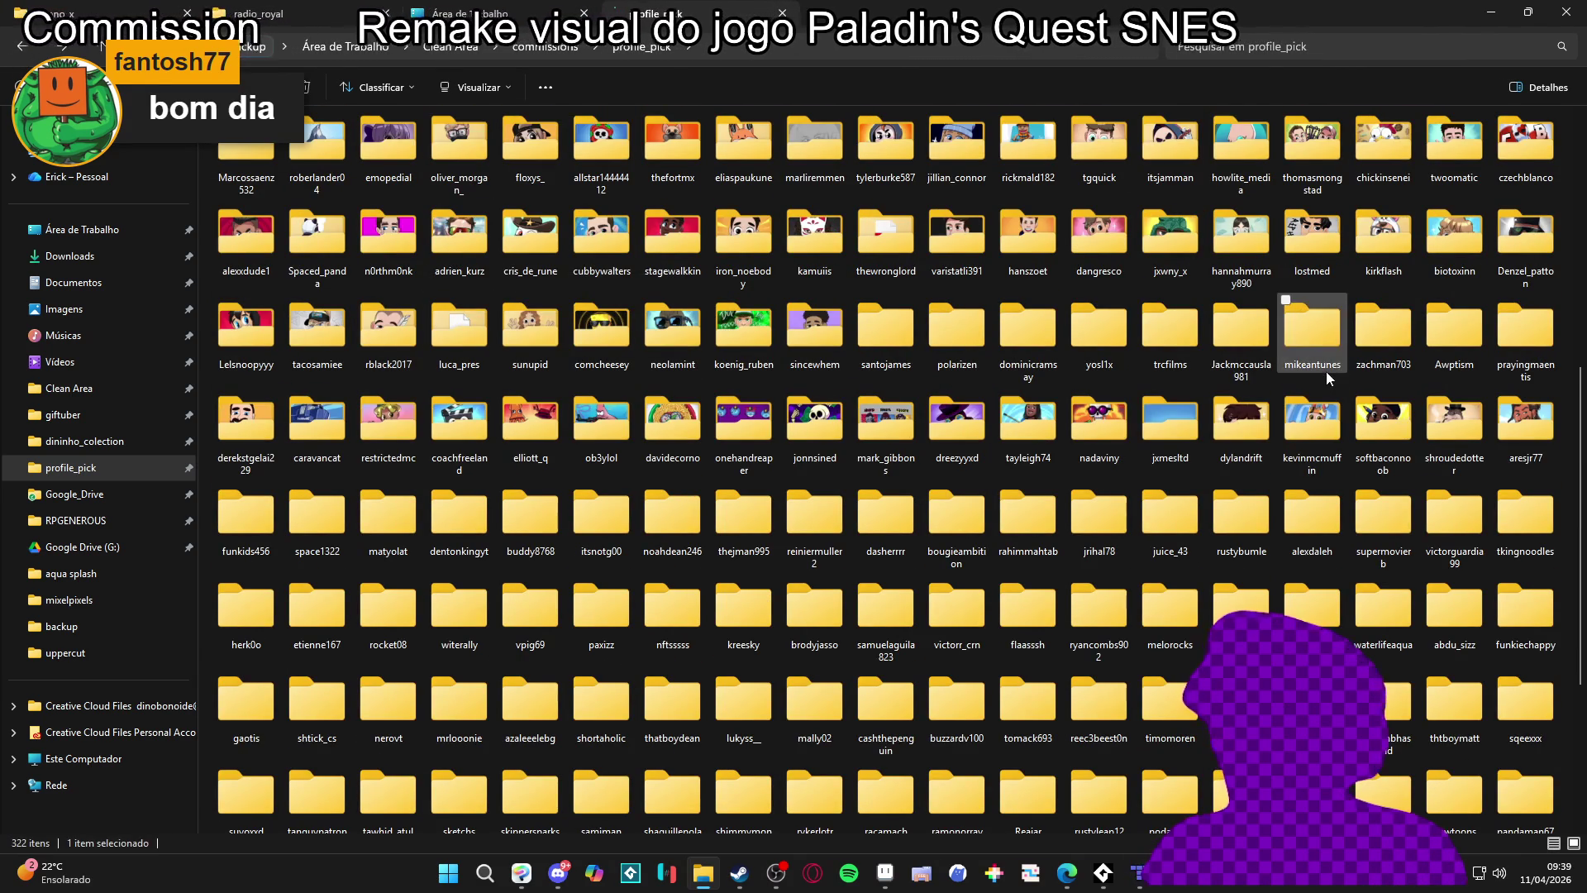
scroll(1326, 370, "up", 4)
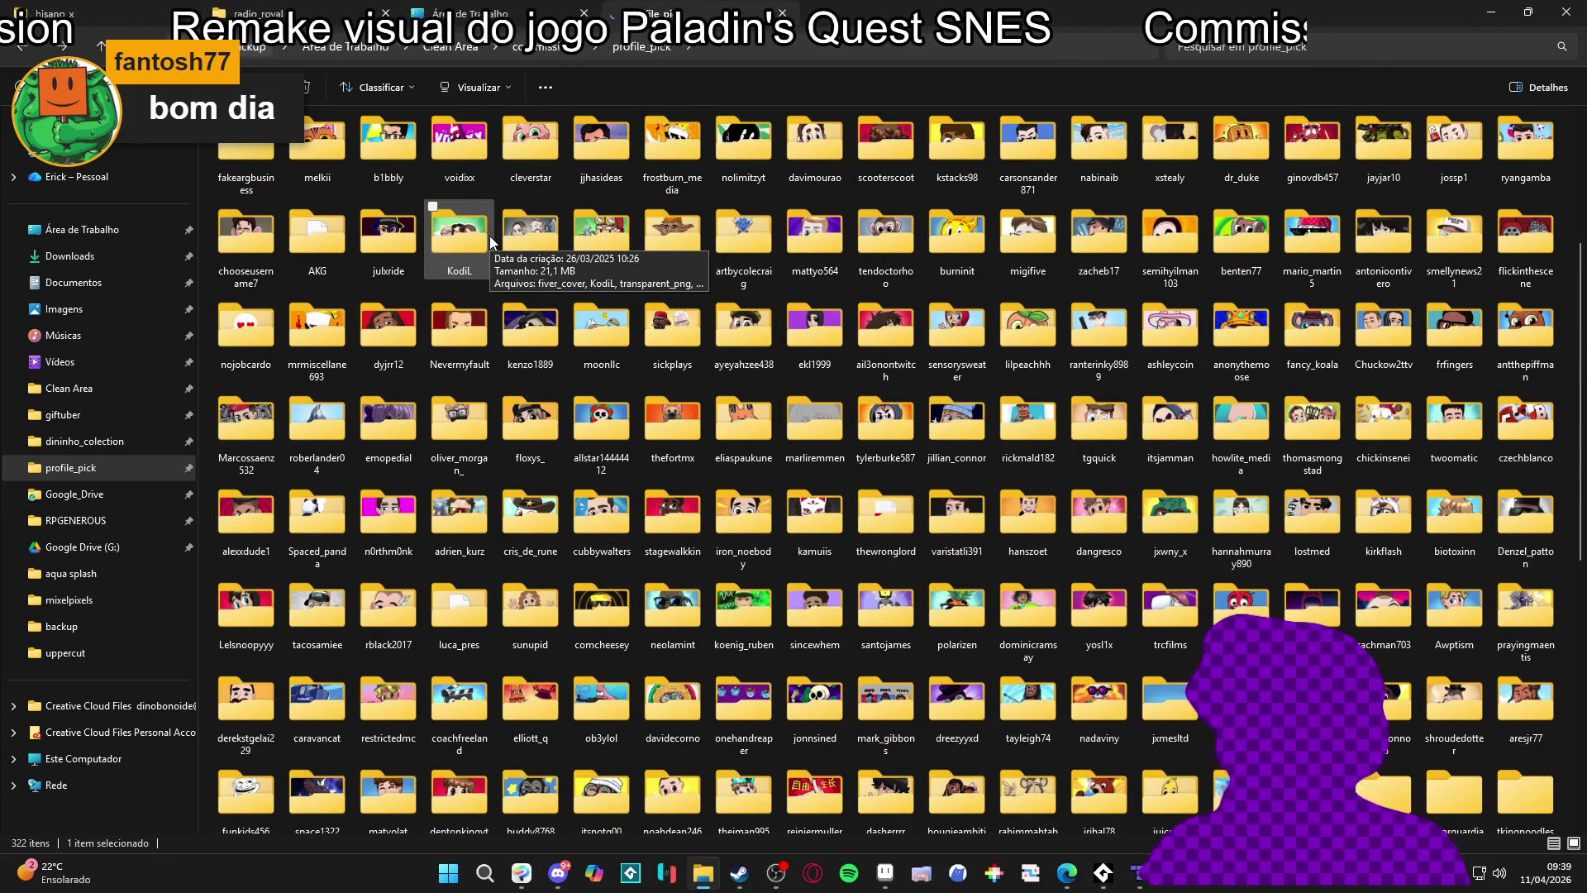
double_click(1382, 145)
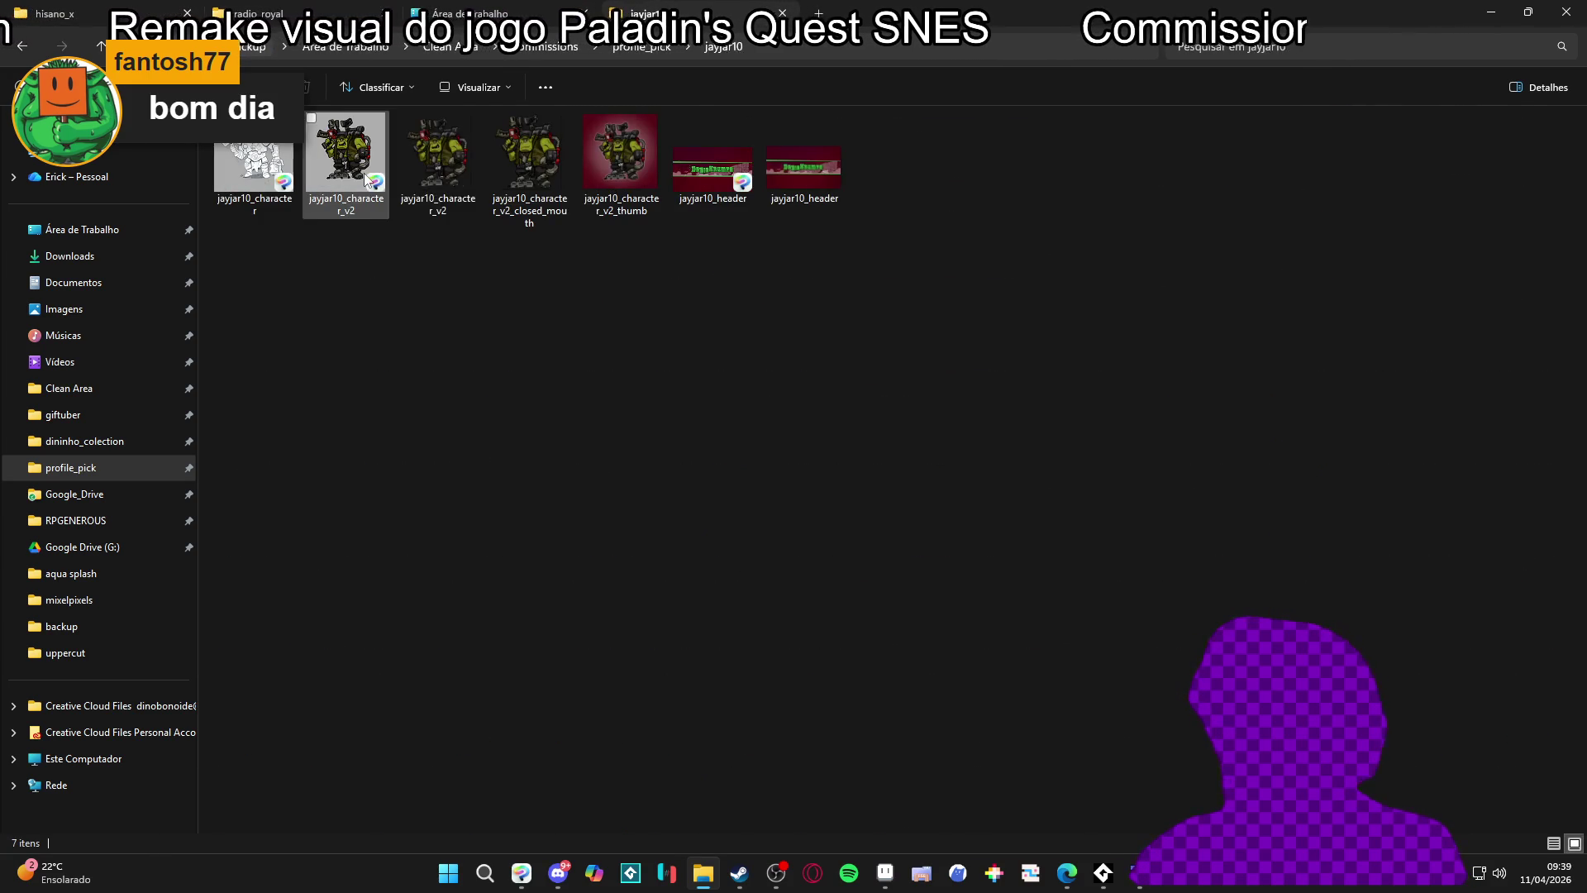
double_click(357, 199)
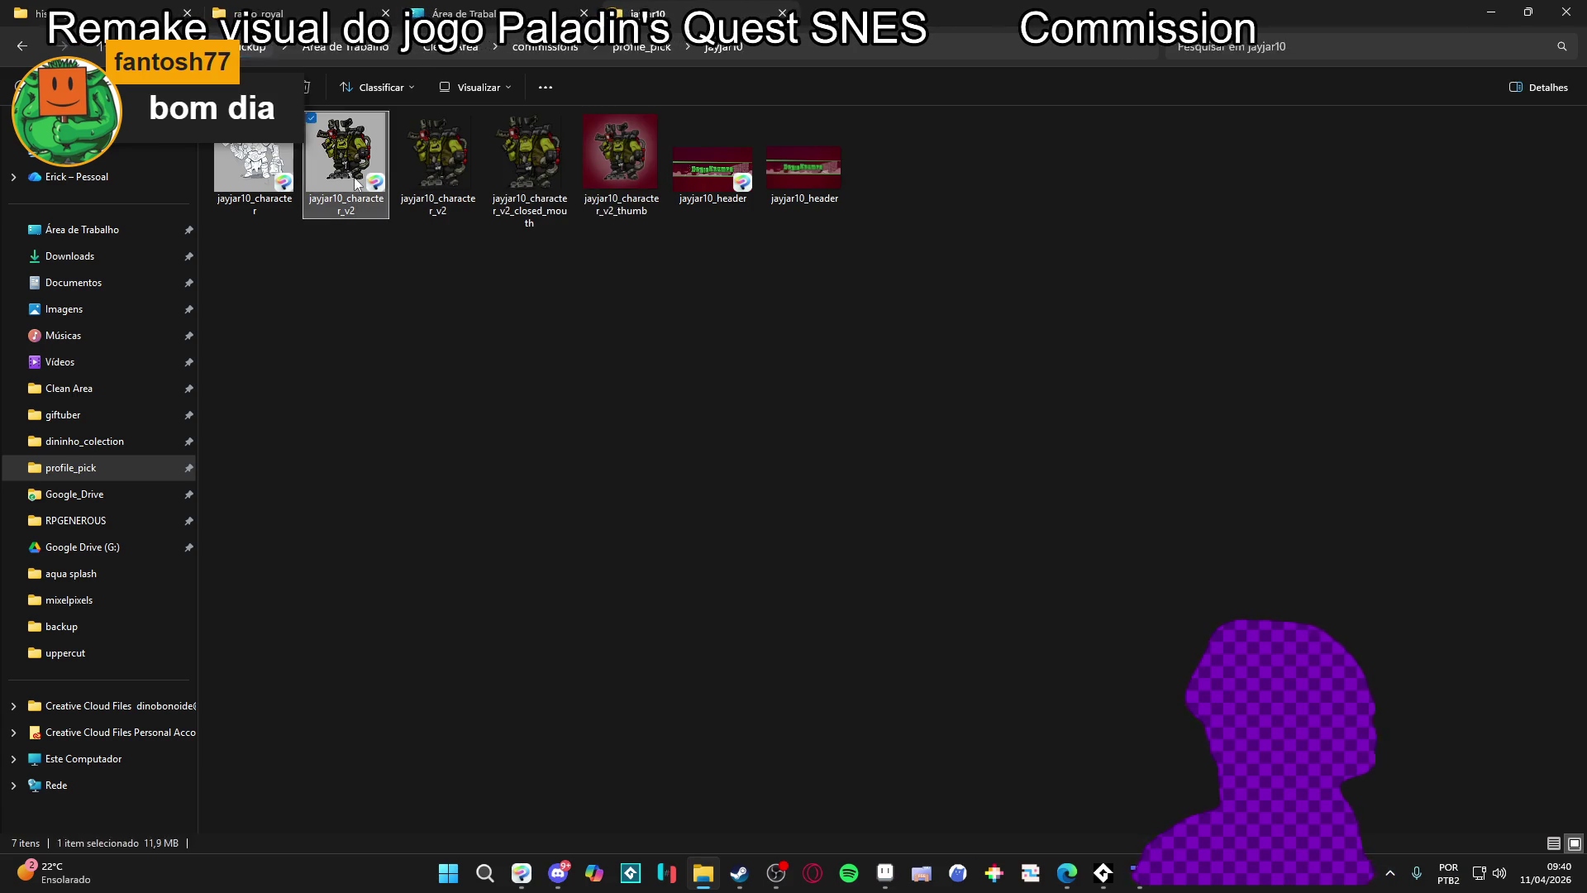
Close the restored Illustration2 canvas without saving and return to the jayjar10 folder
scroll(820, 366, "up", 1)
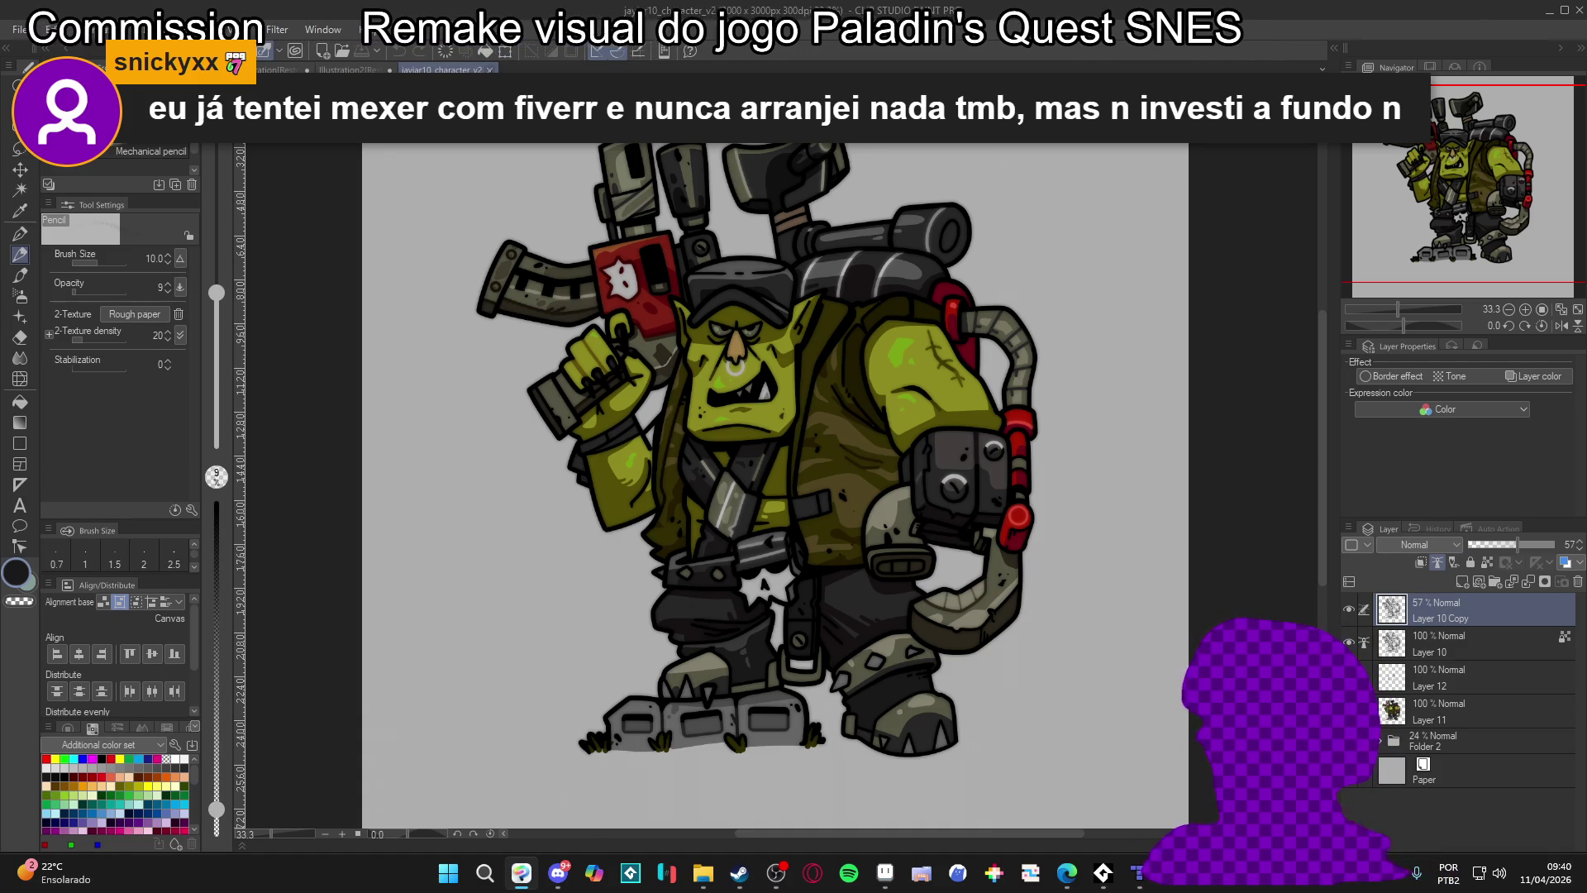
left_click(355, 70)
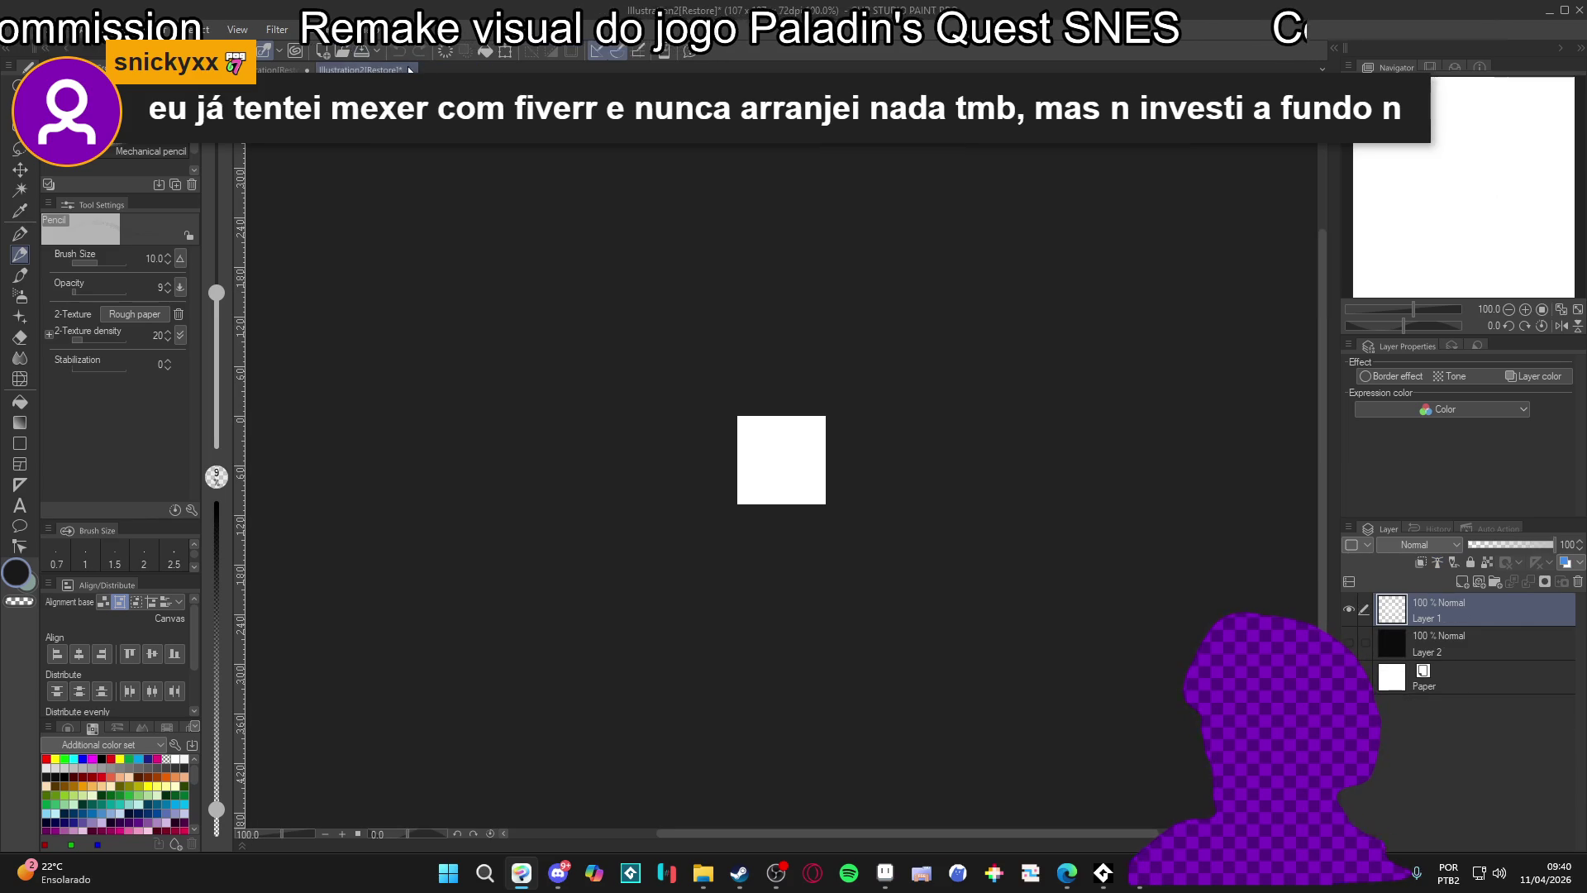
left_click(408, 67)
left_click(813, 324)
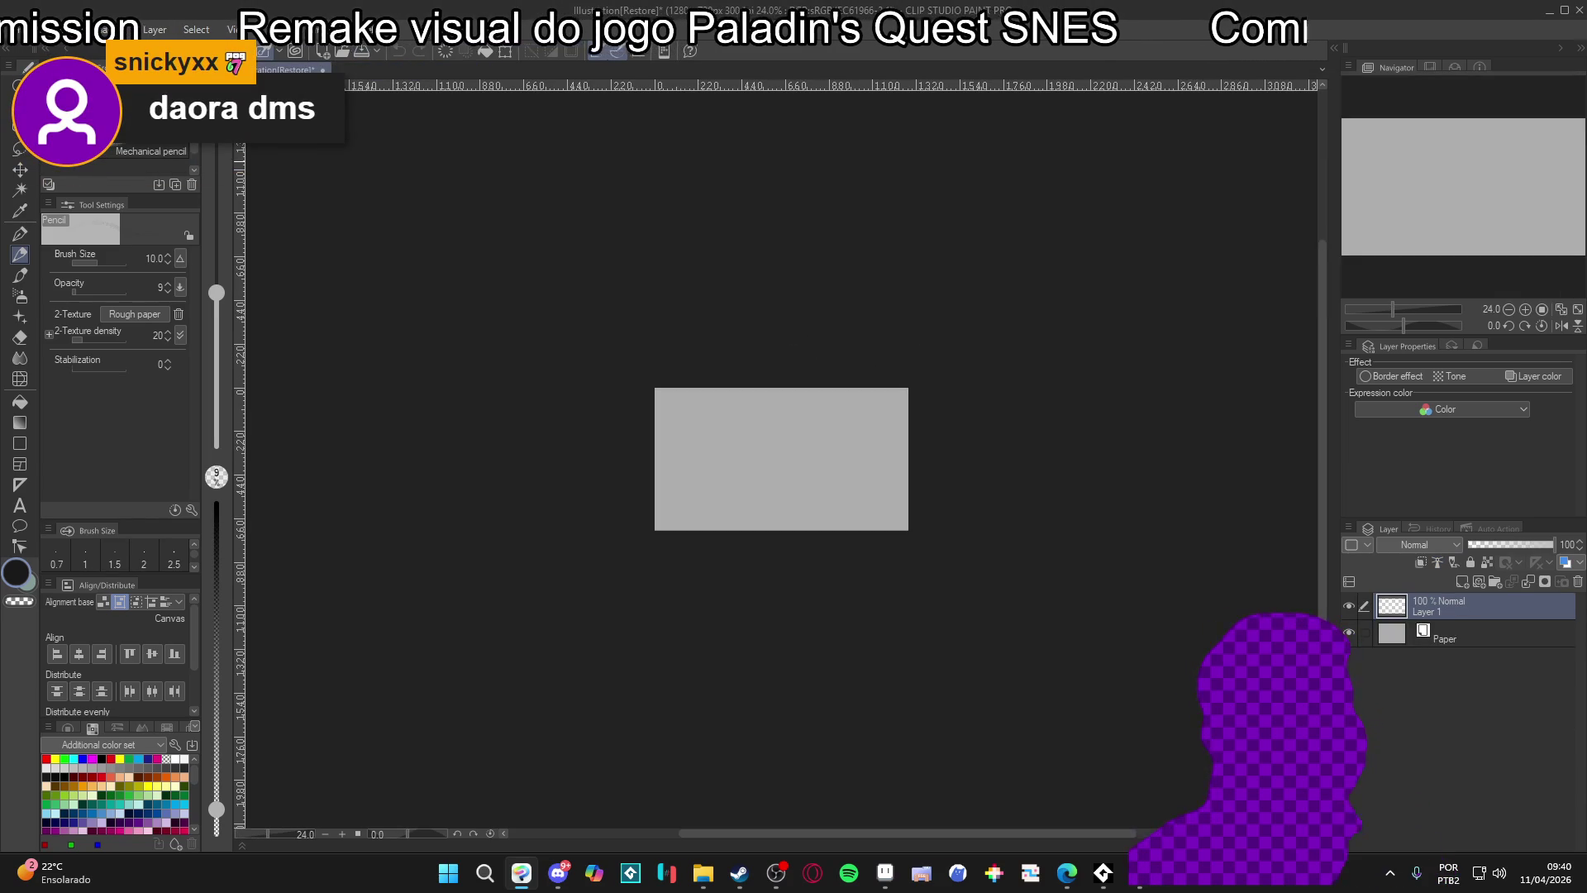
key("alt+Tab")
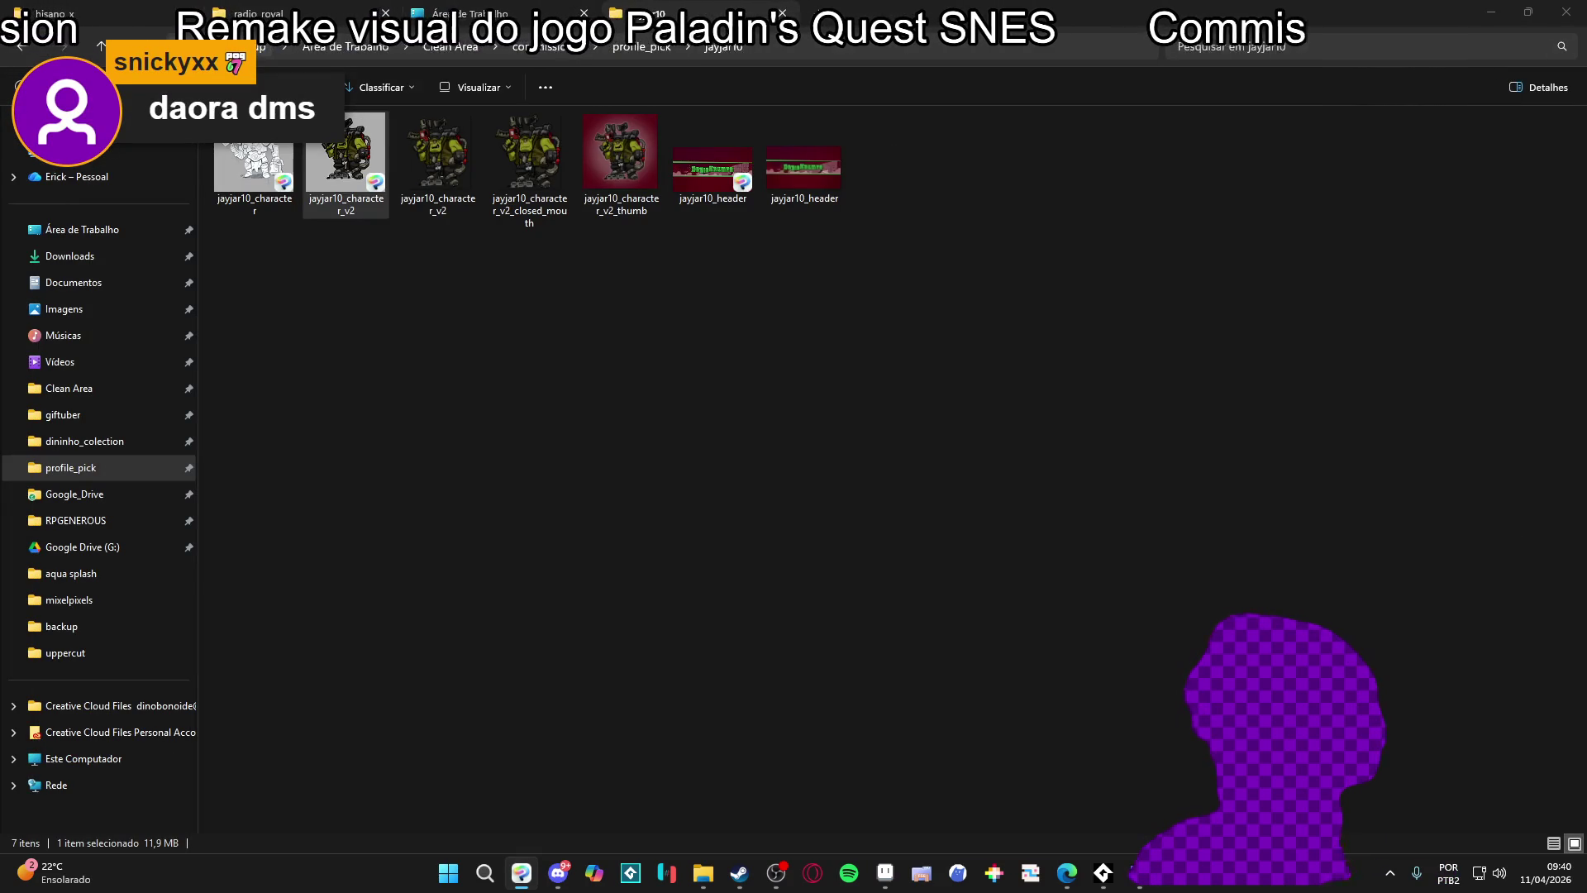
key("alt+Up")
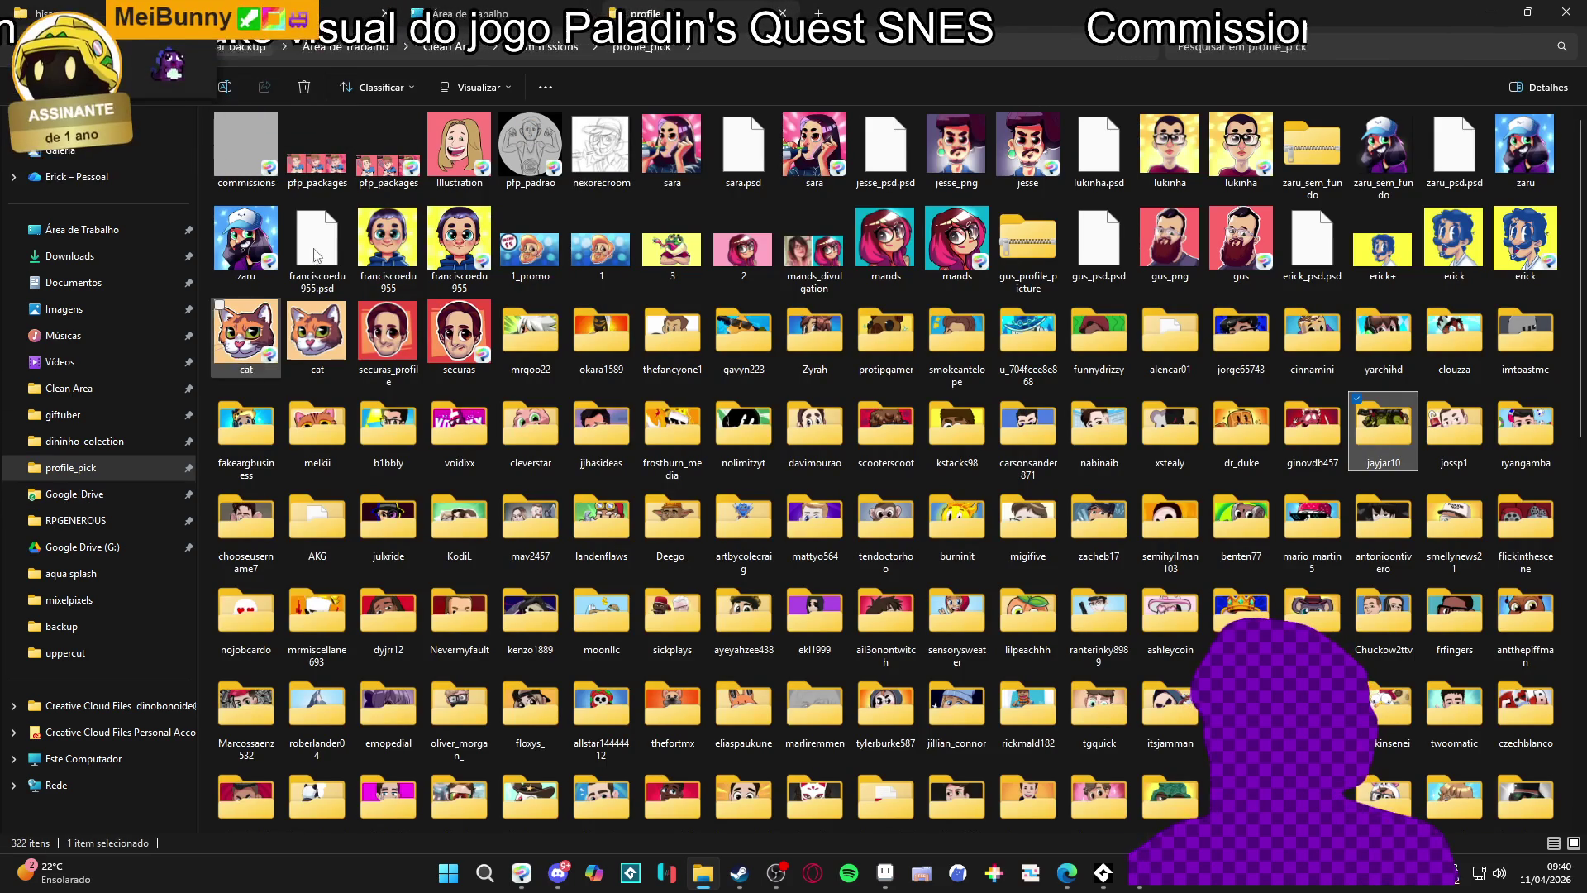
left_click(75, 519)
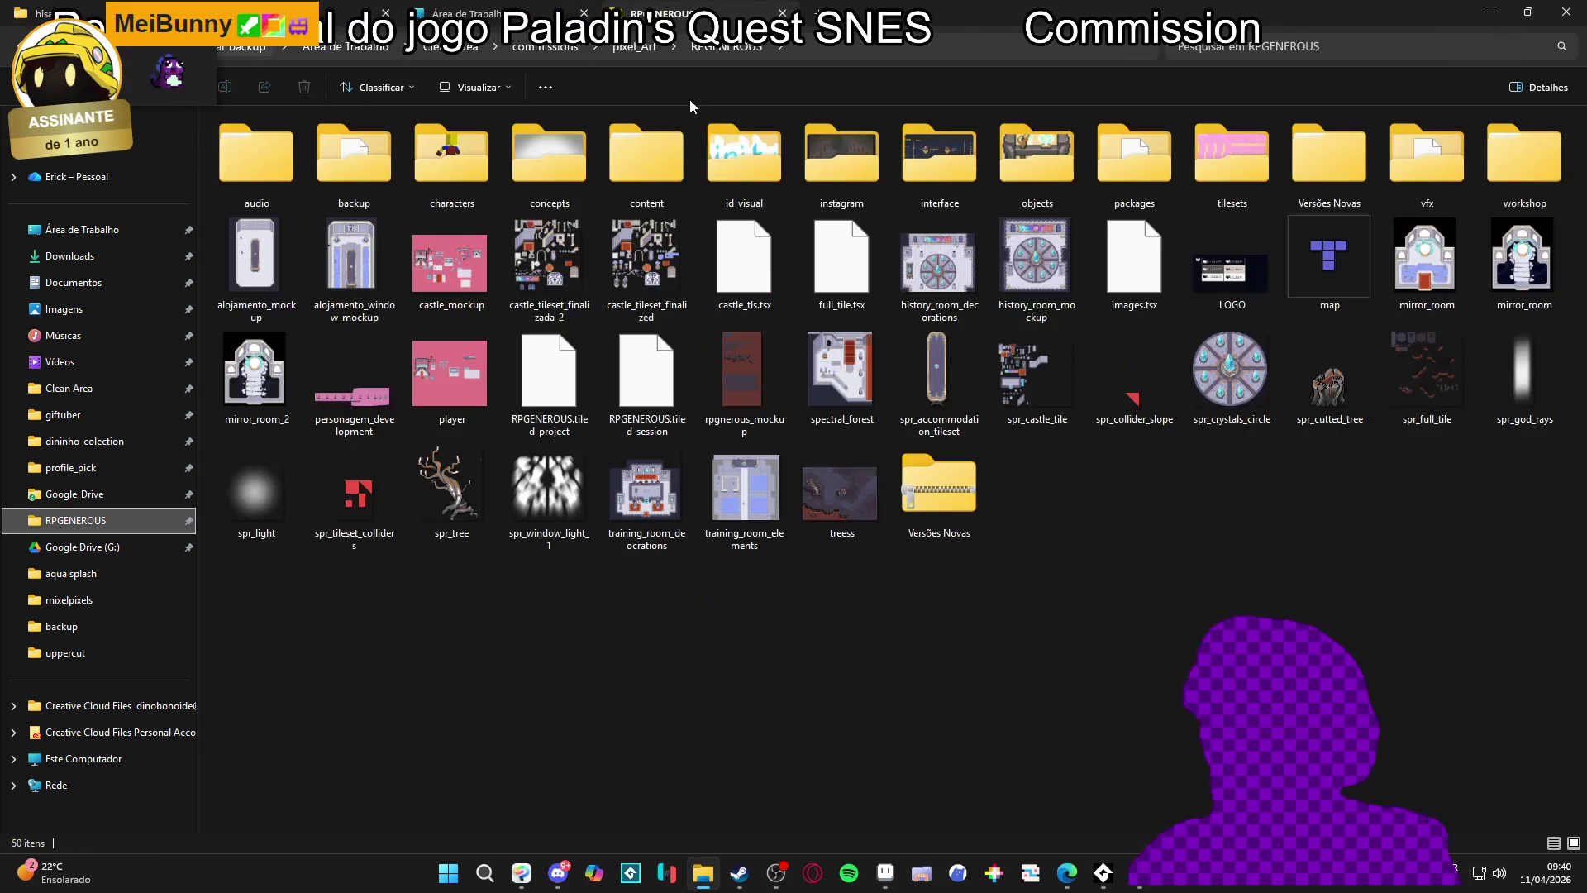
left_click(646, 44)
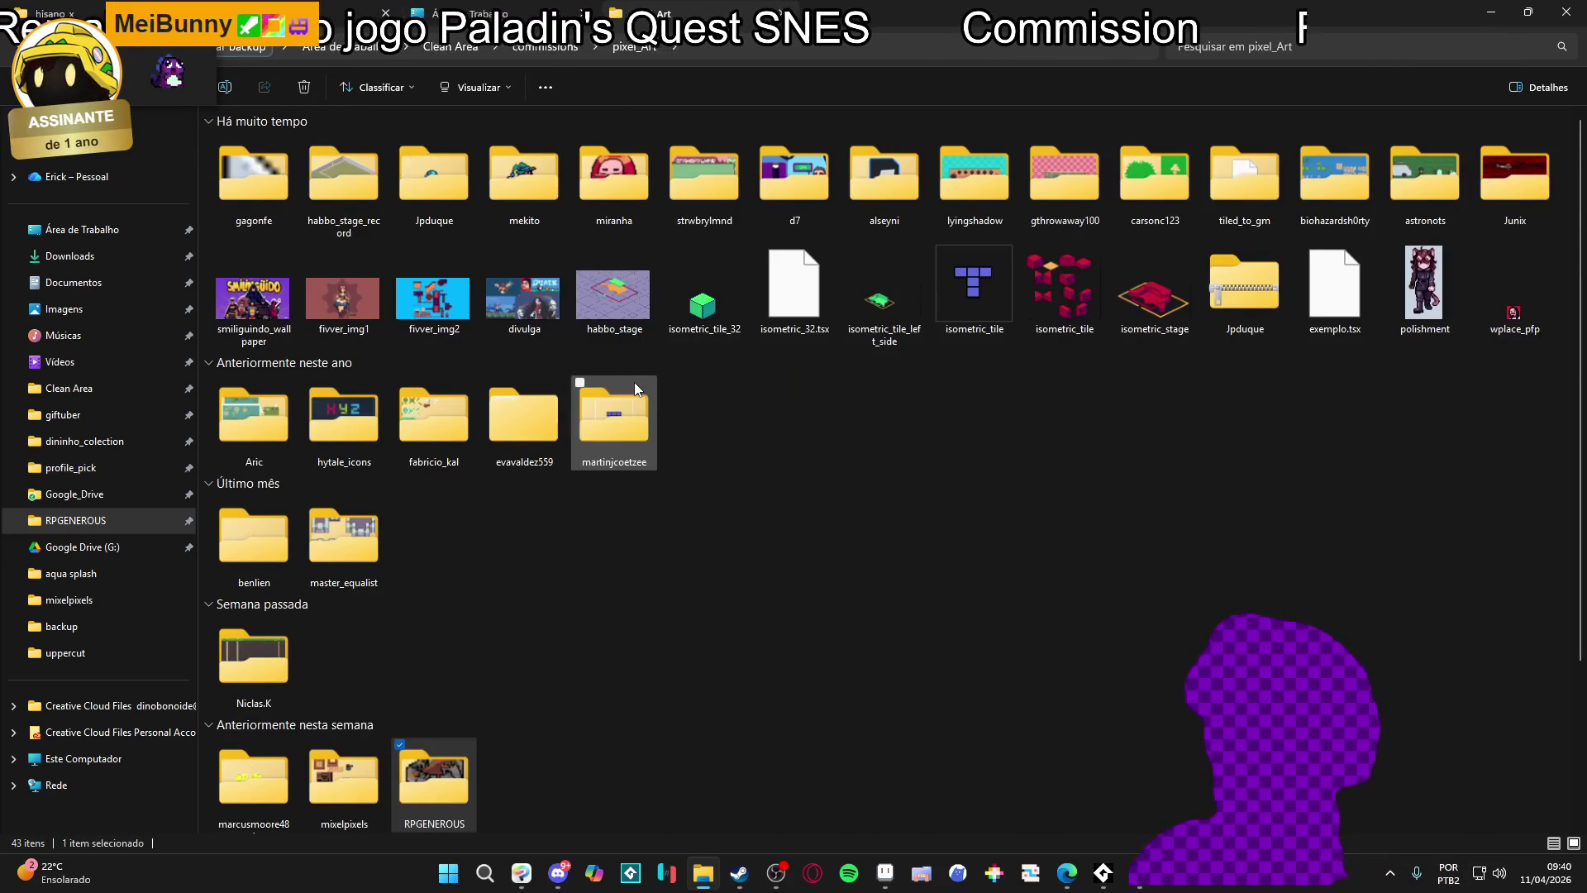
scroll(801, 376, "down", 3)
scroll(419, 263, "up", 3)
scroll(632, 281, "down", 3)
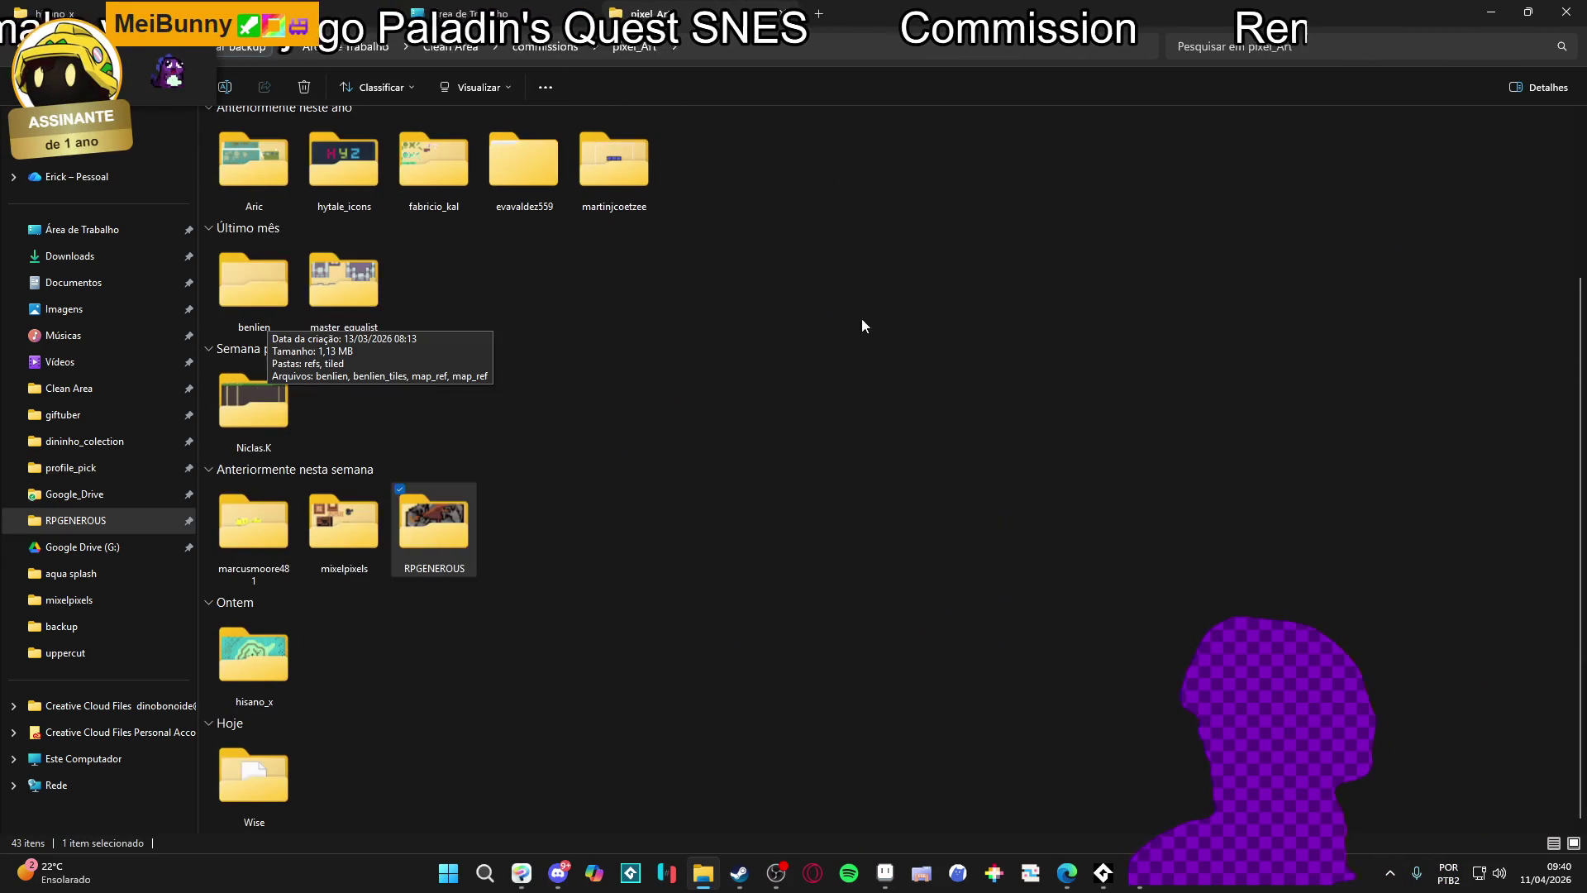
scroll(765, 419, "up", 3)
scroll(634, 528, "down", 1)
scroll(859, 474, "up", 1)
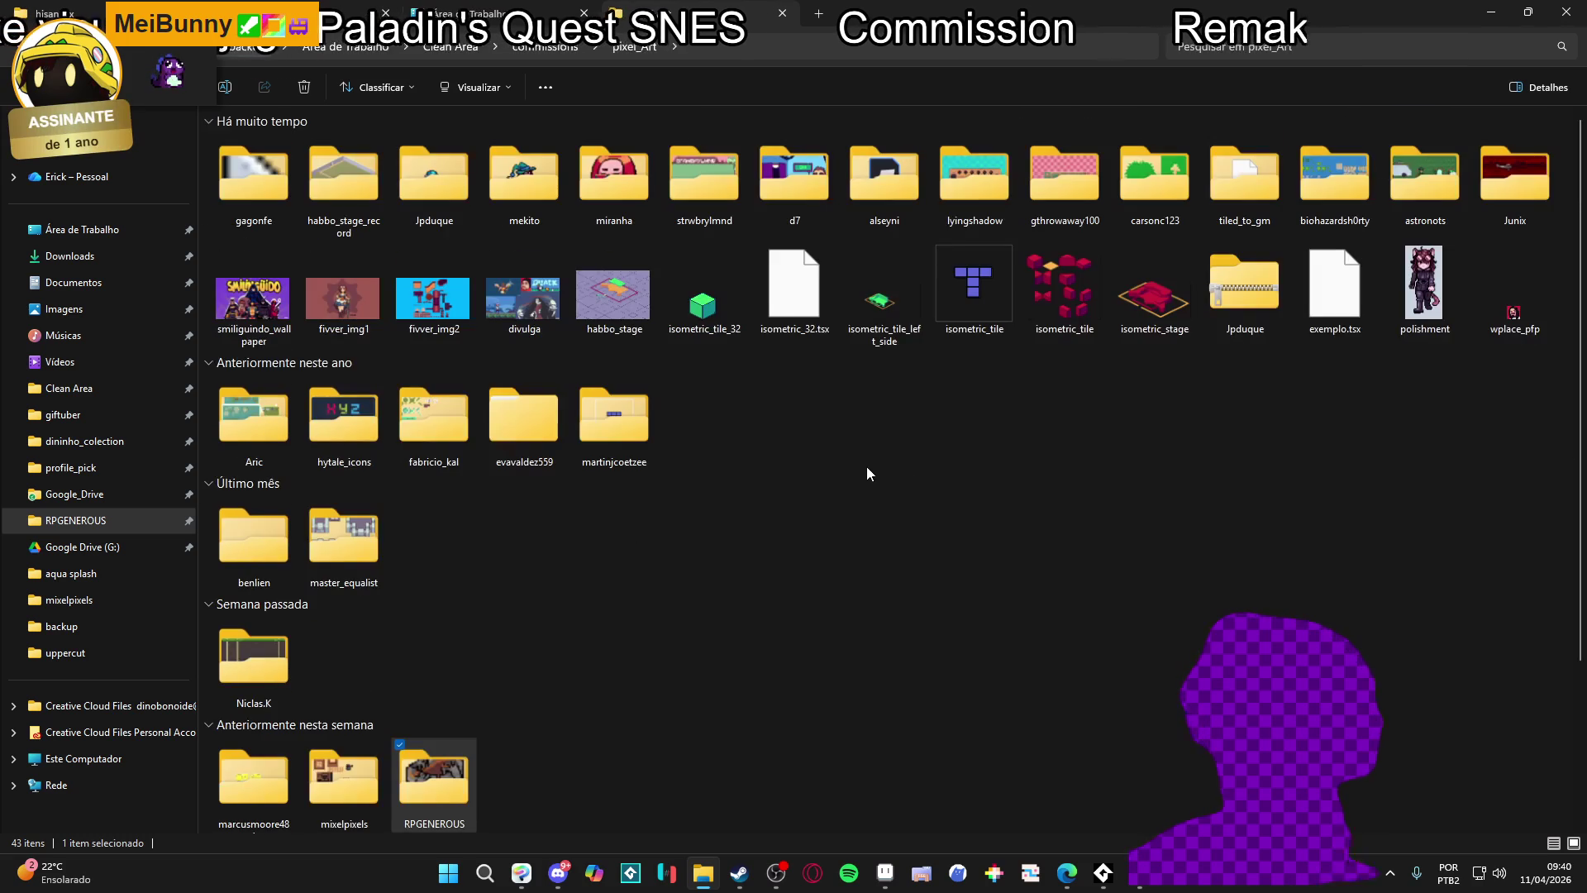
scroll(666, 458, "down", 3)
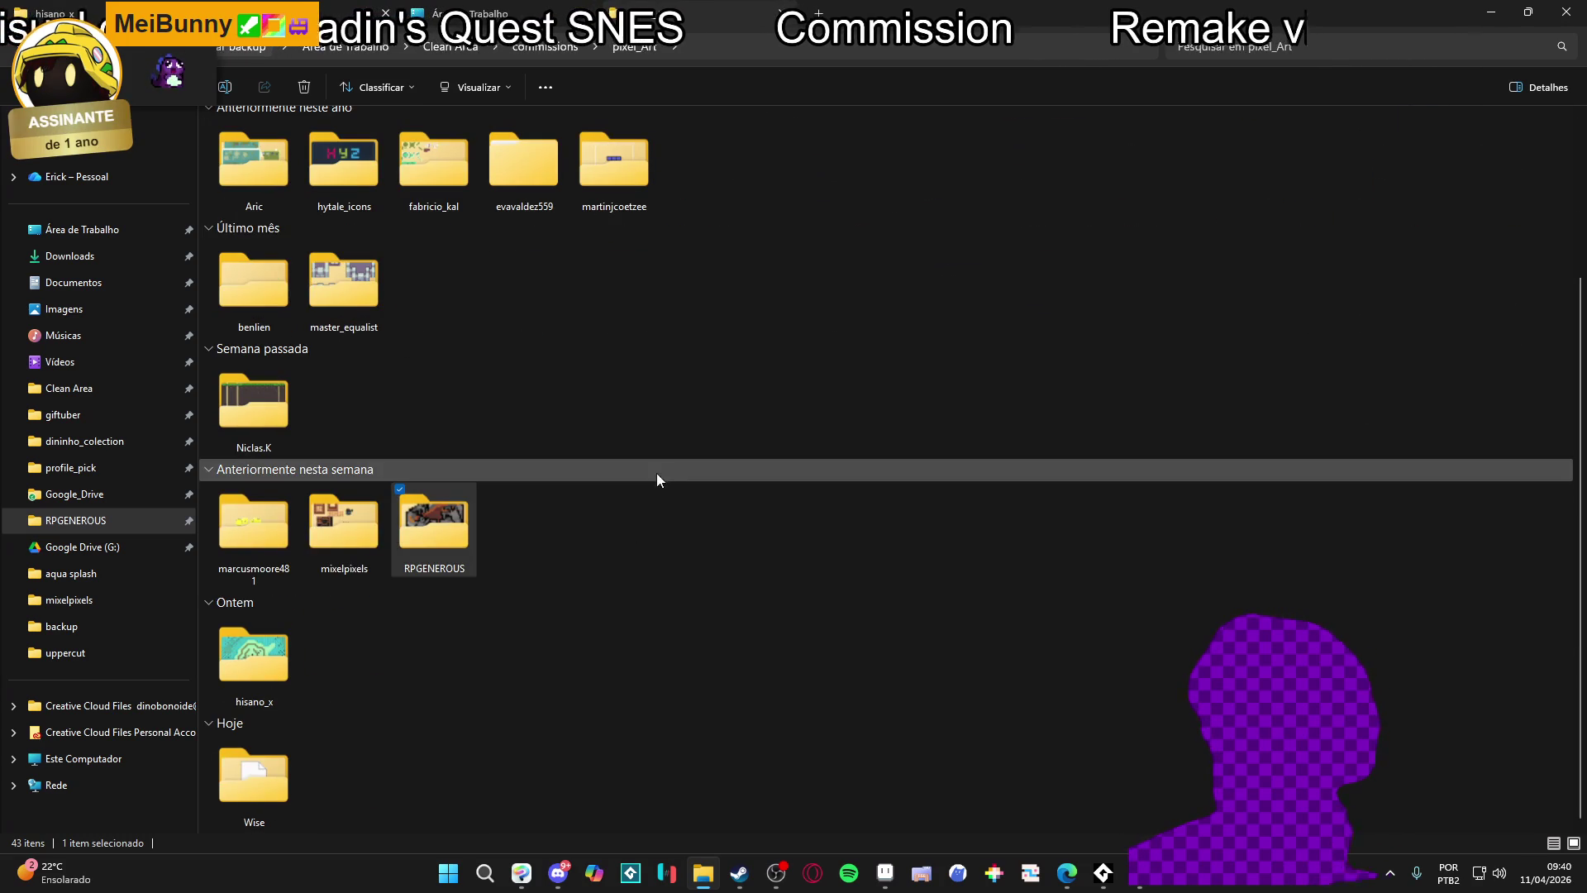
scroll(1225, 124, "up", 3)
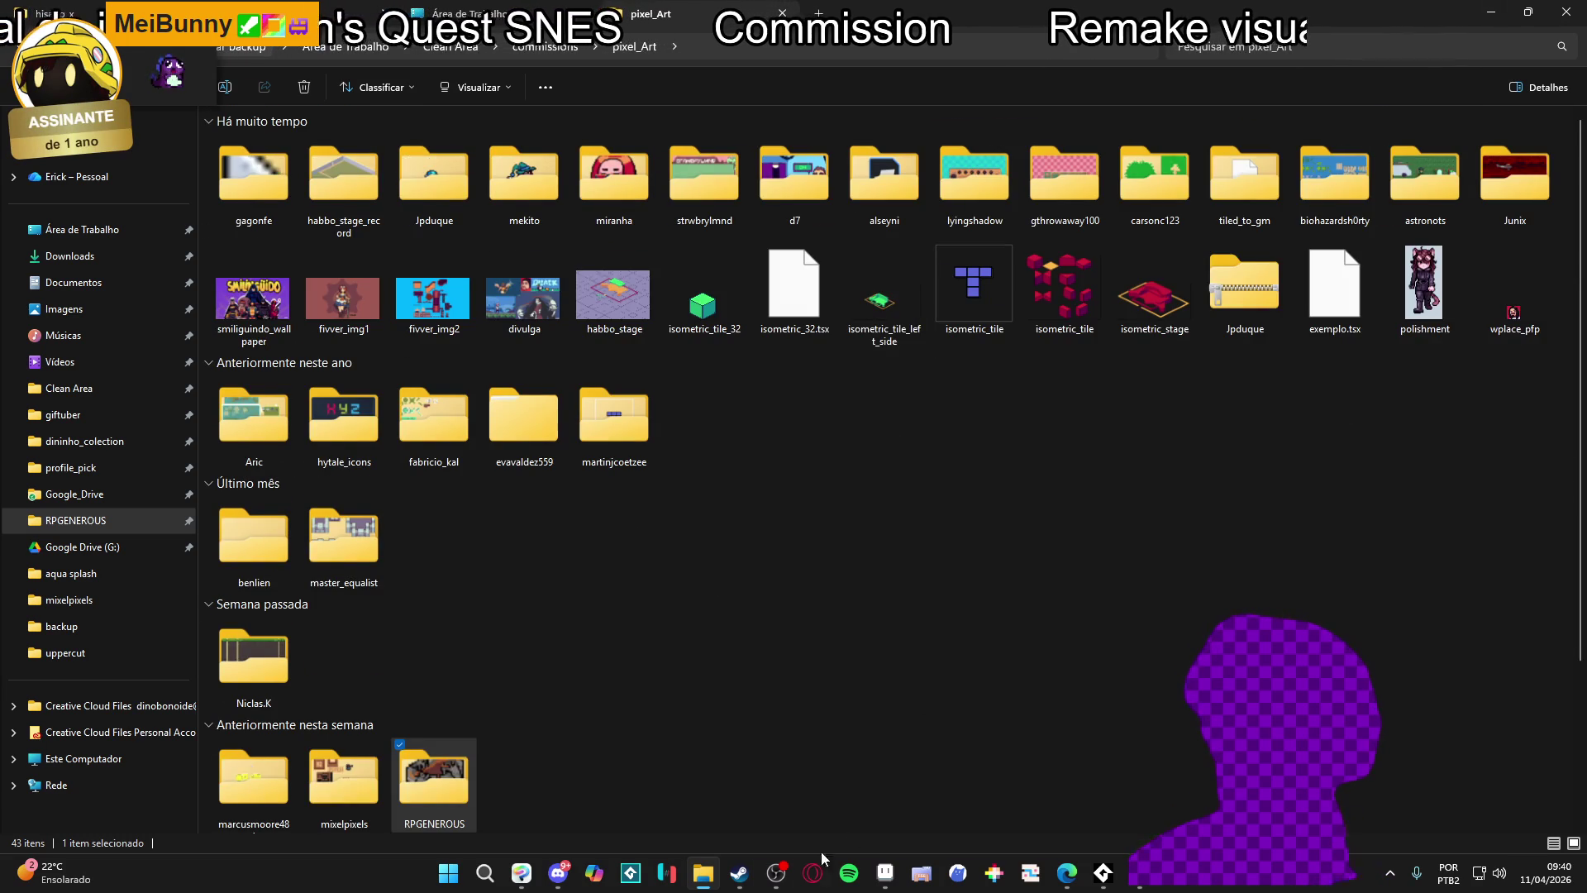
left_click(740, 877)
Search the Steam store for 'bridgel' and view the Bridgelands store page
left_click(934, 98)
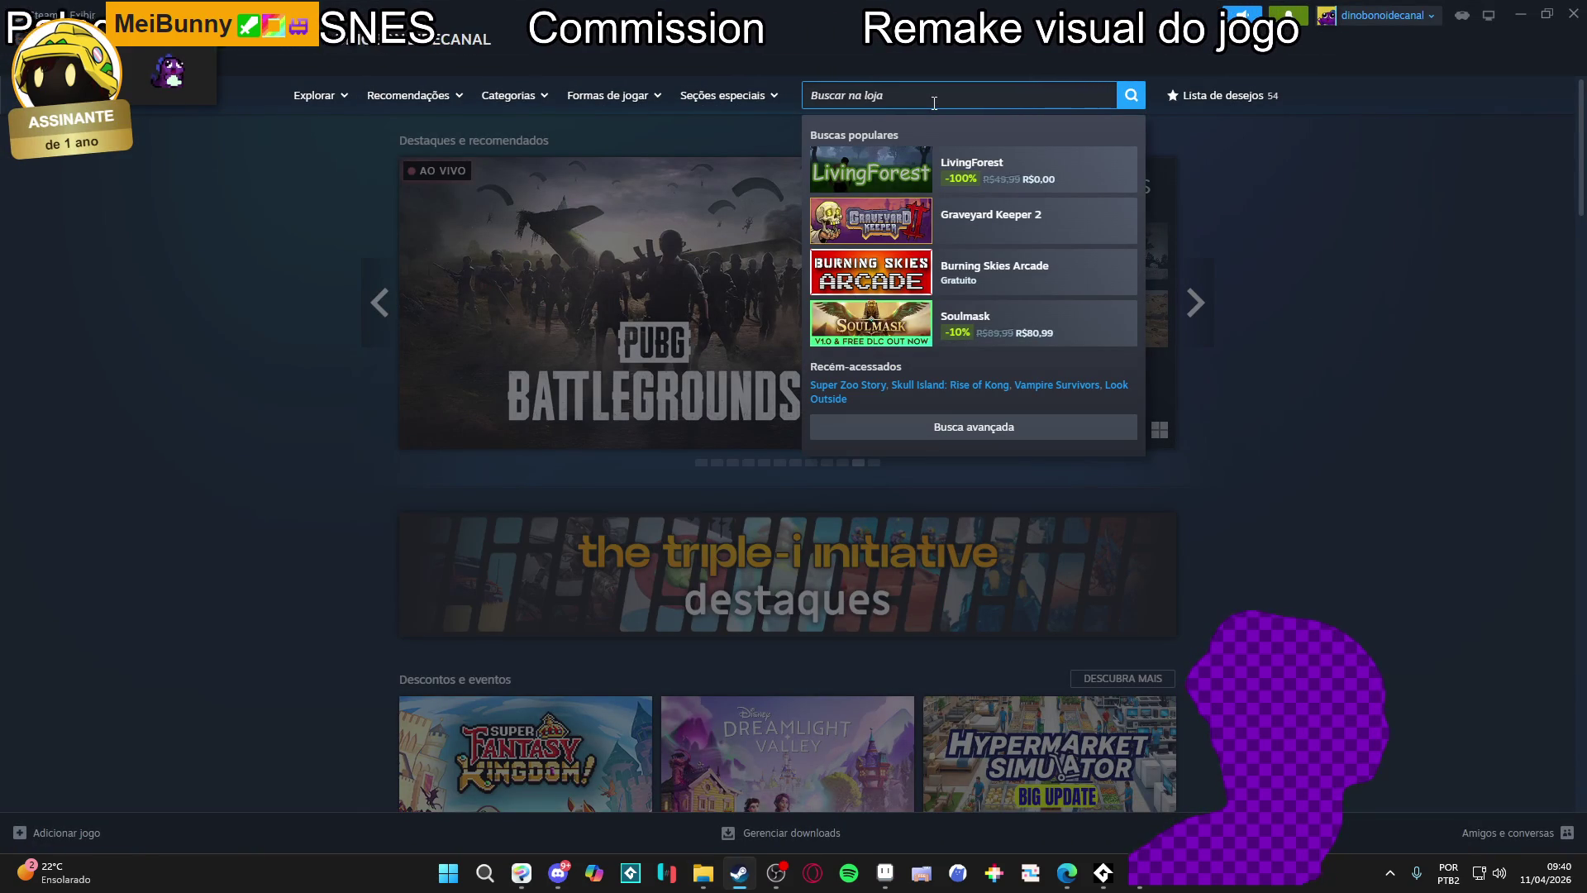
type("bridge")
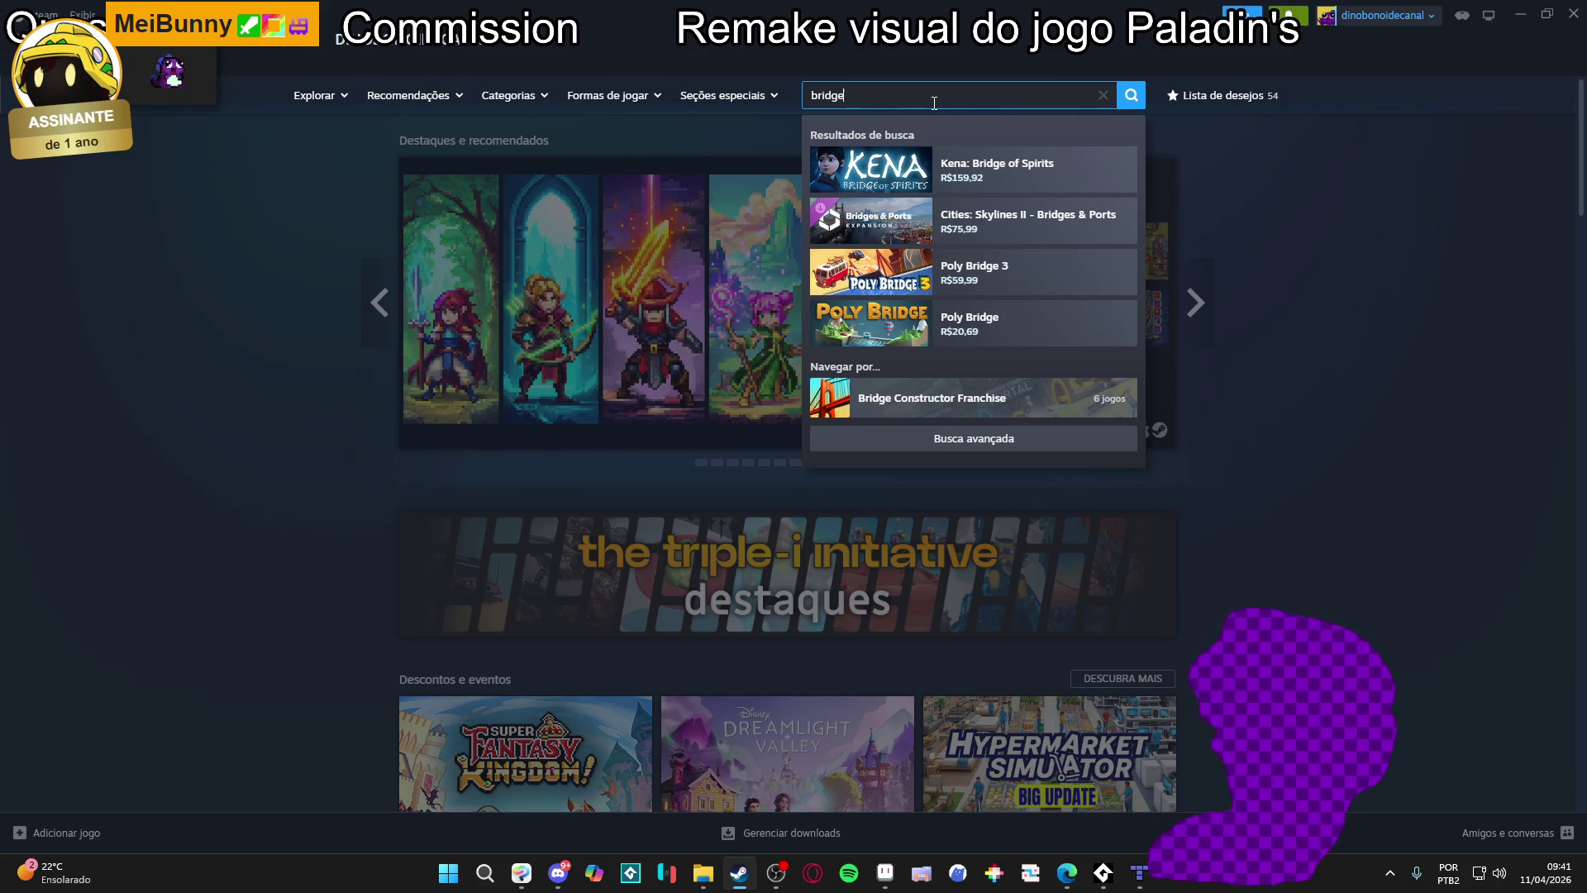
key("BackSpace")
key("BackSpace")
key("BackSpace")
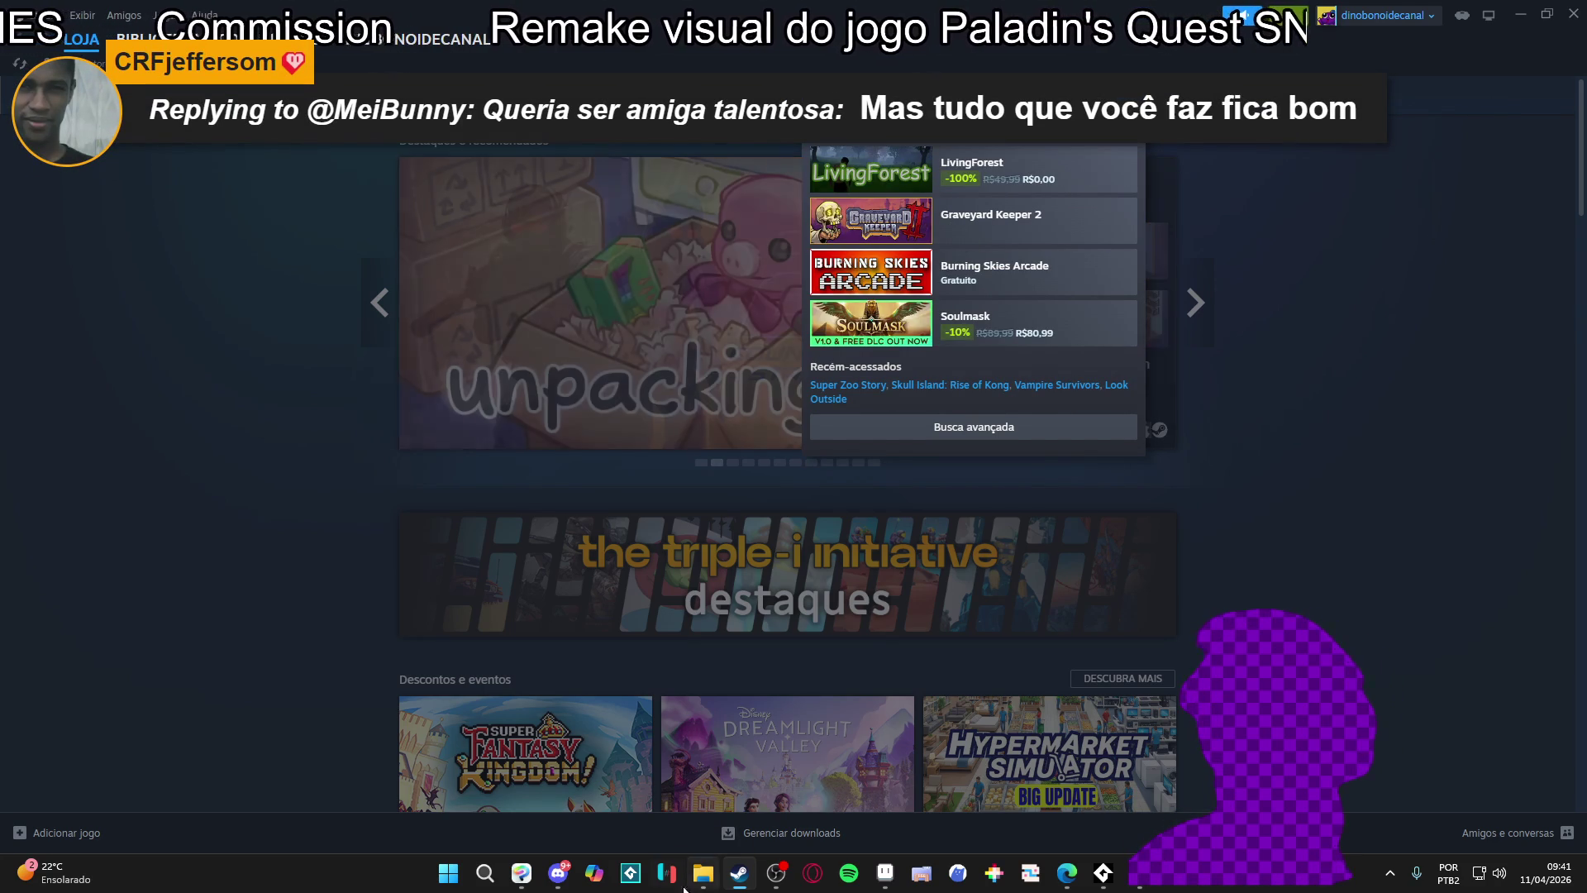
left_click(35, 305)
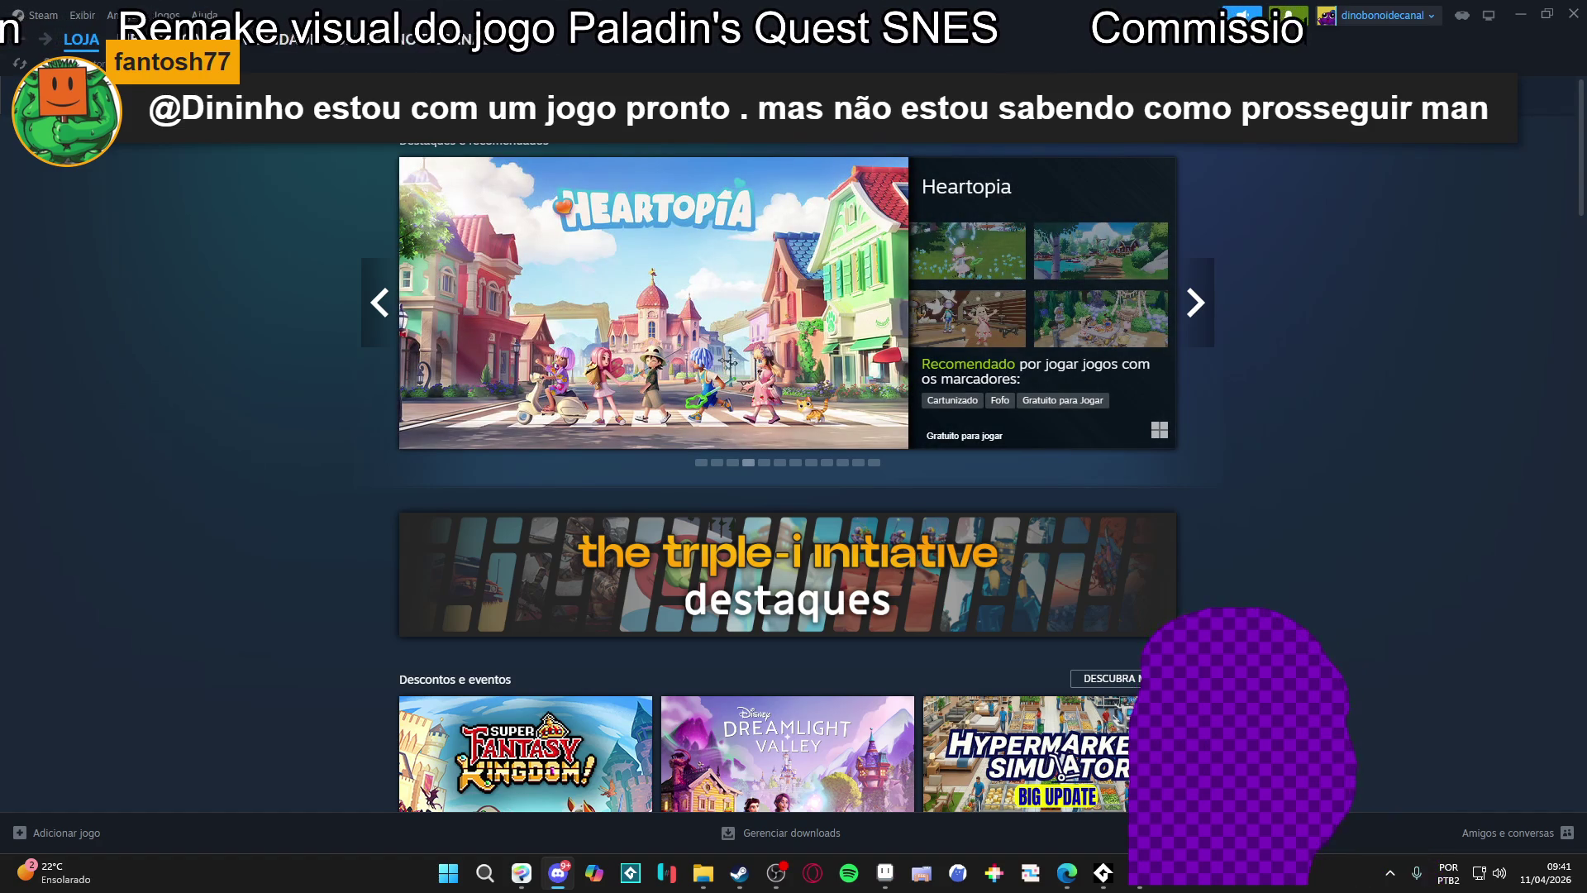
type("bridge")
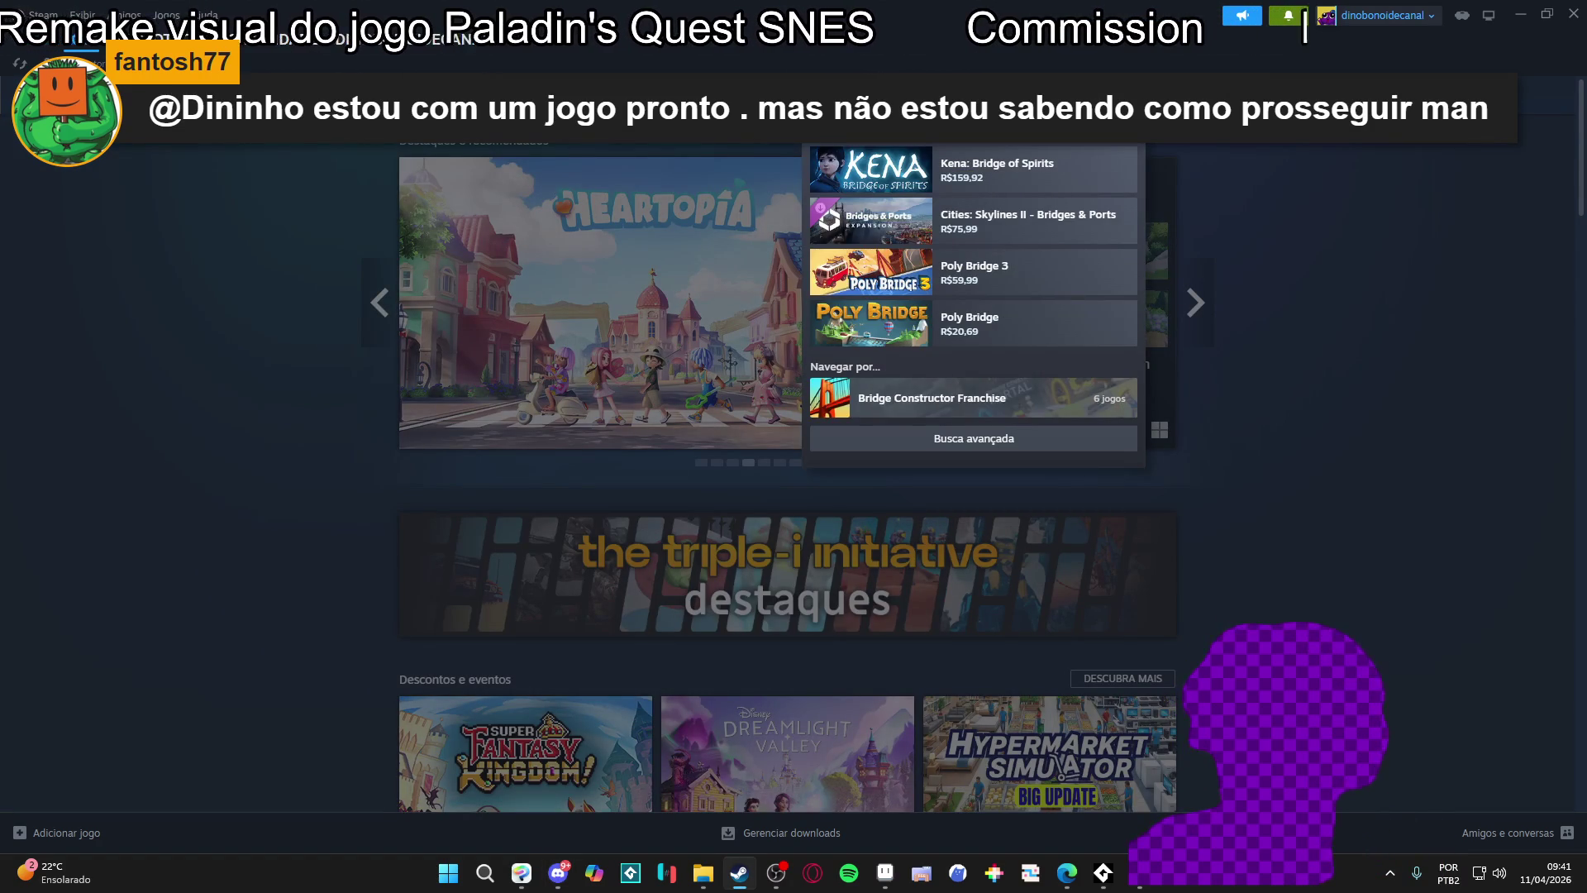
type("l")
left_click(904, 163)
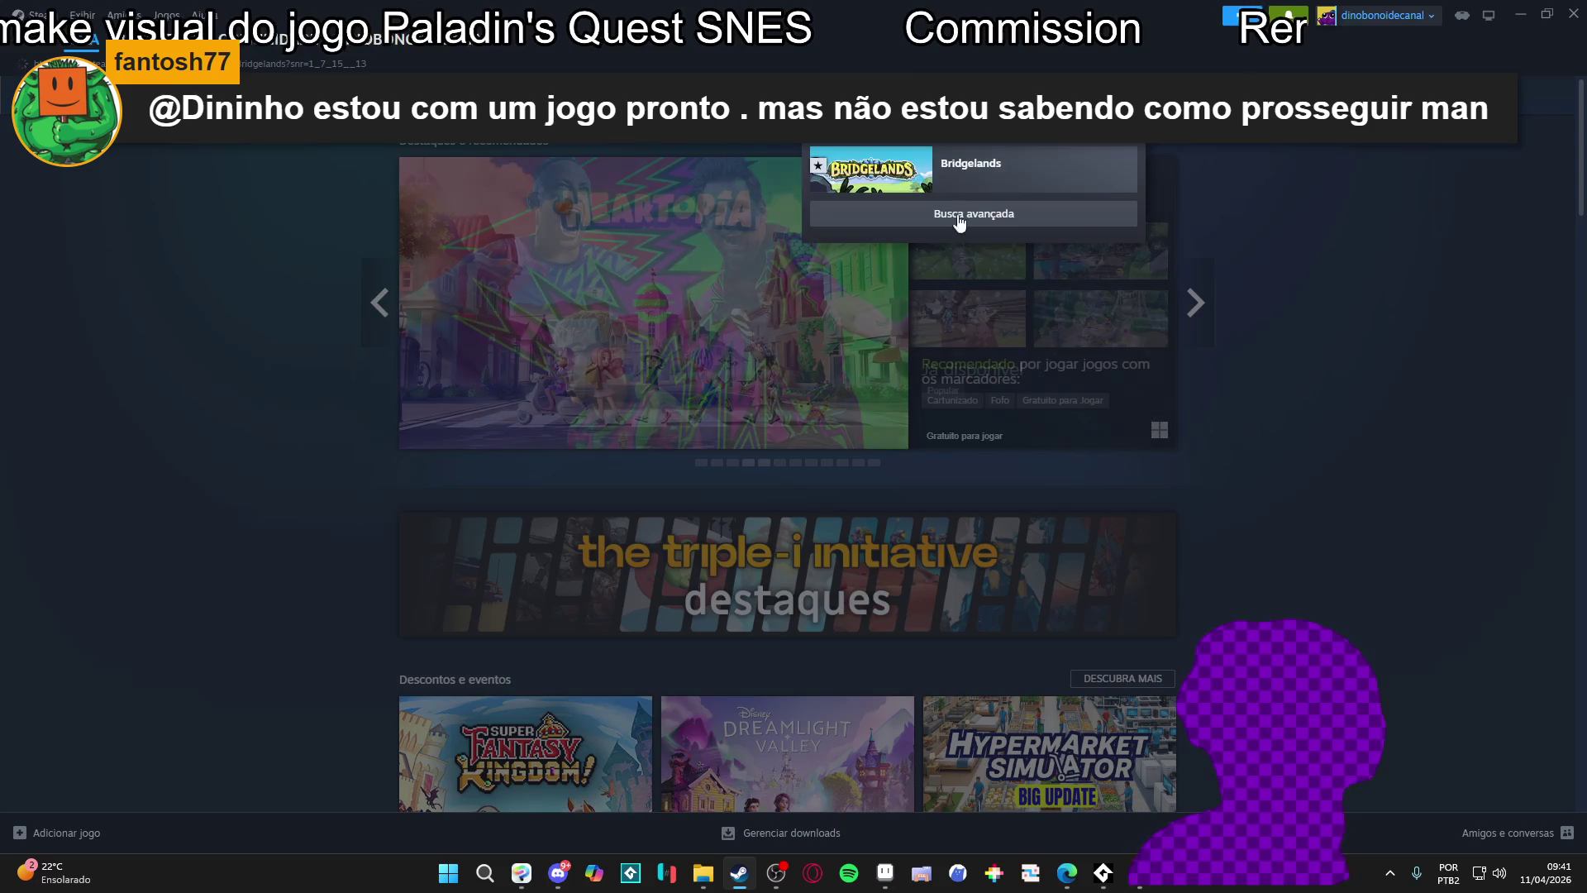
scroll(1104, 260, "down", 10)
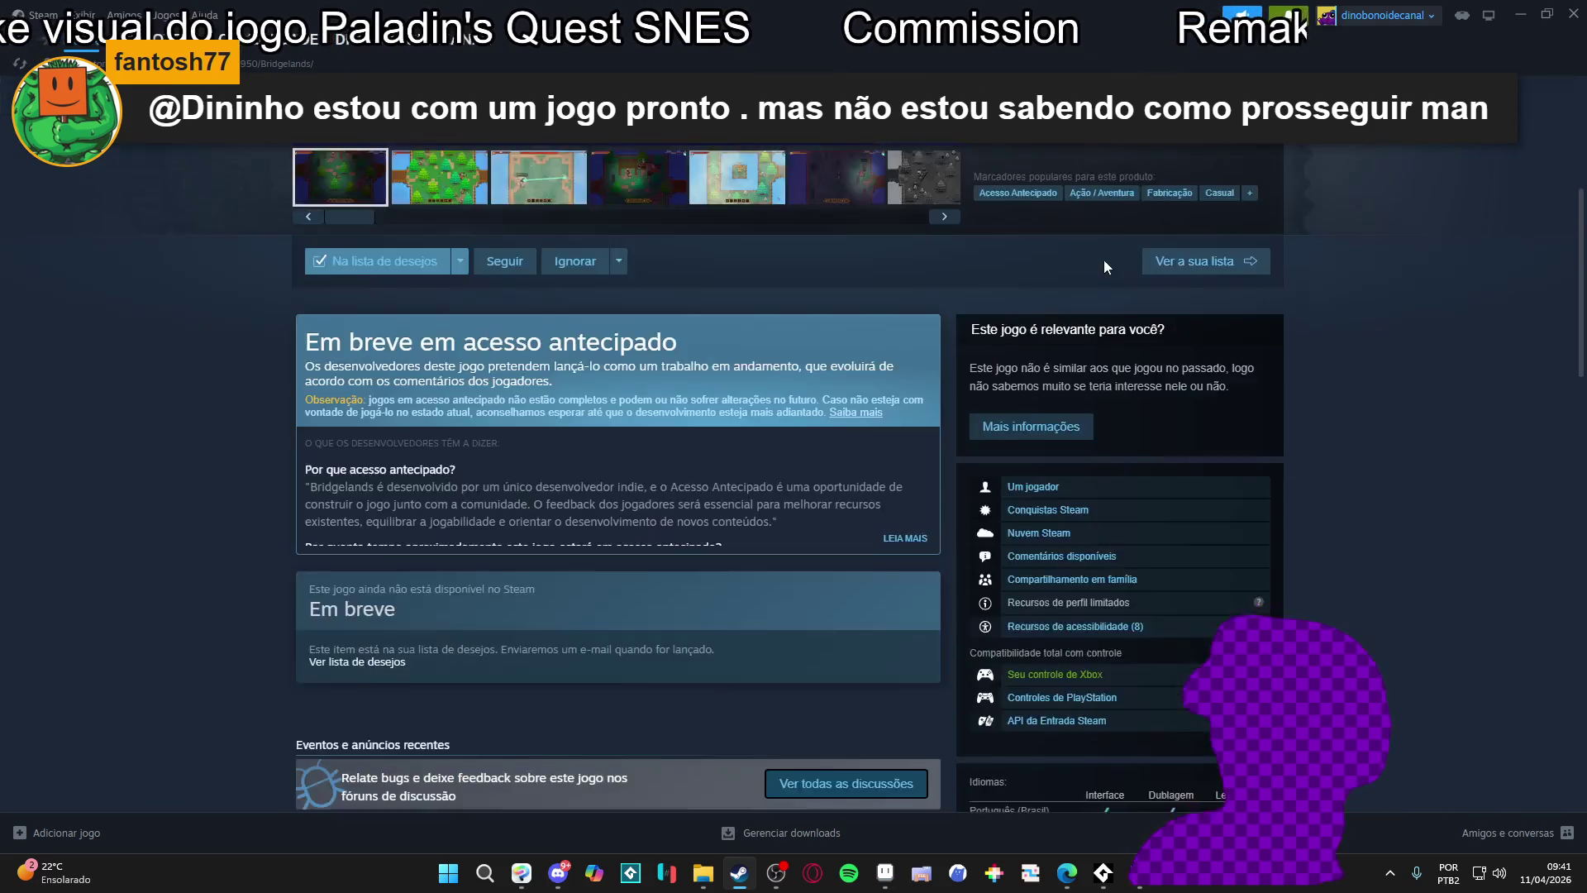
scroll(1136, 252, "up", 10)
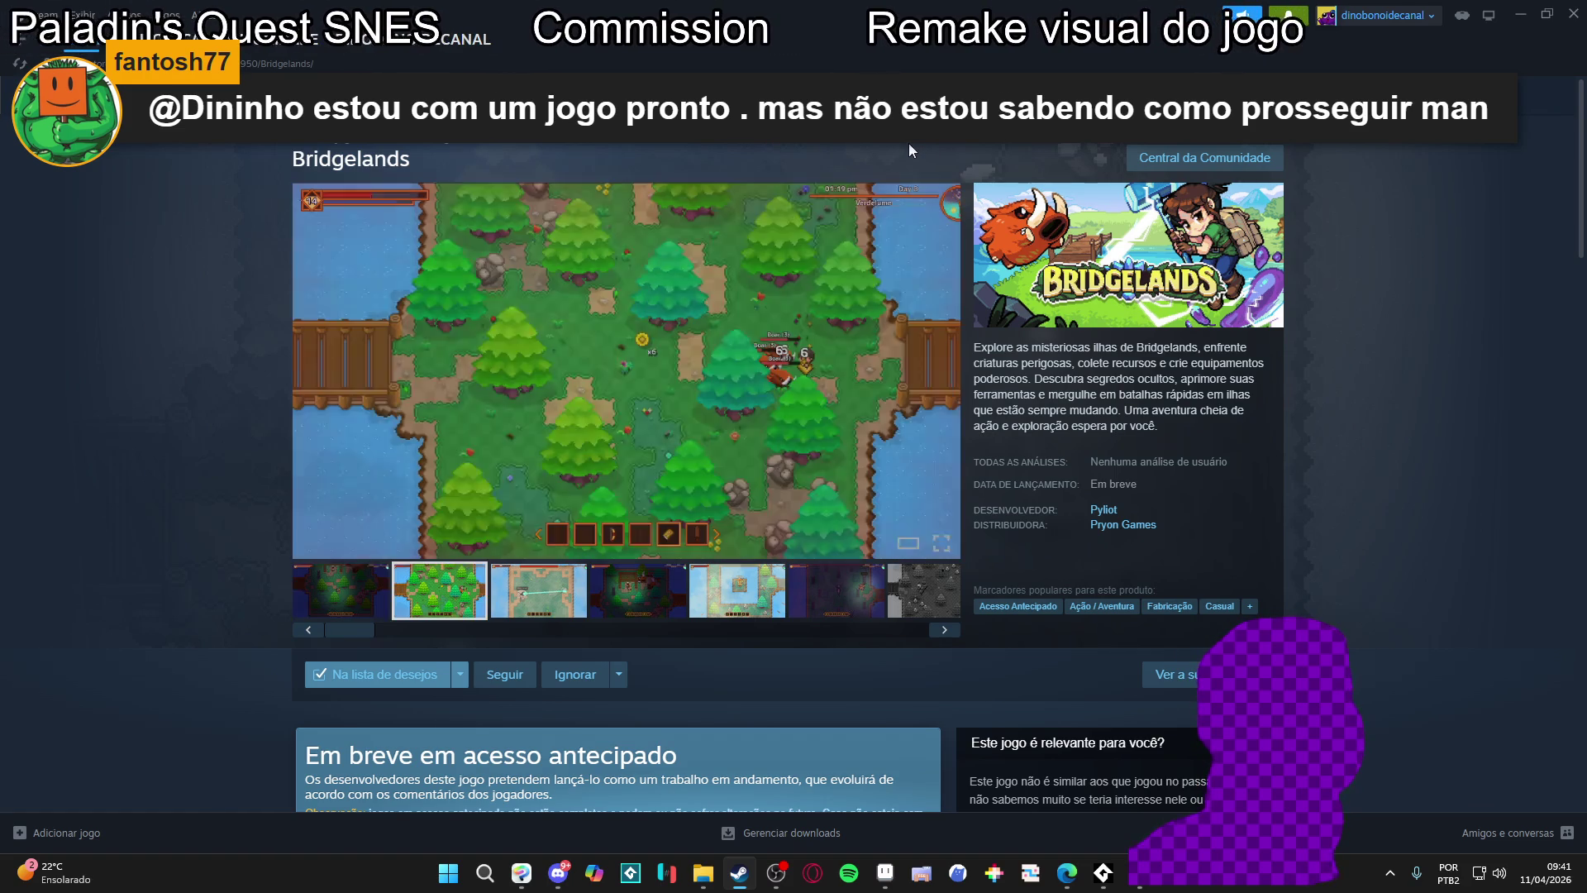
Search for 'gagonfe' and open the Doomed to Hell store page from the creator page
left_click(992, 100)
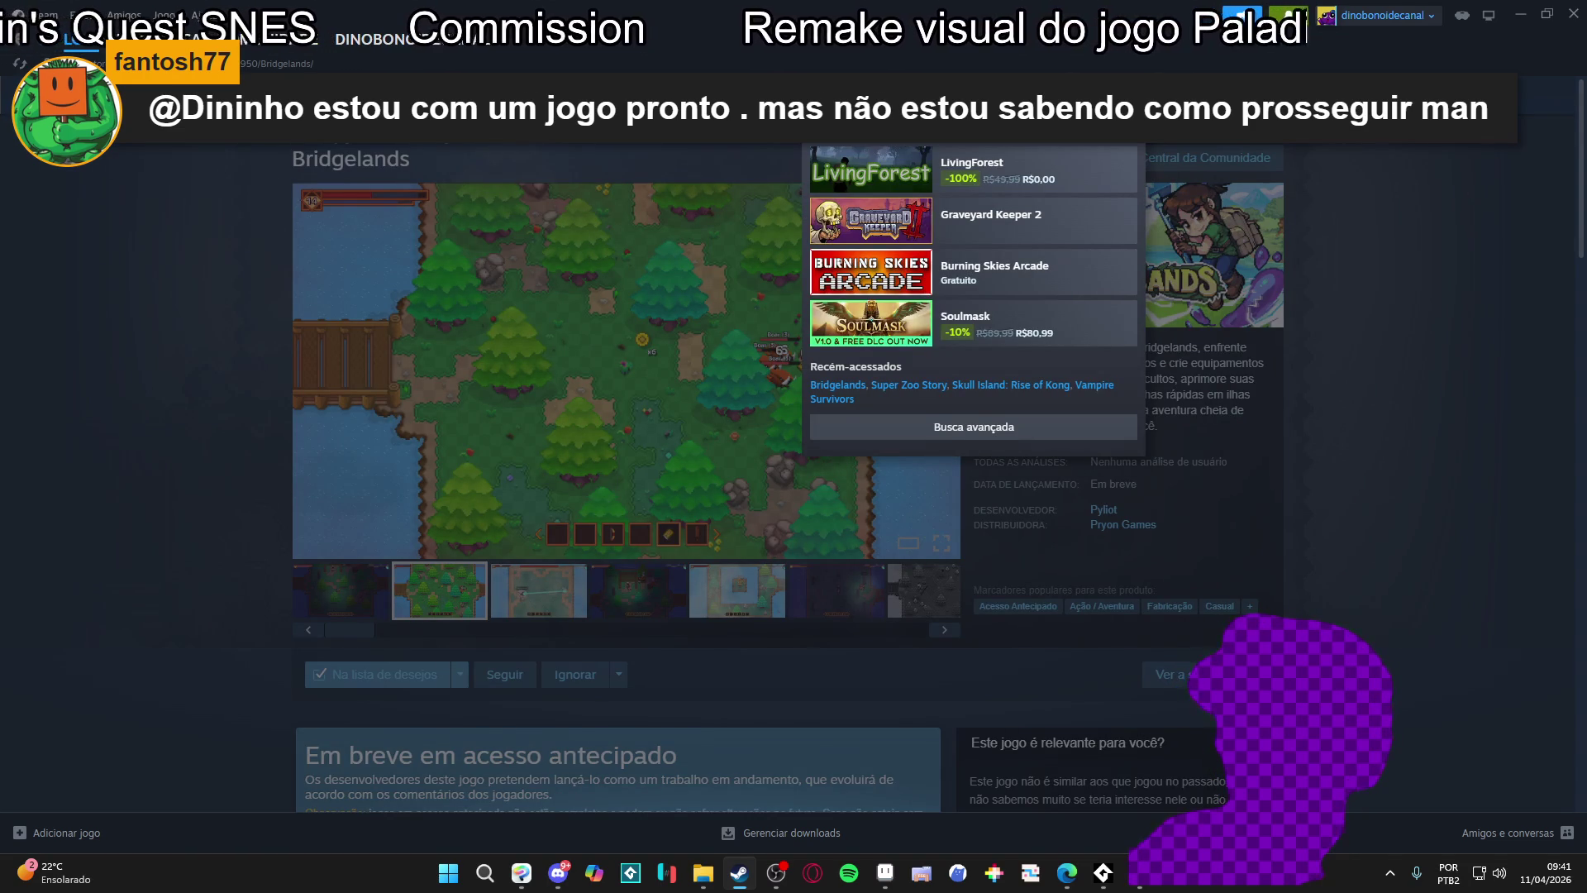
type("gagonfe")
left_click(924, 212)
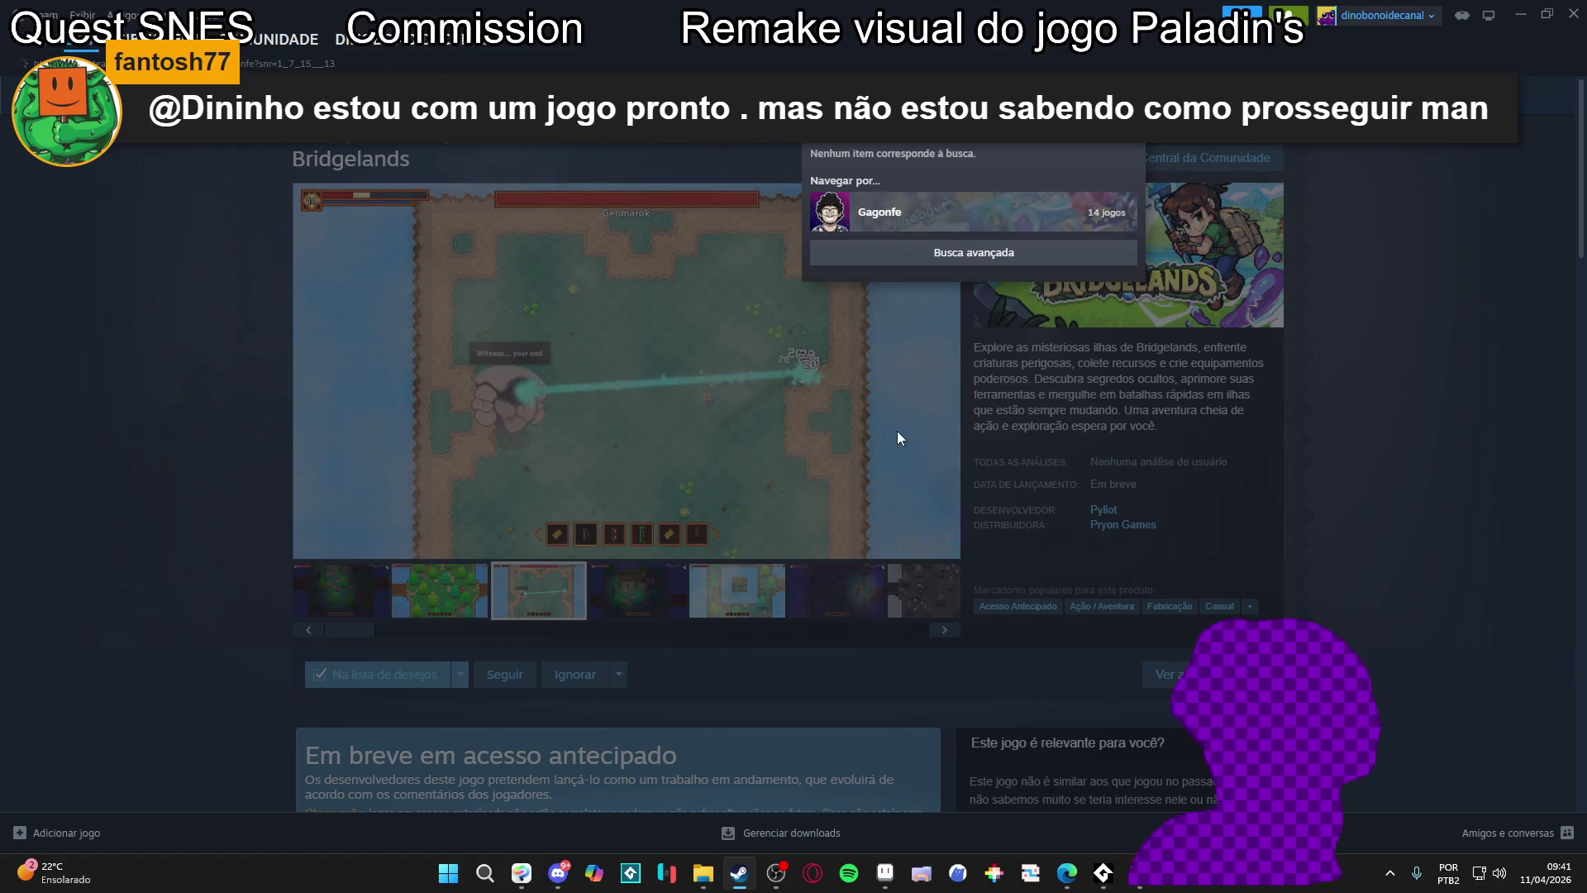
scroll(505, 413, "down", 10)
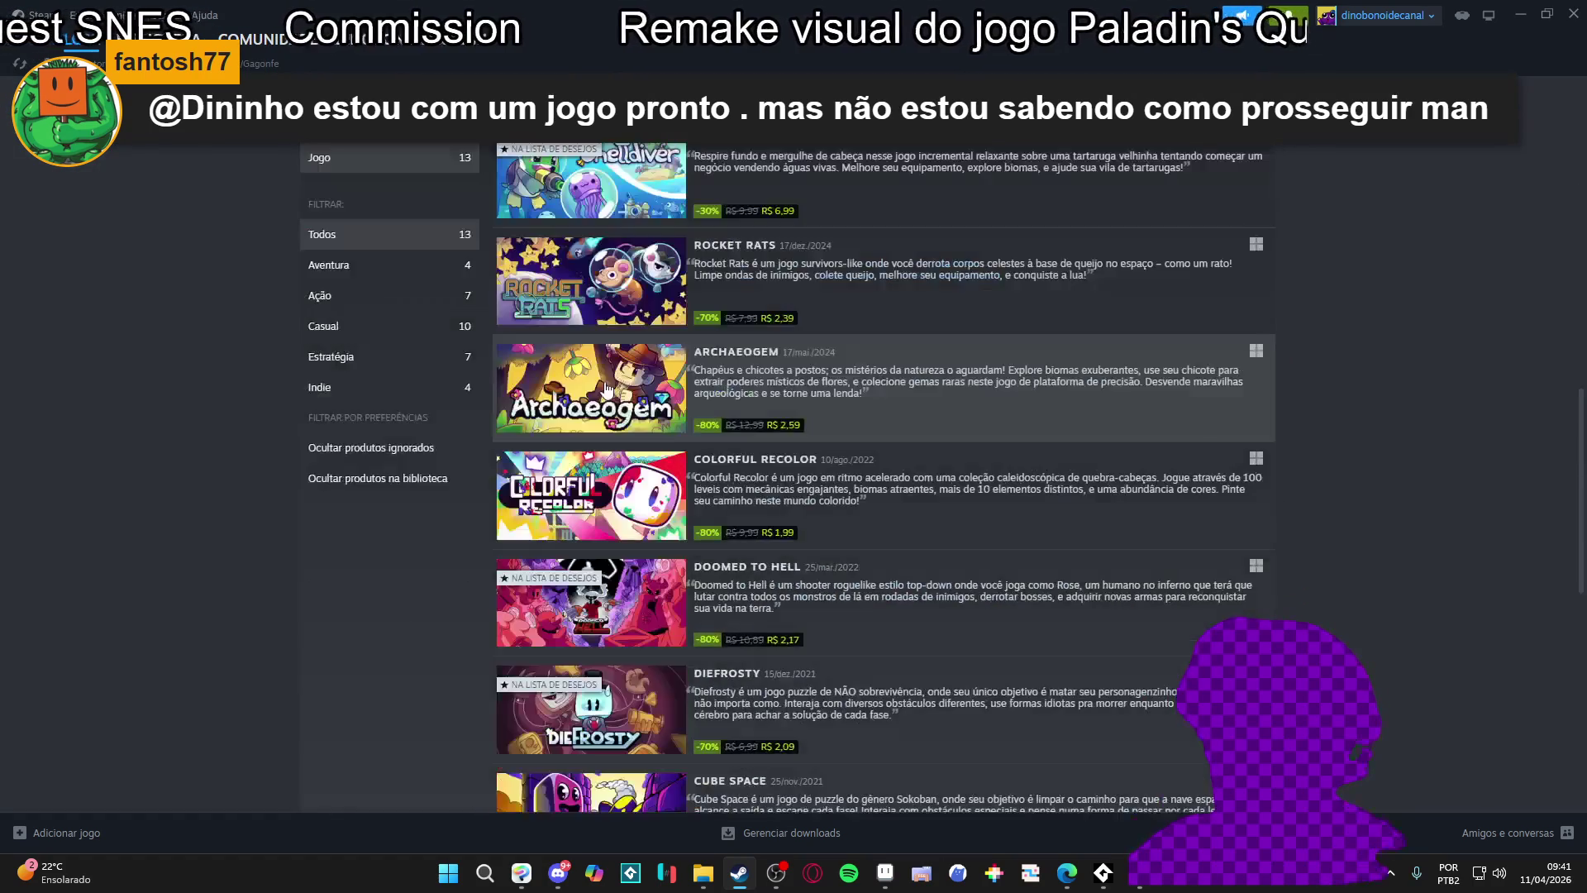
scroll(743, 463, "down", 1)
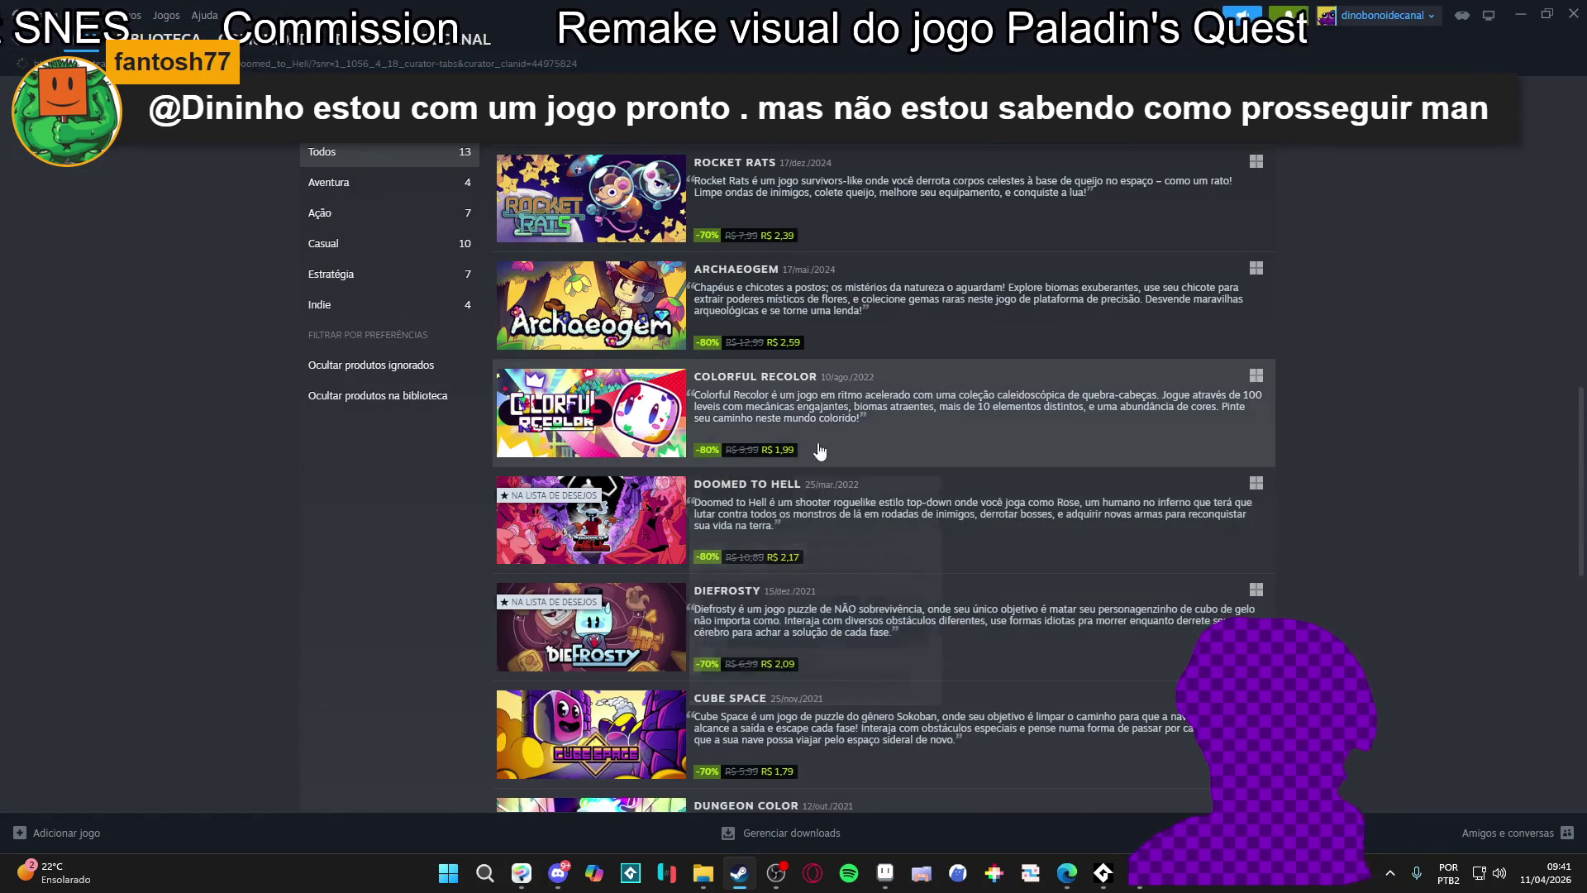
left_click(776, 478)
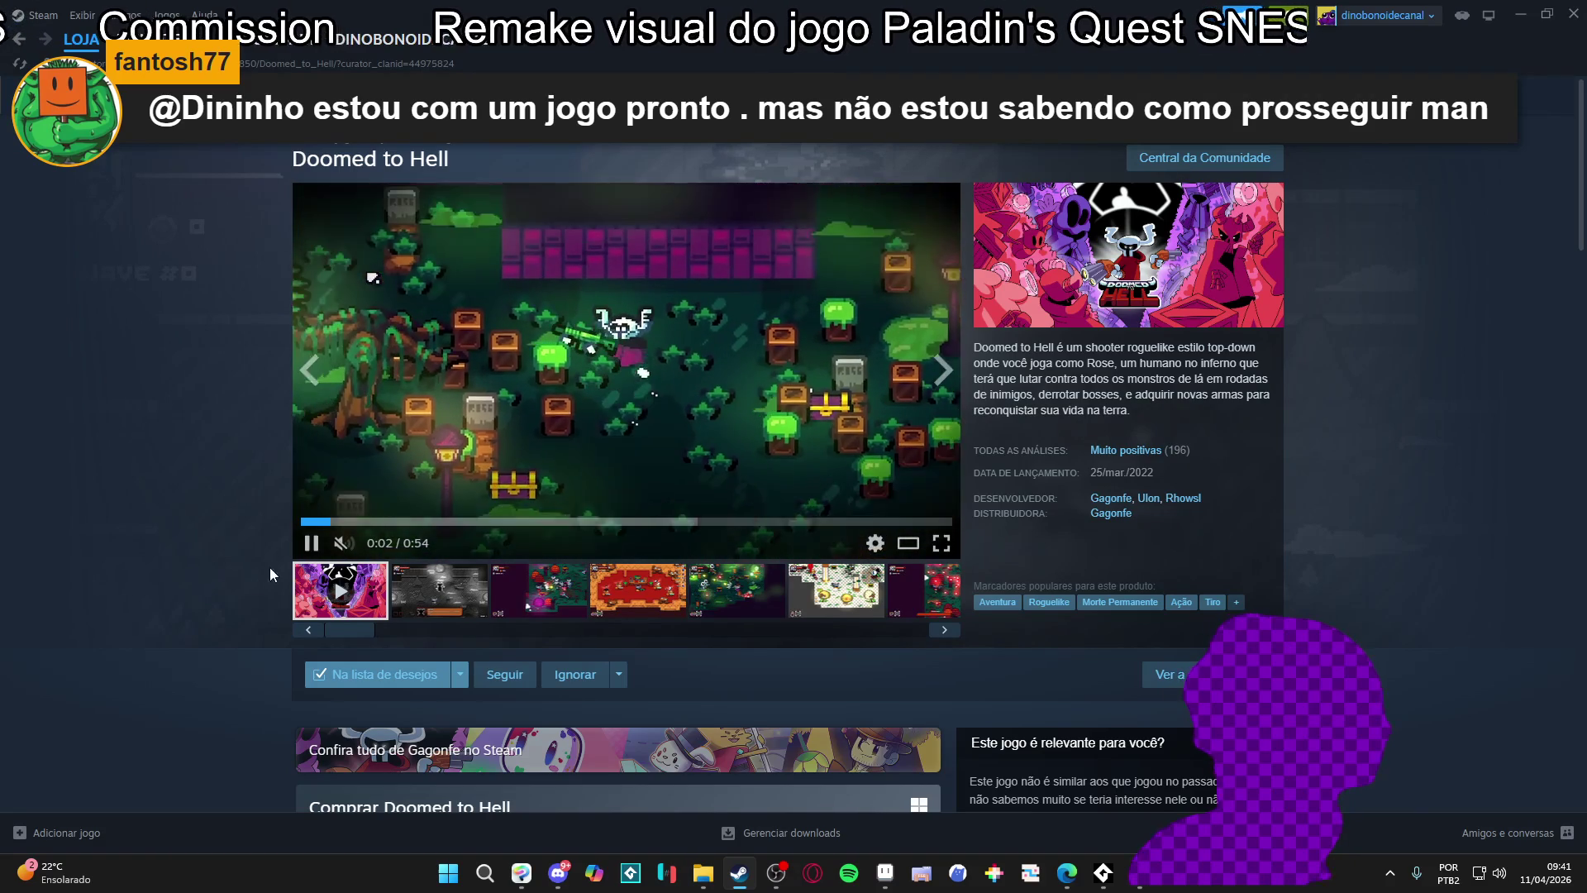
Close the Steam store, open the RPGENEROUS folder, and minimise the file window
left_click(971, 105)
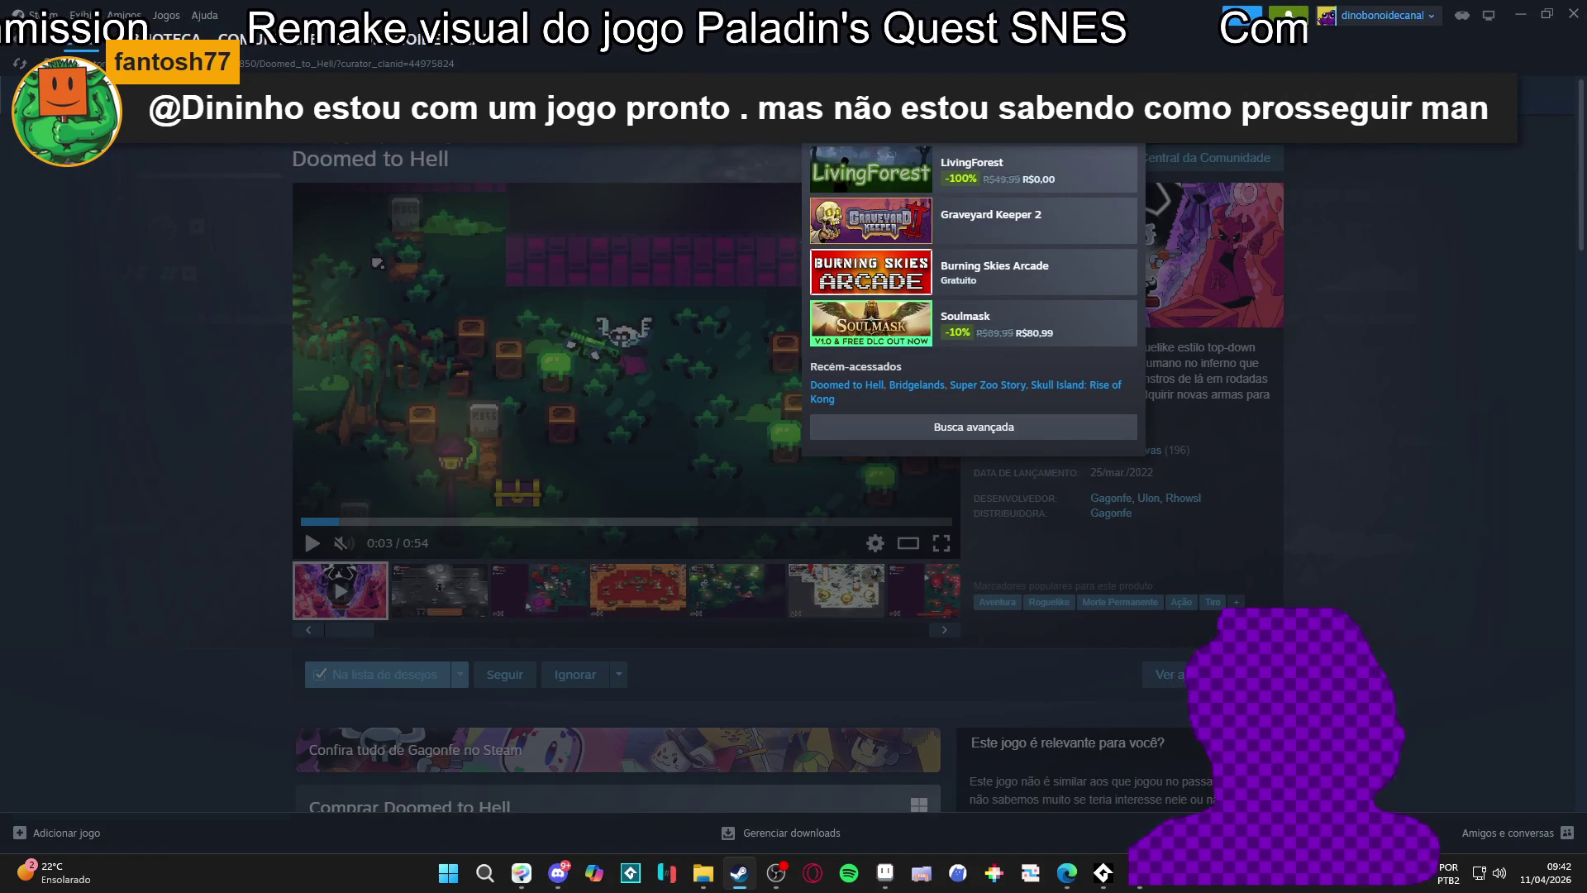
left_click(1580, 10)
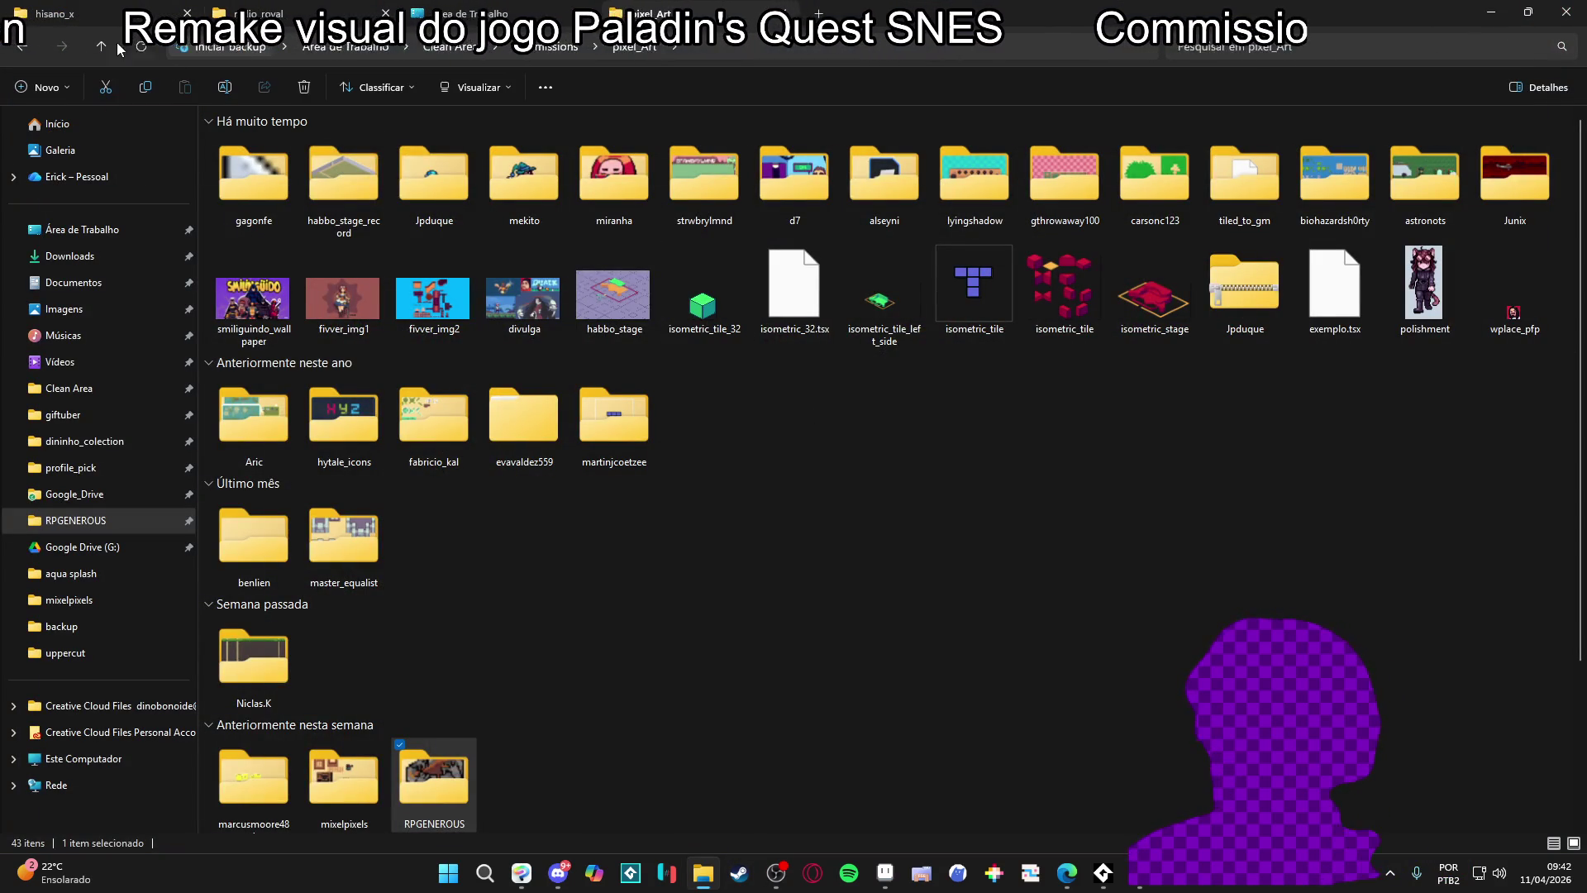
key("Return")
key("super+Down")
key("super+Down")
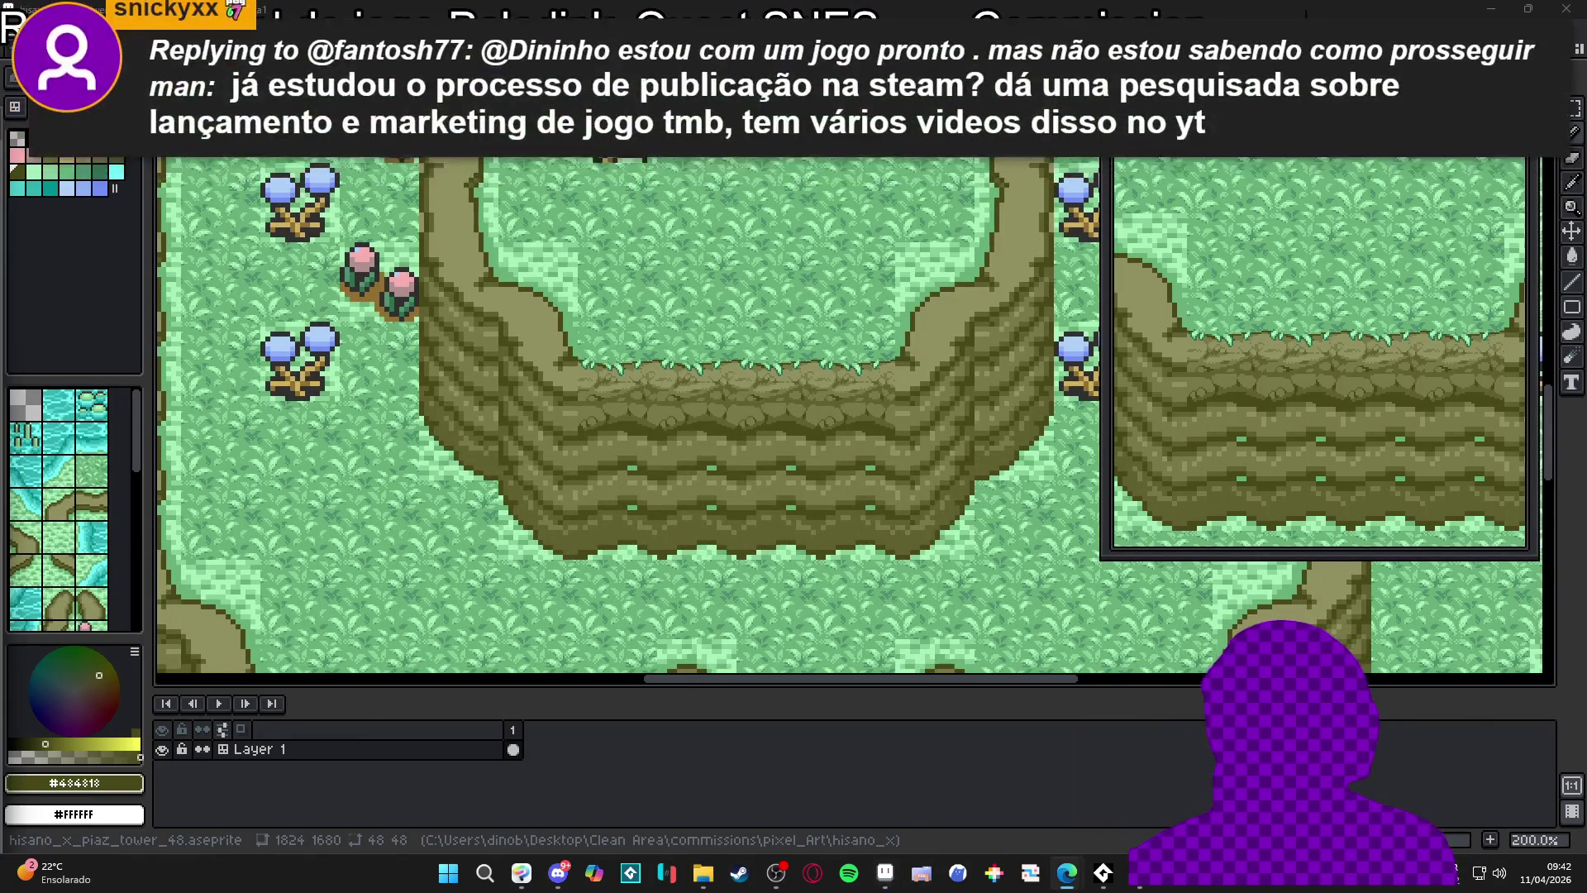
left_click(1066, 873)
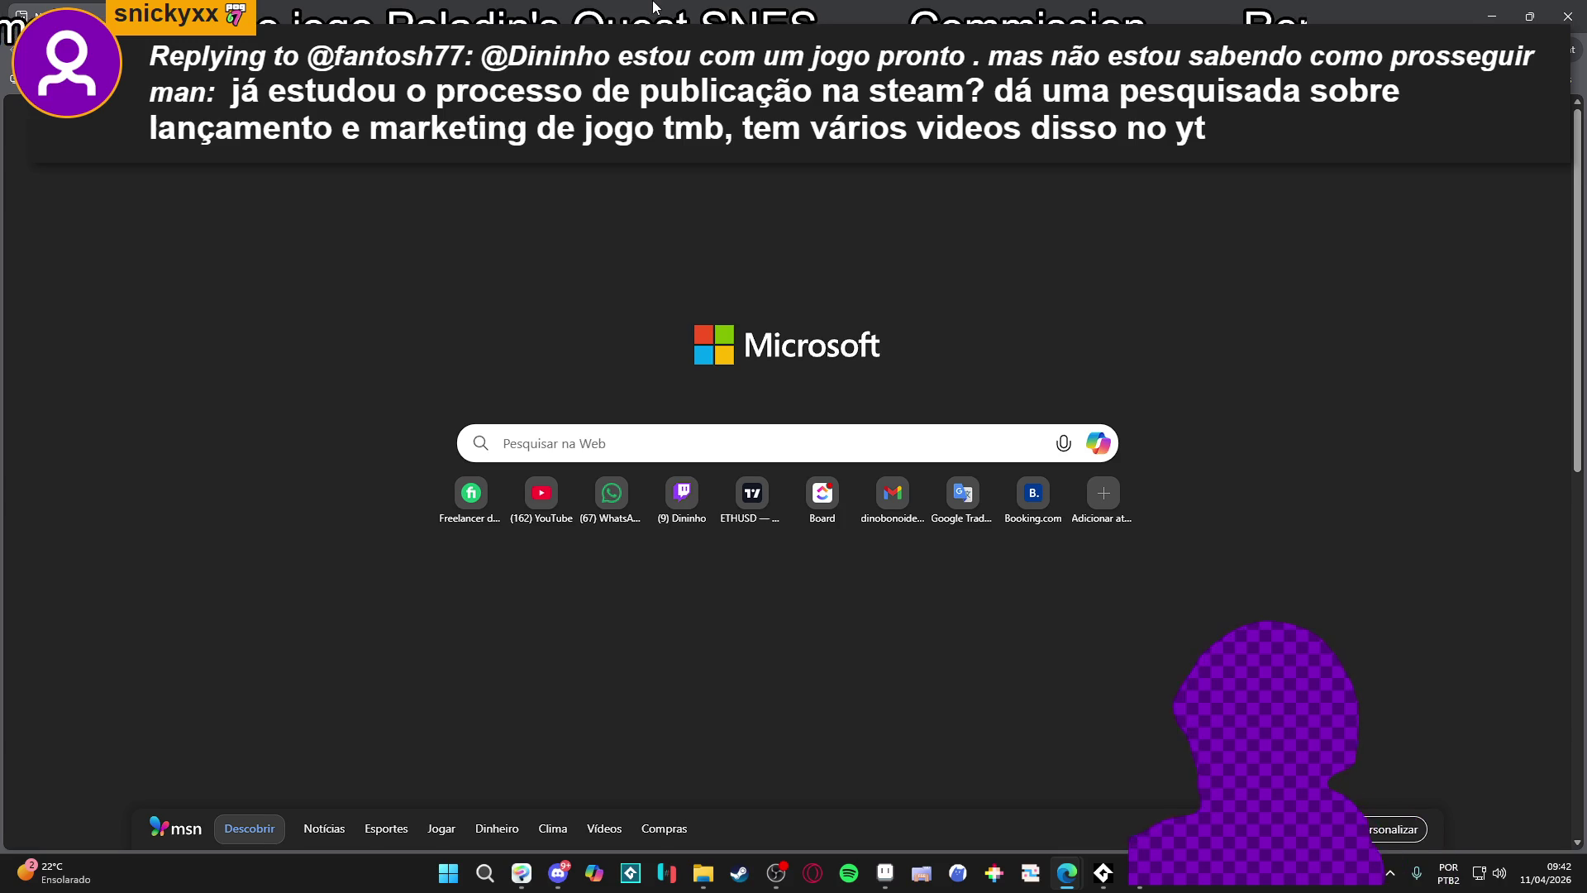
type("genero")
key("Return")
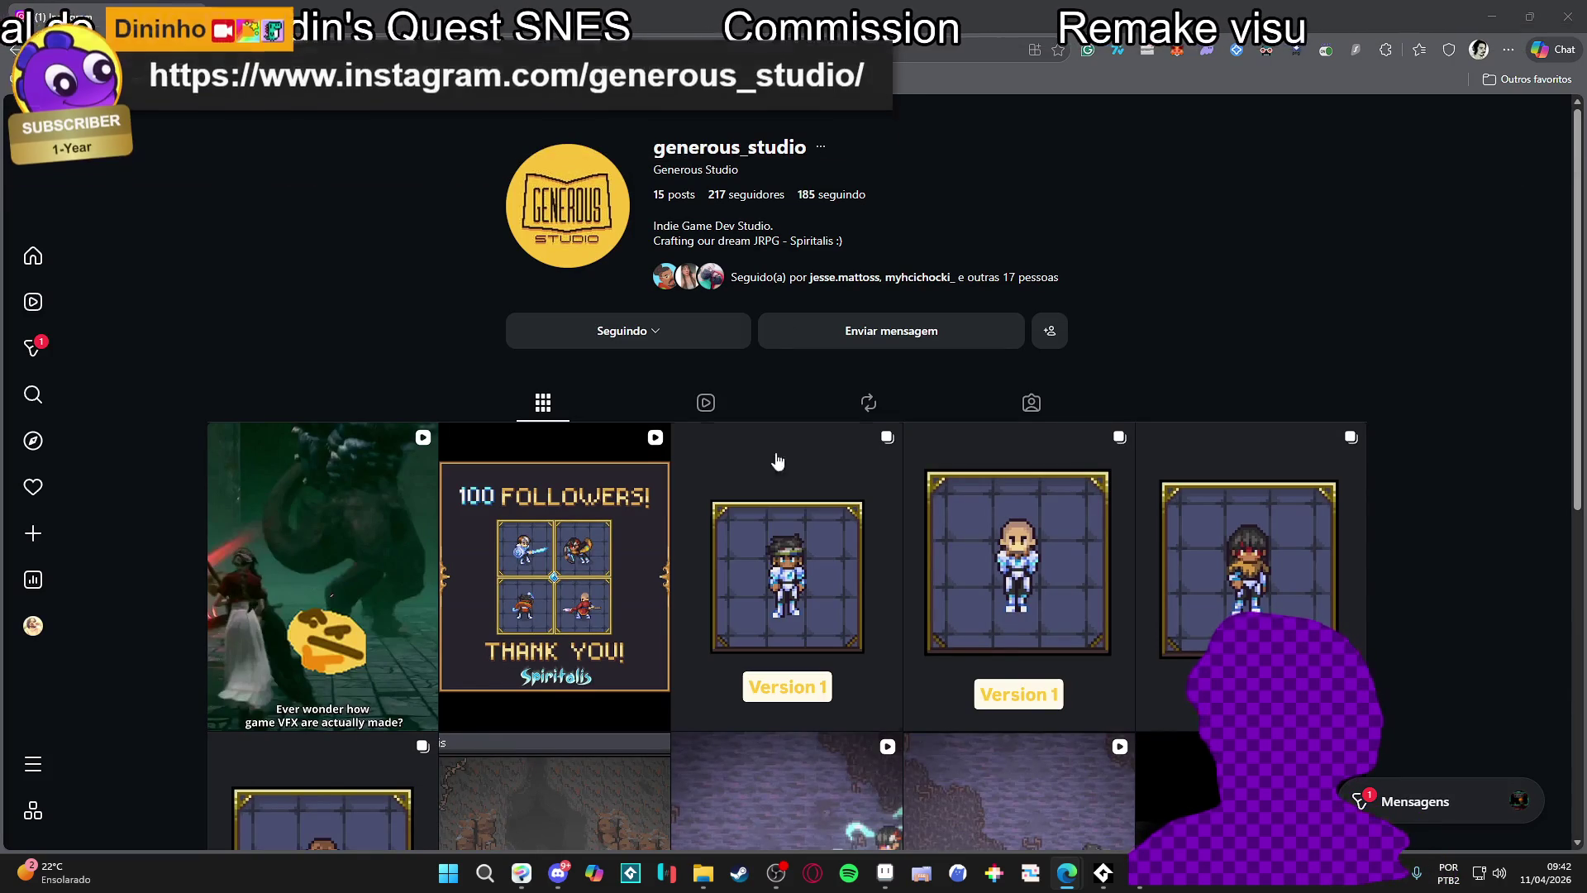
scroll(1185, 290, "down", 4)
scroll(661, 427, "down", 2)
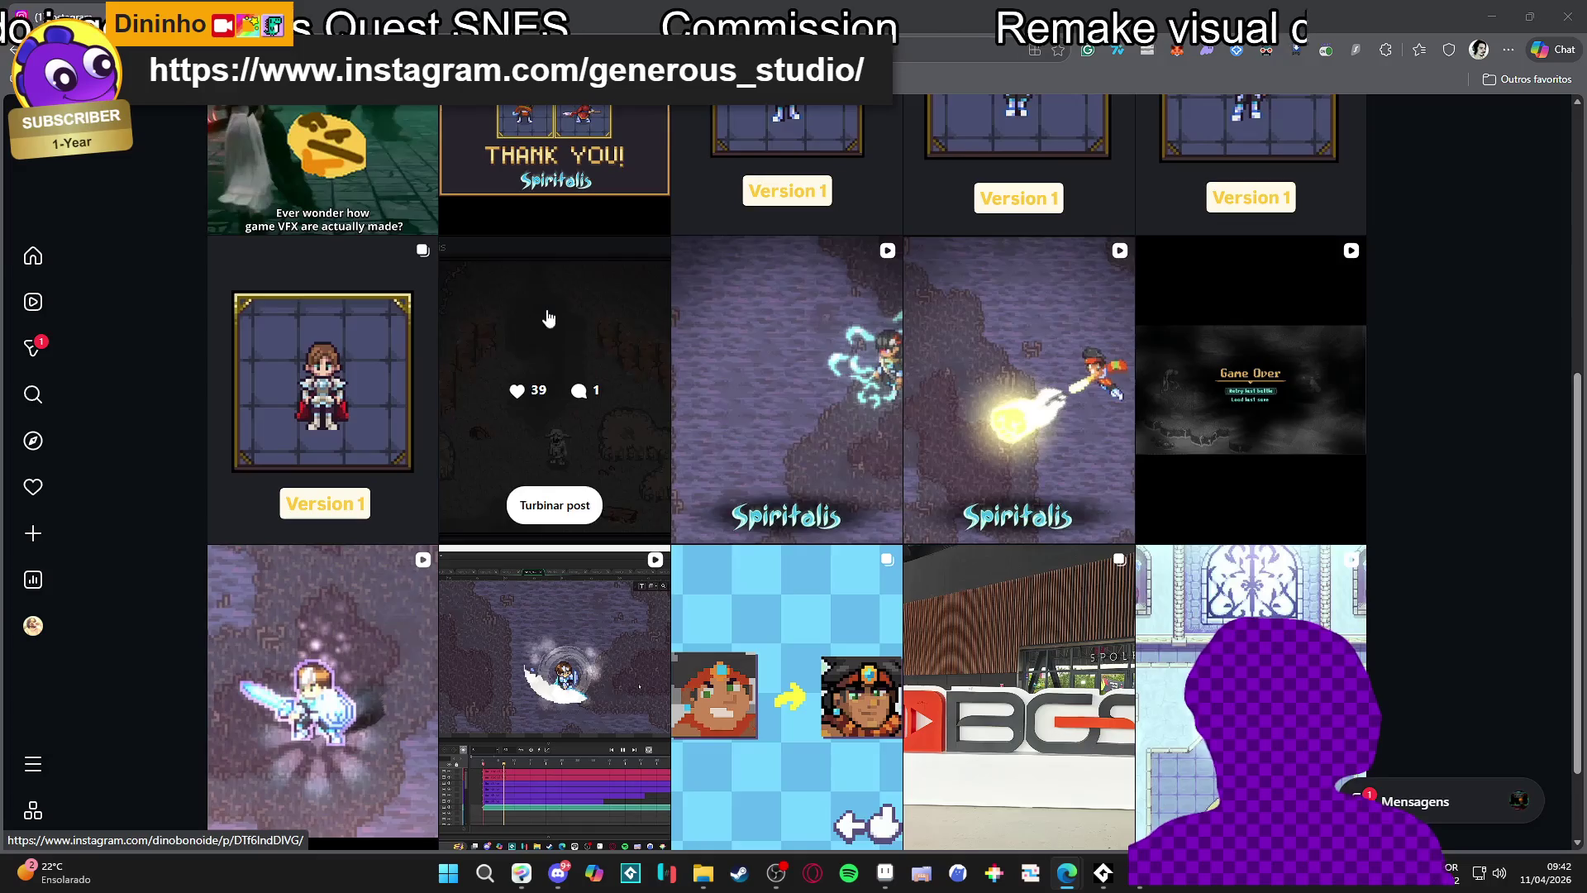
left_click(548, 319)
left_click(1538, 473)
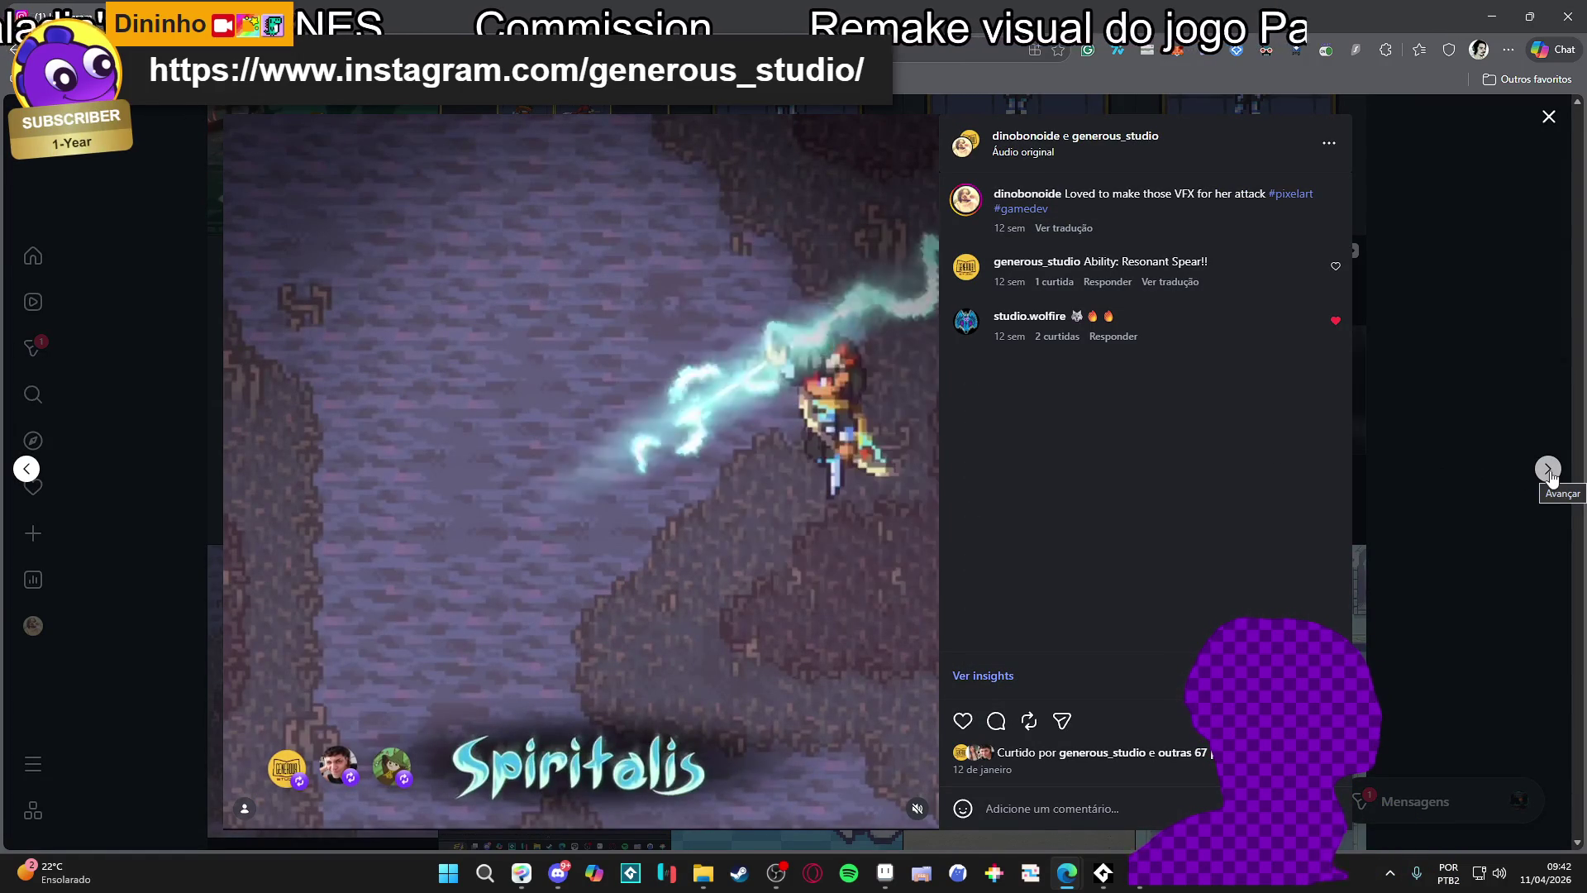
left_click(1549, 471)
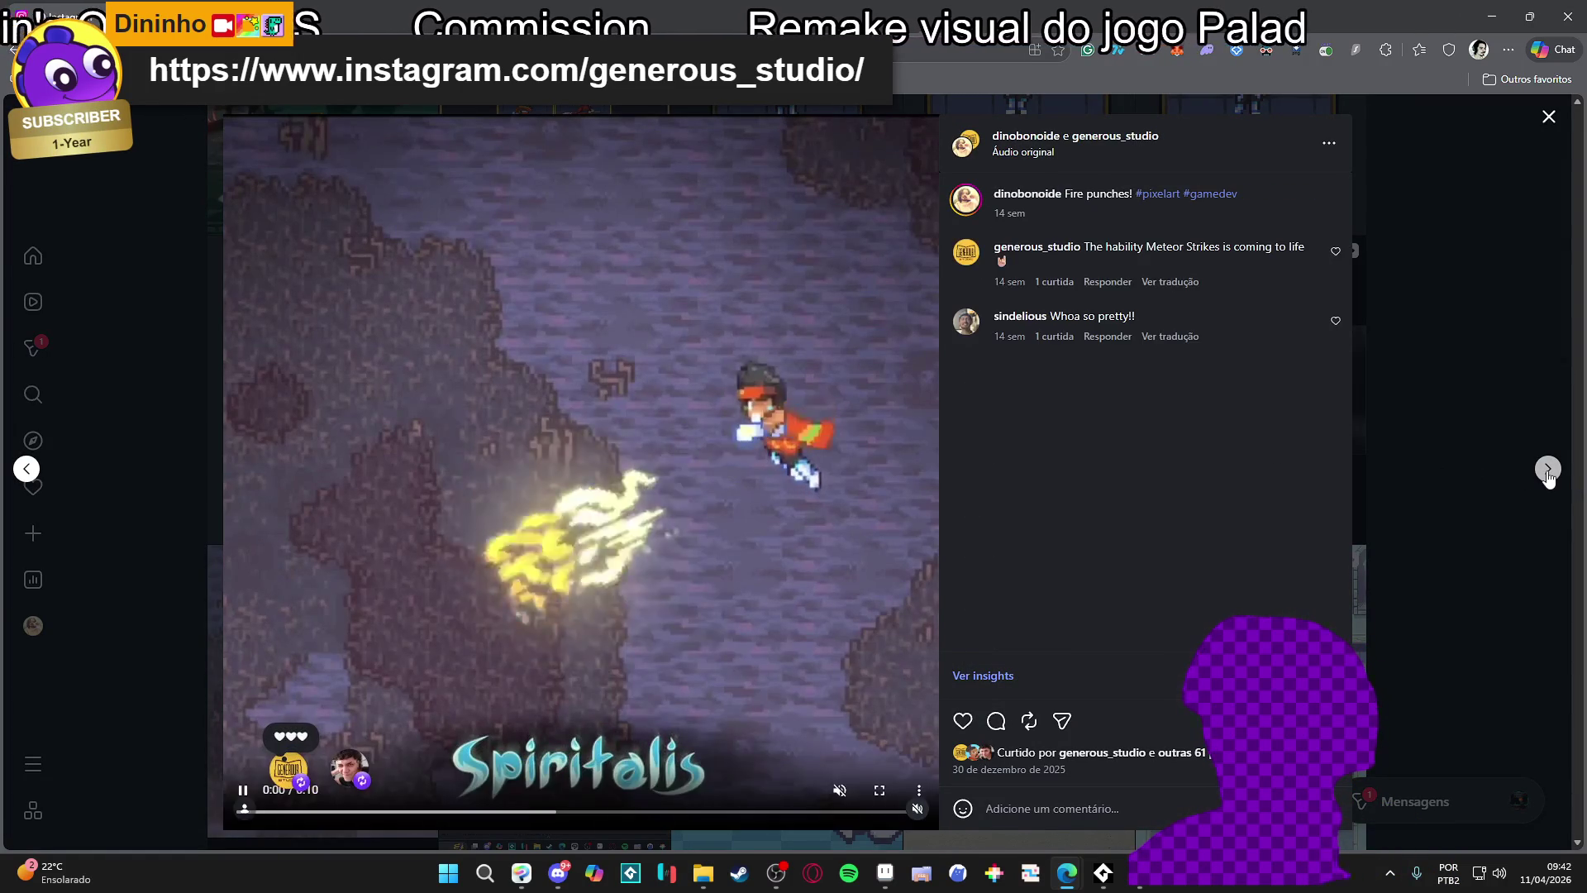
left_click(1549, 471)
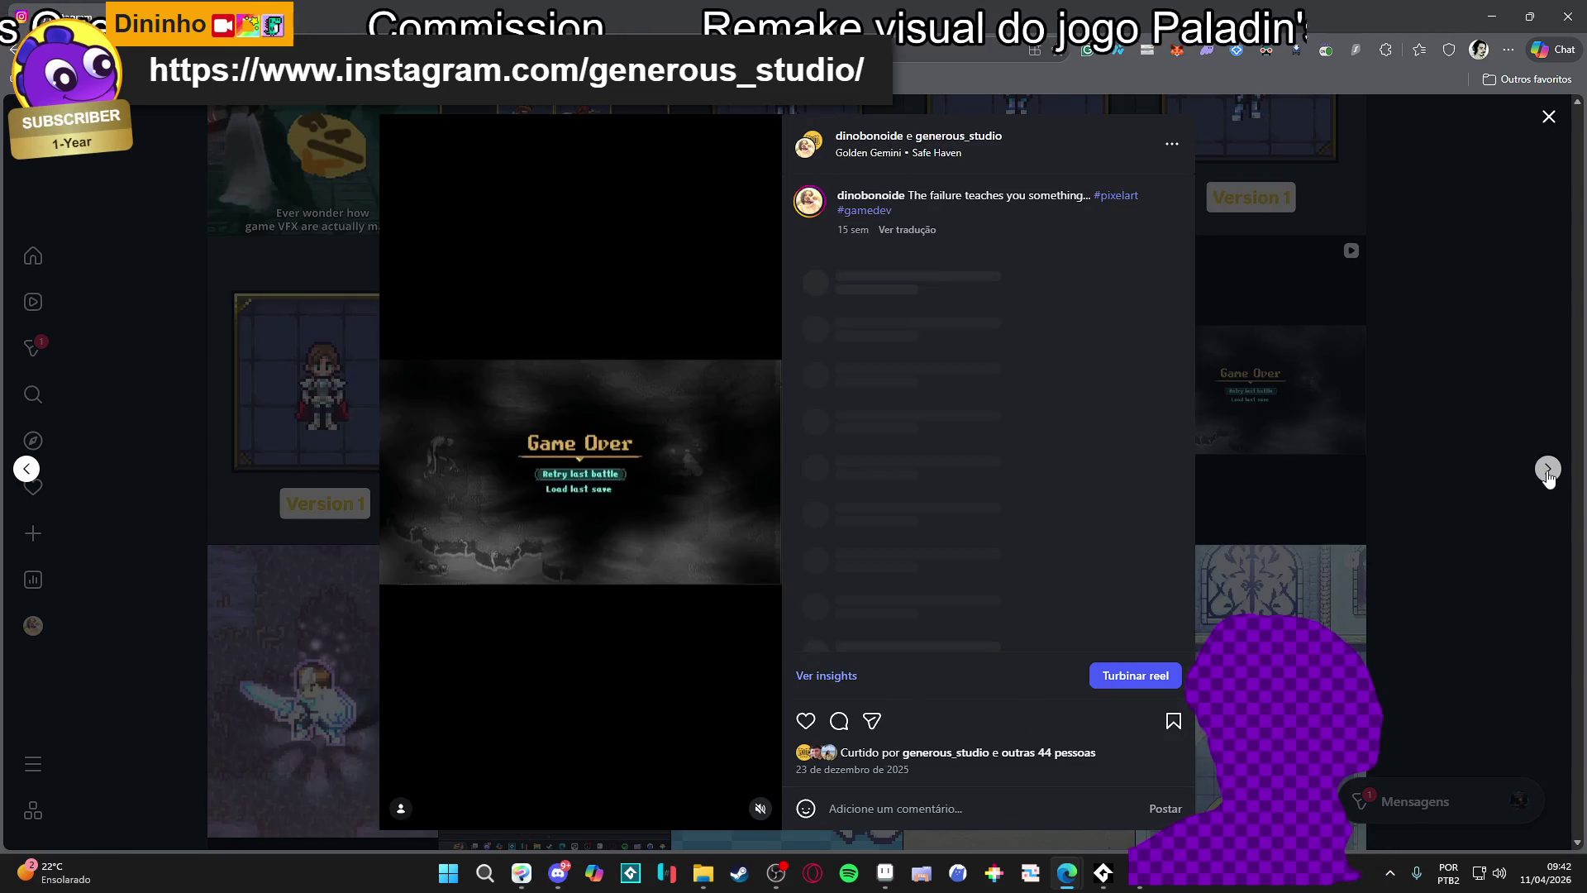
left_click(1484, 451)
scroll(1295, 589, "down", 1)
left_click(1295, 589)
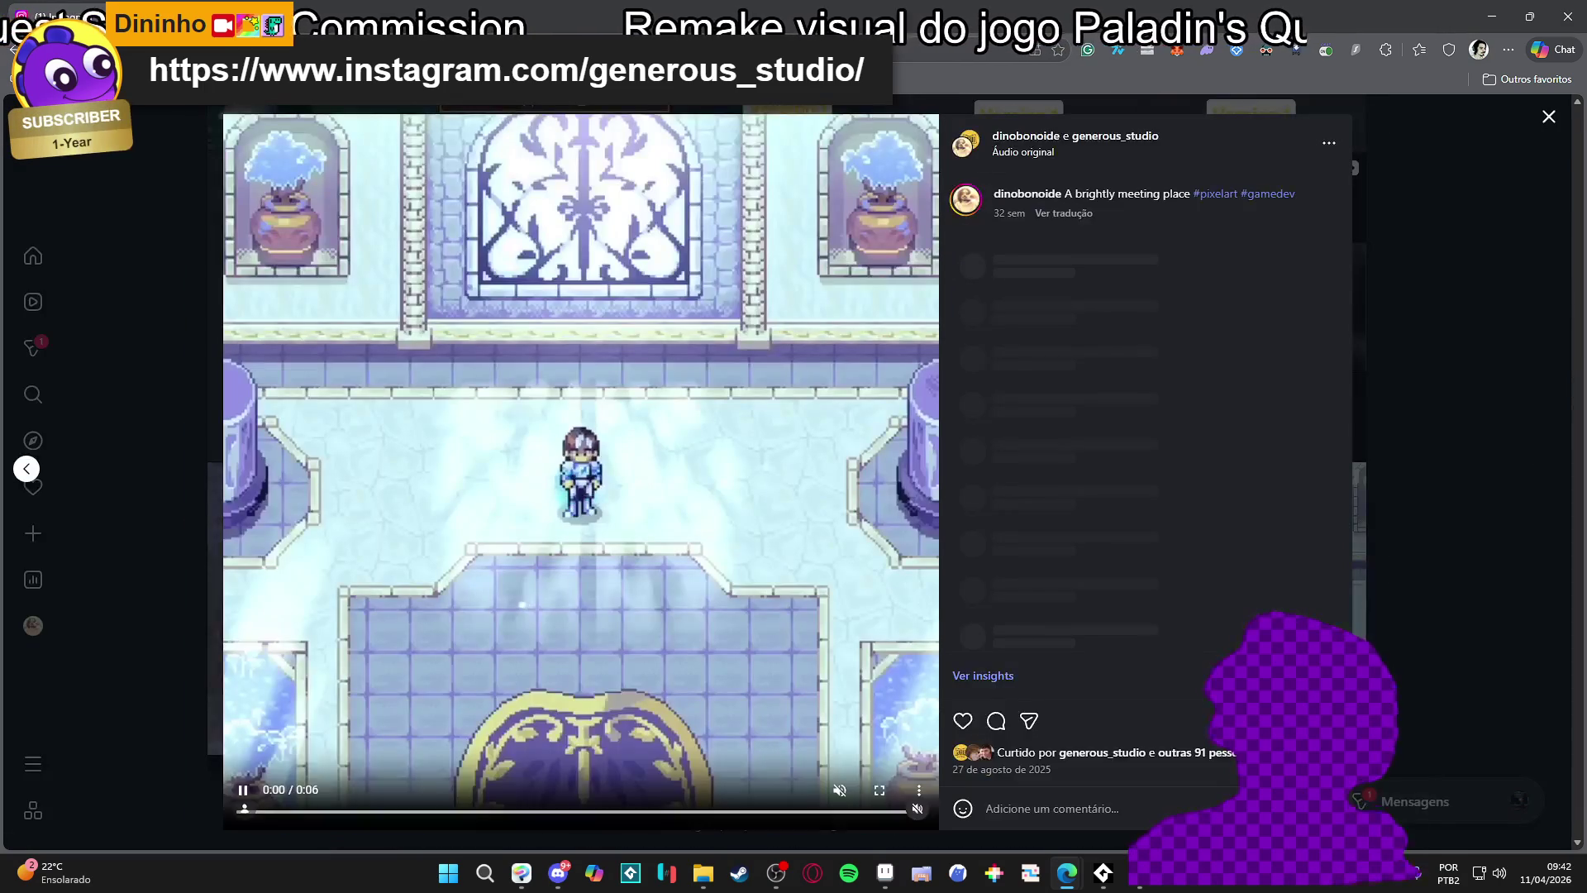
left_click(1446, 446)
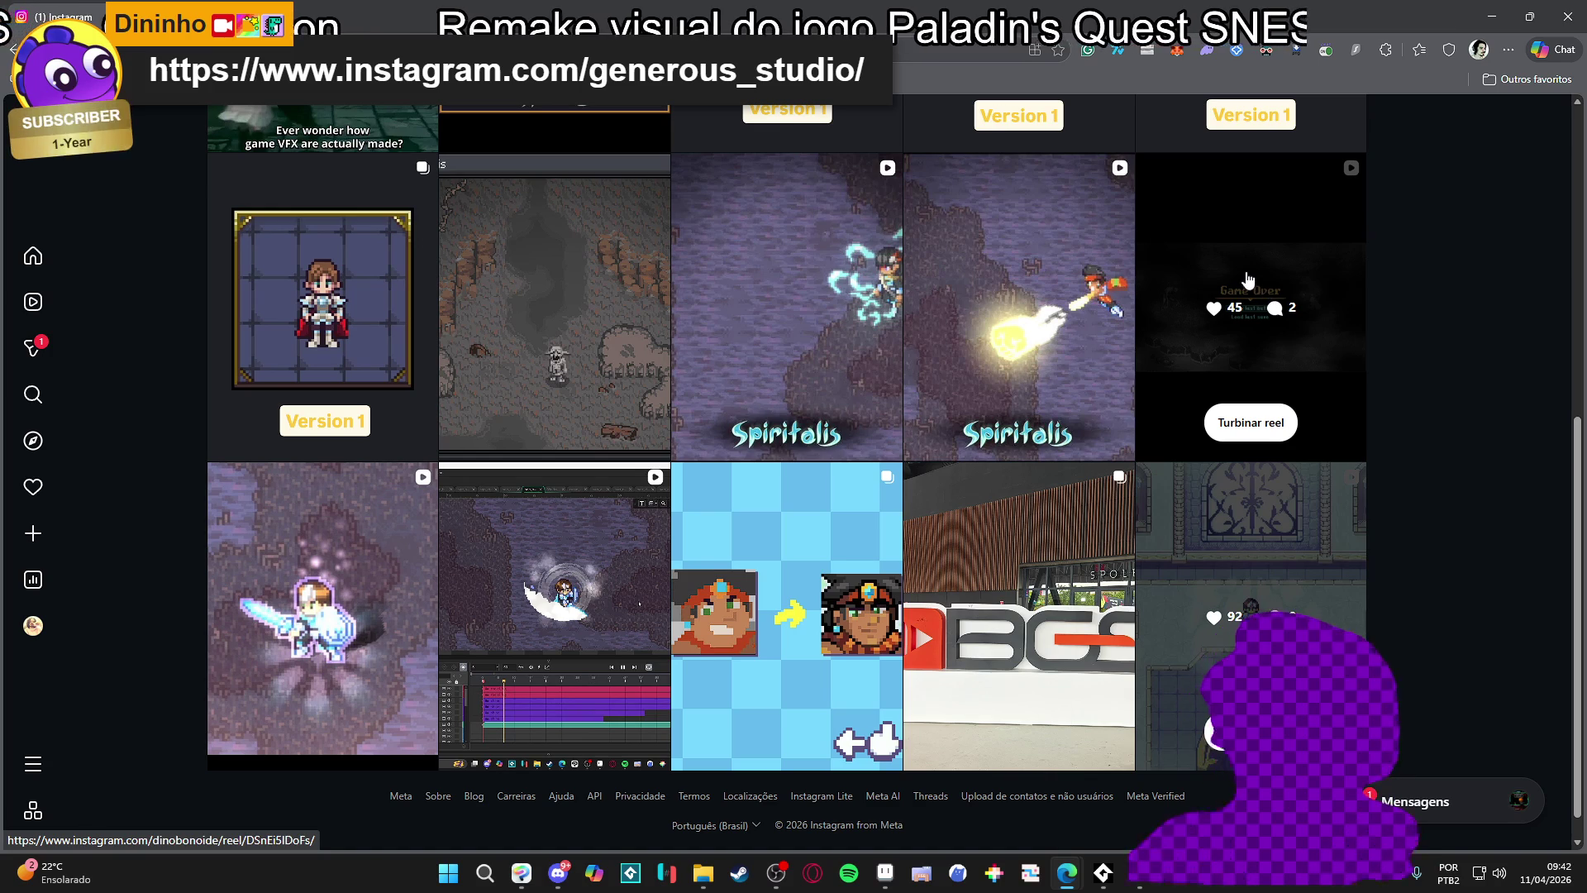
left_click(1492, 15)
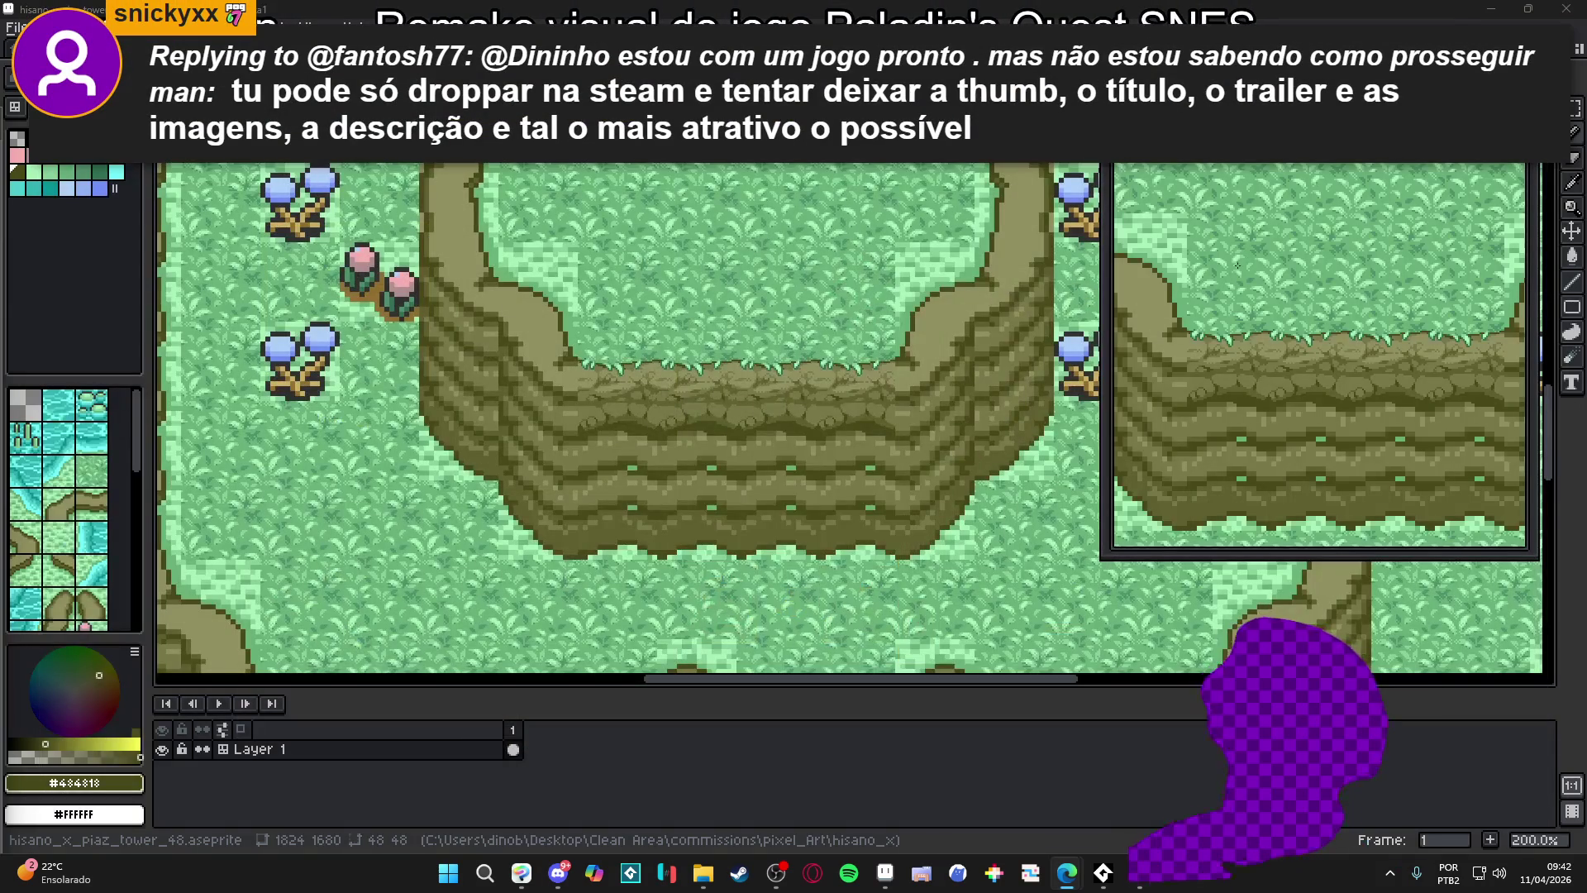
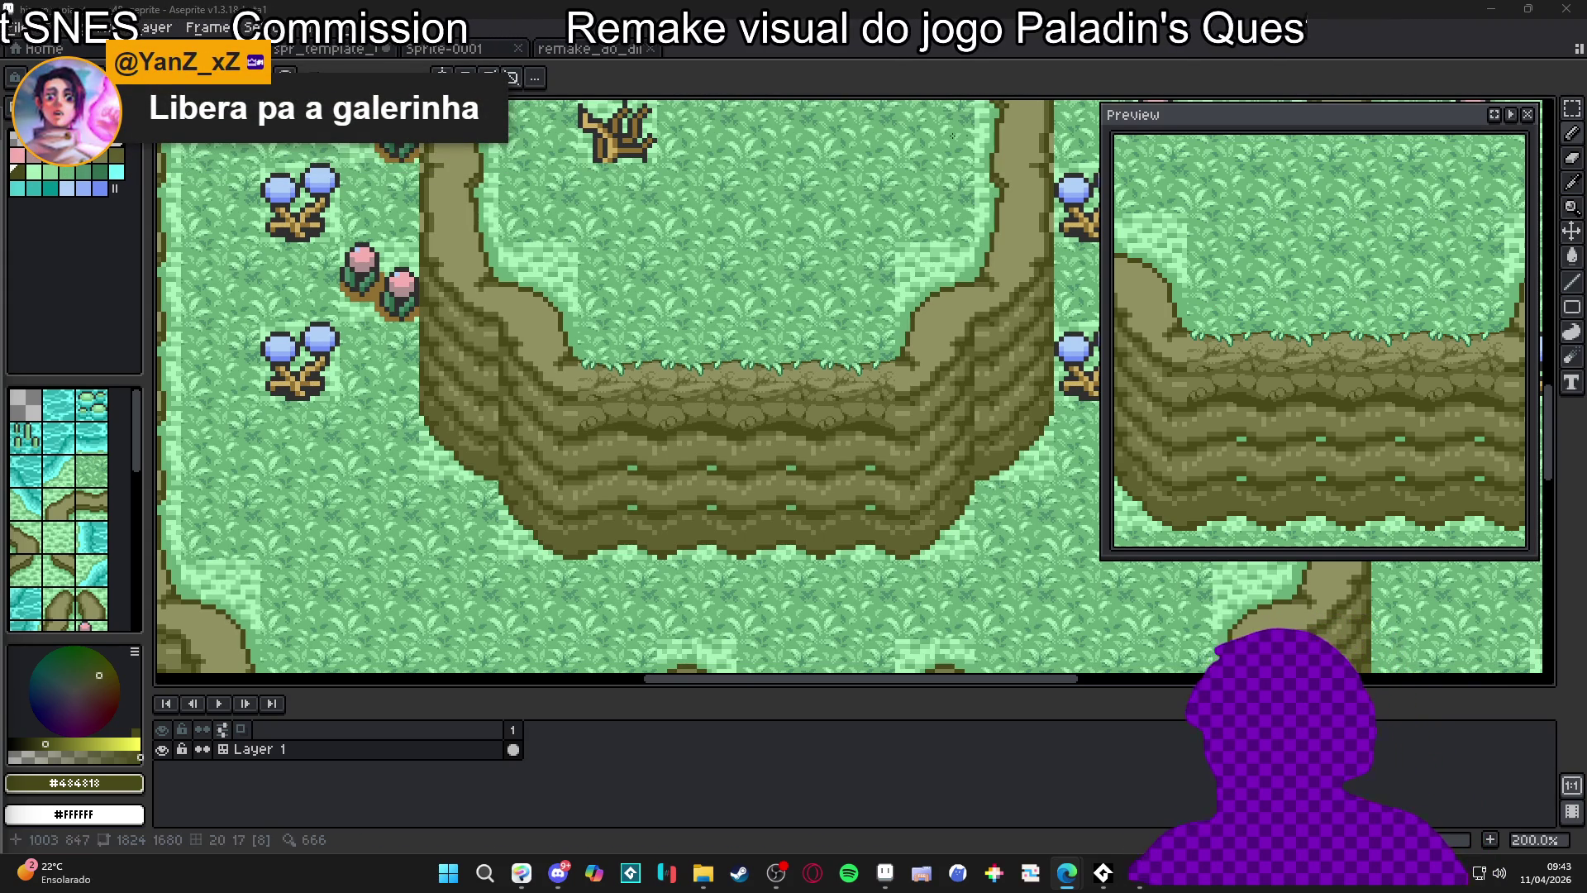
Show the tile index numbers over the map and zoom in and out around the cliff
key("Tab")
scroll(870, 376, "up", 7)
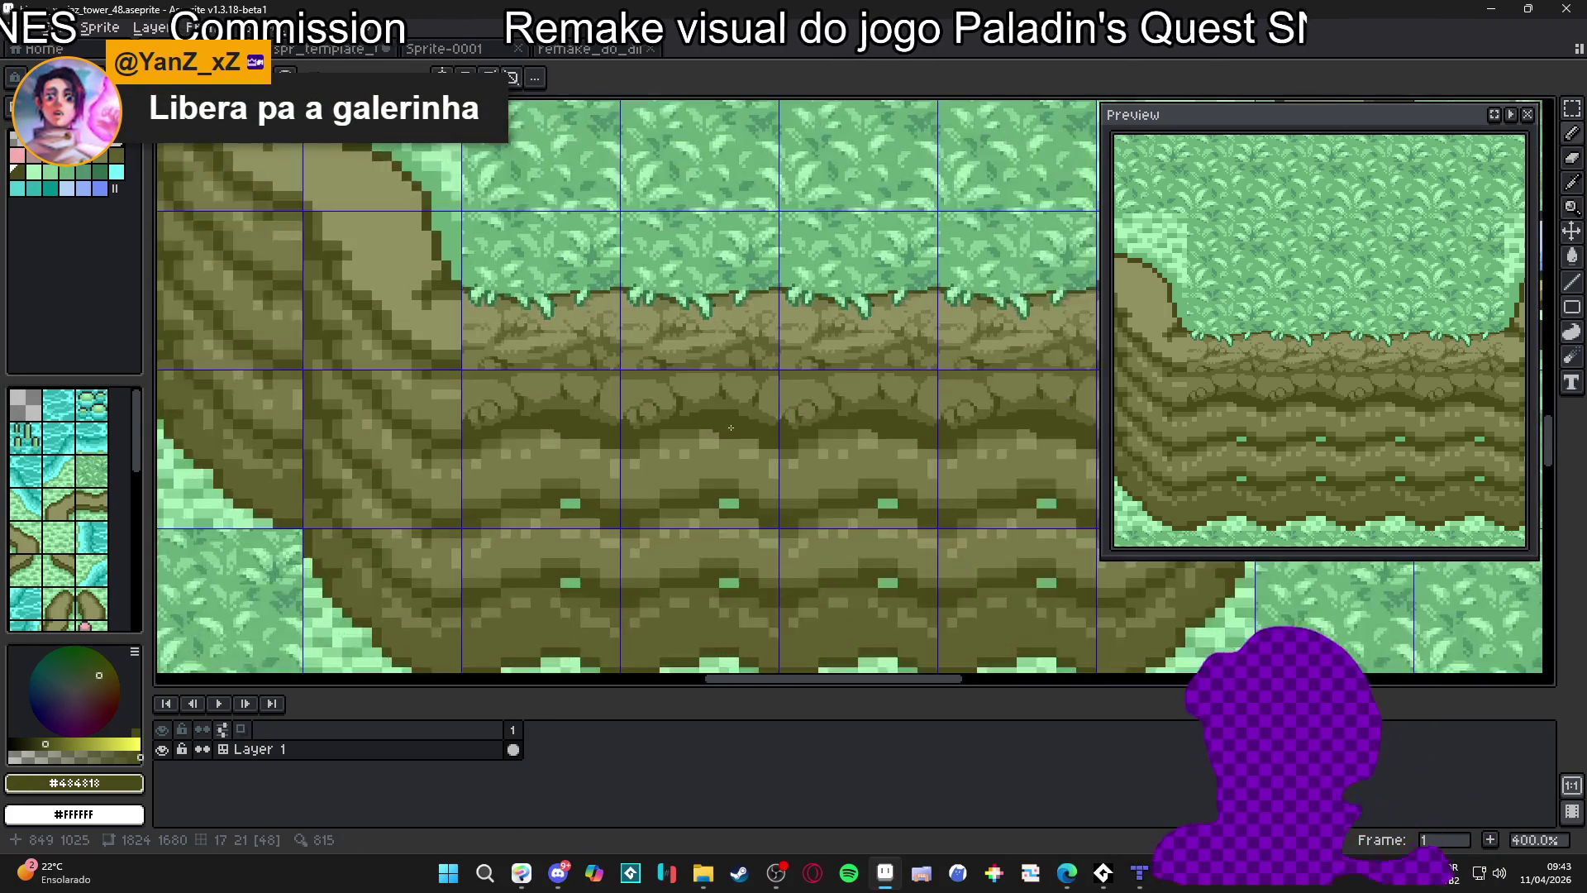
scroll(693, 415, "down", 4)
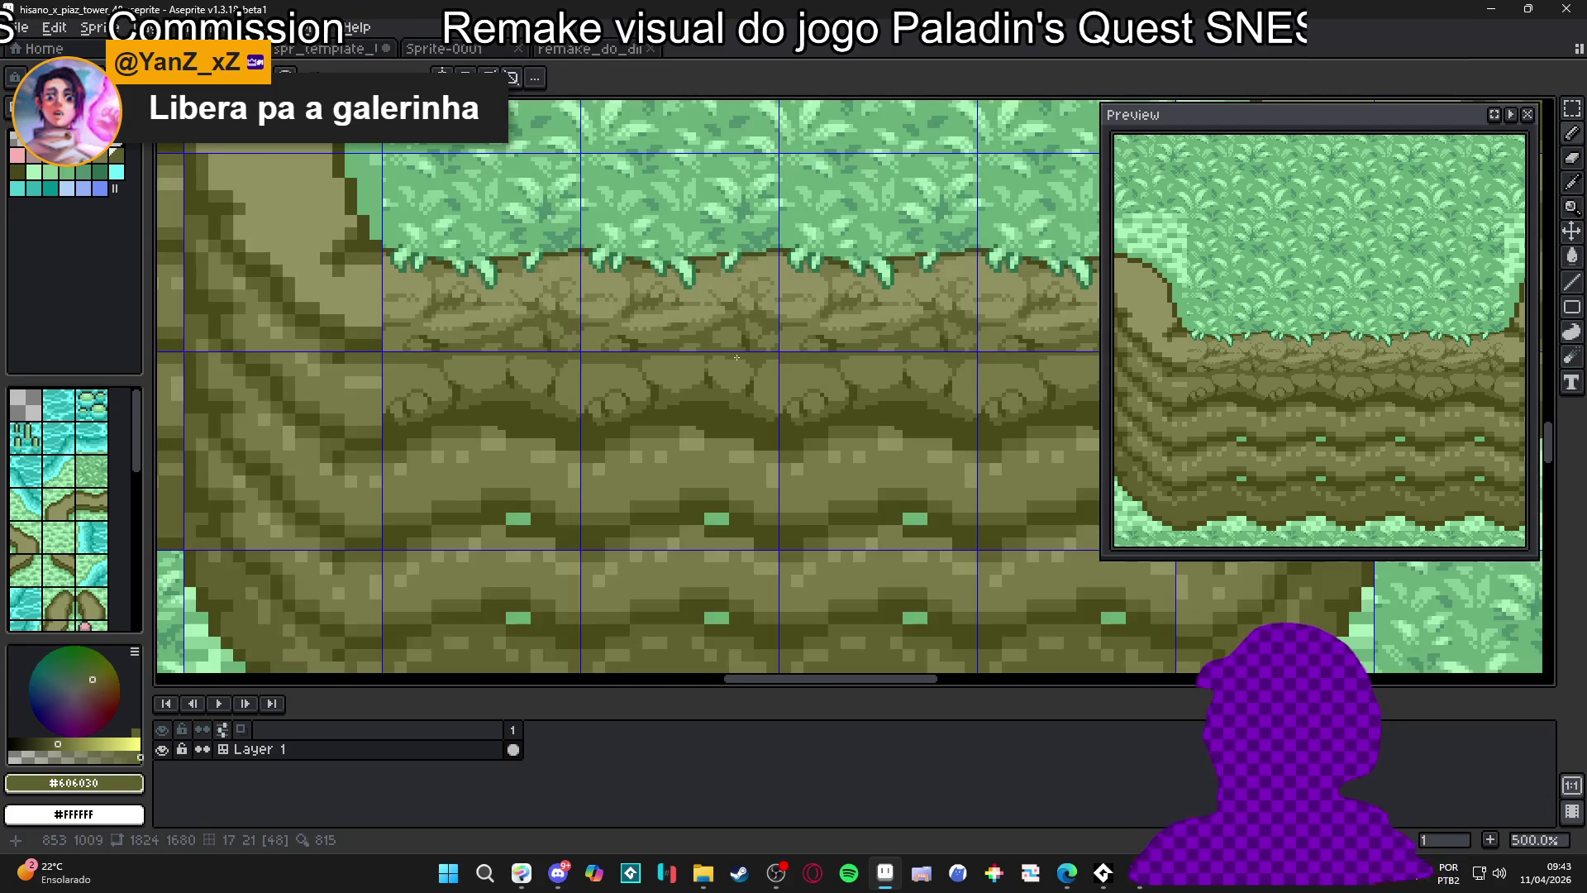
scroll(716, 415, "up", 2)
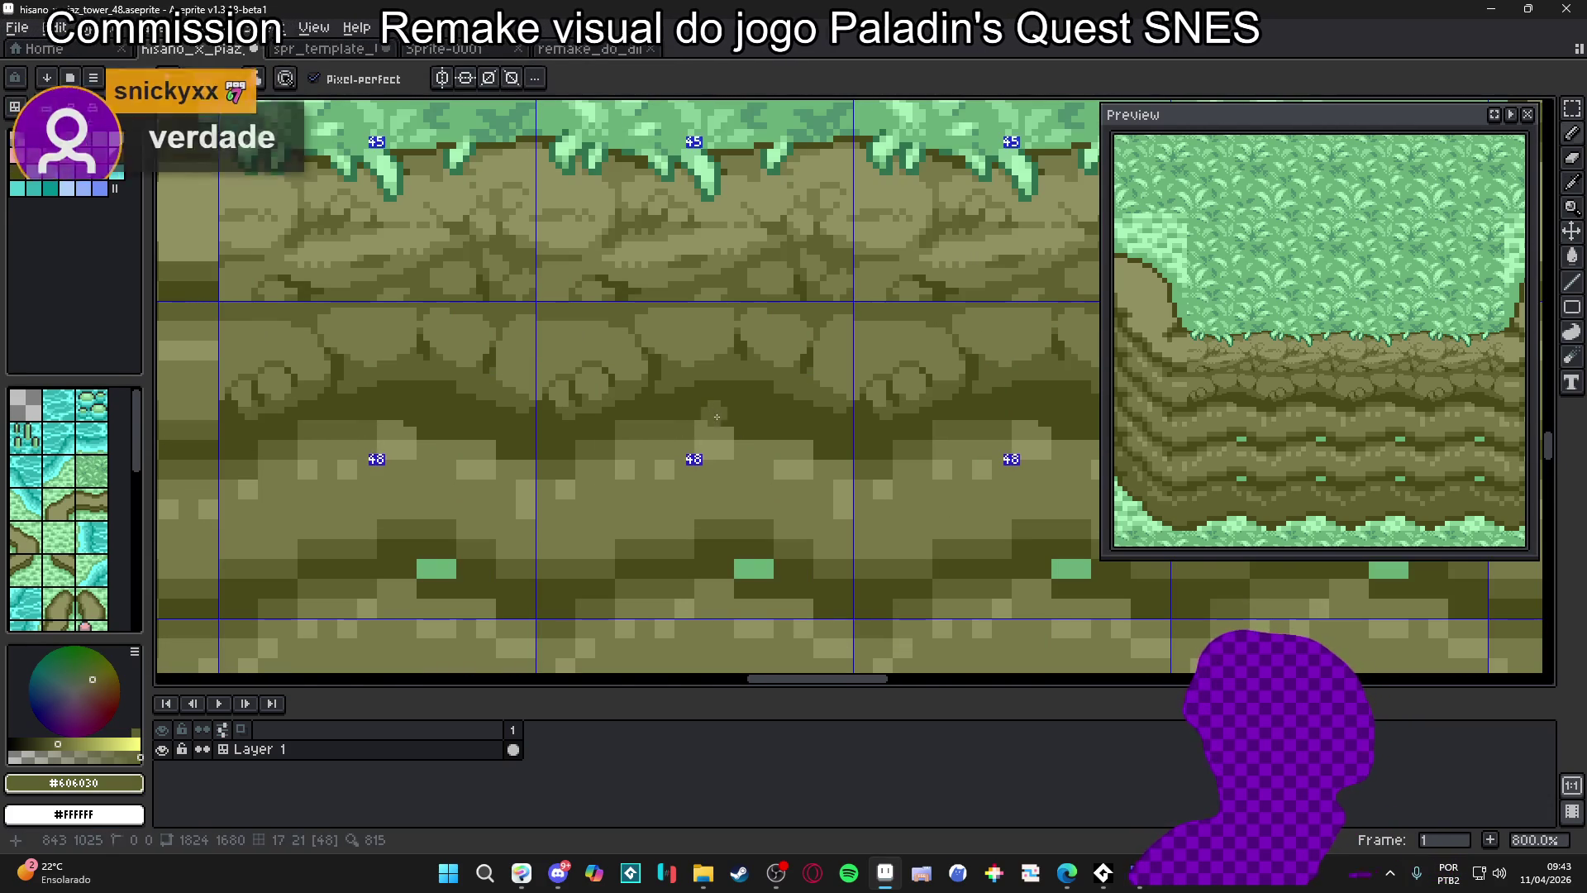
scroll(715, 417, "down", 2)
scroll(714, 418, "up", 1)
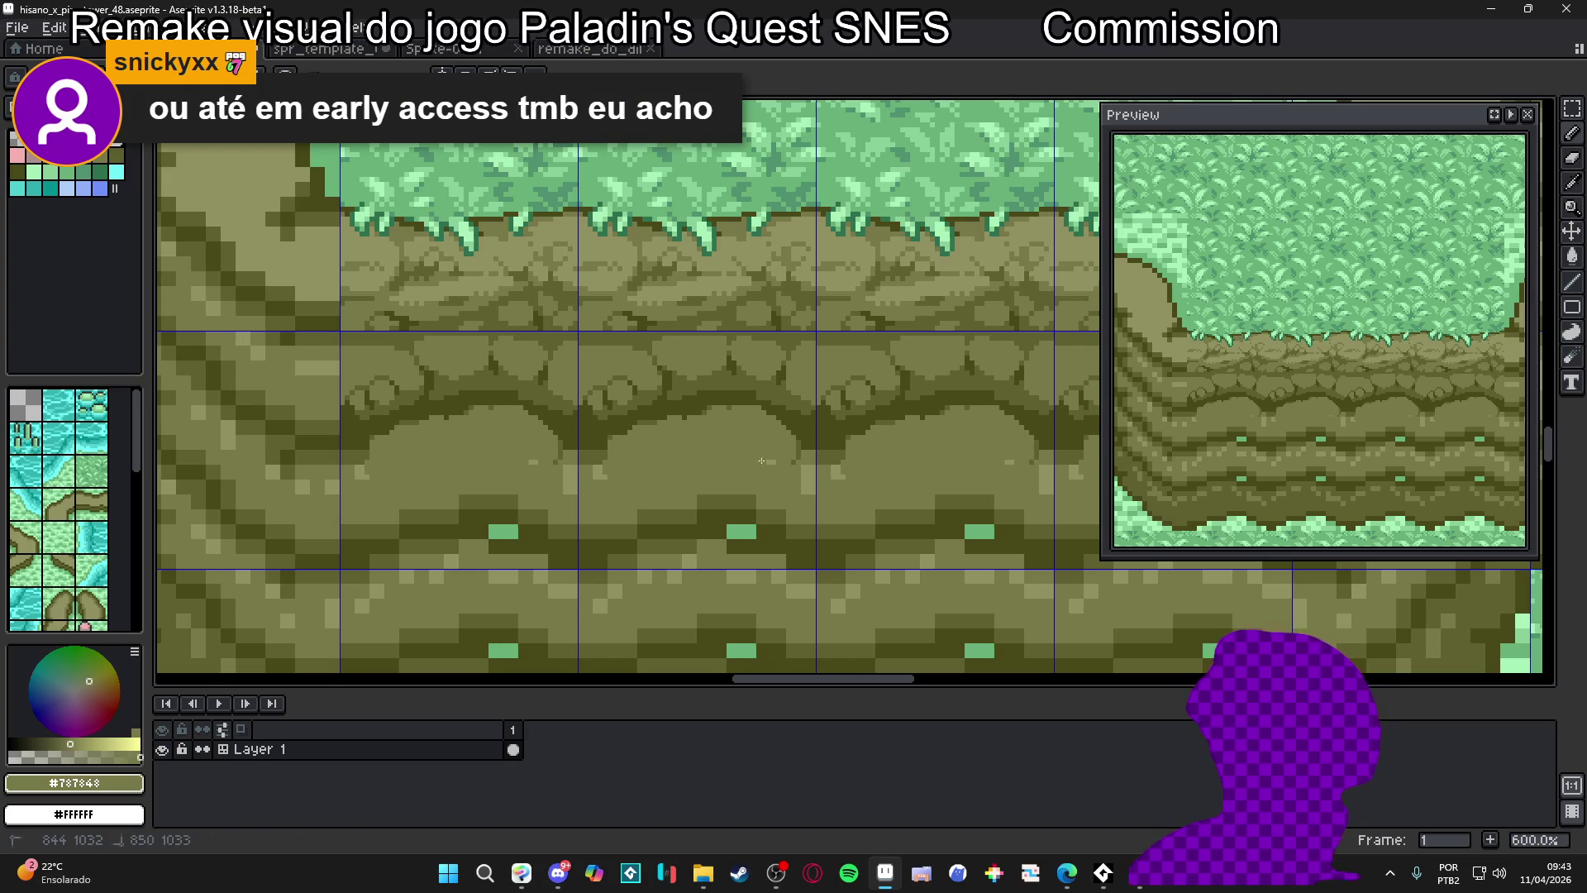
Set the mid olive #787848 as the foreground colour for the cobblestone rock bands
left_click_drag(851, 456, 836, 468)
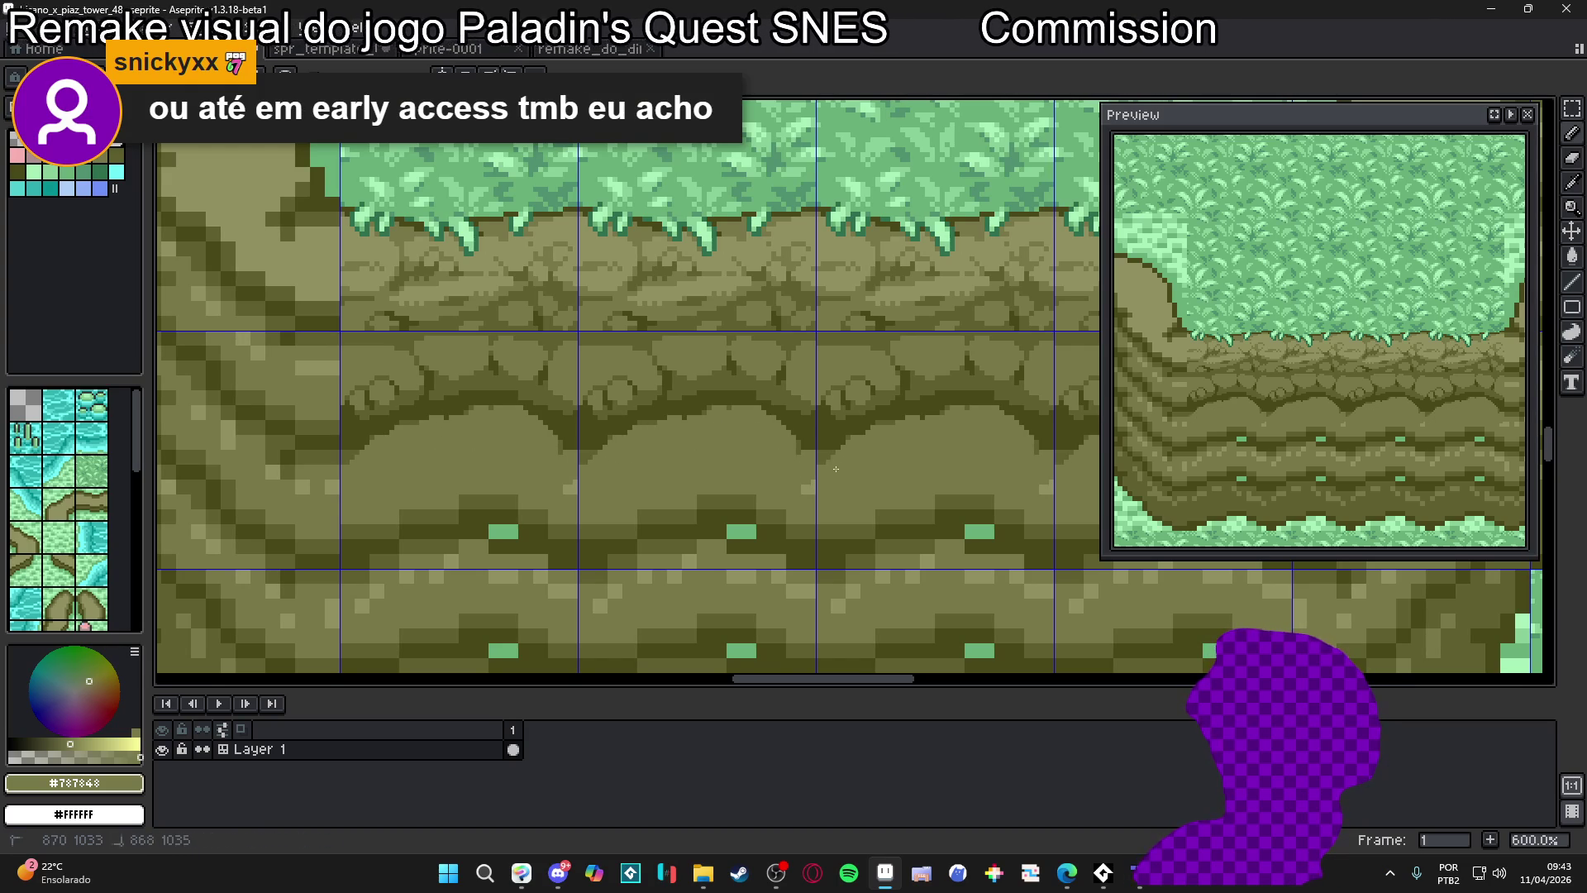
scroll(840, 475, "down", 3)
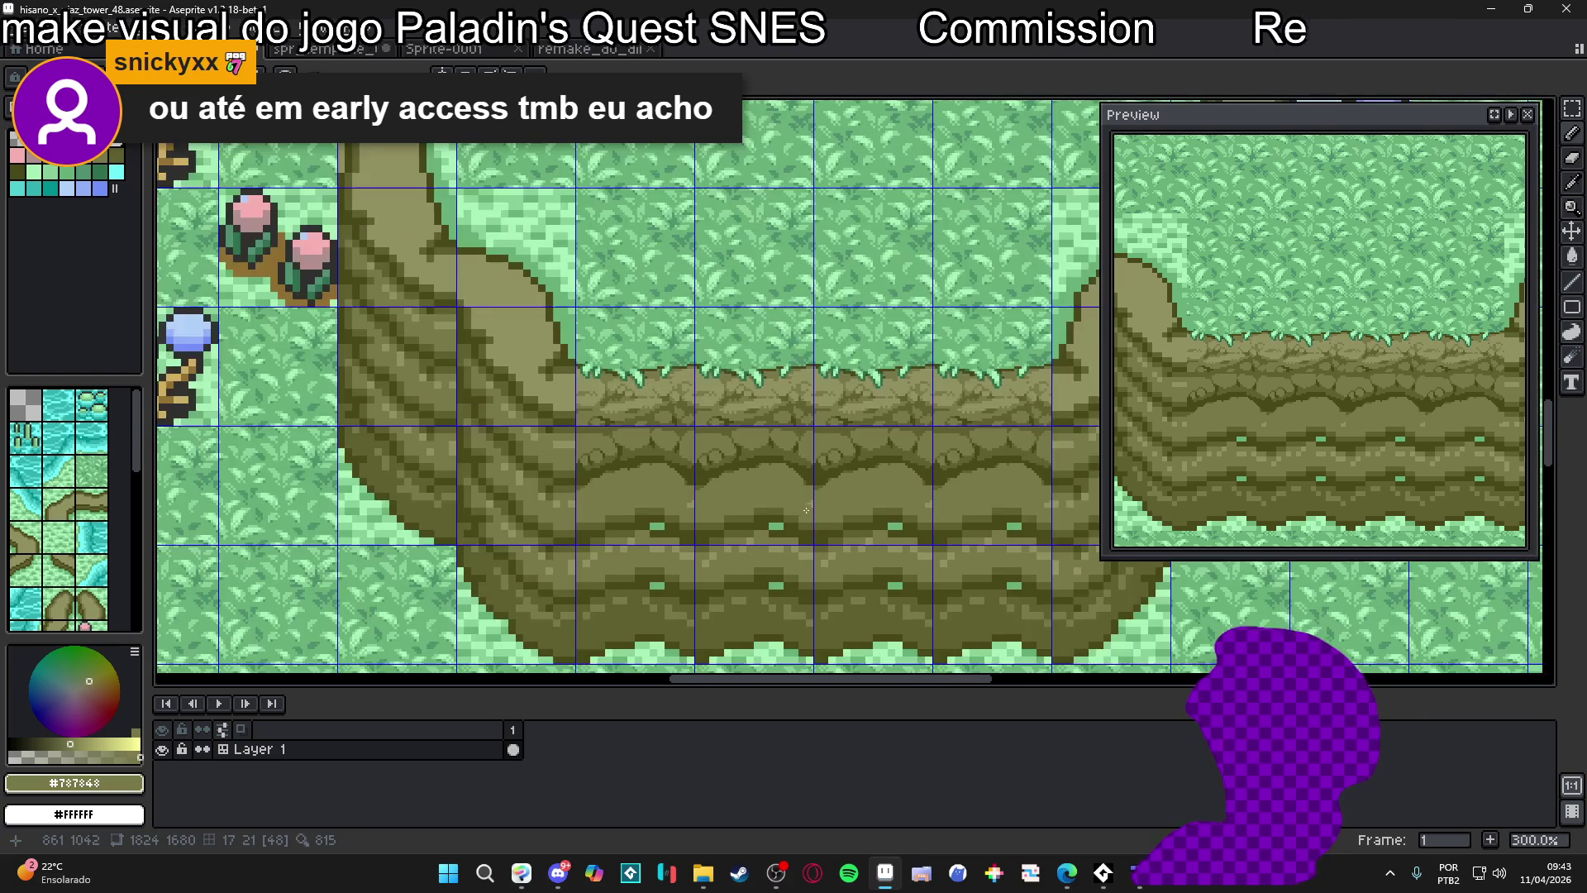
scroll(765, 488, "down", 2)
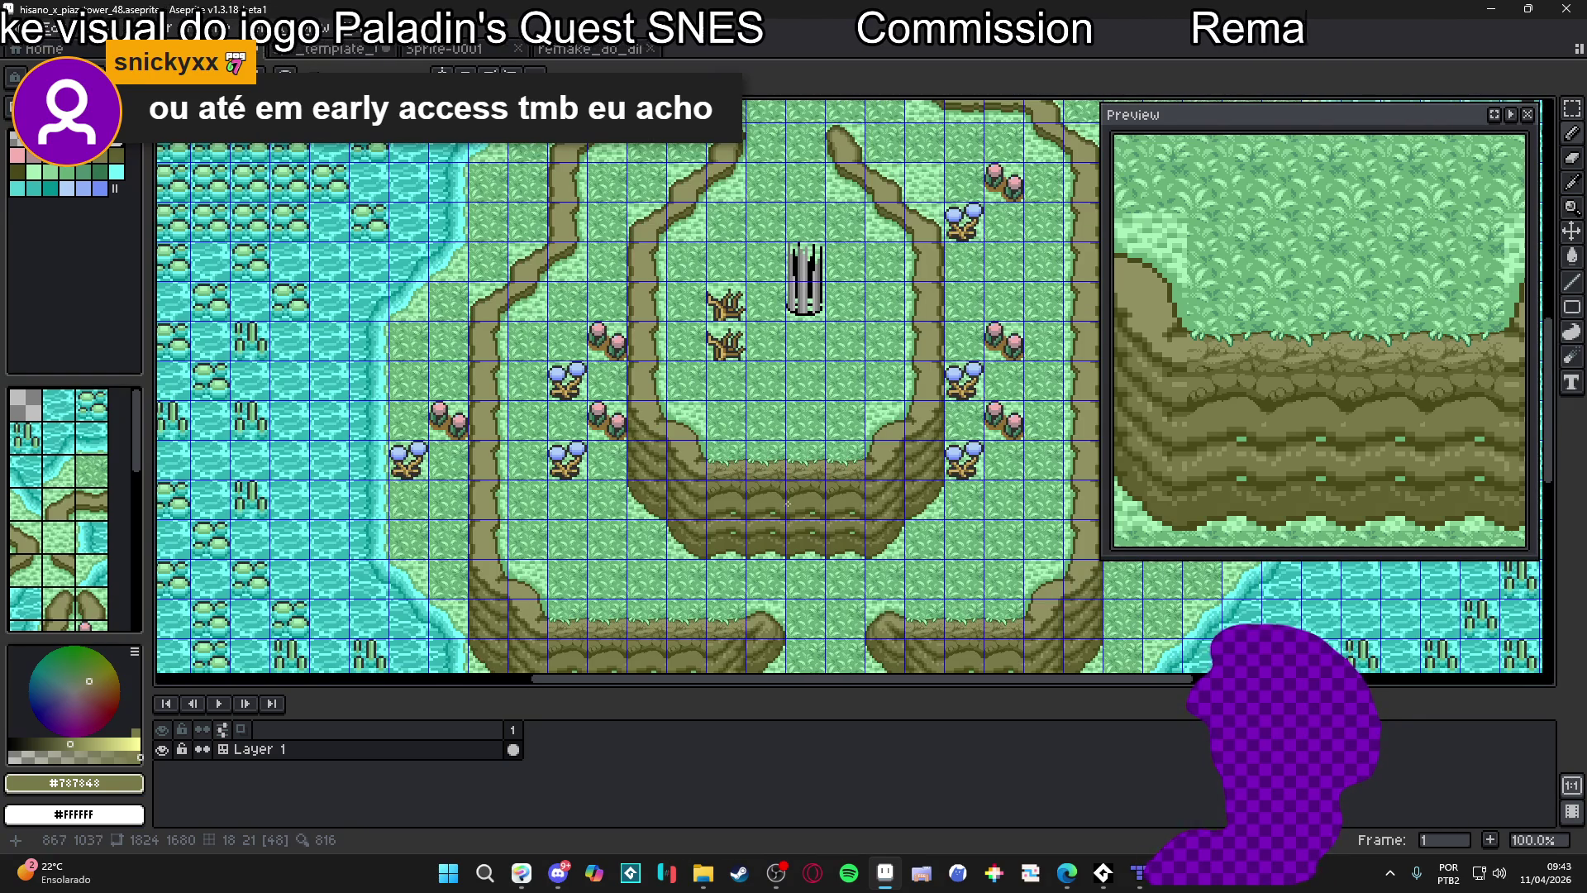
scroll(787, 503, "up", 1)
scroll(777, 496, "up", 1)
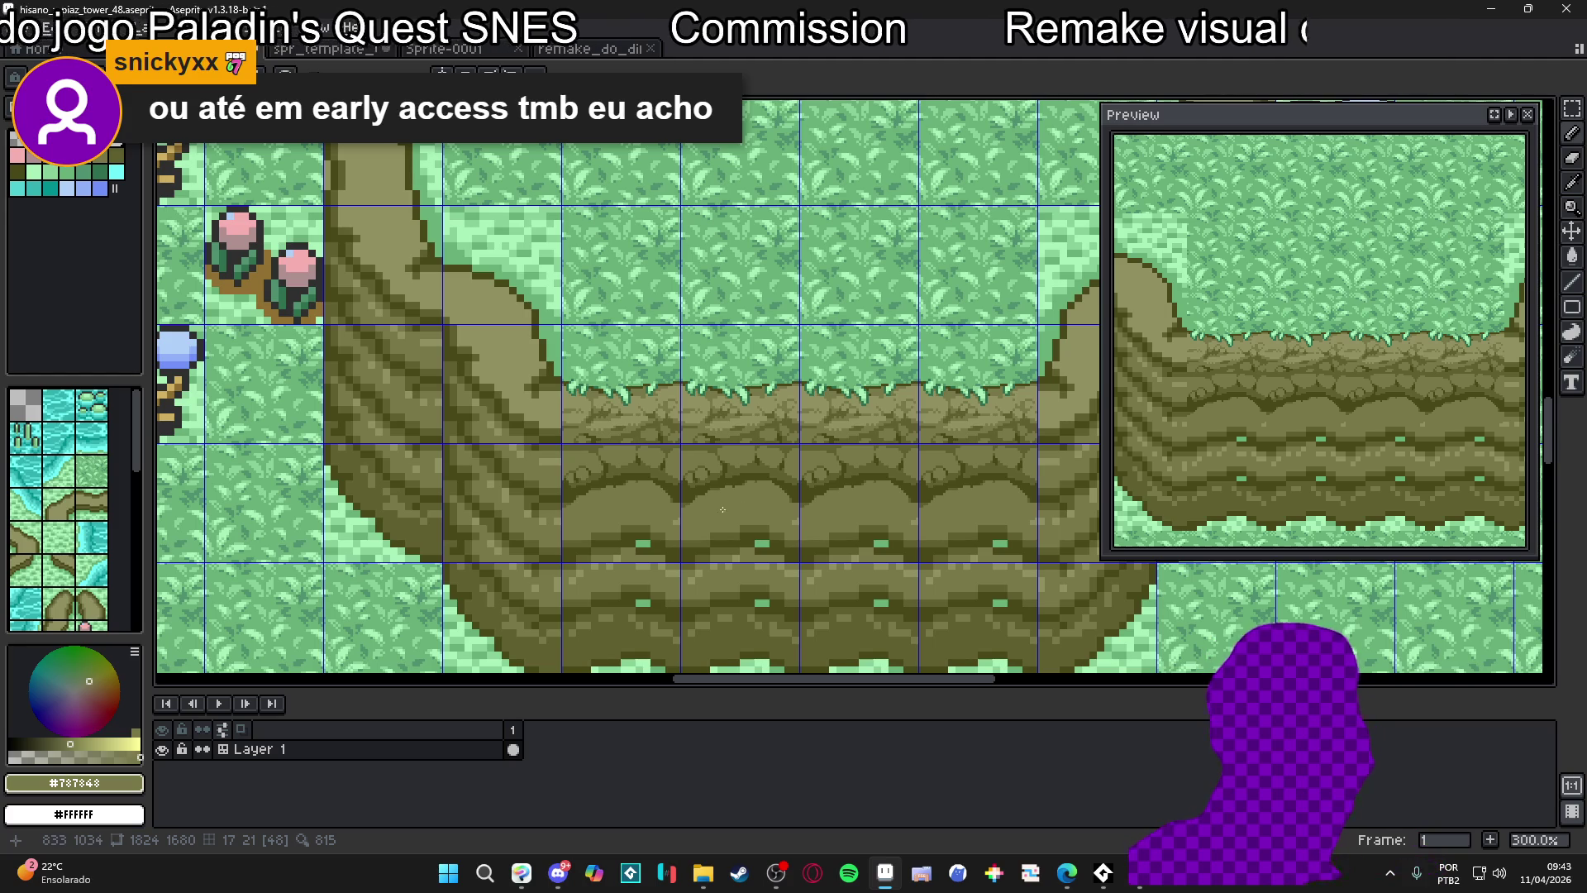
scroll(684, 506, "up", 2)
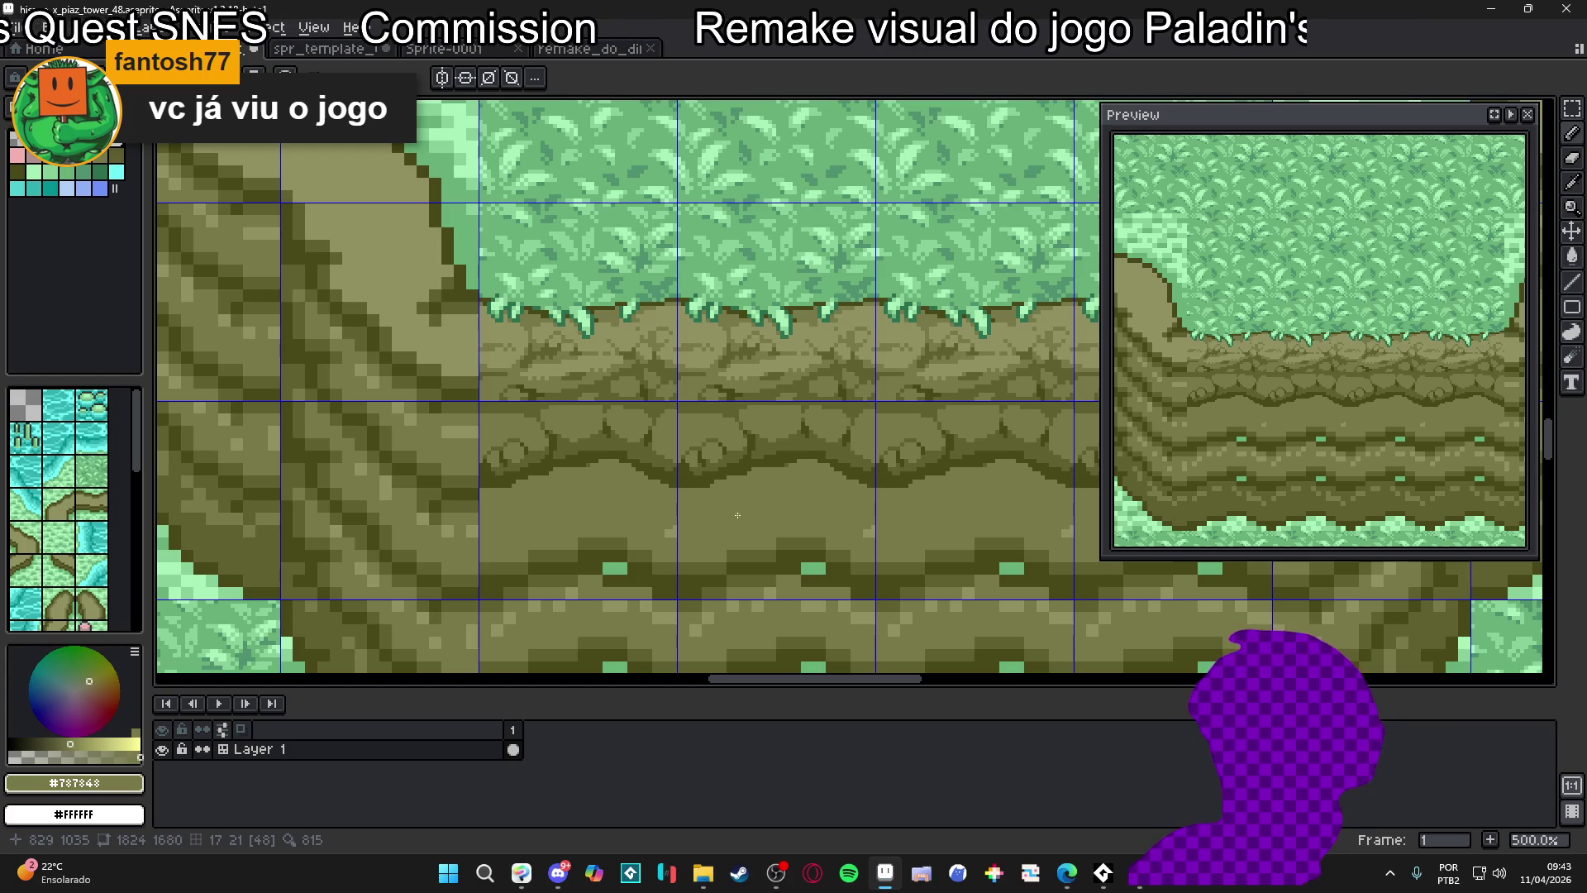
scroll(778, 500, "down", 2)
scroll(767, 502, "up", 1)
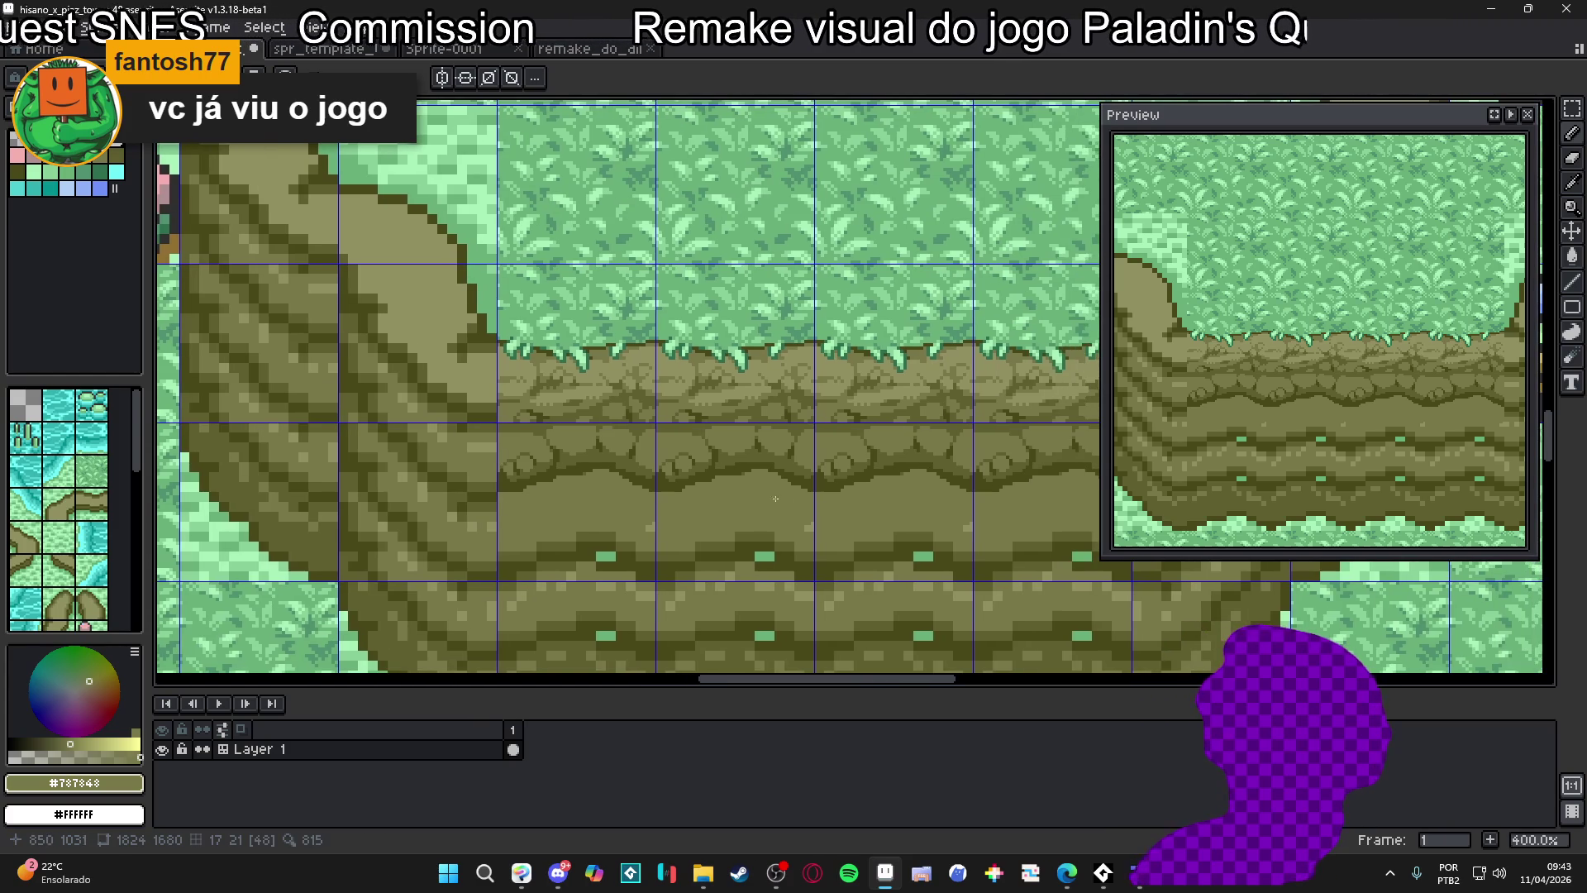
scroll(786, 475, "up", 2)
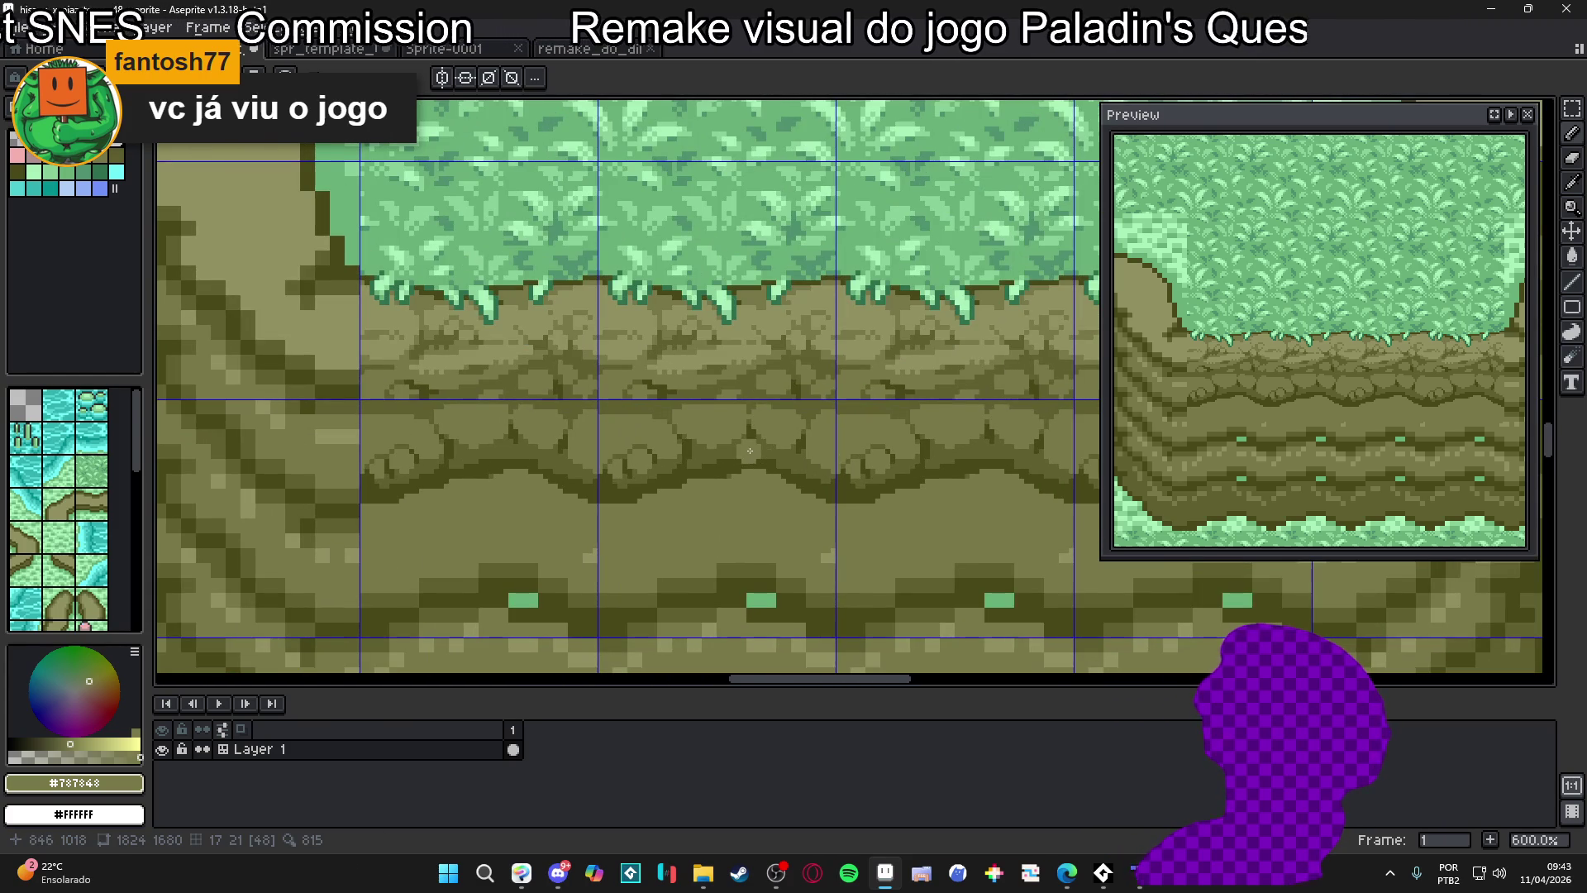
scroll(782, 483, "down", 4)
scroll(764, 483, "up", 4)
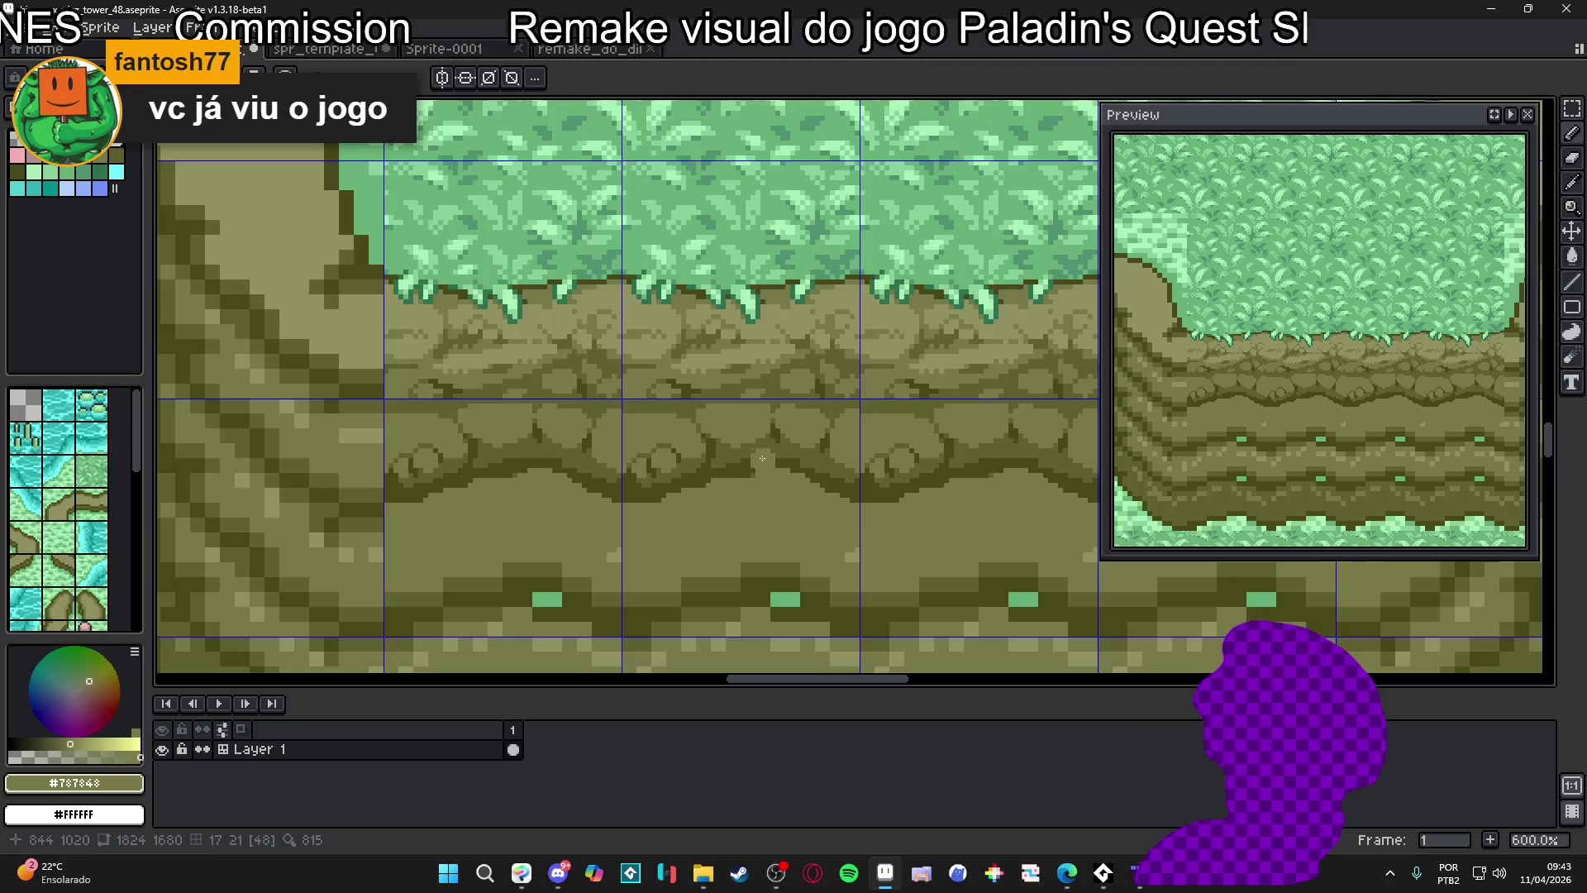
Eyedrop the darker olive #606030 from the rock and undo the stray pencil stroke
left_click(771, 445, "alt")
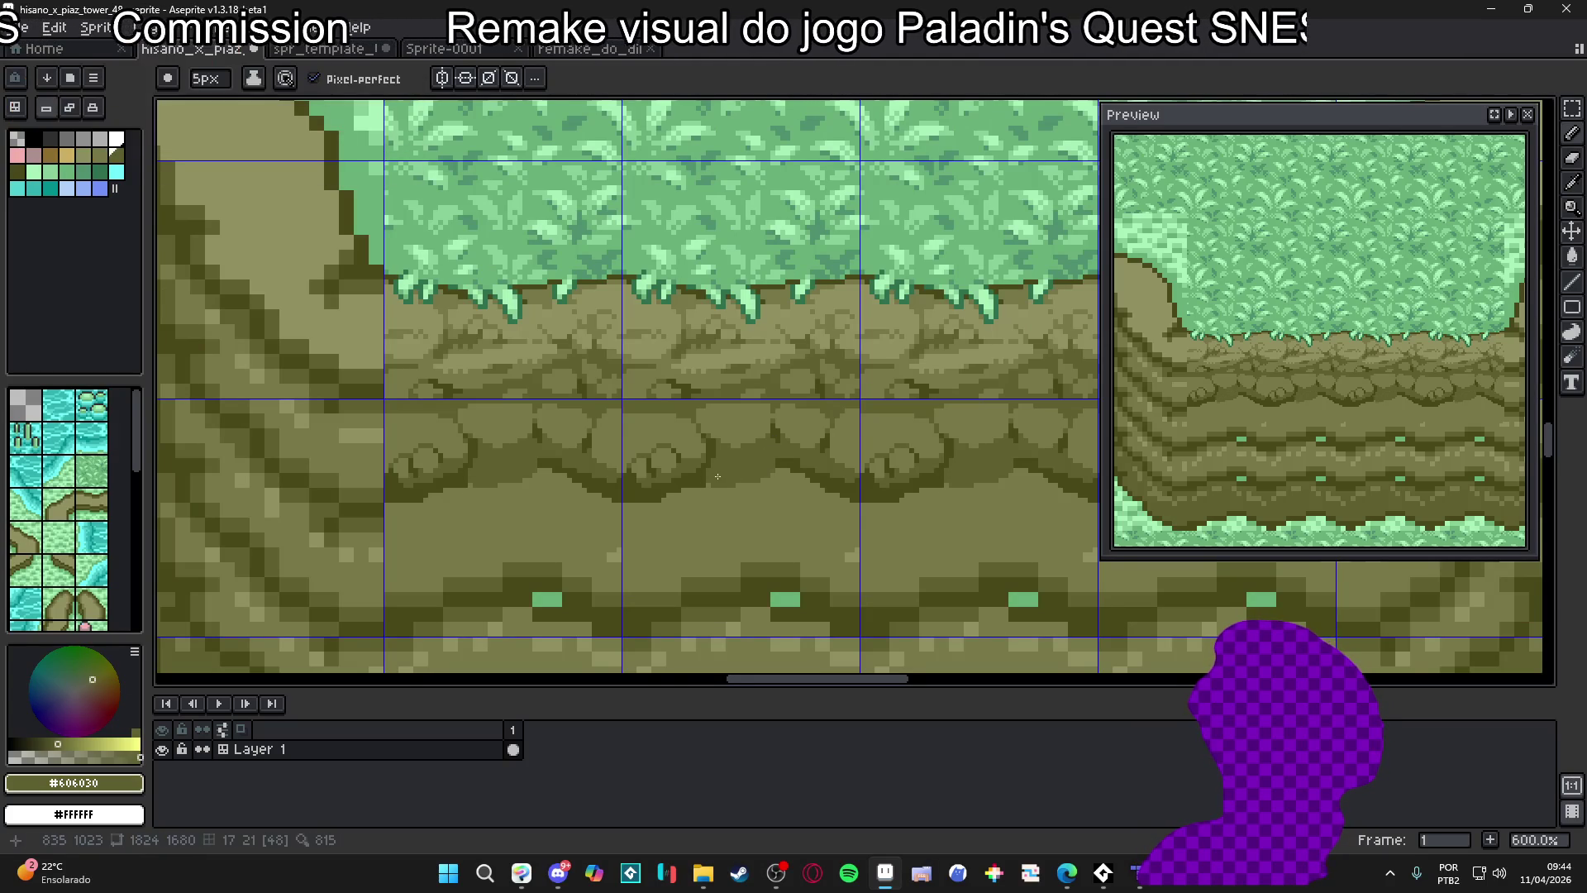
left_click_drag(635, 488, 691, 503)
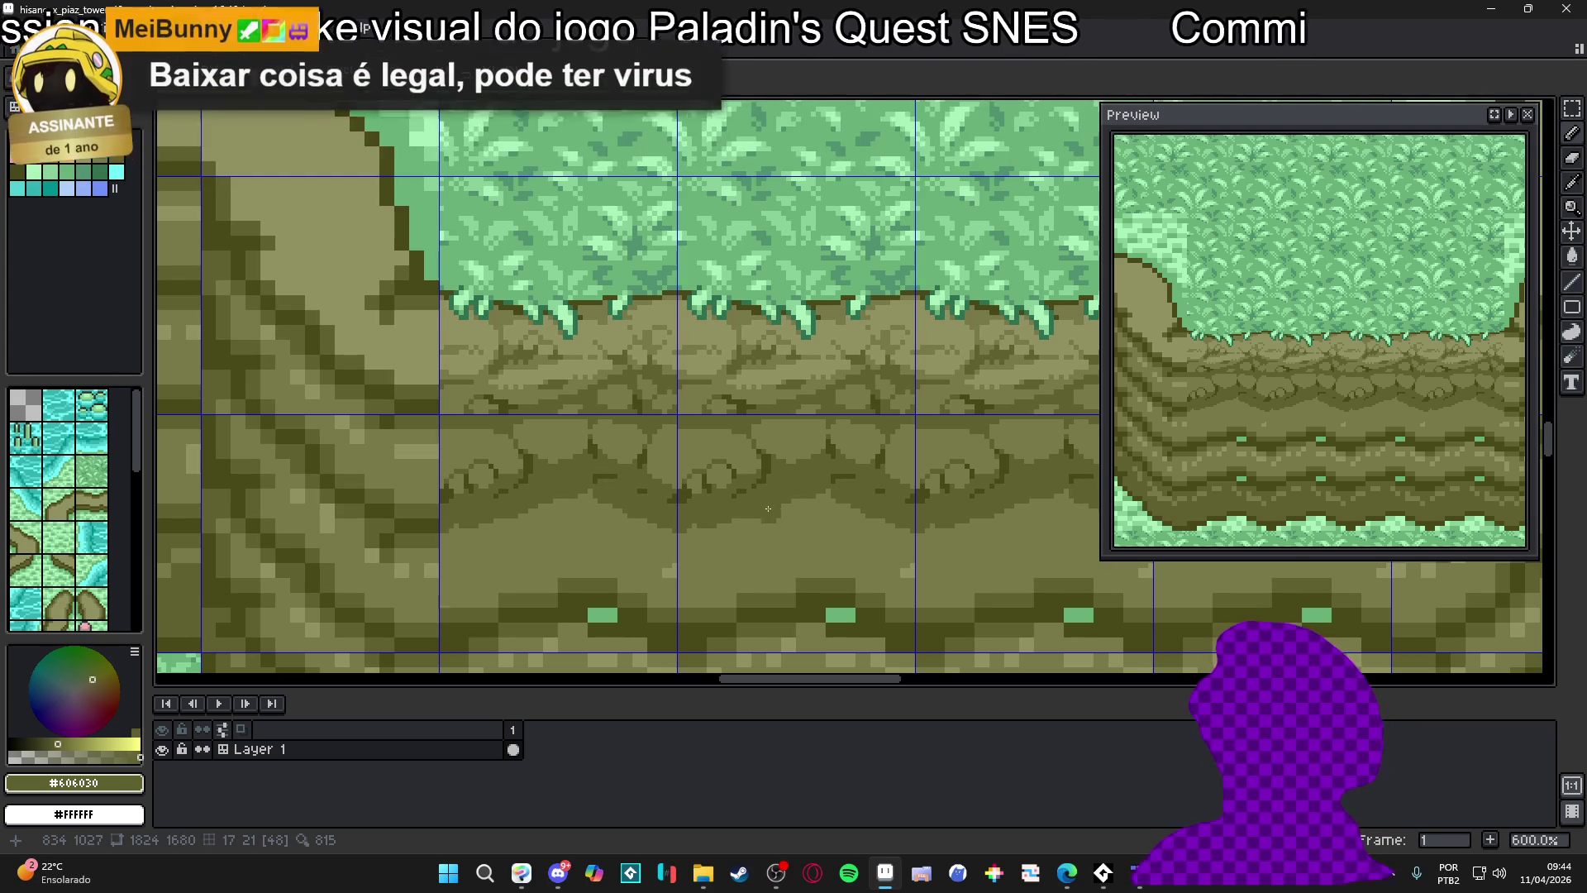
scroll(769, 517, "down", 2)
key("ctrl+z")
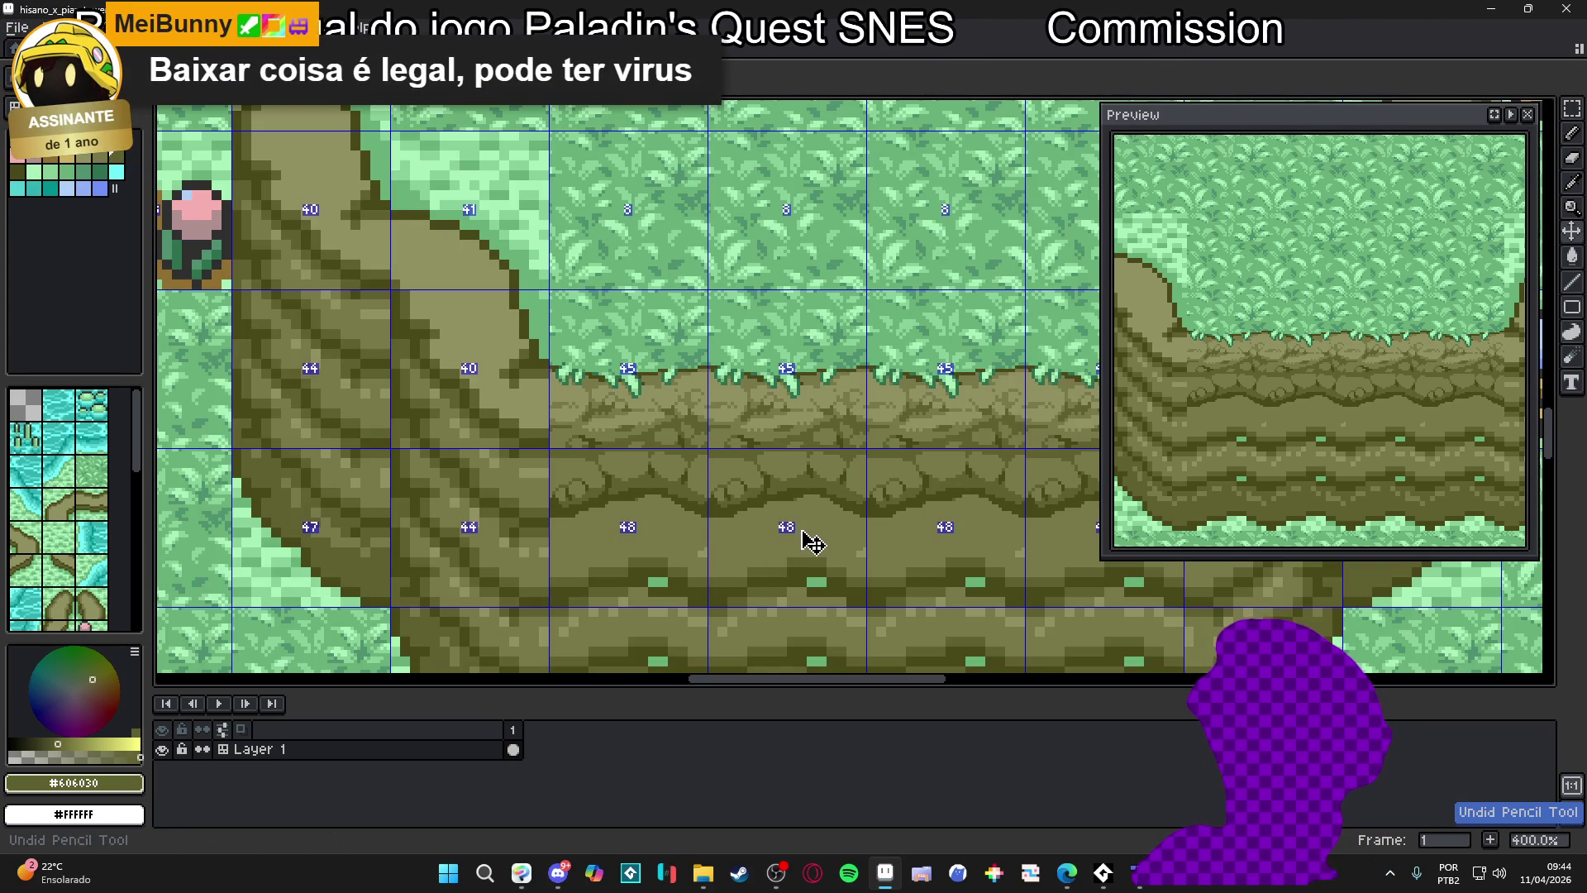
scroll(803, 489, "up", 5)
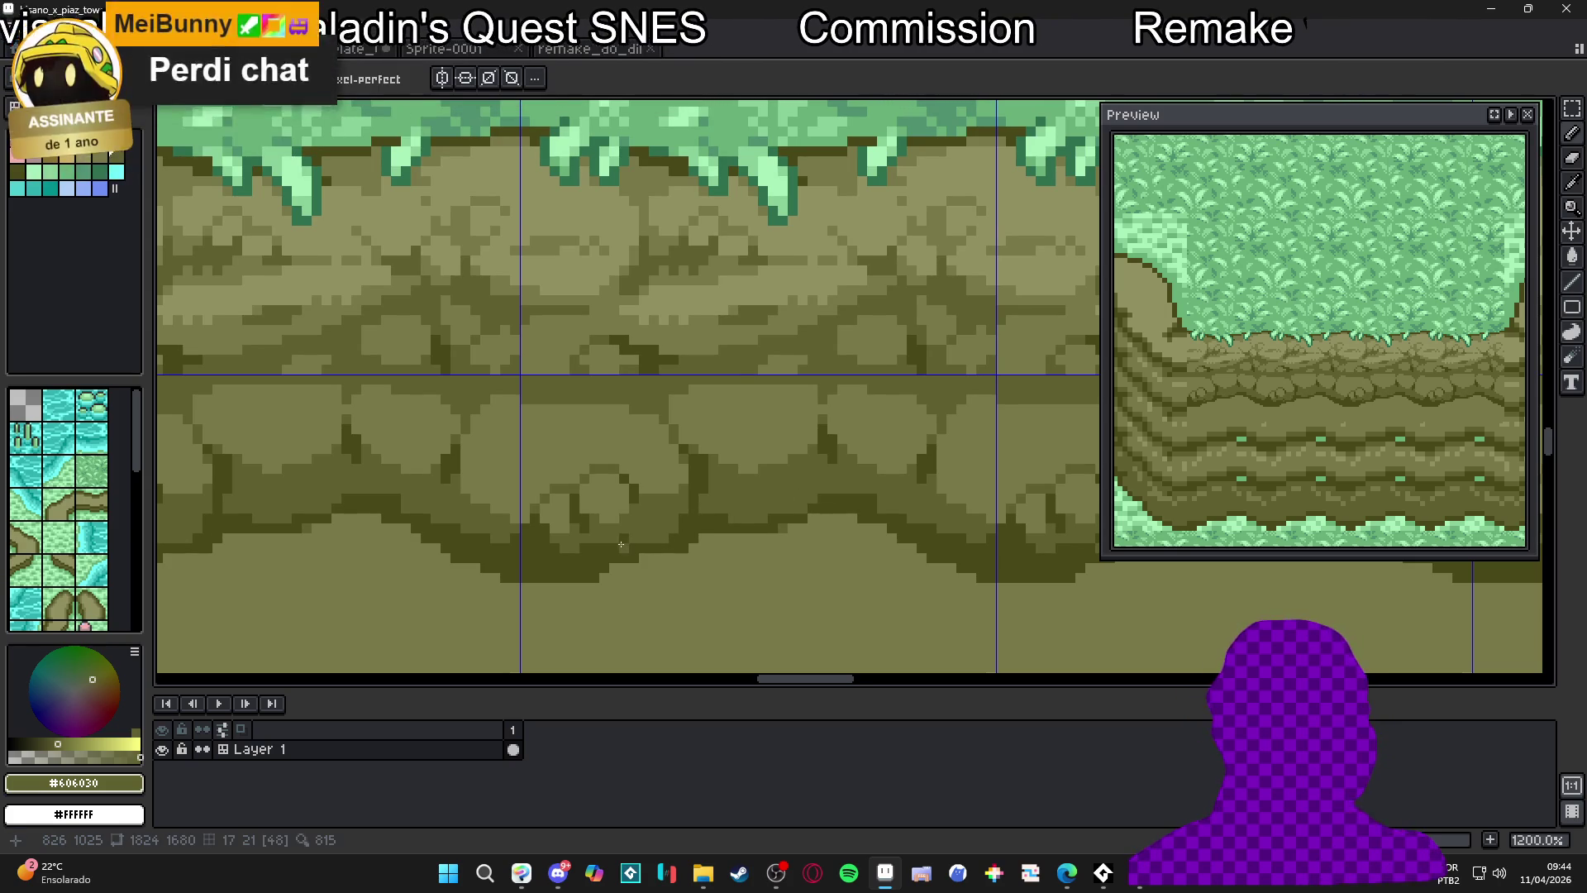
scroll(698, 541, "left", 2)
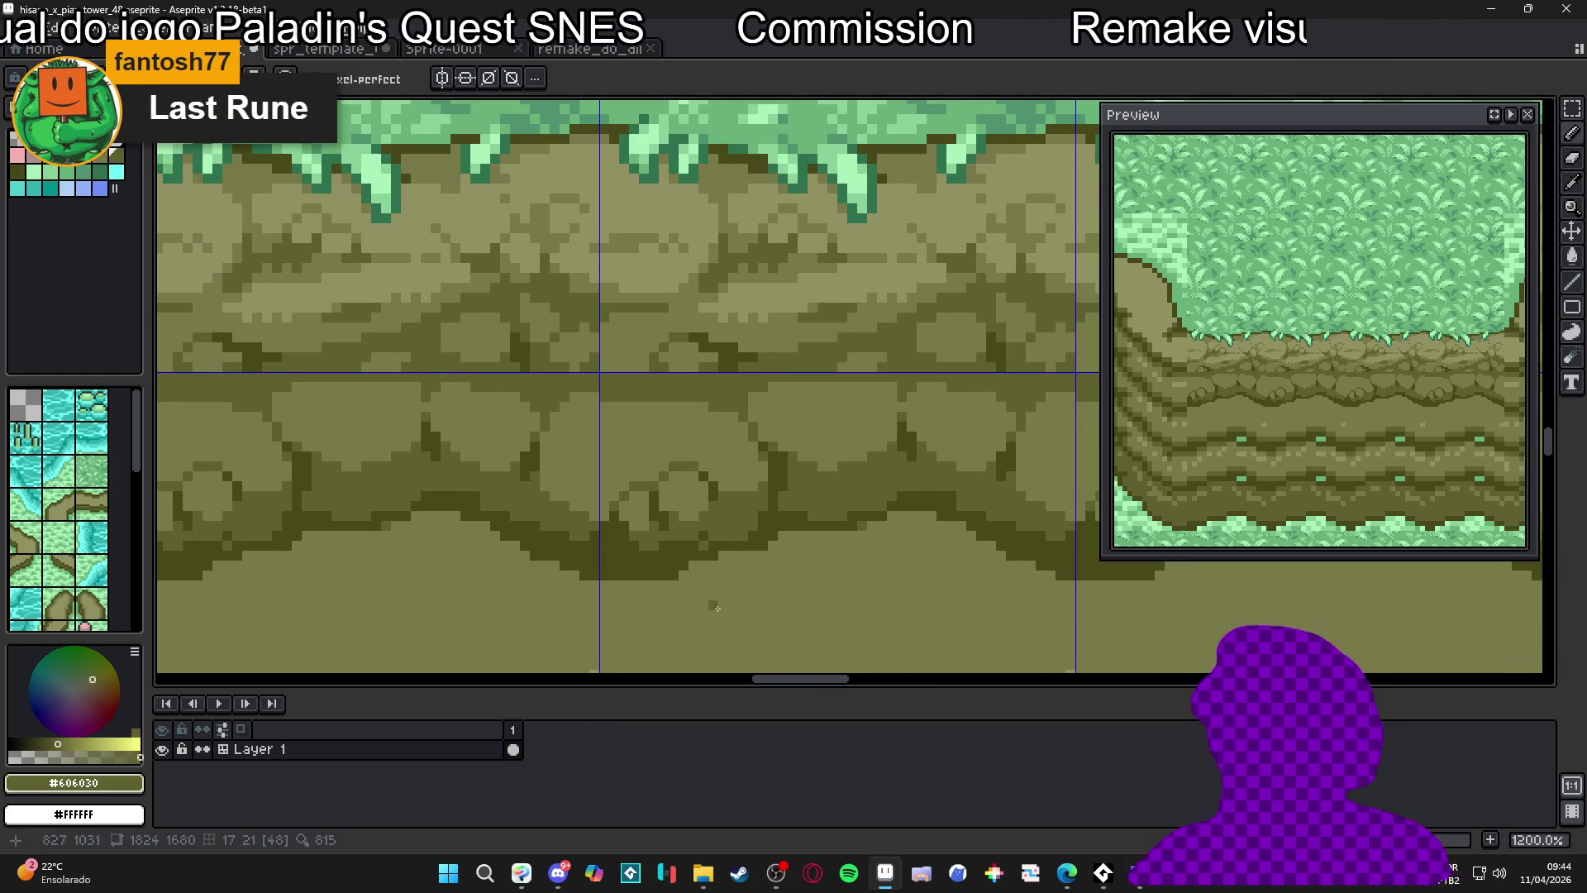
Search the Steam store for 'last rune', then return to Aseprite
left_click(739, 873)
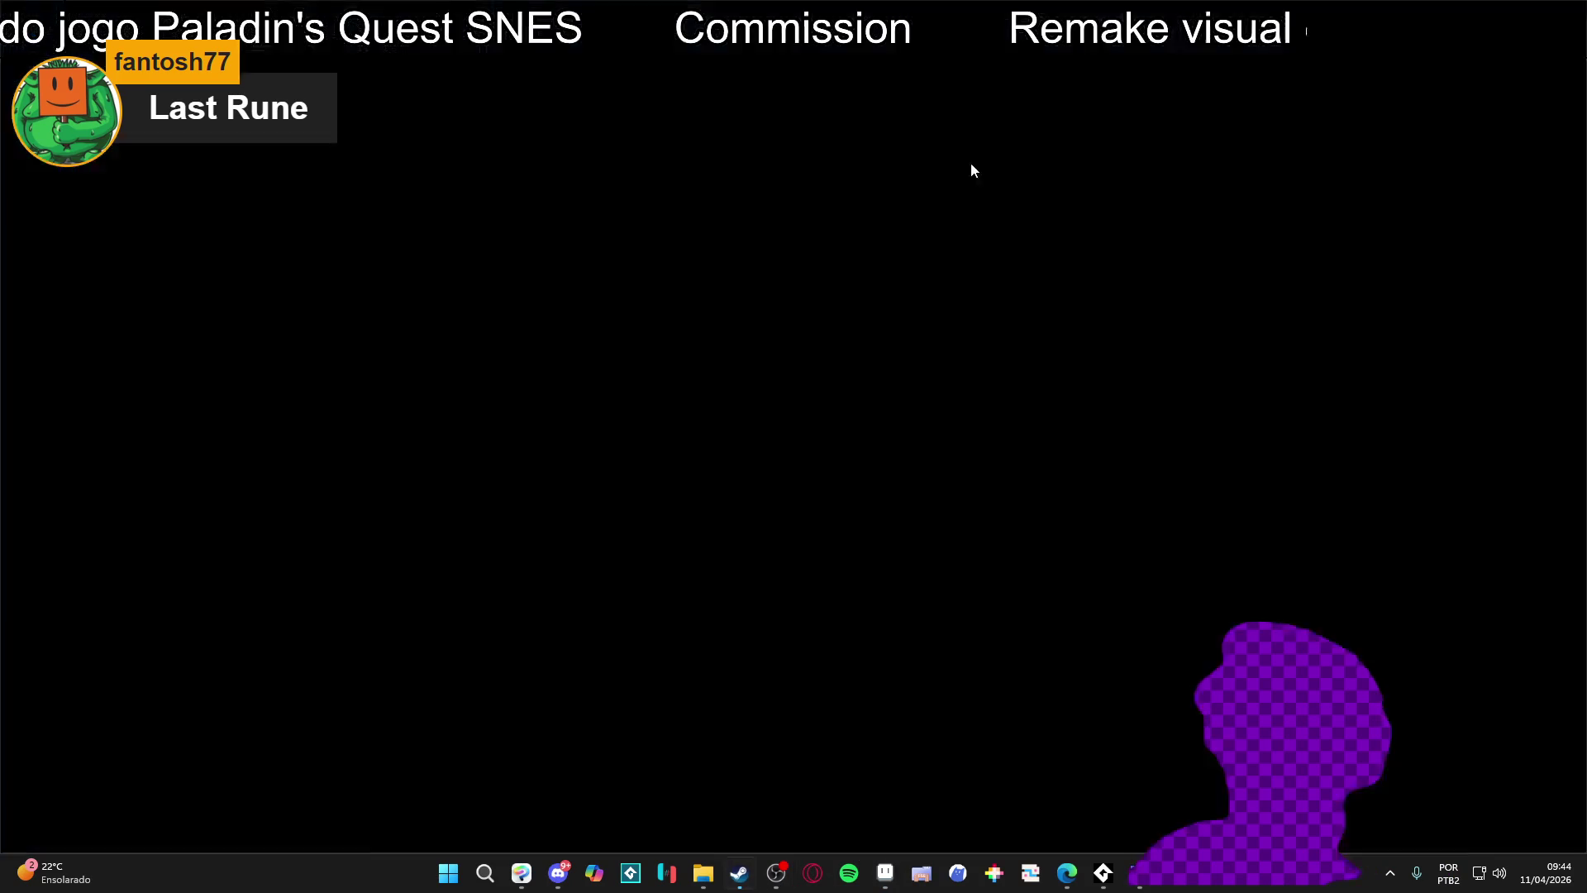
left_click(927, 91)
type("last rune")
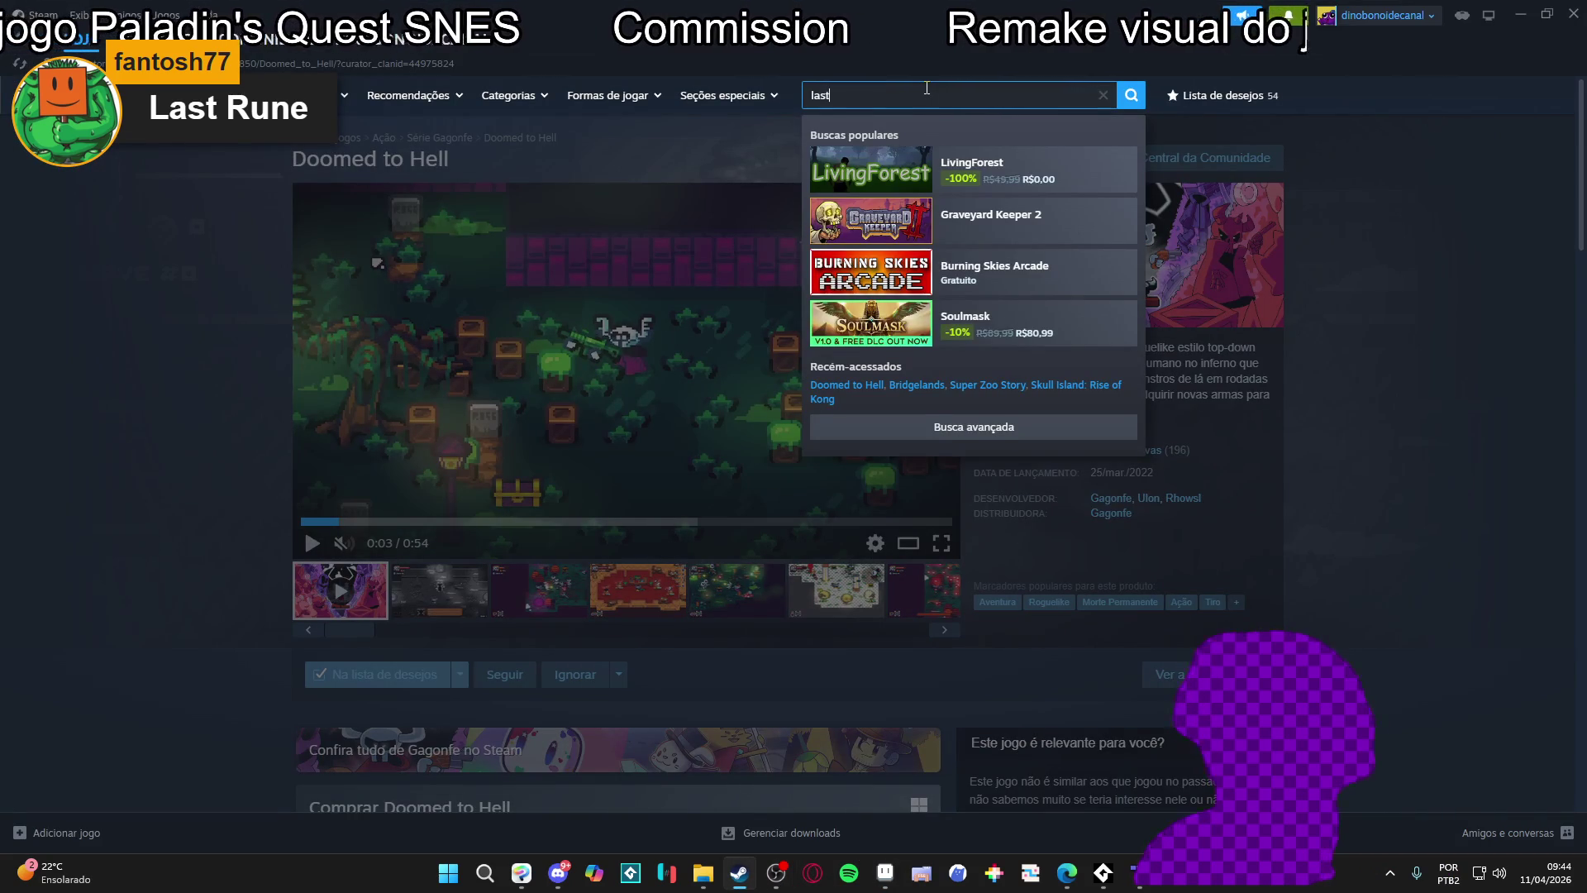
key("alt+Tab")
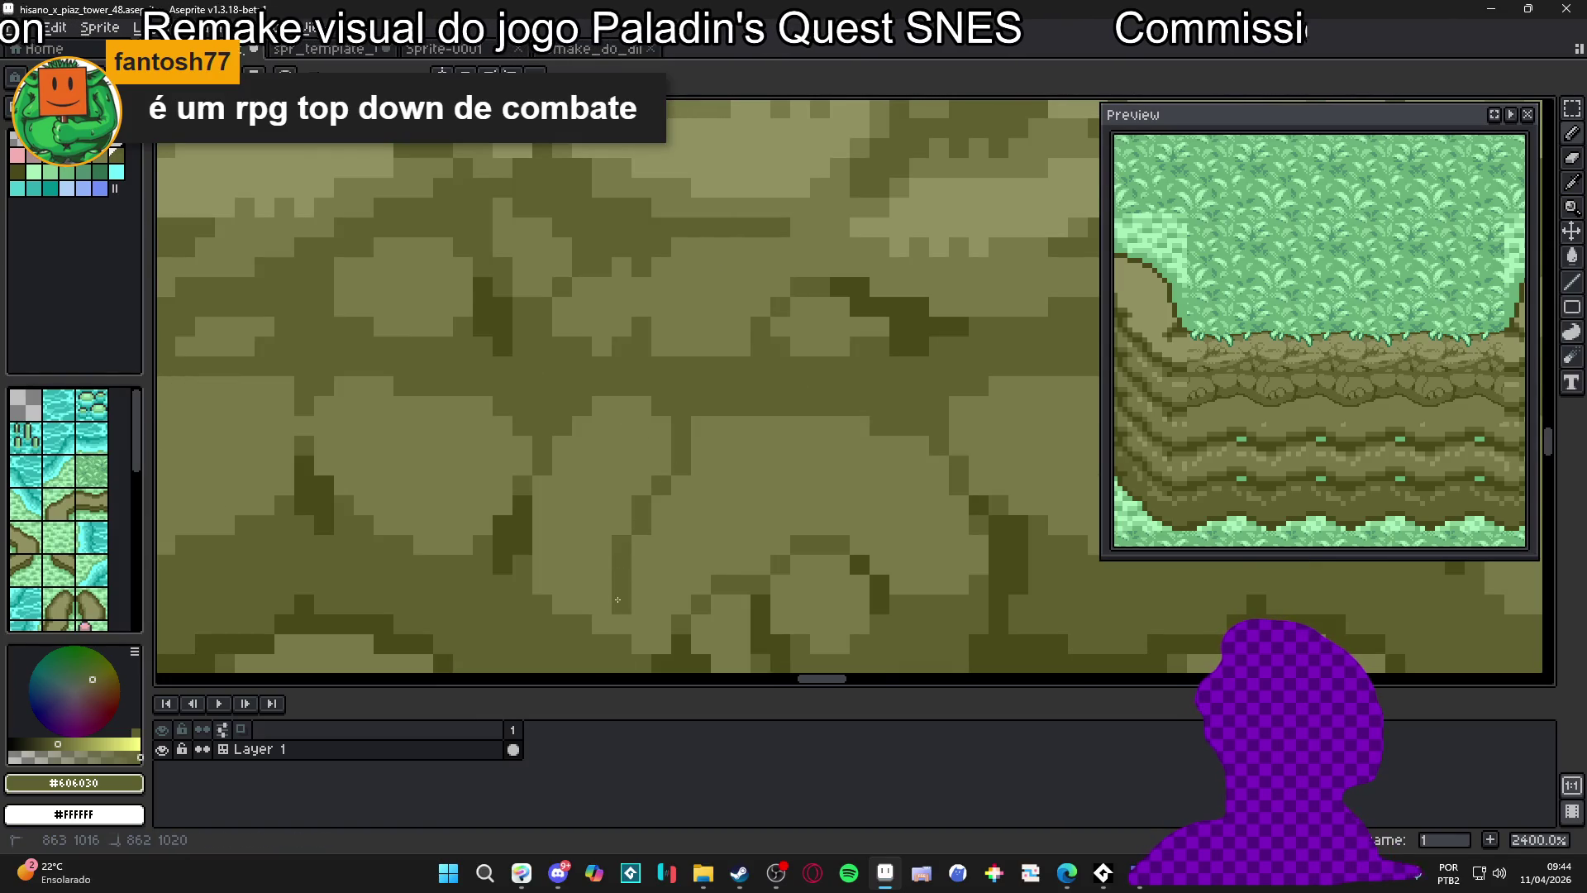
Paint #606030 pixels into the rock outline and darken one rock pixel with #484818
scroll(640, 520, "down", 3)
scroll(639, 553, "up", 3)
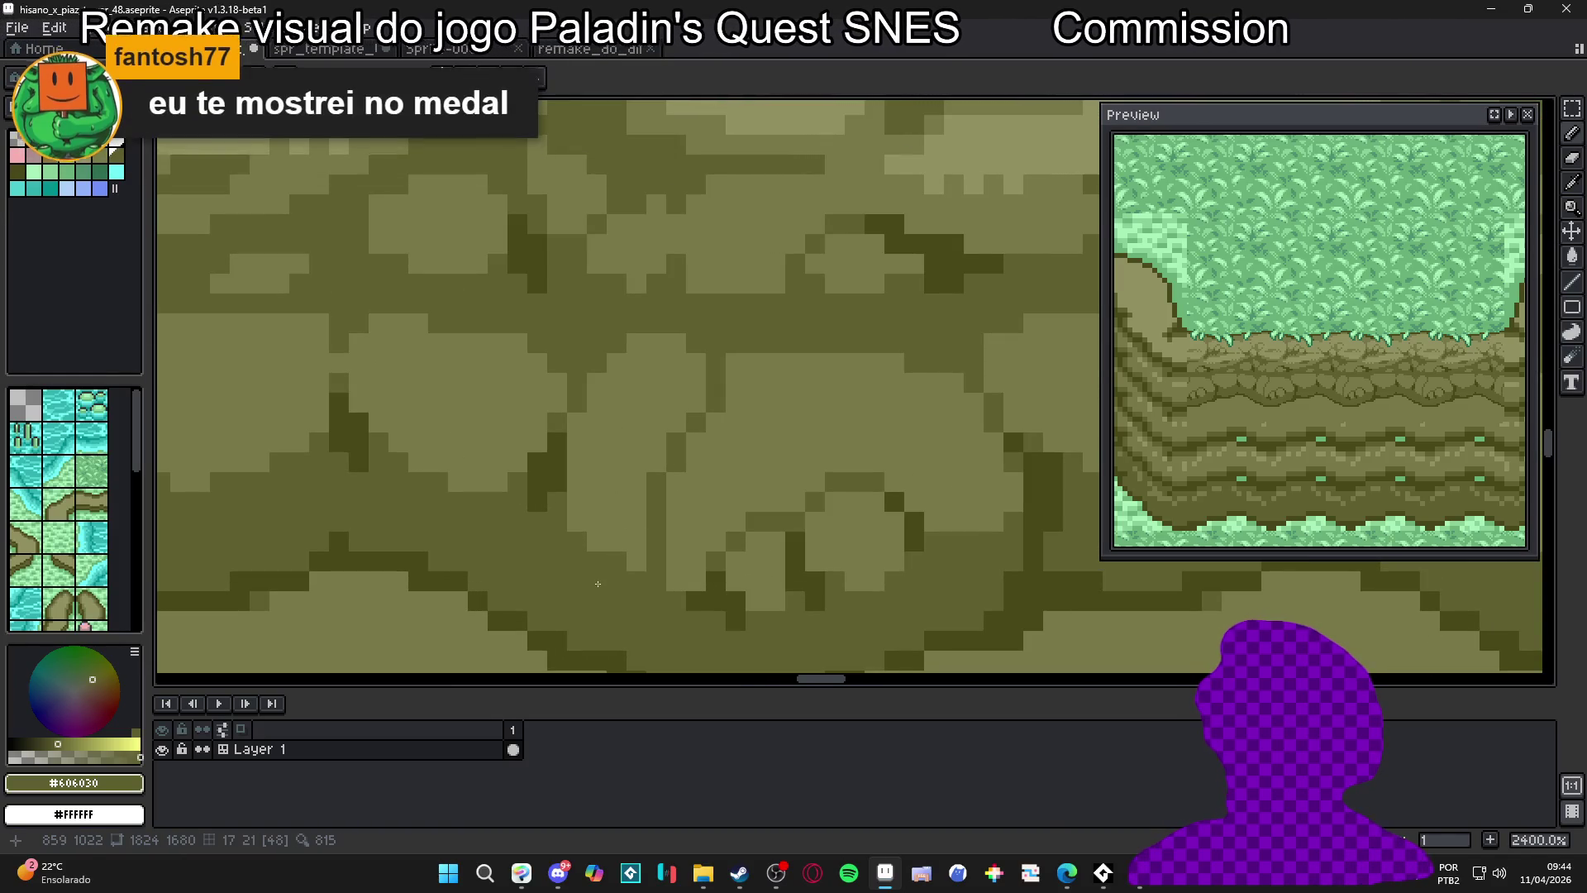
left_click_drag(592, 474, 593, 465)
scroll(611, 525, "down", 3)
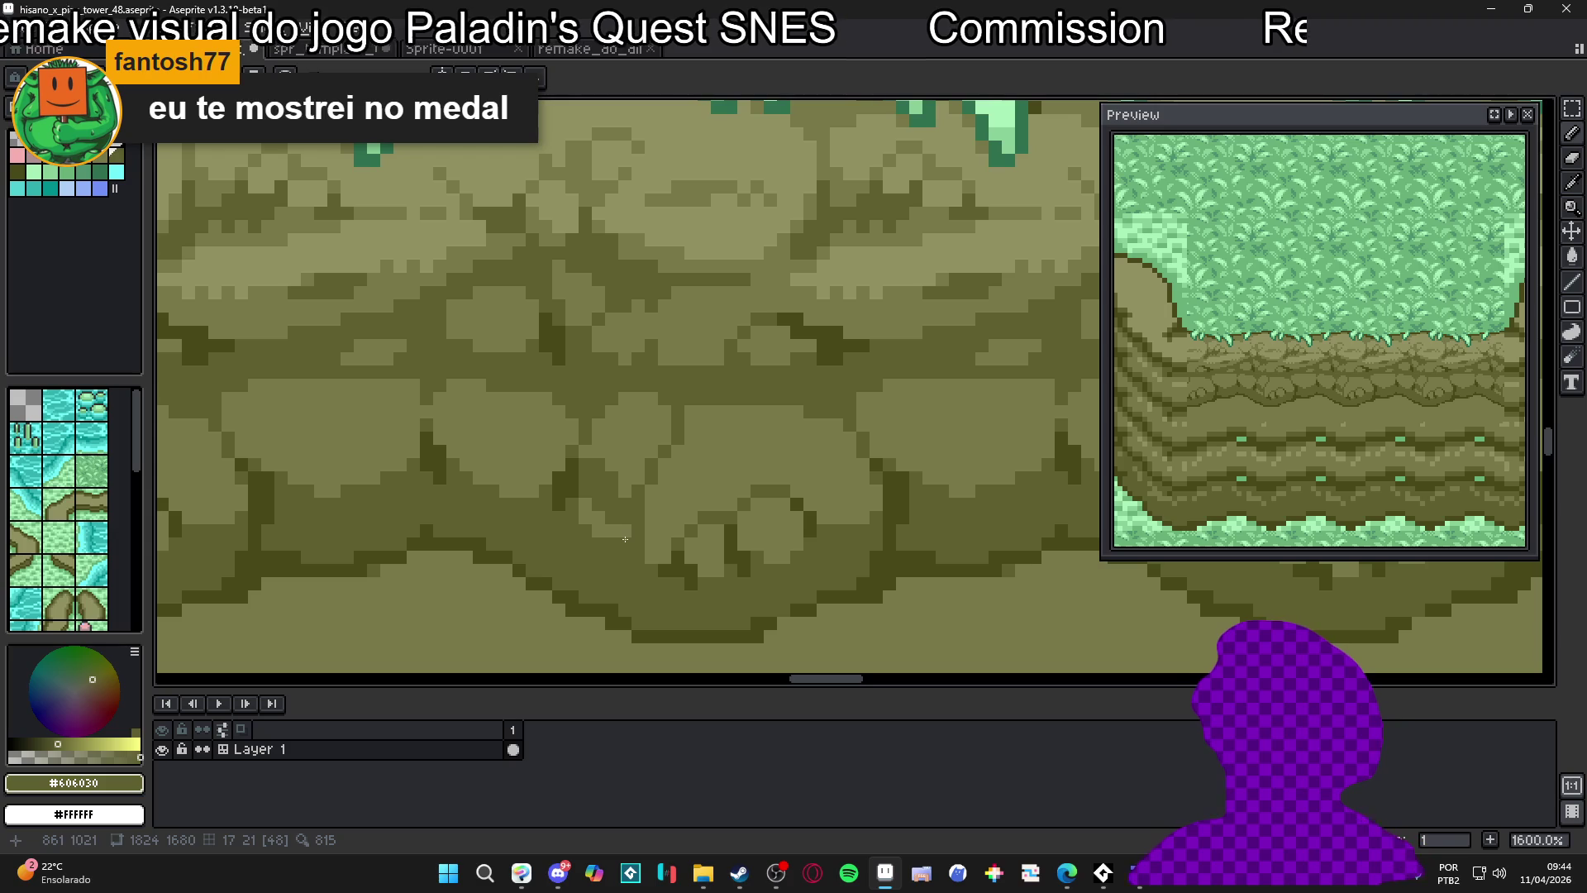
scroll(623, 536, "up", 3)
left_click(537, 471, "alt")
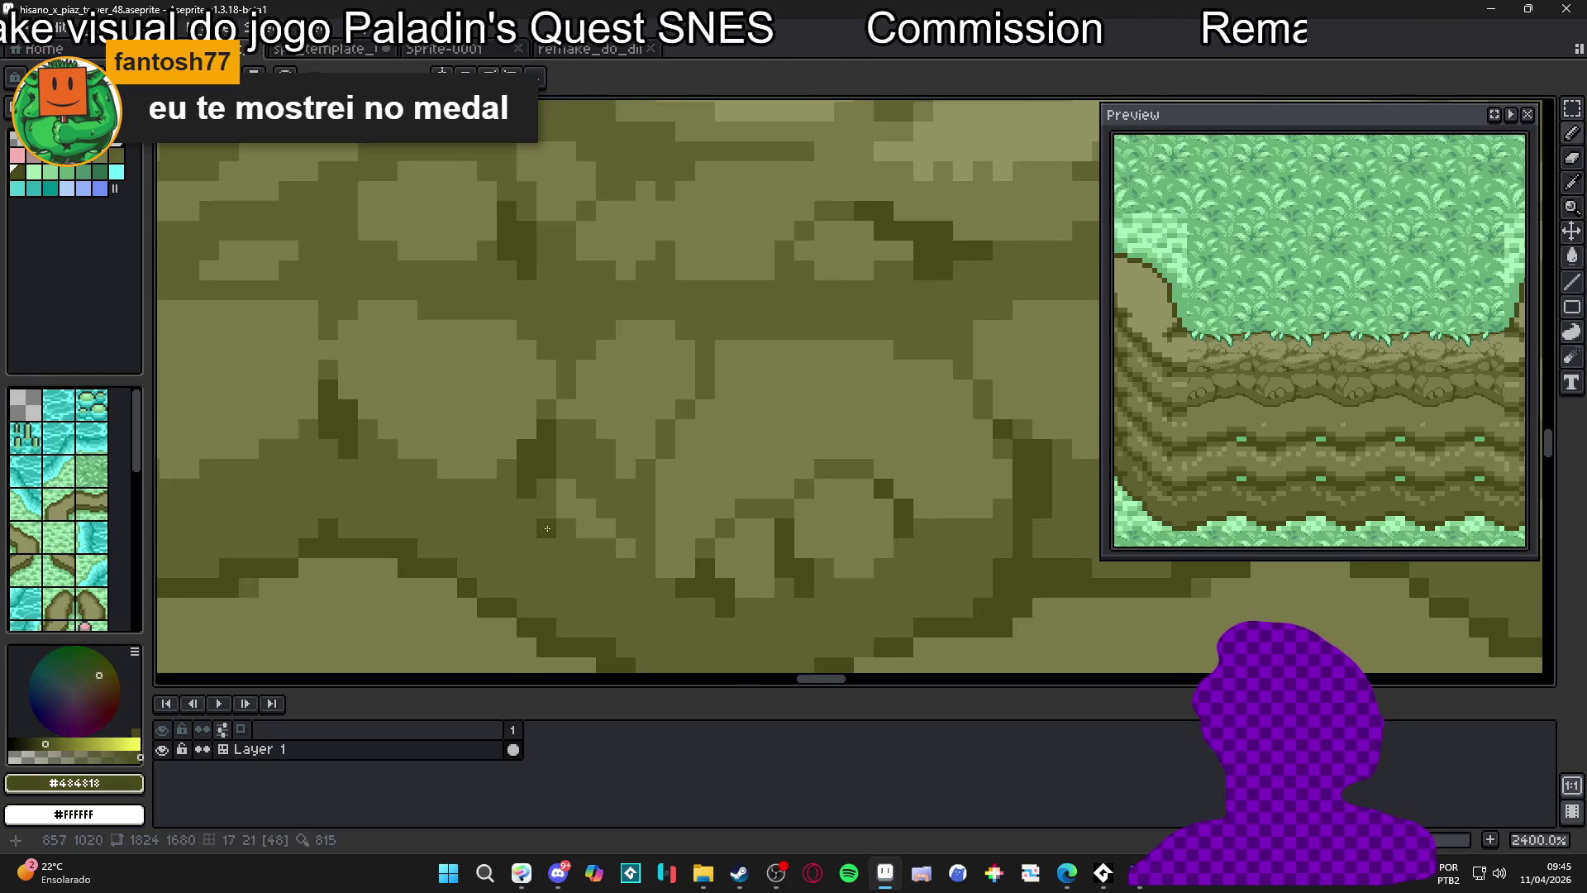
left_click(571, 549)
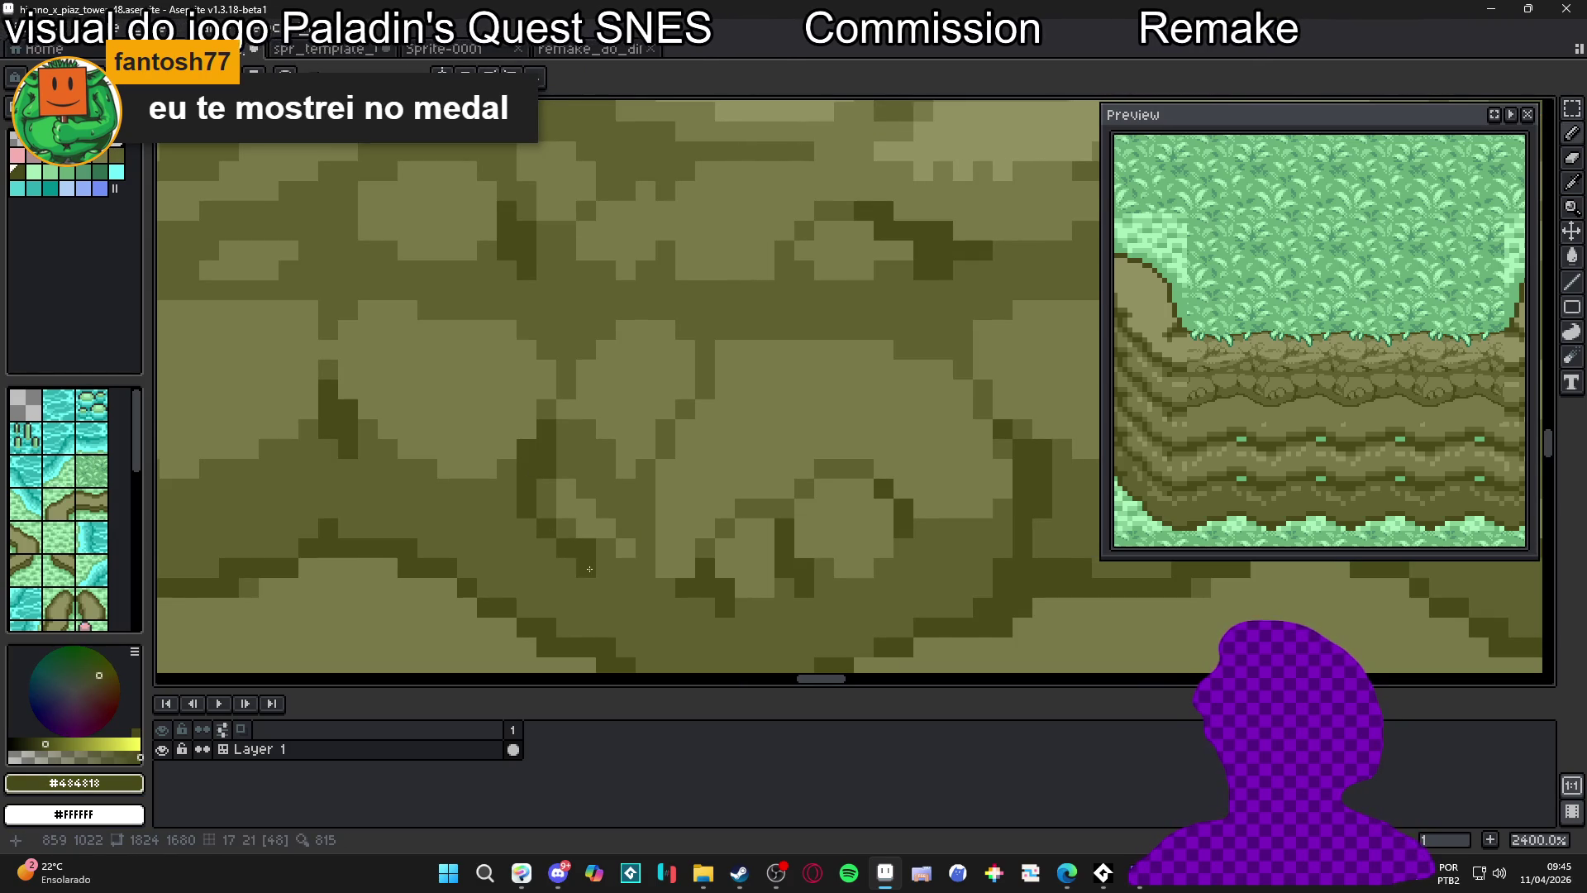
Paint dark #484818 shading pixels between the rocks
left_click(622, 499, "alt")
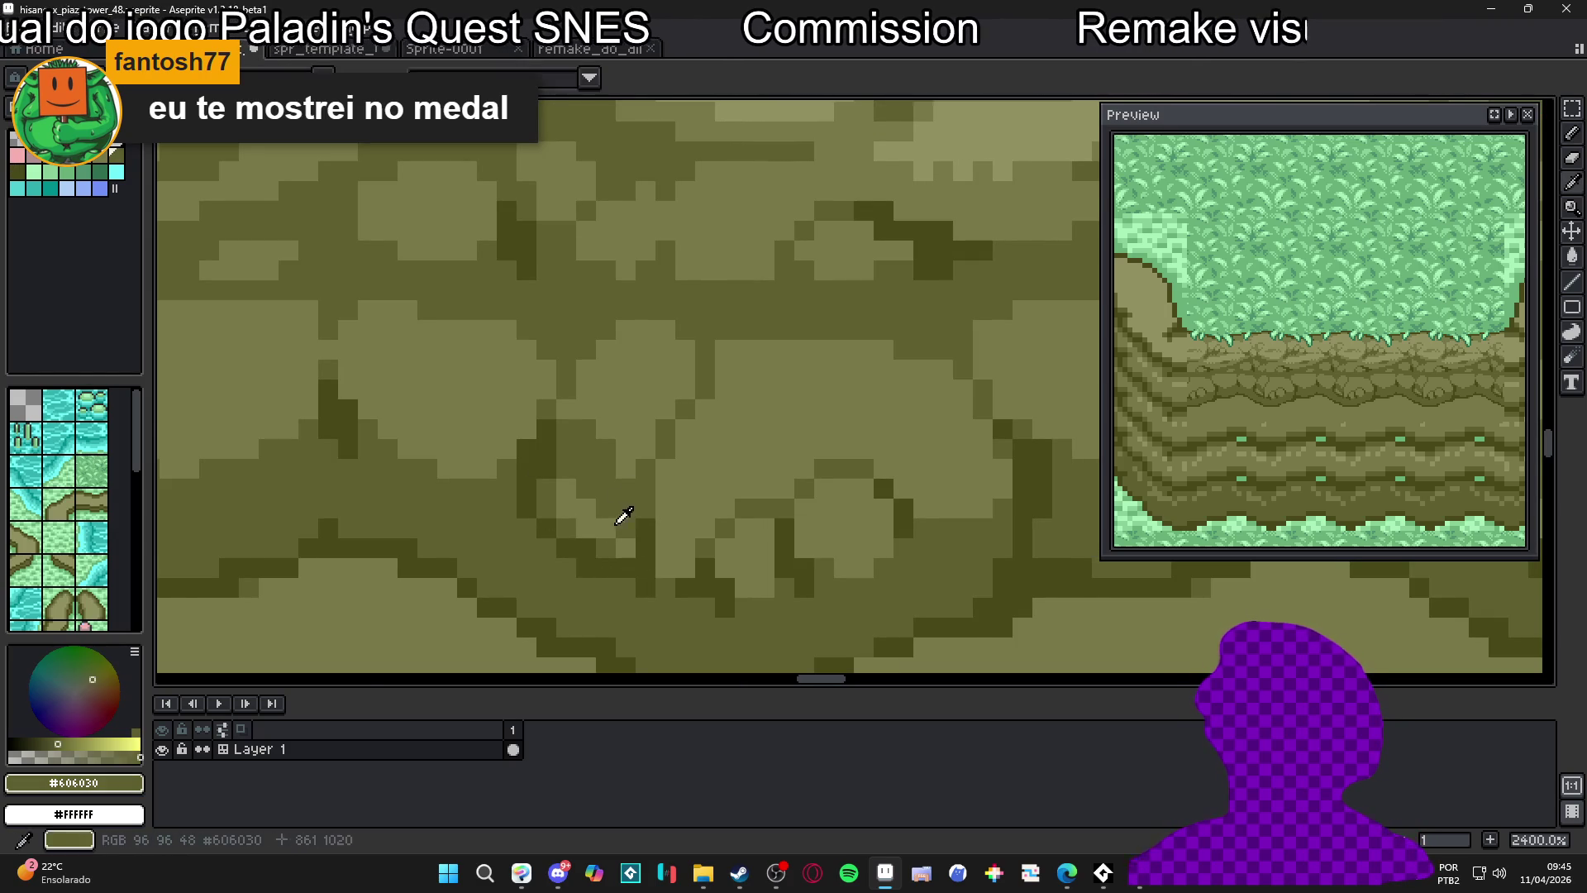
scroll(548, 471, "down", 2)
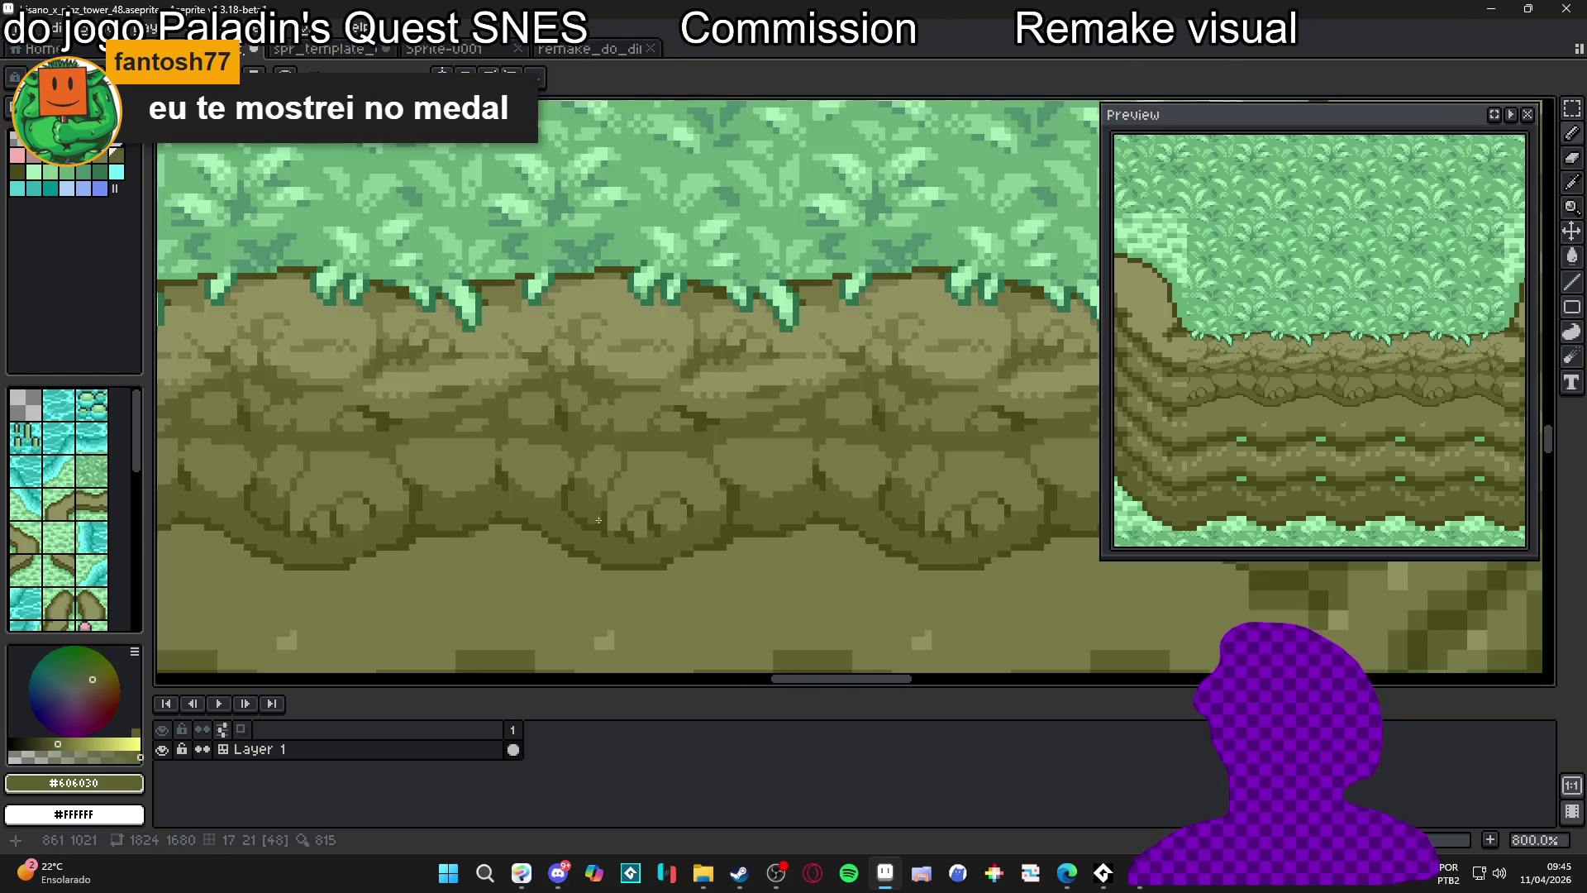
scroll(570, 480, "up", 2)
left_click(602, 520, "alt")
left_click_drag(585, 488, 594, 468)
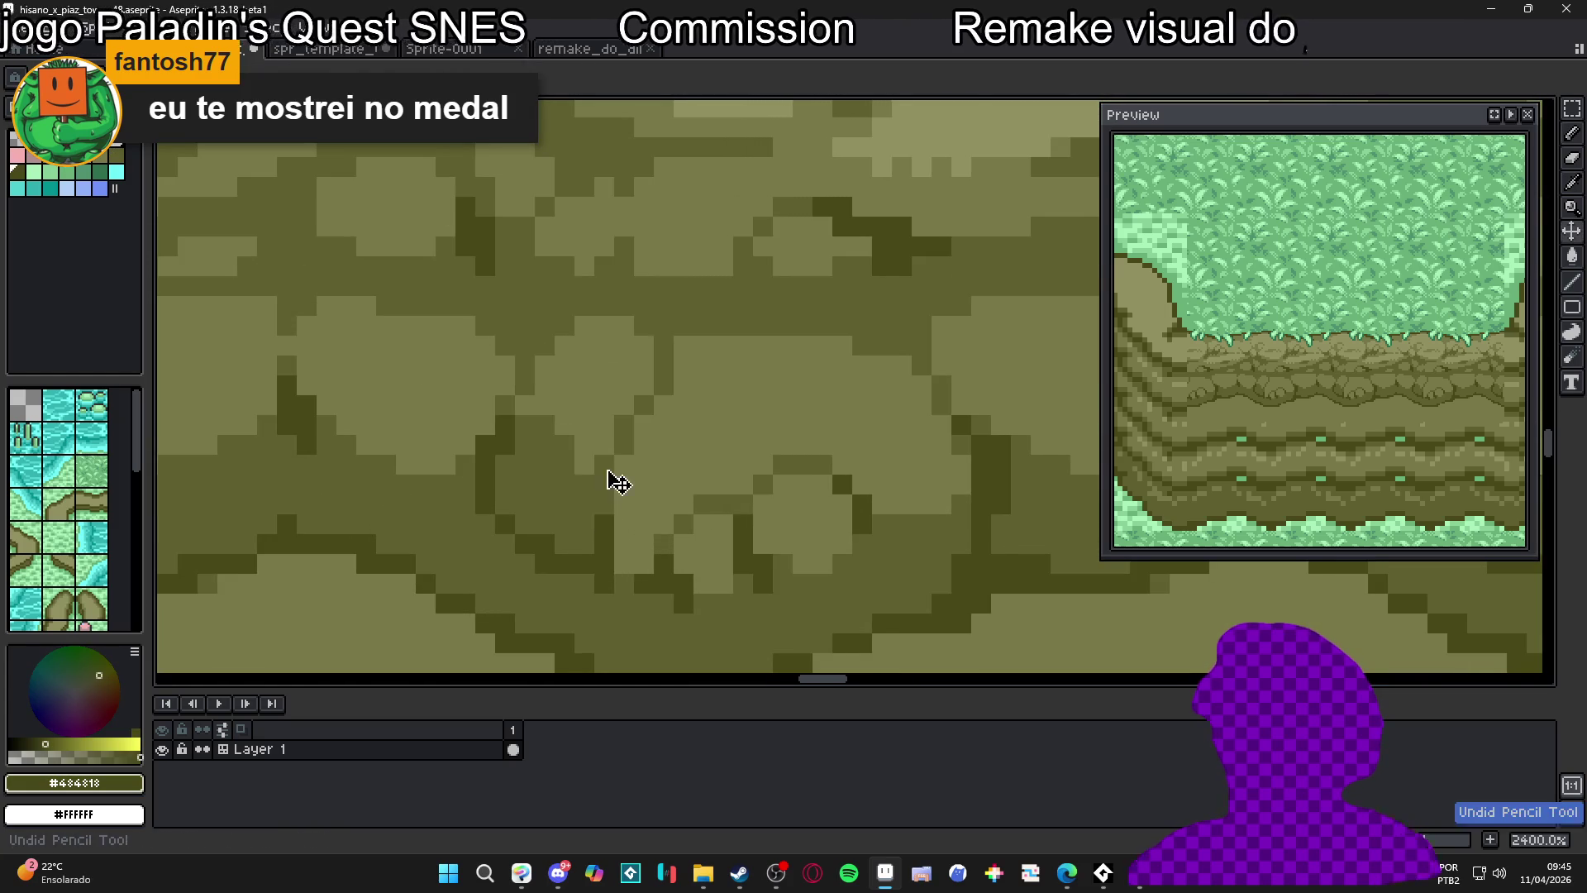
Resample the #606030 and #484818 olives and shift the view along the cobblestone band
scroll(587, 513, "down", 1)
left_click(579, 557, "alt")
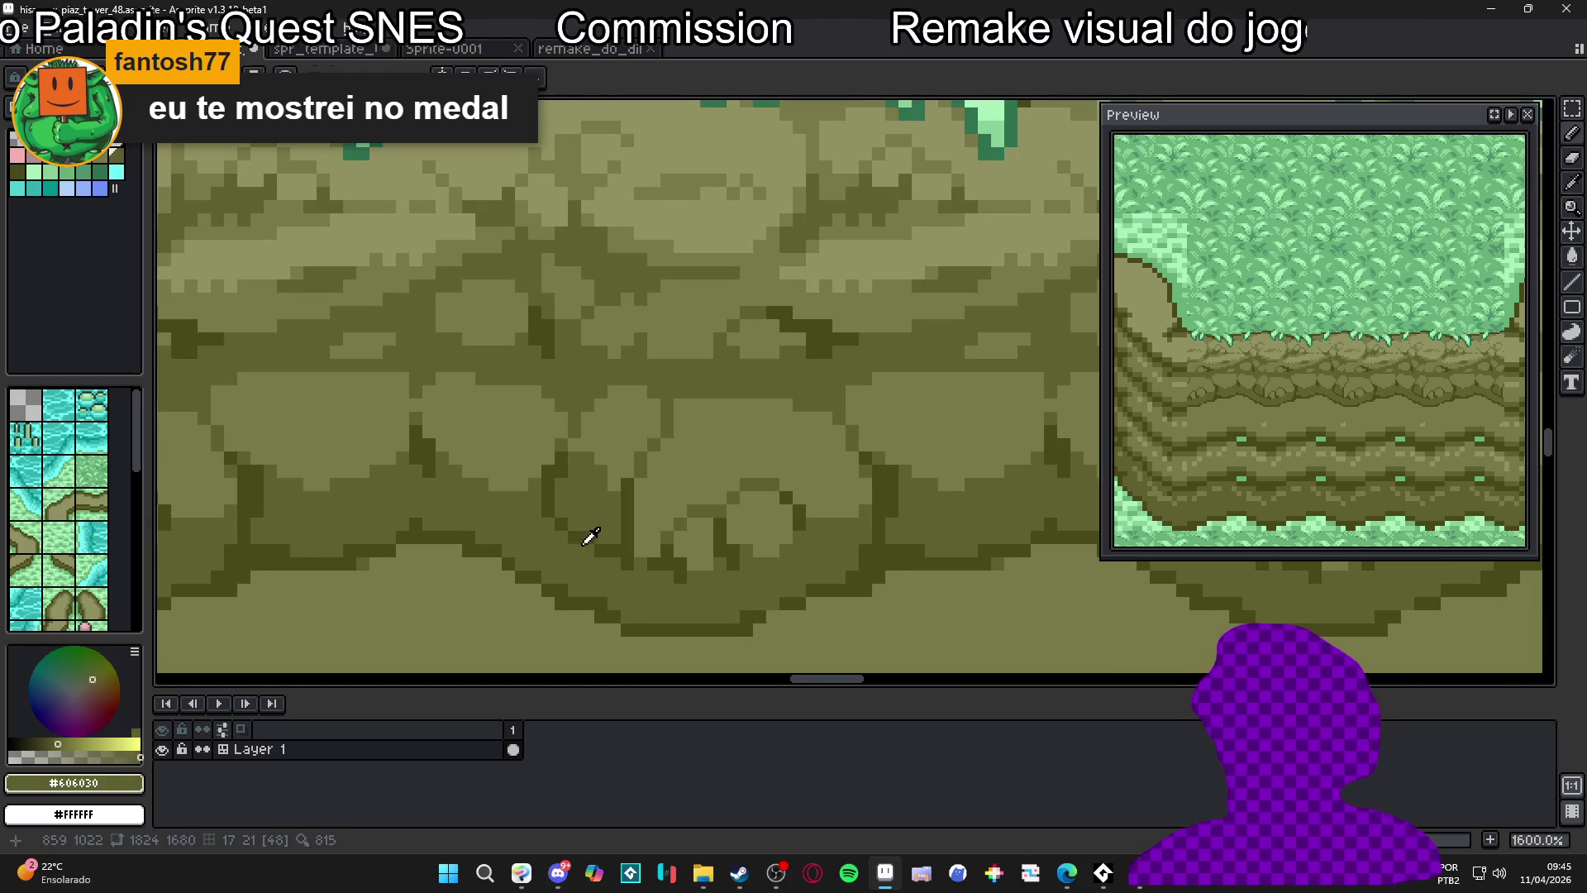
left_click(577, 553, "alt")
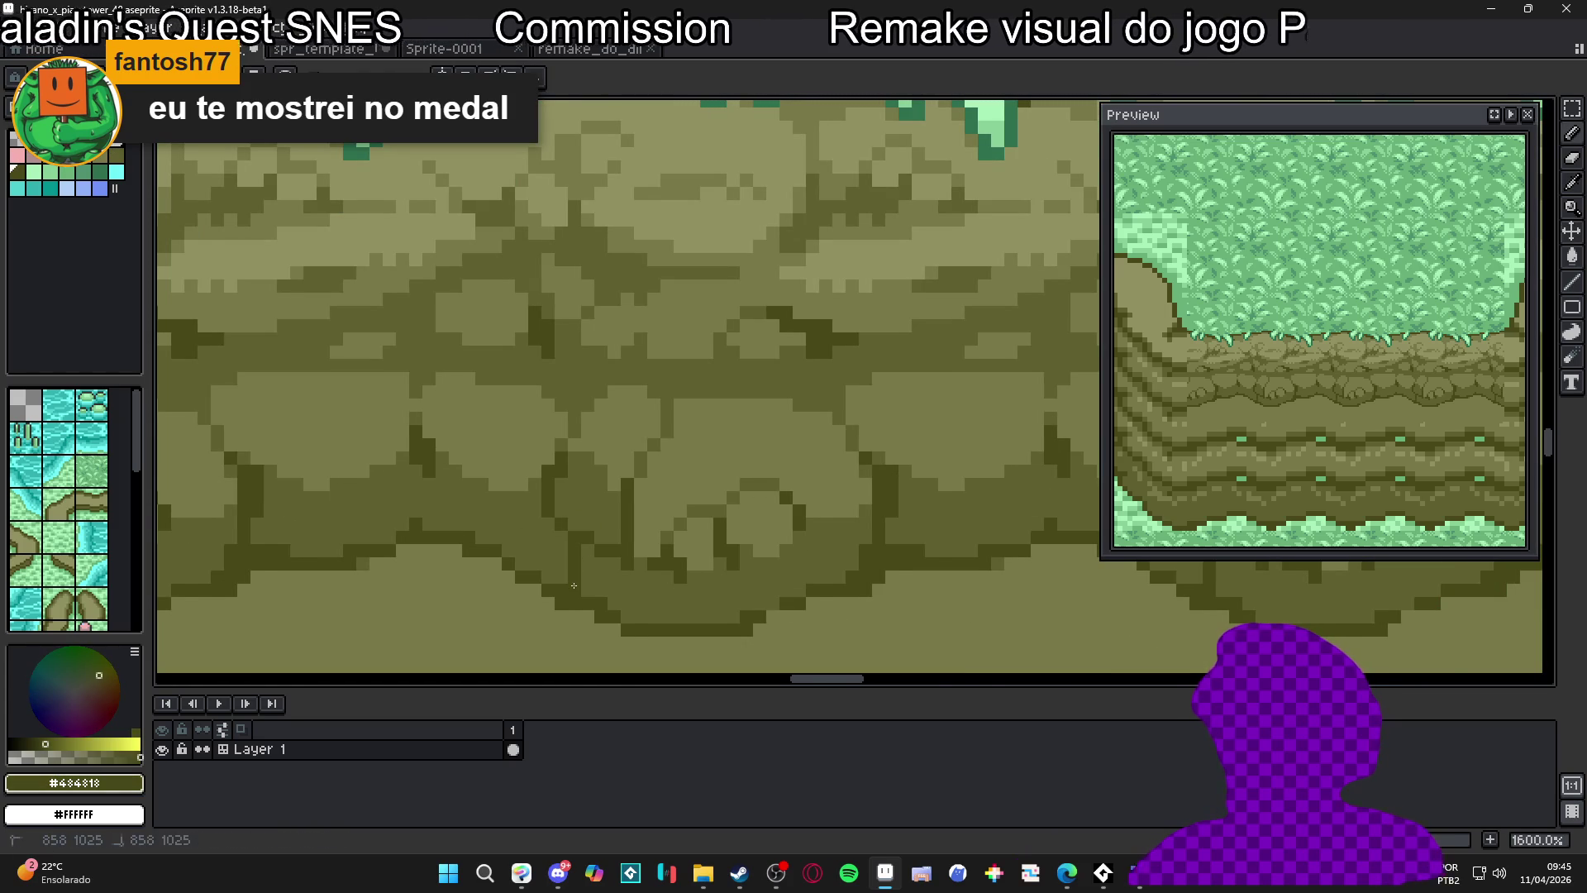
scroll(574, 585, "down", 2)
scroll(582, 572, "up", 2)
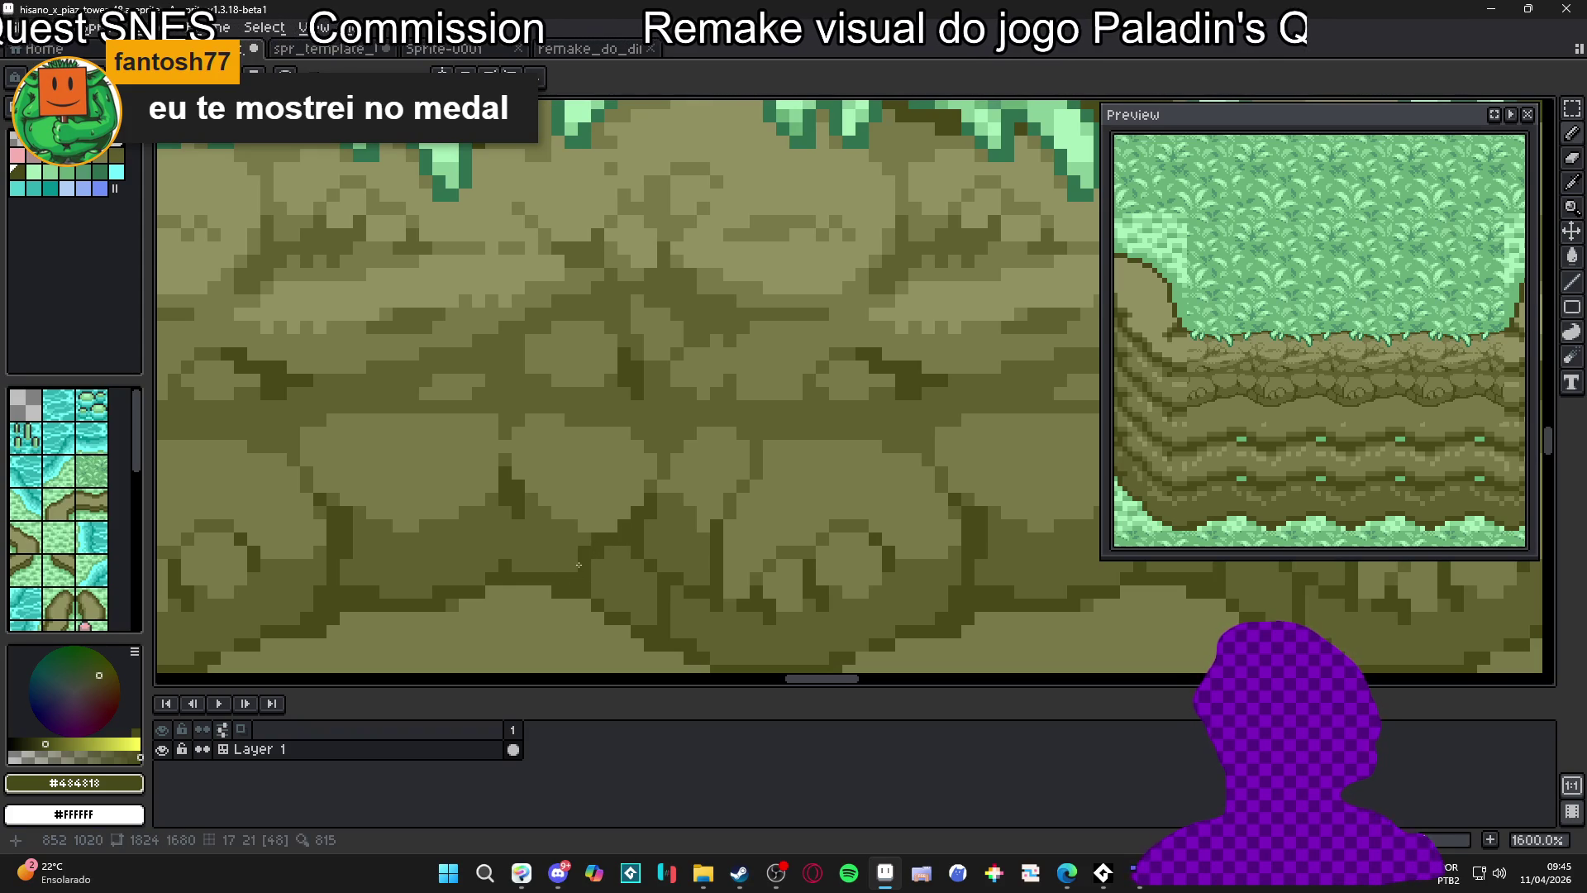
left_click_drag(597, 574, 609, 577)
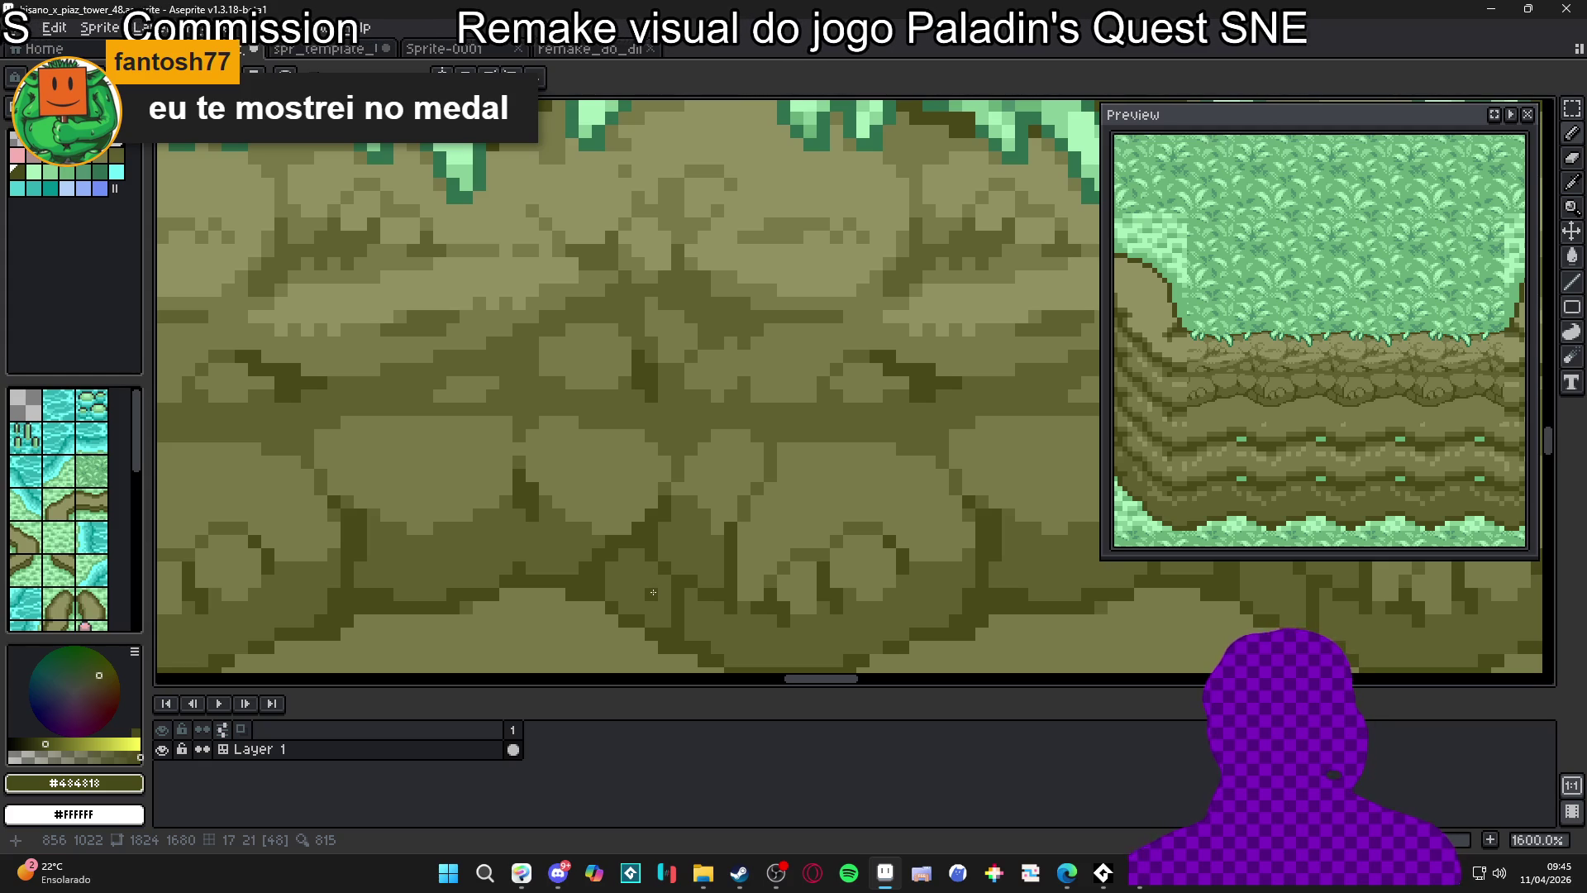
scroll(653, 593, "down", 5)
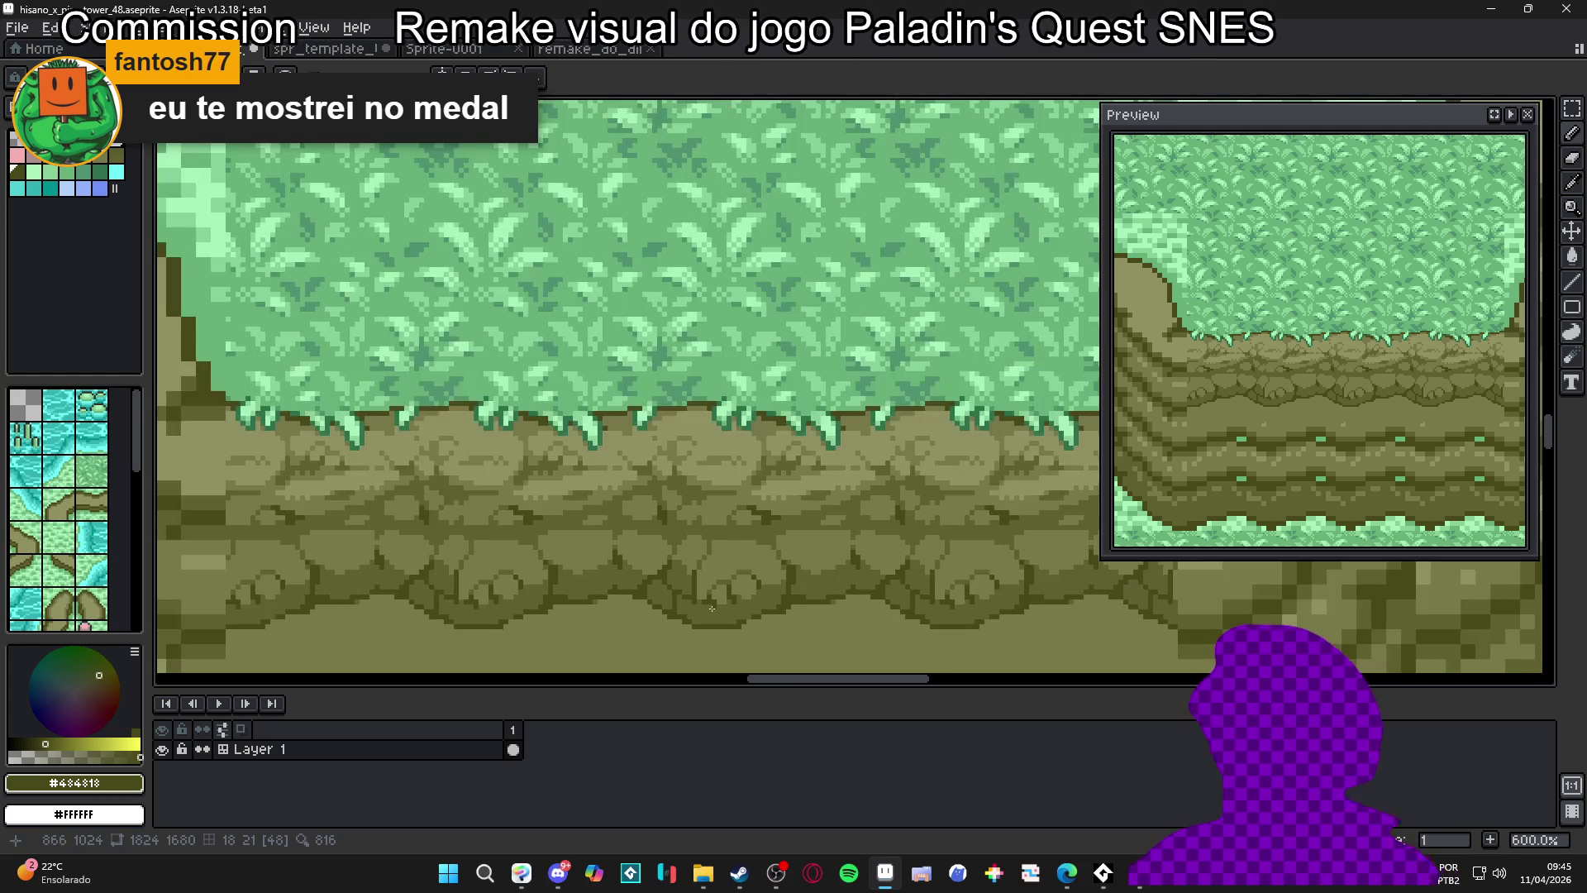
scroll(684, 584, "up", 6)
Darken several light pixels along the rock crack with #606030
left_click(668, 587, "alt")
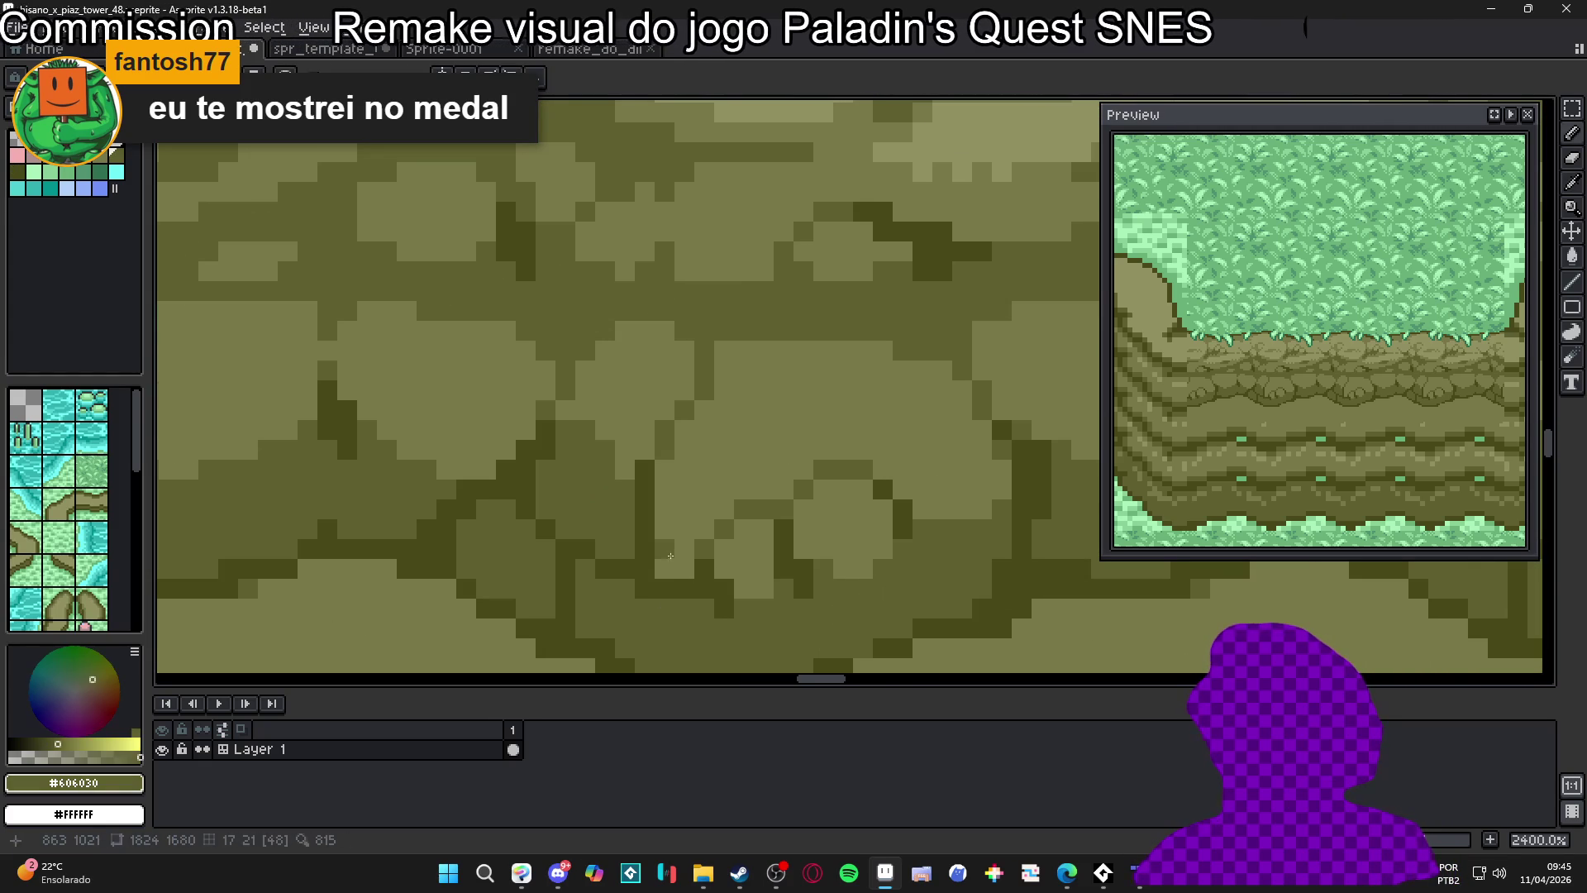
scroll(668, 595, "down", 3)
scroll(691, 574, "up", 5)
left_click(699, 580)
left_click(673, 502)
left_click(731, 527)
left_click_drag(701, 501, 752, 501)
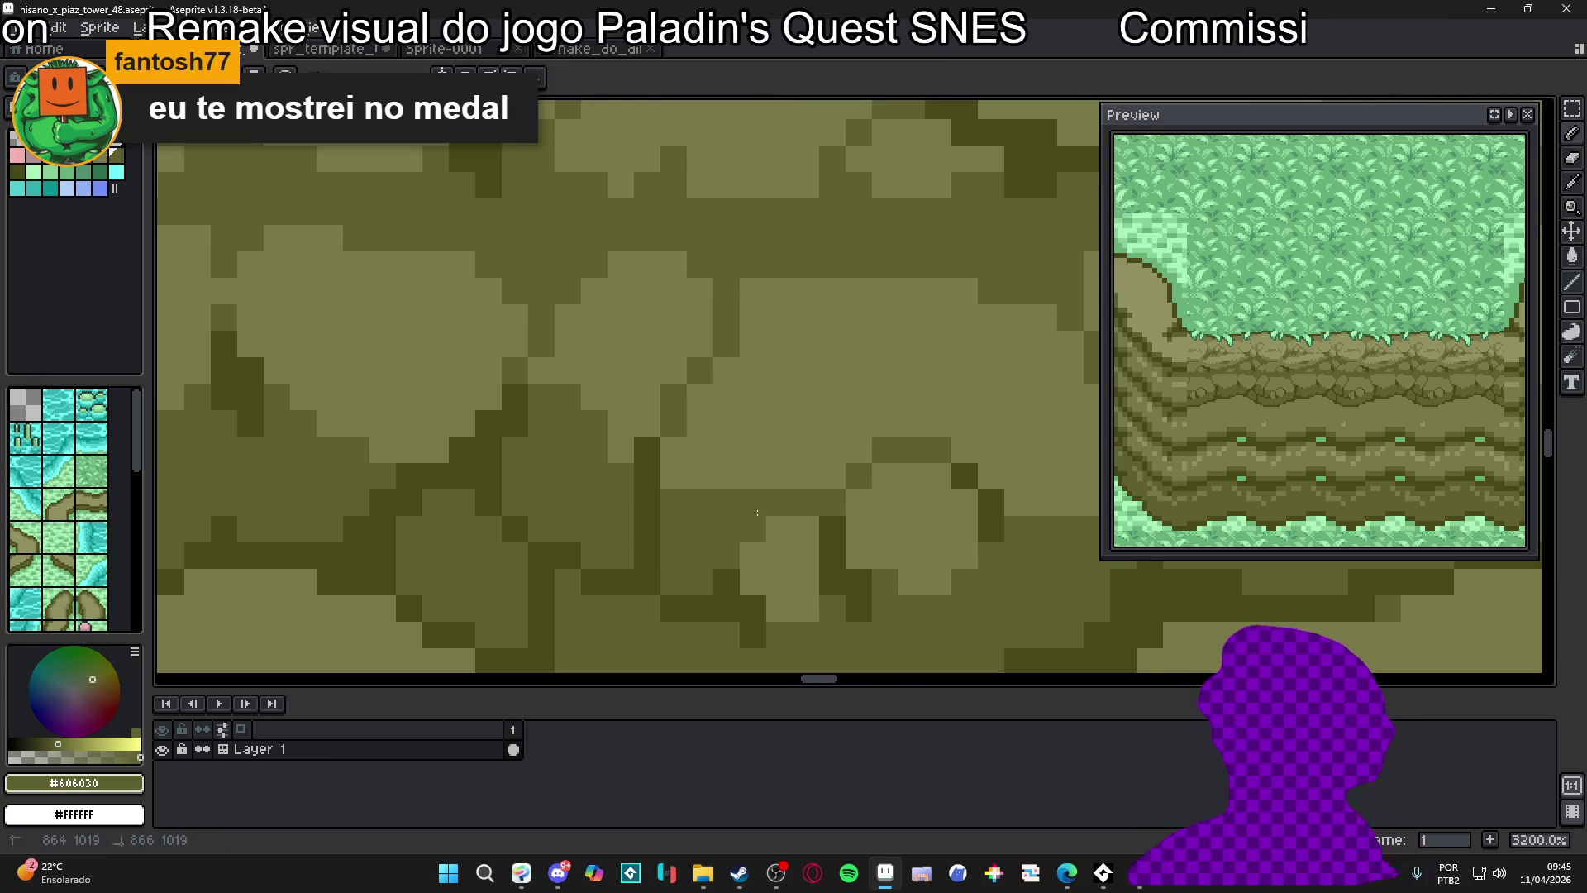
scroll(777, 526, "down", 4)
scroll(781, 526, "up", 2)
scroll(782, 527, "down", 2)
scroll(783, 526, "up", 3)
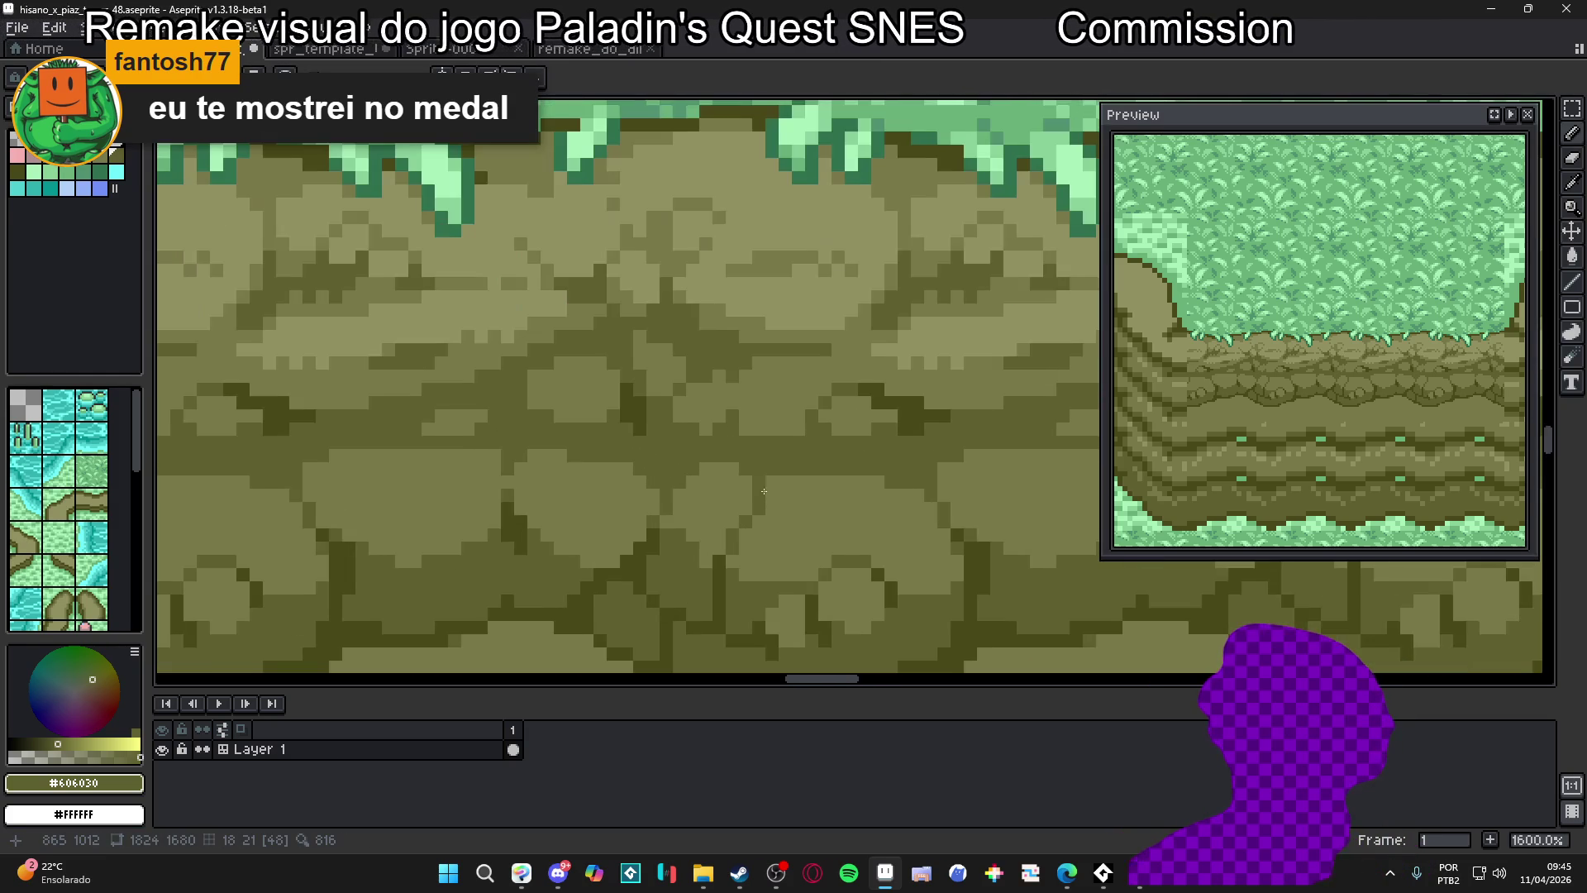
scroll(780, 485, "down", 4)
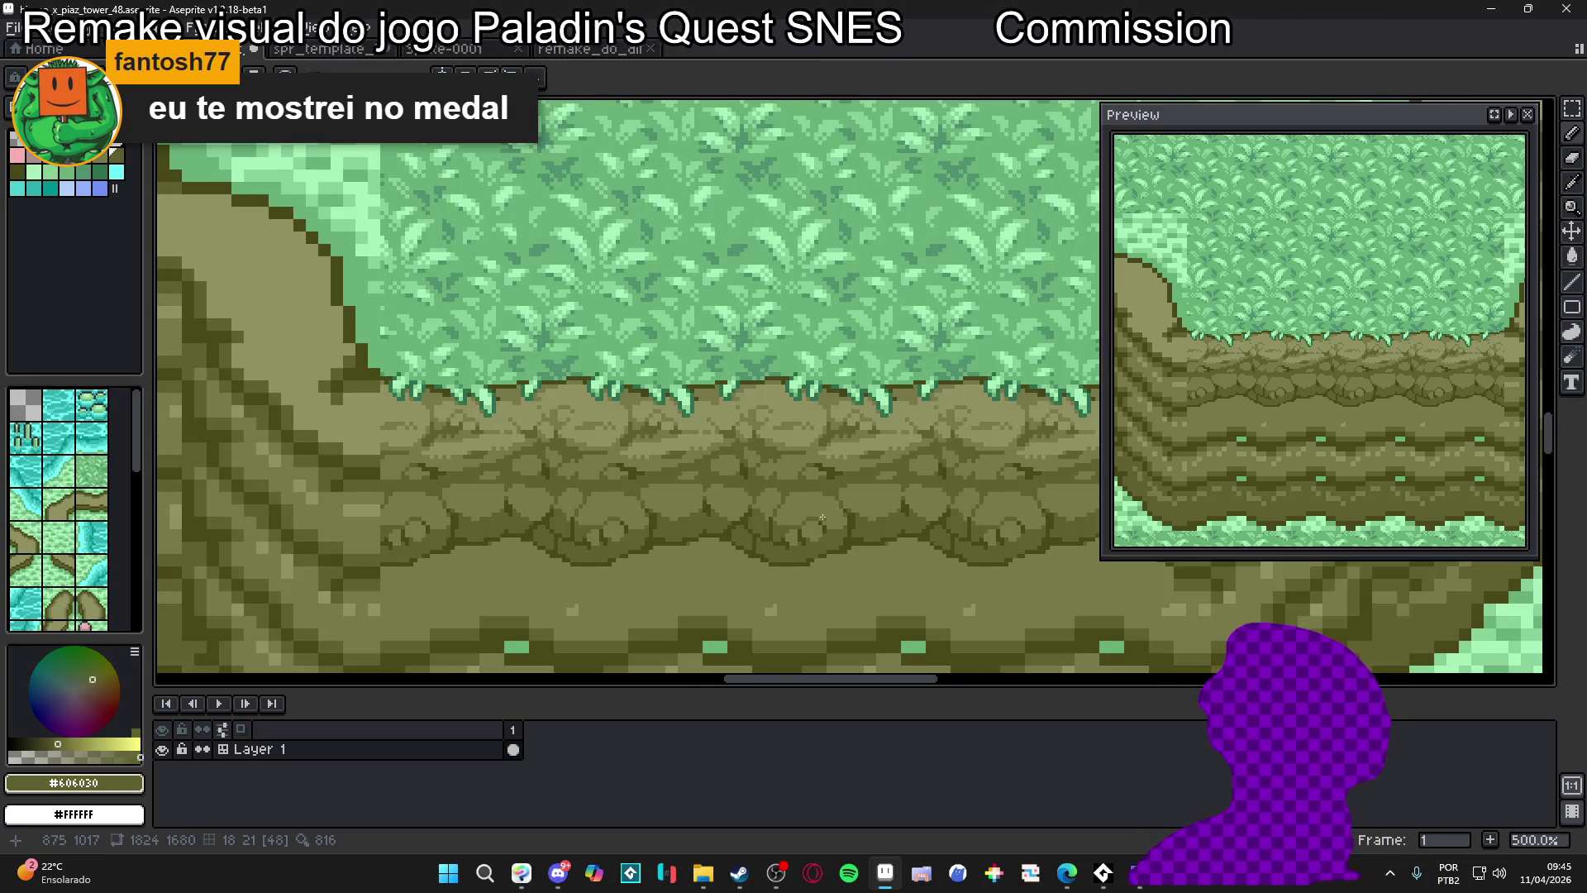
left_click_drag(750, 528, 761, 500)
Fill the stone crack with #484818 pixels, including one 2x2 block with a 2px brush
scroll(721, 496, "up", 4)
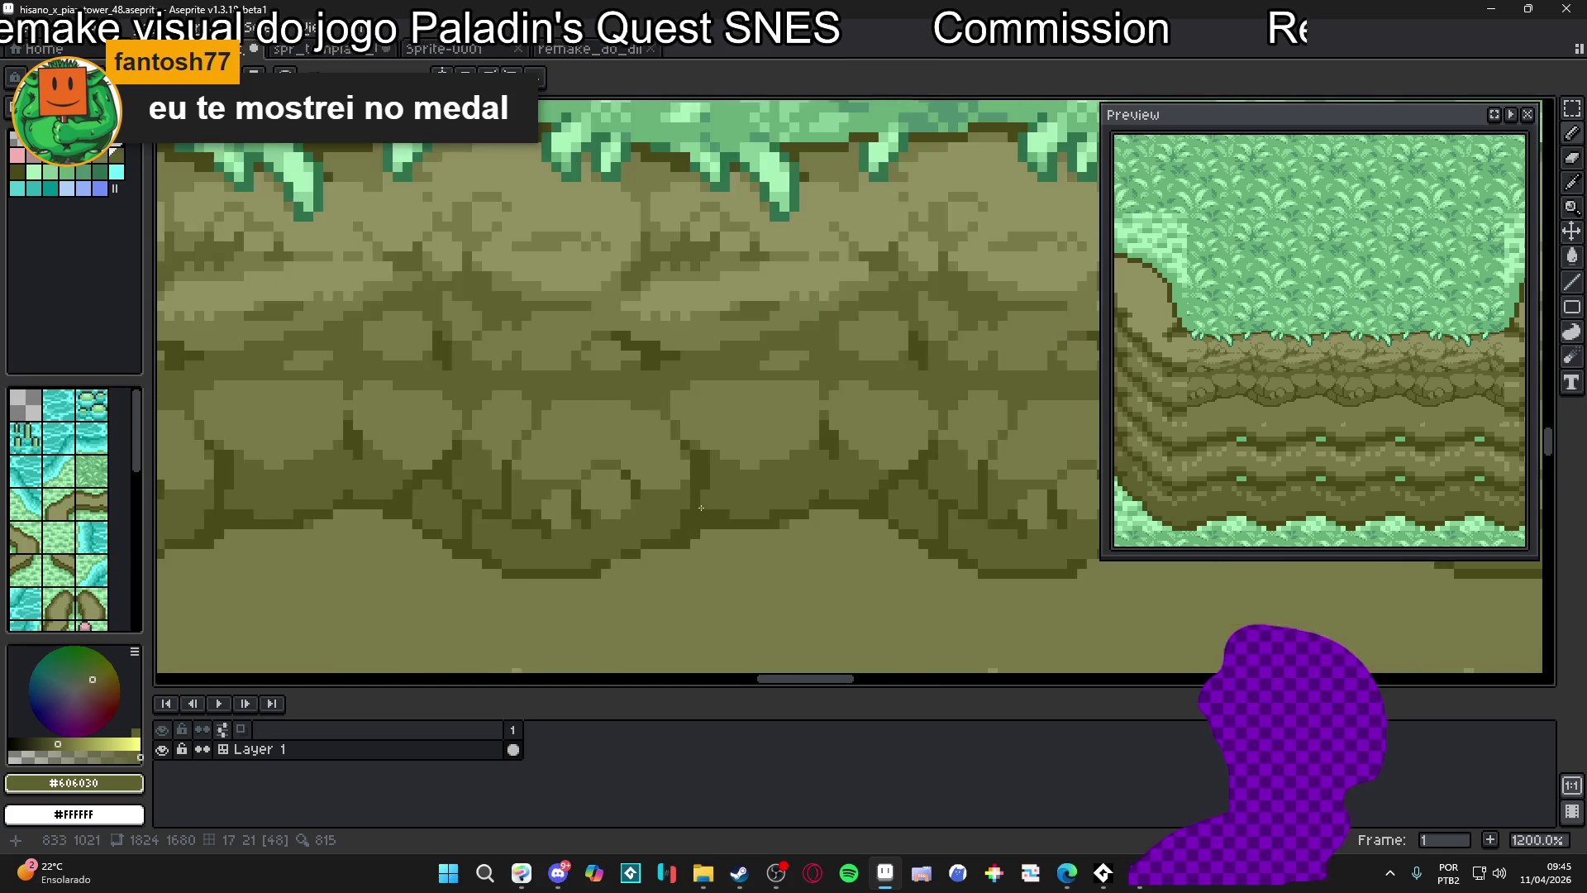
scroll(710, 497, "down", 3)
scroll(708, 499, "down", 1)
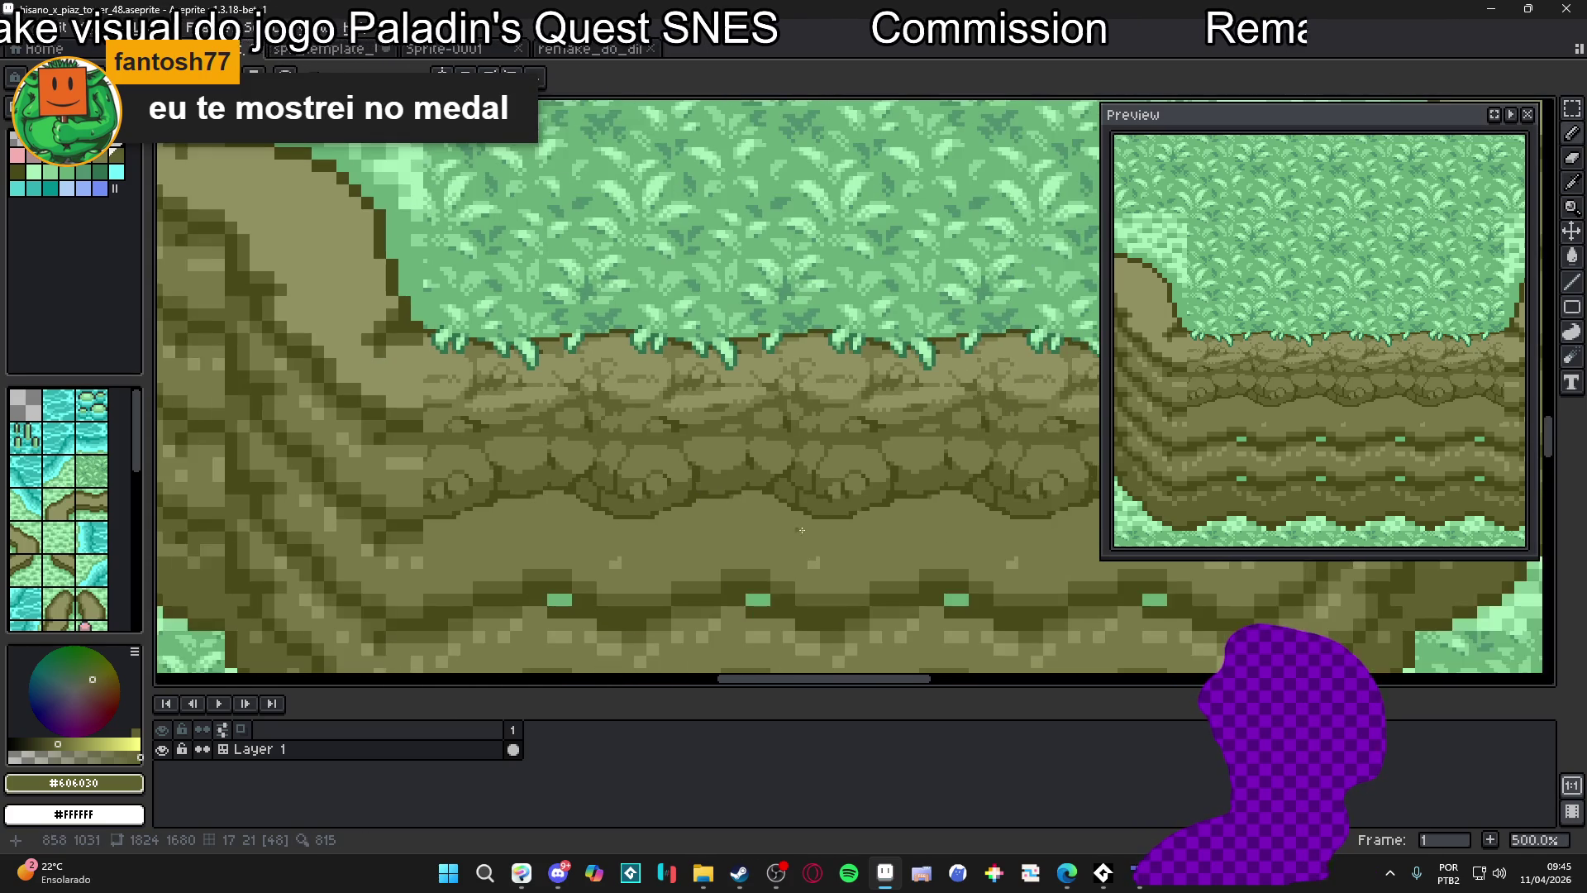
scroll(753, 432, "up", 7)
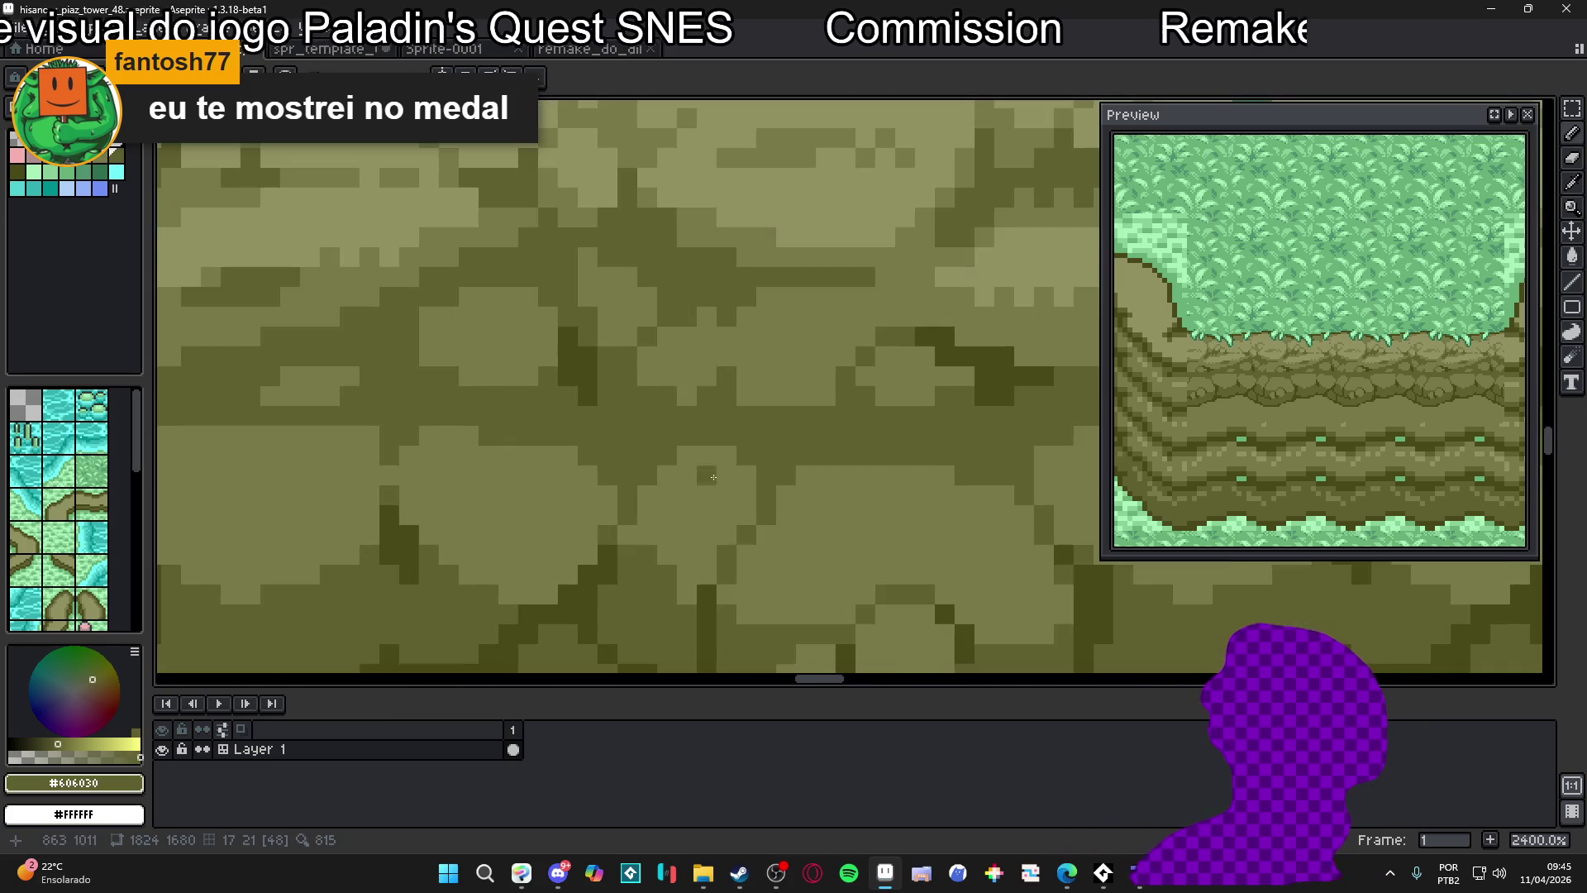
left_click(612, 553, "alt")
left_click(728, 419)
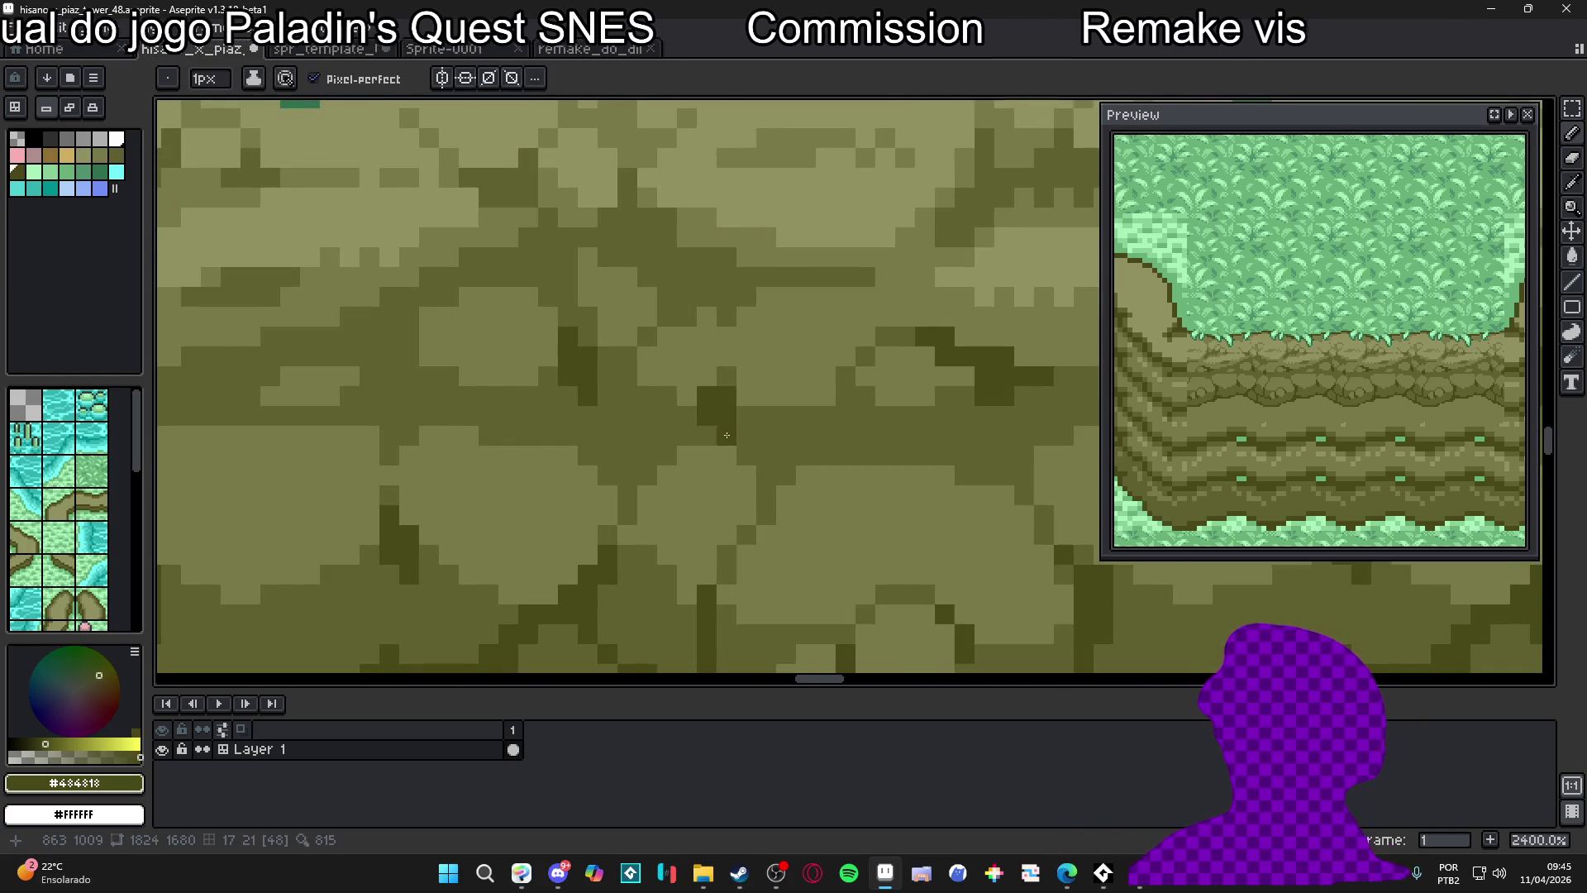
scroll(727, 434, "down", 6)
scroll(725, 485, "up", 6)
key("plus")
left_click(720, 451)
key("minus")
left_click(680, 438)
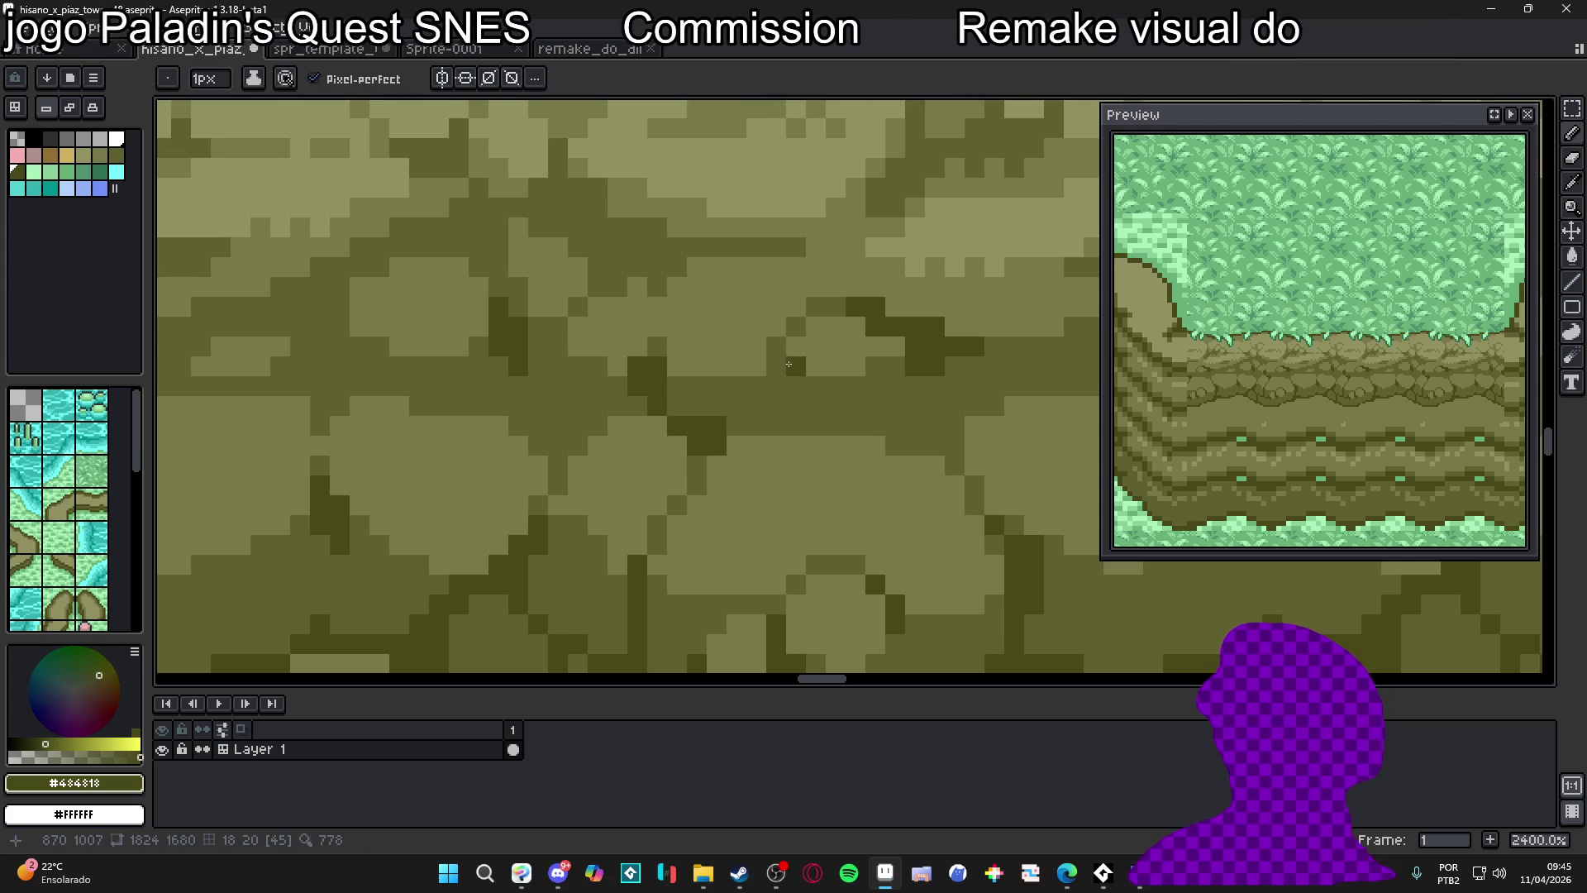
Bring the lower cliff bands into view, then maximize the Discord window
scroll(776, 432, "down", 5)
scroll(776, 432, "down", 4)
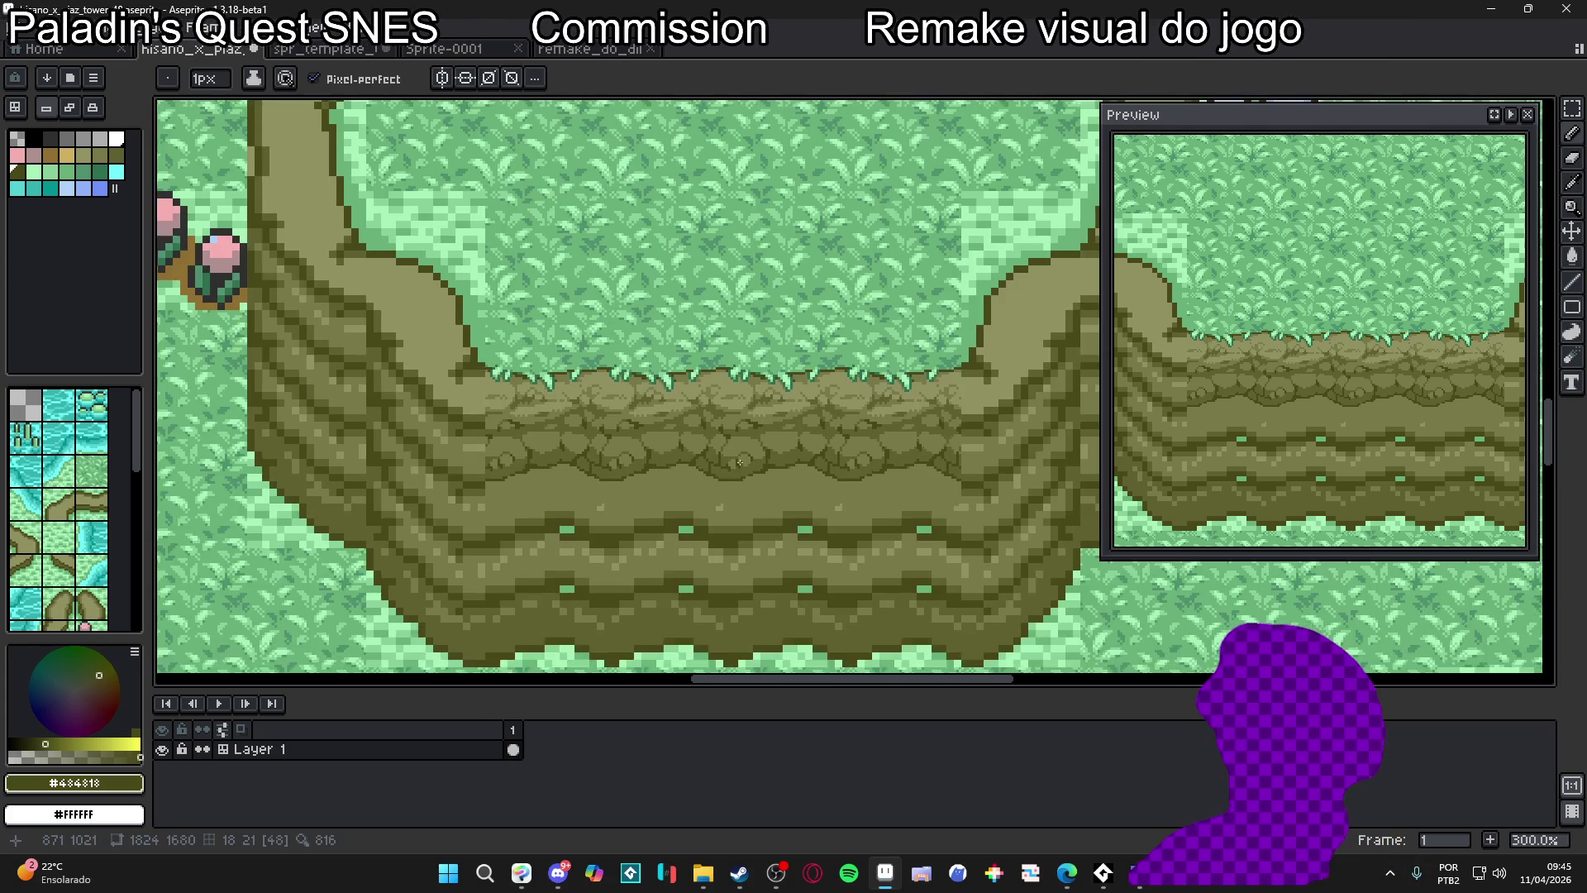
left_click_drag(740, 461, 734, 490)
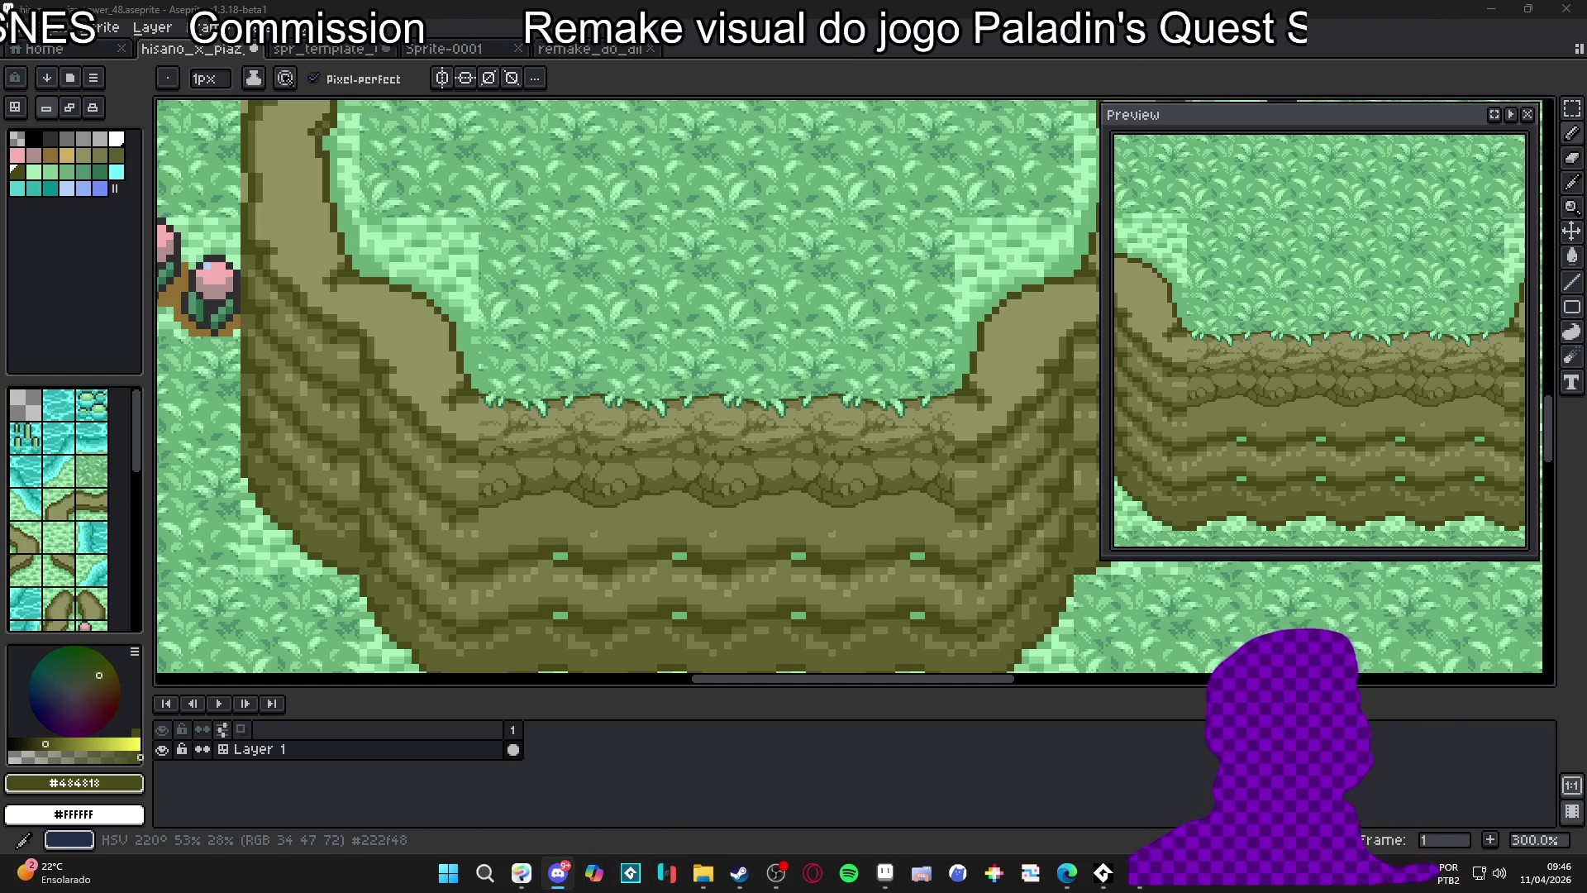
key("super+Up")
View Discord's #projetos-em-andamento channel, then minimize Discord back to the Aseprite canvas
scroll(215, 496, "down", 10)
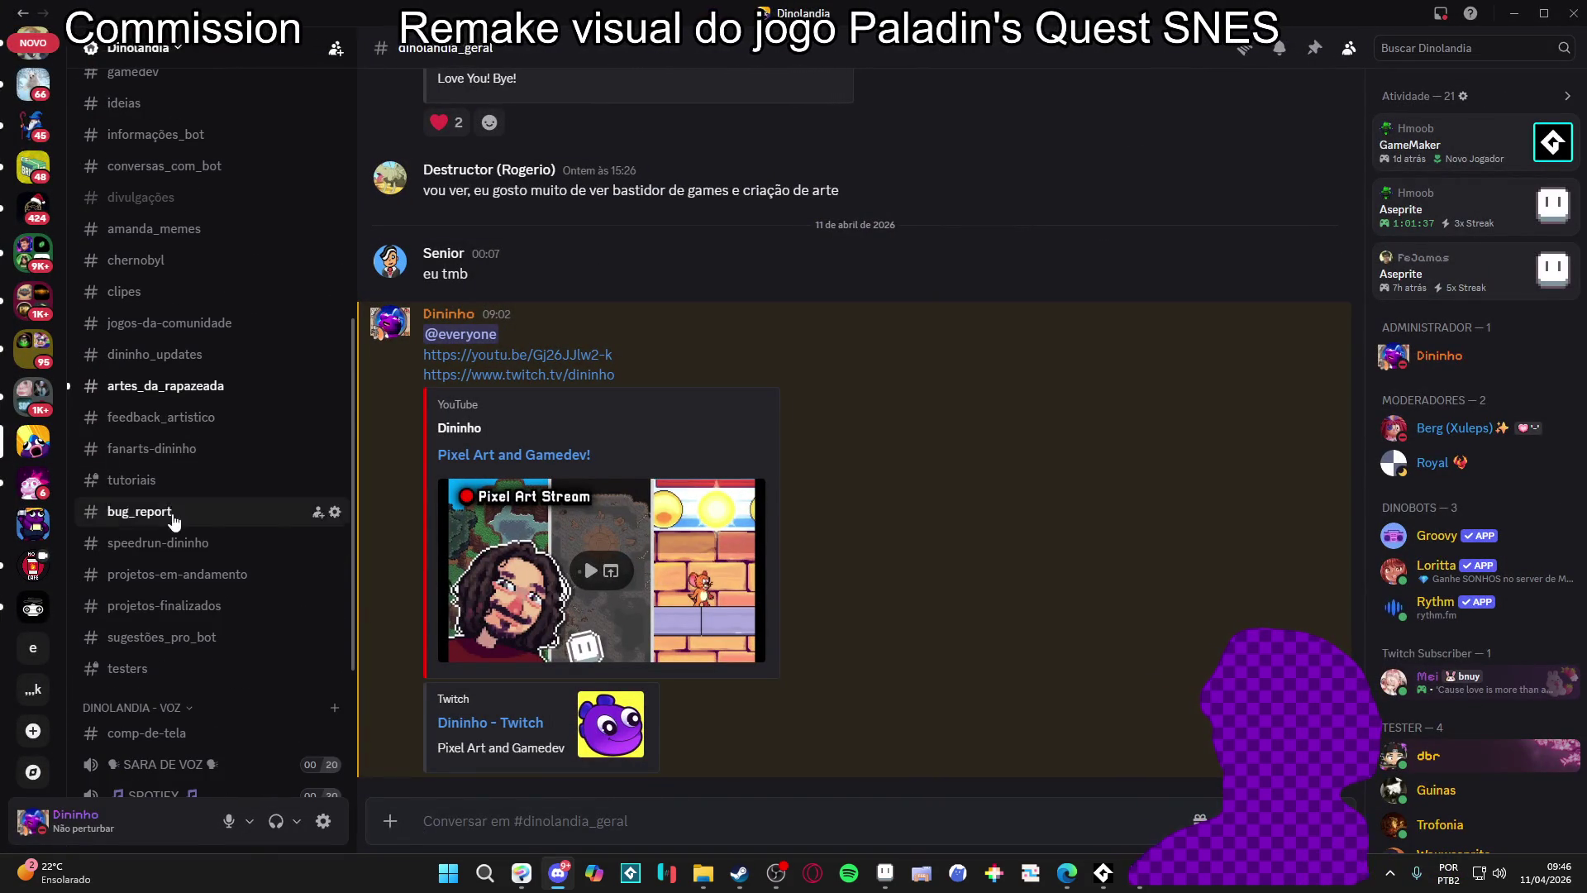
left_click(175, 576)
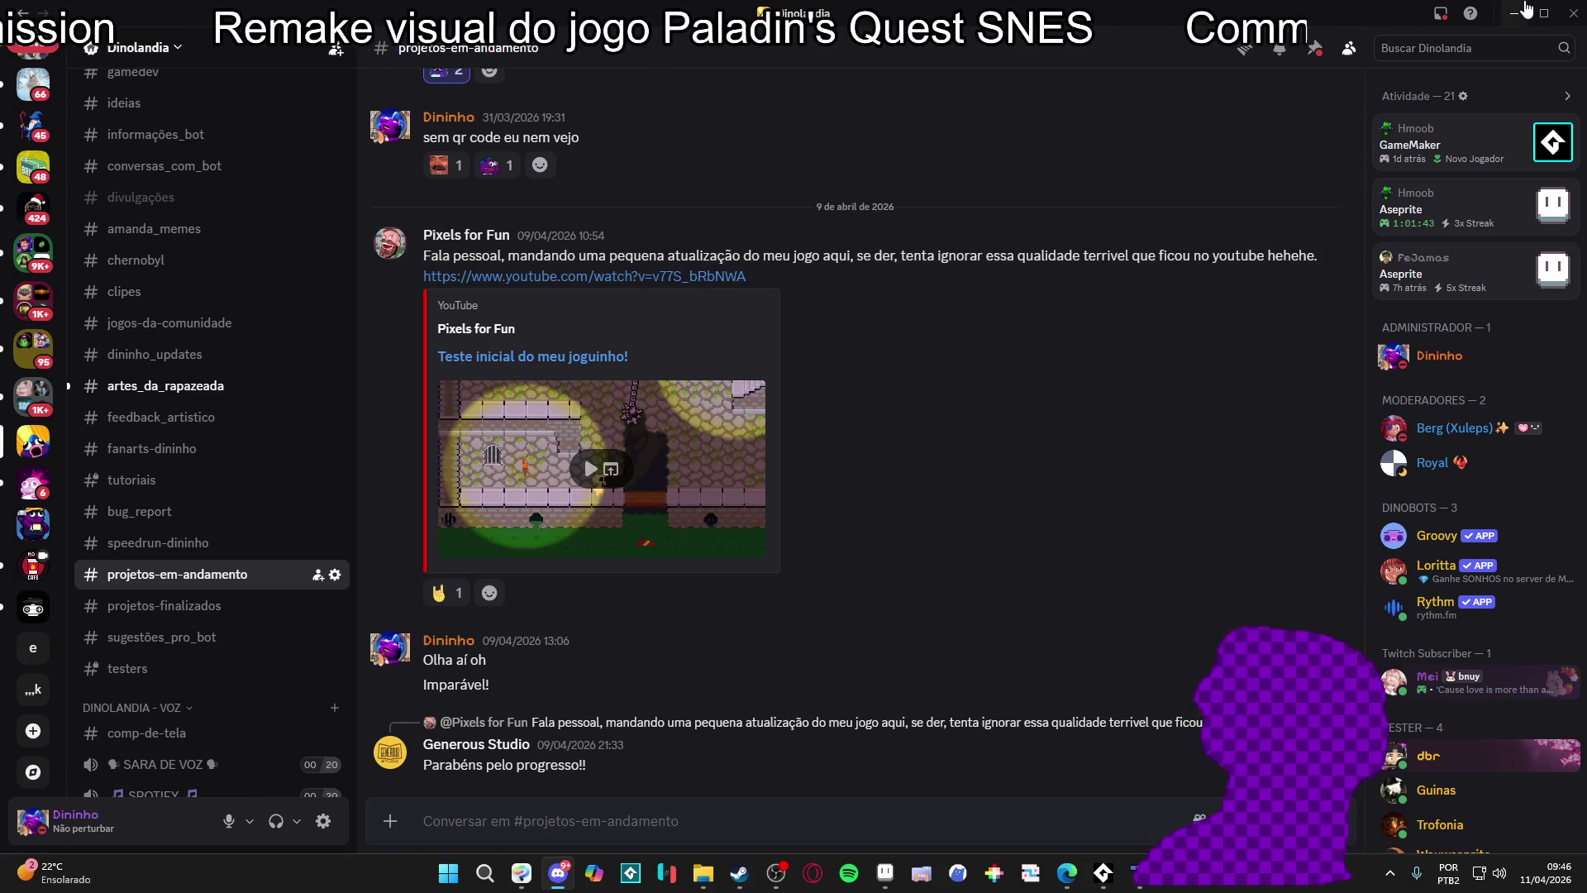
left_click(1514, 13)
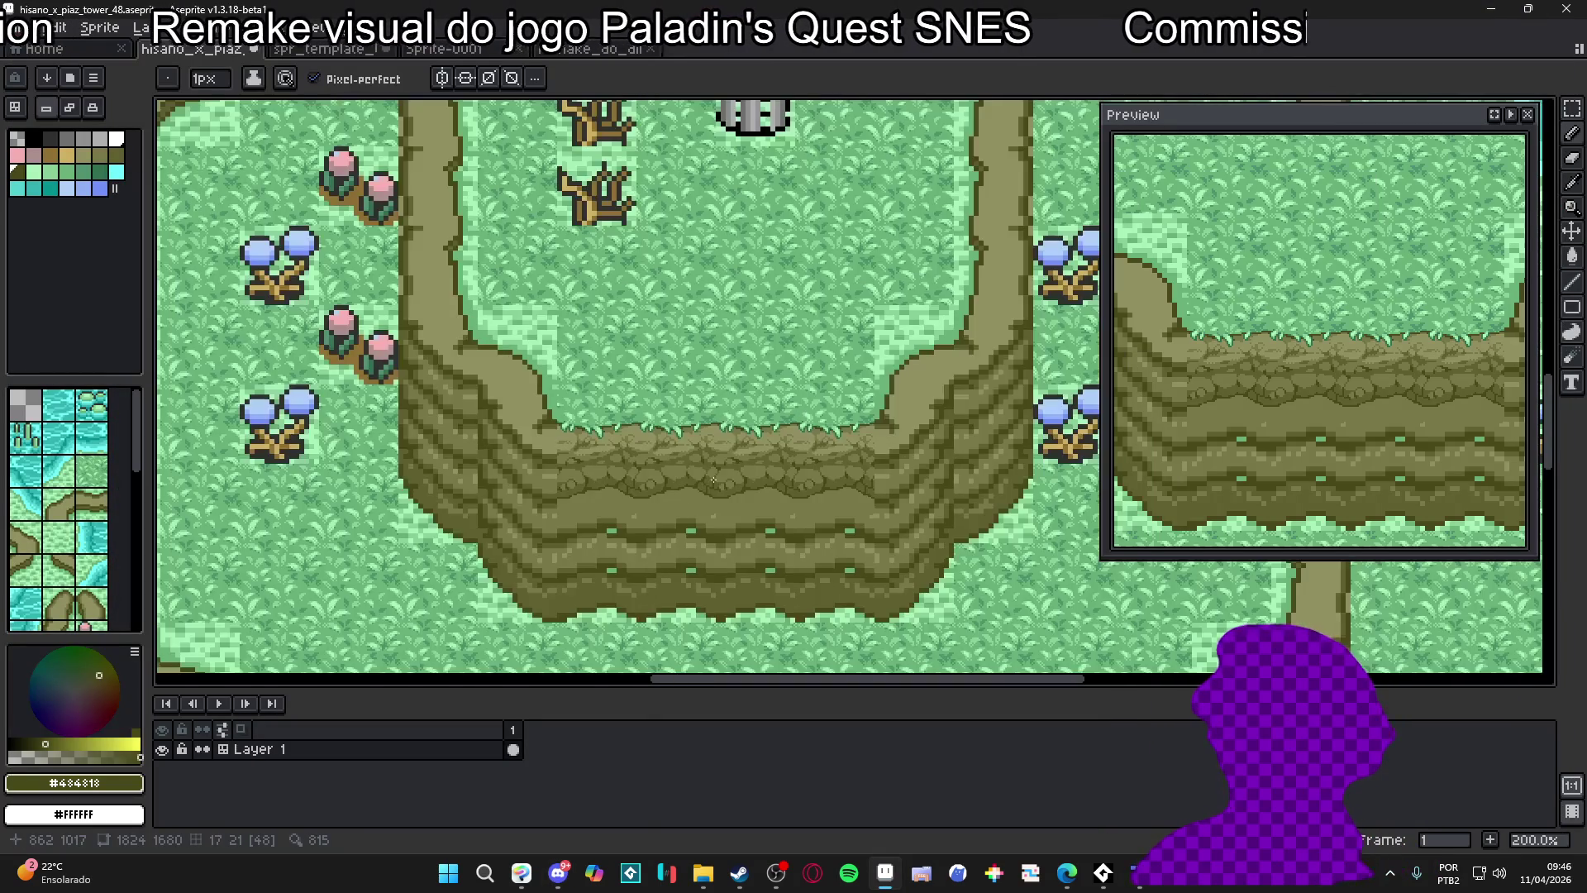
Eyedrop light olive #787848 from the rock, return to the pencil, and inspect the cliff tiles
scroll(762, 473, "up", 6)
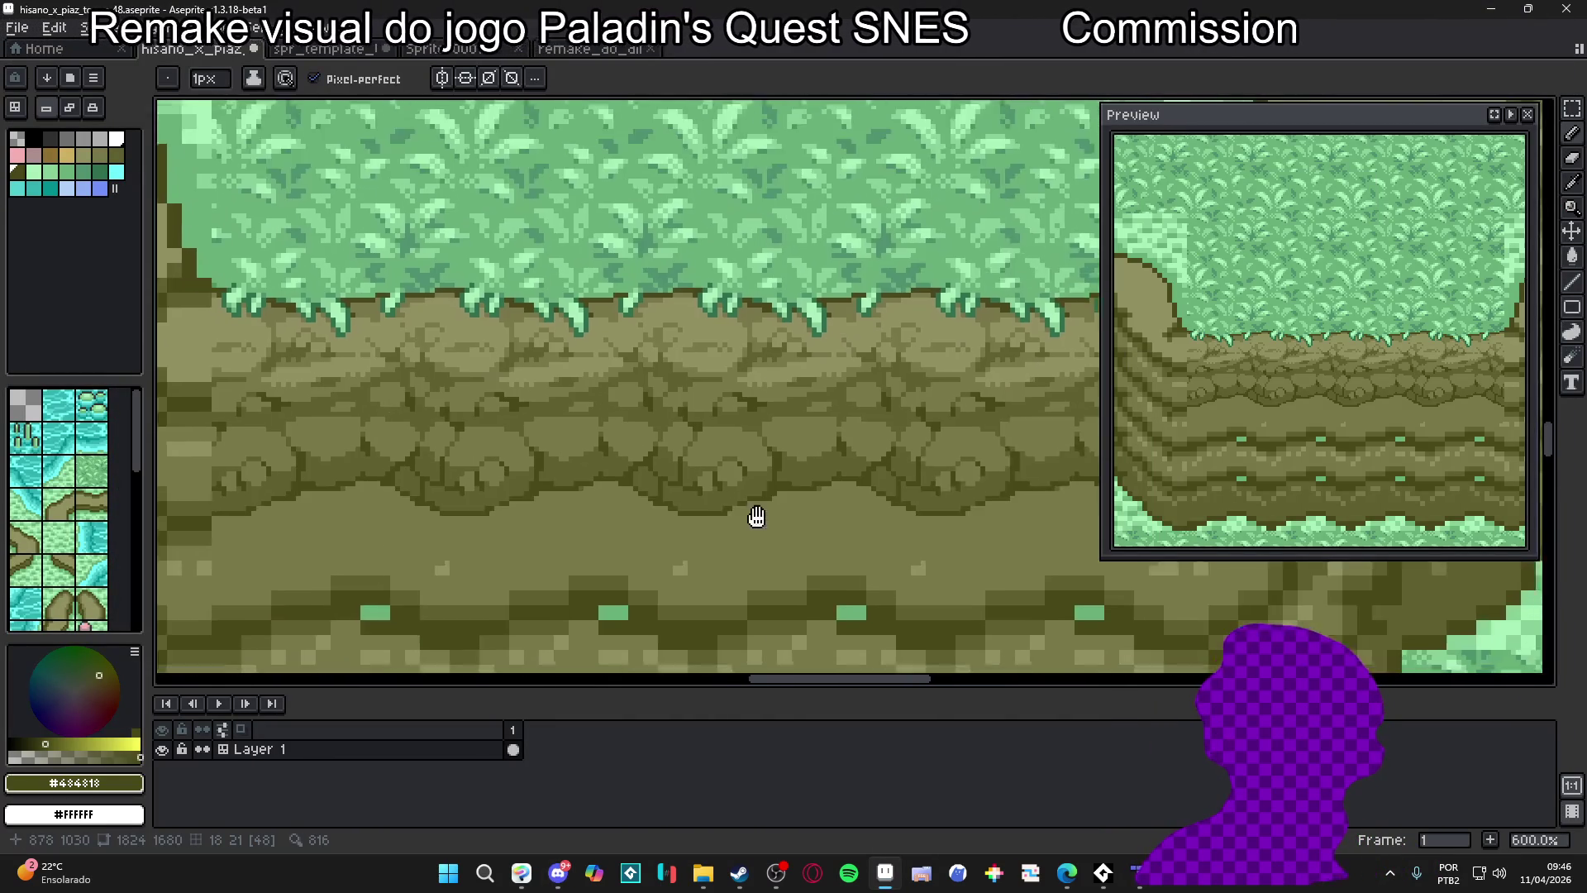
key("i")
left_click(696, 485)
key("b")
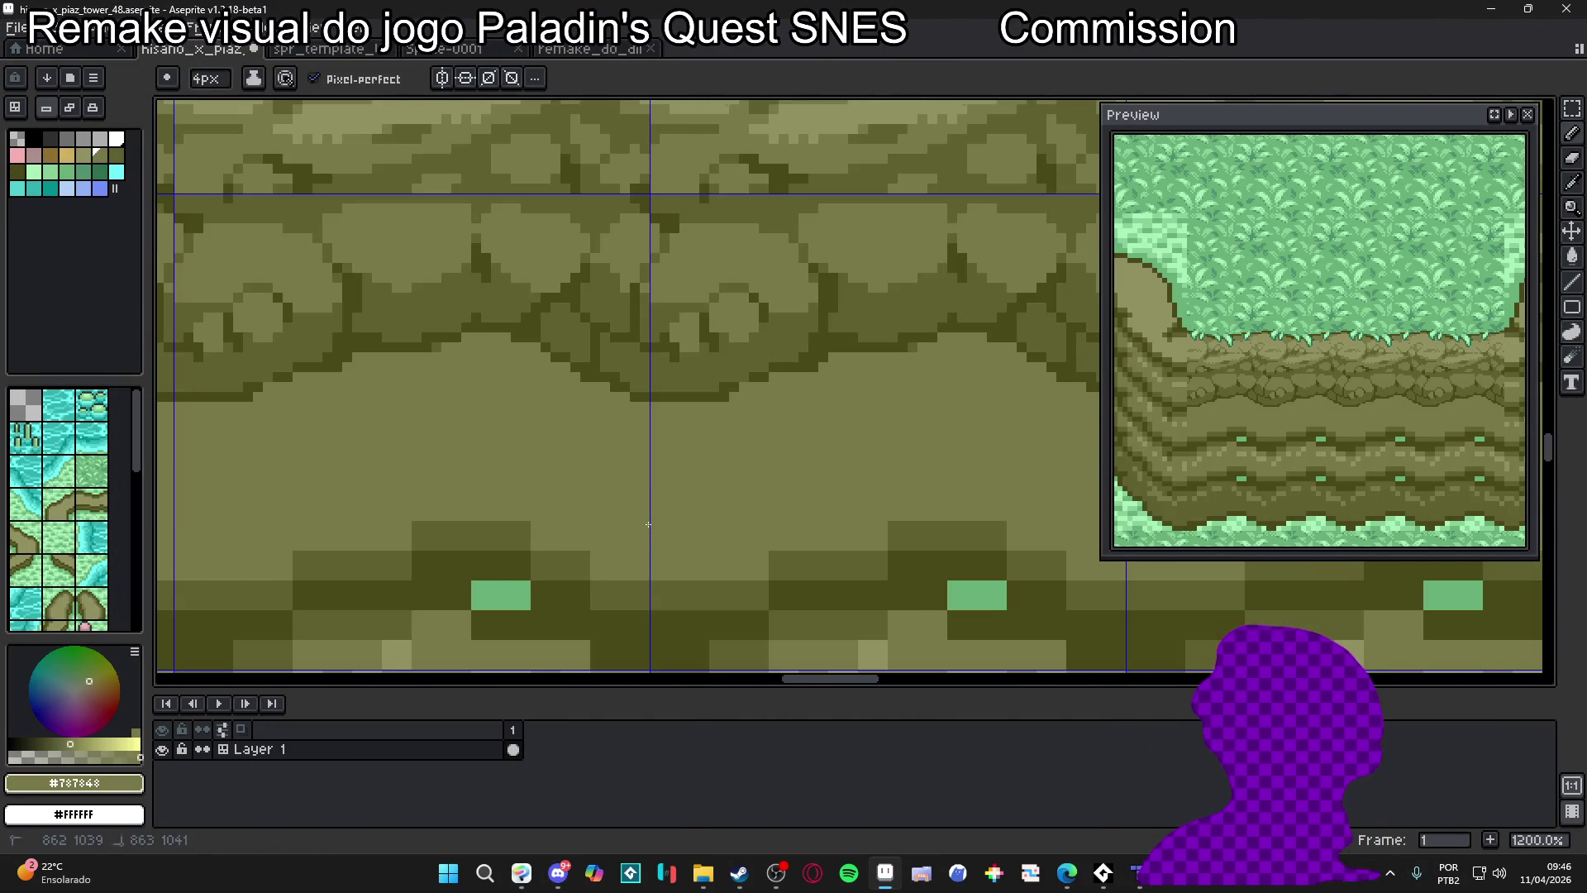
scroll(725, 468, "down", 6)
scroll(724, 468, "down", 1)
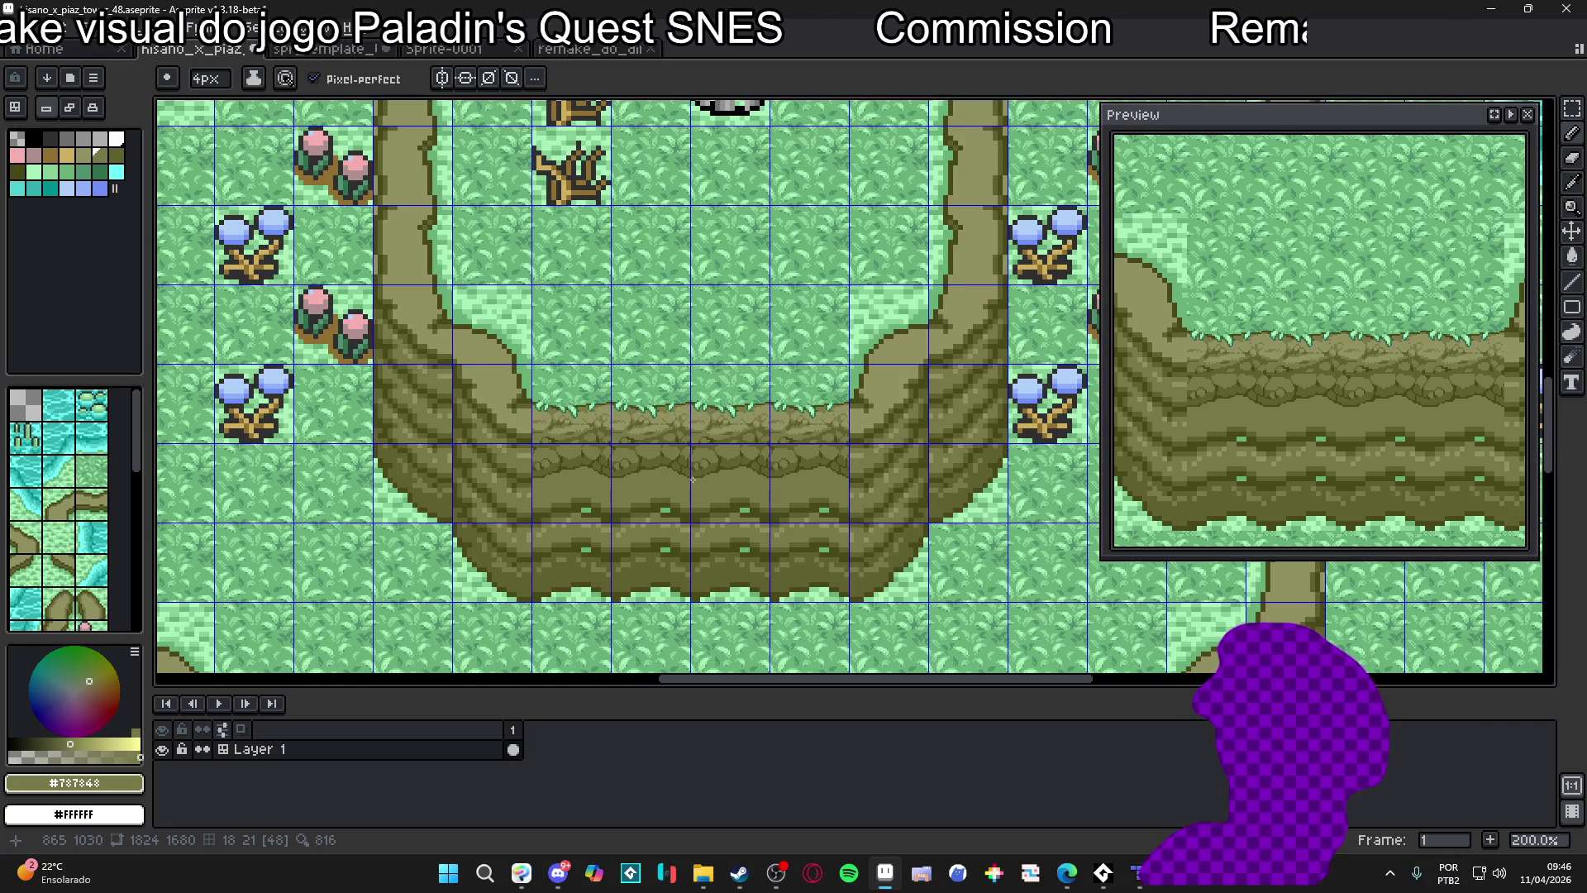
scroll(699, 475, "up", 3)
scroll(716, 453, "down", 2)
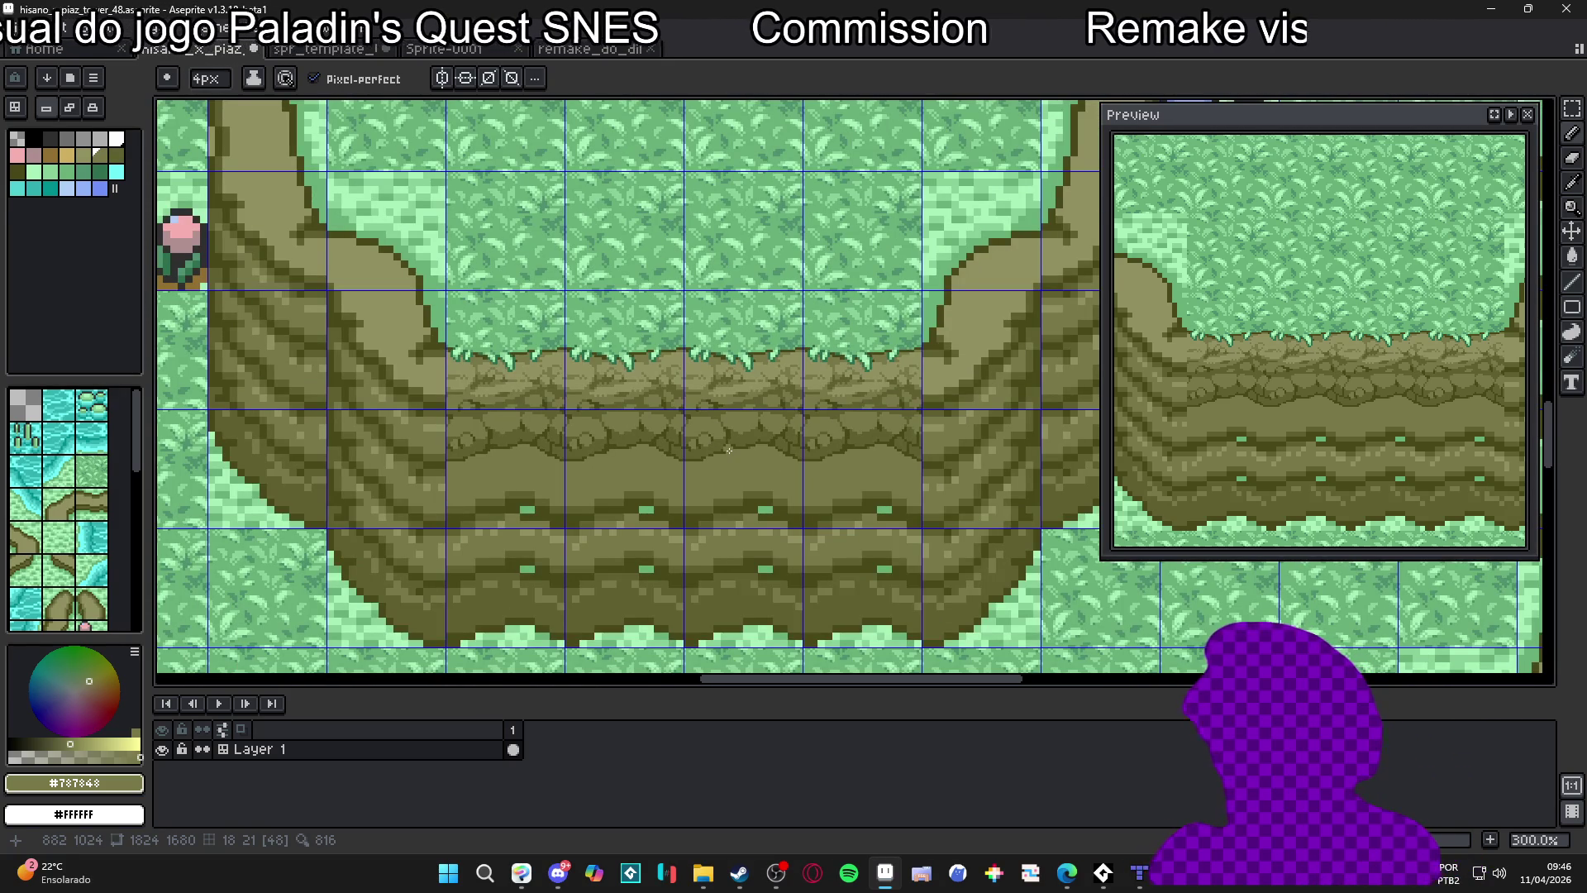
scroll(731, 453, "down", 1)
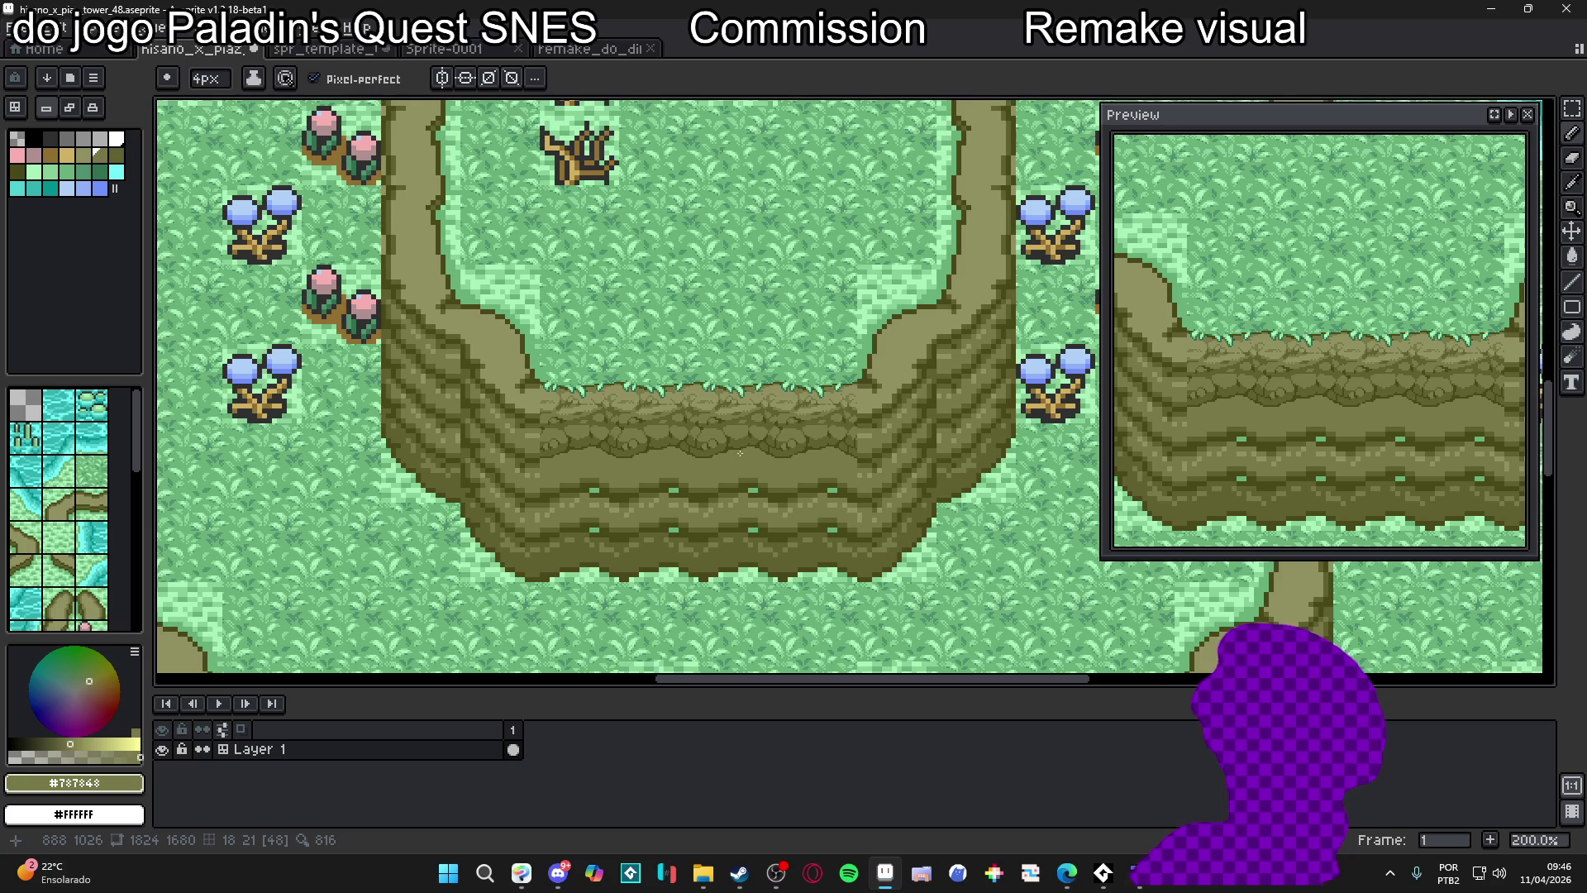
scroll(738, 454, "down", 1)
scroll(746, 453, "up", 1)
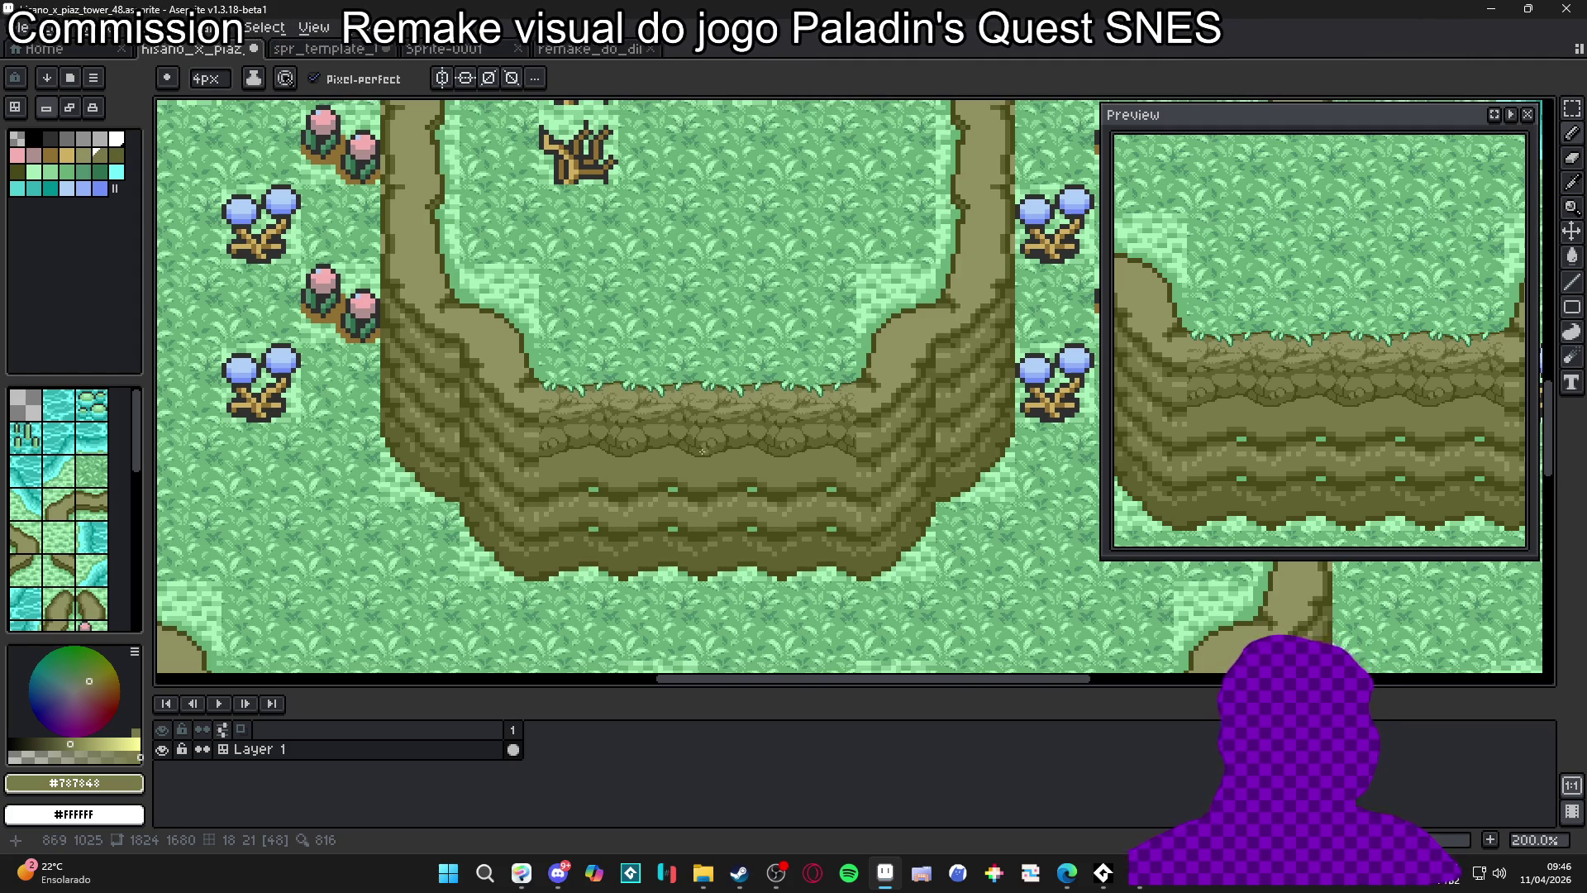
scroll(716, 446, "up", 3)
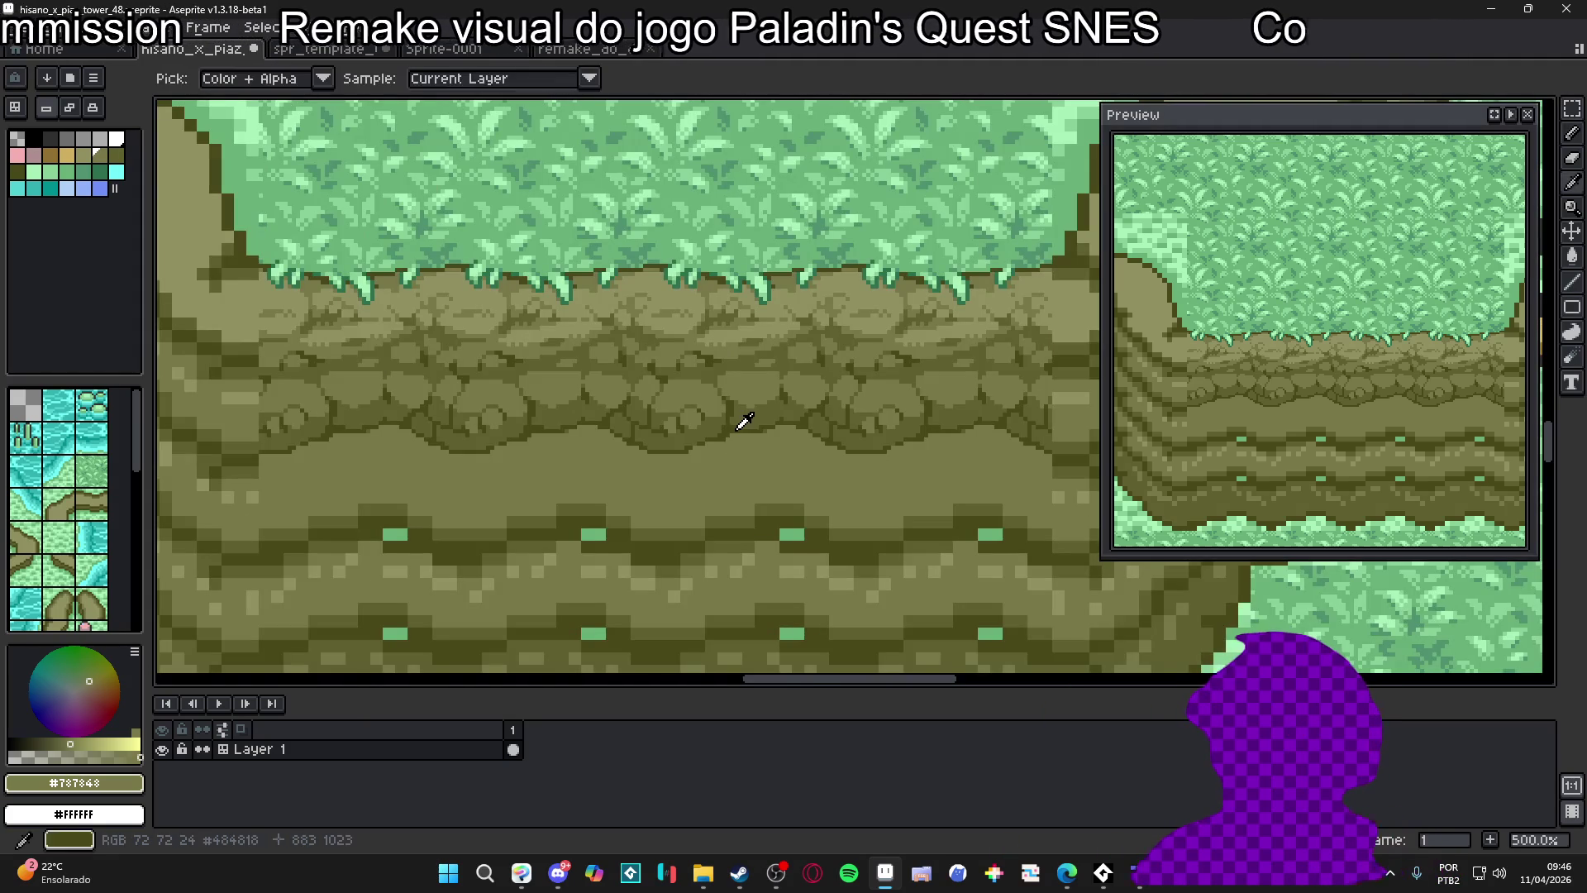
Lighten three dark outline pixels on the rock with the light olive #787848
left_click(744, 422, "alt")
scroll(744, 446, "up", 5)
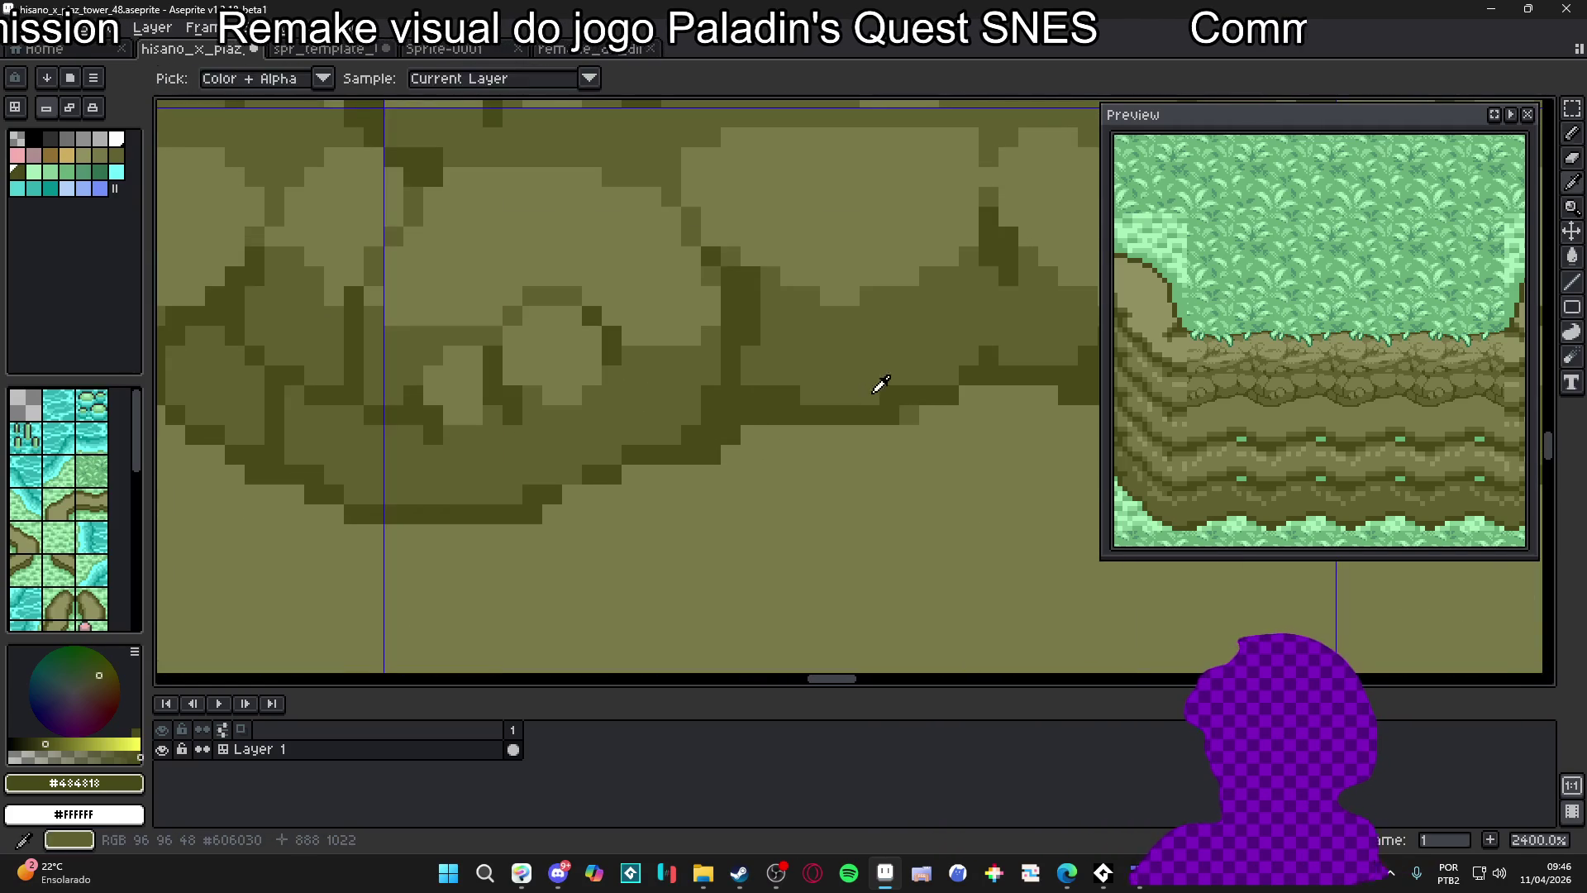
left_click(728, 479, "alt")
left_click(692, 454)
left_click(712, 454)
left_click(707, 457, "alt")
Pick the mid-dark olive #606030 and enlarge the brush to 2 pixels
left_click(694, 455, "alt")
scroll(719, 447, "down", 5)
scroll(735, 435, "up", 3)
scroll(735, 436, "down", 6)
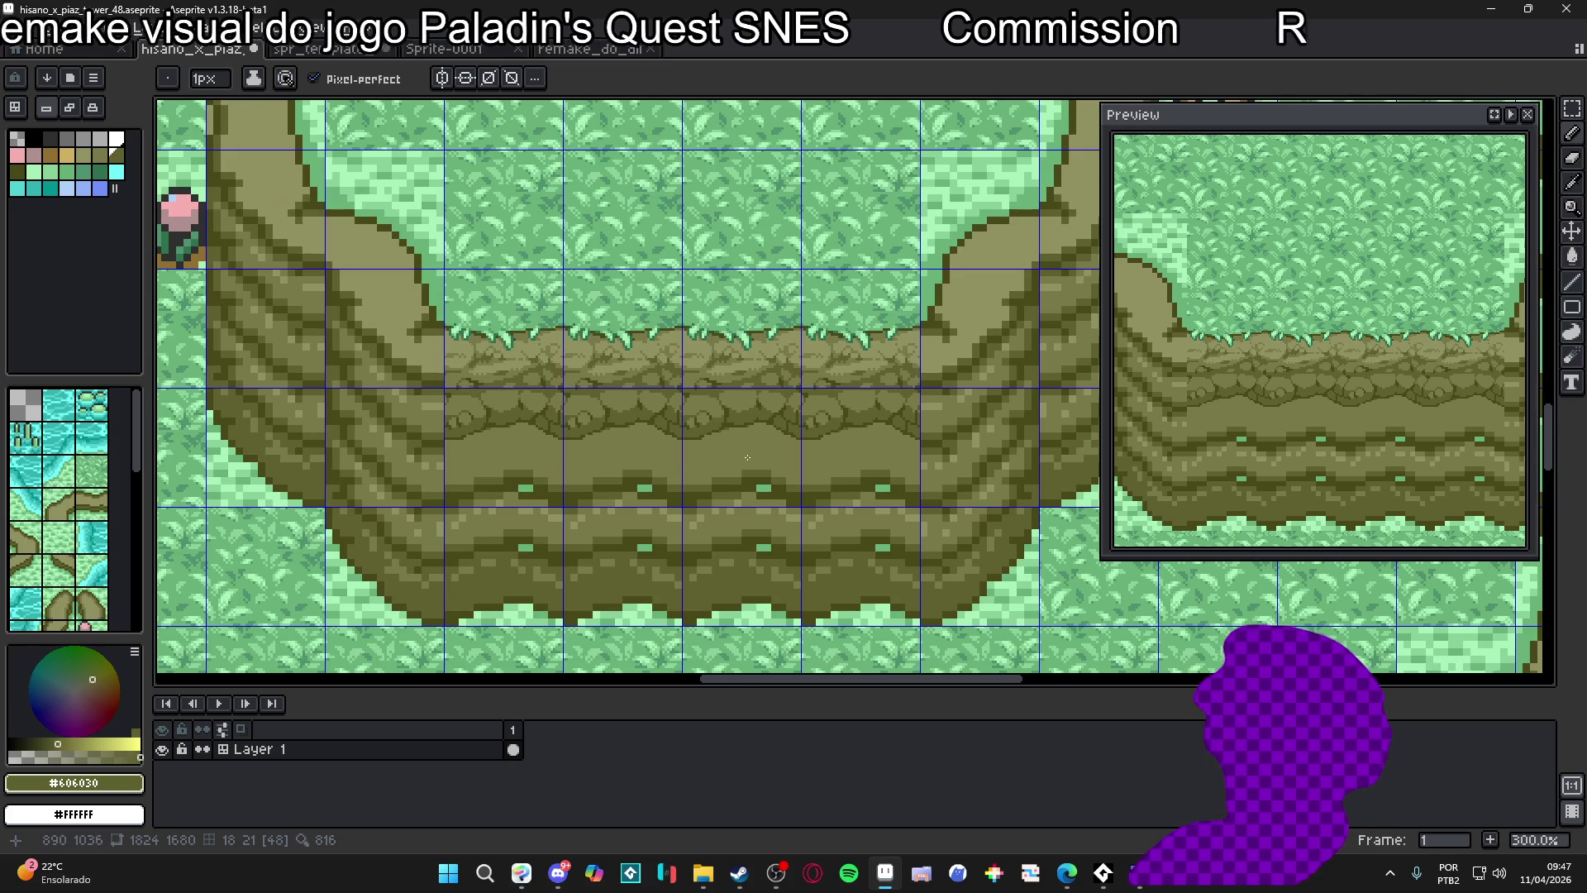
scroll(747, 459, "up", 2)
key("plus")
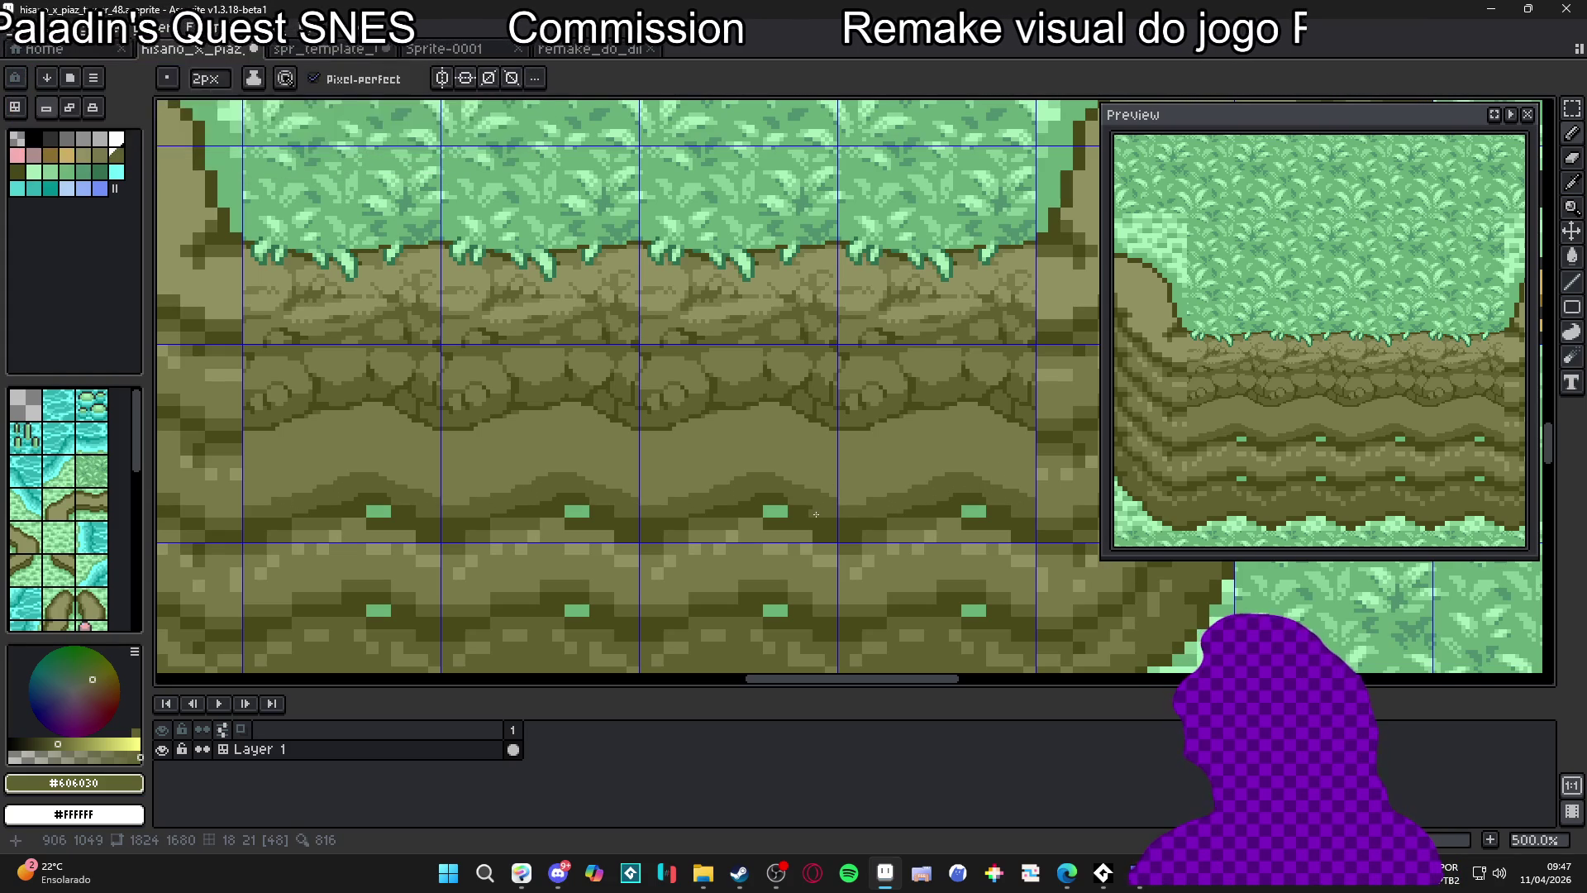
scroll(810, 444, "down", 2)
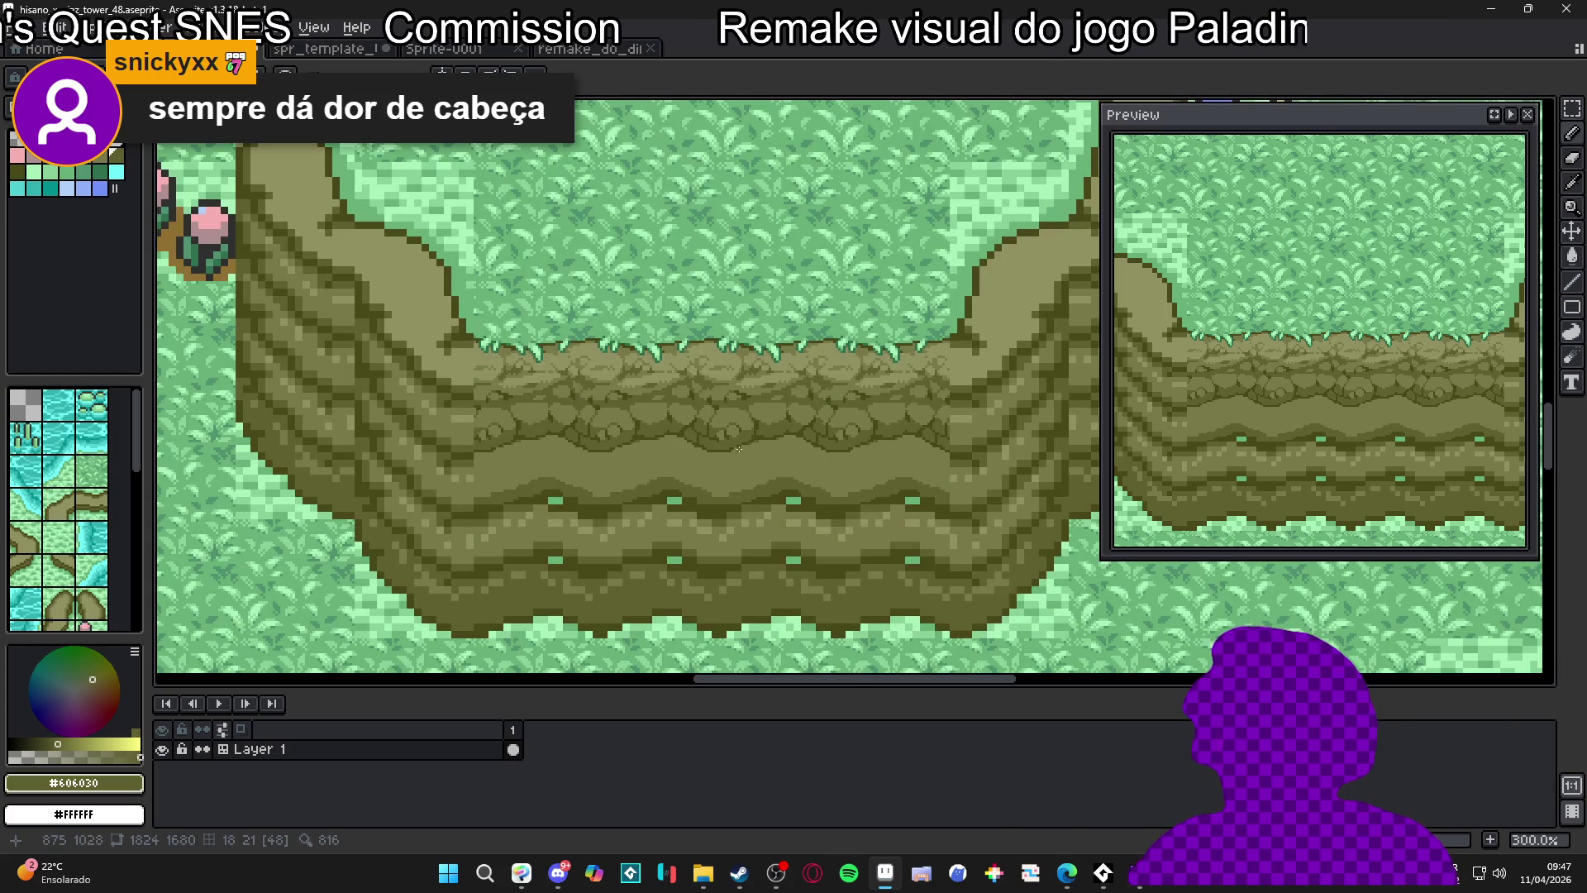
scroll(666, 428, "up", 6)
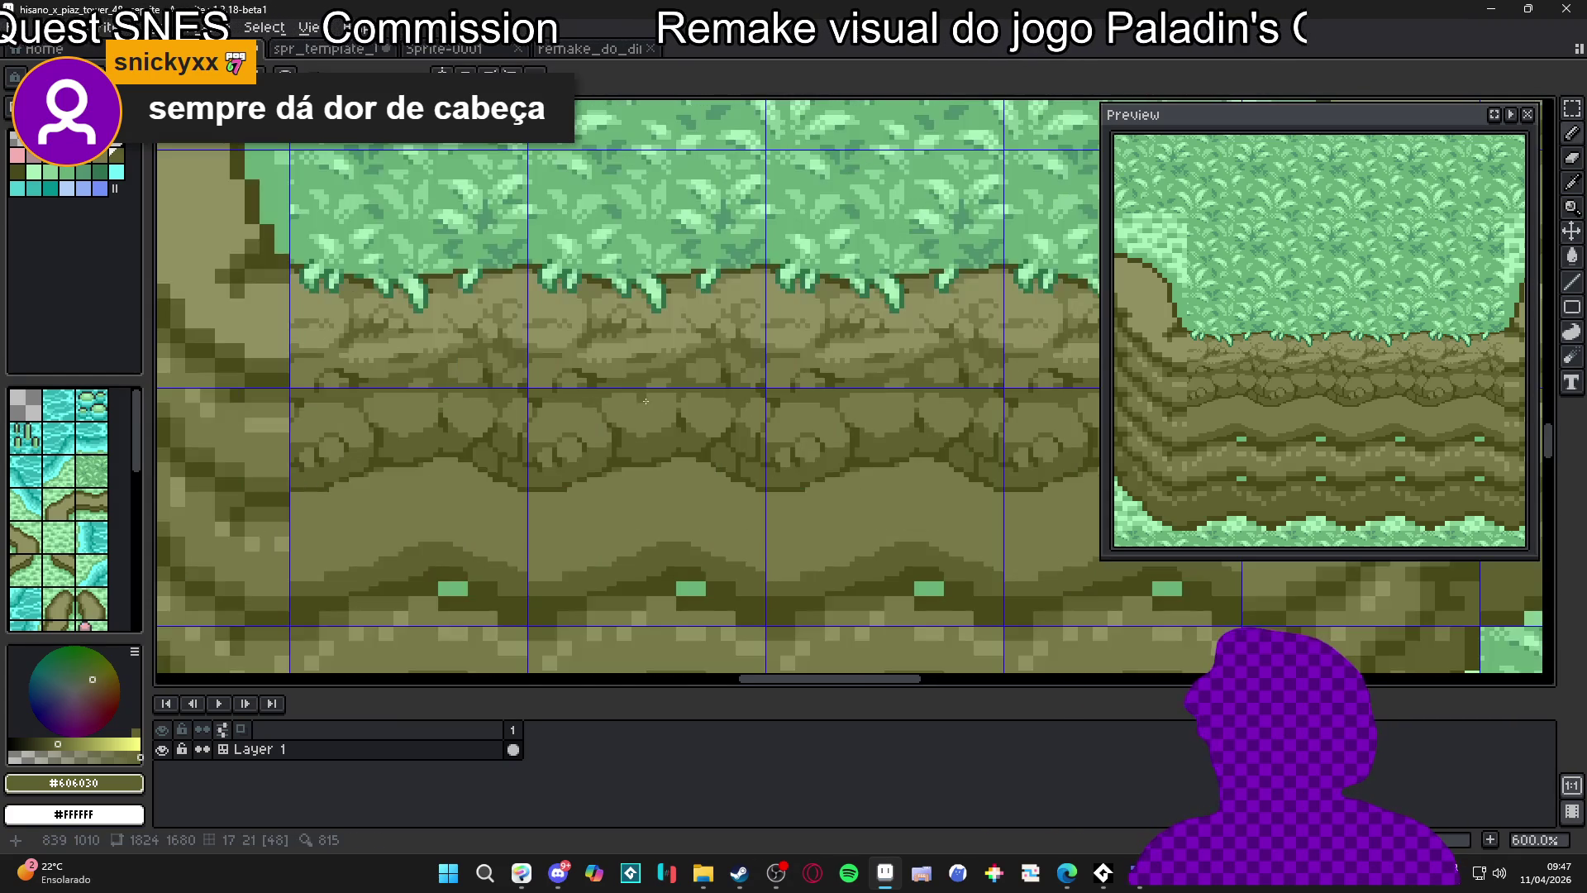
Sample the mid and light olive stone colours from the cobblestones to compare shades
left_click(619, 408)
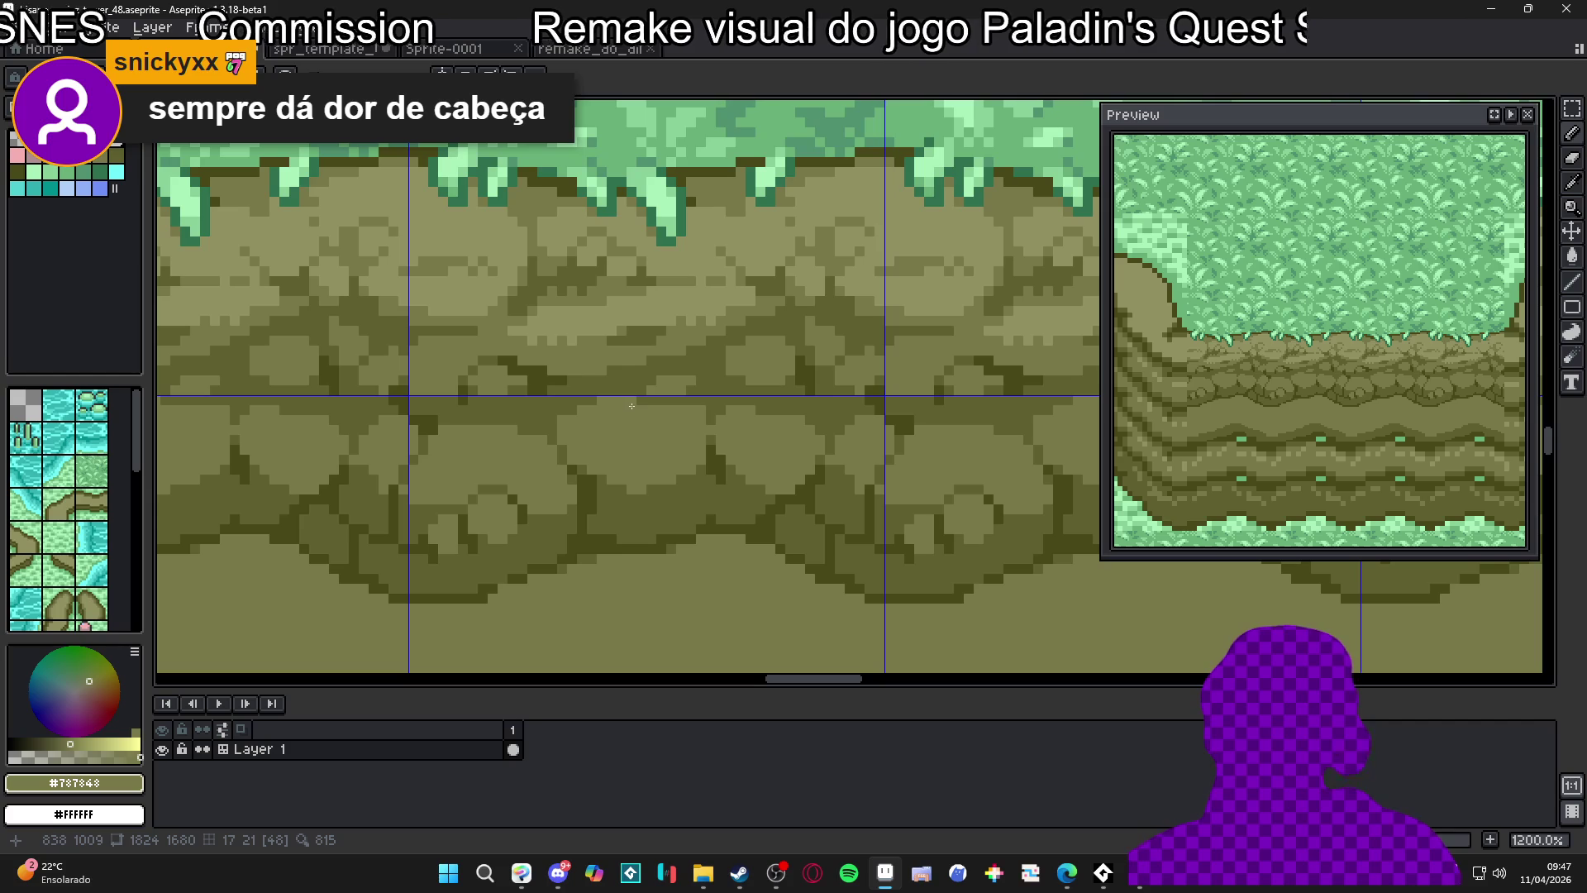
scroll(647, 406, "up", 1)
left_click(671, 392)
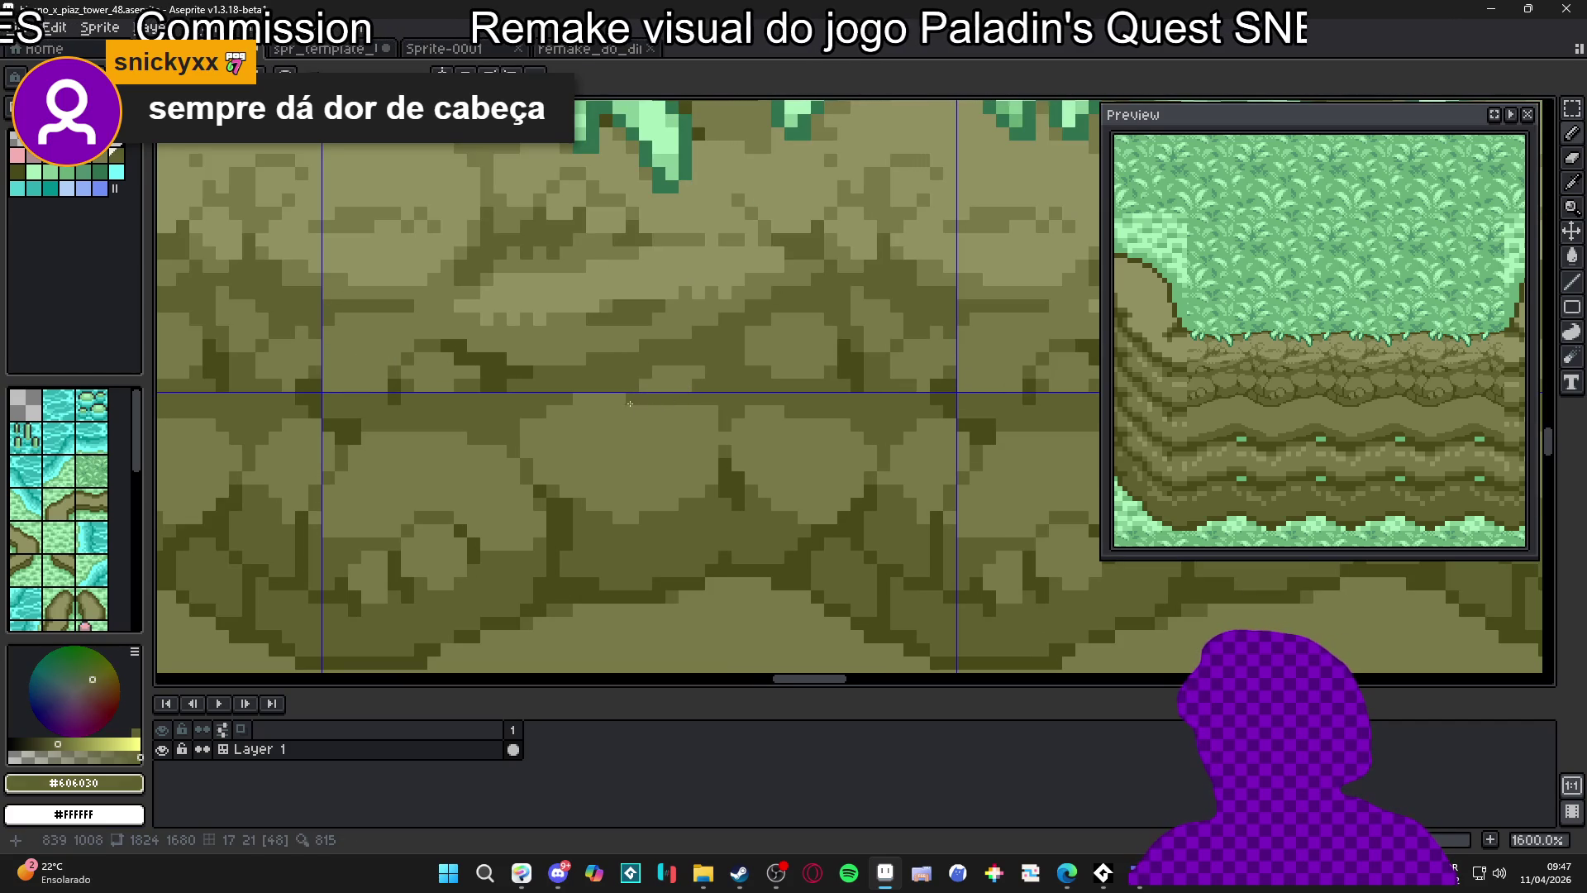
scroll(622, 399, "down", 1)
scroll(645, 400, "up", 1)
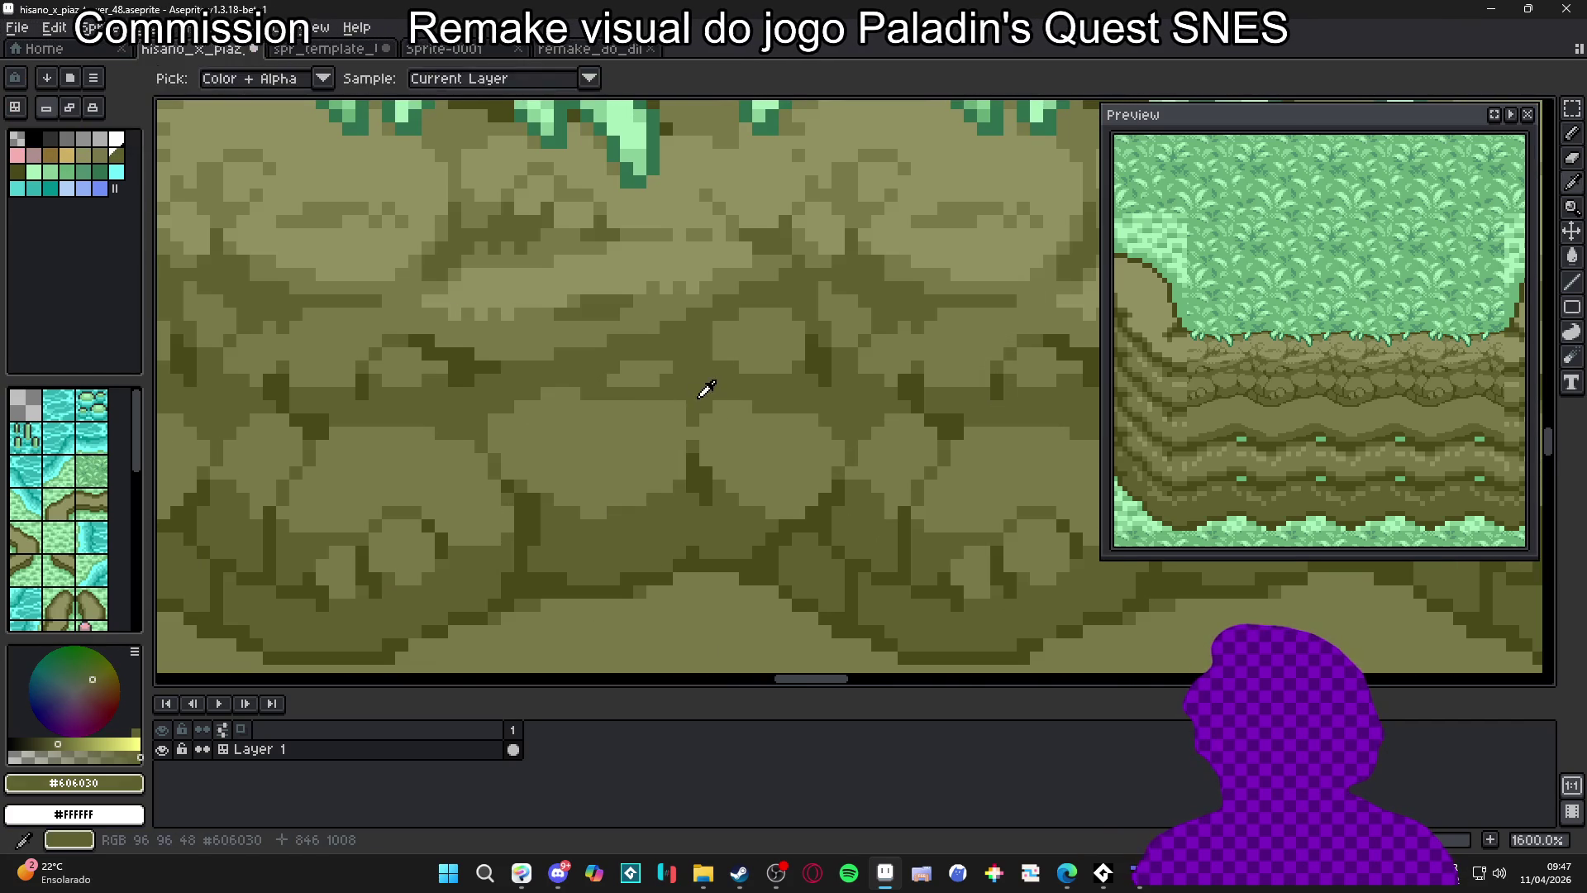
left_click(667, 400, "alt")
scroll(645, 406, "down", 4)
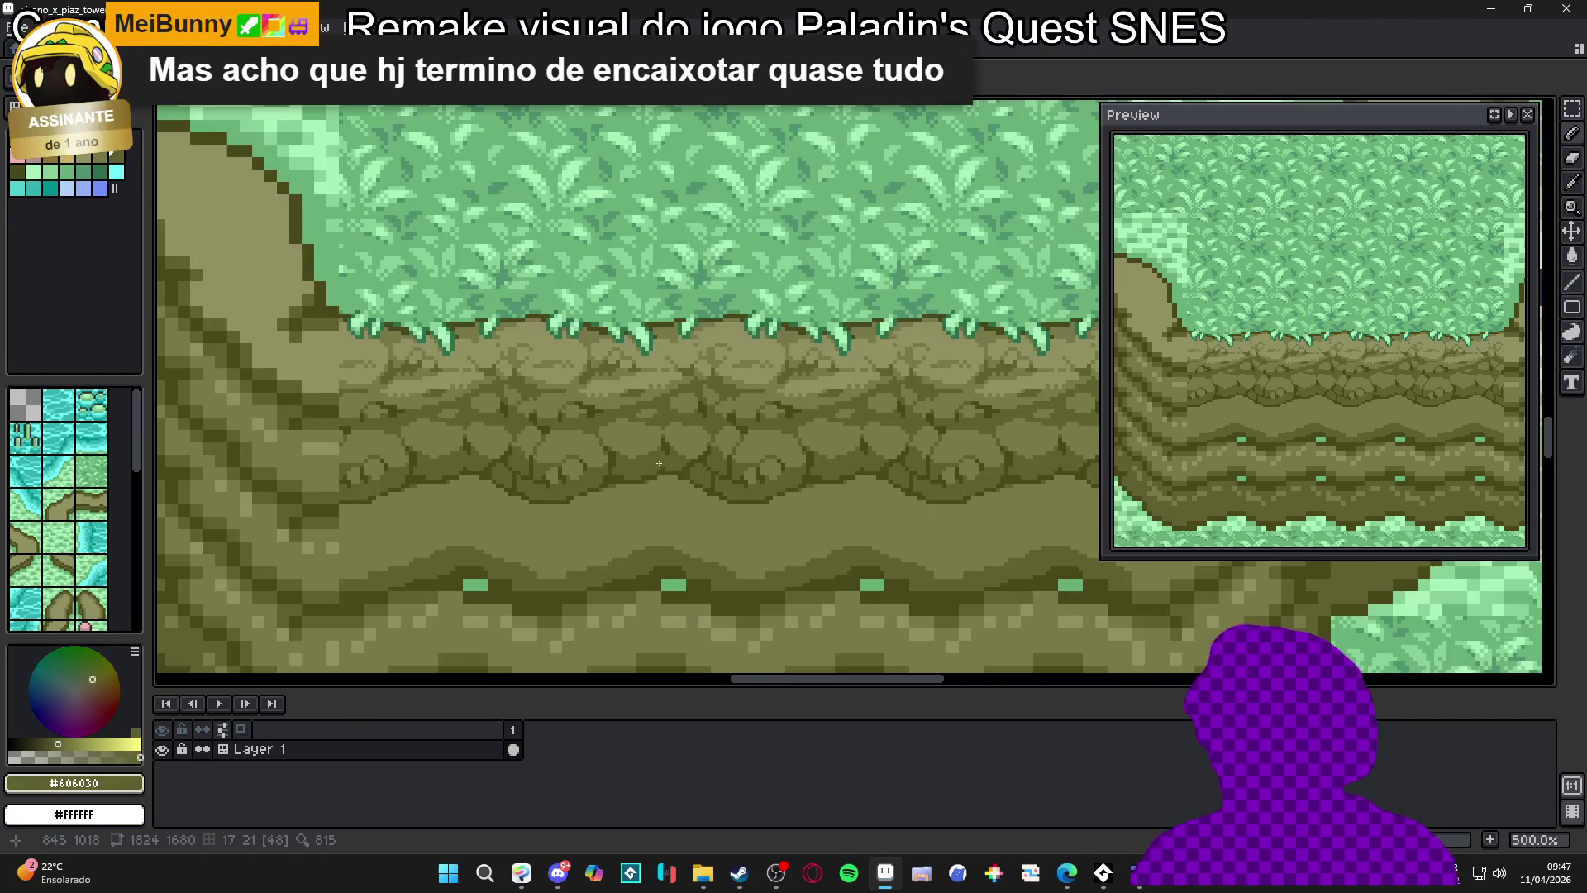
scroll(674, 418, "up", 4)
left_click(678, 415, "alt")
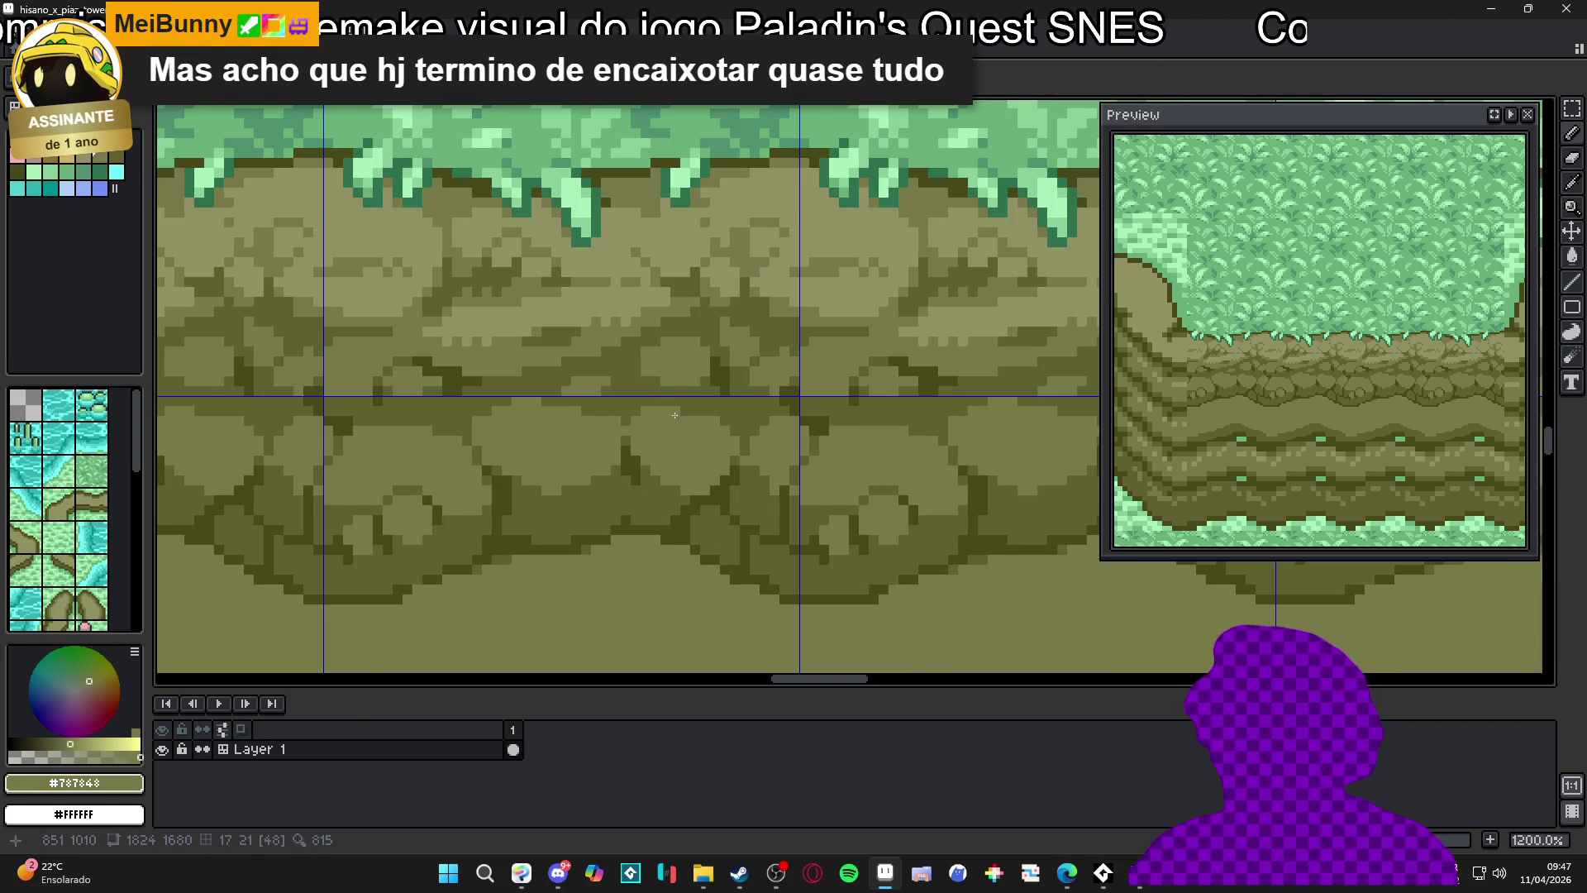
scroll(669, 446, "down", 5)
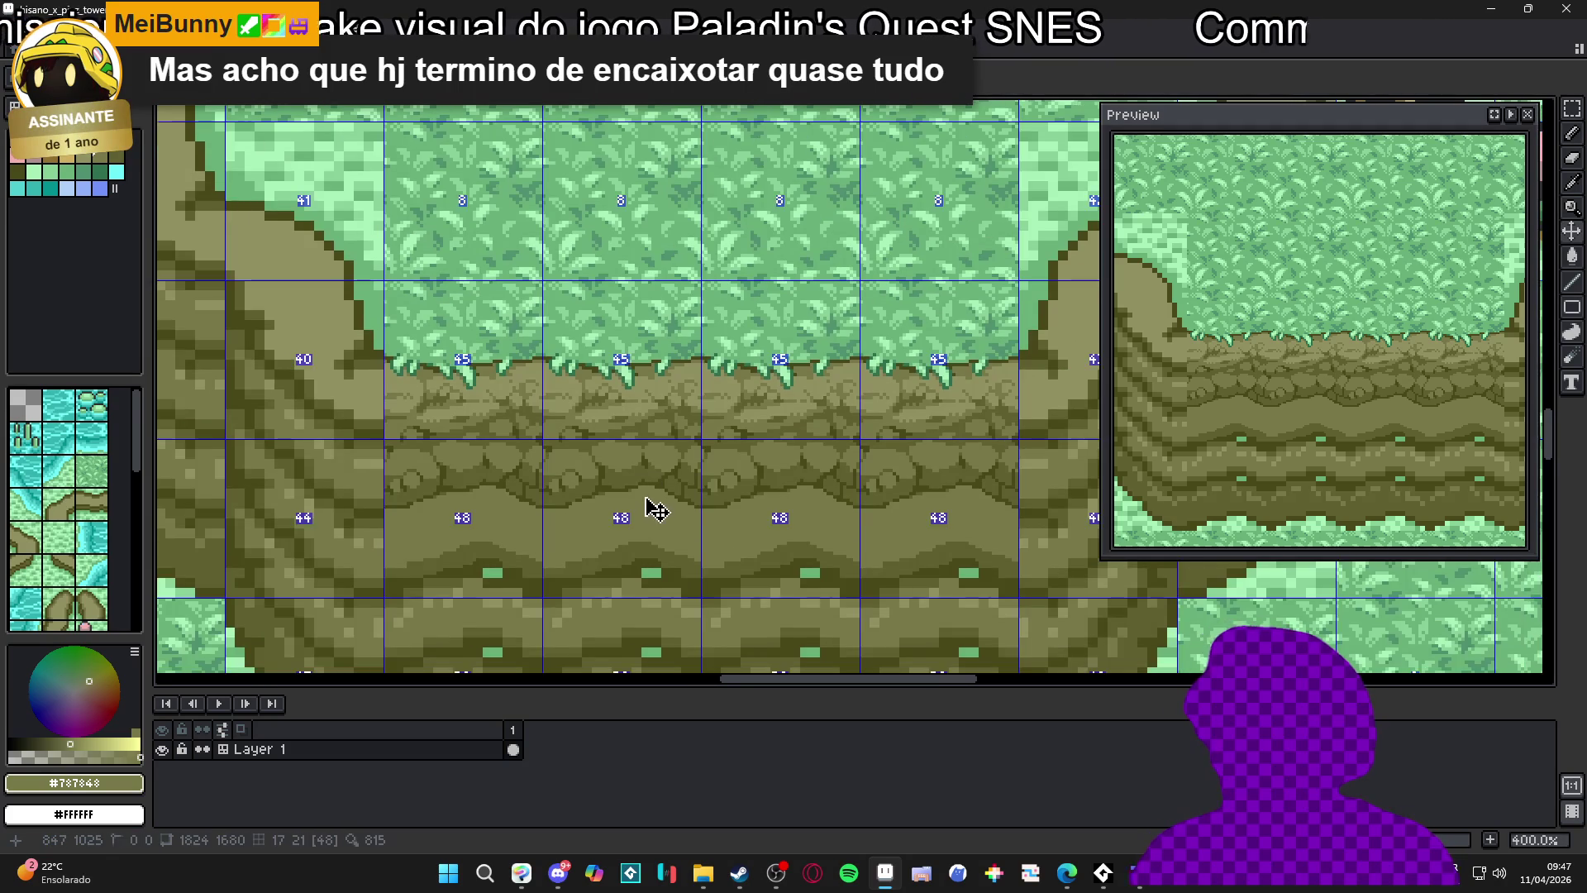
scroll(578, 496, "up", 4)
Re-pick the mid olive rock colour and hide the tile grid with Ctrl+'
left_click(532, 443, "alt")
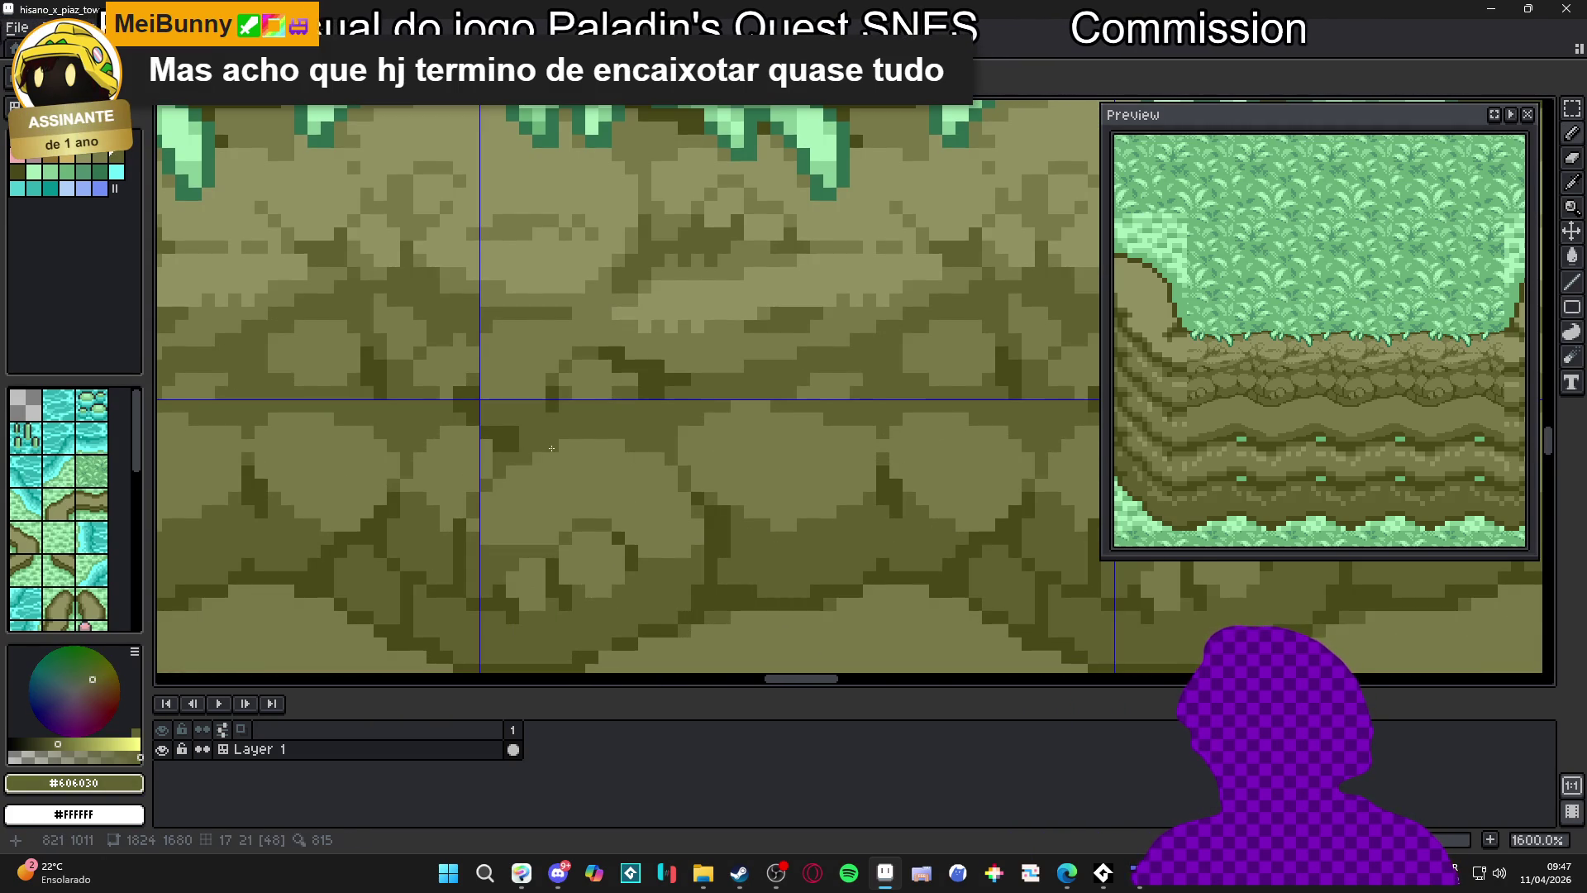
scroll(524, 459, "down", 4)
key("ctrl+apostrophe")
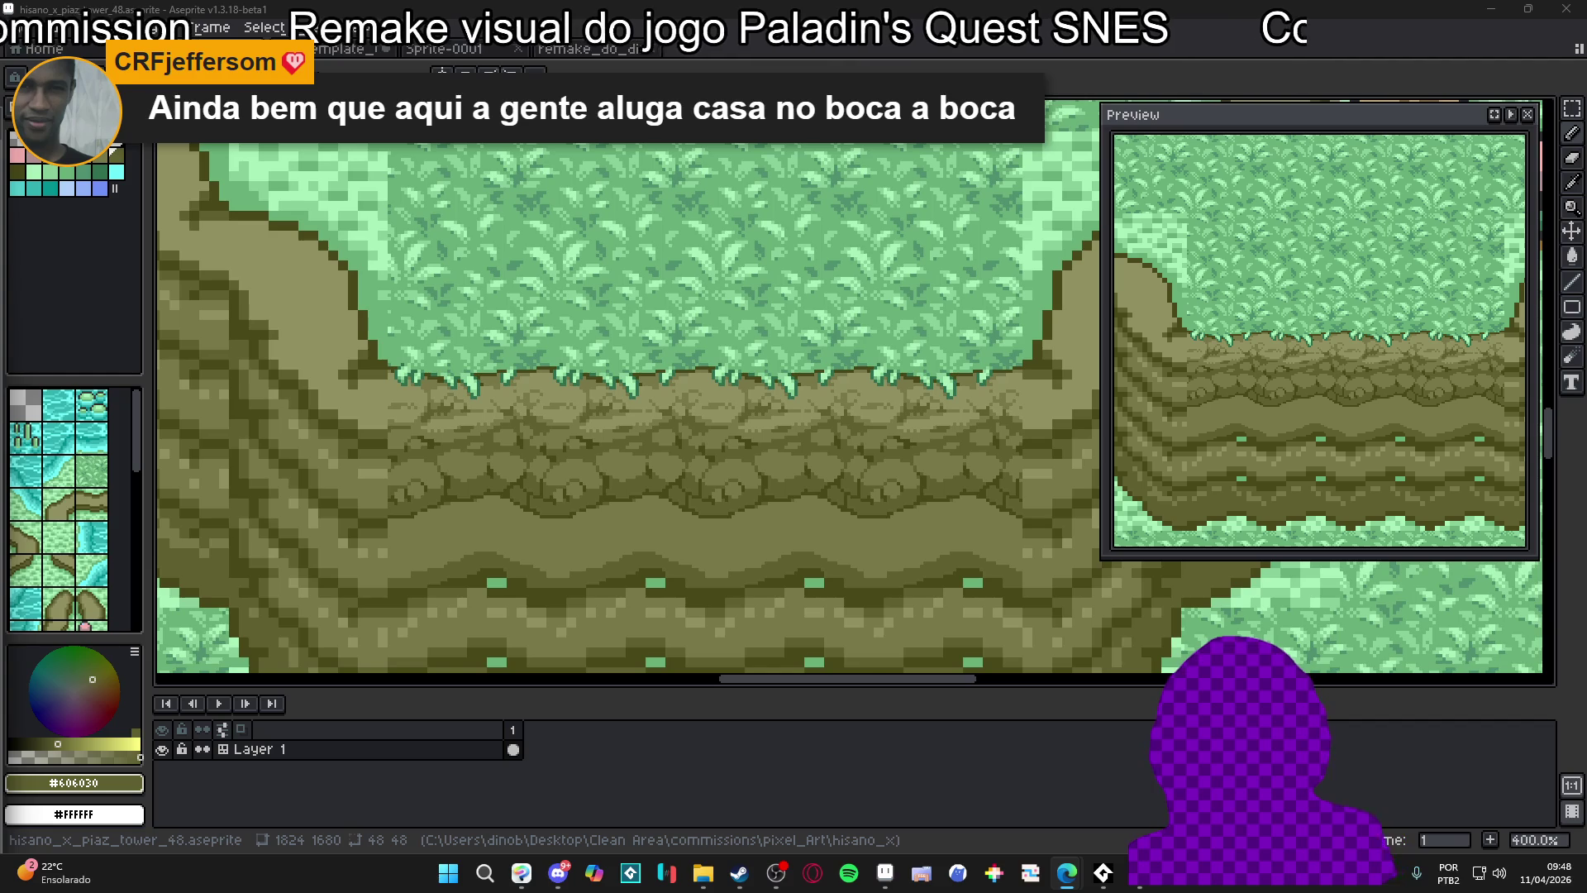
scroll(460, 467, "down", 2)
scroll(459, 466, "up", 1)
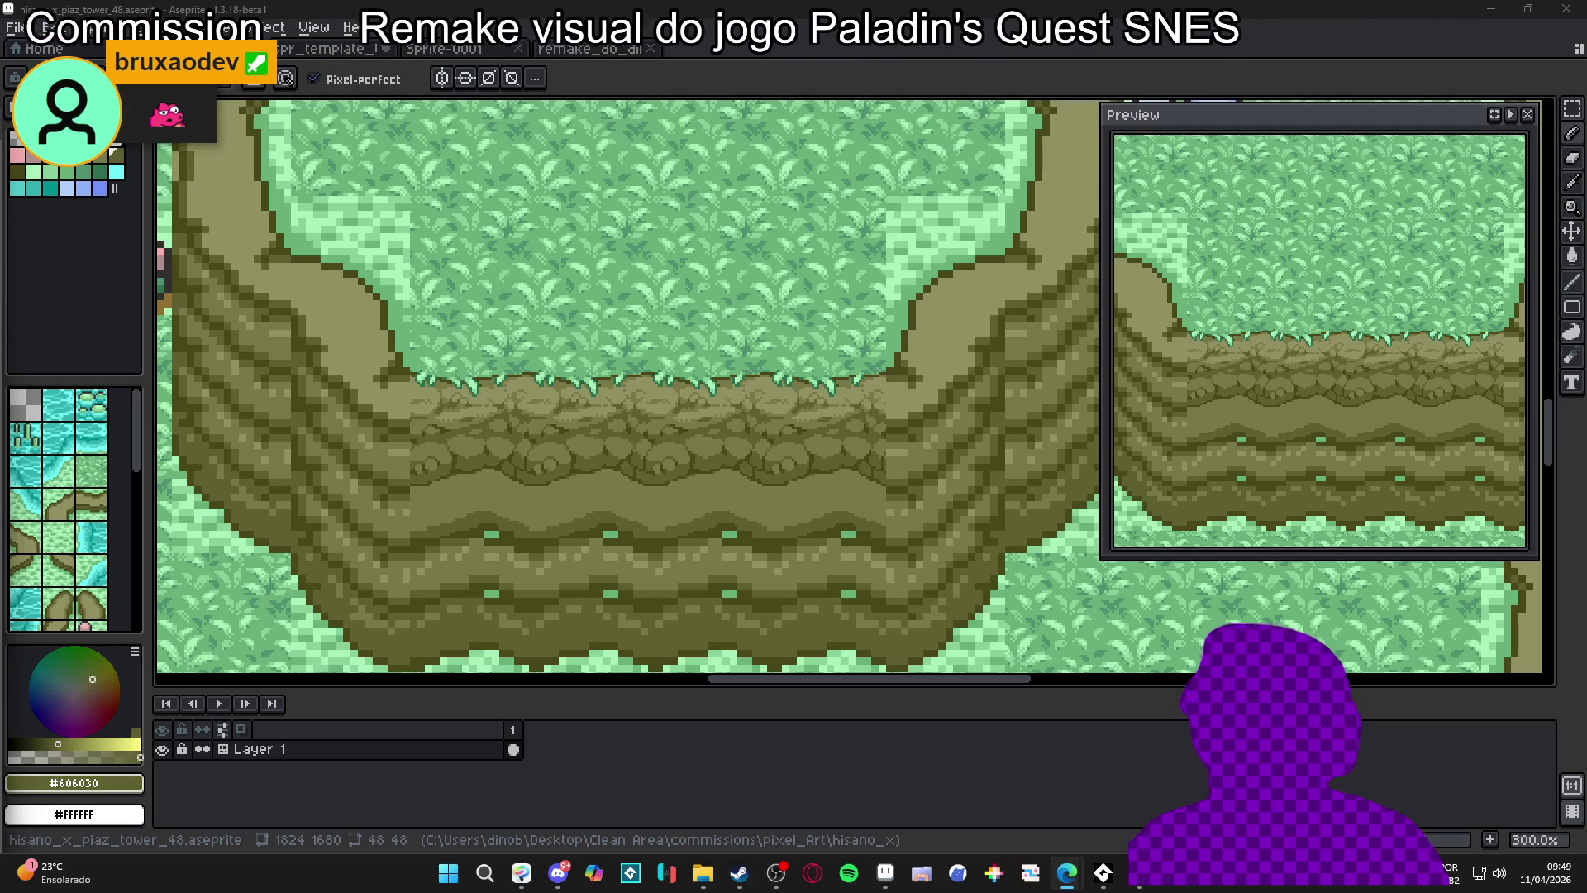
scroll(653, 529, "up", 7)
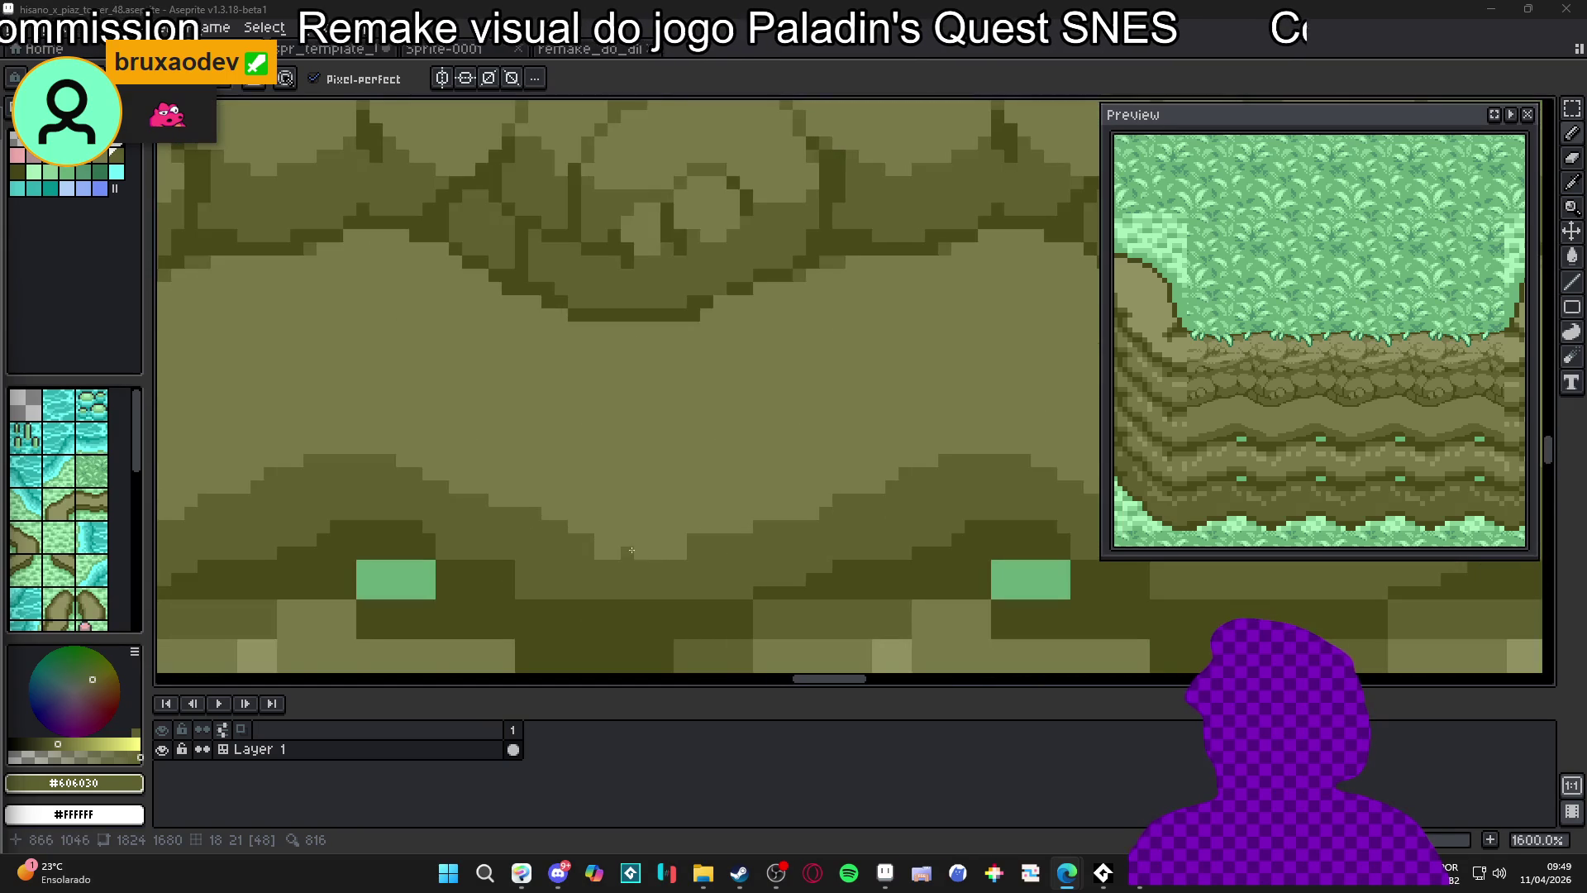
Show the tile grid and redraw the band's lower edge in dark olive #484818, covering the green speck
key("i")
key("b")
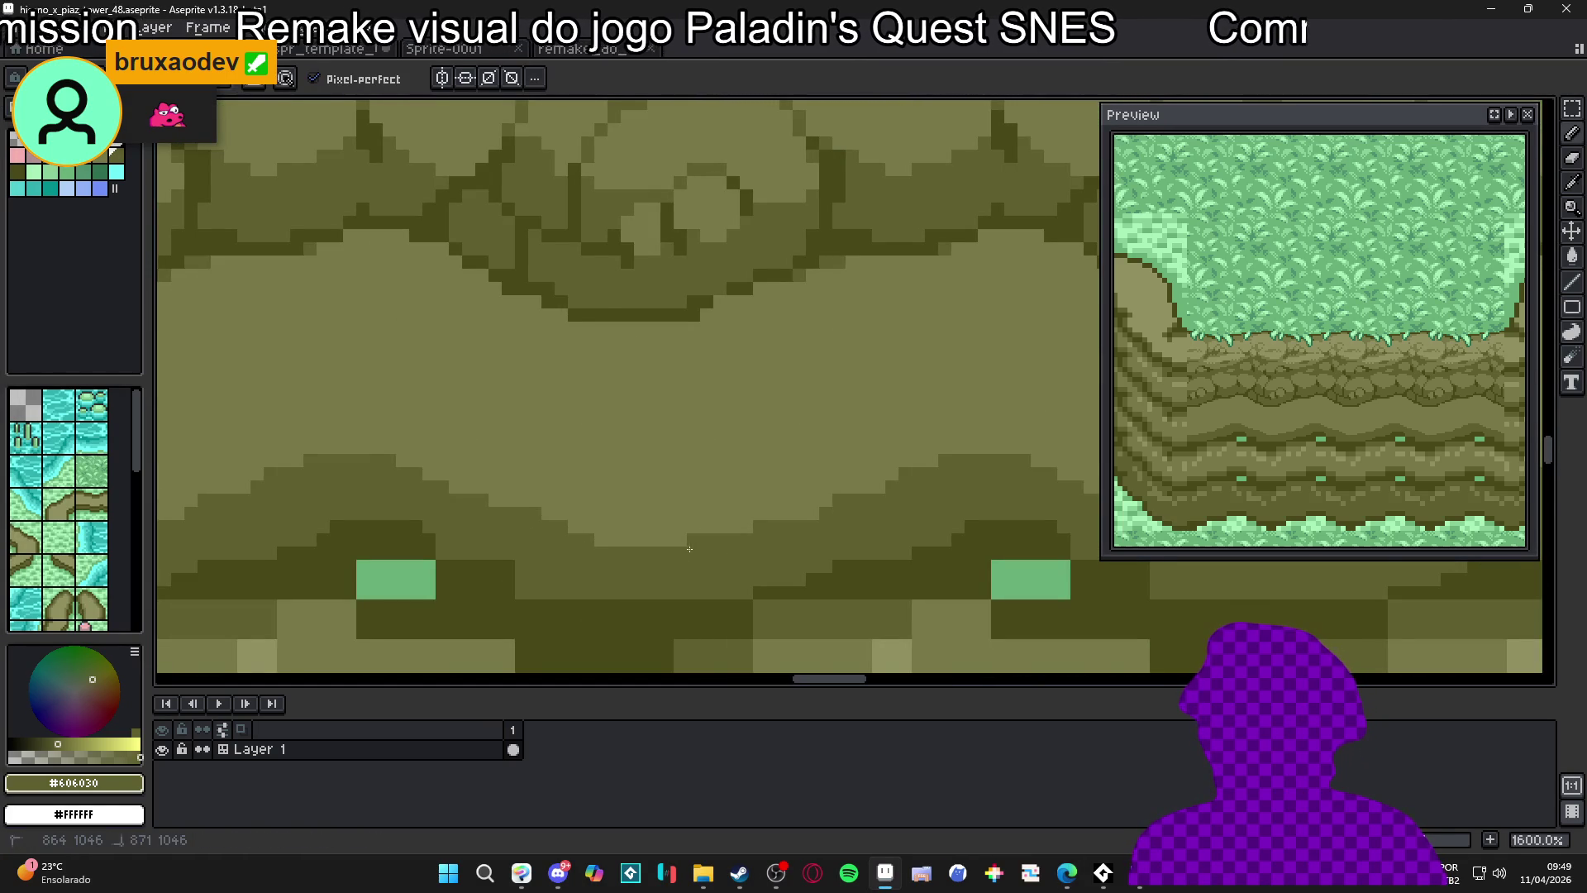
scroll(691, 549, "down", 1)
scroll(691, 549, "up", 3)
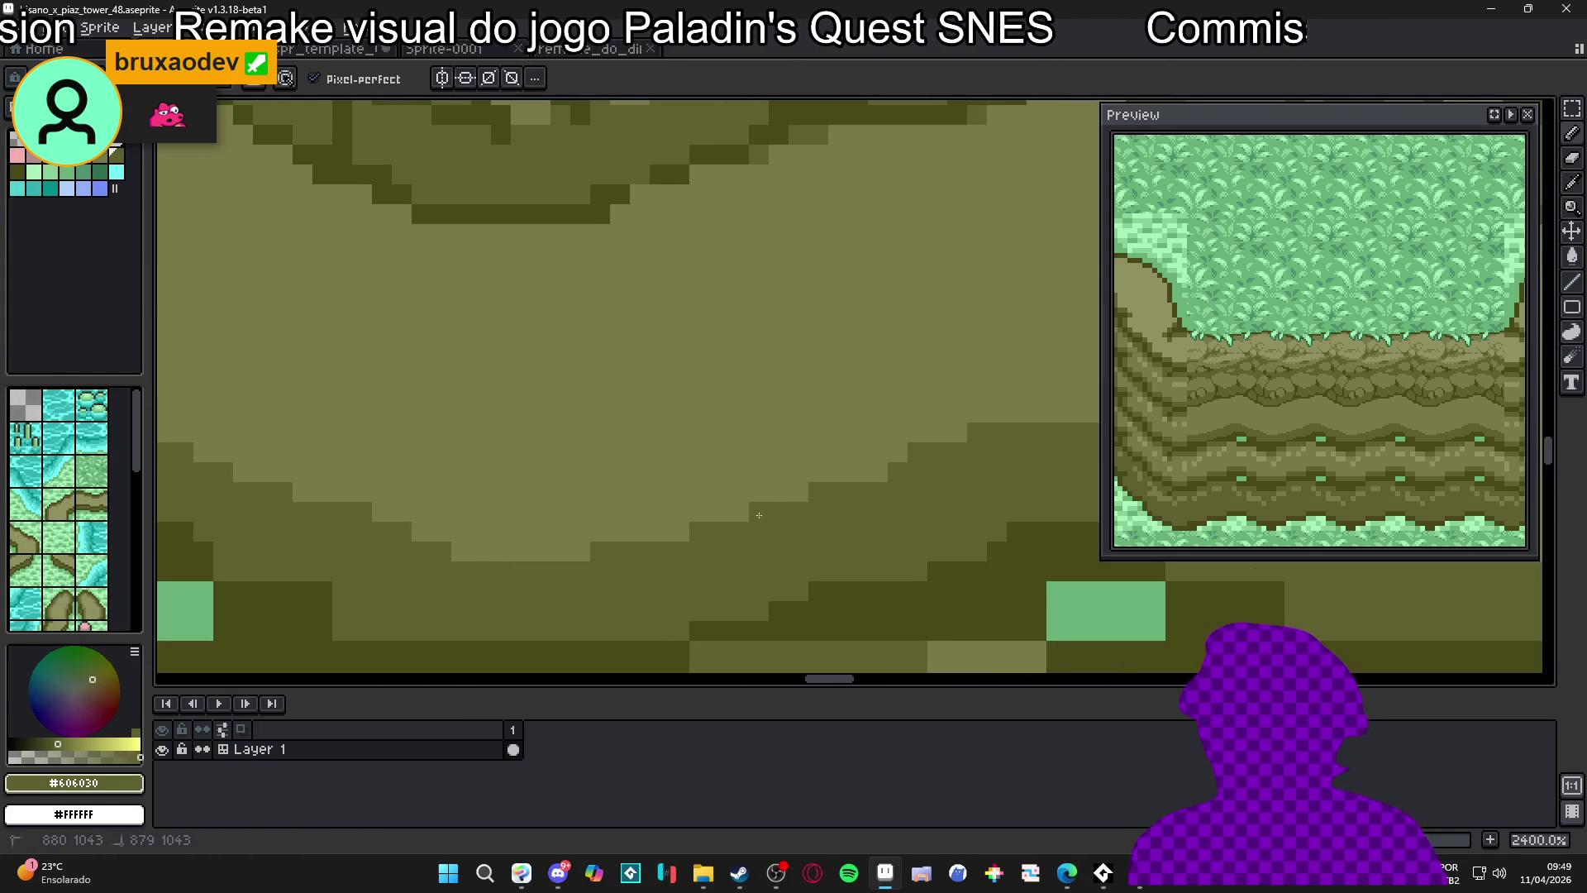
scroll(733, 527, "down", 7)
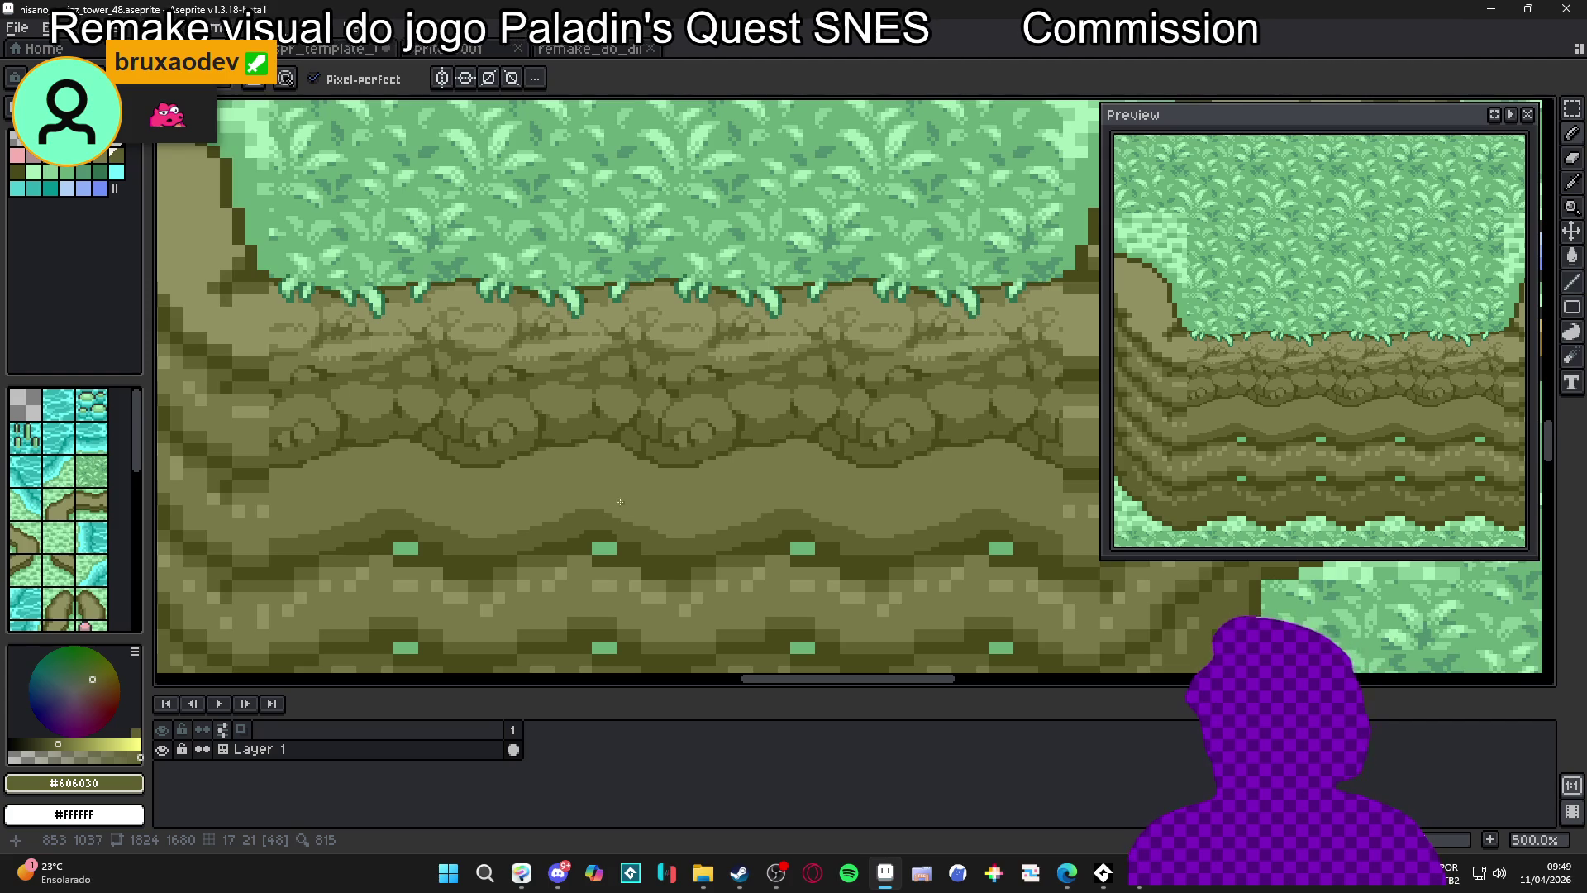
scroll(591, 510, "up", 1)
scroll(591, 510, "down", 1)
scroll(562, 529, "up", 2)
key("ctrl+apostrophe")
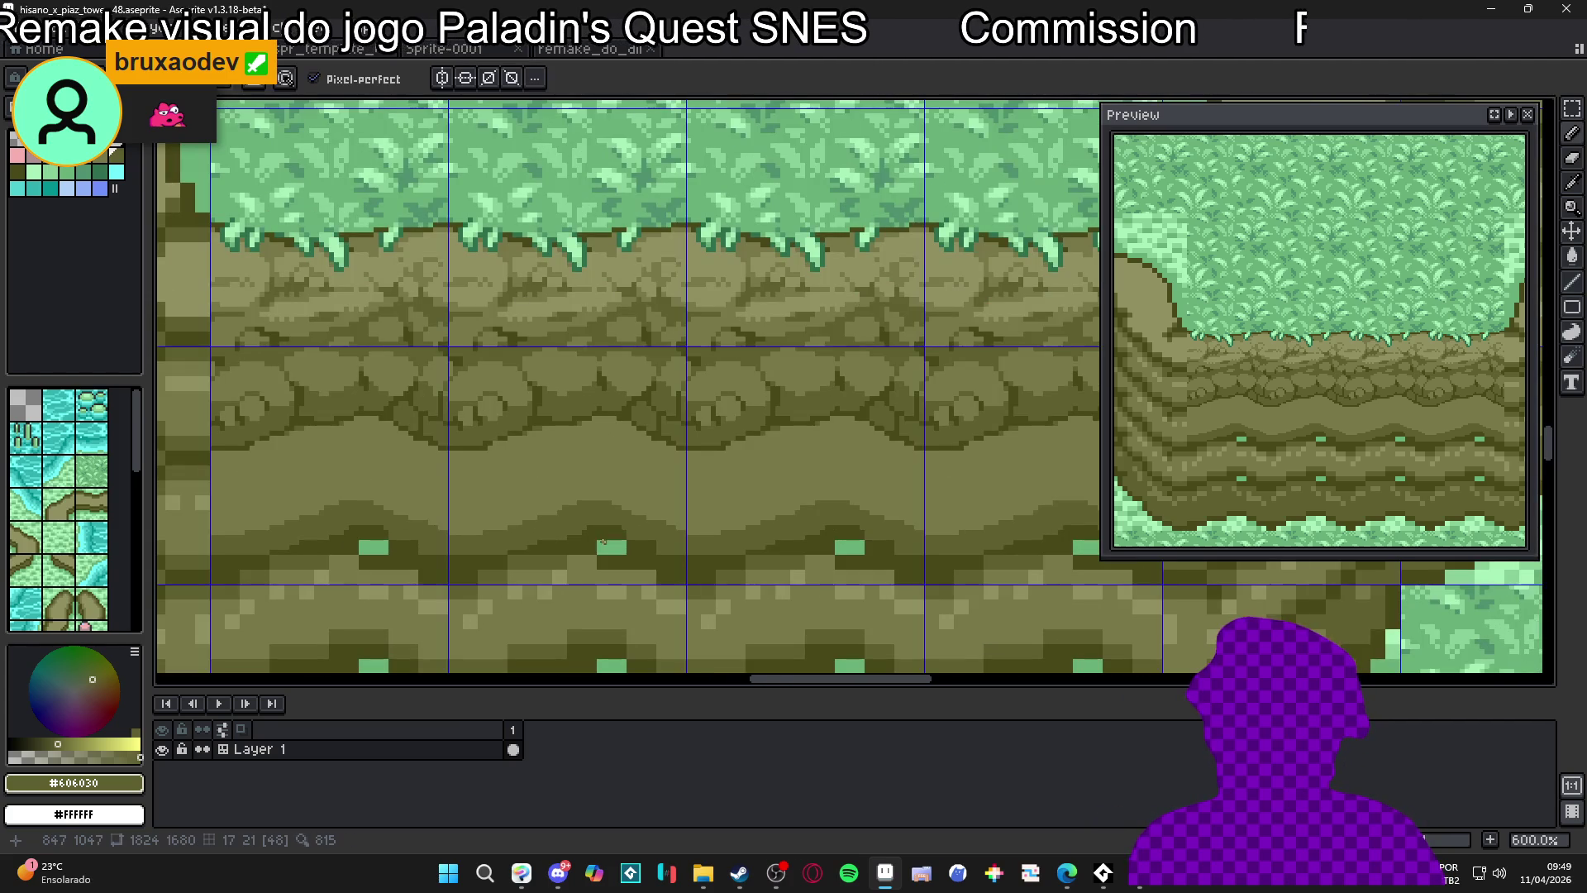
scroll(526, 548, "up", 3)
left_click(351, 568, "alt")
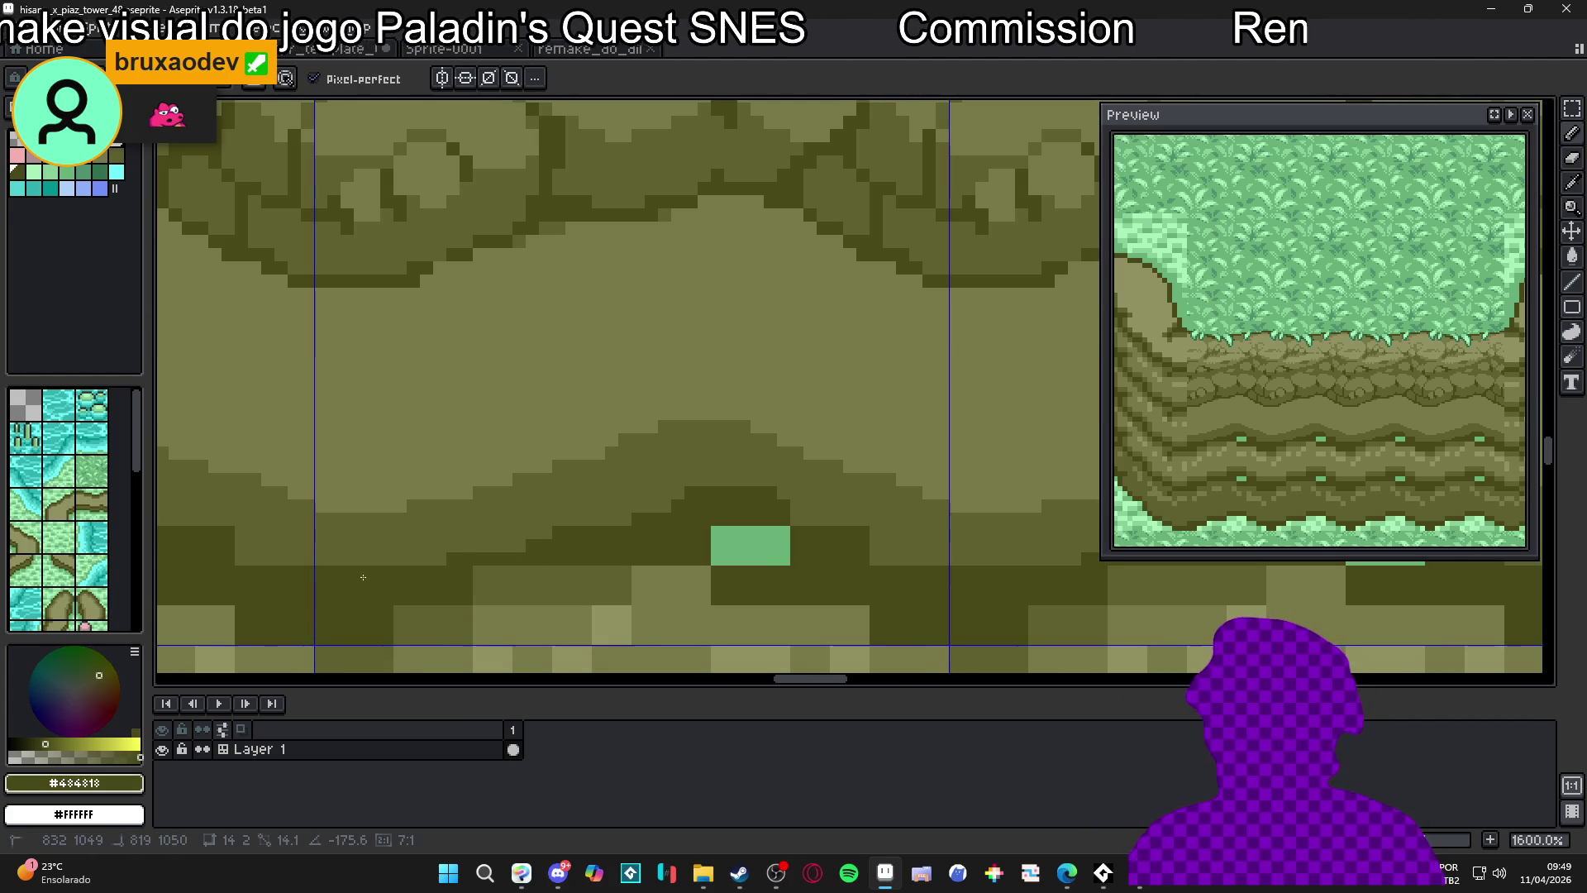
mouse_move(351, 568)
left_mouse_down()
mouse_move(777, 559)
mouse_move(735, 563)
mouse_move(742, 520)
mouse_move(719, 478)
left_mouse_up()
left_click(718, 559)
Patch a light olive pixel on the band and extend the dark #484818 edge further along it
scroll(727, 561, "down", 3)
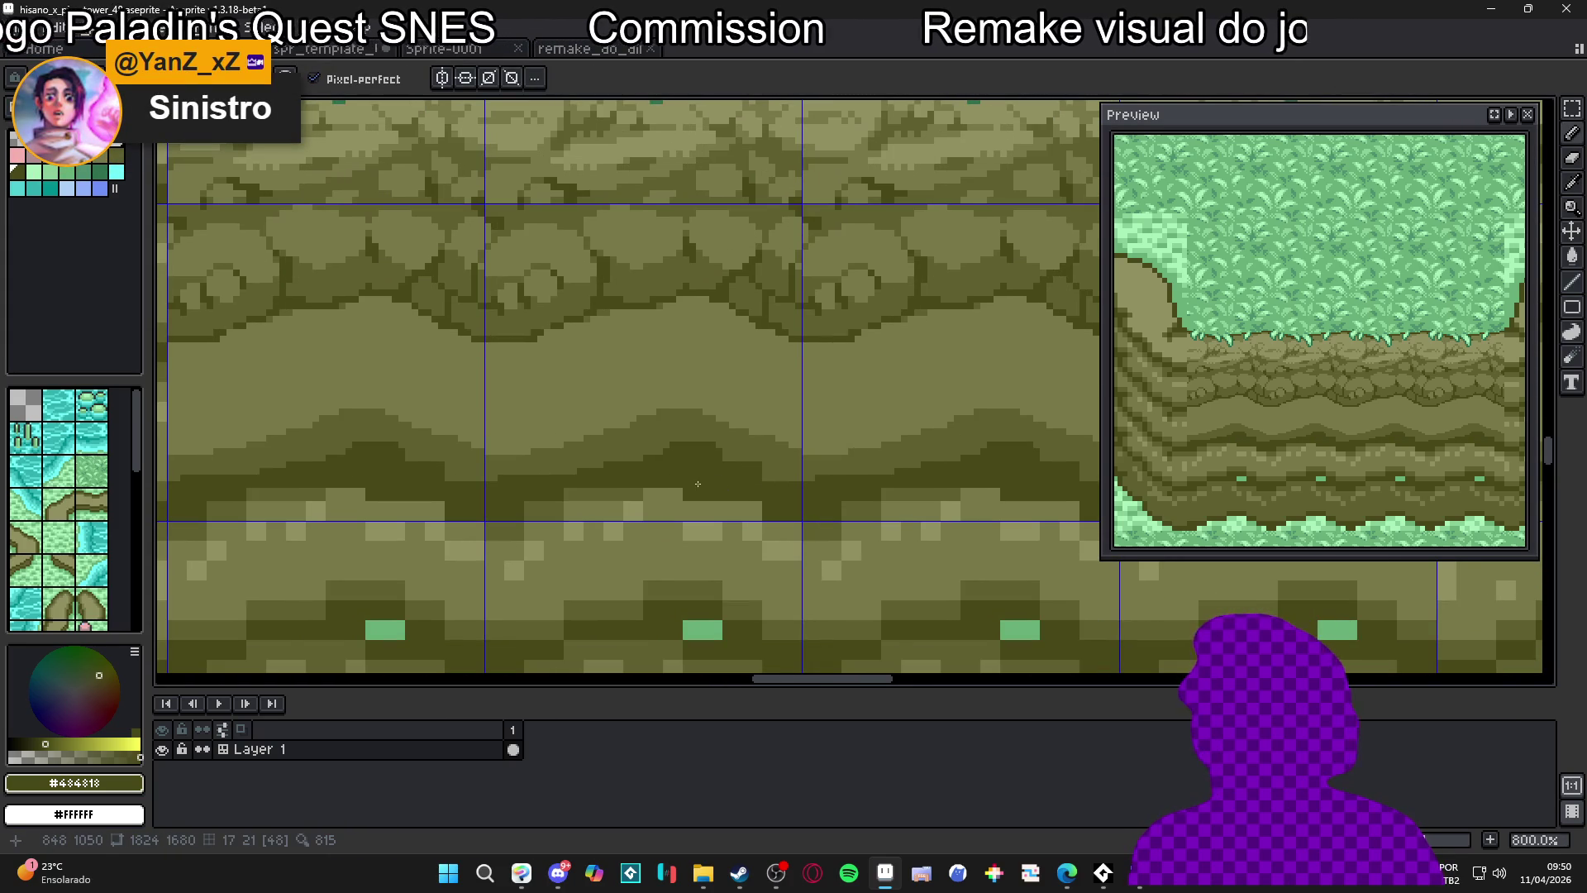
scroll(697, 484, "up", 2)
left_click(559, 517, "alt")
left_click(450, 517)
left_click(459, 511, "alt")
mouse_move(463, 511)
left_mouse_down()
mouse_move(592, 486)
mouse_move(806, 506)
mouse_move(769, 504)
left_mouse_up()
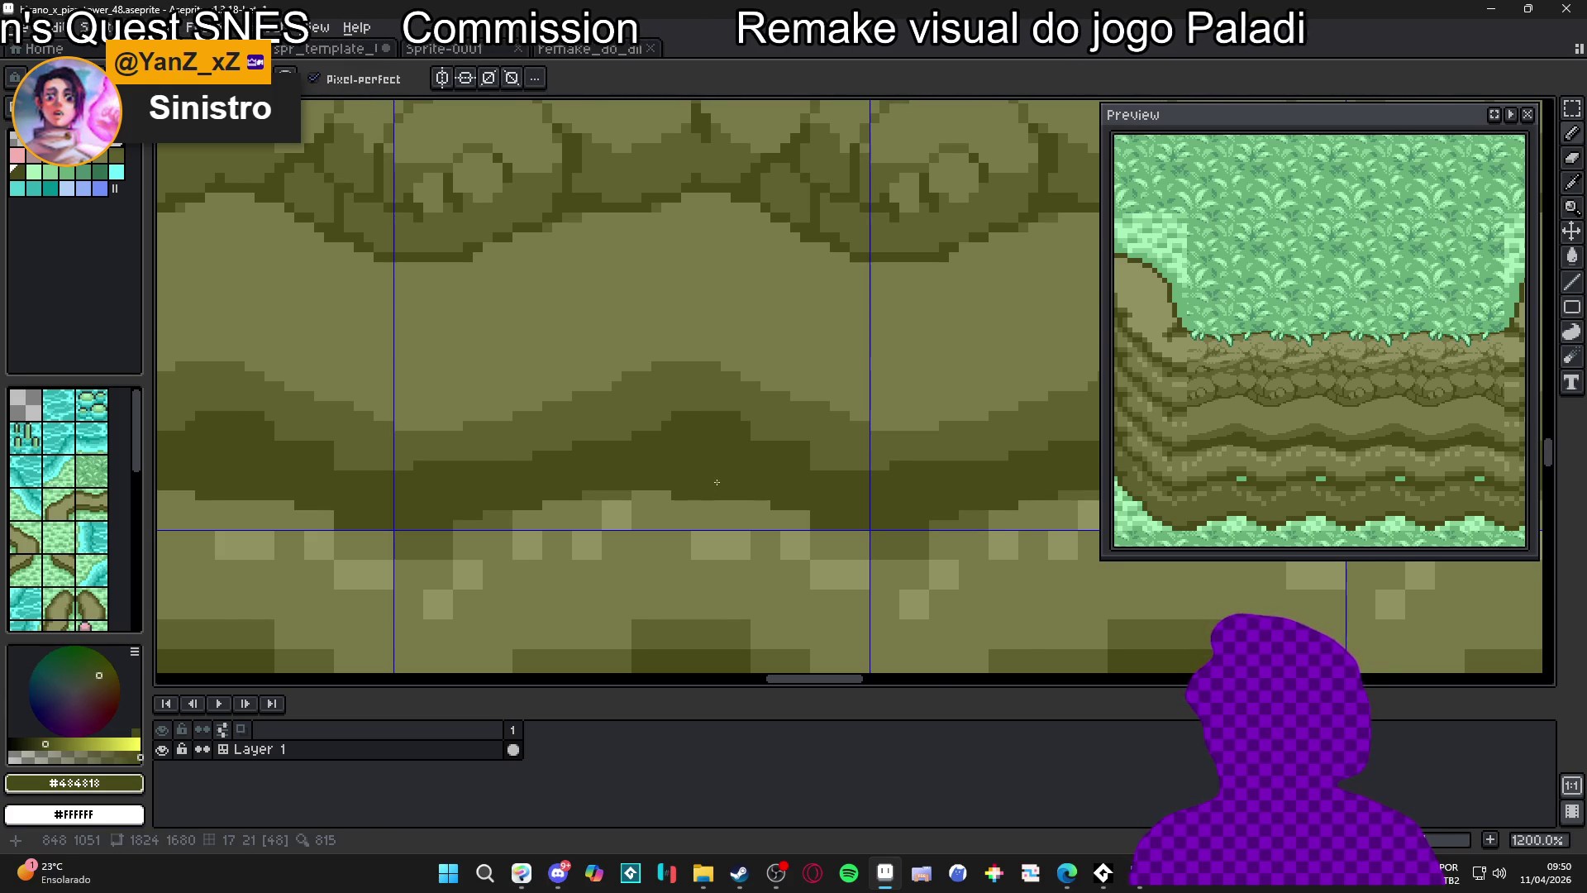
Draw a mid olive #606030 crack down through the smooth band, darken its top, then hide the grid
scroll(756, 501, "down", 4)
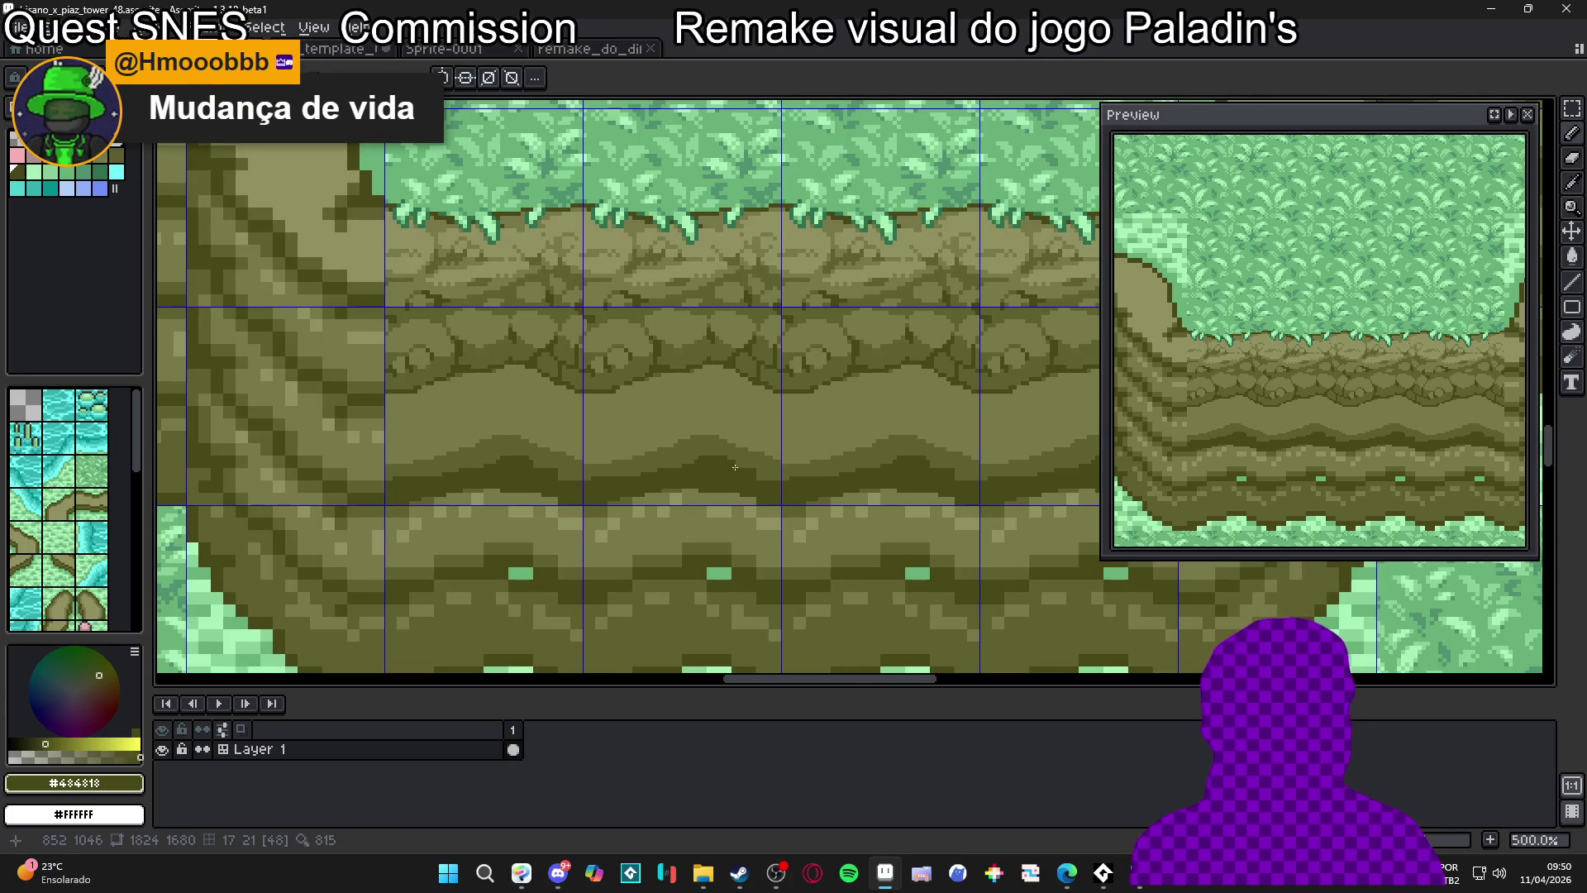
scroll(735, 467, "down", 1)
scroll(681, 395, "up", 2)
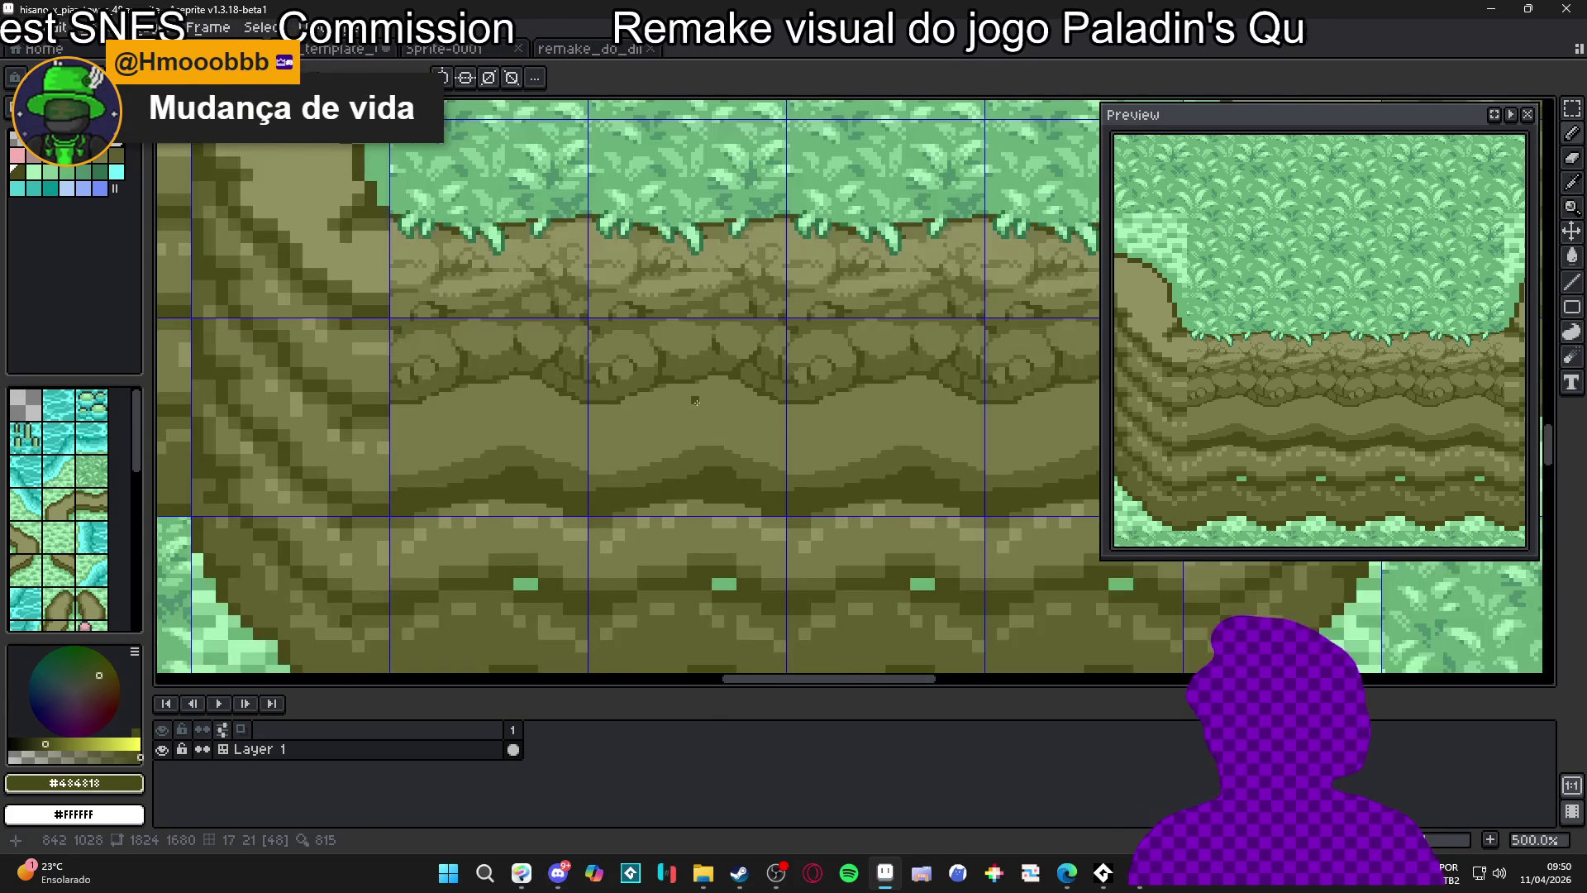
scroll(681, 395, "down", 2)
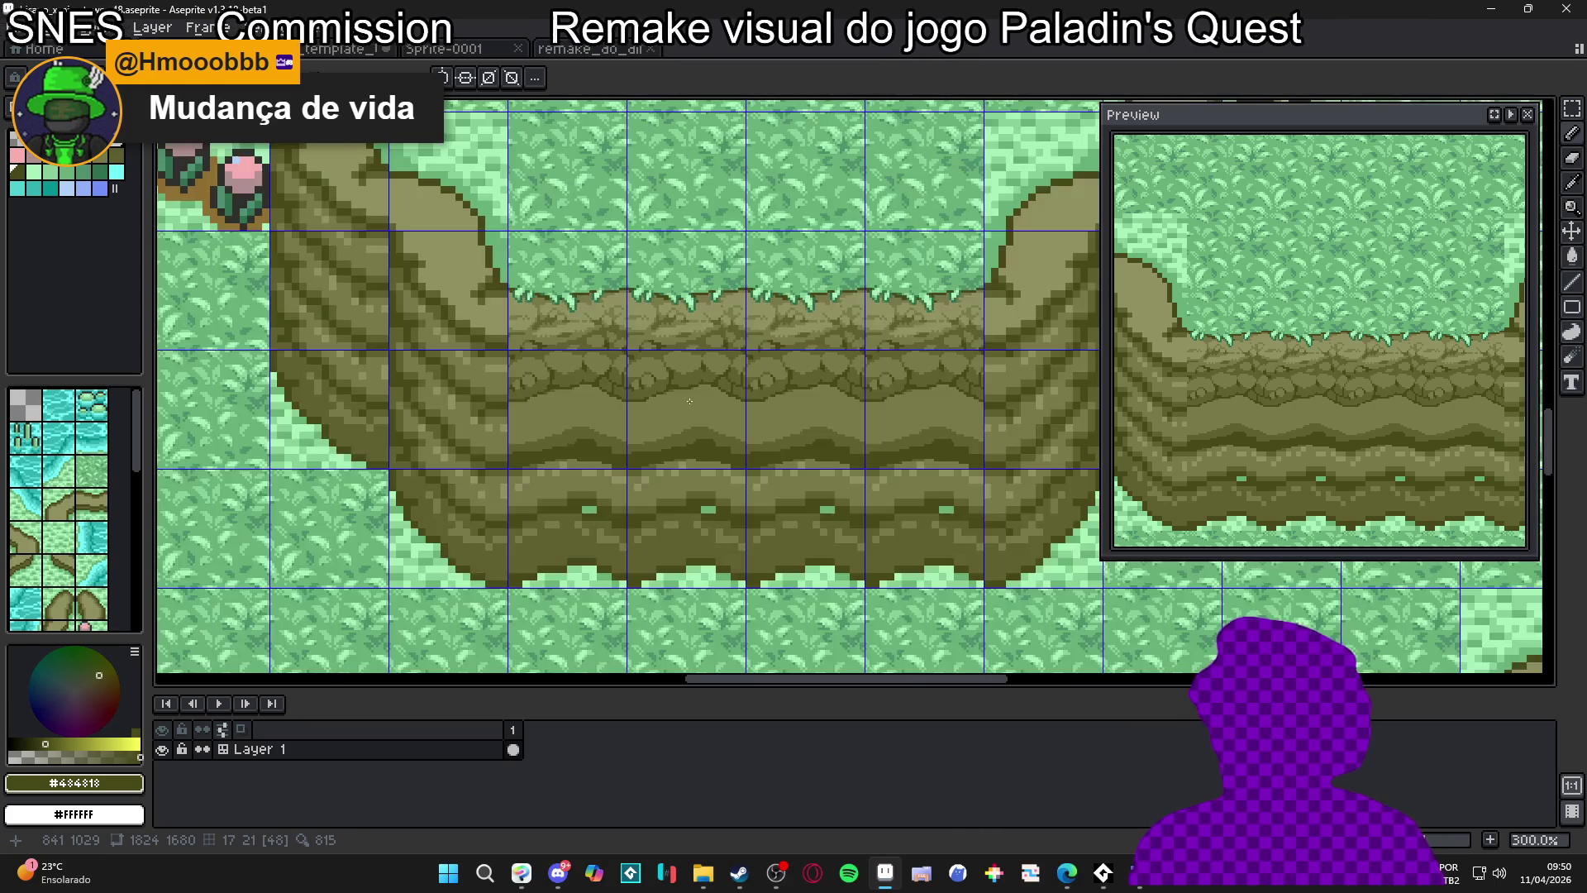
scroll(684, 397, "up", 2)
scroll(674, 423, "down", 1)
scroll(675, 422, "up", 2)
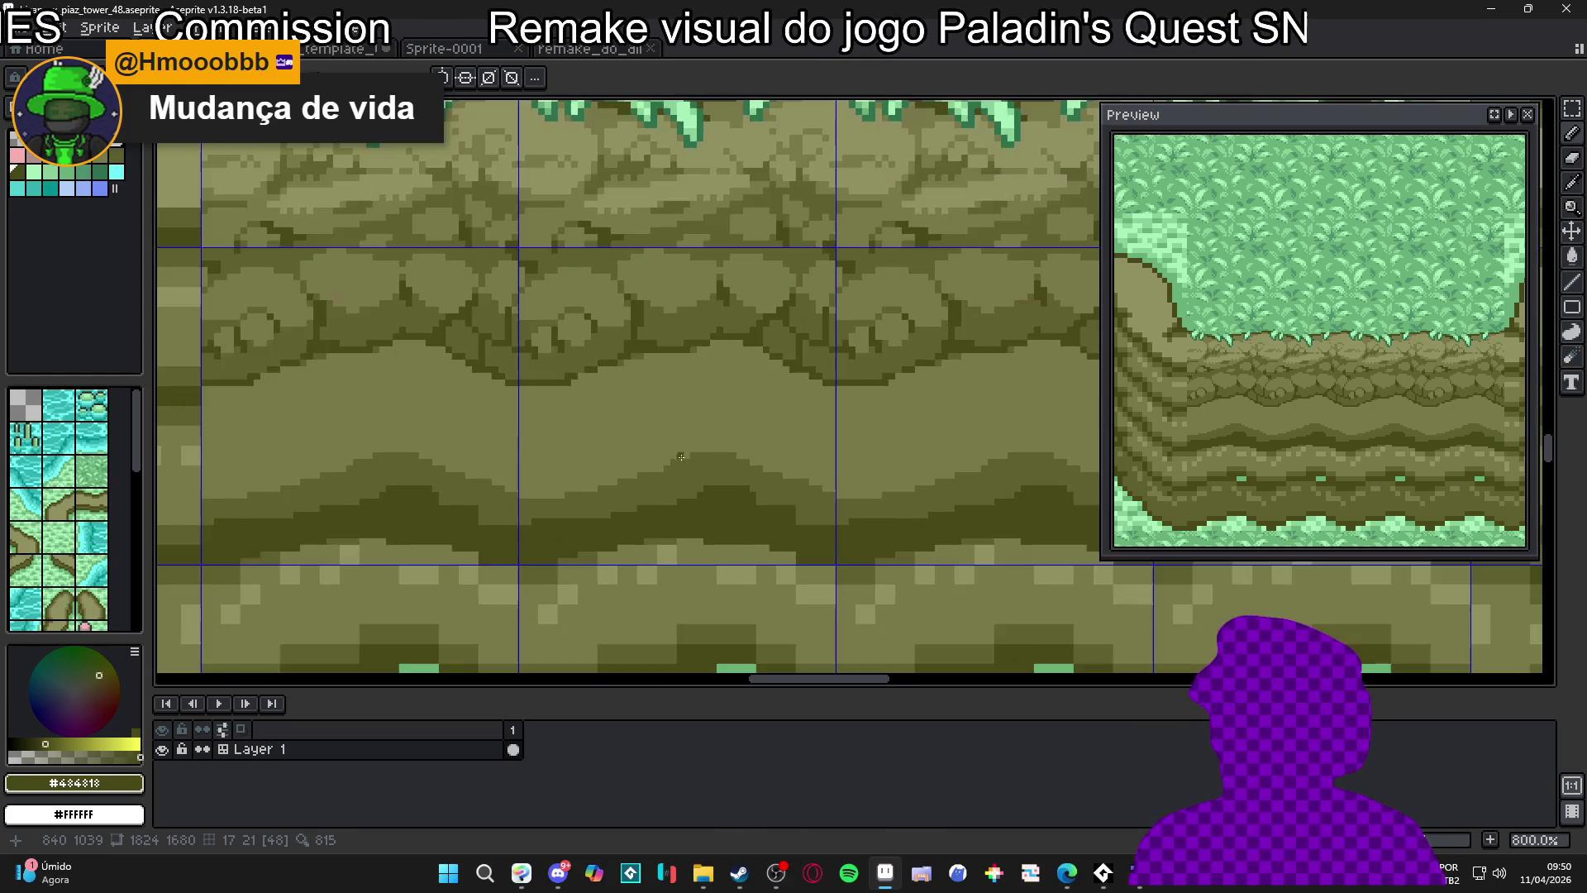
left_click(661, 406, "alt")
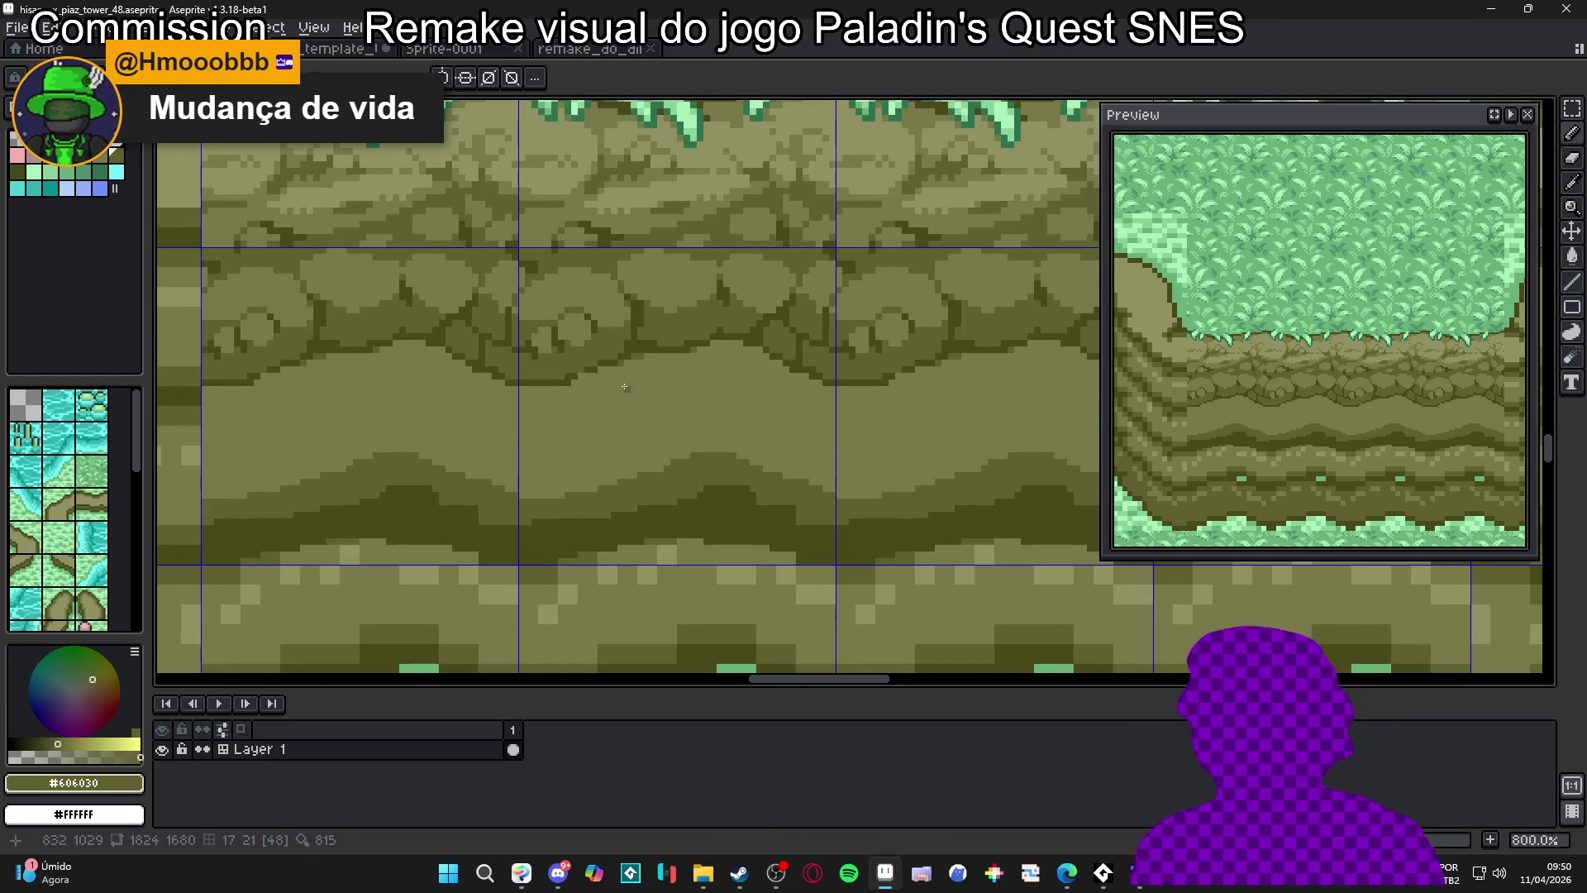
left_click_drag(645, 353, 694, 449)
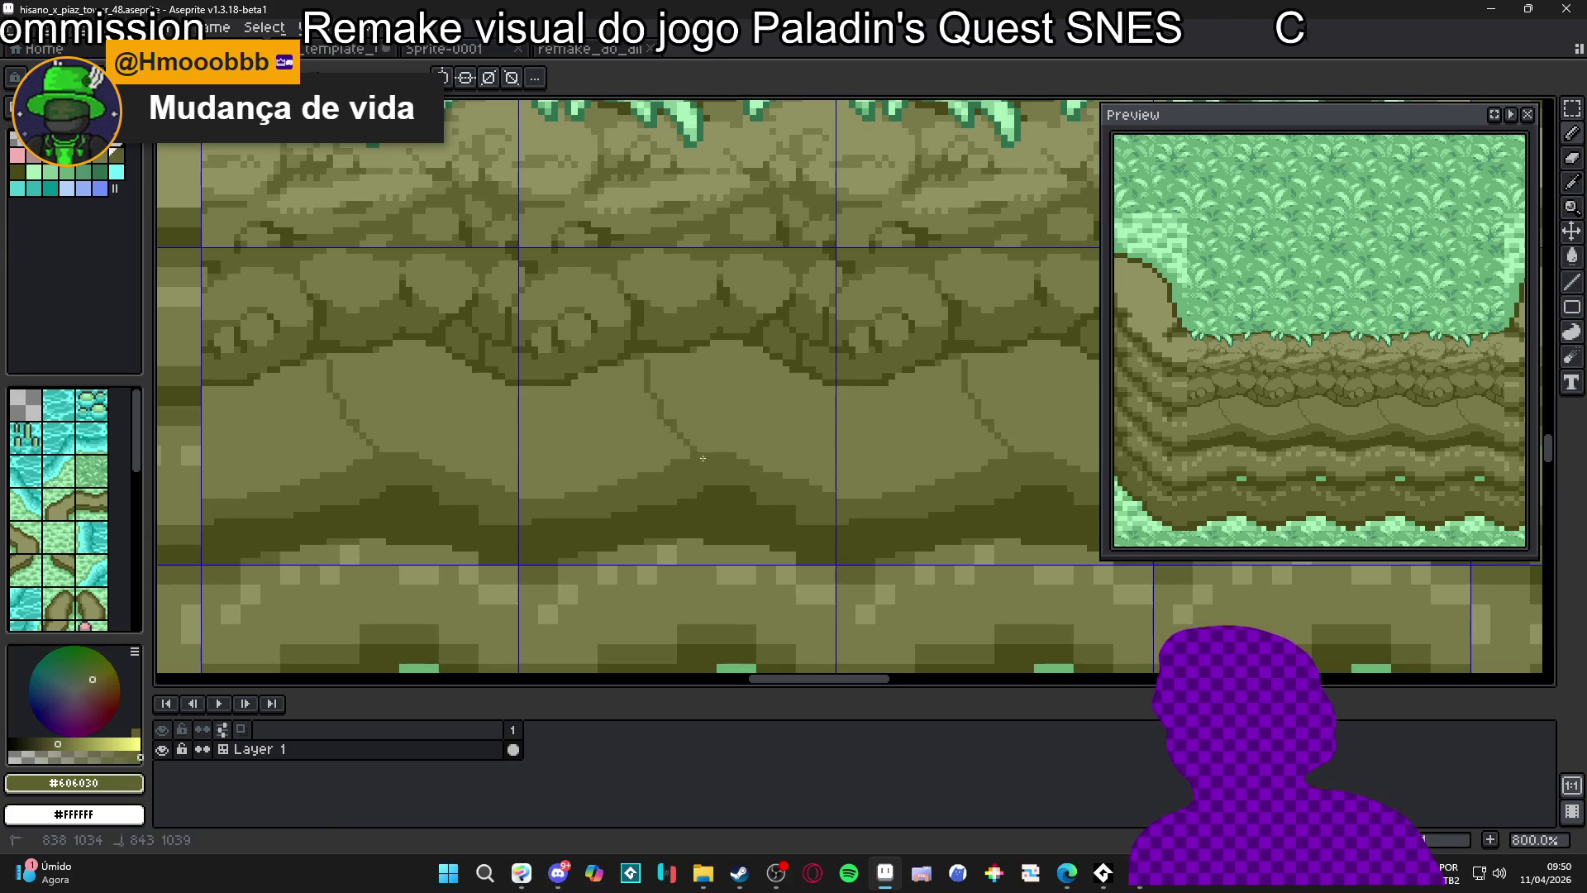
mouse_move(650, 374)
left_mouse_down()
mouse_move(647, 358)
mouse_move(652, 392)
left_mouse_up()
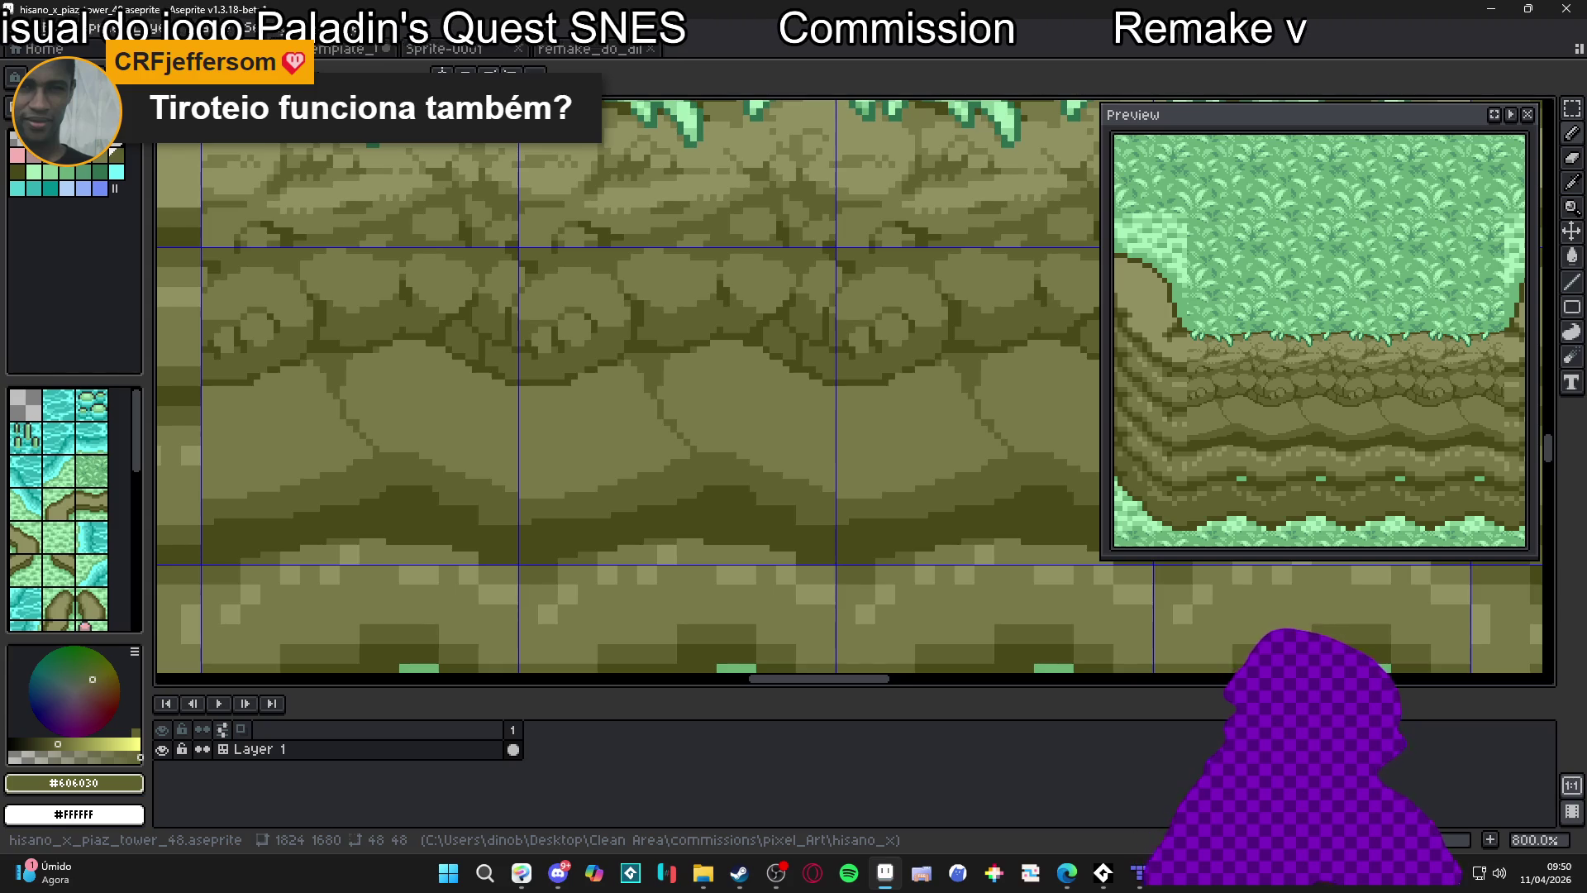
scroll(647, 608, "down", 1)
key("ctrl+apostrophe")
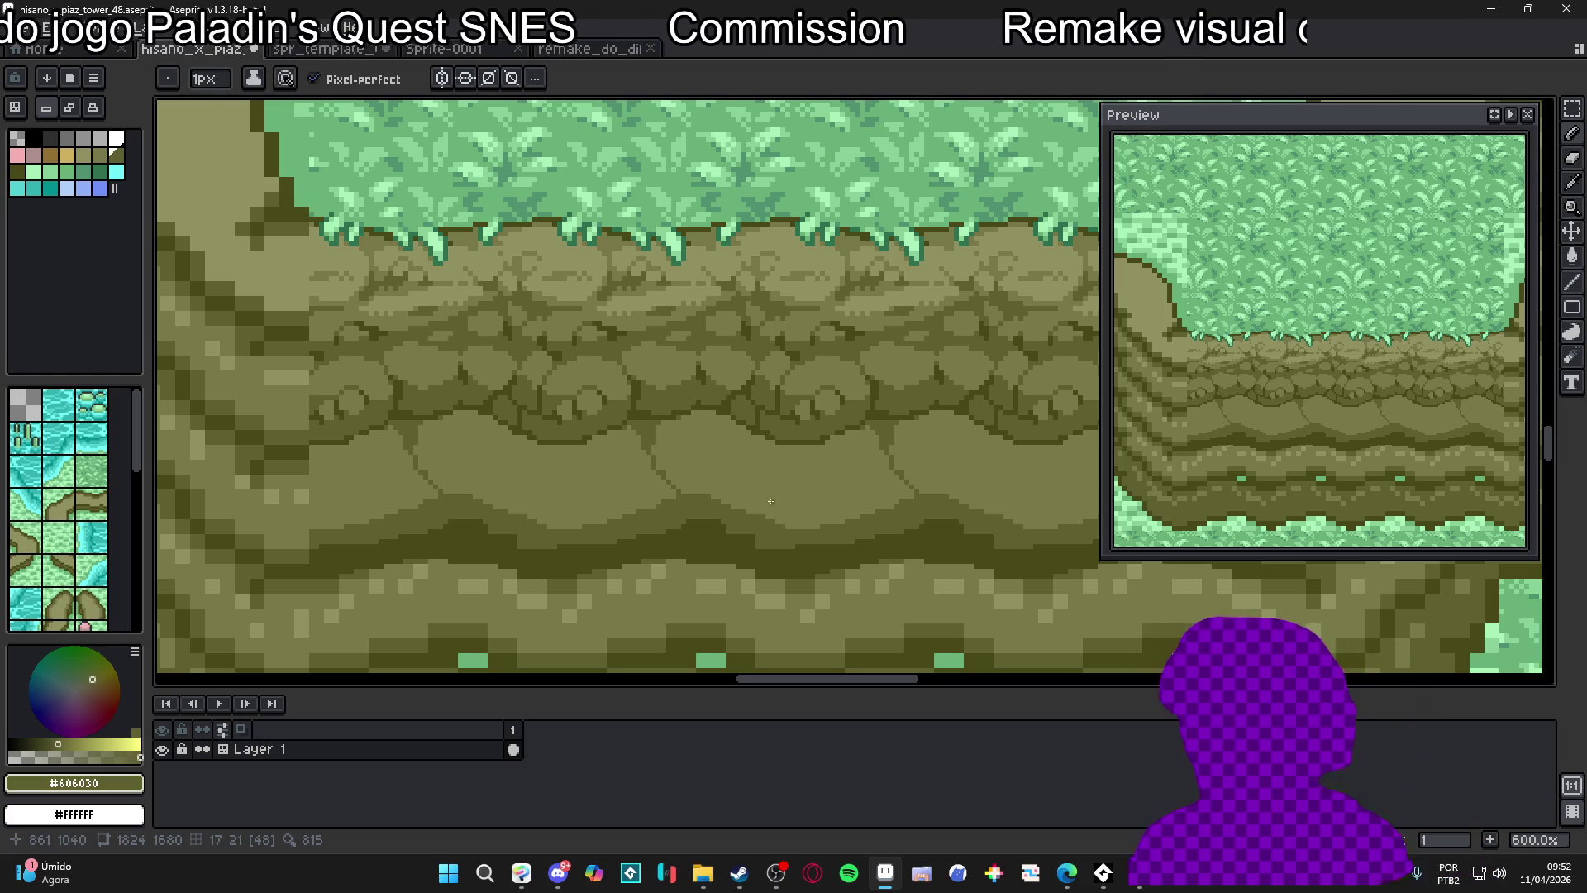
Draw several diagonal and short crack lines across the rocks of the cliff band
left_click_drag(761, 507, 791, 456)
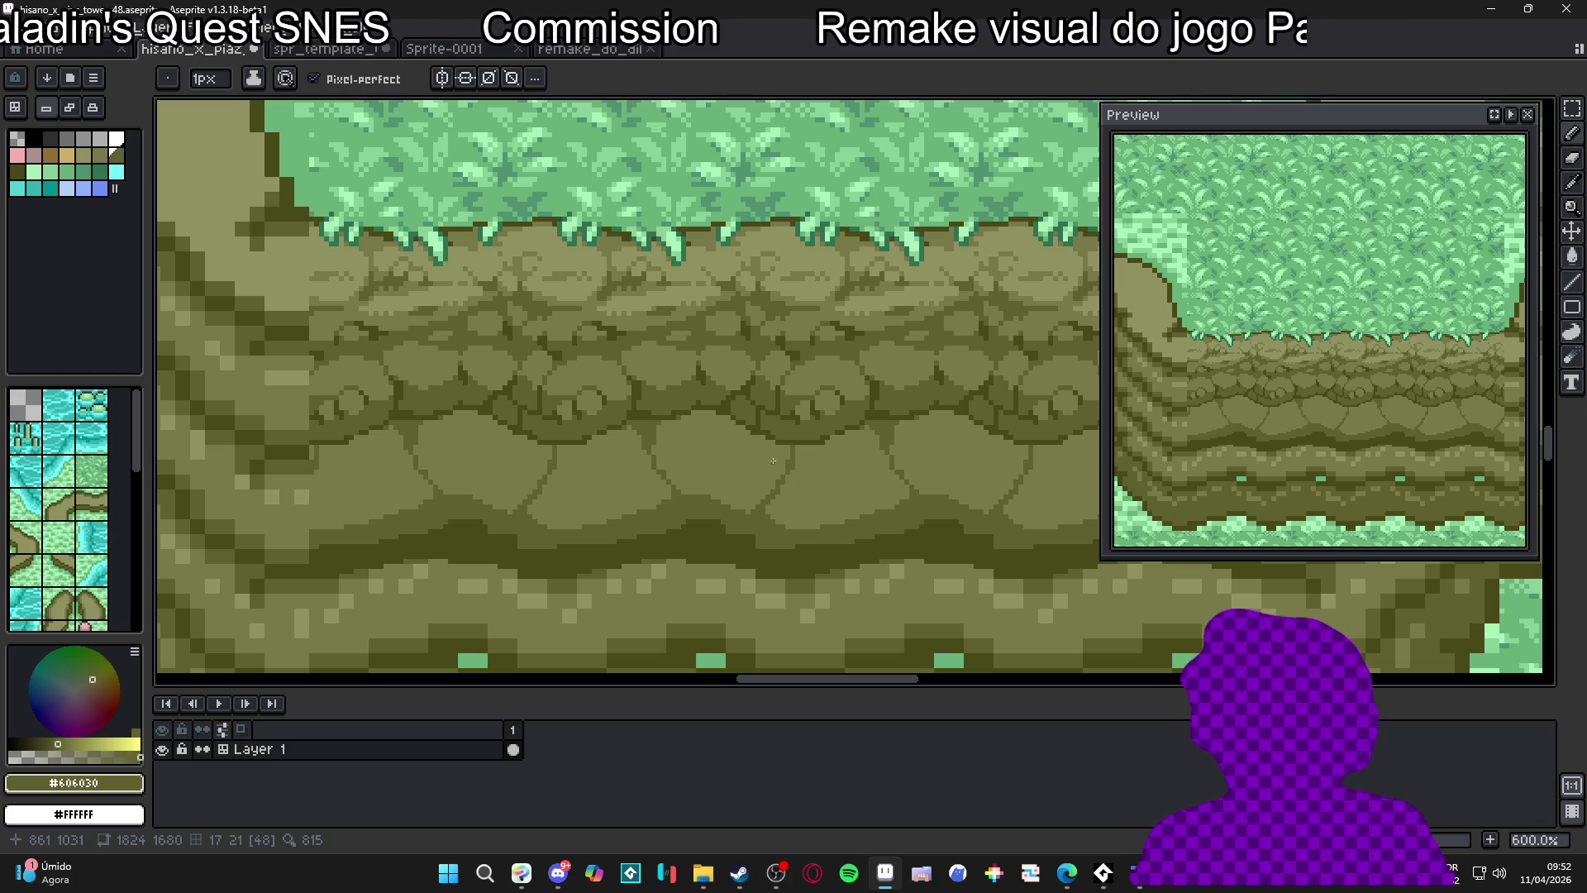
left_click_drag(834, 494, 843, 522)
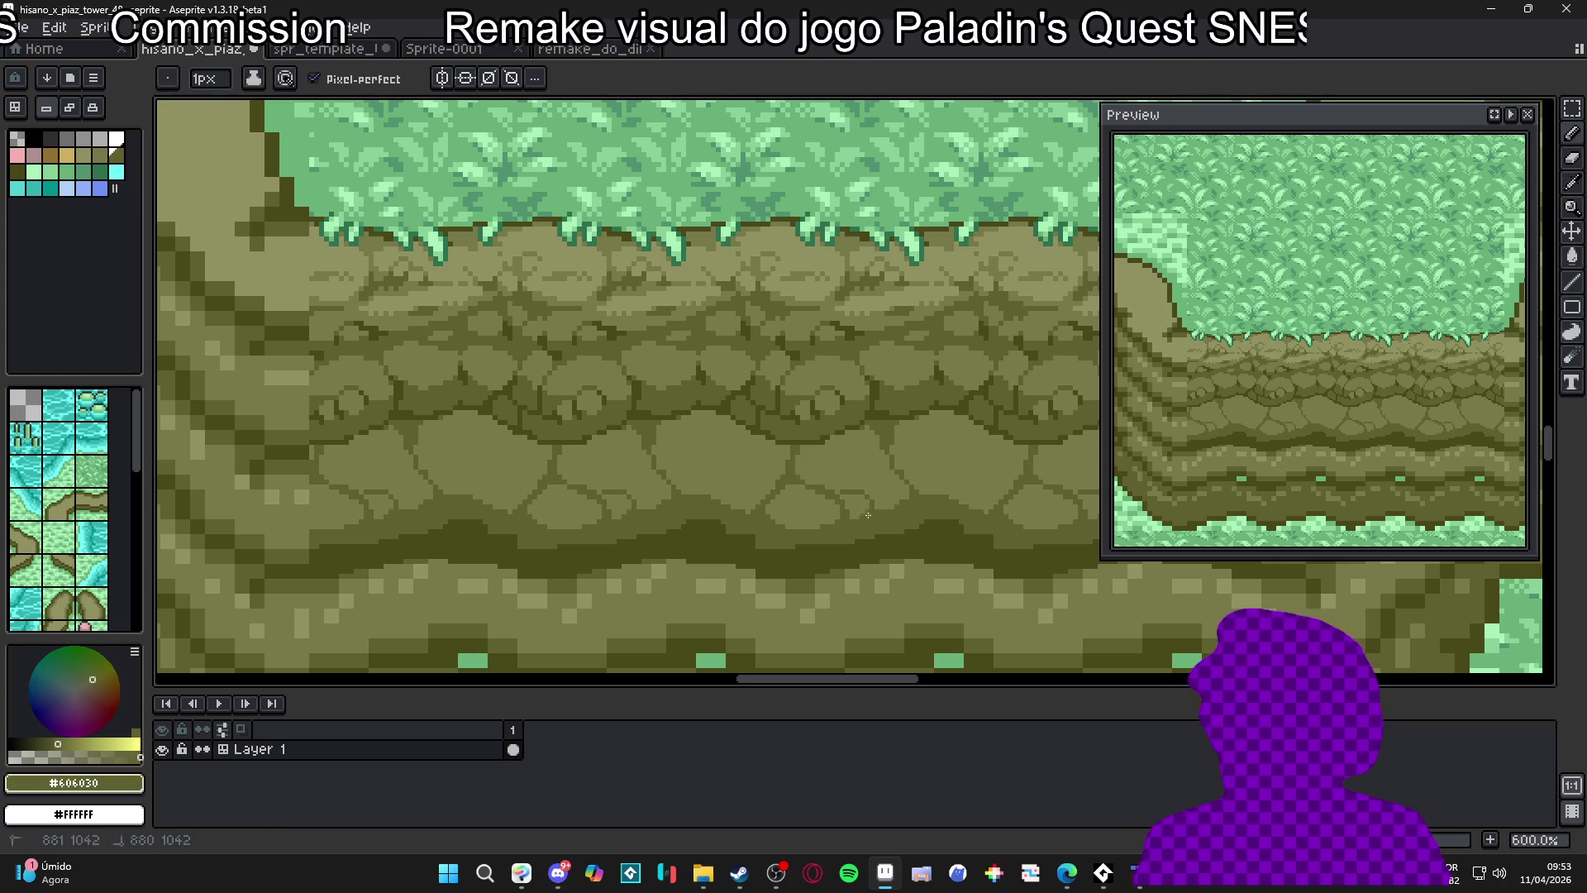
left_click_drag(842, 494, 852, 502)
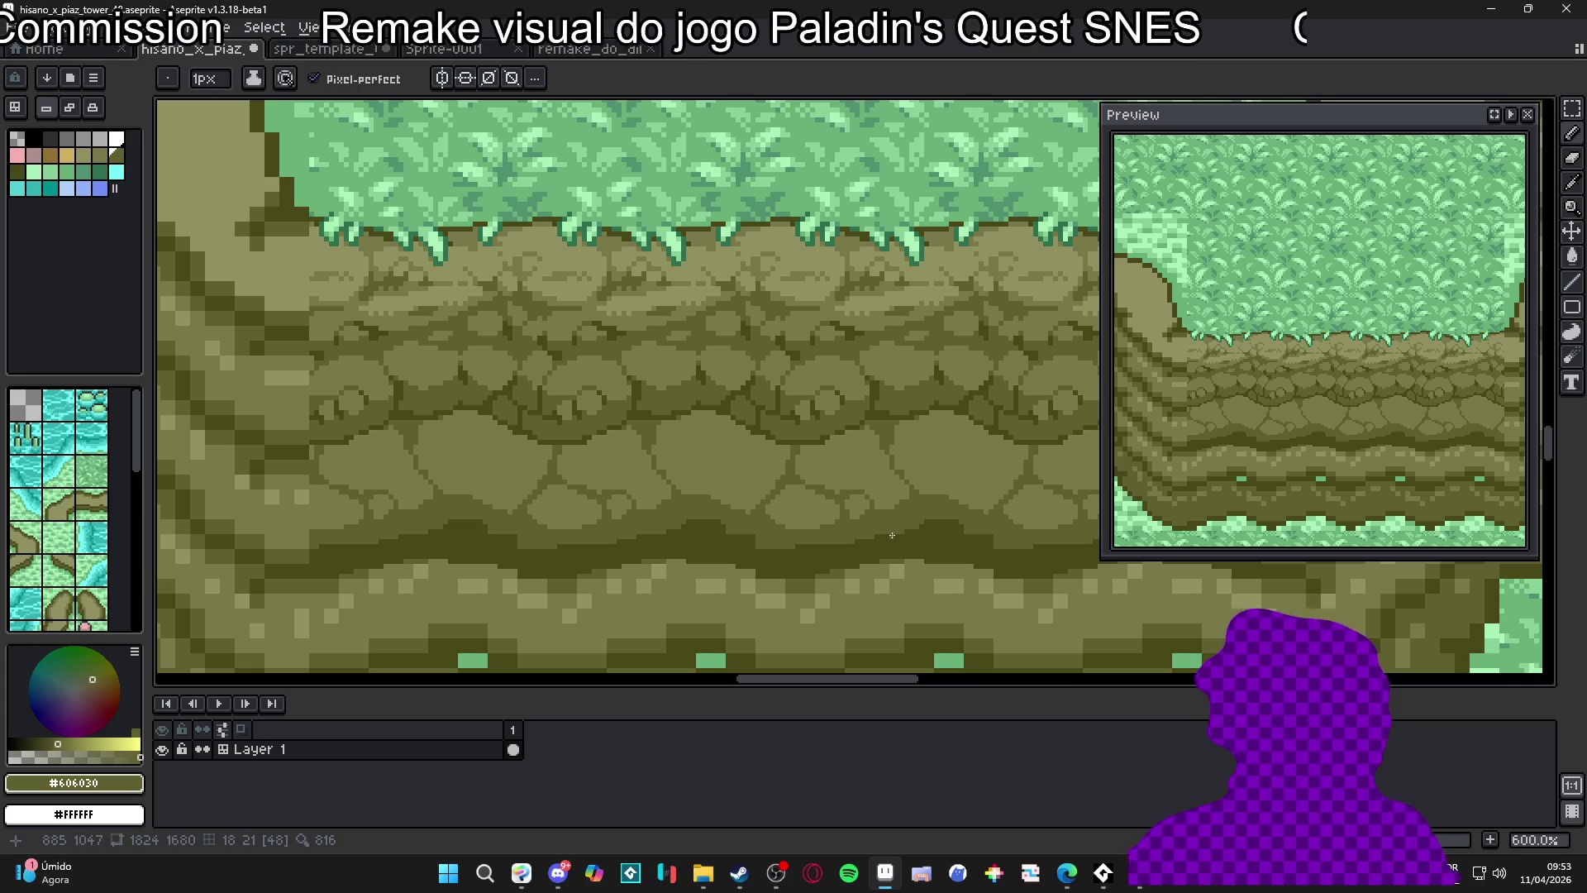
mouse_move(859, 451)
left_mouse_down()
mouse_move(879, 453)
mouse_move(832, 444)
left_mouse_up()
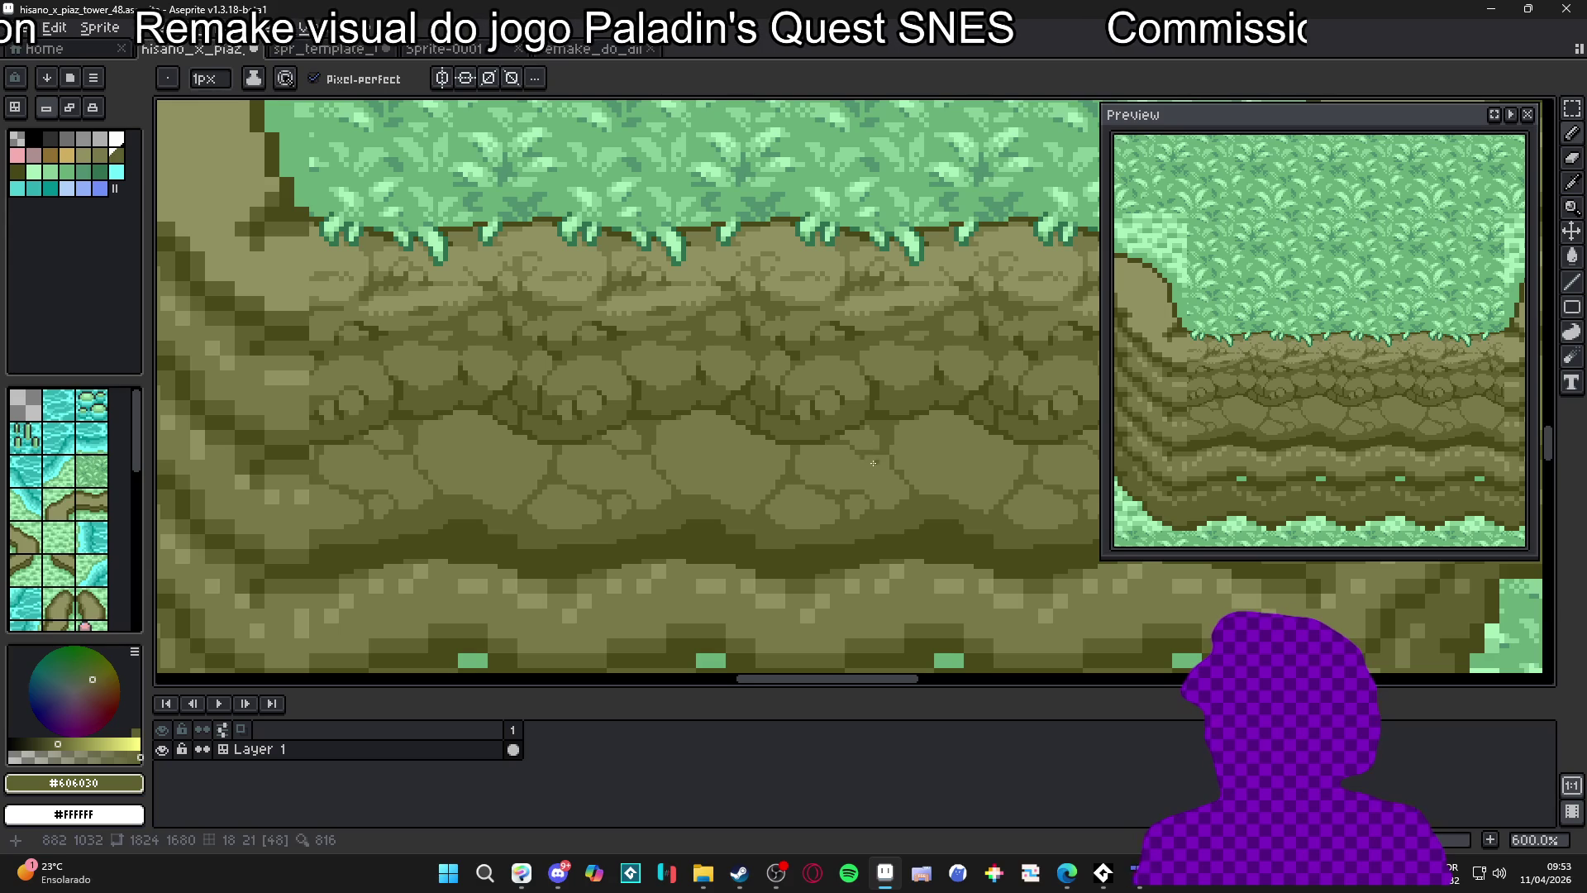
Sample dark olive #484818 from the rocks as the drawing colour
left_click(865, 458, "alt")
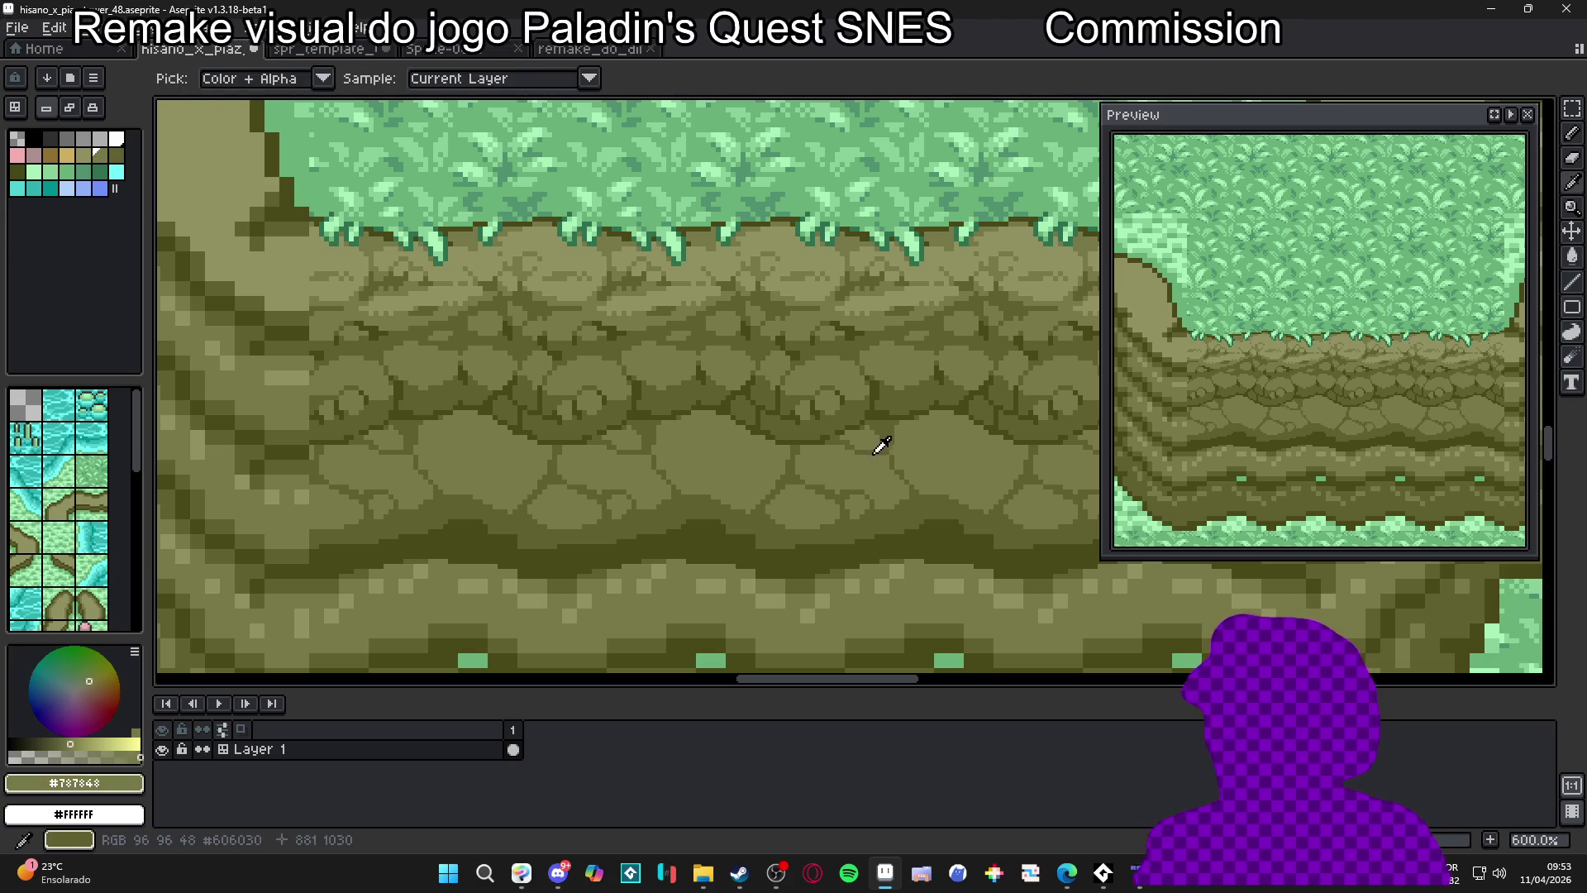
left_click(881, 448, "alt")
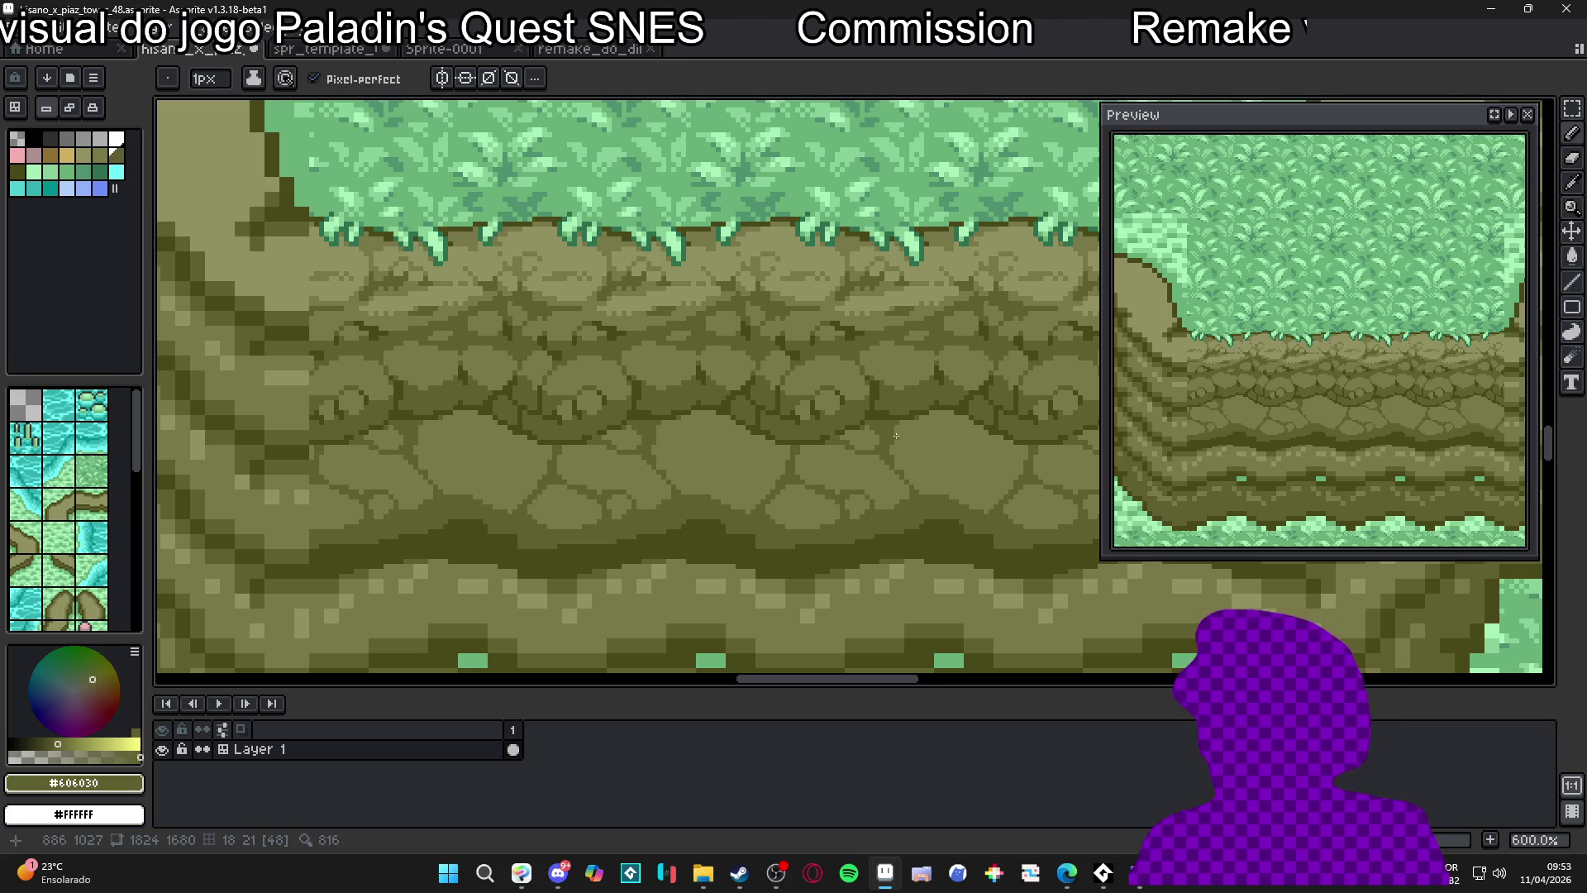
key("alt")
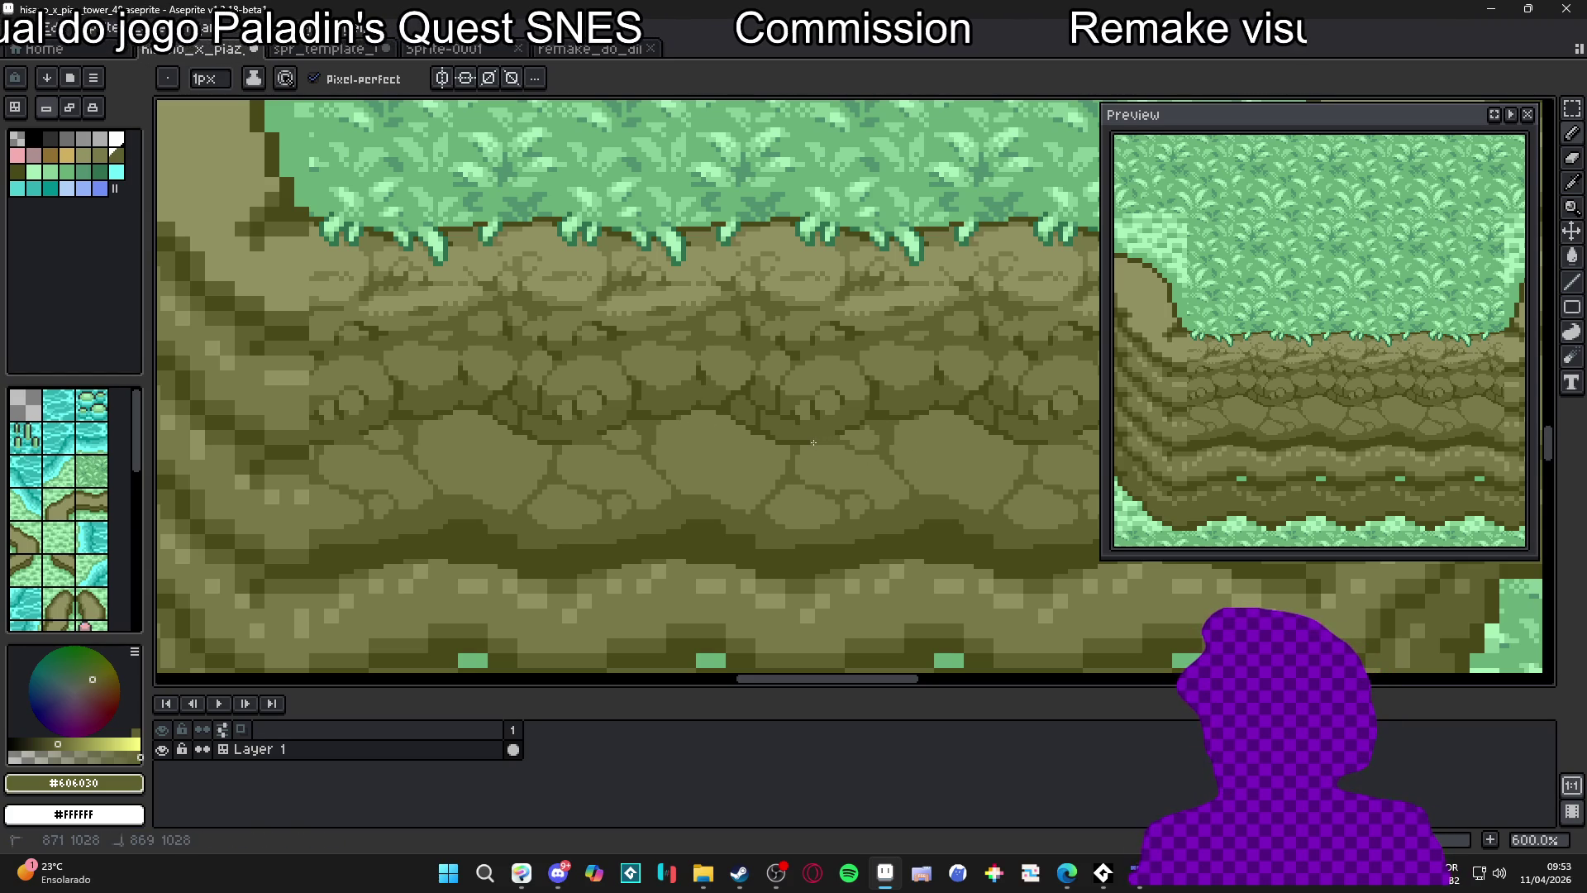
left_click(804, 439, "alt")
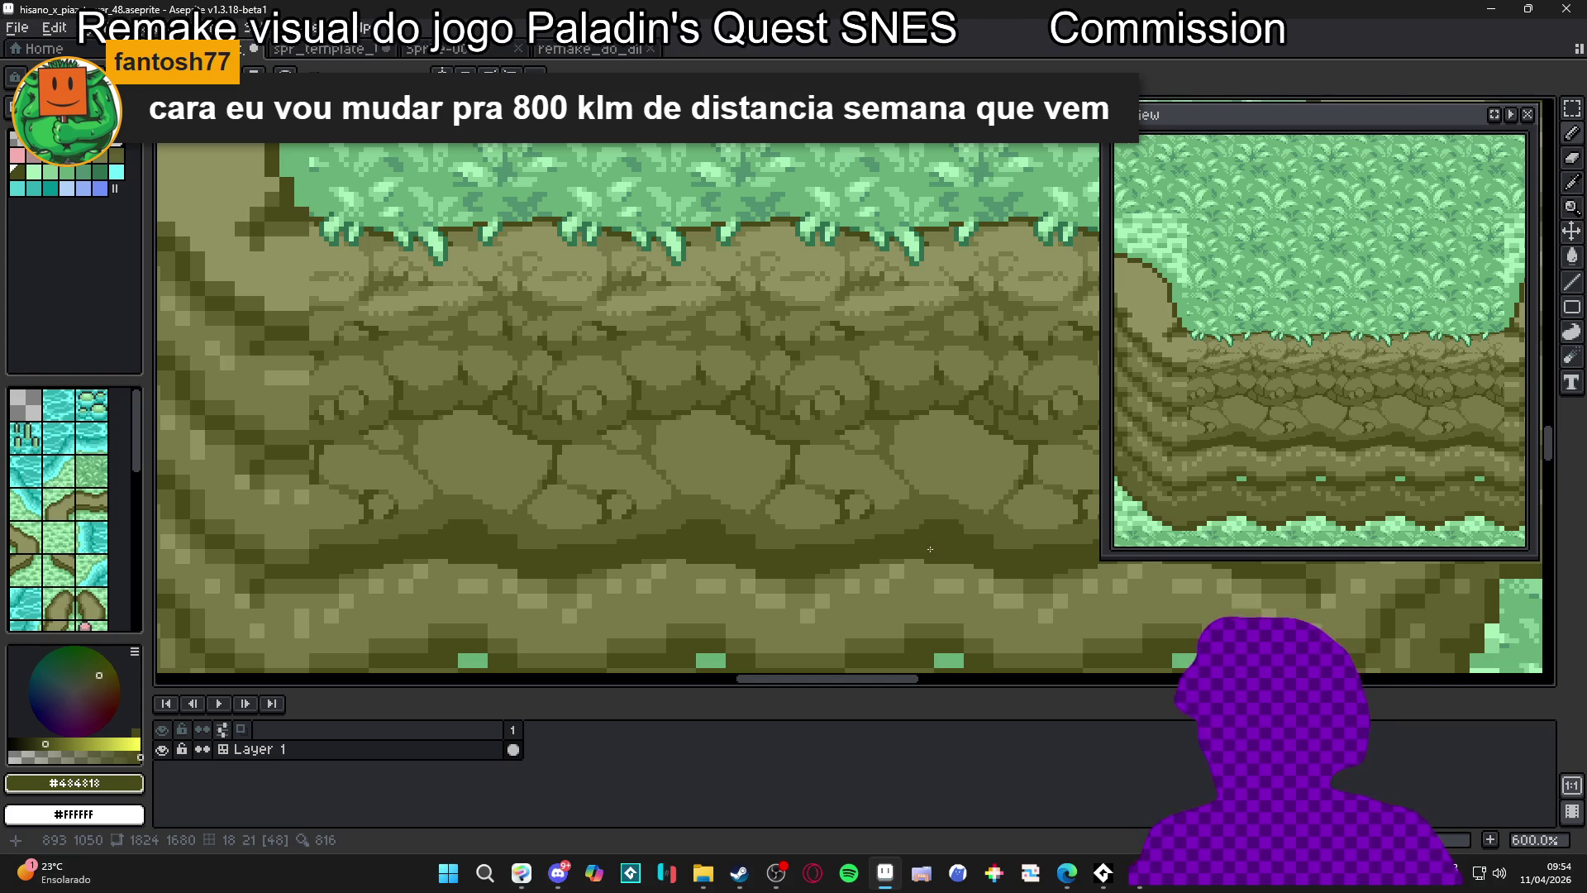
Pencil dark #484818 pixels along the stone outlines and below the stone
scroll(777, 516, "up", 4)
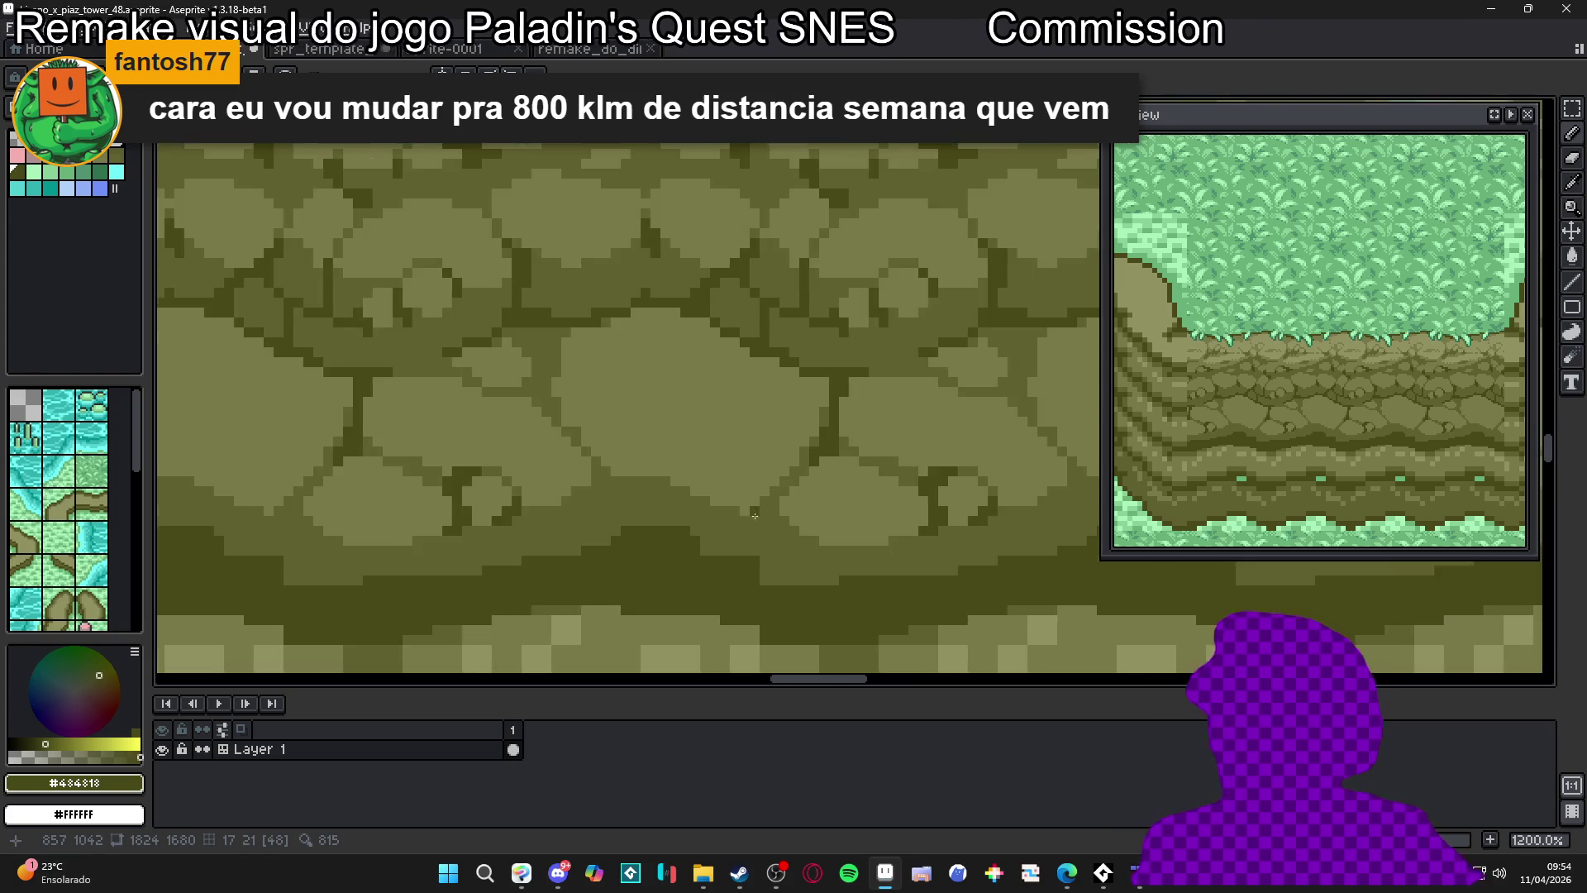
left_click(772, 493)
left_click(789, 482)
left_click(790, 521)
left_click(792, 529)
left_click(782, 533)
left_click(803, 534)
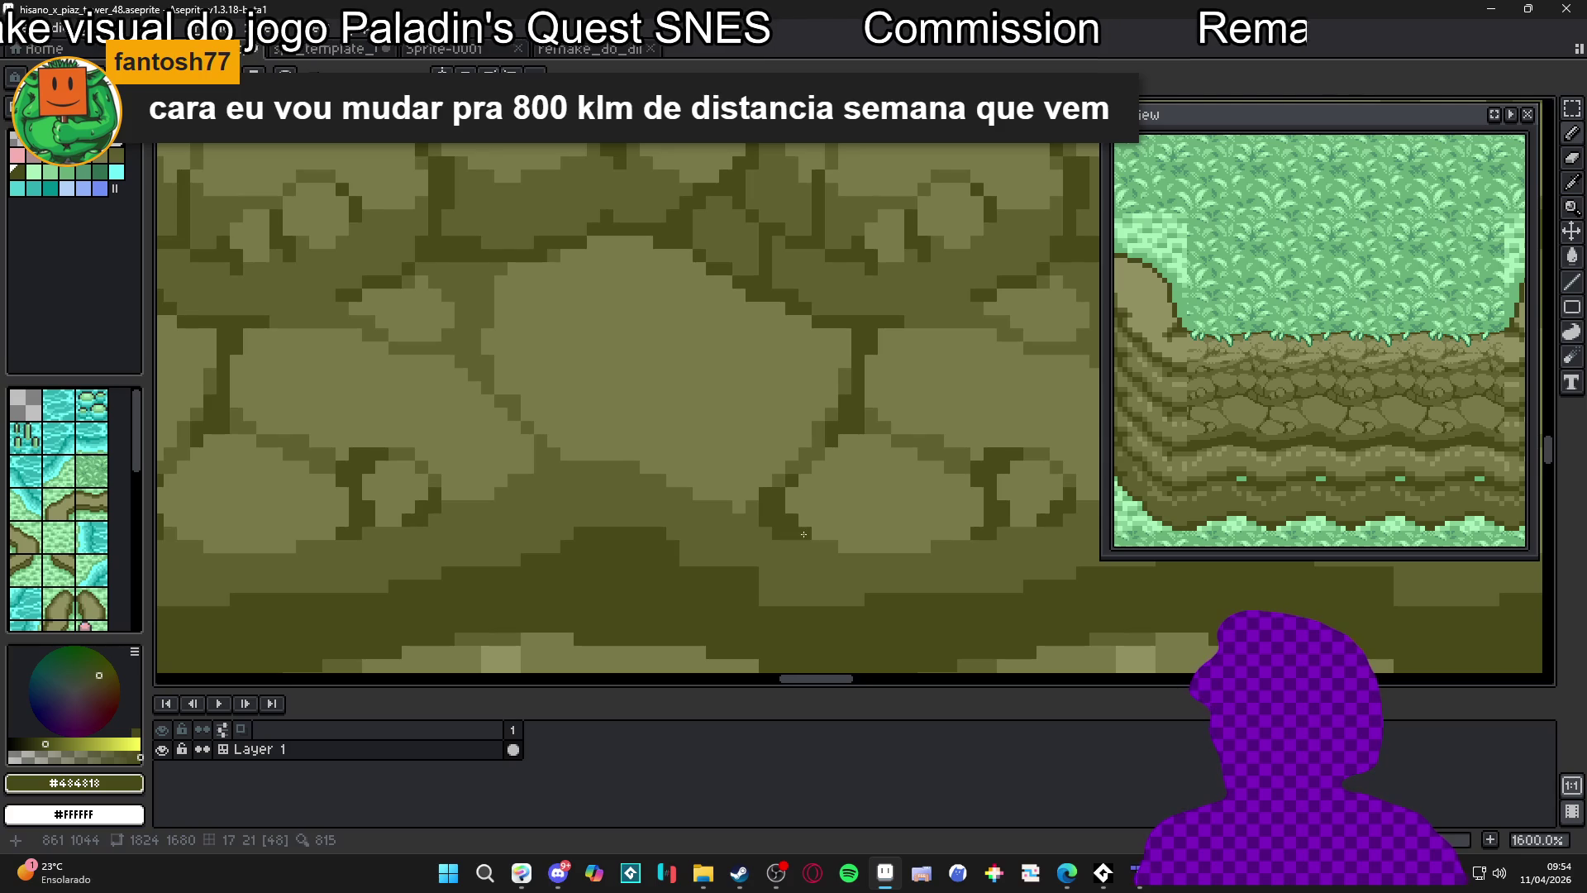
left_click(727, 506)
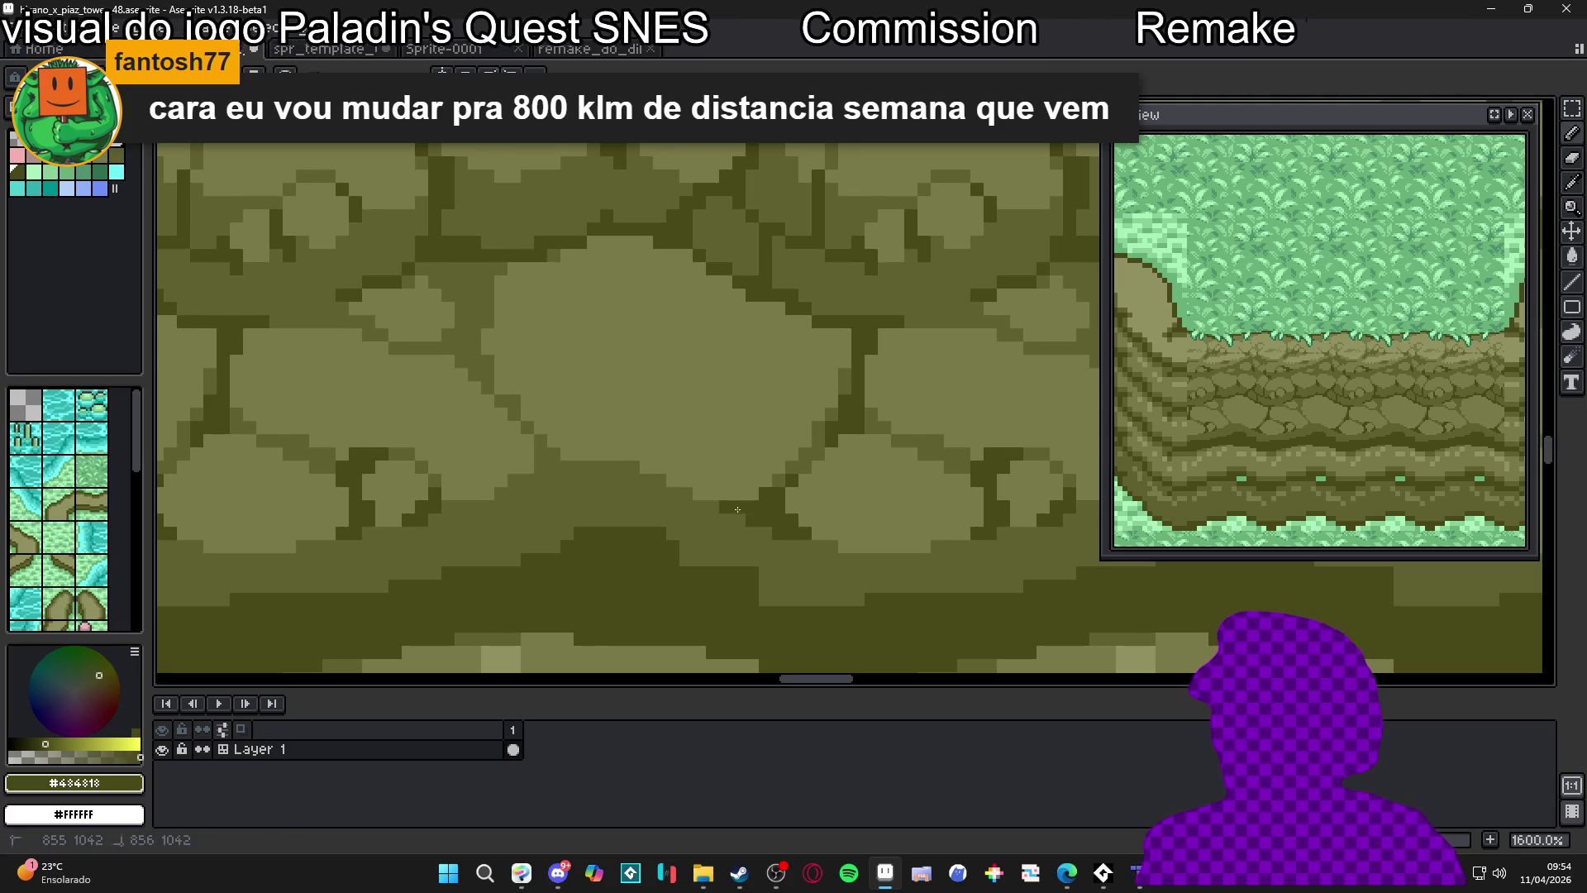
Add a #787848 highlight pixel on a stone, then switch to mid olive #606030
scroll(736, 512, "down", 5)
scroll(784, 482, "up", 4)
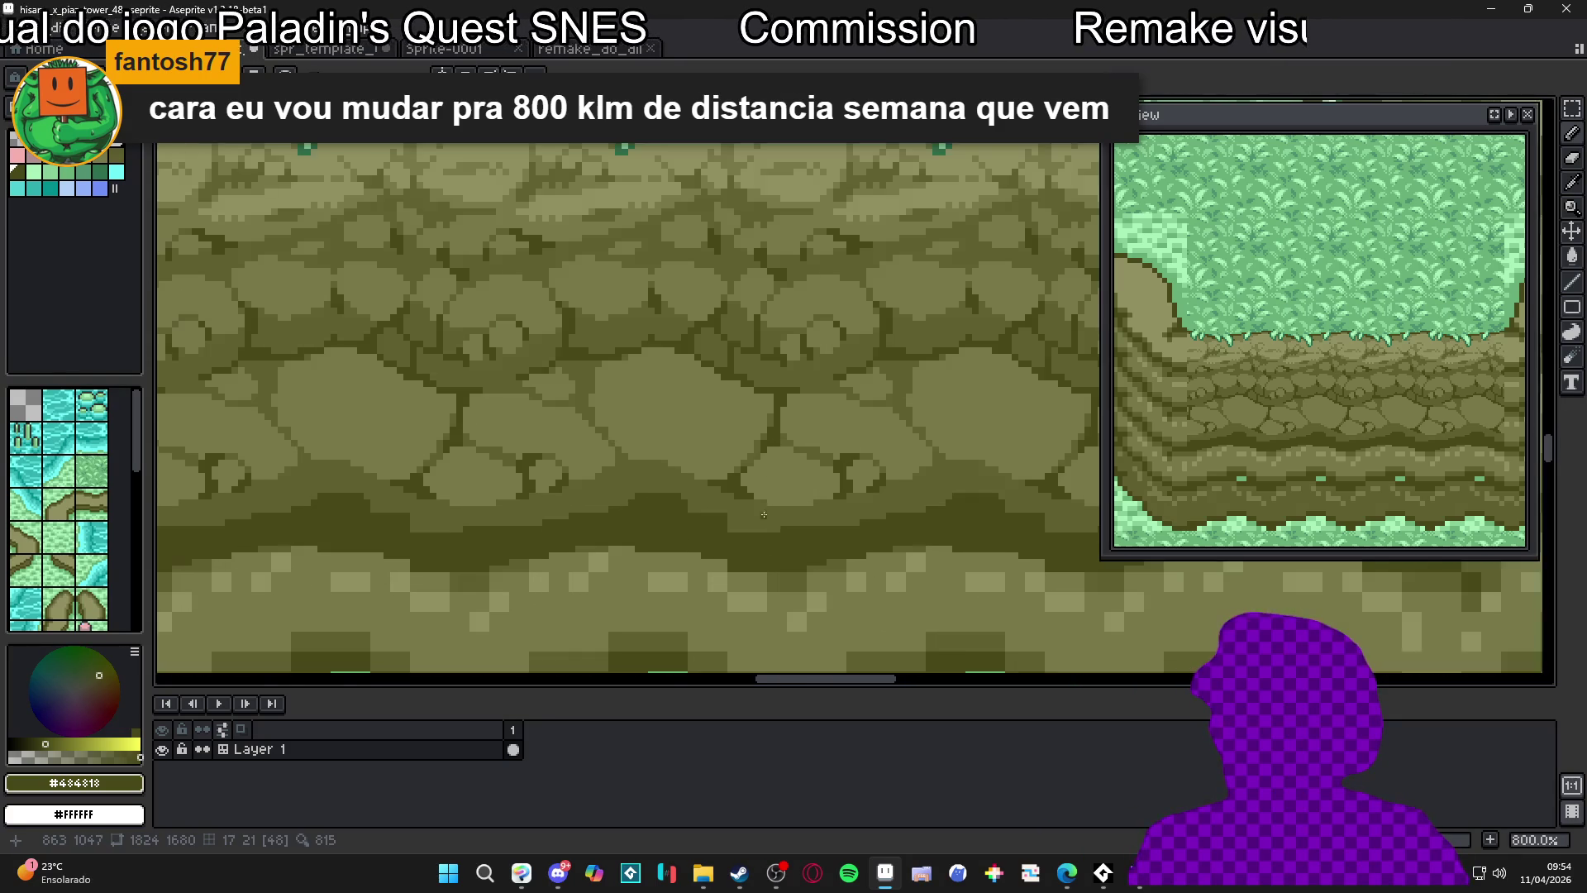
left_click(786, 475, "alt")
left_click(742, 521)
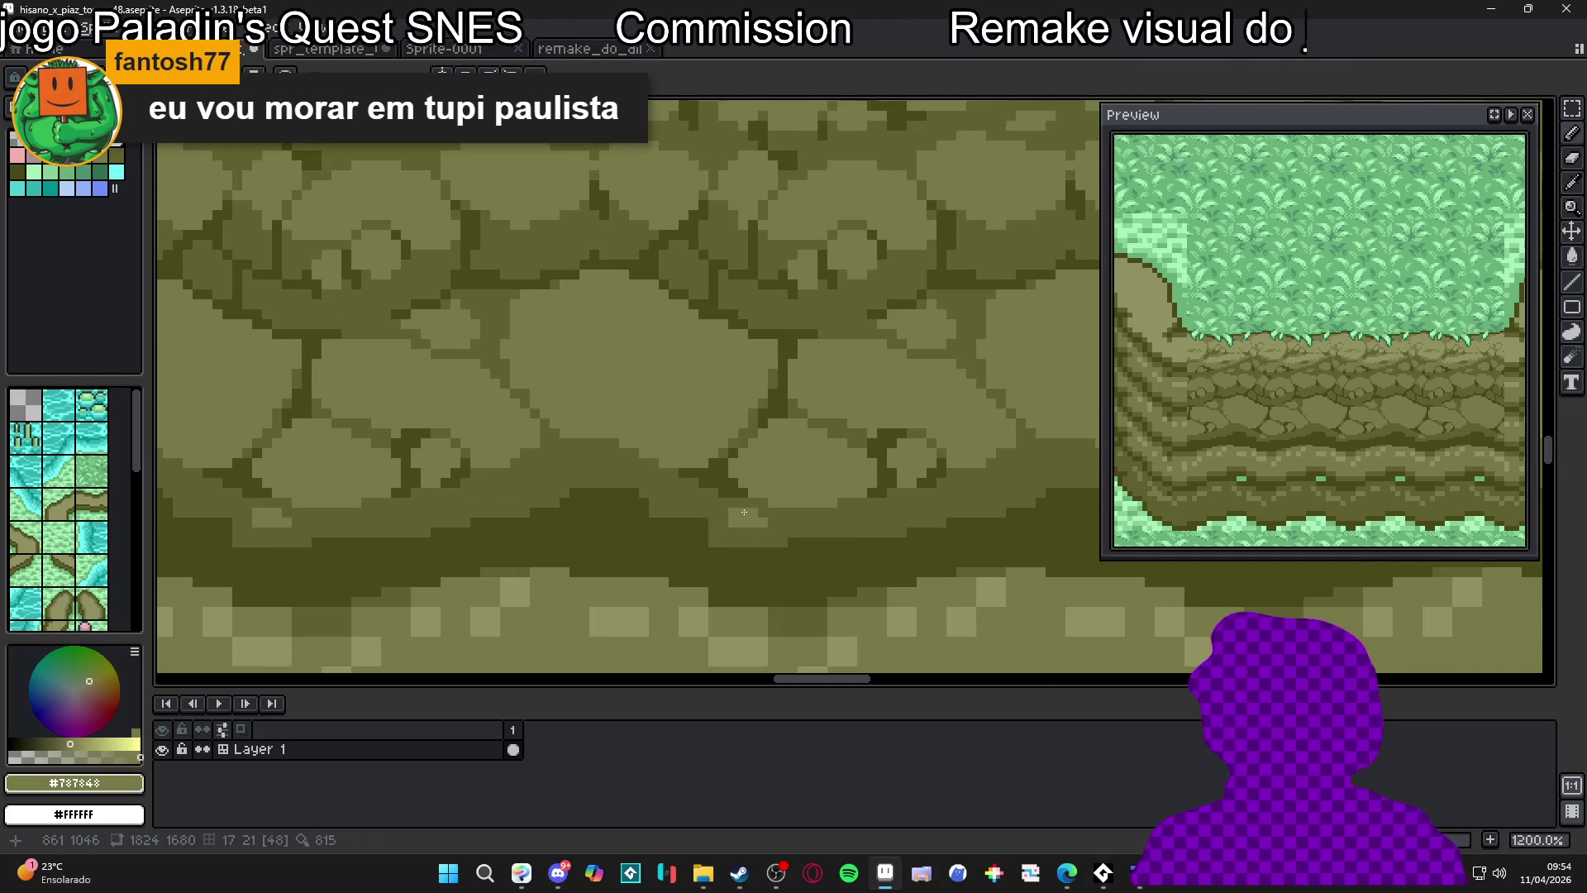
left_click(773, 535, "alt")
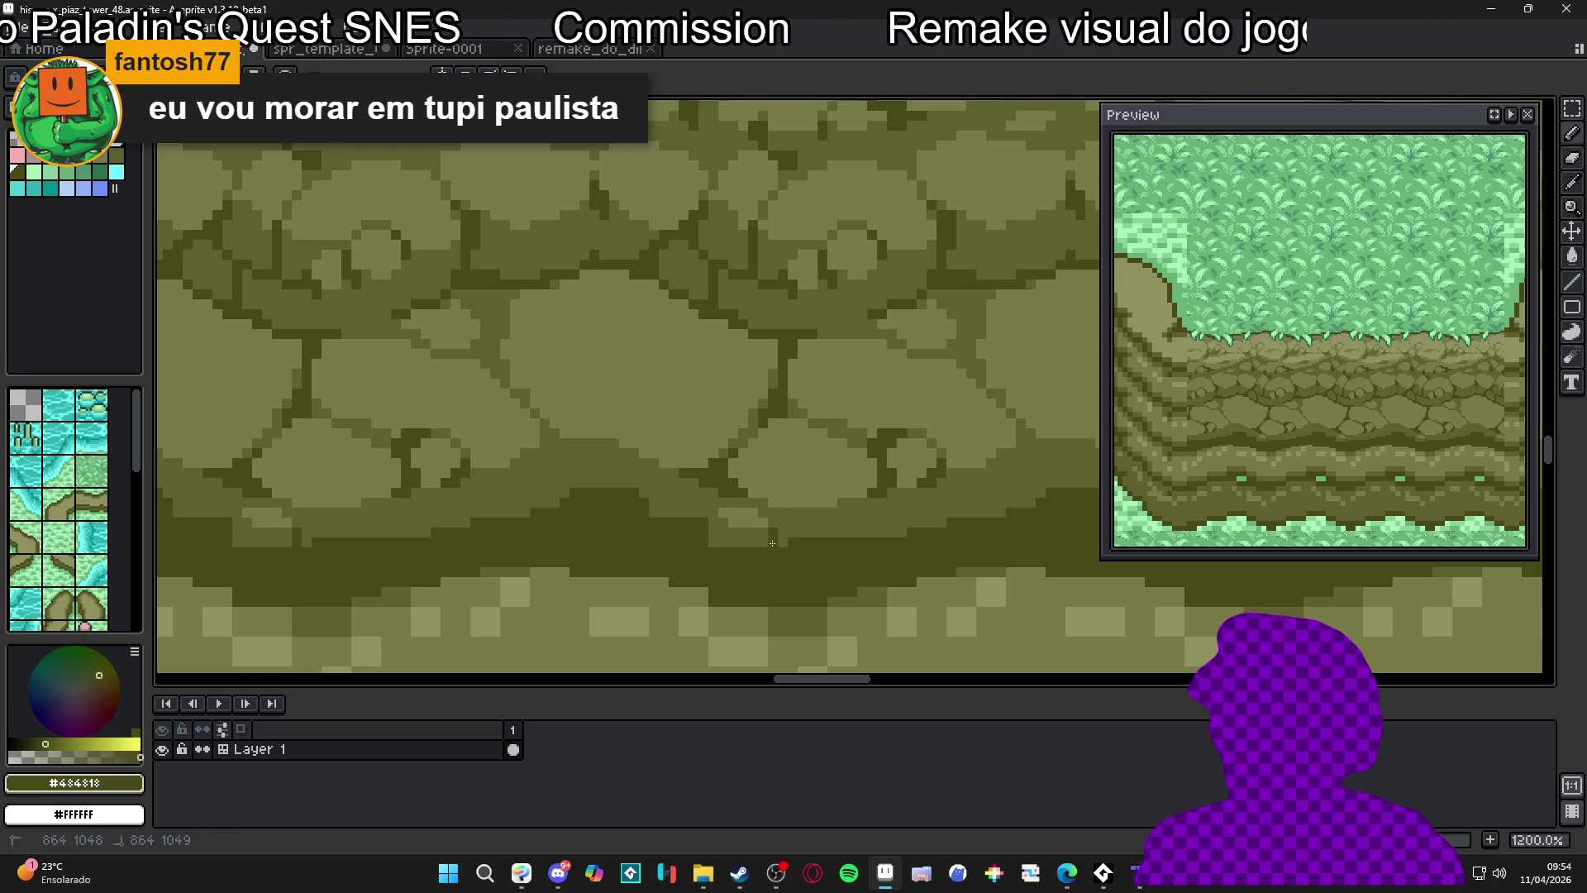
left_click(712, 527, "alt")
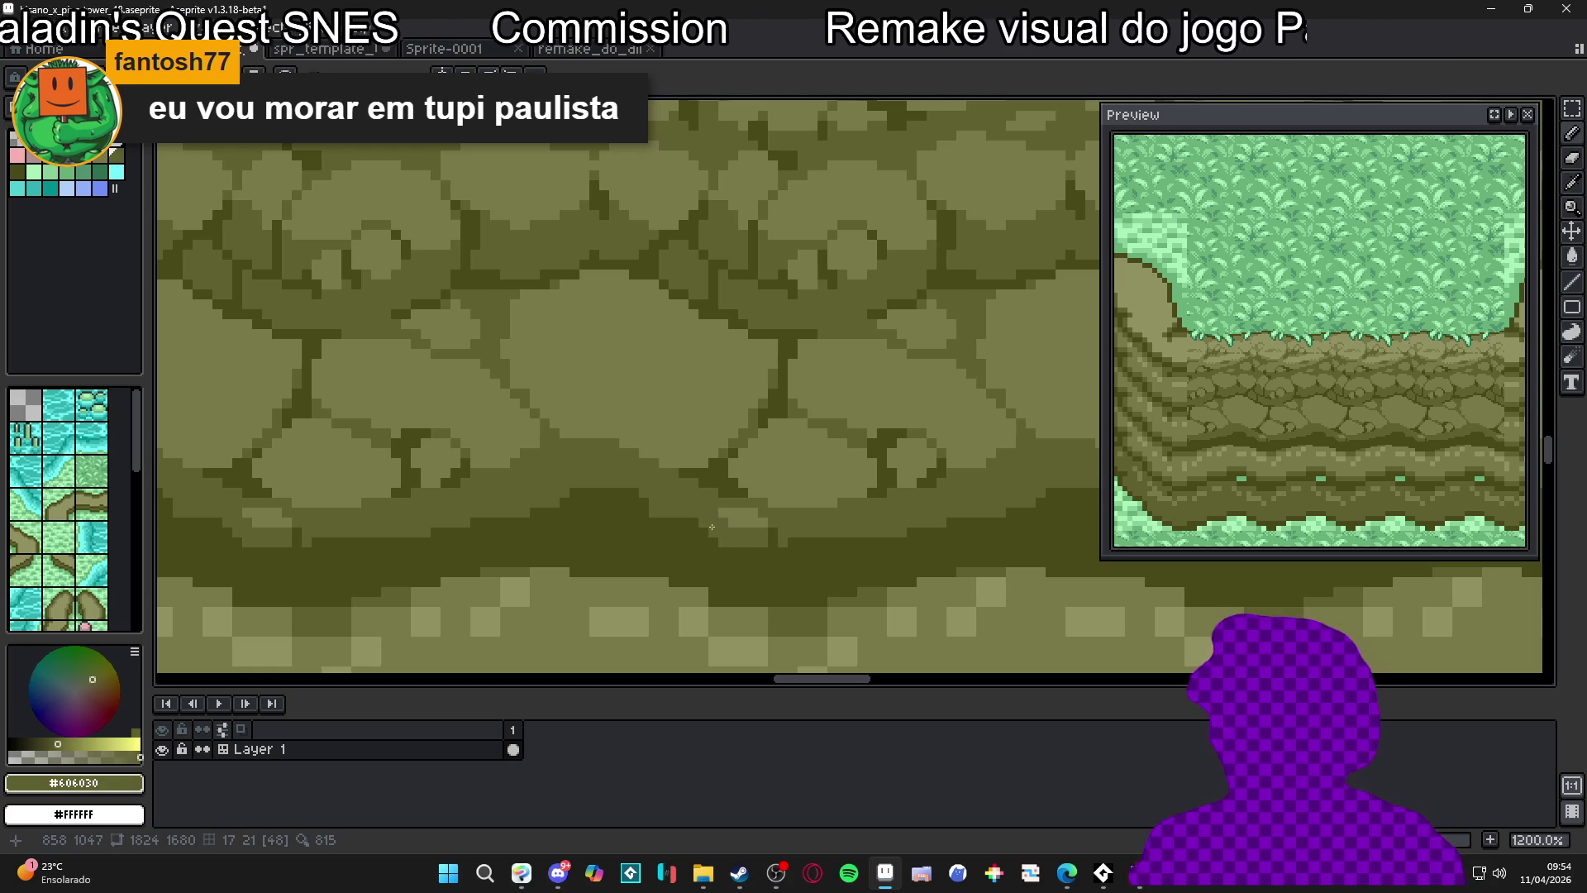
scroll(726, 529, "down", 2)
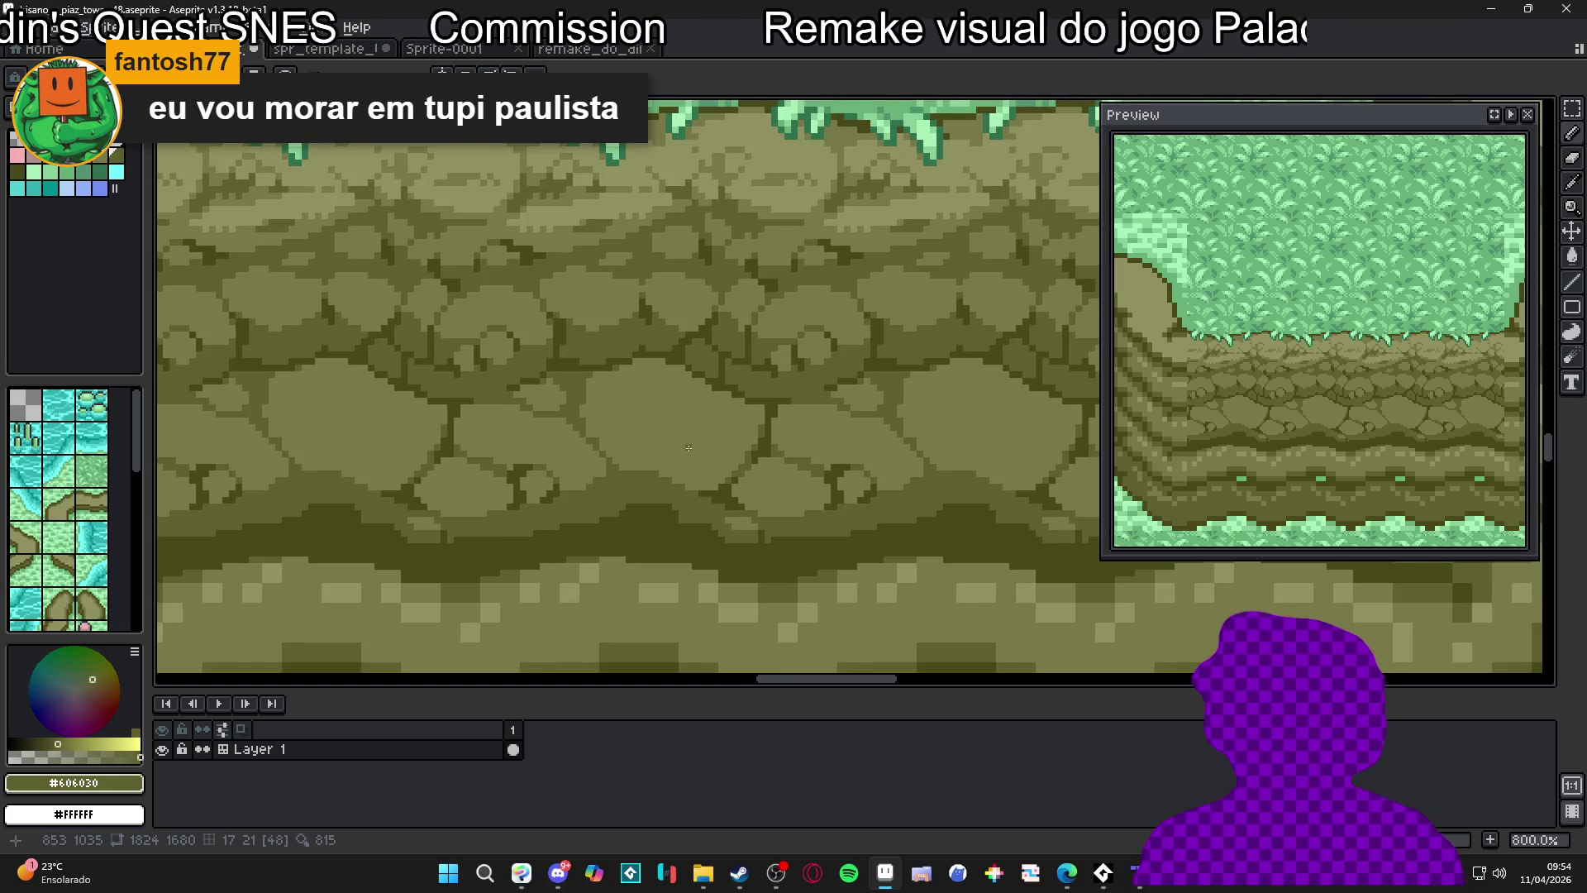
scroll(690, 448, "down", 1)
scroll(699, 450, "down", 1)
scroll(719, 467, "down", 1)
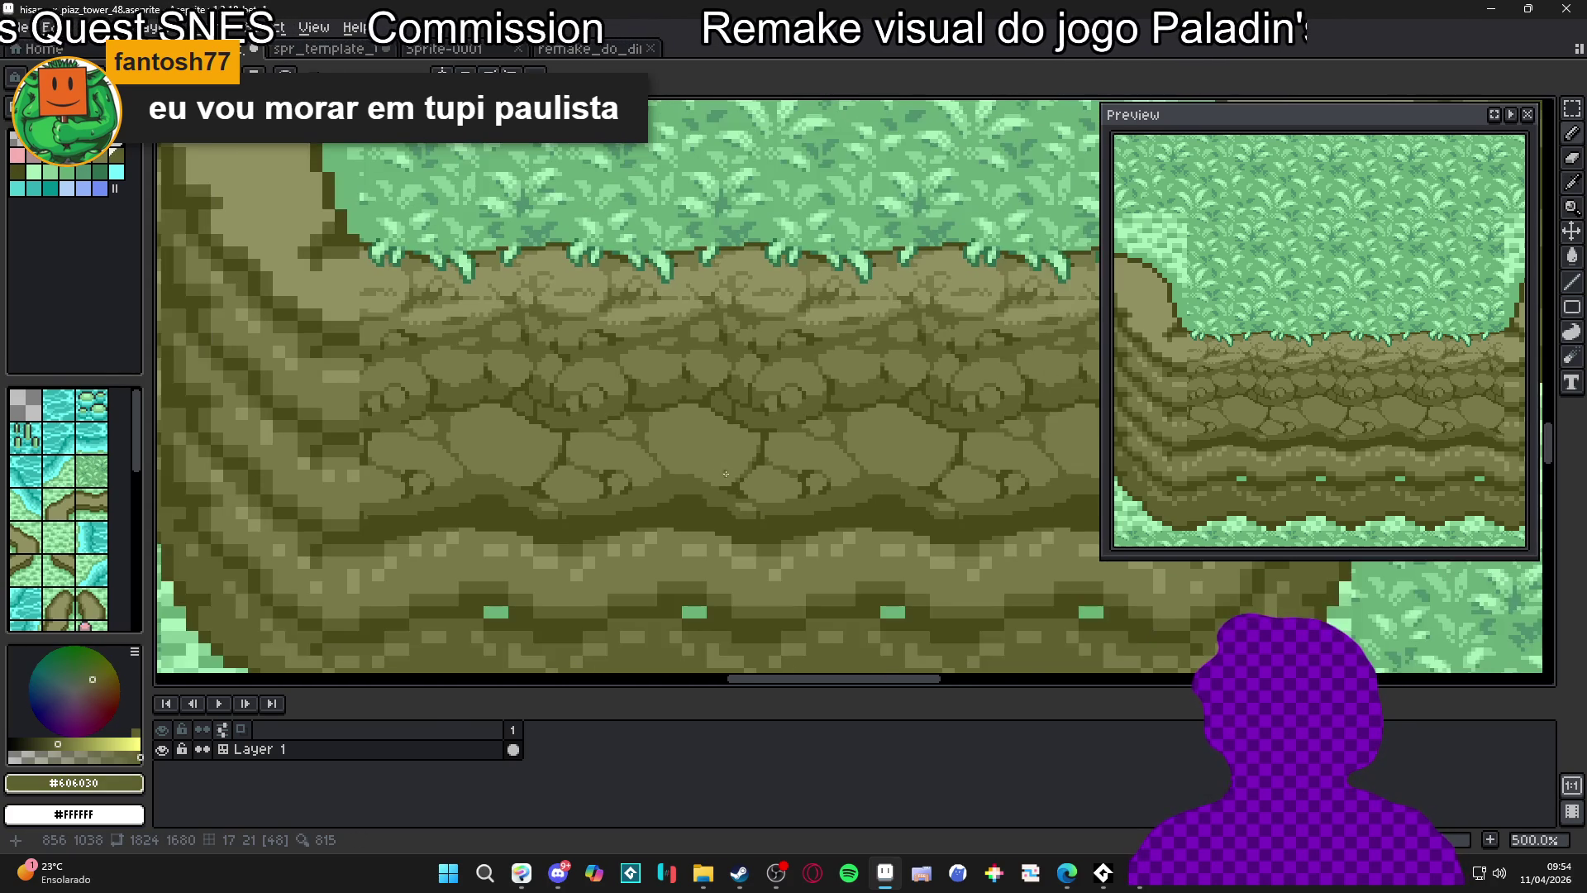
scroll(726, 471, "down", 2)
scroll(728, 467, "up", 1)
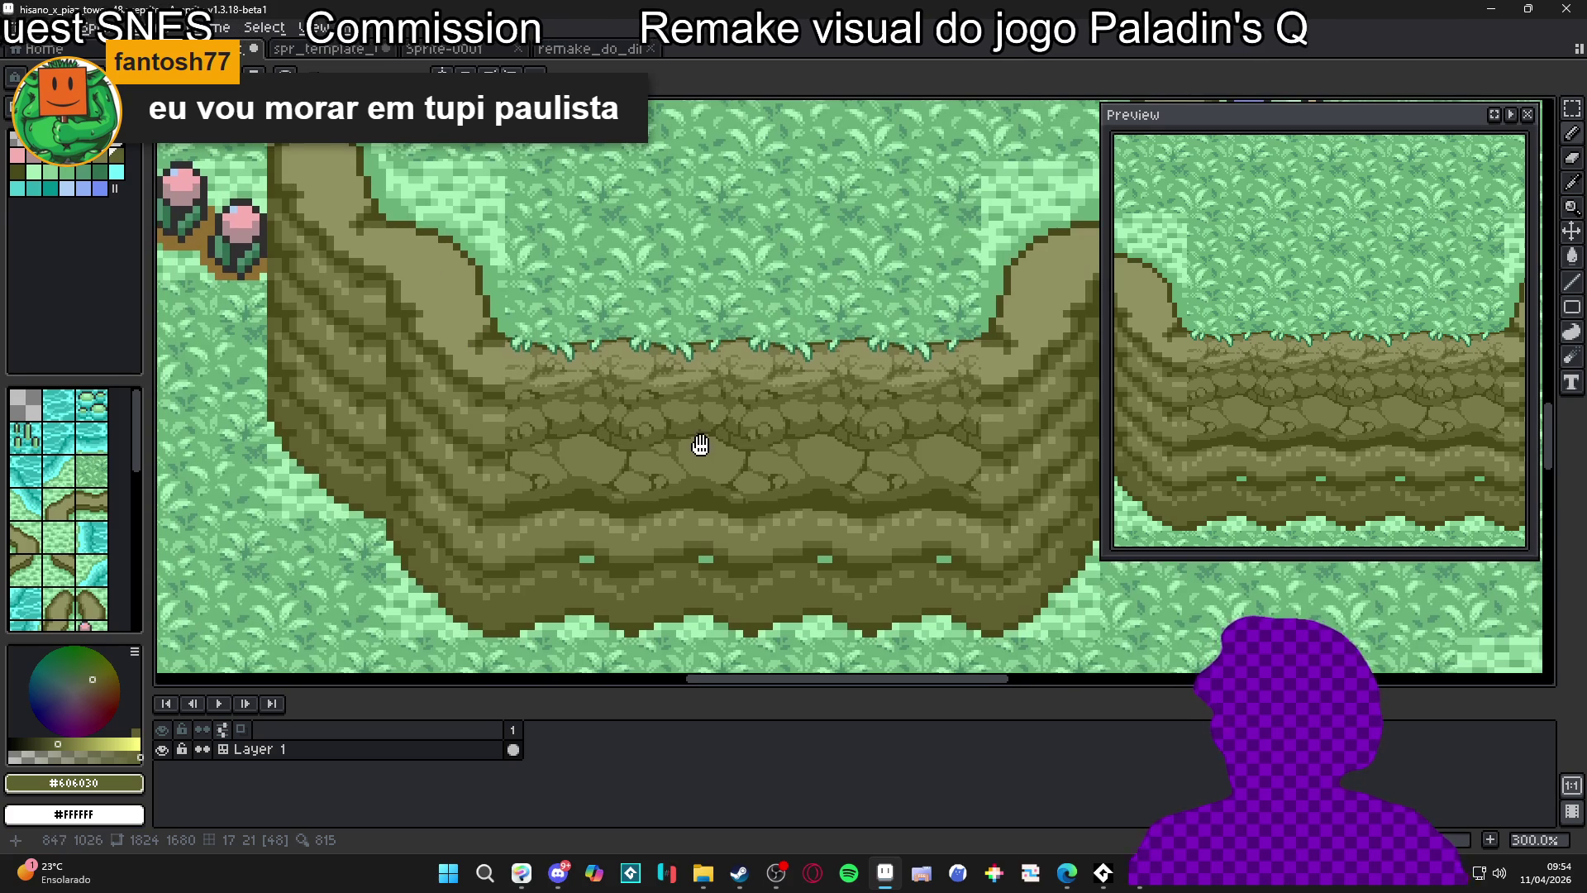
scroll(722, 464, "down", 1)
scroll(735, 467, "down", 1)
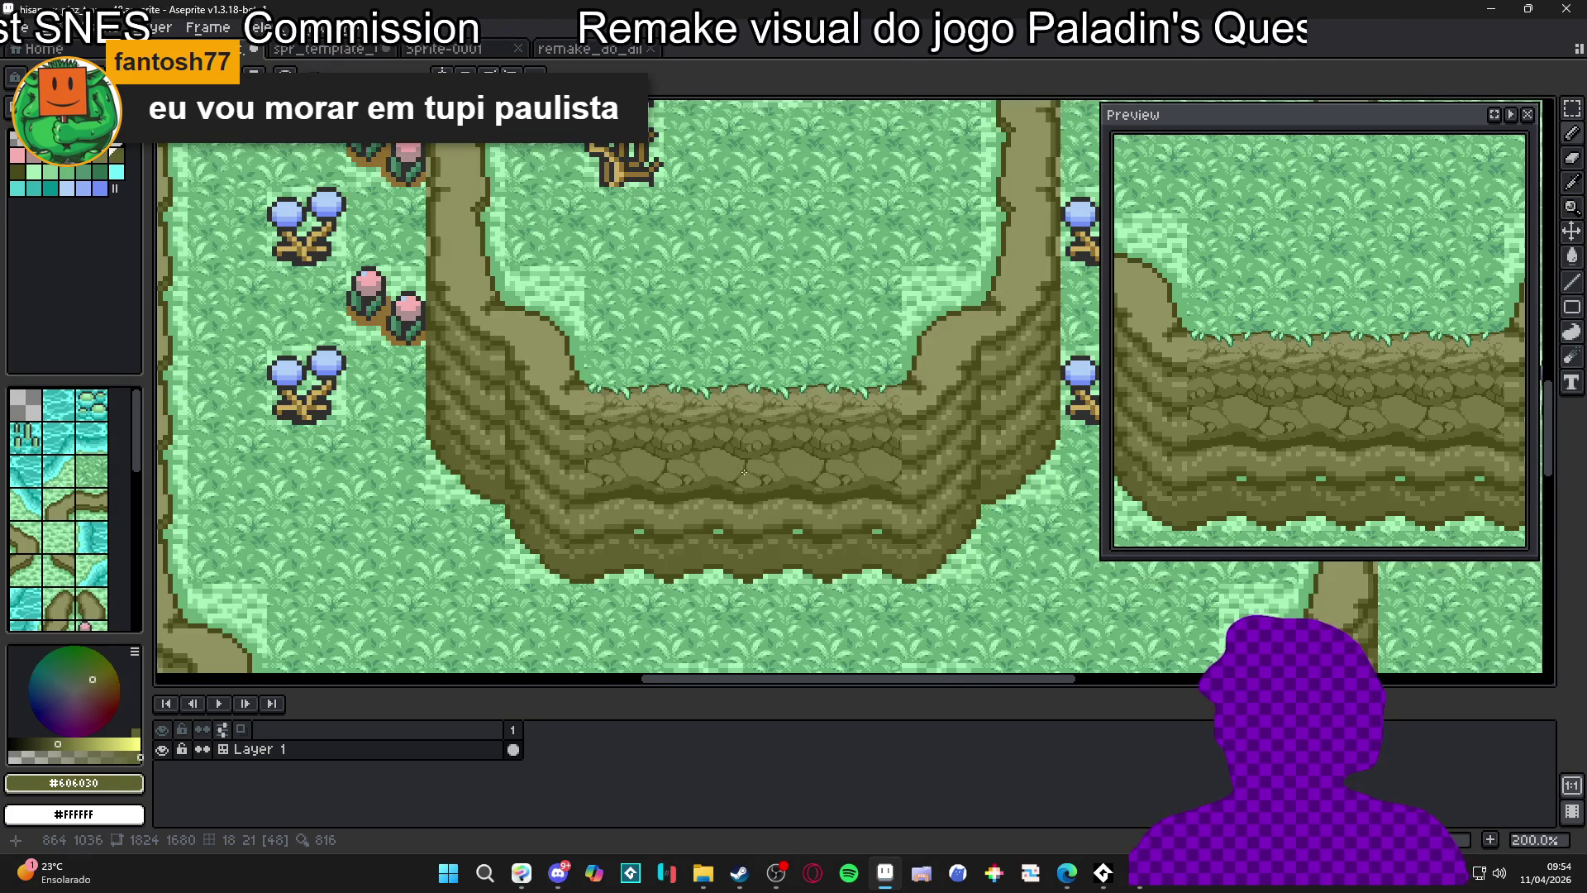
scroll(744, 472, "up", 2)
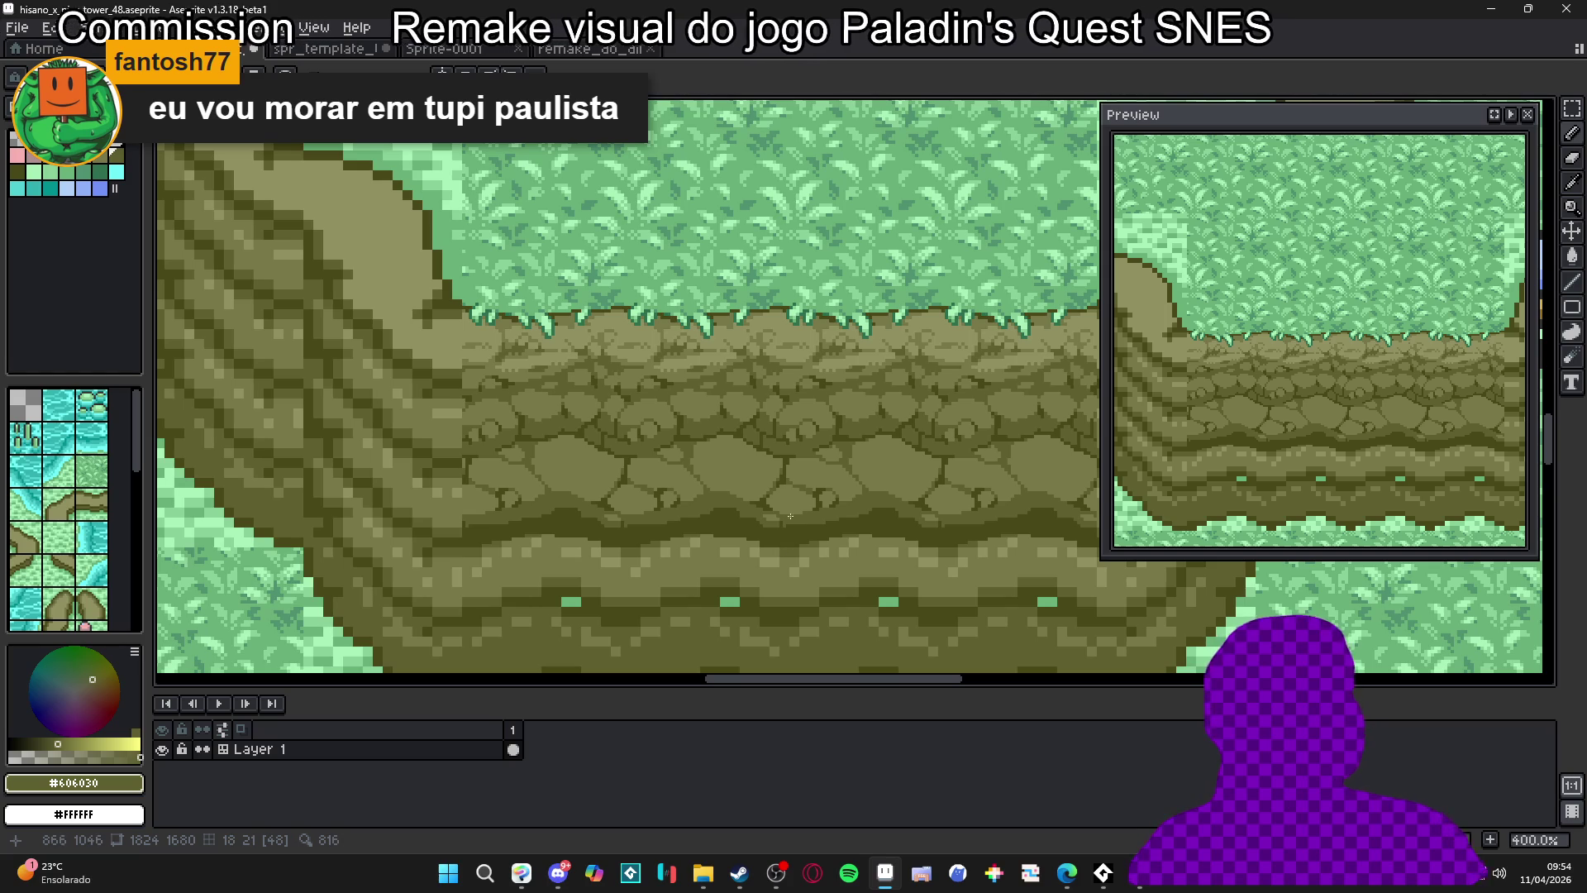
scroll(694, 463, "up", 5)
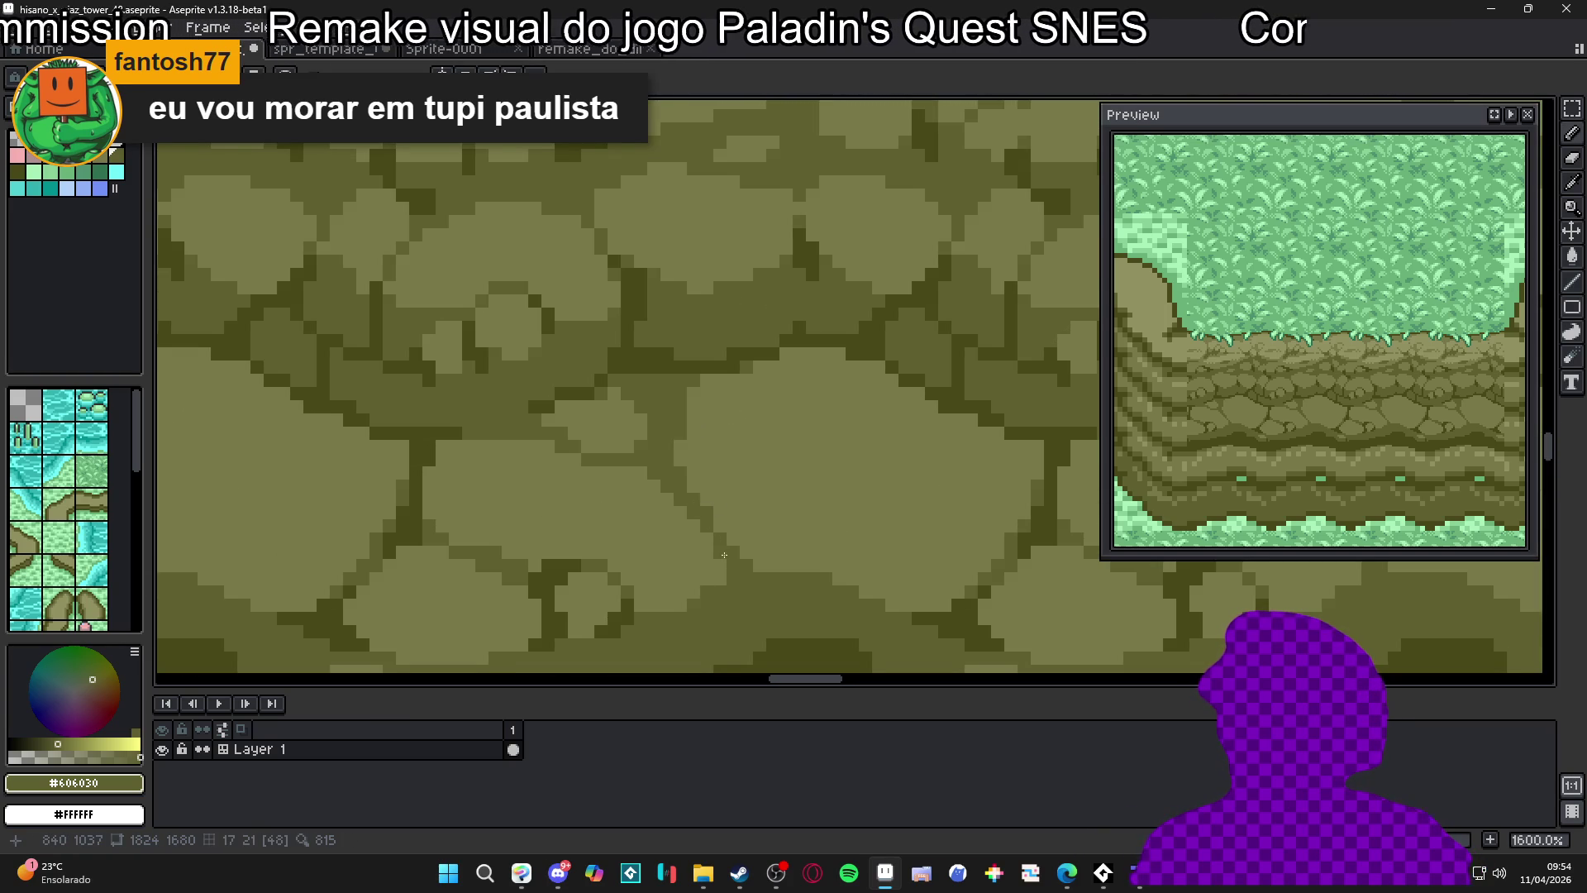
scroll(764, 555, "down", 3)
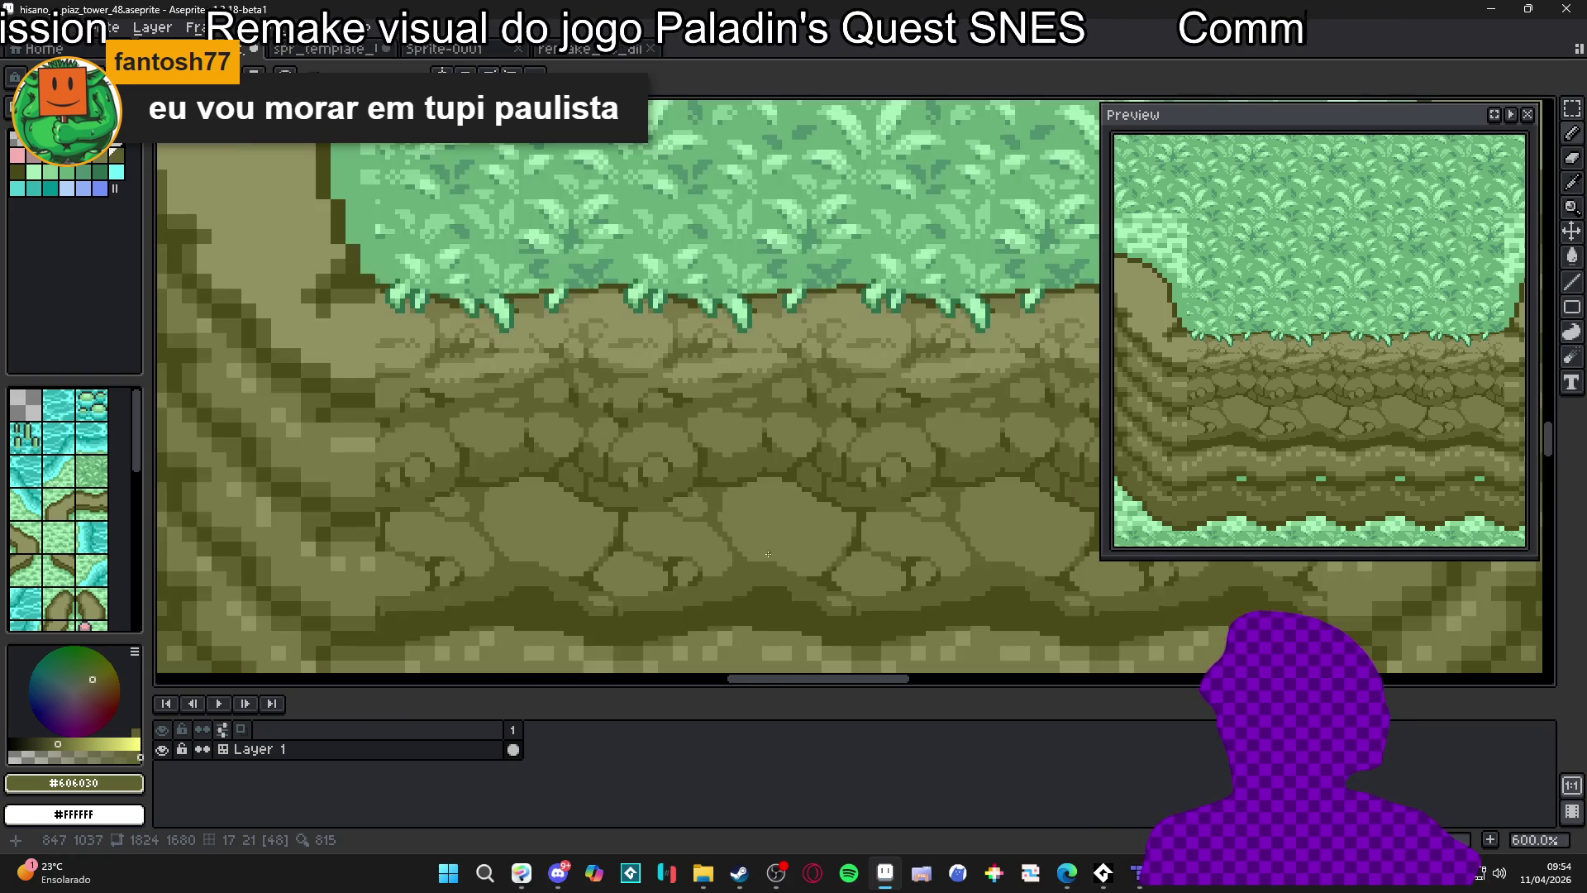
scroll(782, 556, "down", 2)
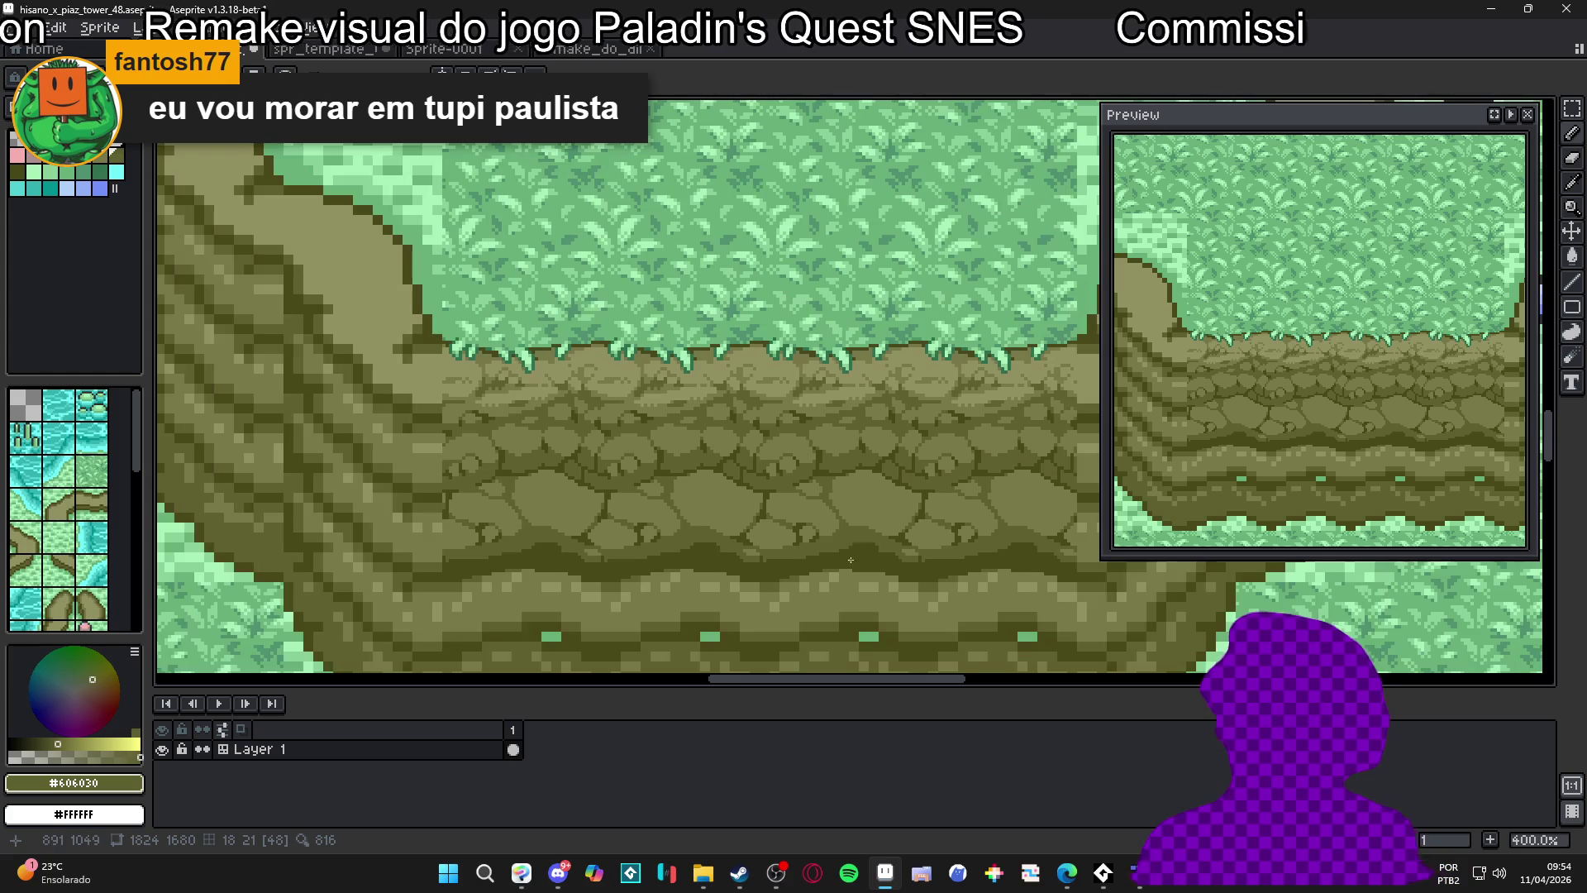
scroll(819, 543, "down", 1)
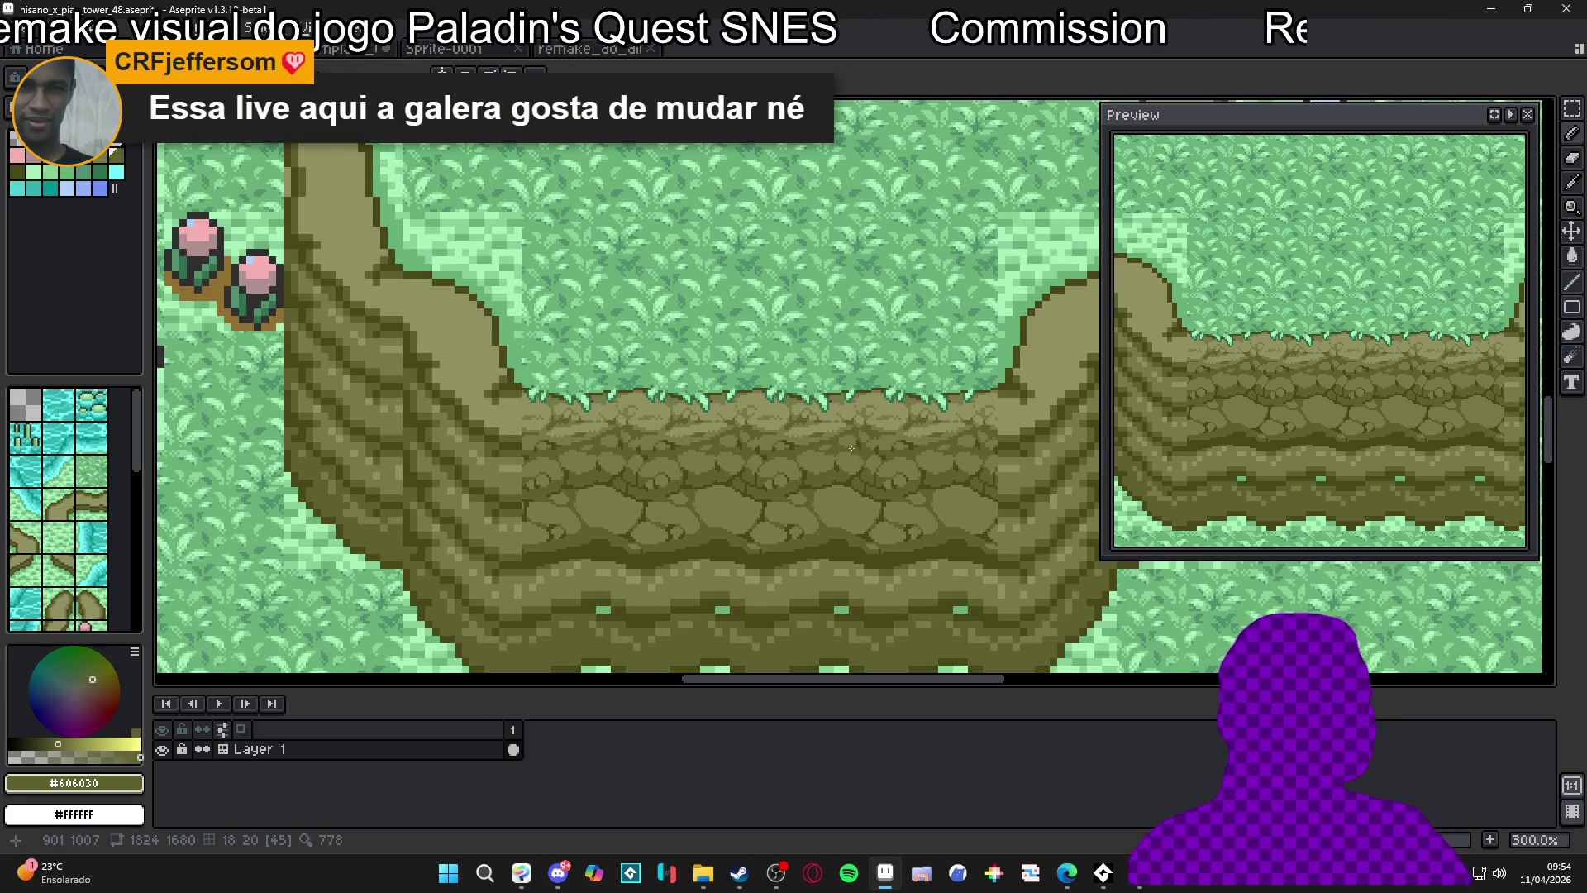
scroll(691, 581, "up", 6)
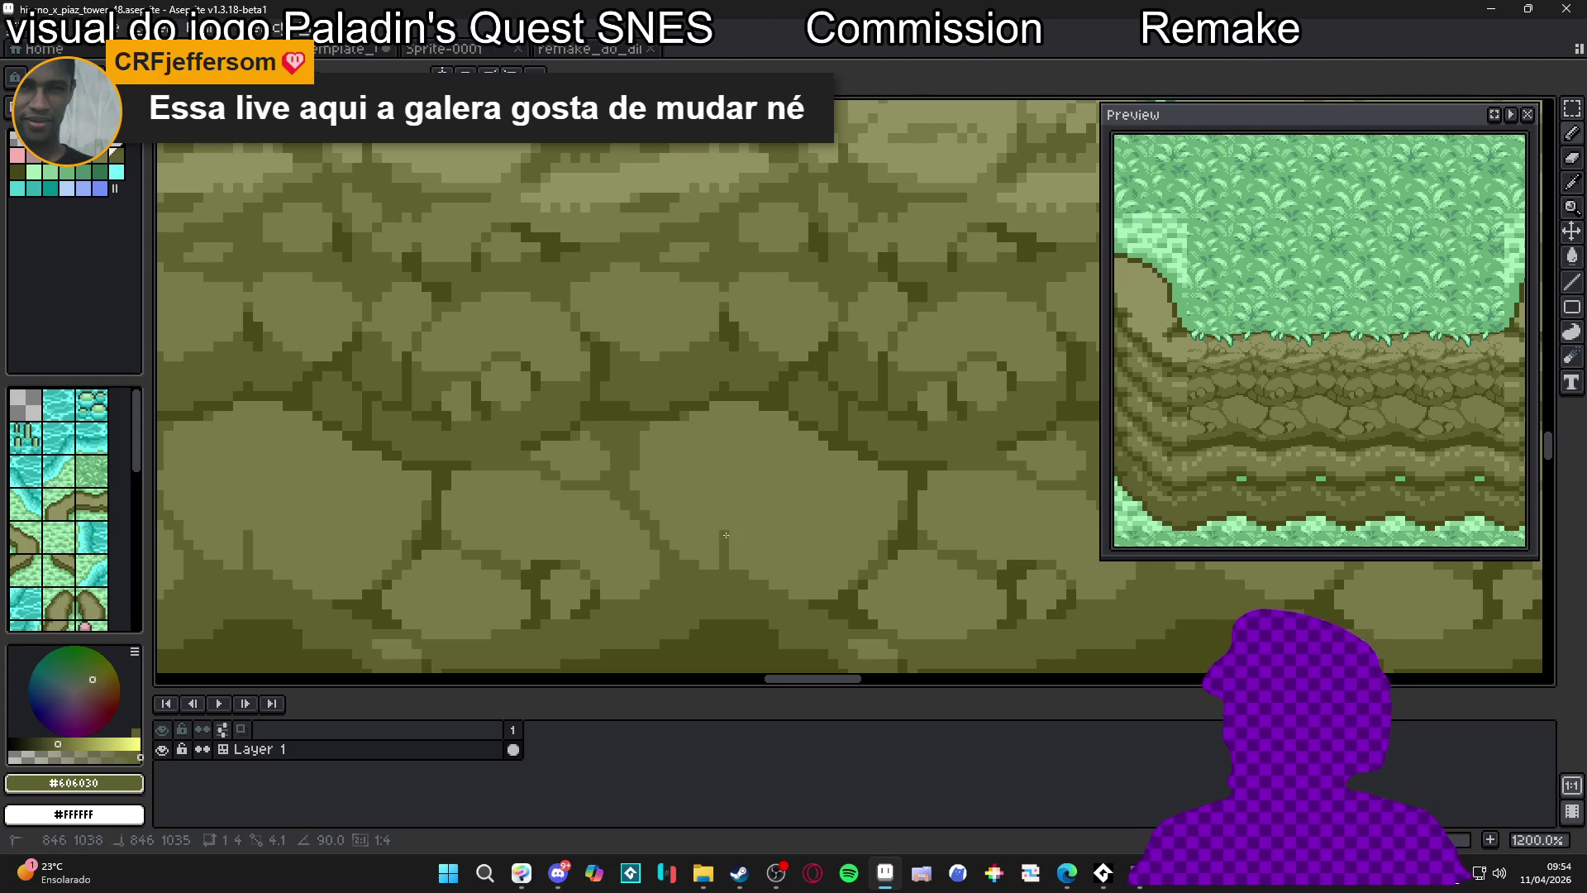
Darken a short stretch of stone outline and one cobblestone pixel in #484818
left_click_drag(731, 536, 809, 525)
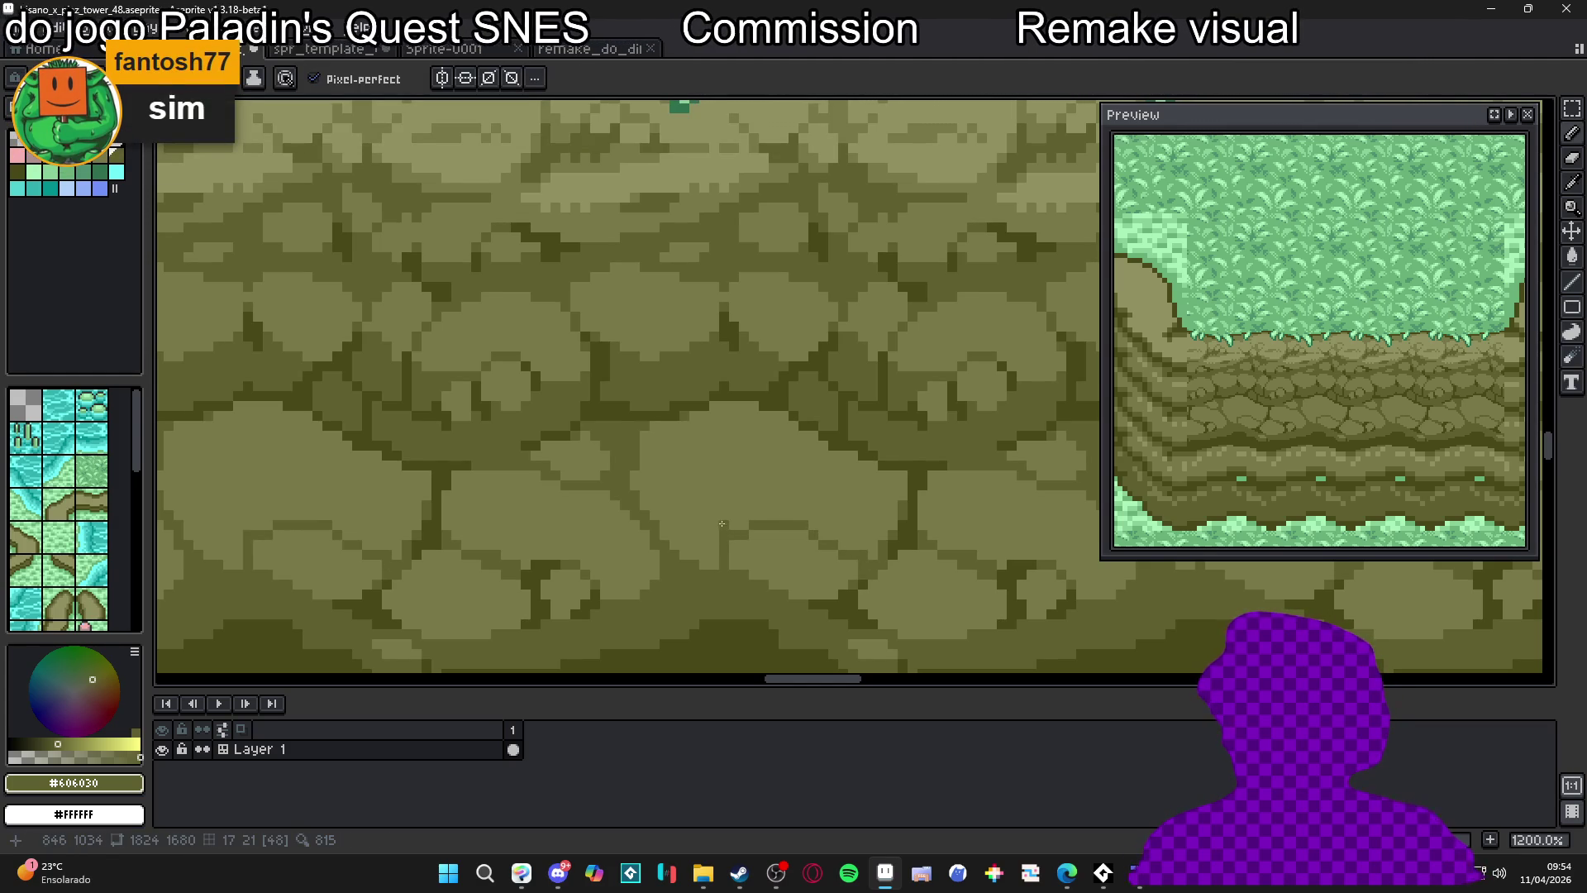
scroll(737, 542, "down", 2)
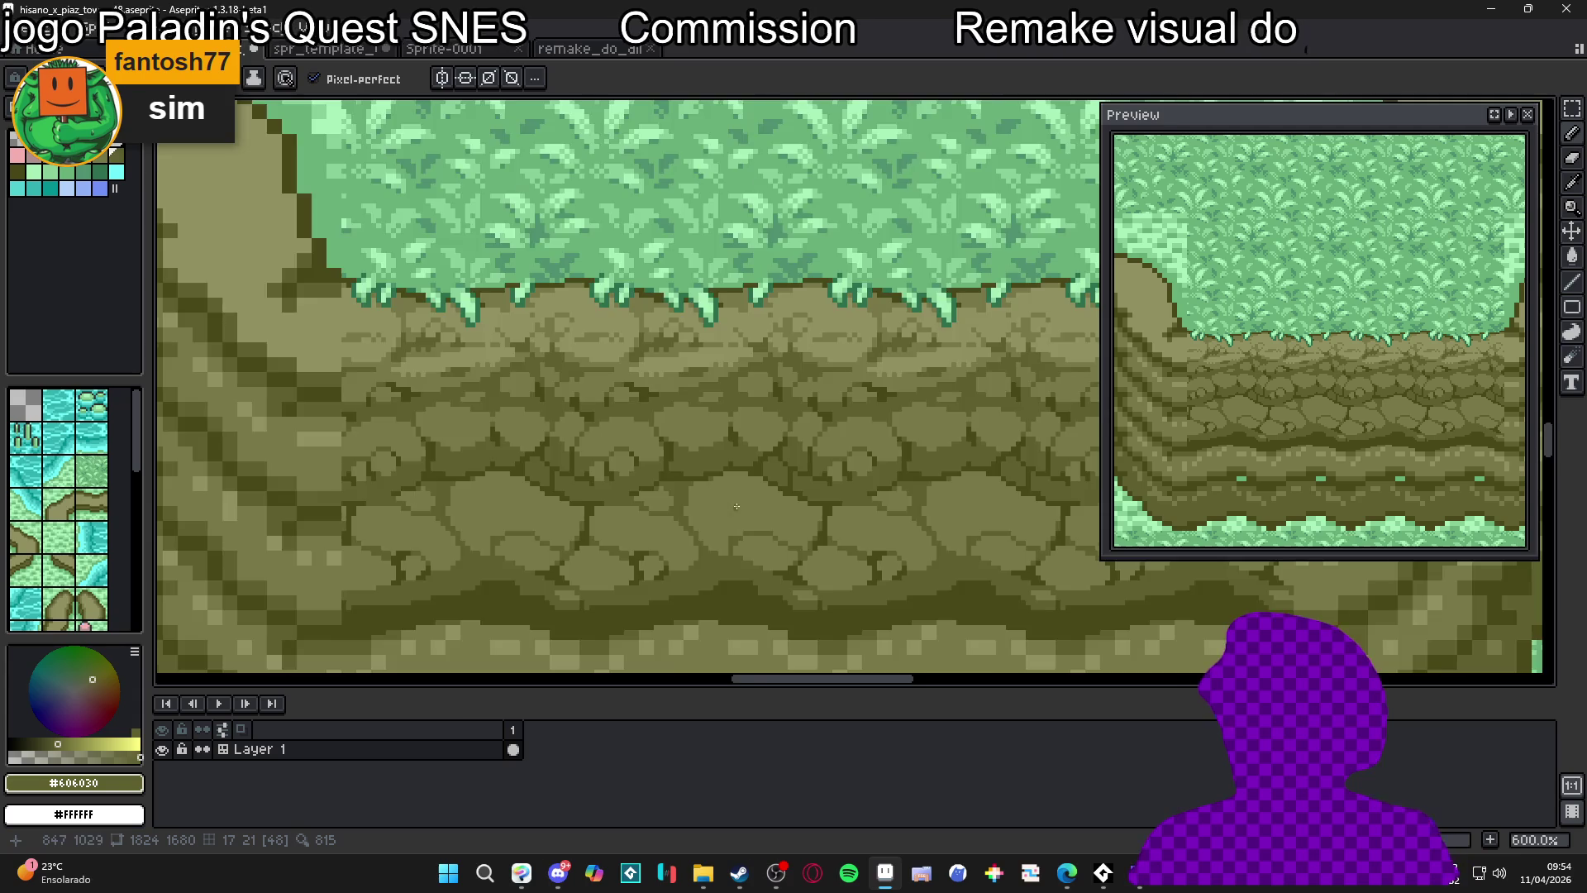
scroll(736, 507, "up", 1)
scroll(743, 513, "down", 3)
scroll(753, 519, "up", 2)
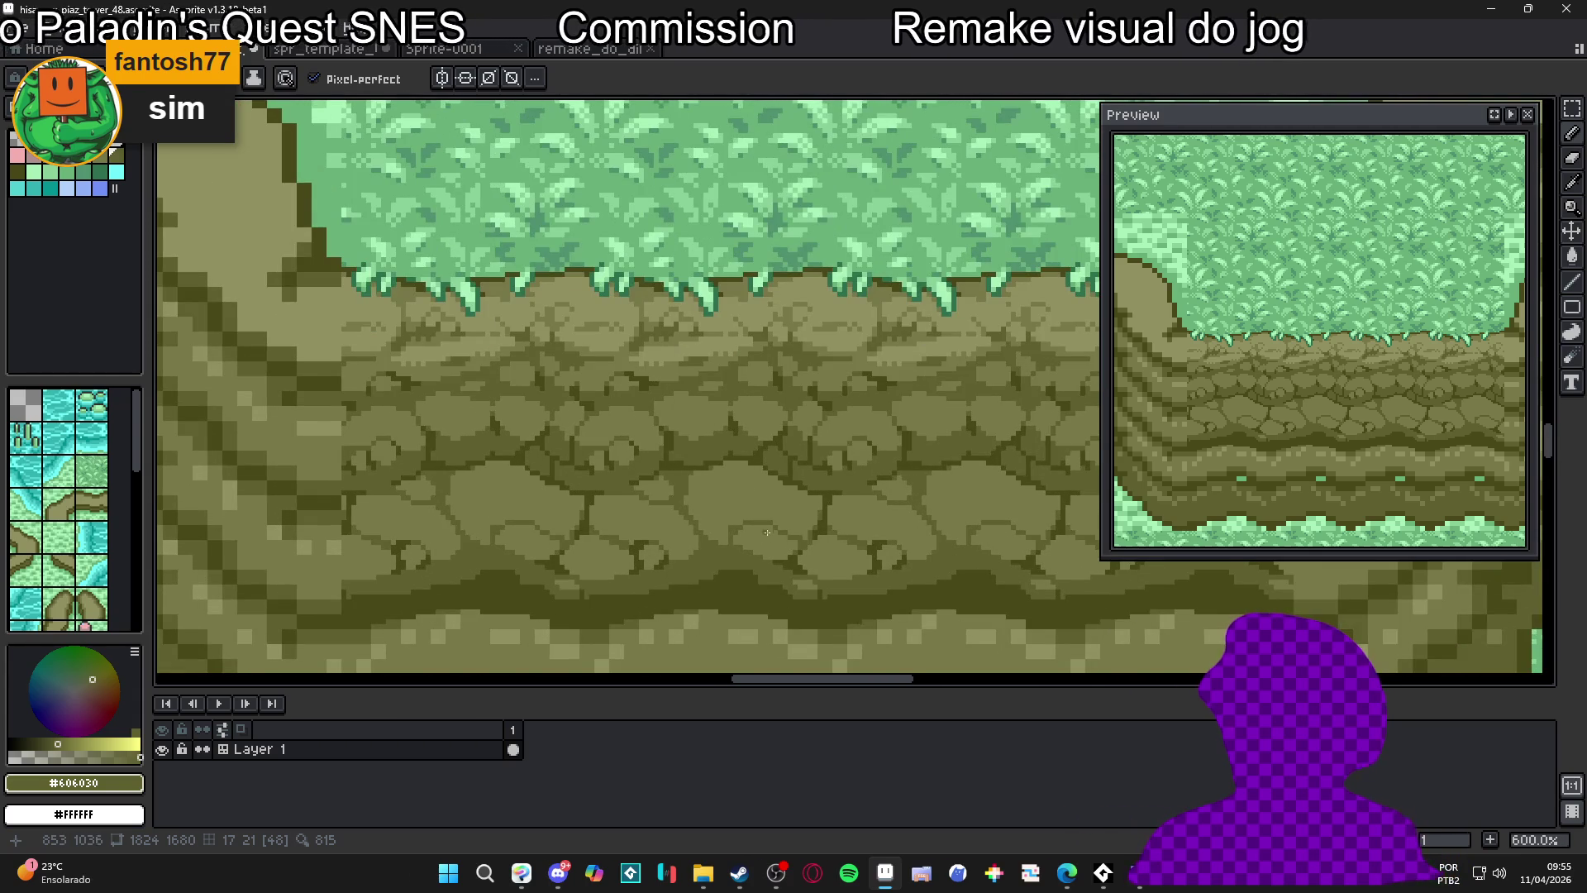
scroll(767, 529, "up", 2)
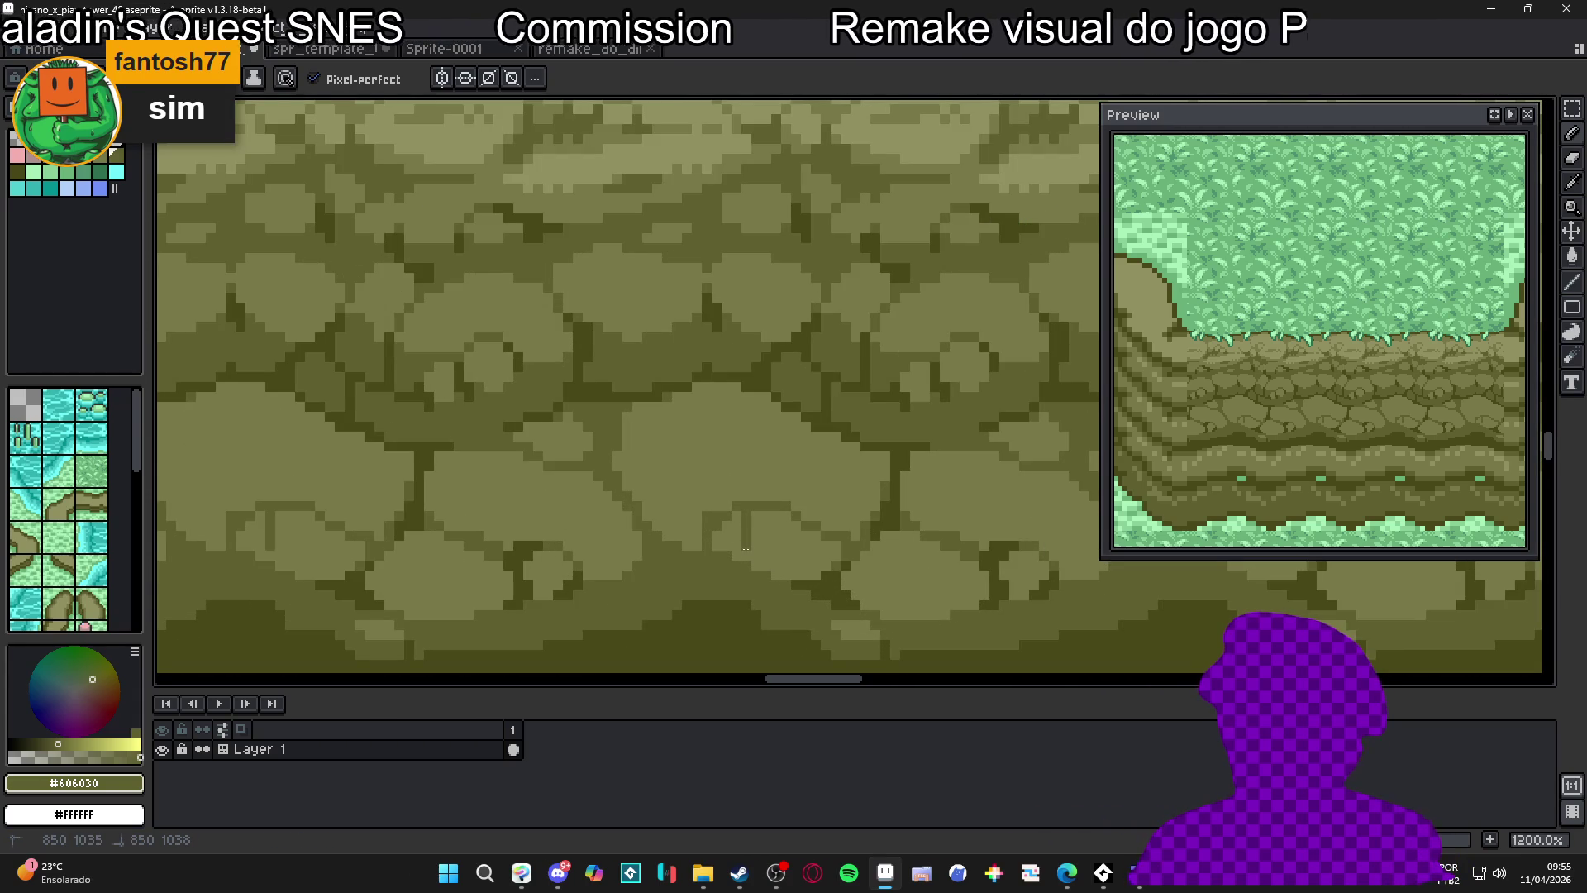
left_click(738, 518)
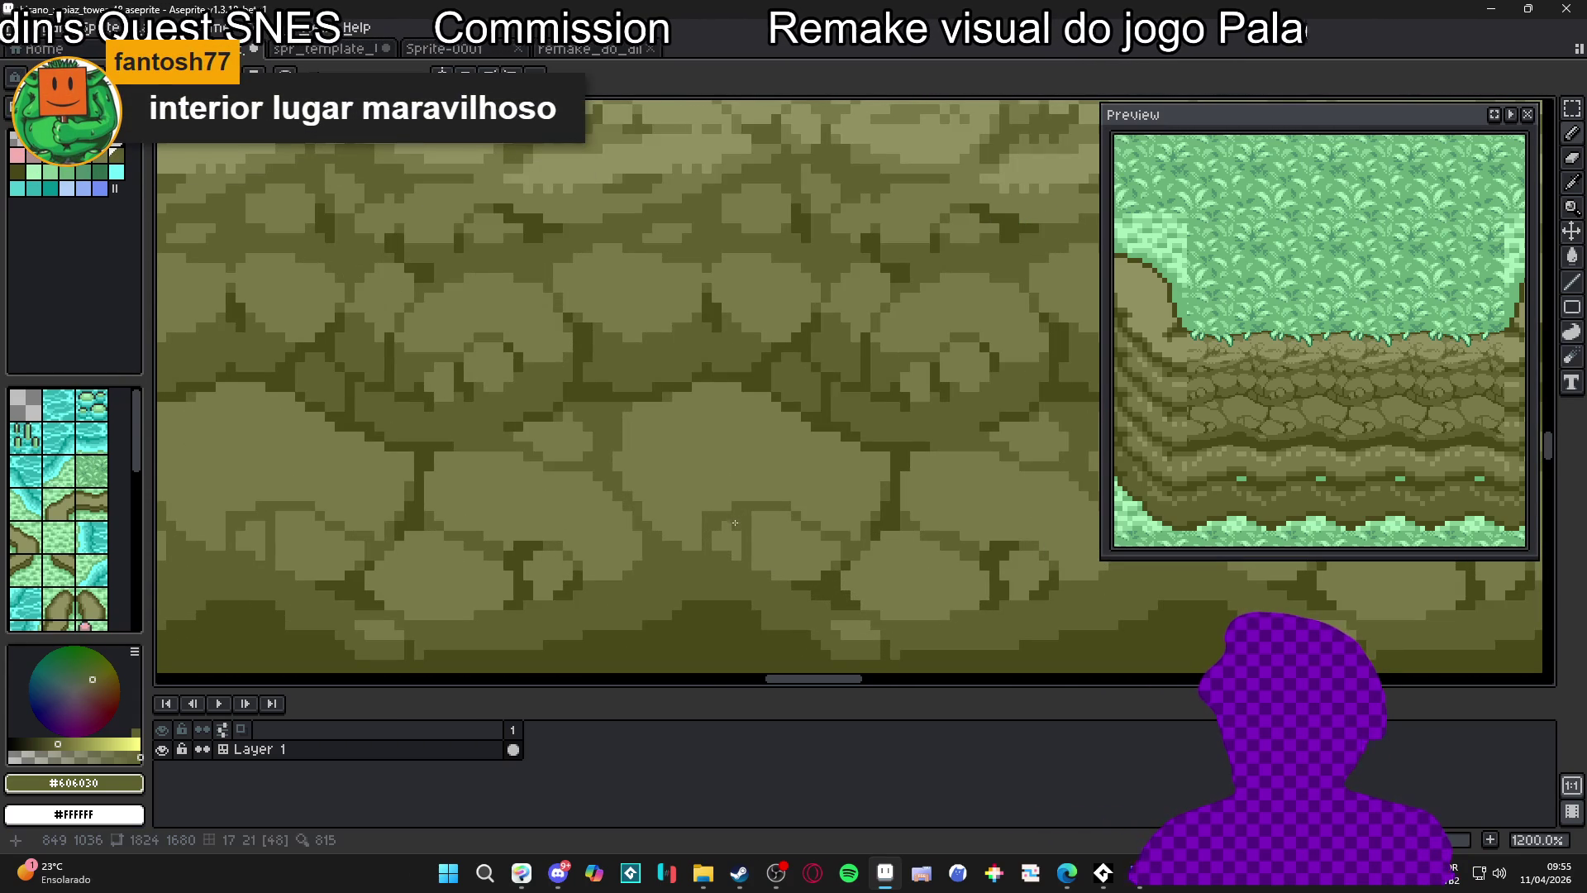
scroll(745, 540, "down", 4)
scroll(744, 541, "down", 2)
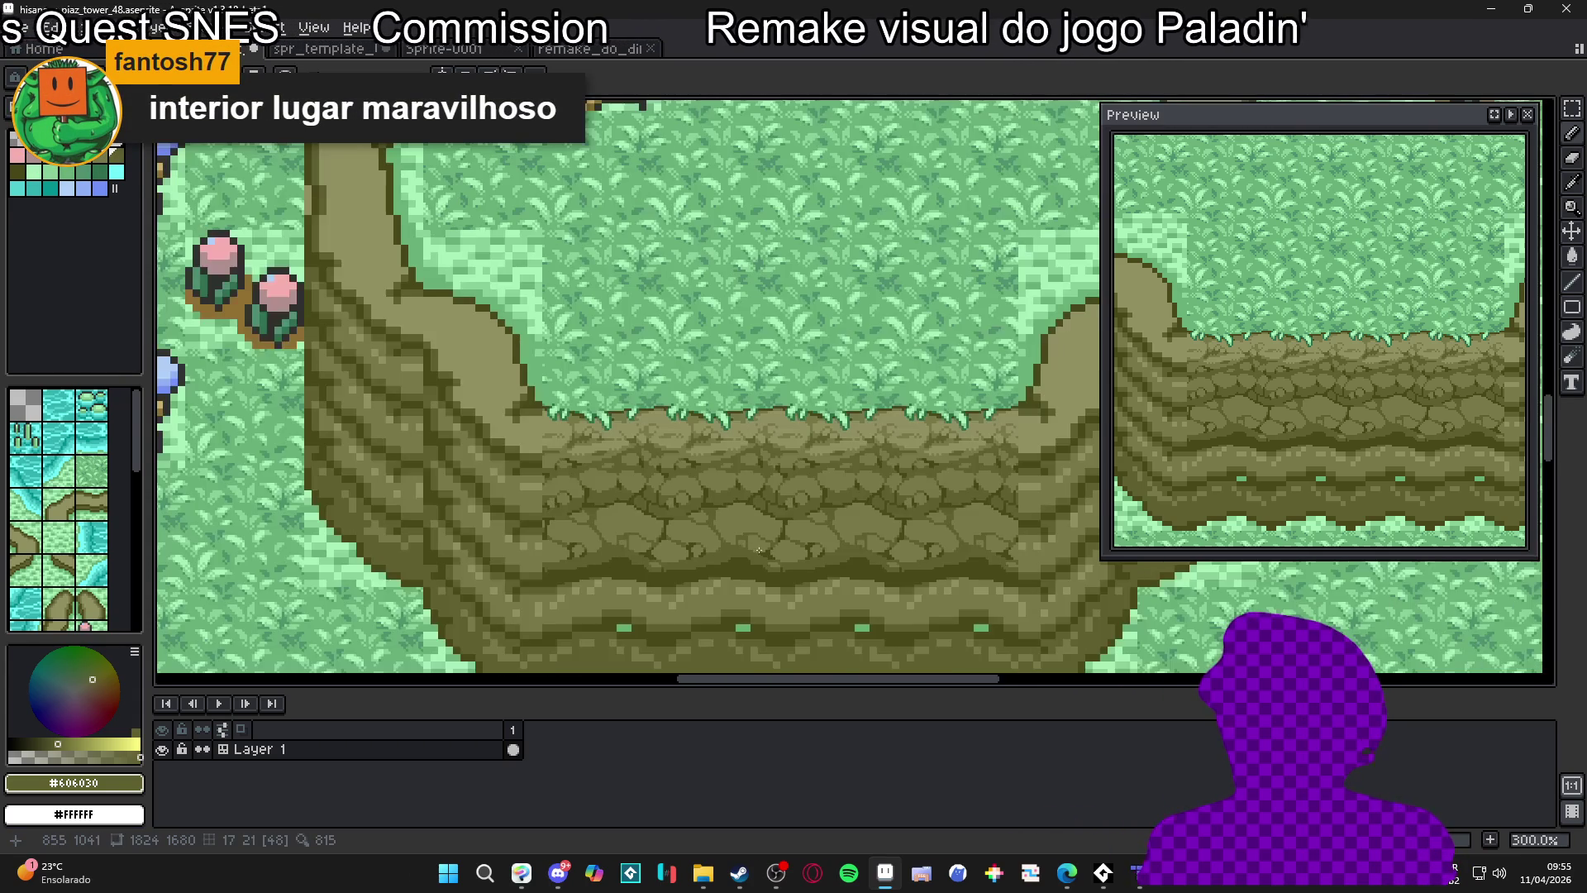
scroll(776, 522, "right", 1)
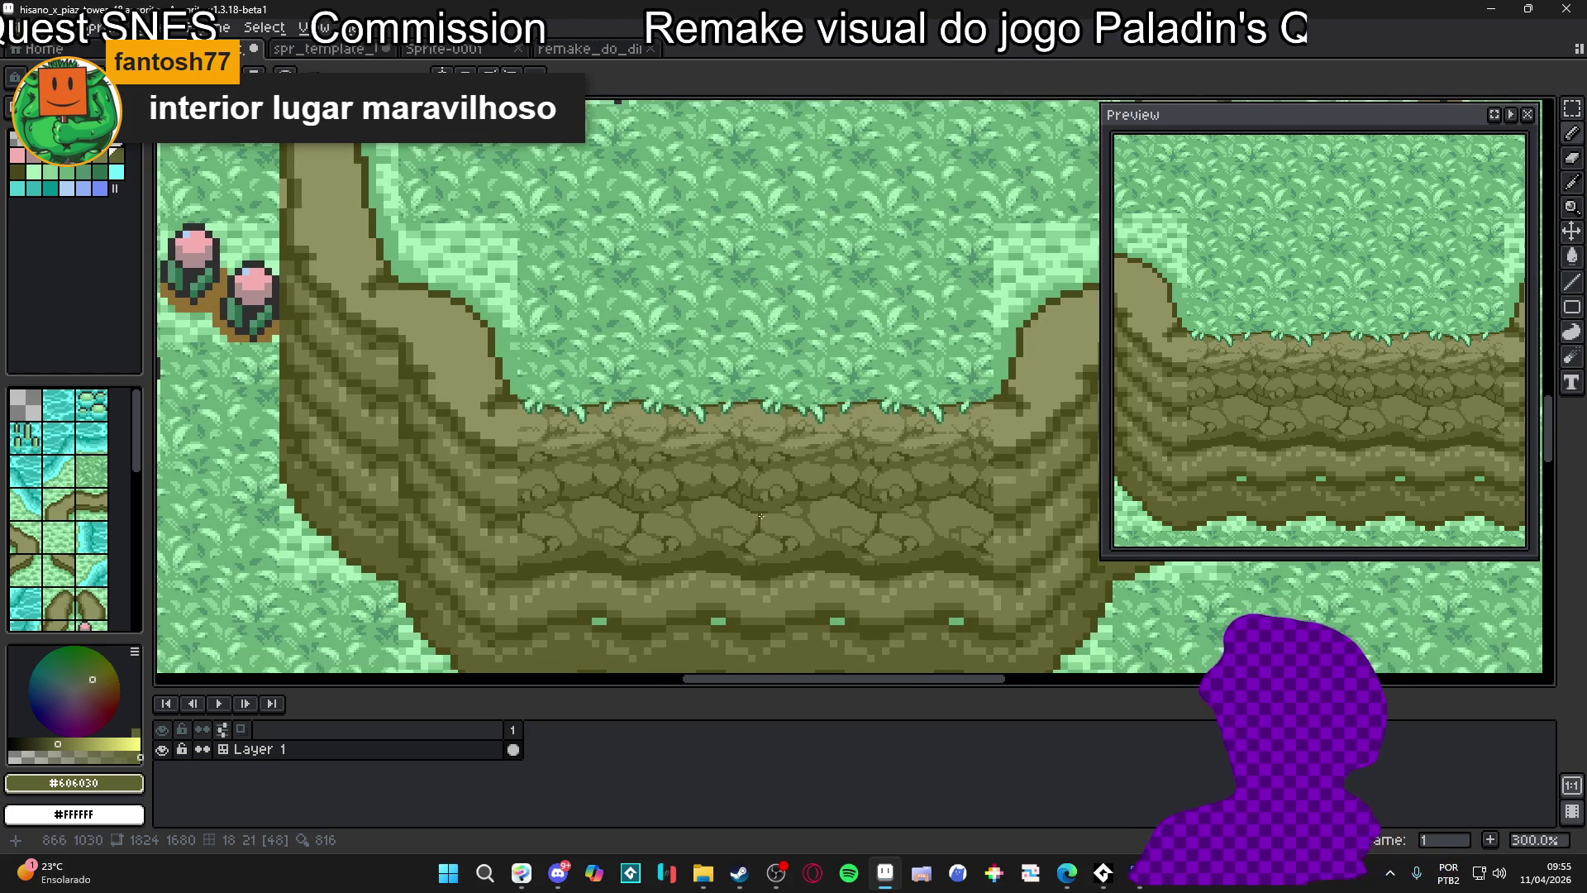
scroll(766, 531, "up", 4)
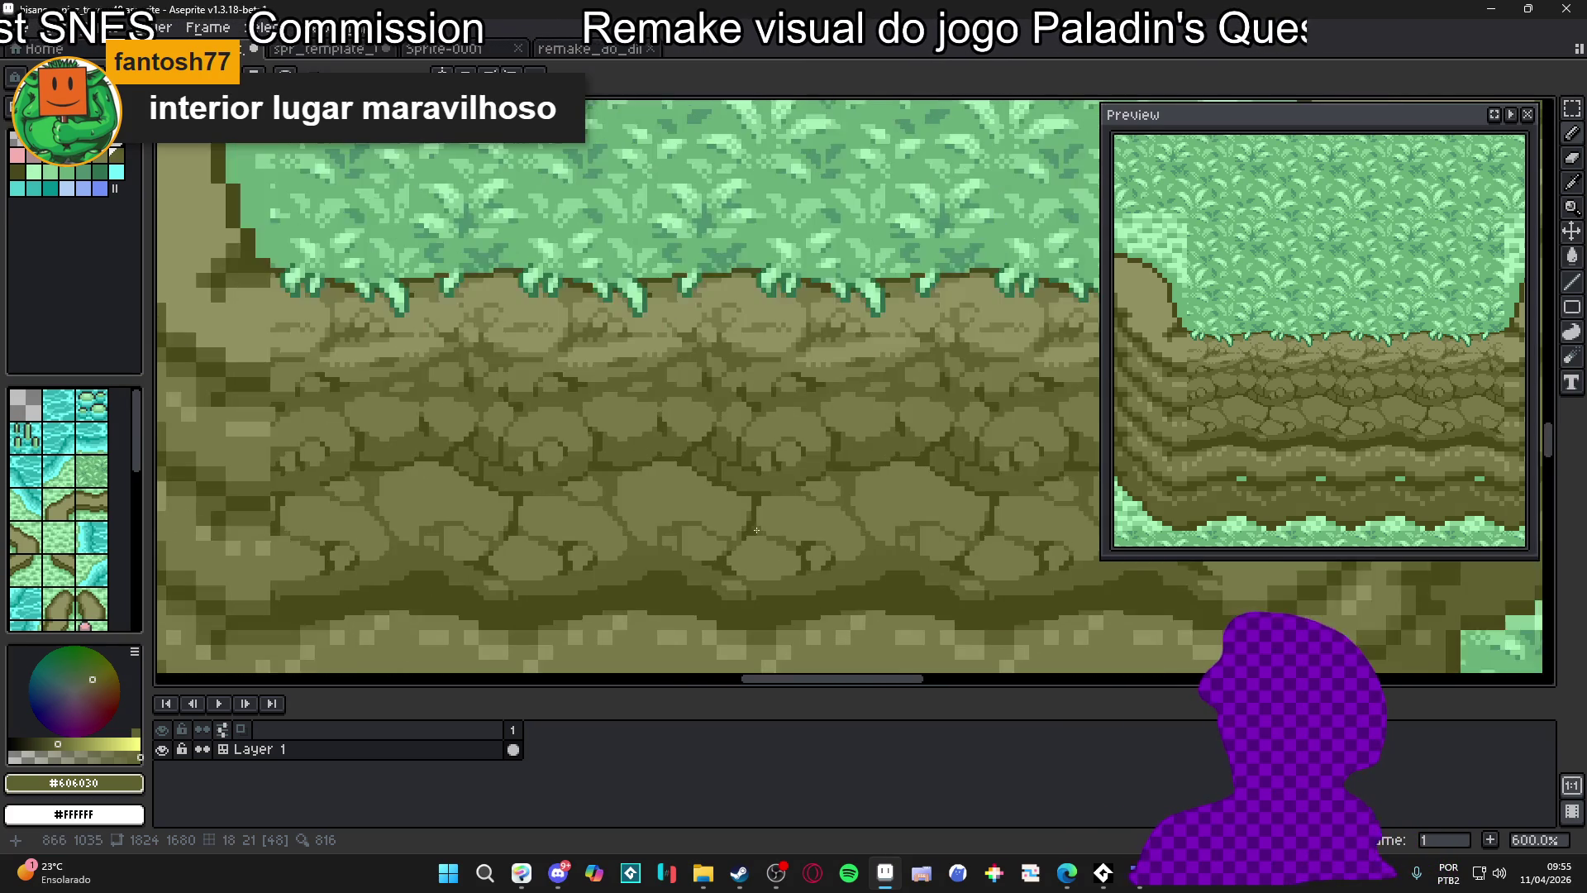
scroll(633, 519, "up", 2)
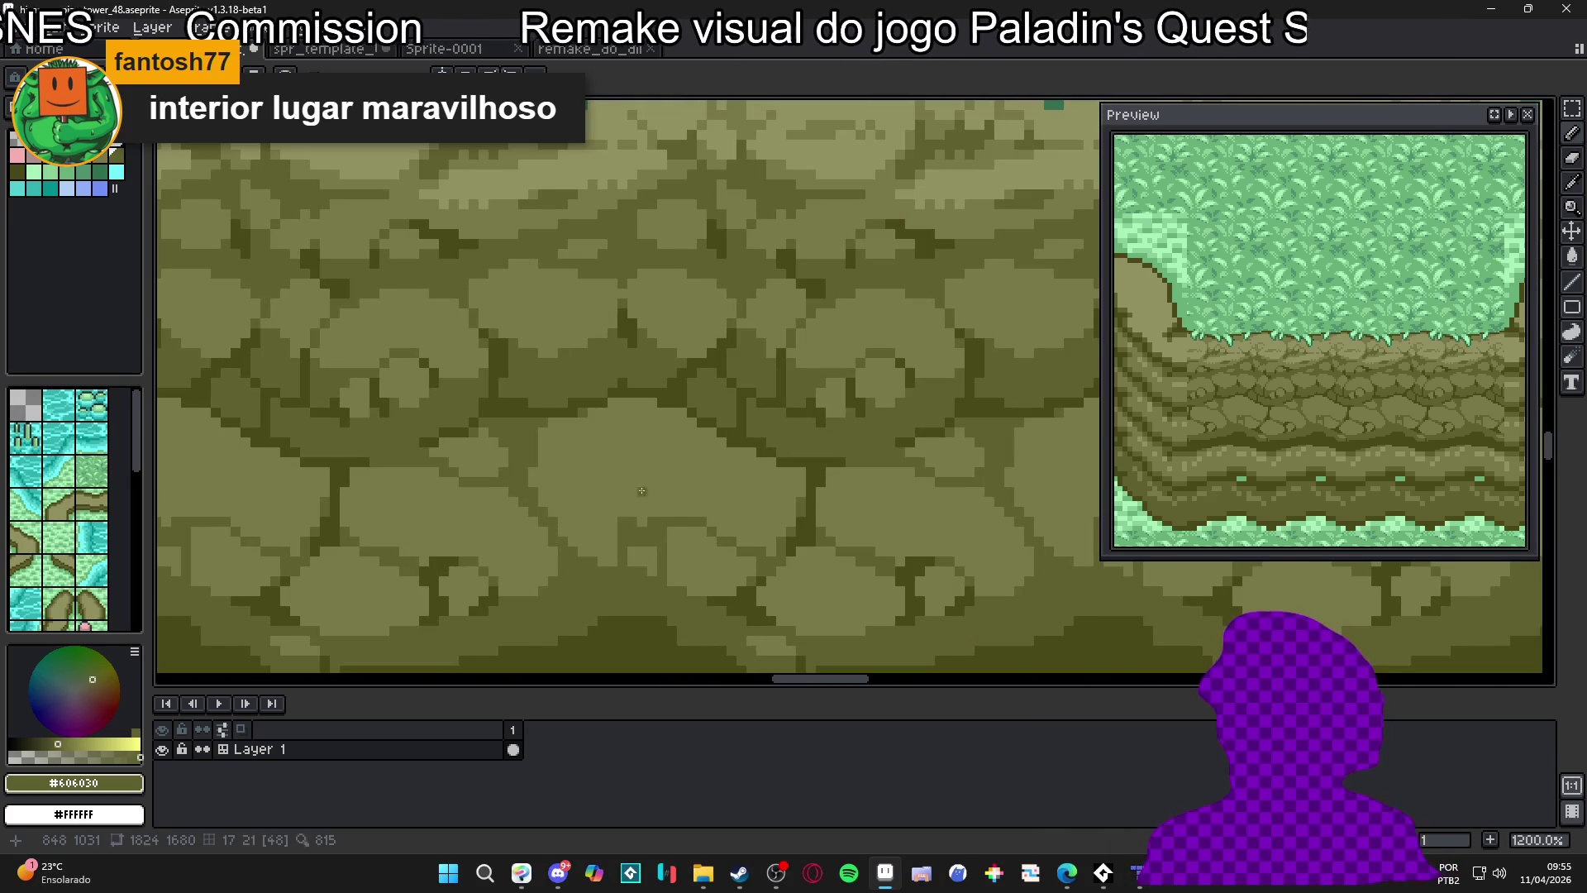
Draw a short vertical dark crack between two stones
left_click_drag(652, 509, 678, 423)
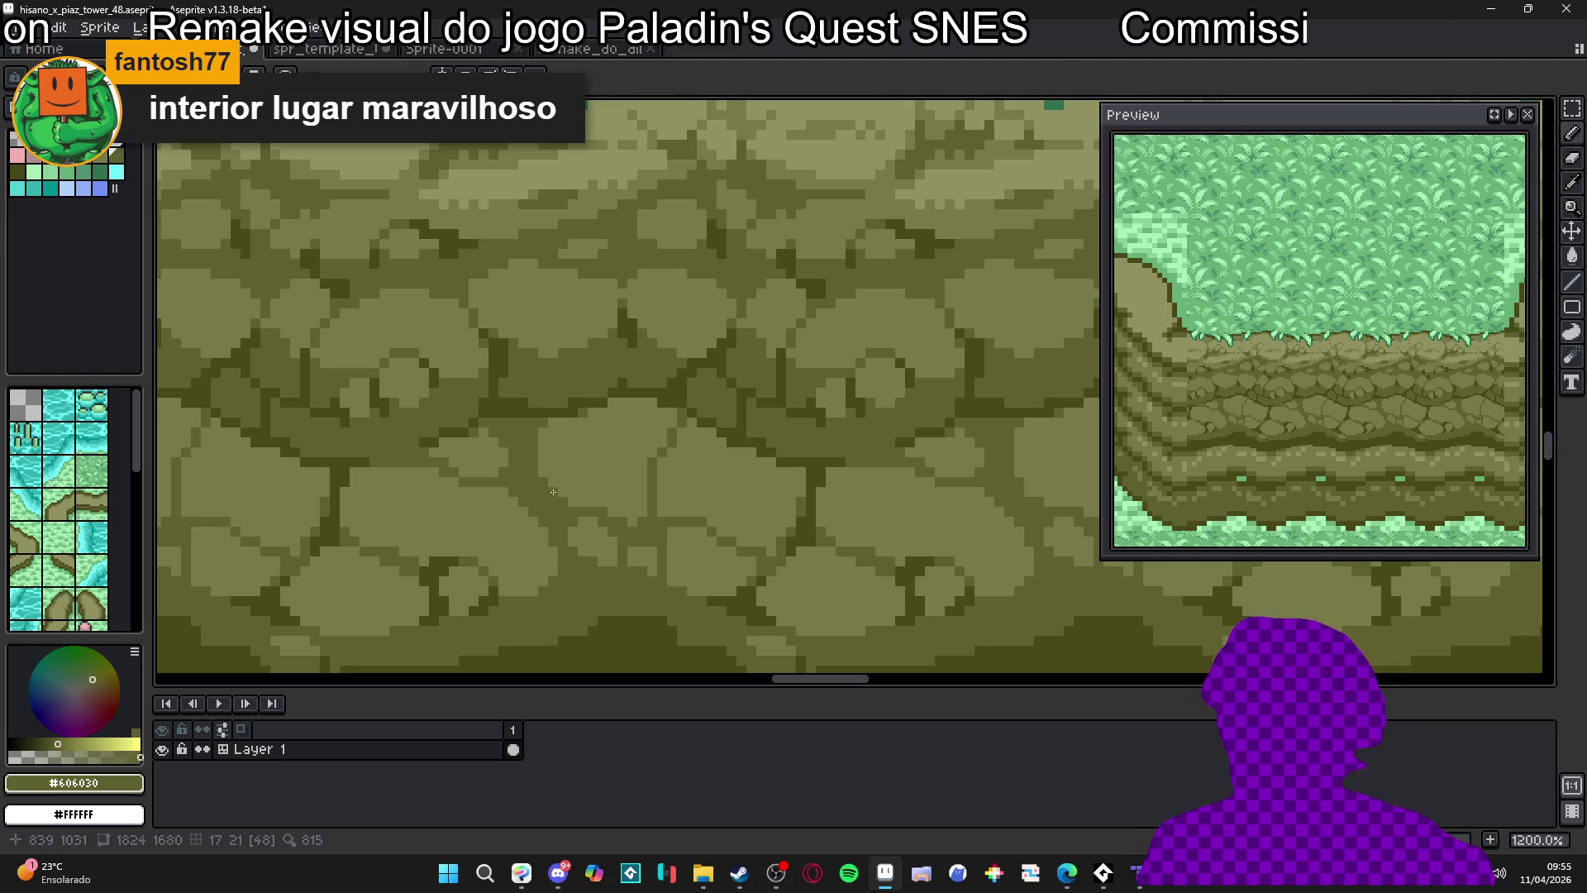
scroll(572, 503, "down", 4)
scroll(602, 515, "up", 2)
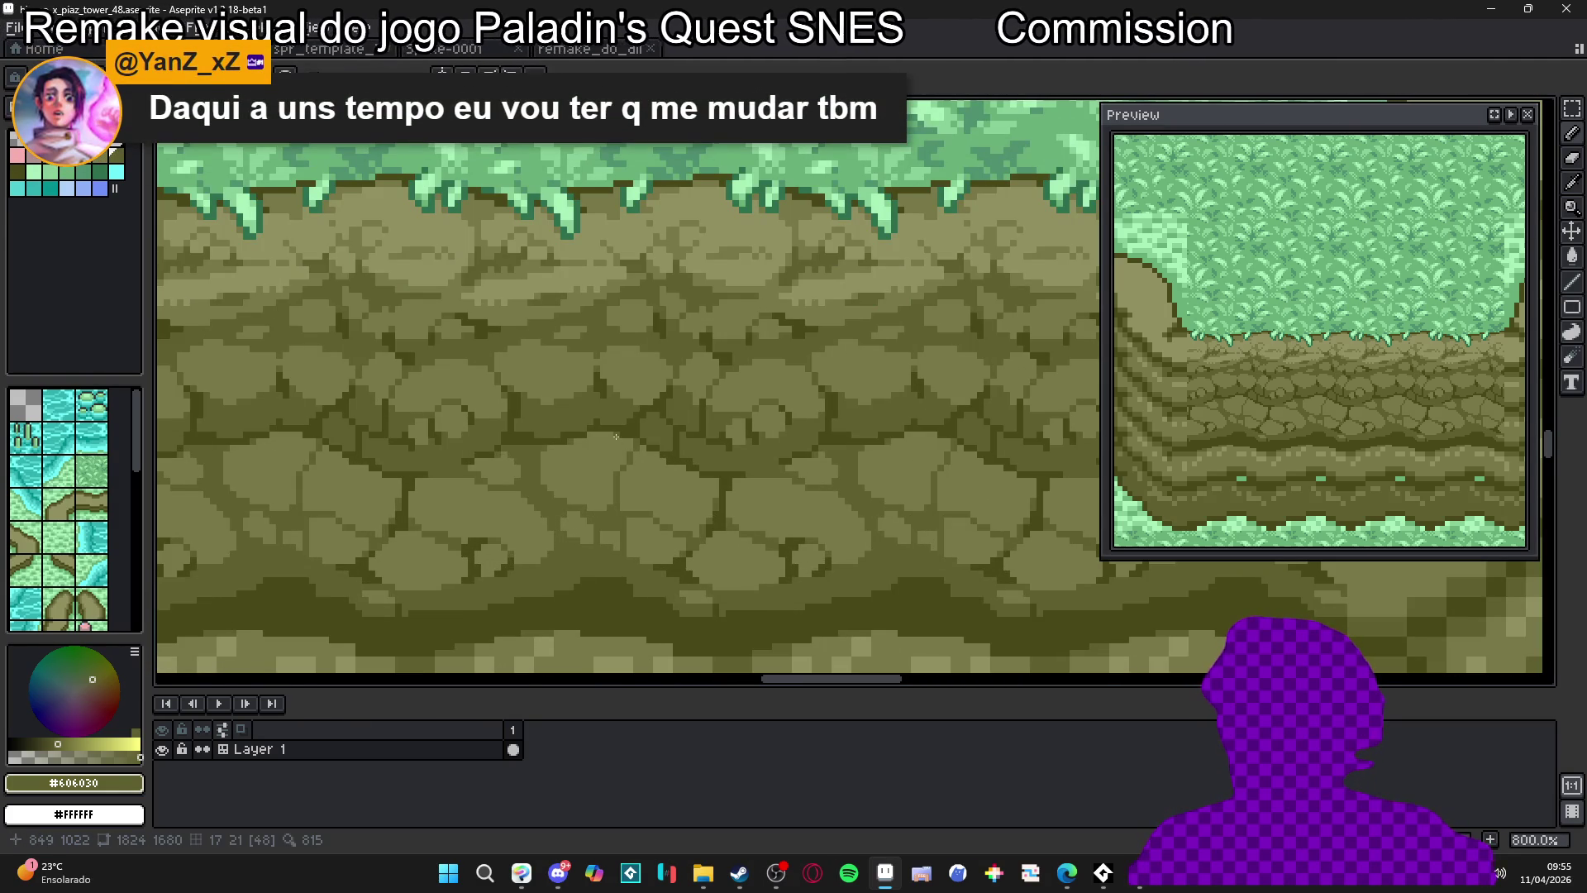
scroll(617, 439, "down", 4)
scroll(616, 463, "up", 6)
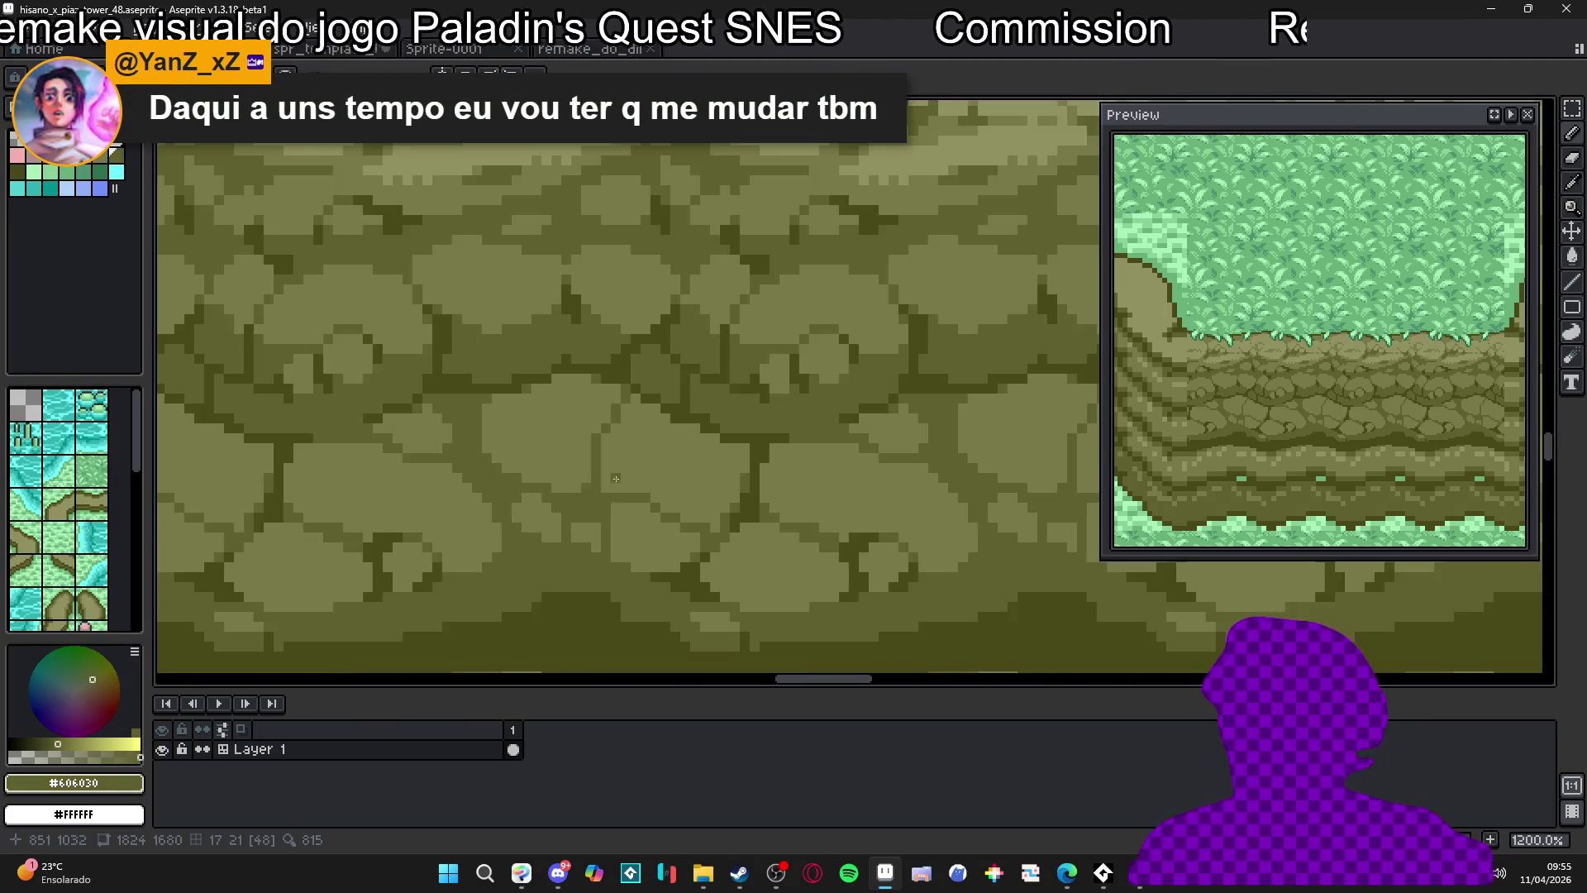
scroll(605, 487, "down", 5)
scroll(578, 471, "up", 5)
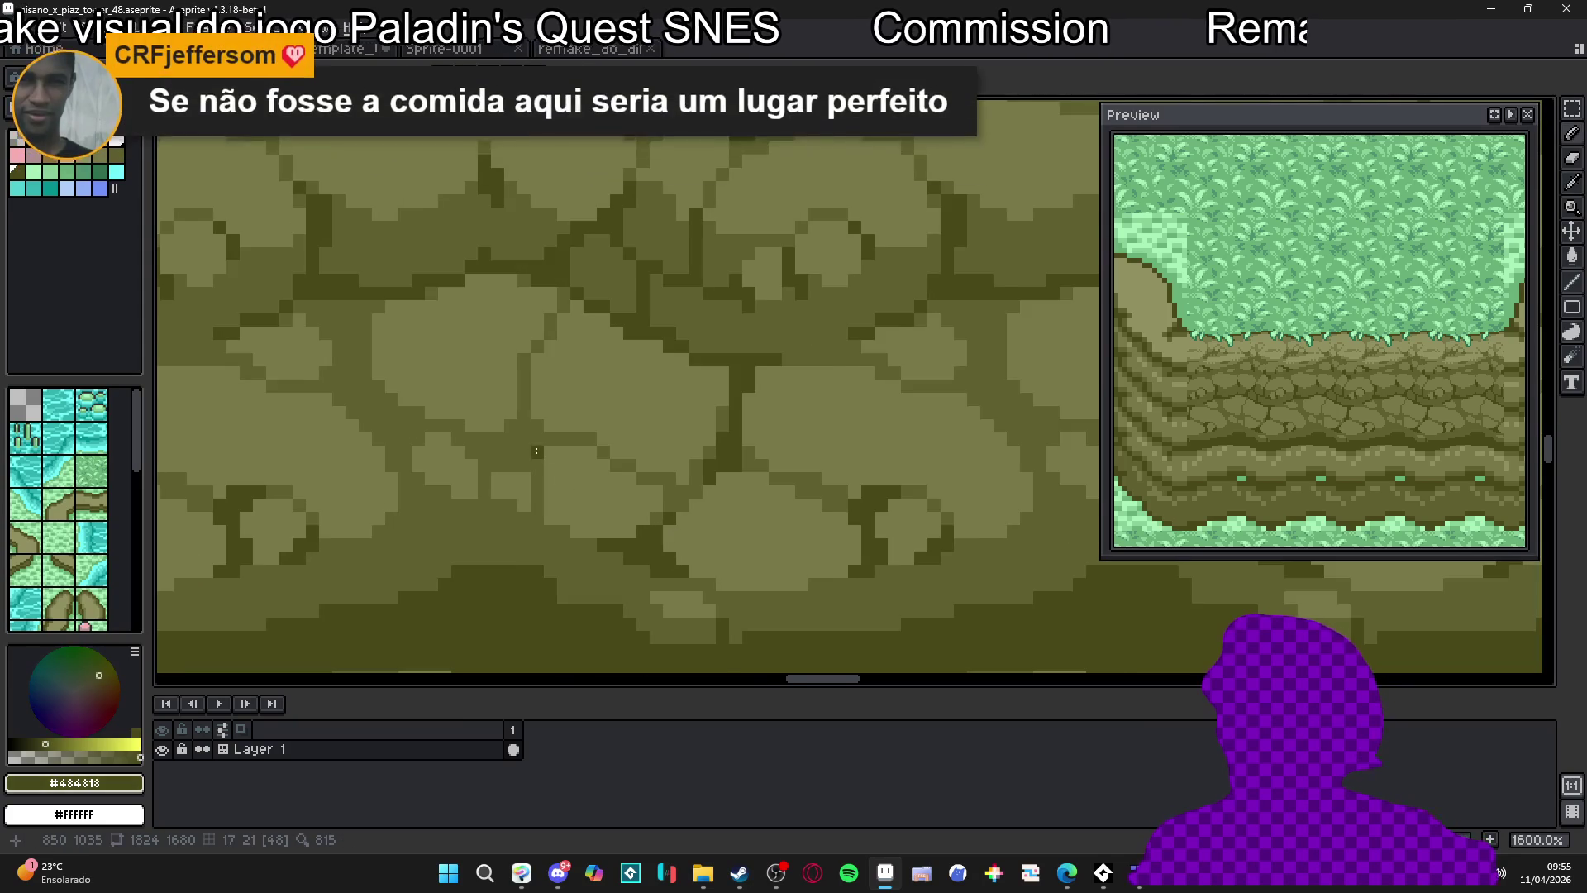
scroll(539, 451, "up", 3)
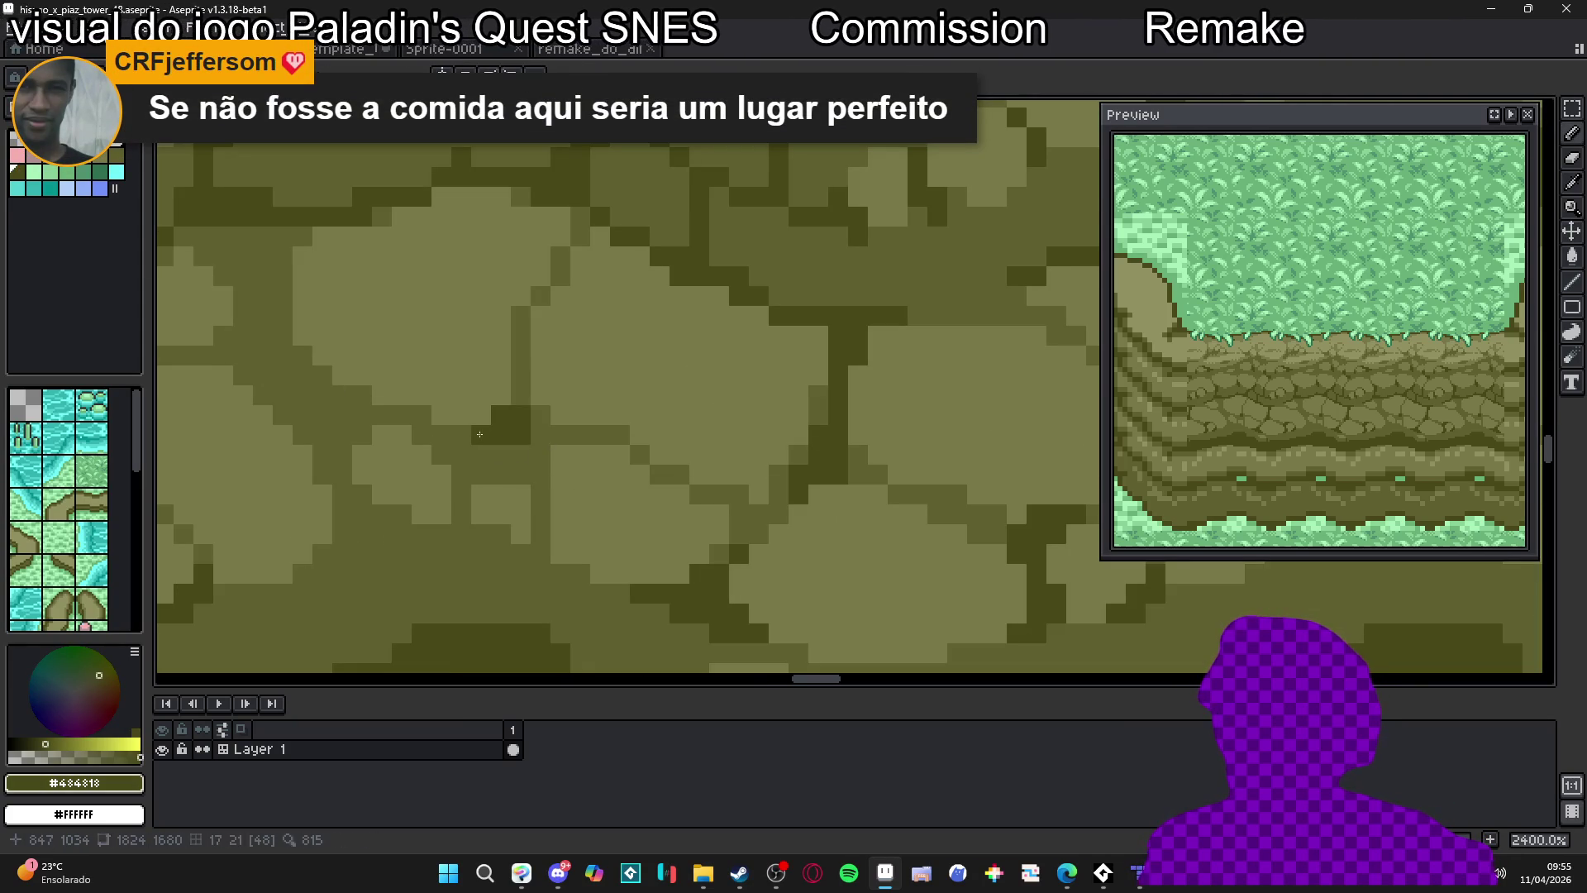
Darken pixels to extend the cracks around two cobblestones
left_click(521, 394)
left_click(540, 414)
left_click(541, 434)
left_click(560, 434)
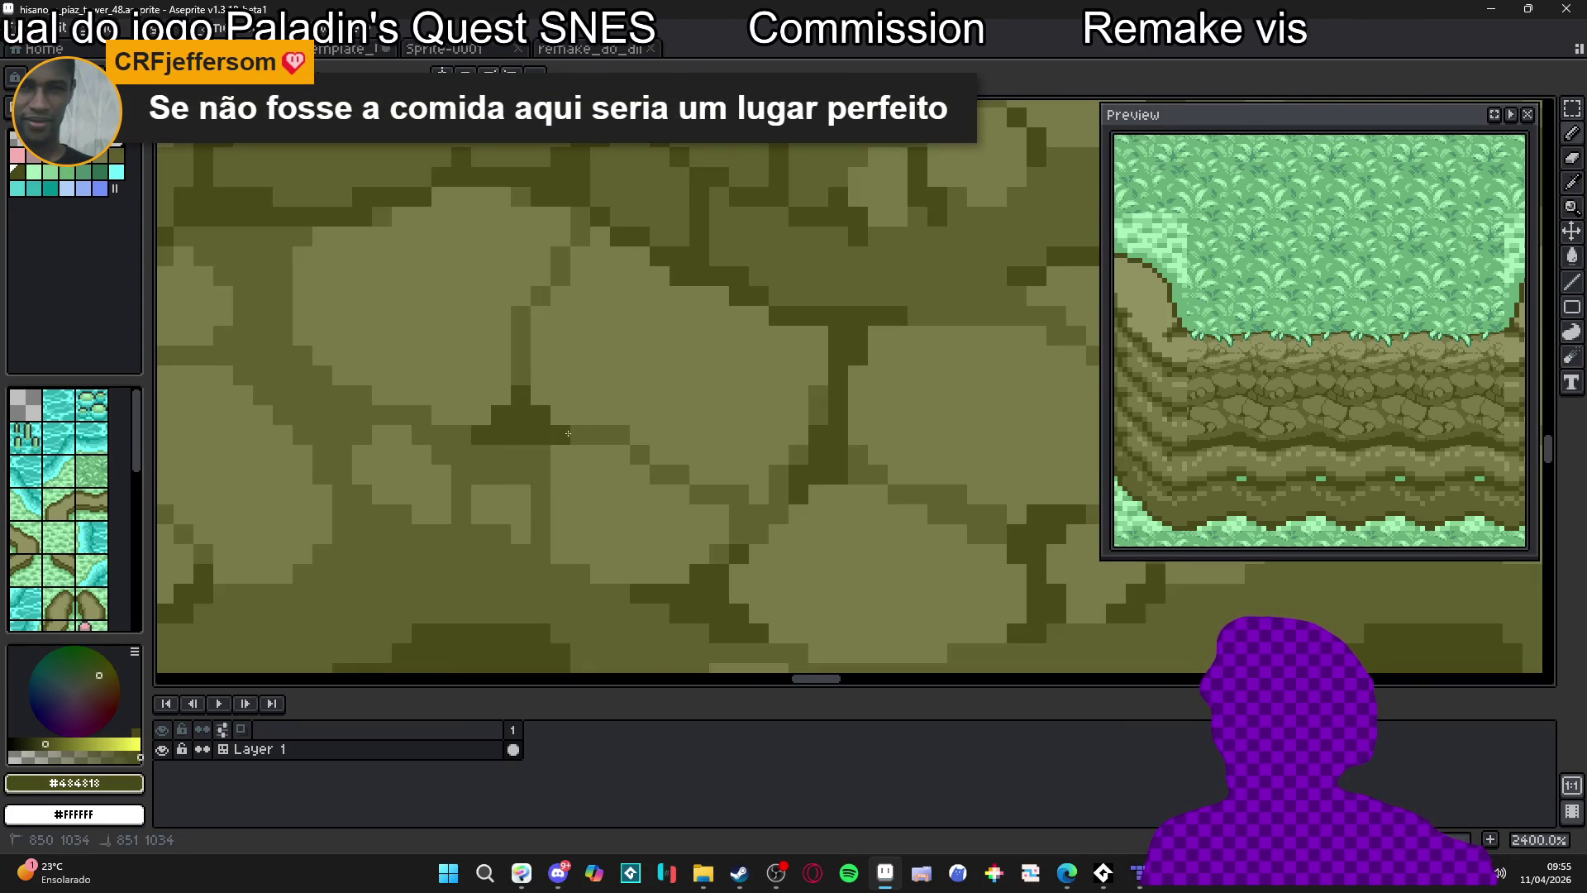
left_click(402, 414)
left_click(421, 414)
left_click(422, 434)
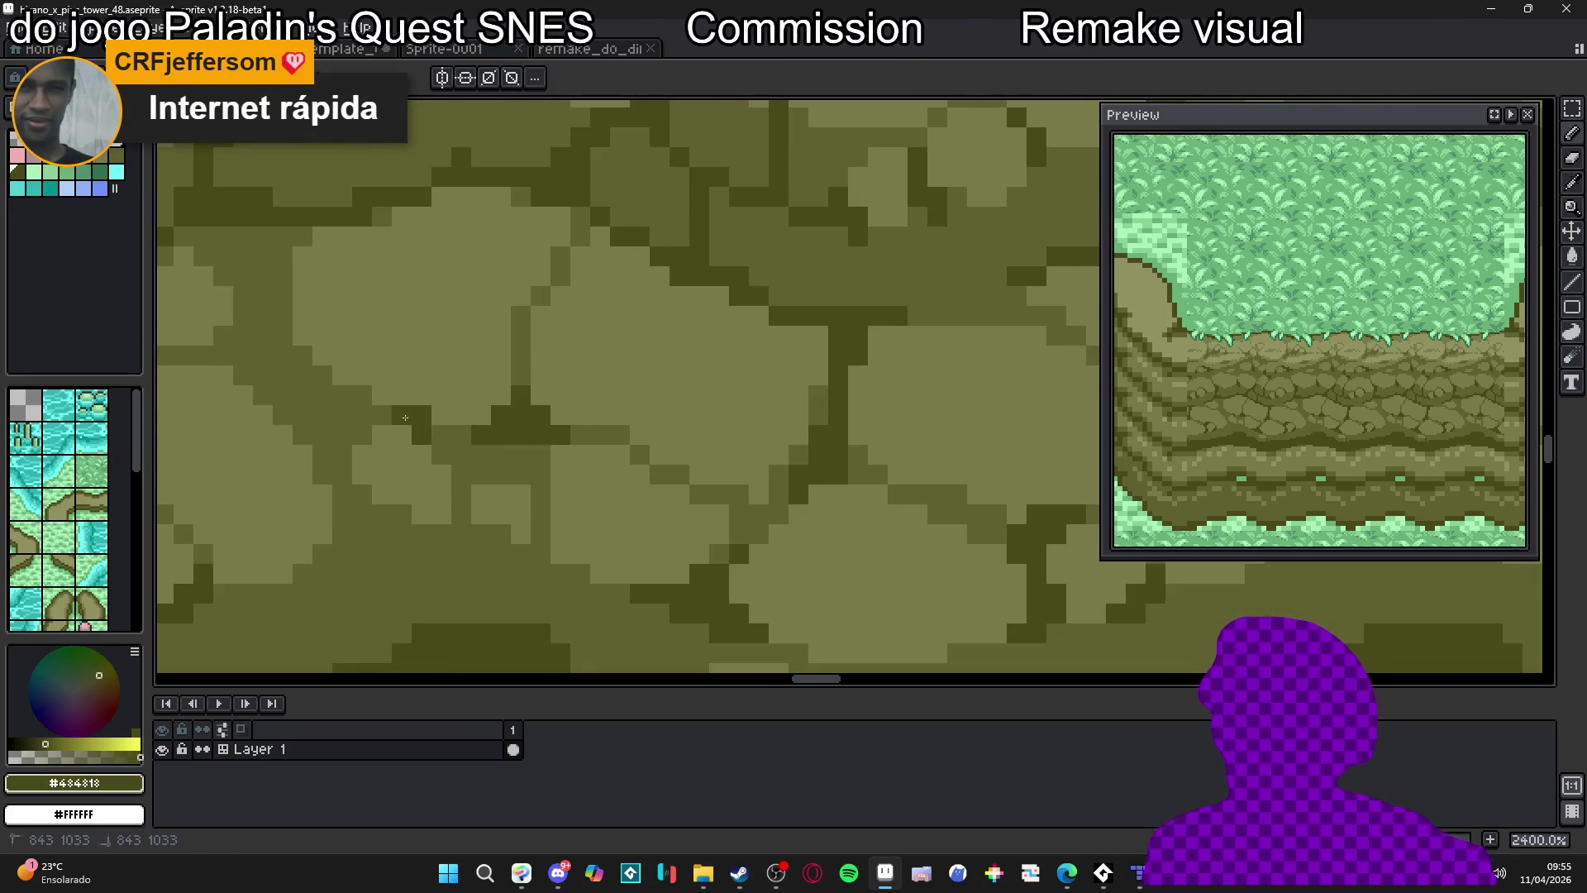
Extend another crack between cobblestones with three dark pixels, then zoom out and toggle the tile grid
scroll(435, 438, "down", 5)
scroll(470, 470, "up", 4)
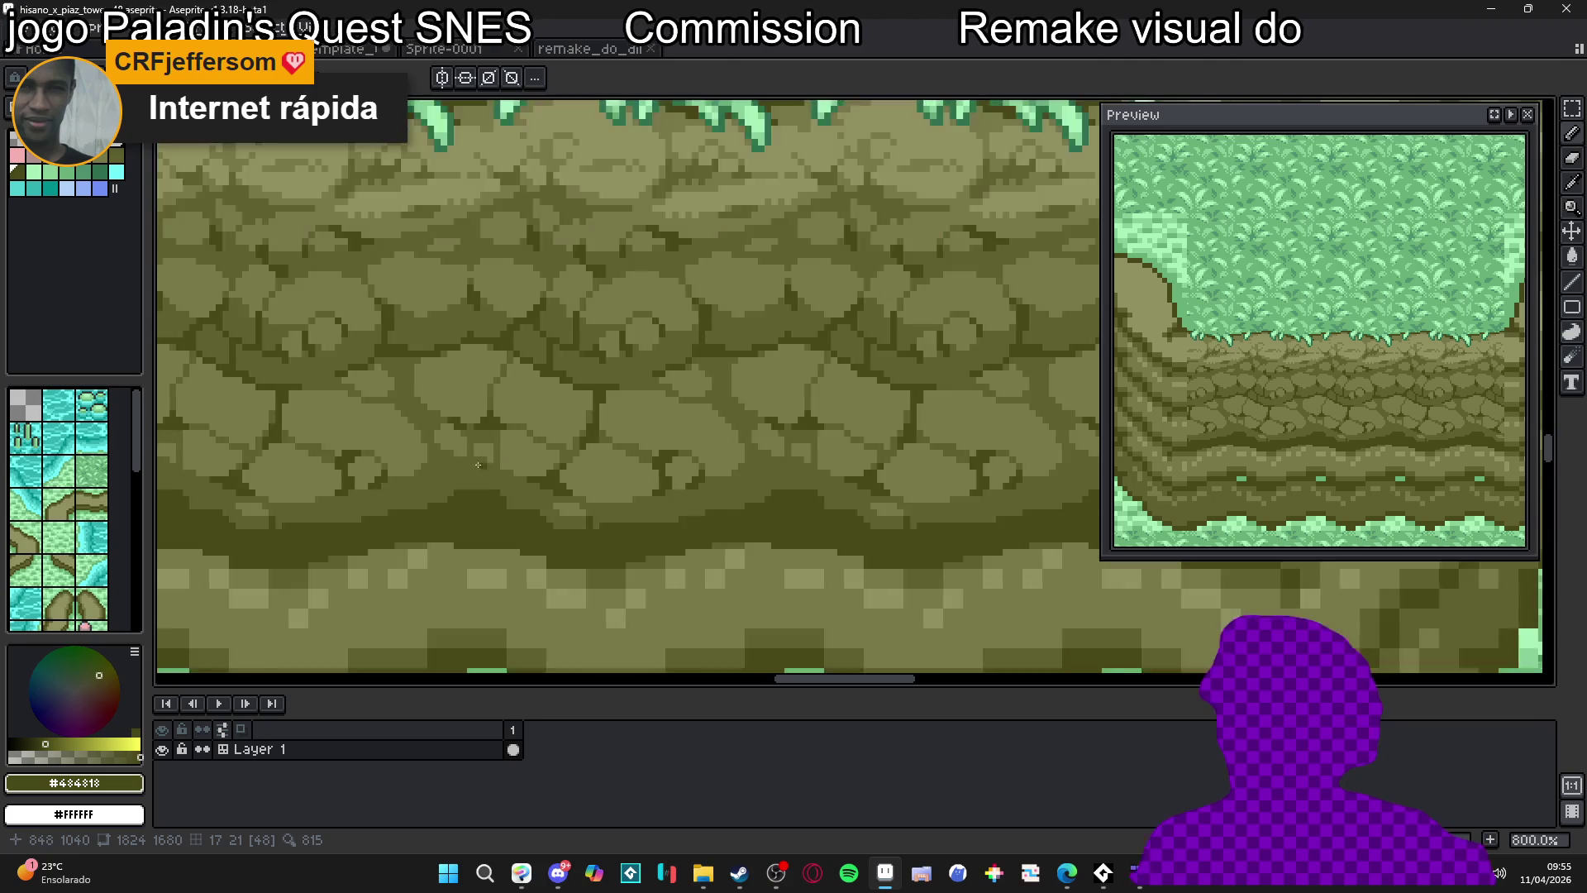
left_click(459, 457)
left_click(471, 430)
left_click(493, 457)
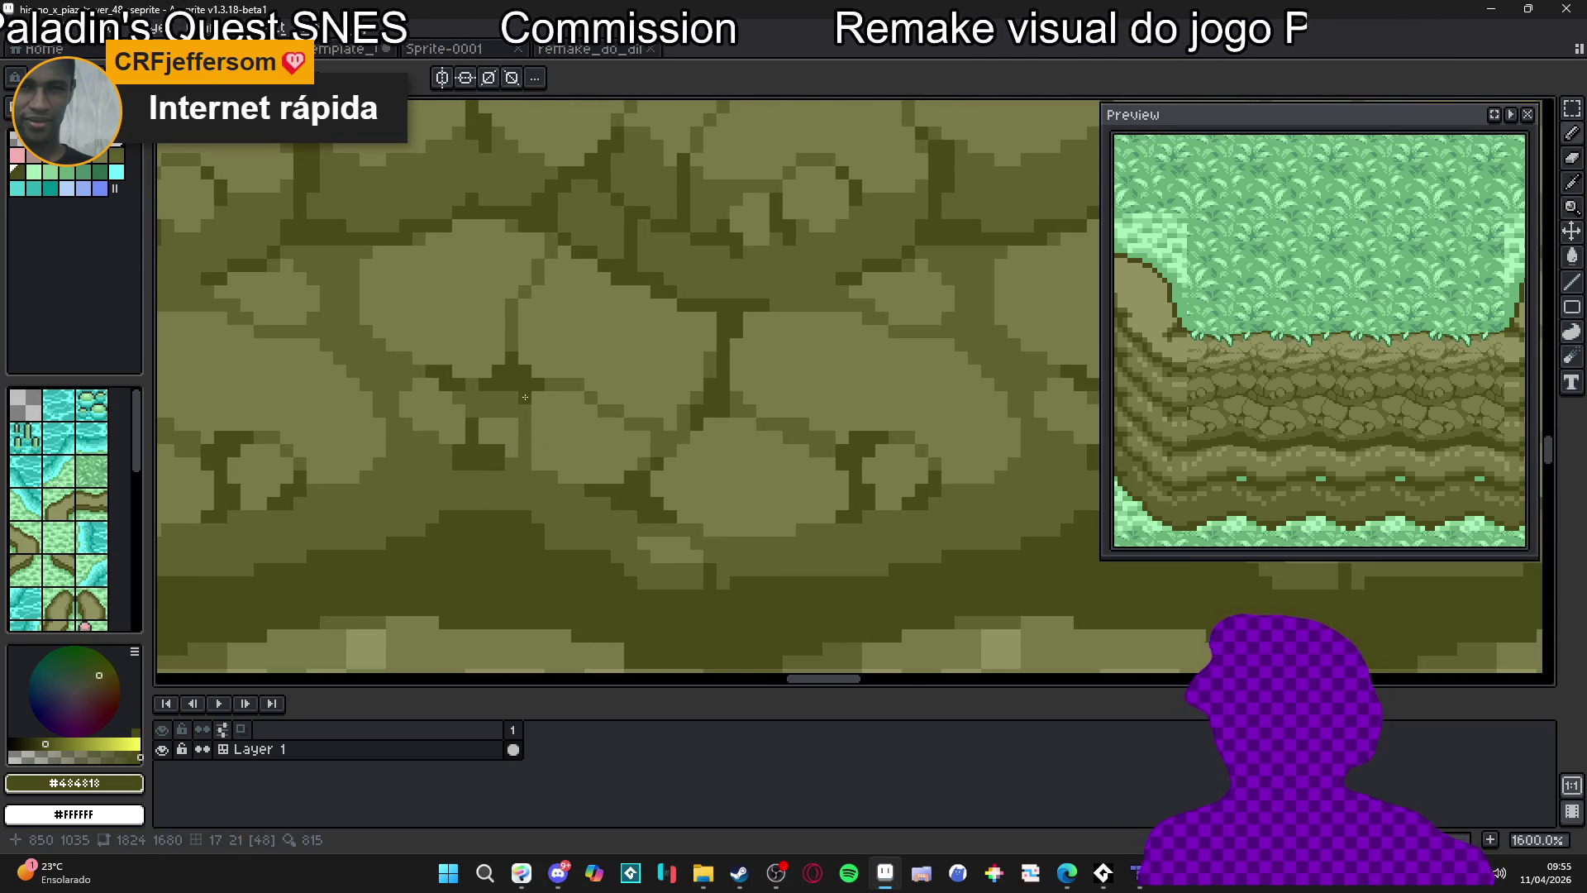
scroll(524, 398, "down", 5)
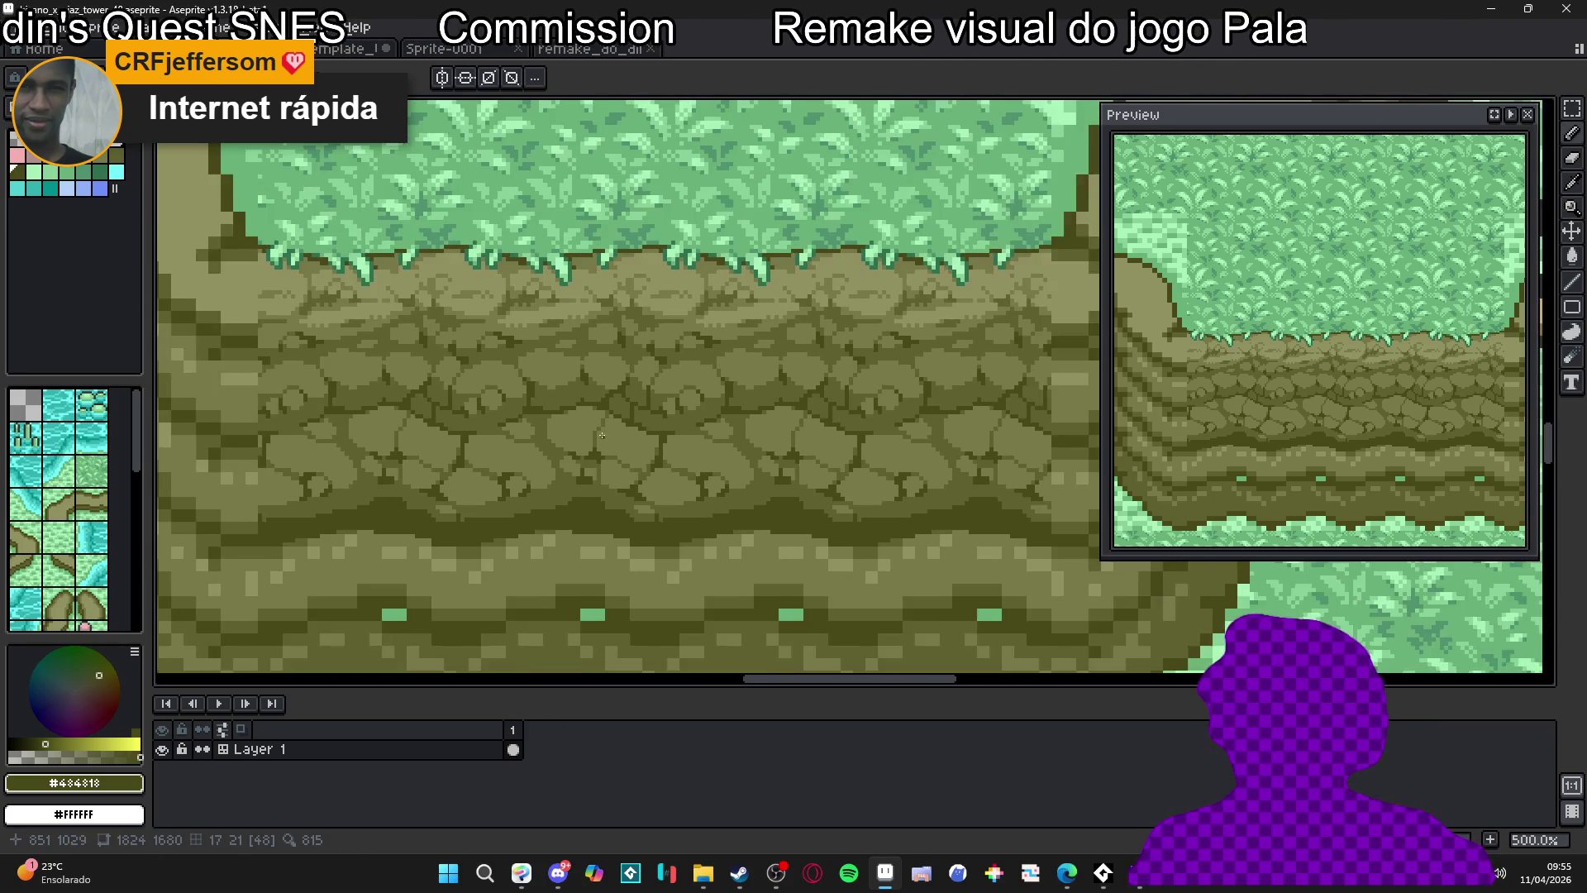
scroll(608, 444, "down", 2)
key("ctrl+apostrophe")
key("ctrl+apostrophe")
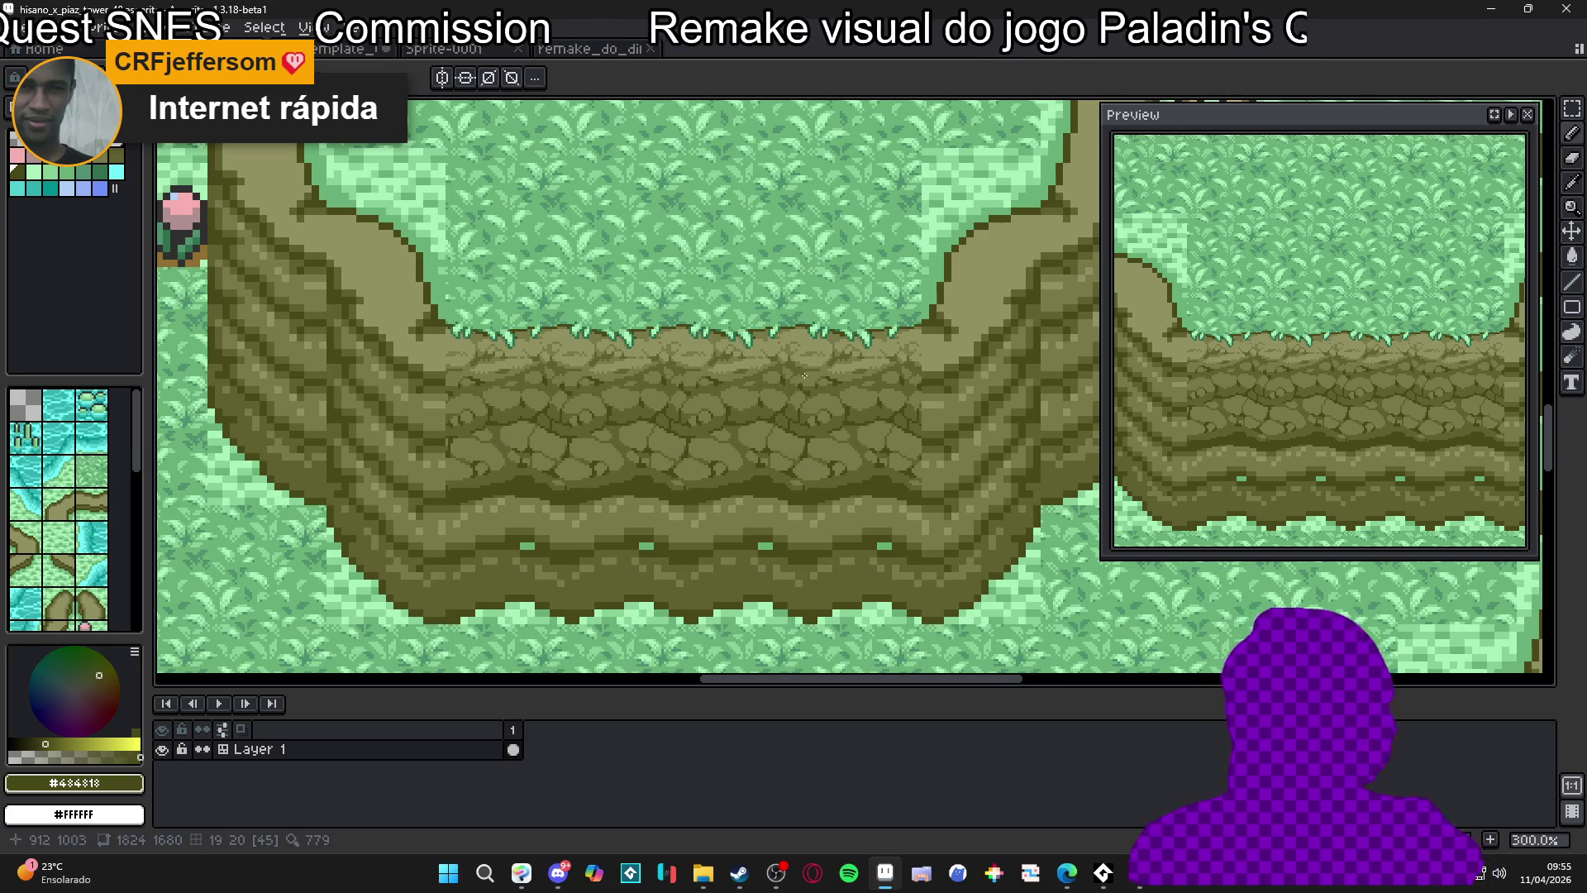
scroll(805, 375, "down", 2)
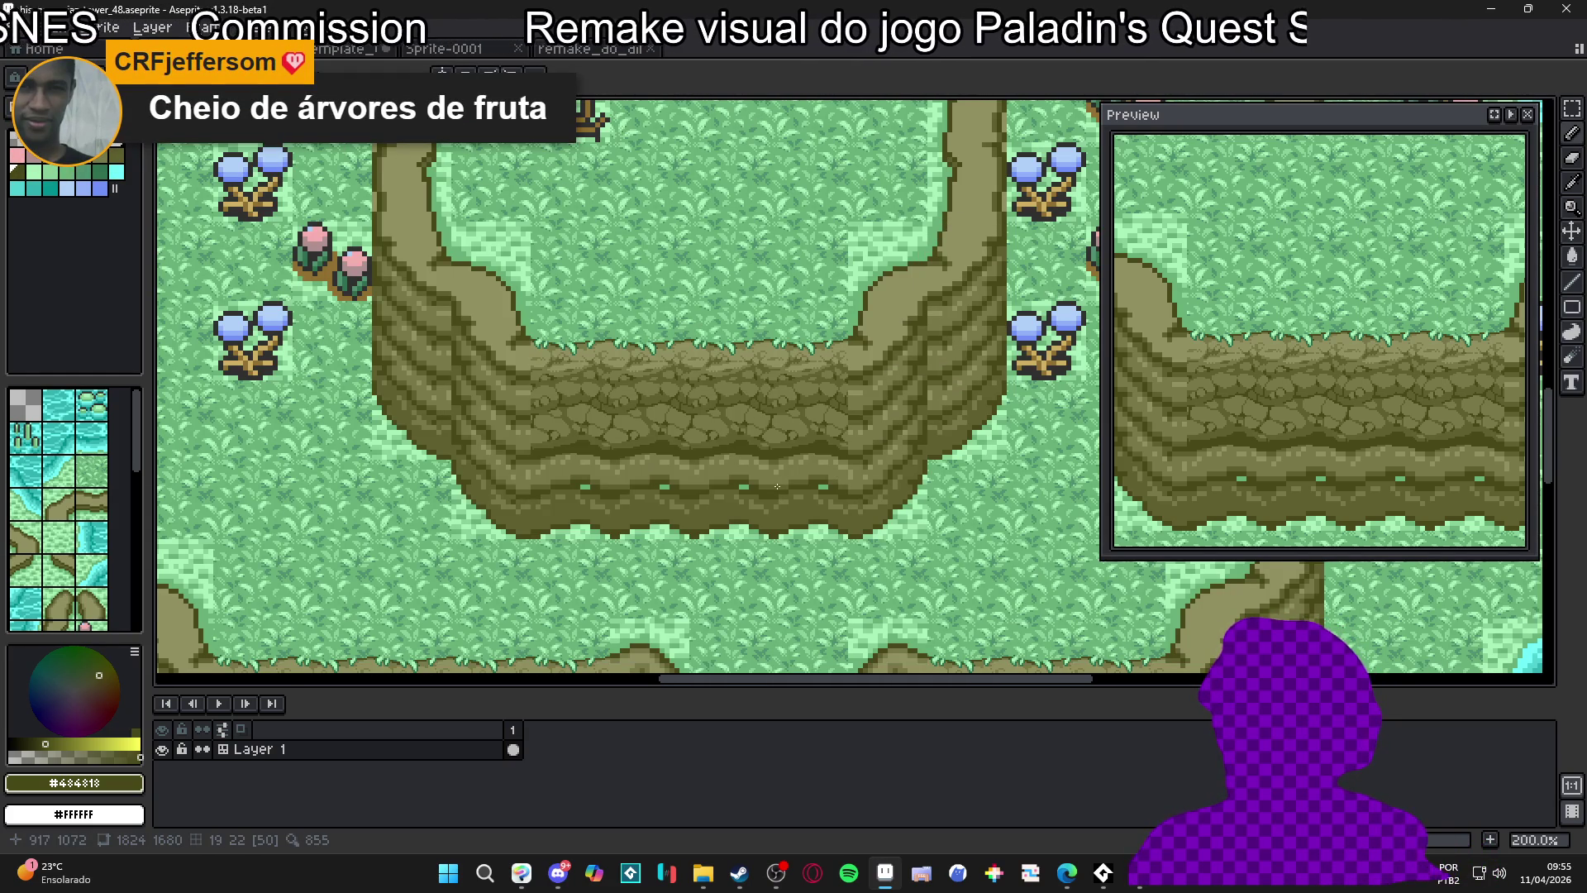
scroll(777, 486, "down", 2)
scroll(704, 446, "up", 2)
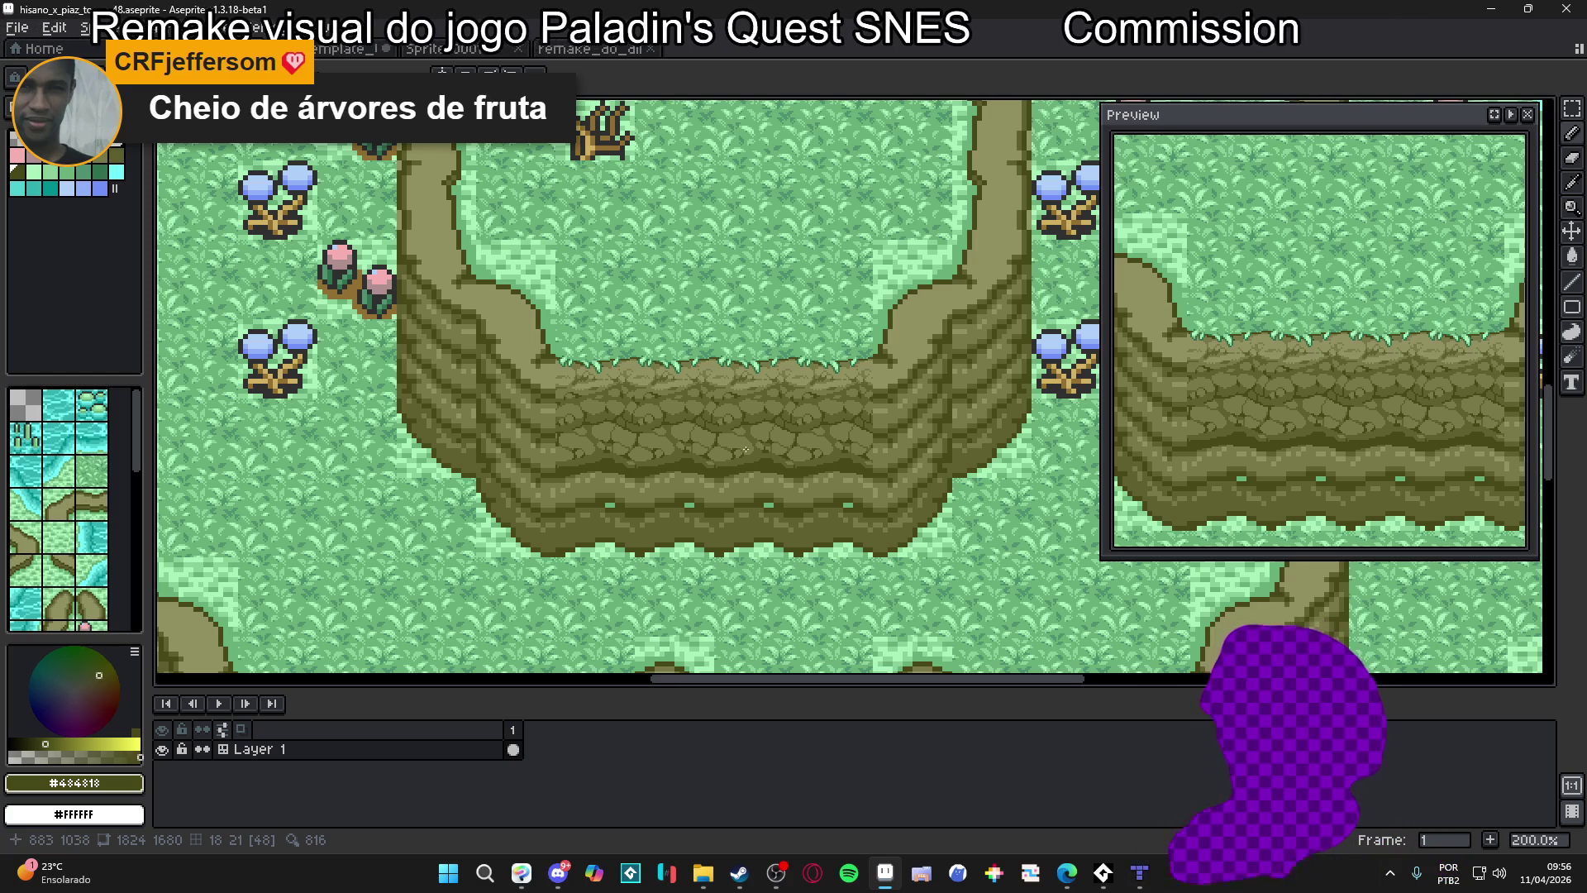
scroll(586, 493, "up", 7)
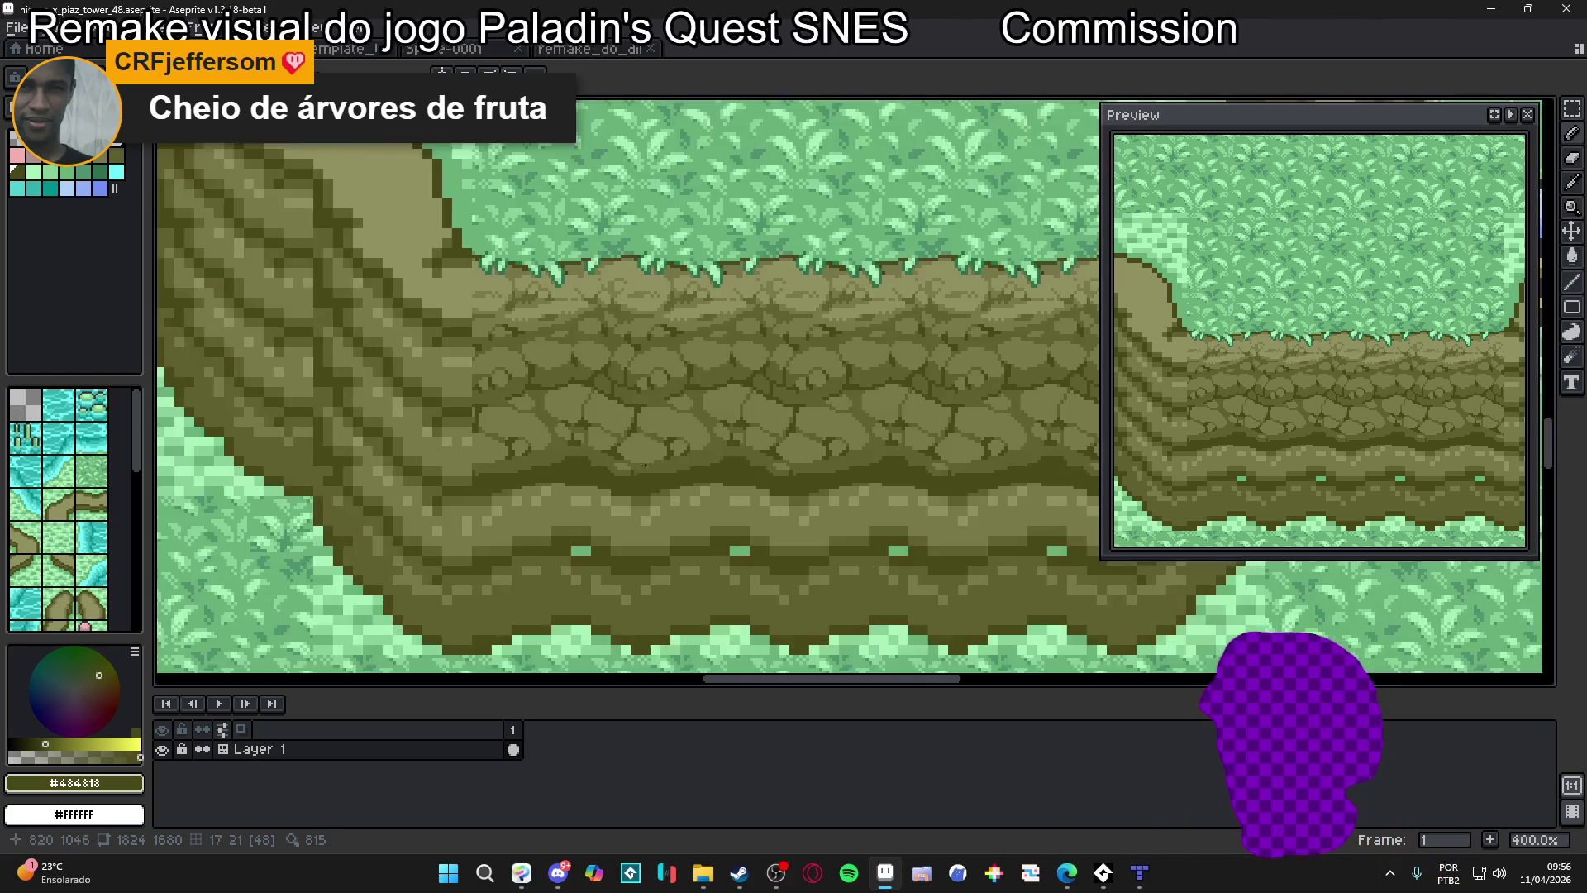
Sample #606030 from the rock and paint a pebble pixel on the stone
left_click(648, 460, "alt")
scroll(648, 460, "up", 3)
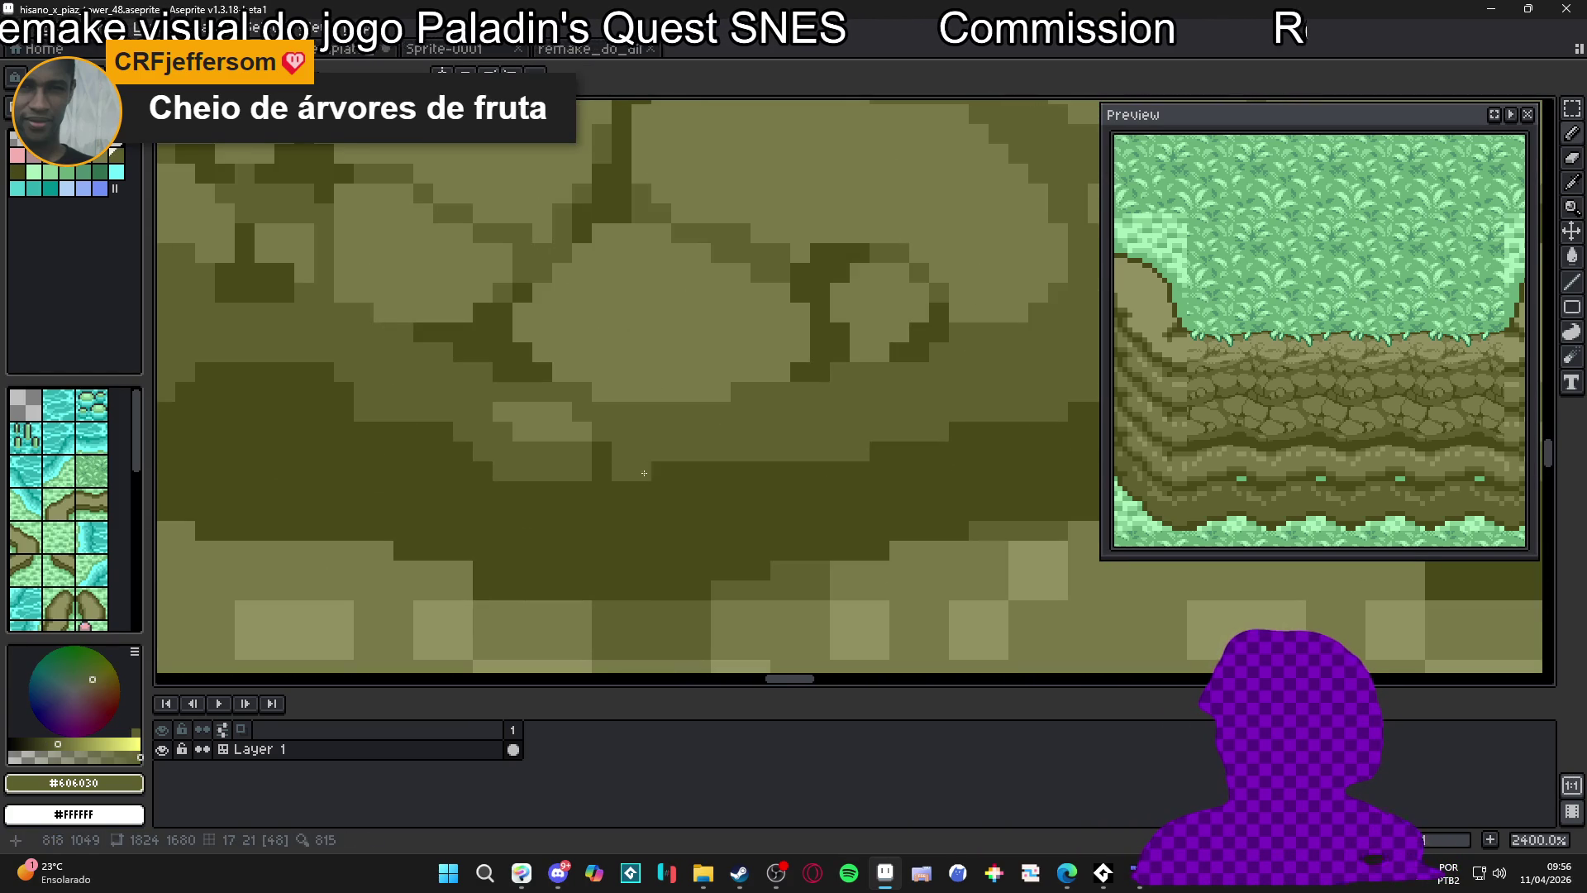
scroll(734, 472, "down", 3)
left_click(734, 472, "alt")
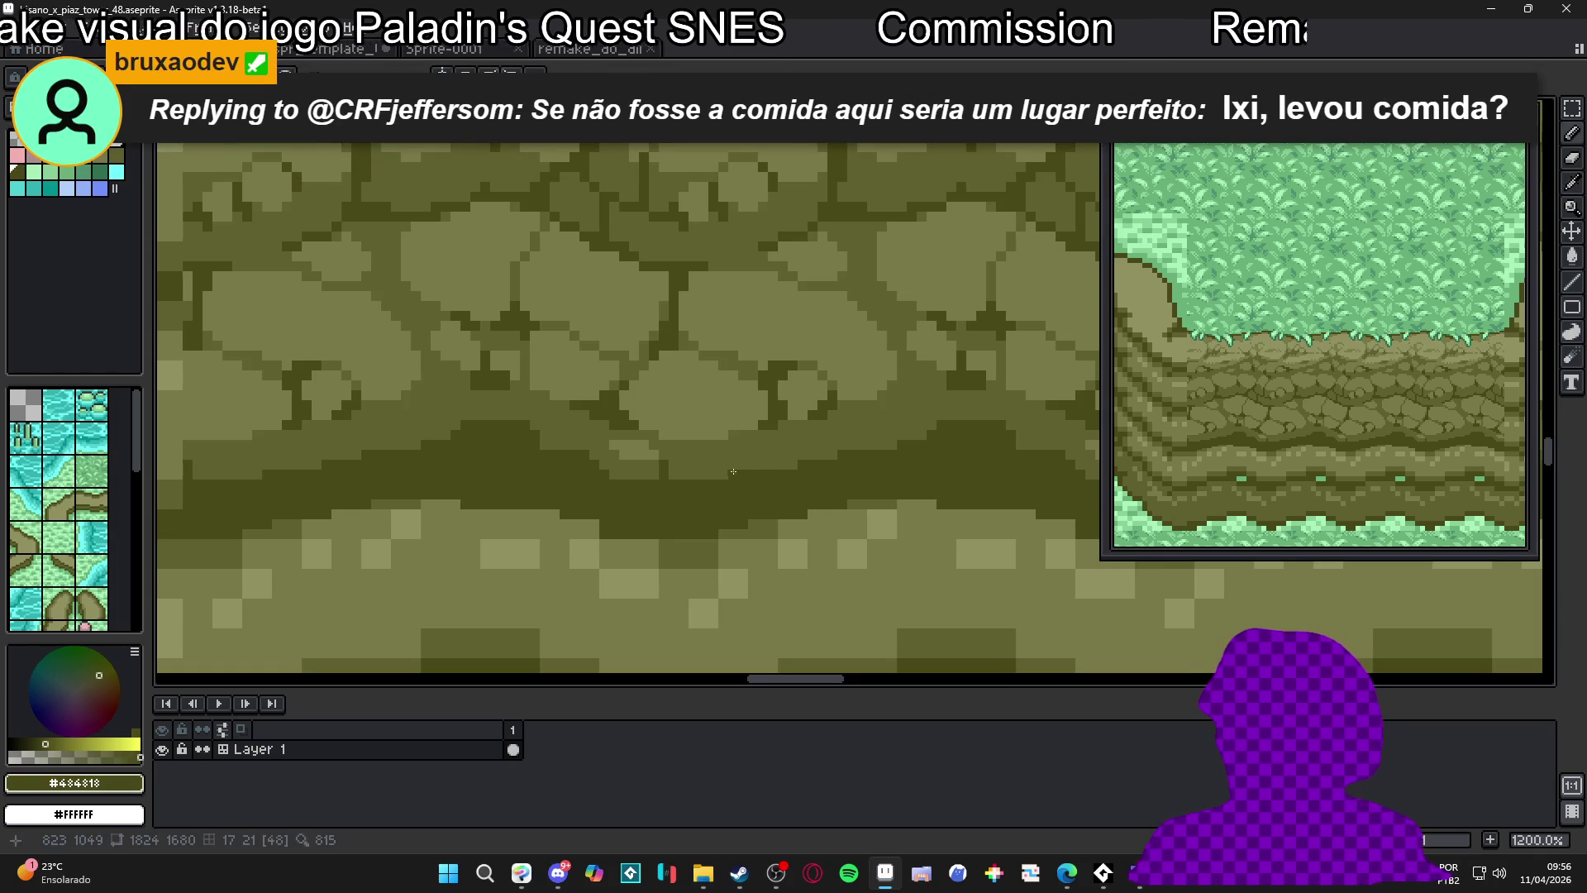
scroll(718, 454, "up", 3)
left_click(691, 443, "alt")
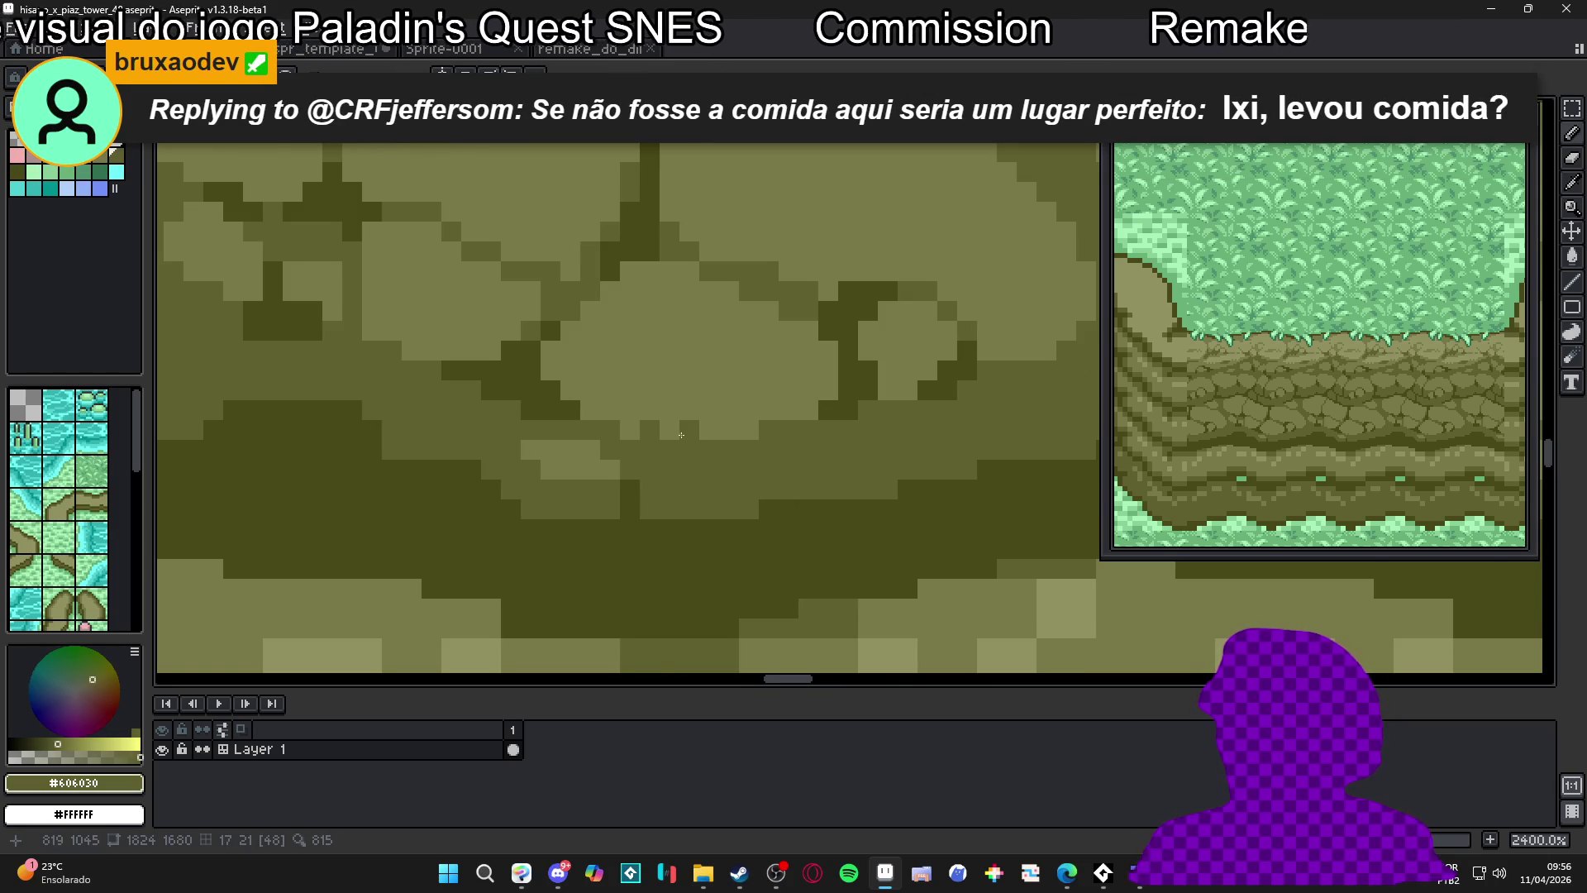
scroll(693, 455, "down", 5)
scroll(694, 429, "up", 5)
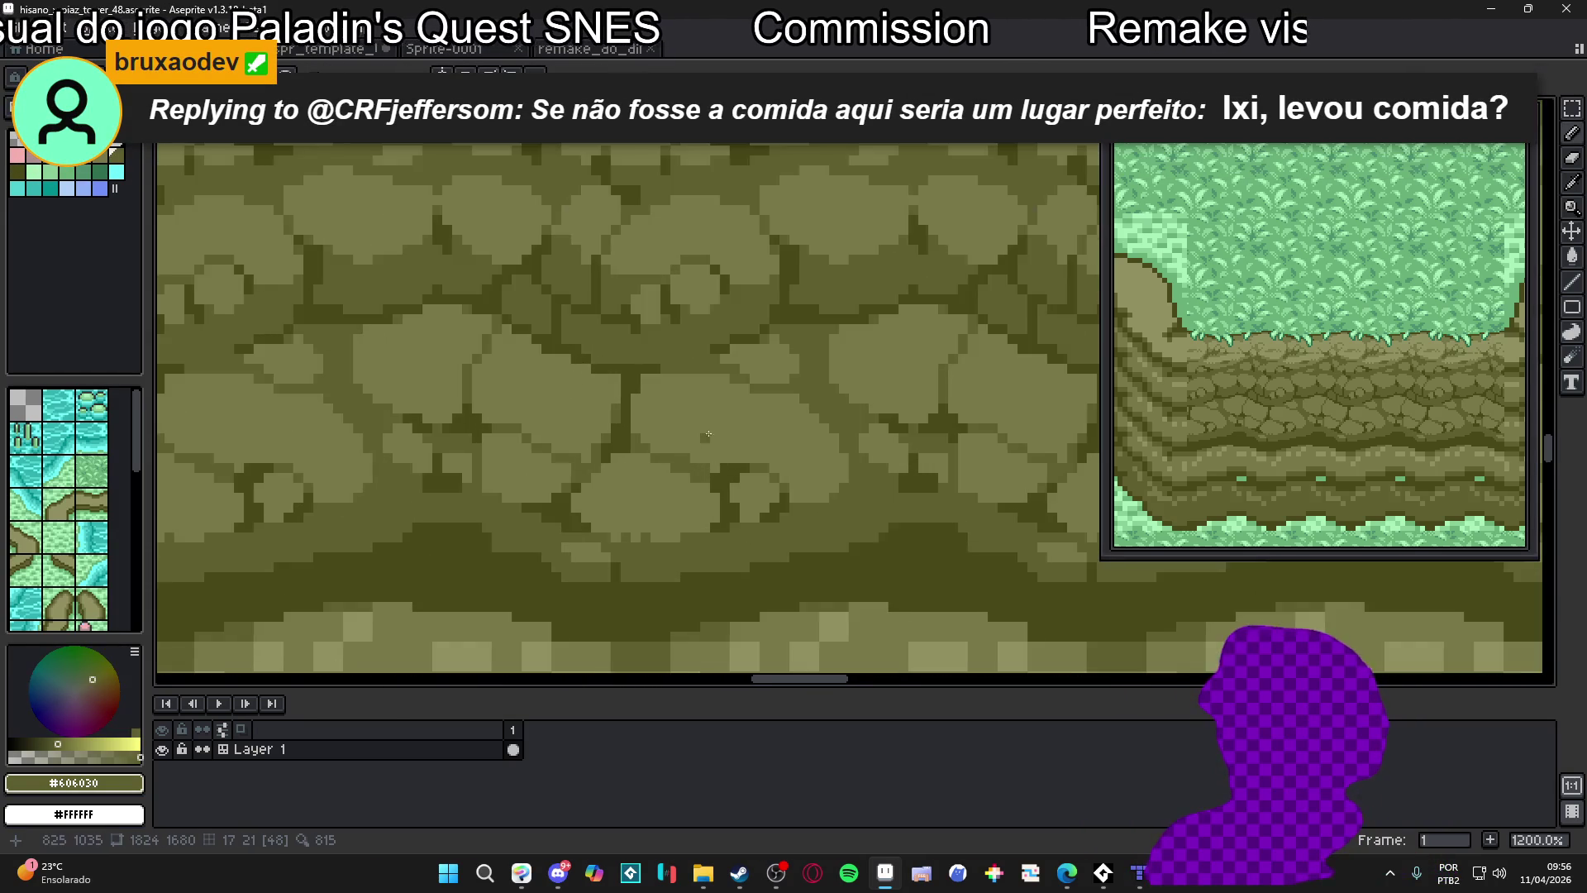
left_click(694, 429)
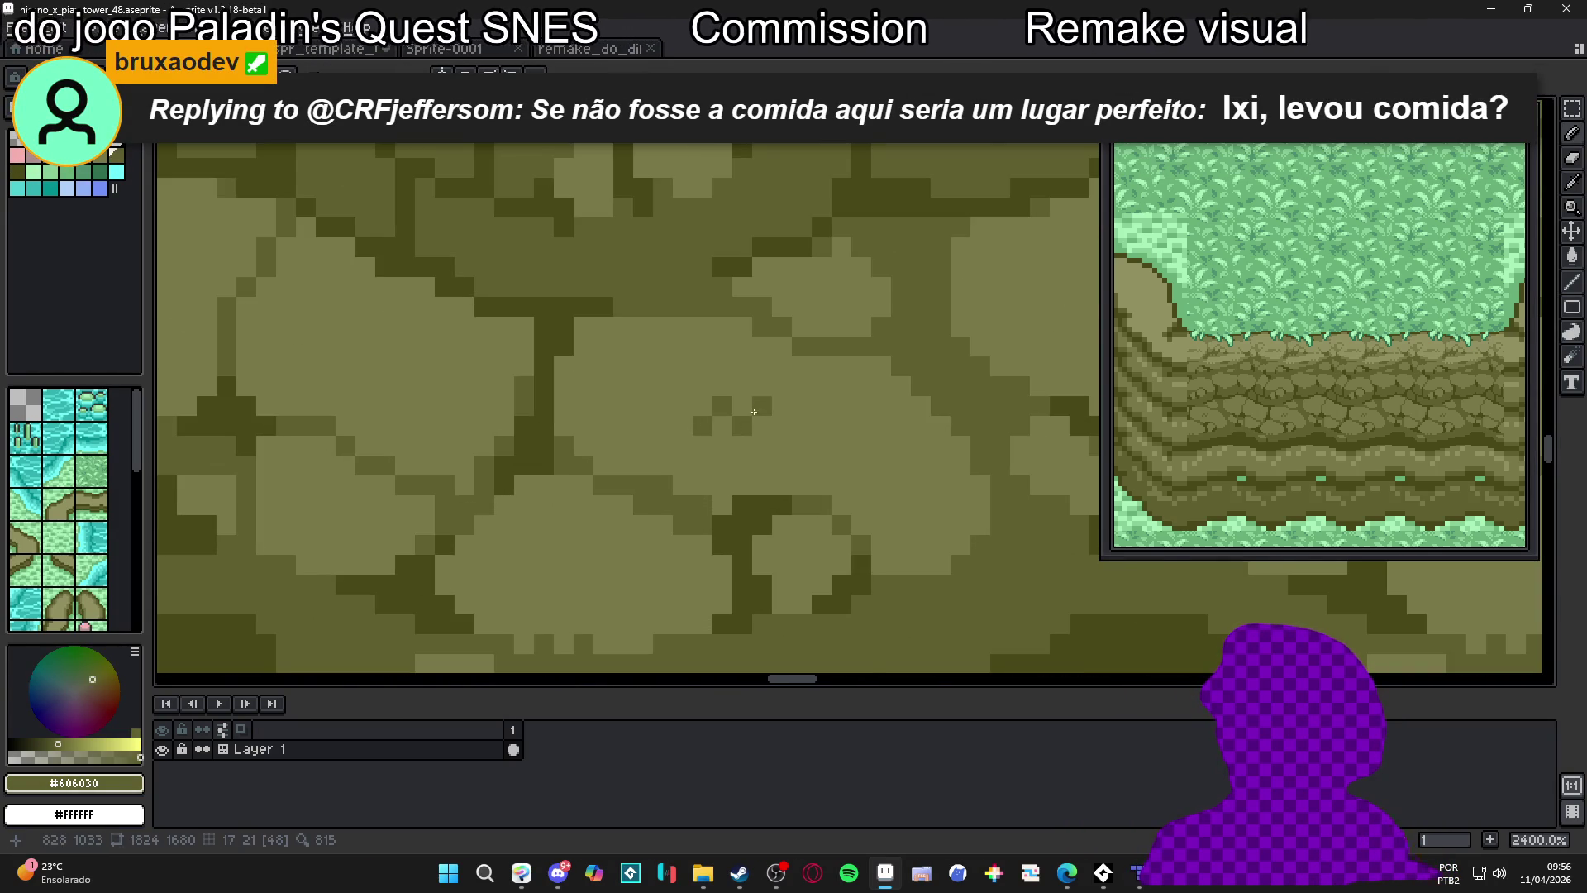
Repaint two short runs of rock pixels with shading strokes
scroll(757, 402, "down", 5)
scroll(750, 462, "up", 4)
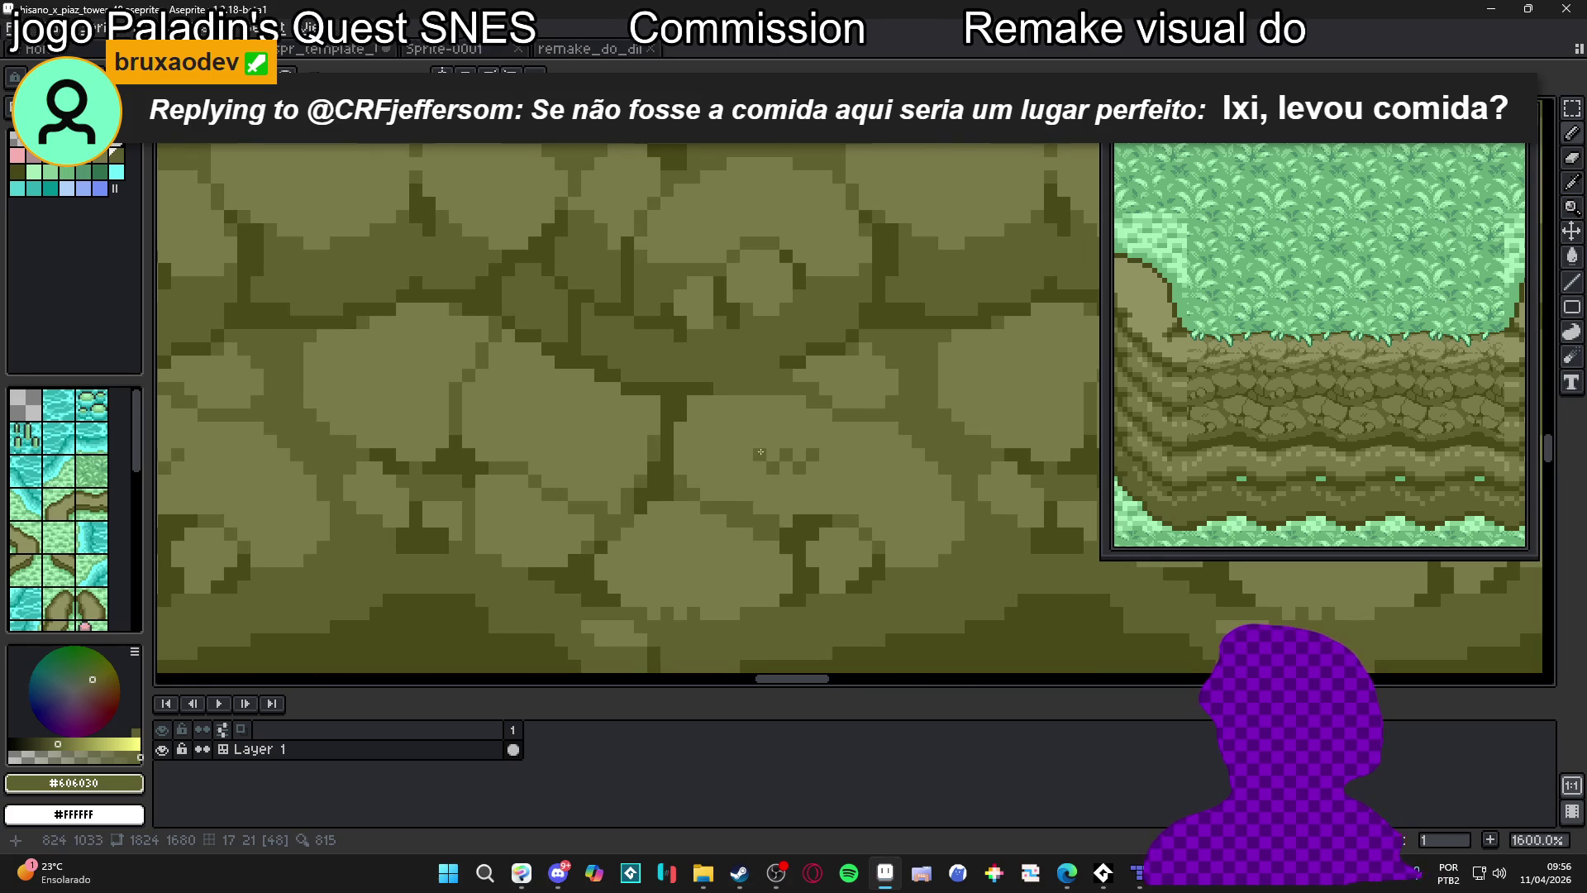
scroll(761, 452, "down", 5)
scroll(786, 456, "up", 5)
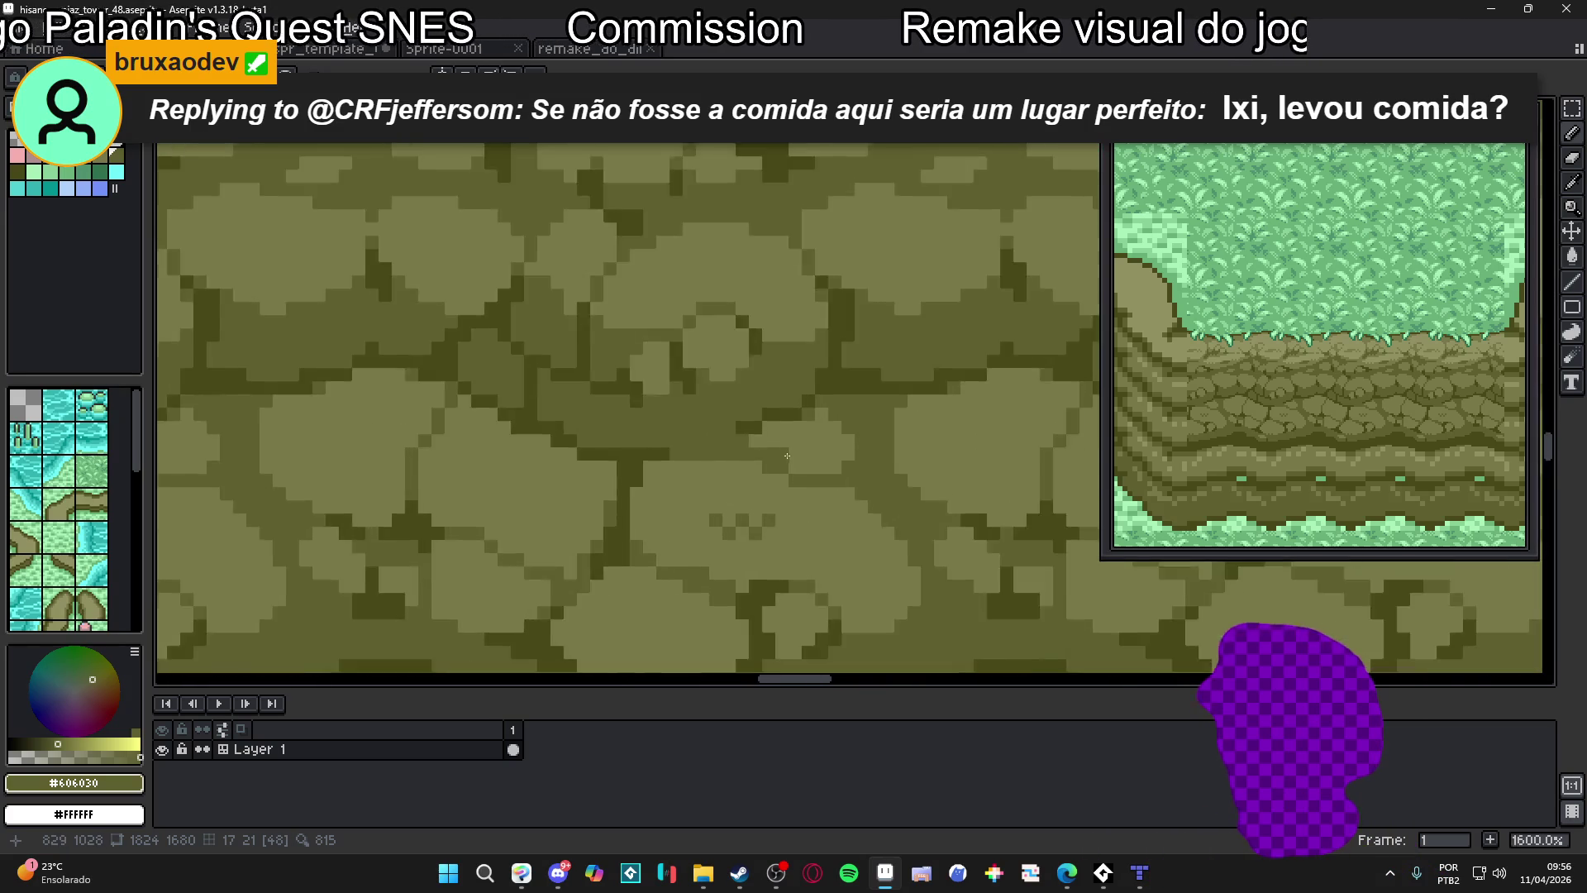
scroll(786, 455, "down", 1)
scroll(859, 463, "down", 3)
left_click_drag(877, 537, 809, 505)
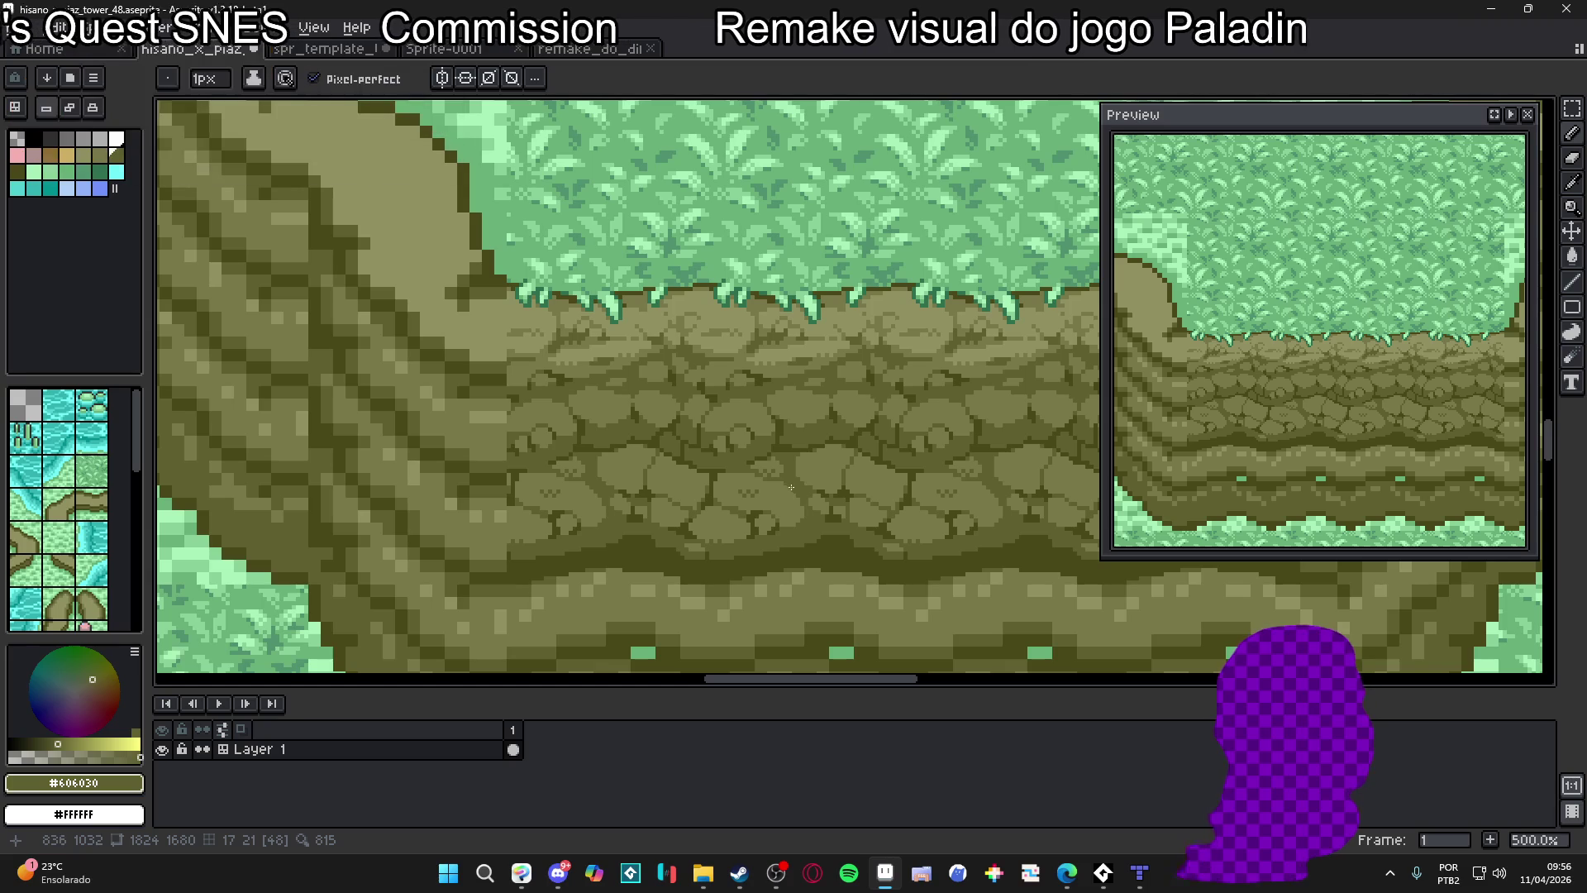
scroll(589, 472, "up", 10)
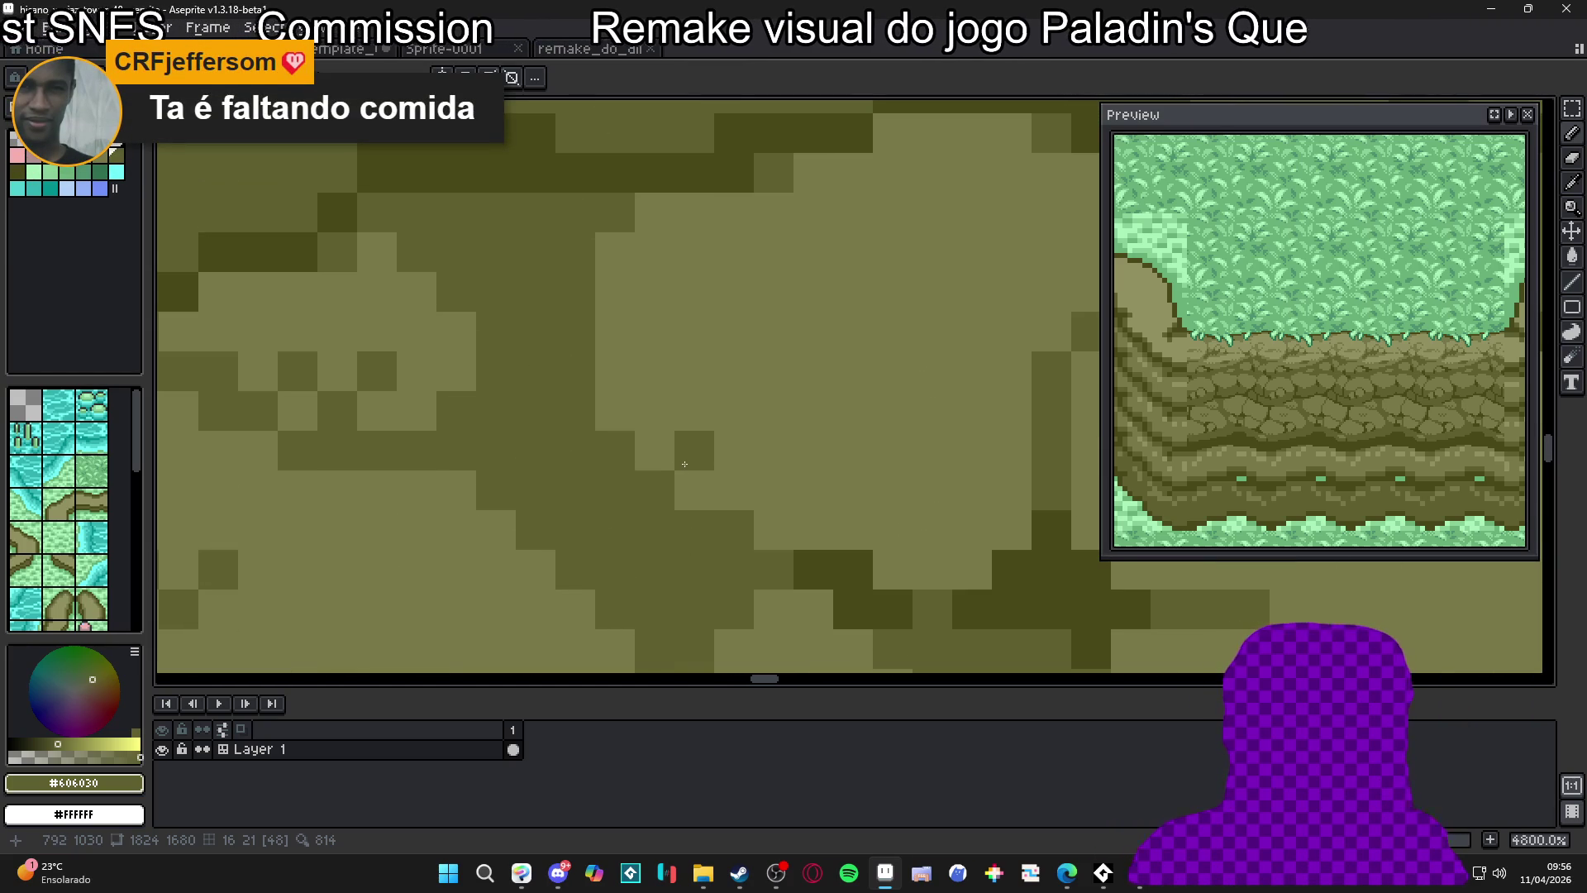
left_click_drag(685, 463, 716, 495)
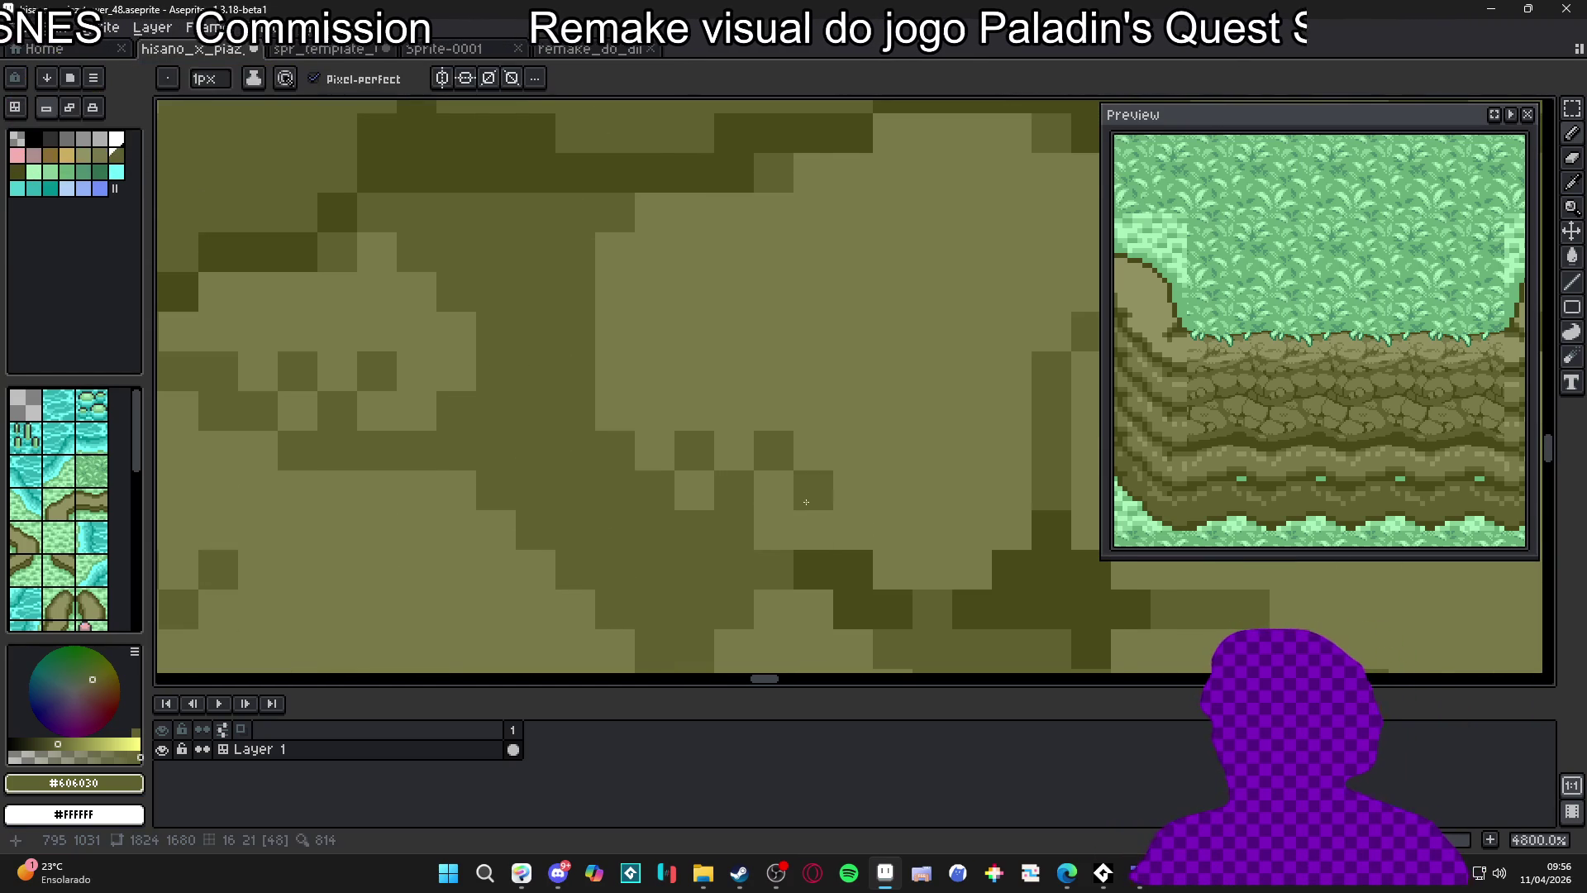
scroll(825, 507, "down", 5)
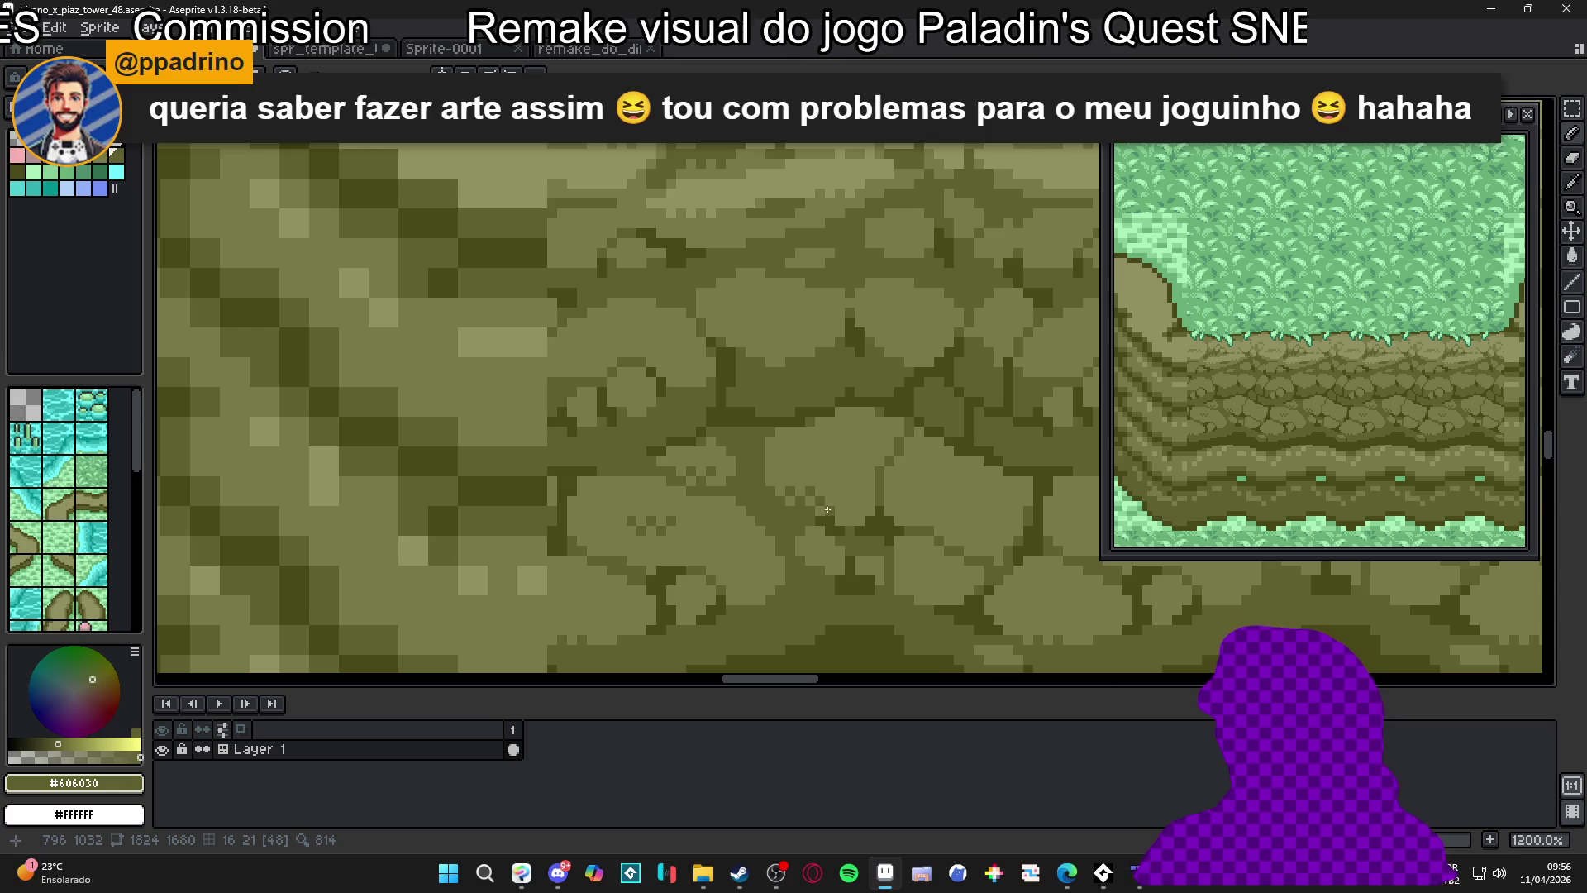
scroll(827, 509, "down", 6)
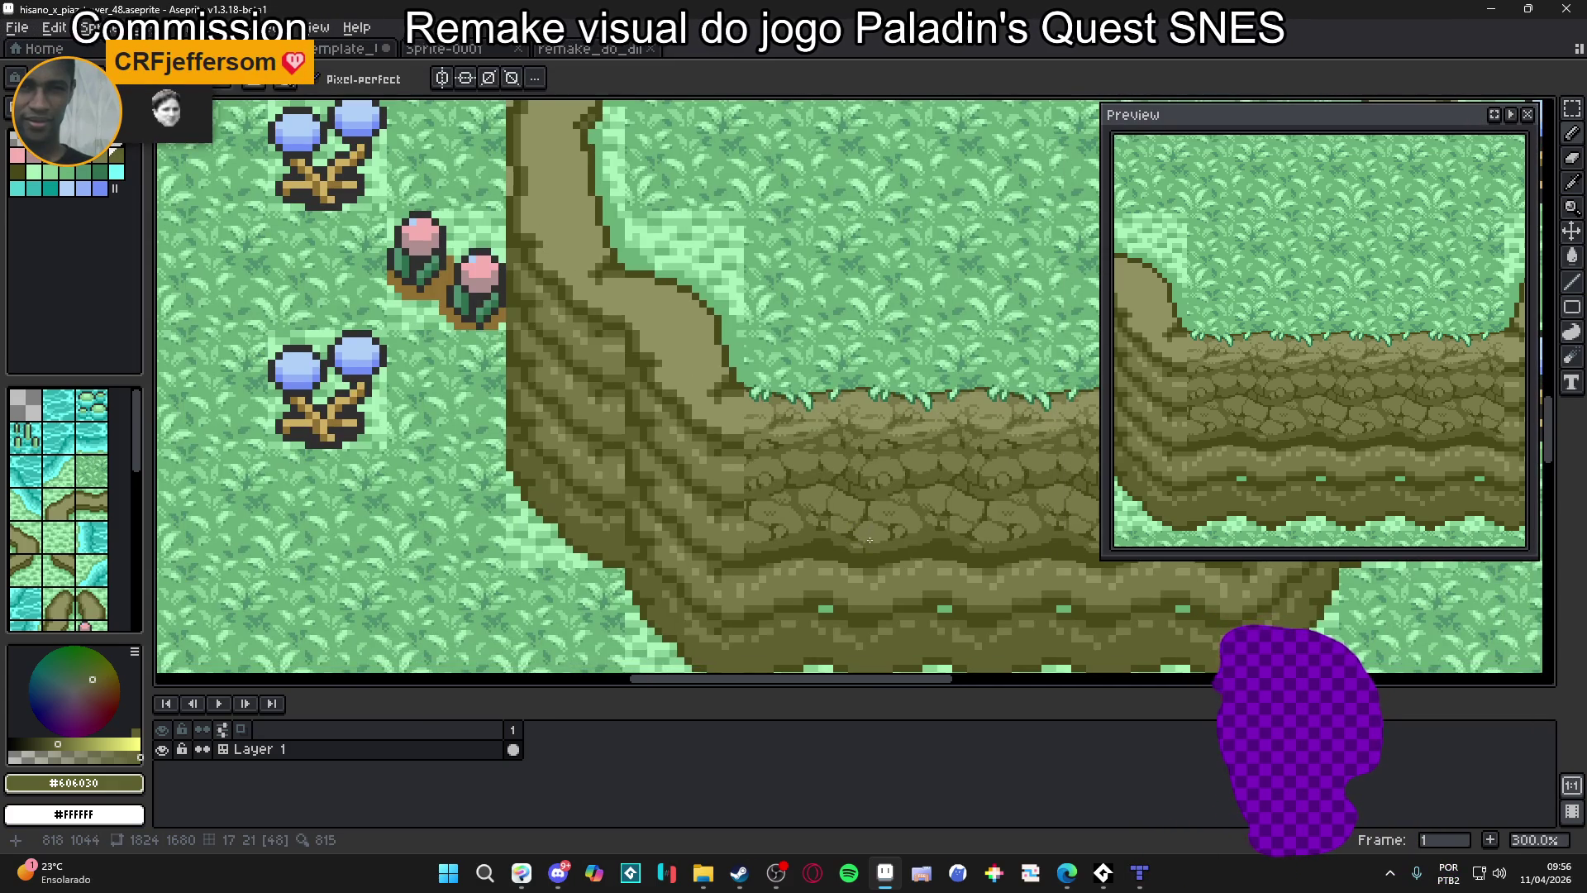
scroll(869, 539, "up", 8)
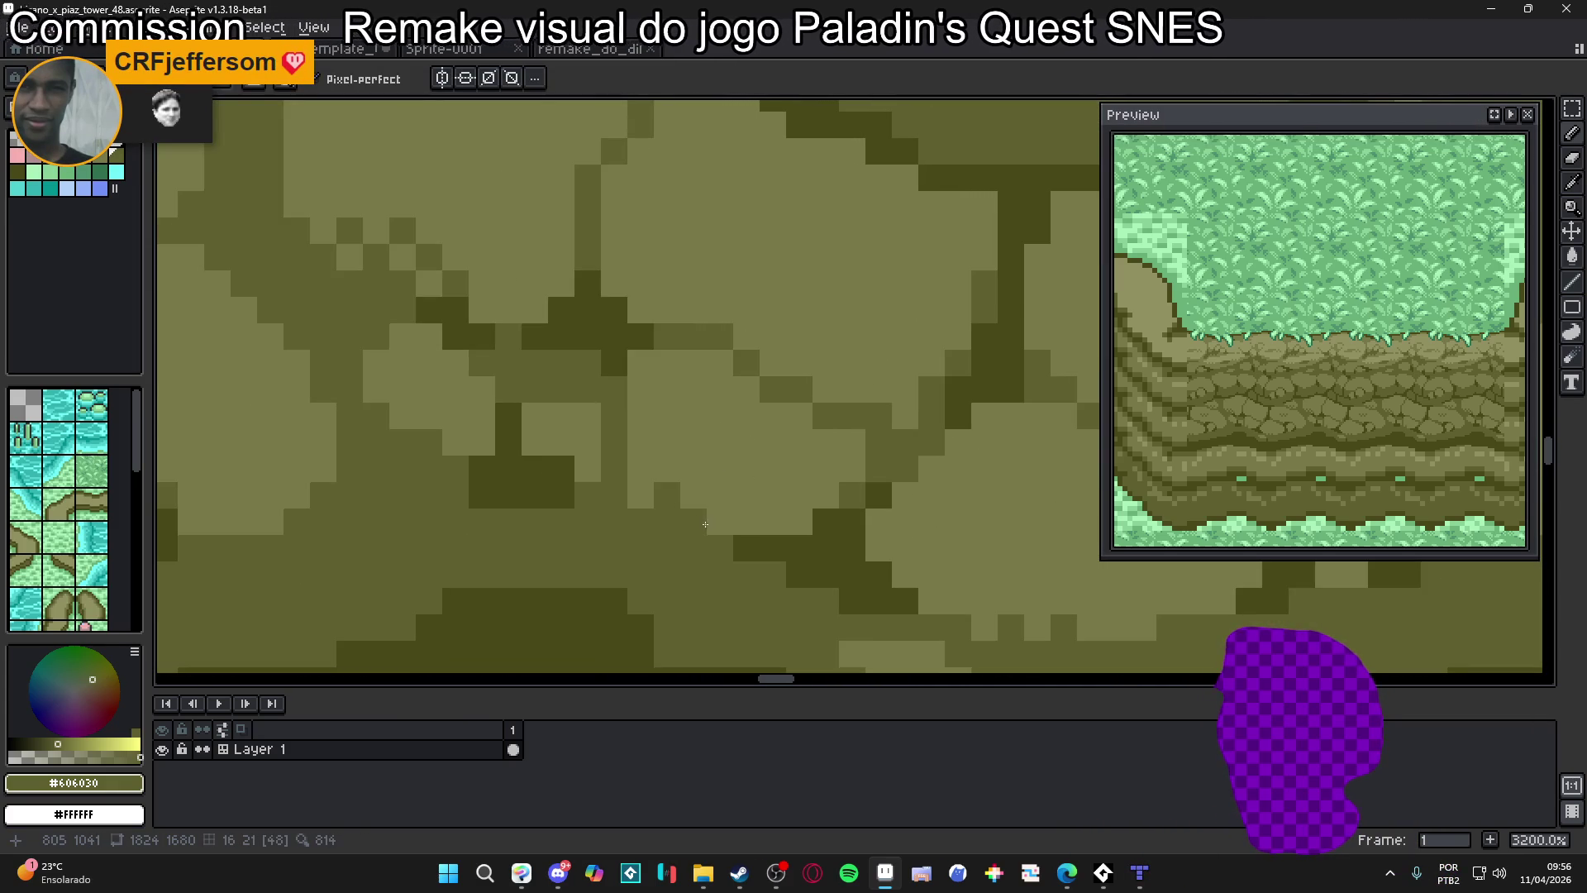
left_click(699, 494)
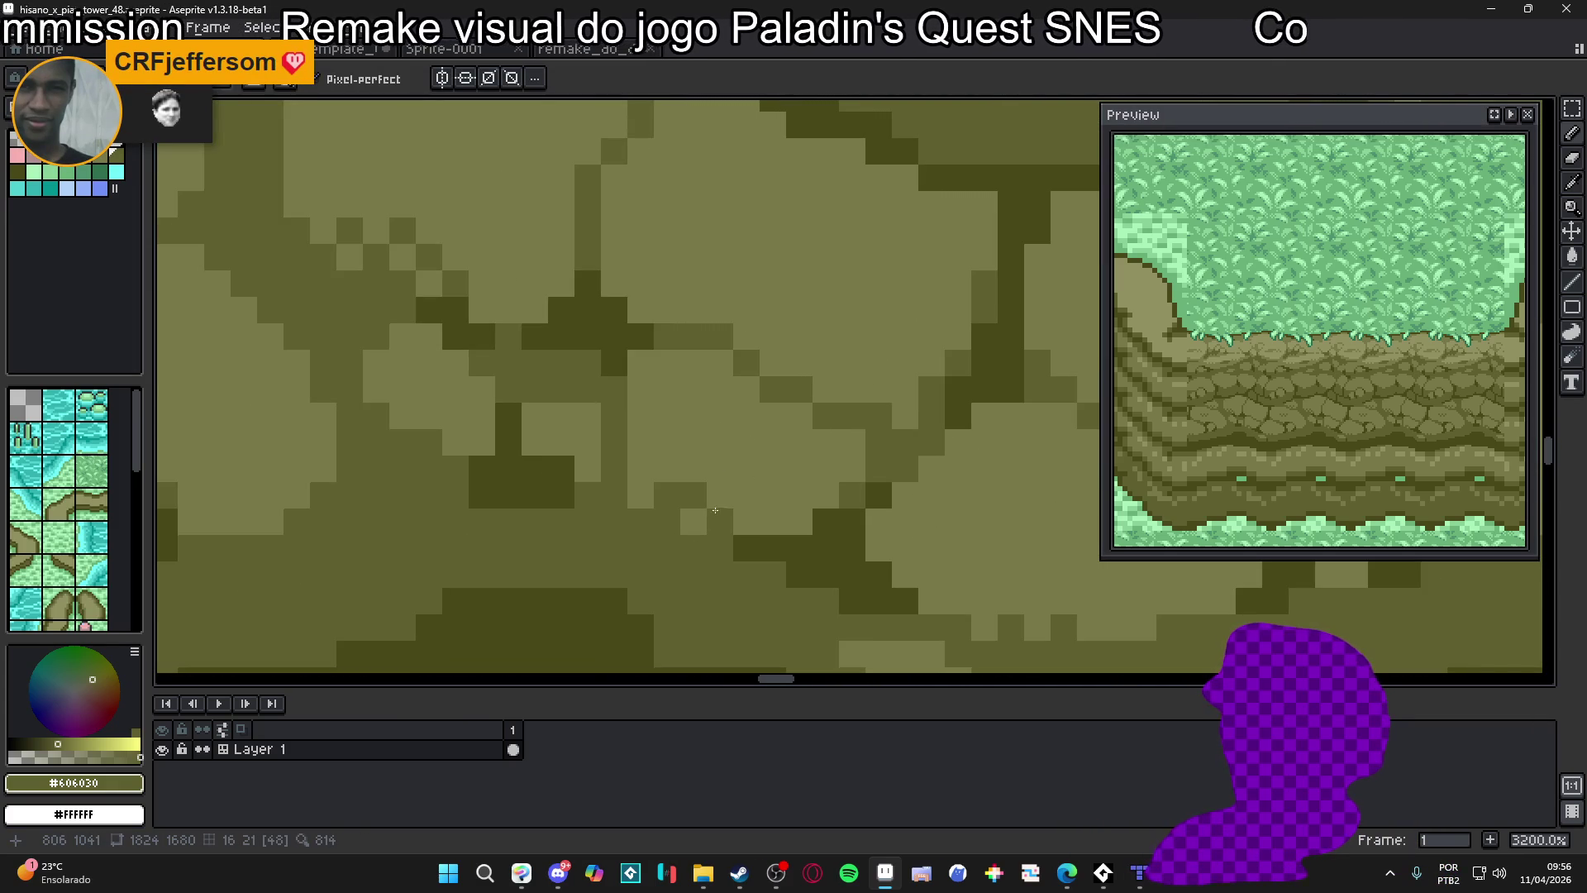
left_click(747, 494)
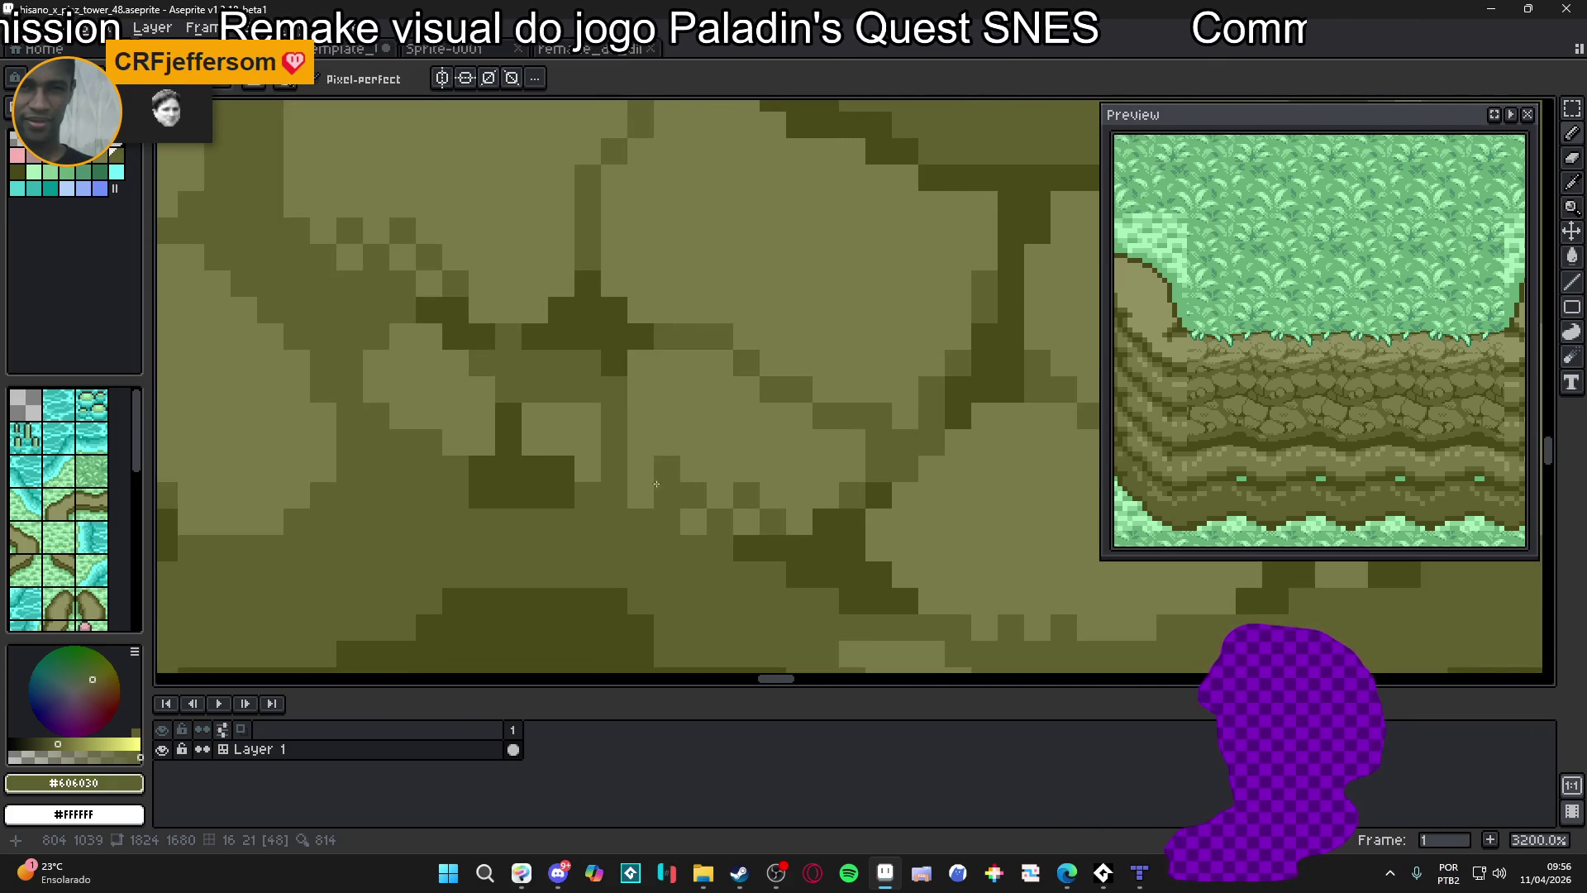
left_click(693, 494, "alt")
left_click(693, 493, "alt")
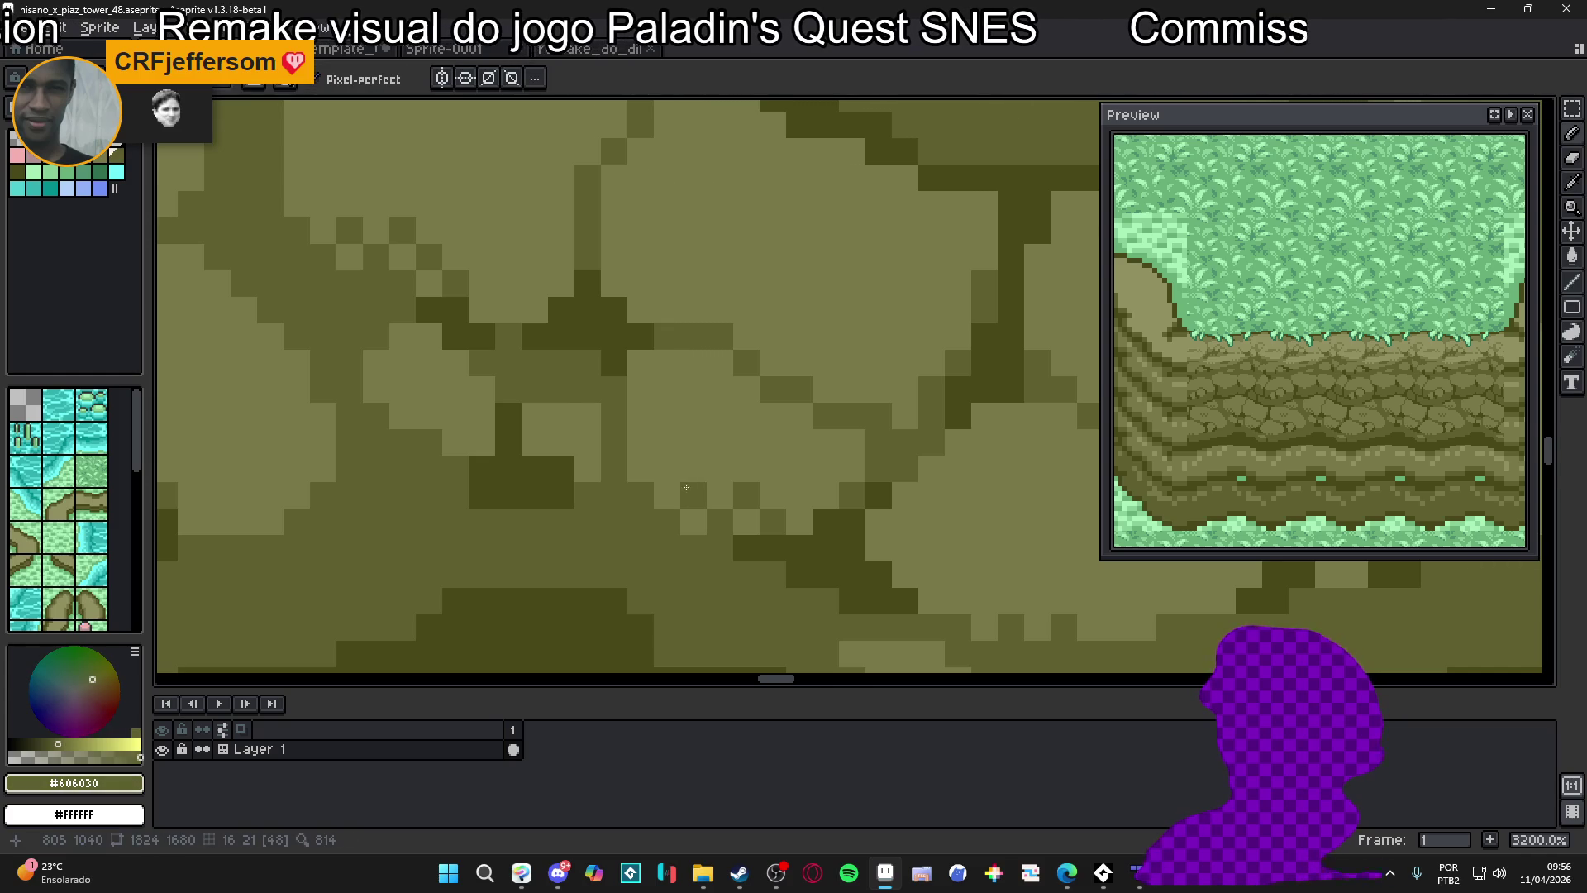
scroll(679, 487, "down", 10)
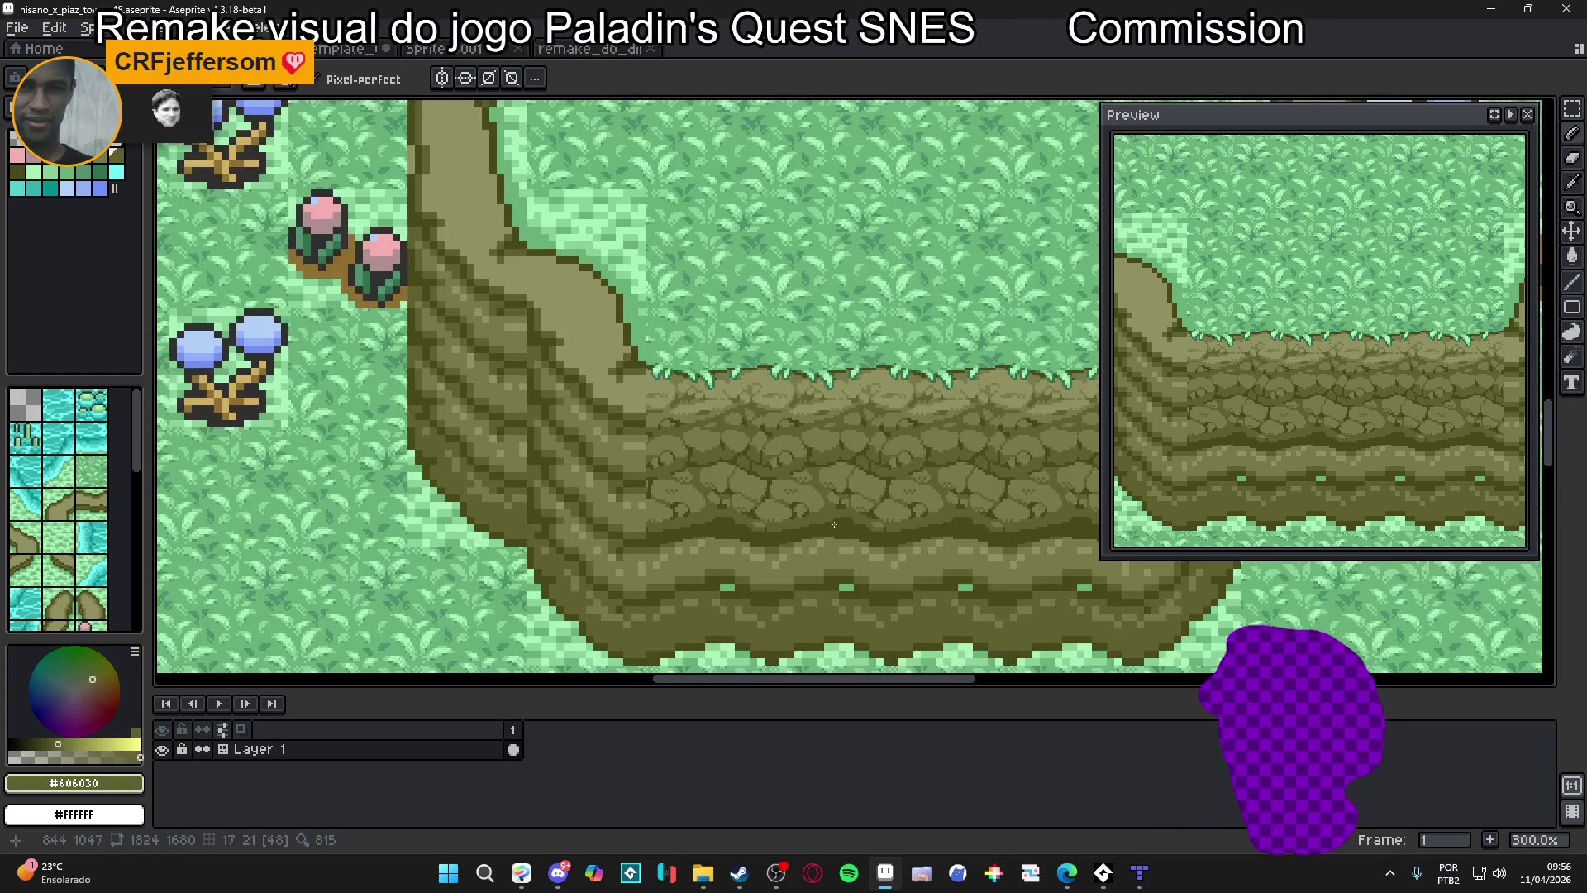
scroll(832, 529, "up", 7)
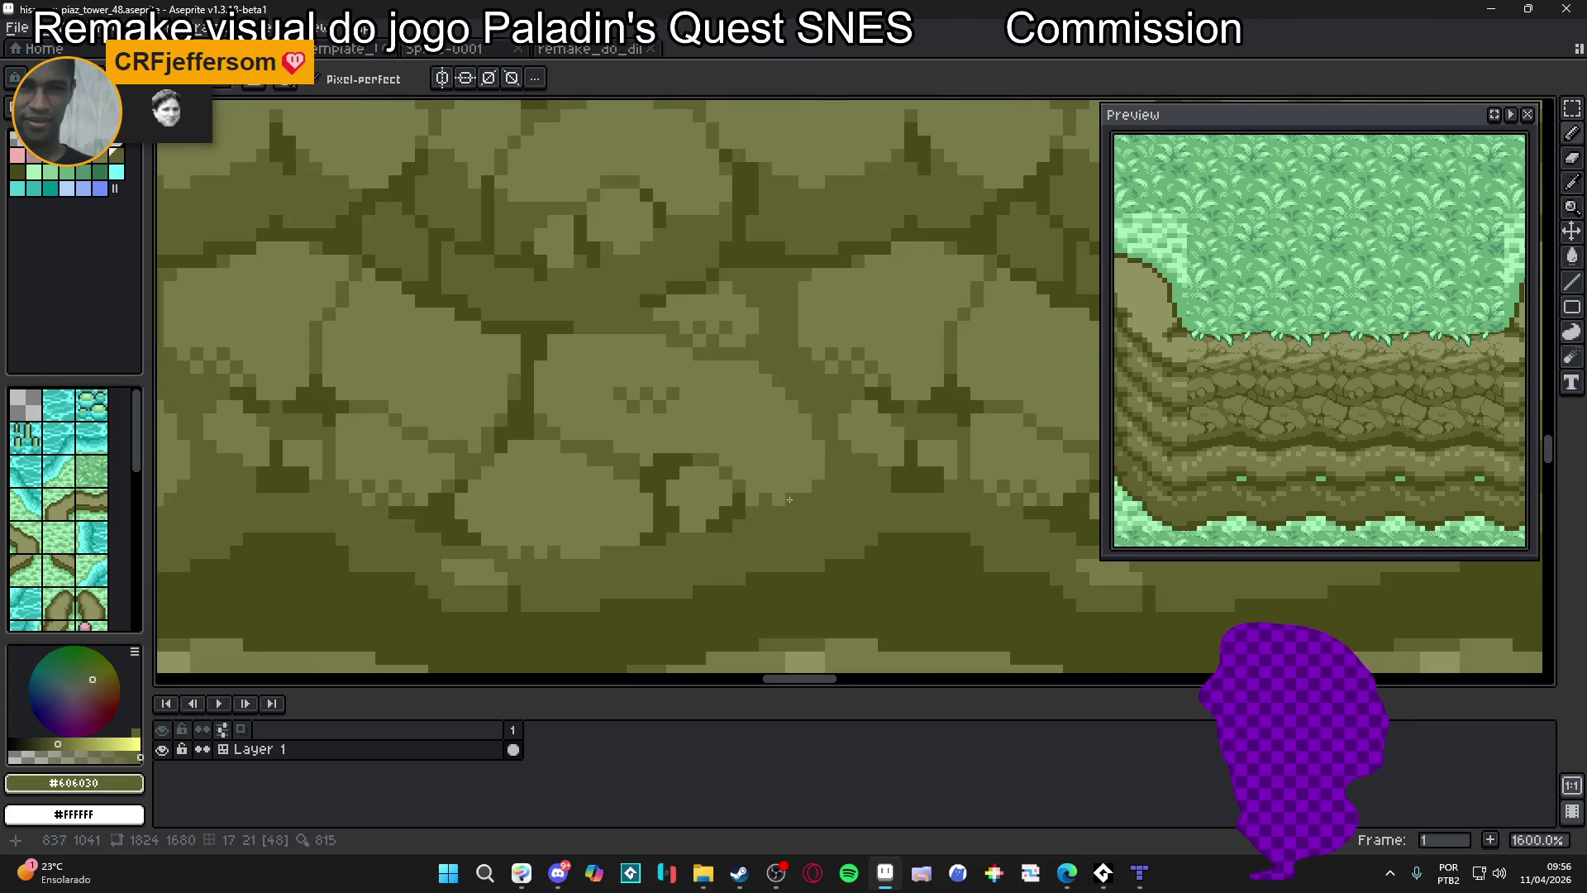
scroll(758, 491, "down", 4)
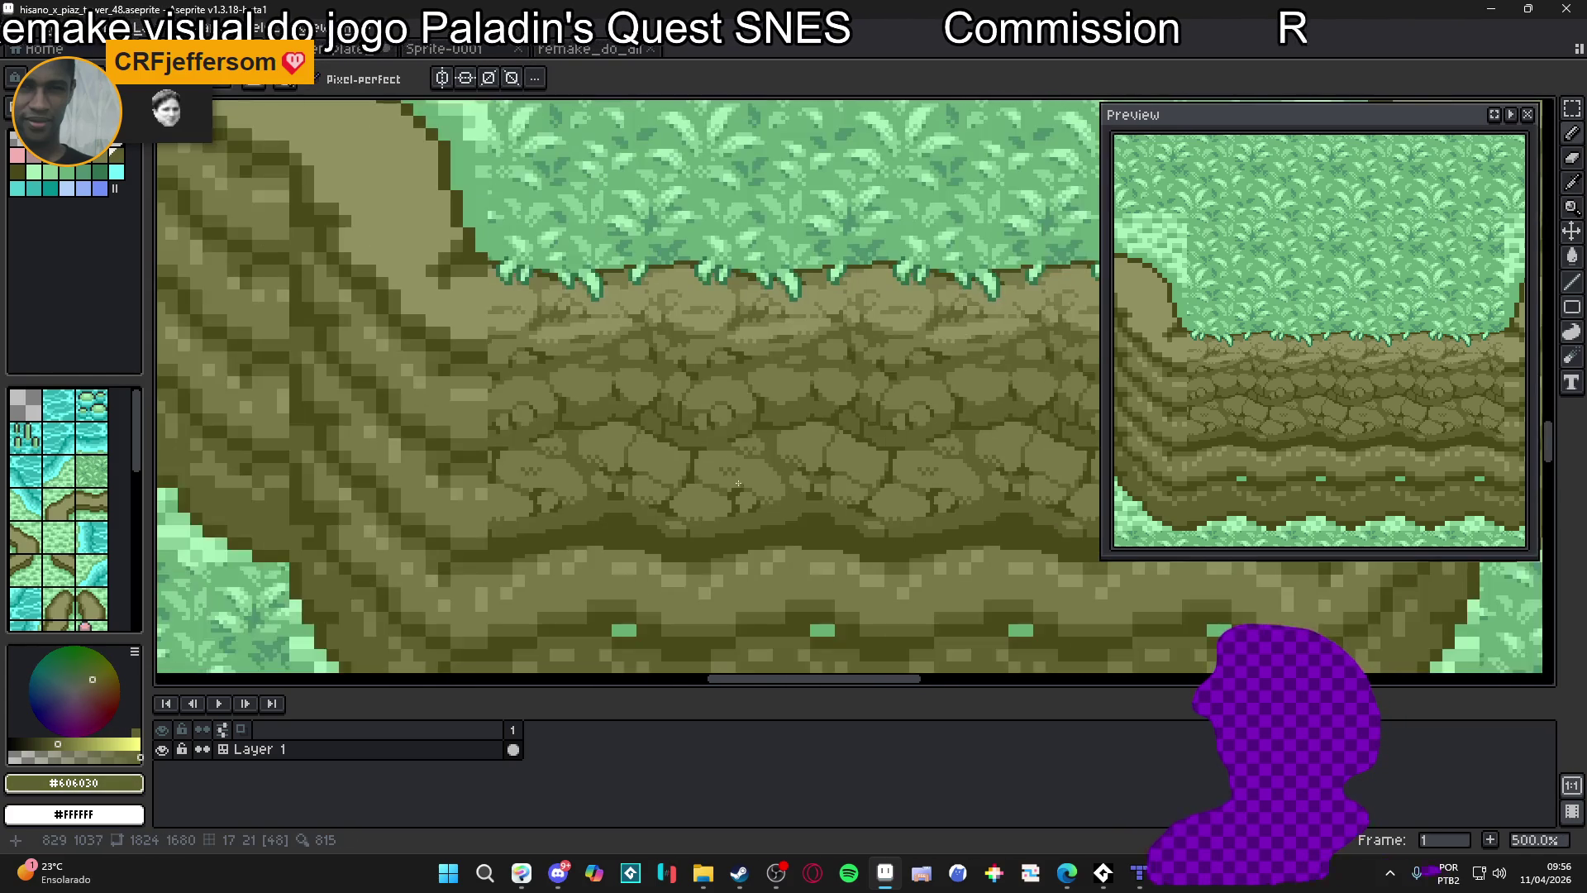
scroll(693, 490, "up", 5)
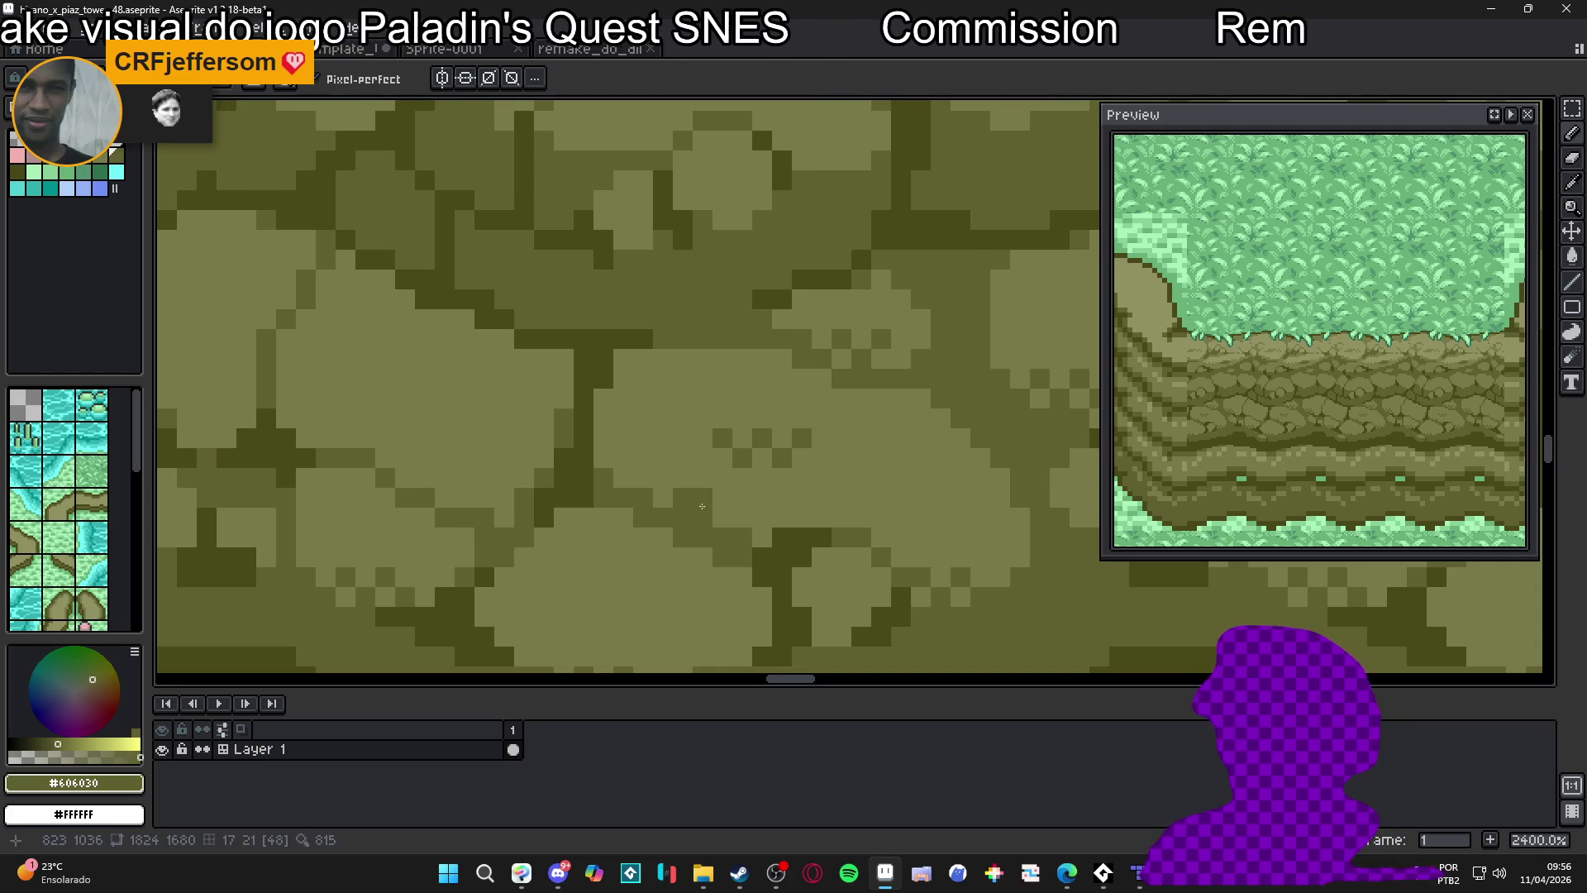
scroll(717, 495, "down", 6)
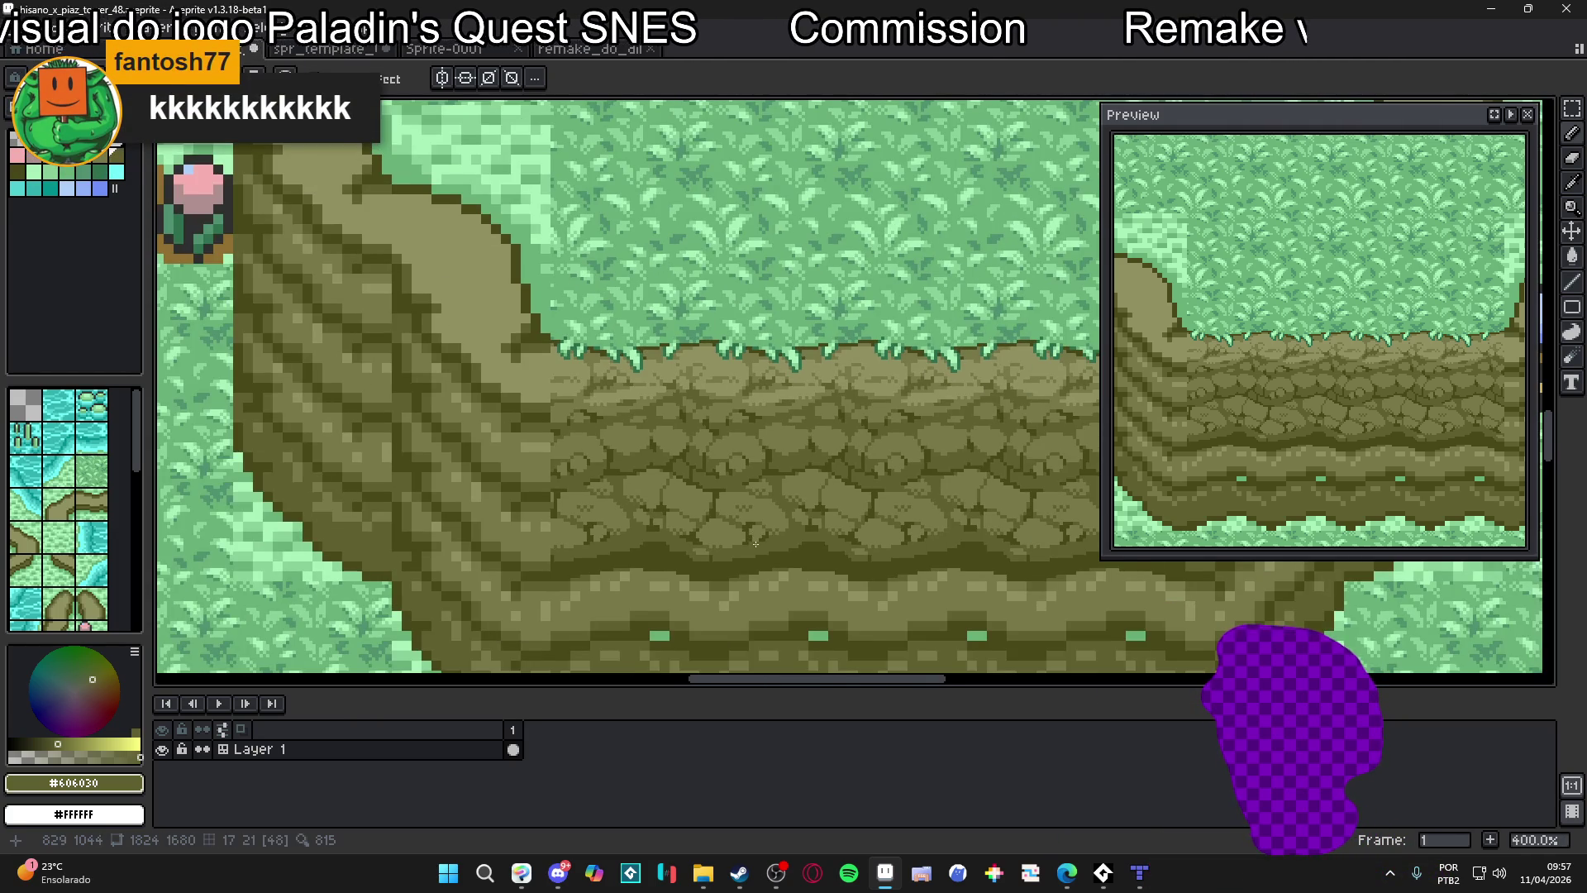
left_click_drag(755, 543, 691, 539)
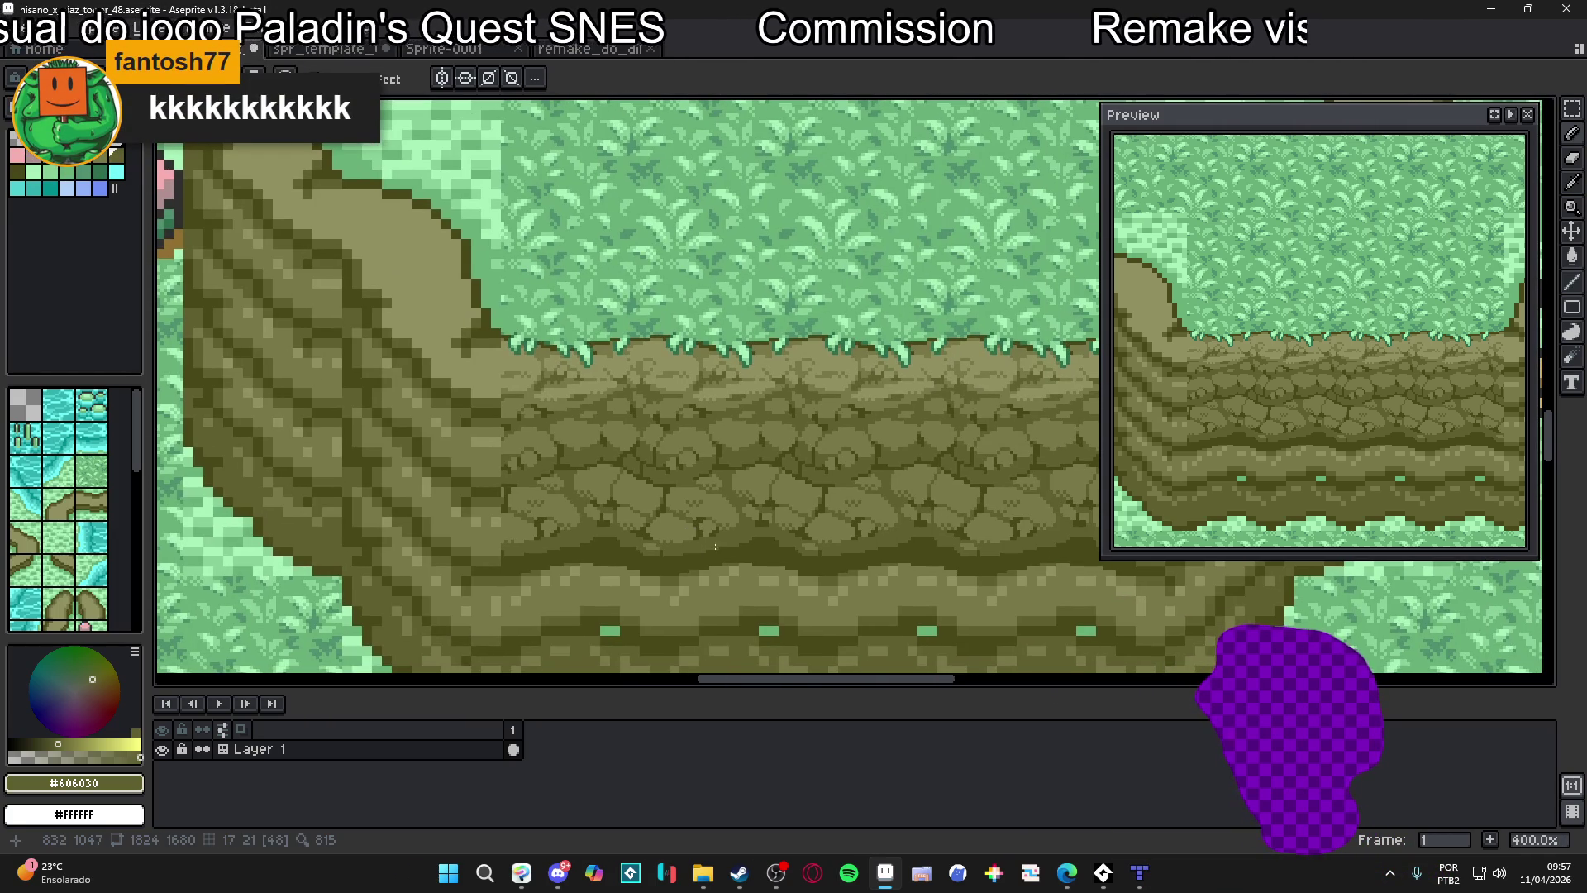
scroll(715, 547, "up", 5)
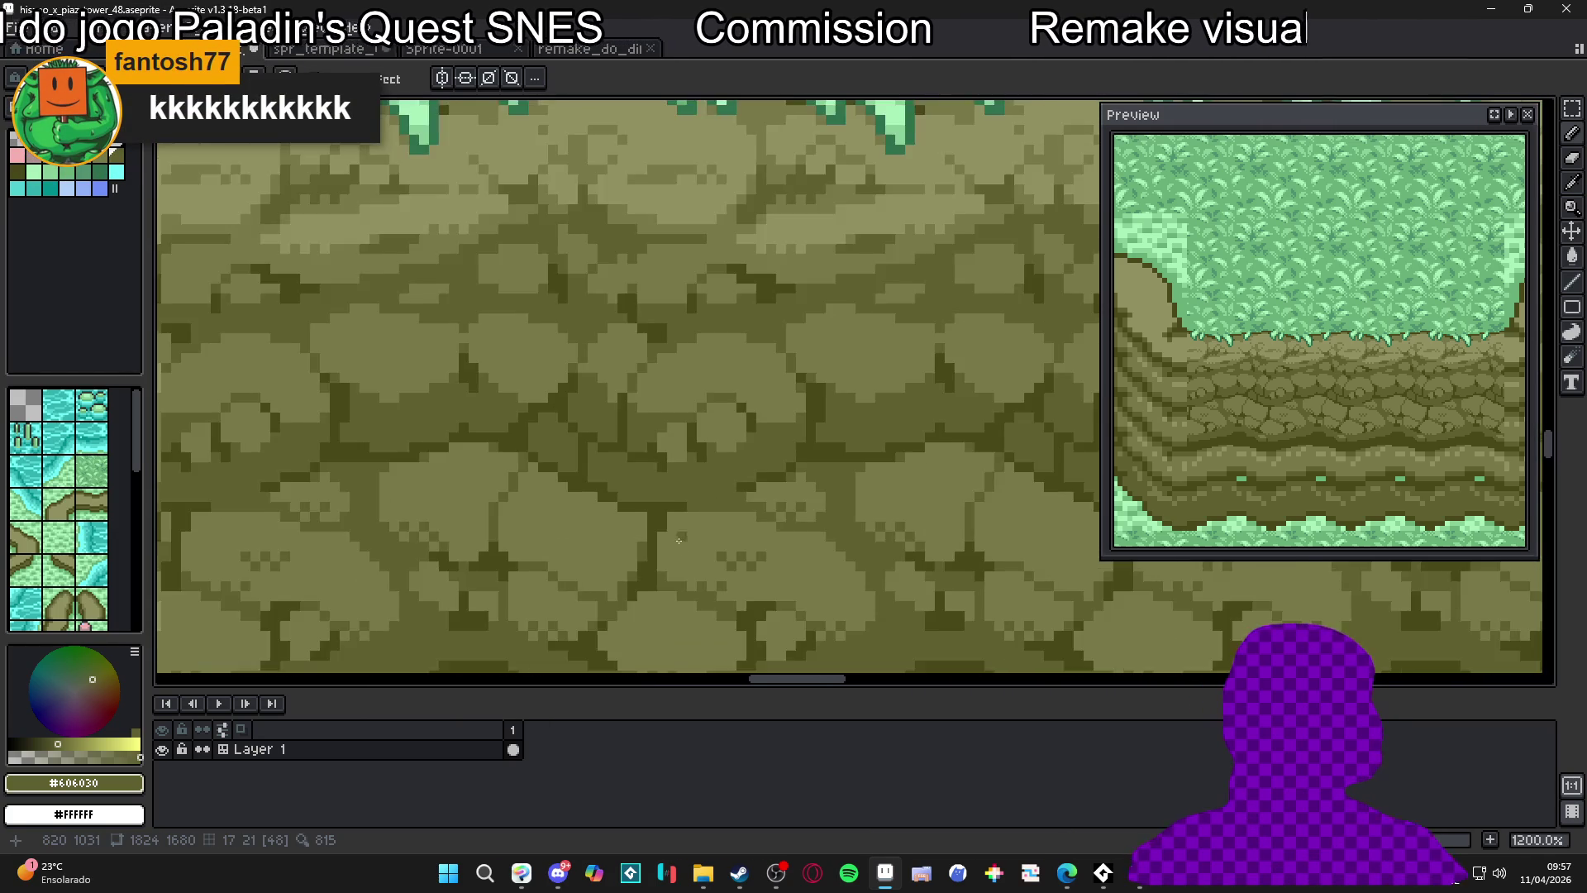
scroll(680, 414, "down", 3)
scroll(625, 435, "up", 3)
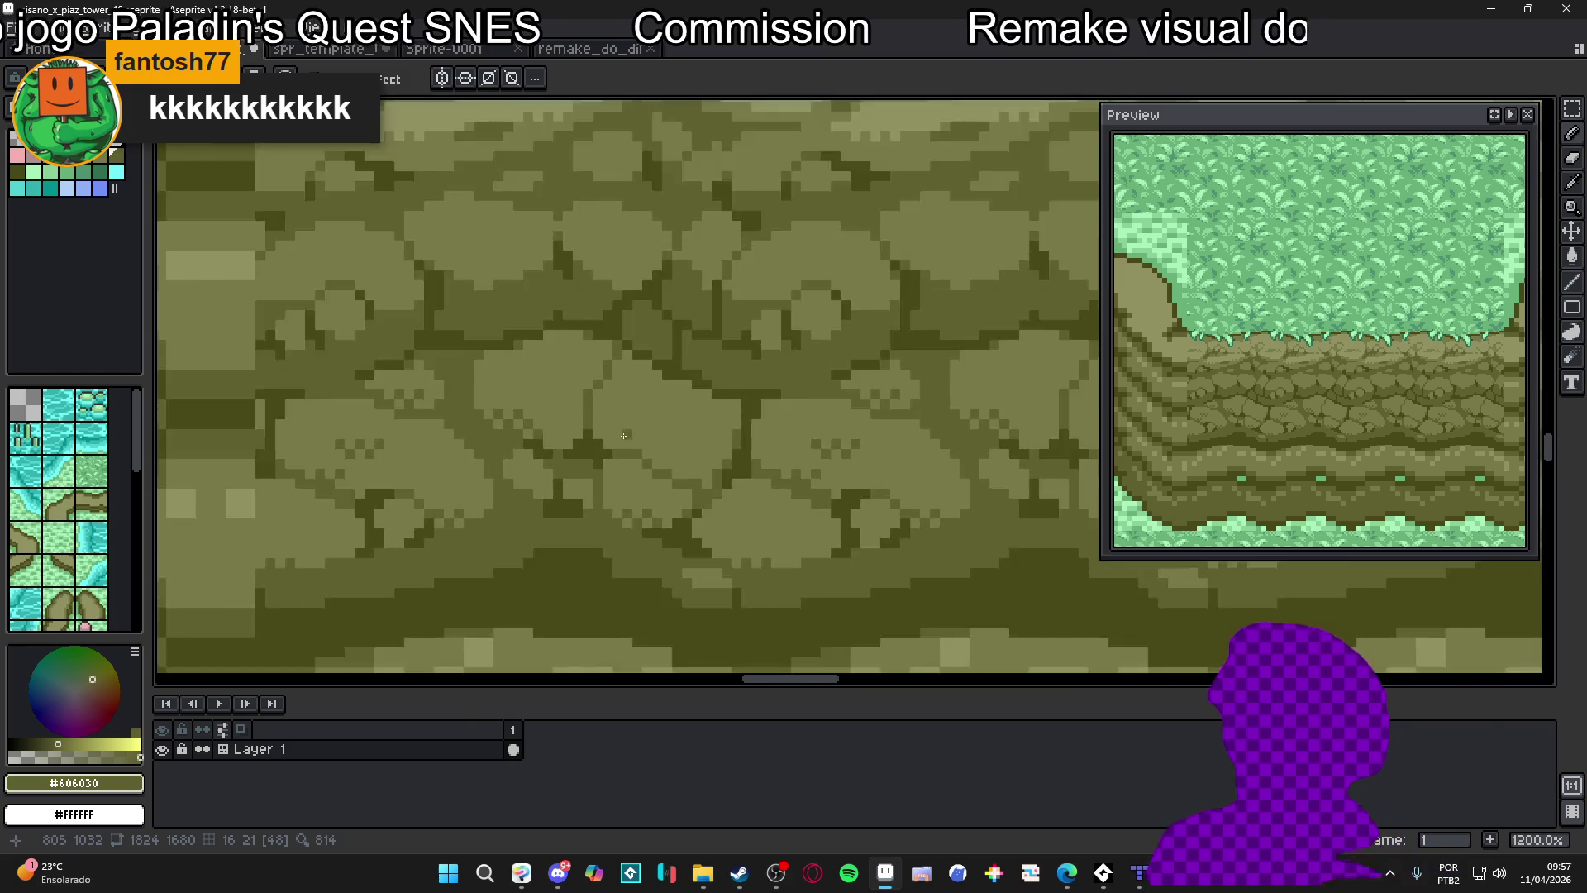
scroll(626, 435, "up", 1)
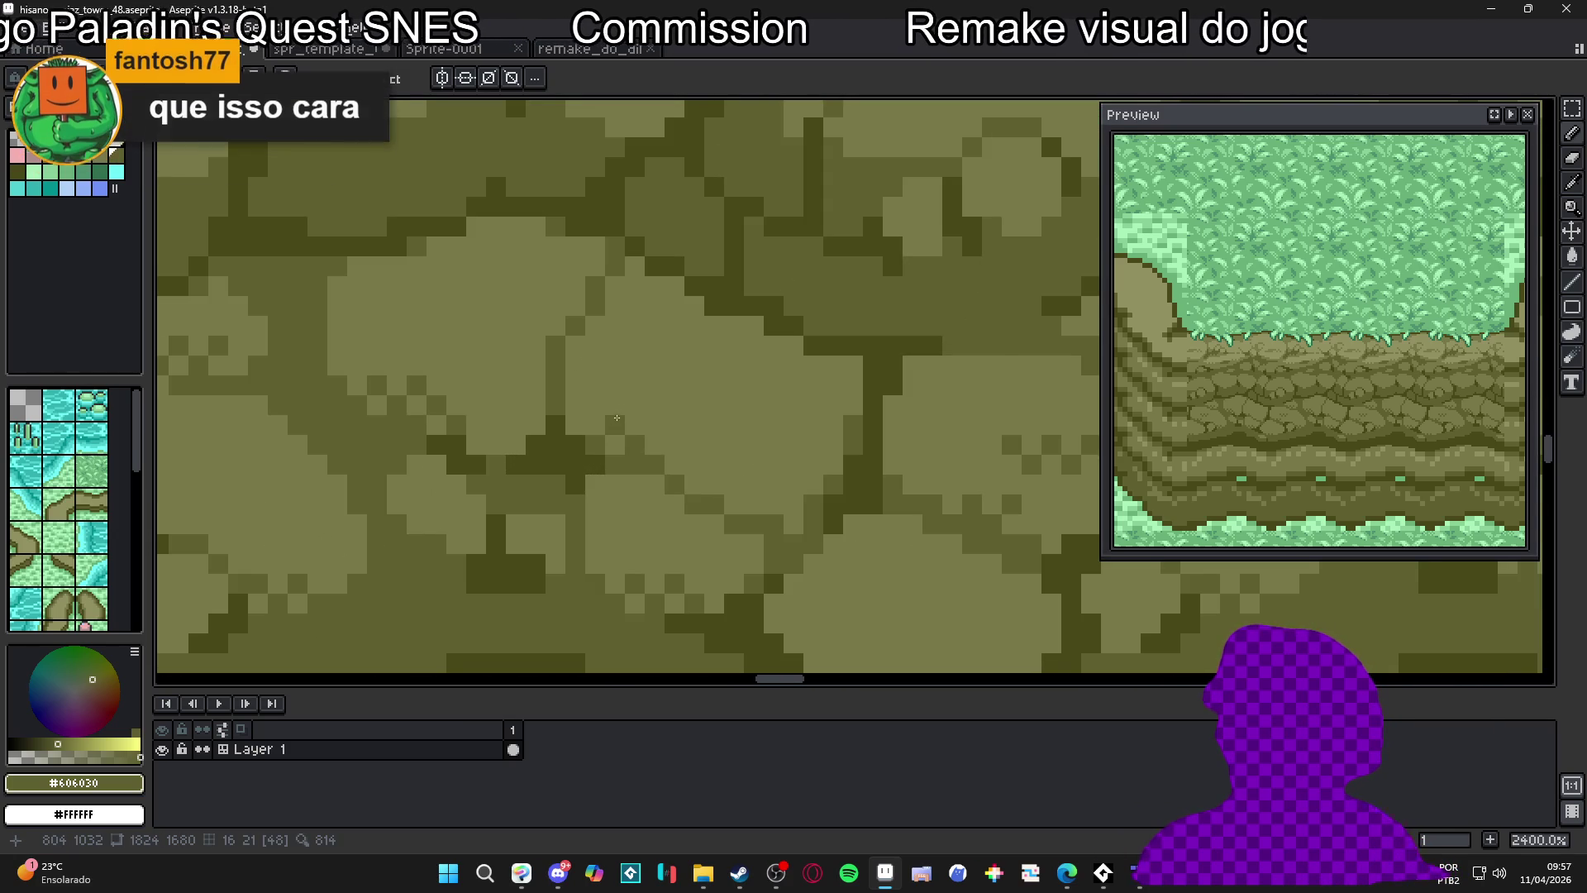
scroll(579, 422, "down", 7)
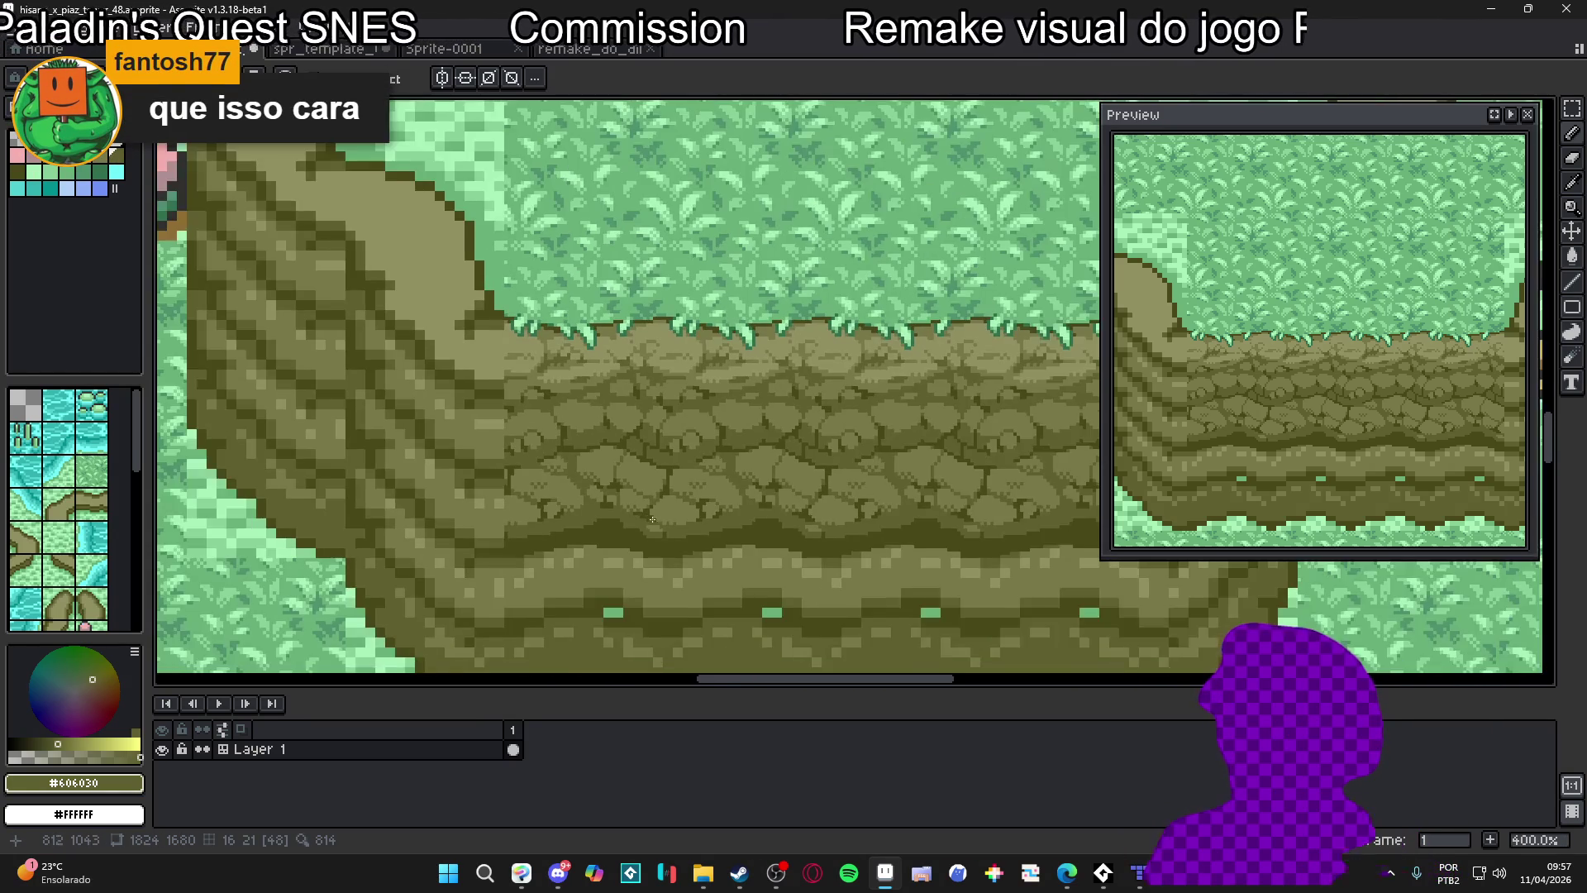
scroll(822, 462, "down", 1)
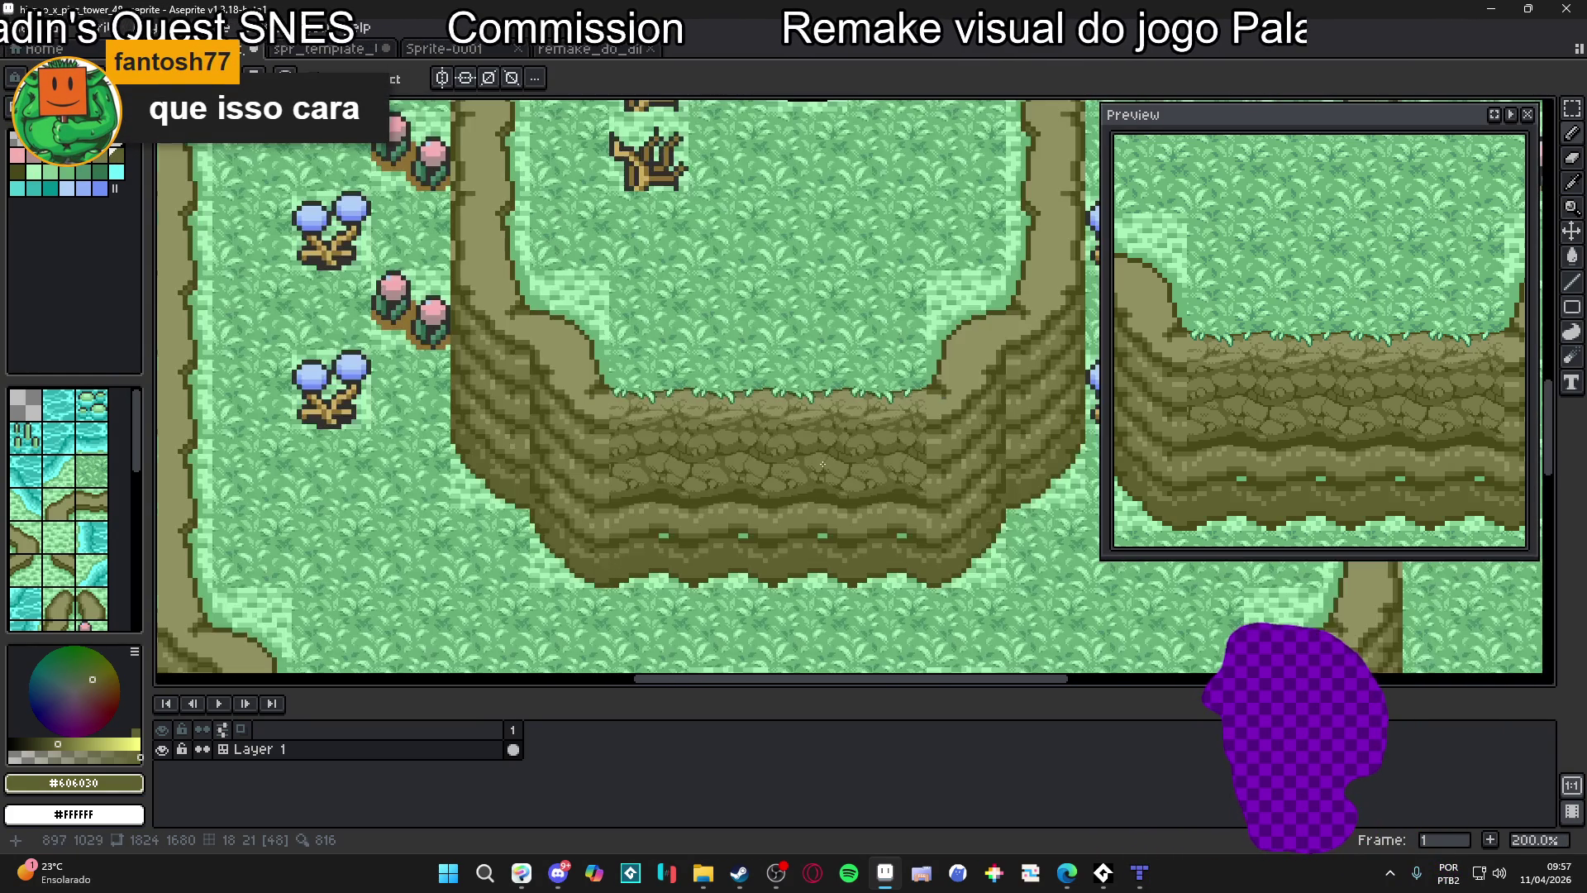
scroll(739, 438, "up", 1)
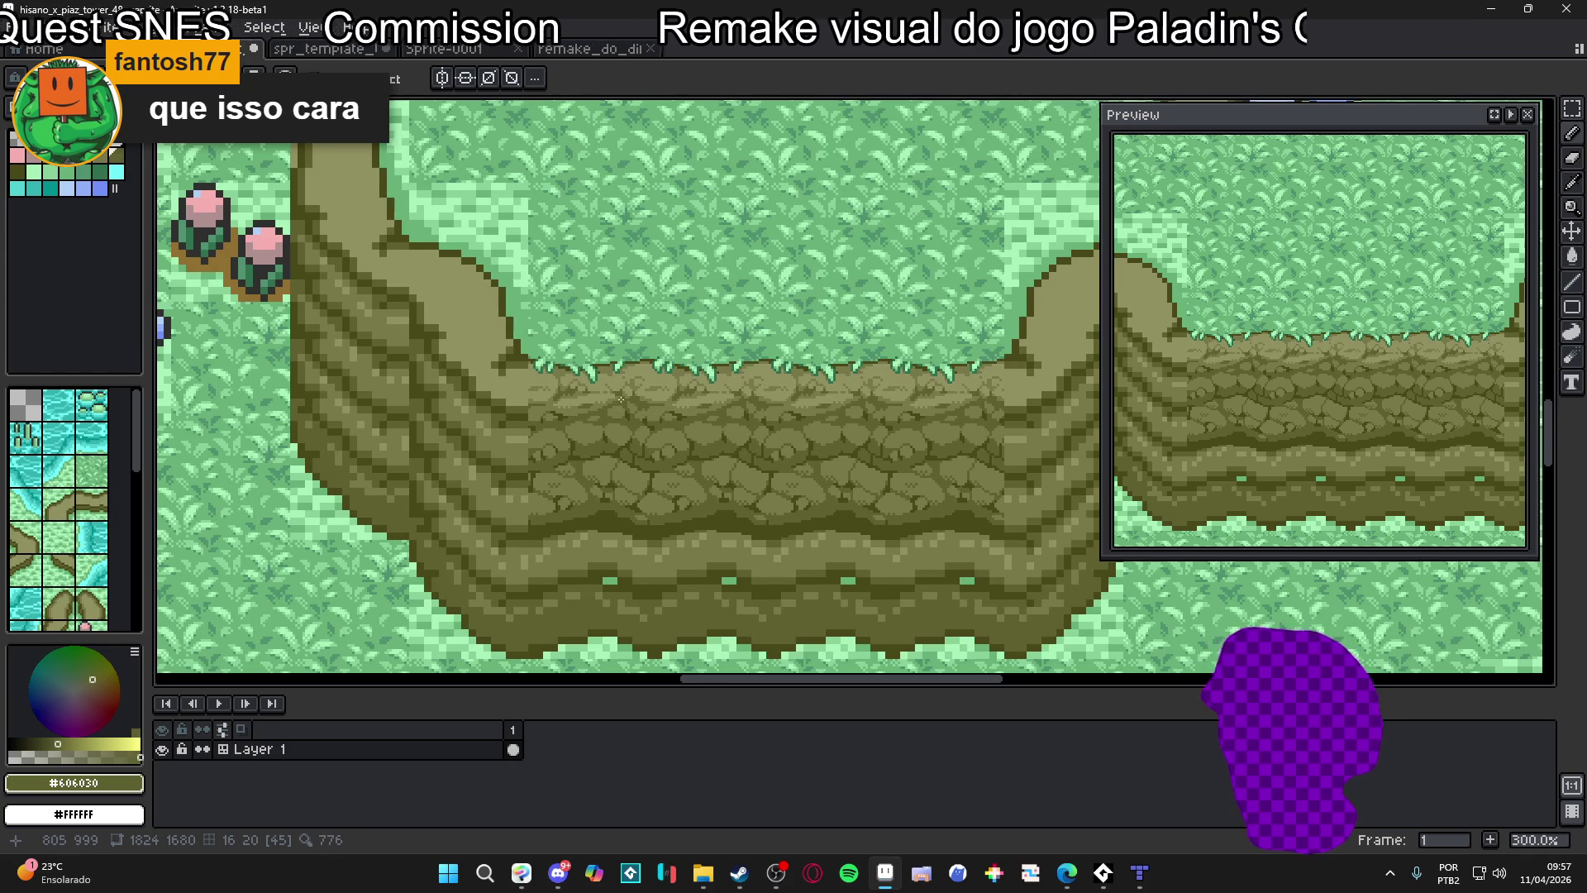
scroll(621, 399, "up", 10)
Draw a short dark diagonal crack between two stones
left_click_drag(588, 466, 606, 490)
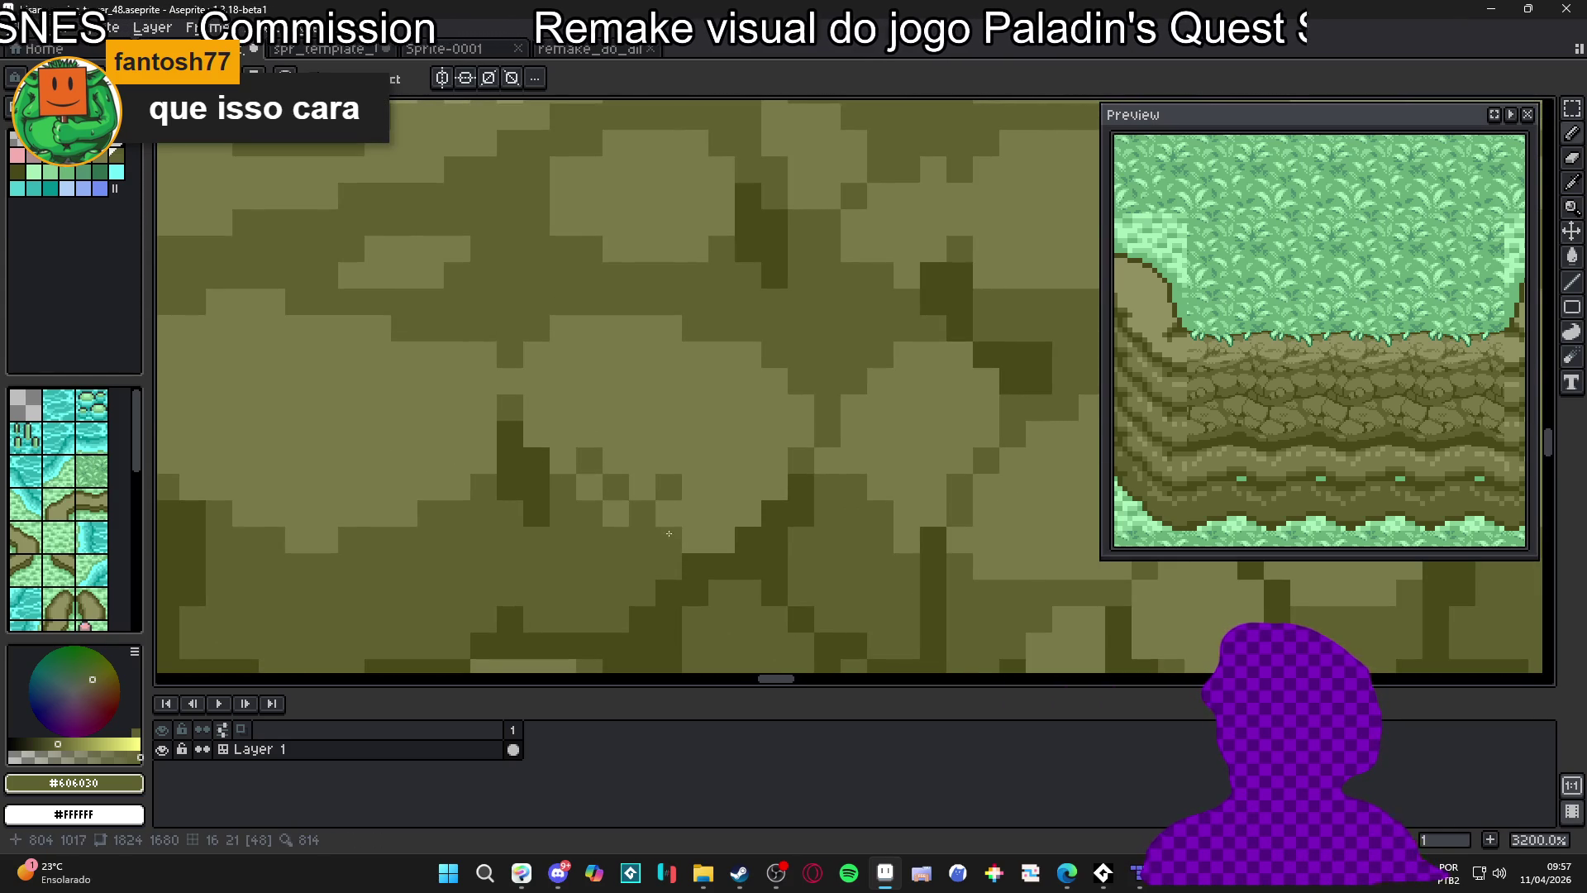
scroll(687, 516, "down", 3)
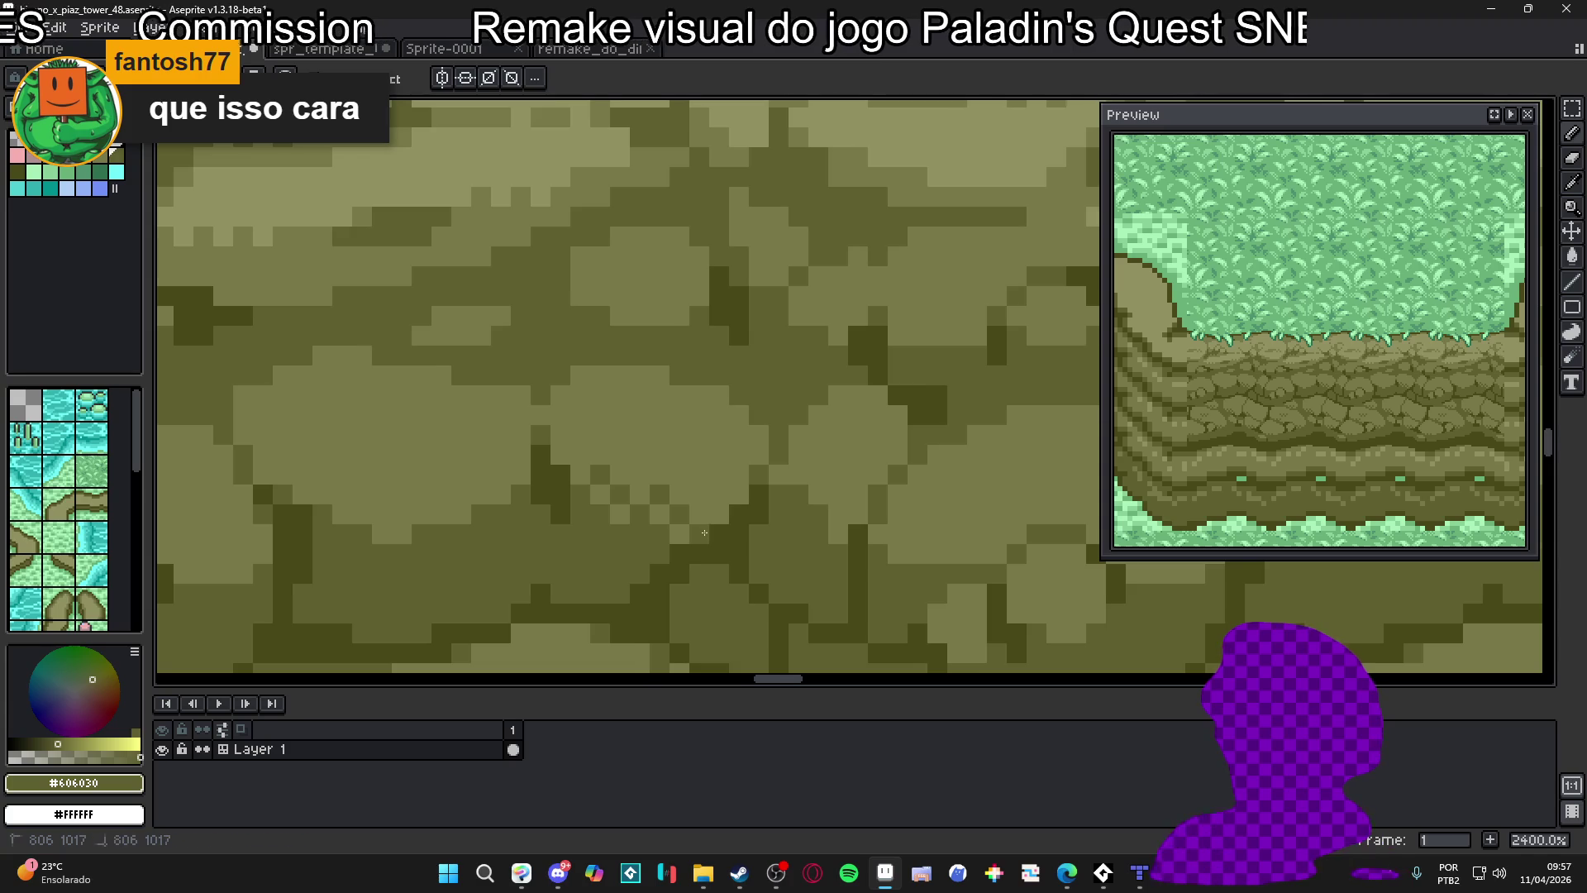
scroll(702, 506, "up", 3)
scroll(703, 502, "down", 3)
scroll(793, 517, "up", 4)
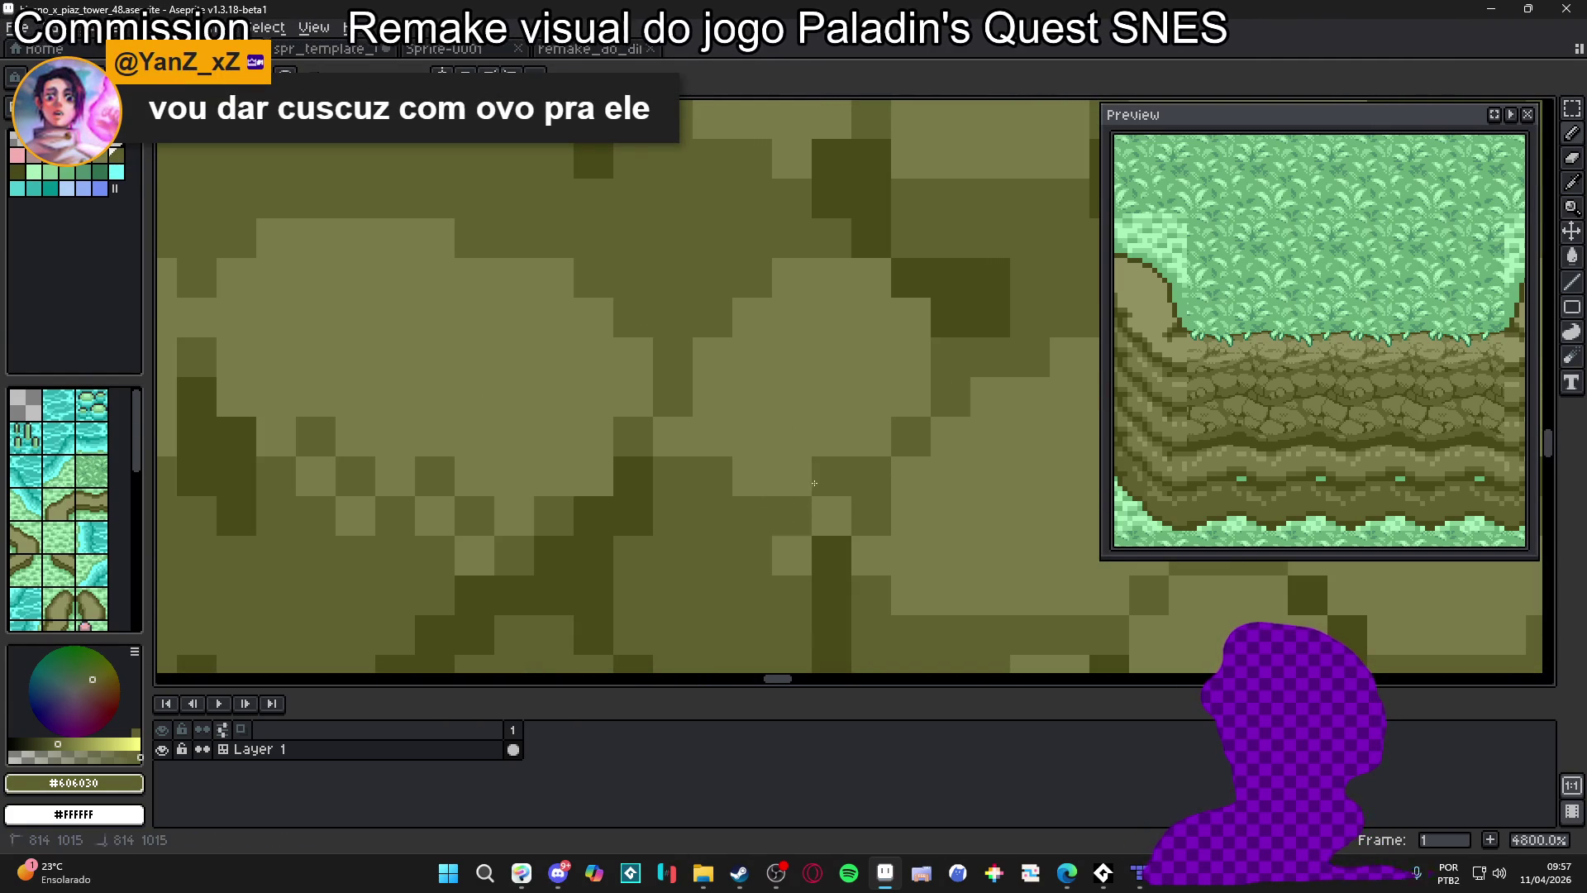
Reshade two pixels at a stone's edge in mid olive #606030
left_click(754, 411, "alt")
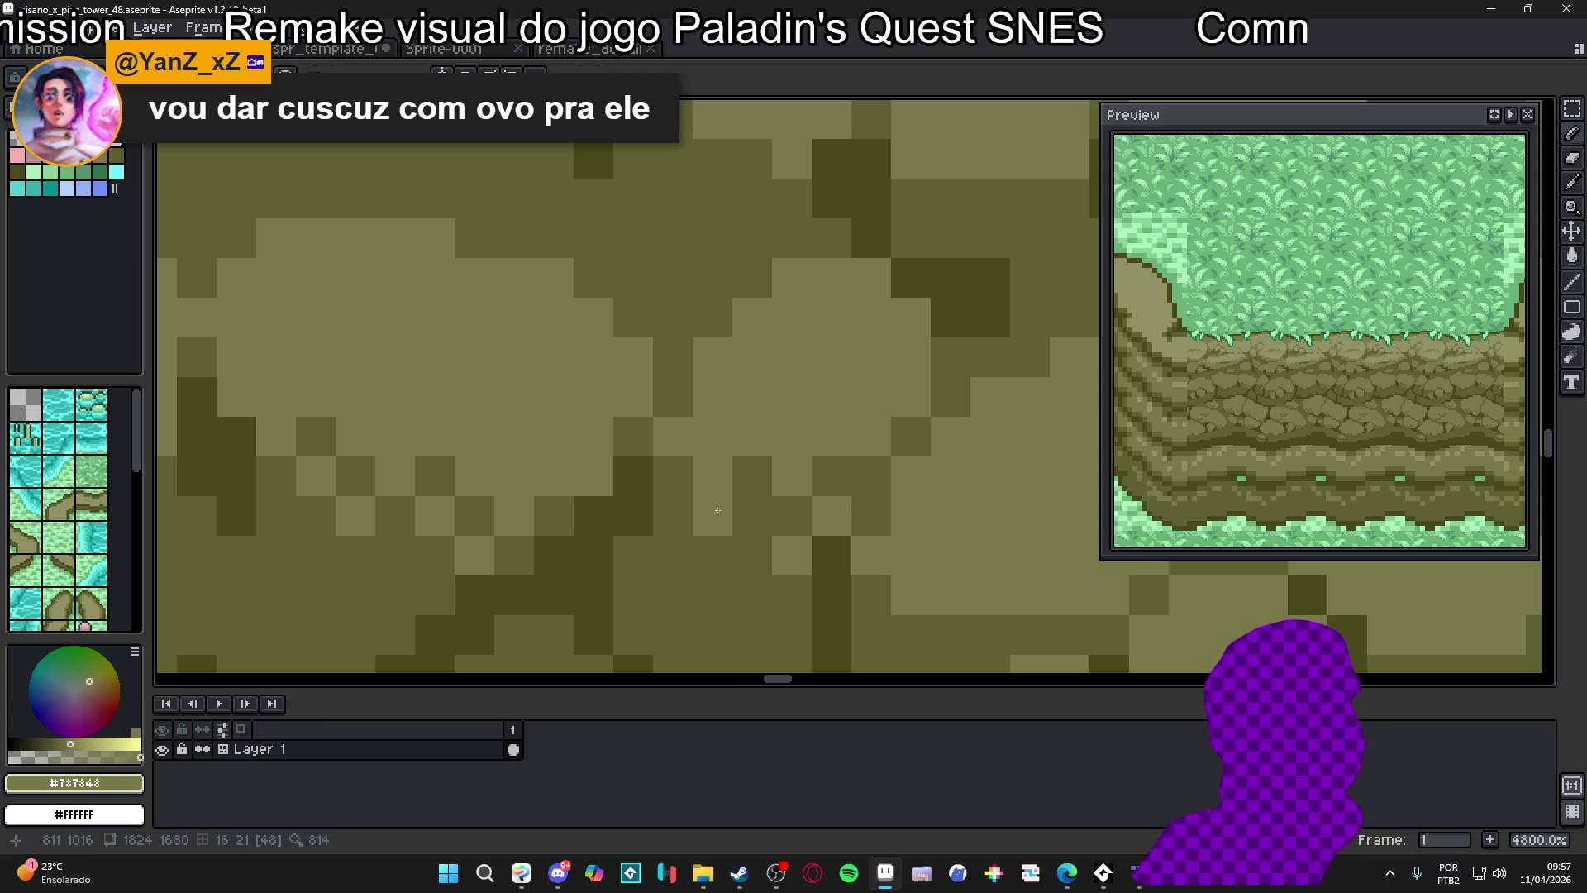
left_click(717, 510, "alt")
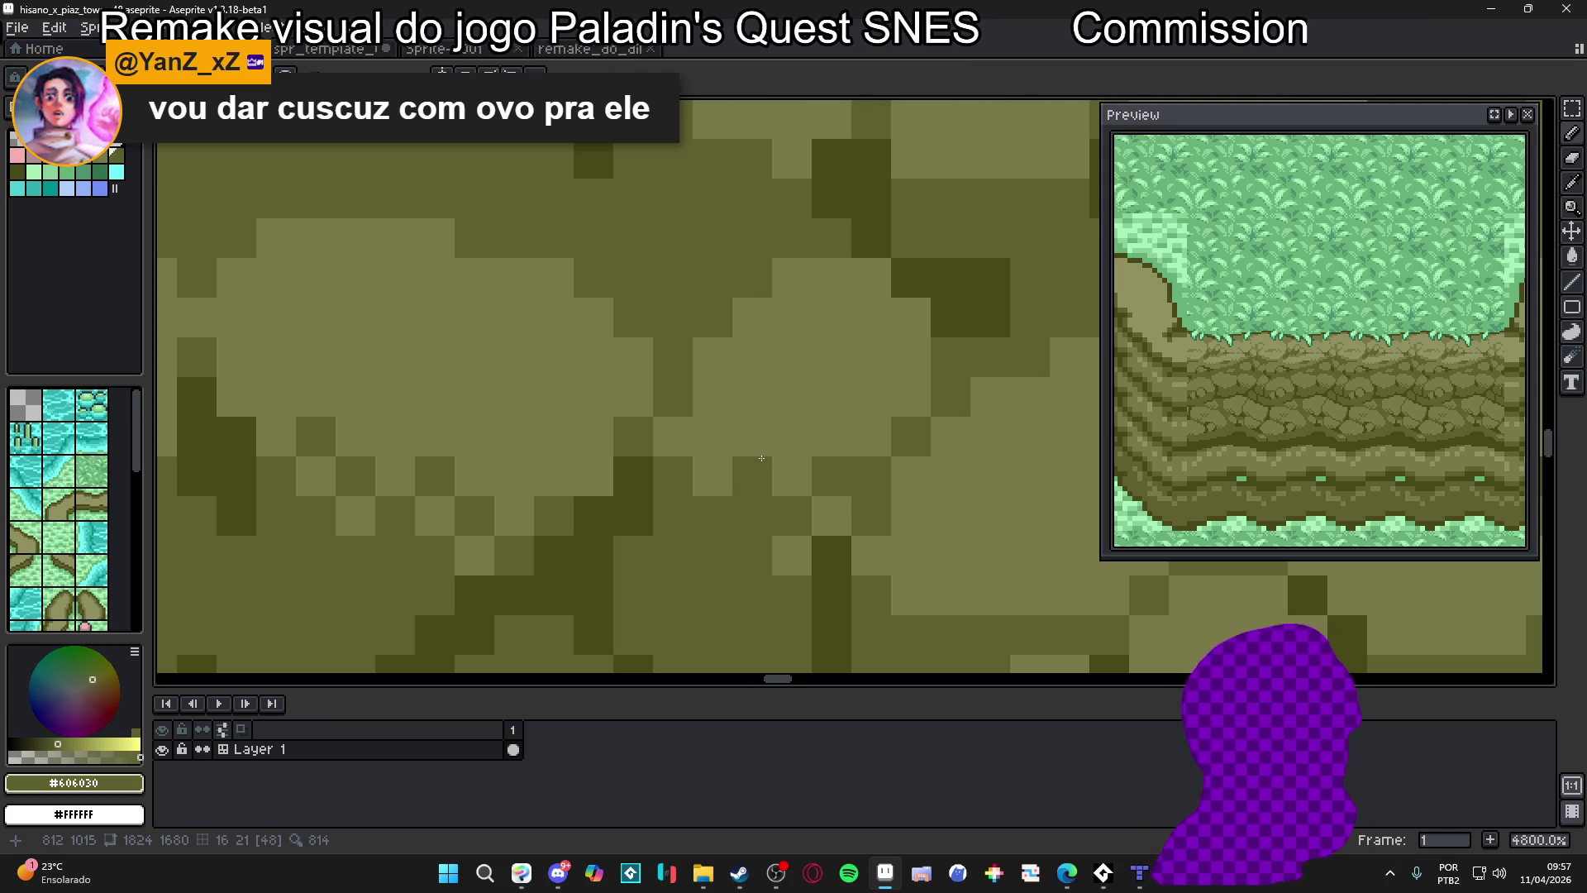
scroll(832, 483, "down", 7)
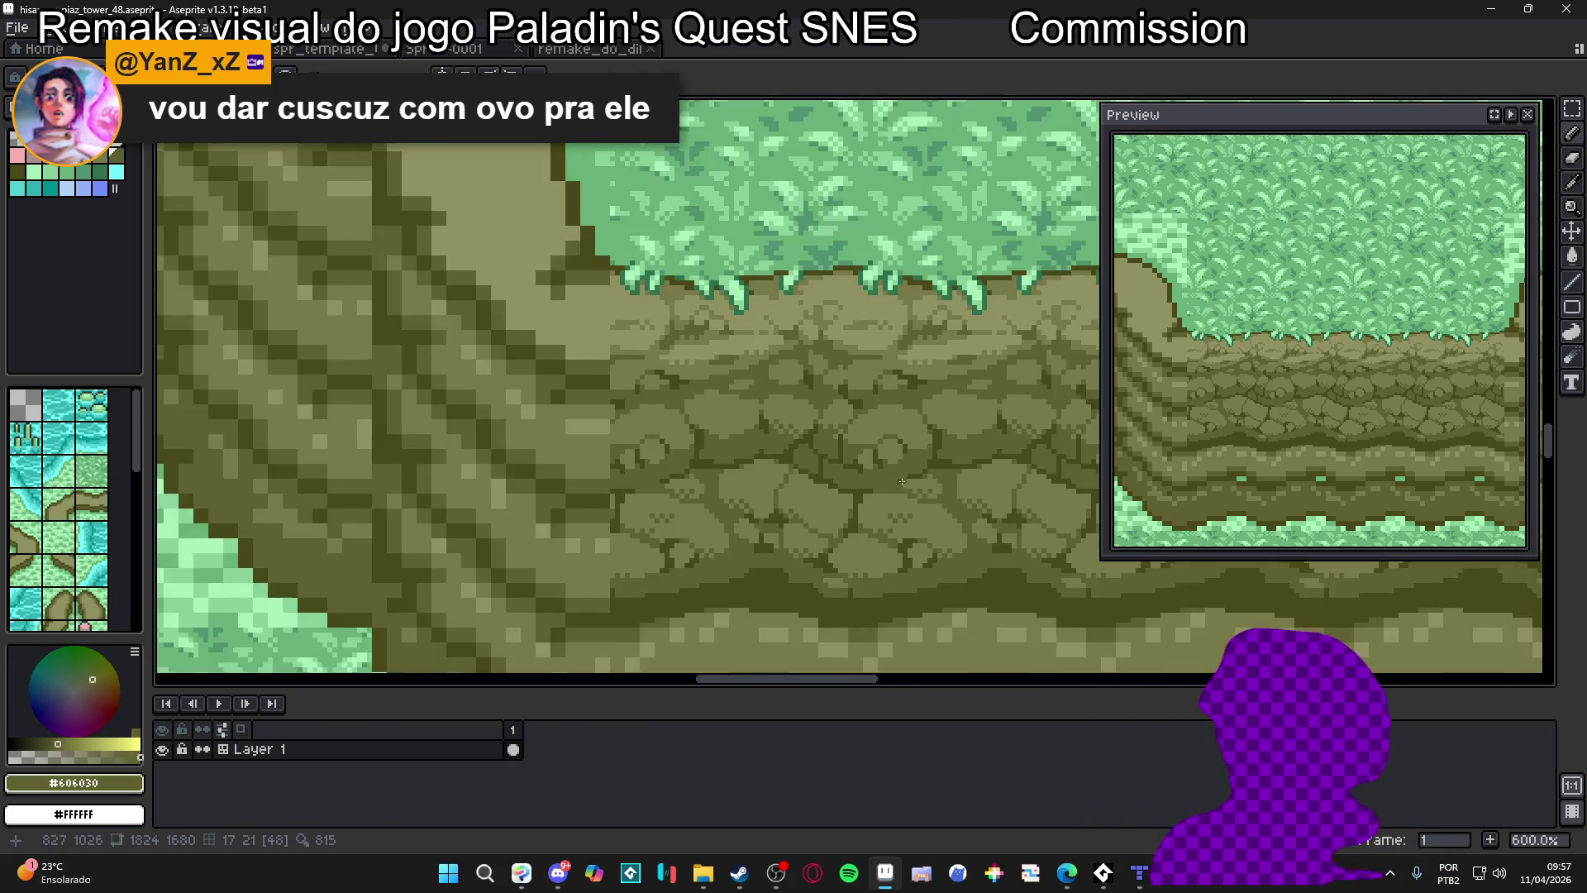
scroll(692, 456, "up", 7)
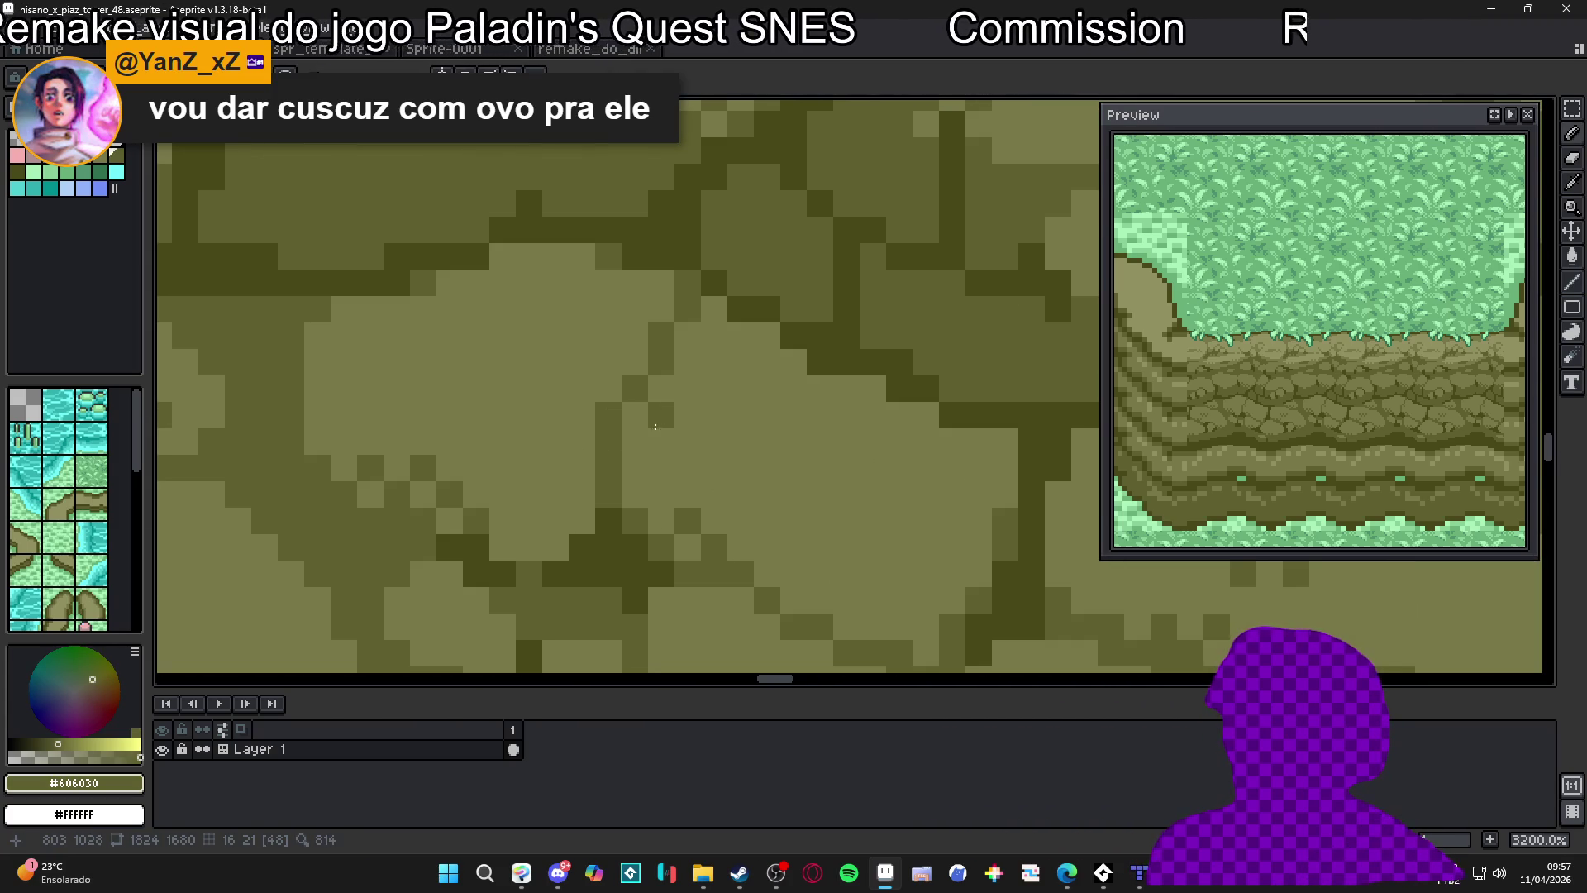
scroll(665, 466, "down", 6)
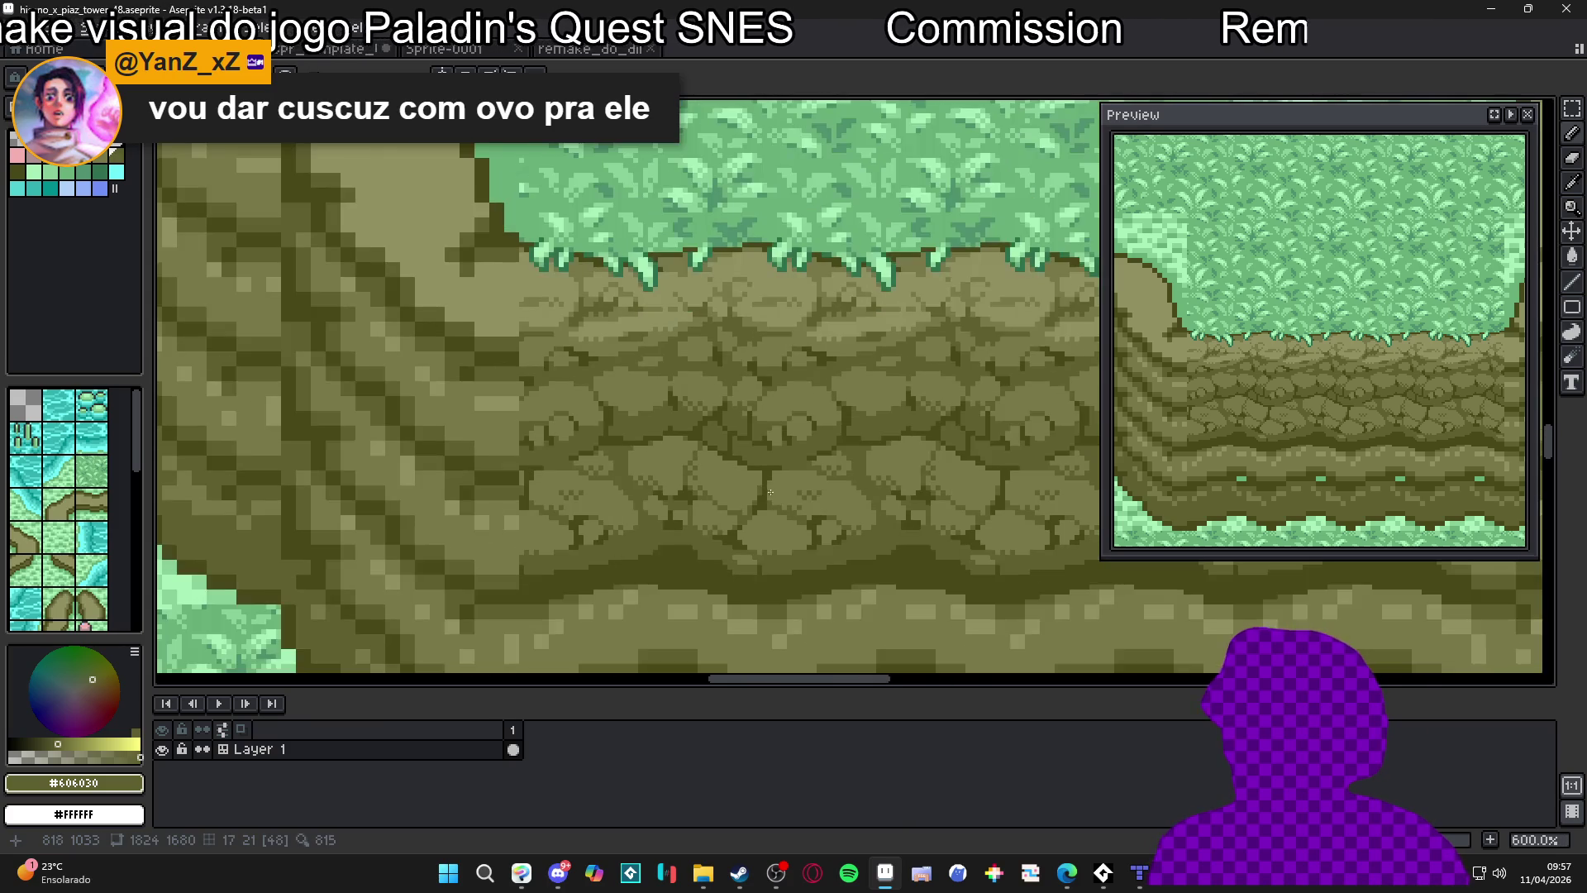
scroll(744, 496, "up", 10)
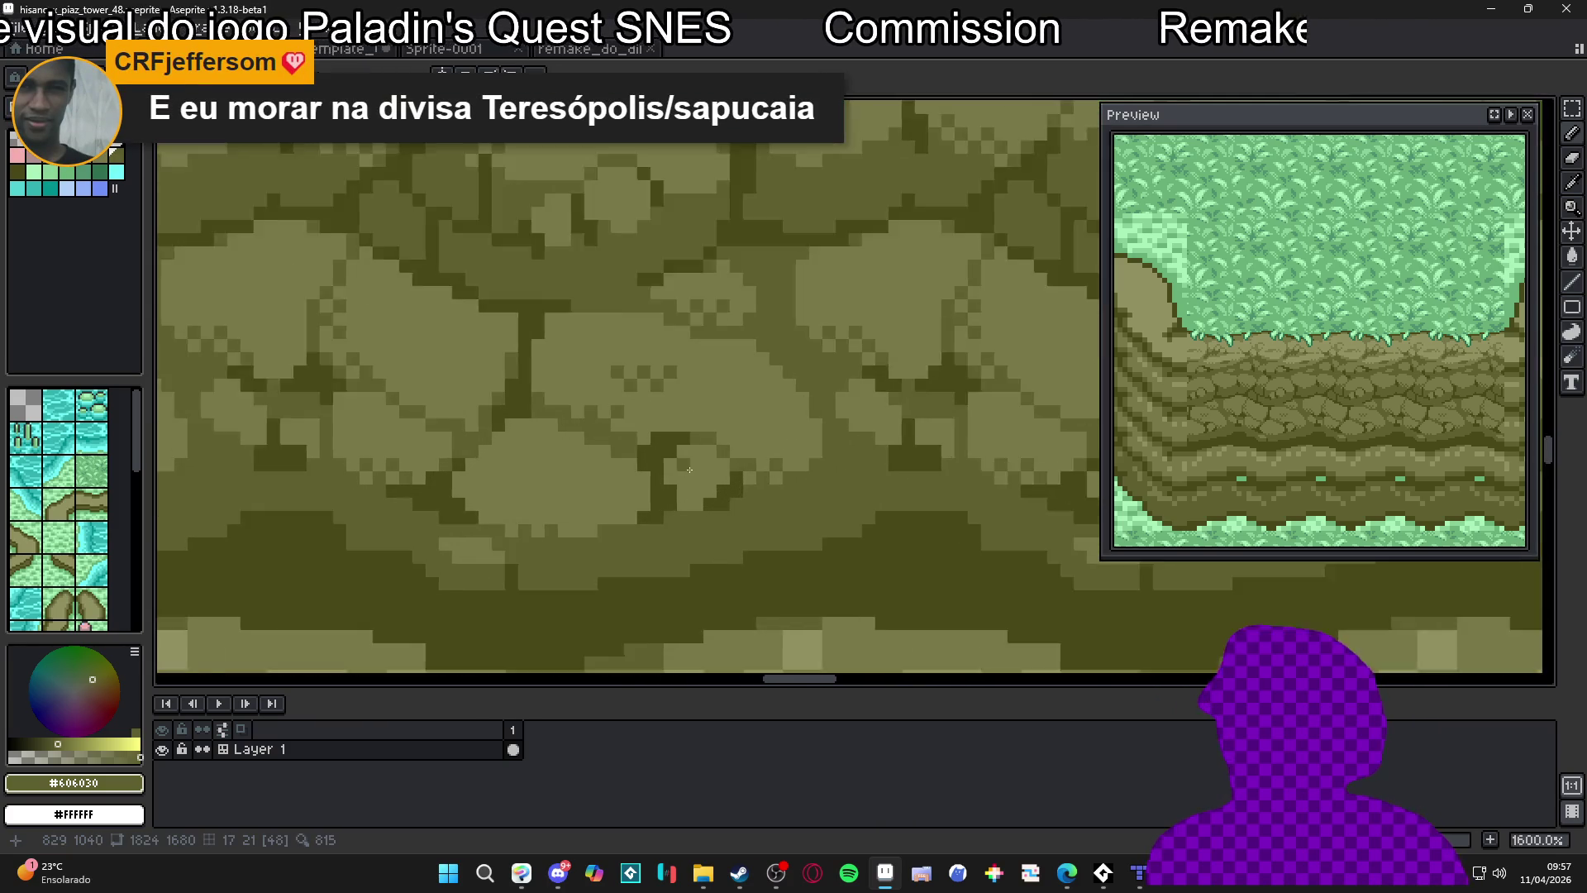
left_click_drag(681, 517, 674, 498)
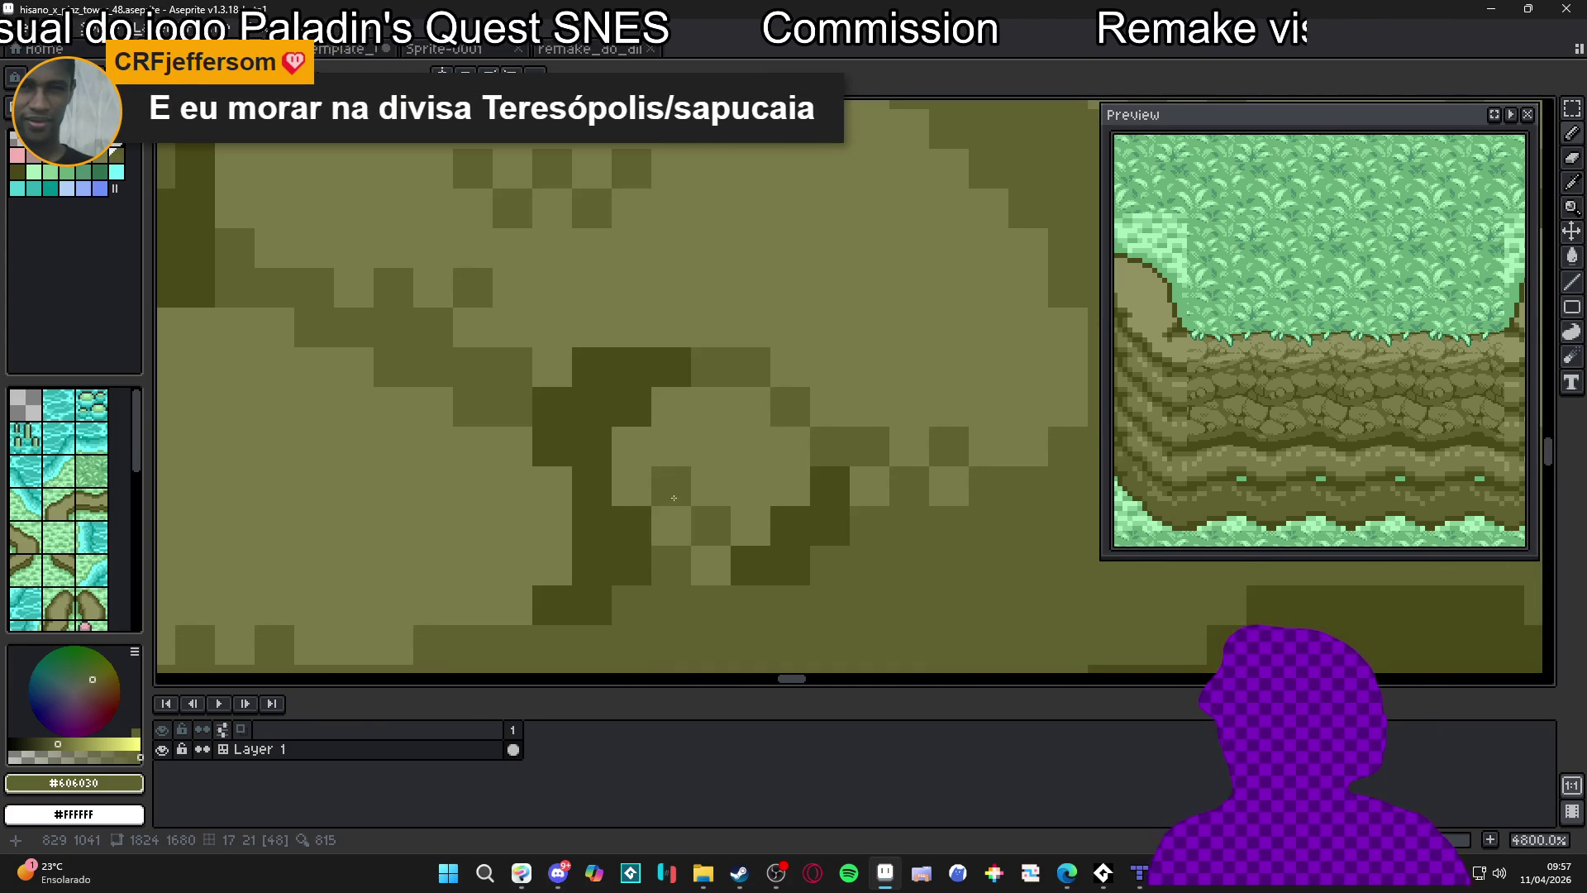
Add dark #484818 crack pixels between the stones, keeping #484818 as the drawing colour
scroll(696, 505, "down", 6)
scroll(761, 548, "down", 1)
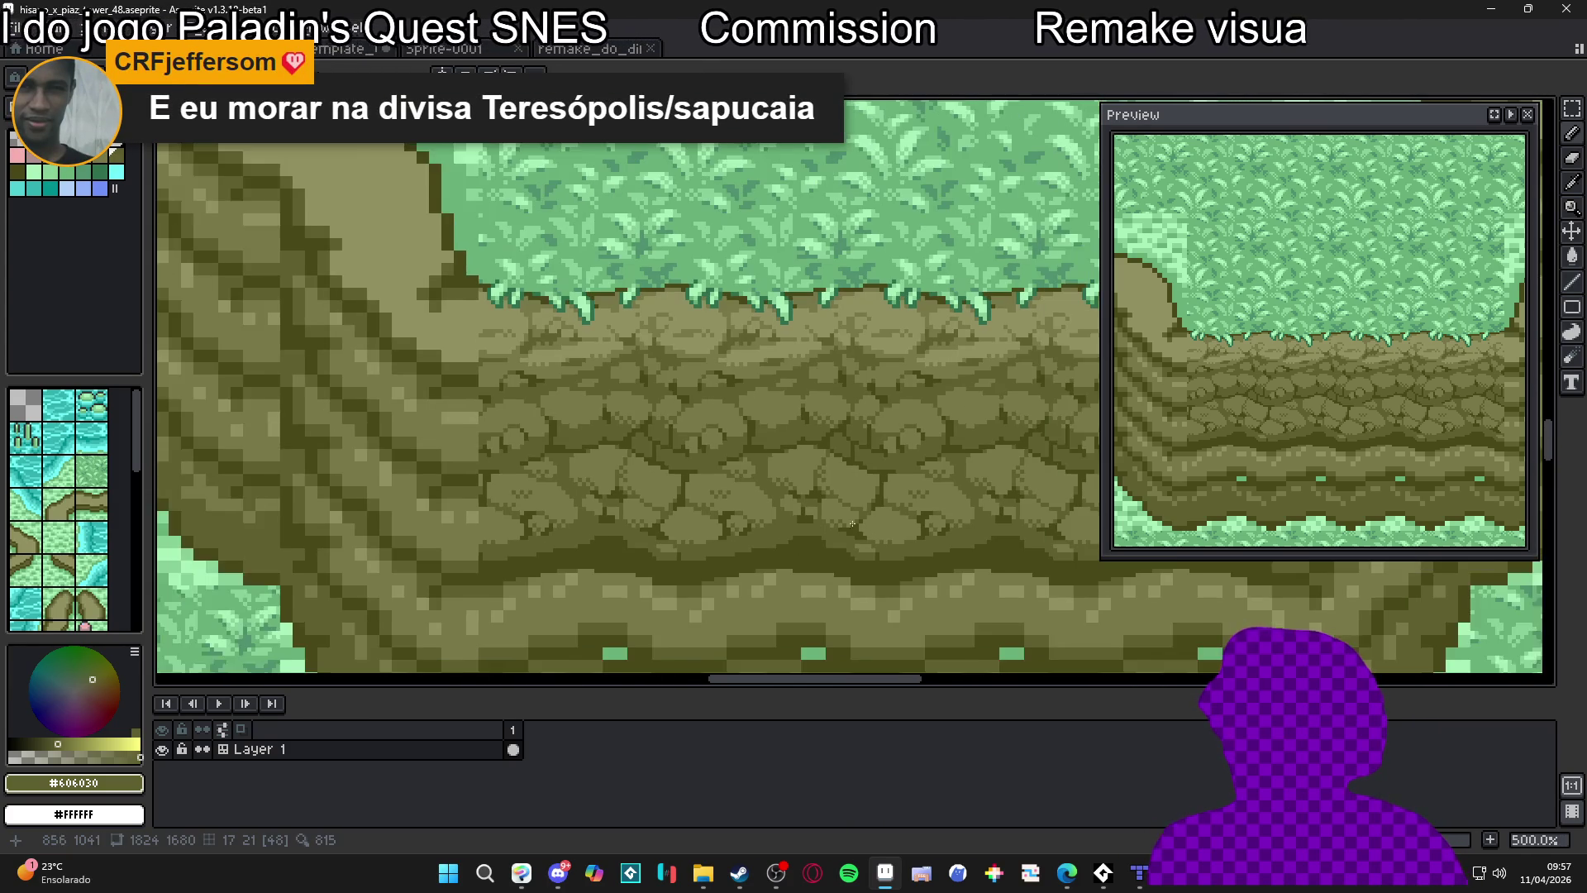
scroll(826, 479, "right", 5)
scroll(795, 445, "up", 7)
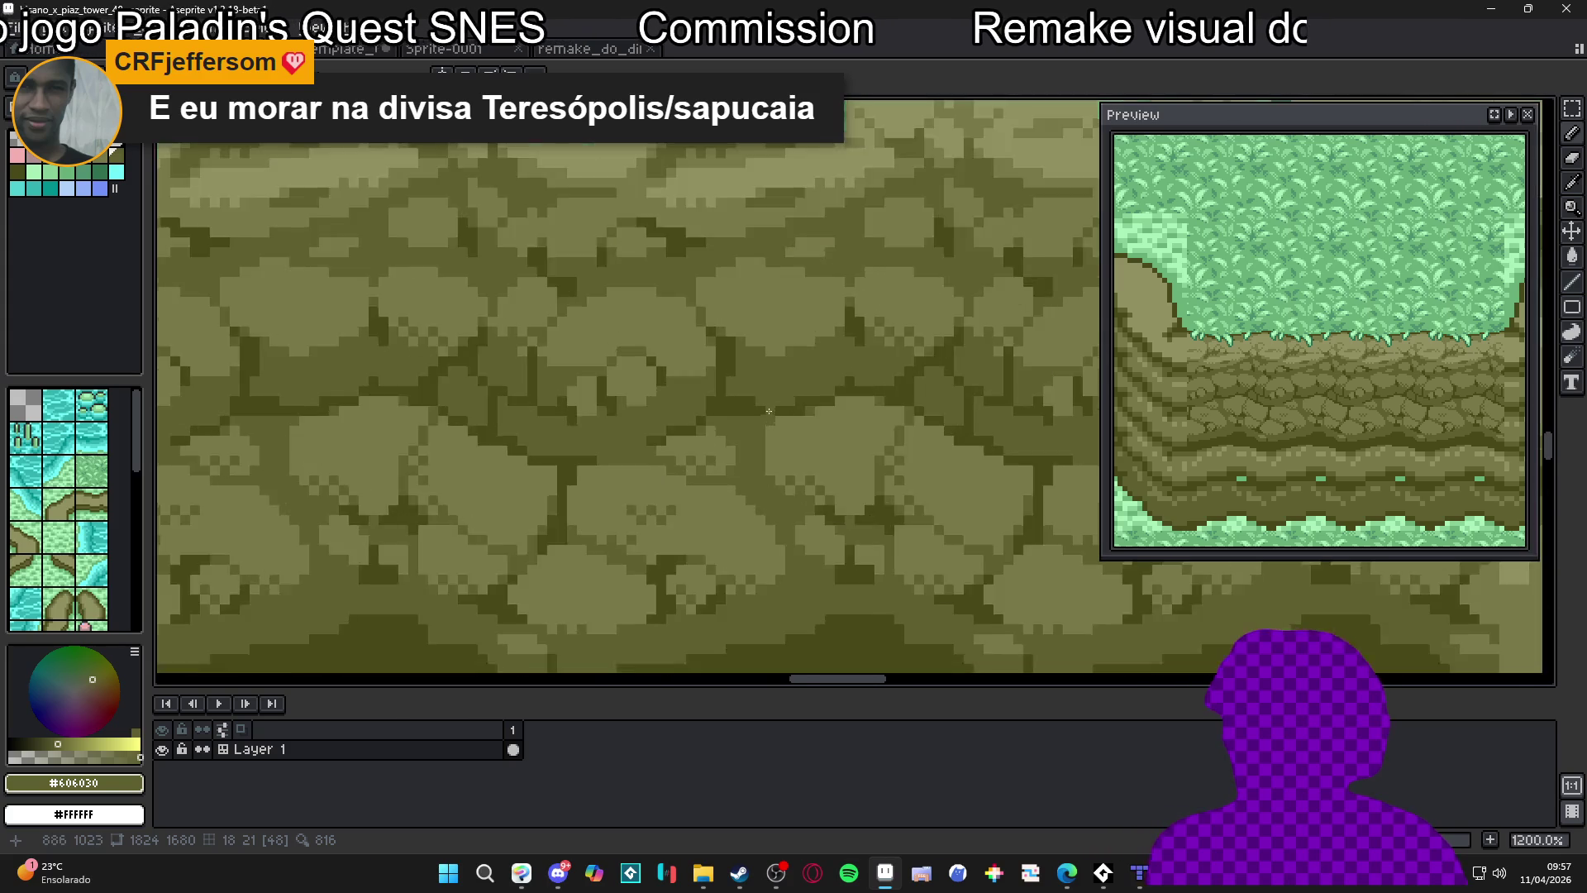
left_click(702, 397, "alt")
left_click_drag(707, 435, 697, 441)
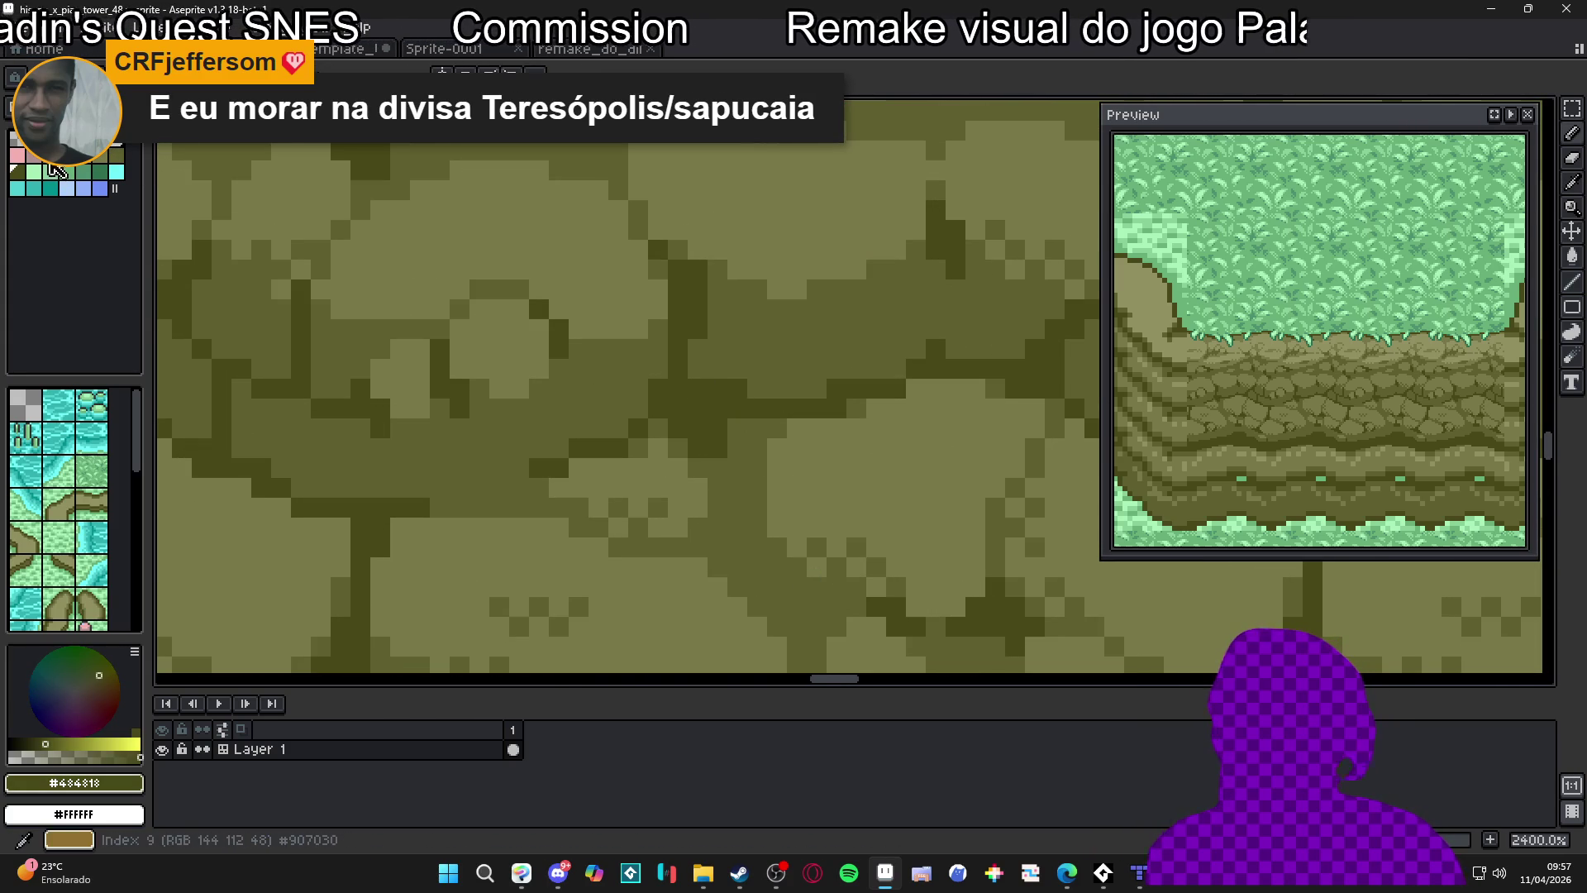
left_click(66, 170)
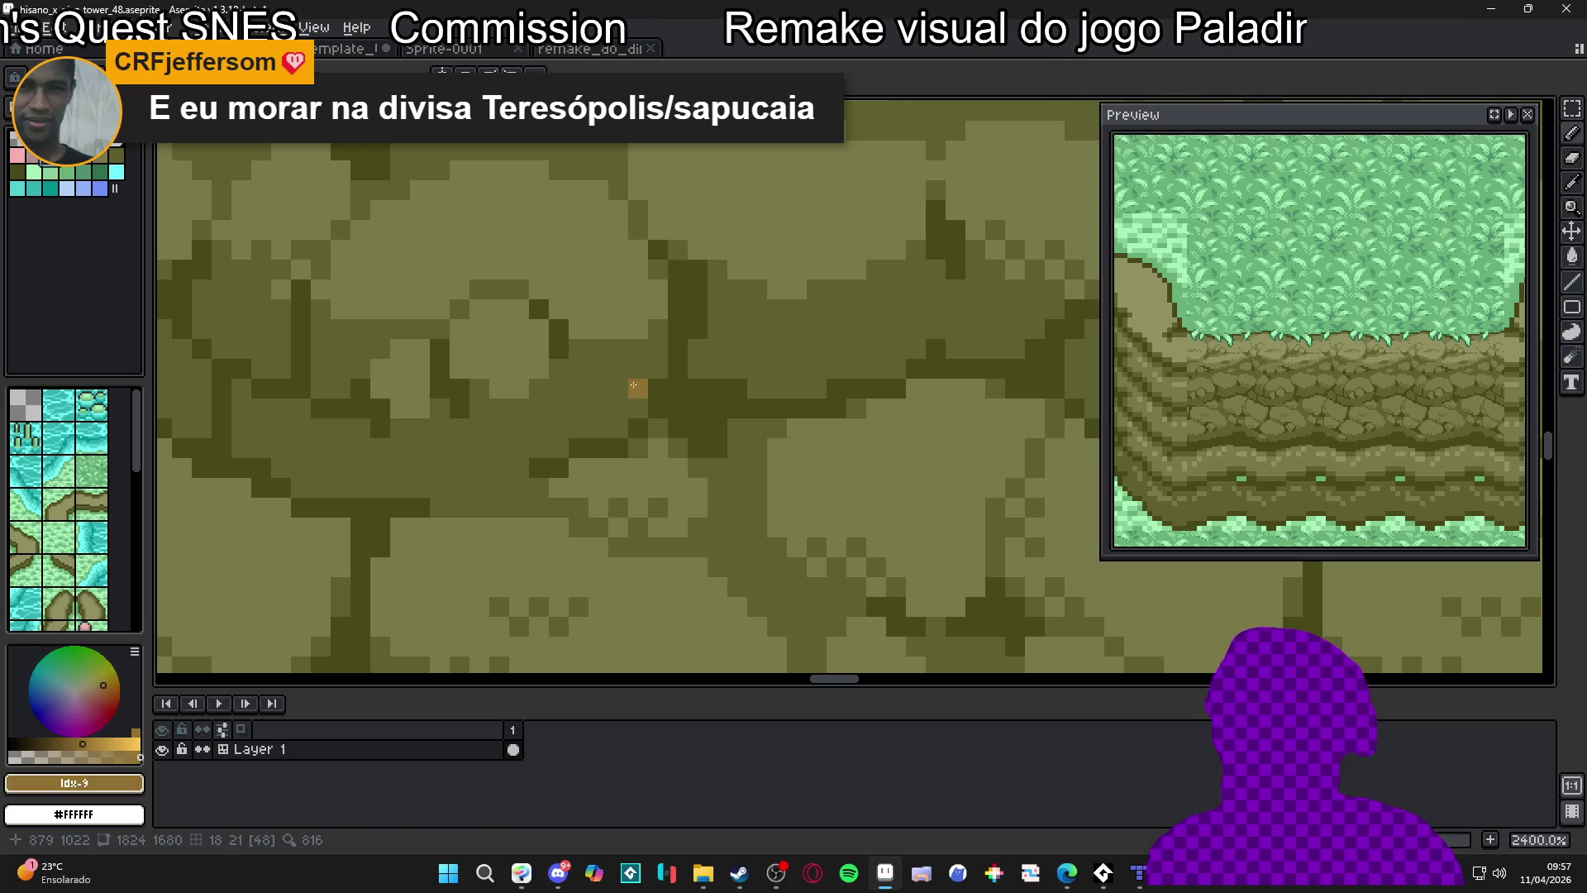
left_click(709, 397, "alt")
scroll(719, 409, "down", 6)
Draw a short light olive line under the grass fringe, checking nearby rock colours
left_click_drag(737, 460, 730, 415)
scroll(730, 415, "down", 2)
scroll(743, 420, "up", 1)
scroll(751, 423, "down", 1)
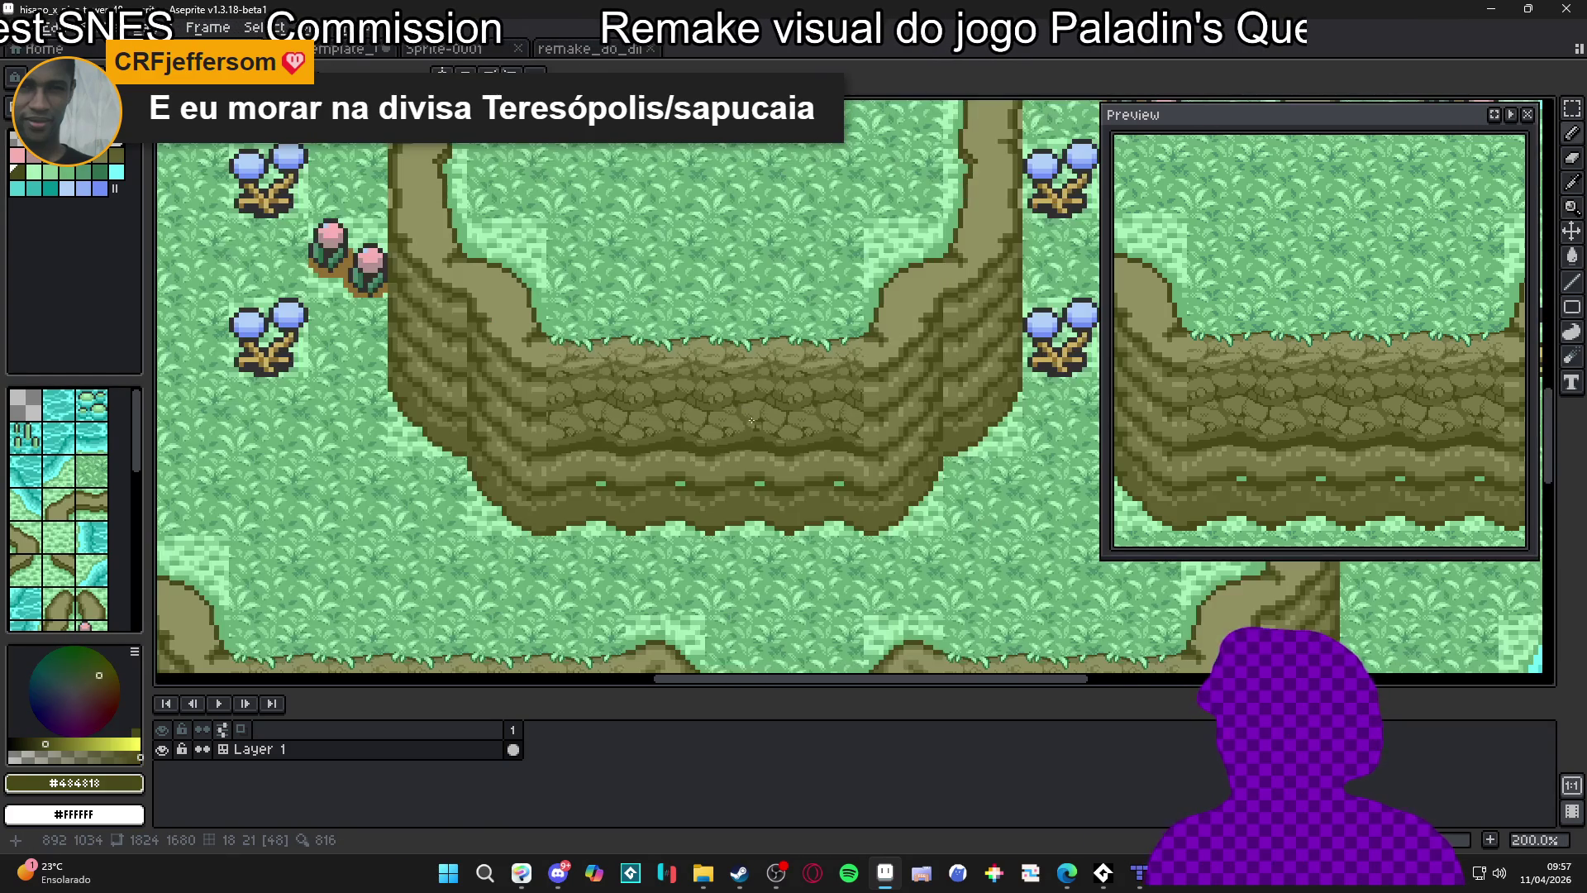
scroll(744, 389, "down", 1)
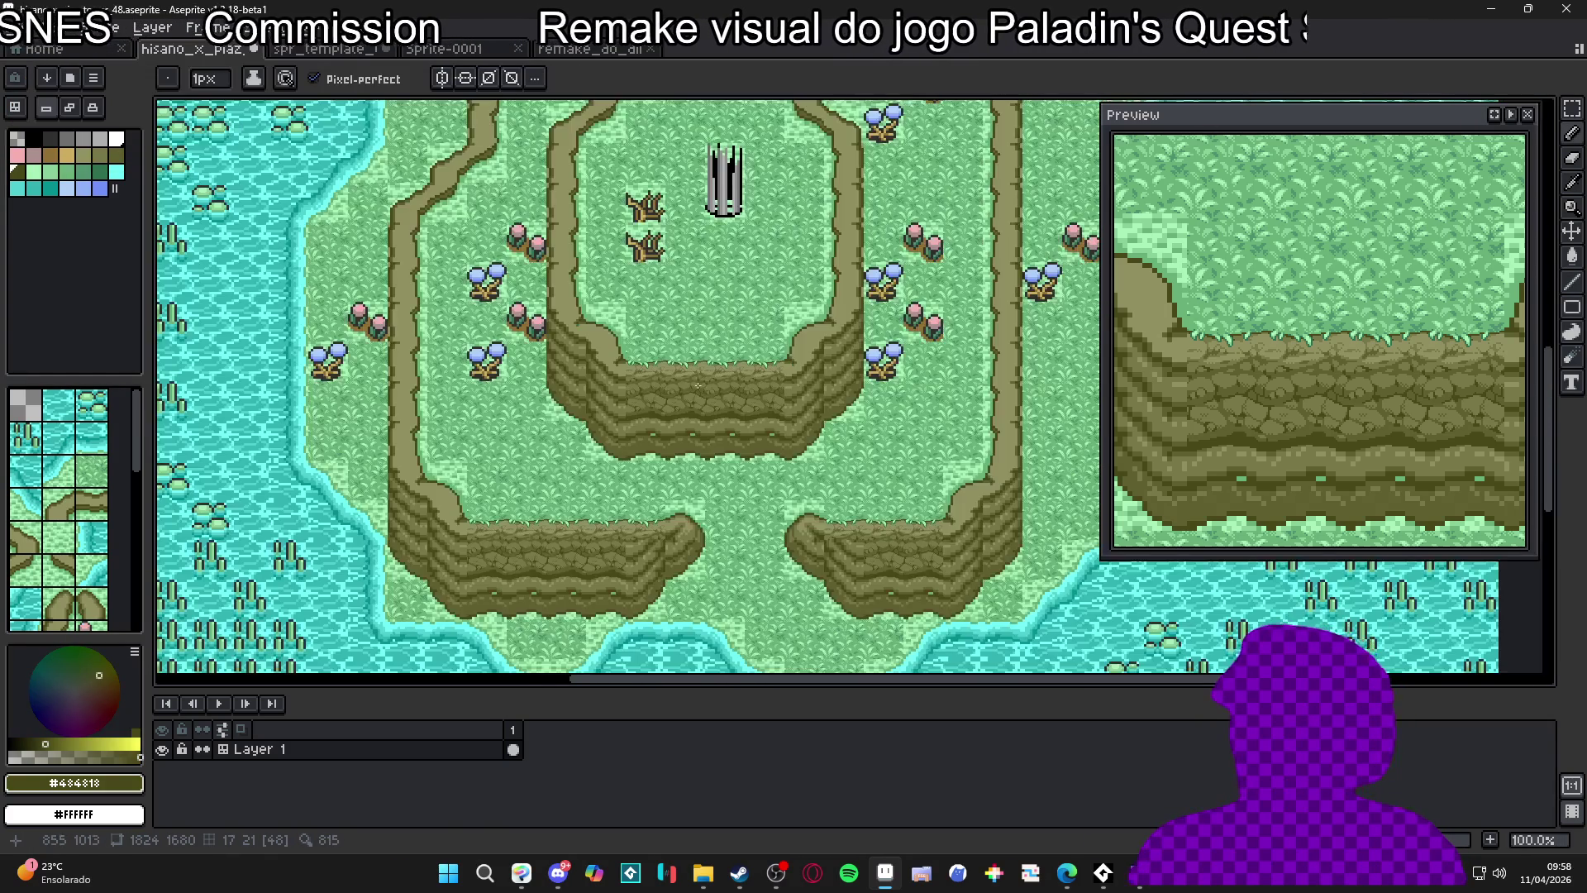
scroll(670, 362, "up", 2)
mouse_move(670, 362)
left_mouse_down()
mouse_move(662, 335)
mouse_move(711, 358)
left_mouse_up()
scroll(677, 347, "up", 3)
scroll(708, 369, "down", 2)
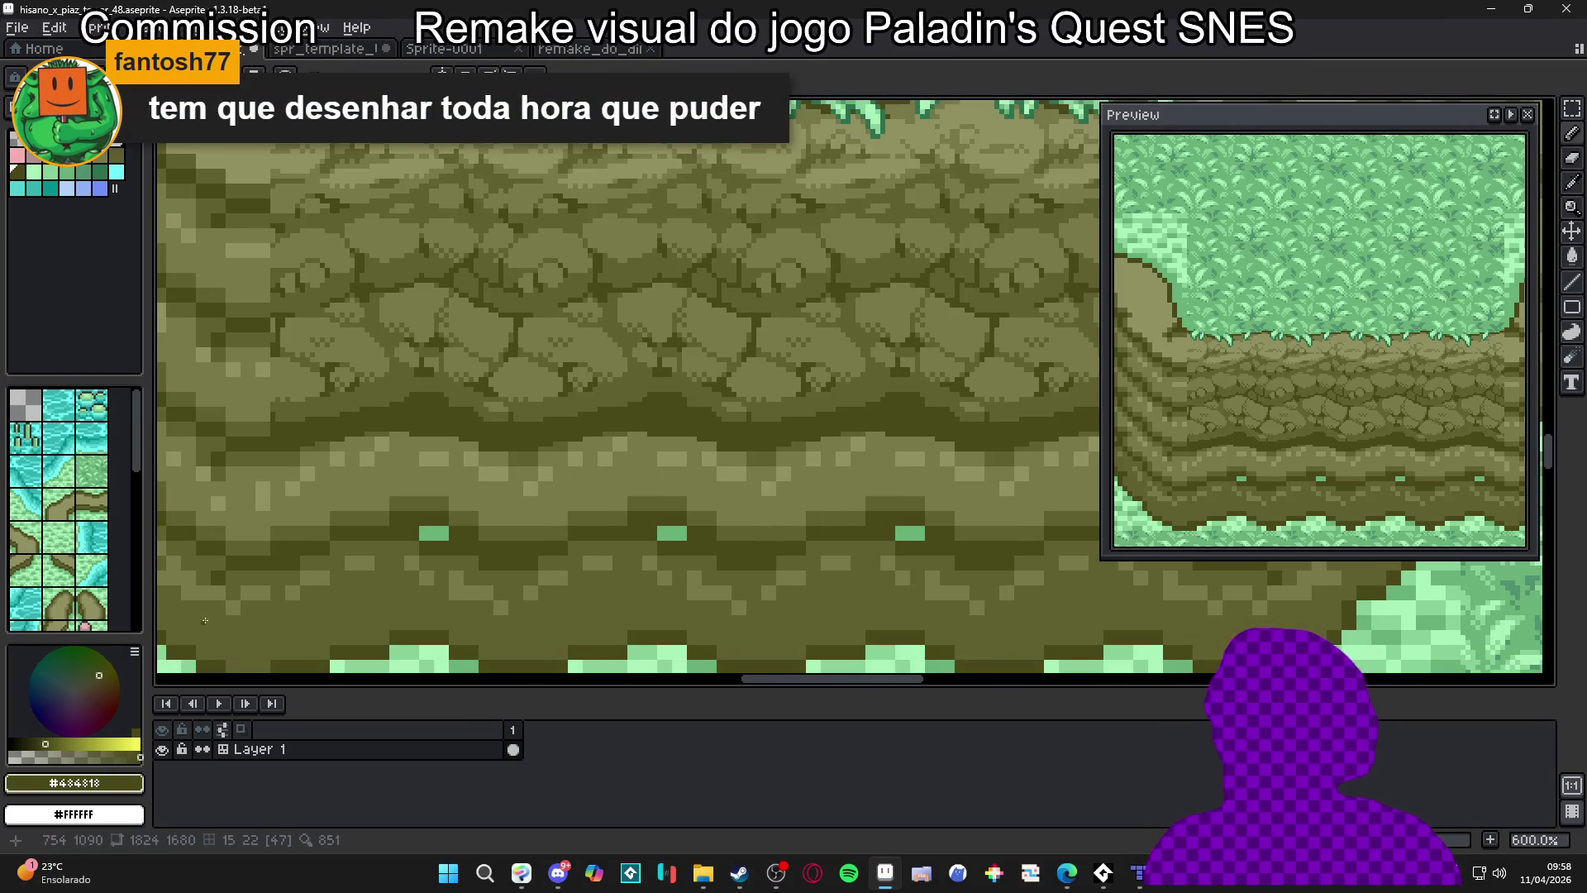
scroll(581, 222, "up", 2)
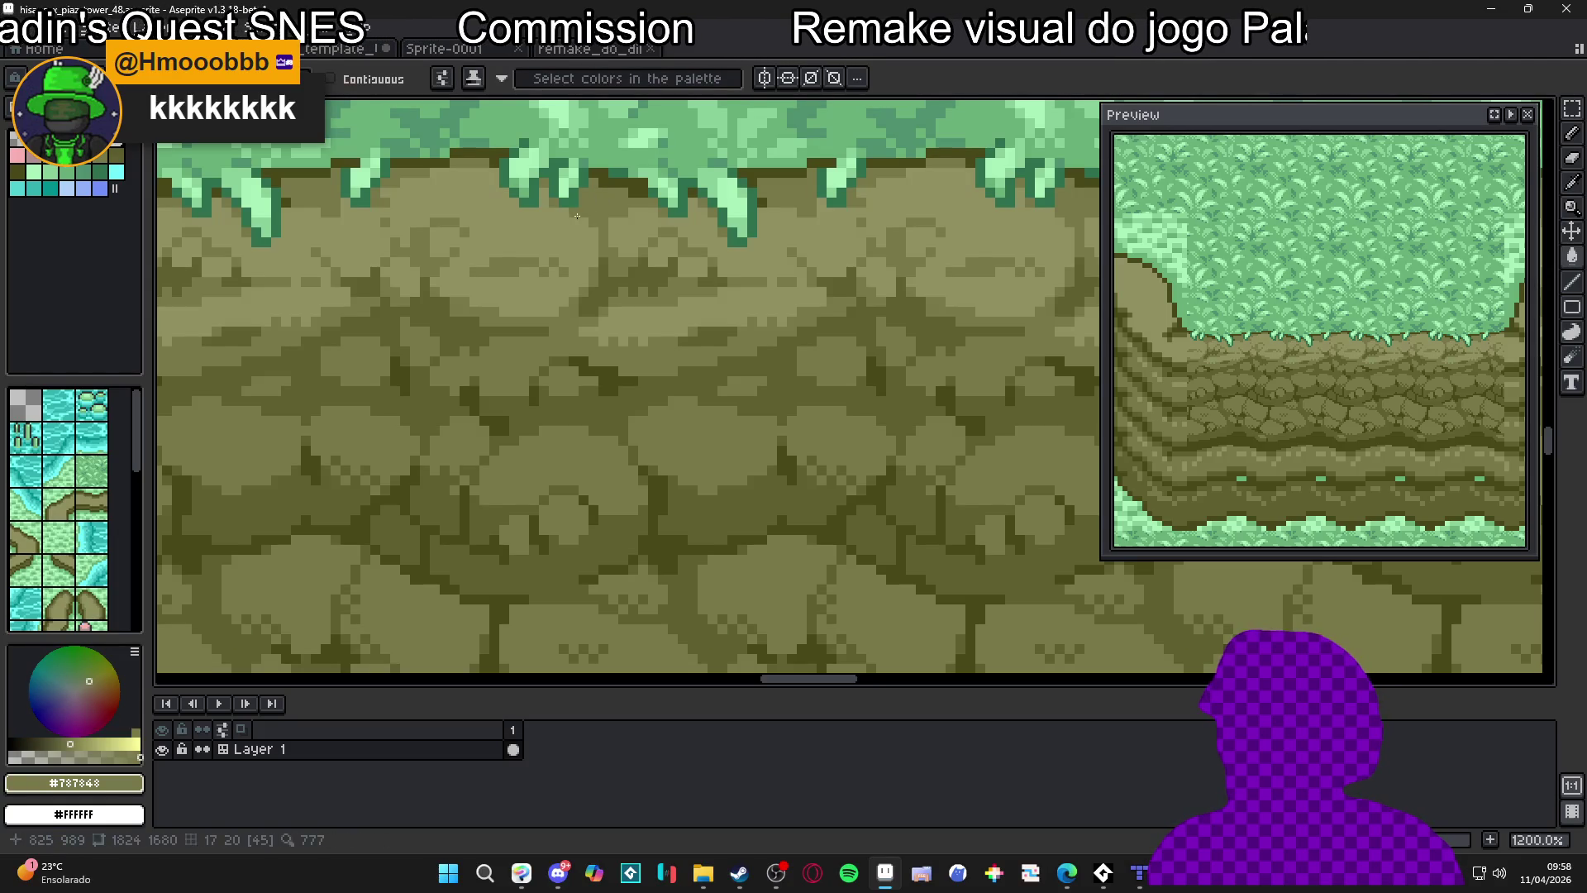
key("b")
left_click_drag(575, 222, 536, 221)
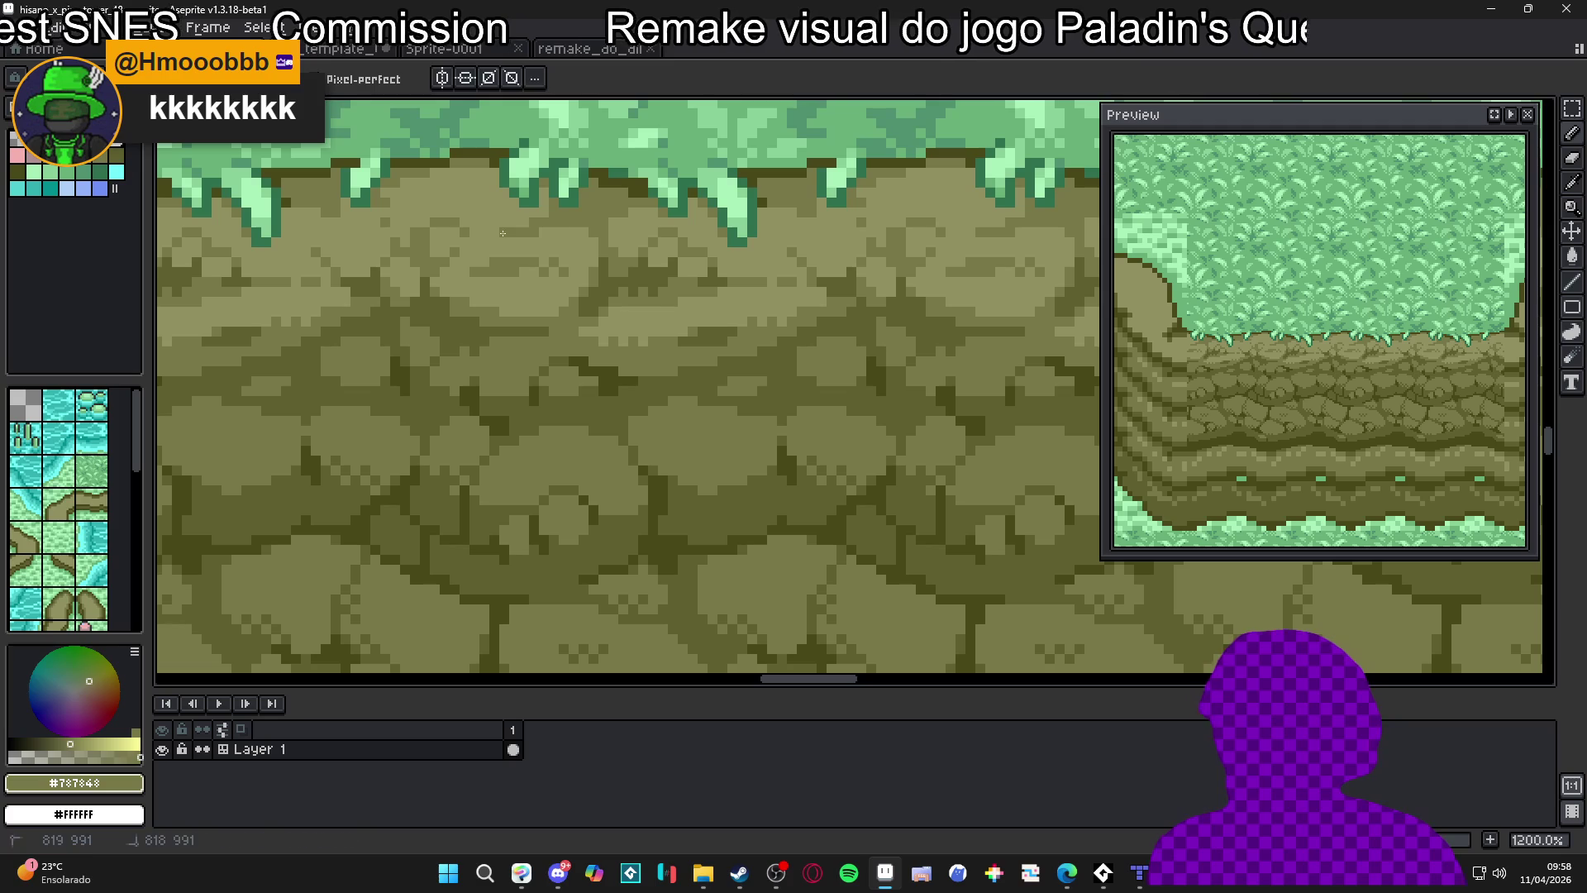
left_click(549, 223, "alt")
left_click(602, 220, "alt")
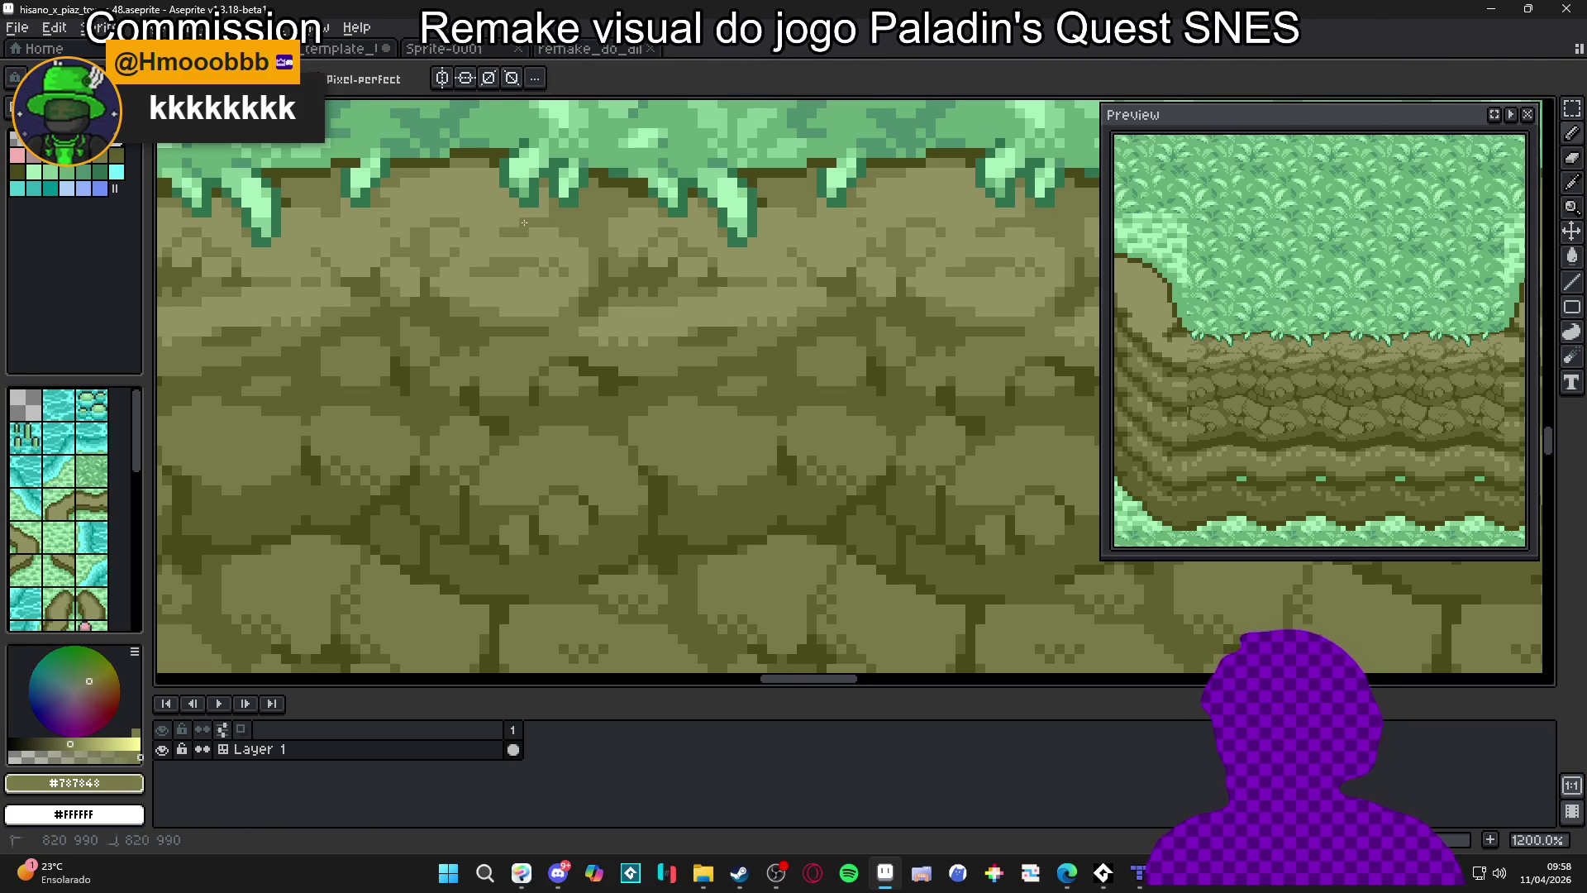
Pick #909060 from the rocks and pencil a highlight pixel on a cobblestone, then bring Steam forward
scroll(499, 237, "down", 7)
scroll(676, 291, "up", 2)
scroll(676, 291, "down", 1)
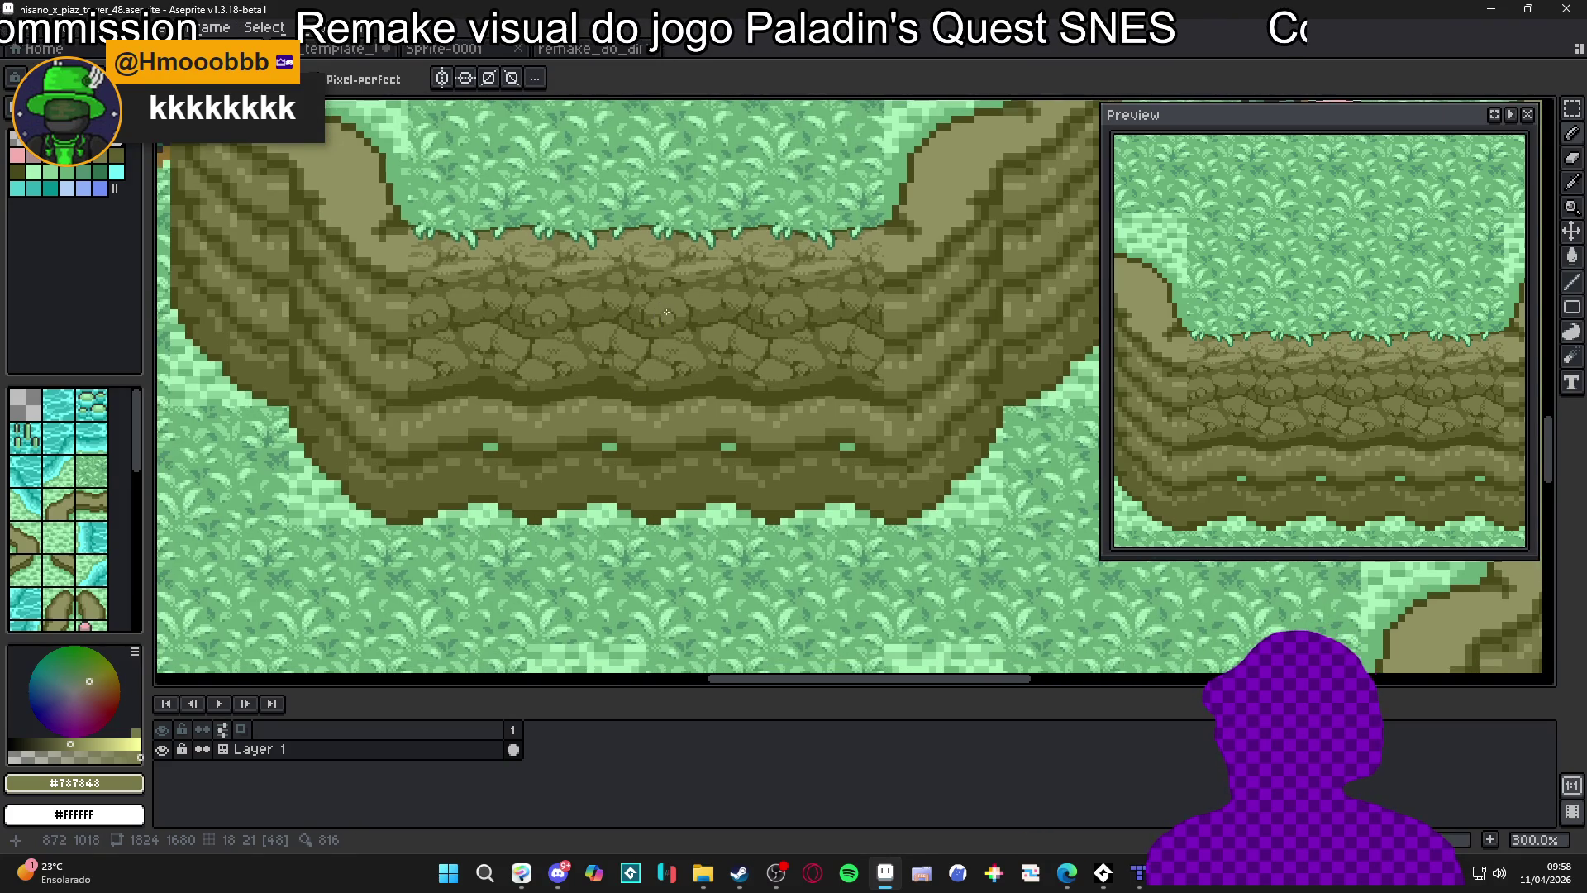
scroll(553, 263, "up", 3)
left_click(552, 264, "alt")
scroll(553, 285, "up", 4)
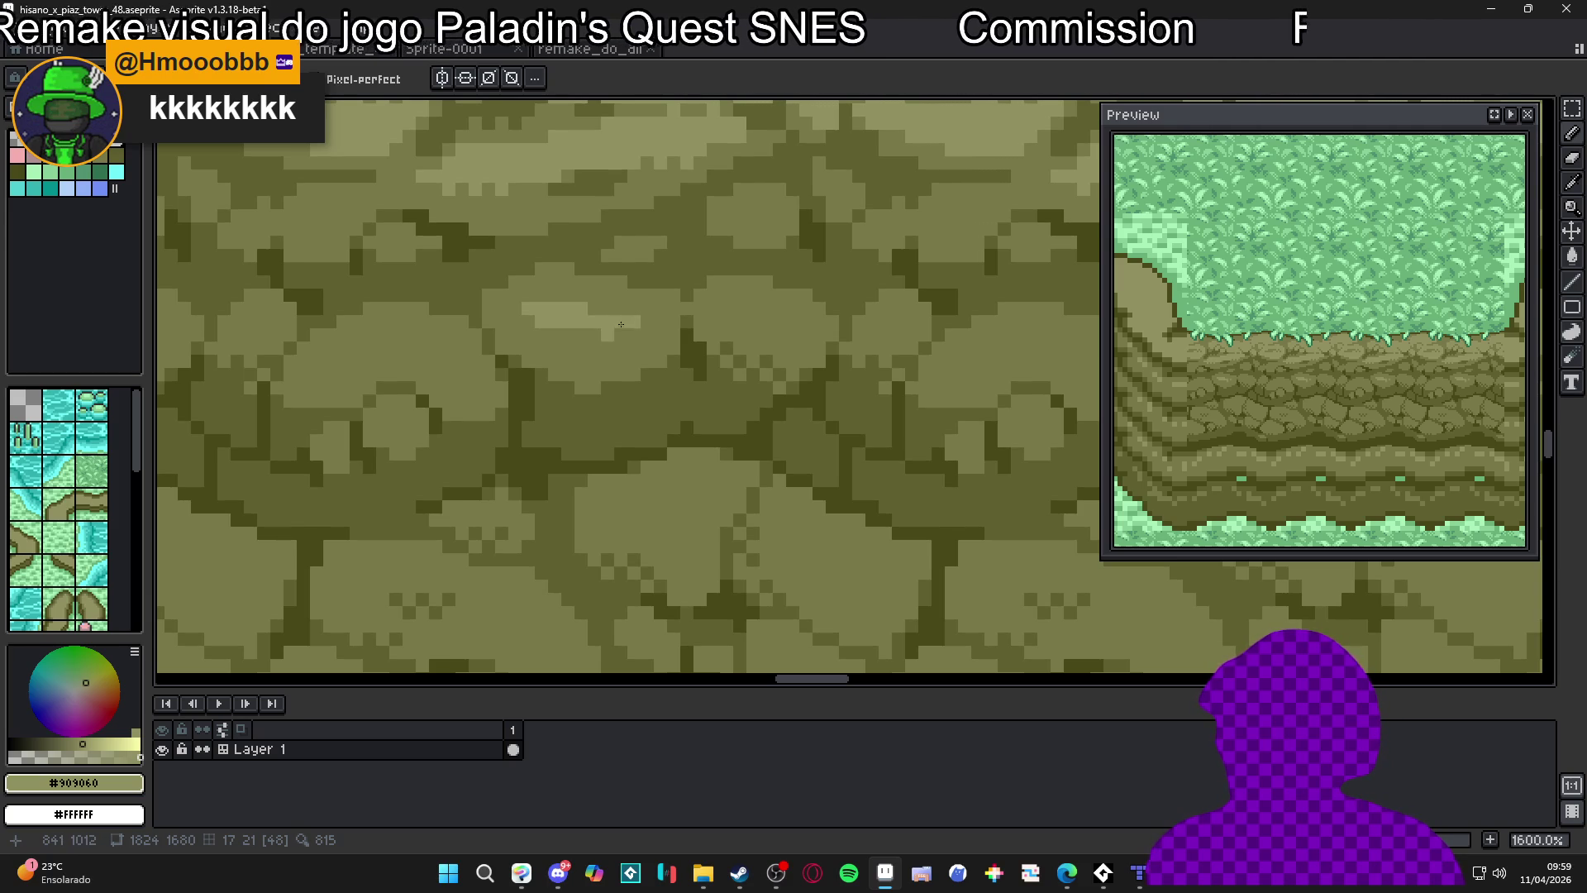
left_click(608, 324)
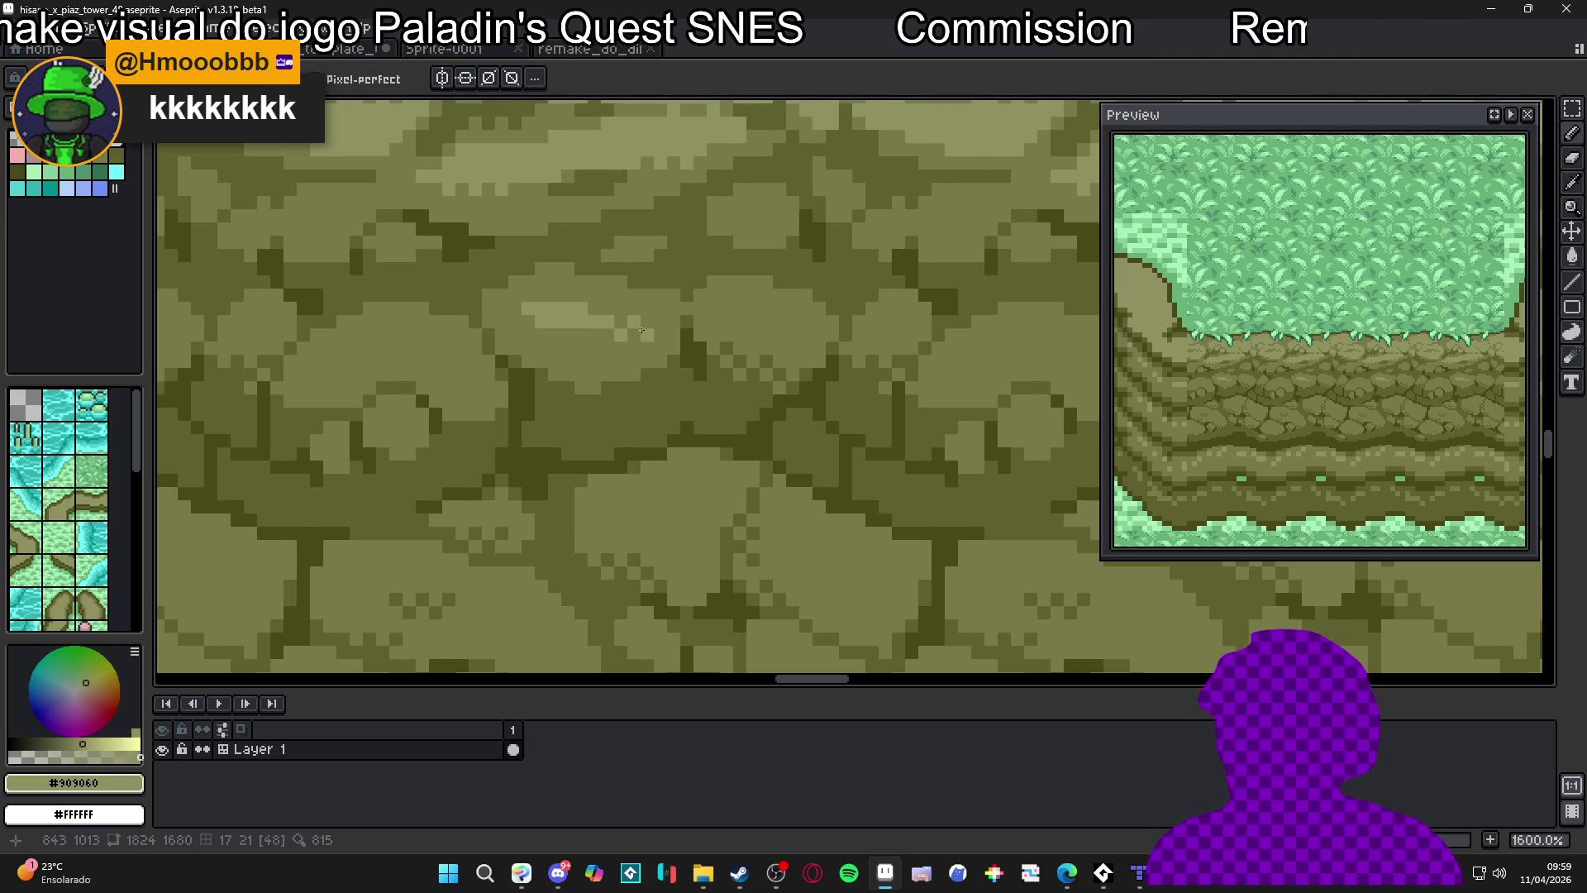
scroll(622, 350, "down", 3)
scroll(605, 357, "up", 2)
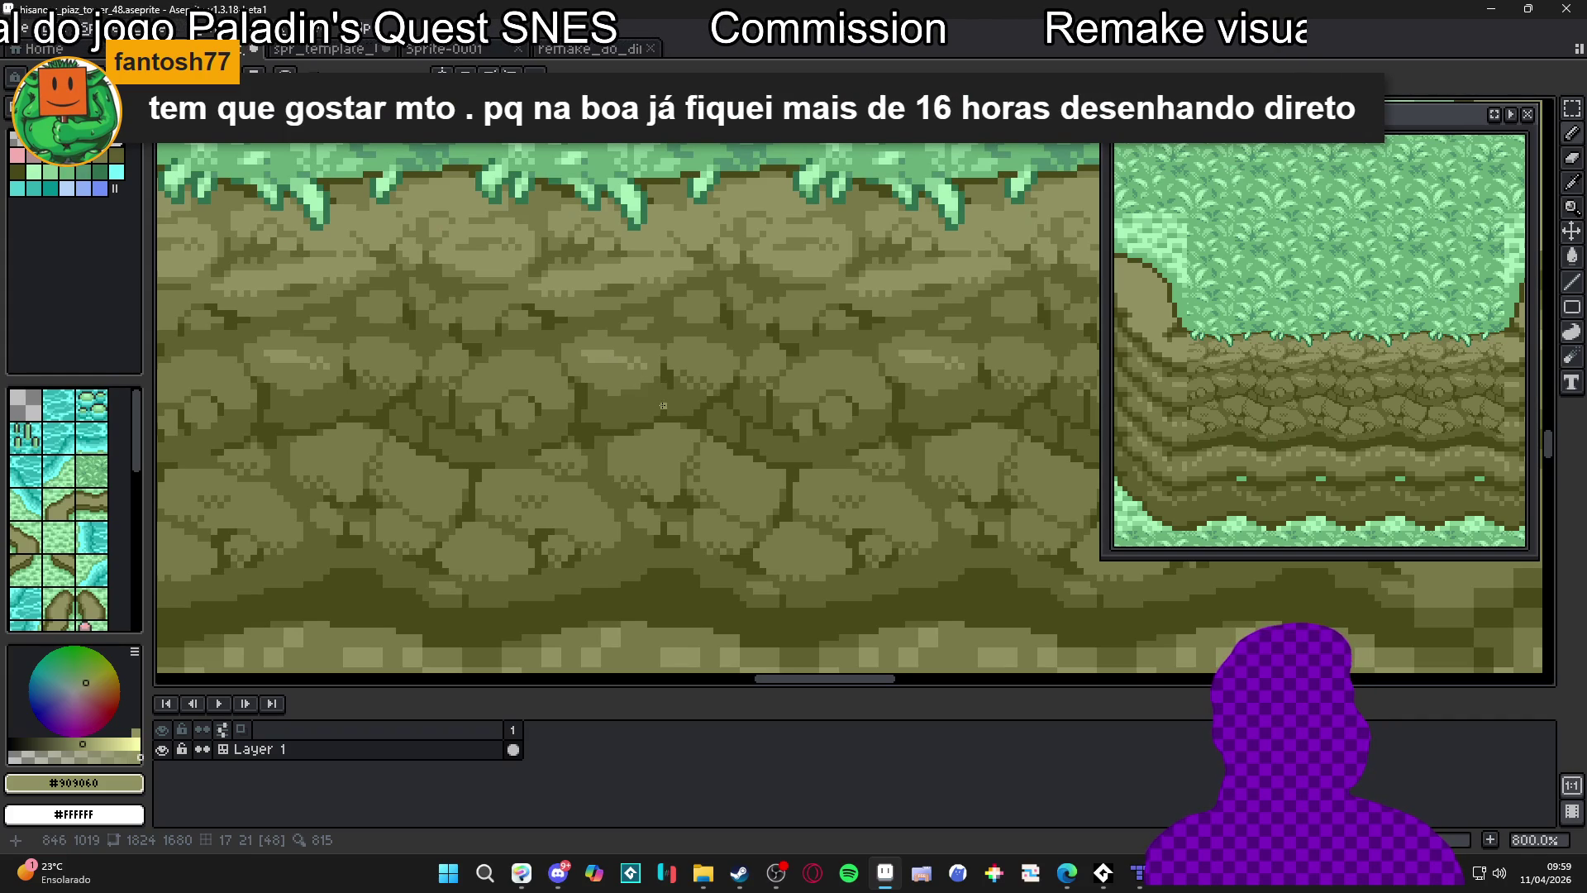
left_click(741, 883)
mouse_move(83, 48)
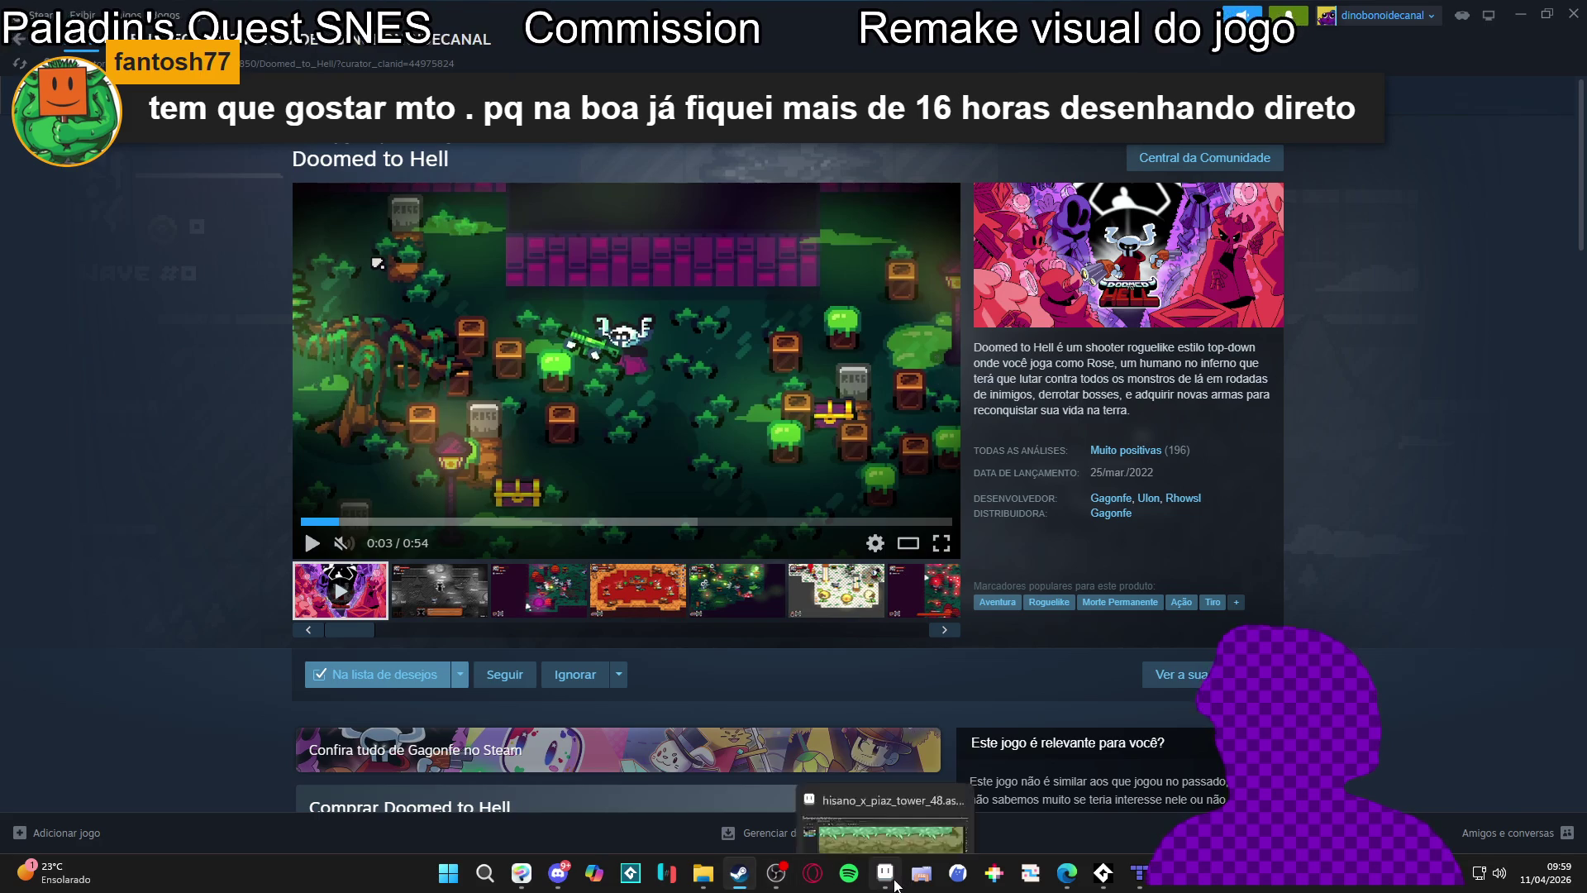
left_click(893, 881)
left_click(894, 881)
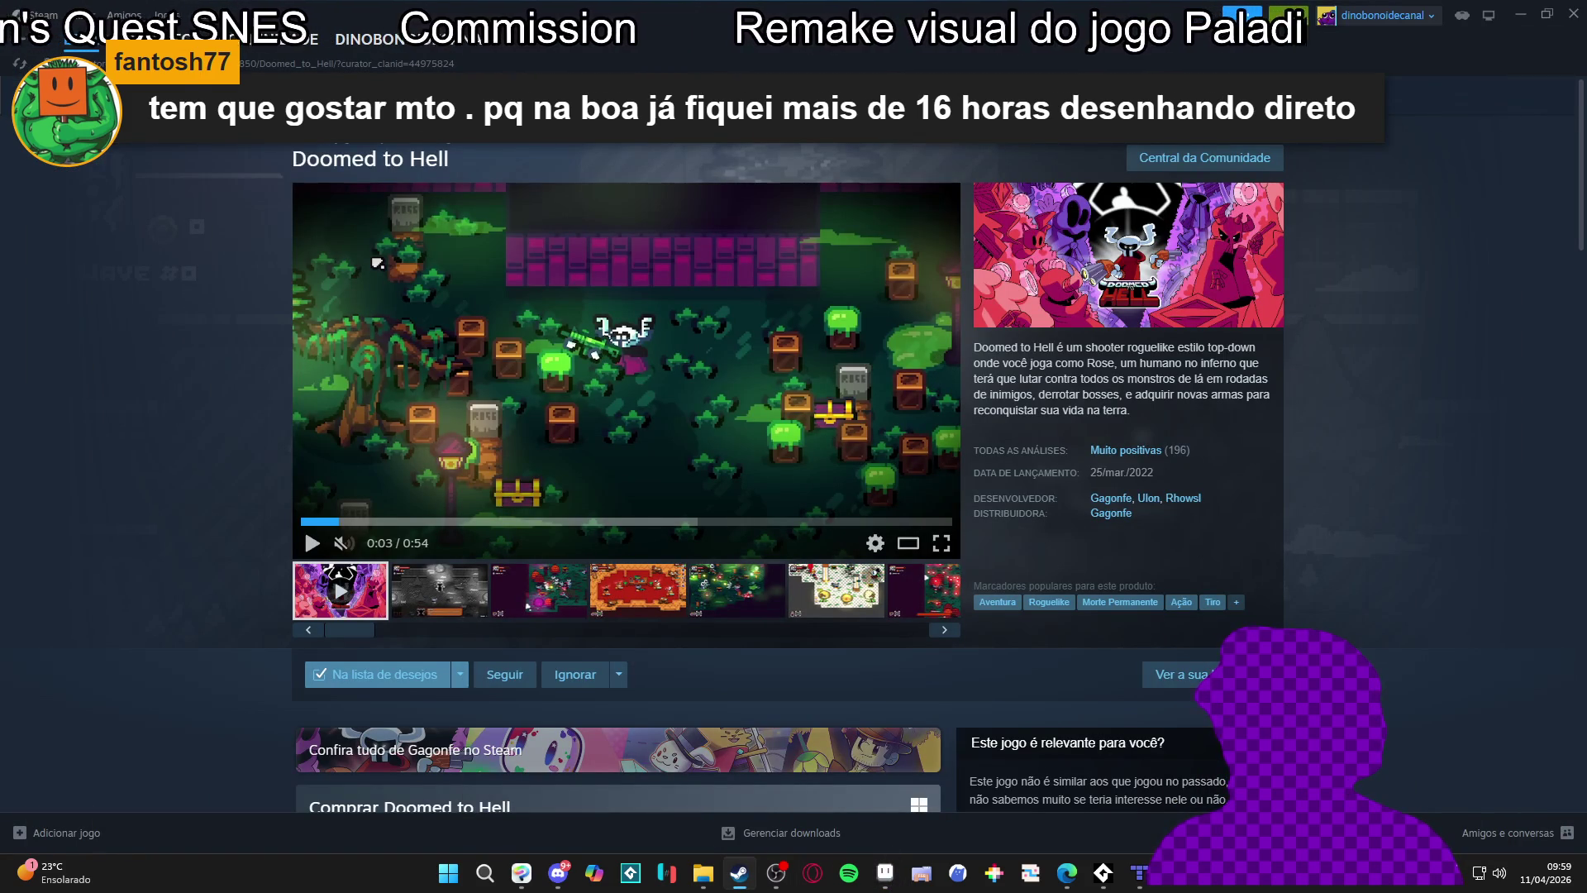
left_click(1382, 10)
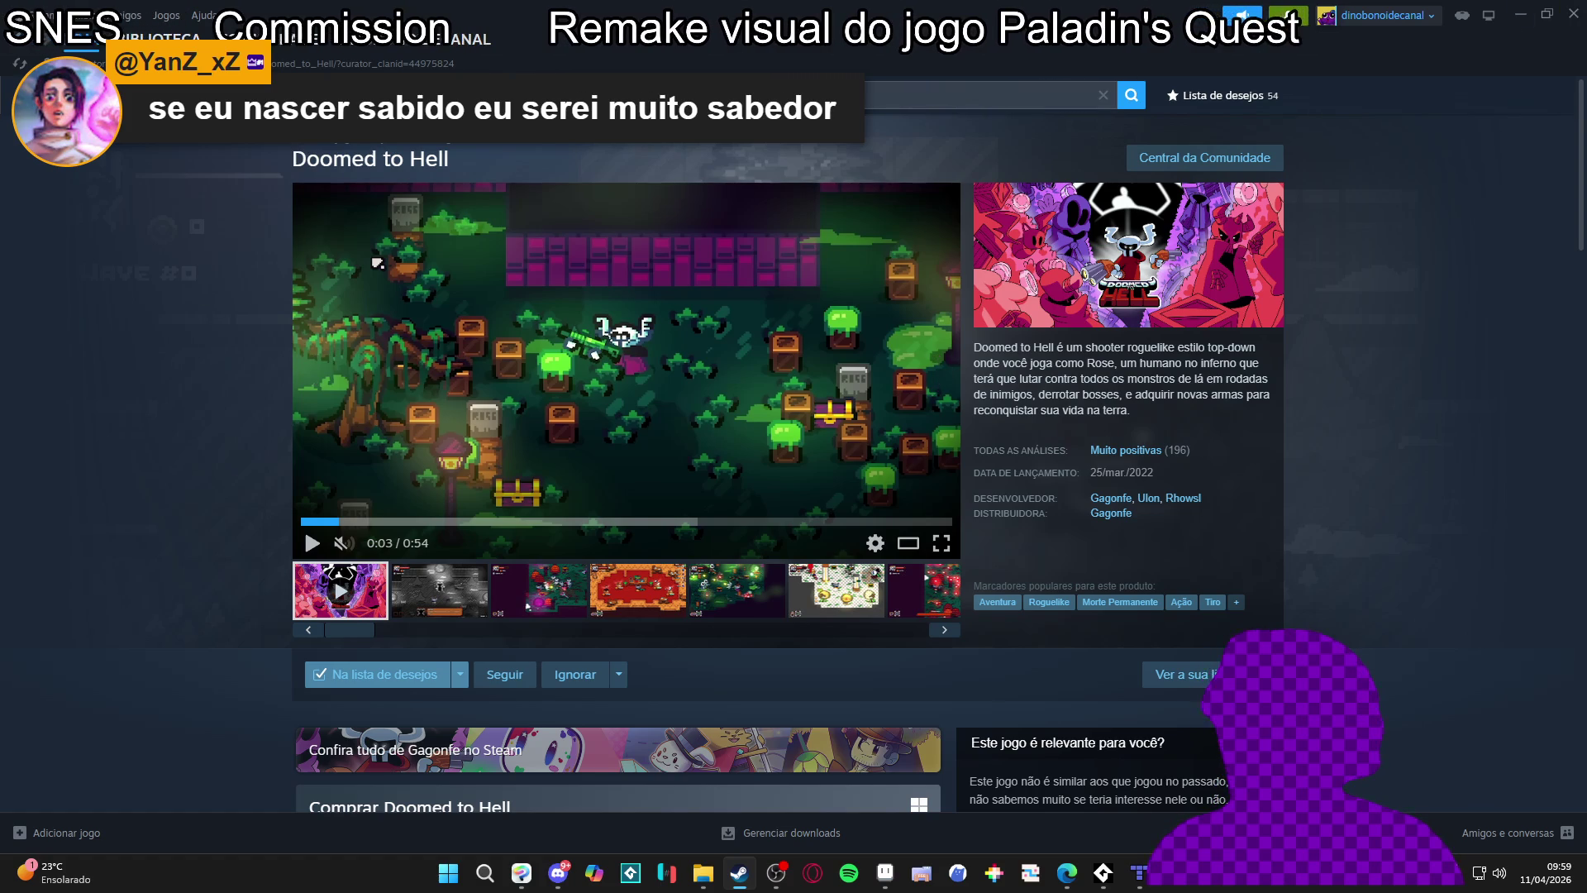
left_click(51, 16)
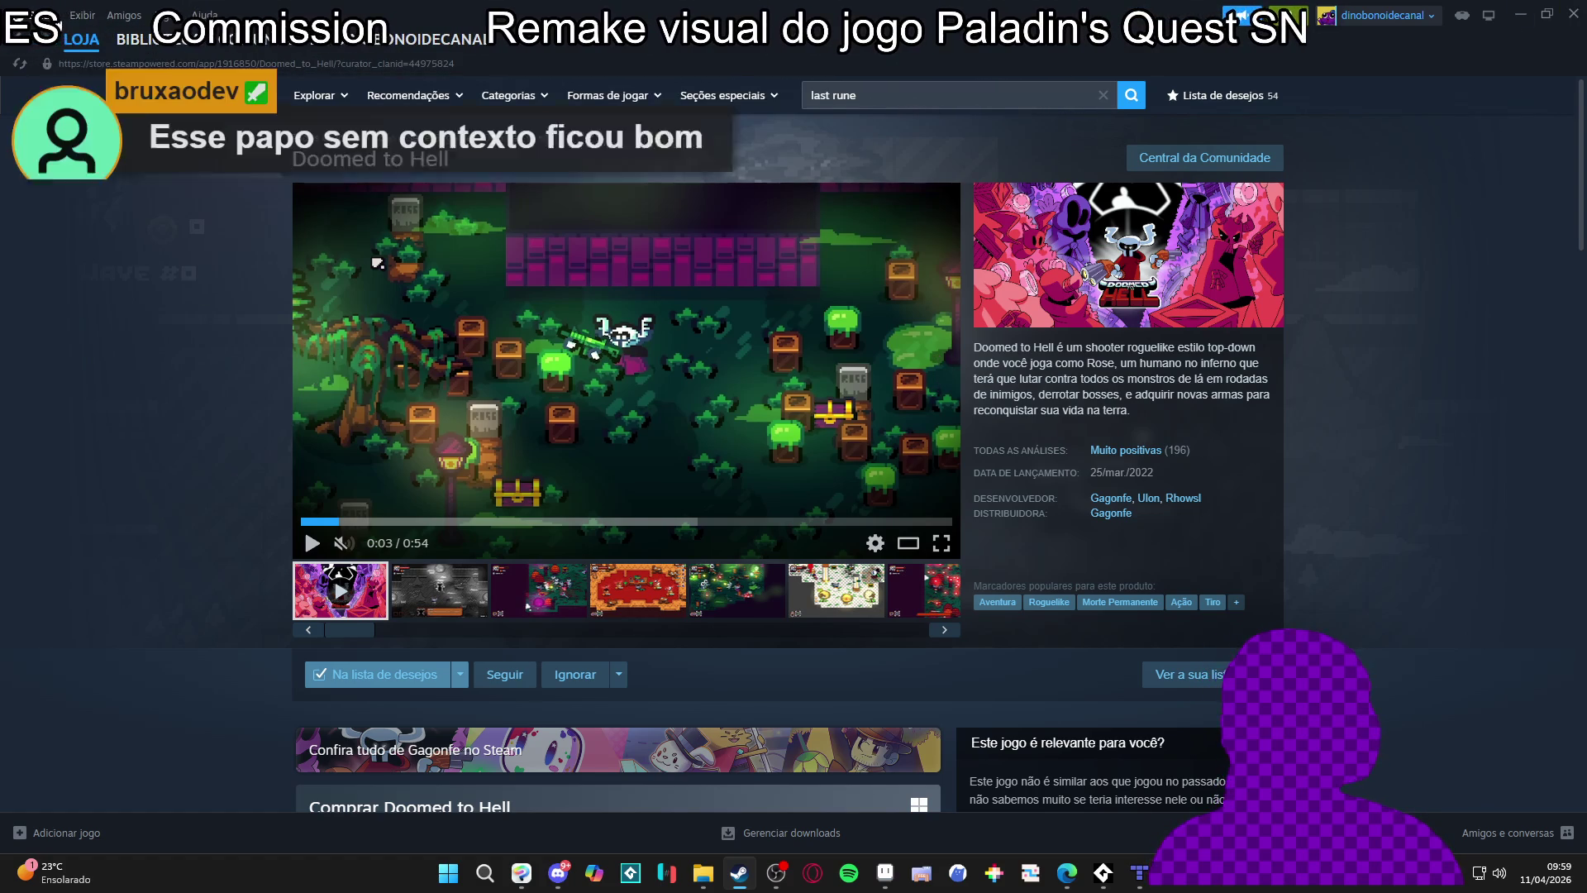
left_click(60, 21)
key("alt+Tab")
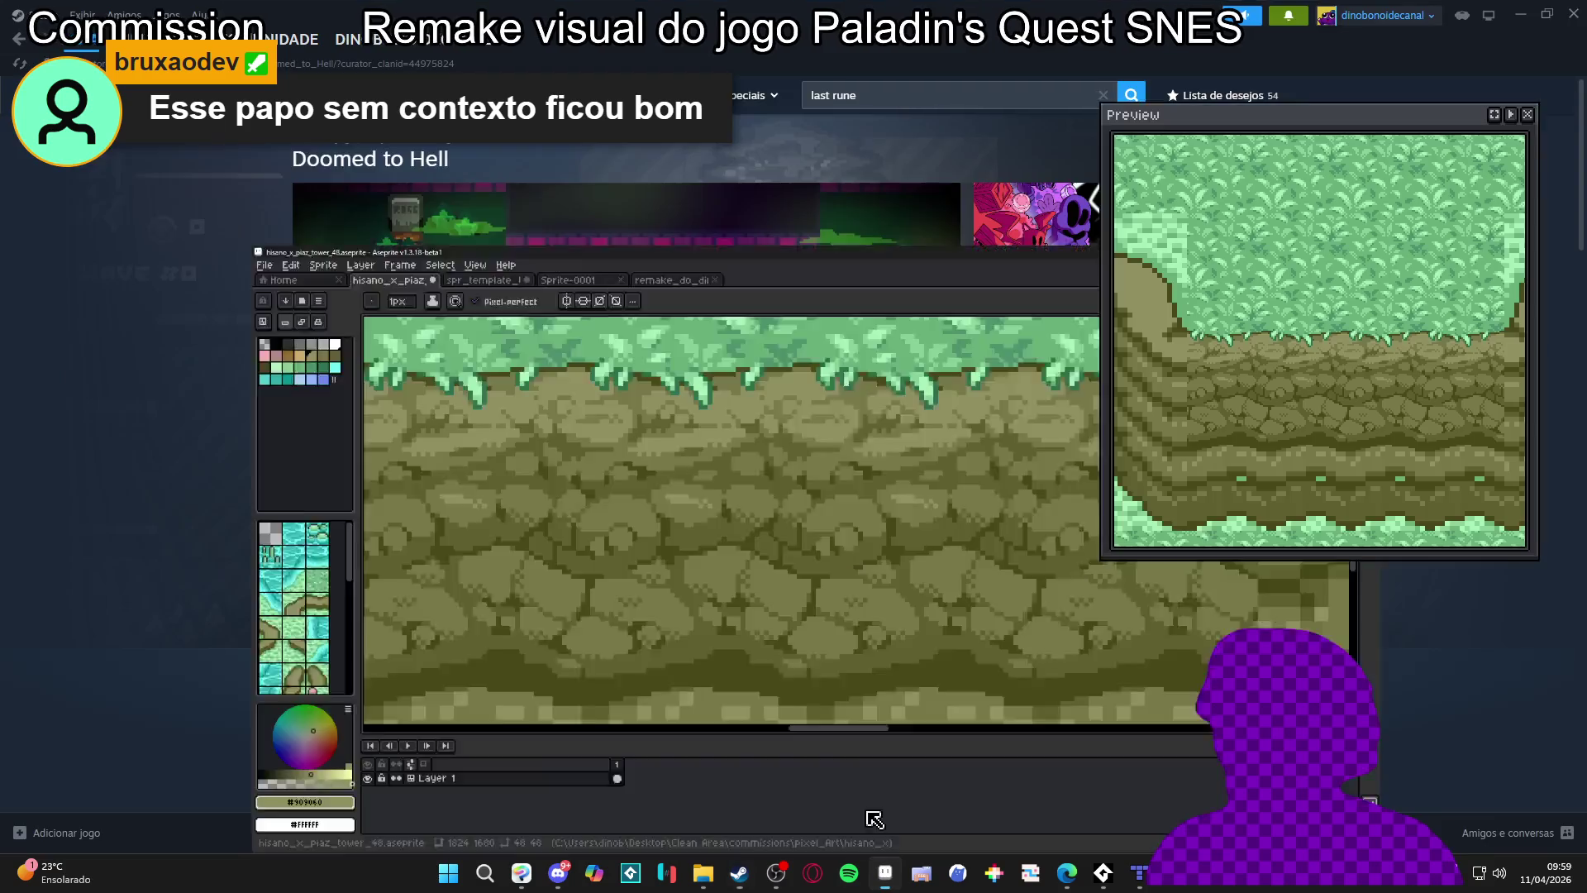
Save the cliff tile file
key("ctrl+s")
scroll(712, 415, "down", 4)
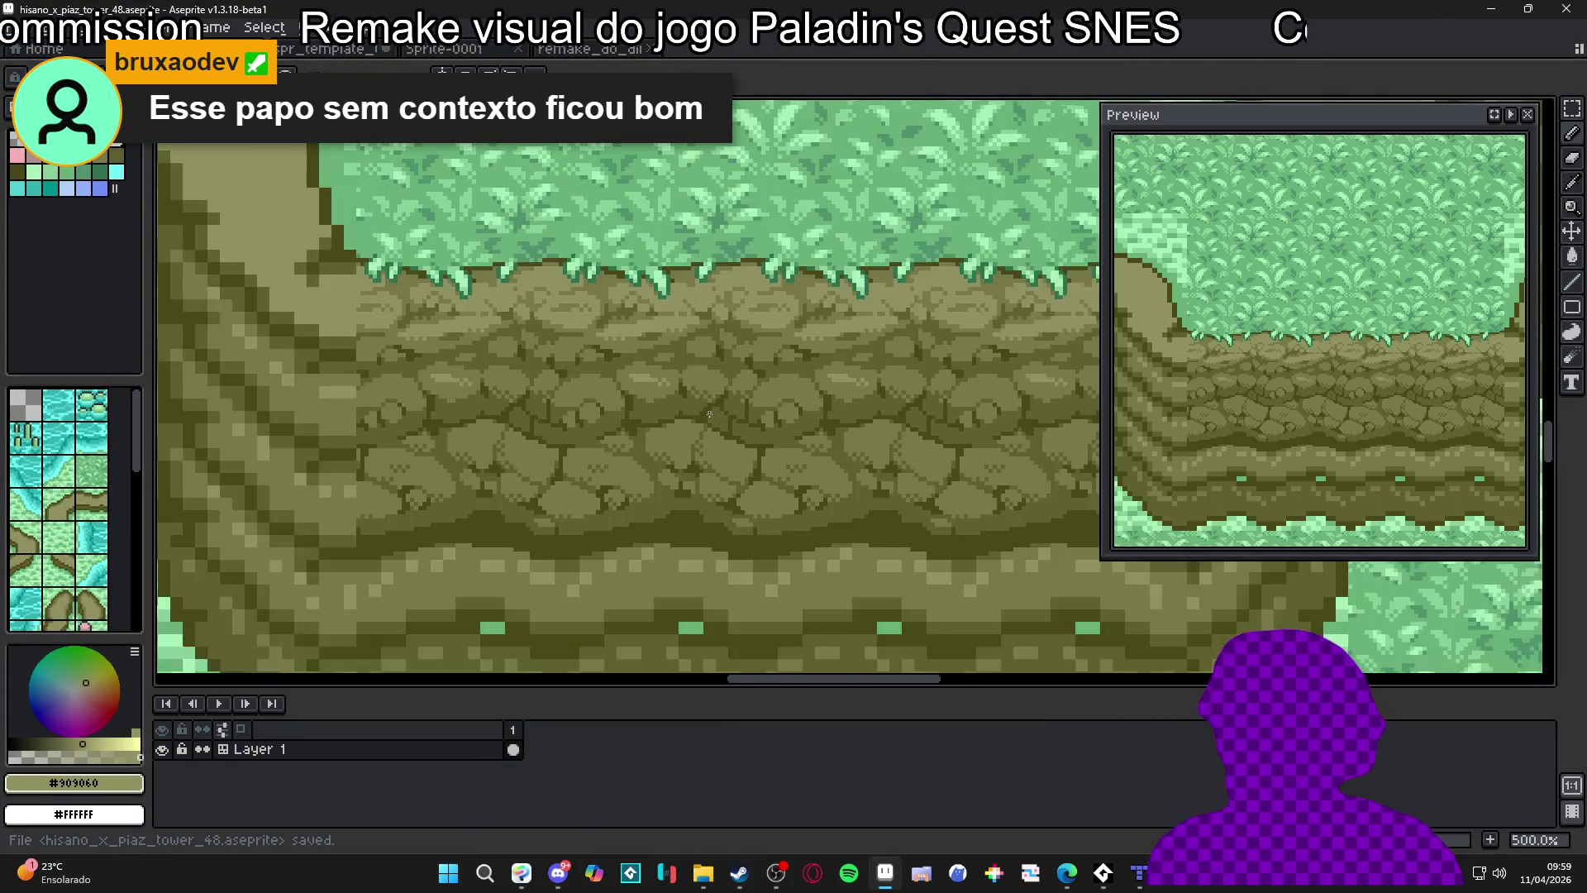
scroll(729, 430, "up", 1)
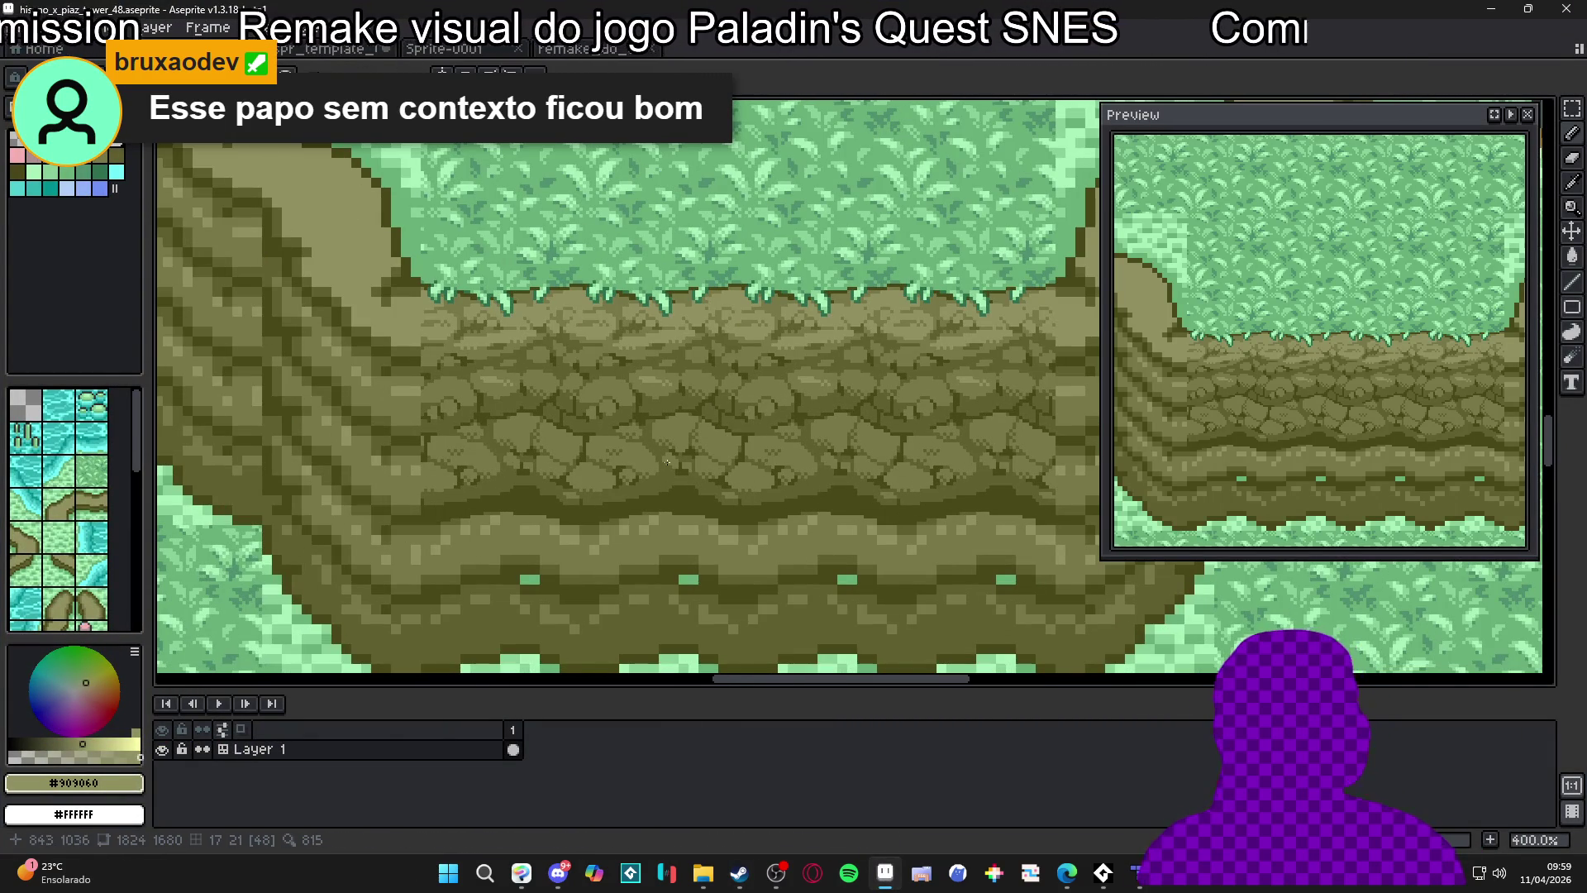
scroll(716, 477, "down", 1)
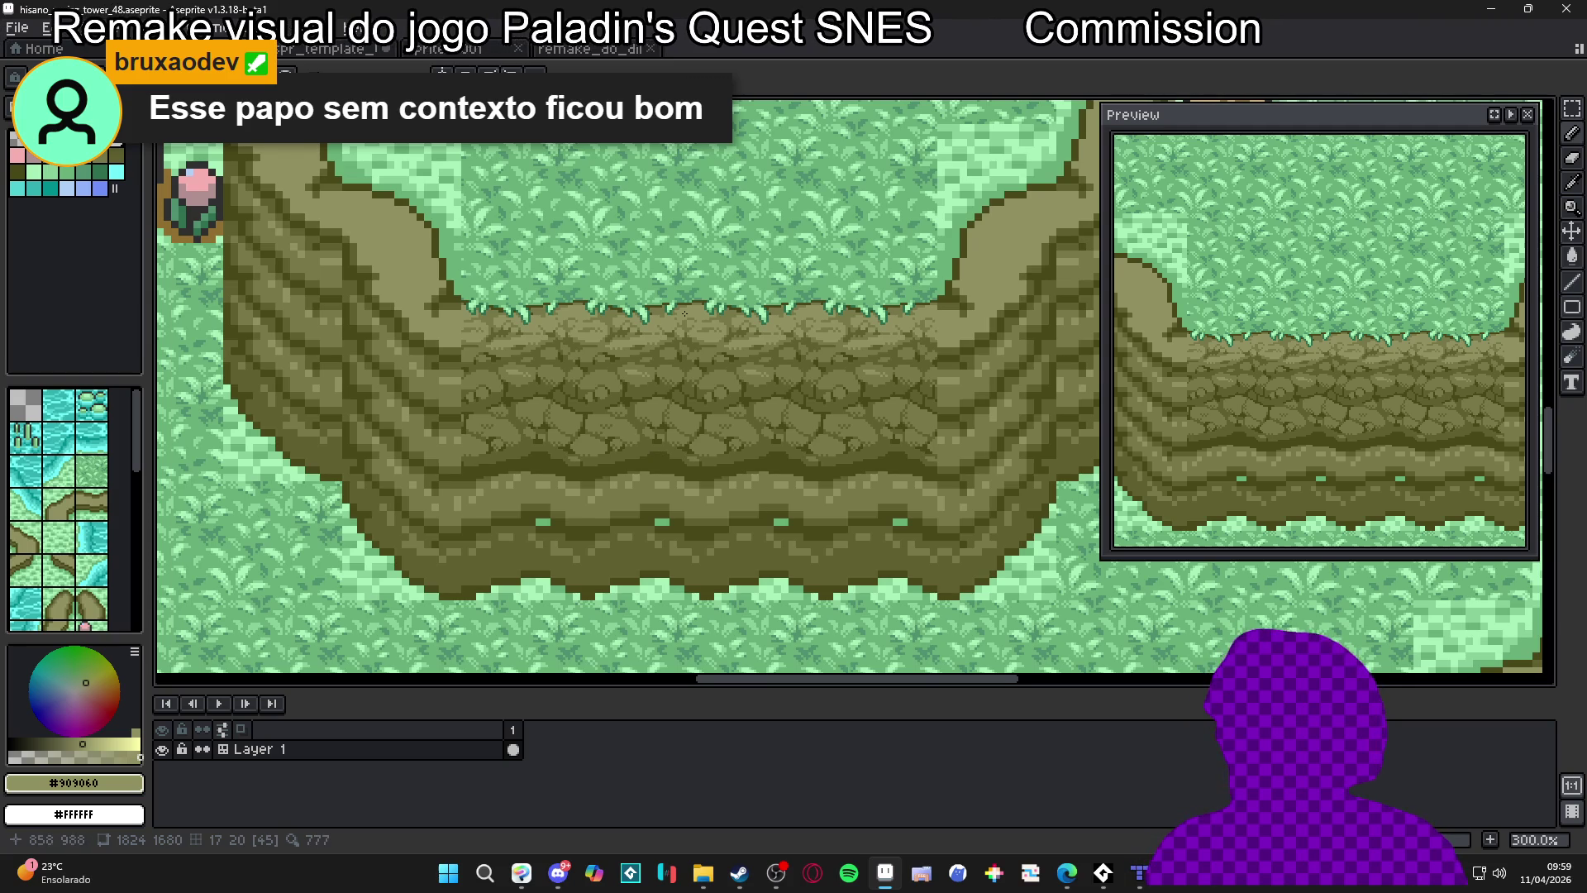
scroll(690, 320, "up", 5)
Eyedrop the dark #484818 crevice shade from the cliff rocks
left_click(691, 352, "alt")
scroll(691, 352, "up", 3)
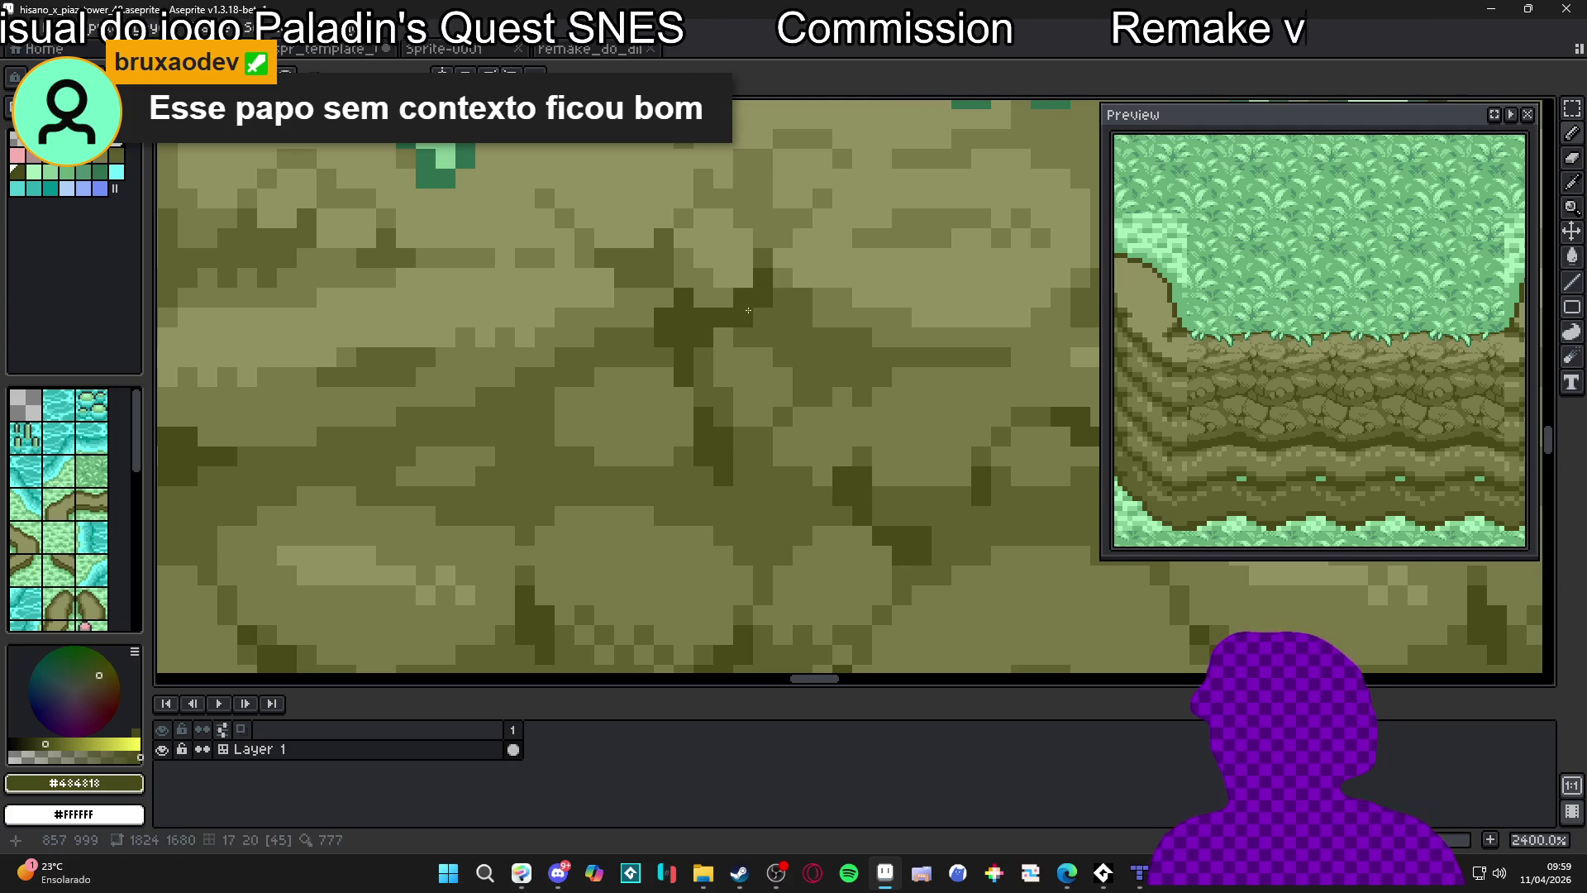
scroll(736, 323, "down", 3)
scroll(719, 338, "up", 1)
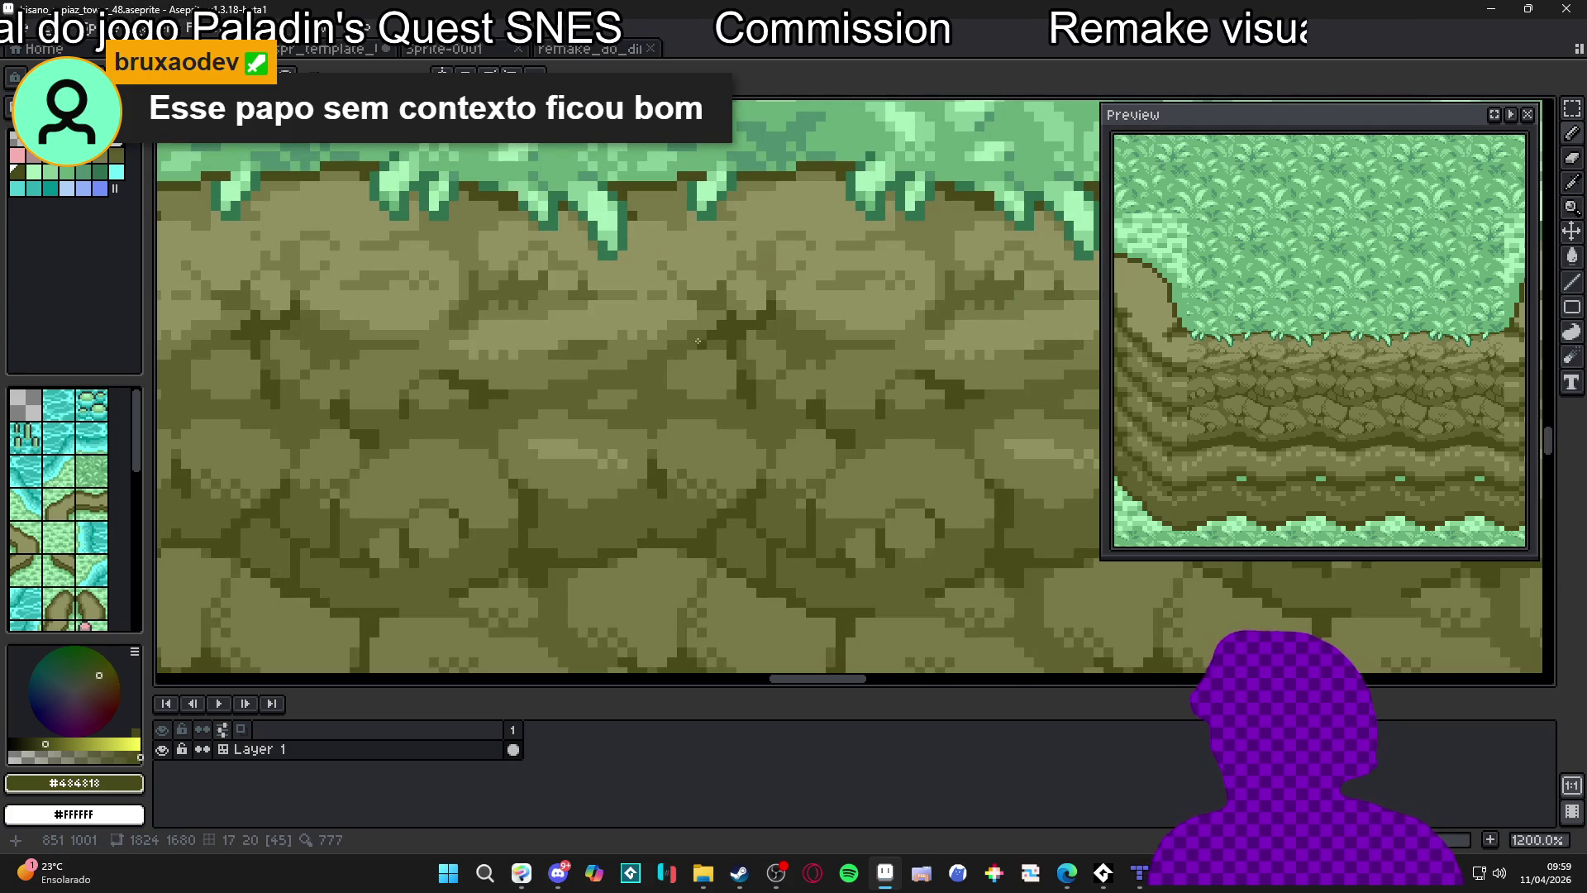
scroll(700, 341, "down", 2)
scroll(663, 312, "down", 4)
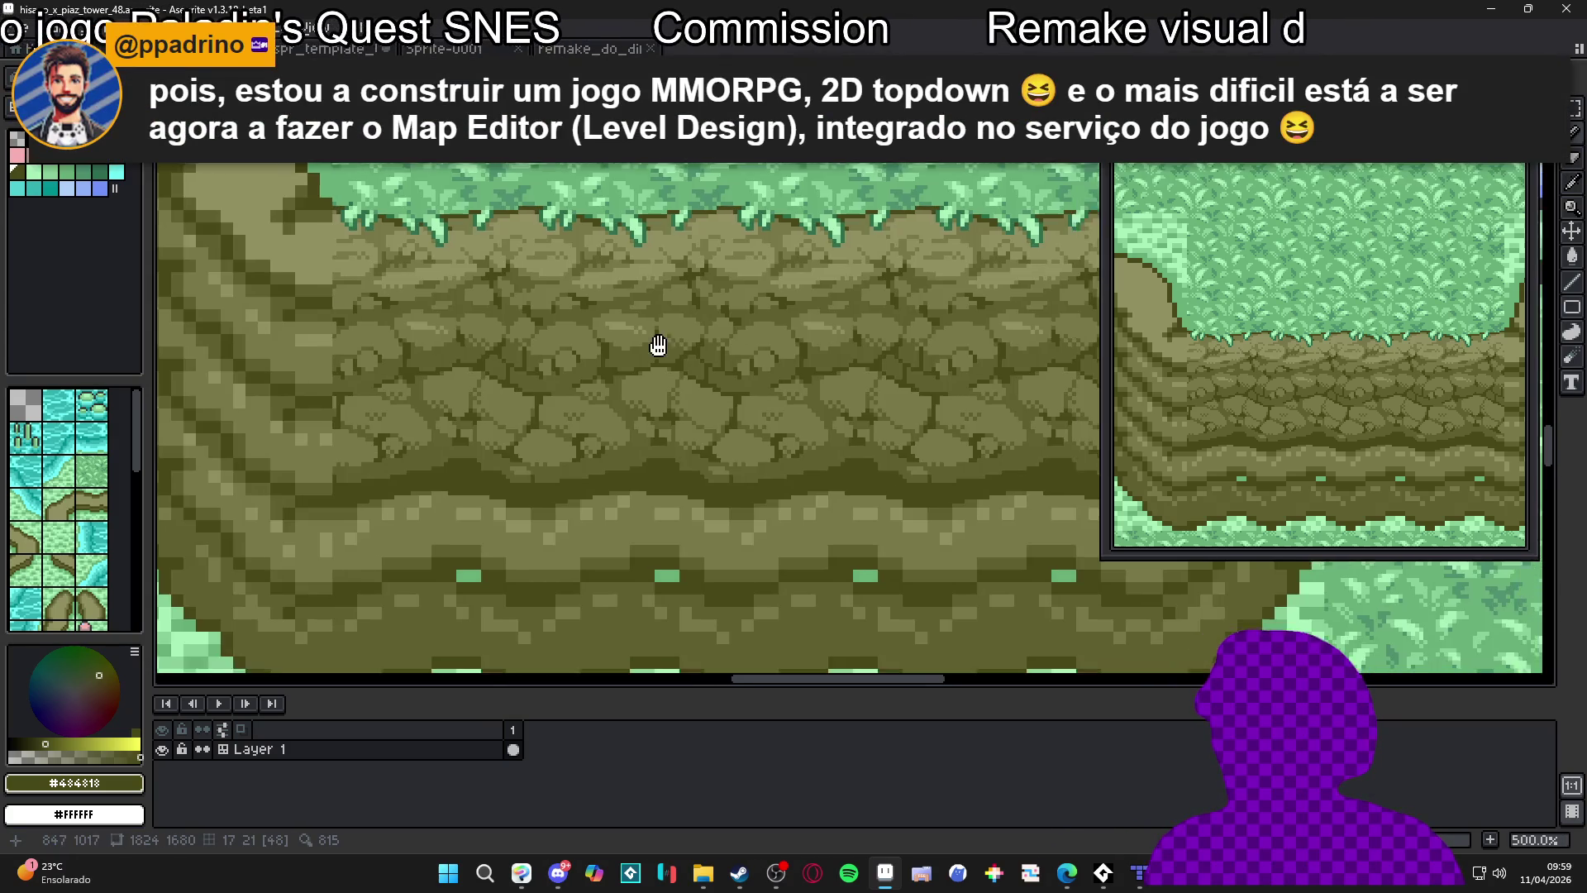
scroll(656, 400, "up", 3)
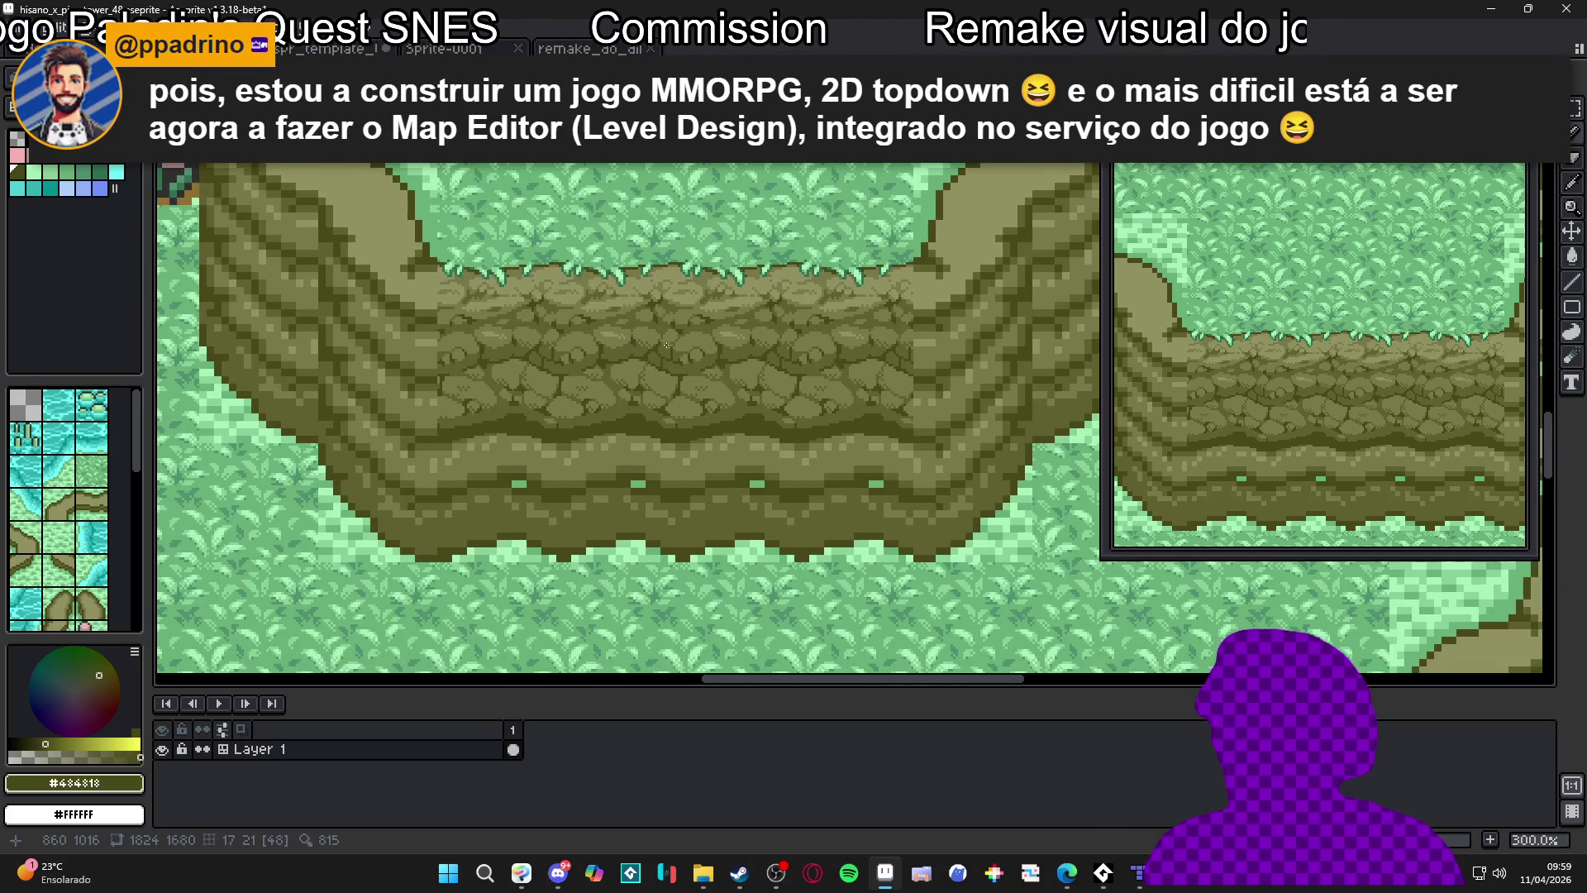
scroll(669, 399, "down", 1)
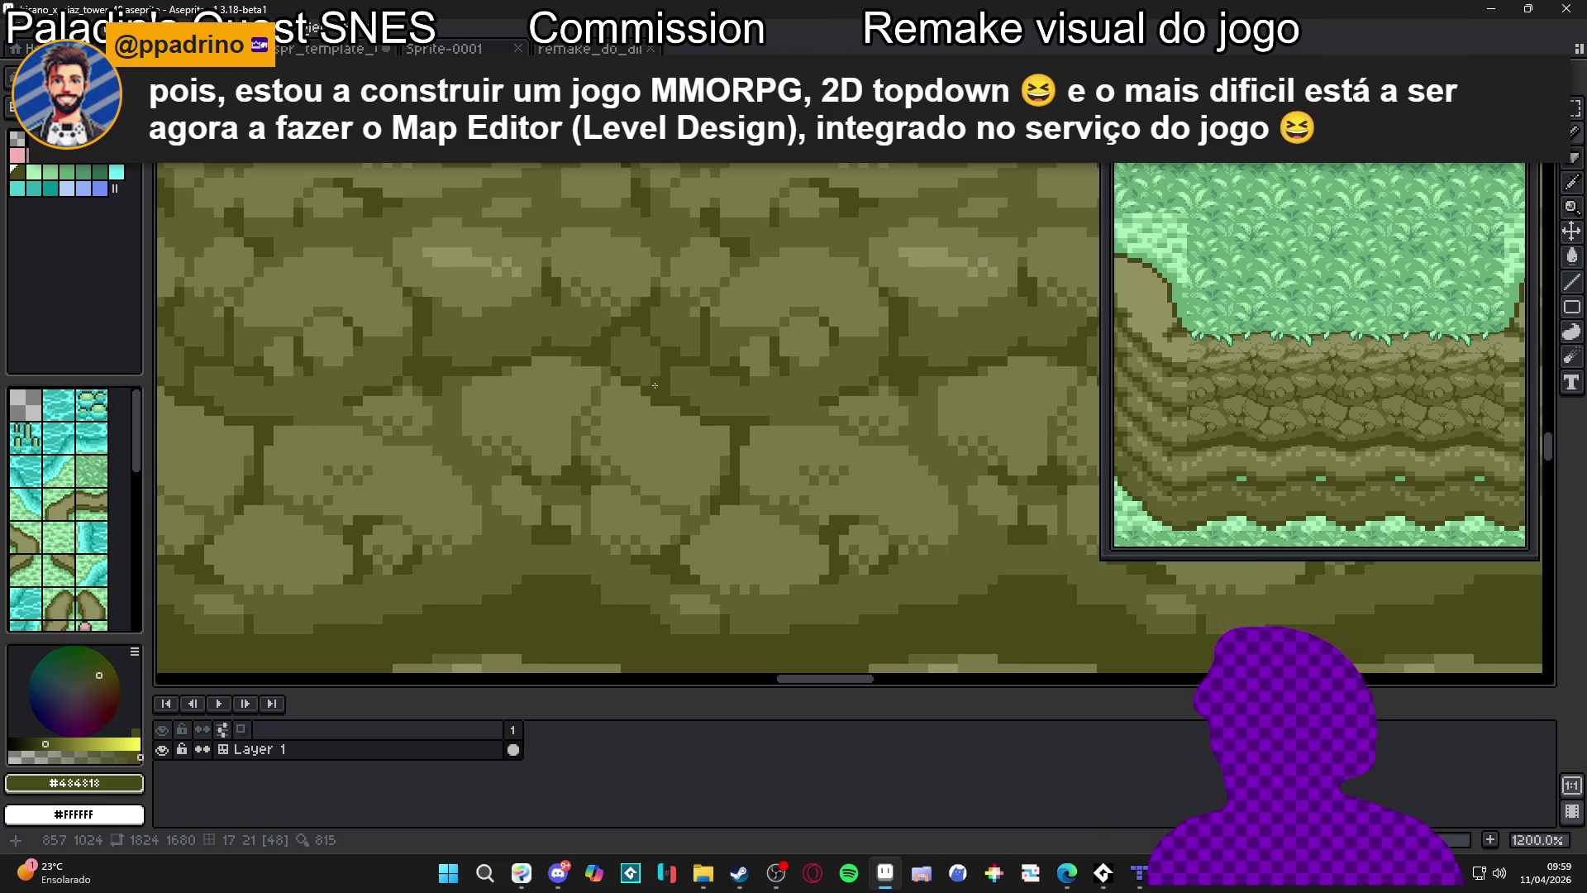
scroll(692, 479, "down", 2)
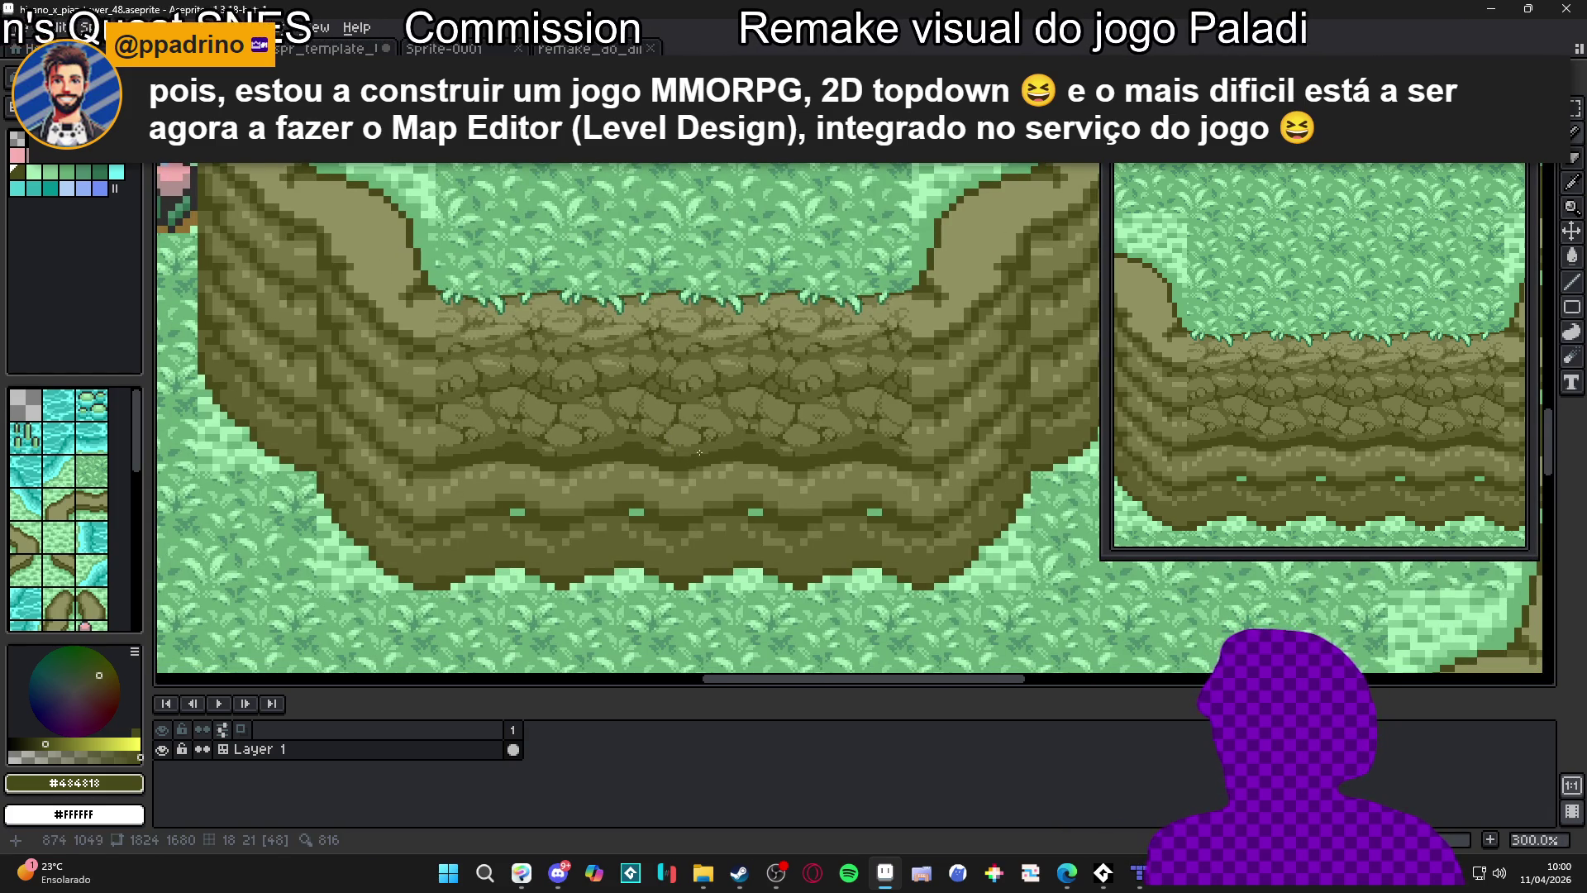
scroll(702, 364, "up", 6)
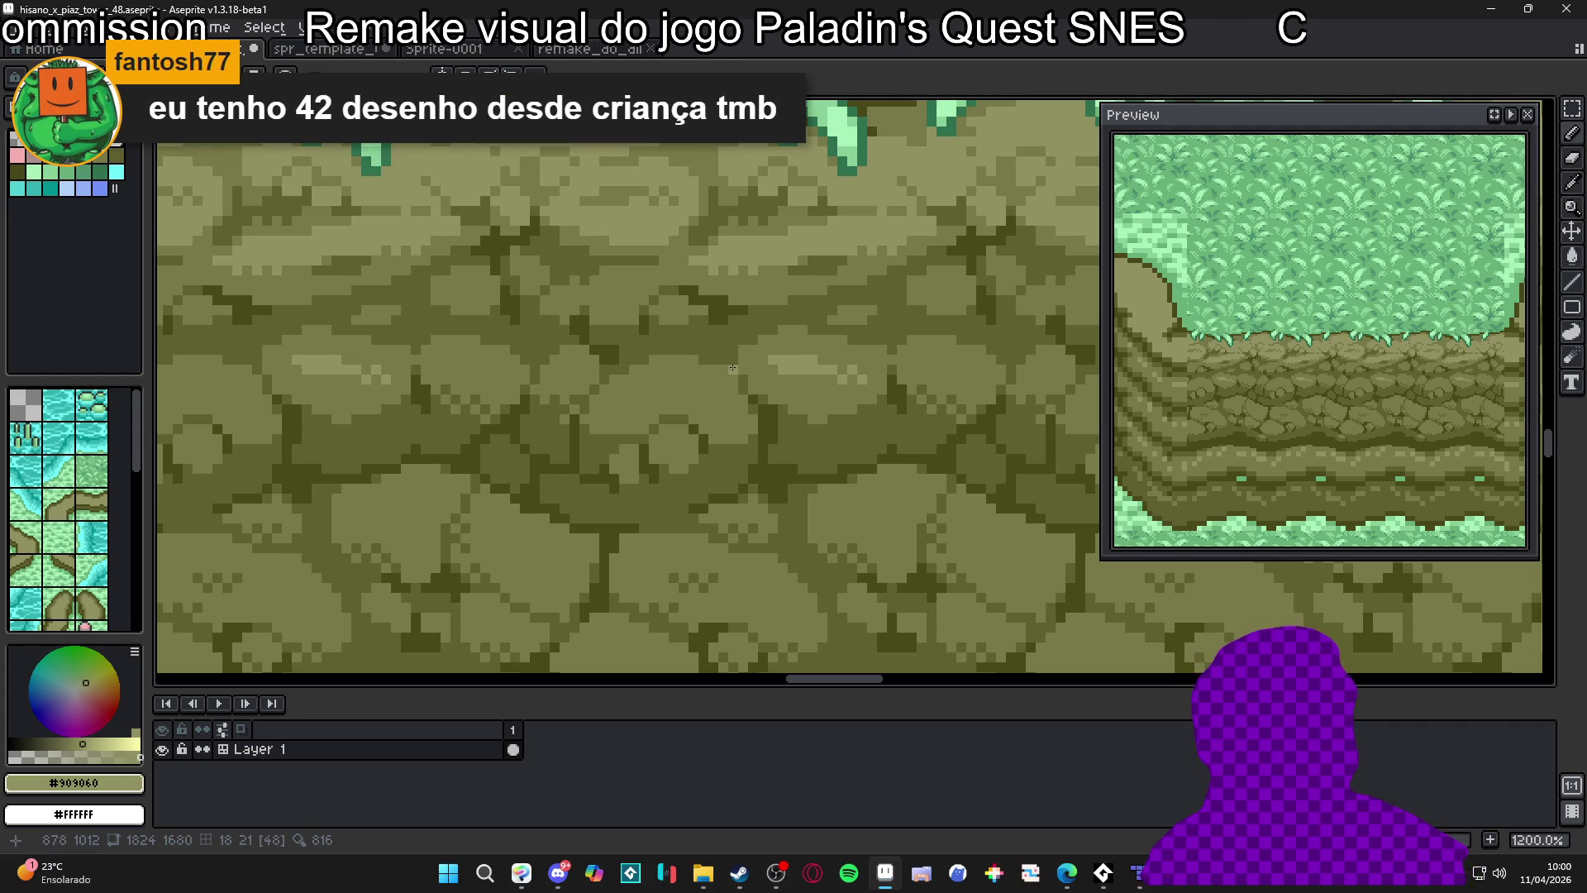
scroll(718, 386, "up", 1)
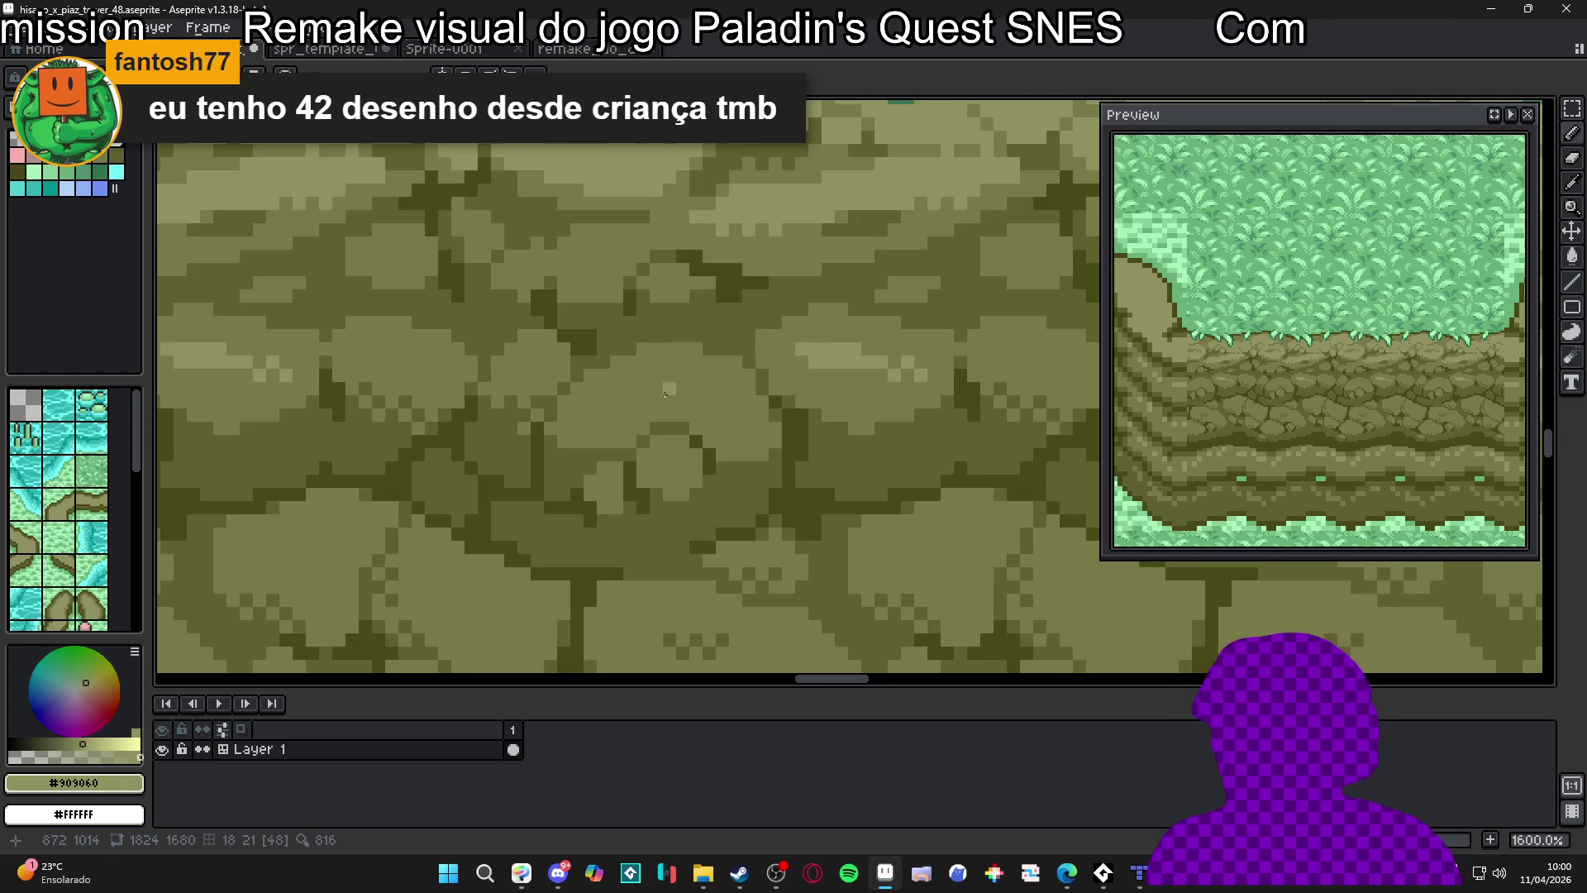
Repaint a cobblestone with a light #909060 highlight block, then switch to Tiled's map
key("ctrl+z")
mouse_move(671, 383)
left_mouse_down()
mouse_move(709, 385)
mouse_move(641, 389)
left_mouse_up()
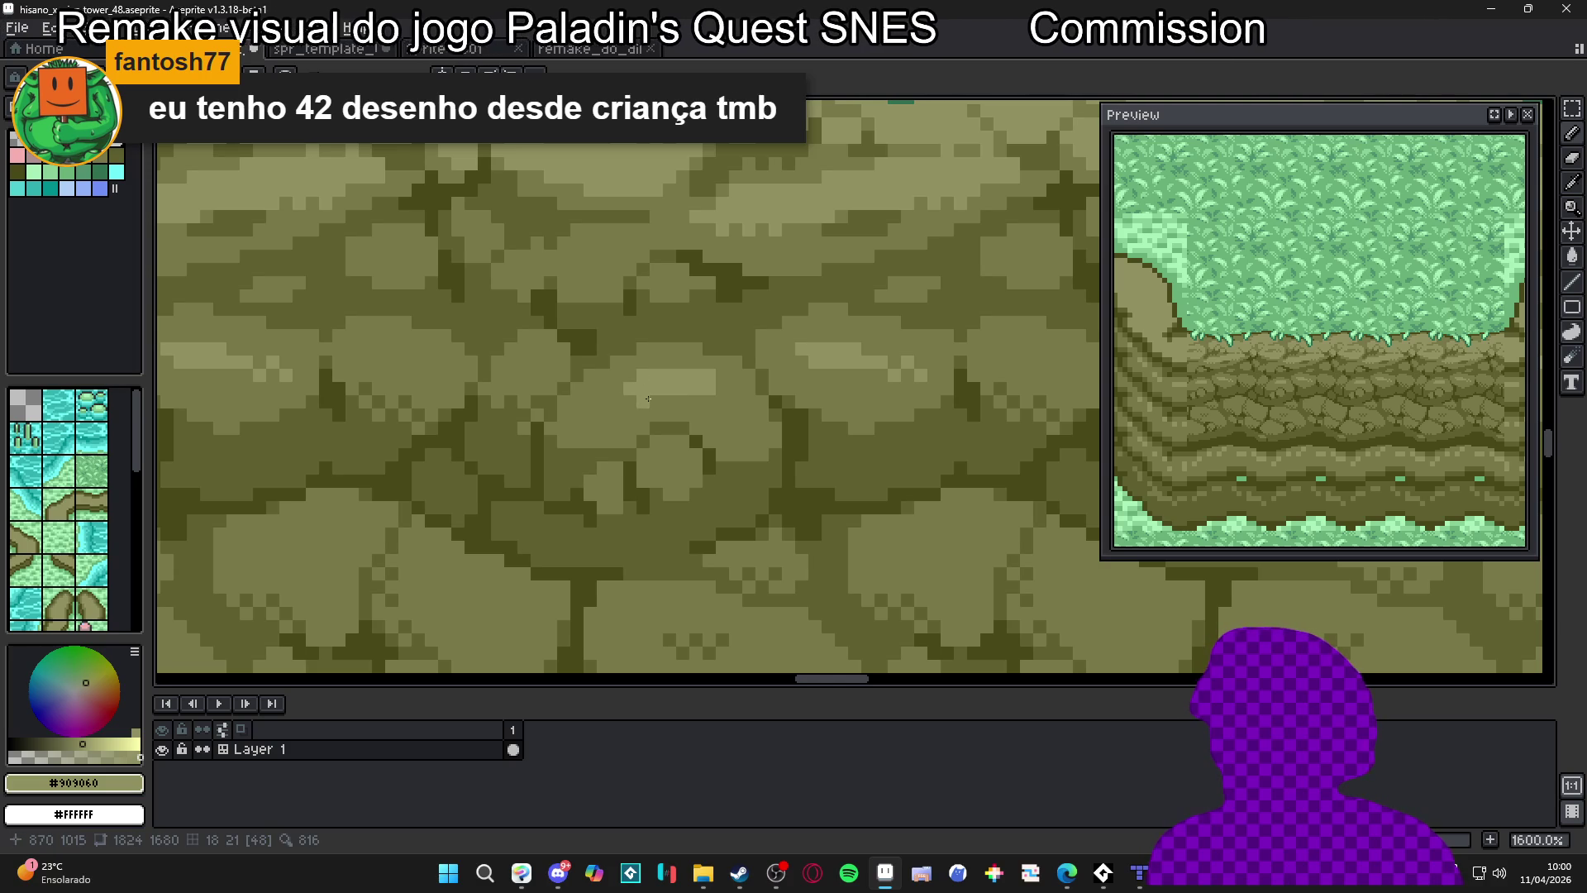
key("ctrl+z")
scroll(694, 410, "down", 1)
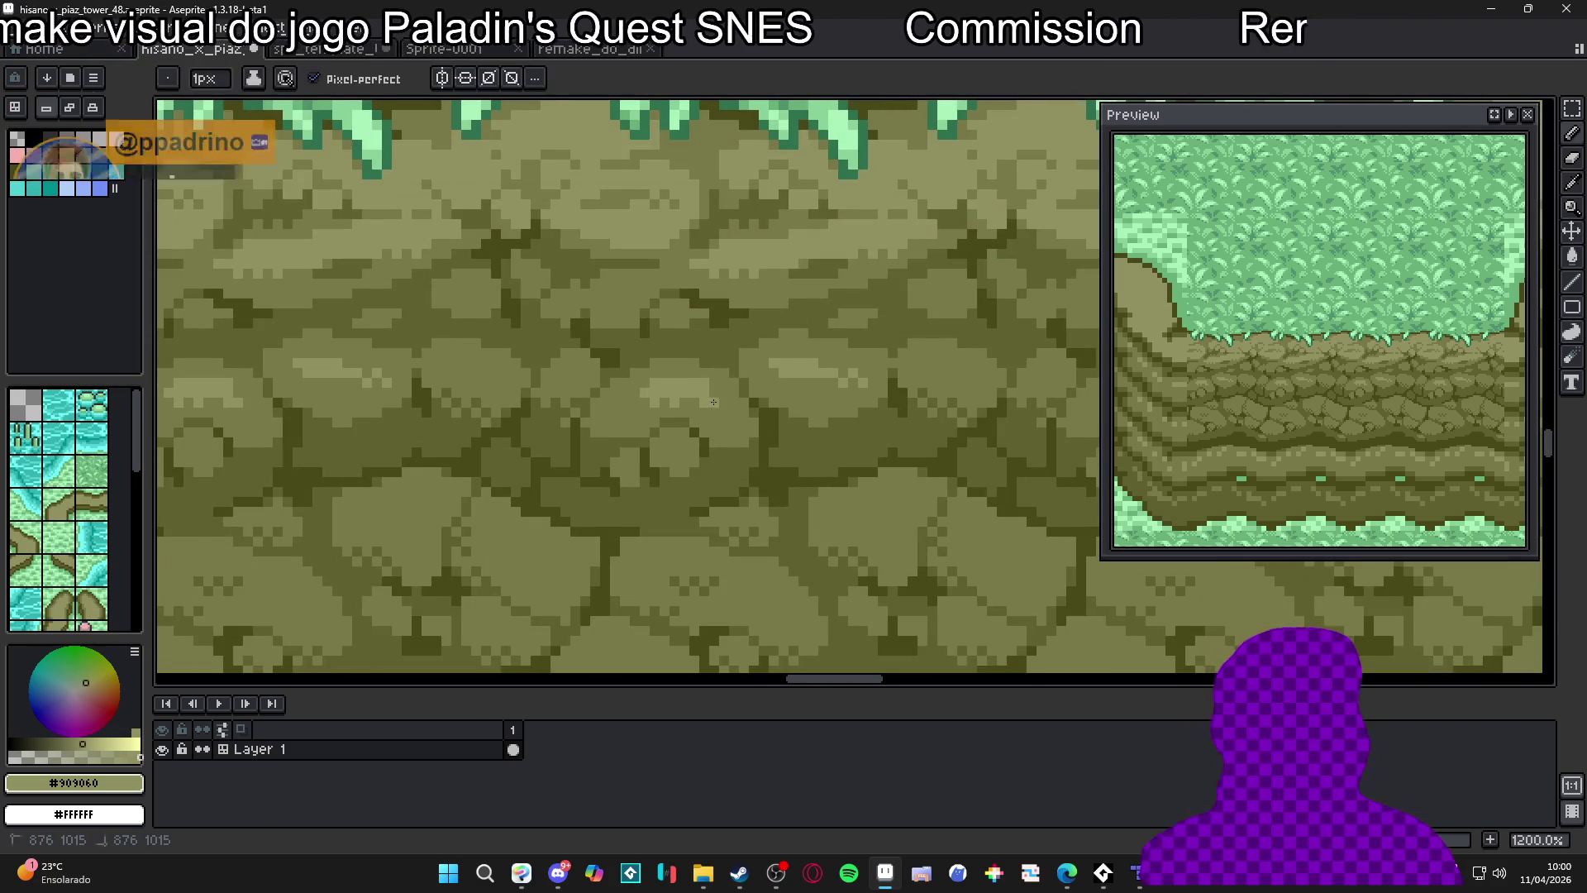
scroll(723, 394, "up", 2)
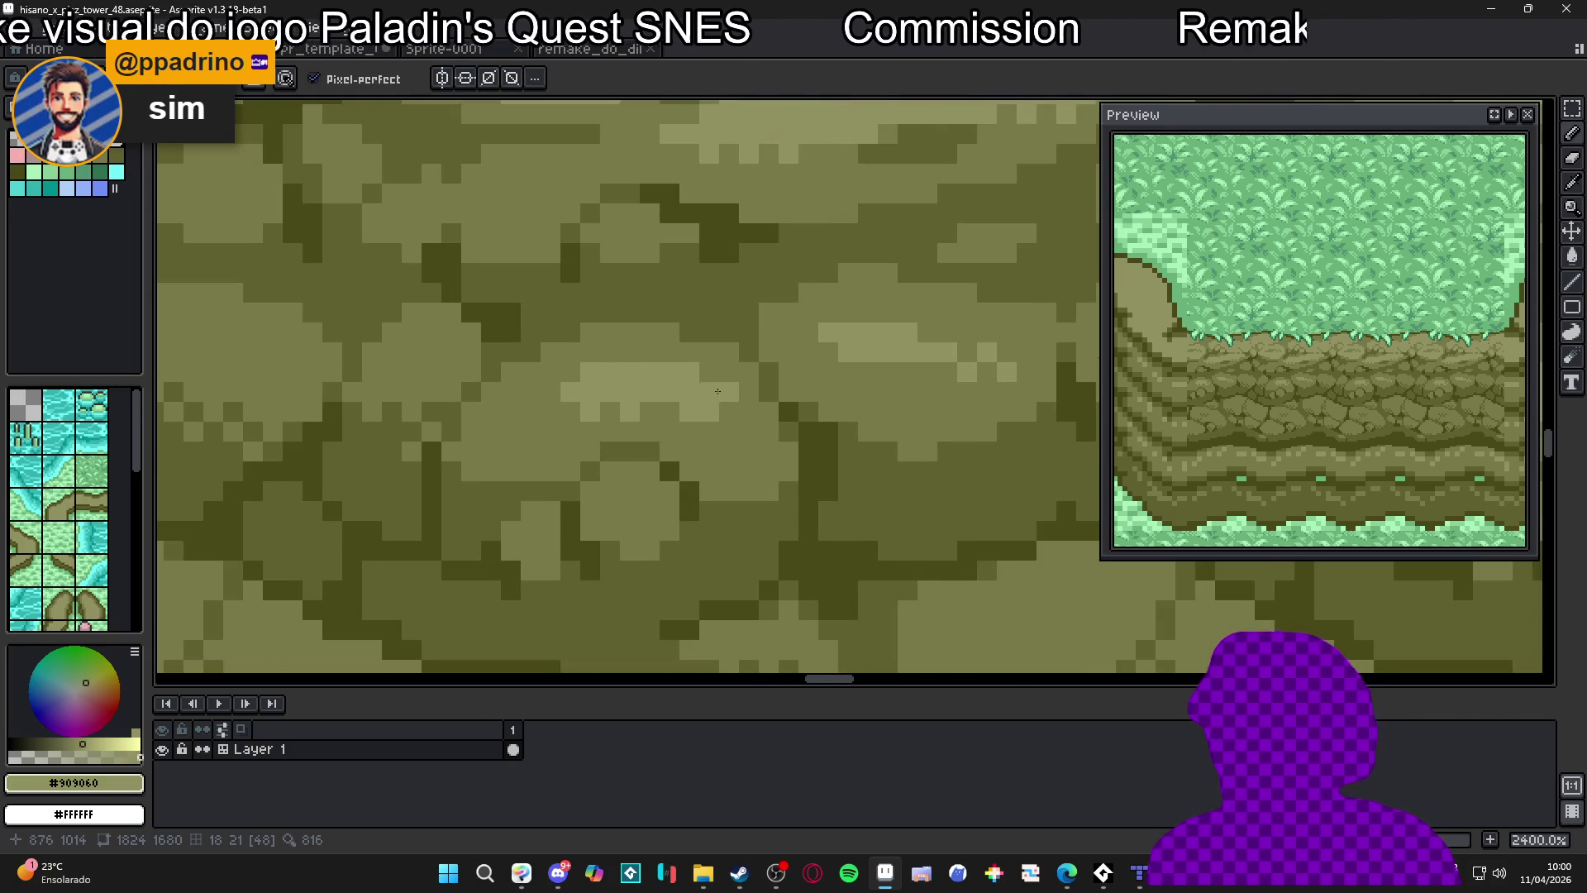
scroll(719, 389, "down", 2)
key("alt+Tab")
scroll(716, 359, "down", 3)
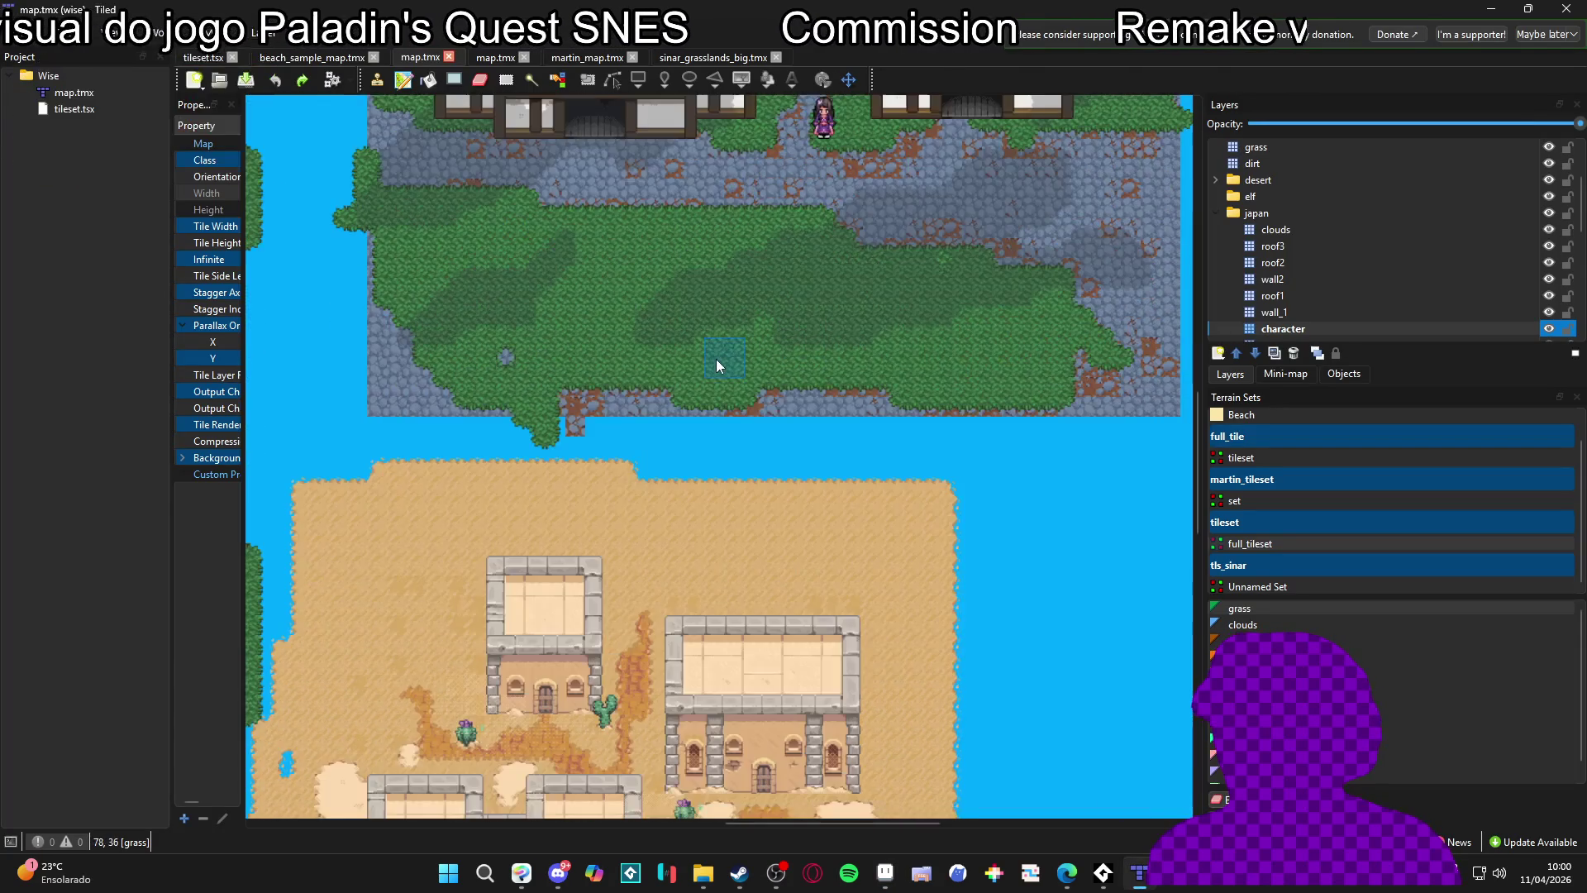
Browse the tilesets panel instead of the terrain sets
scroll(716, 335, "up", 5)
scroll(708, 360, "up", 2, "ctrl")
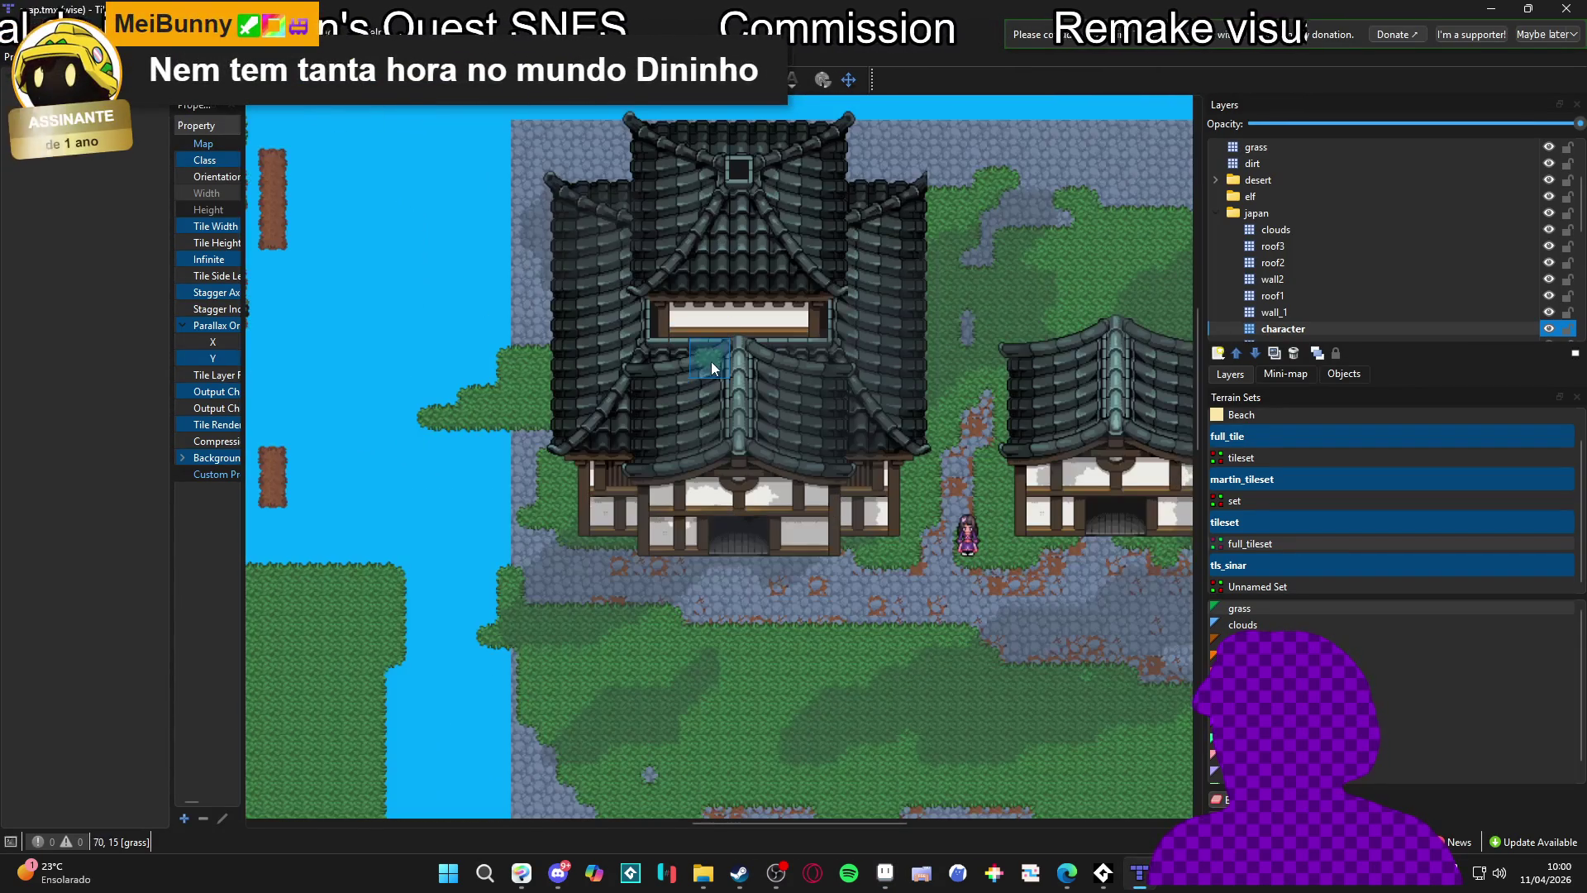
scroll(752, 384, "down", 1, "ctrl")
scroll(753, 383, "down", 3)
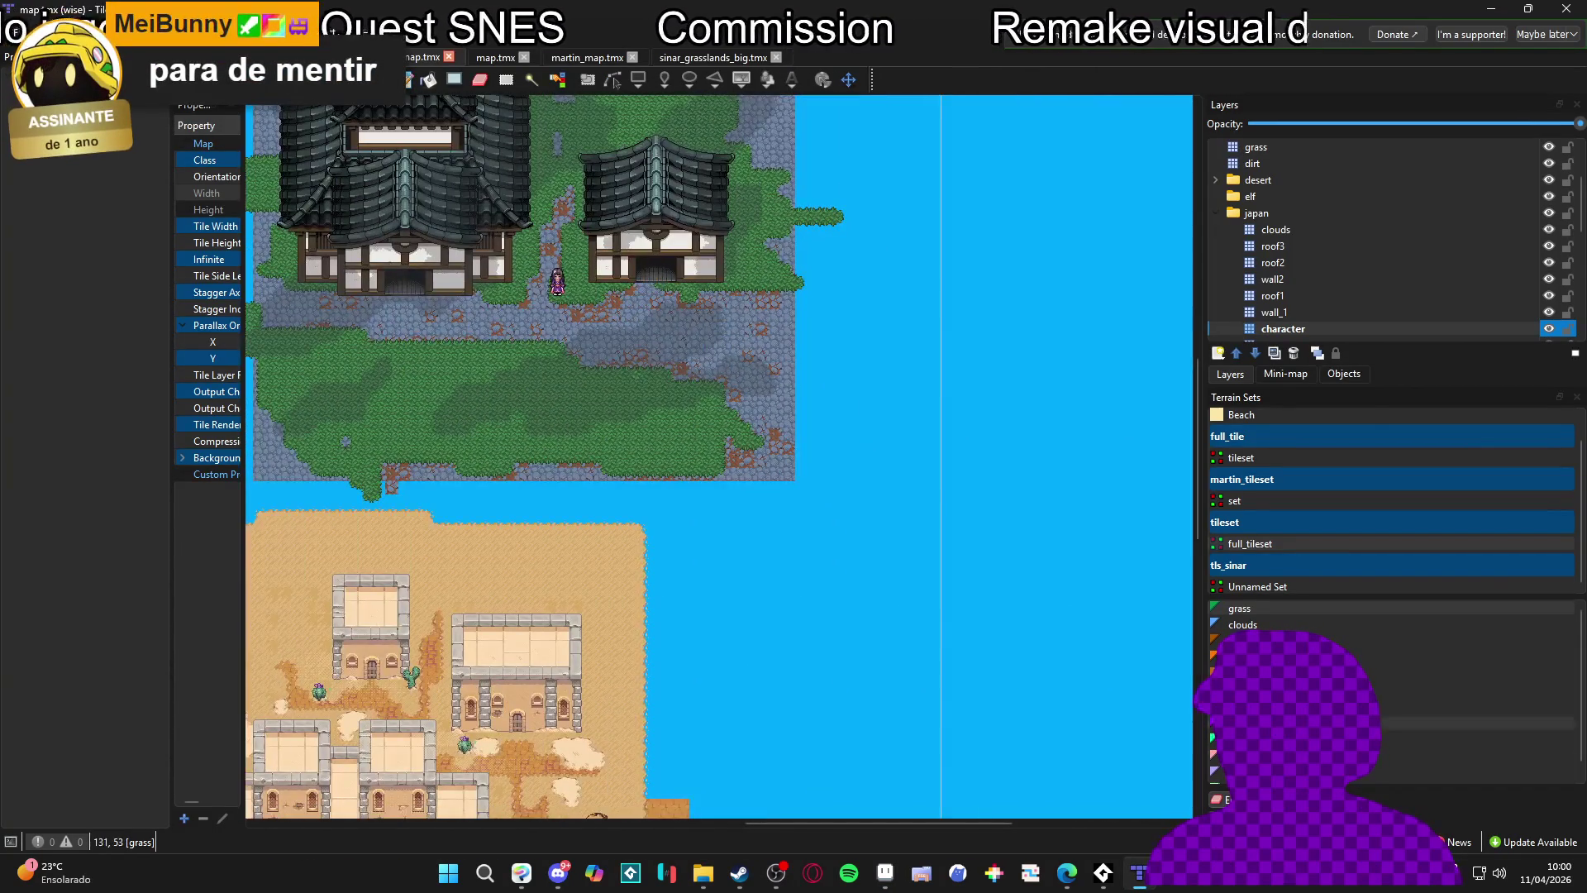
left_click(1314, 823)
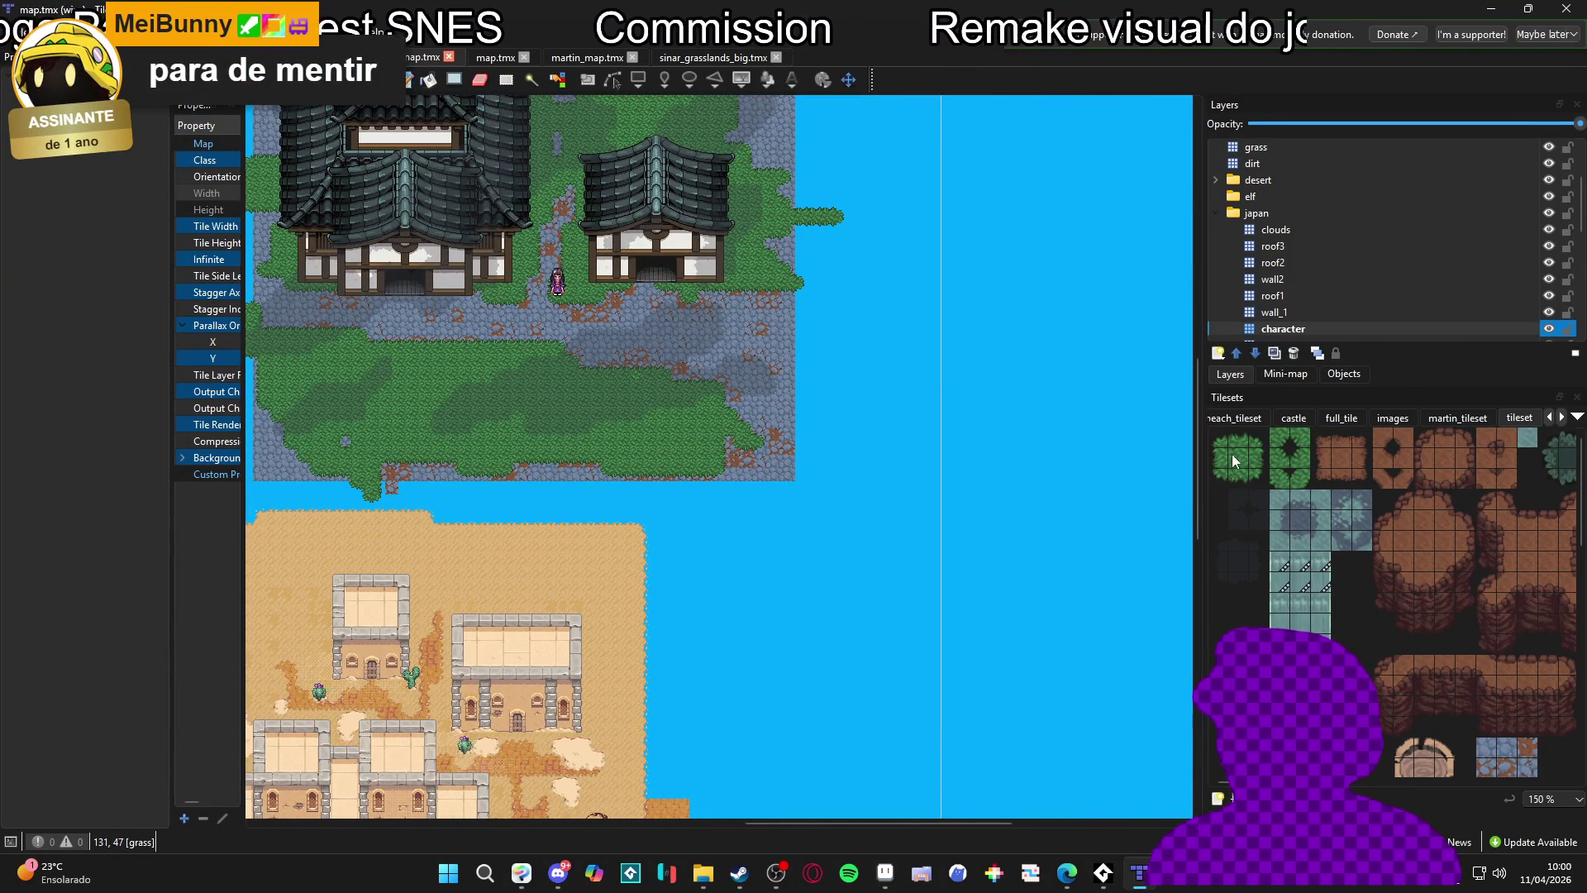
scroll(985, 428, "right", 3)
scroll(747, 426, "up", 3, "ctrl")
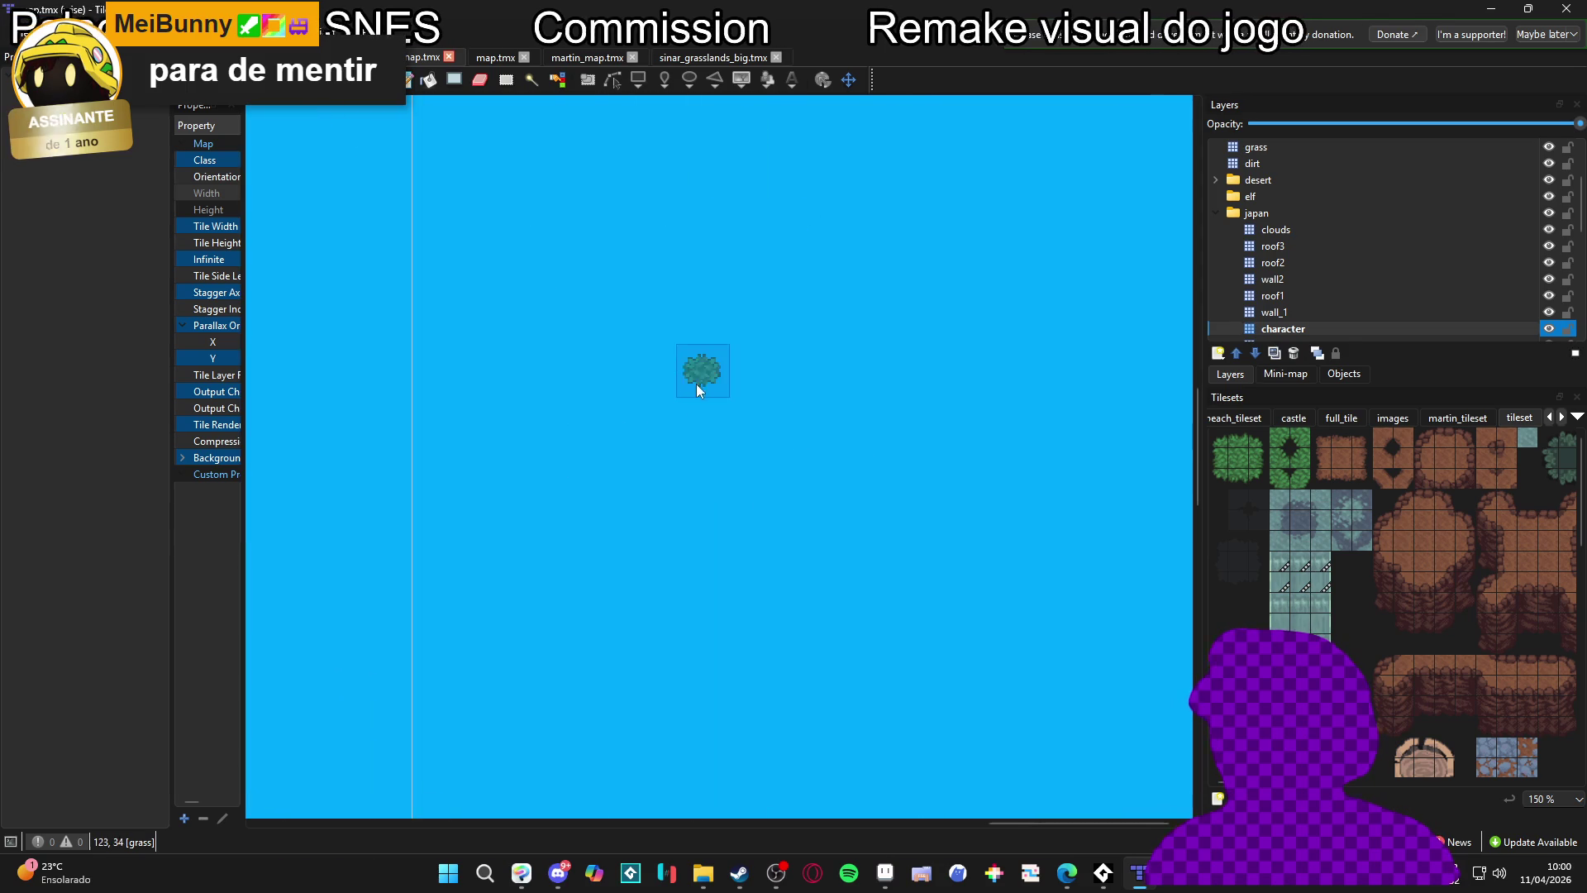
scroll(496, 298, "down", 1, "ctrl")
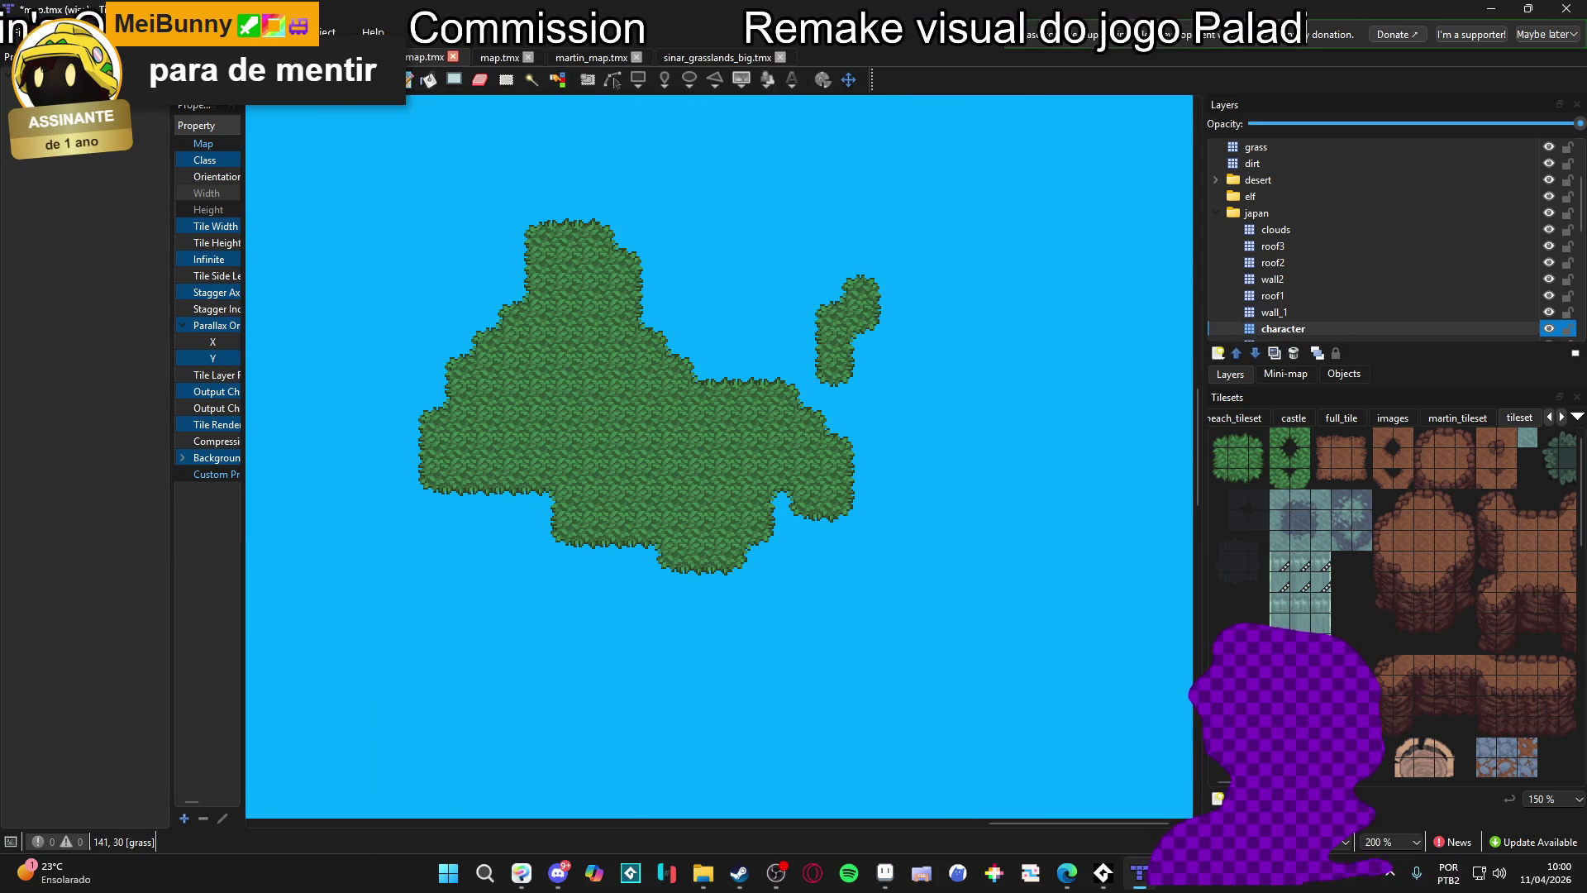
Paint a vertical strip of cliff_top terrain and a horizontal strip of desert_sand
left_click(1289, 820)
left_click(1405, 655)
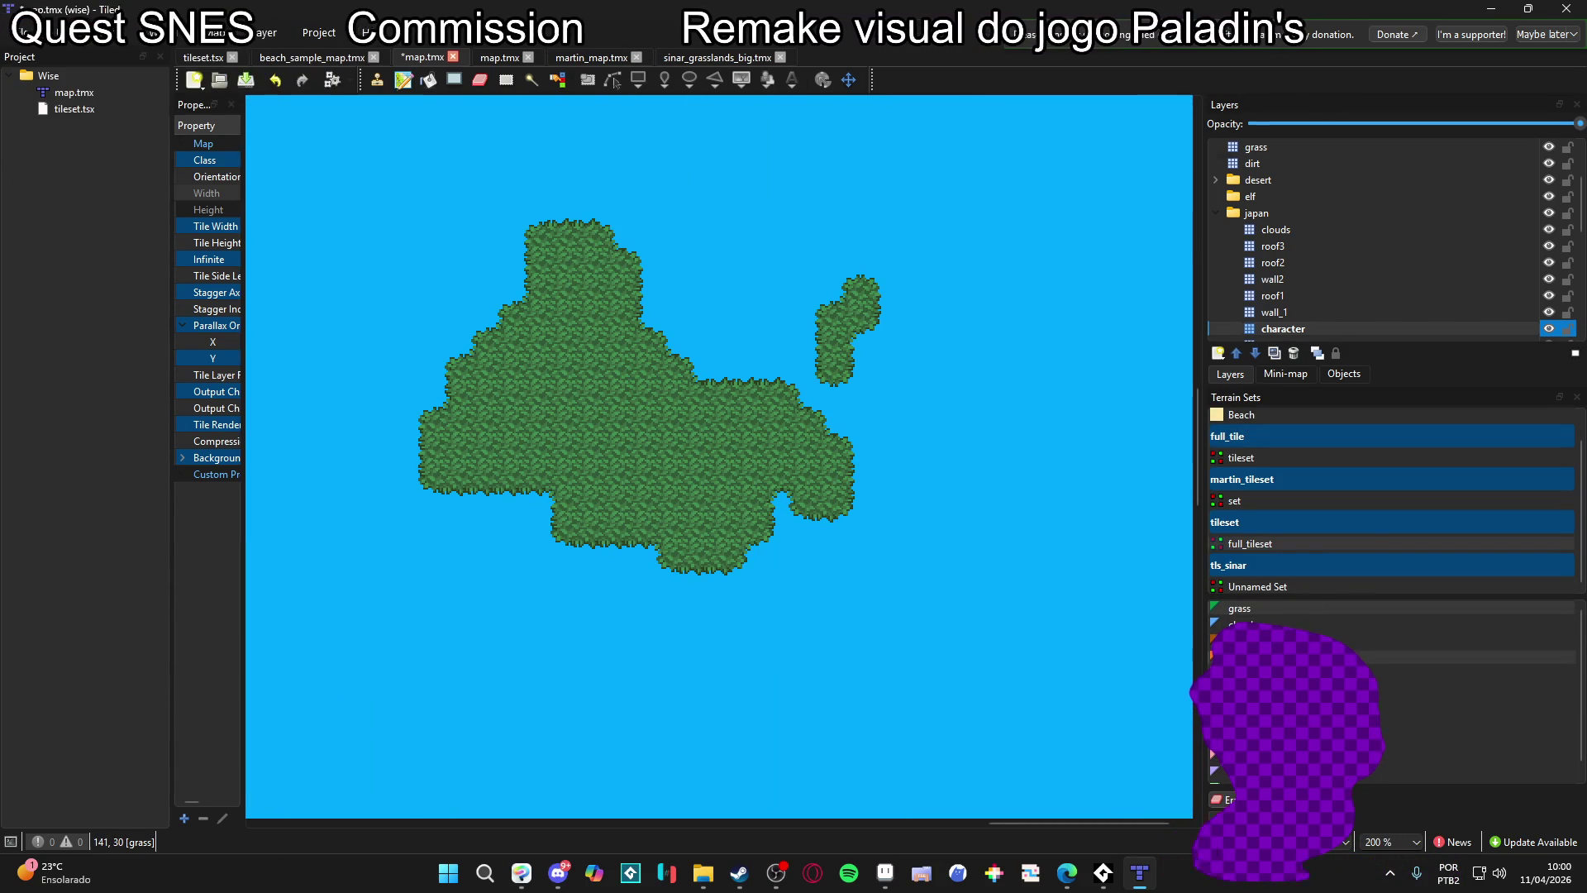
scroll(903, 533, "right", 5)
mouse_move(845, 327)
left_mouse_down()
mouse_move(891, 459)
mouse_move(695, 538)
mouse_move(853, 605)
left_mouse_up()
left_click(1405, 759)
scroll(1119, 656, "right", 5)
mouse_move(652, 449)
left_mouse_down()
mouse_move(845, 422)
mouse_move(709, 507)
mouse_move(761, 471)
left_mouse_up()
Undo the sand, dirt and grass terrain painting
scroll(610, 461, "left", 3)
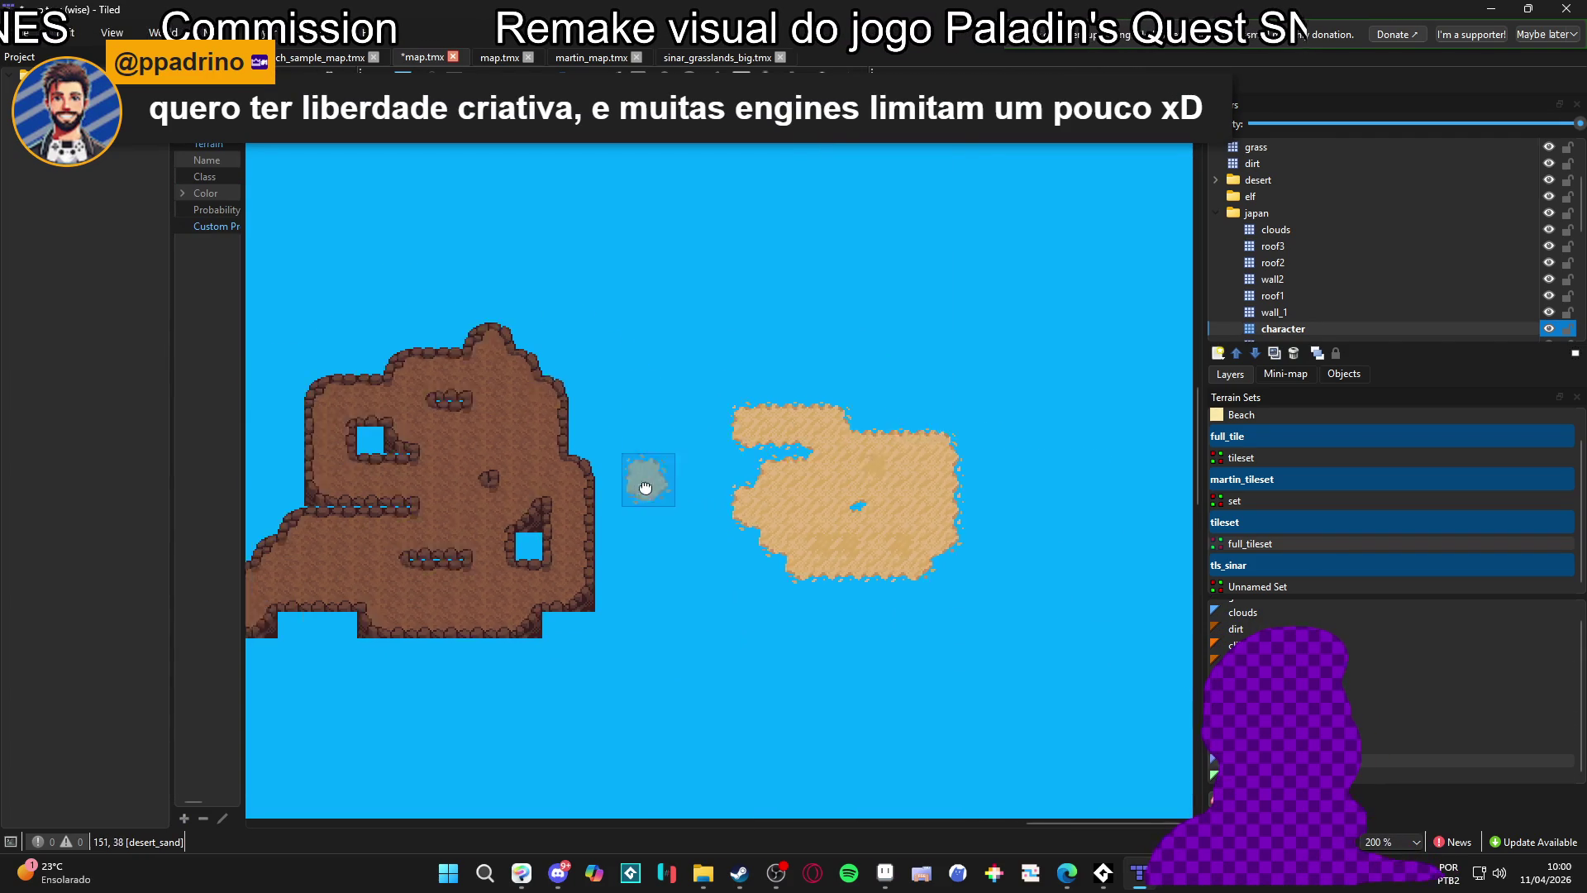
scroll(772, 434, "left", 1)
scroll(781, 454, "down", 1)
scroll(789, 490, "down", 2)
key("ctrl+z")
key("ctrl+z")
key("ctrl+z")
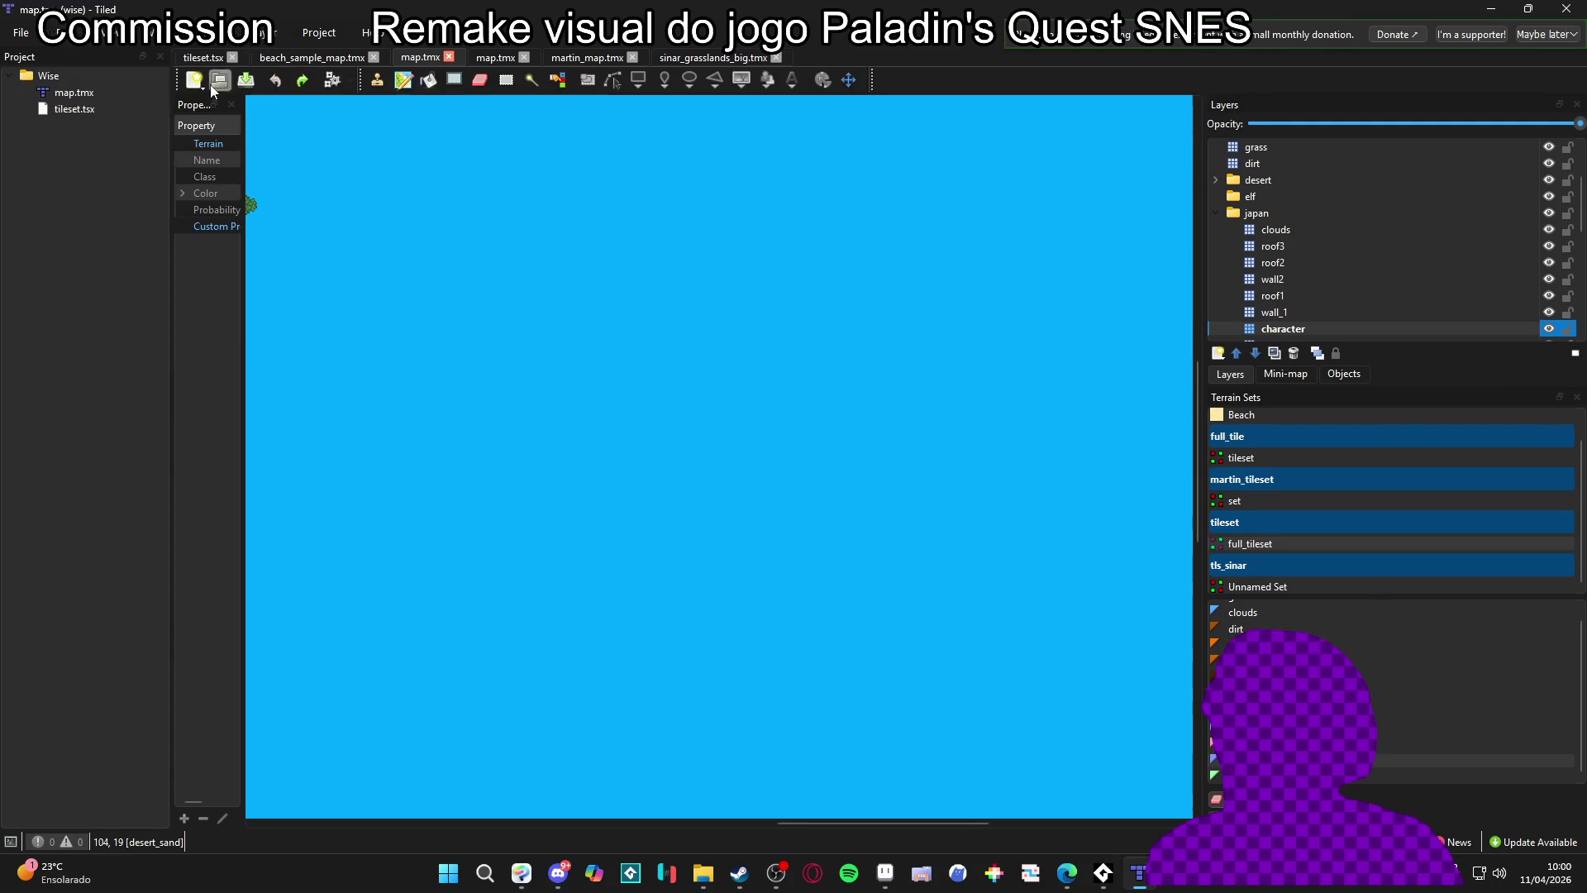
left_click(16, 32)
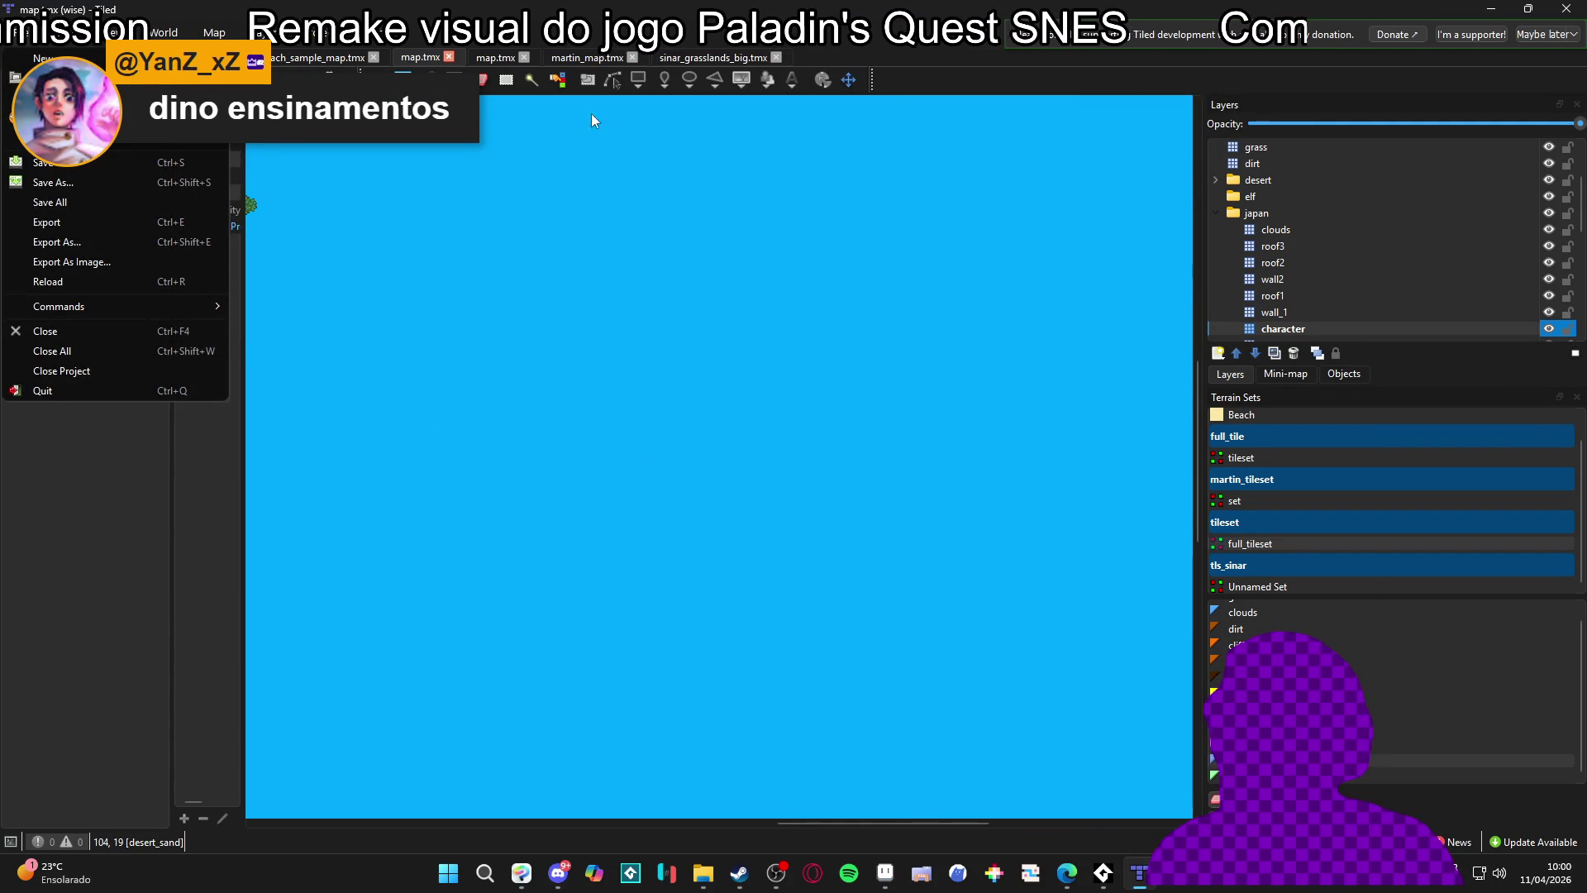
left_click(1015, 69)
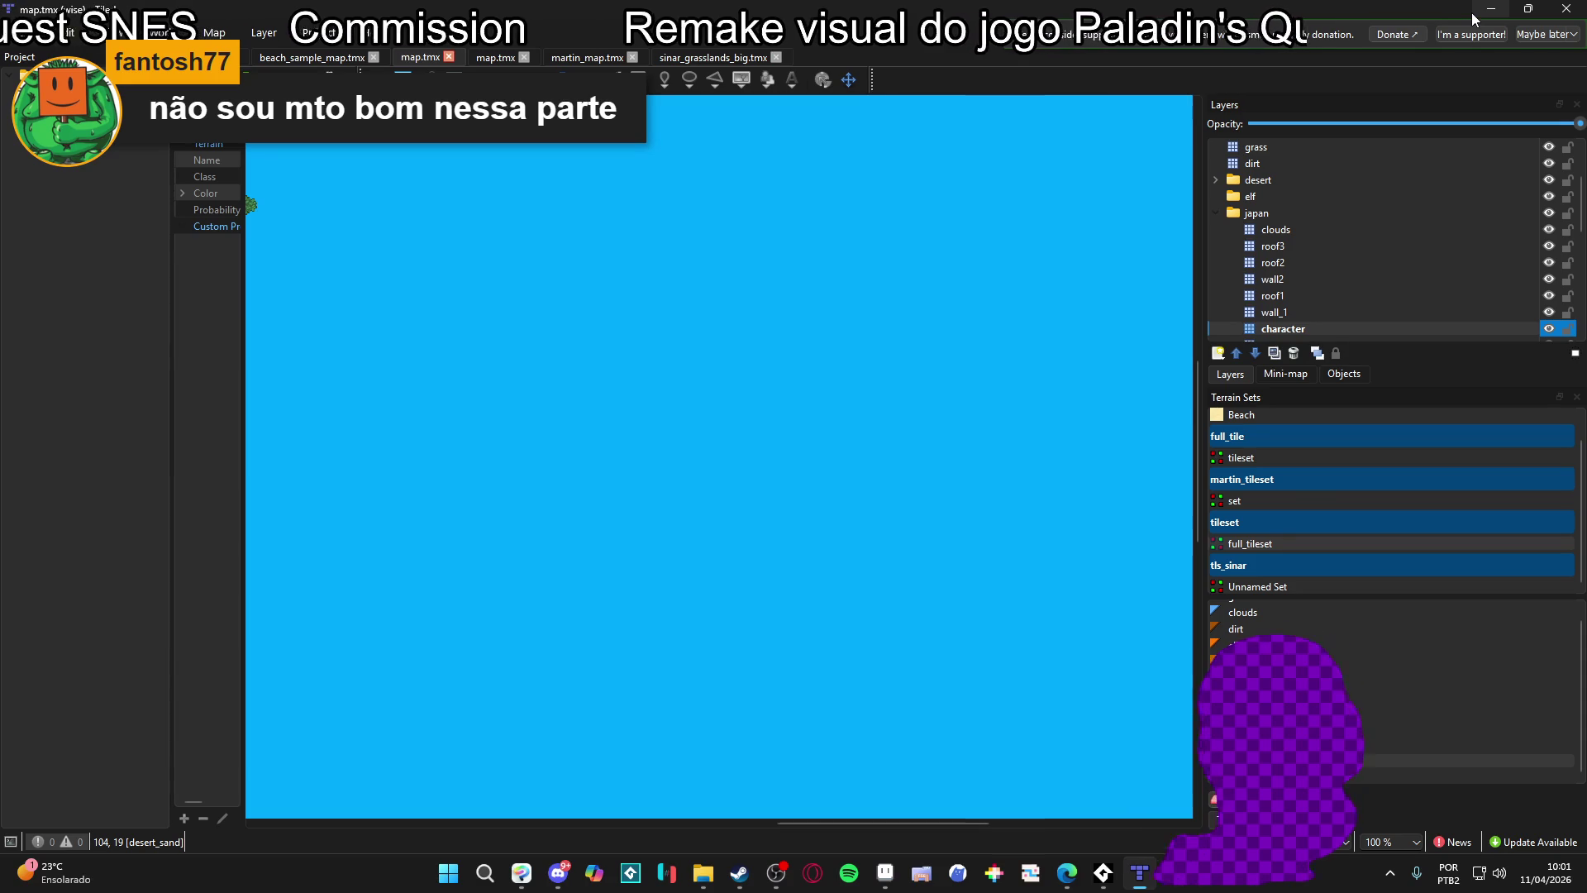
left_click(1471, 12)
Eyedrop #606030 from the rock band and lighten a run of dark crack pixels
scroll(684, 460, "down", 4)
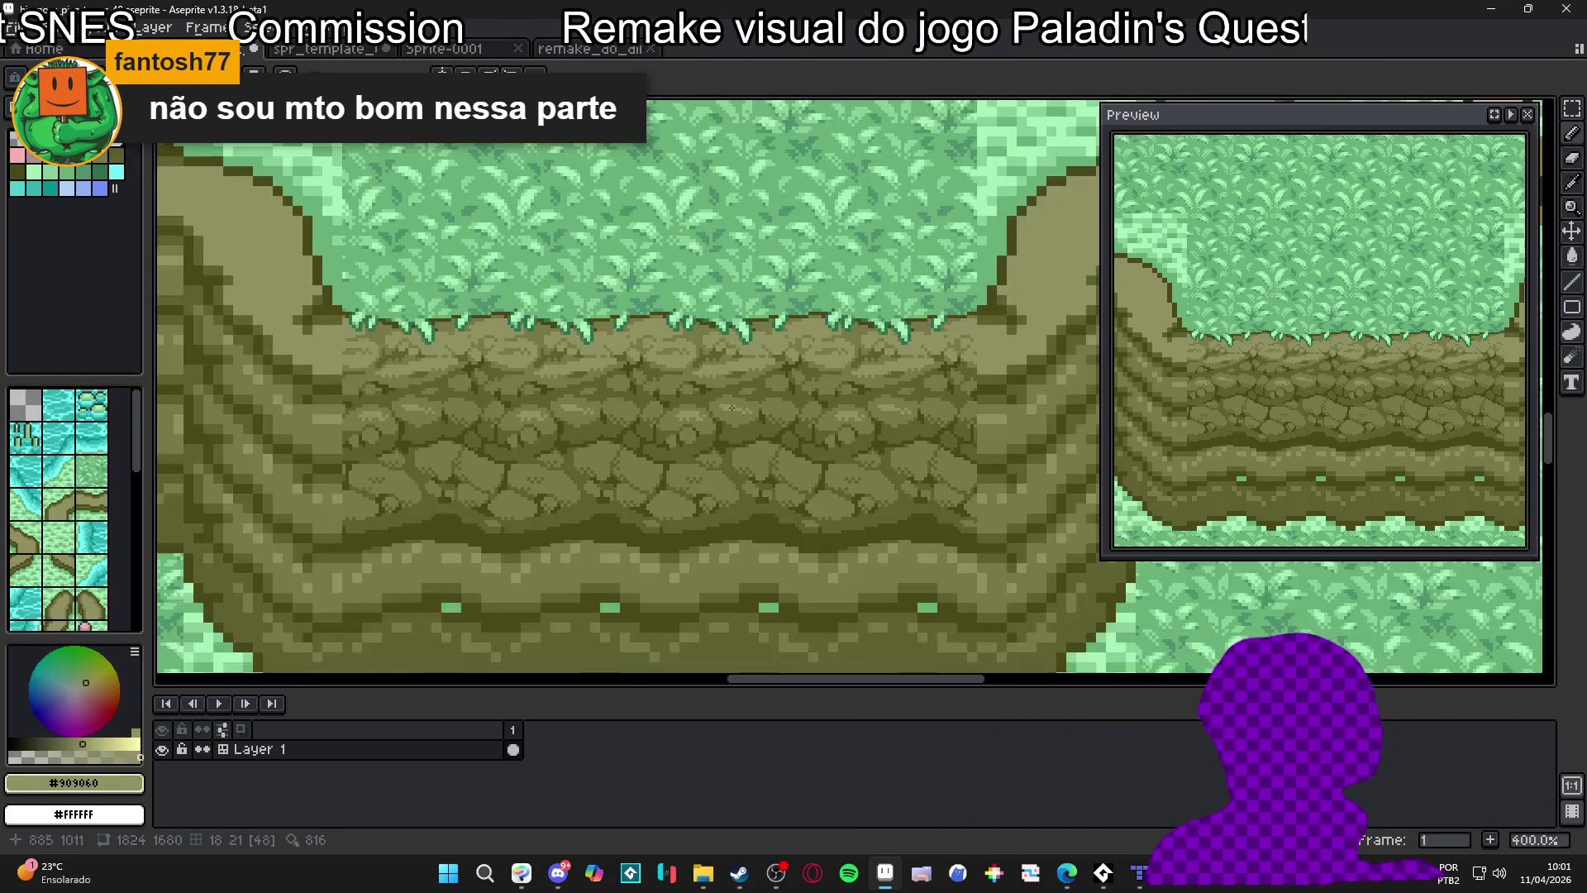
scroll(704, 510, "up", 7)
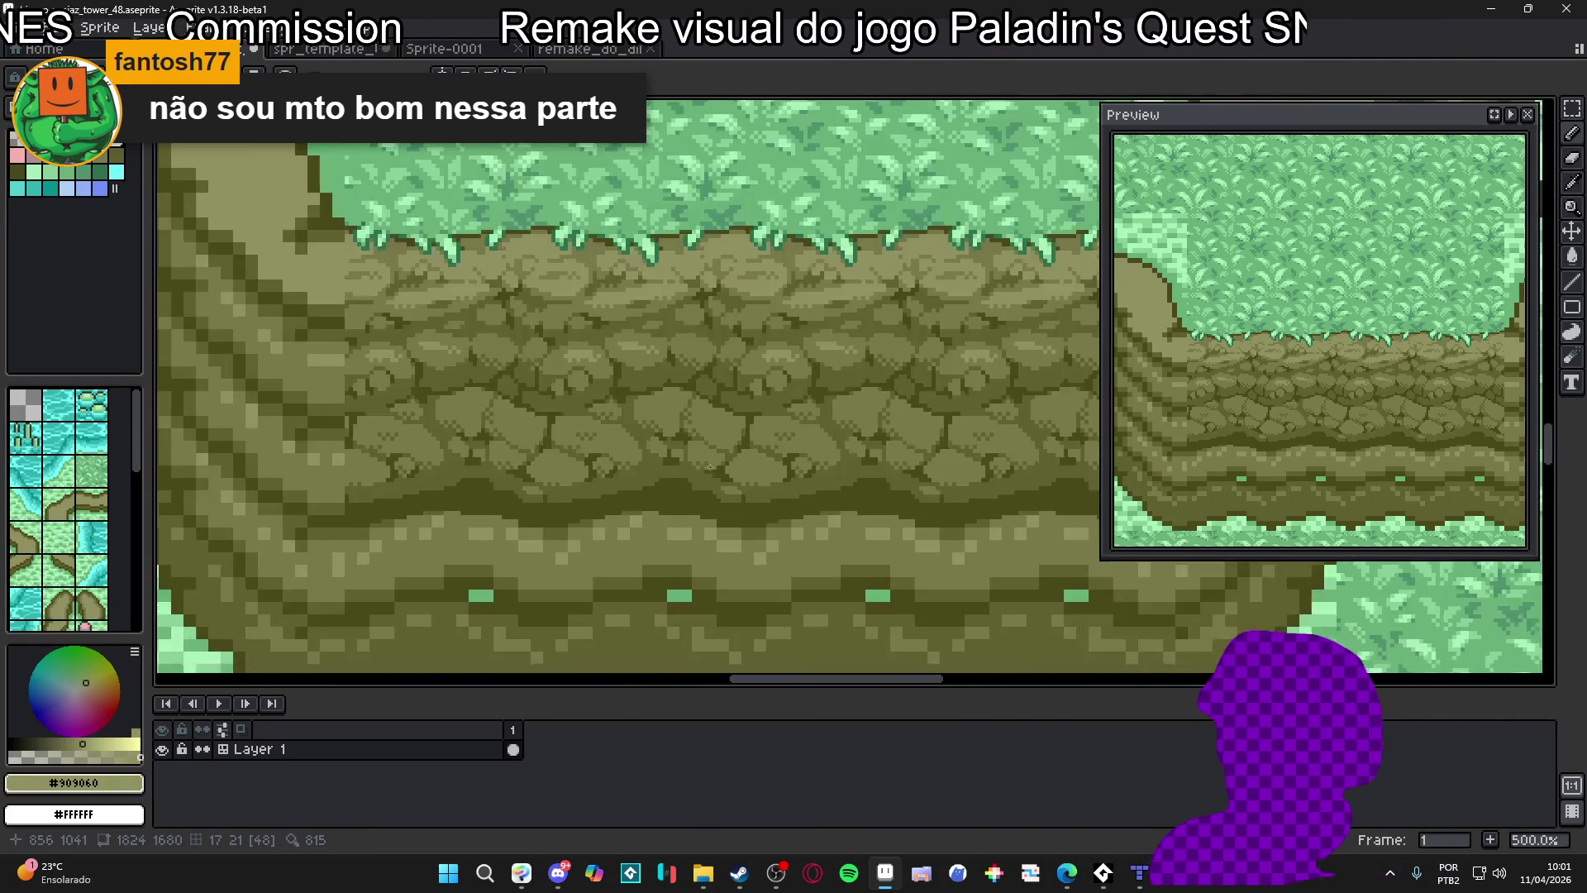
left_click(612, 500, "alt")
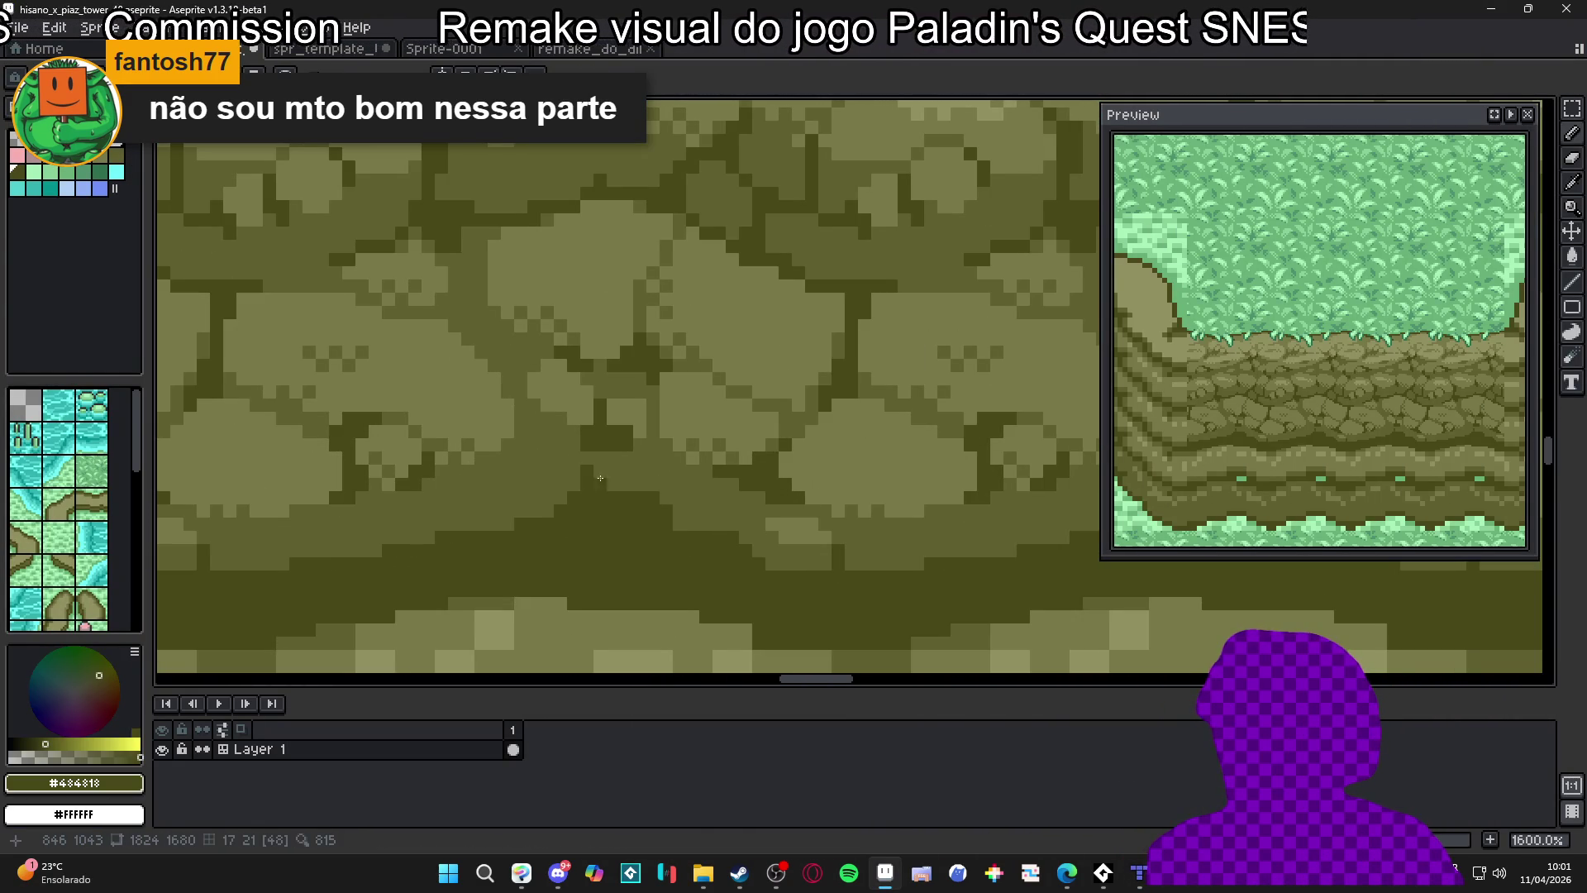
scroll(647, 495, "down", 4)
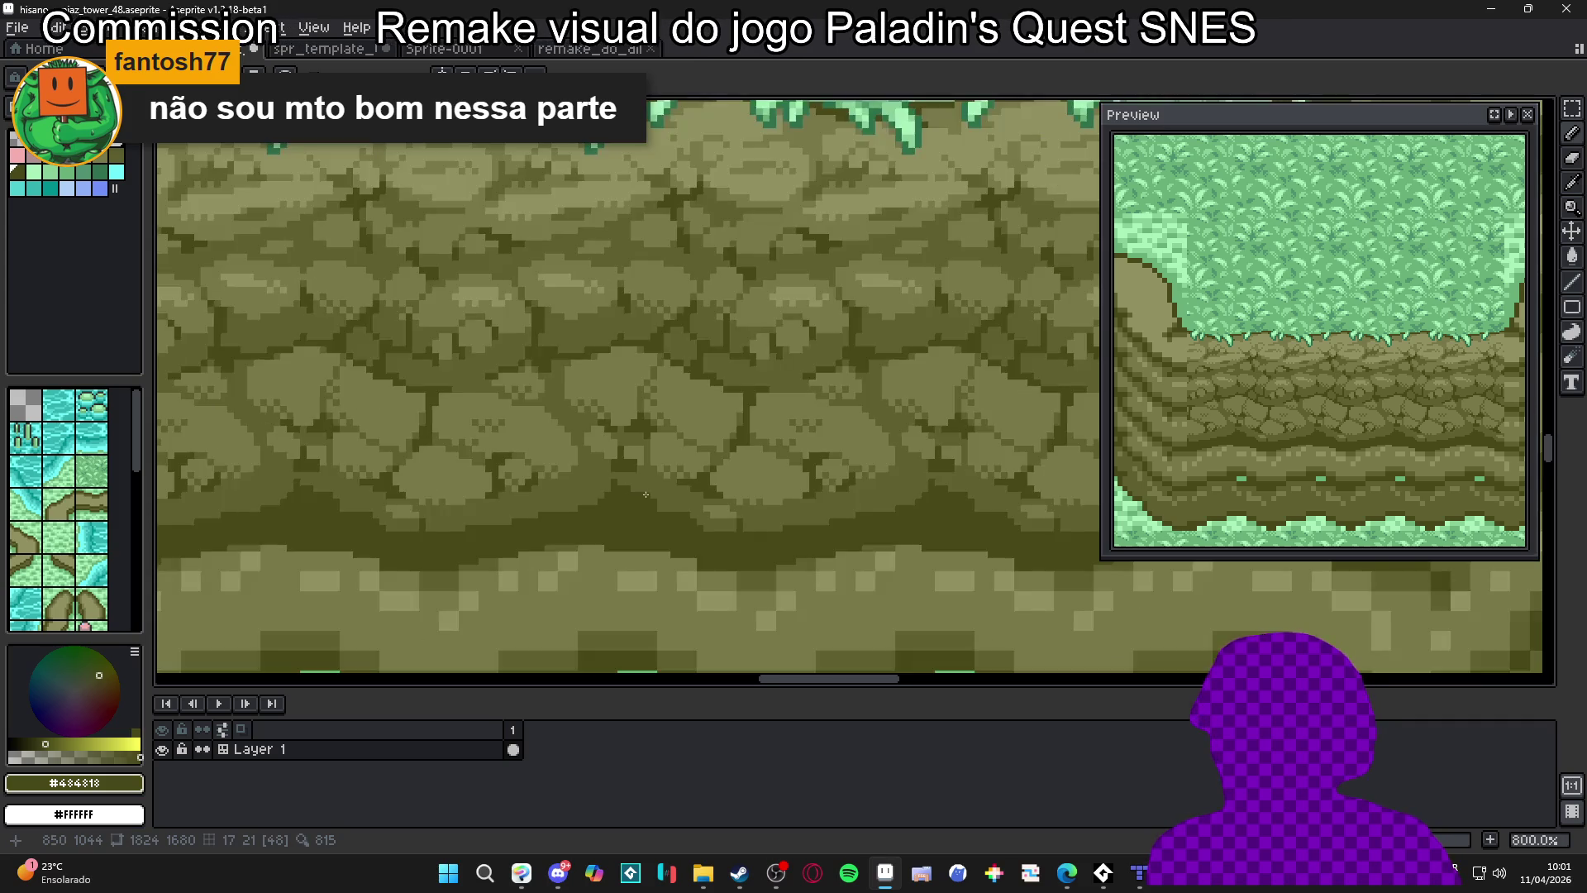
scroll(647, 495, "up", 2)
left_click(683, 493, "alt")
scroll(683, 492, "up", 3)
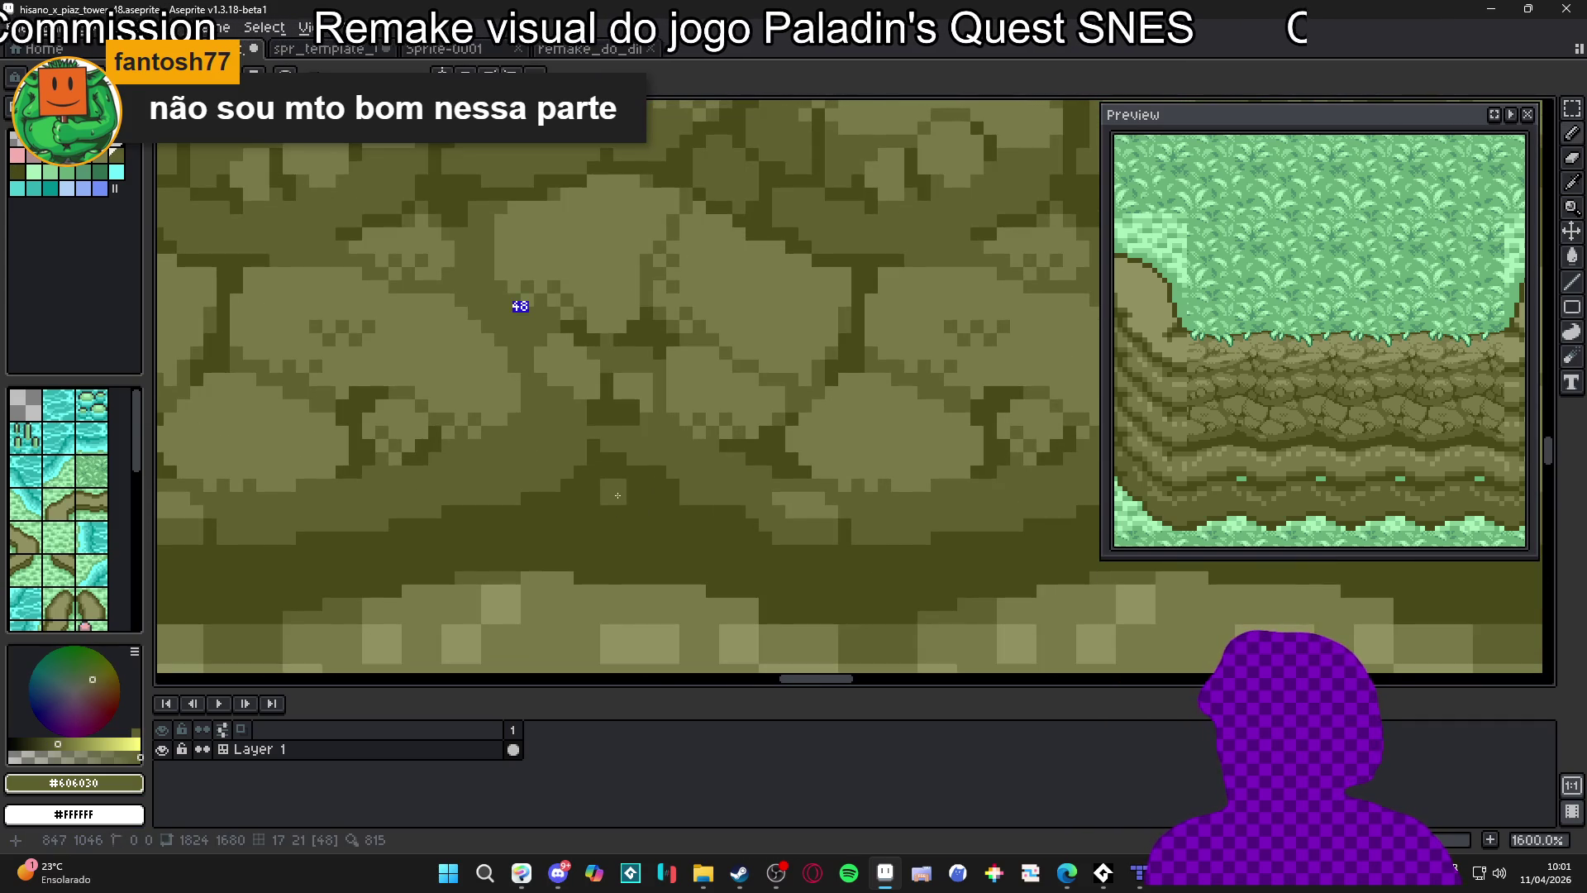
mouse_move(616, 490)
left_mouse_down()
mouse_move(636, 496)
mouse_move(641, 529)
mouse_move(583, 486)
mouse_move(608, 526)
left_mouse_up()
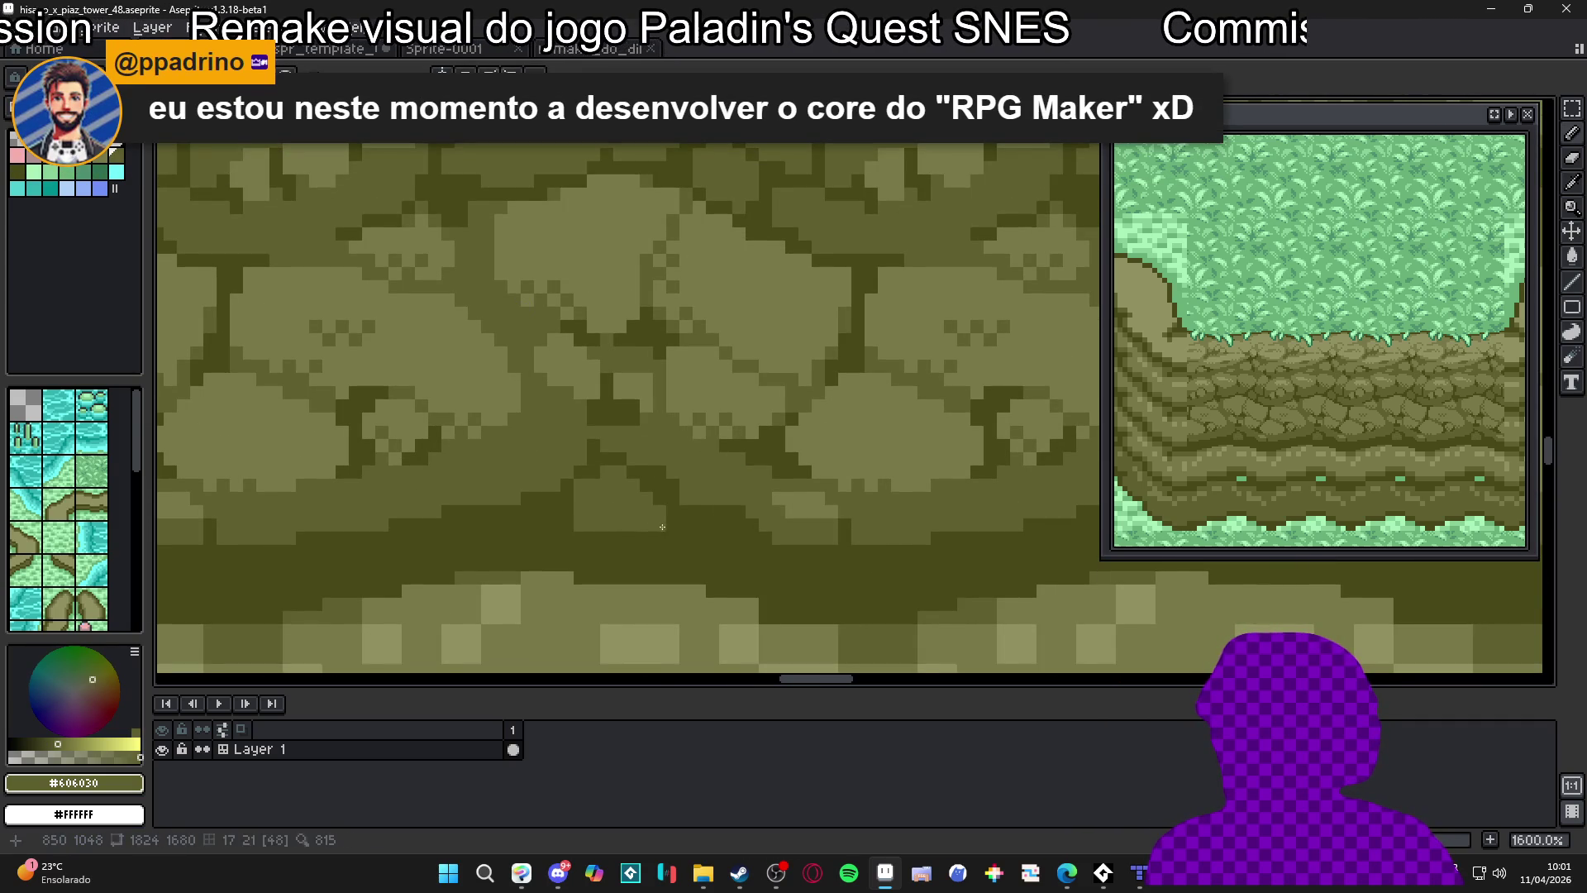
Resample #606030 and extend the lighter patch over more dark crack pixels
left_click(569, 519, "alt")
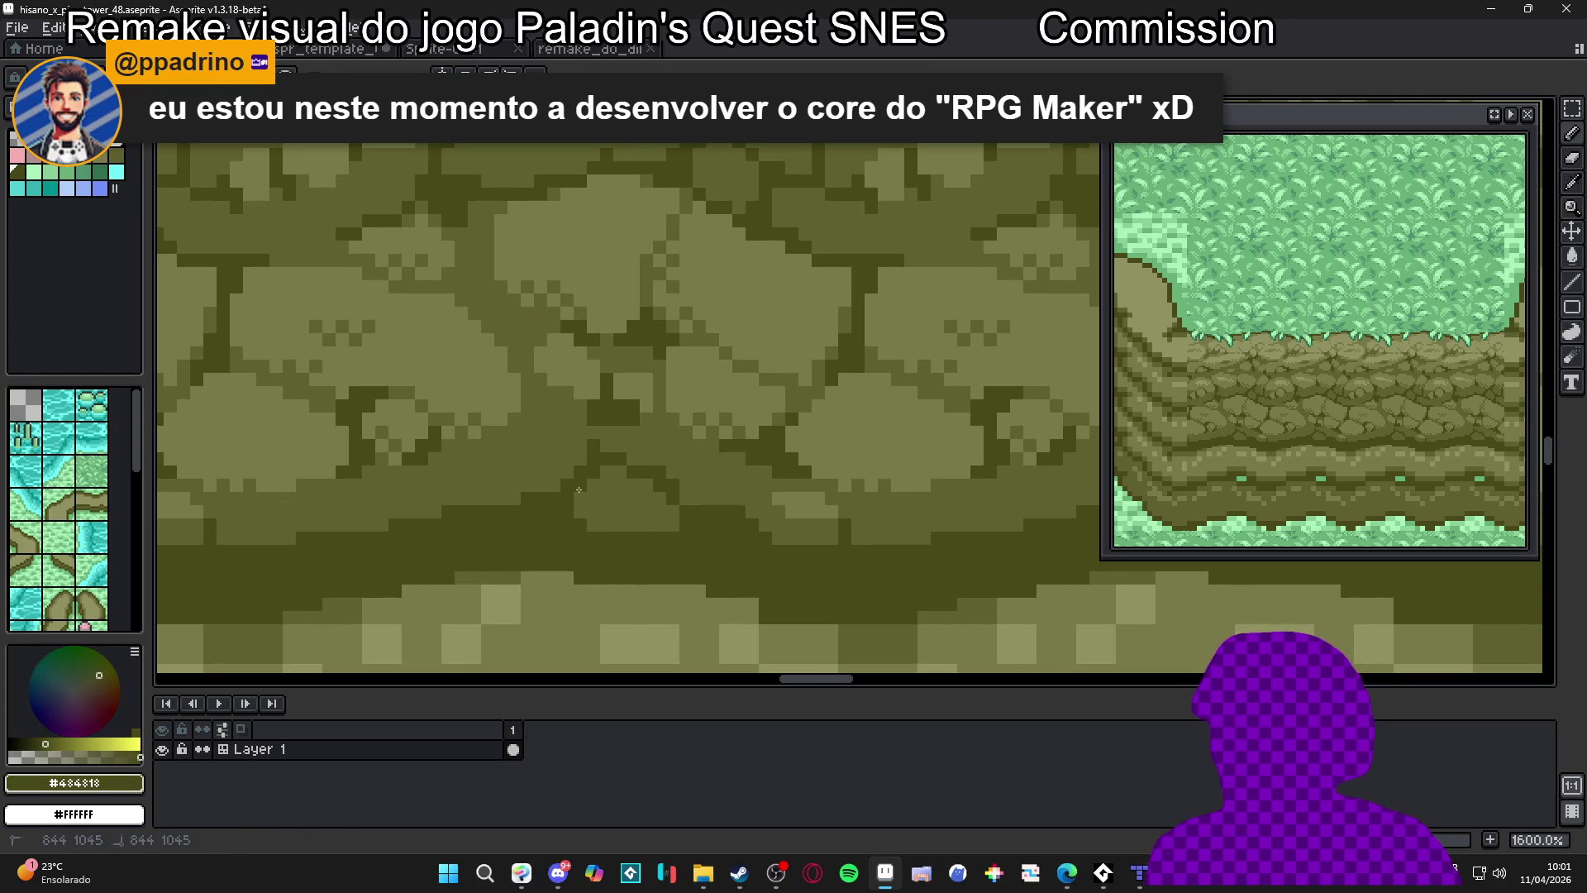
left_click(579, 493, "alt")
scroll(667, 527, "down", 3)
scroll(666, 527, "up", 3)
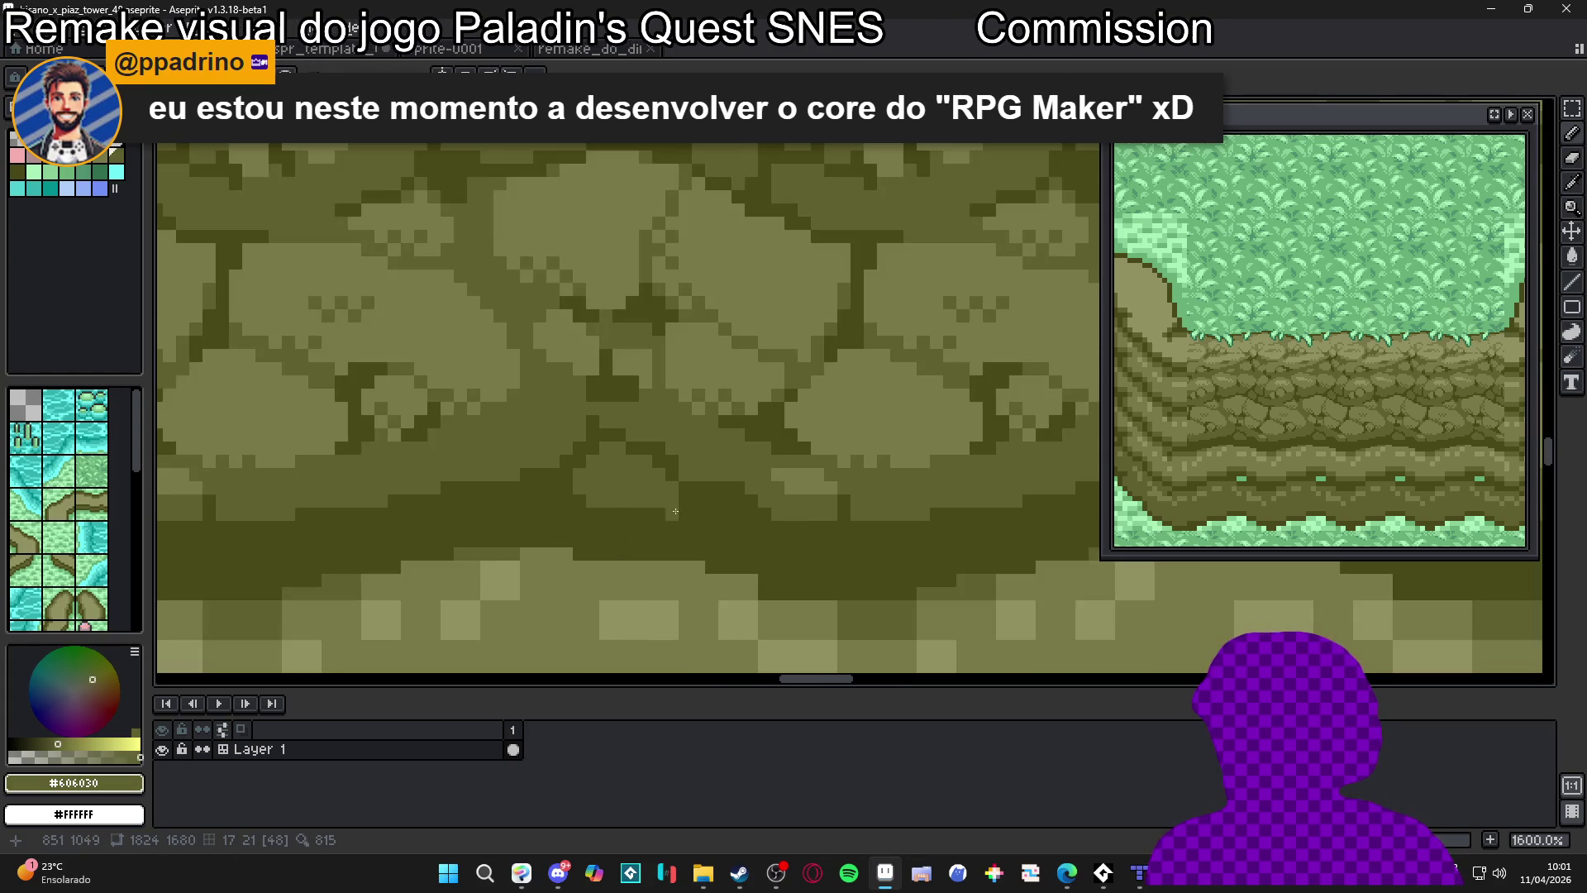
scroll(692, 527, "down", 3)
scroll(747, 492, "up", 3)
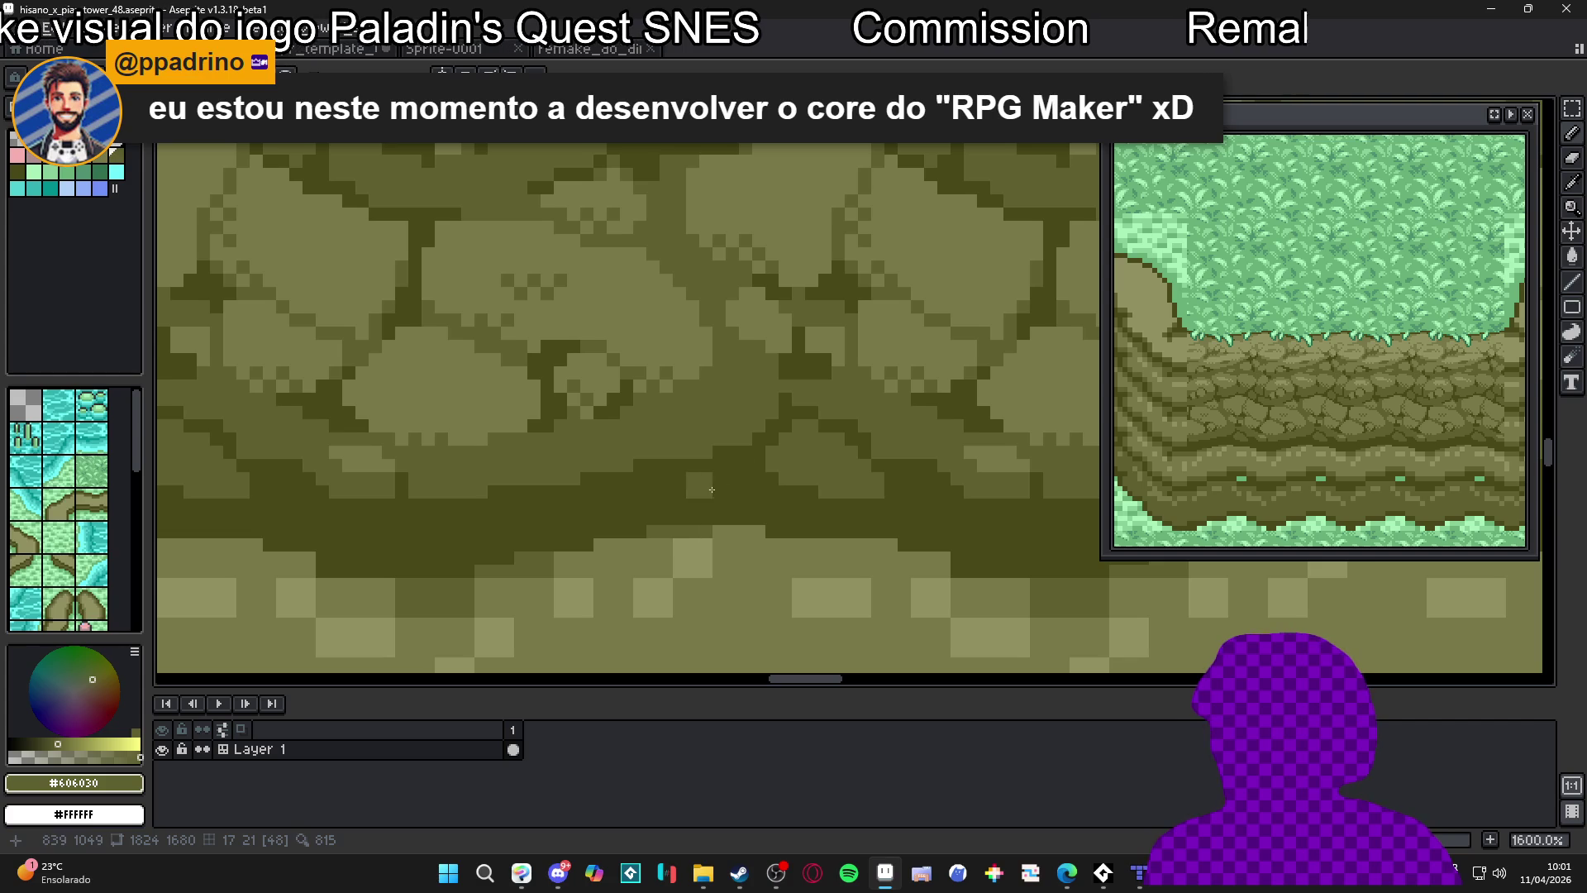
mouse_move(730, 485)
left_mouse_down()
mouse_move(671, 498)
mouse_move(733, 492)
left_mouse_up()
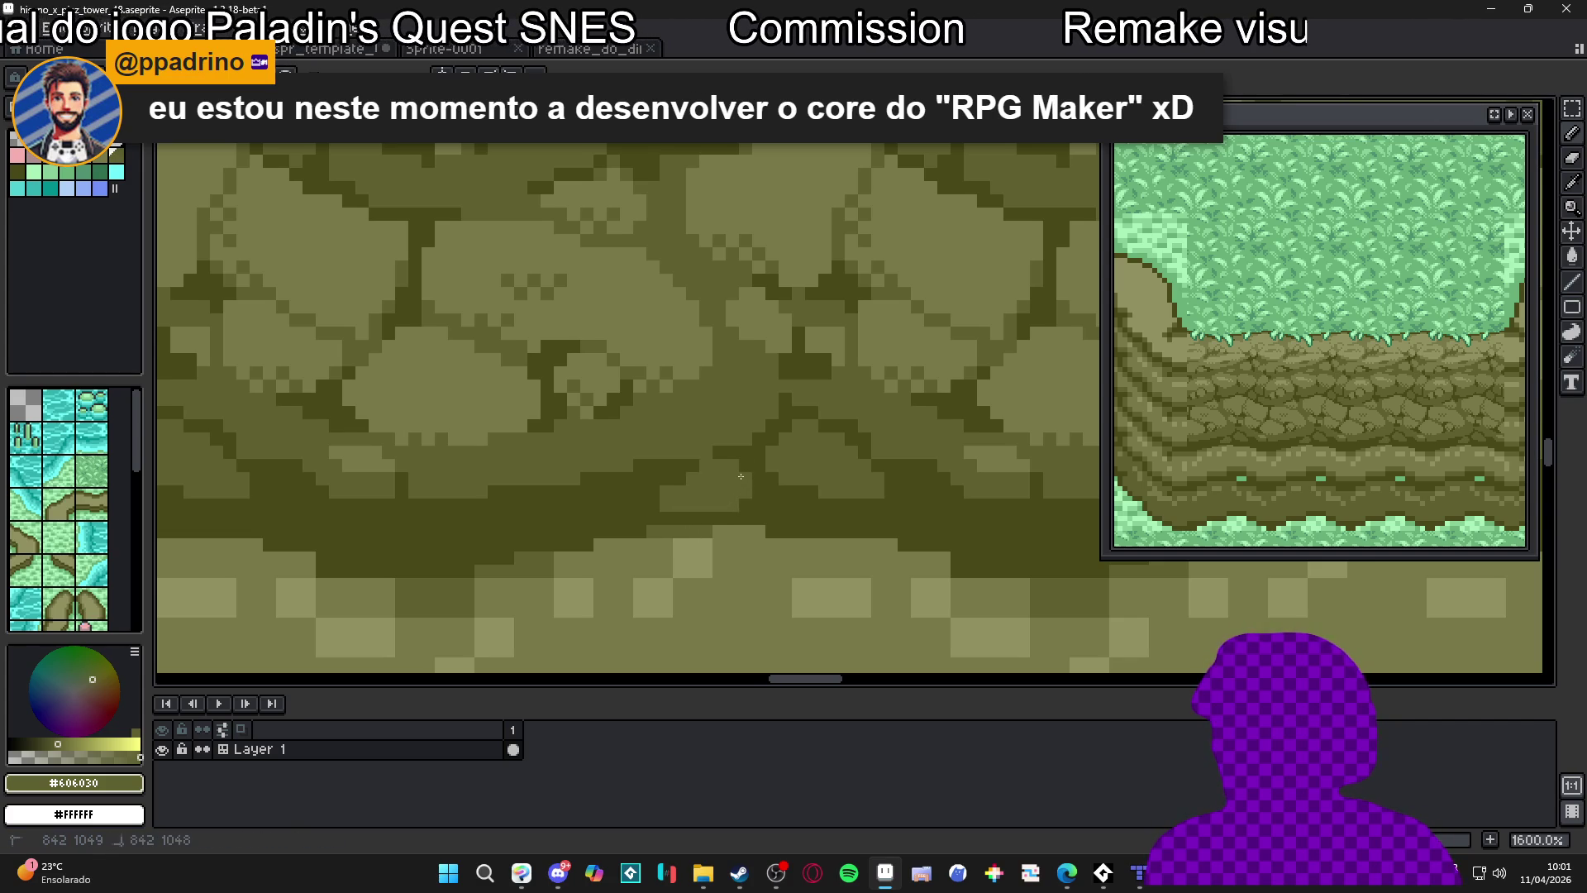
Sample the dark #484818 again and undo the last pencil stroke
scroll(741, 476, "down", 5)
scroll(739, 495, "up", 2)
scroll(746, 489, "up", 4)
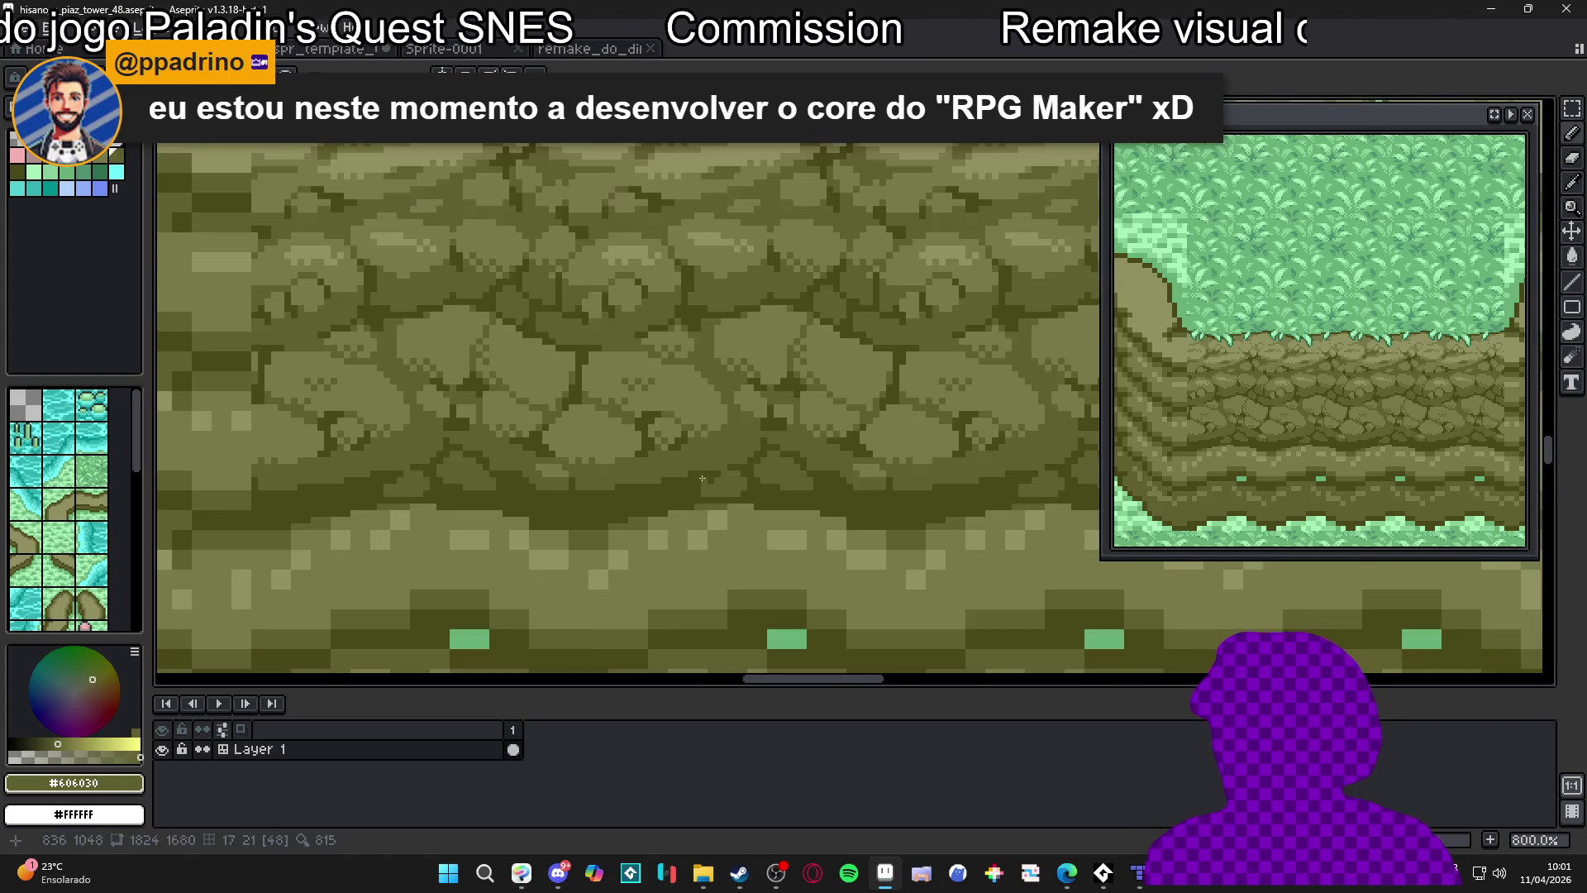
left_click(645, 453, "alt")
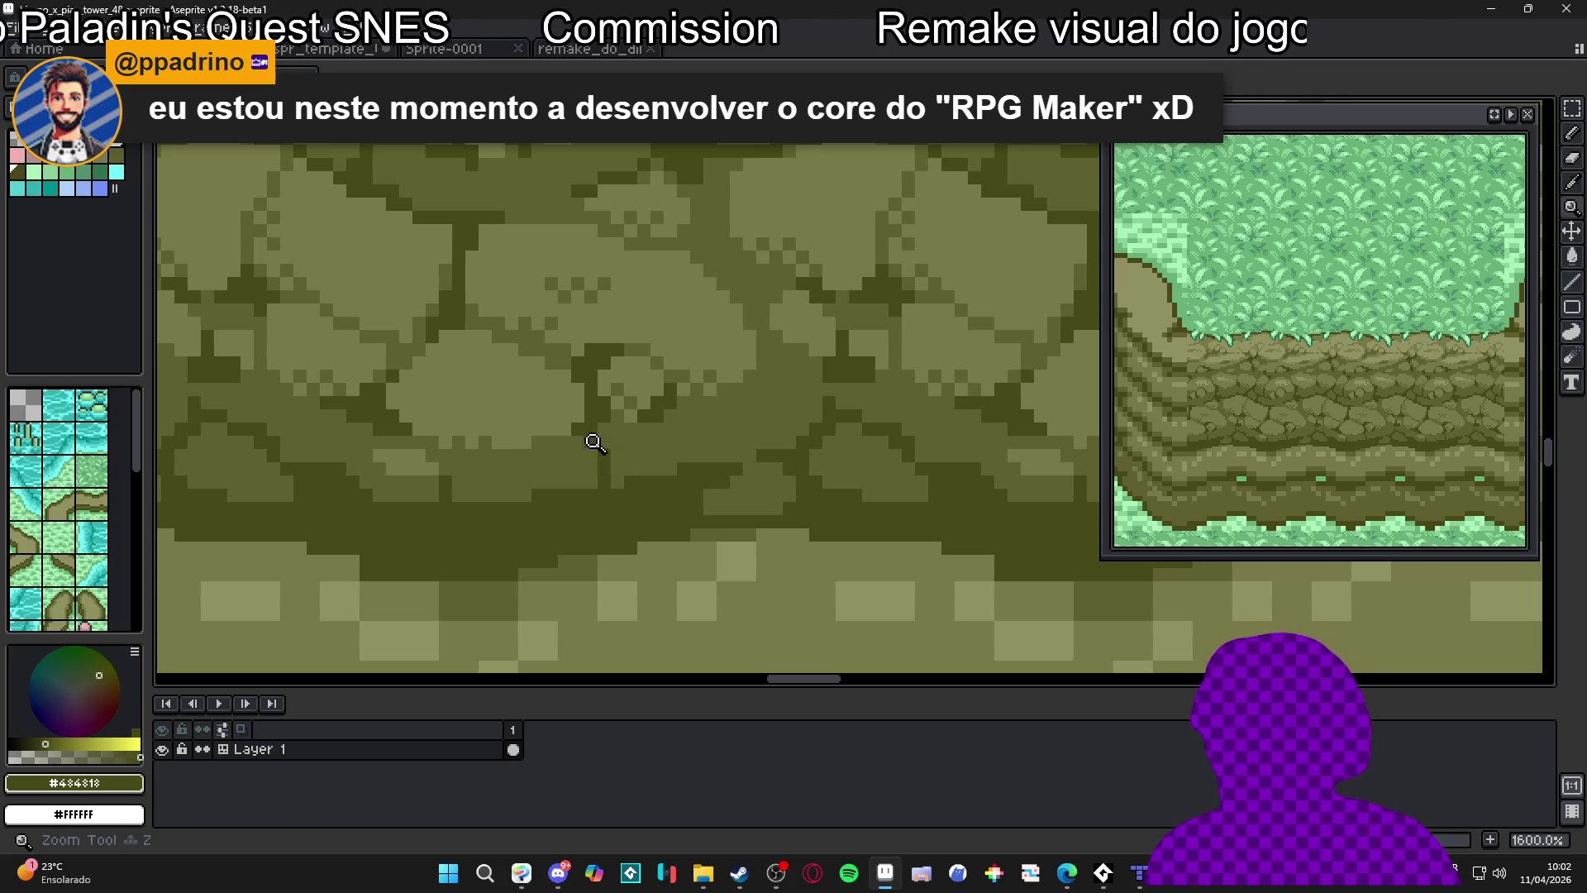
key("ctrl+z")
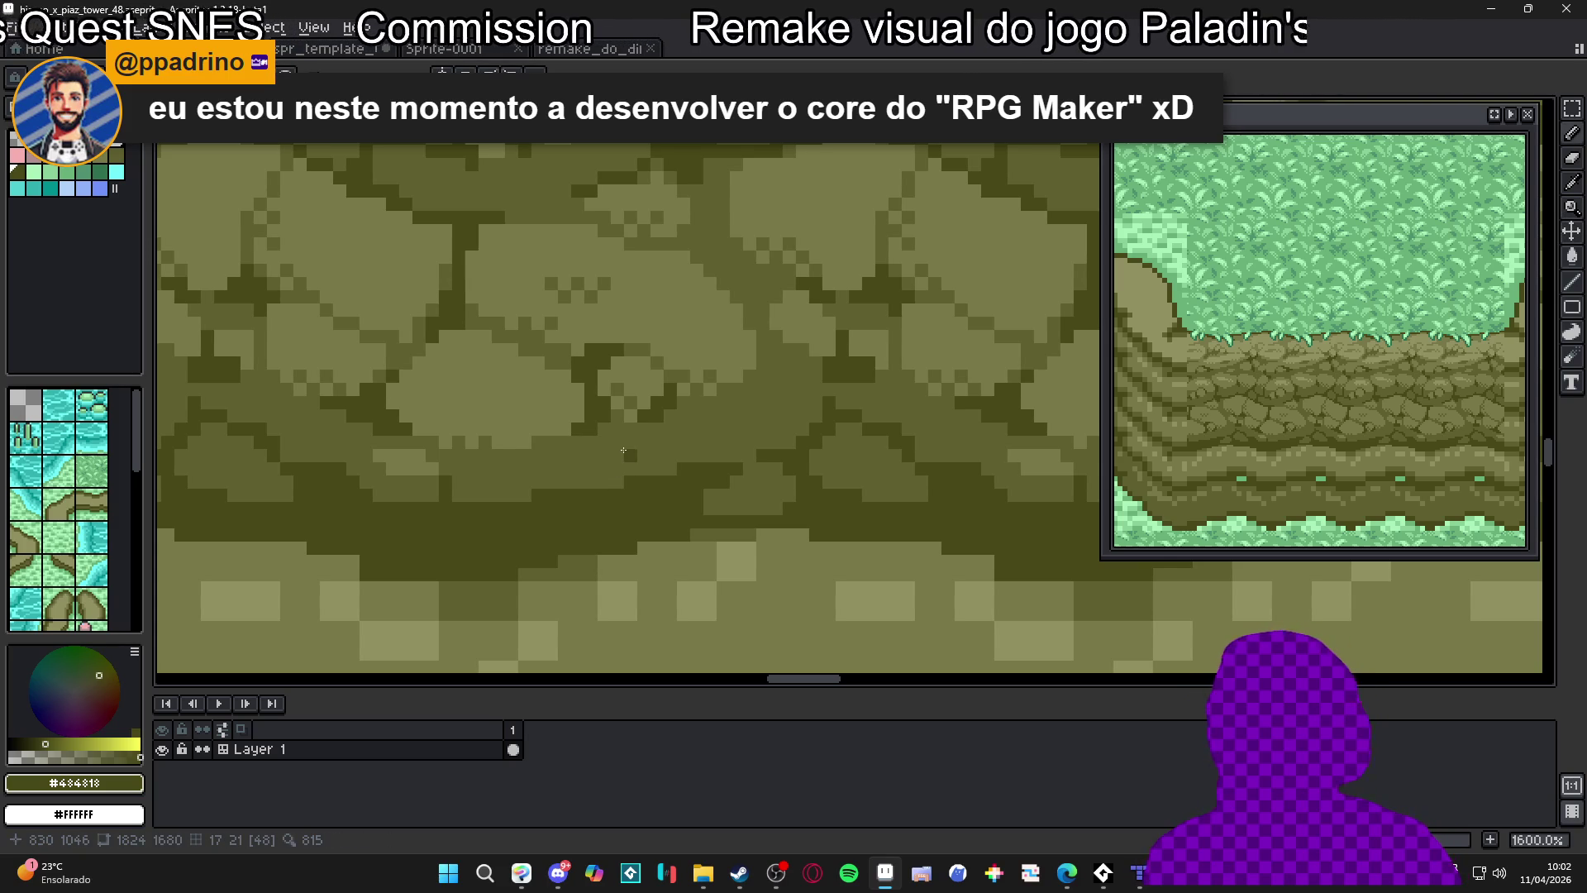
scroll(591, 437, "down", 6)
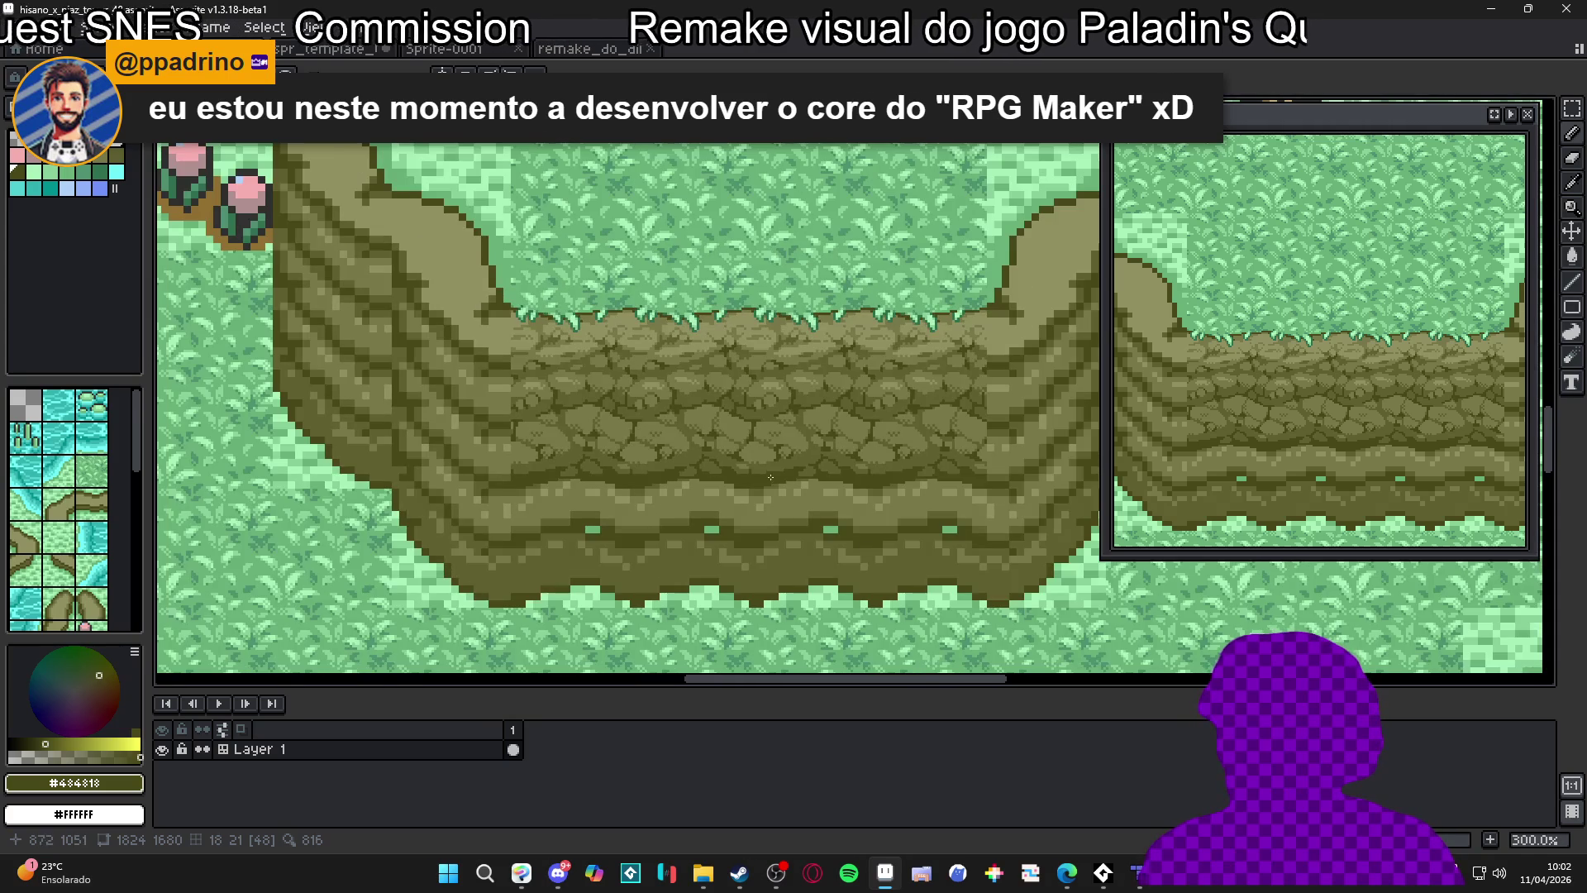
Lighten several runs of crack pixels with #606030 sampled from the rock
scroll(683, 449, "up", 6)
left_click(665, 514, "alt")
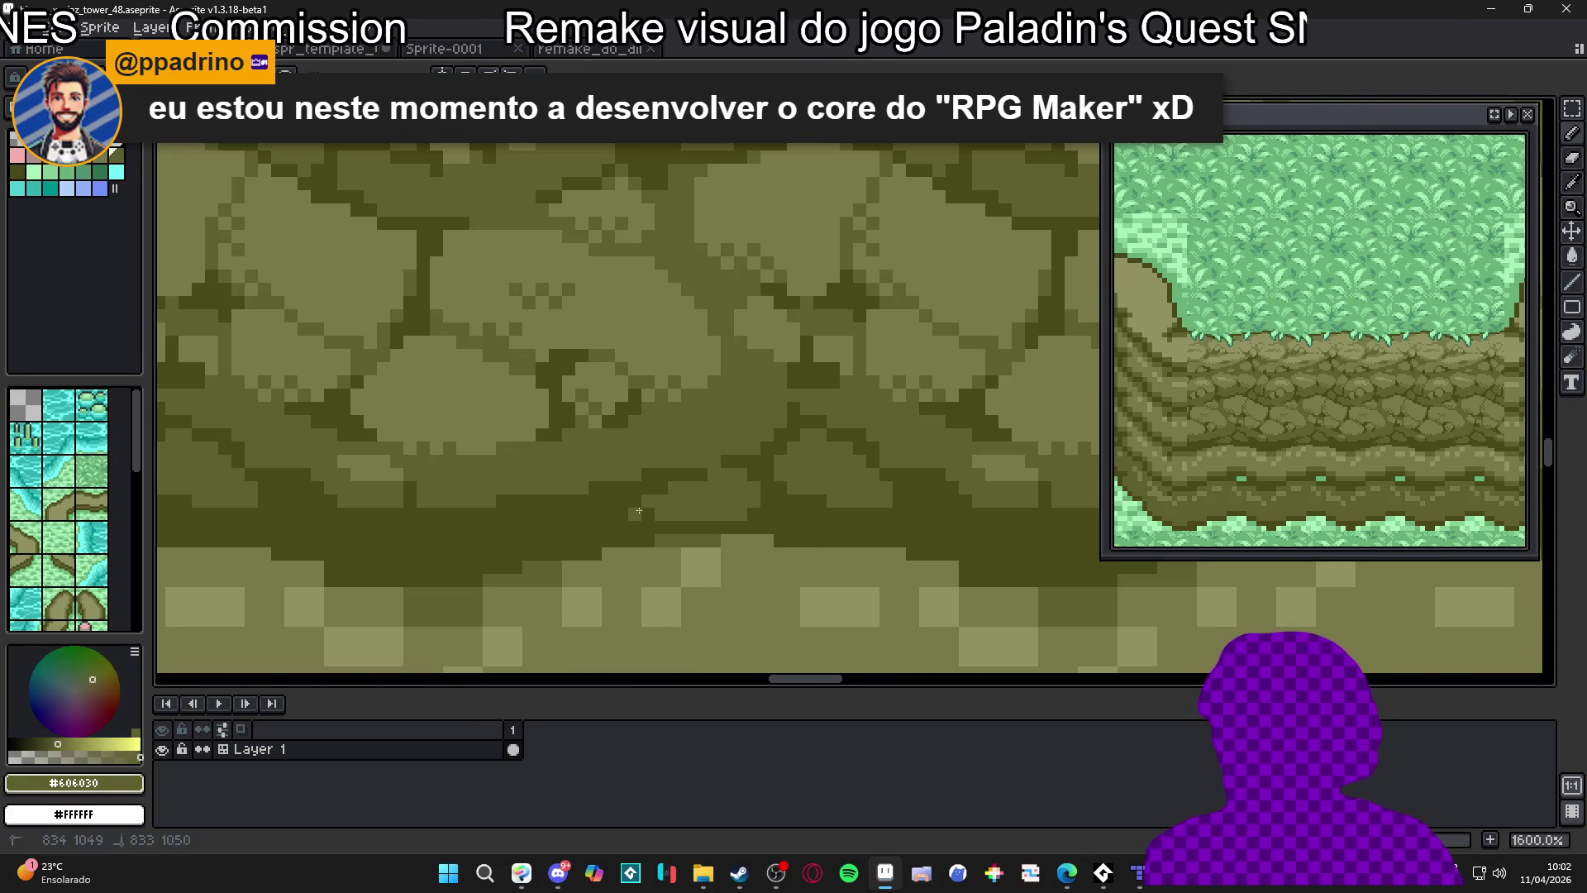
scroll(662, 517, "up", 1)
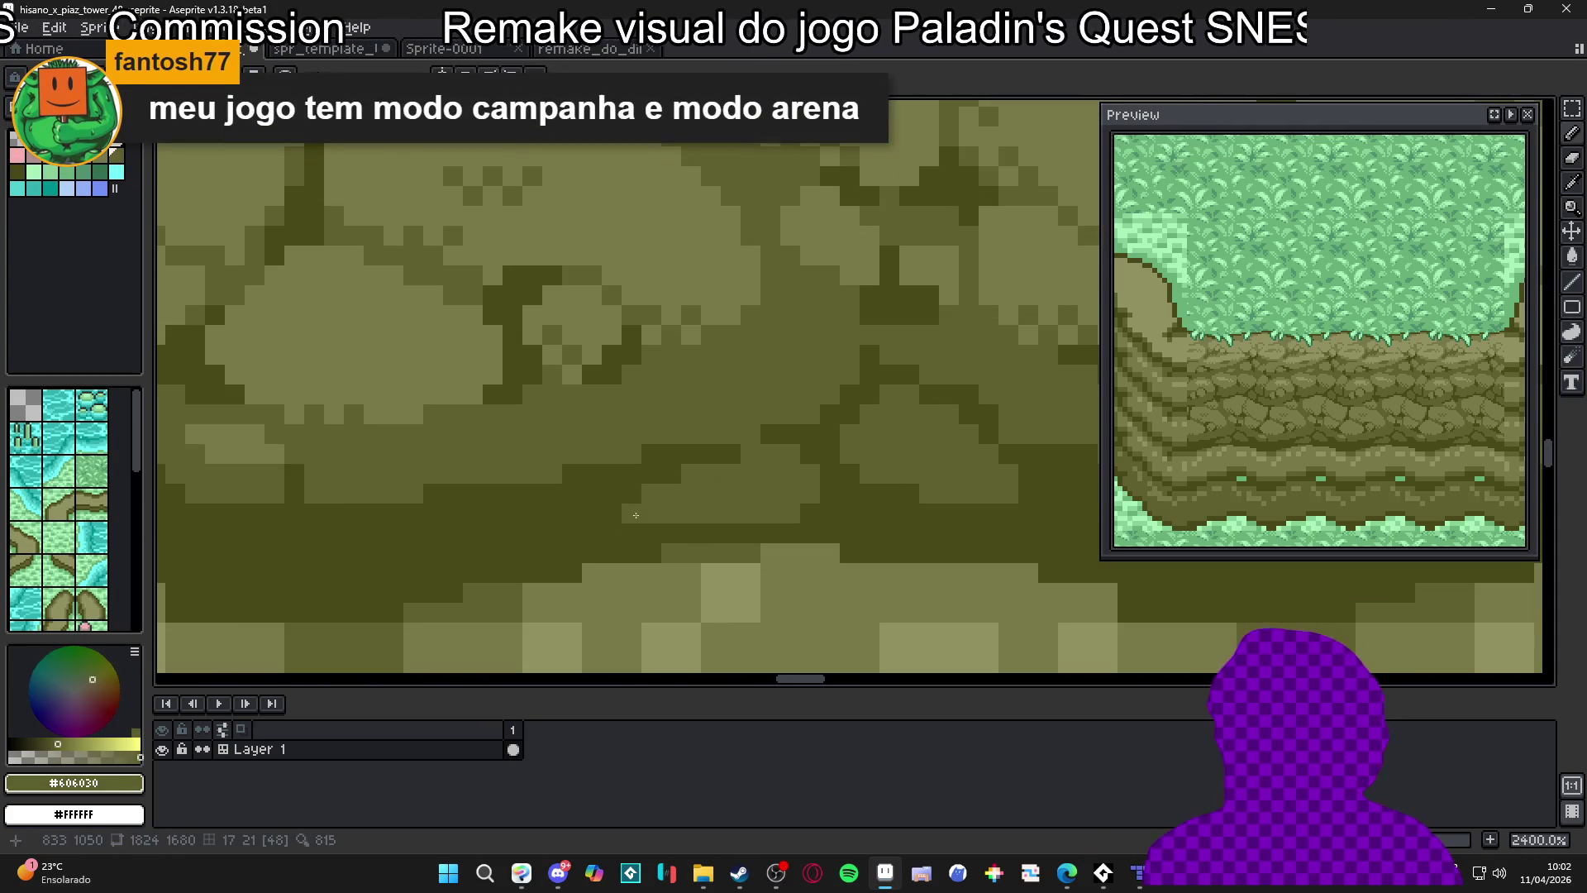
left_click(629, 511, "alt")
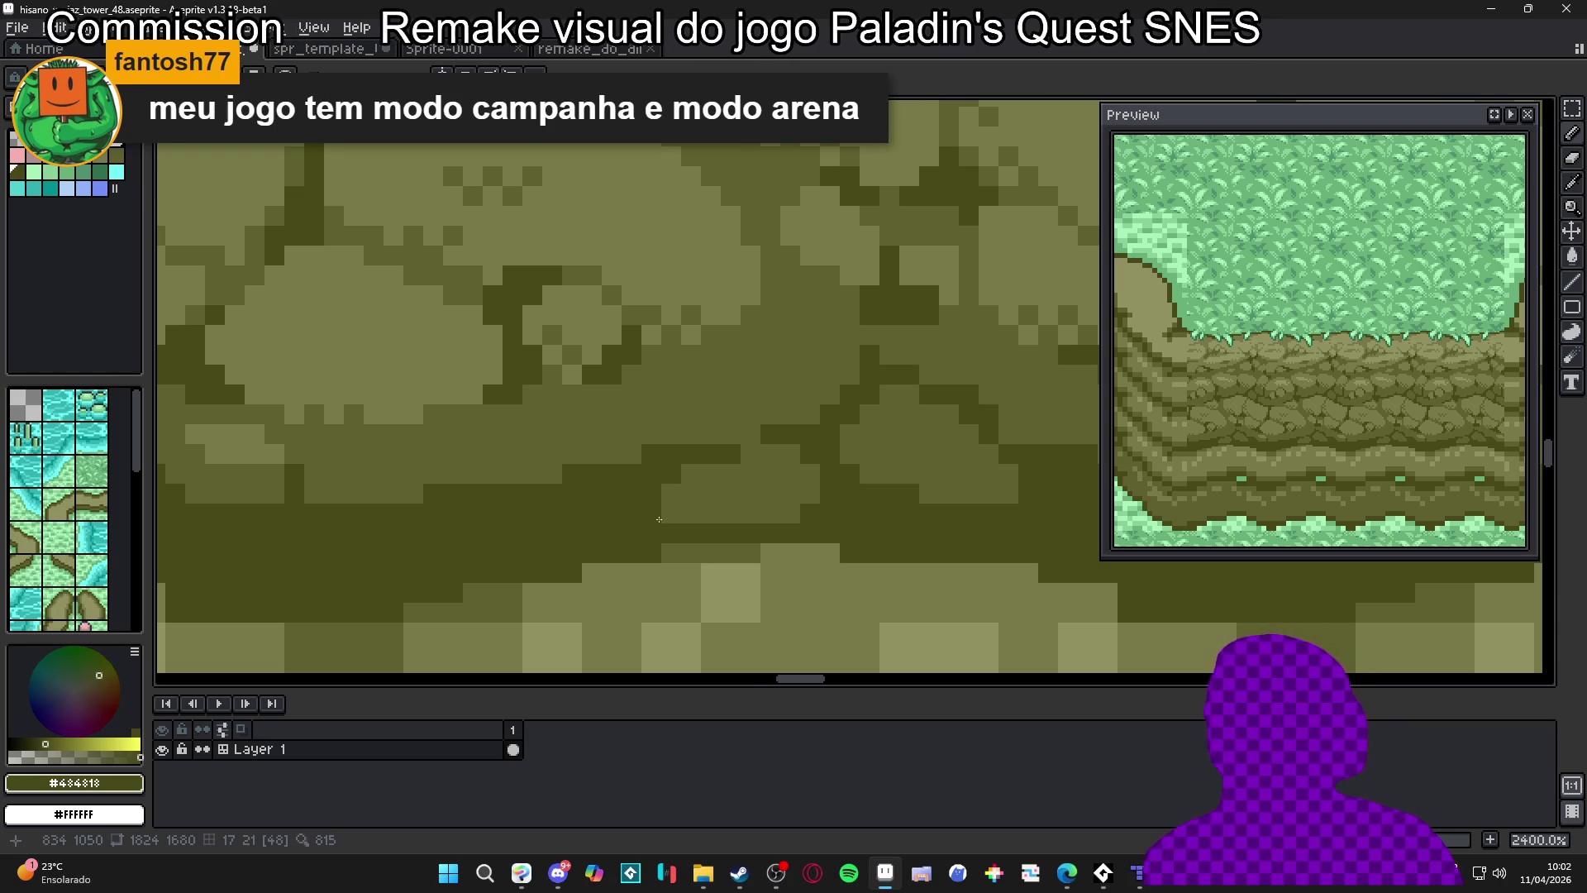
scroll(656, 520, "down", 1)
scroll(703, 508, "up", 1)
left_click(744, 496, "alt")
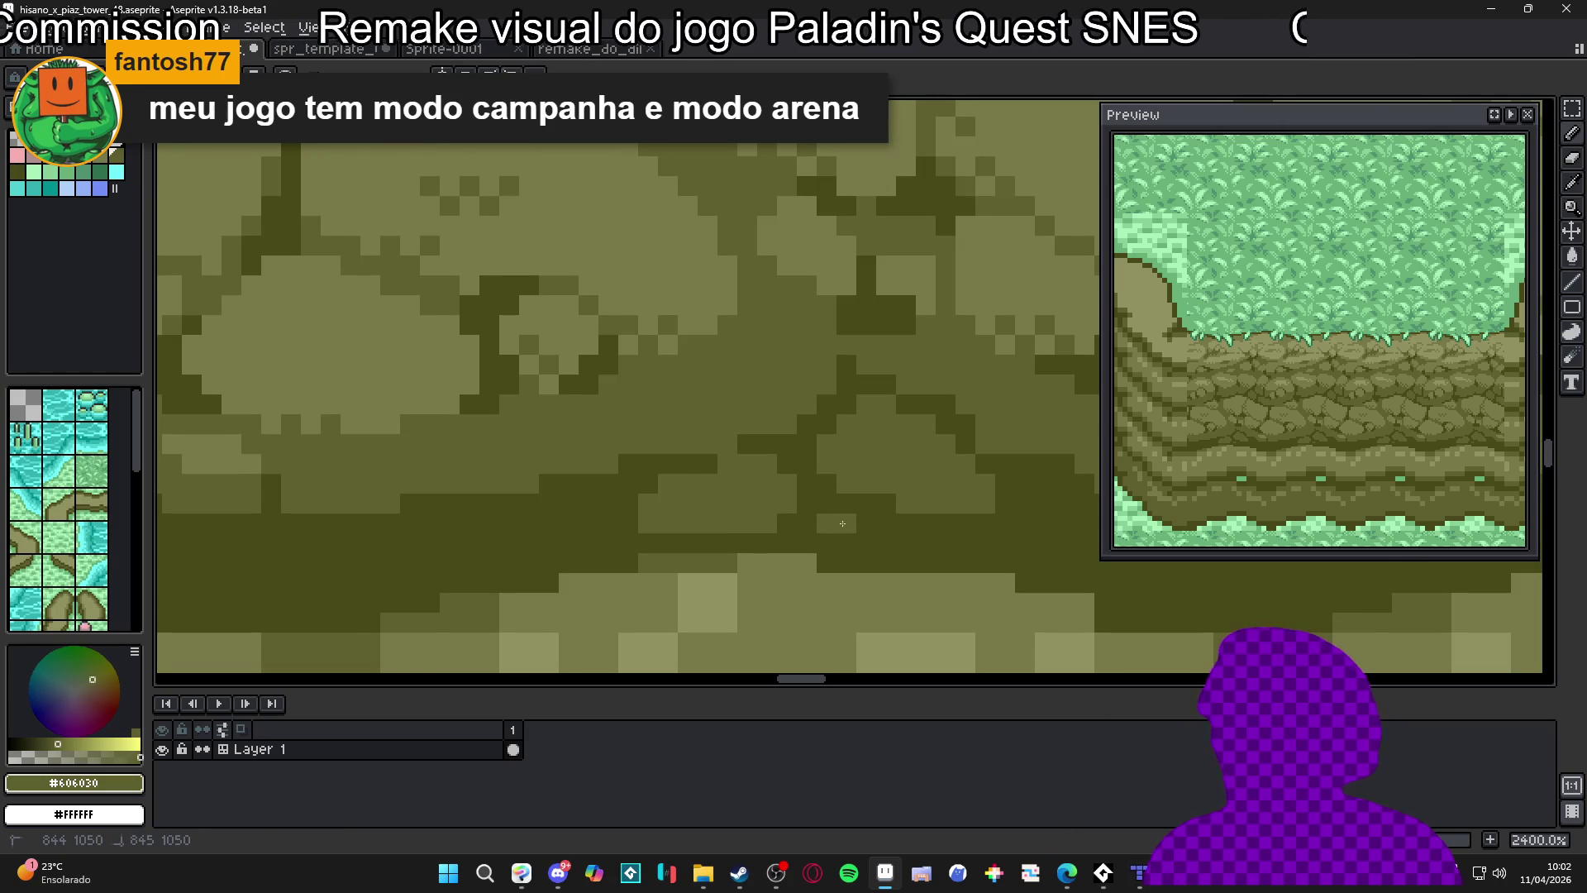
mouse_move(842, 534)
left_mouse_down()
mouse_move(866, 542)
mouse_move(865, 523)
mouse_move(886, 523)
mouse_move(911, 549)
left_mouse_up()
scroll(912, 550, "down", 7)
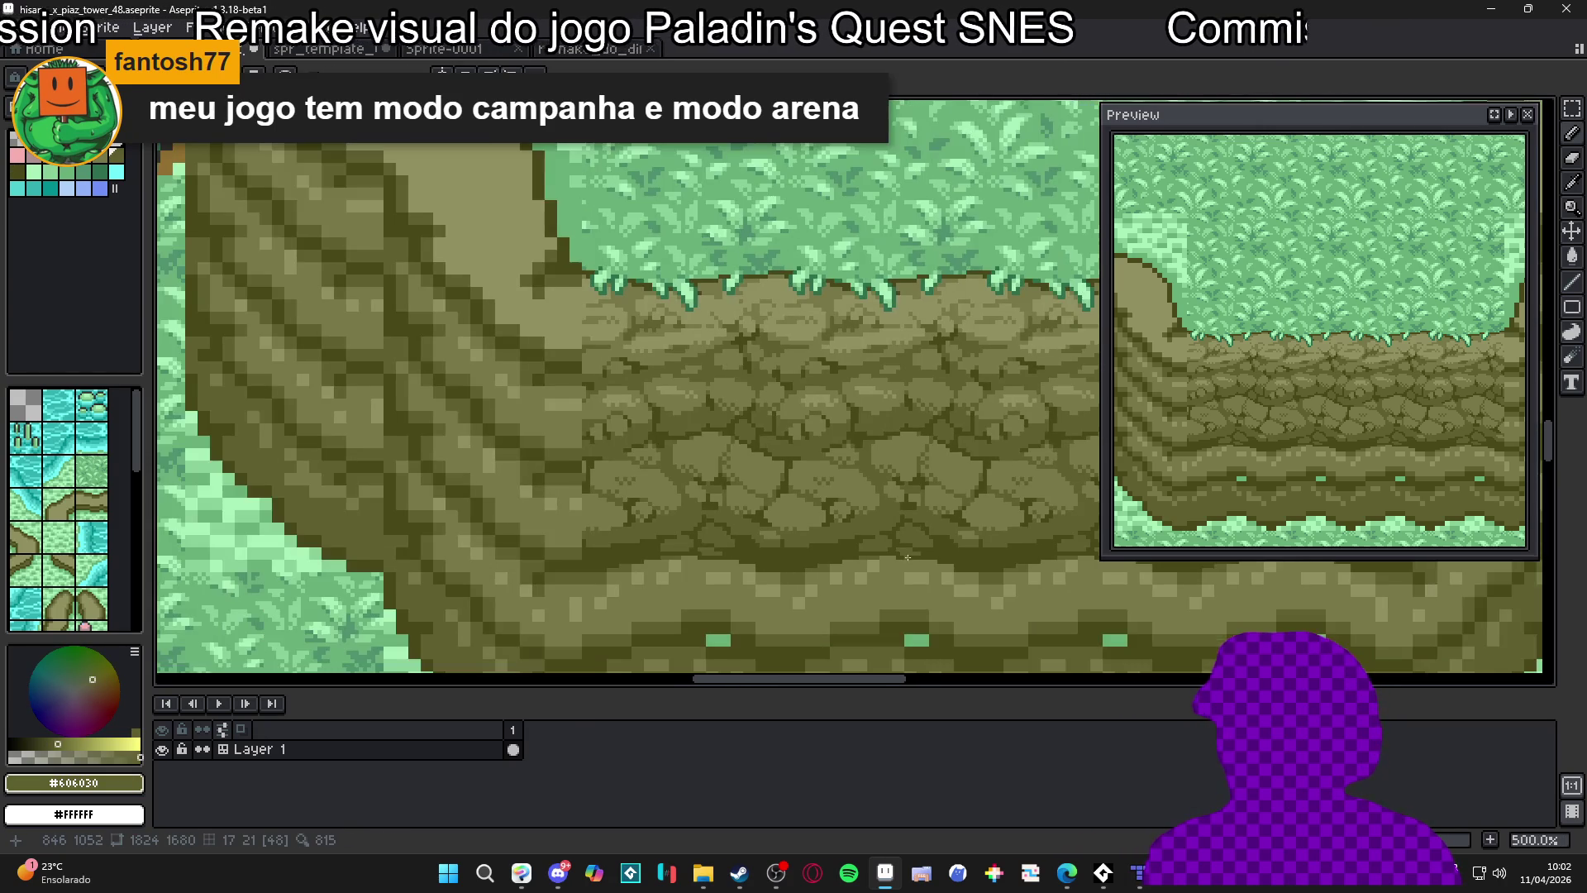
scroll(868, 554, "up", 7)
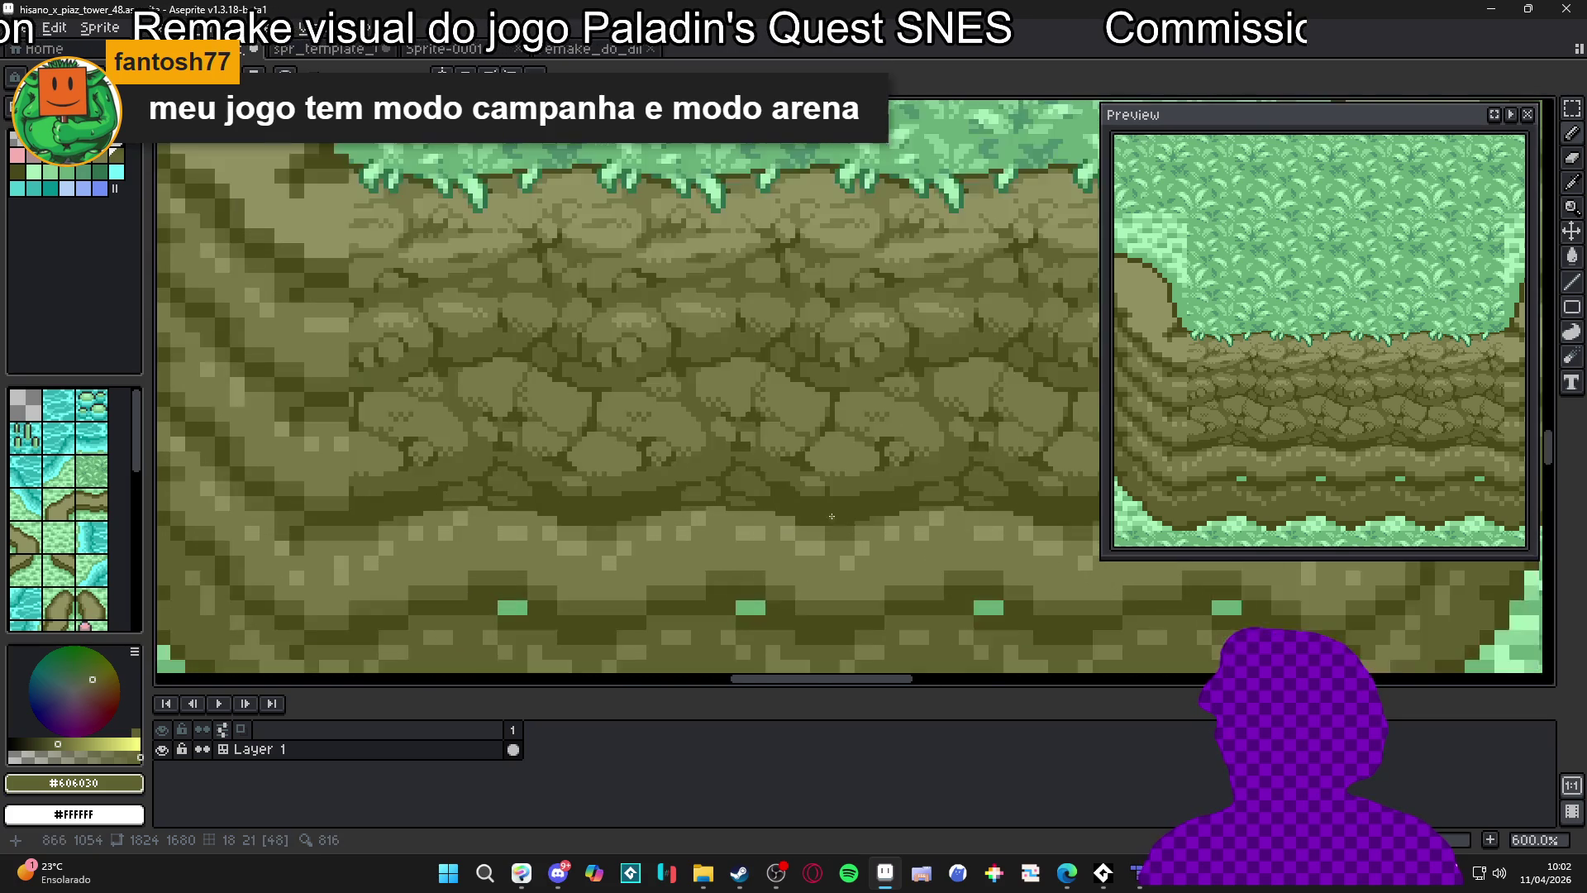
left_click(793, 525)
mouse_move(803, 527)
left_mouse_down()
mouse_move(802, 463)
mouse_move(835, 471)
mouse_move(863, 529)
mouse_move(913, 494)
mouse_move(932, 529)
mouse_move(967, 505)
left_mouse_up()
Darken a few crack pixels along a stone edge with #484818
left_click(985, 499, "alt")
left_click(933, 479)
left_click(897, 474)
left_click(873, 457)
Resample #606030 and zoom out to view the whole cliff and flowers
left_click(879, 485, "alt")
scroll(859, 512, "down", 5)
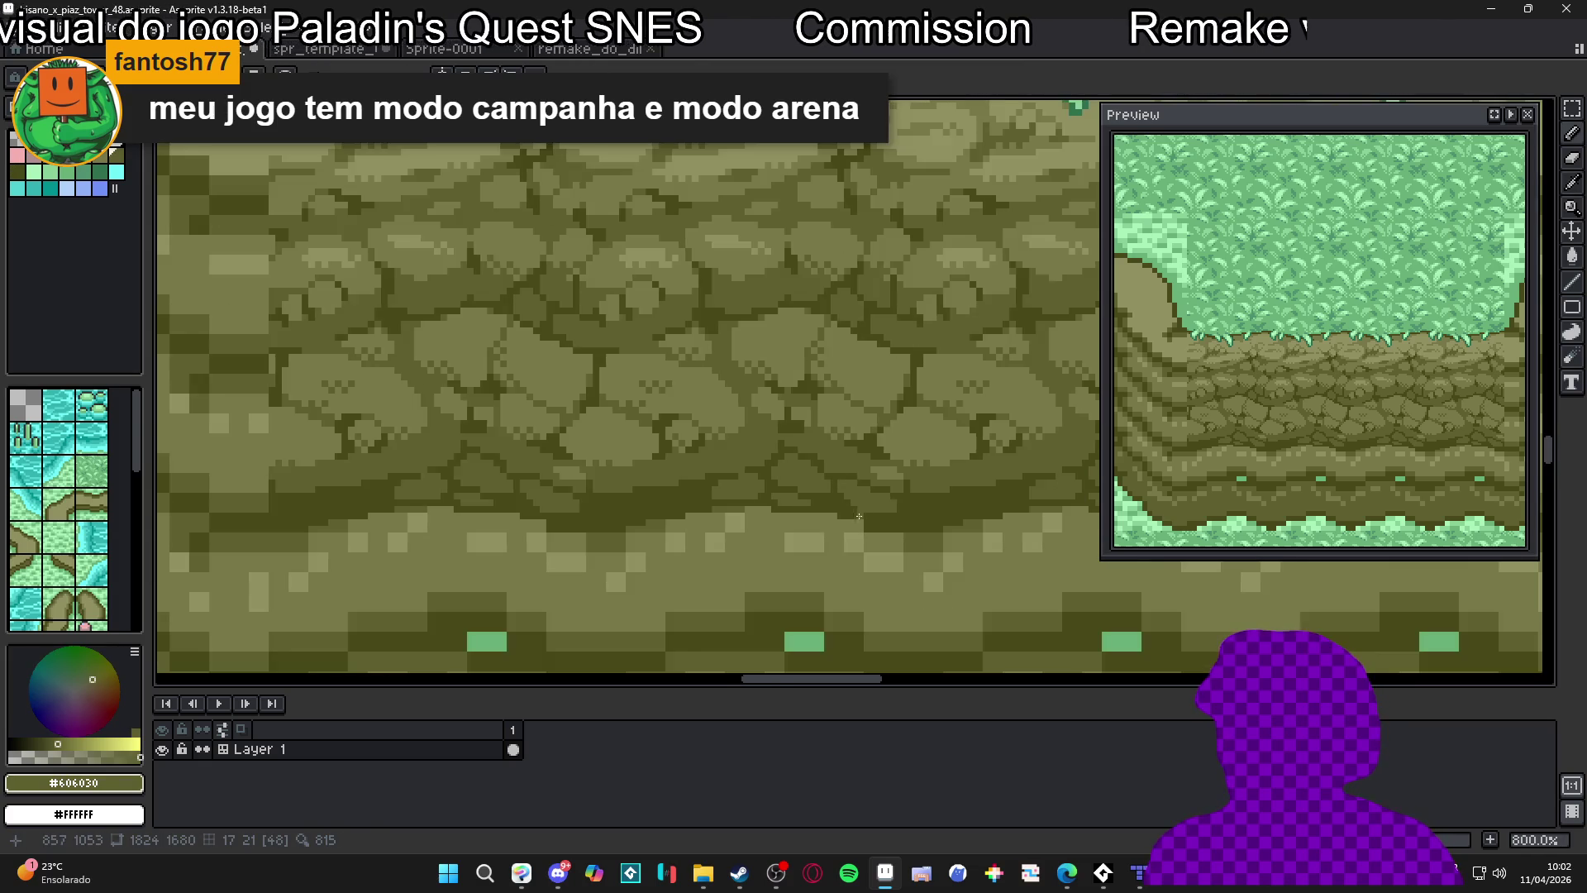
scroll(857, 516, "down", 5)
mouse_move(860, 513)
left_mouse_down()
mouse_move(874, 517)
mouse_move(817, 493)
left_mouse_up()
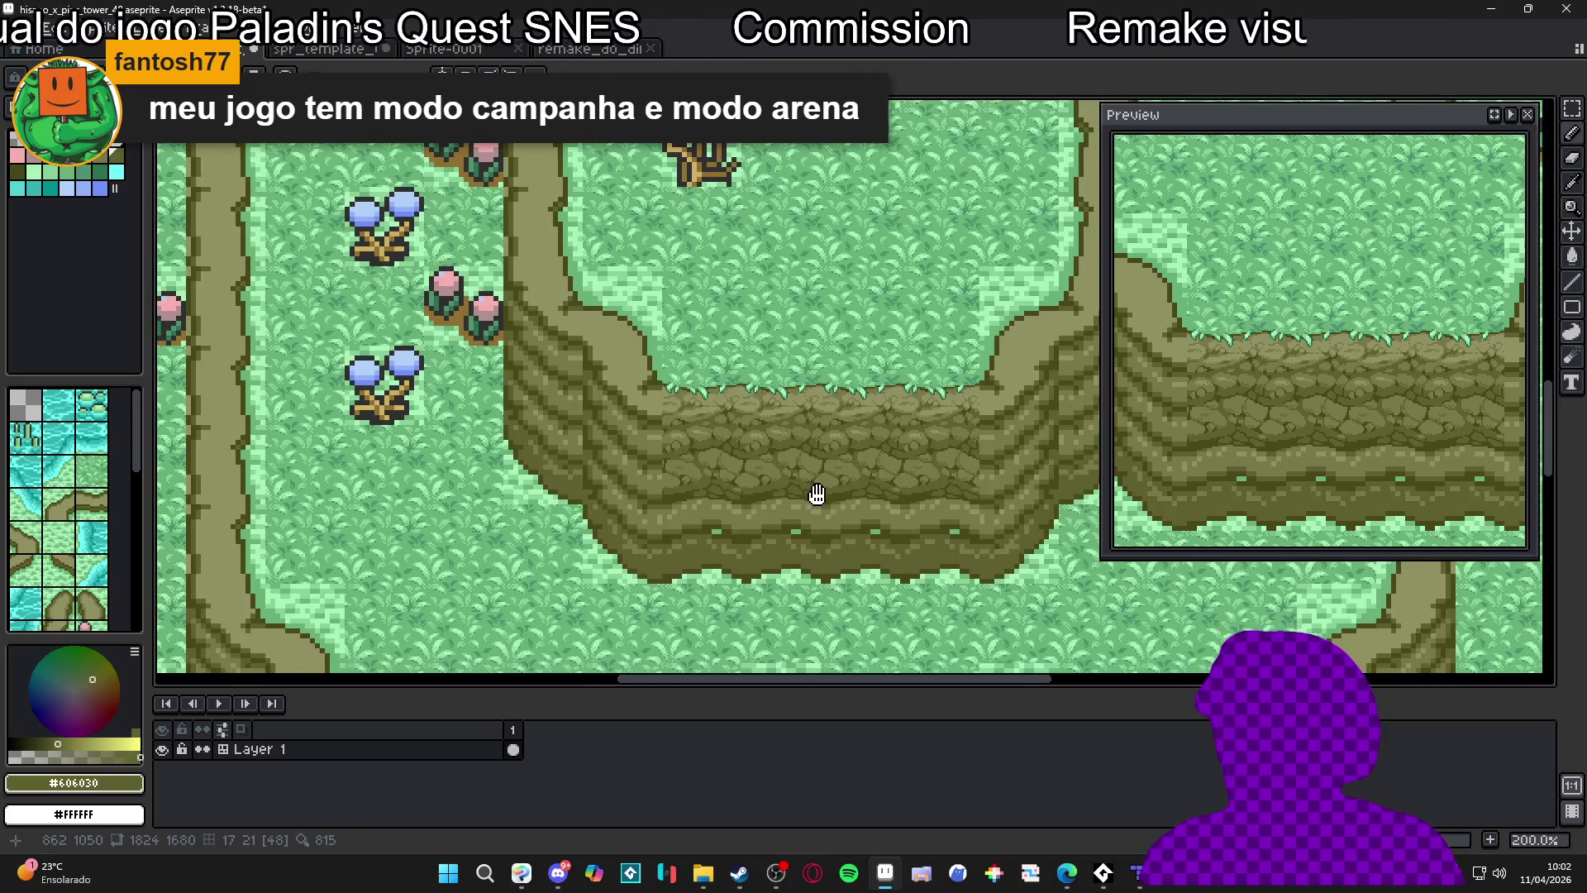
scroll(842, 507, "up", 1)
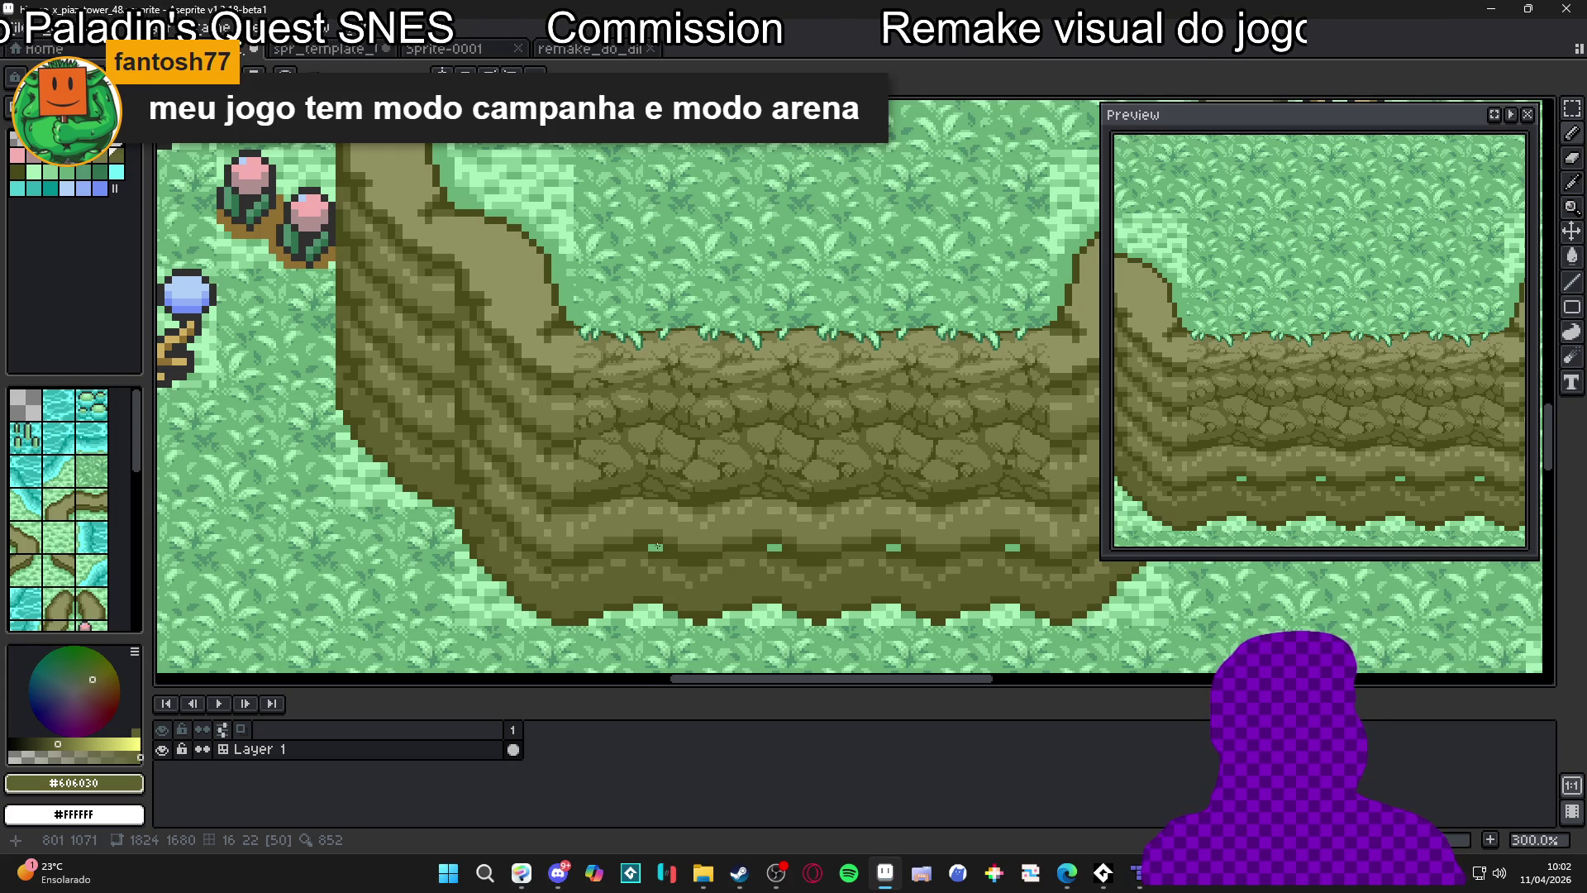
scroll(657, 539, "up", 1)
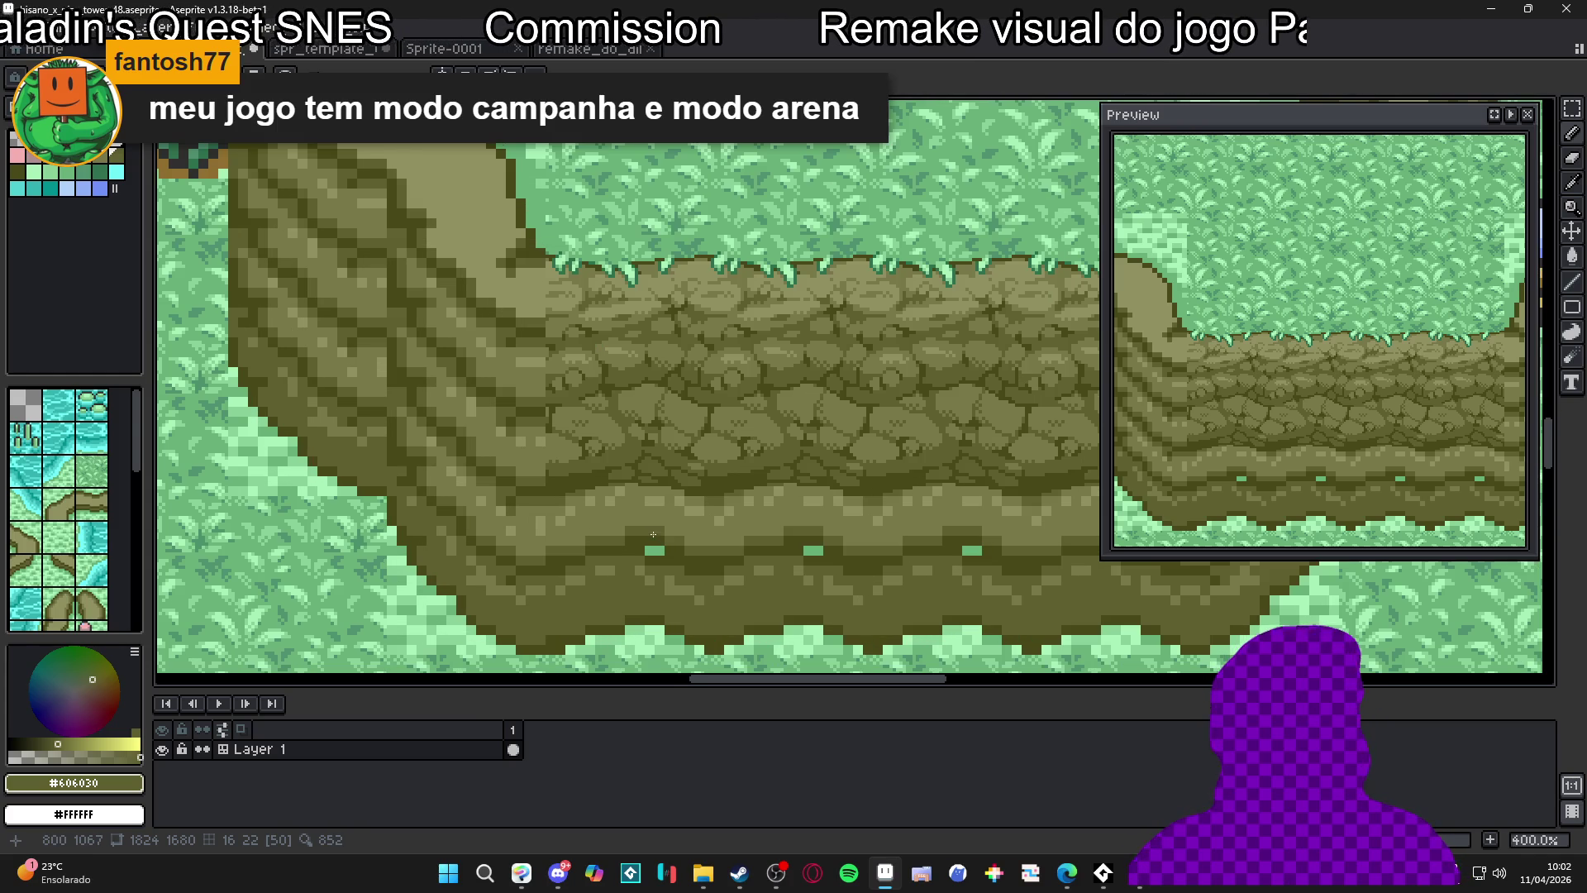
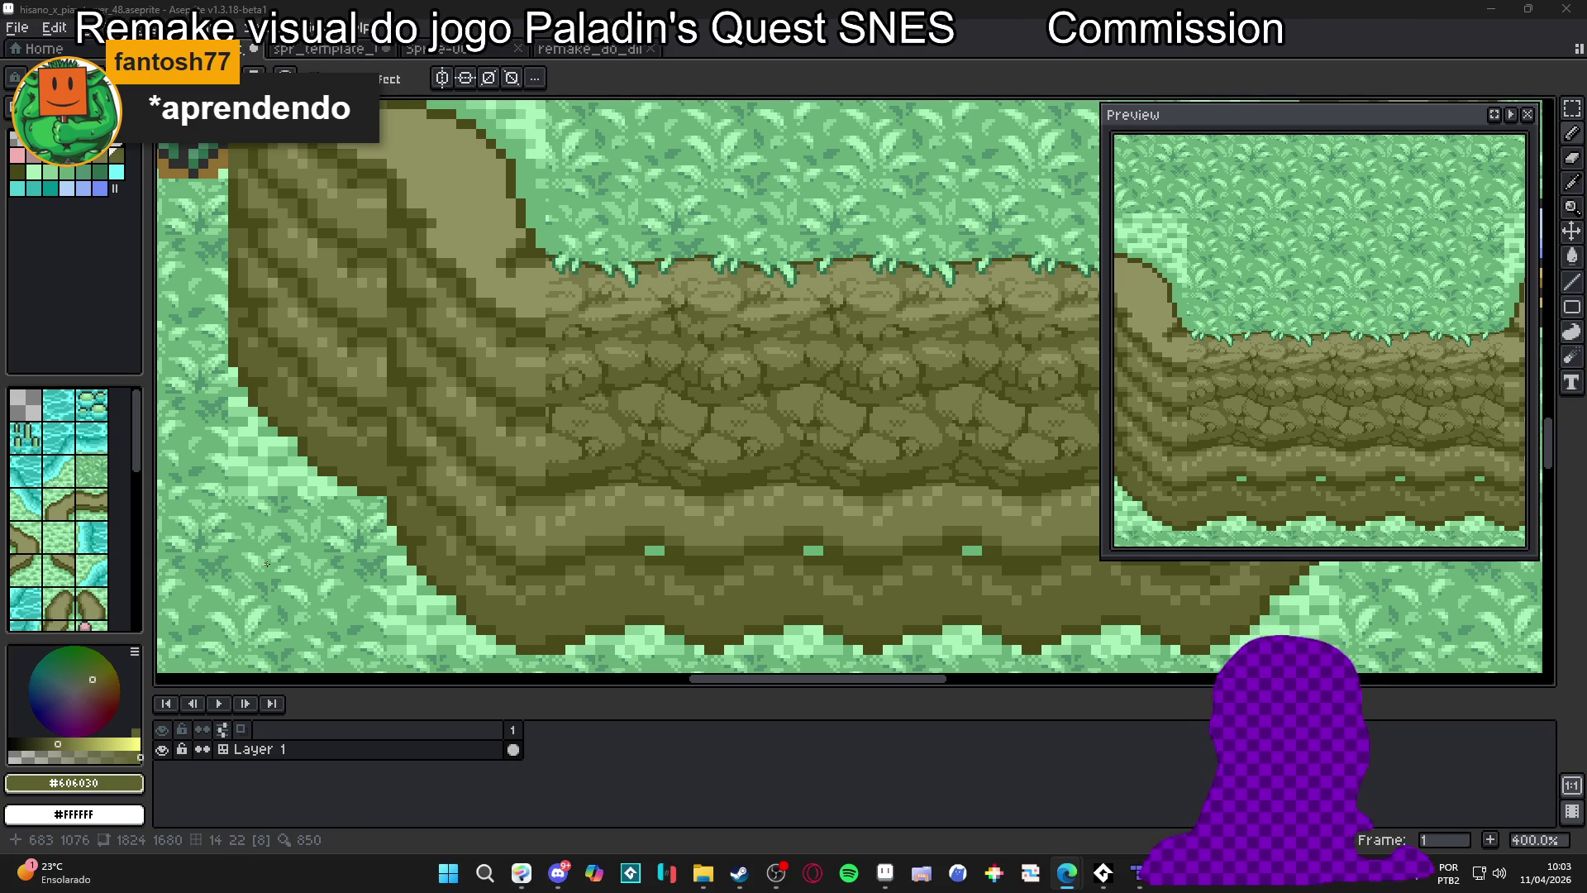
Sample the light, mid and dark olive shades from the cobblestone rock face
scroll(826, 373, "up", 5)
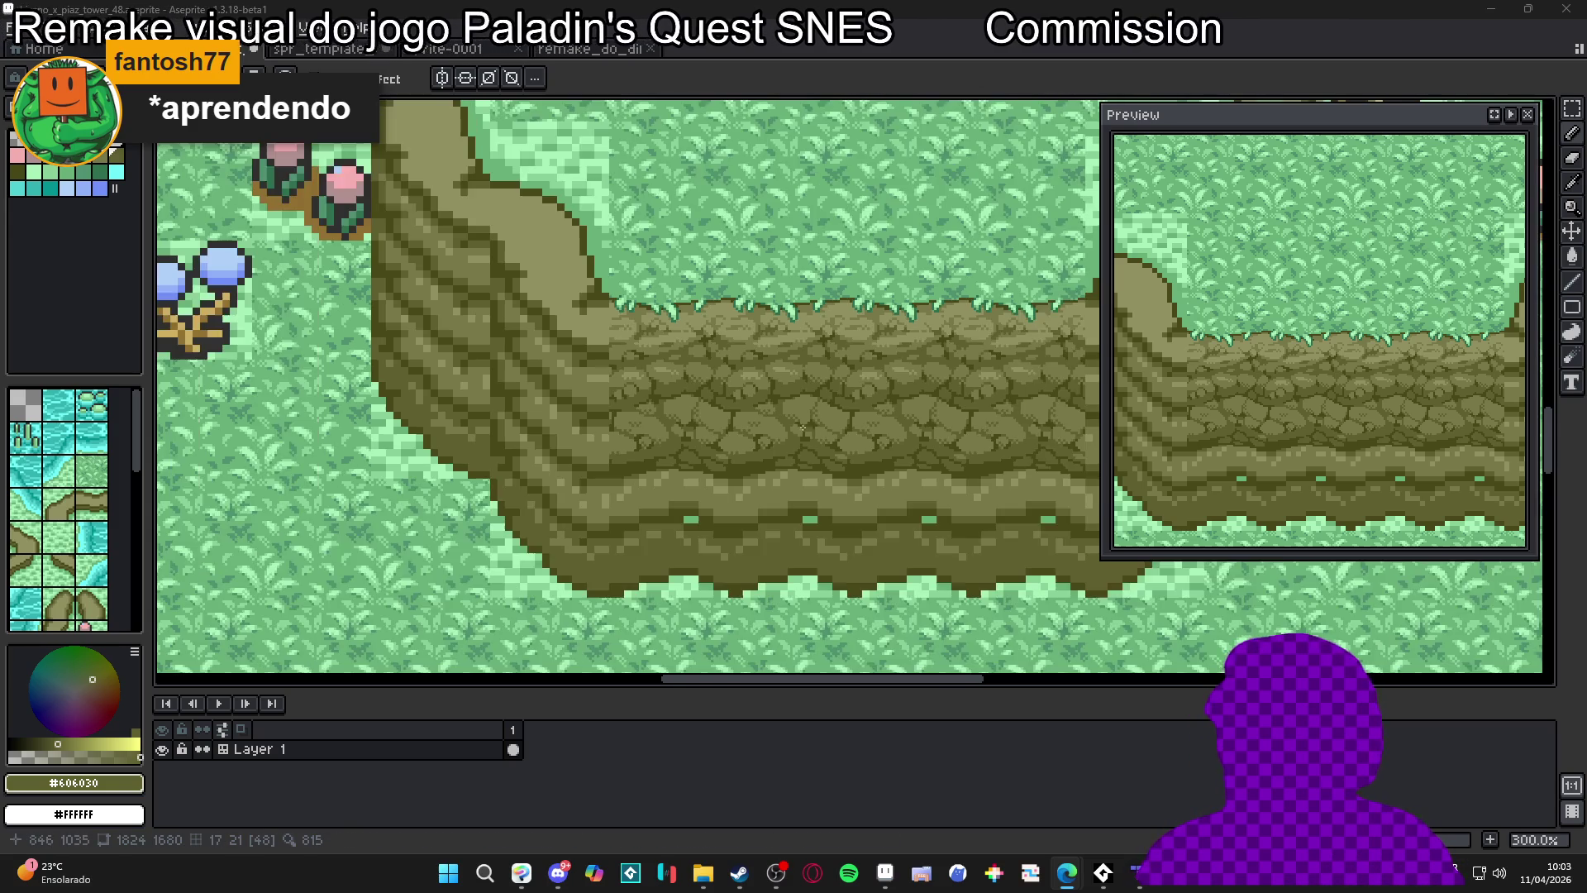
left_click(826, 373, "alt")
left_click(825, 330, "alt")
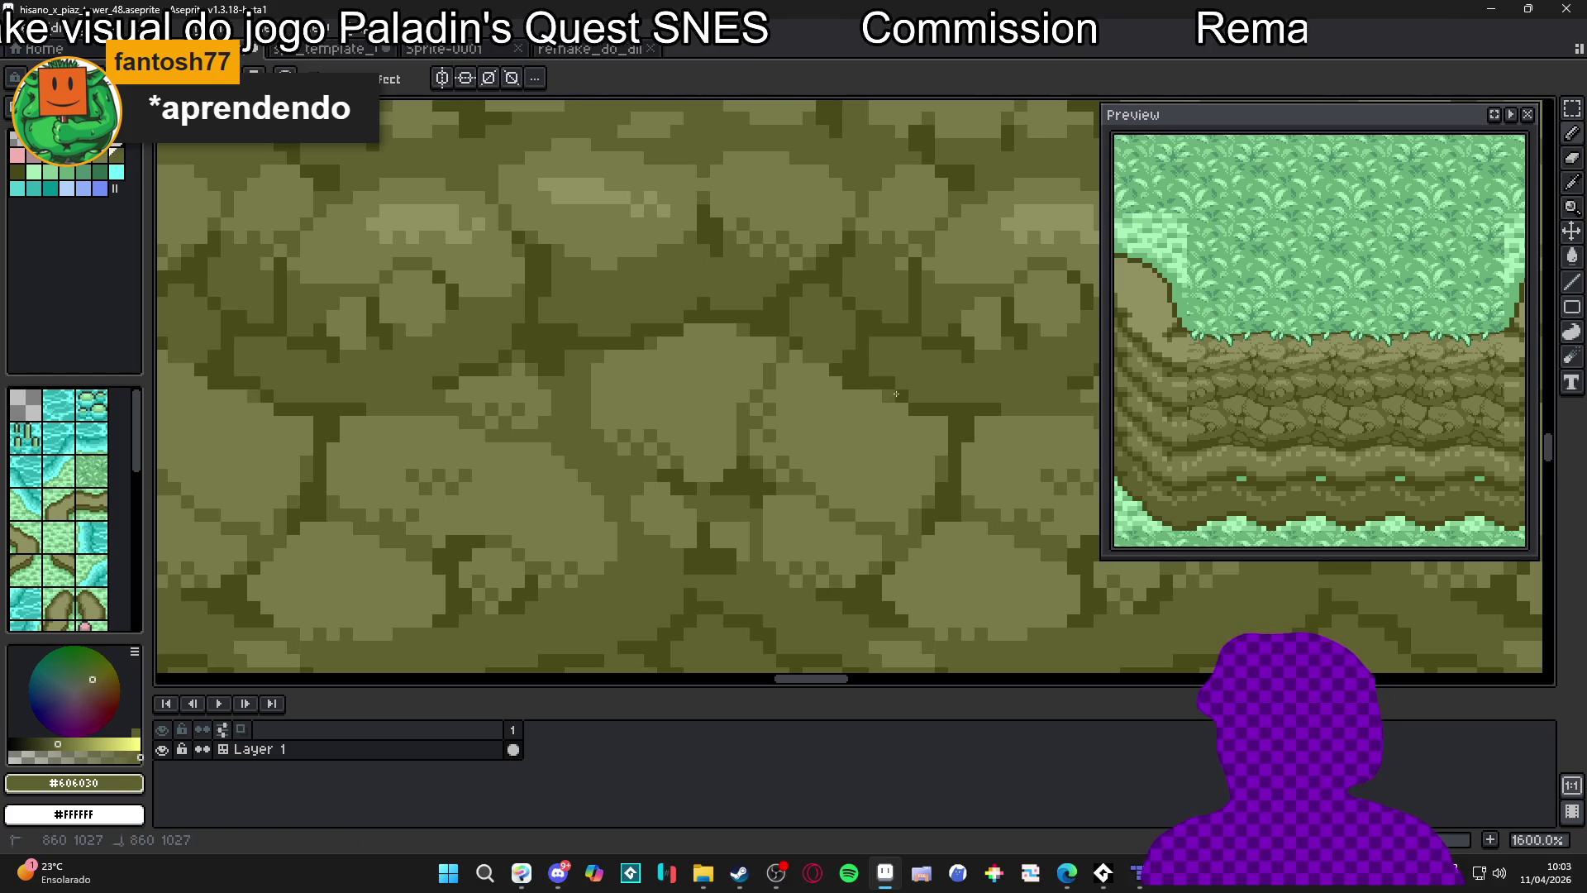
scroll(914, 407, "down", 5)
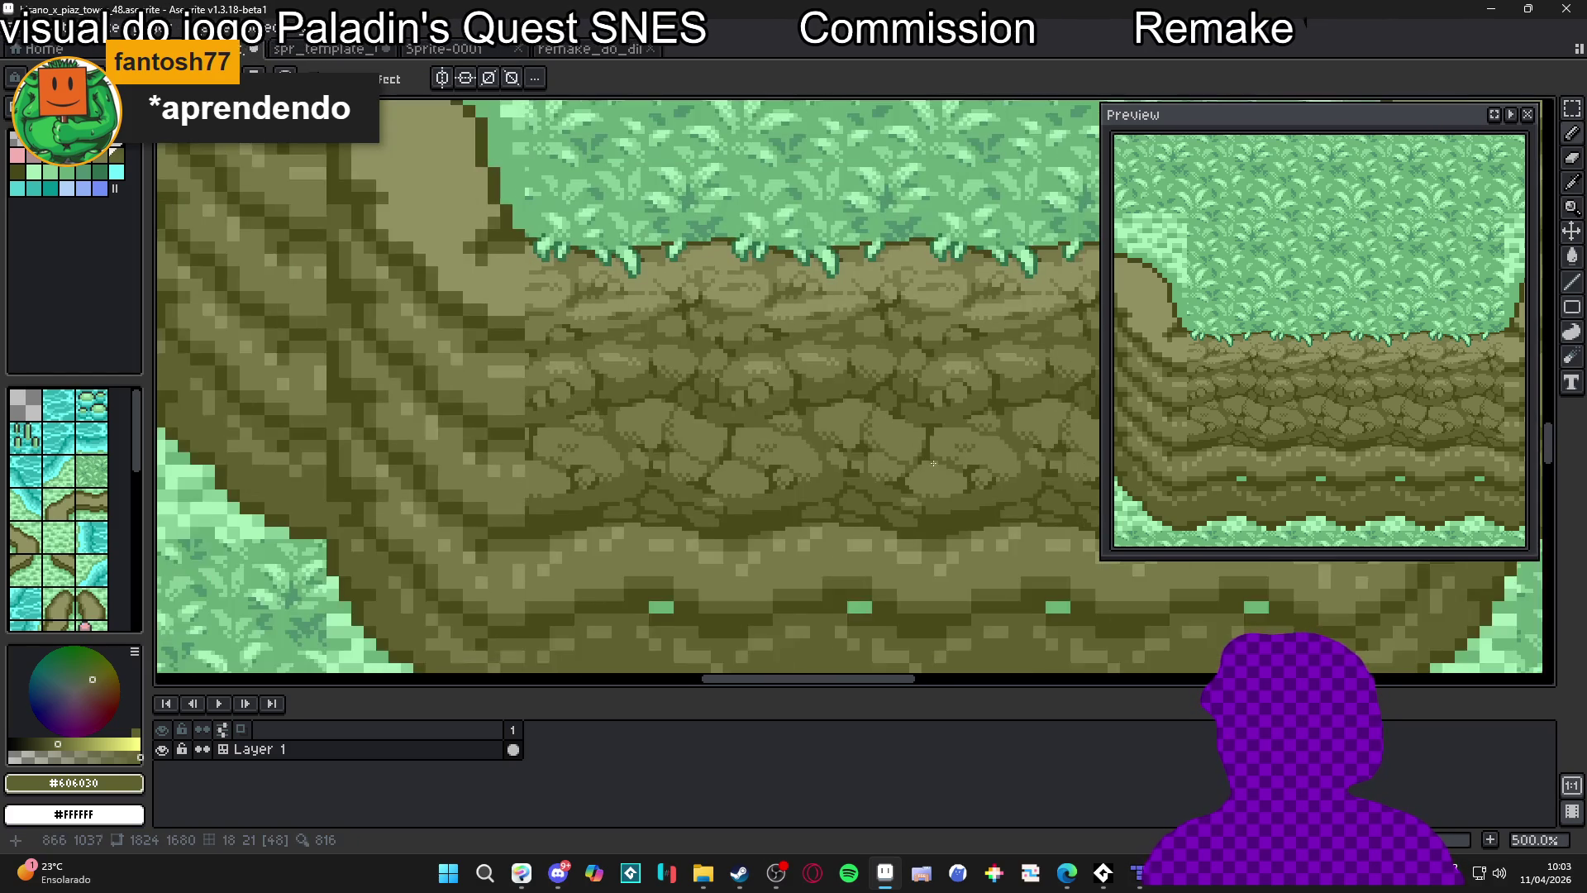
scroll(897, 402, "up", 5)
left_click(876, 390, "alt")
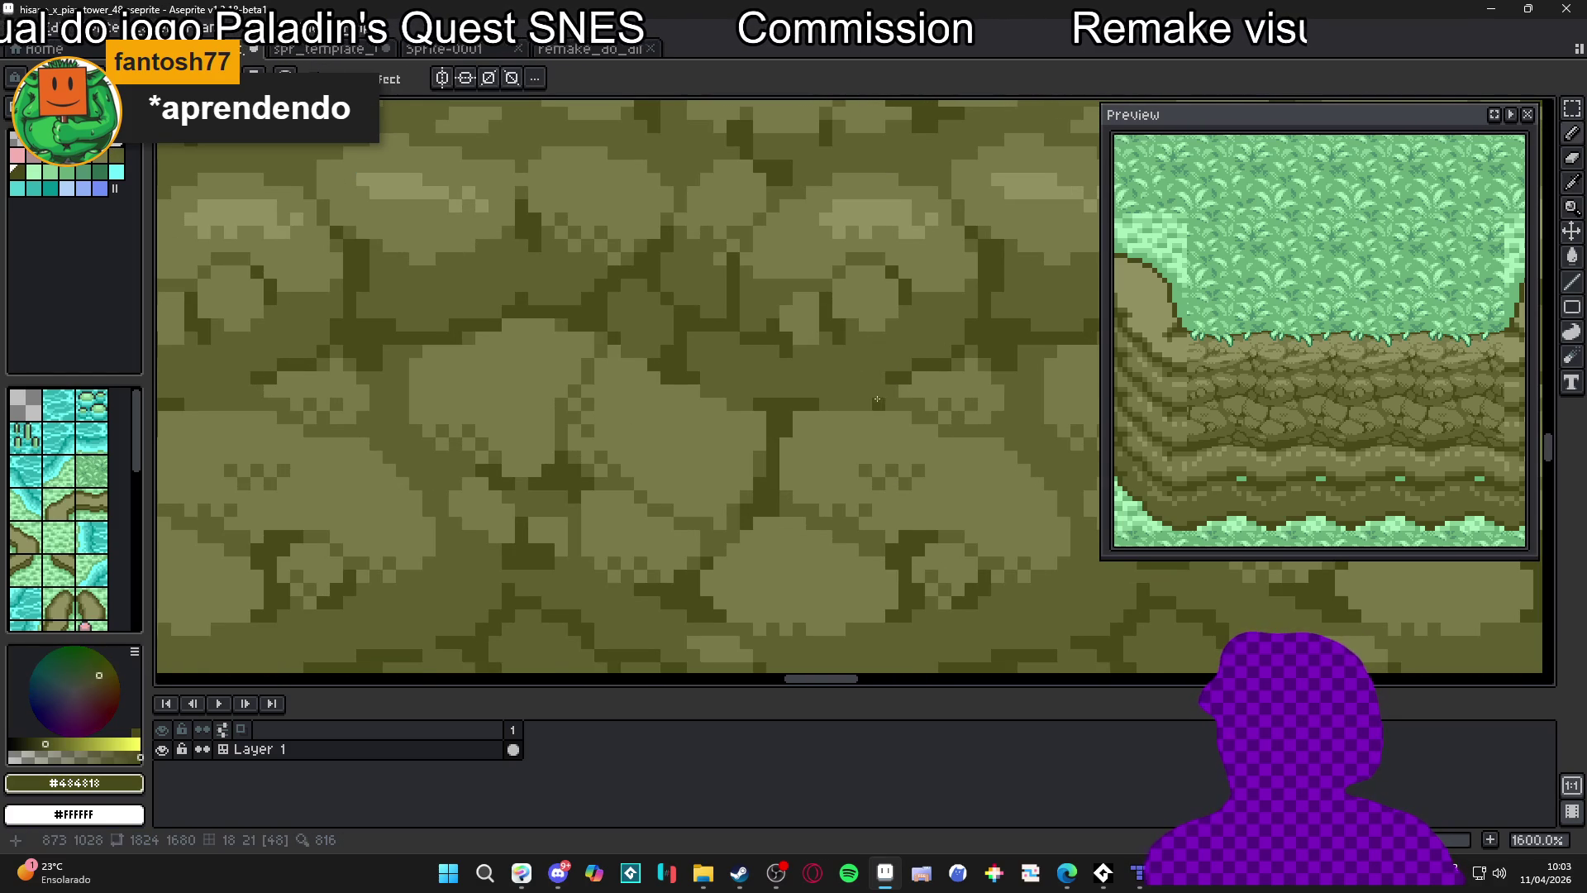
scroll(868, 393, "down", 4)
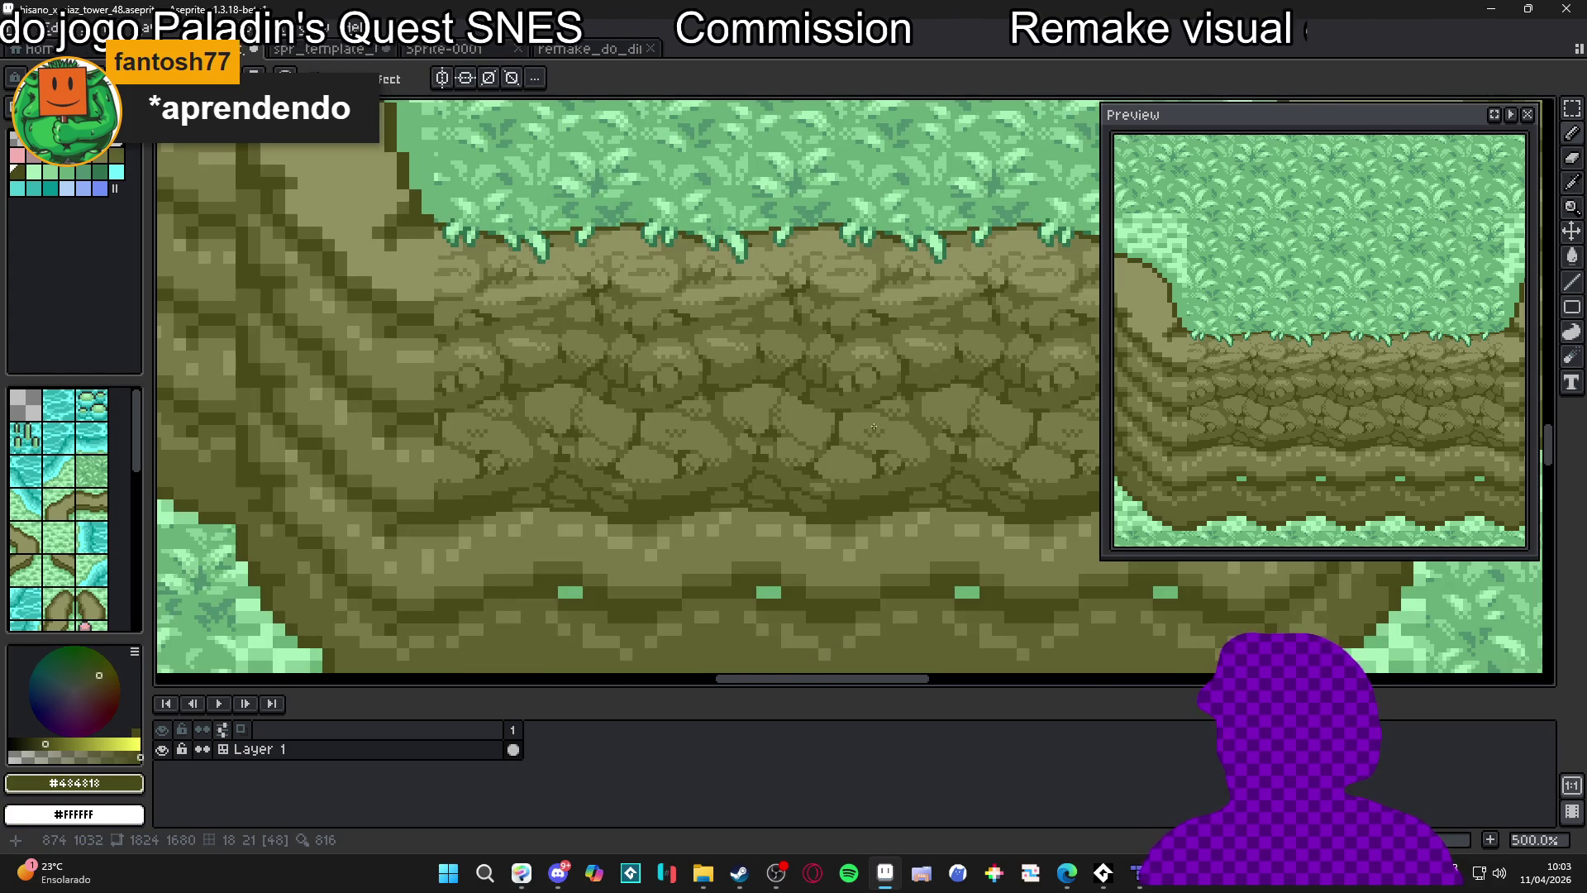
scroll(829, 501, "down", 1)
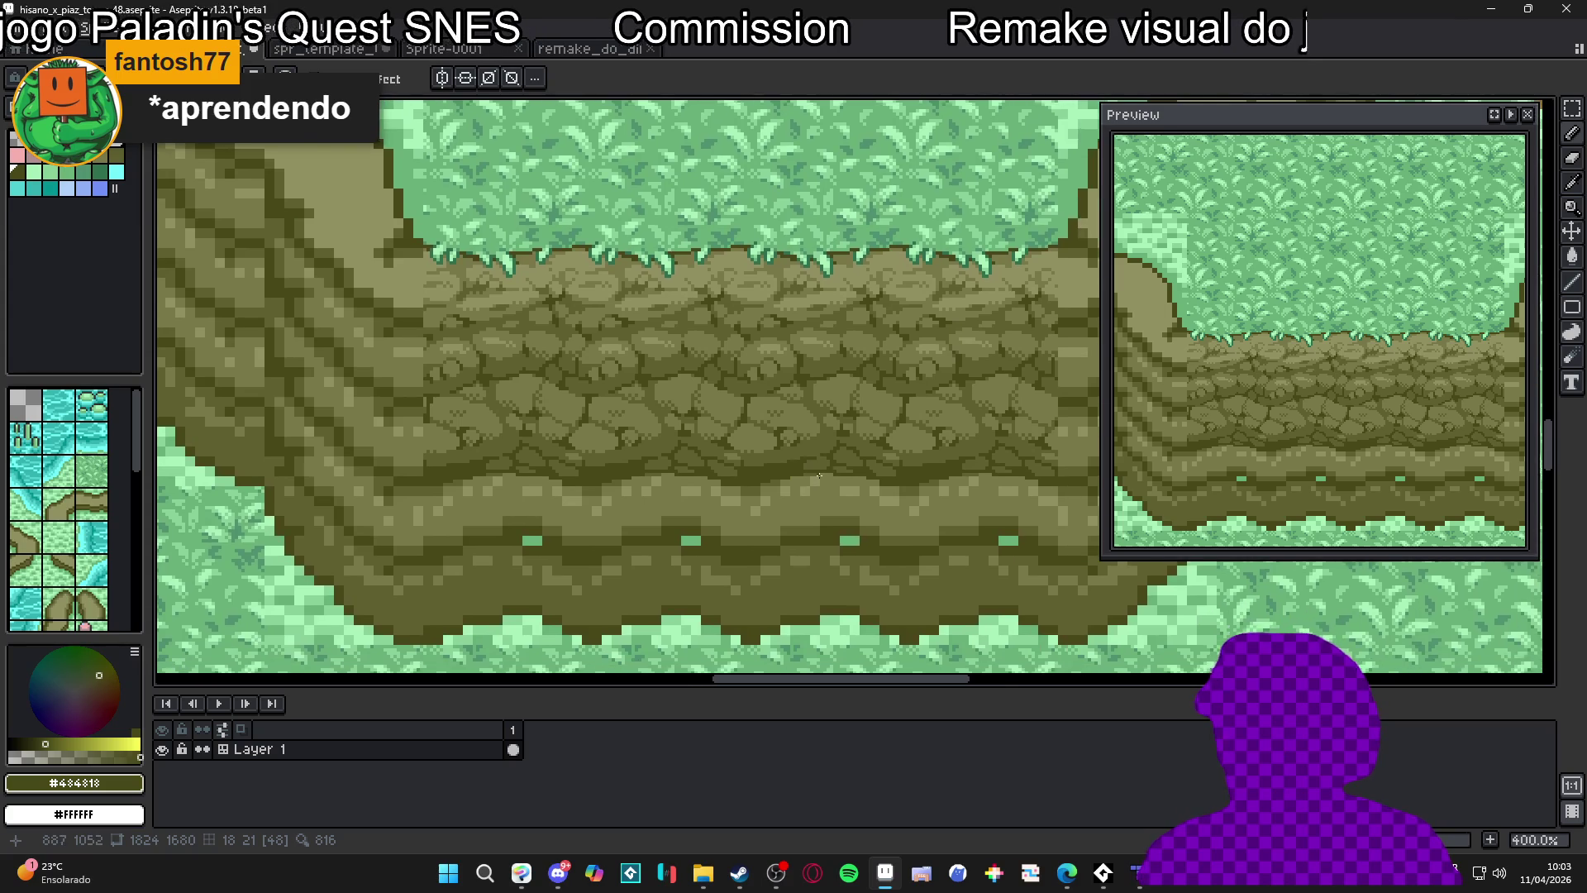
scroll(753, 534, "up", 6)
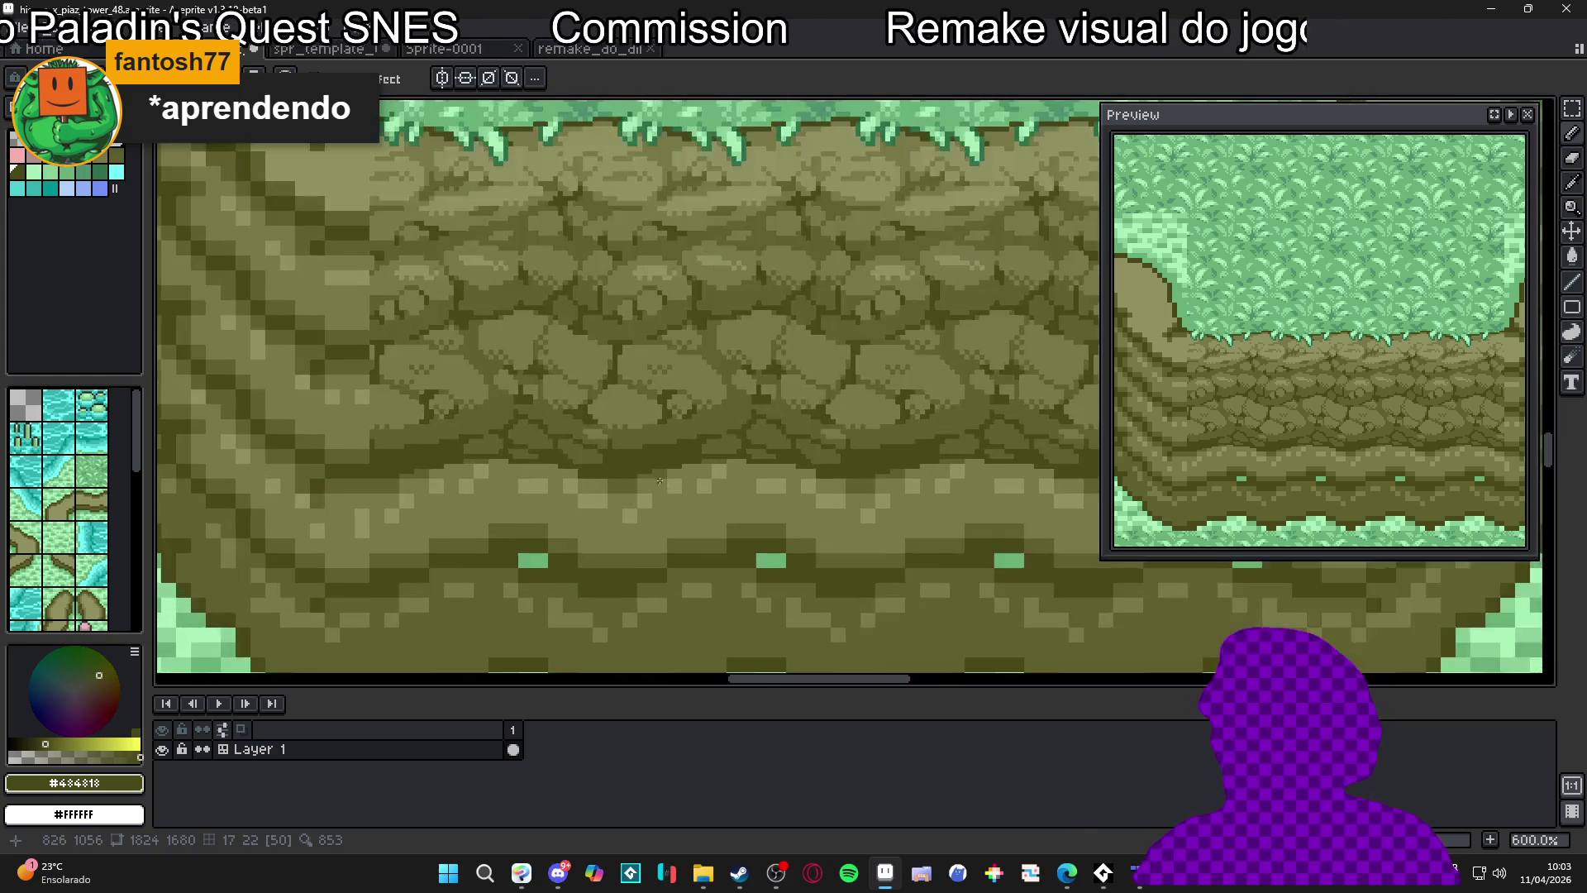
left_click(652, 434, "alt")
left_click(654, 440, "alt")
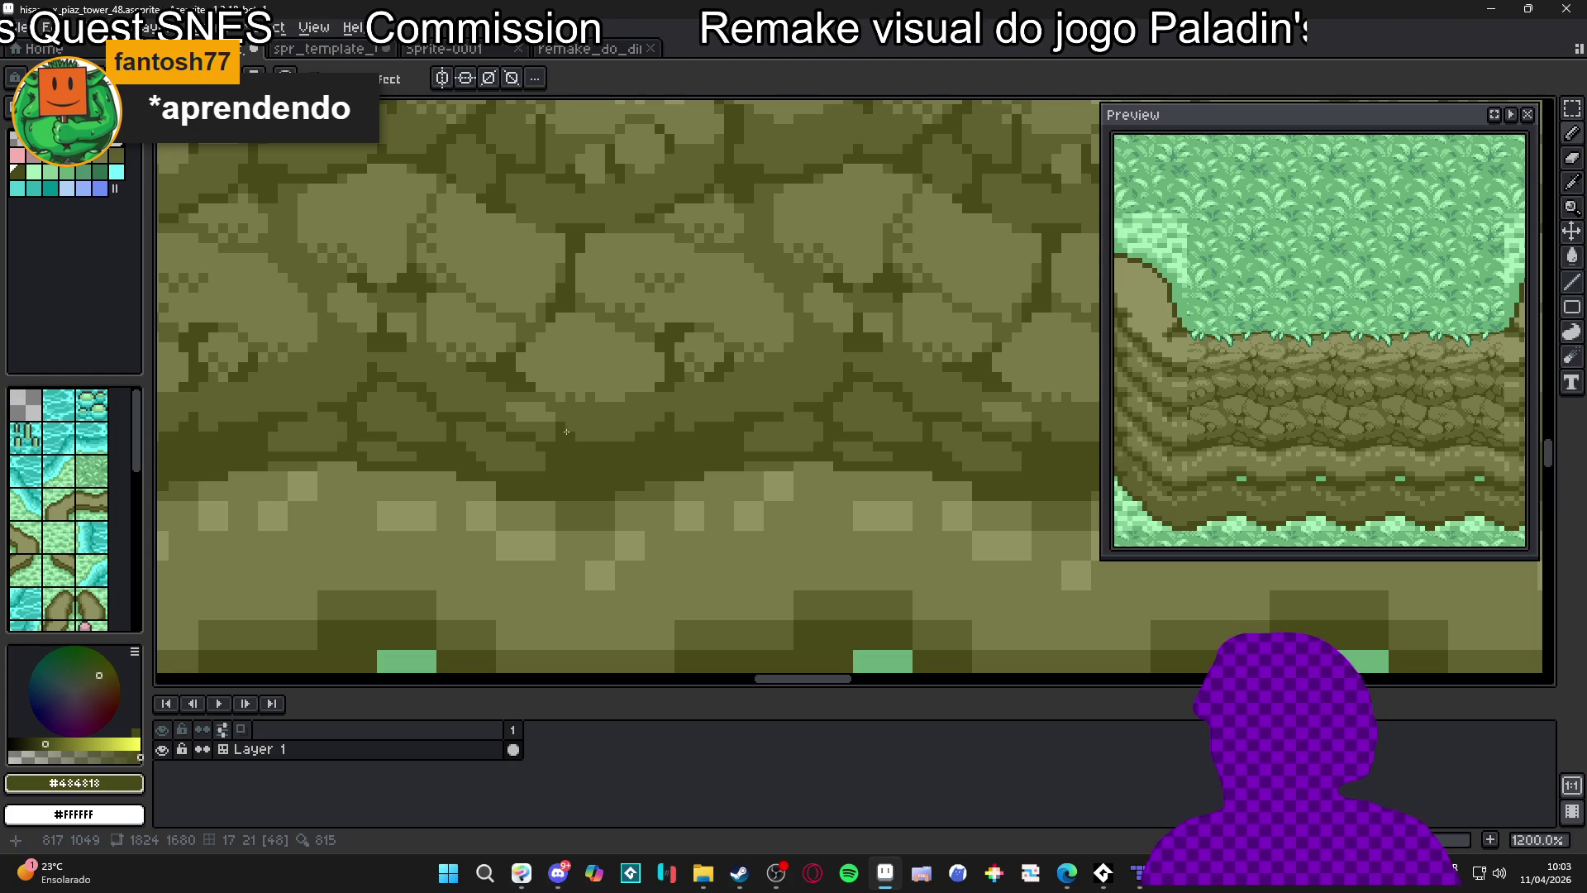
scroll(583, 427, "down", 6)
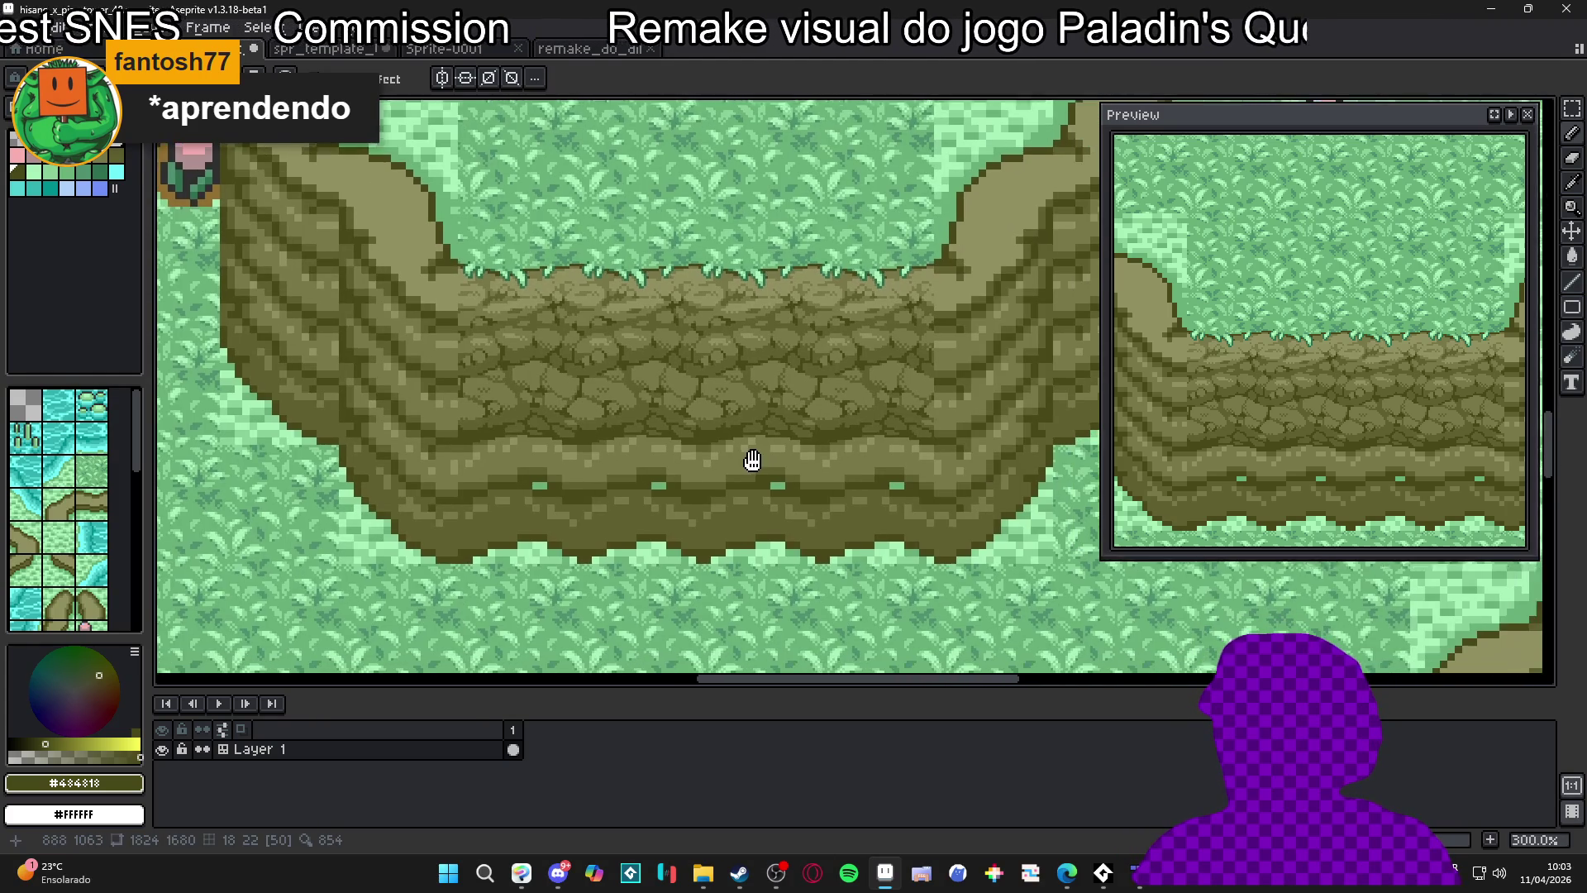
left_click_drag(753, 461, 741, 446)
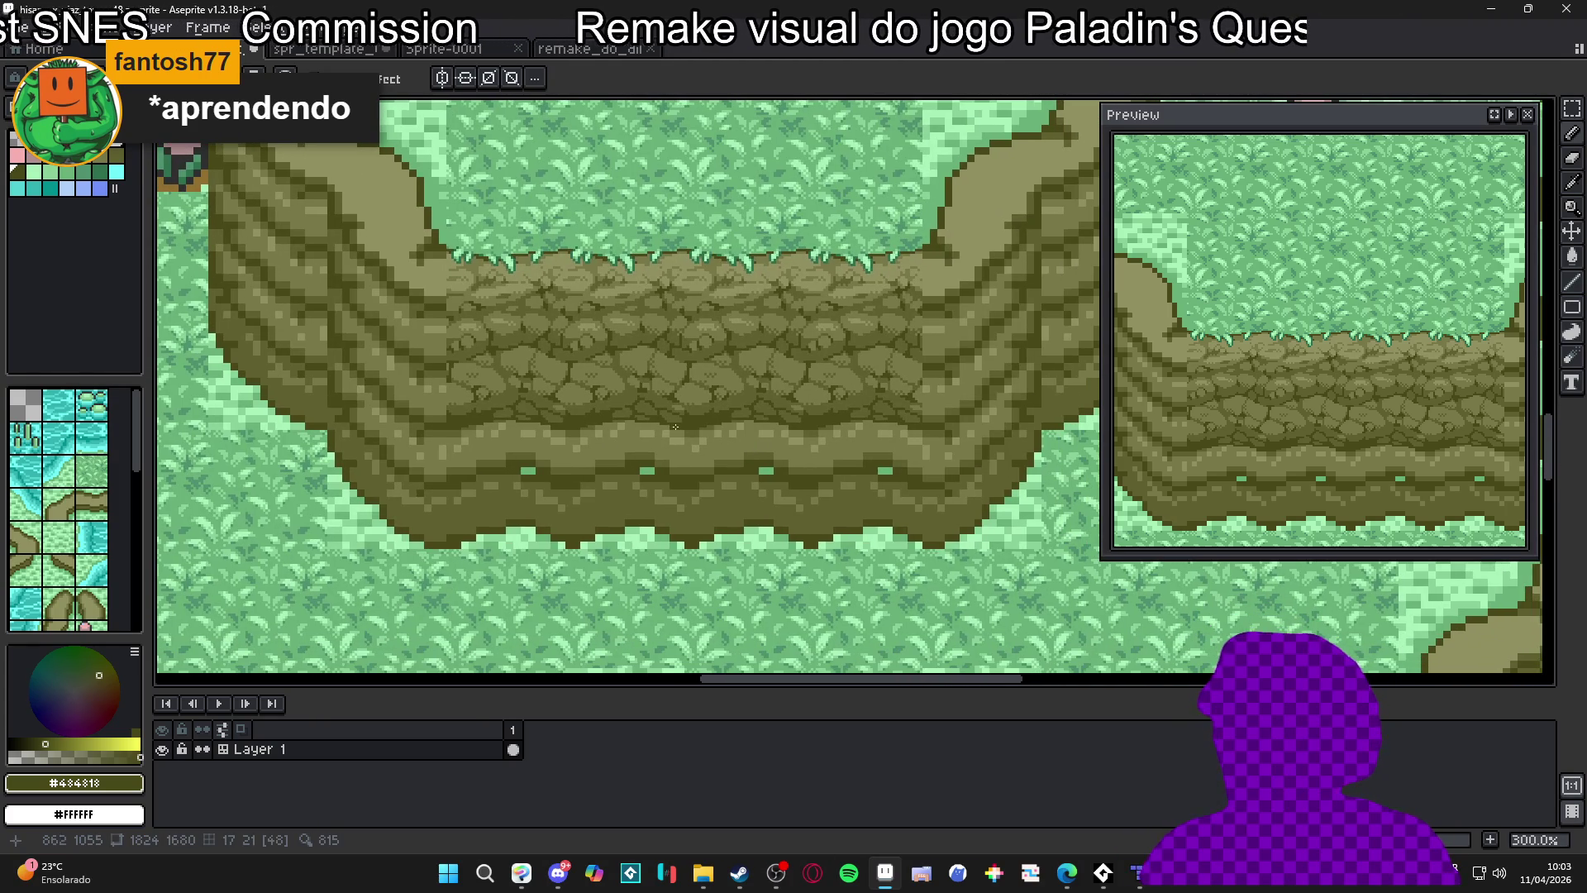
scroll(683, 429, "up", 2)
scroll(676, 421, "up", 4)
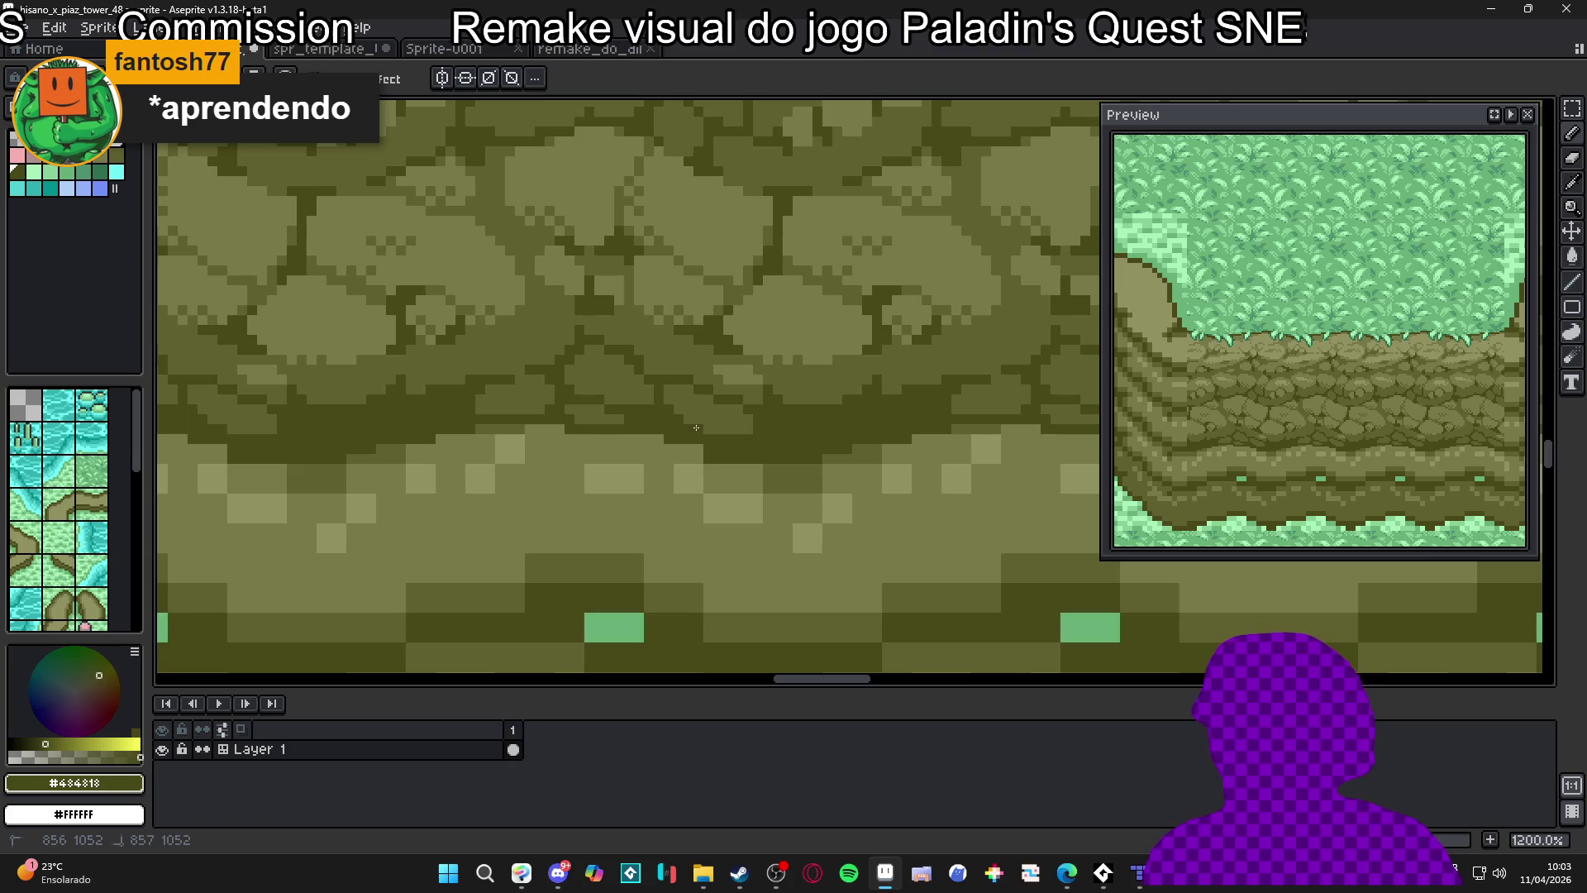
scroll(742, 427, "down", 4)
scroll(742, 427, "up", 5)
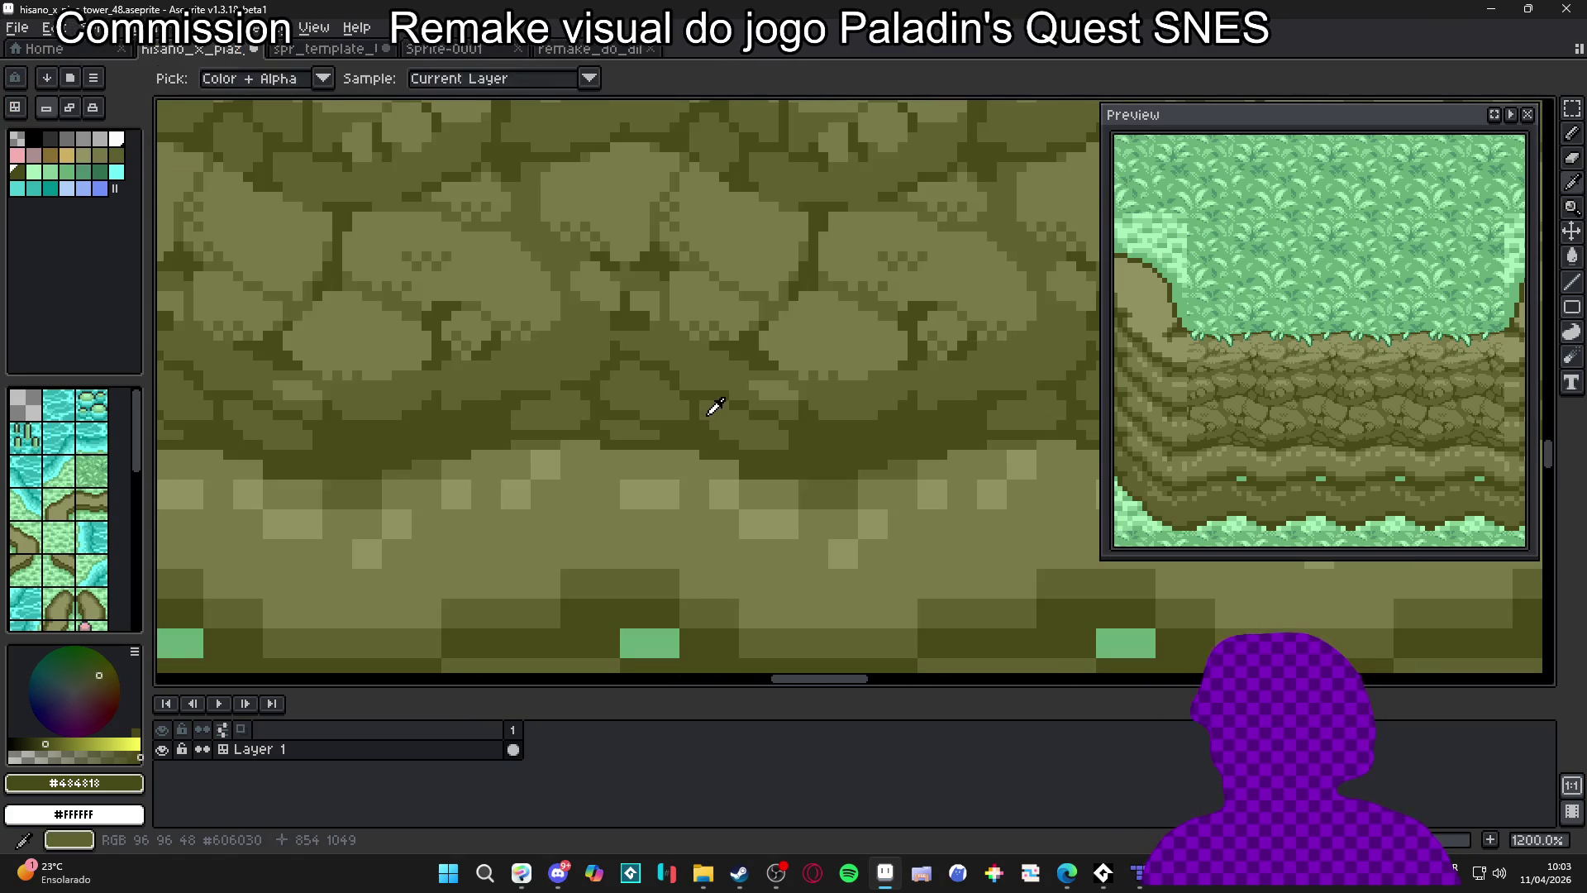
left_click(706, 412, "alt")
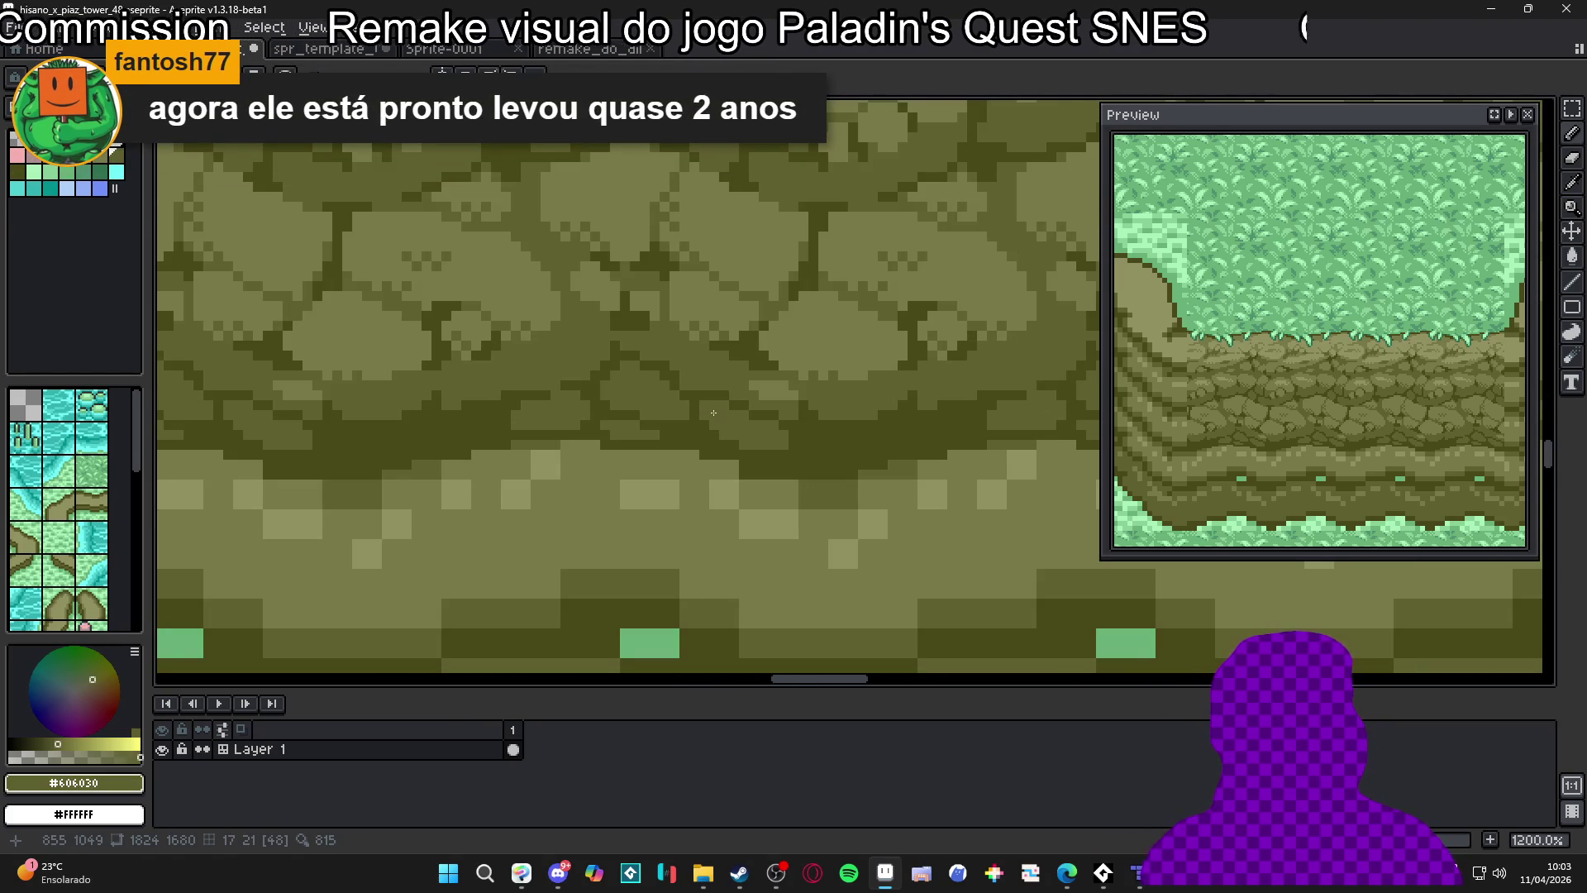
Re-sample the light olive highlight while inspecting the cliff tile up close
scroll(712, 403, "up", 1)
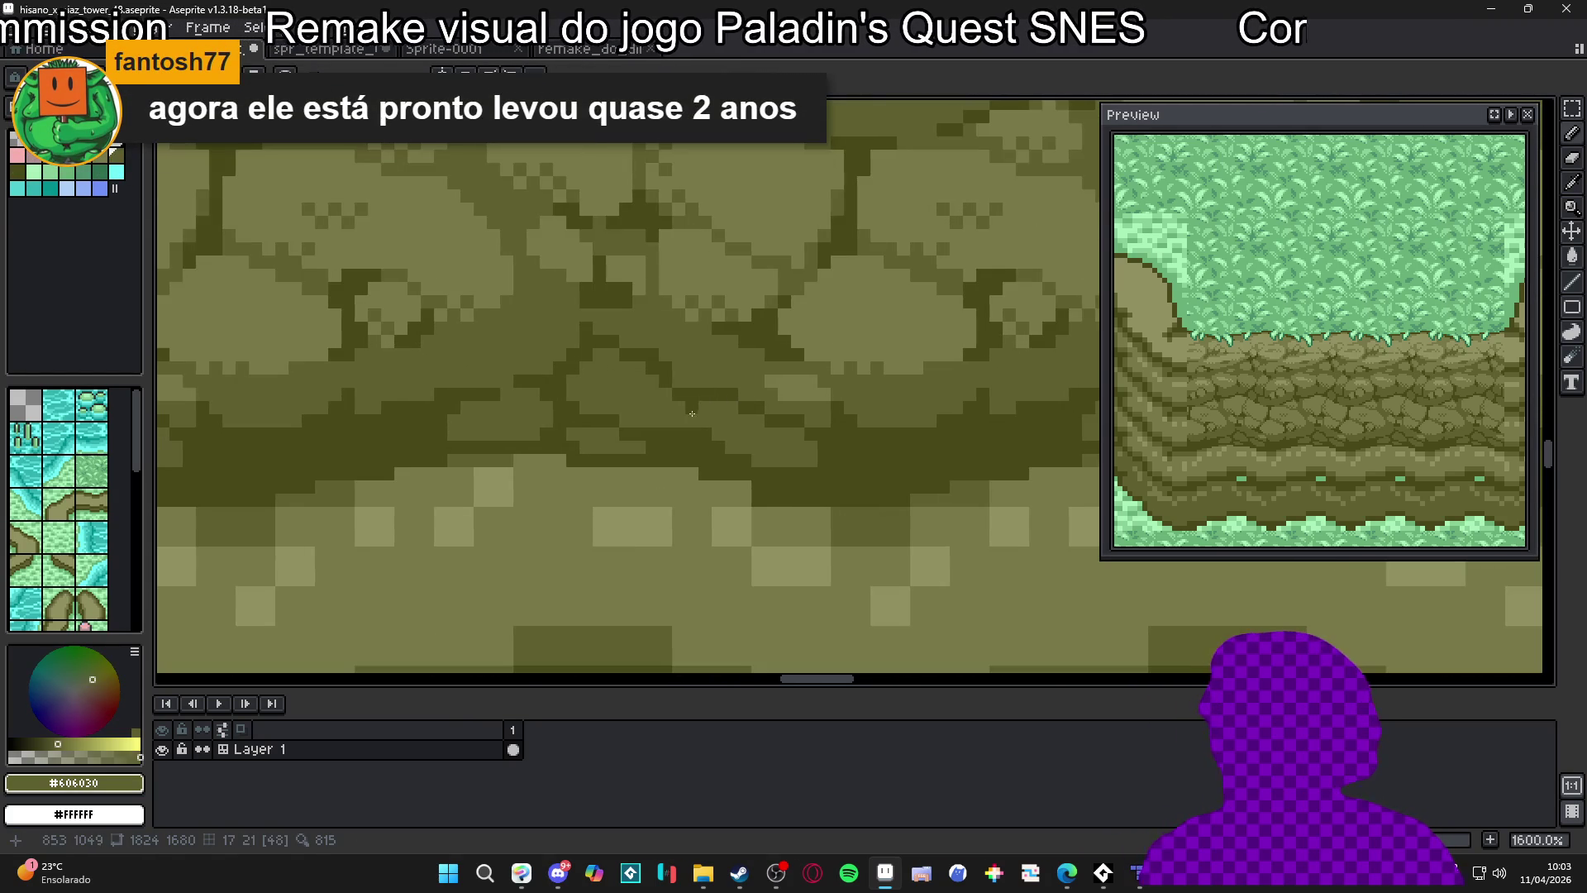
scroll(690, 421, "down", 3)
scroll(765, 436, "up", 3)
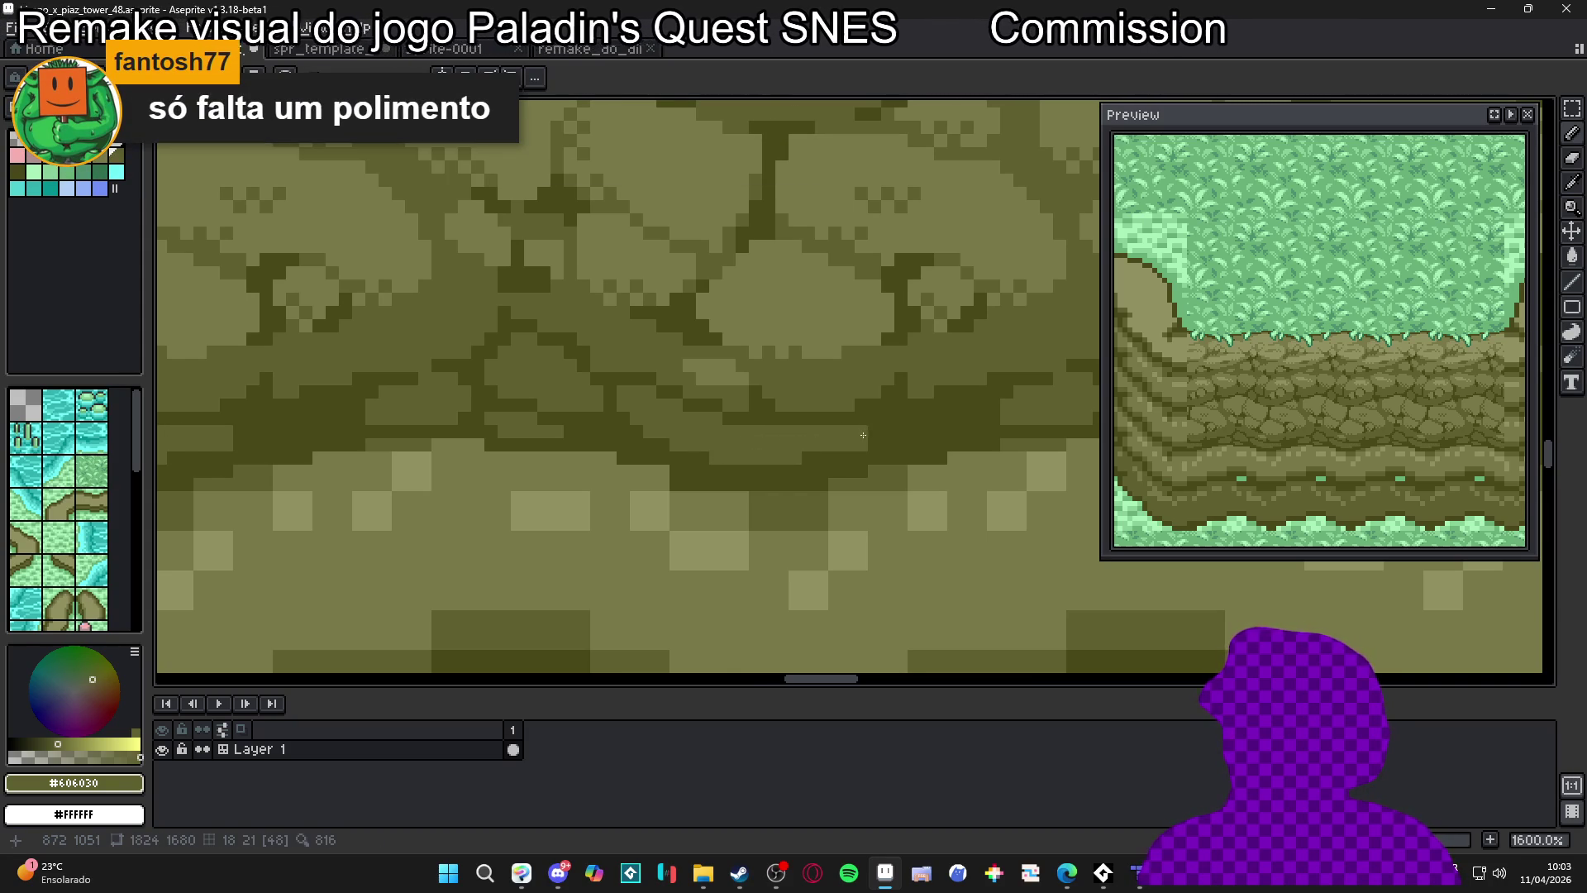
scroll(863, 438, "down", 4)
scroll(868, 446, "down", 2)
scroll(859, 446, "up", 3)
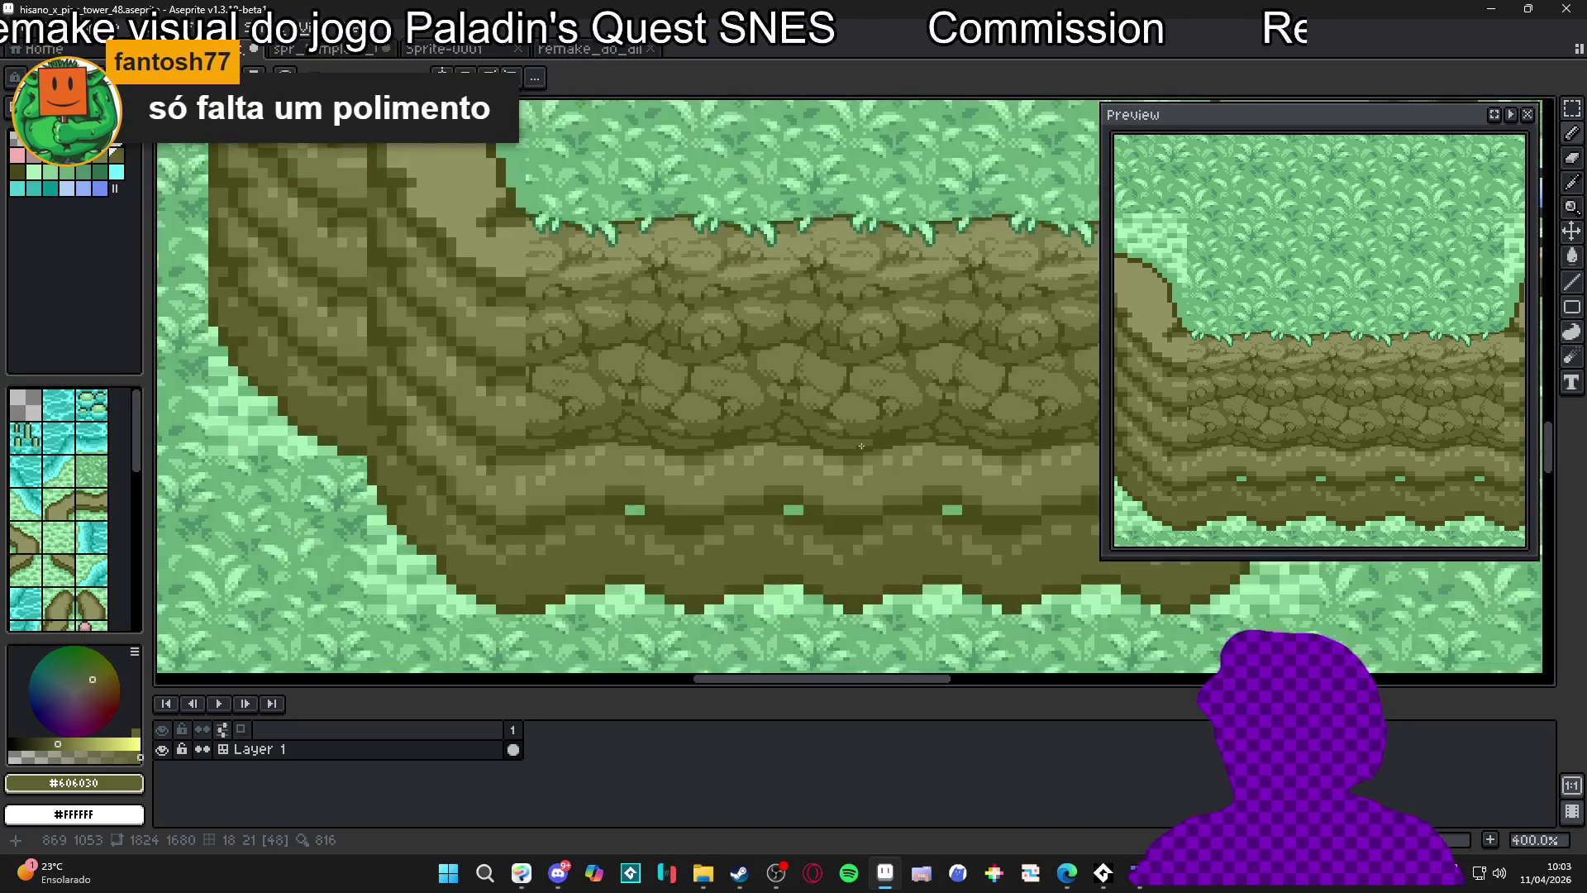
scroll(852, 446, "down", 3)
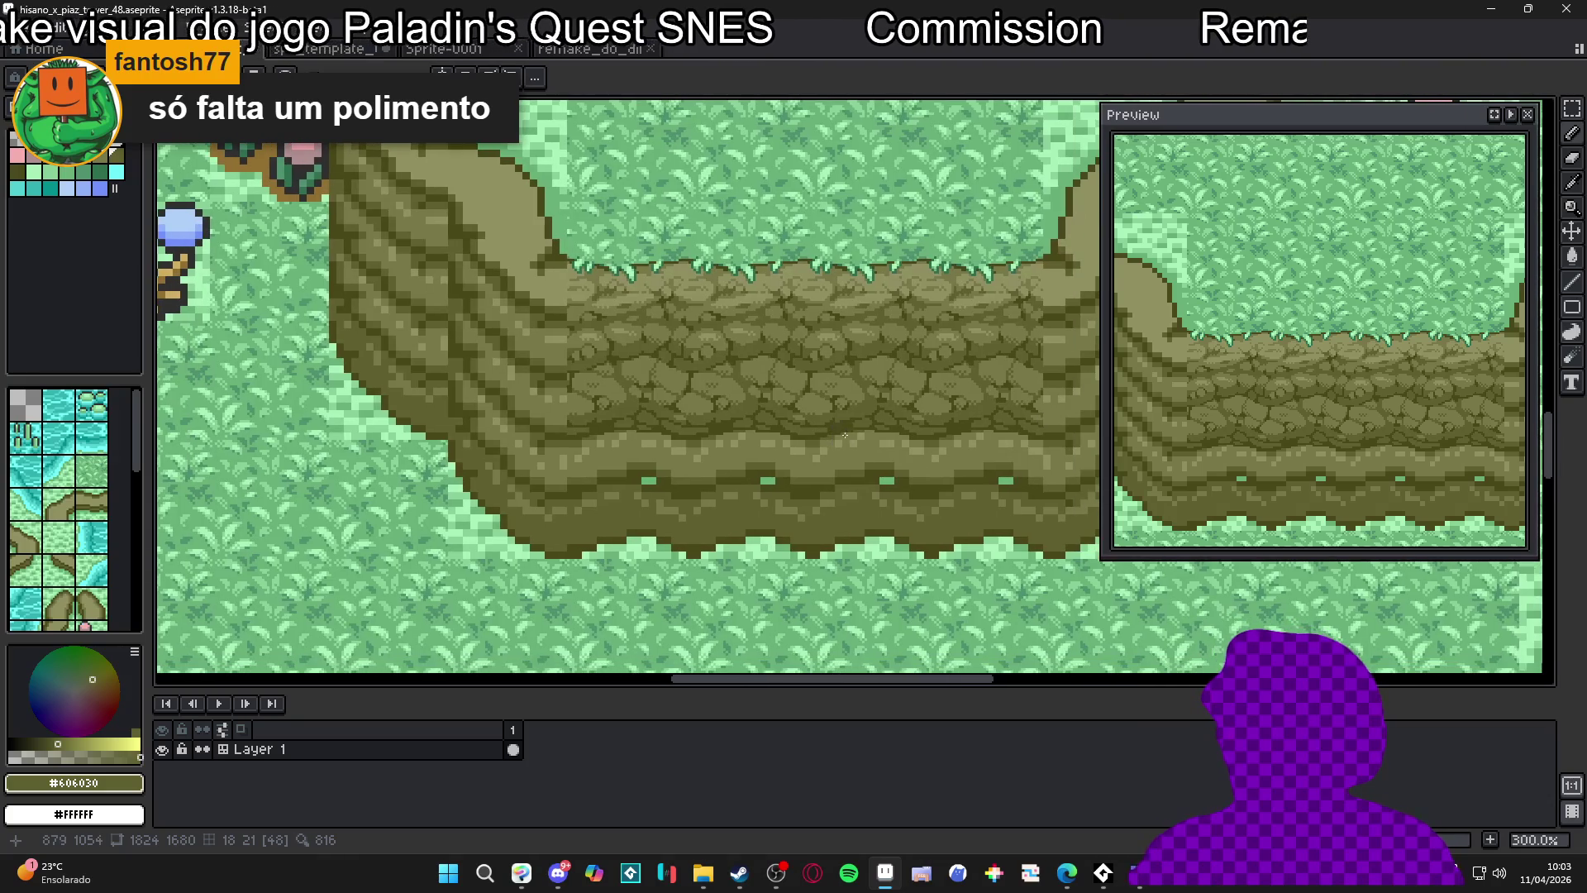
scroll(854, 421, "up", 3)
left_click(825, 311, "alt")
scroll(762, 373, "up", 1)
scroll(761, 373, "up", 3)
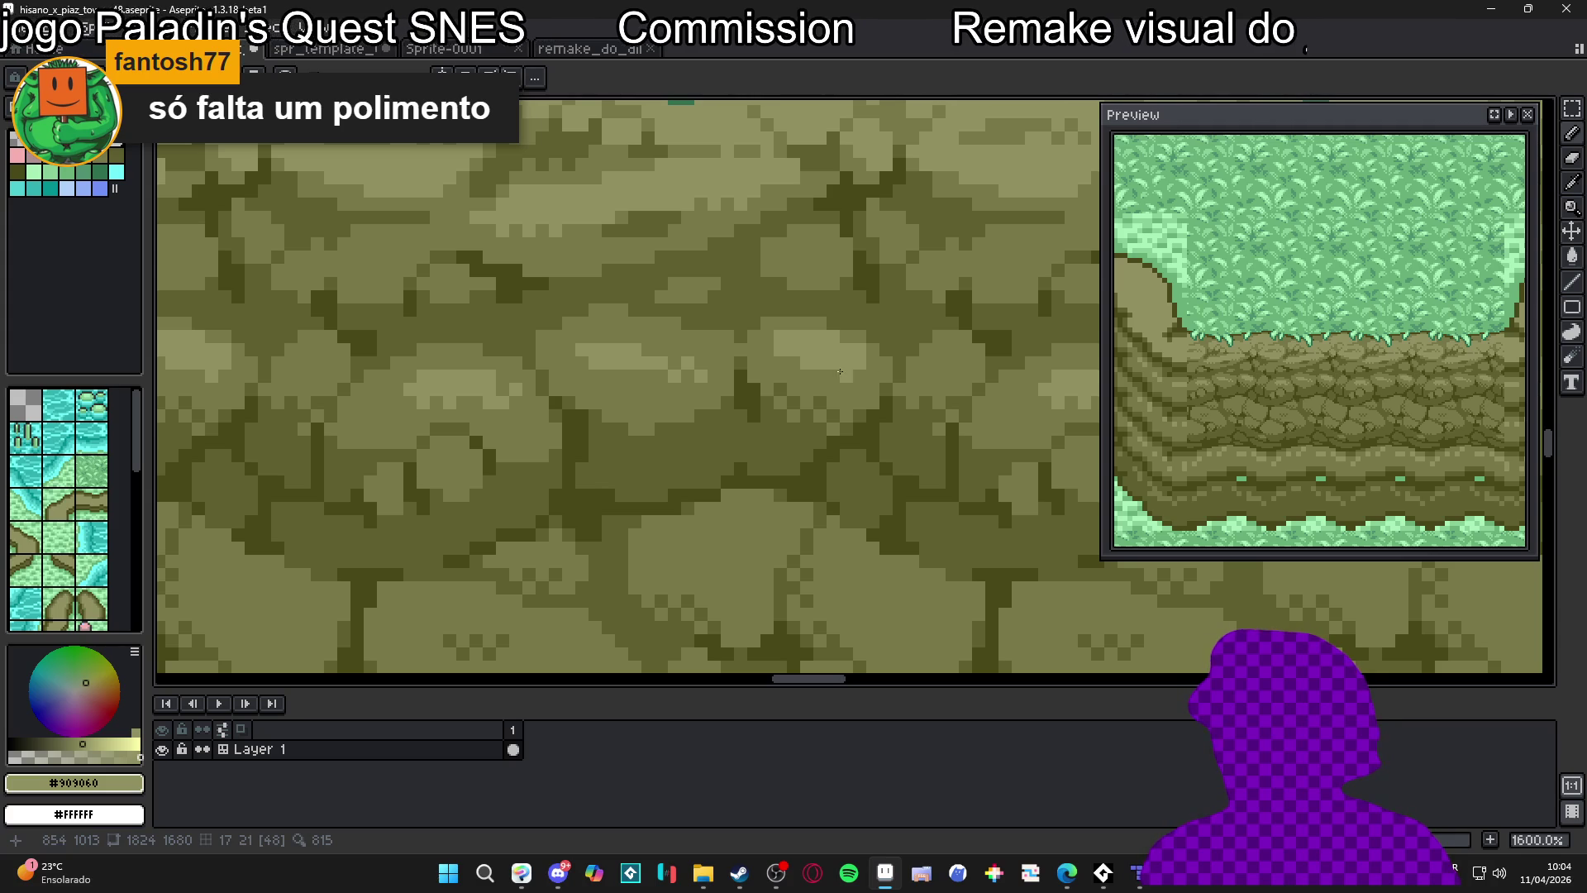
scroll(823, 374, "down", 5)
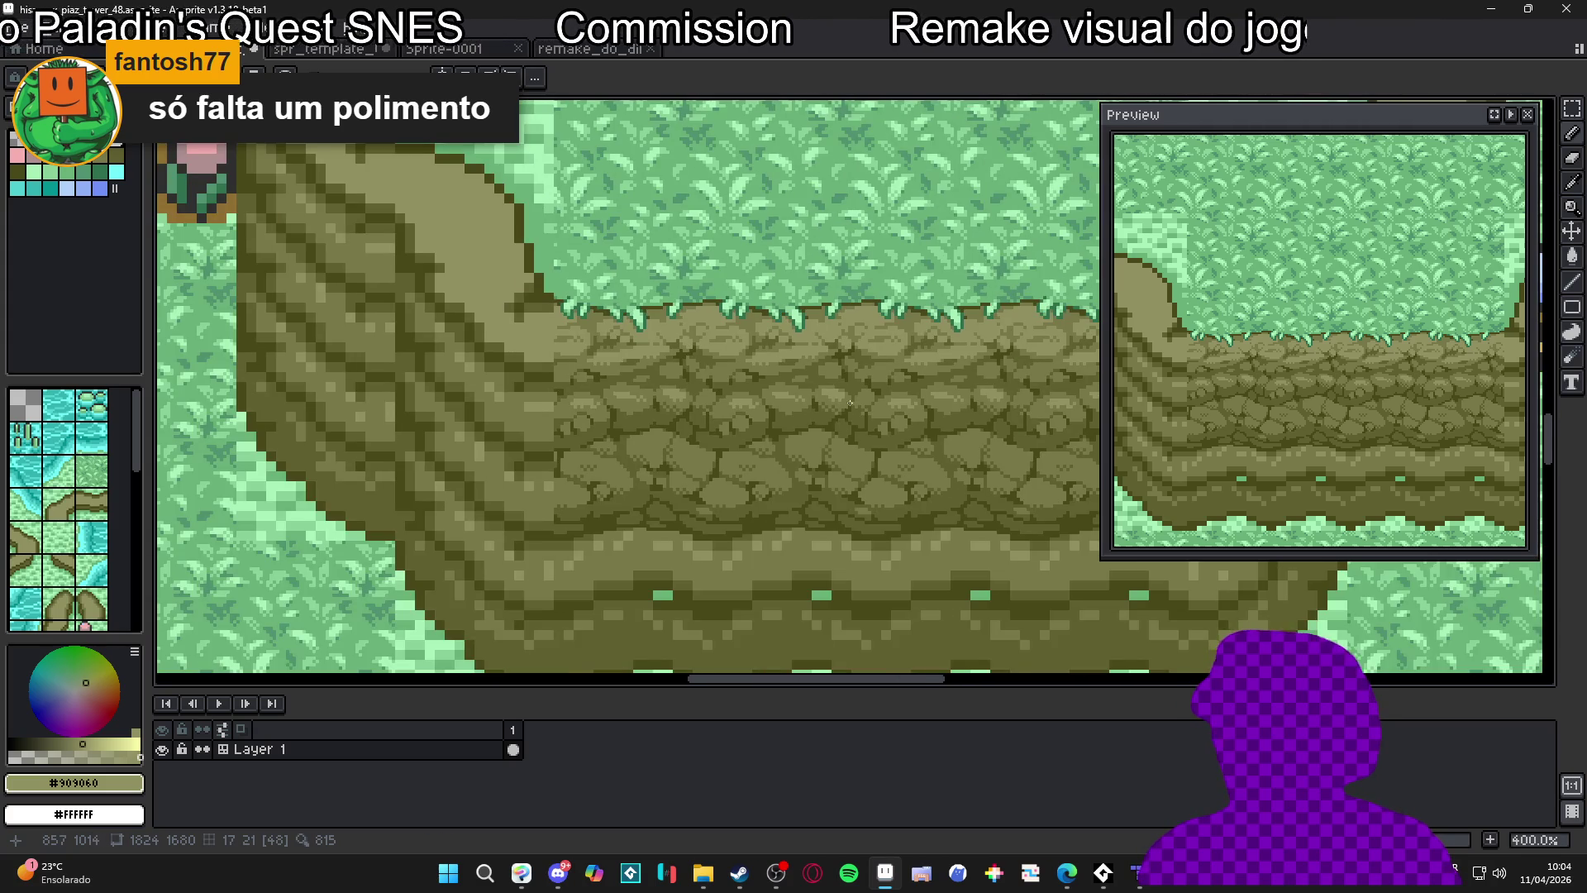
scroll(847, 406, "up", 5)
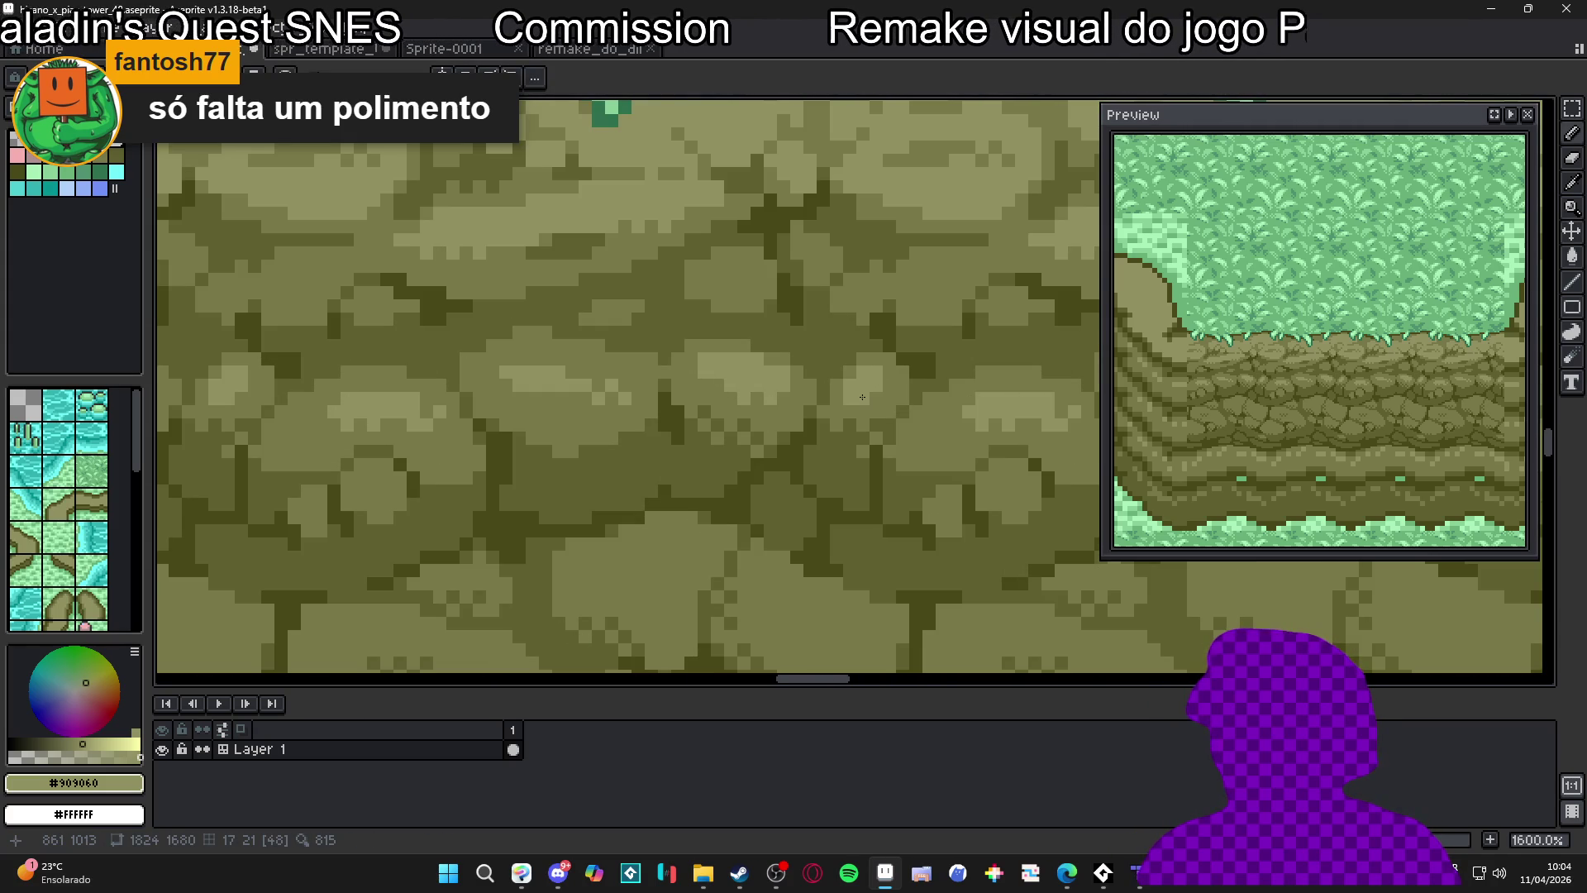
scroll(722, 397, "down", 5)
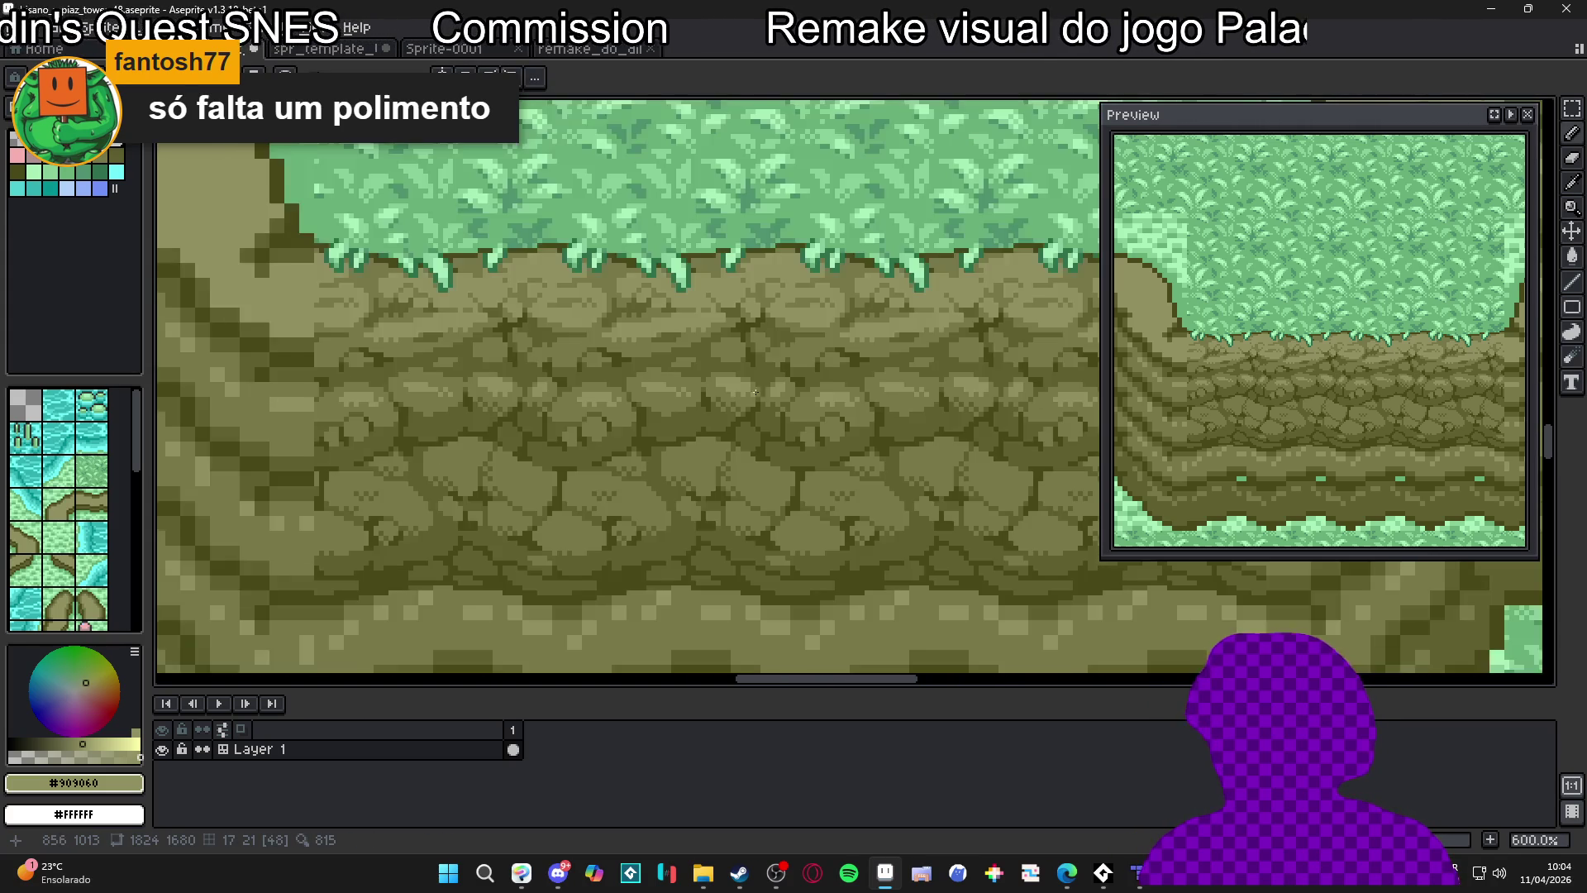
scroll(771, 391, "up", 7)
scroll(777, 388, "down", 6)
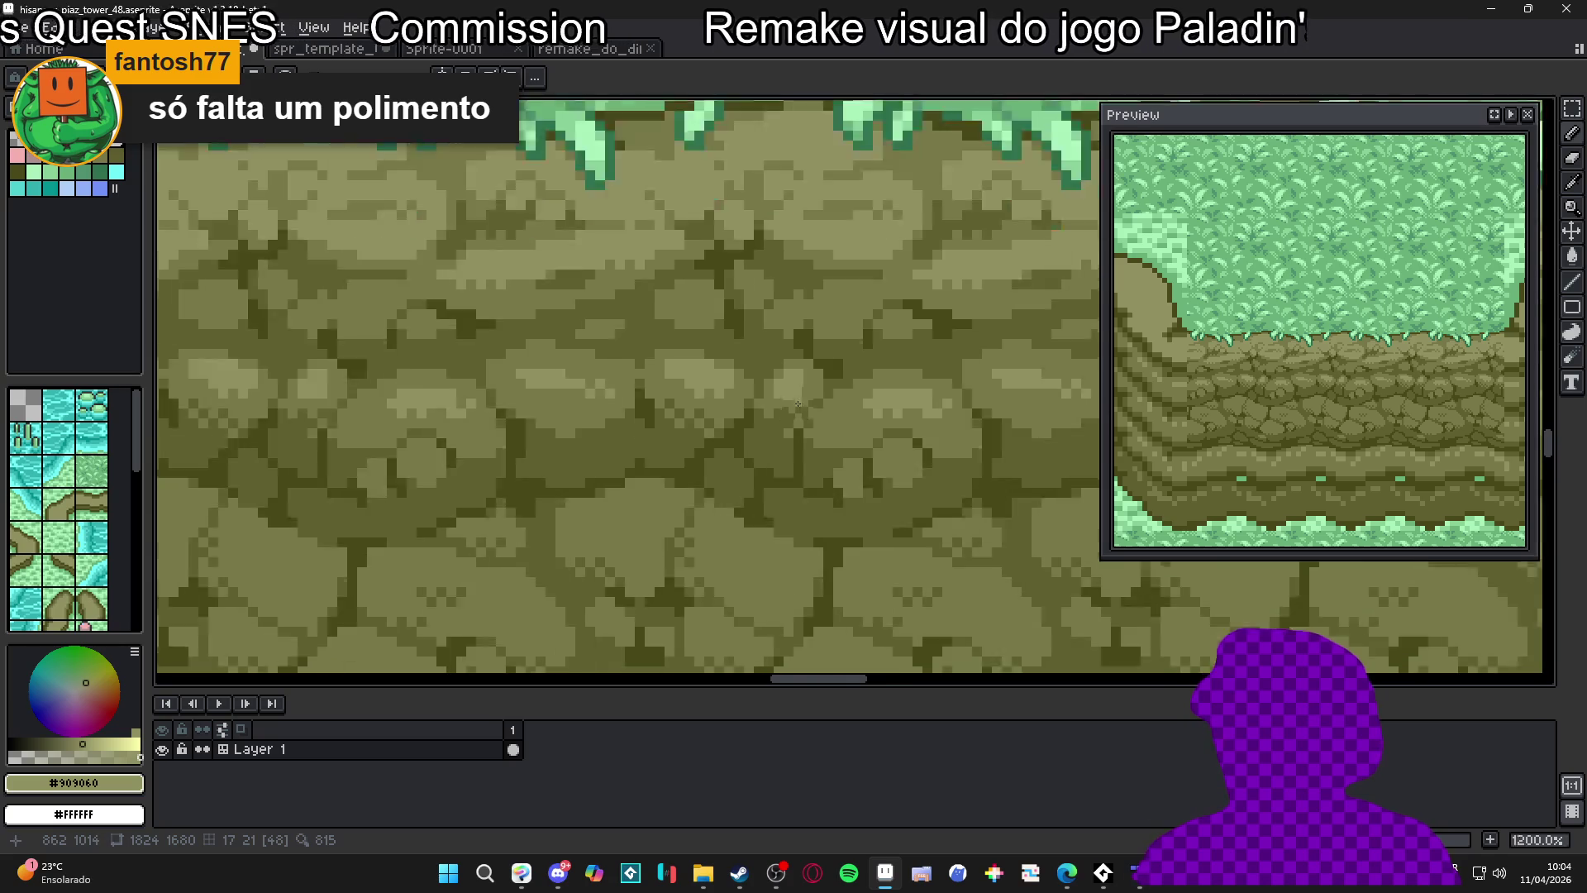
scroll(695, 377, "up", 5)
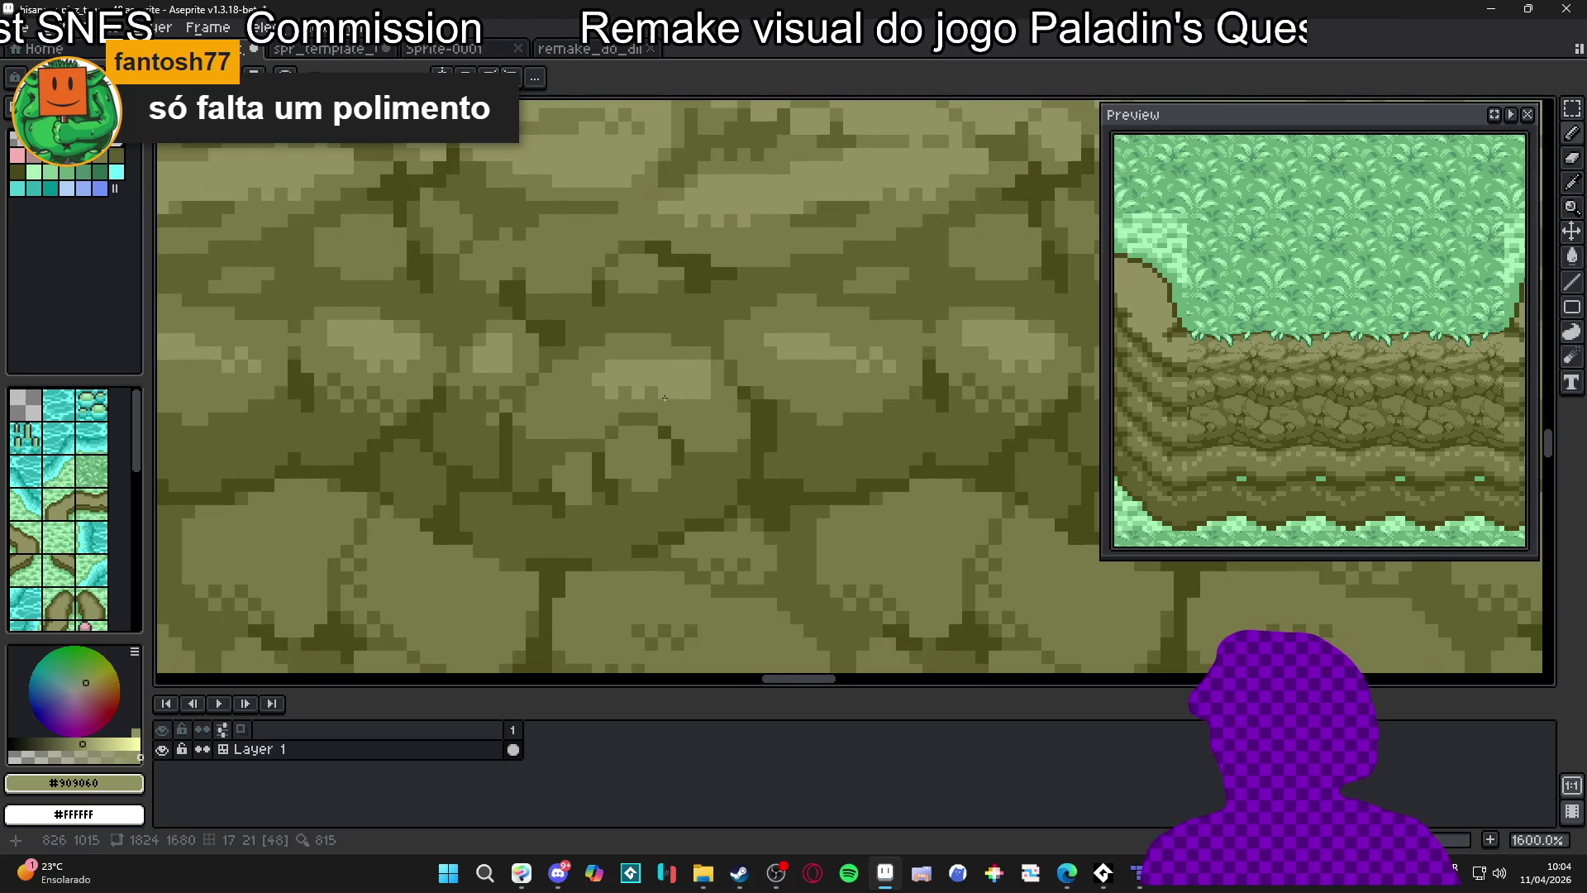
scroll(693, 423, "down", 3)
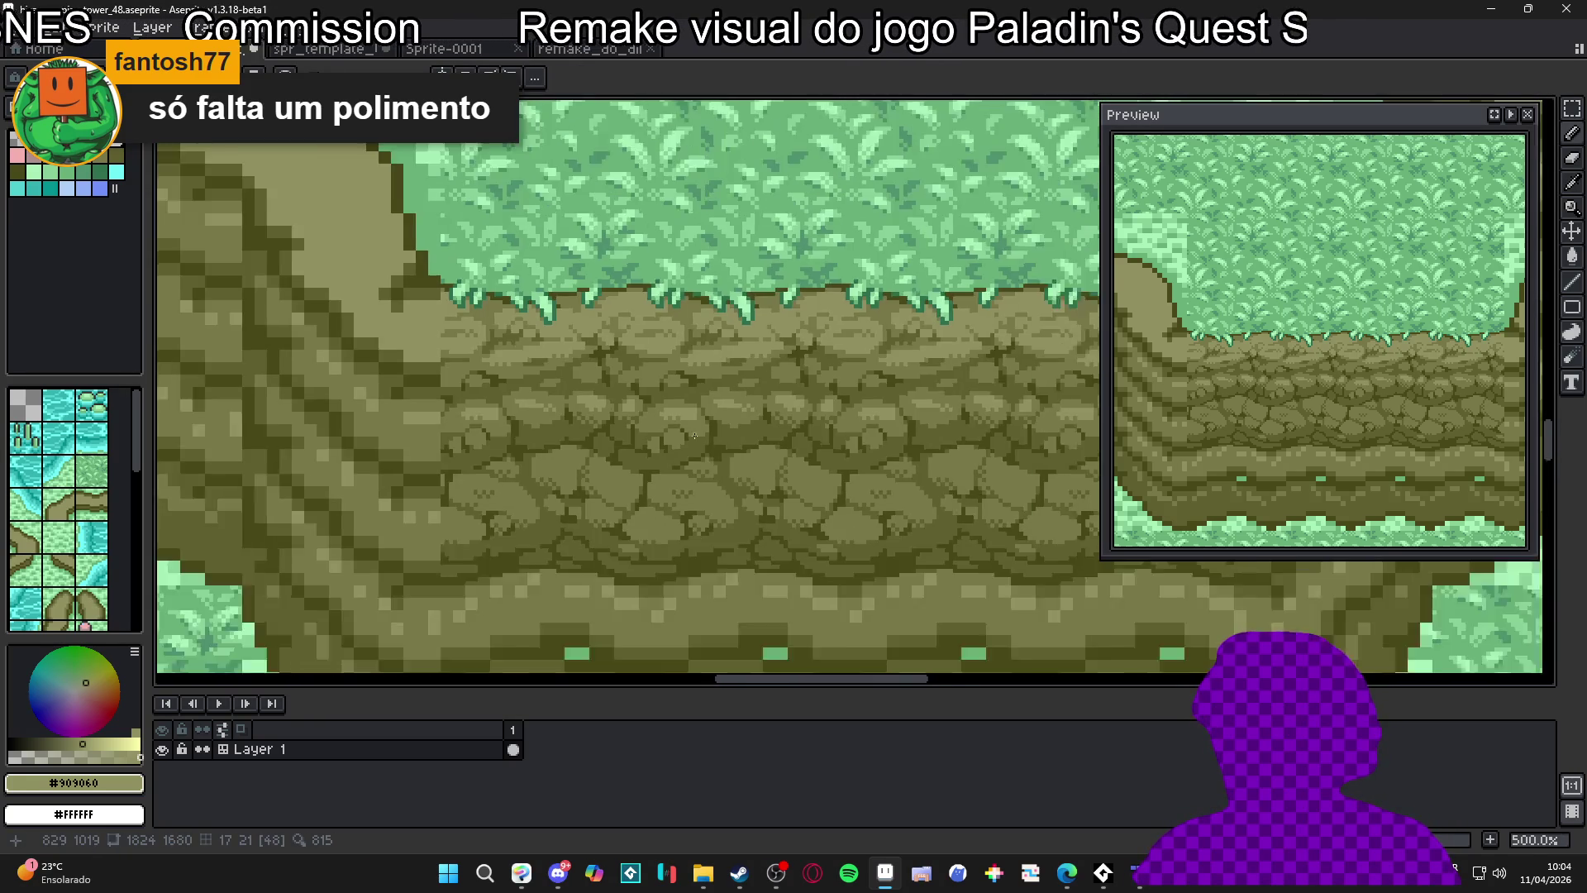
scroll(694, 435, "up", 3)
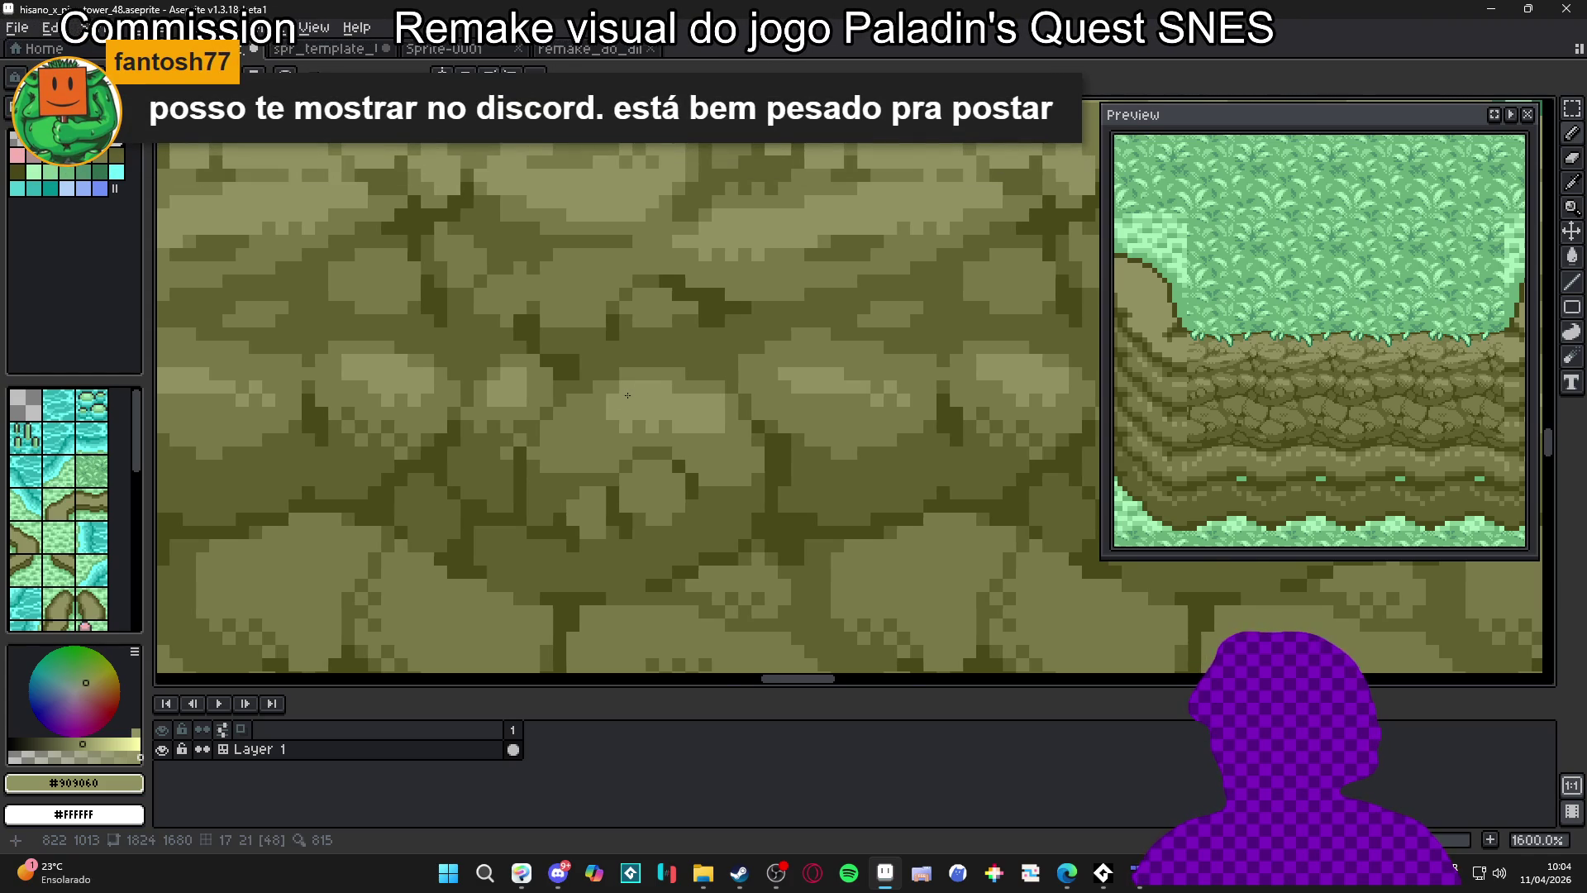
scroll(627, 395, "down", 3)
scroll(821, 395, "up", 4)
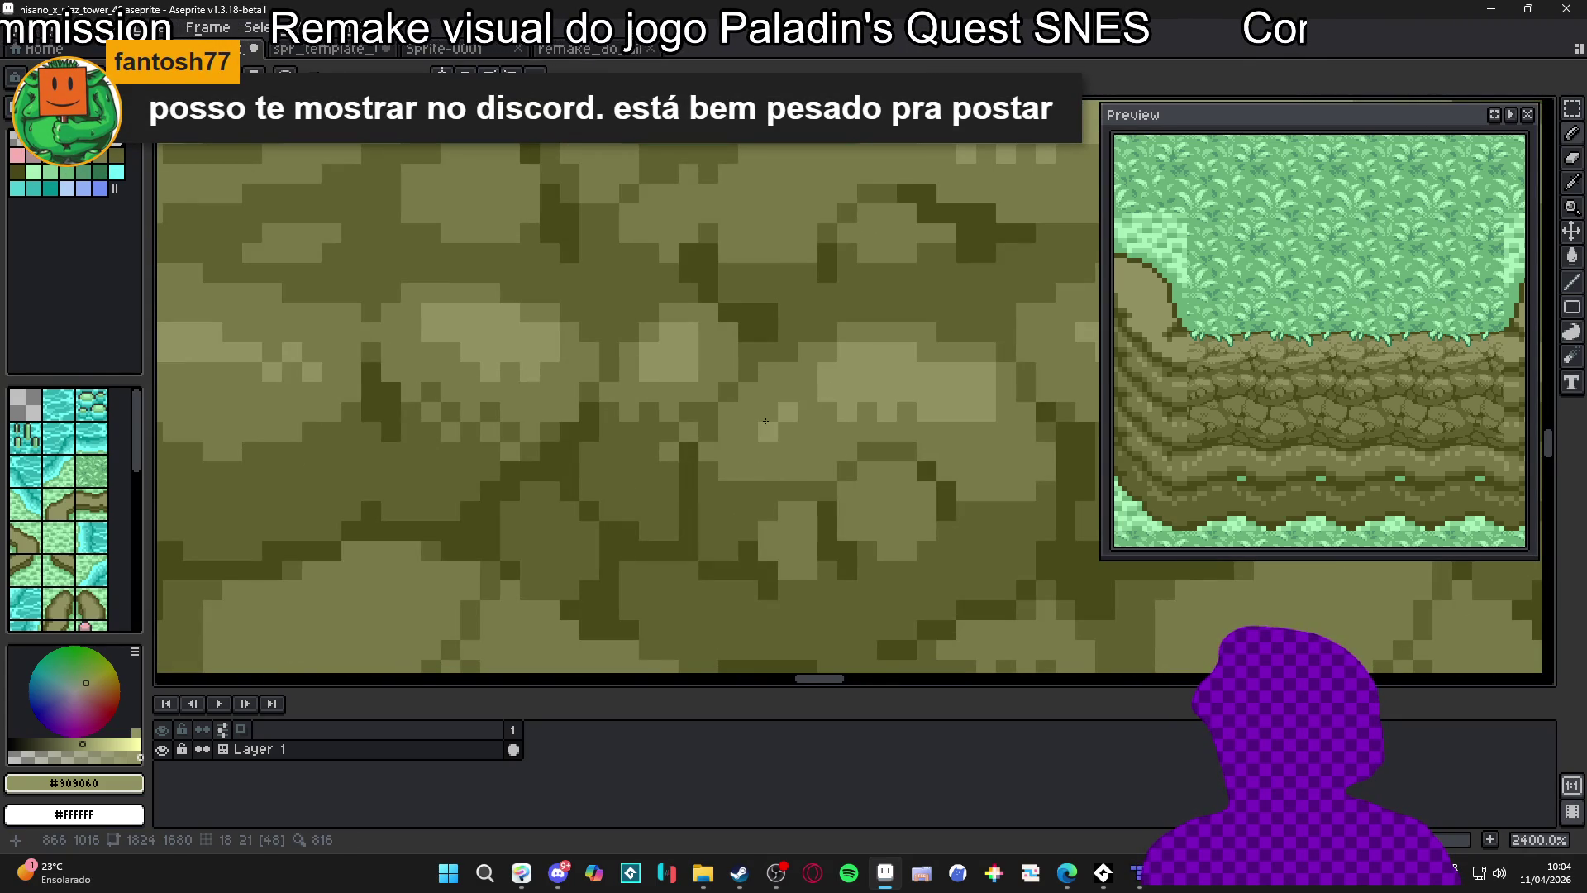
scroll(761, 430, "down", 8)
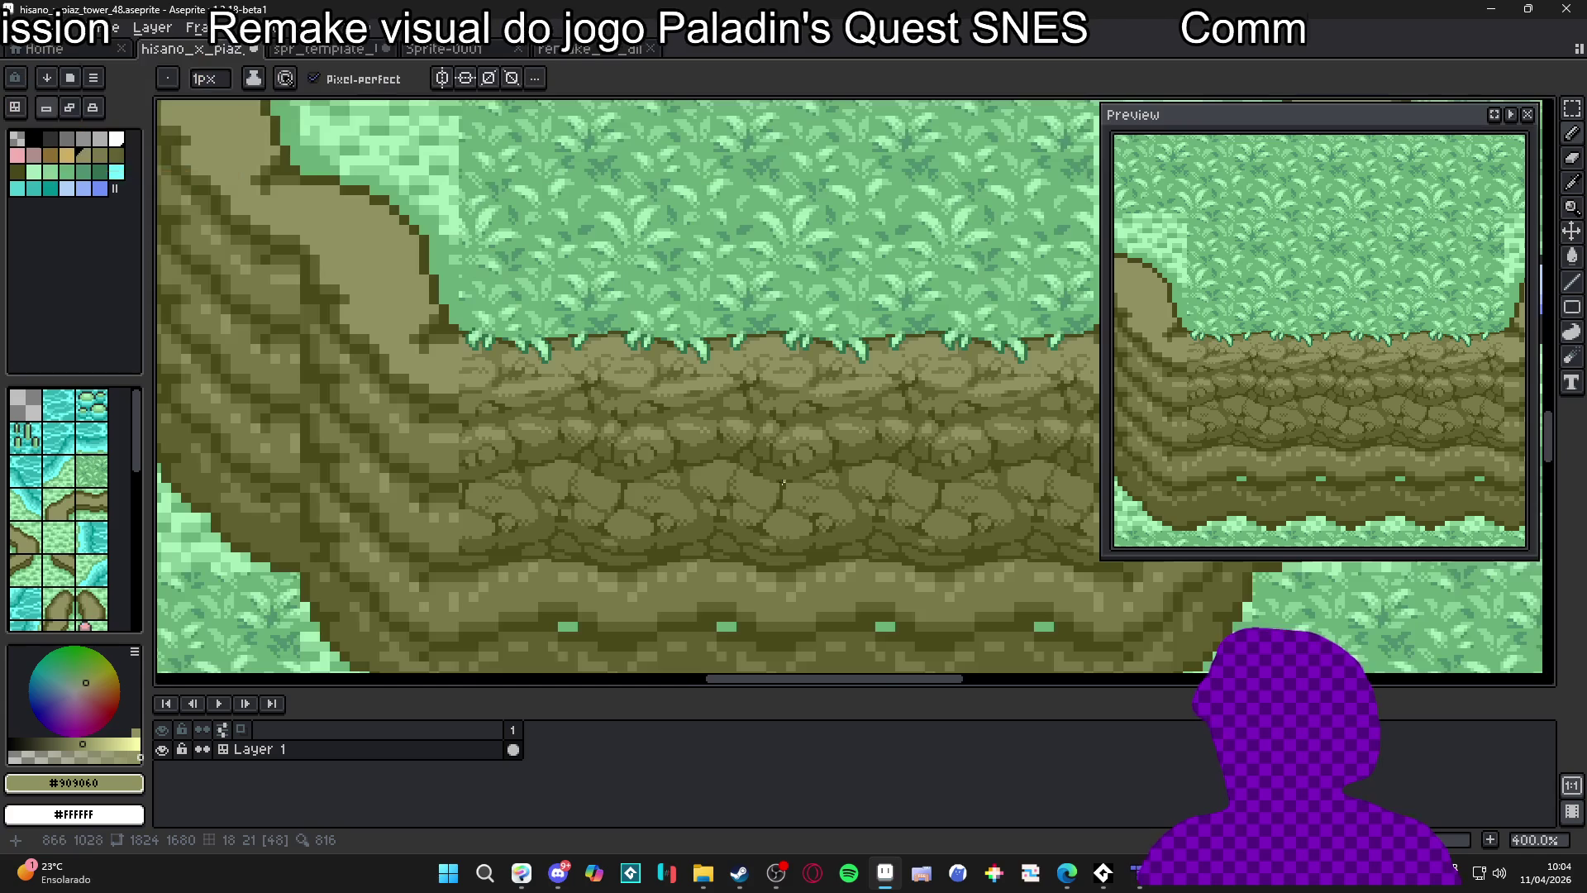
scroll(792, 445, "up", 5)
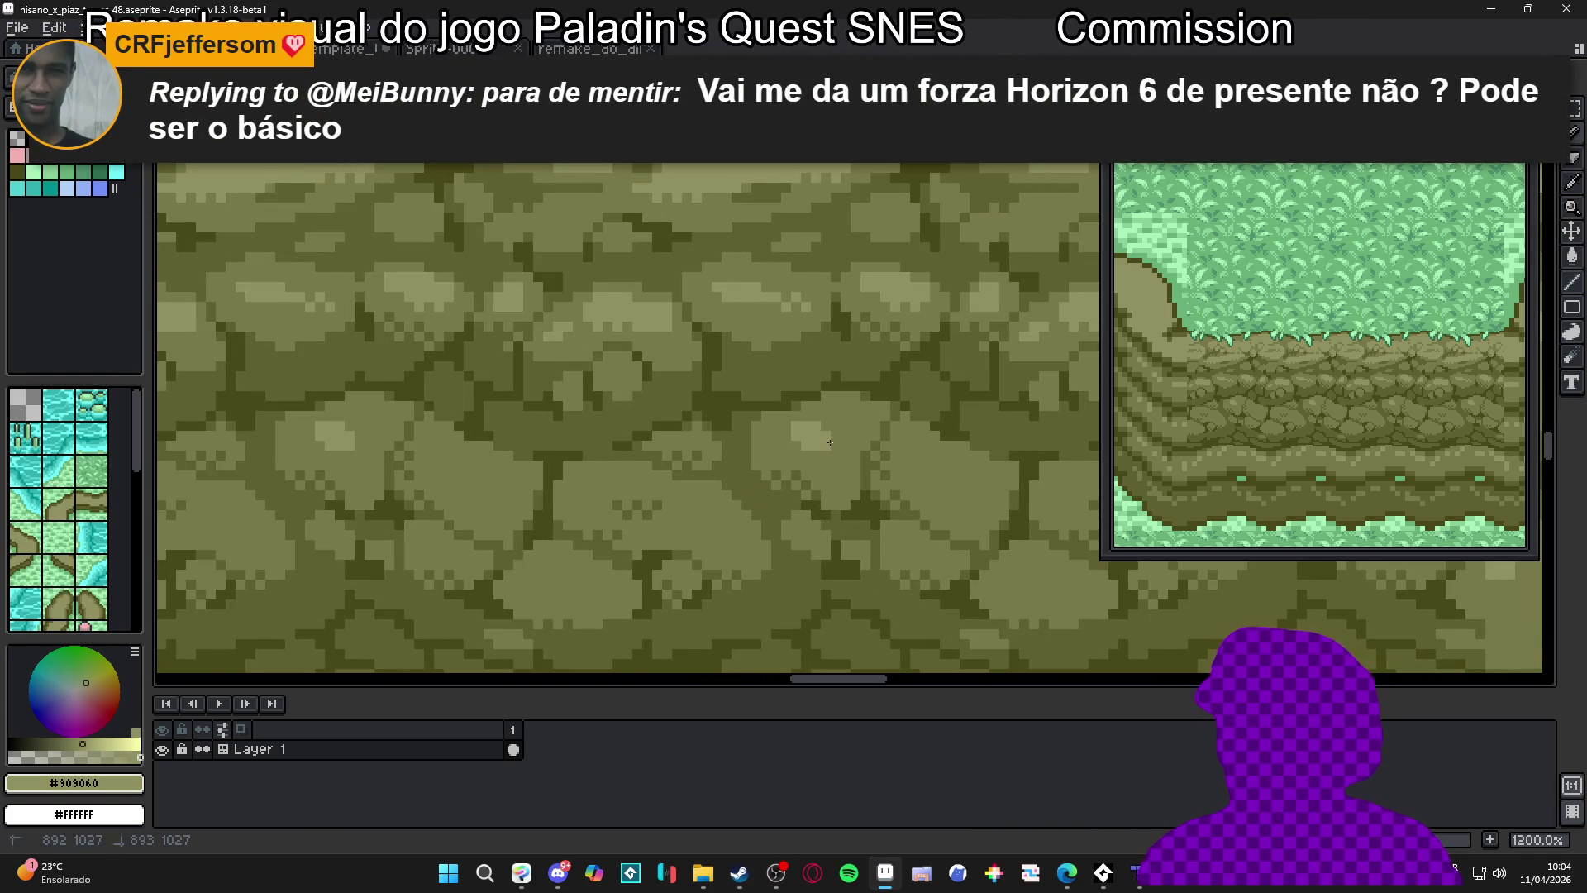
Save the sprite as hisano_x_piaz_tower_48.aseprite
key("shift")
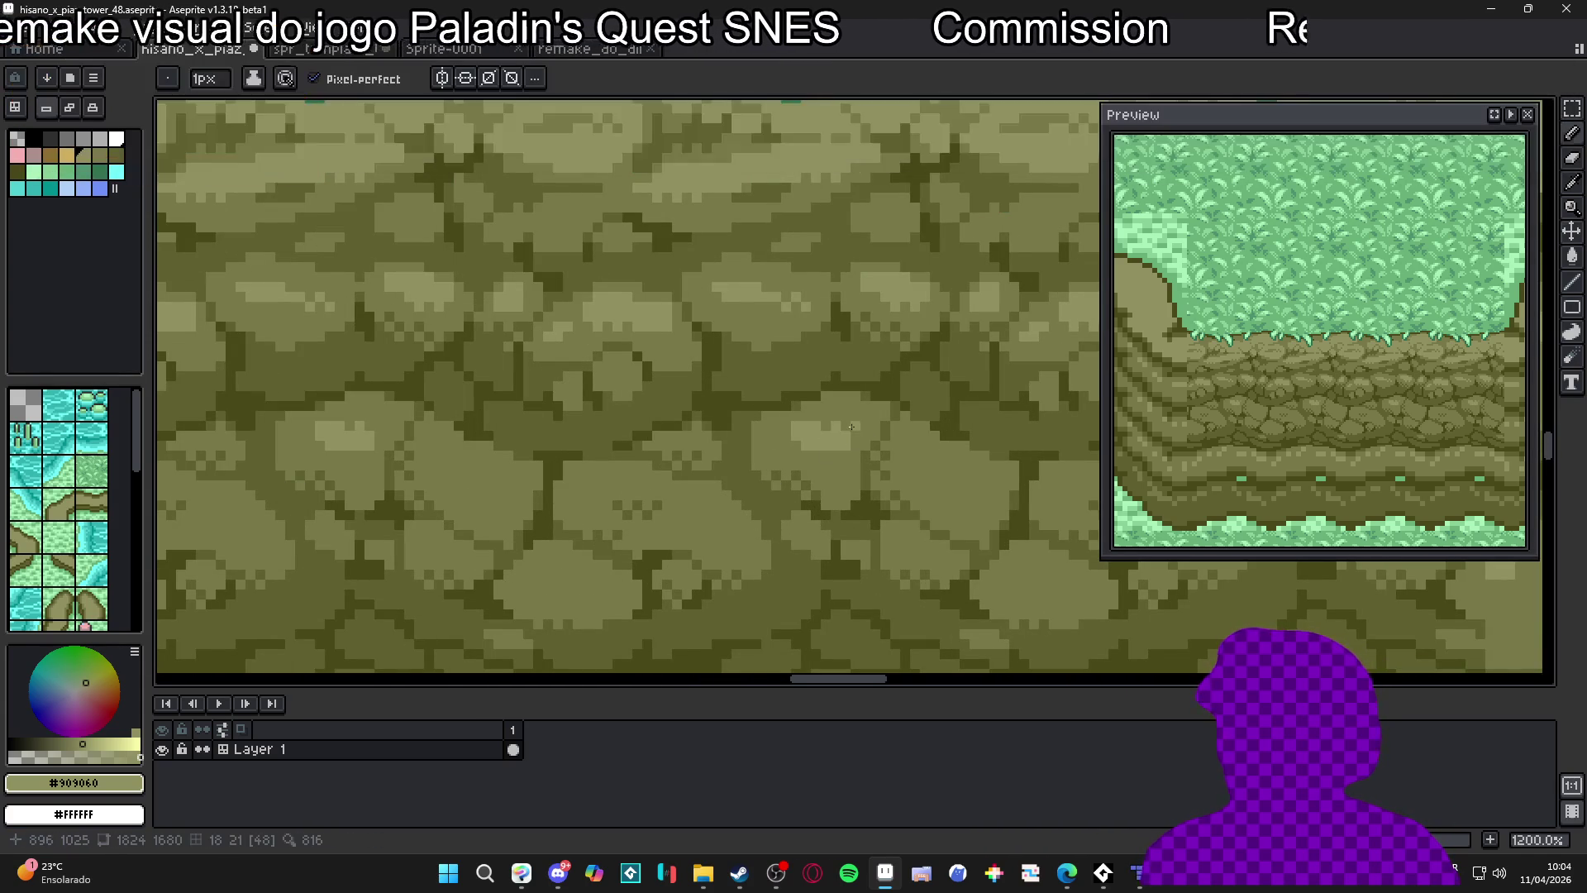
scroll(852, 426, "left", 1)
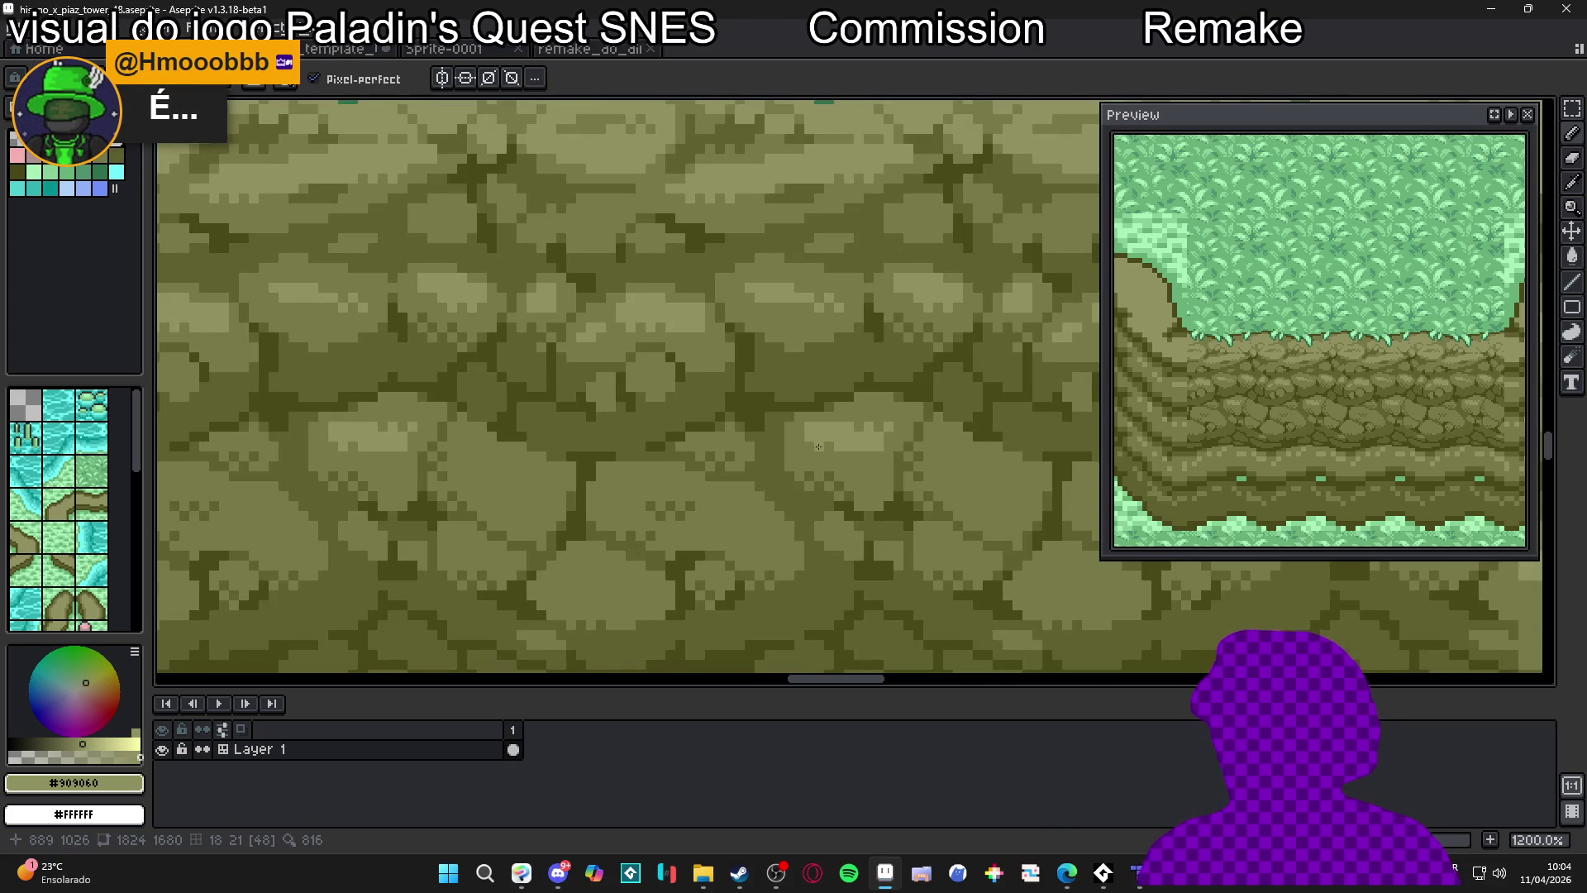
scroll(842, 475, "down", 6)
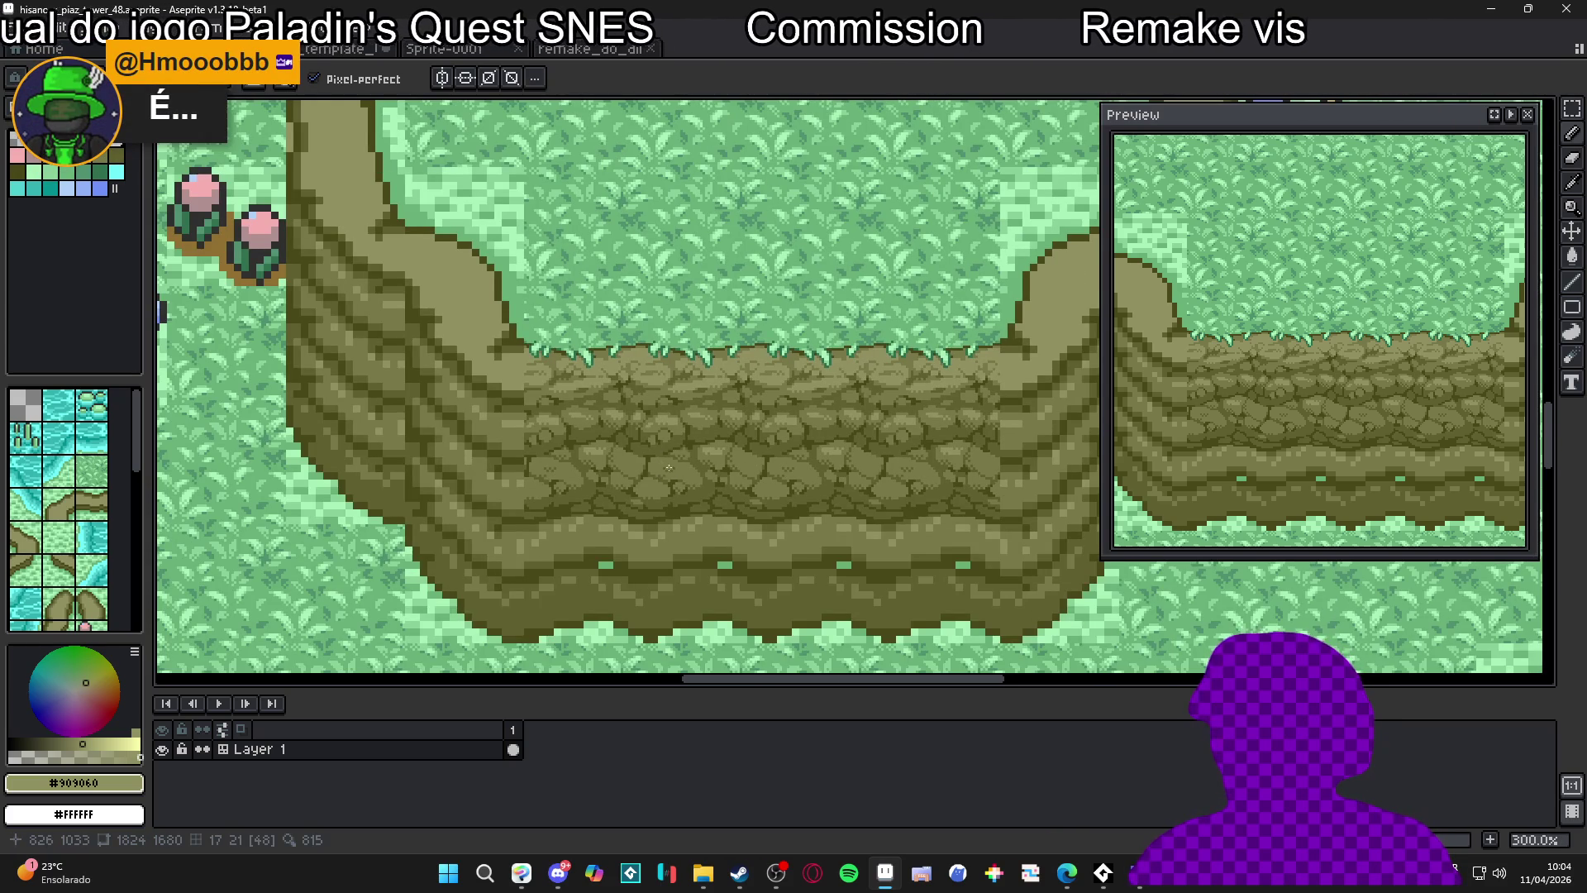
scroll(668, 468, "down", 1)
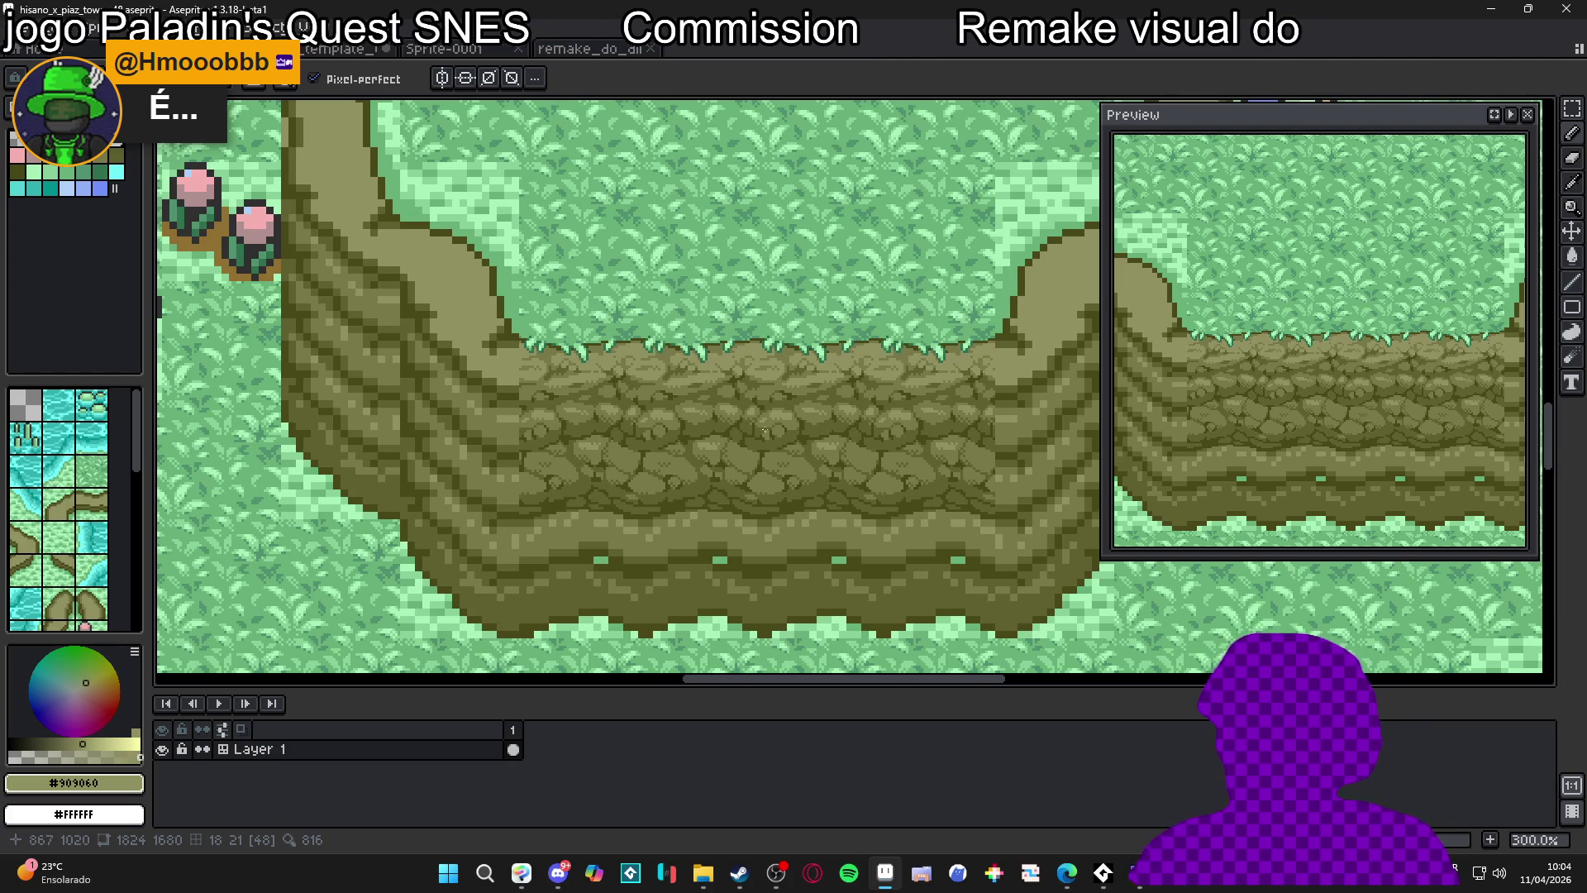
scroll(764, 431, "right", 2)
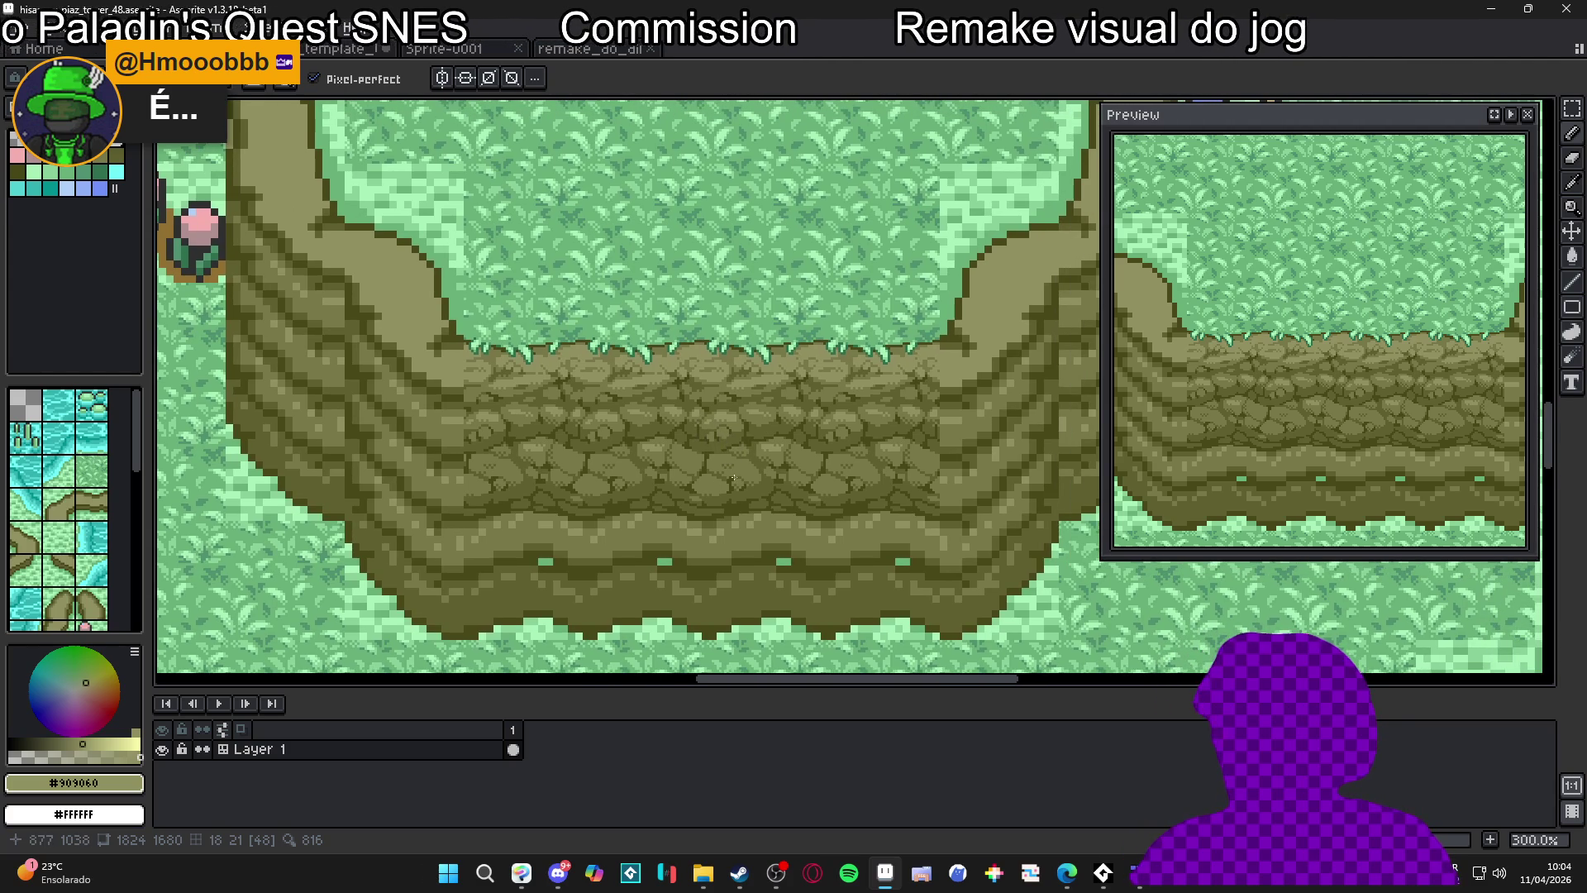
scroll(734, 488, "down", 1)
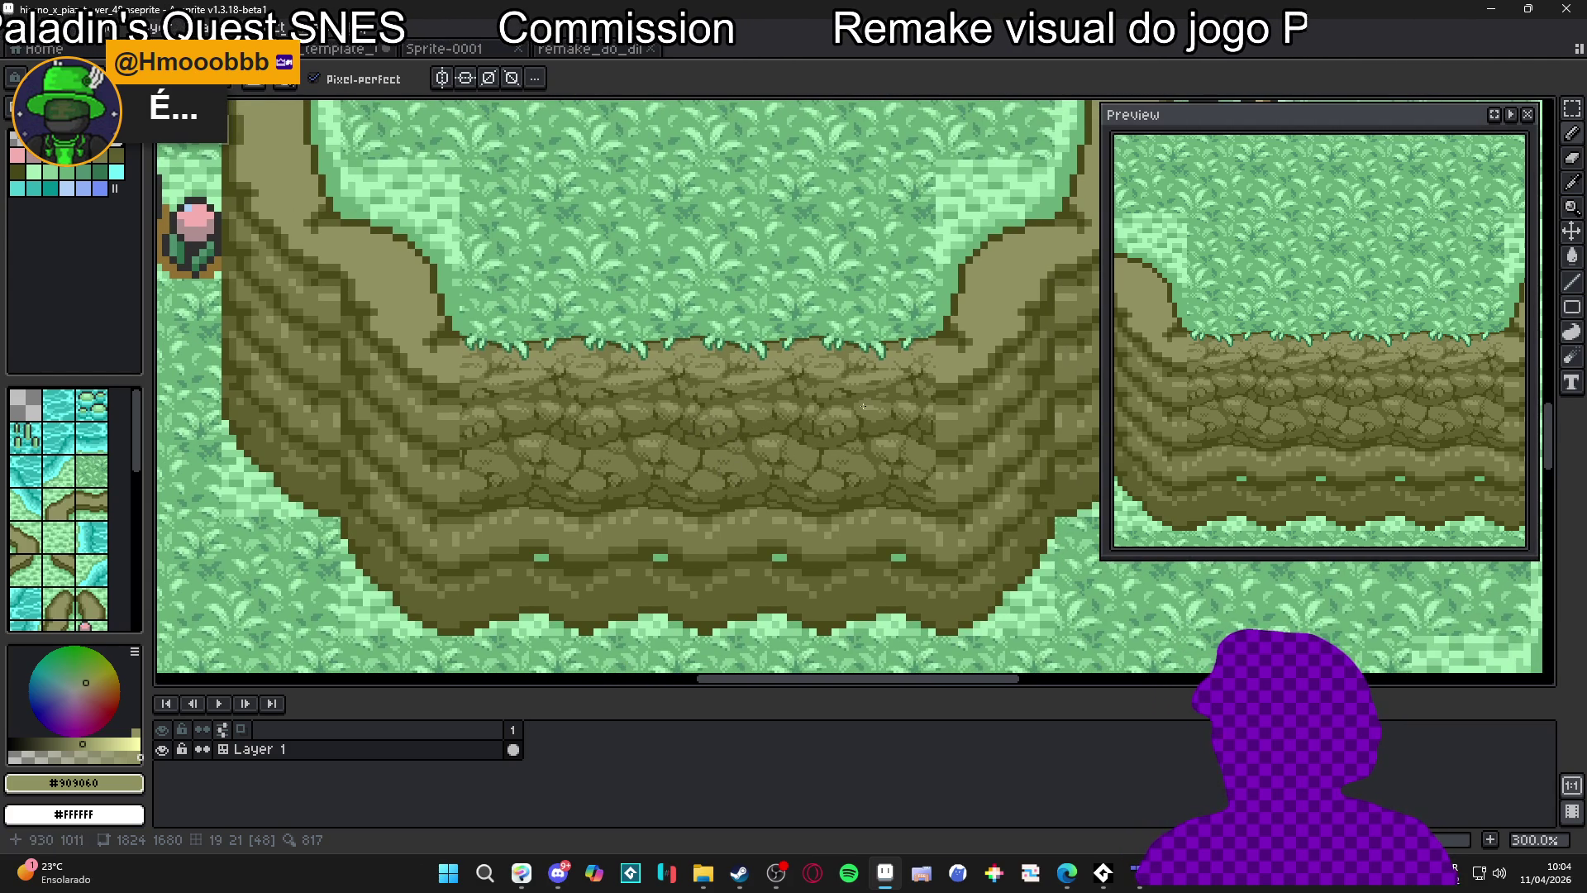
scroll(786, 447, "down", 2)
scroll(780, 443, "left", 1)
key("ctrl+s")
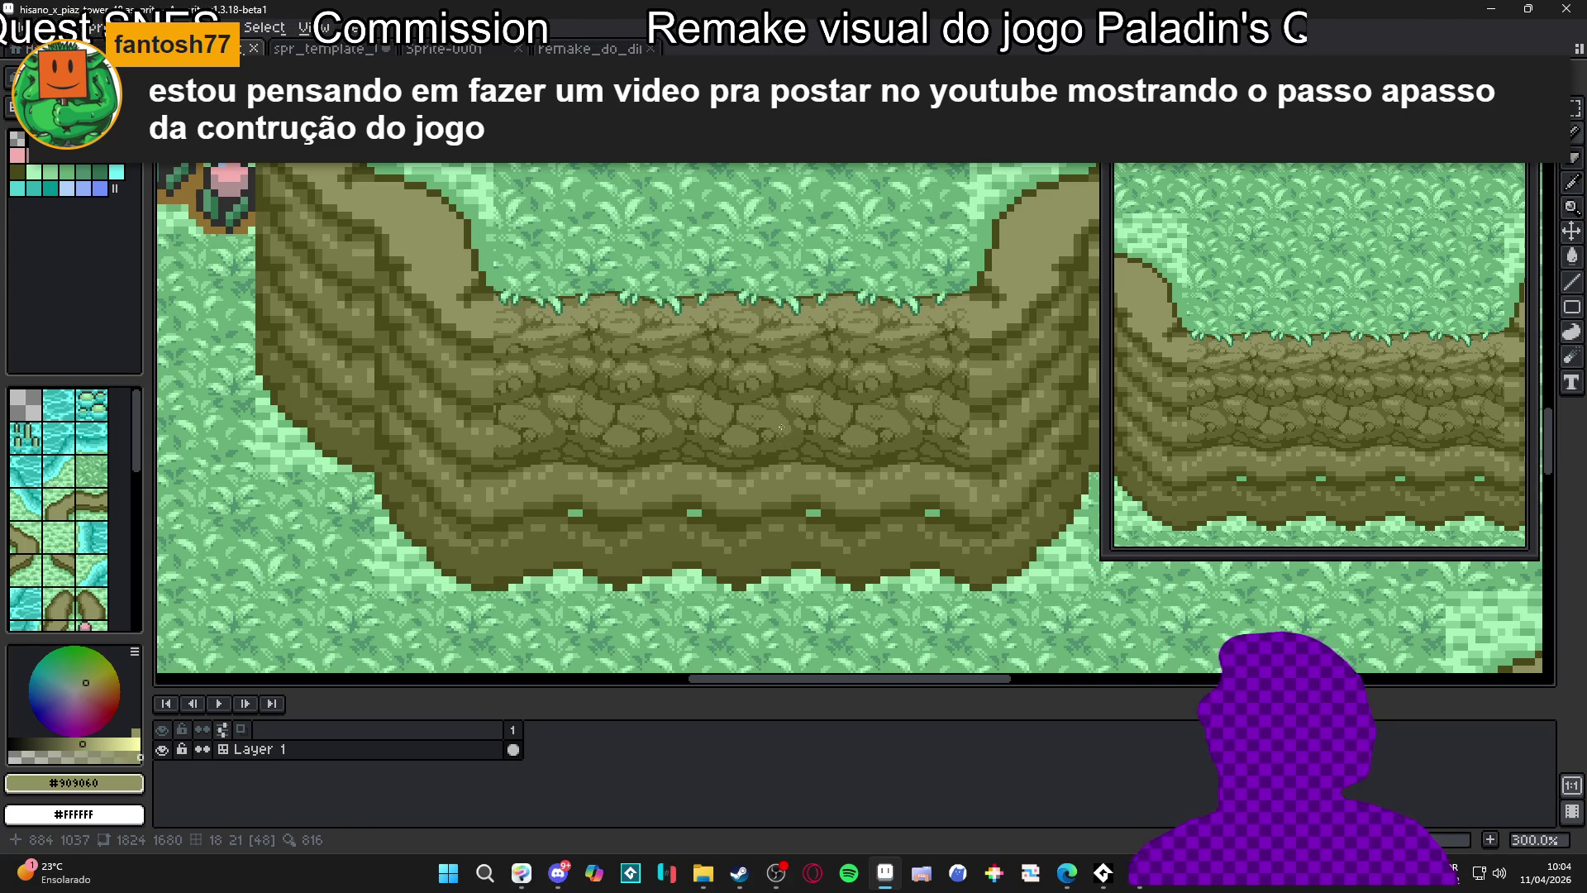
scroll(692, 413, "up", 10)
Darken a crack between two stones with the #606030 olive
left_click(690, 382, "alt")
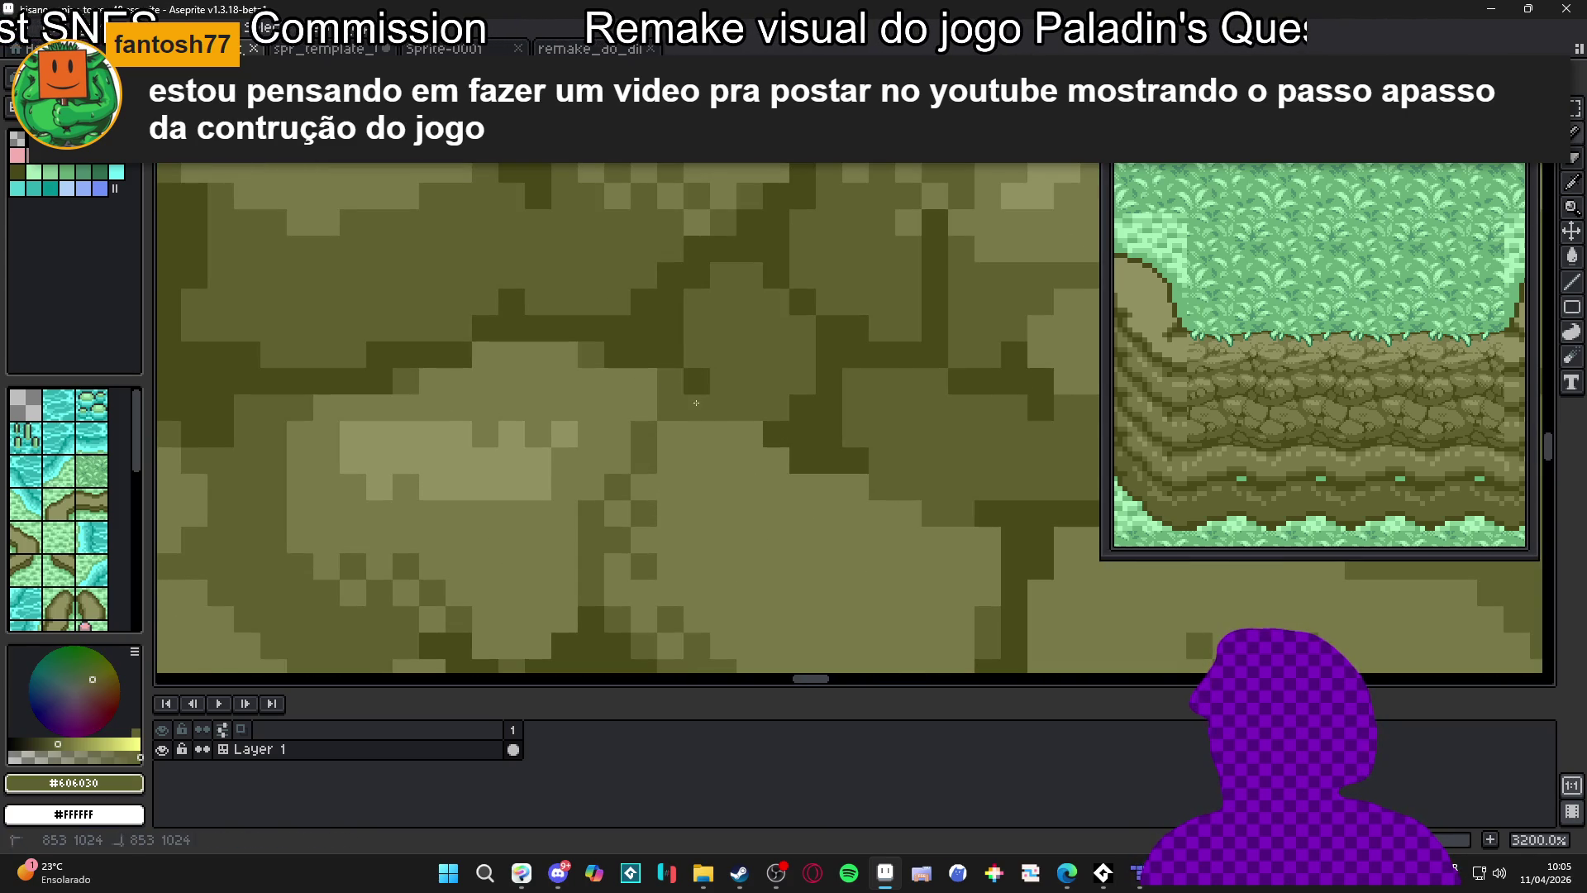
mouse_move(667, 442)
left_mouse_down()
mouse_move(670, 460)
mouse_move(697, 459)
mouse_move(649, 487)
left_mouse_up()
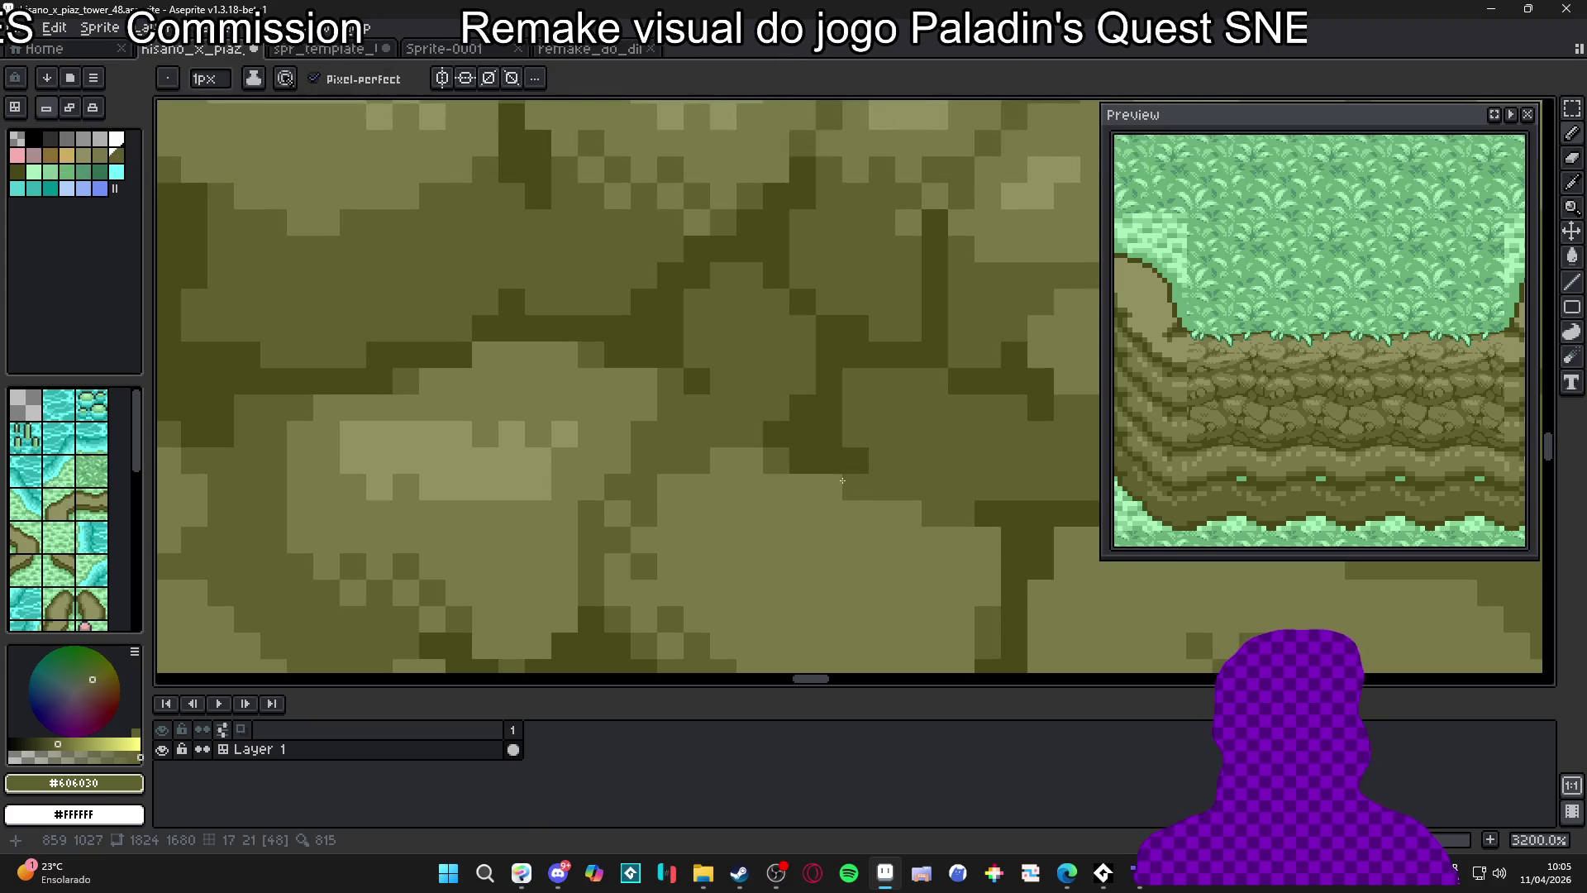
left_click_drag(842, 477, 853, 430)
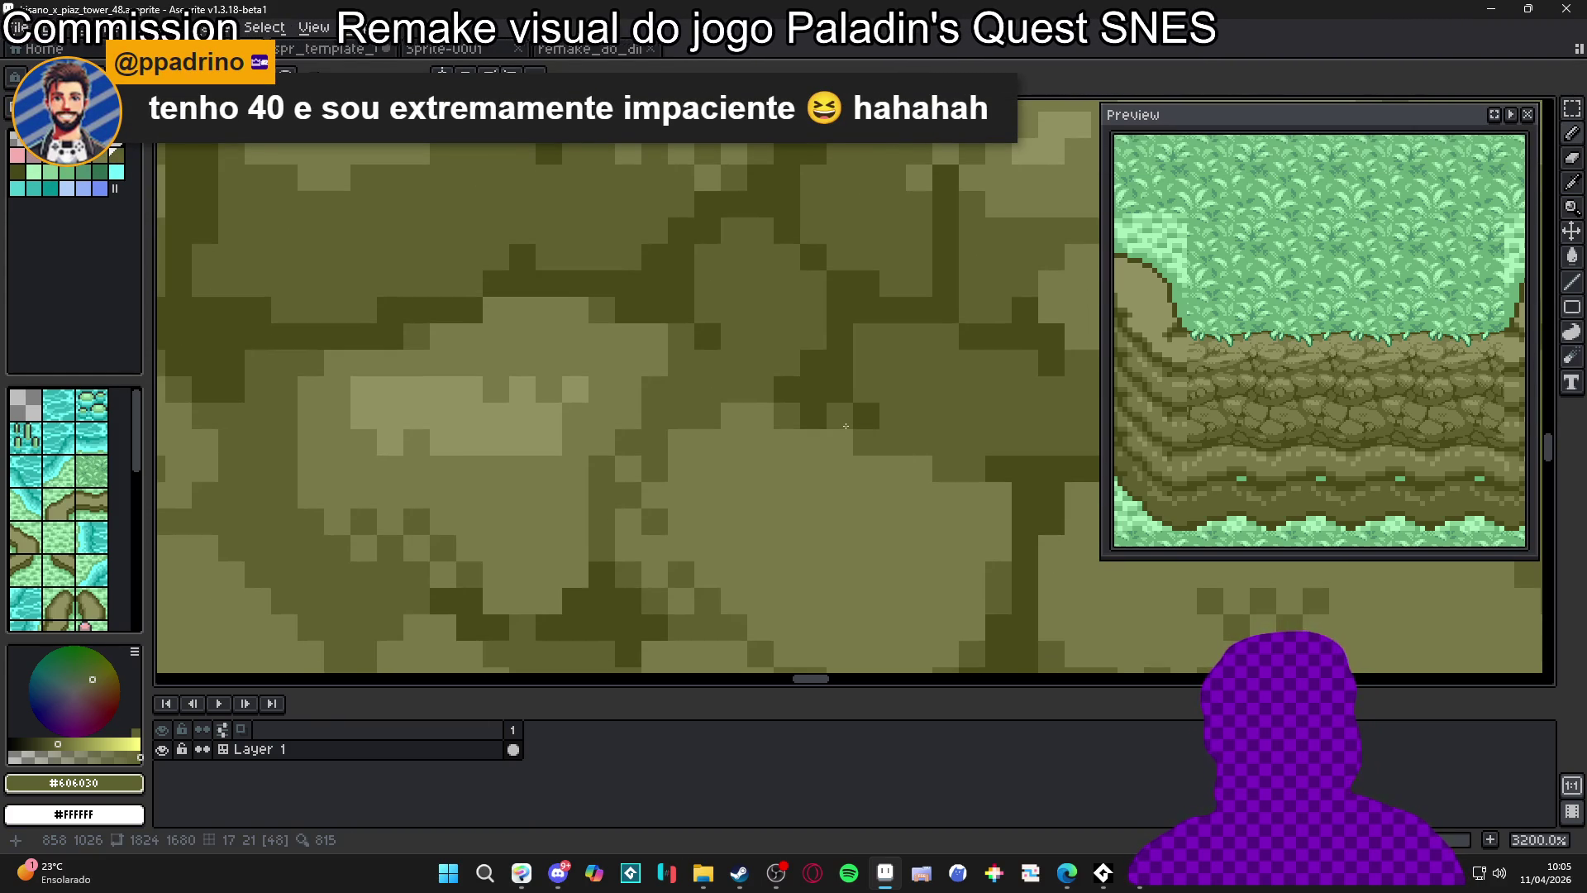
scroll(846, 421, "down", 3)
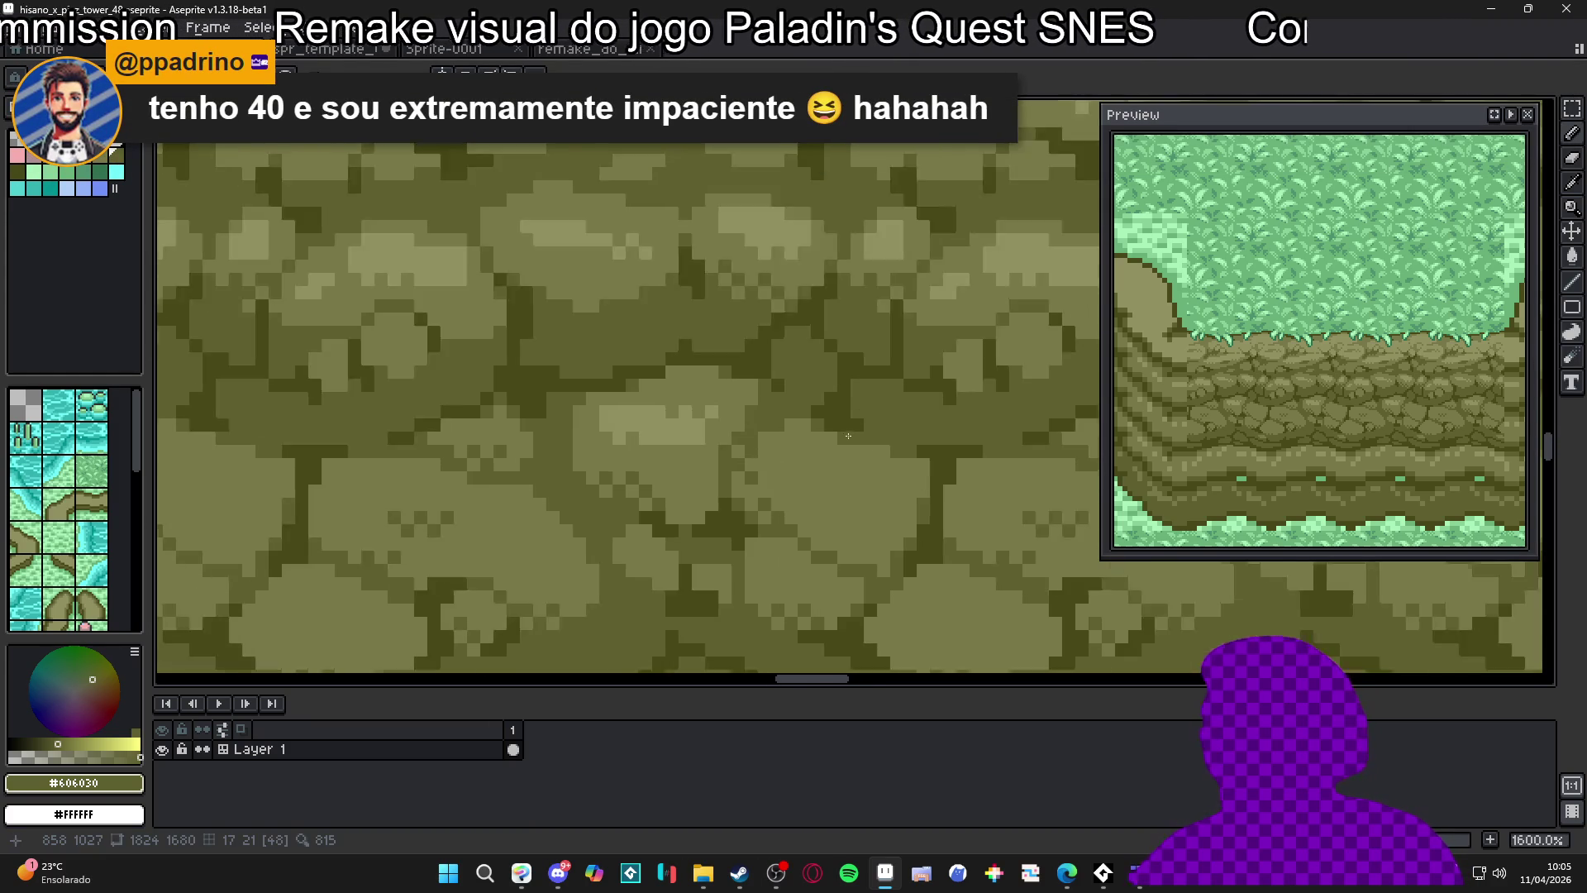
scroll(903, 468, "up", 2)
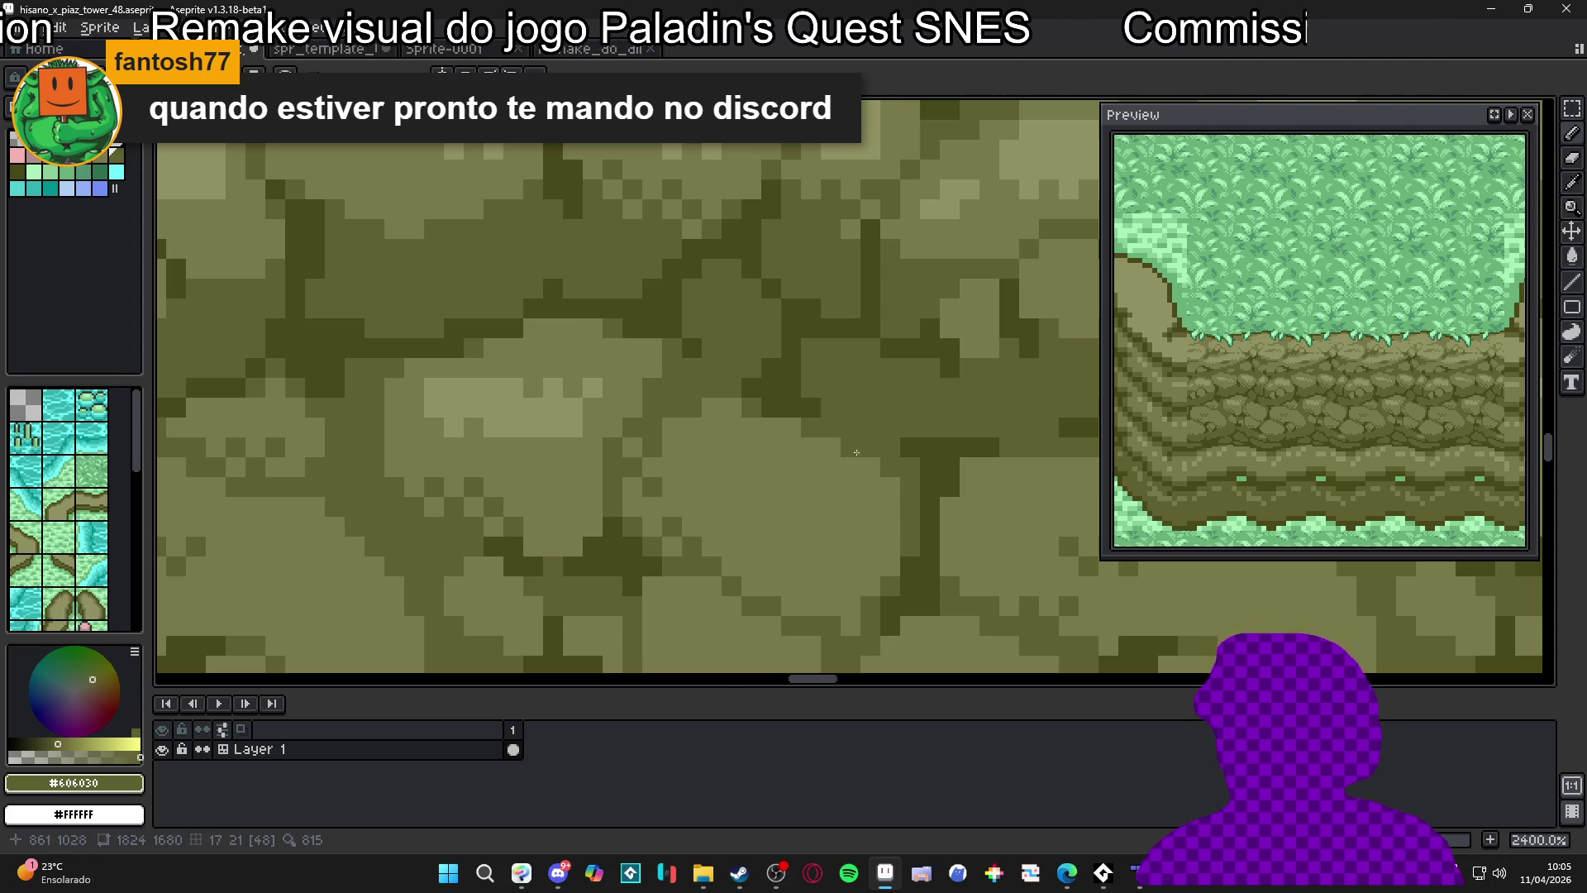
scroll(852, 451, "down", 5)
scroll(843, 489, "up", 4)
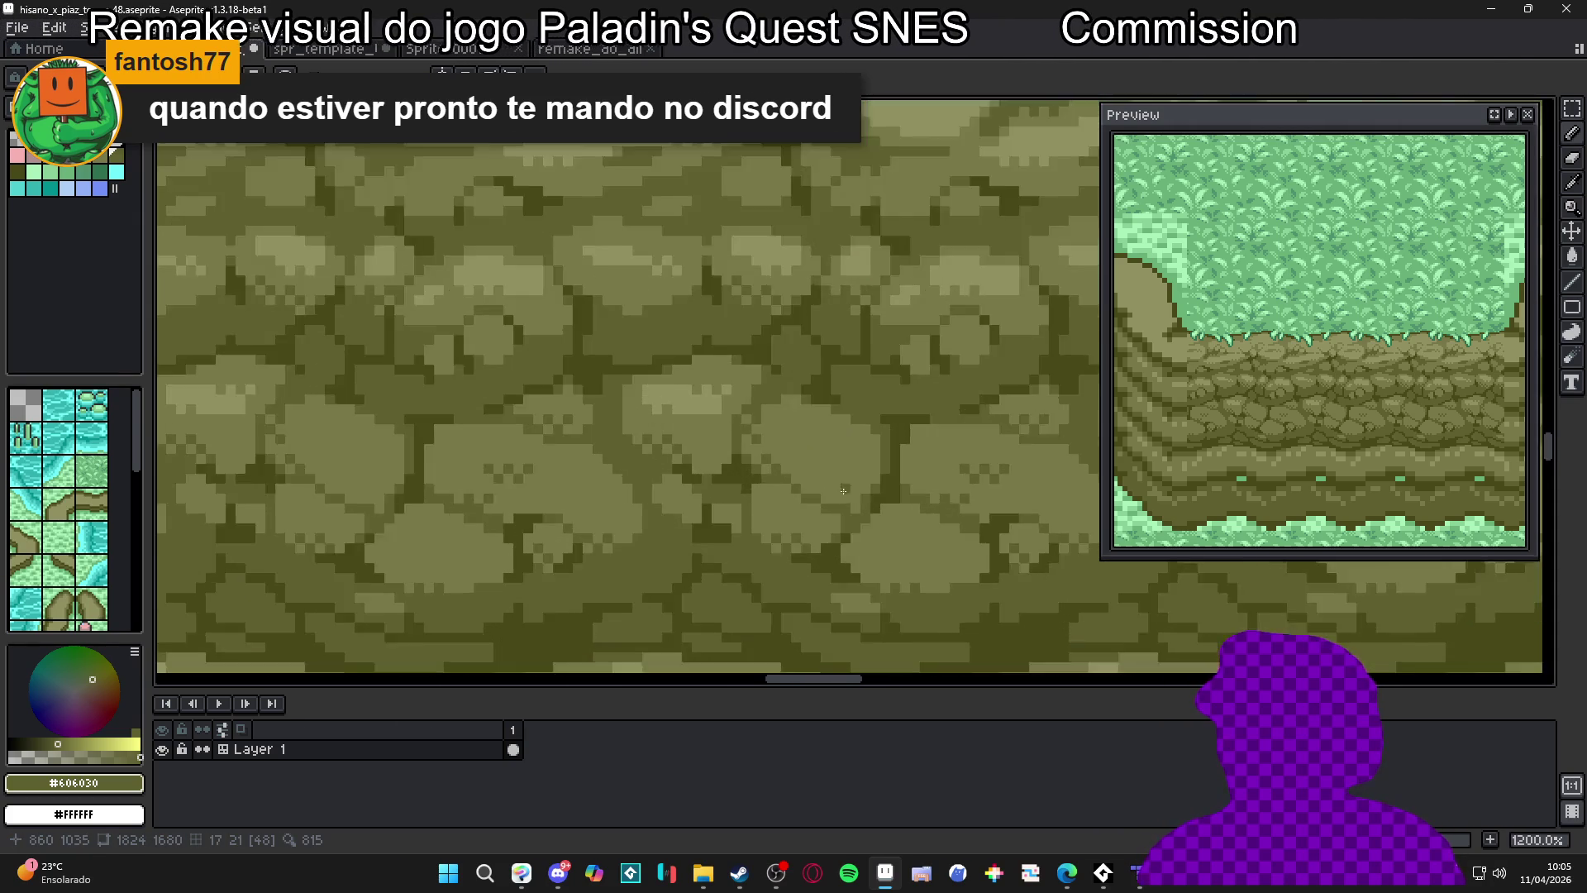
scroll(843, 489, "up", 2)
Add #484818 pixels along the crack and a #606030 edge along a stone
left_click(846, 523, "alt")
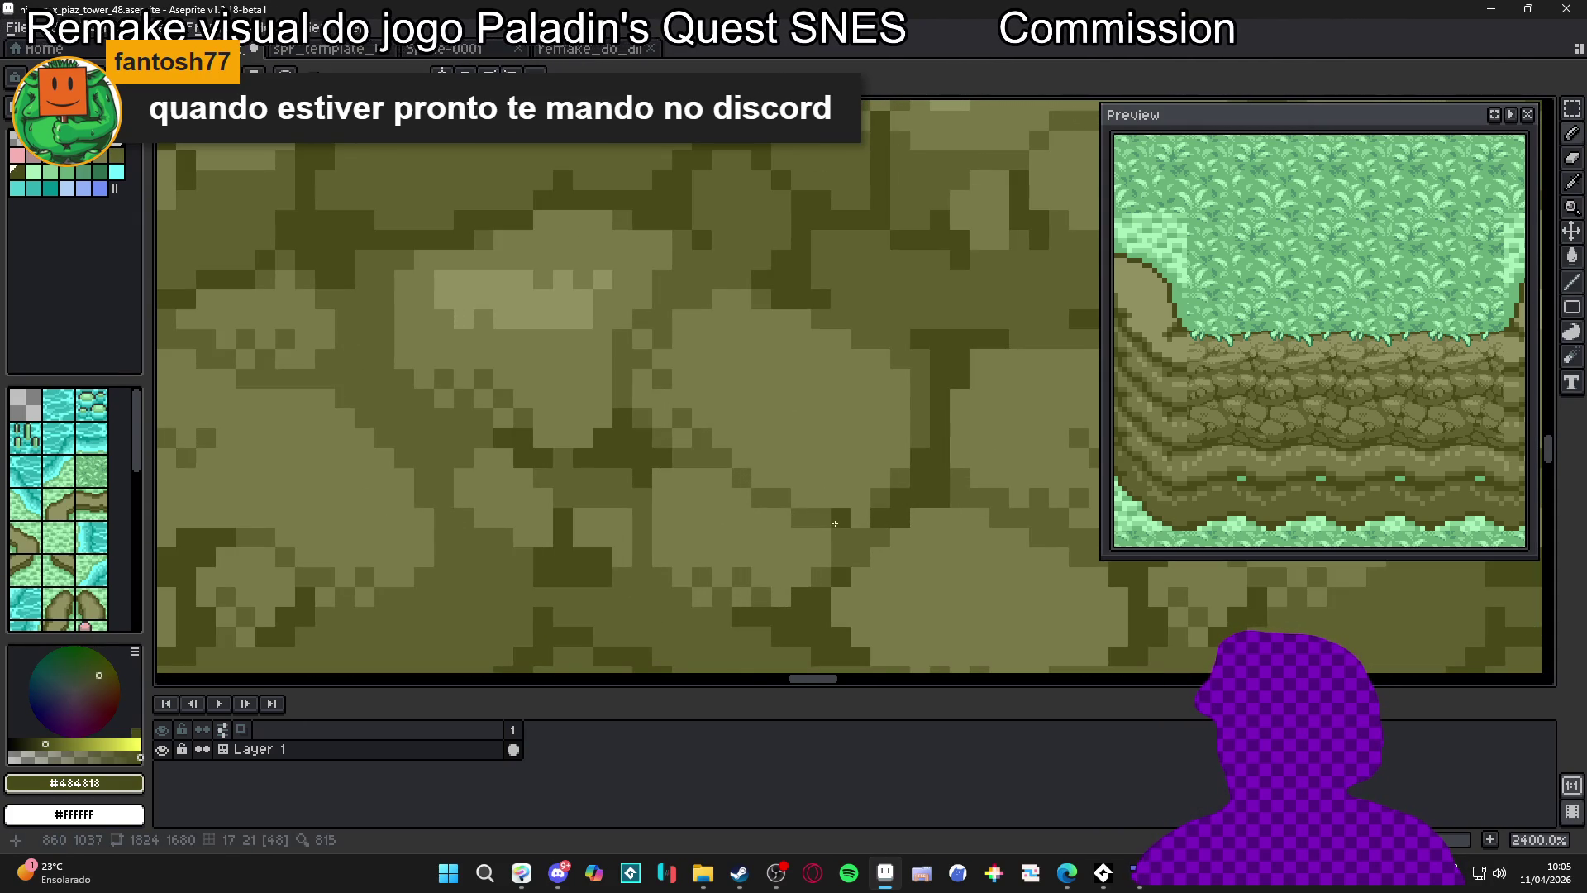
left_click(847, 538)
left_click(876, 537)
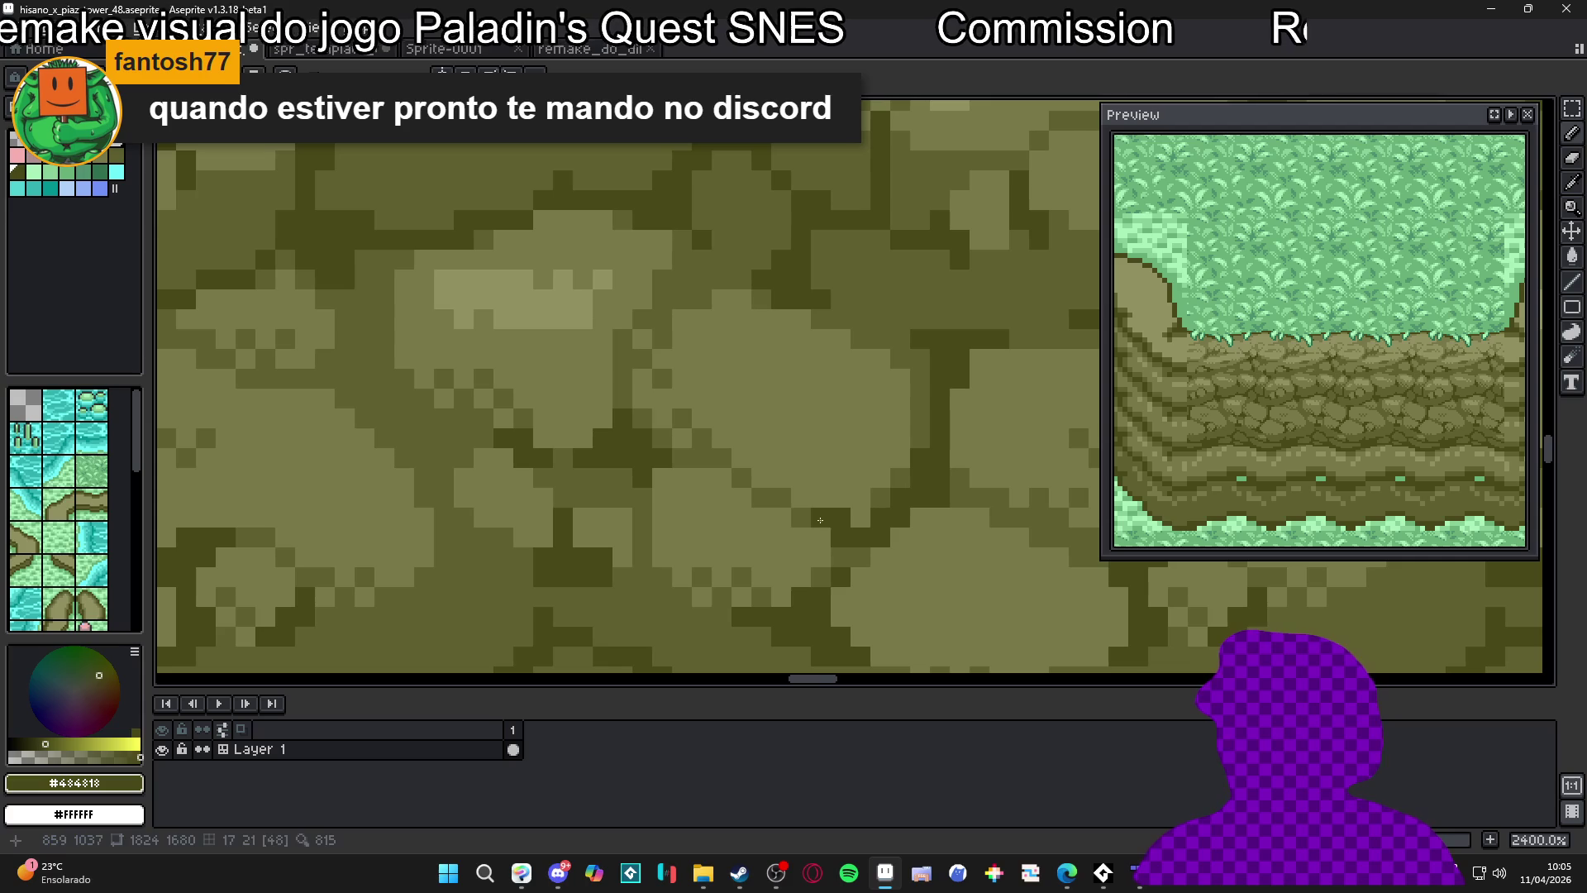
left_click(883, 483, "alt")
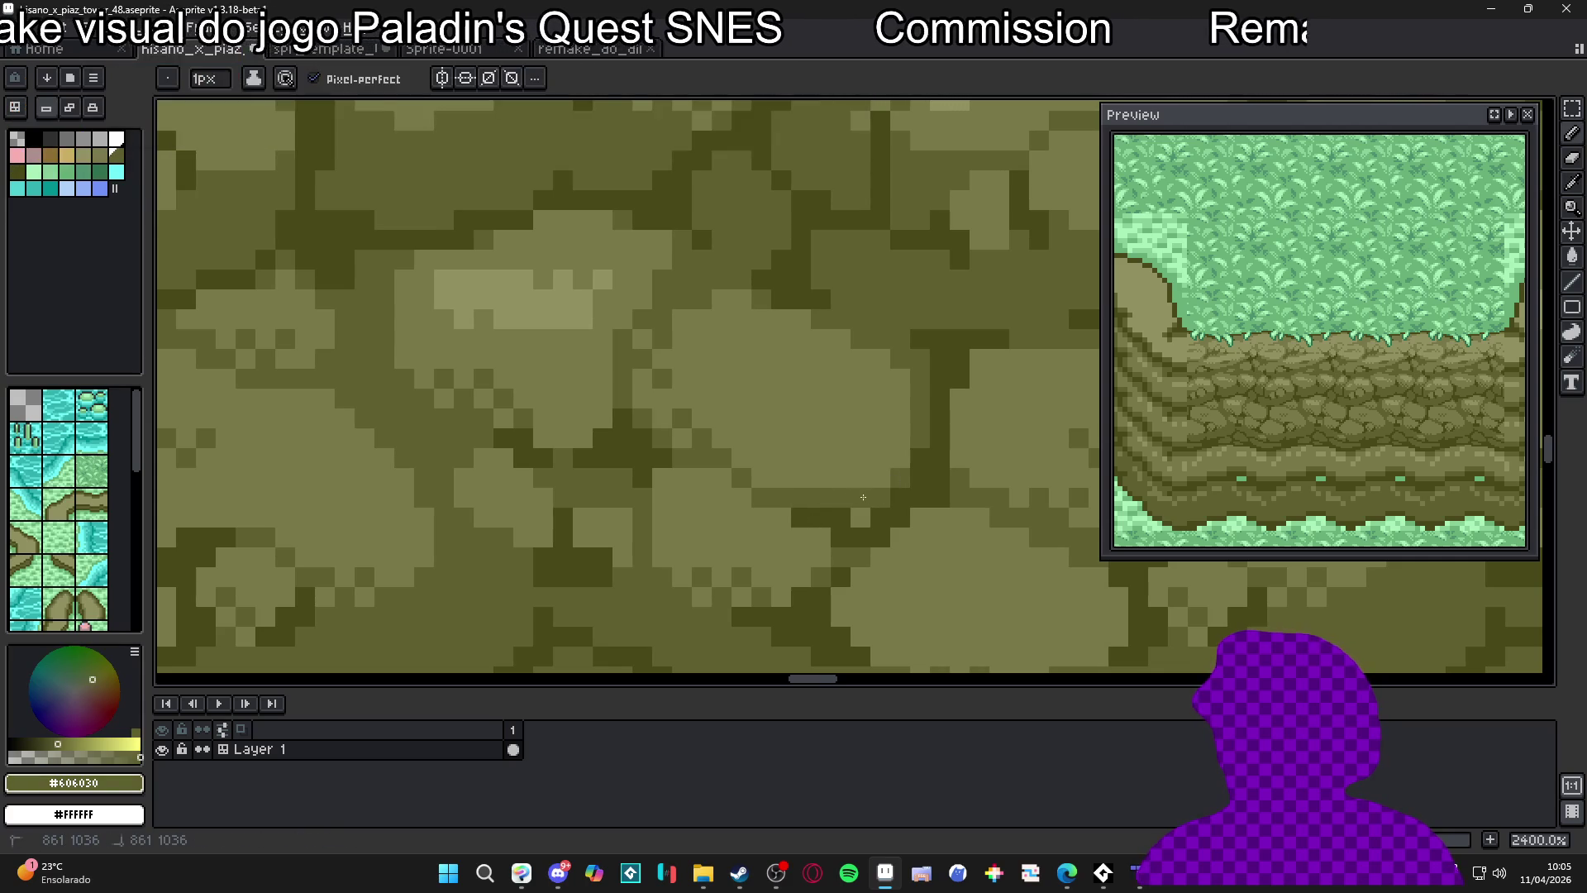
mouse_move(877, 486)
left_mouse_down()
mouse_move(720, 444)
mouse_move(777, 450)
left_mouse_up()
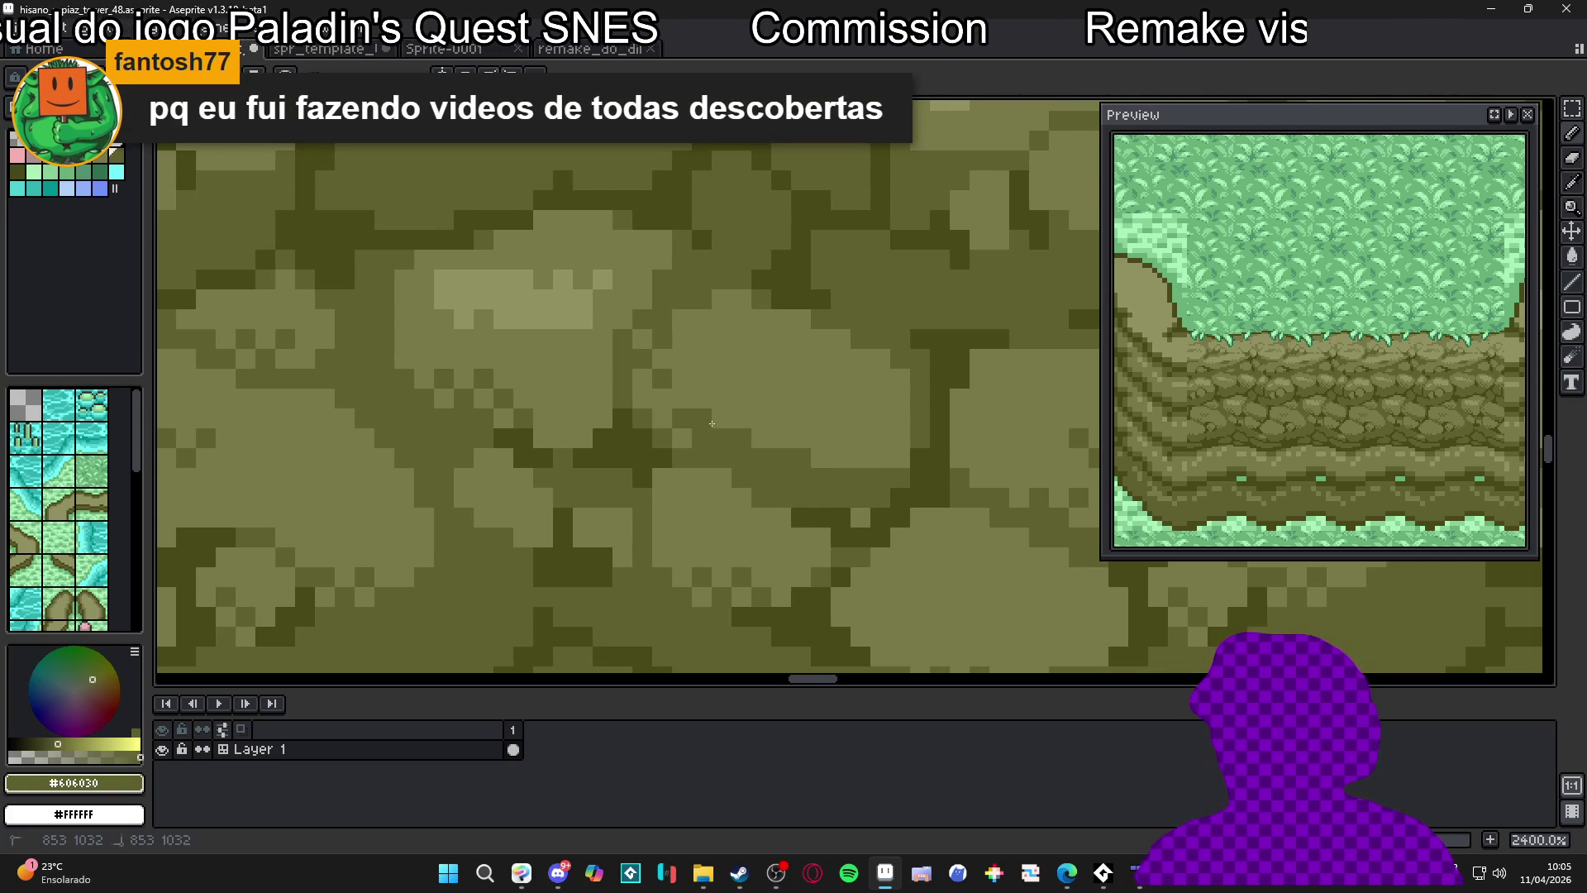
Sample the #484818, #606030 and #909060 olives, then add a light #909060 highlight pixel
scroll(824, 475, "down", 6)
scroll(824, 476, "down", 3)
scroll(826, 512, "up", 5)
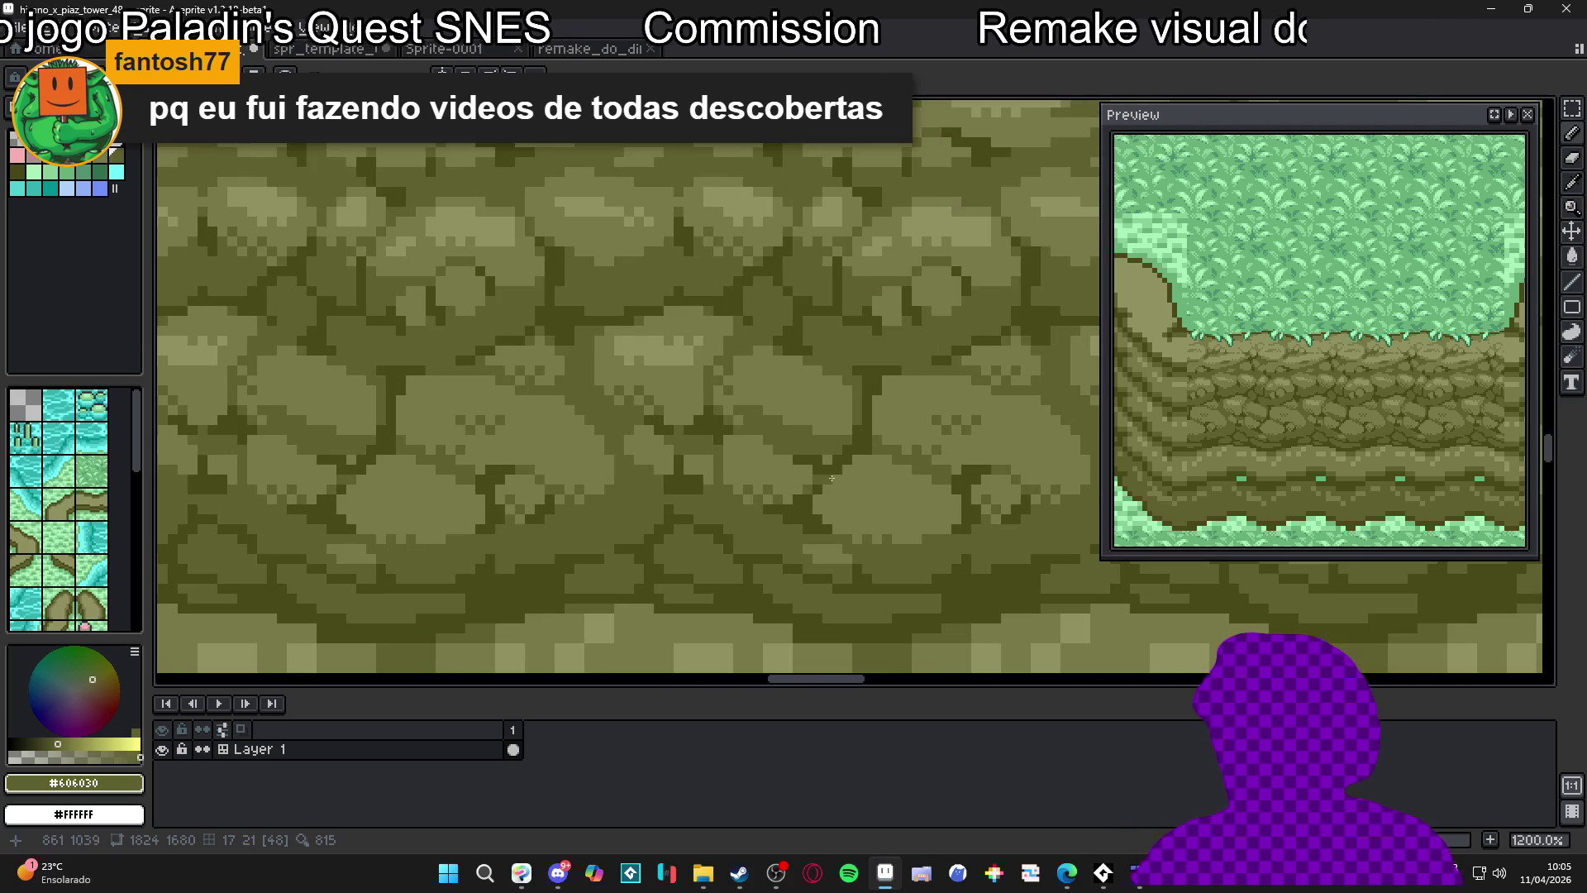
left_click(827, 526, "alt")
scroll(822, 512, "up", 1)
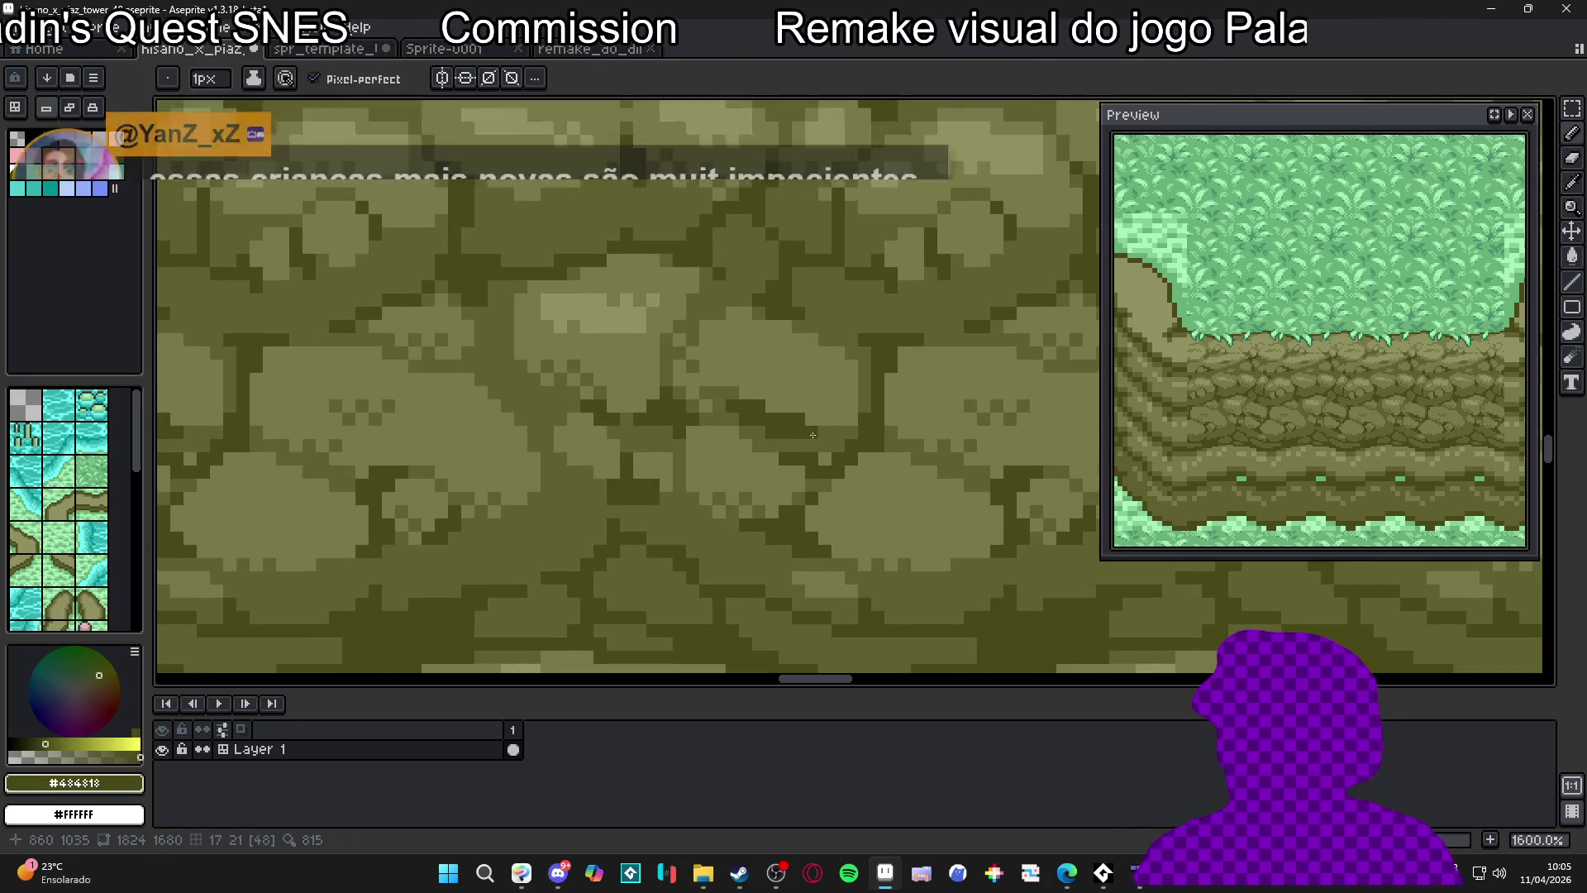
scroll(830, 454, "down", 6)
scroll(834, 466, "up", 7)
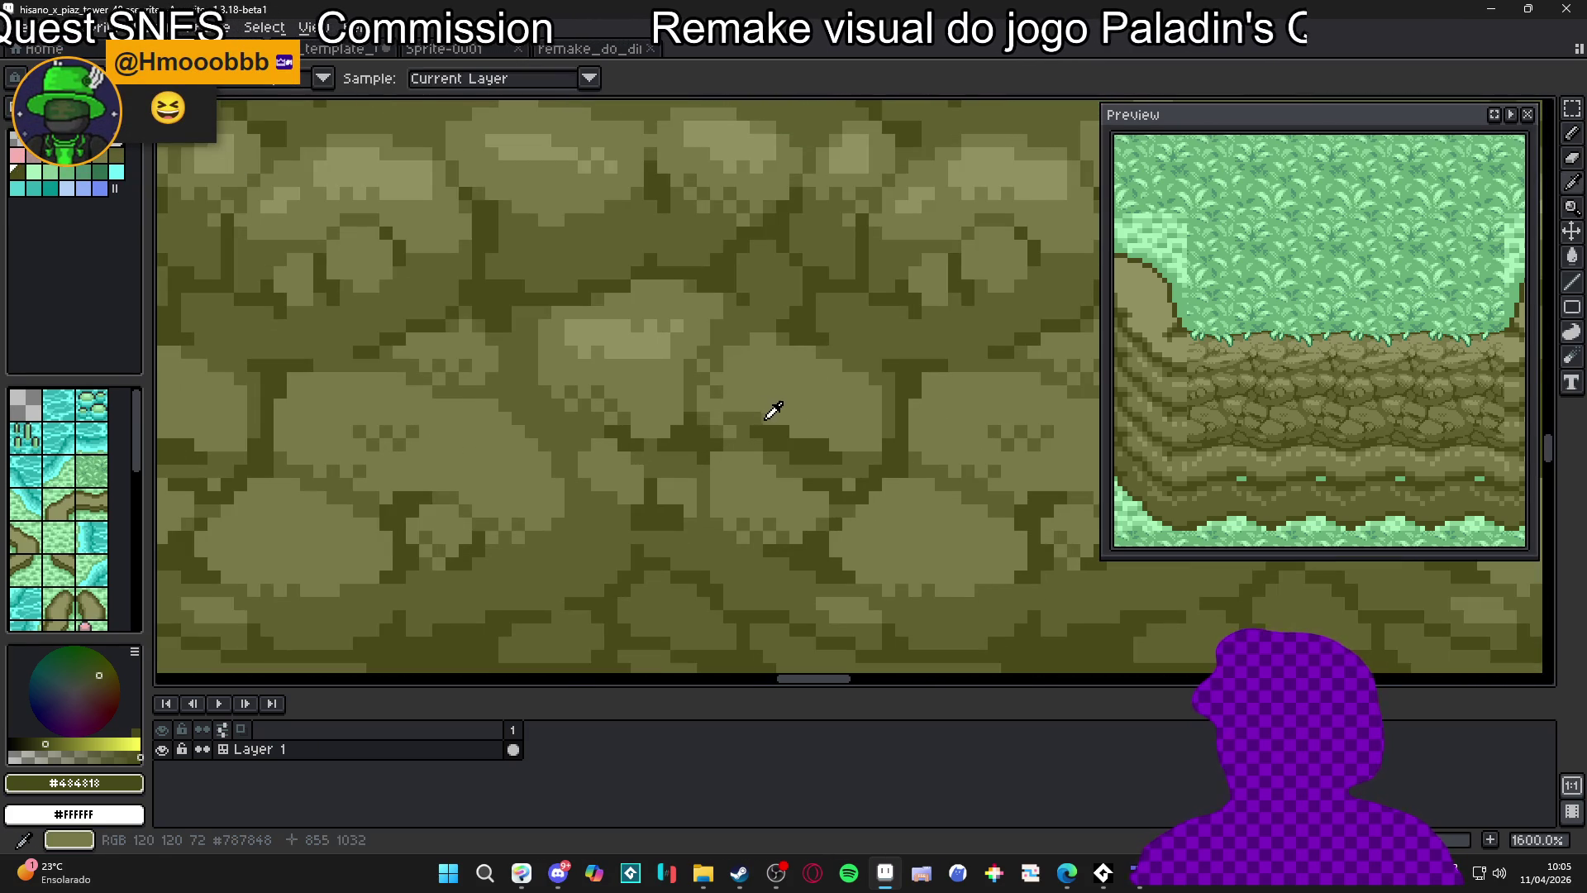
left_click(779, 427, "alt")
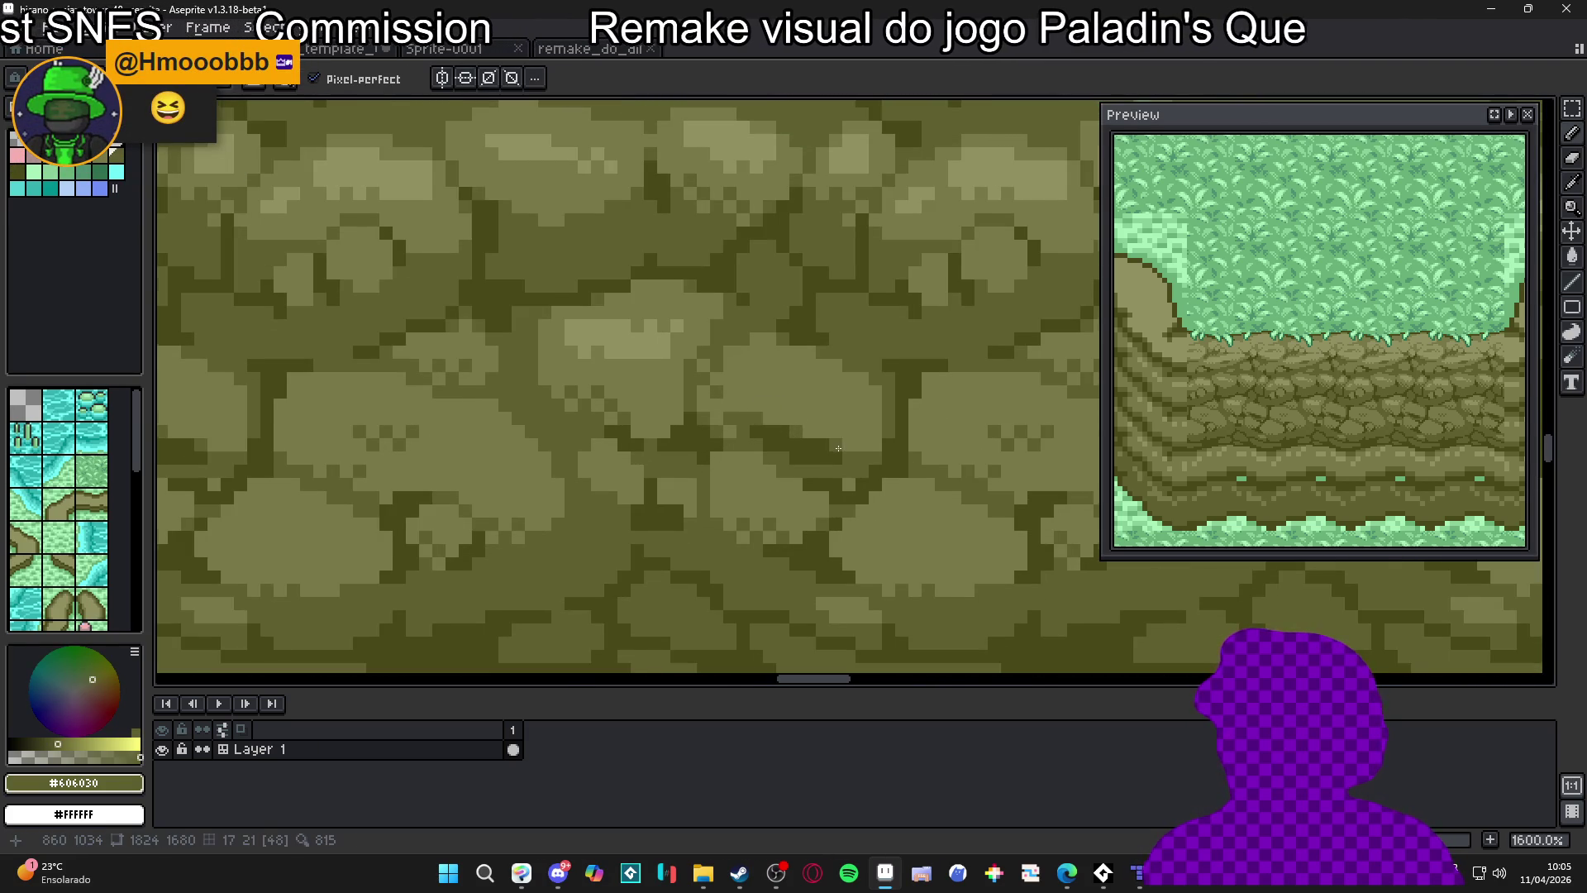
scroll(840, 448, "down", 1)
left_click(747, 382, "alt")
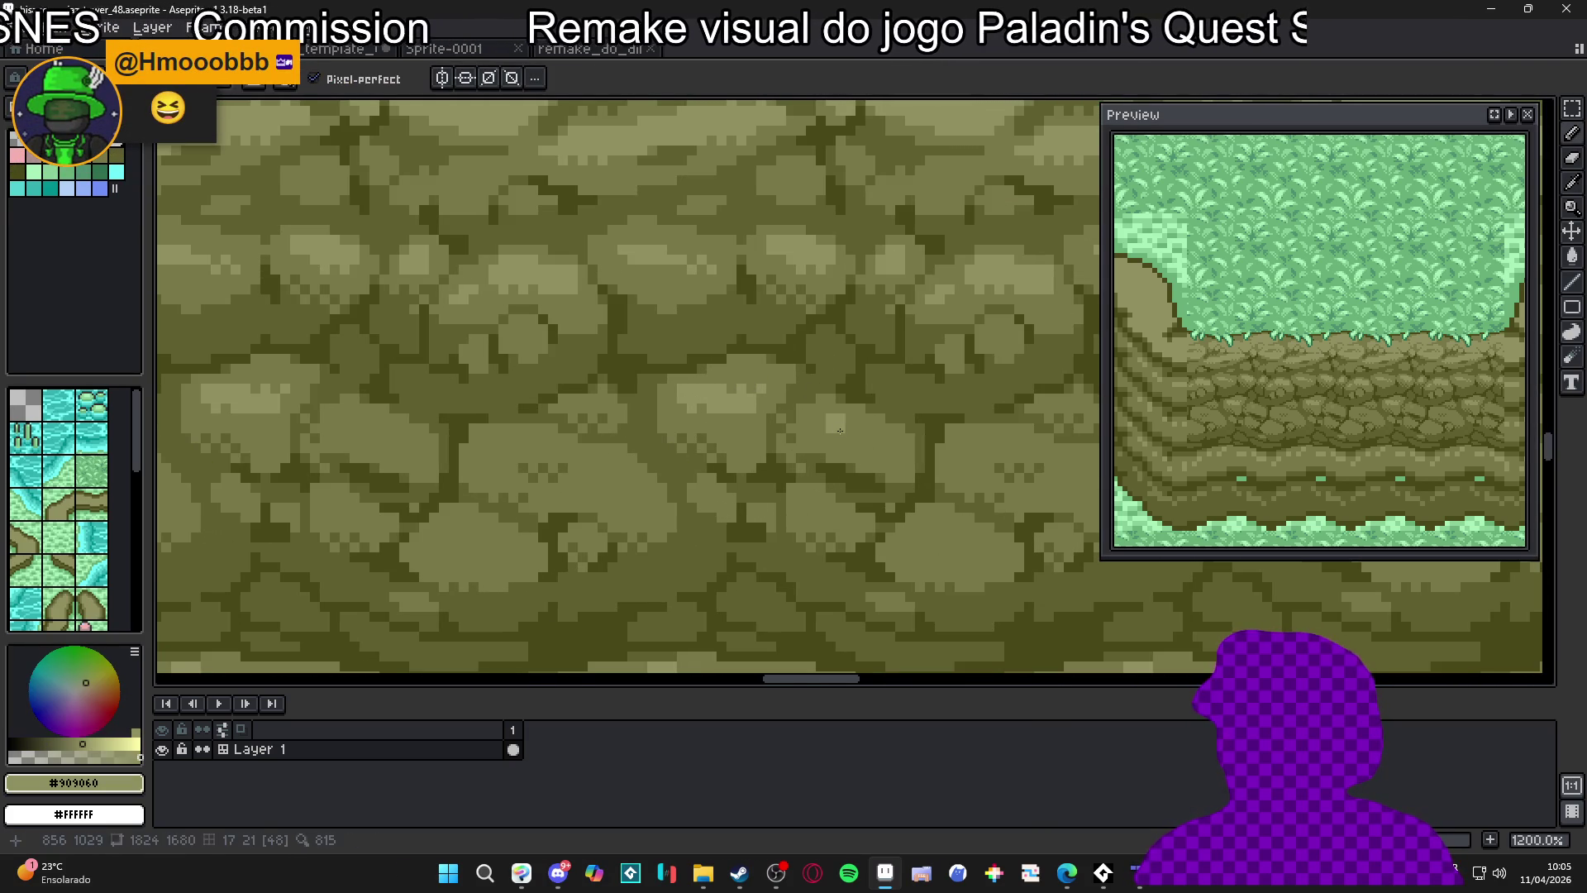
left_click(871, 438)
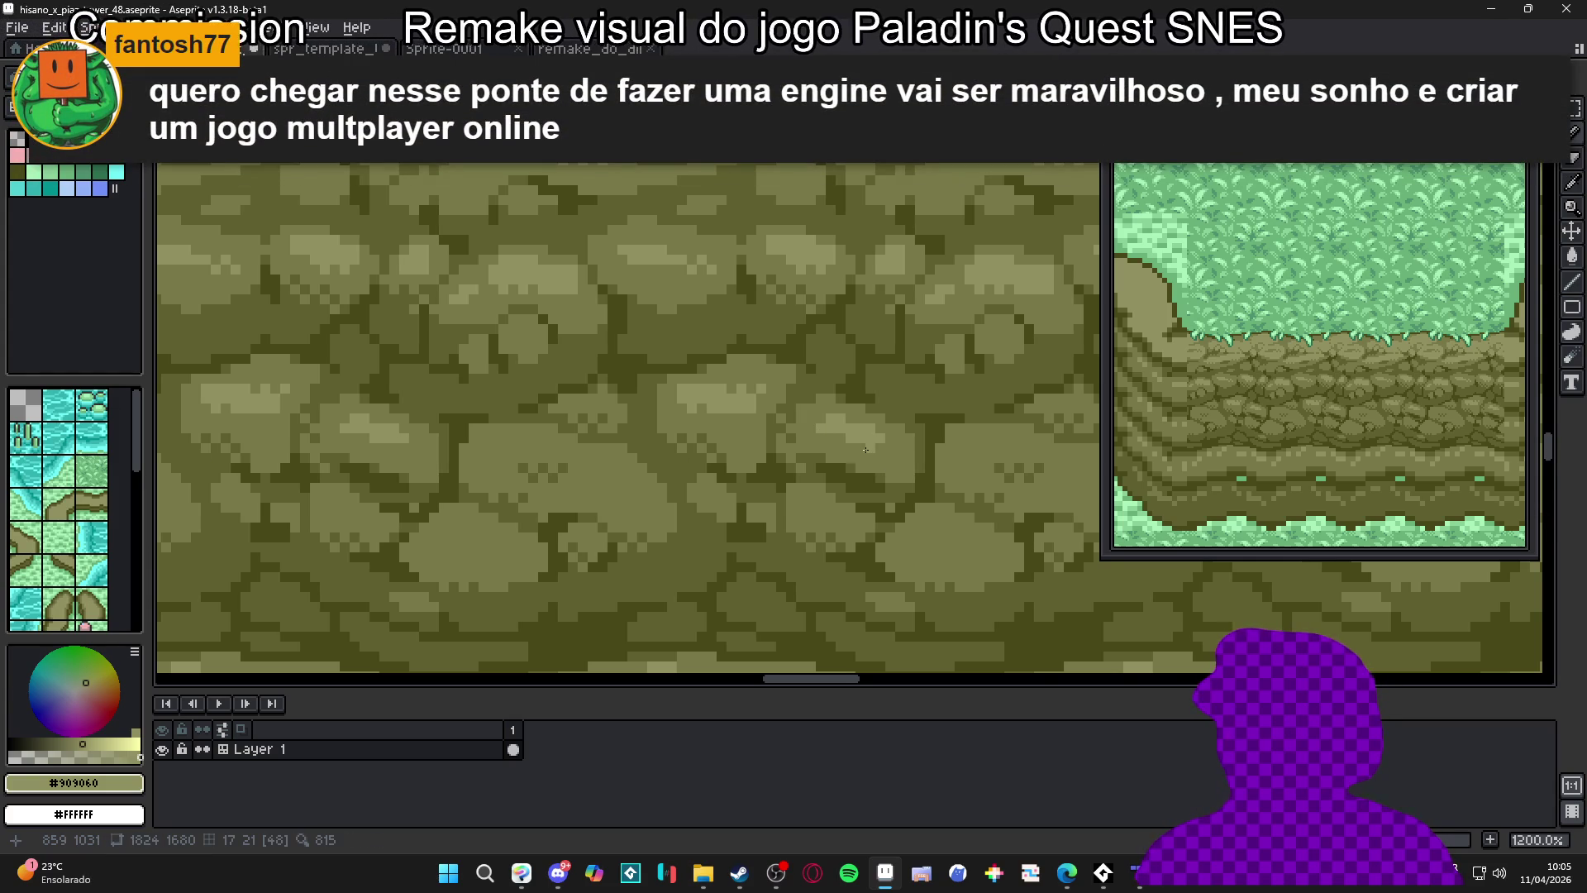
scroll(860, 451, "down", 2)
scroll(850, 435, "up", 3)
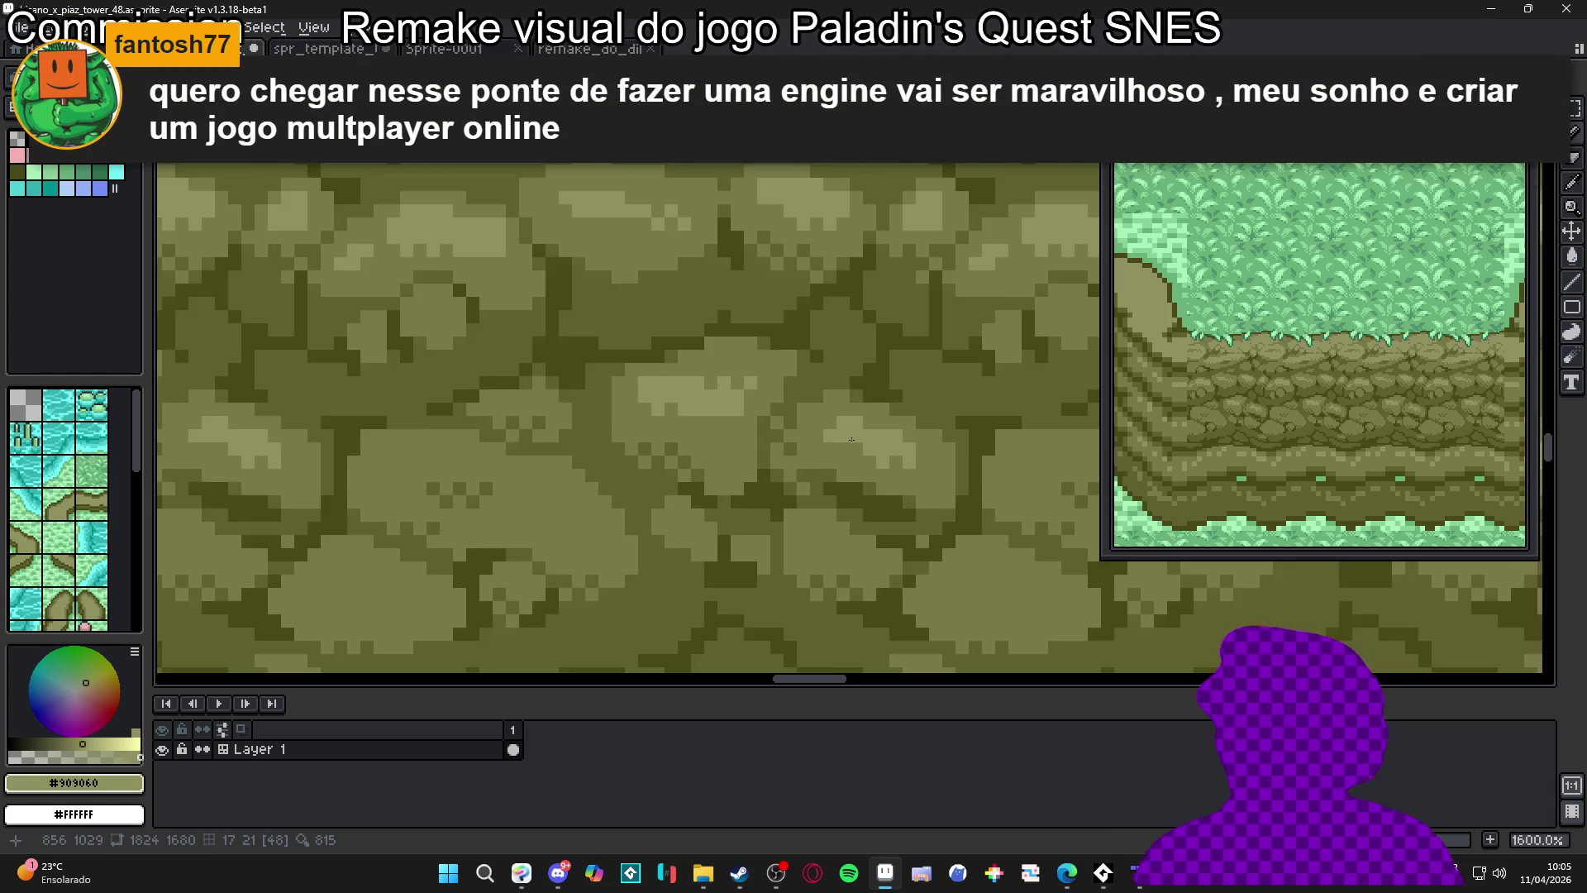
scroll(853, 457, "down", 4)
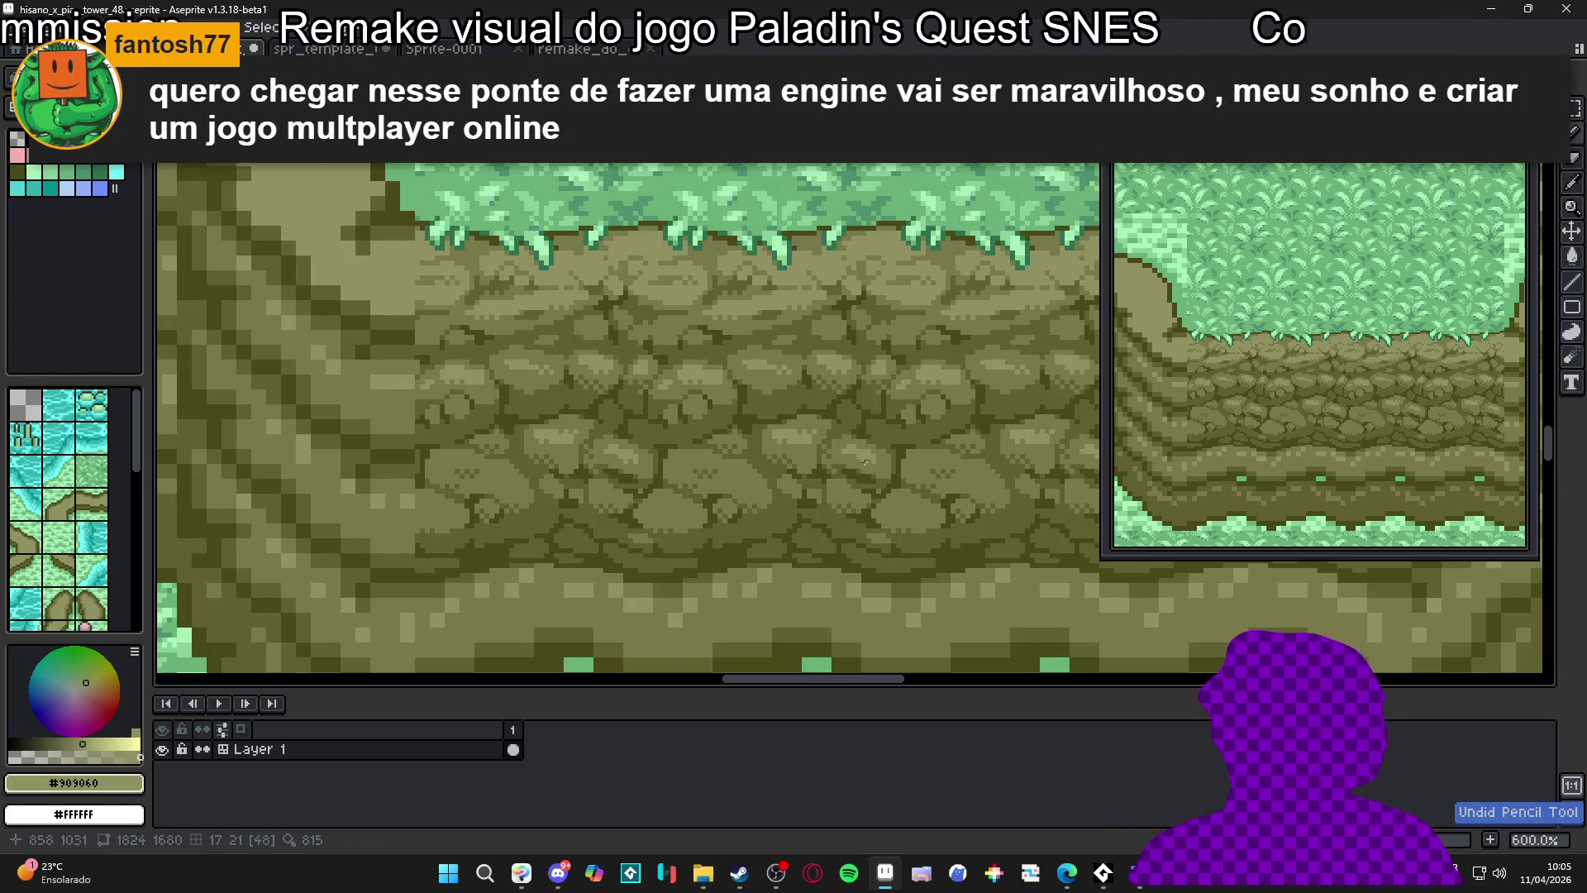
scroll(875, 461, "up", 2)
scroll(875, 461, "down", 4)
scroll(880, 485, "up", 4)
scroll(829, 454, "down", 2)
scroll(829, 454, "up", 3)
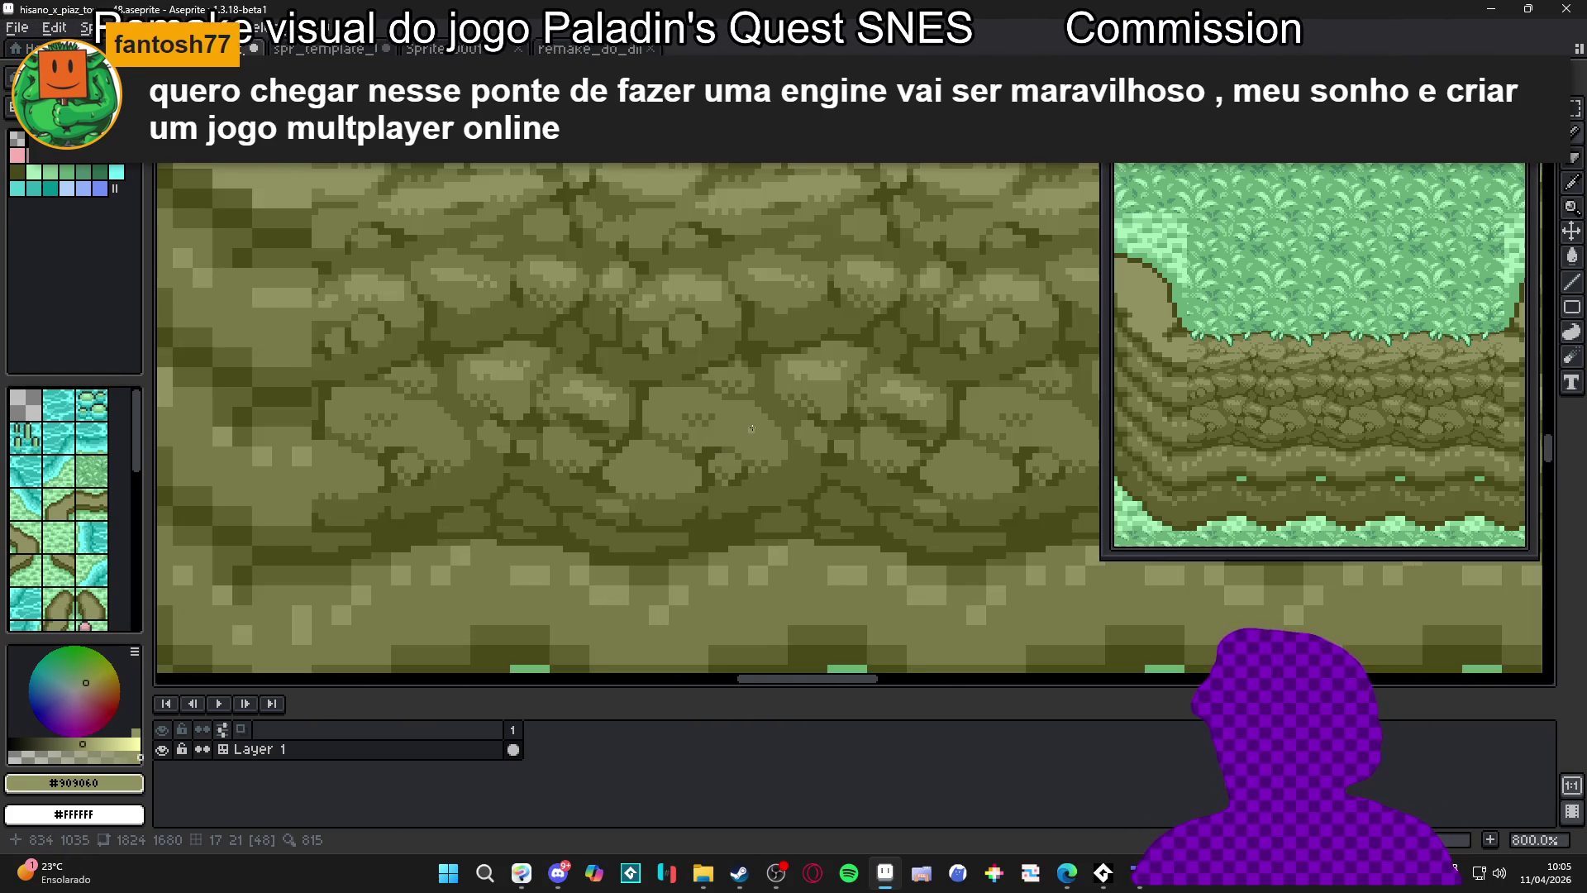
scroll(793, 422, "down", 5)
scroll(771, 396, "up", 4)
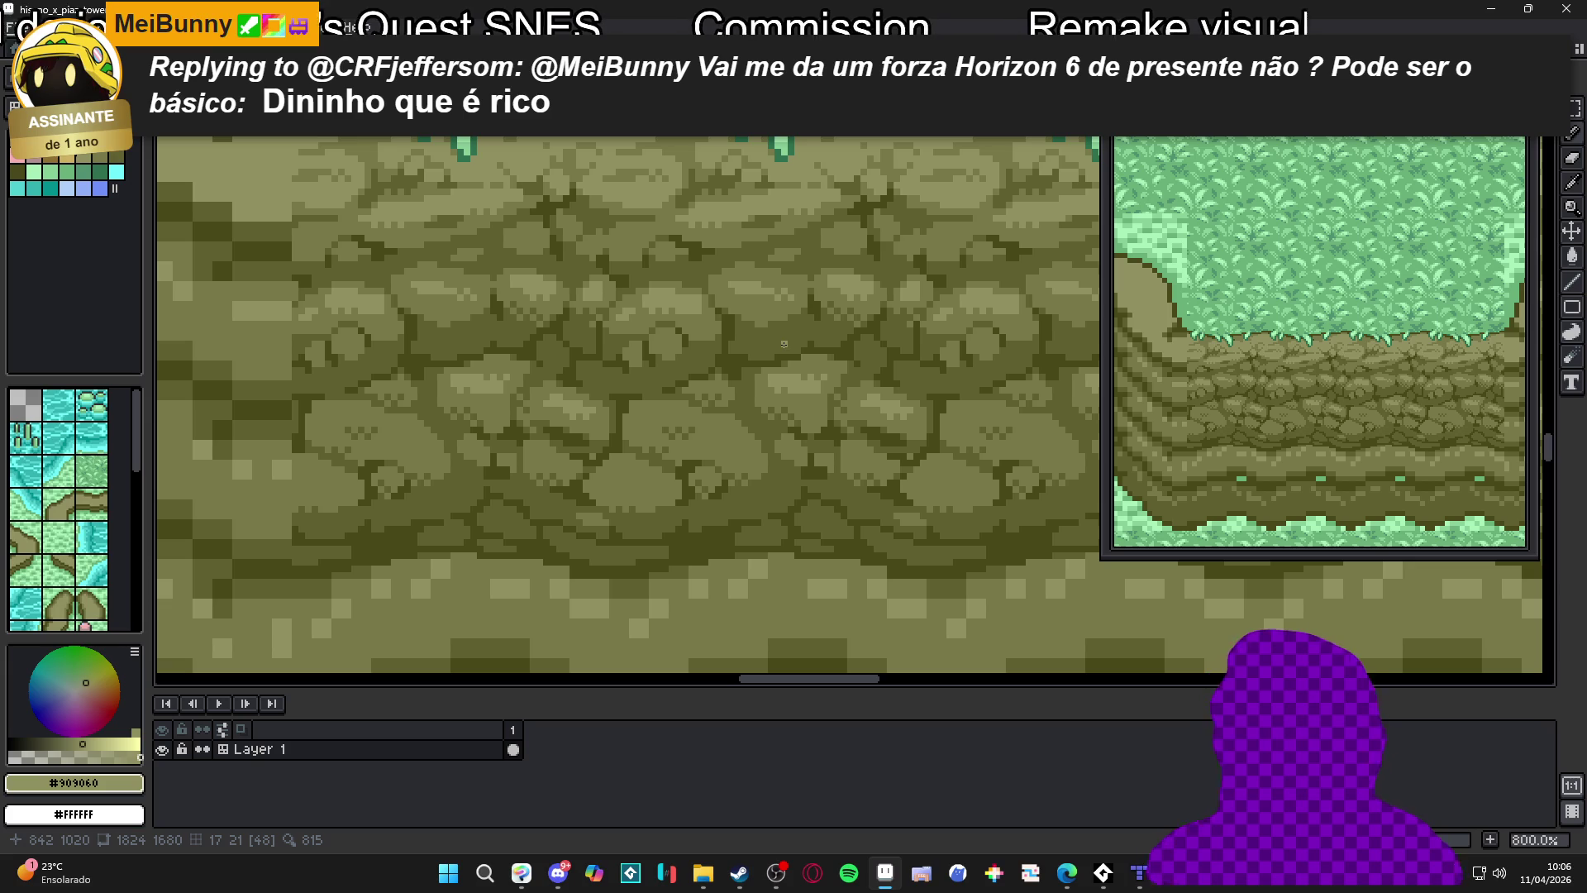
scroll(645, 352, "up", 5)
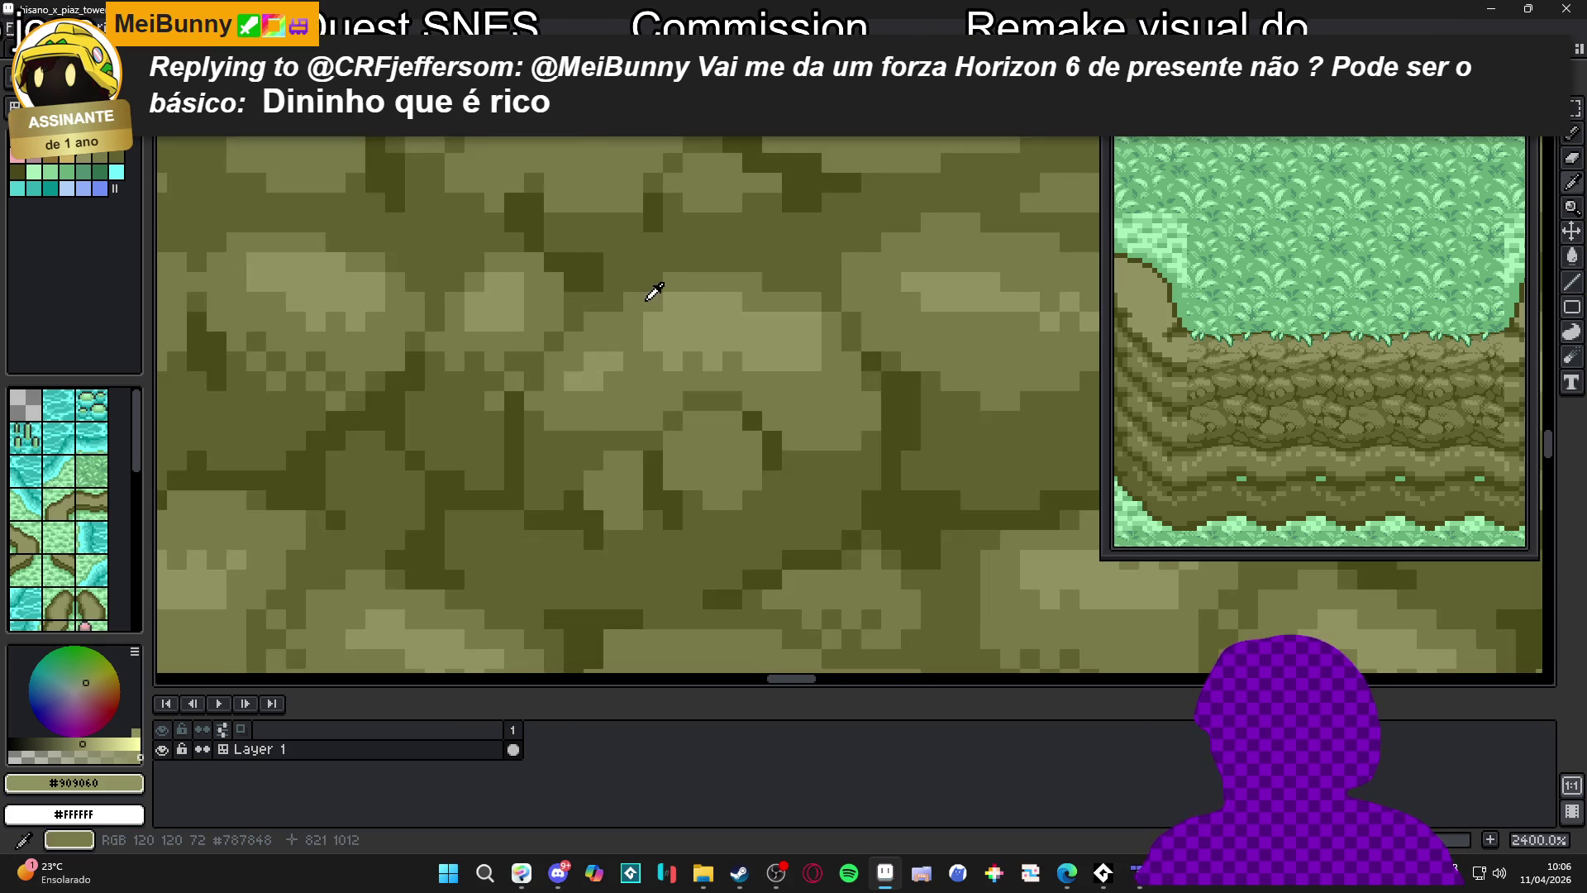
left_click(652, 299, "alt")
left_click(707, 320, "alt")
scroll(699, 324, "down", 5)
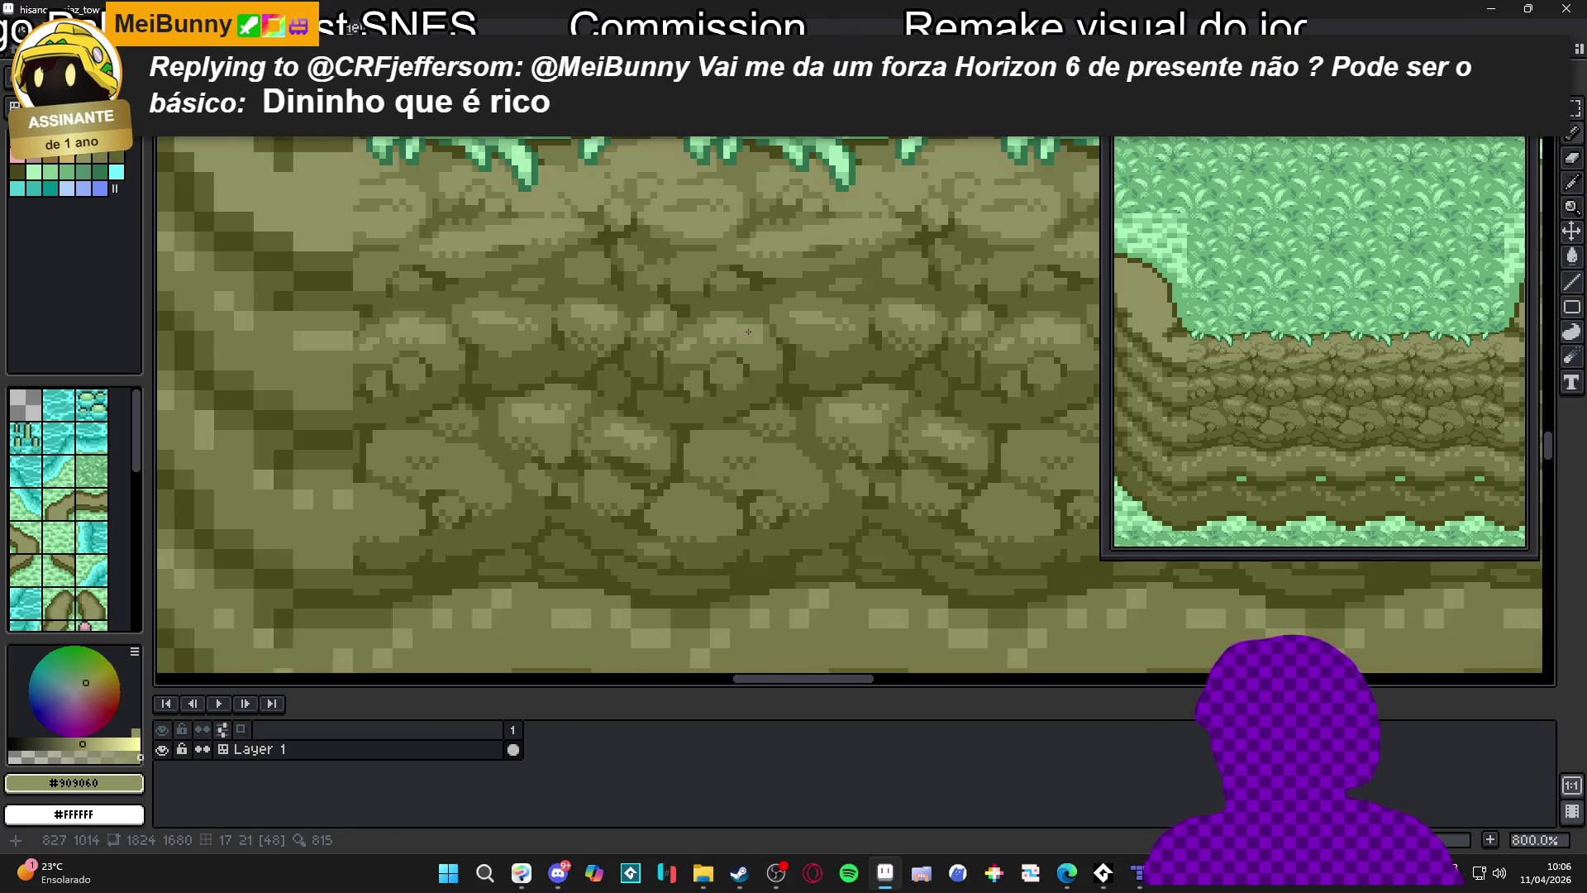
scroll(743, 331, "down", 2)
scroll(715, 277, "up", 5)
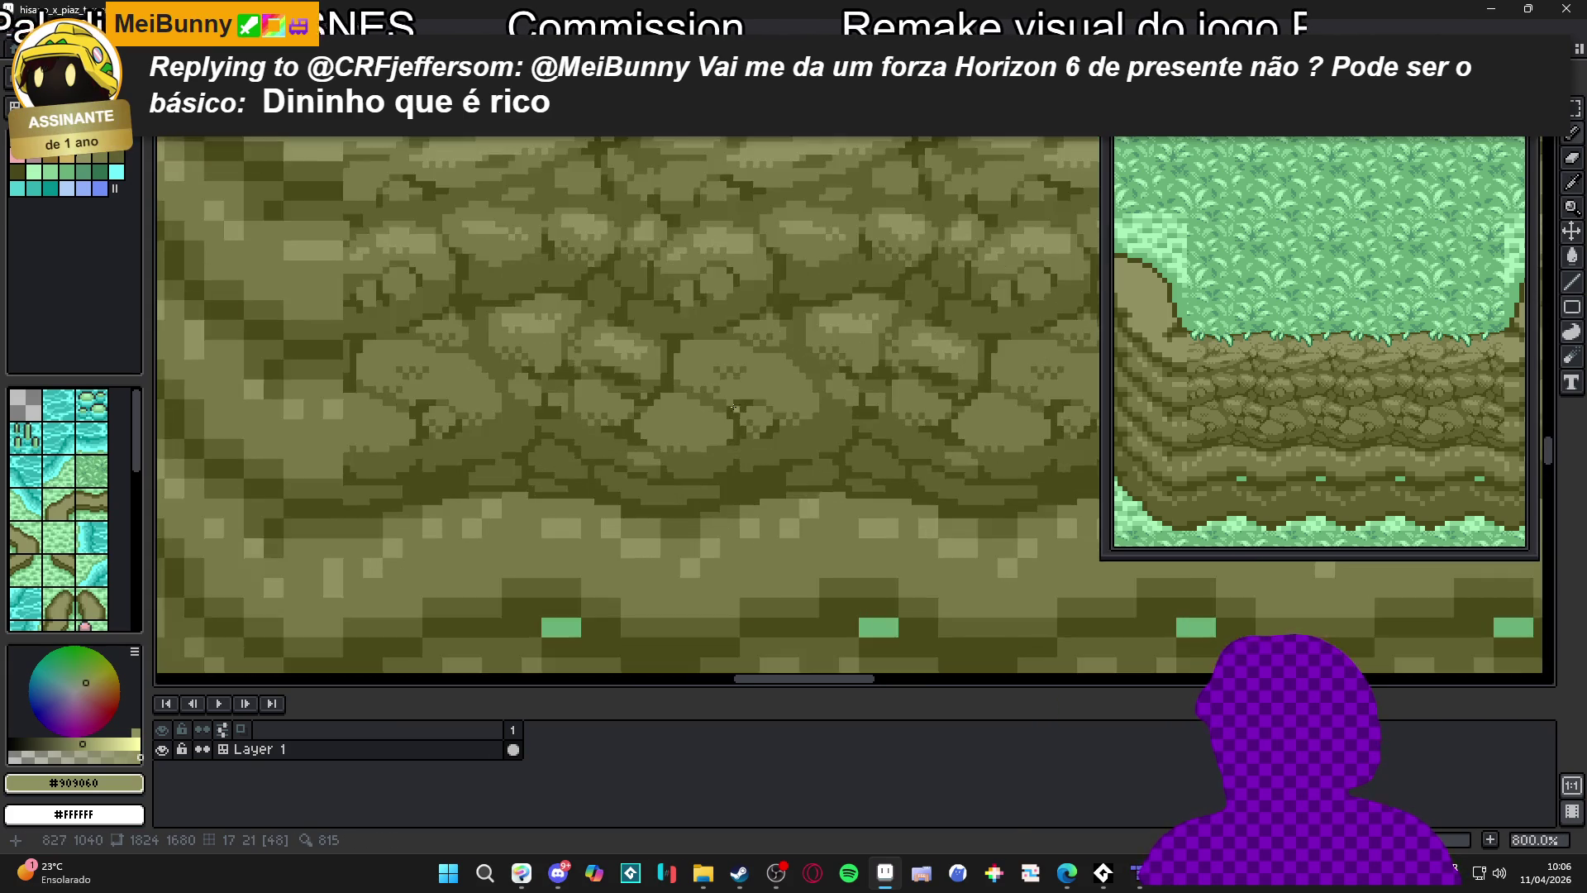
left_click(704, 275, "alt")
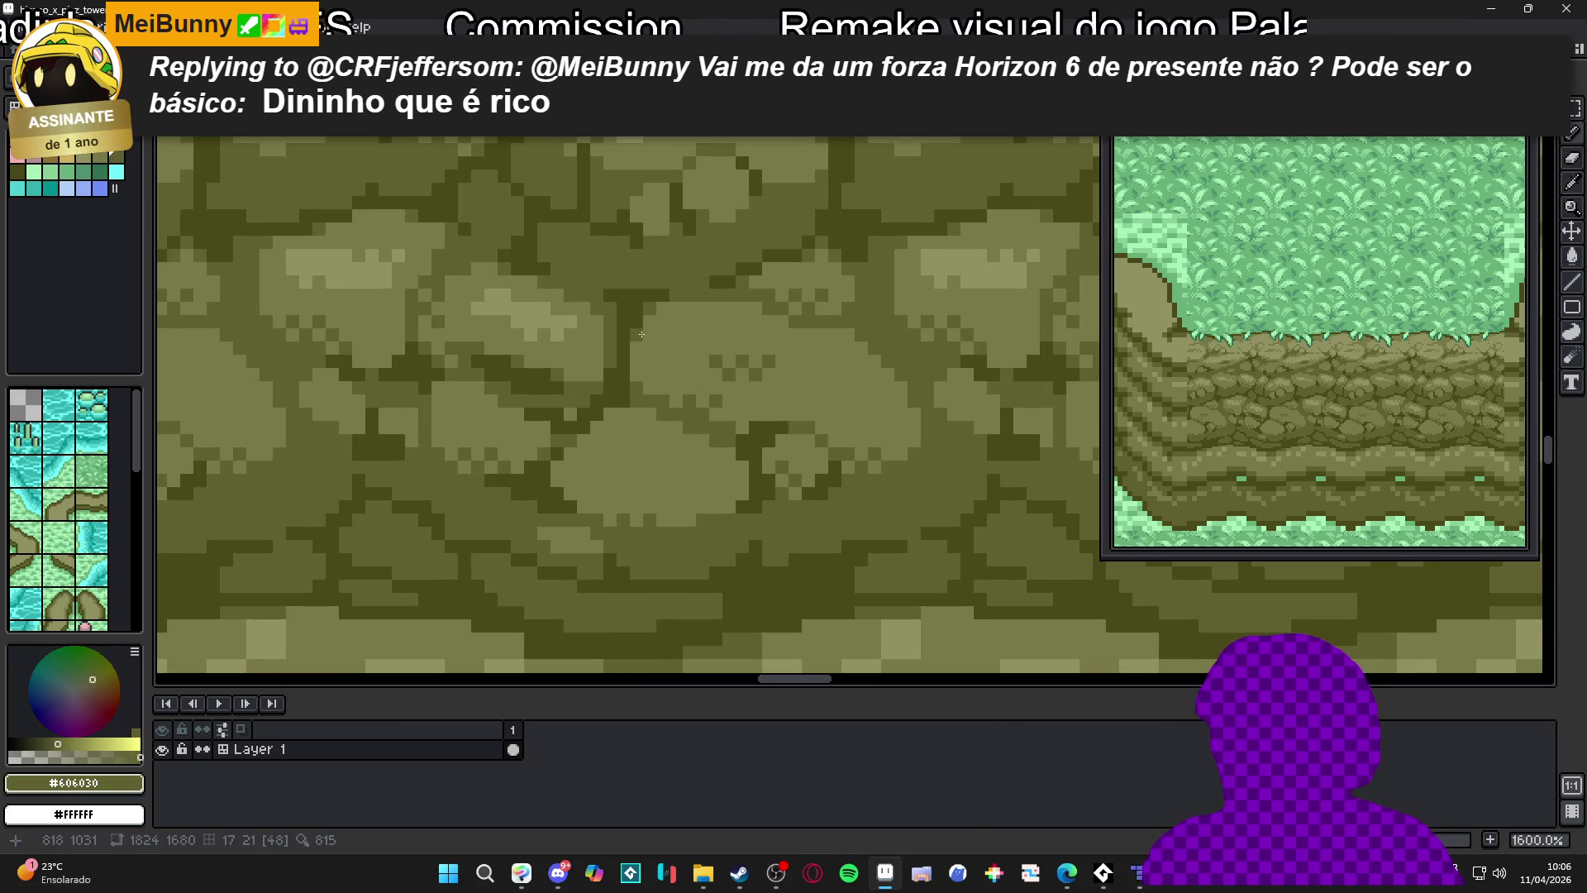
scroll(681, 308, "down", 2)
scroll(661, 298, "up", 3)
left_click(677, 282, "alt")
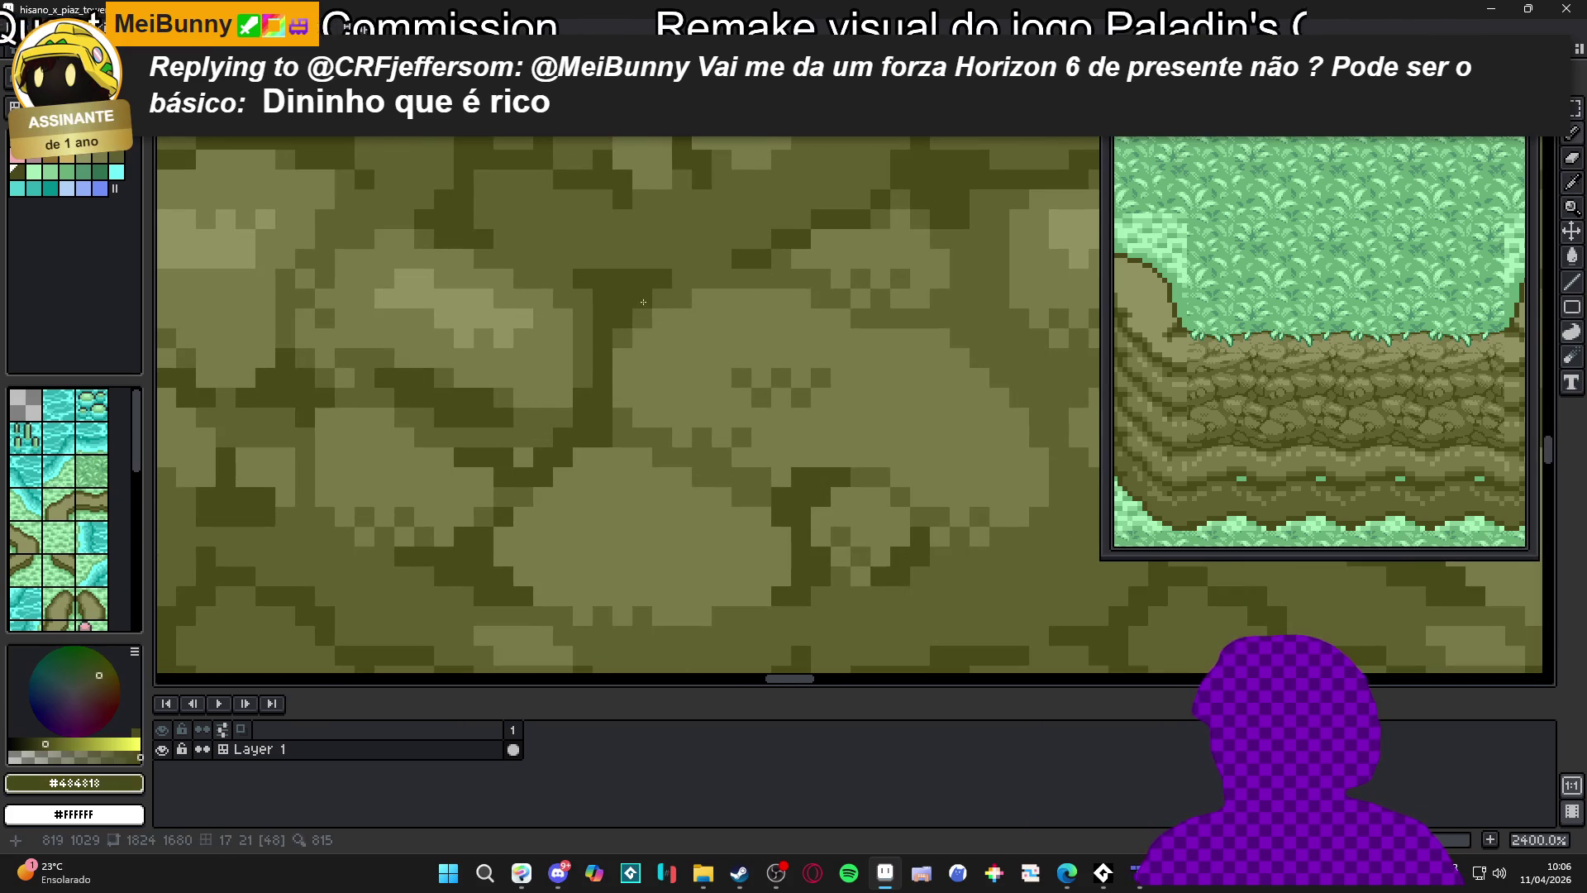
scroll(677, 282, "down", 4)
scroll(748, 290, "up", 1)
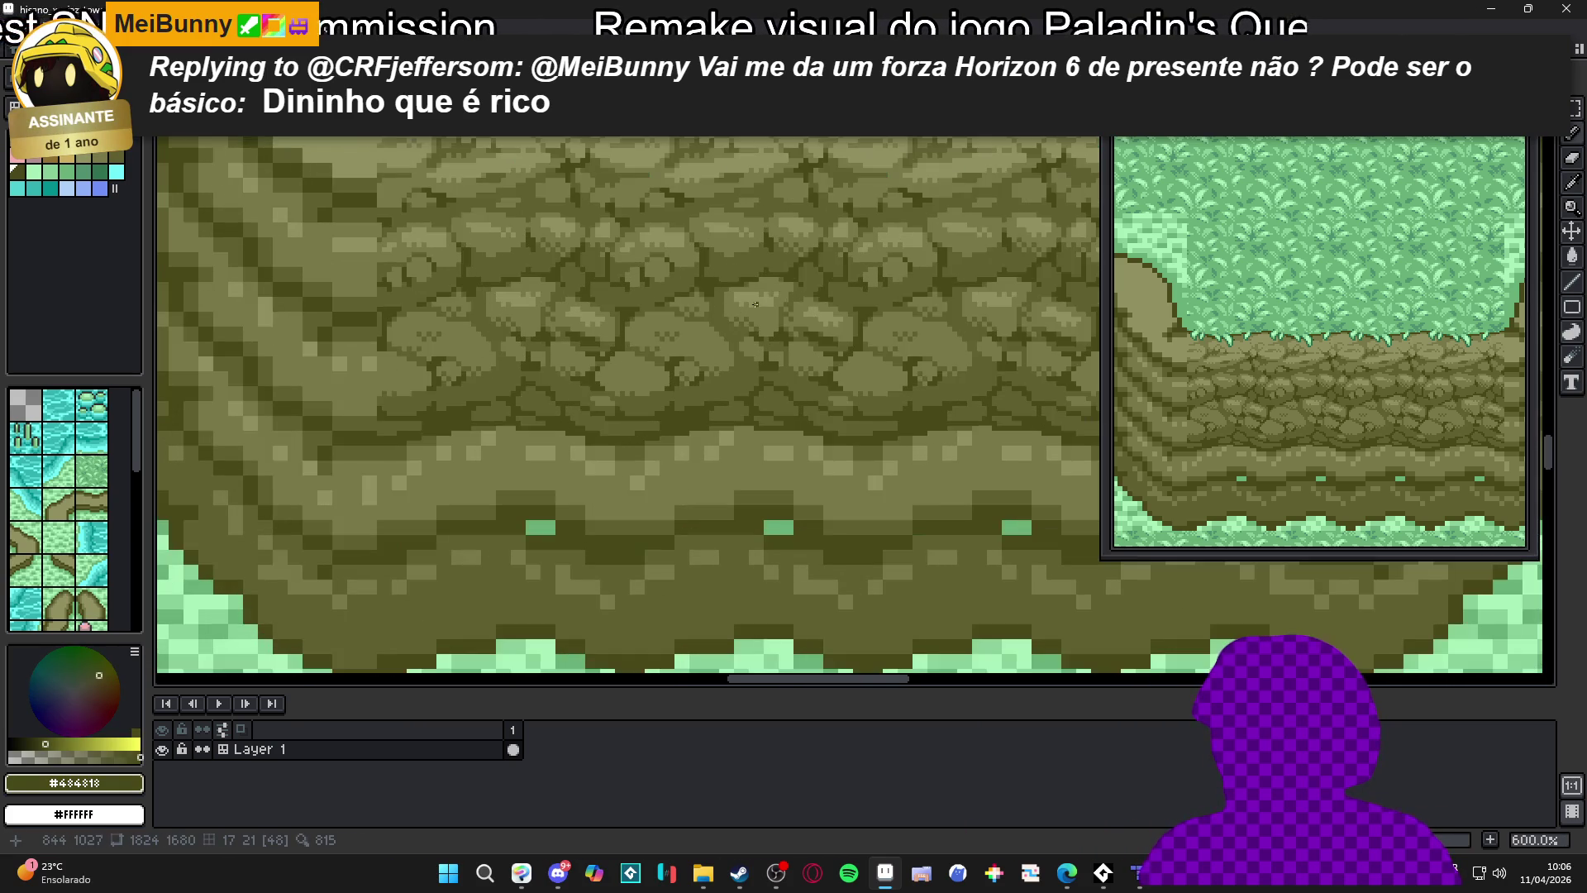
left_click(753, 294, "alt")
scroll(758, 286, "up", 3)
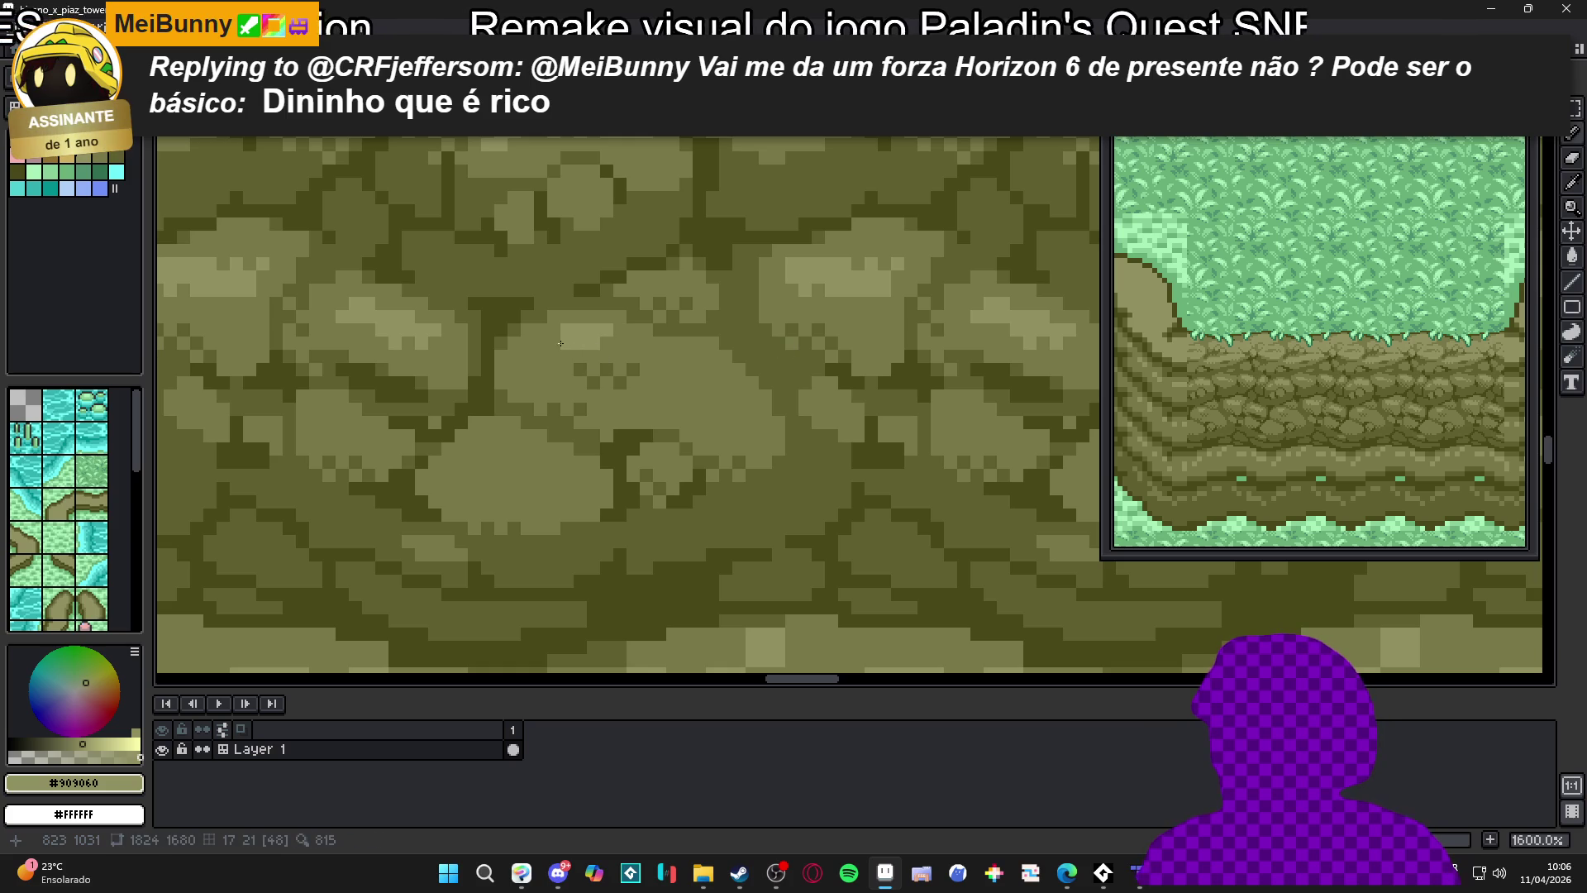
scroll(702, 382, "down", 3)
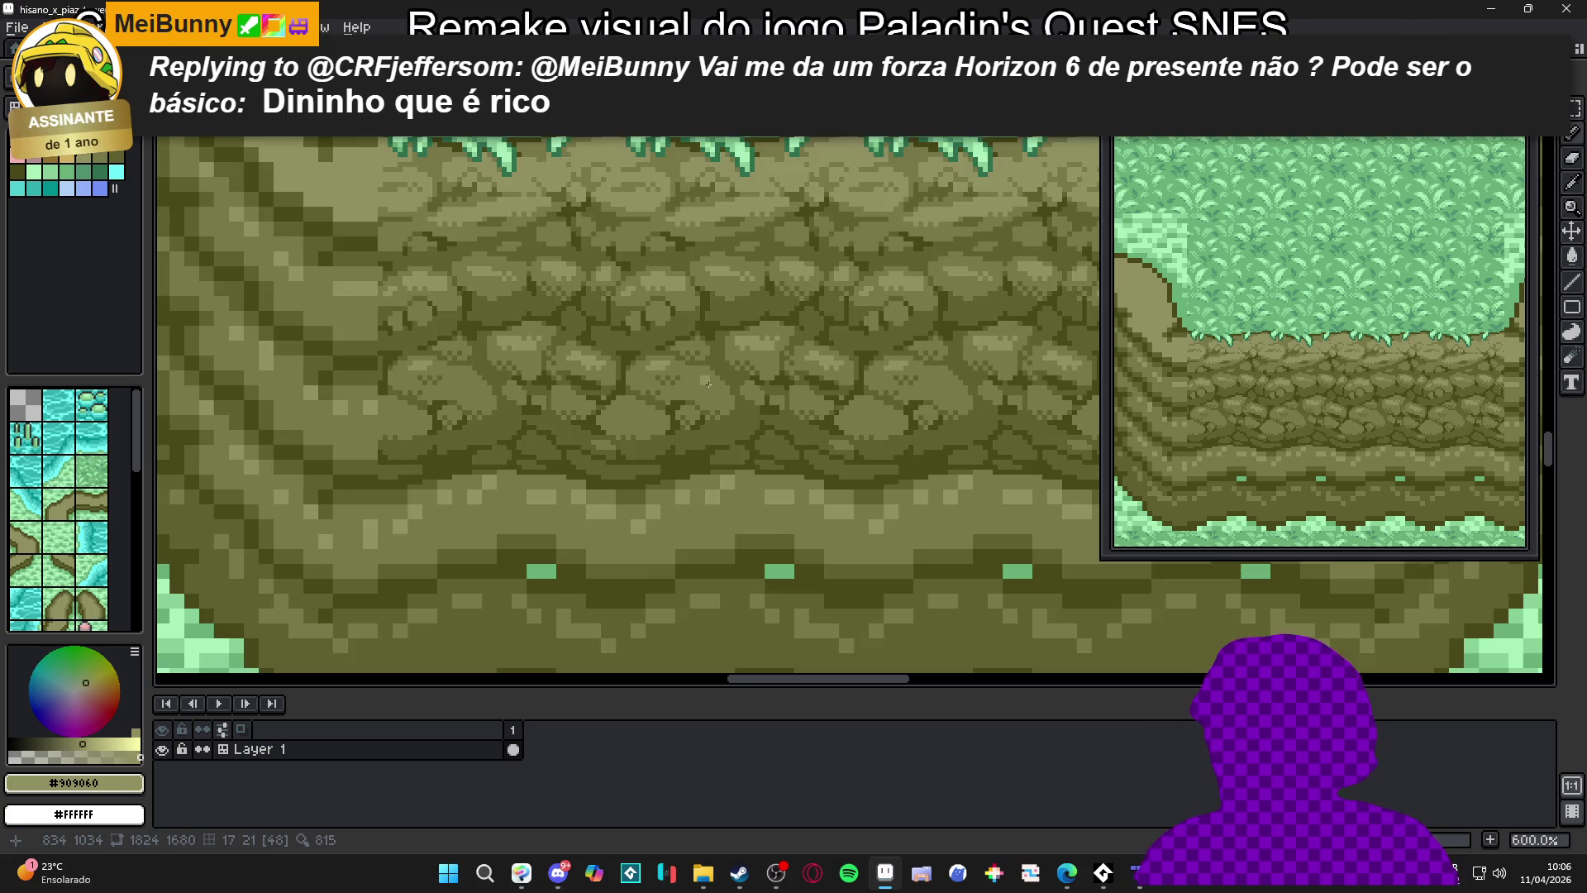
scroll(707, 384, "down", 2)
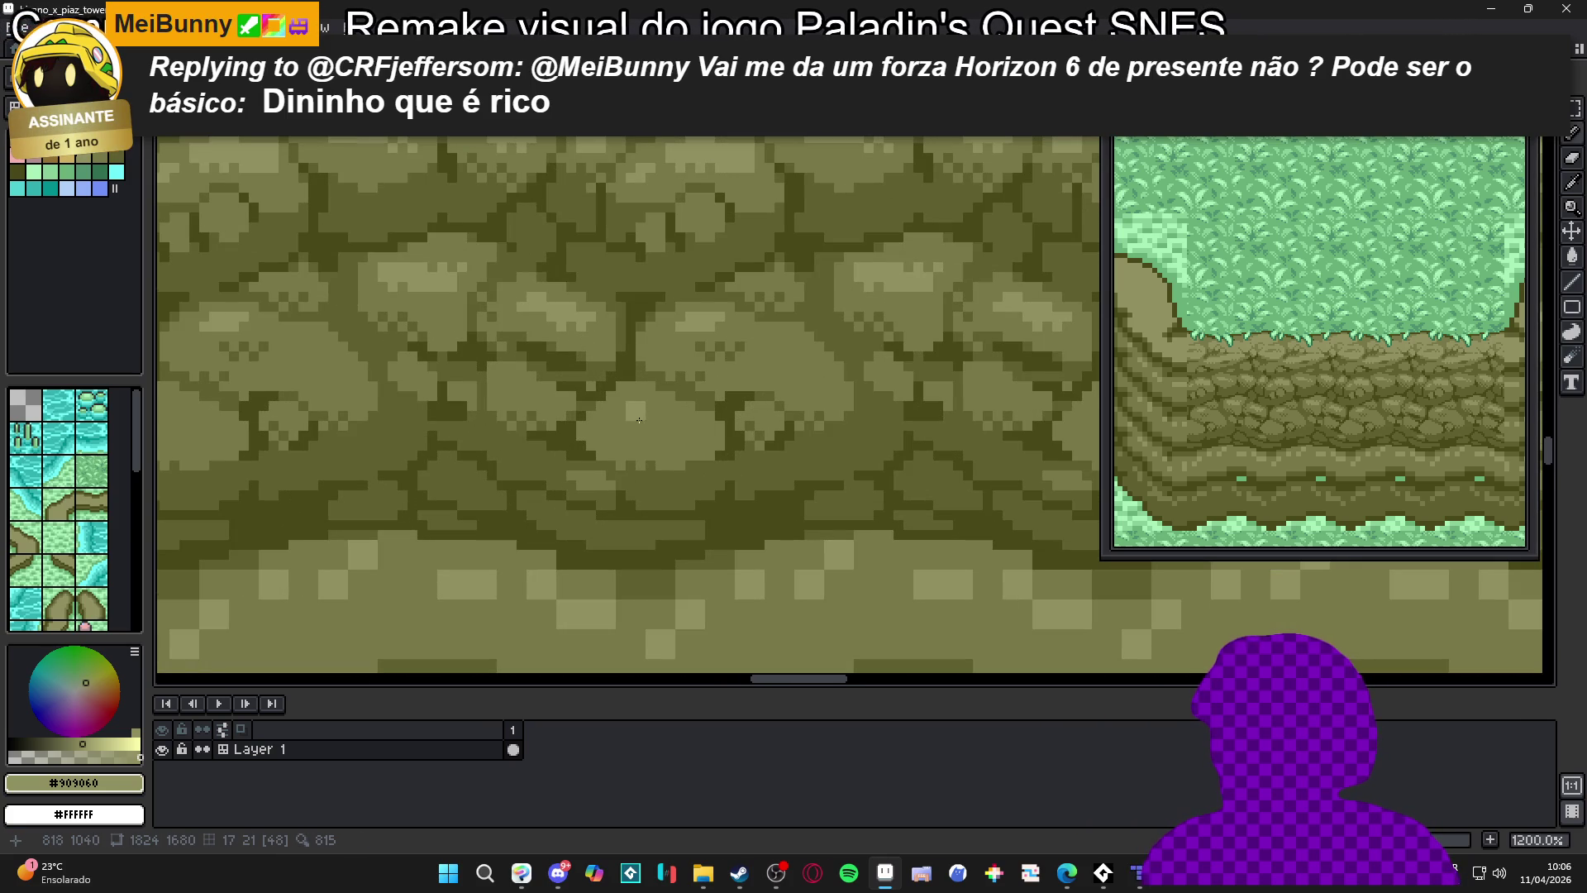
scroll(668, 423, "down", 6)
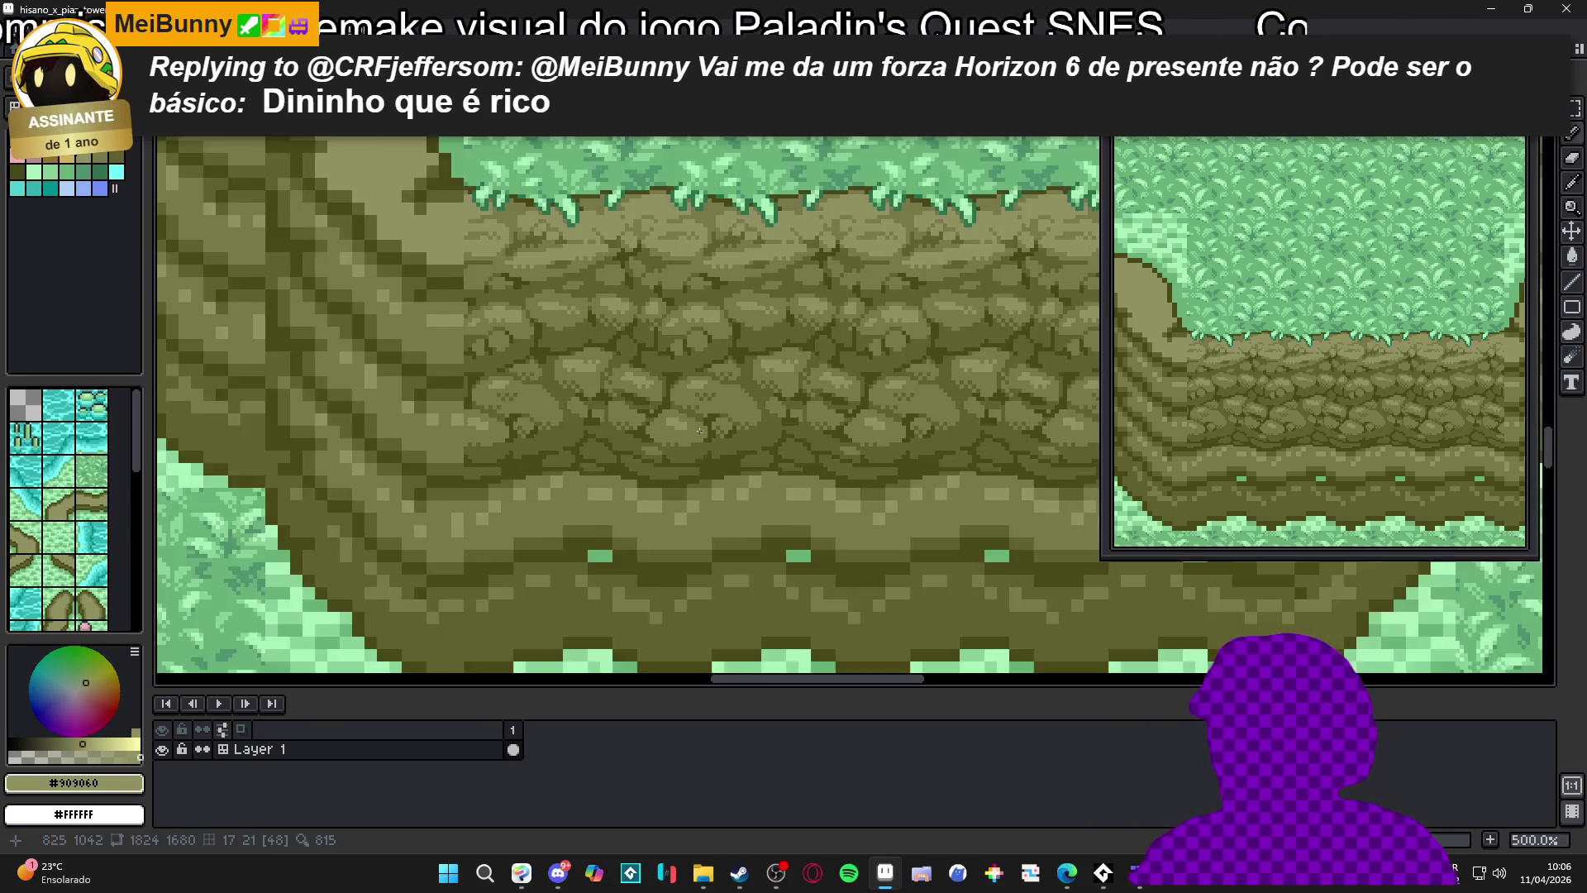
scroll(742, 447, "up", 6)
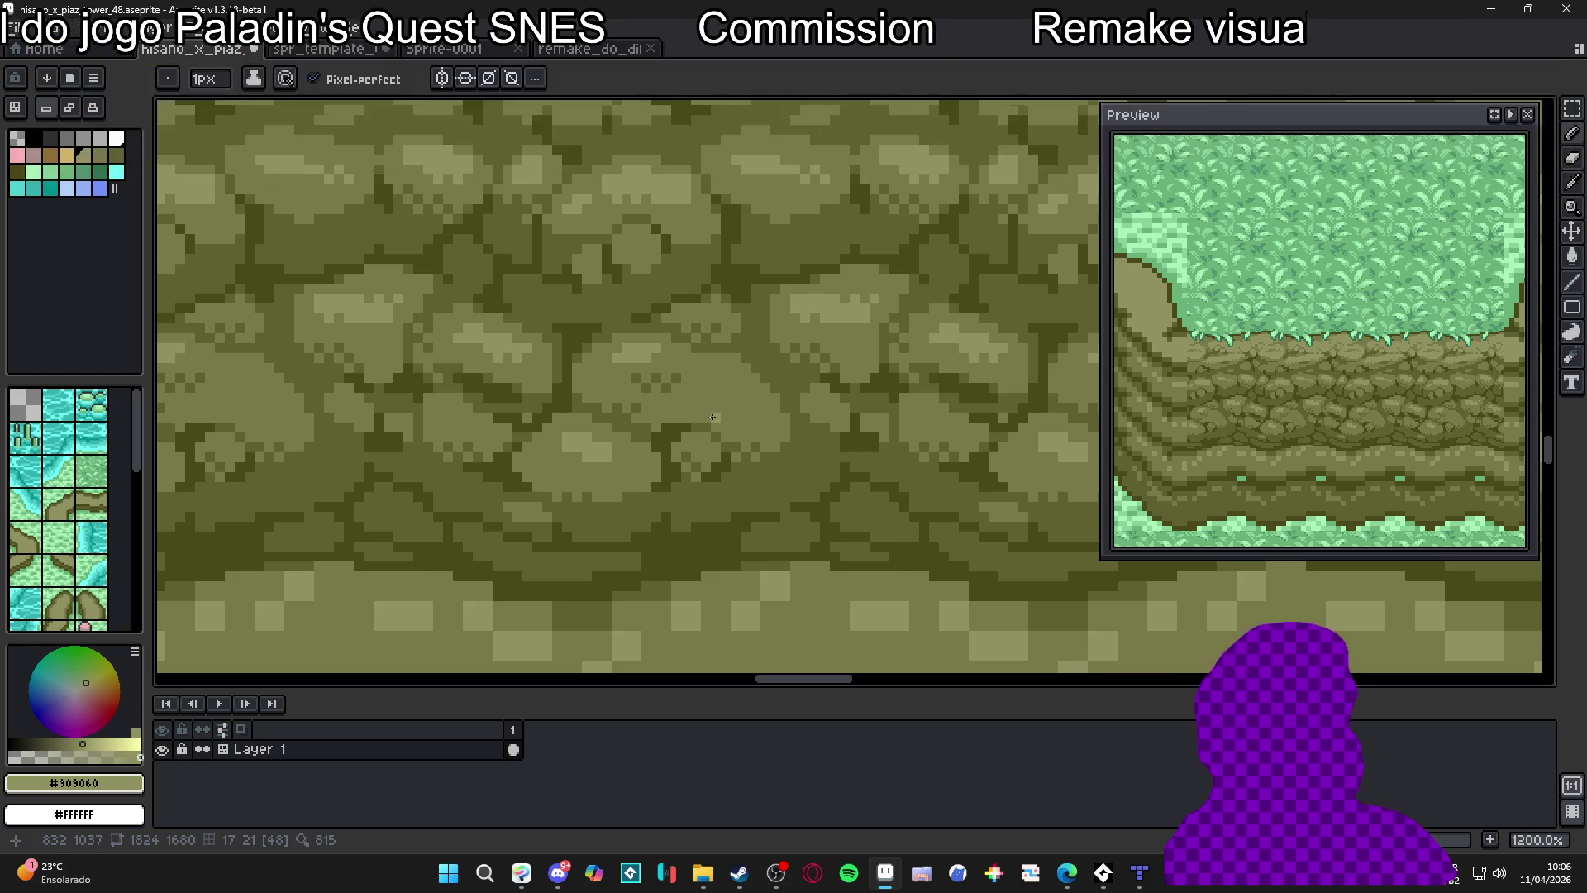
Eyedrop the #484818 dark olive from a crack pixel as the foreground colour
scroll(710, 416, "up", 1)
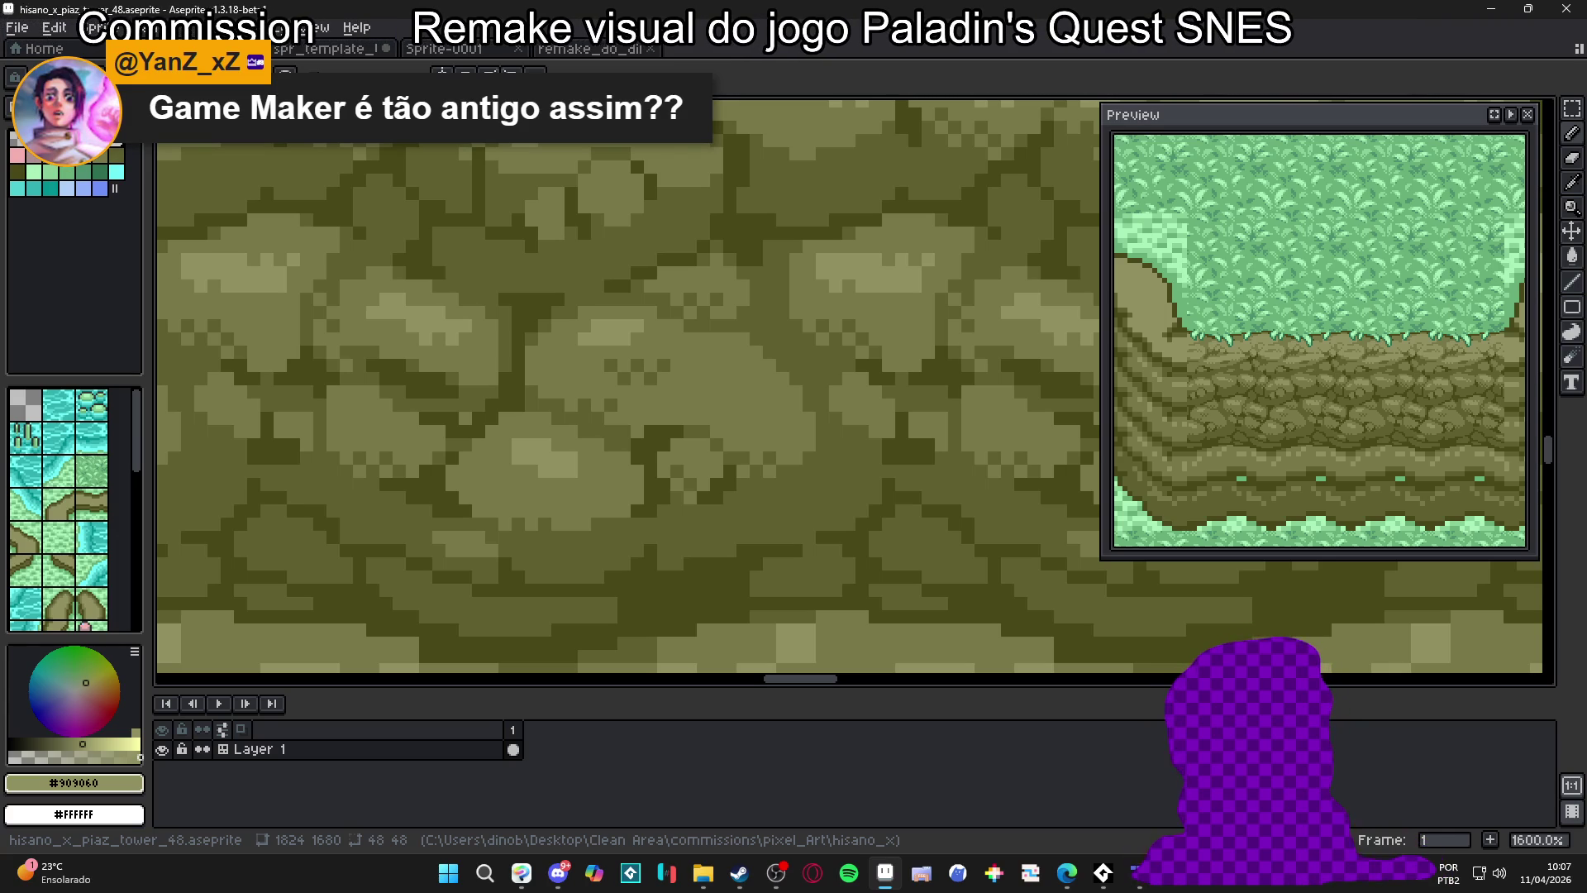
scroll(722, 473, "down", 5)
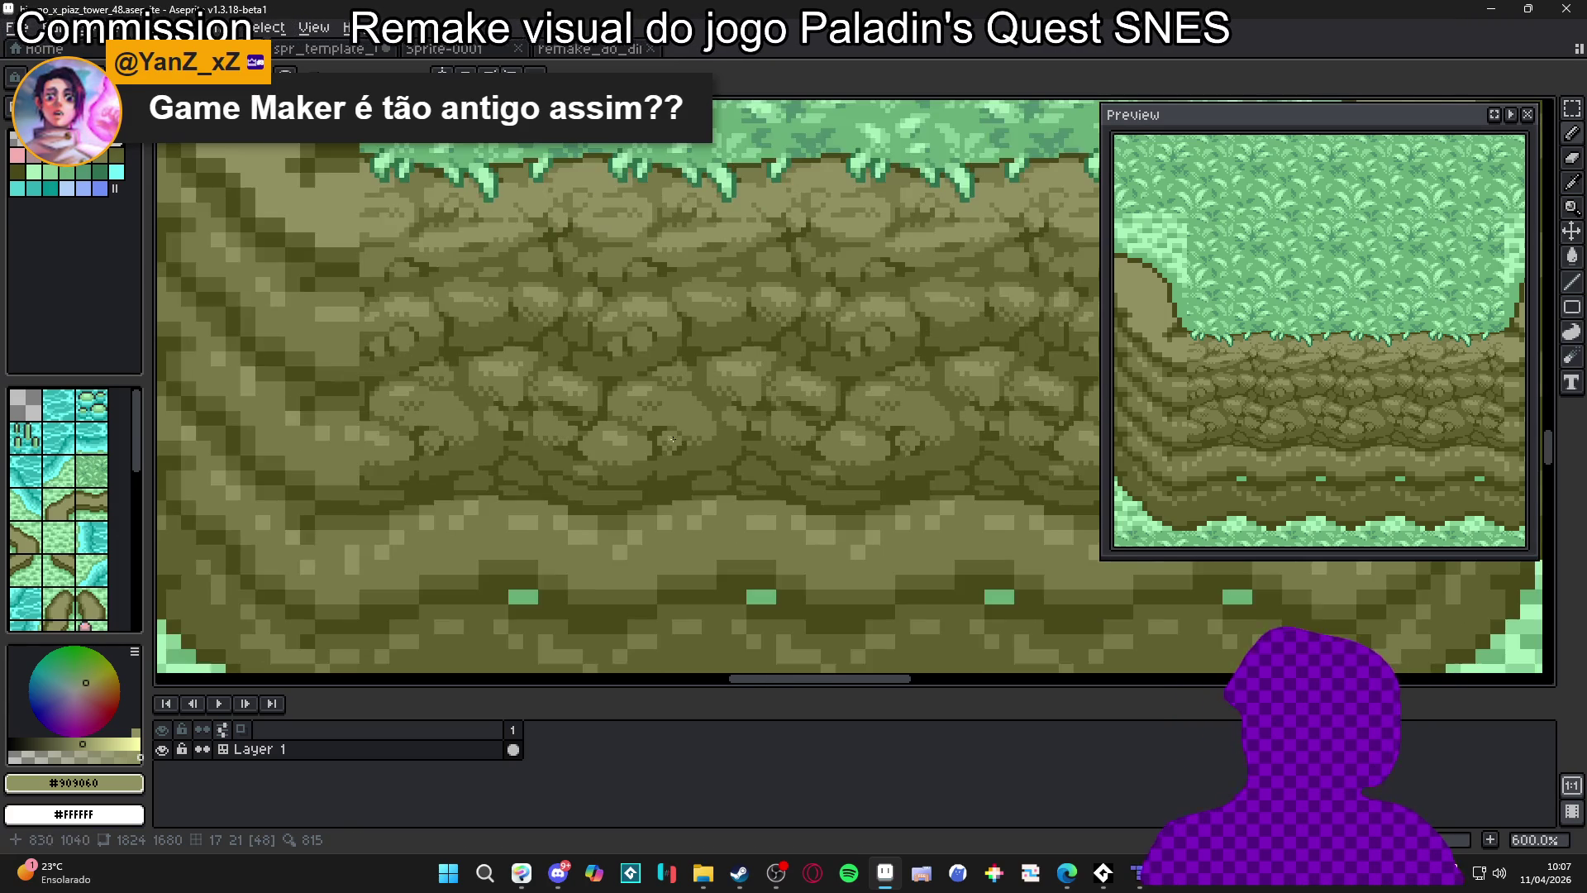
scroll(723, 473, "up", 5)
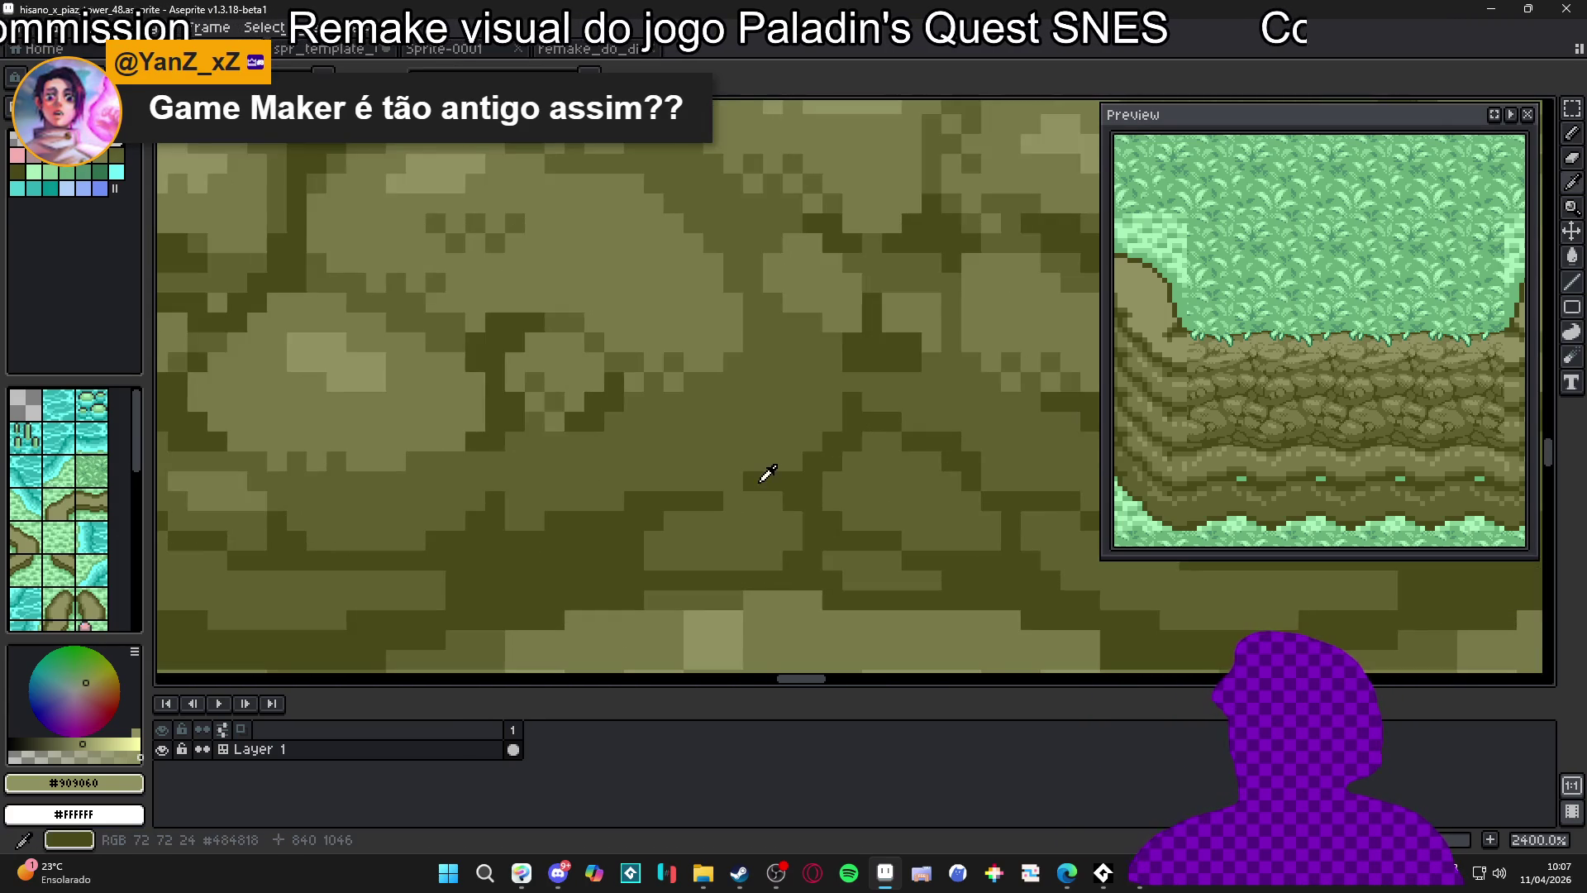
left_click(761, 471, "alt")
scroll(758, 372, "down", 3)
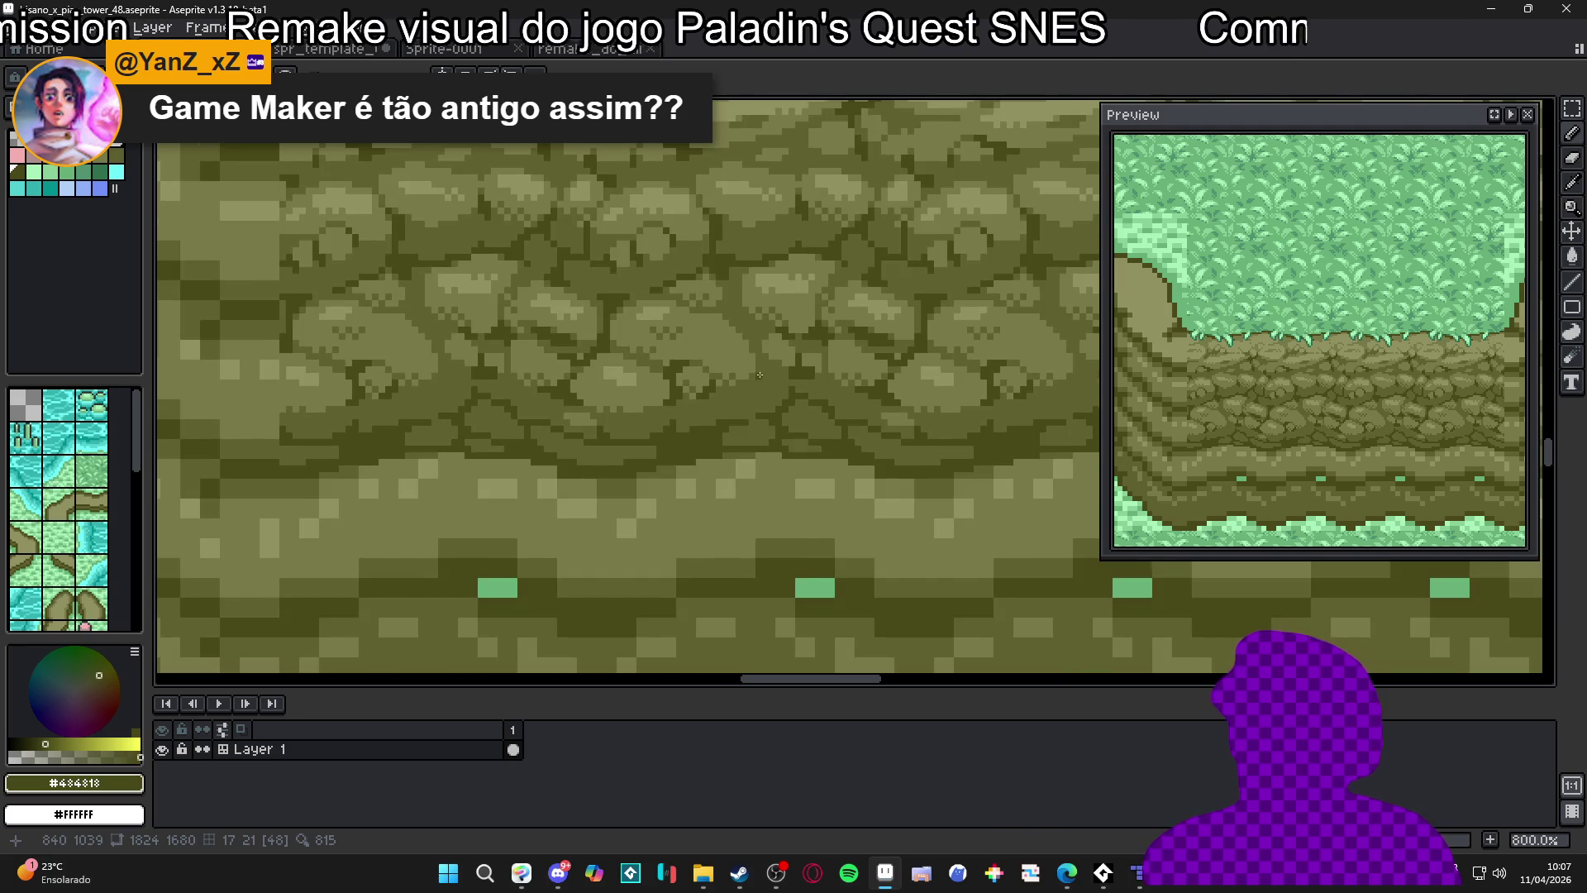
scroll(758, 371, "down", 4)
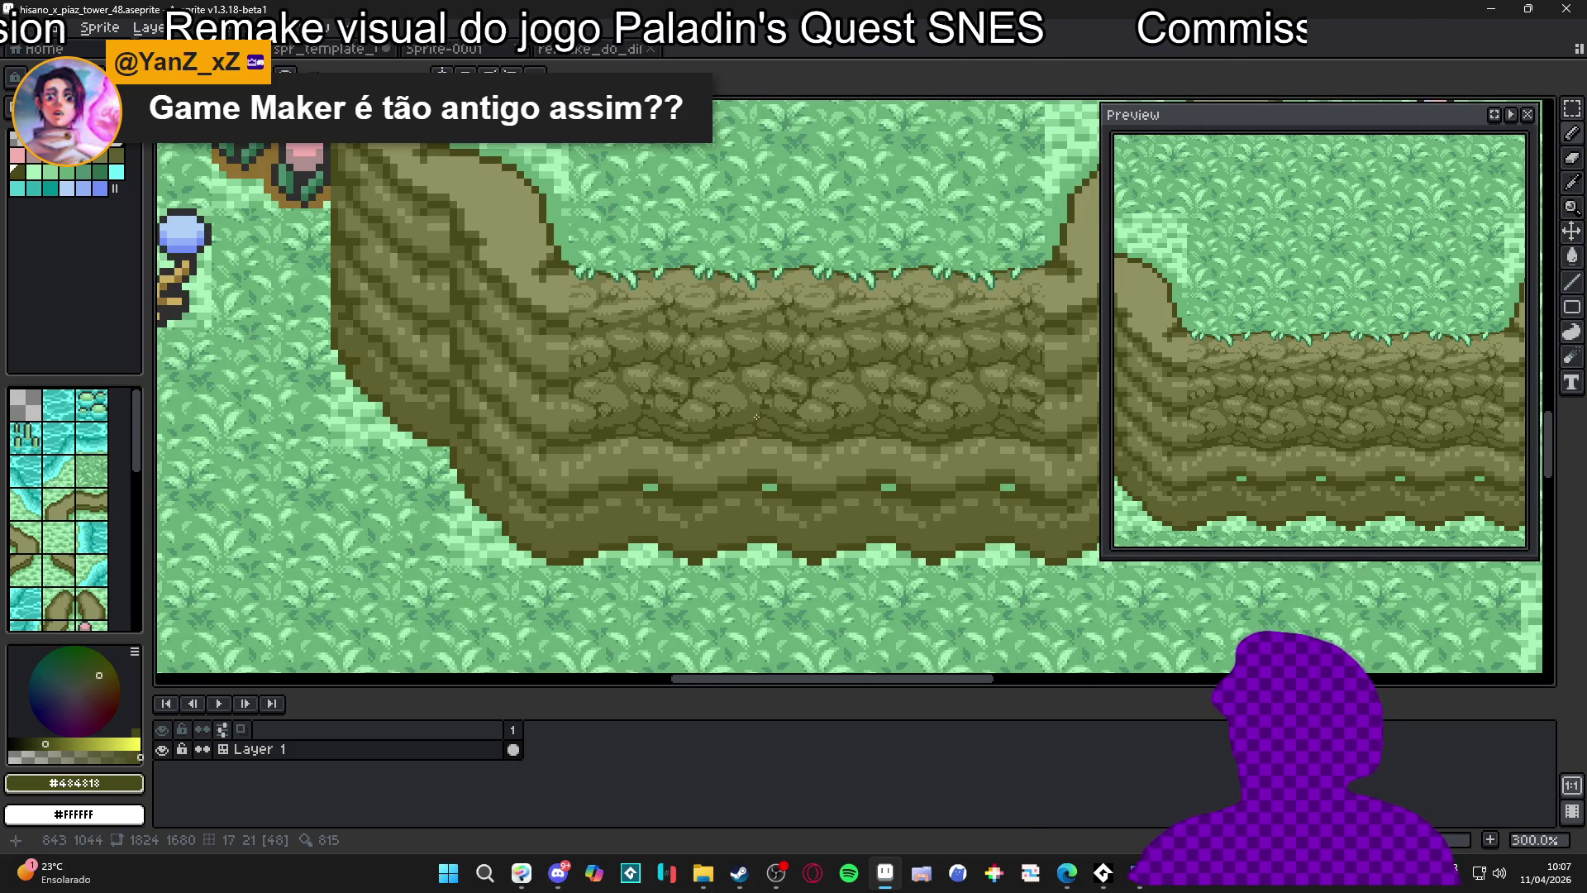
scroll(756, 419, "up", 5)
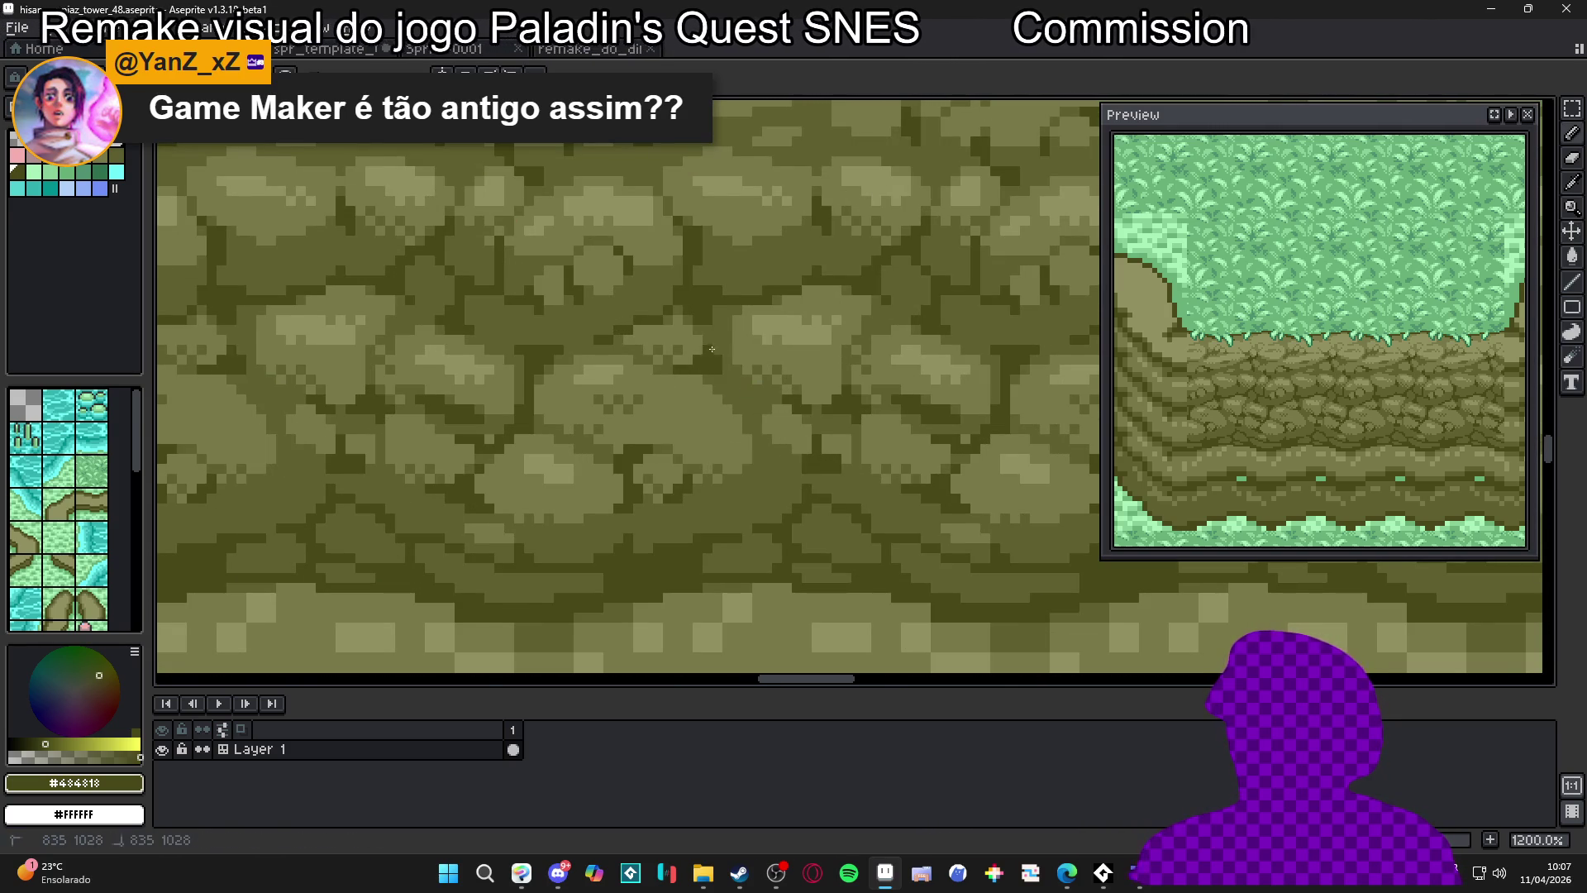
scroll(713, 349, "down", 5)
scroll(738, 438, "down", 2)
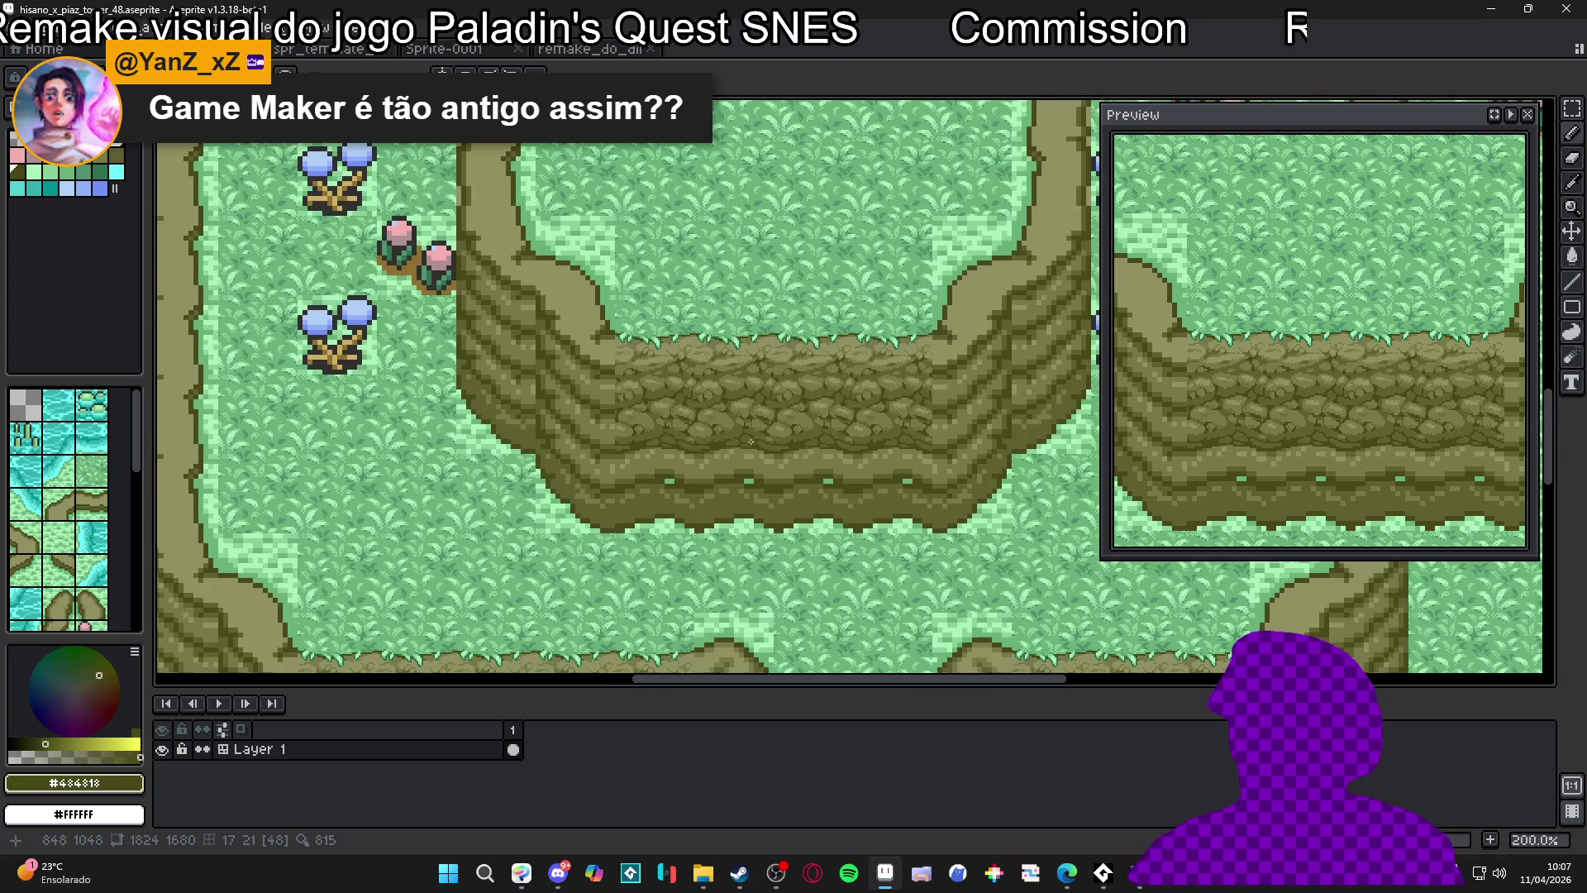
scroll(743, 437, "up", 2)
scroll(773, 447, "down", 1)
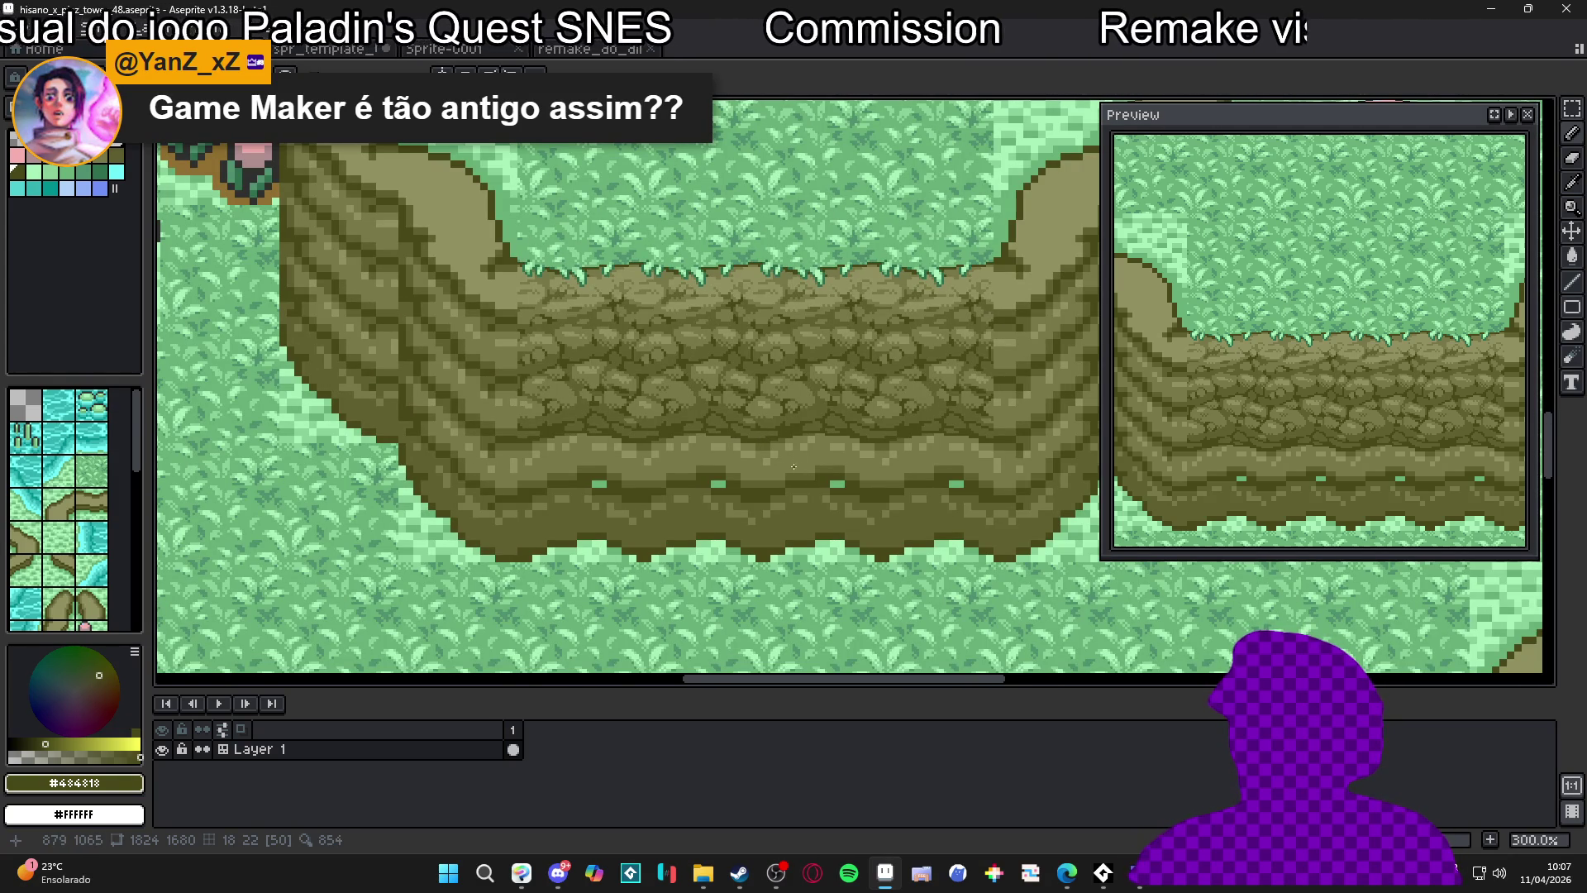
scroll(810, 460, "down", 1)
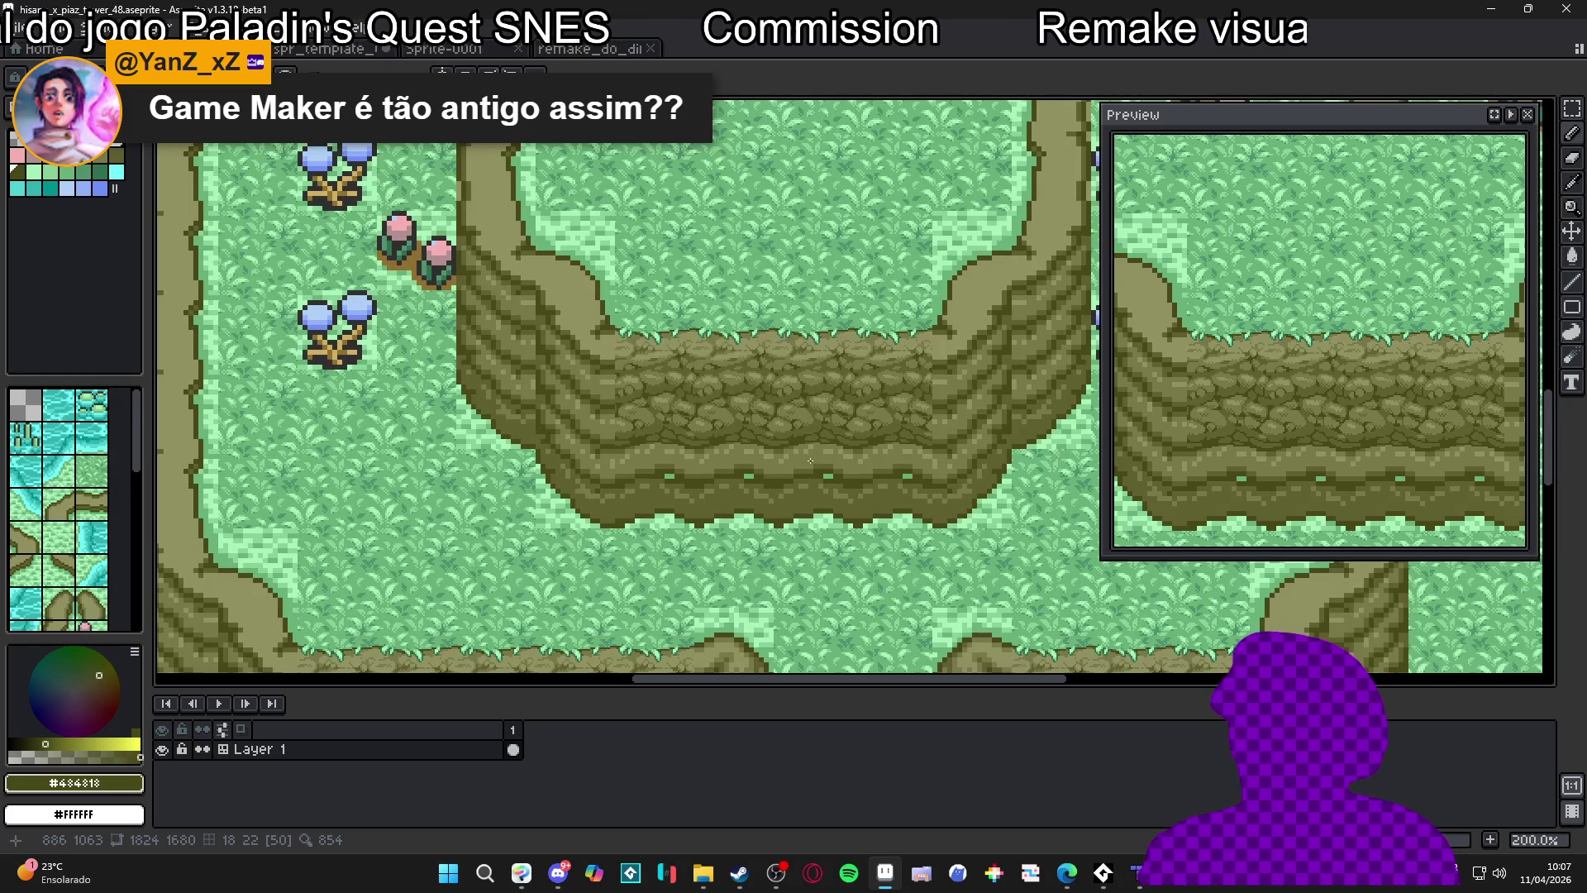
mouse_move(816, 435)
left_mouse_down()
mouse_move(817, 353)
mouse_move(819, 468)
left_mouse_up()
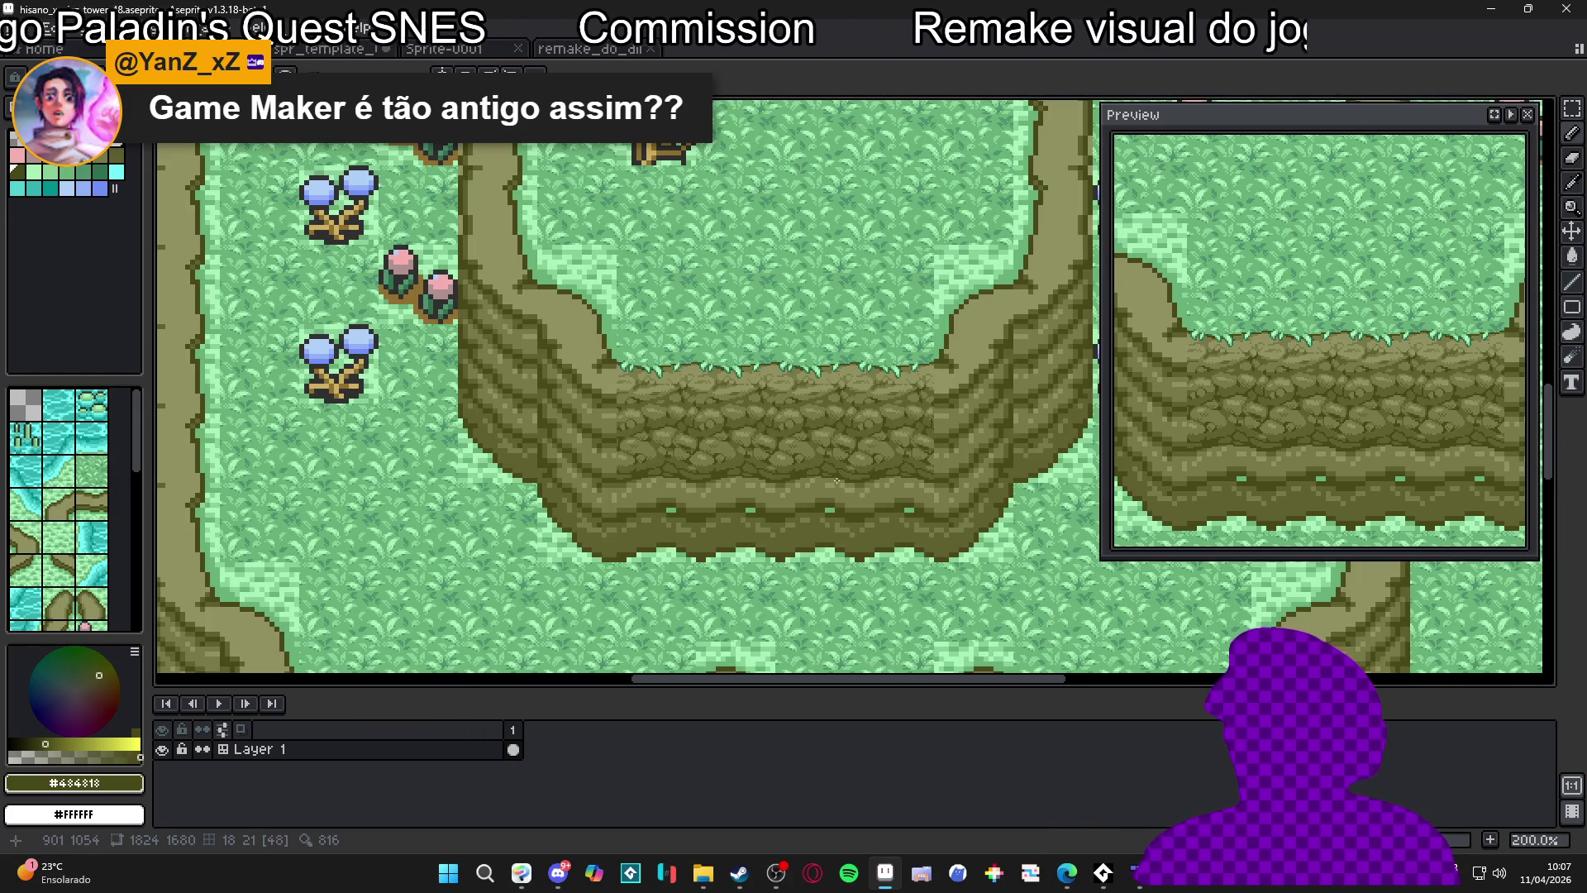
scroll(820, 501, "down", 2)
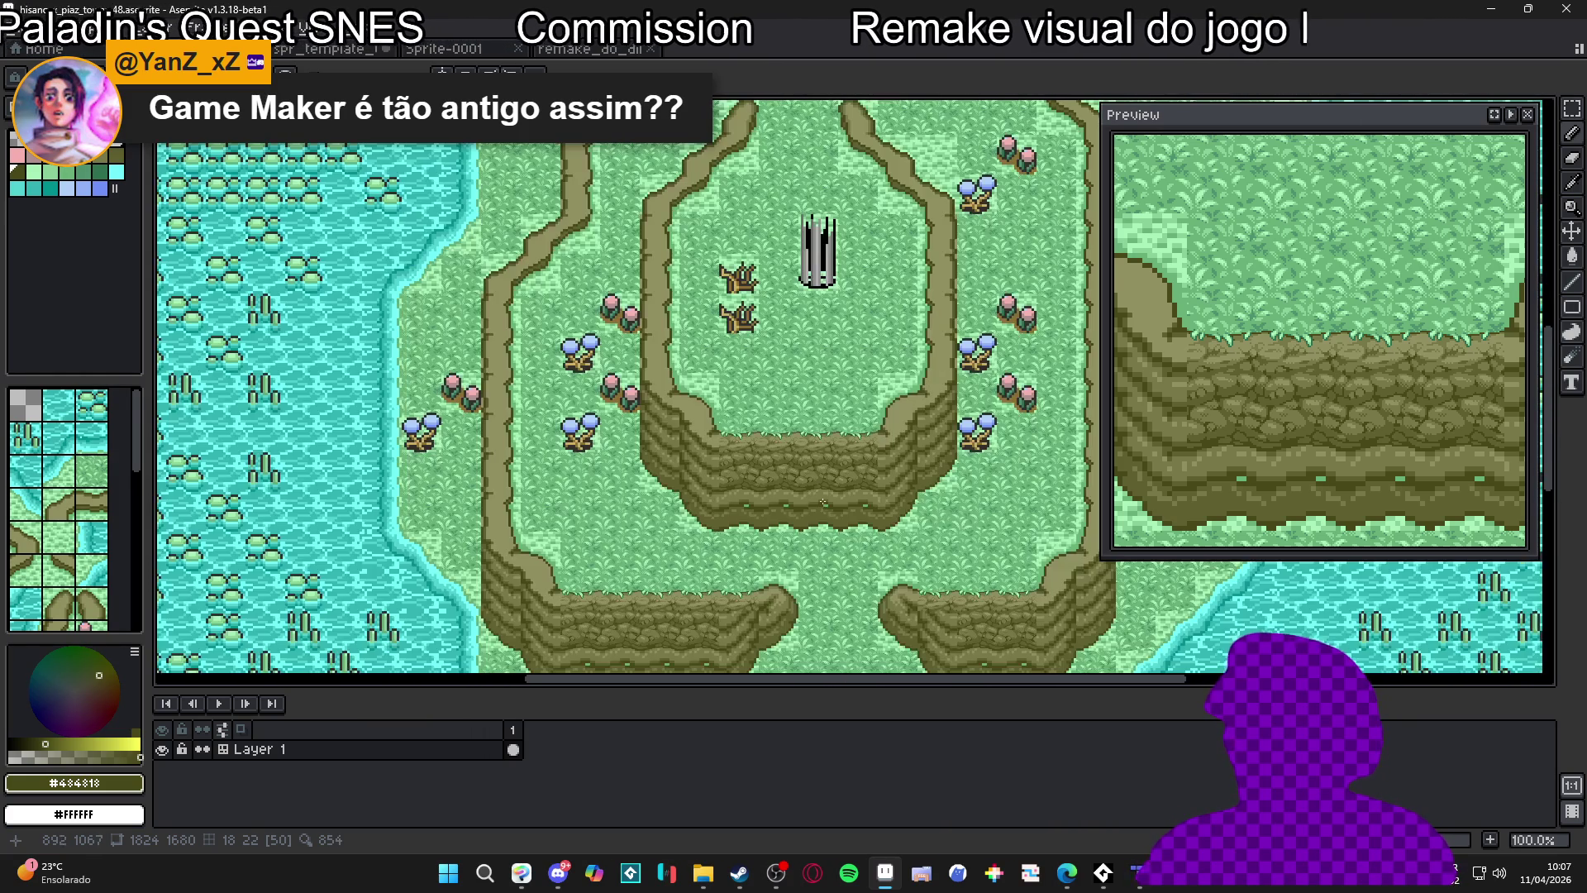
scroll(820, 492, "up", 2)
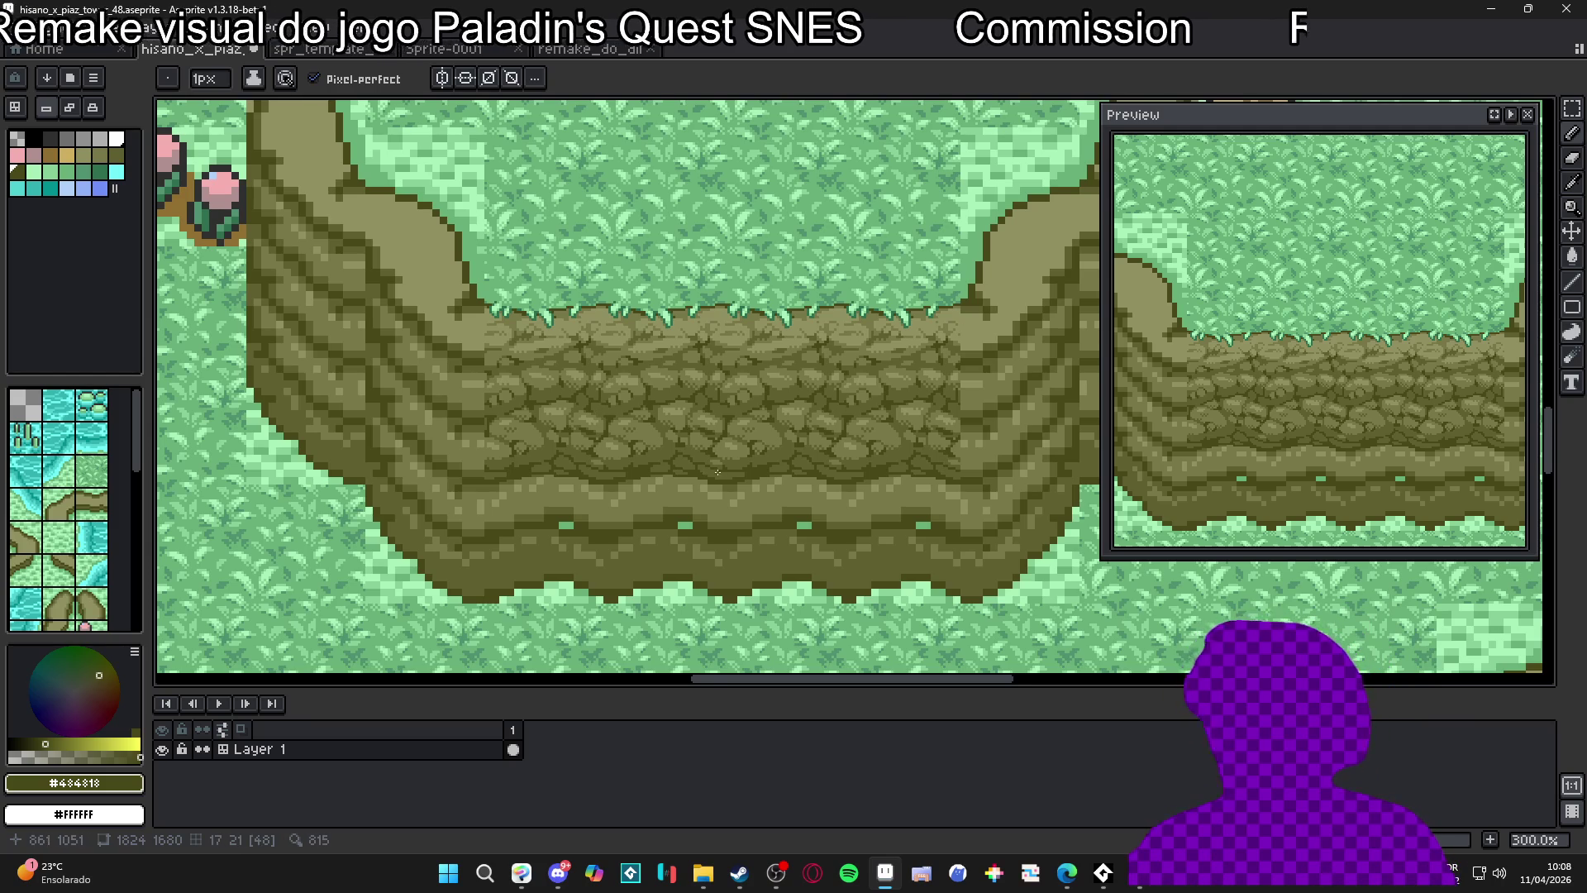
Undo the last stroke and smooth the ledge band's light speckles with lighter olive
scroll(729, 494, "up", 4)
left_click(732, 492)
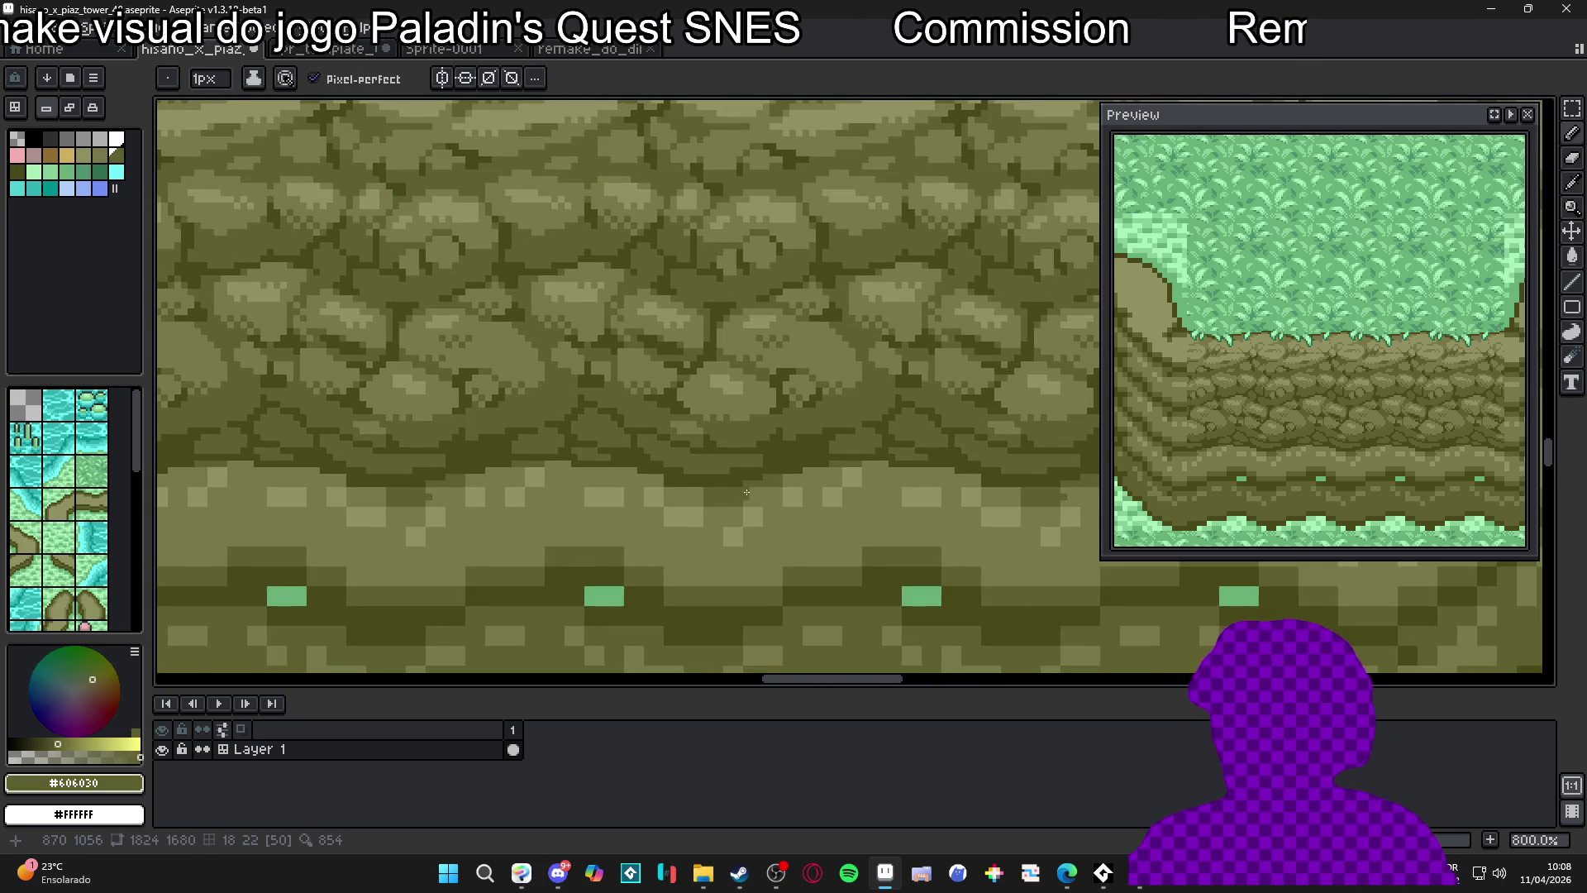
key("ctrl+z")
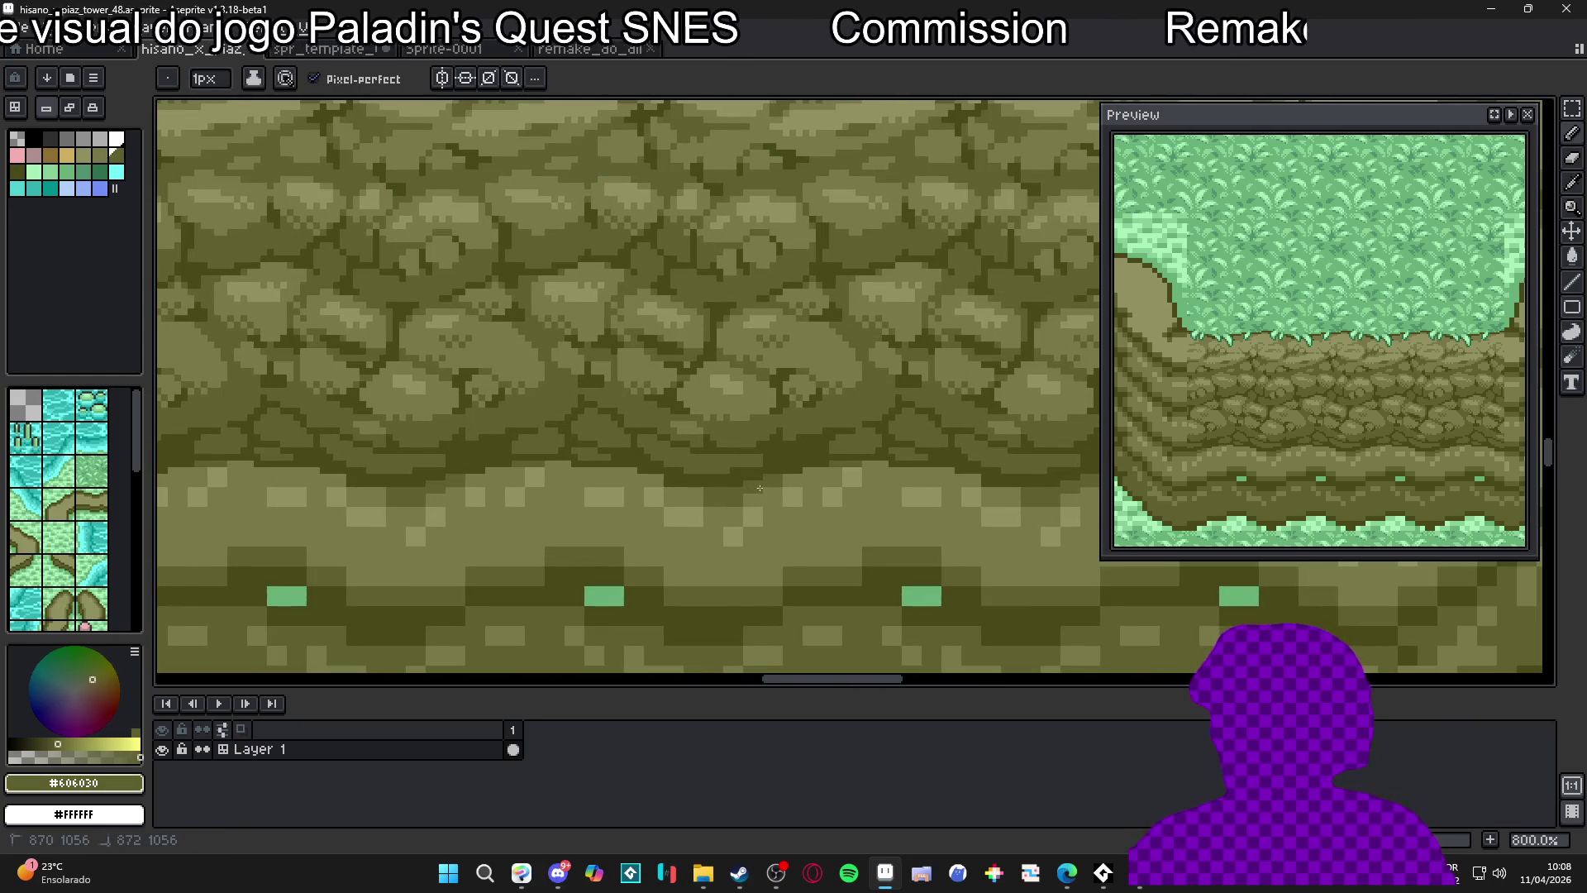
scroll(756, 488, "down", 3)
scroll(756, 486, "up", 1)
left_click(732, 491, "alt")
scroll(723, 493, "up", 1)
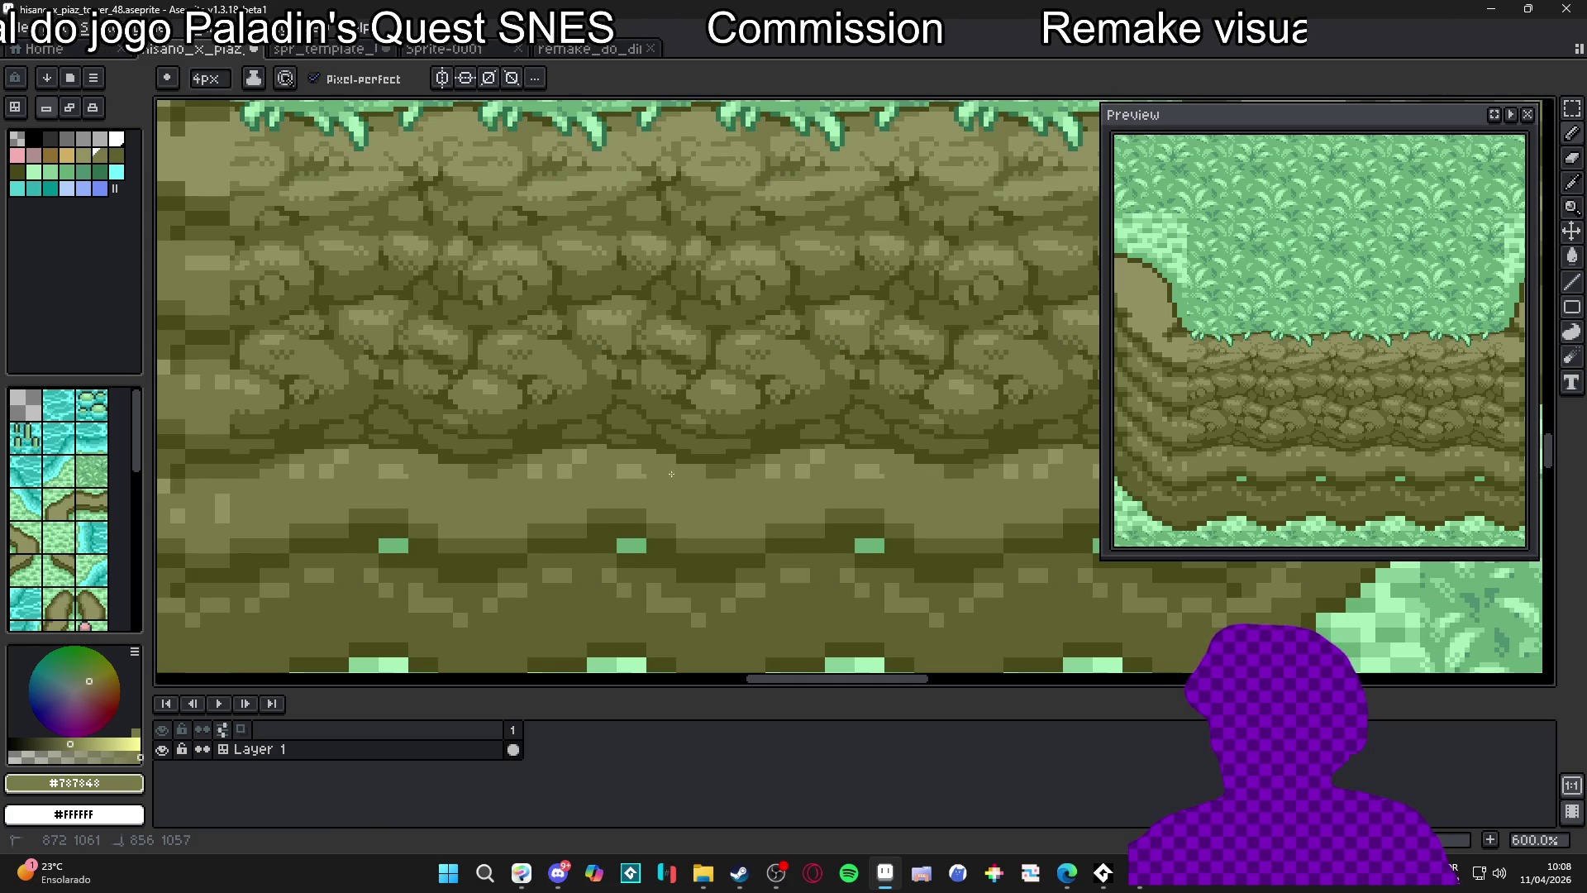
left_click_drag(586, 470, 531, 493)
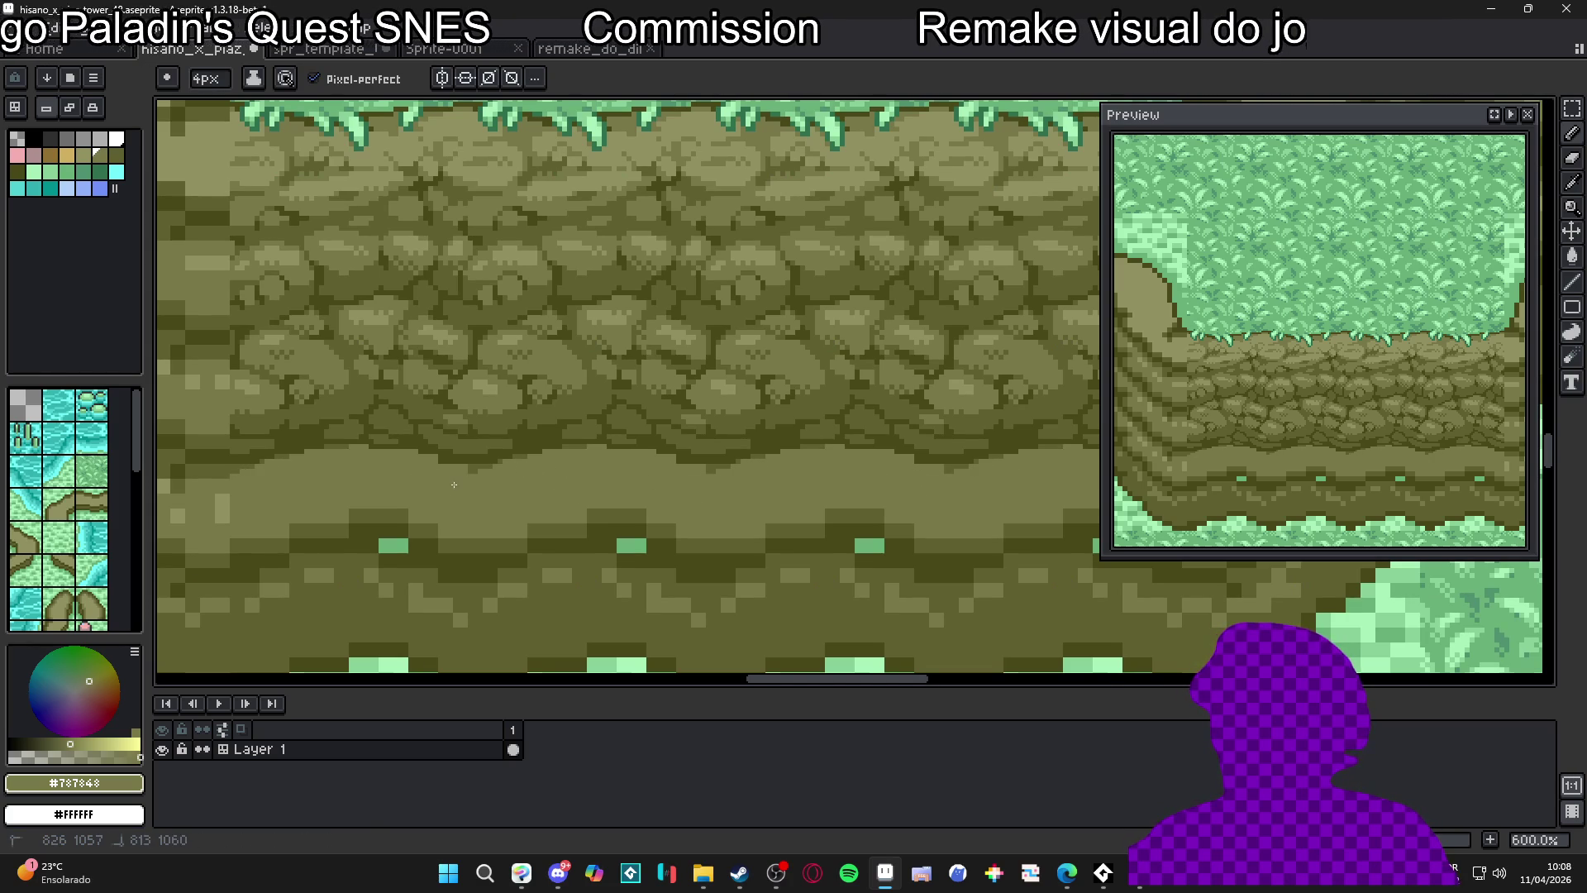
With a 1px brush, cover the ledge's light-green dots in the darkest olive
key("minus")
key("minus")
key("minus")
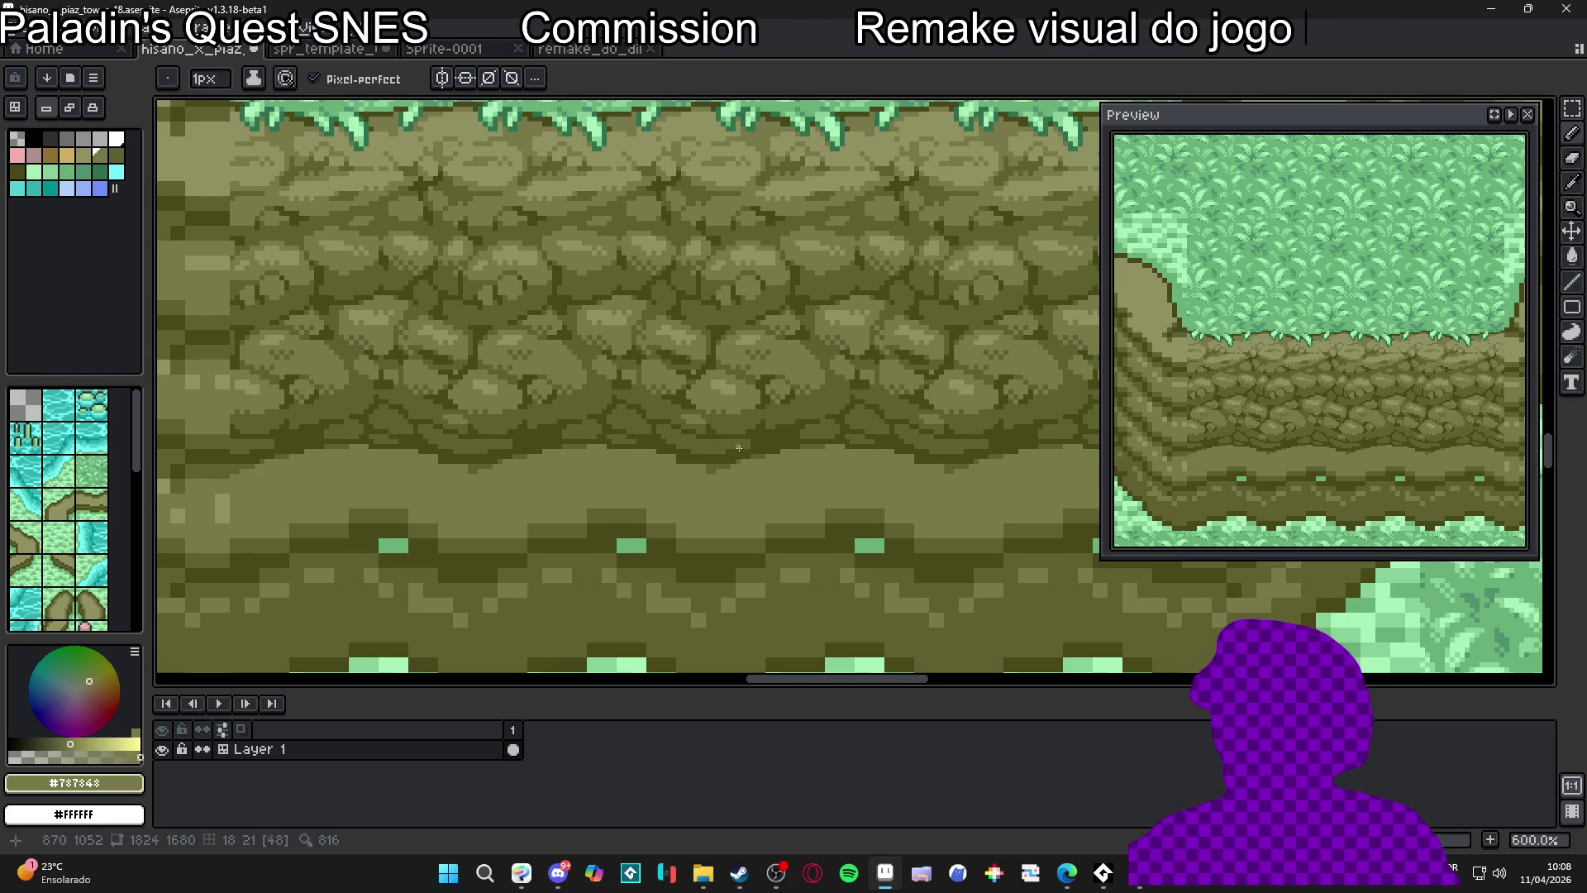
left_click(739, 450, "alt")
scroll(742, 471, "down", 2)
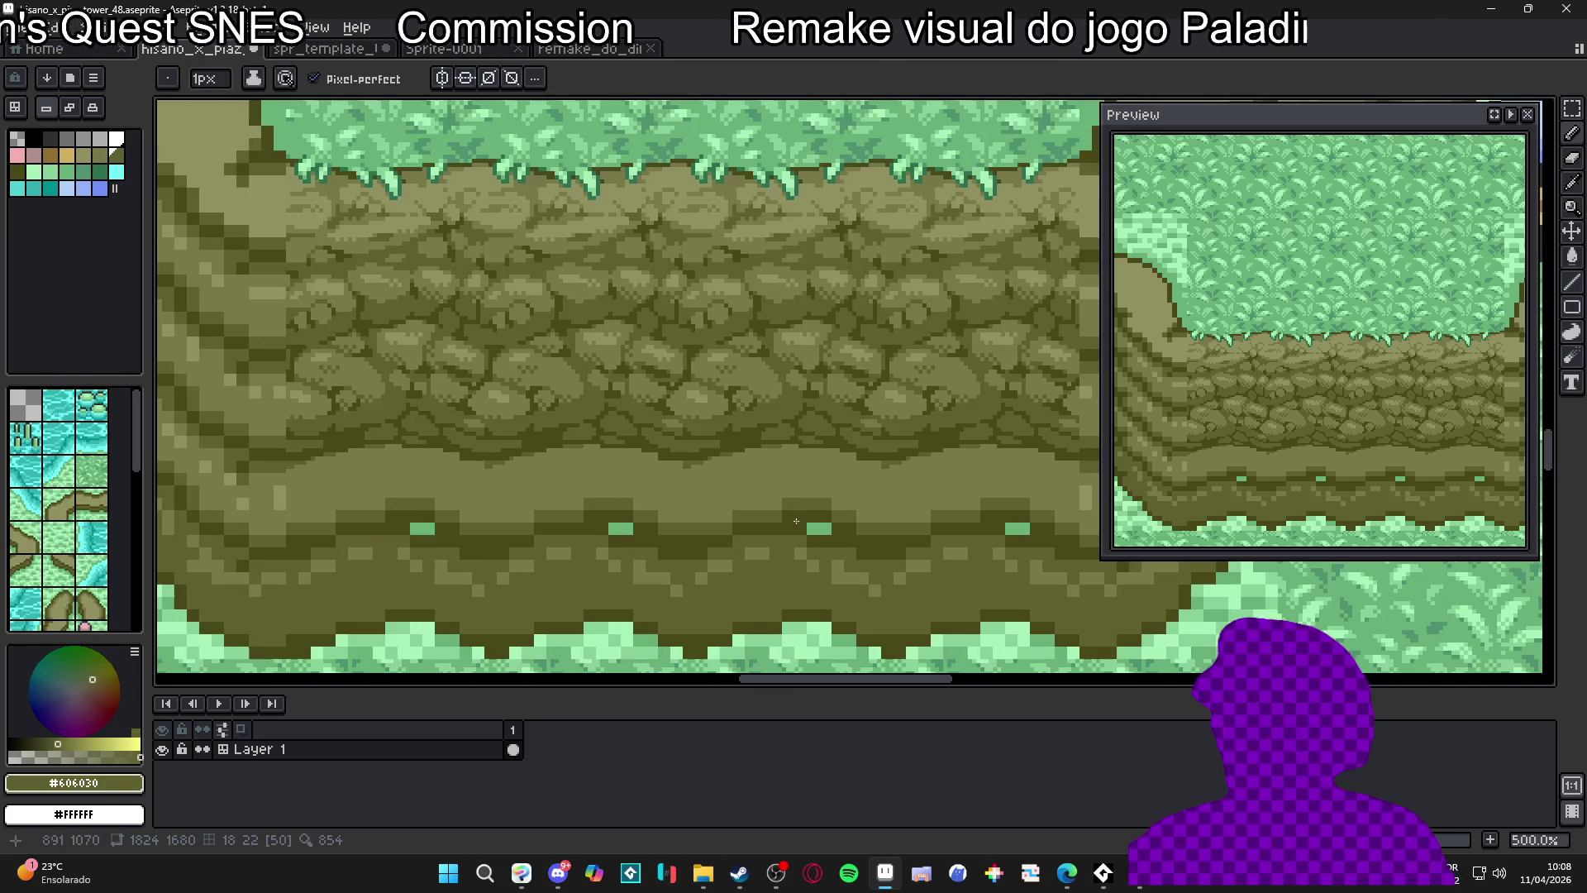
left_click(777, 529, "alt")
scroll(764, 527, "up", 1)
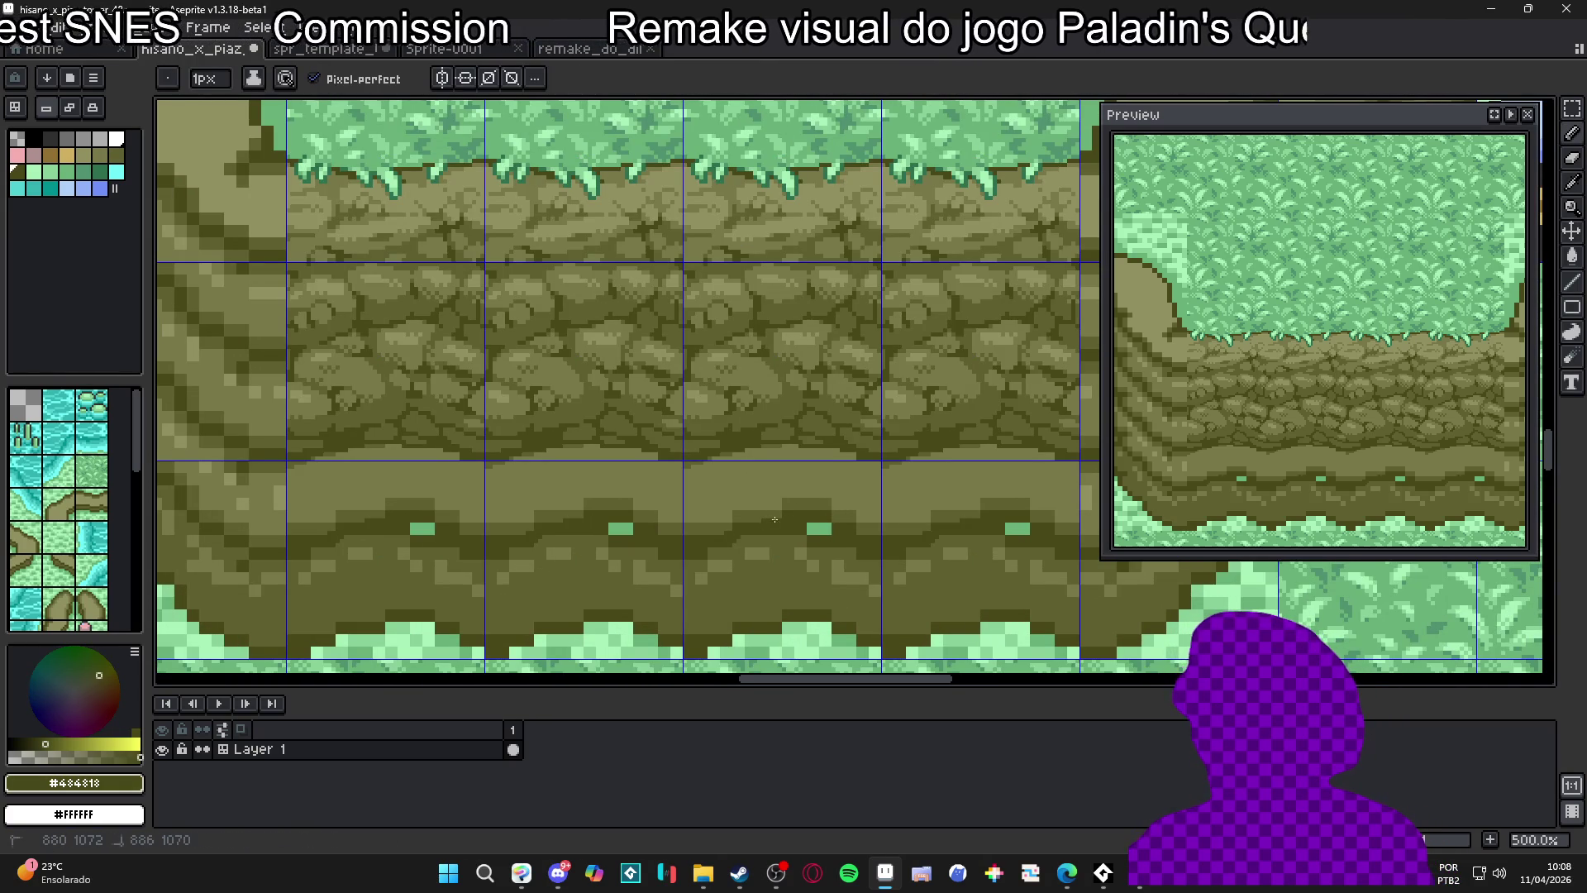
left_click_drag(809, 531, 822, 525)
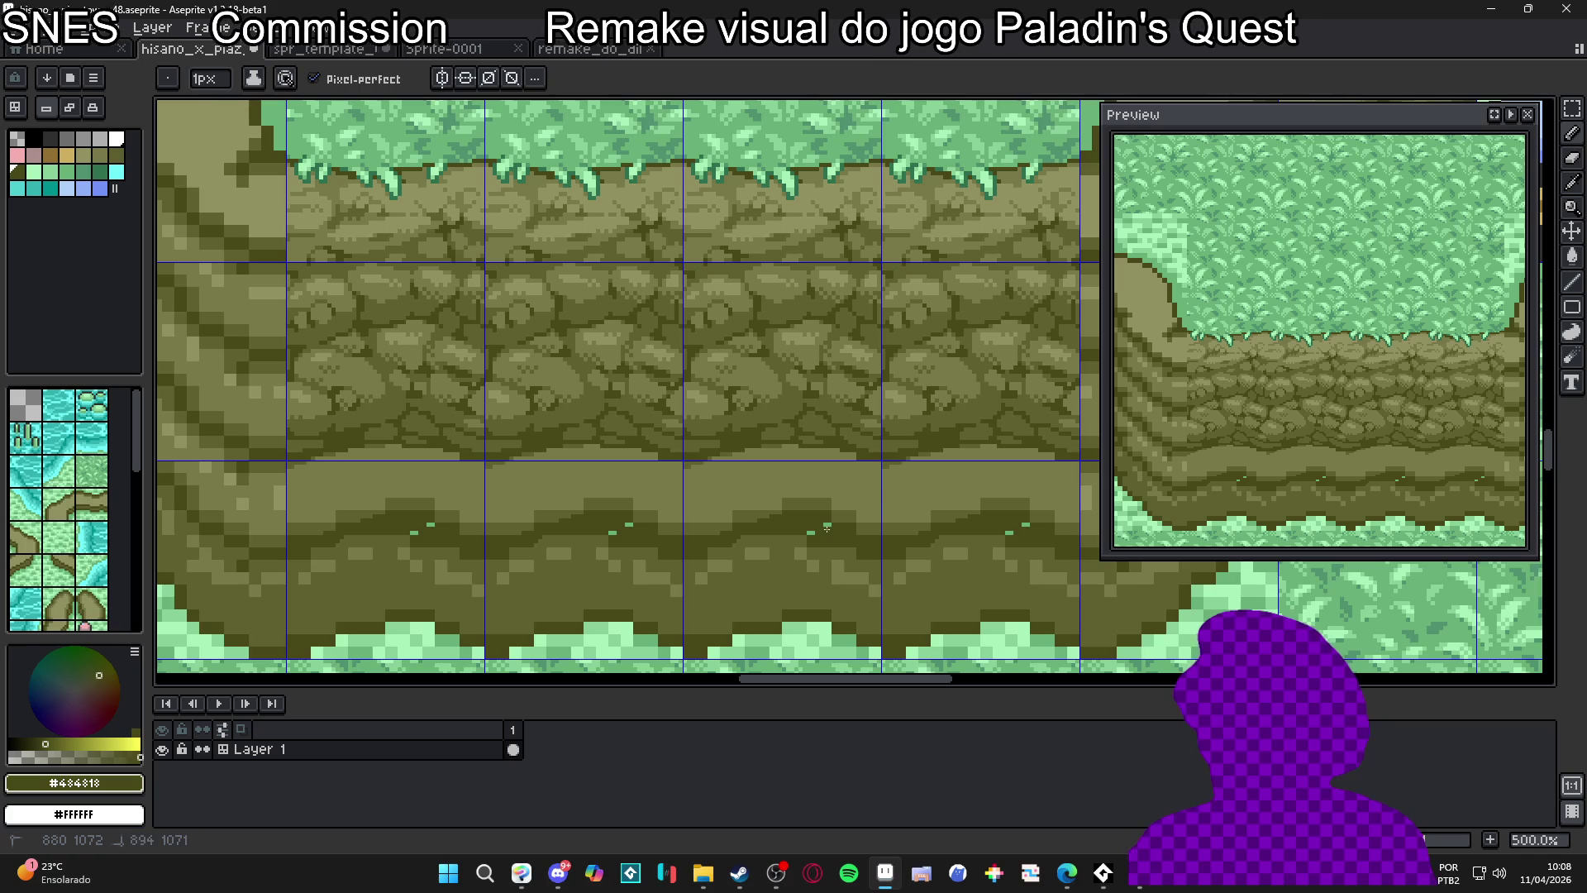
left_click(830, 525)
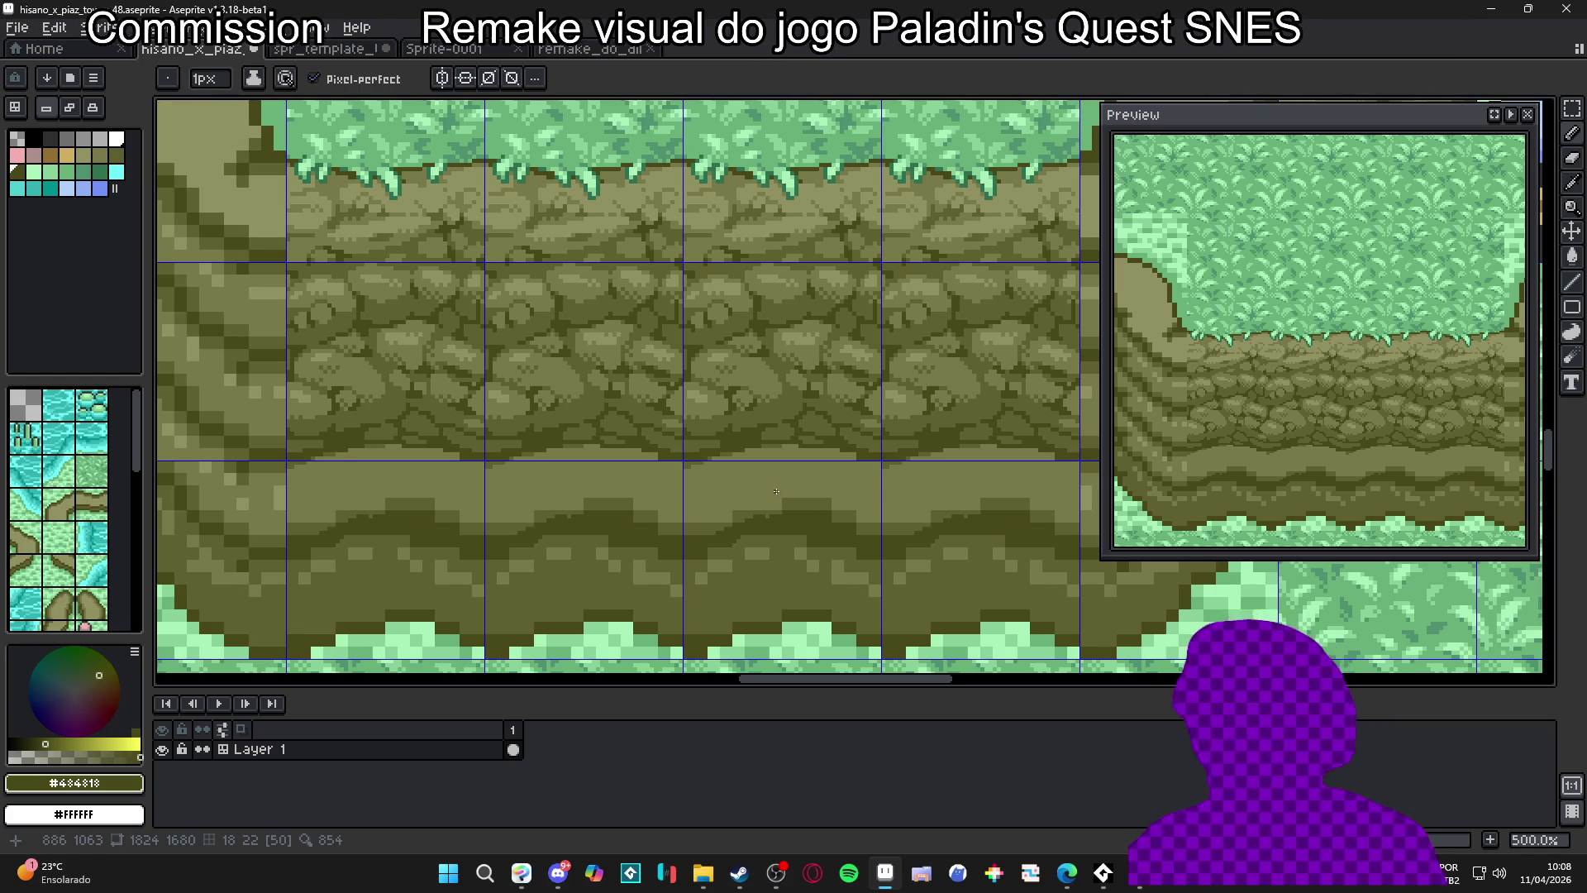
scroll(788, 482, "down", 2)
scroll(636, 492, "down", 1)
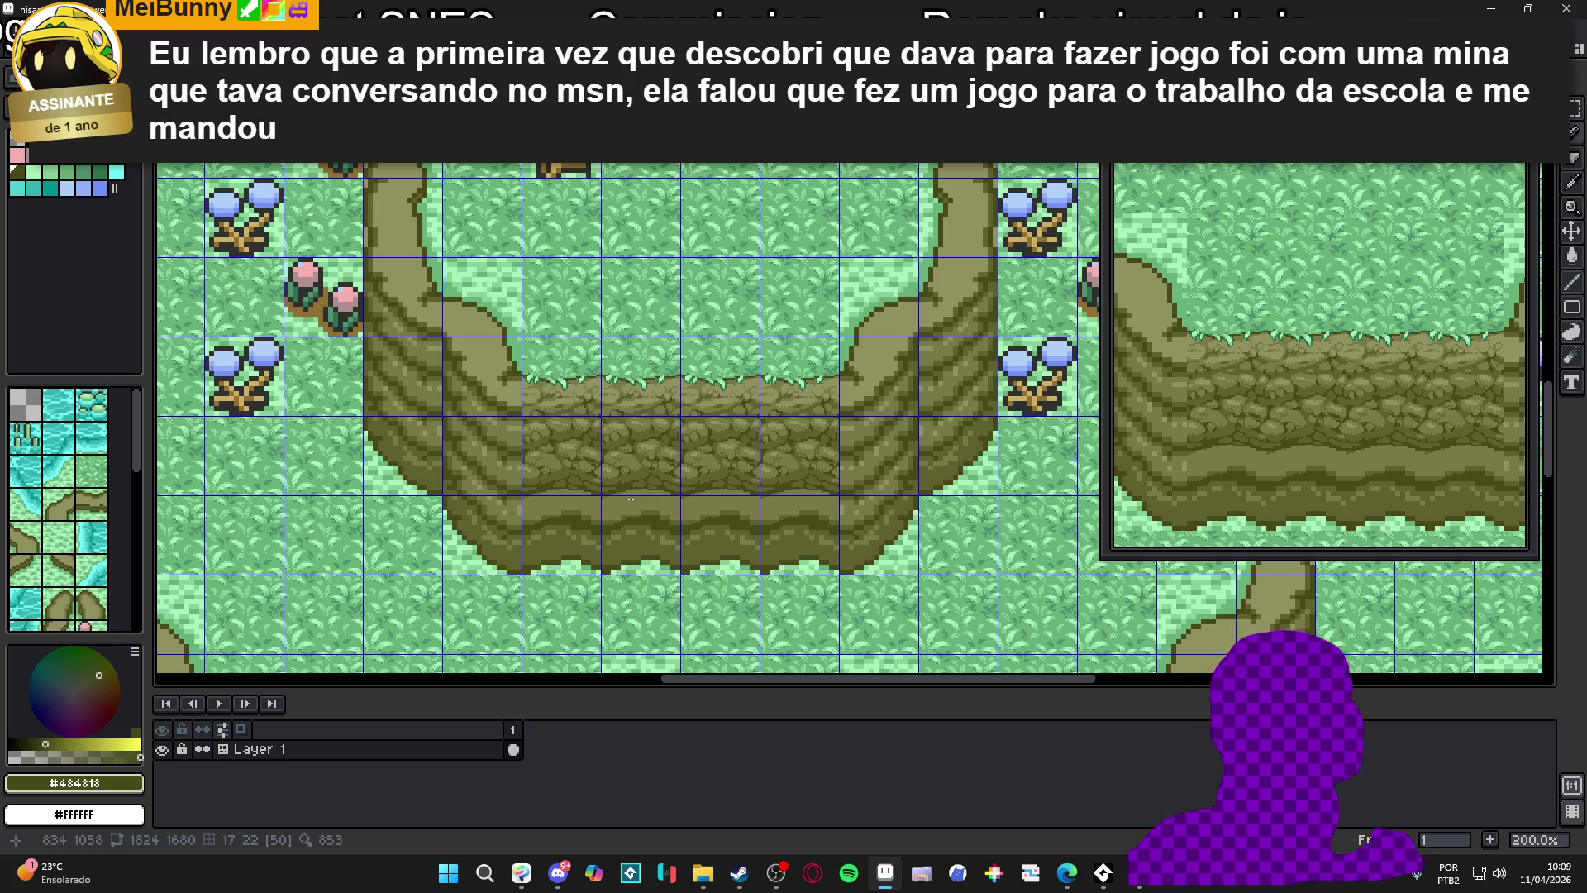
Sample the ledge olives, darken the lower ledge's wavy edge, then undo the last two changes
scroll(777, 500, "up", 2)
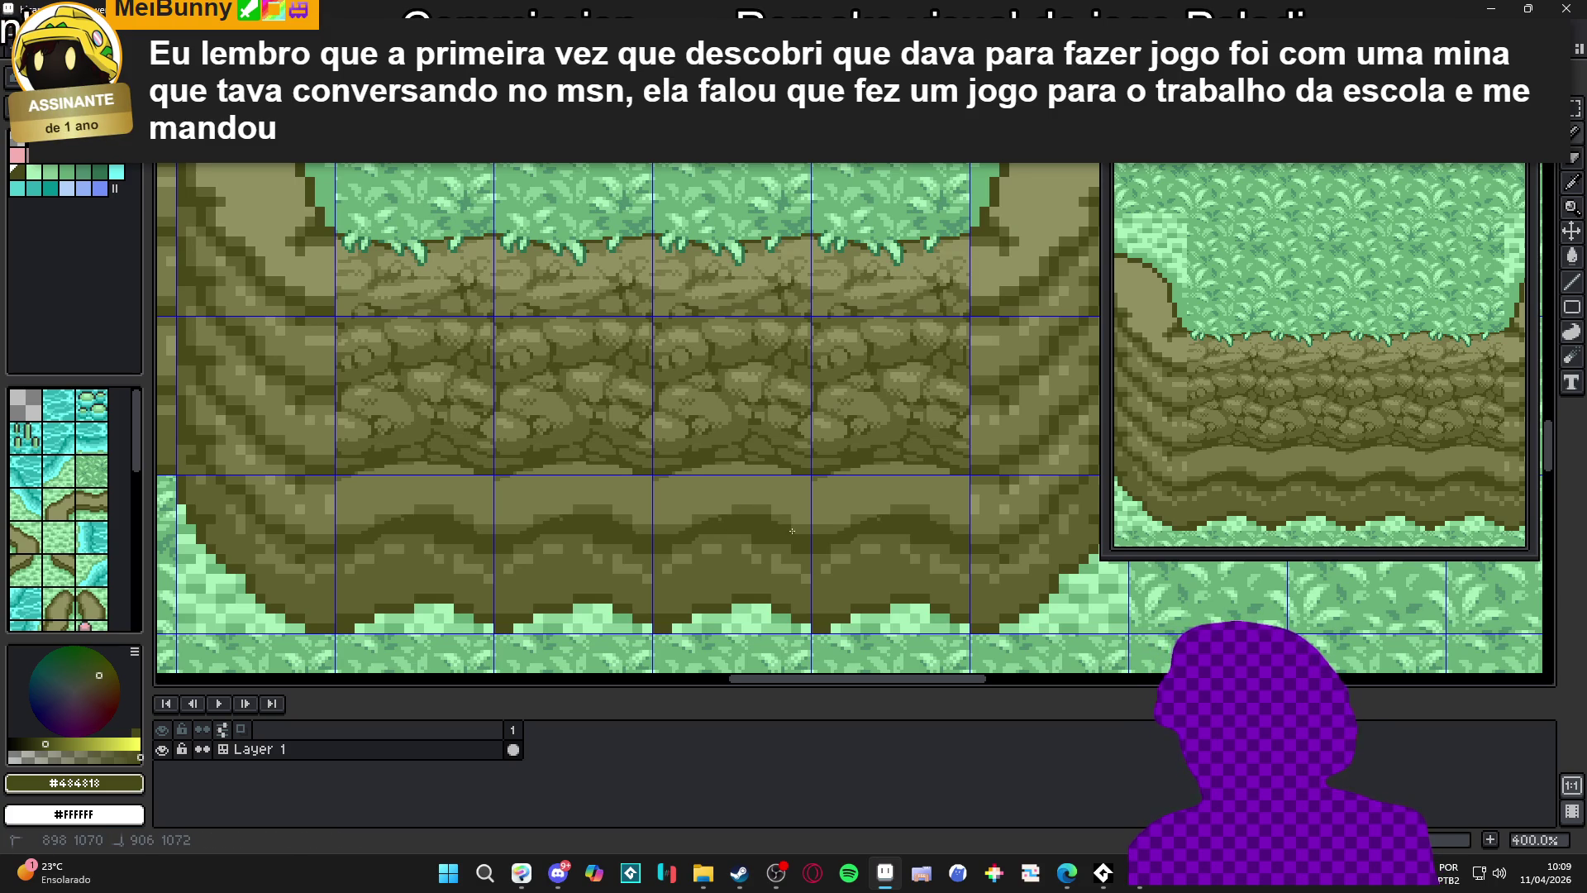
left_click(691, 525, "alt")
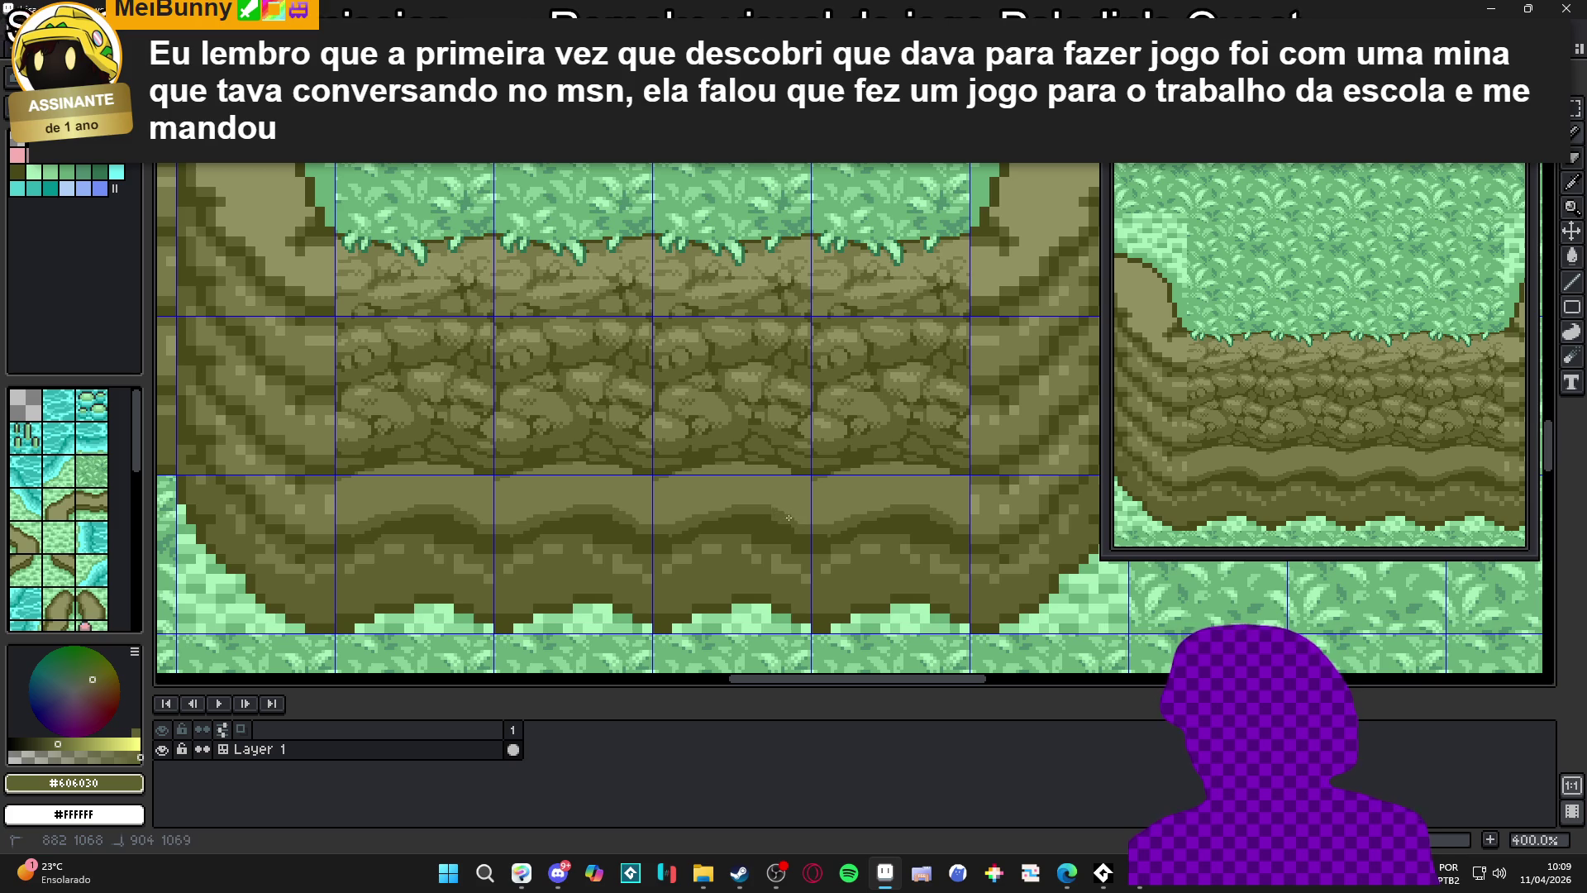
left_click(760, 516, "alt")
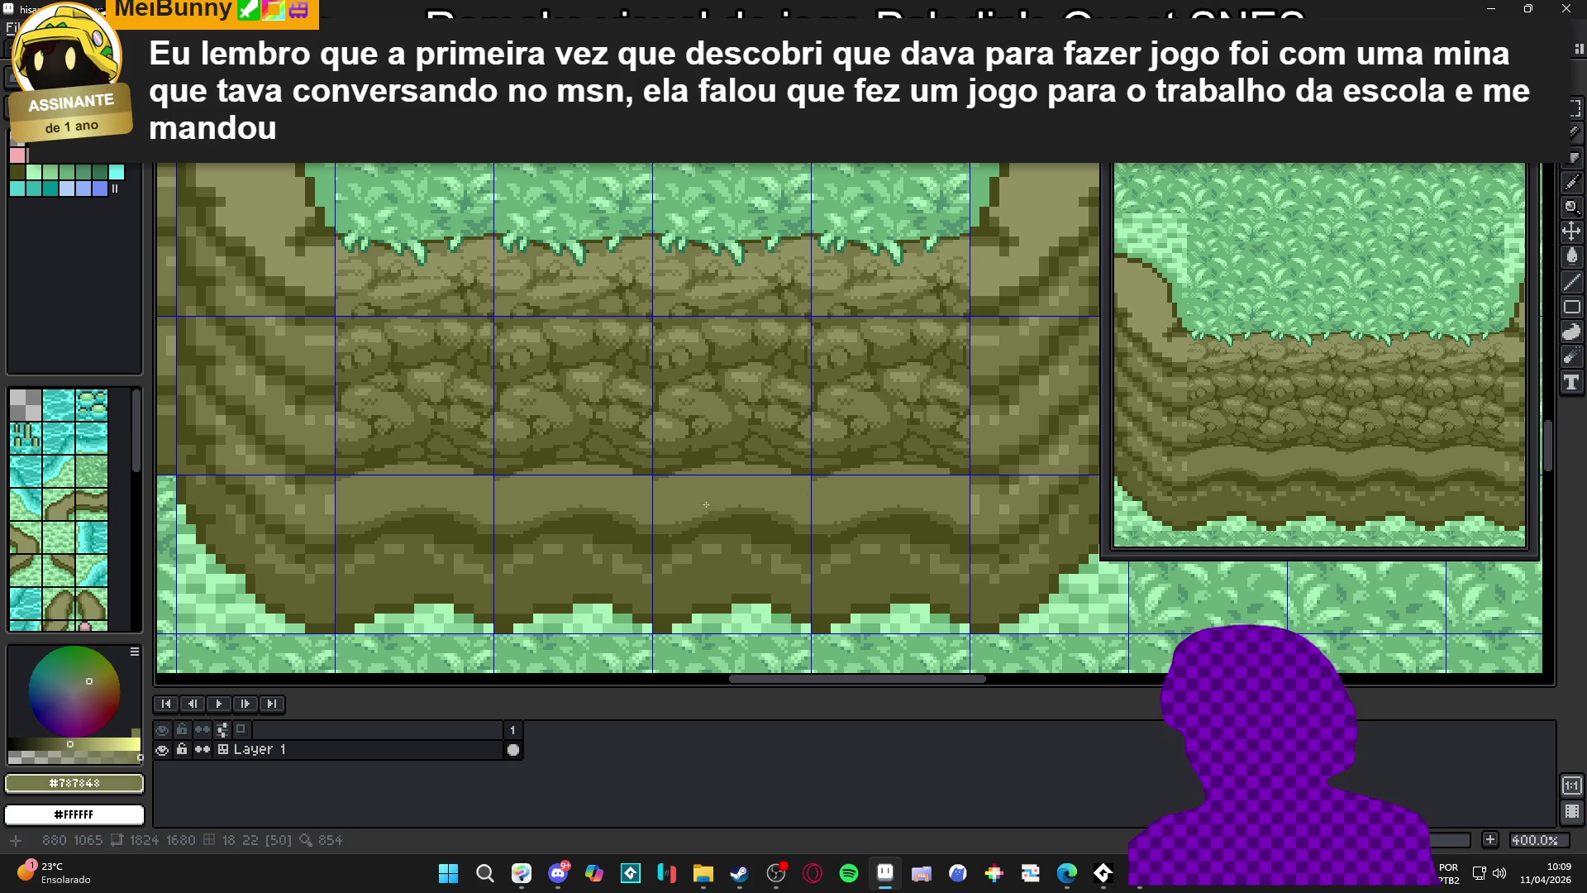
left_click(708, 521, "alt")
left_click_drag(729, 529, 745, 535)
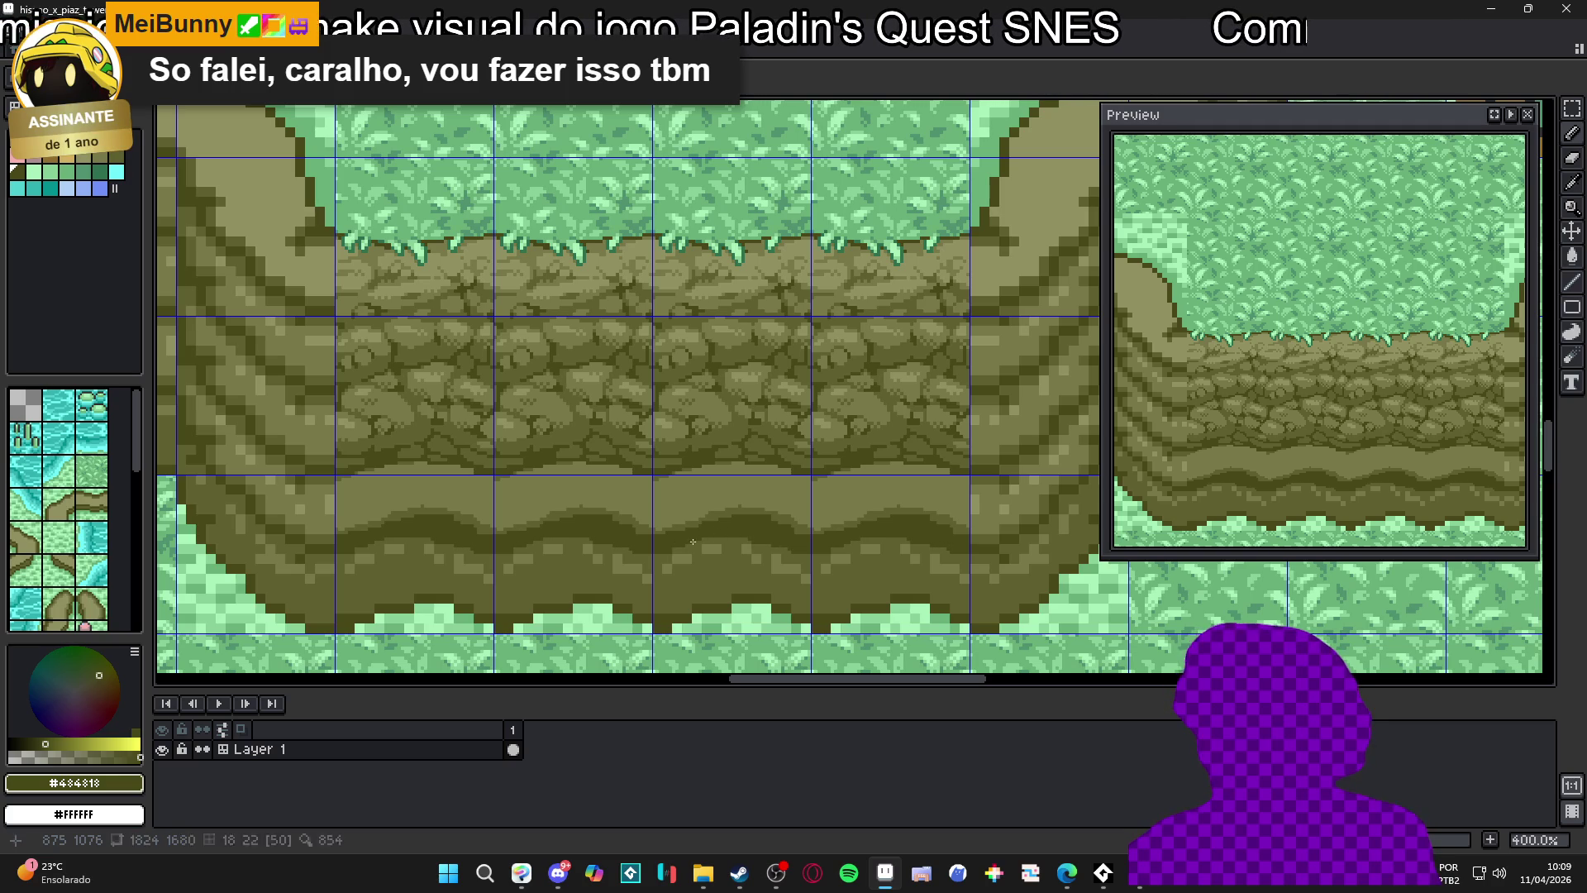
left_click(719, 545, "alt")
key("ctrl+z")
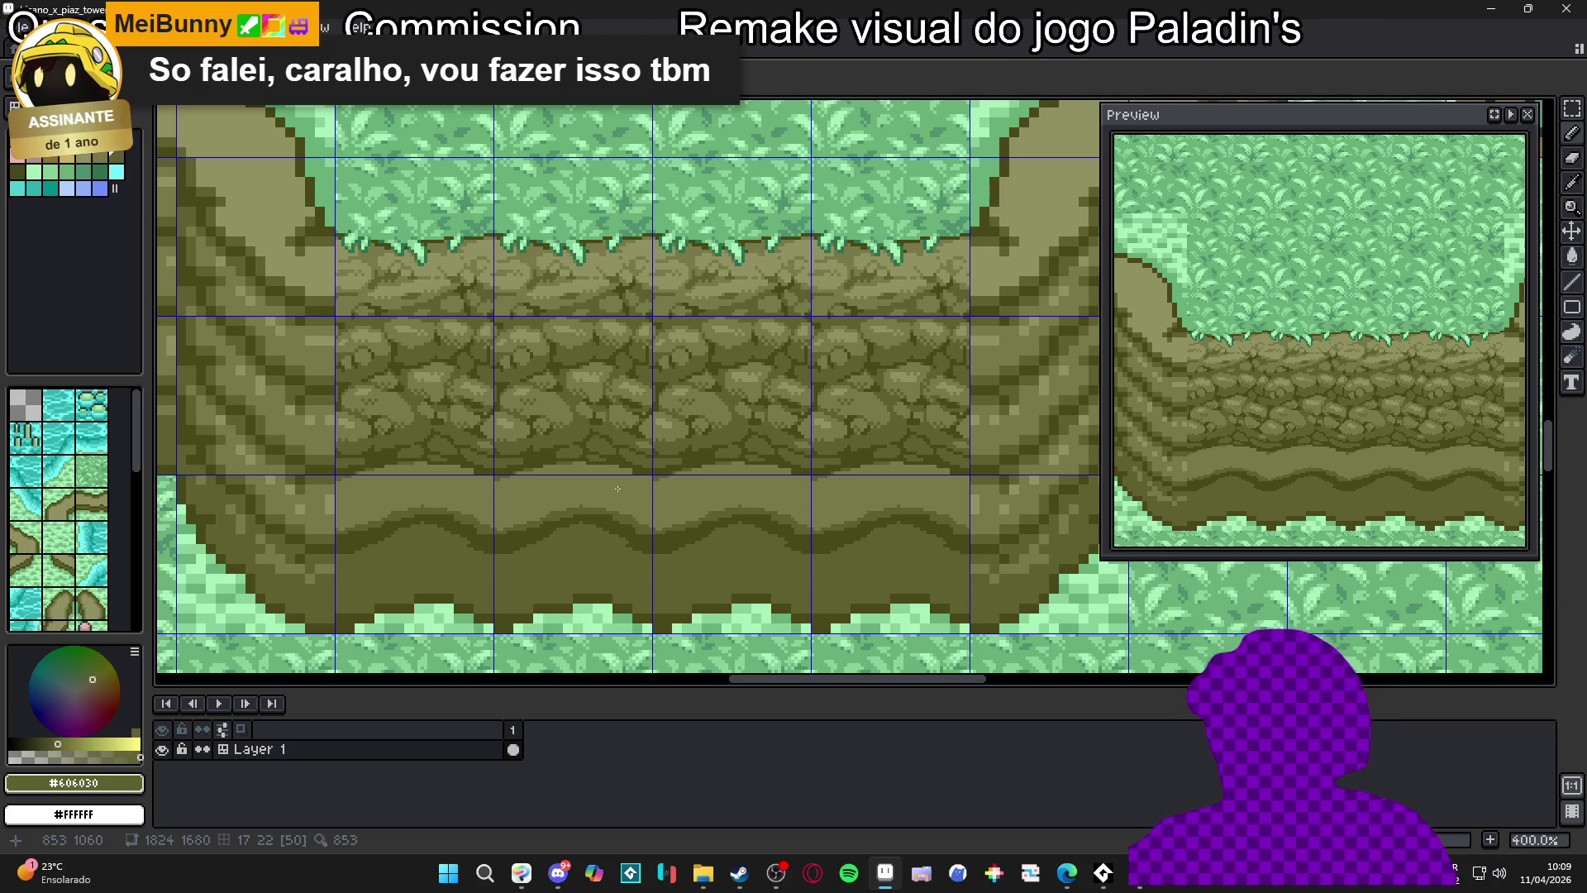
key("ctrl+z")
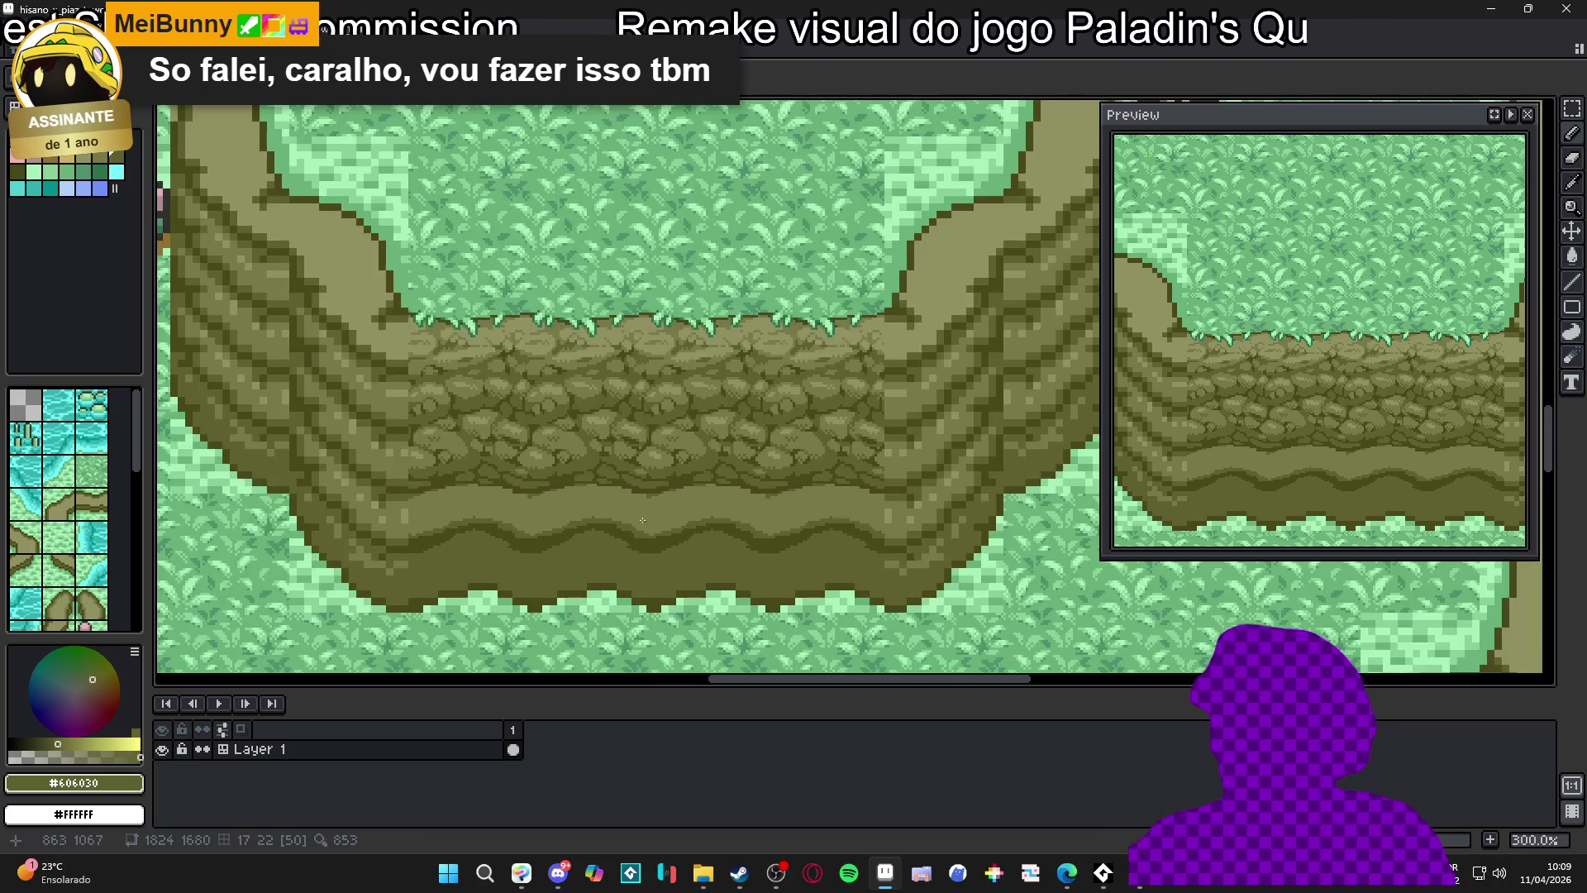
scroll(727, 506, "up", 5)
left_click(727, 506, "alt")
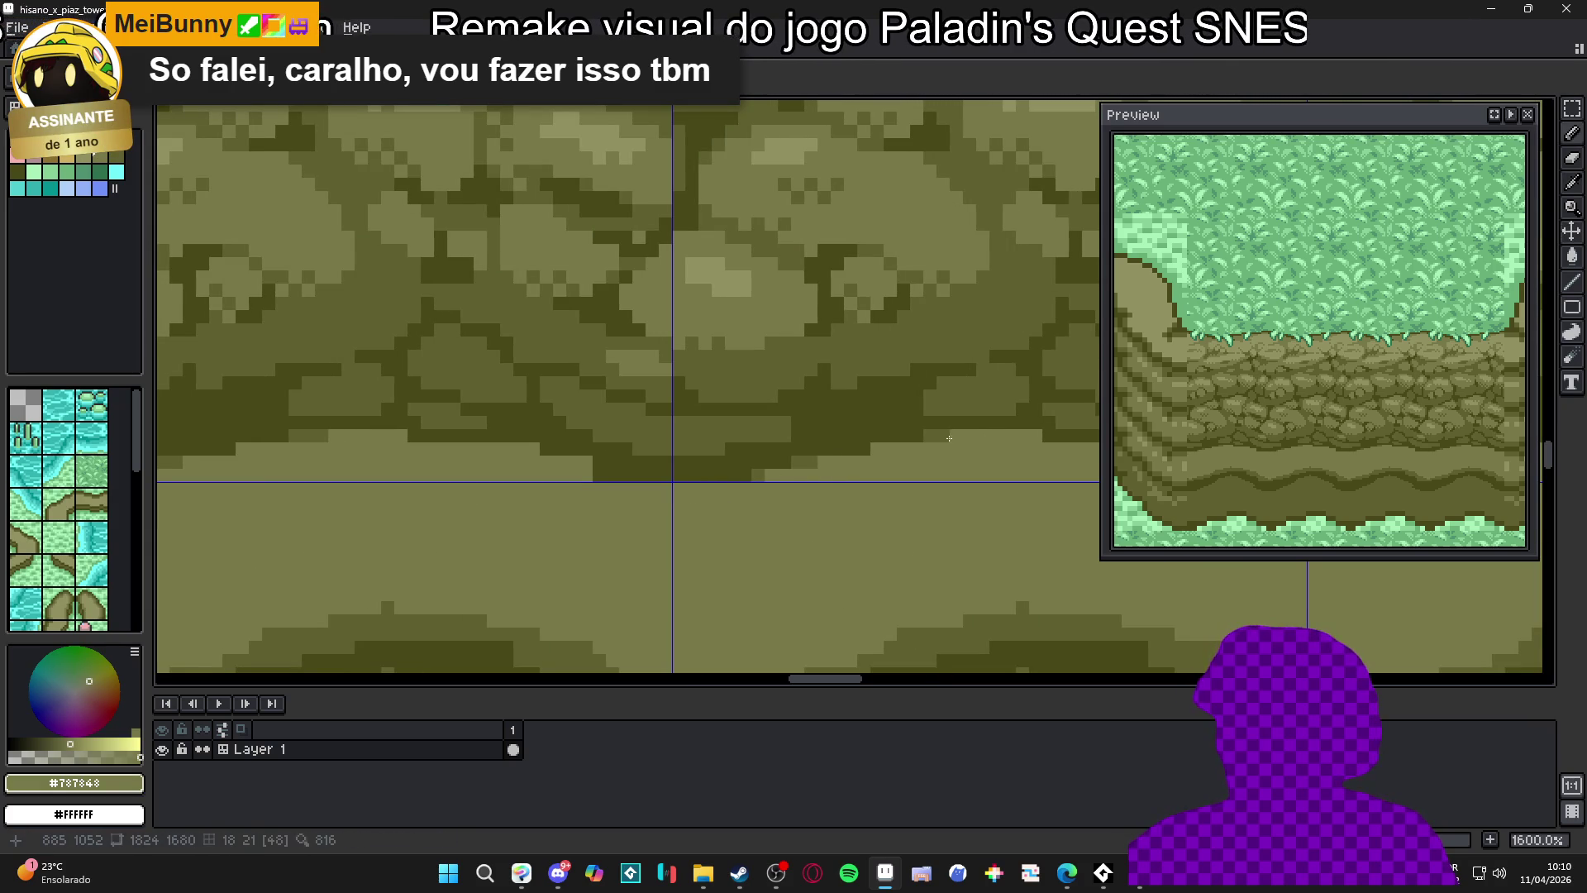
left_click(909, 444, "alt")
scroll(867, 448, "down", 3)
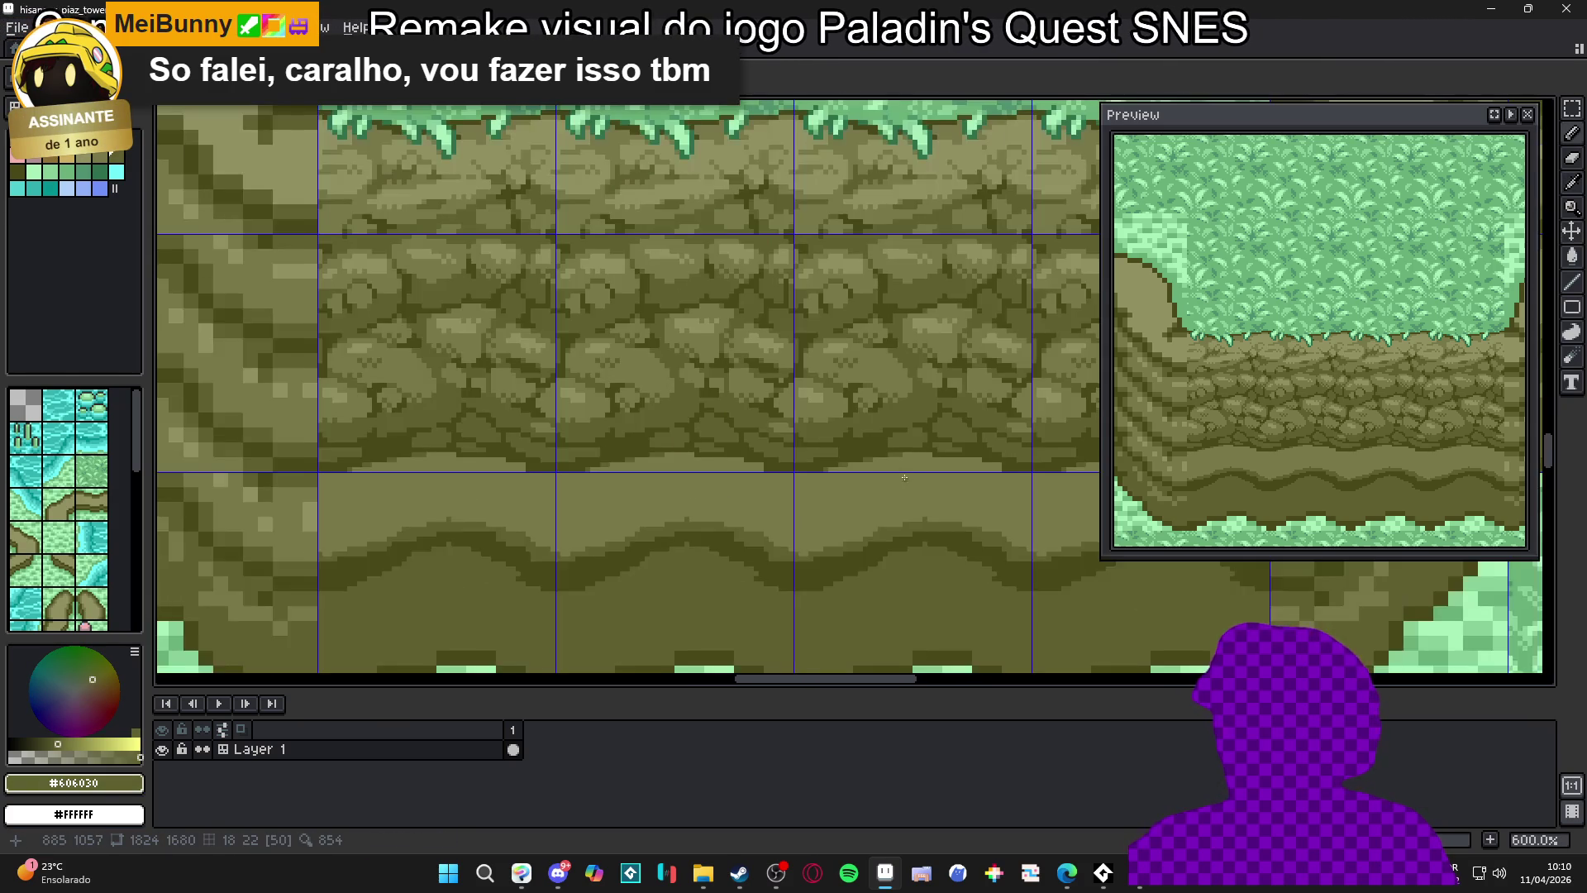
scroll(858, 459, "up", 3)
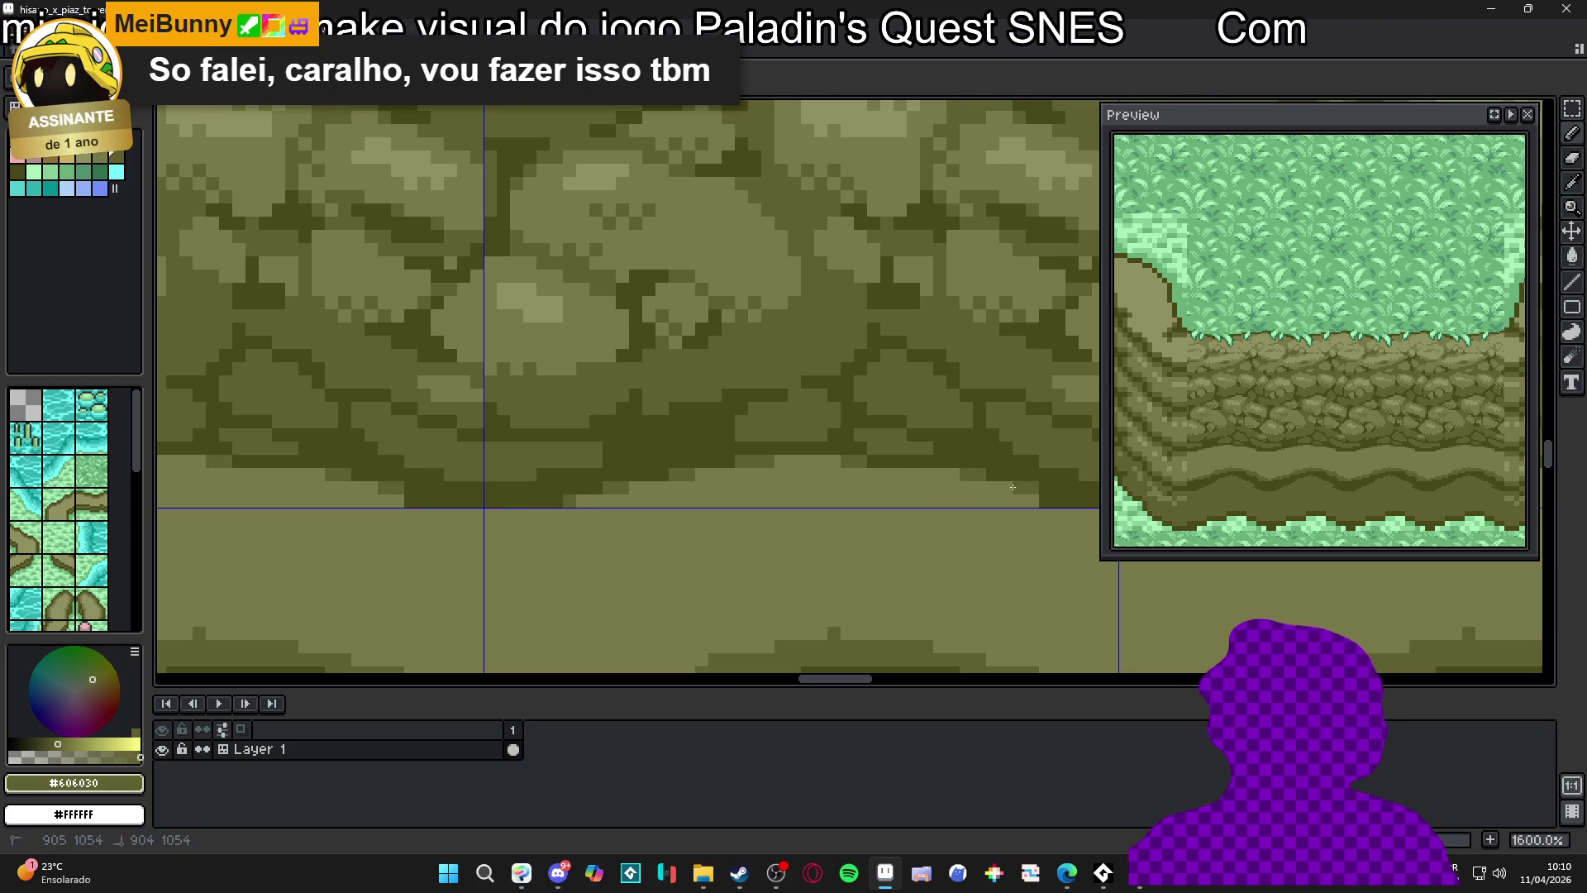
scroll(992, 496, "up", 2)
left_click(915, 506, "alt")
left_click(932, 491, "alt")
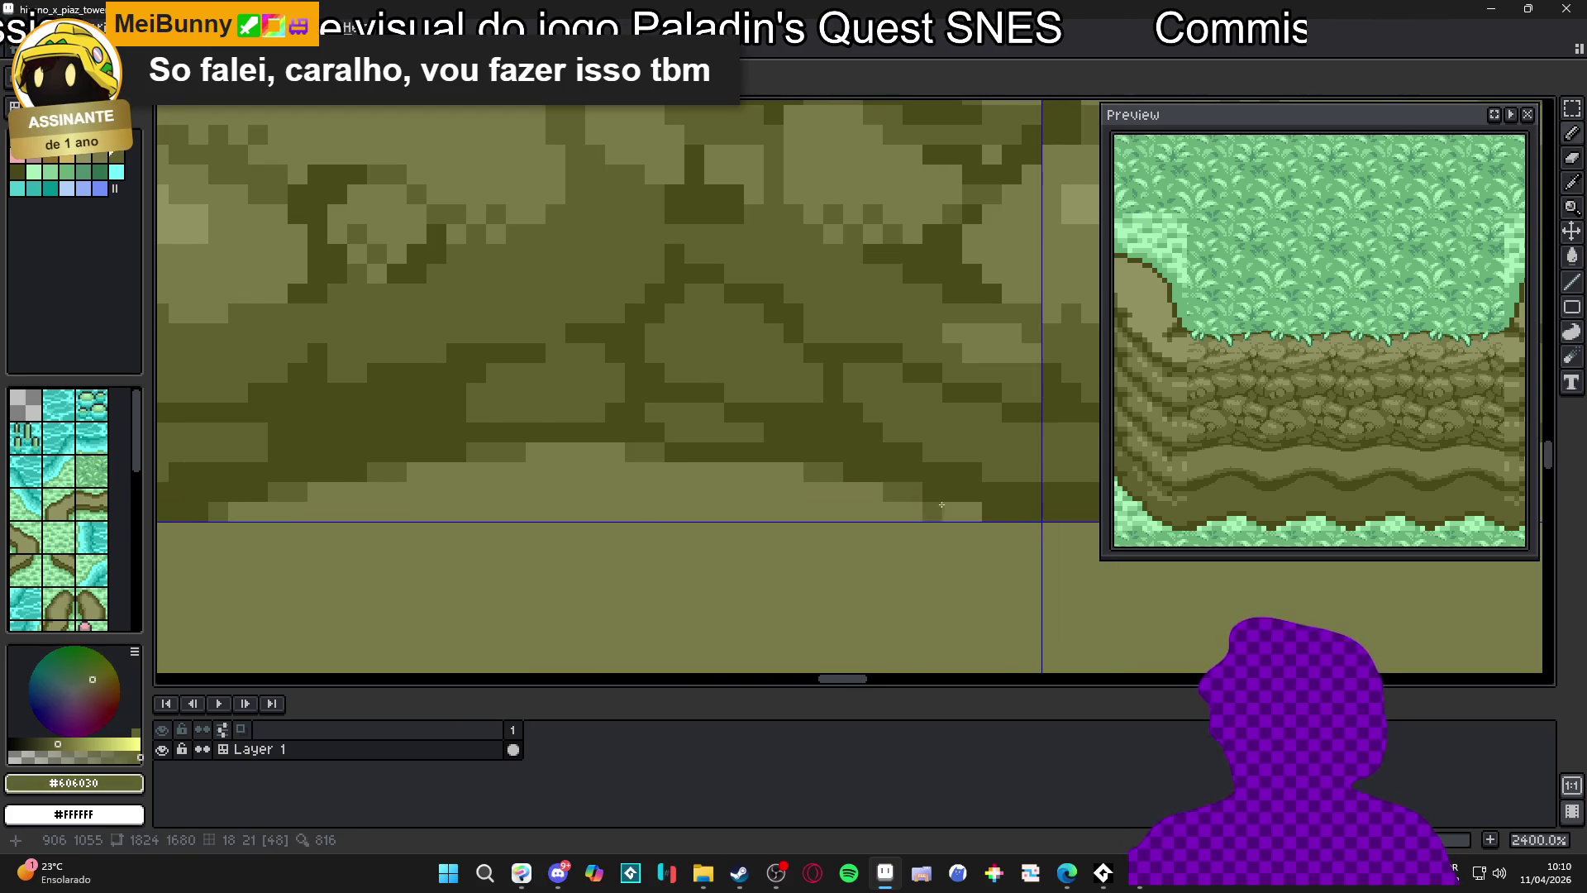
scroll(990, 559, "down", 7)
left_click_drag(990, 559, 860, 535)
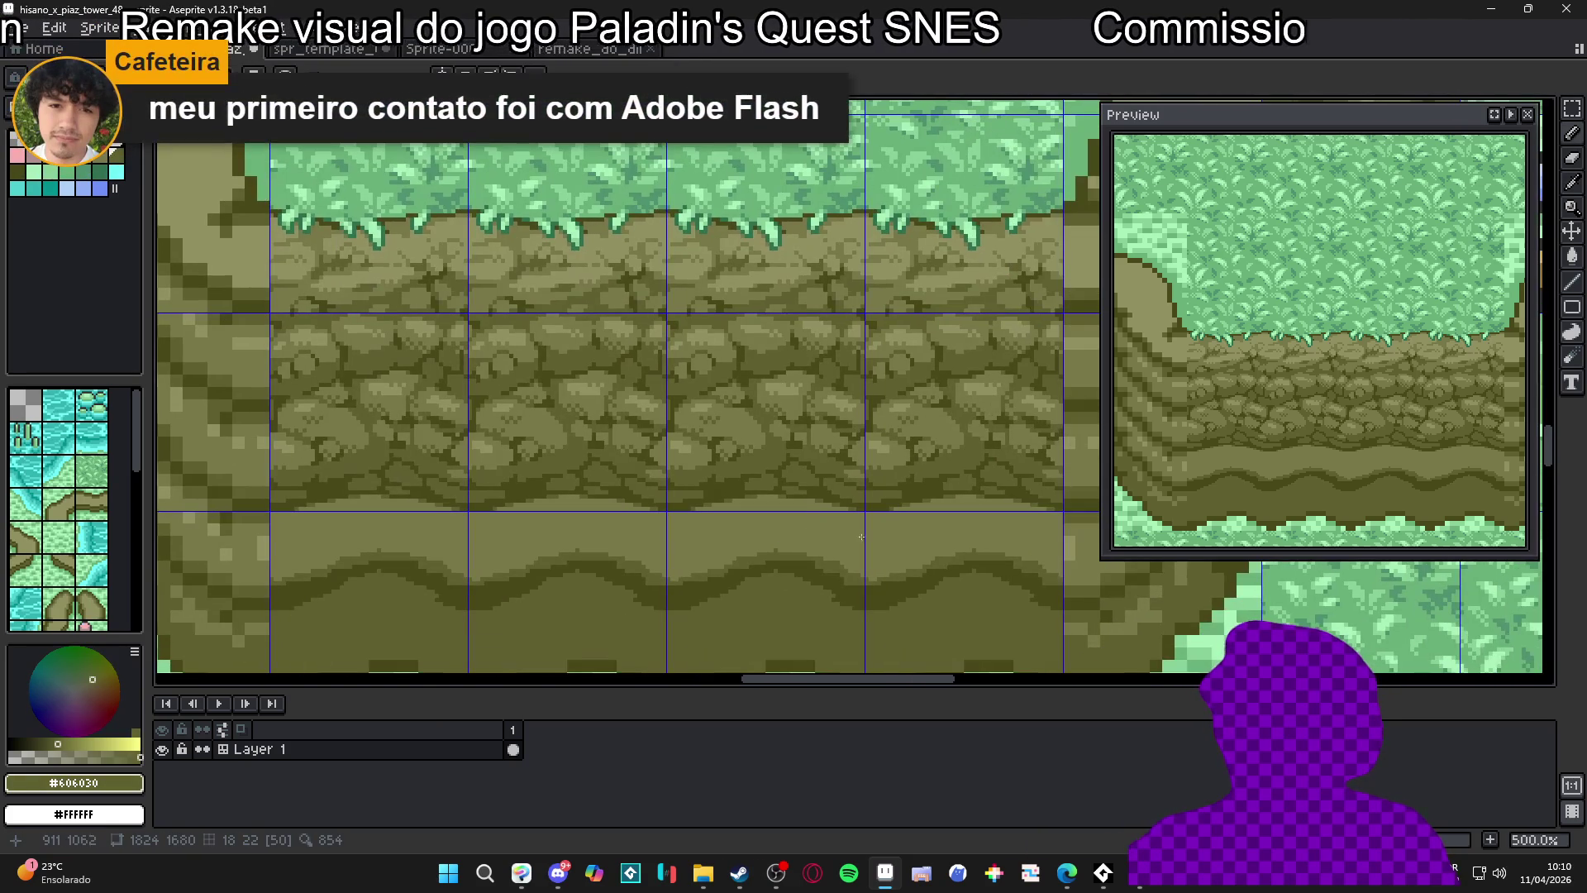
scroll(805, 503, "up", 4)
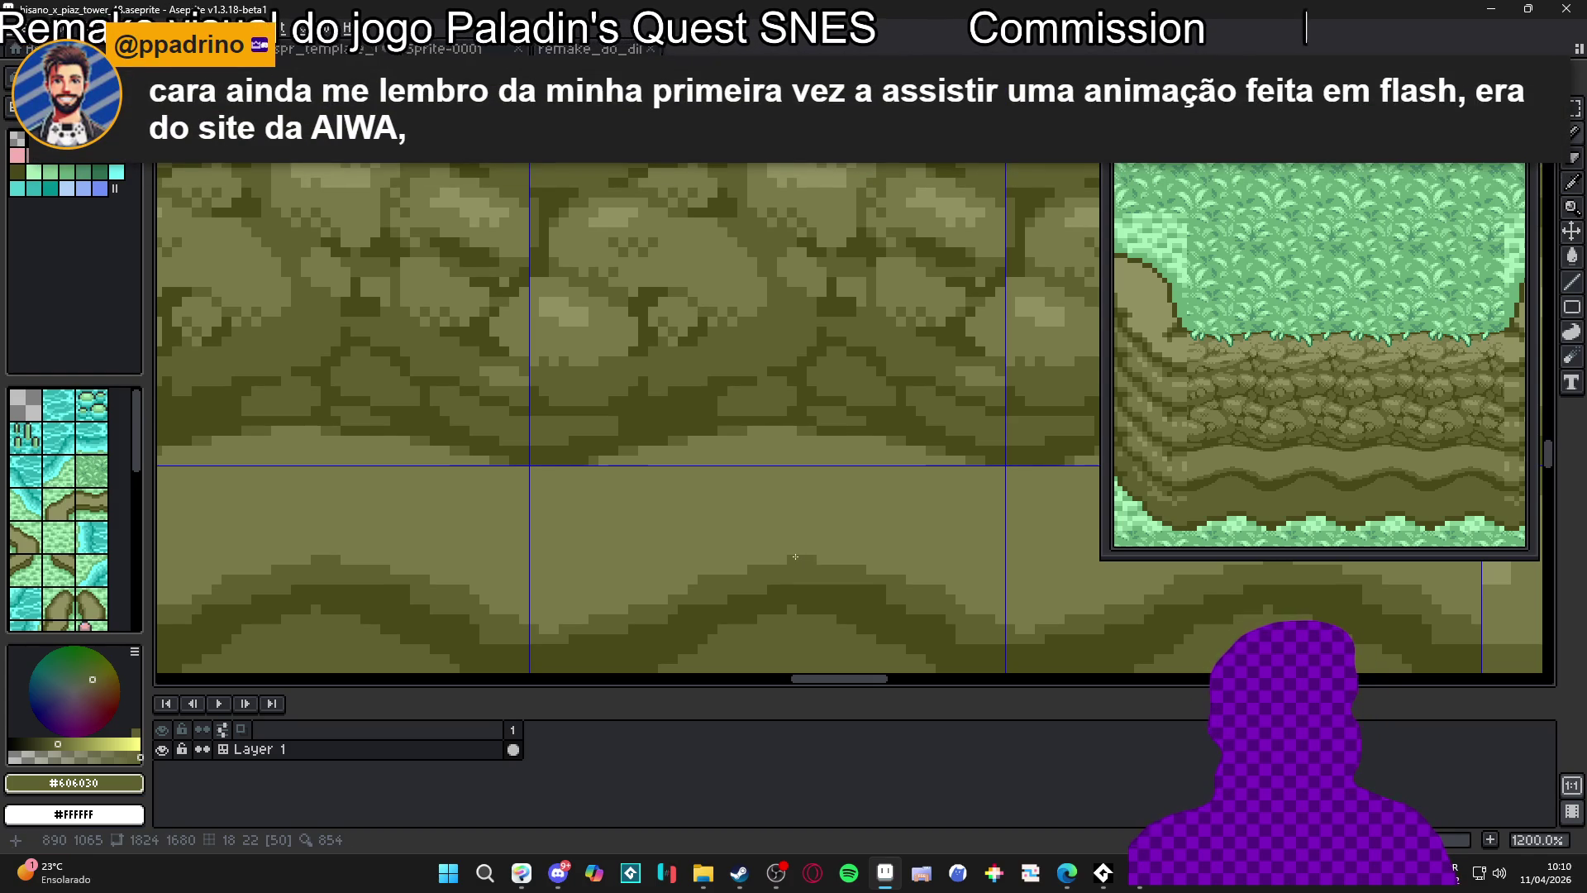
scroll(763, 503, "down", 3)
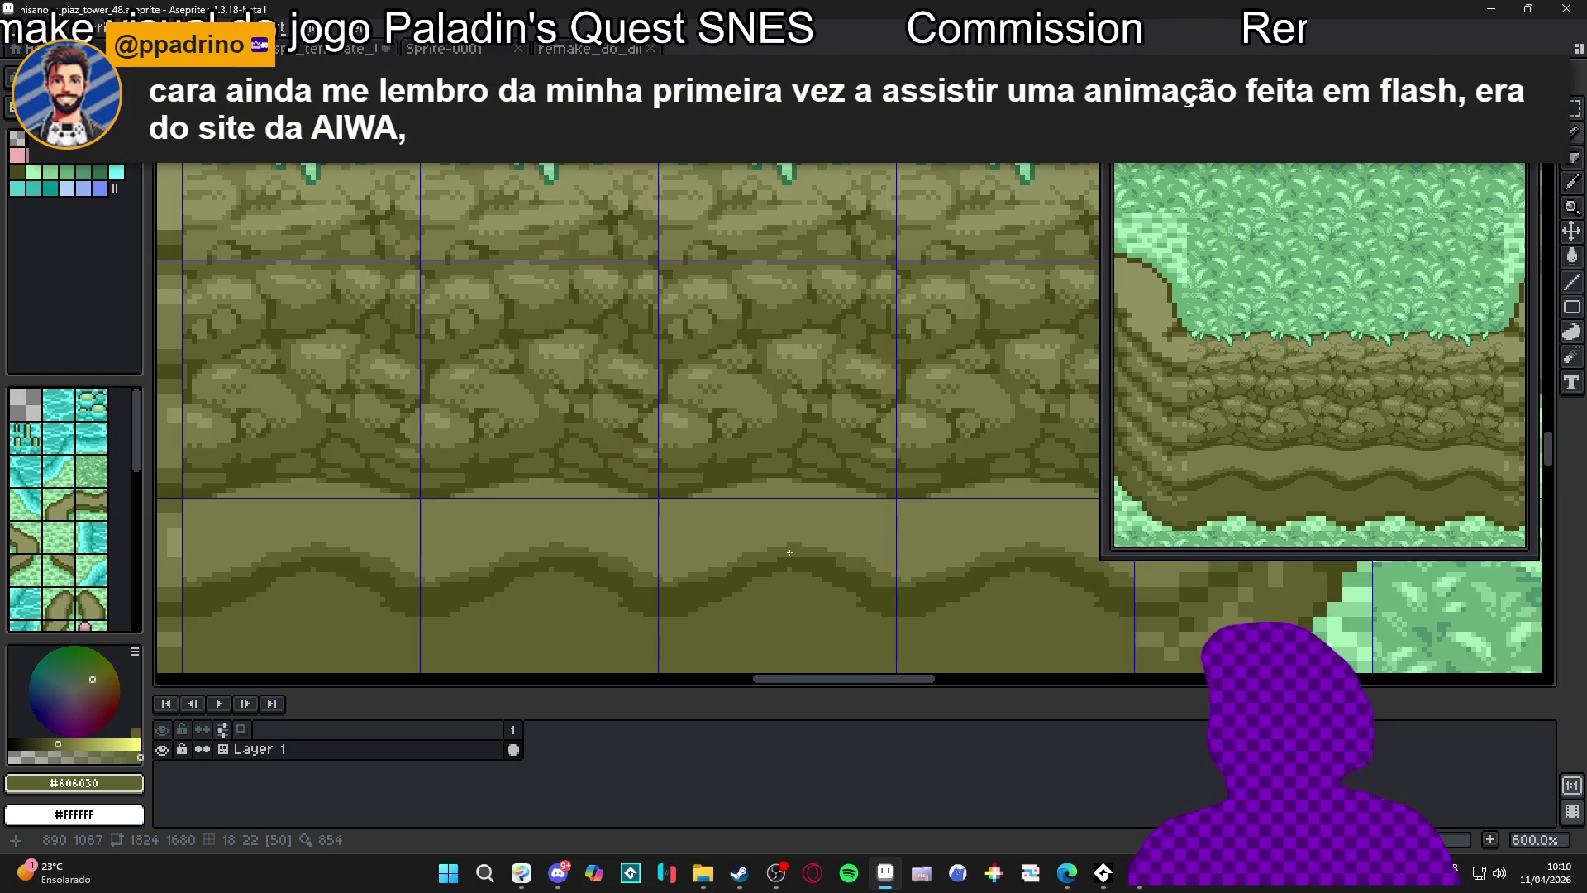
scroll(782, 496, "up", 5)
left_click(744, 312, "alt")
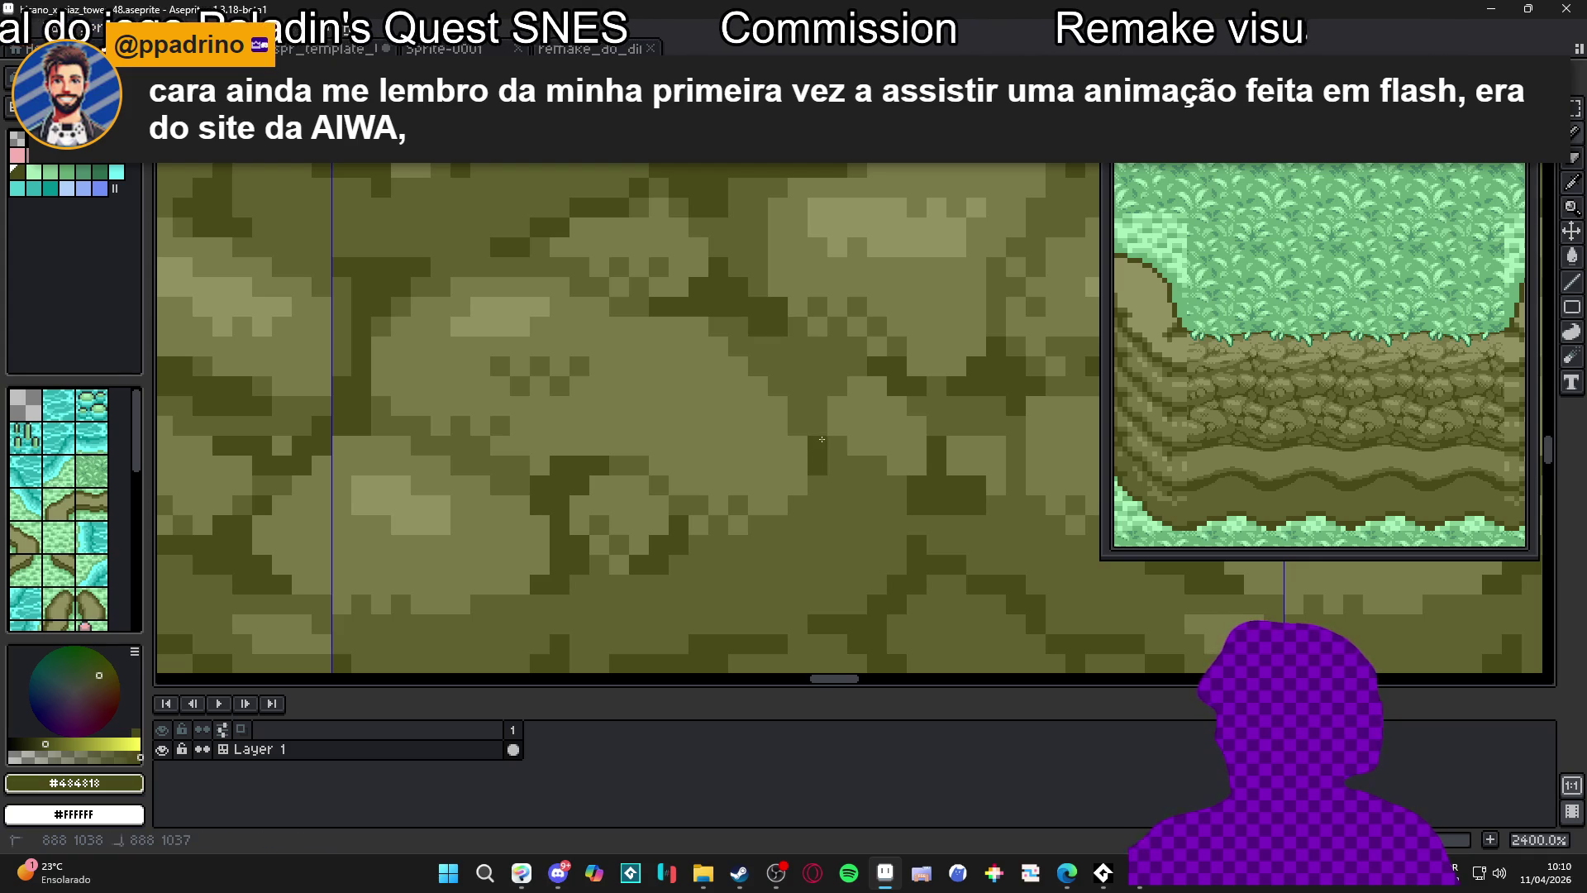
key("ctrl+z")
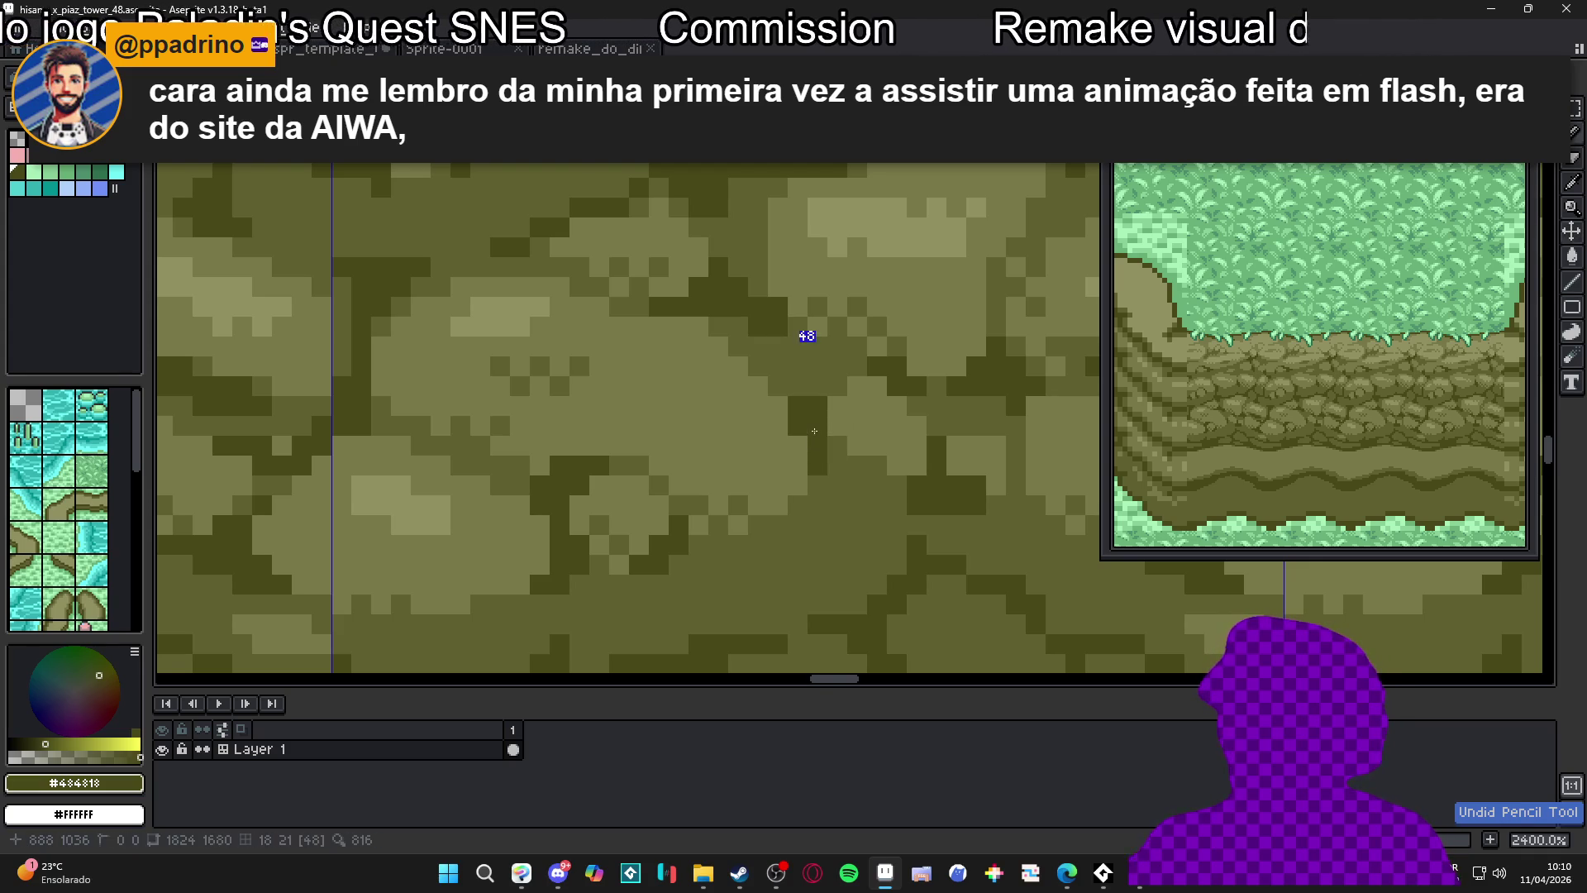
scroll(817, 488, "down", 5)
scroll(817, 489, "down", 2)
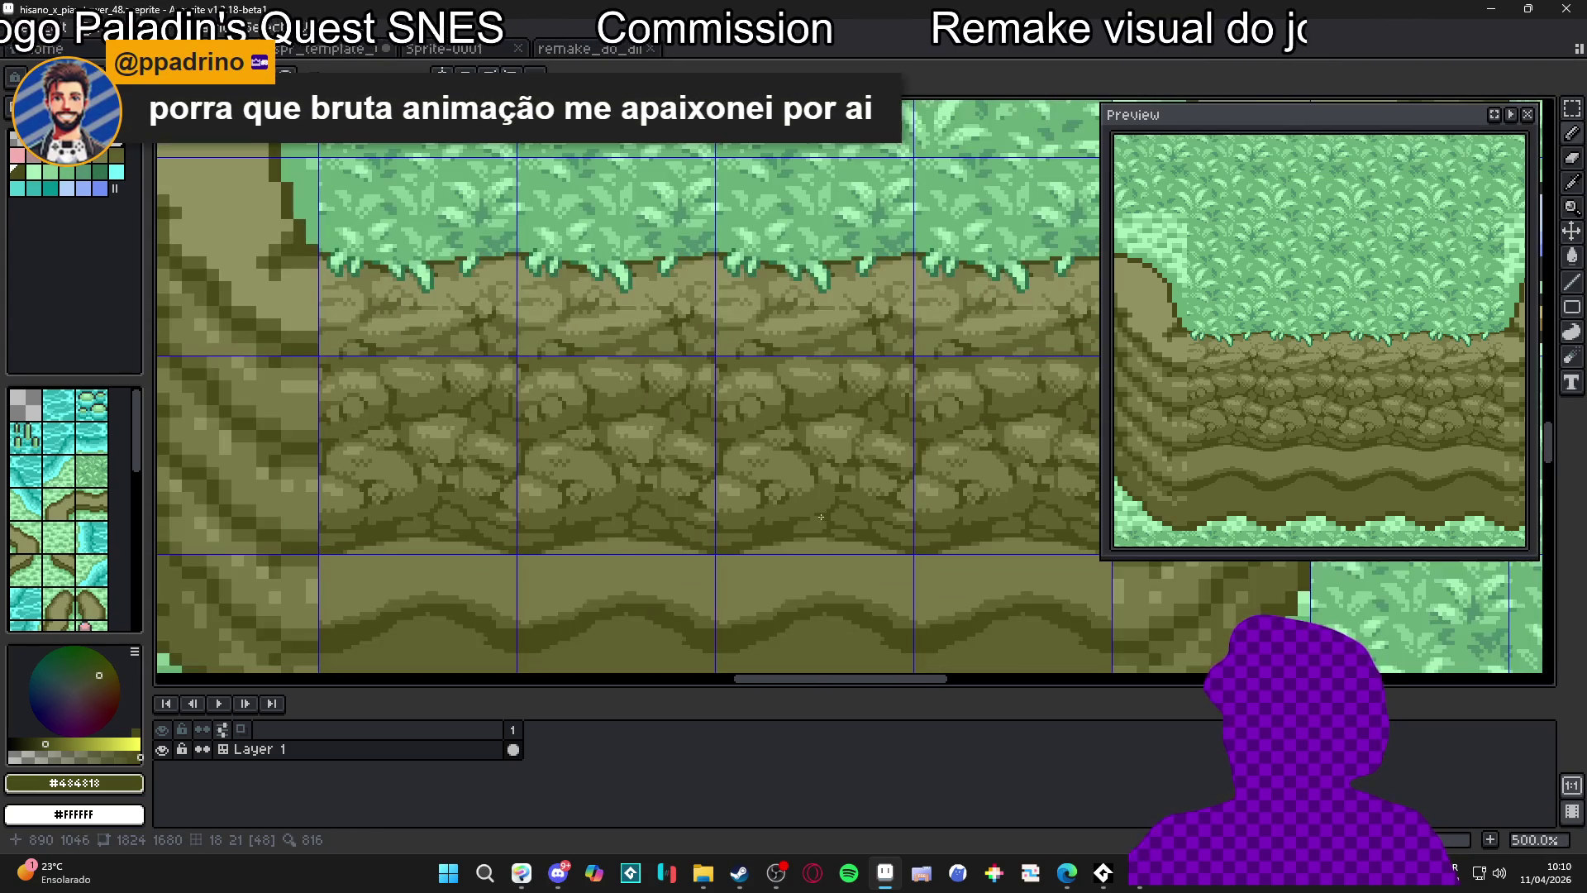
scroll(802, 476, "up", 5)
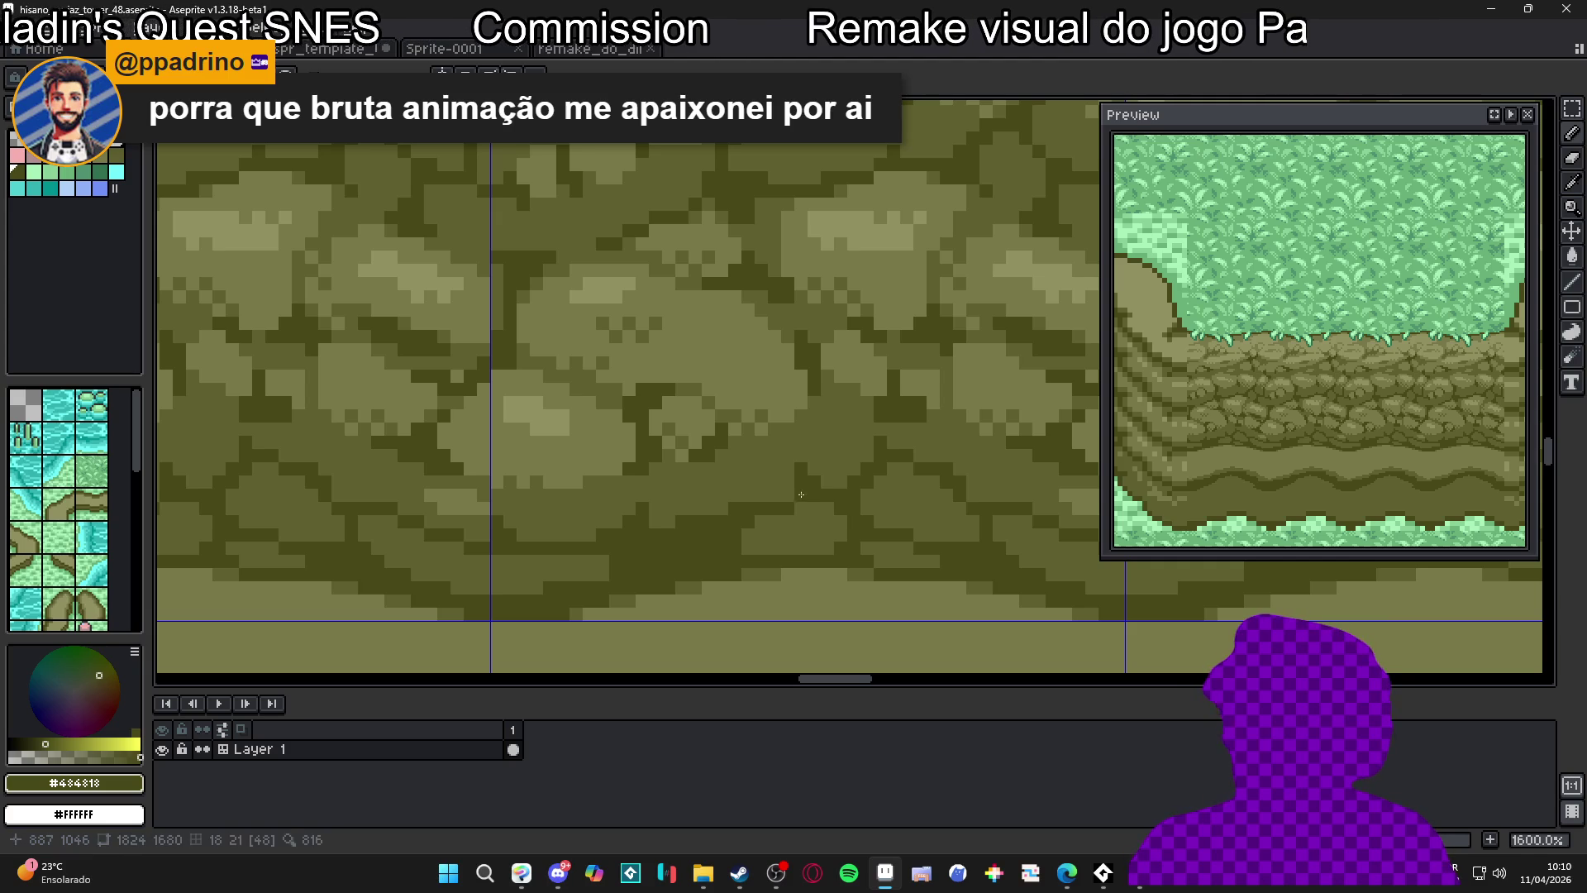
scroll(804, 491, "down", 5)
scroll(798, 463, "up", 7)
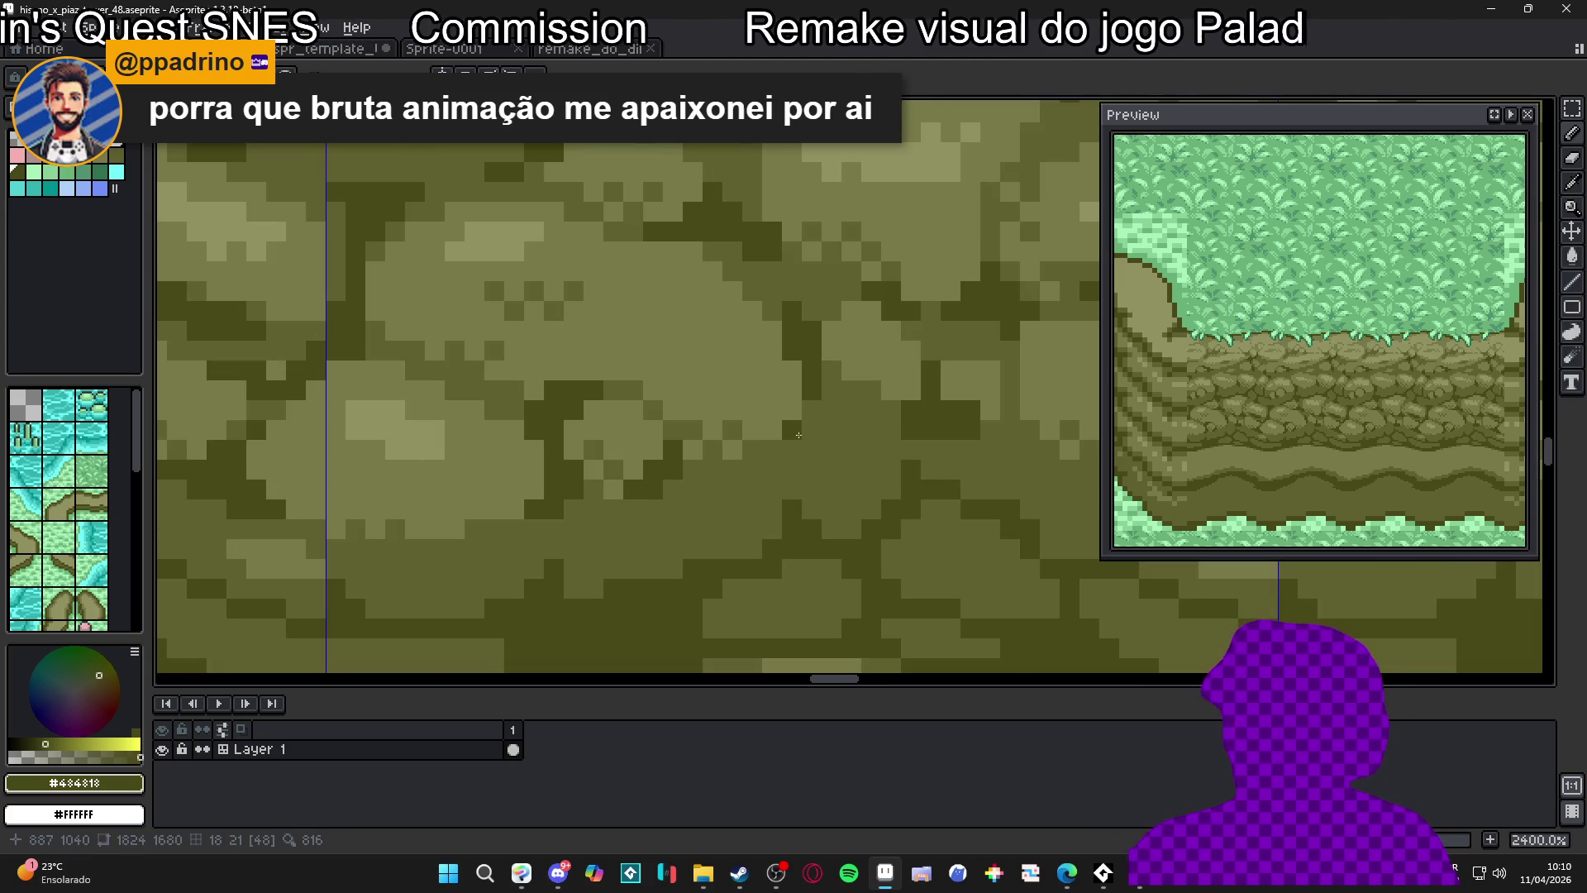
scroll(814, 413, "down", 6)
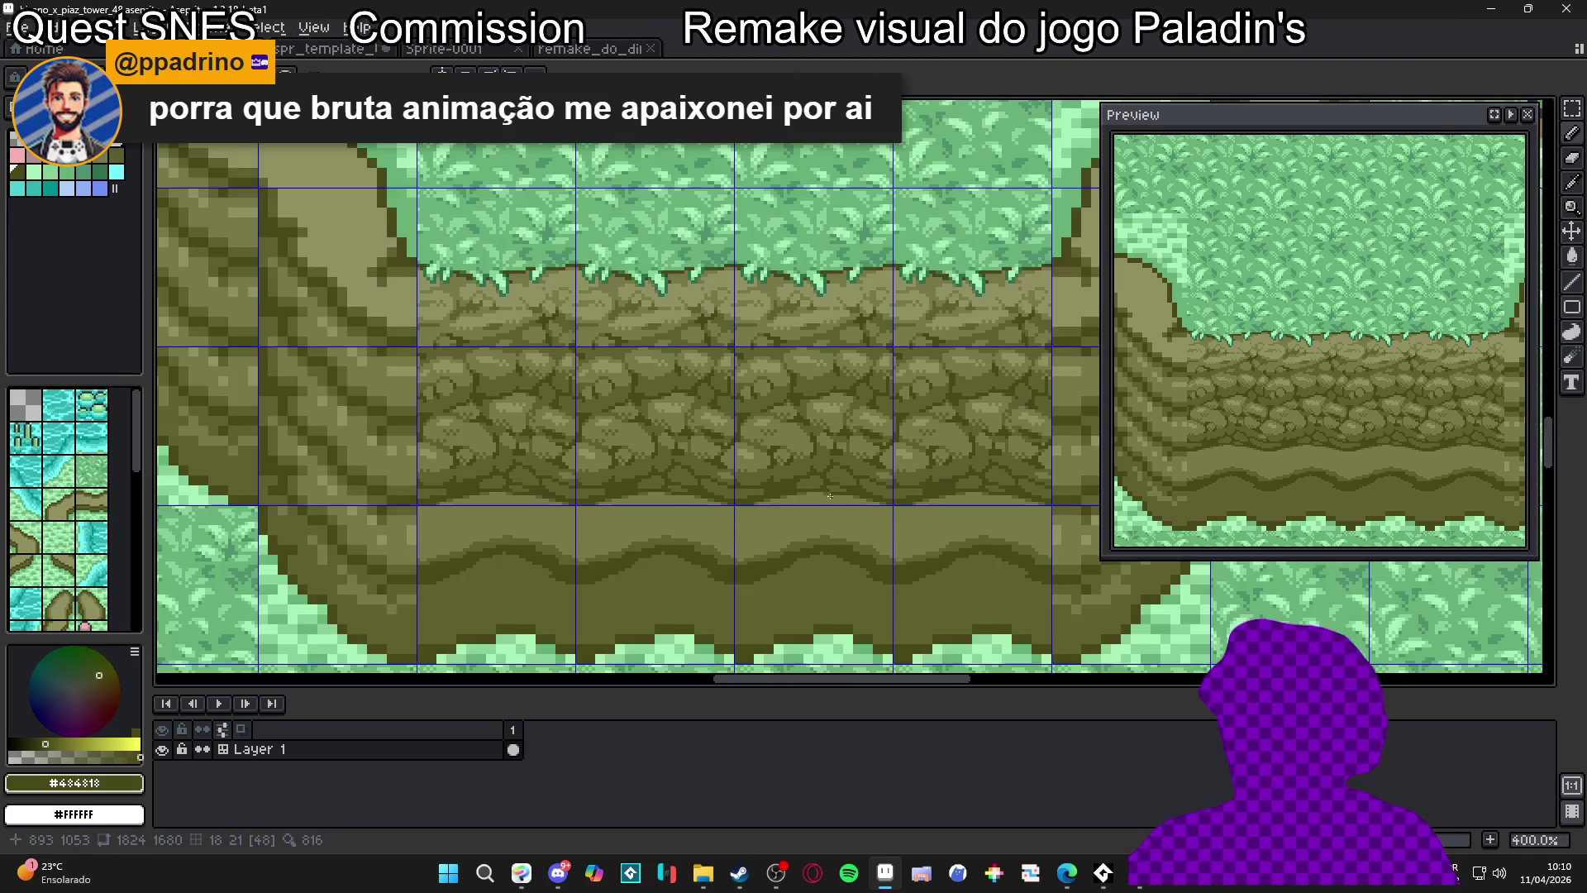
left_click_drag(829, 494, 823, 488)
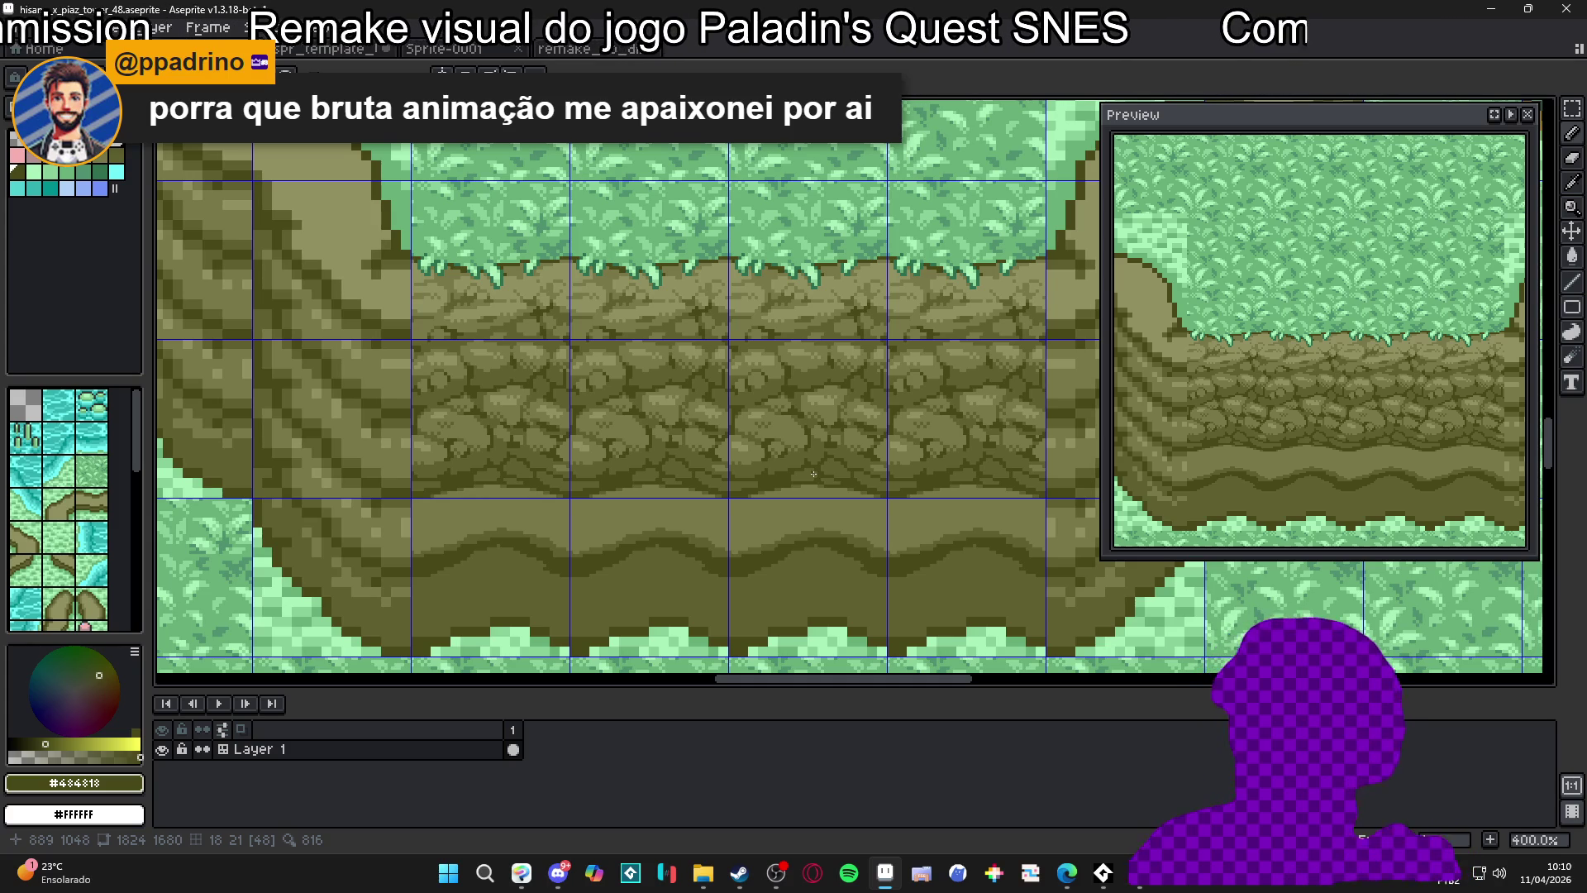
scroll(797, 488, "up", 5)
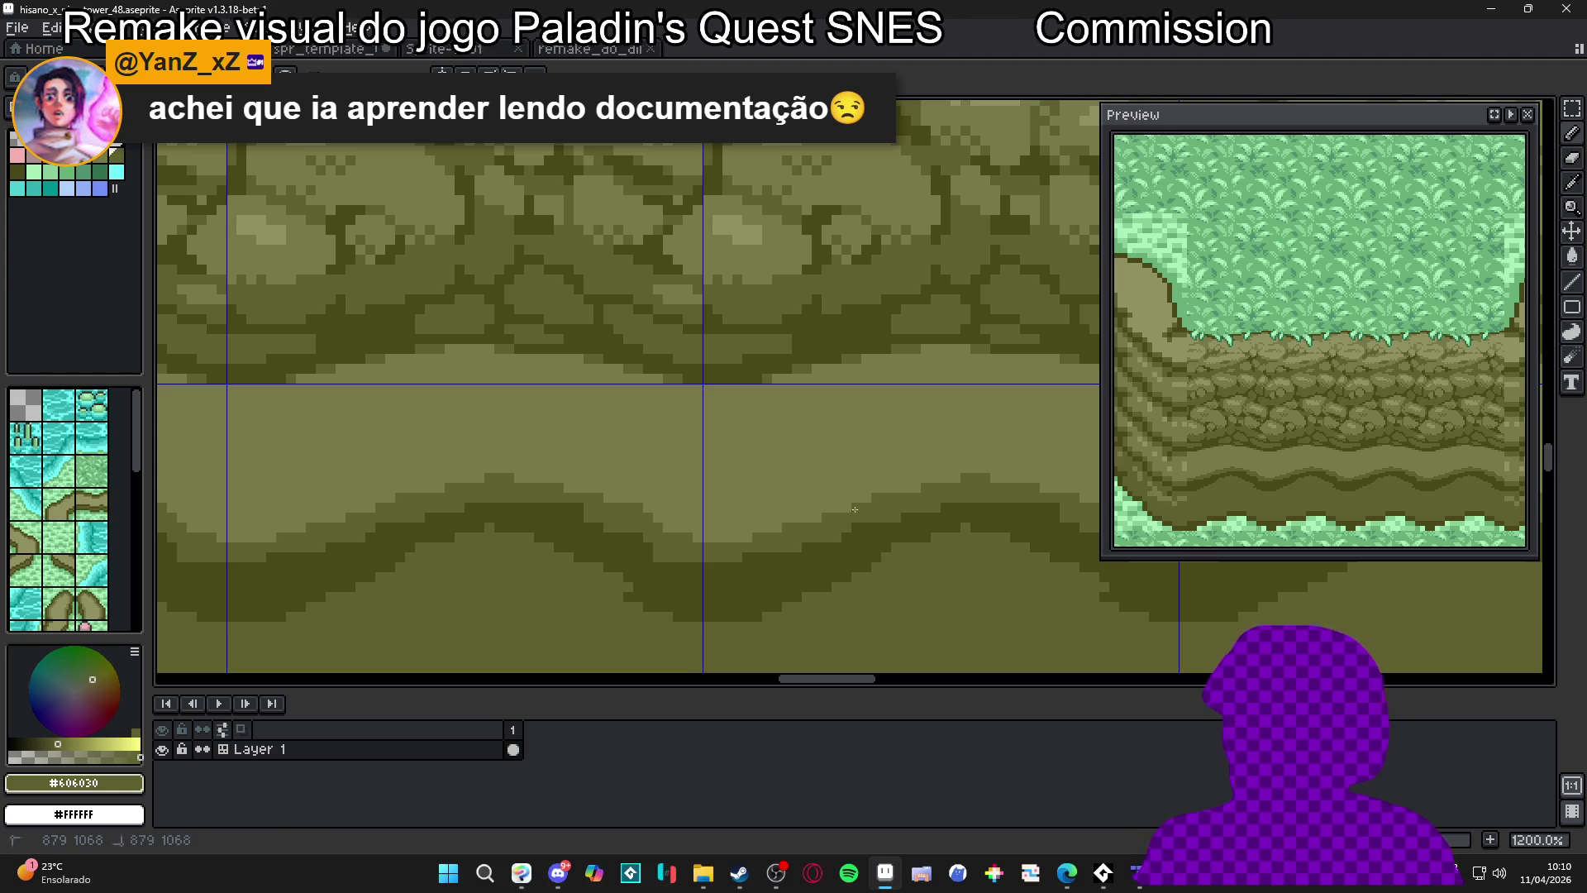
scroll(860, 501, "down", 4)
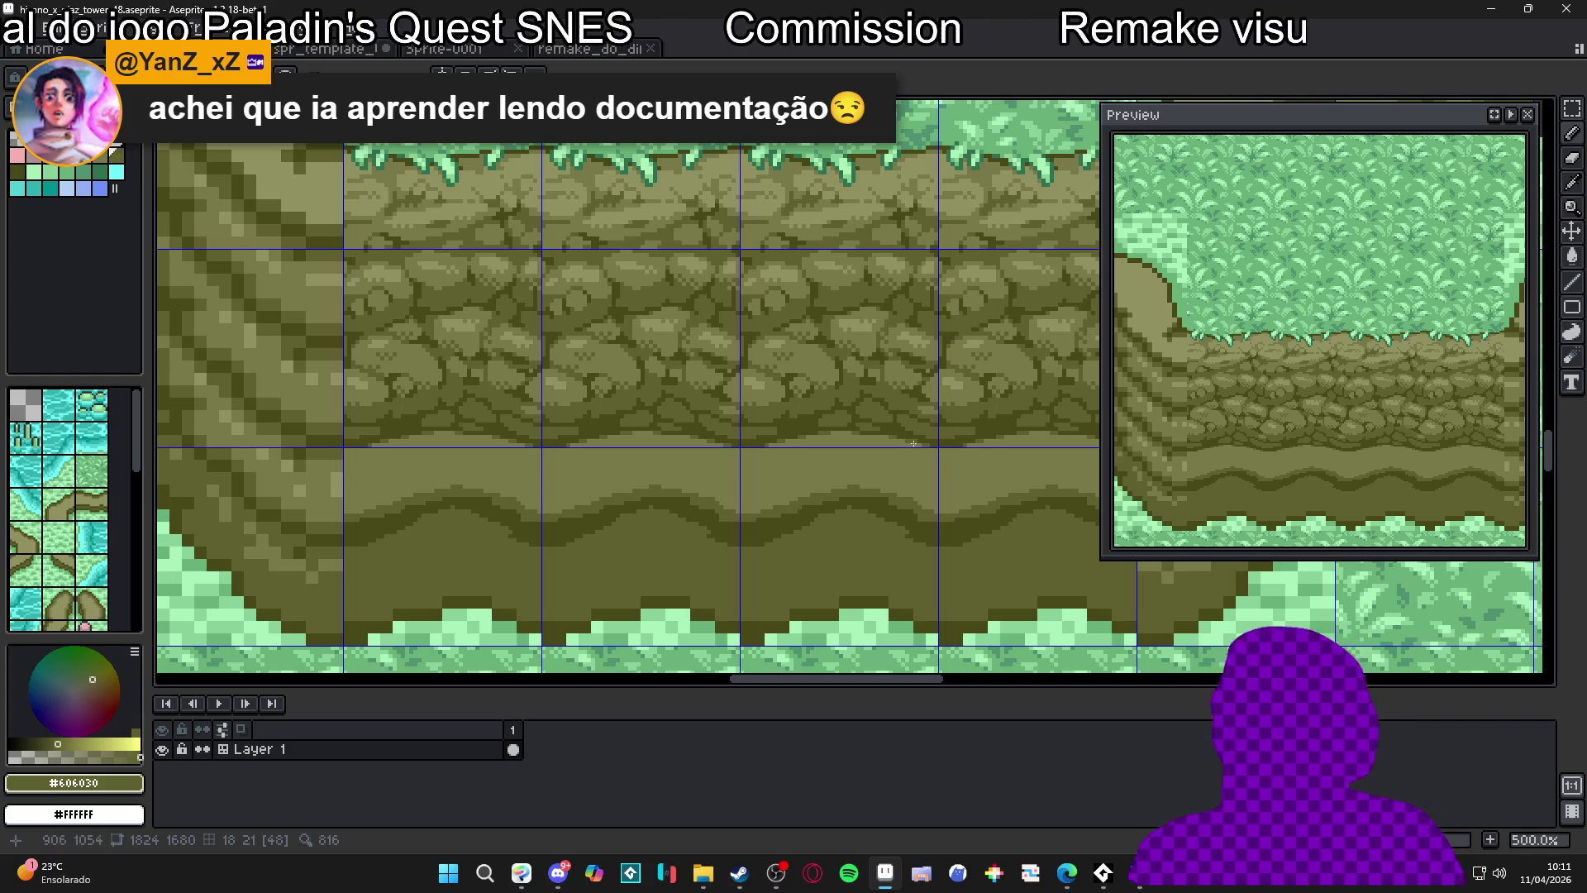
scroll(873, 483, "up", 2)
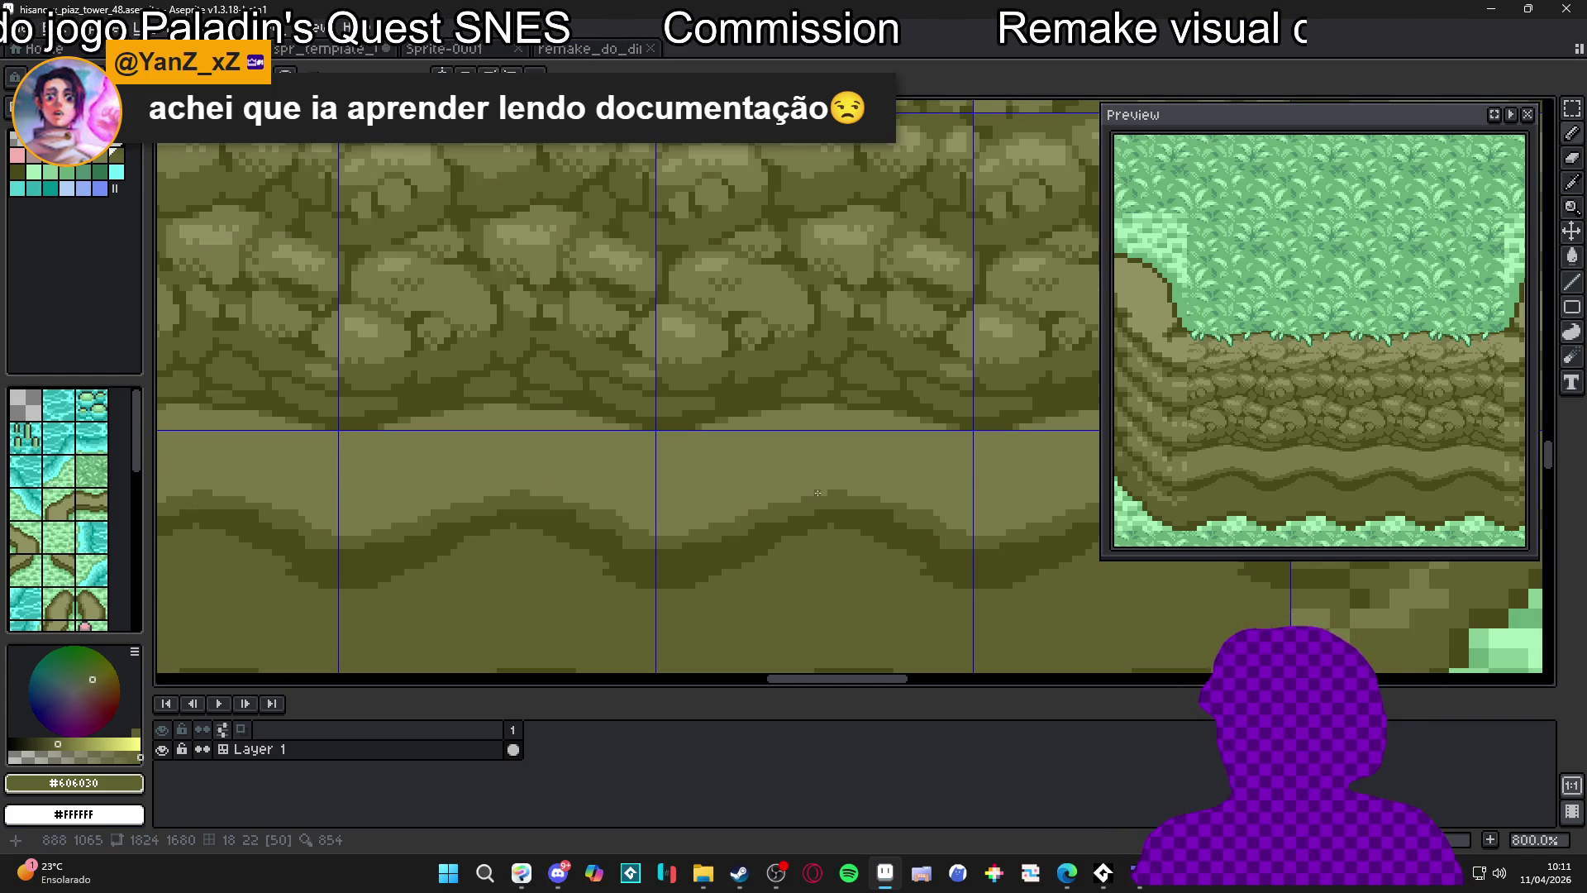
key("shift")
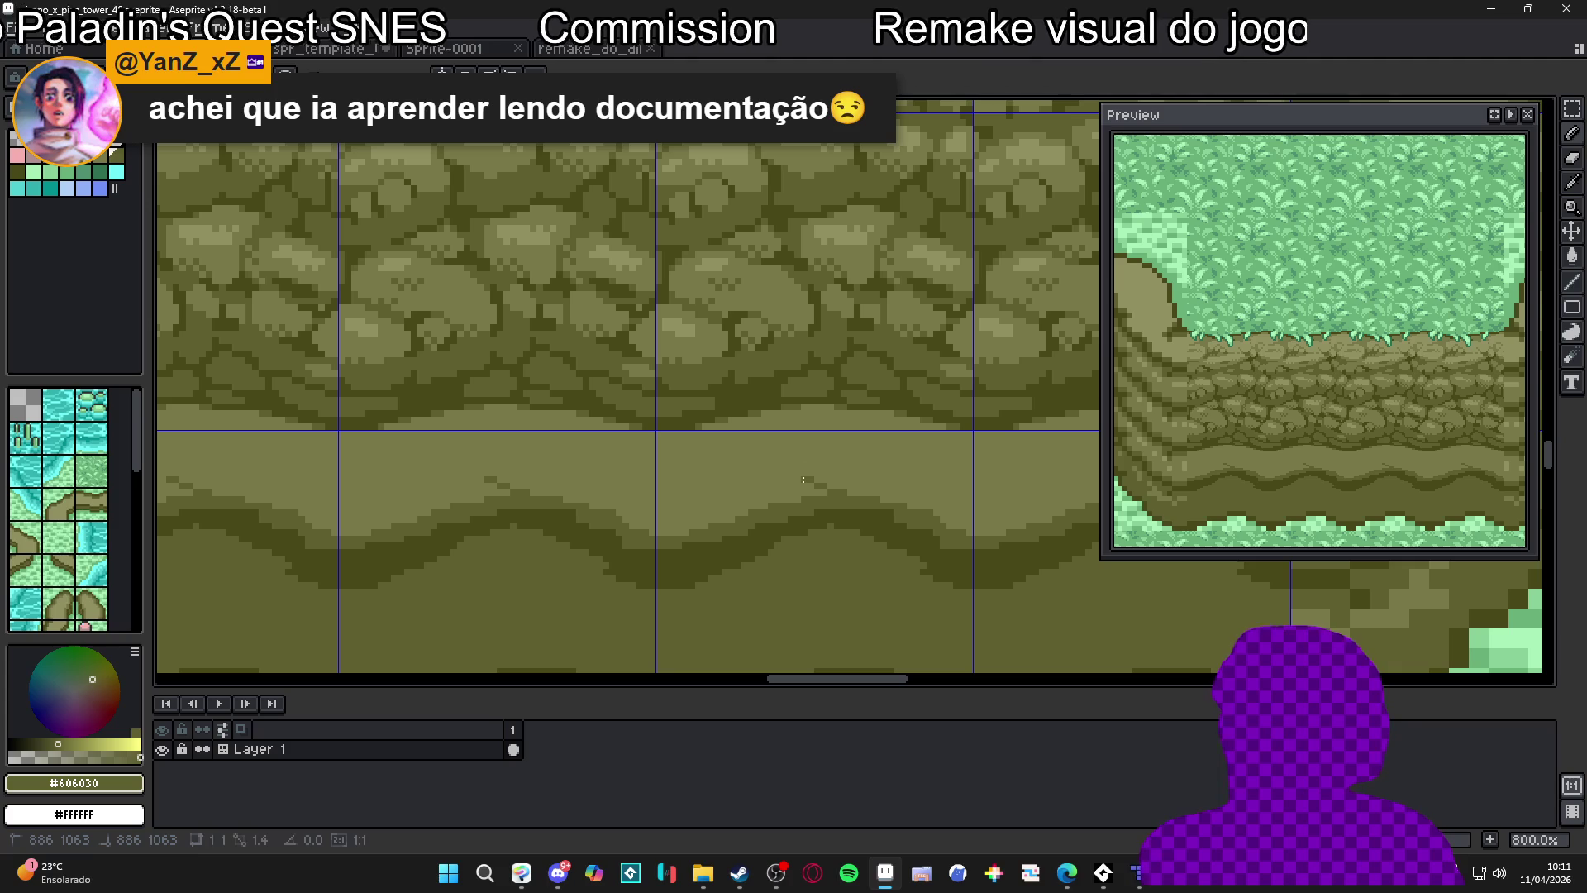
left_click(790, 408, "shift")
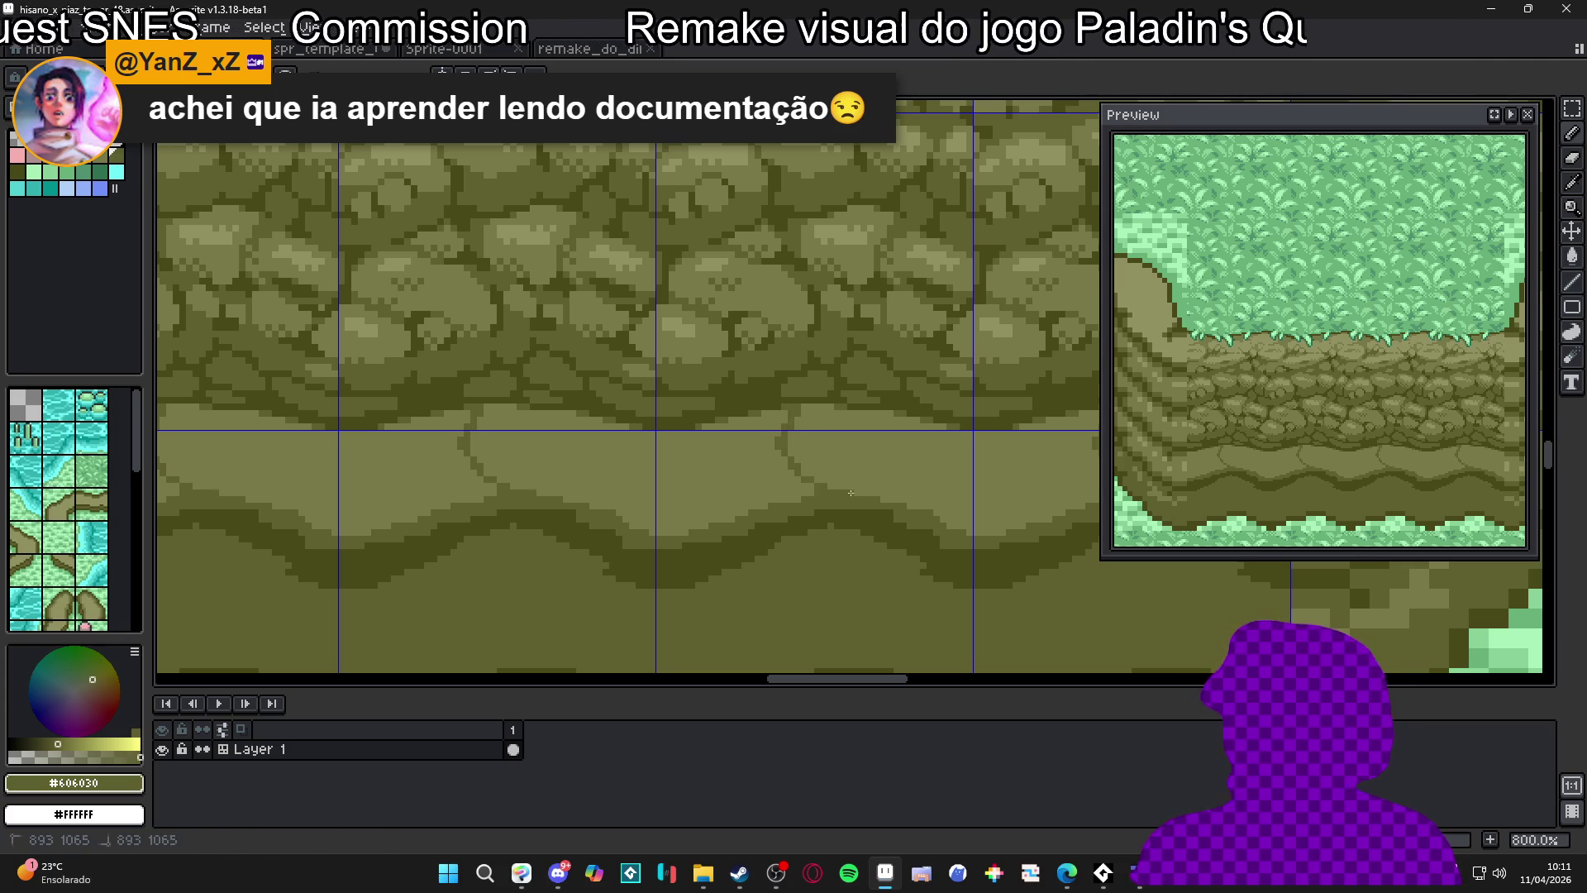
Draw dark olive crack and slab outlines across the pale ledge strip
left_click_drag(901, 483, 922, 433)
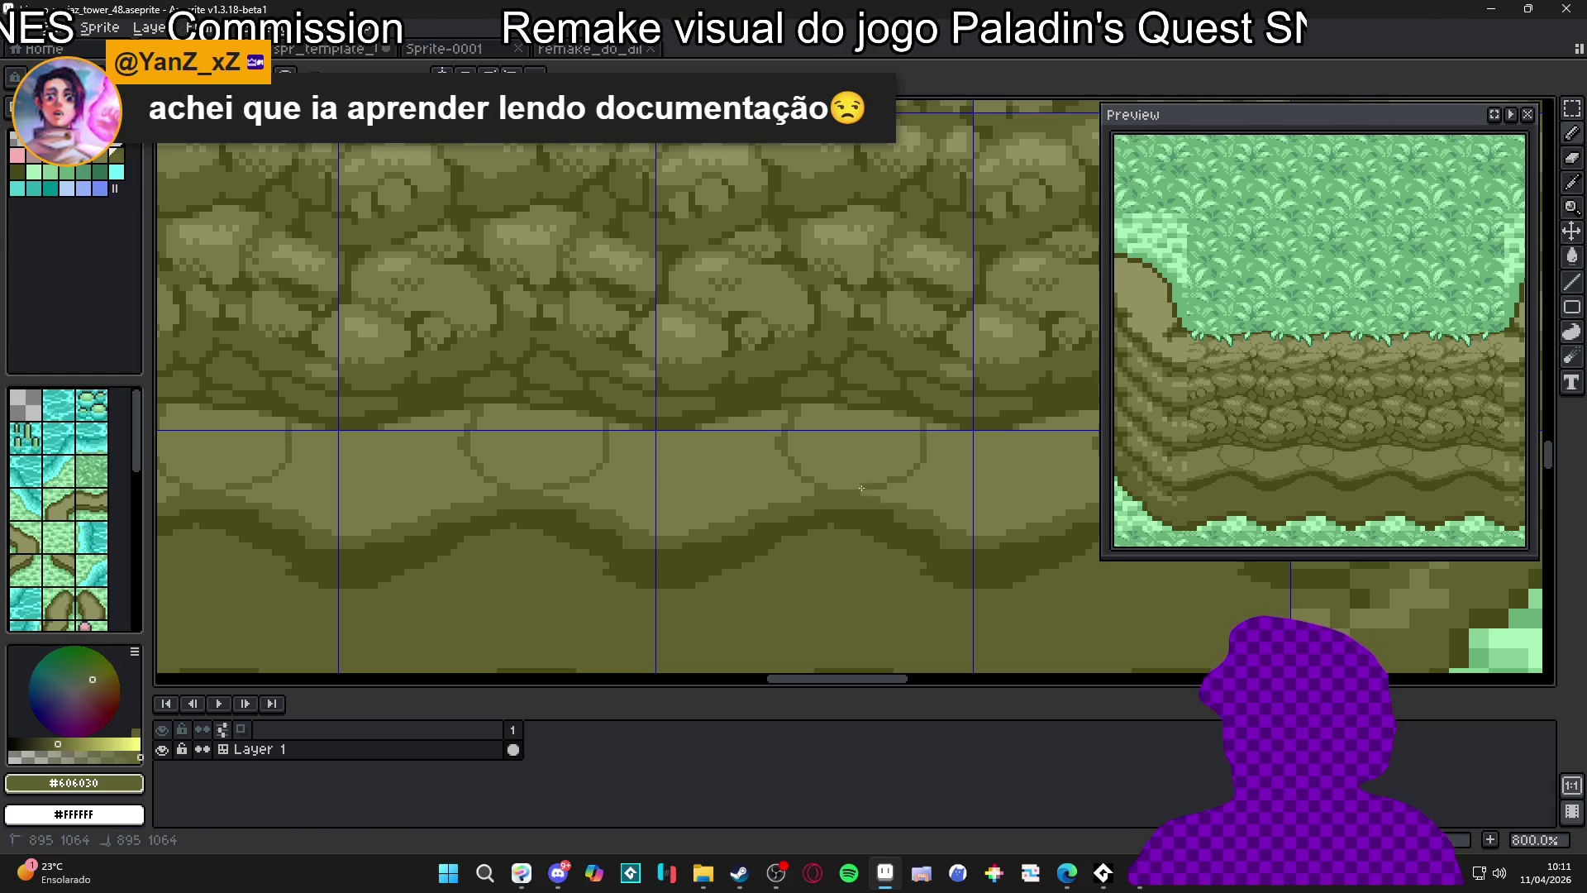
scroll(876, 494, "down", 3)
scroll(791, 446, "up", 5)
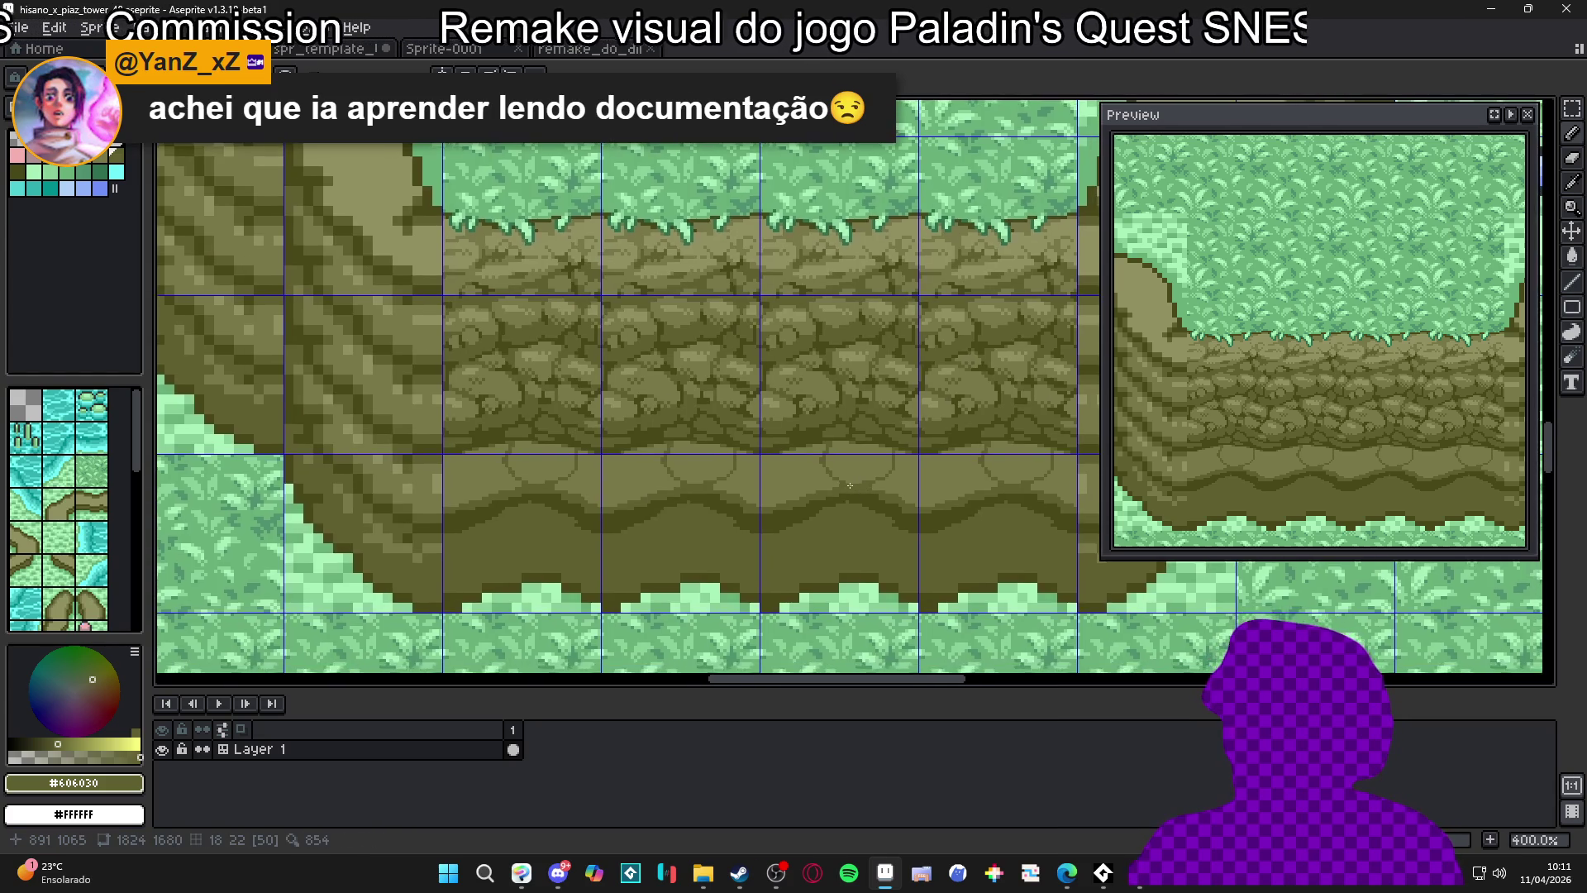
mouse_move(791, 446)
left_mouse_down()
mouse_move(739, 456)
mouse_move(734, 534)
left_mouse_up()
left_click_drag(781, 463, 775, 452)
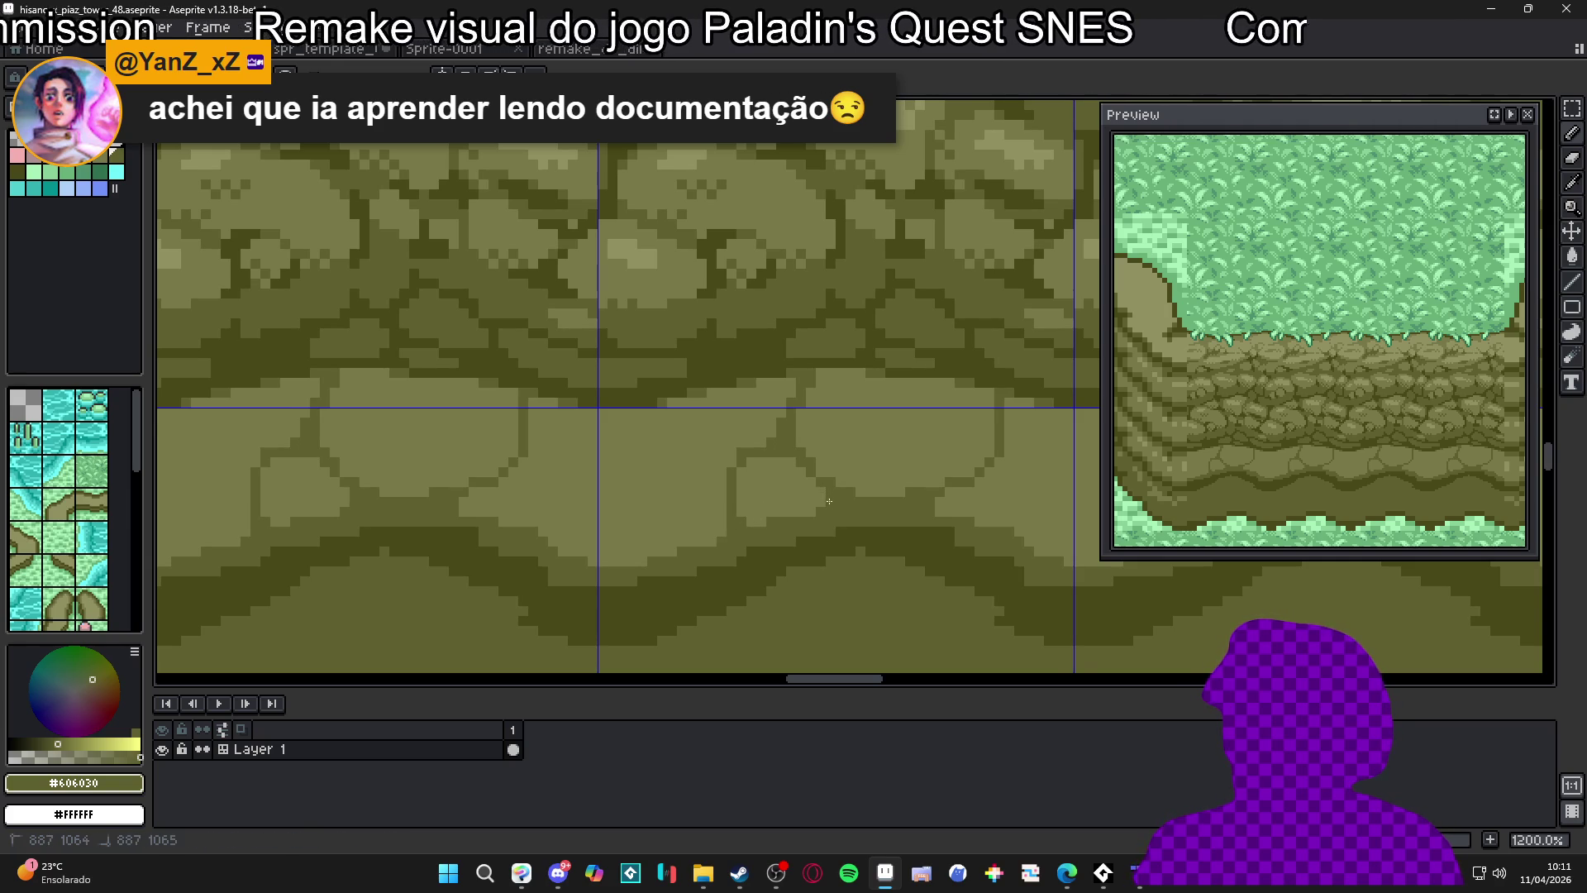
Look over the ledge and hide the tile grid with Ctrl+'
scroll(748, 468, "down", 2)
mouse_move(752, 450)
left_mouse_down()
mouse_move(772, 498)
mouse_move(721, 512)
left_mouse_up()
scroll(776, 499, "down", 1)
scroll(753, 506, "down", 3)
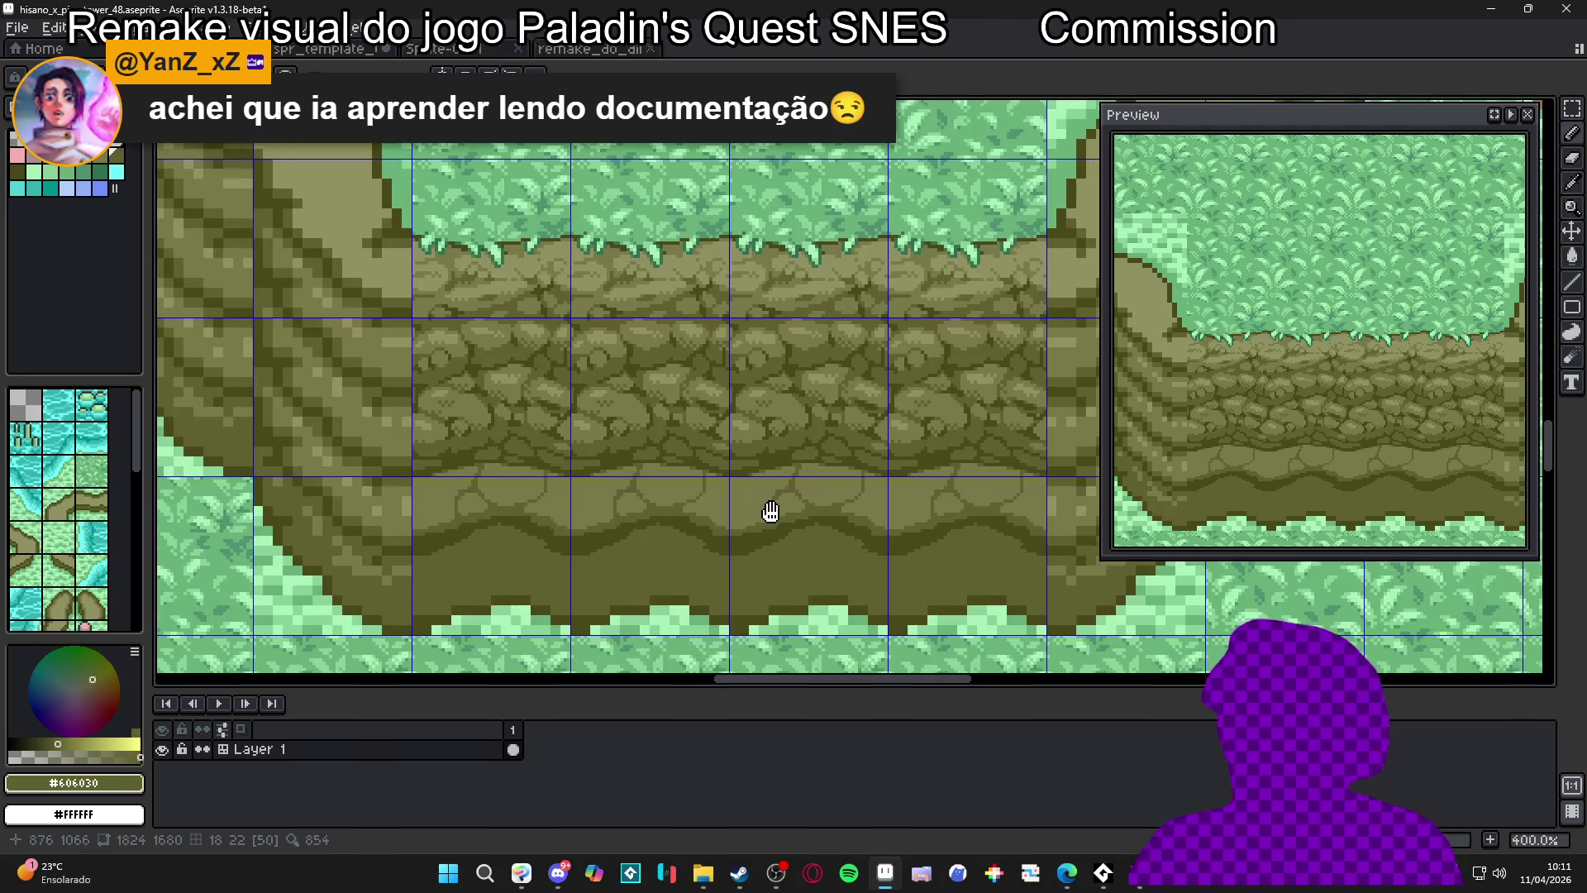
scroll(735, 500, "up", 1)
key("ctrl+apostrophe")
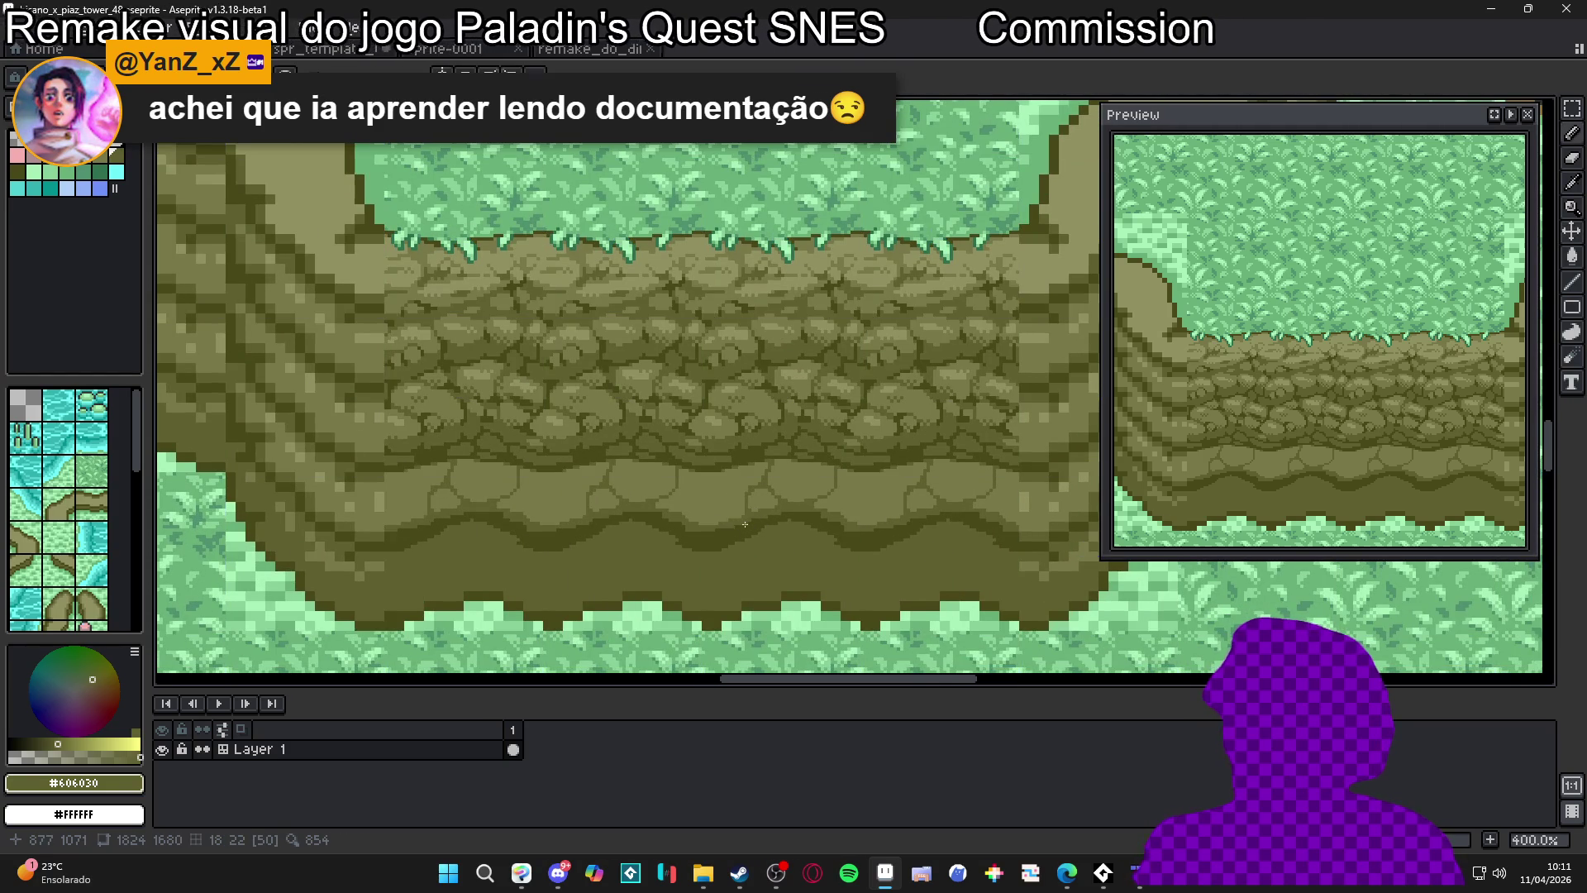
scroll(746, 525, "down", 1)
scroll(750, 526, "down", 1)
scroll(754, 526, "up", 1)
scroll(756, 526, "down", 1)
scroll(774, 539, "up", 1)
scroll(773, 541, "down", 1)
scroll(773, 543, "down", 1)
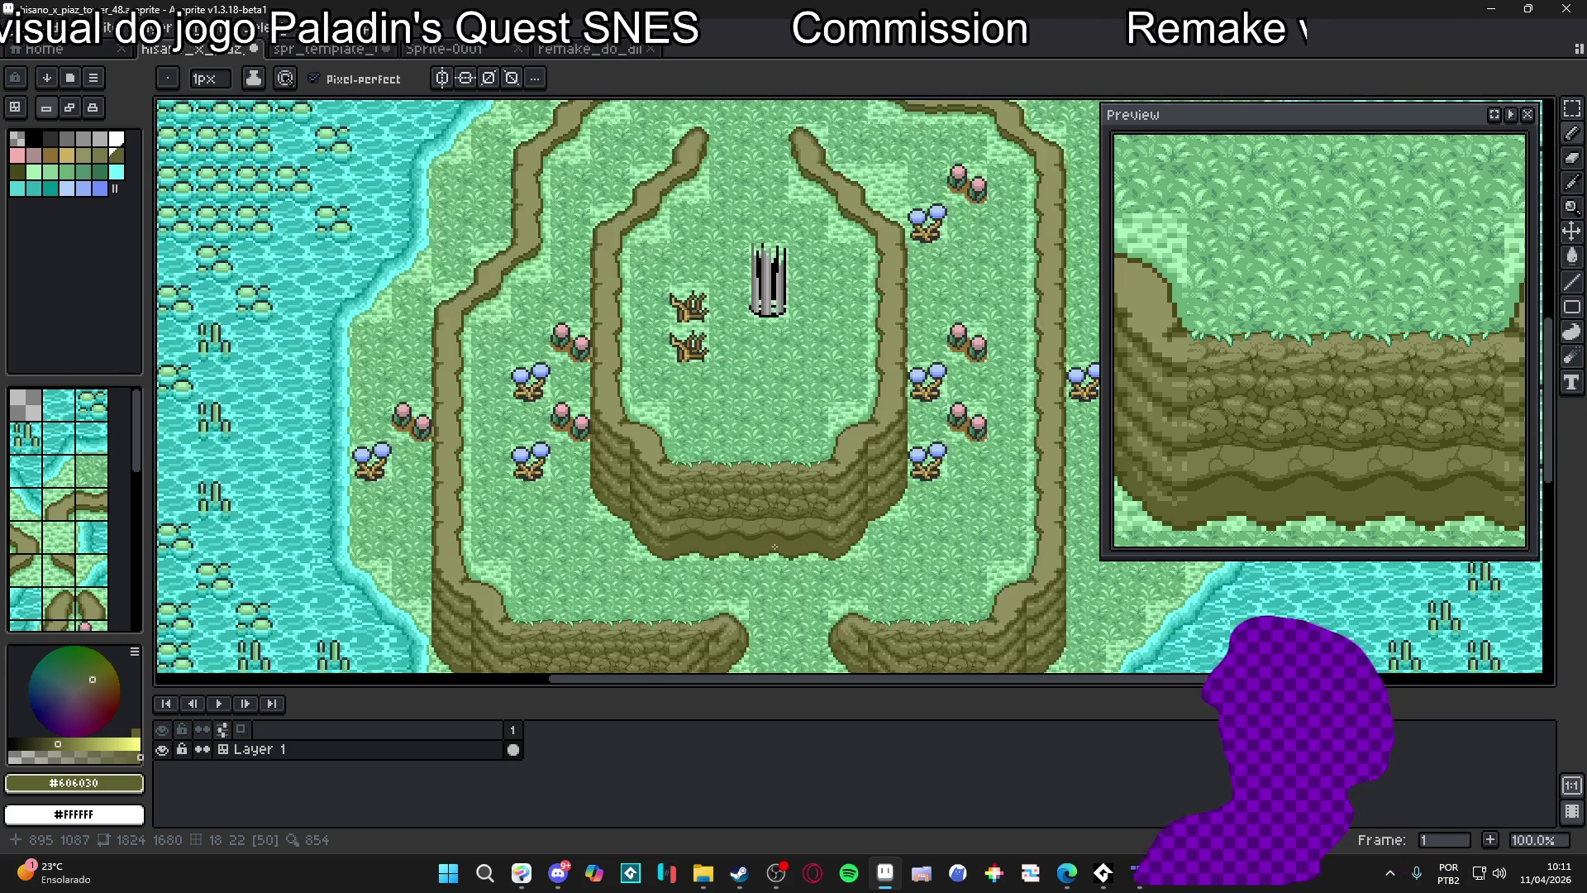
scroll(772, 544, "up", 1)
scroll(764, 533, "down", 1)
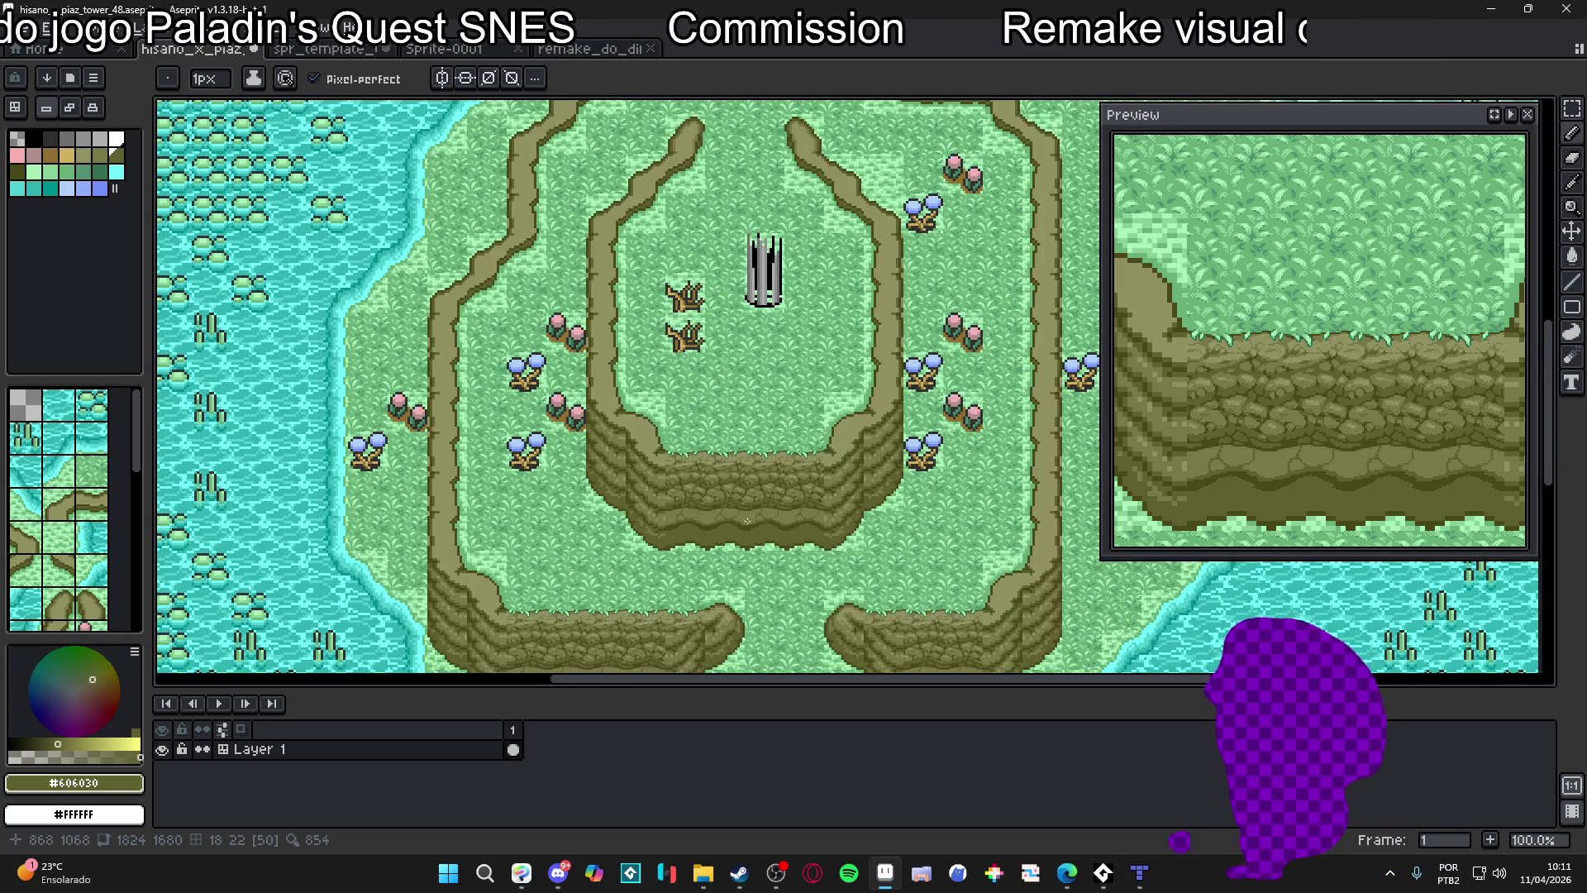
scroll(749, 521, "up", 1)
left_click_drag(748, 521, 731, 468)
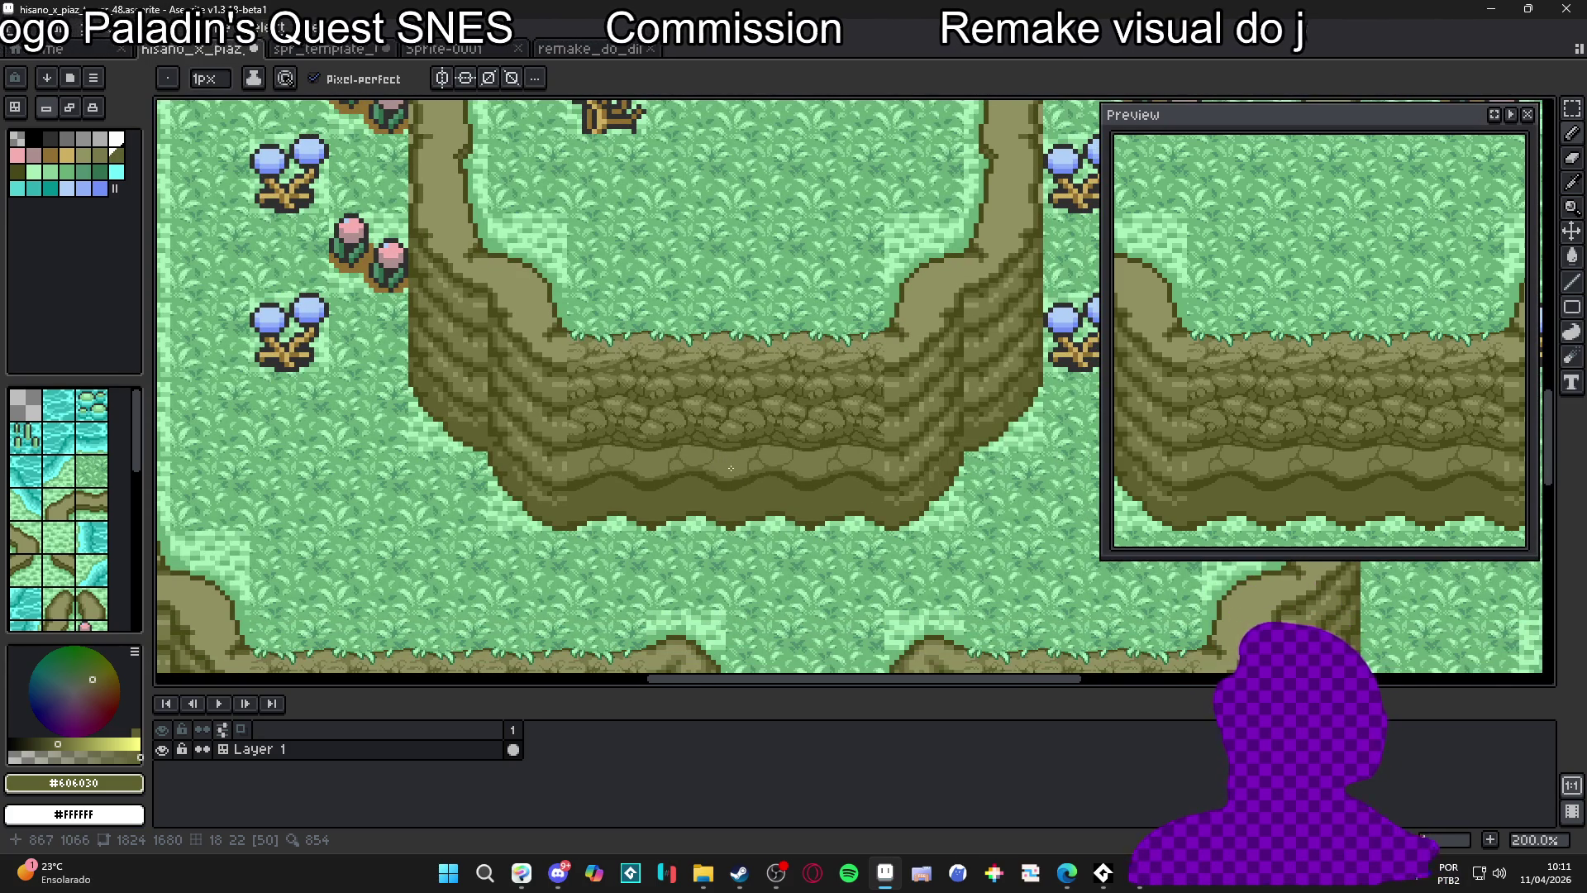